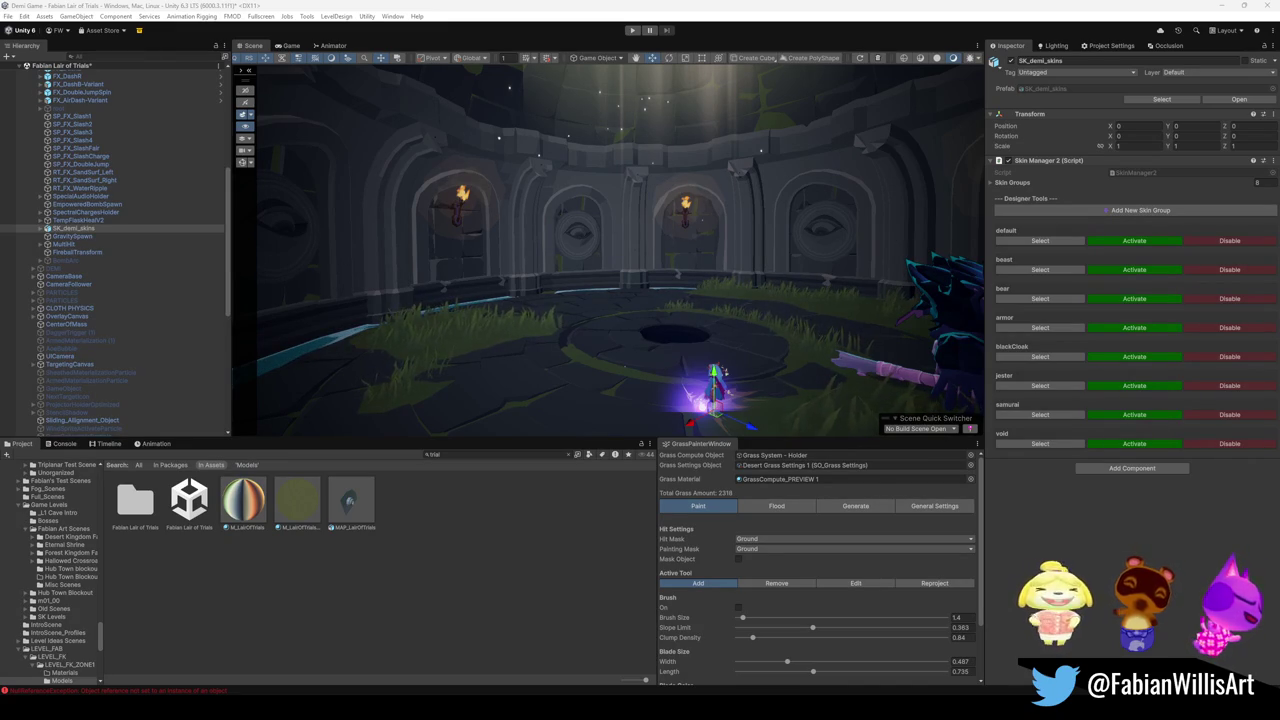
- Switch from Unity to Blender's Lair of Trials scene with the carved stone head statues
{"action": "left_click", "coordinate": [1218, 6]}
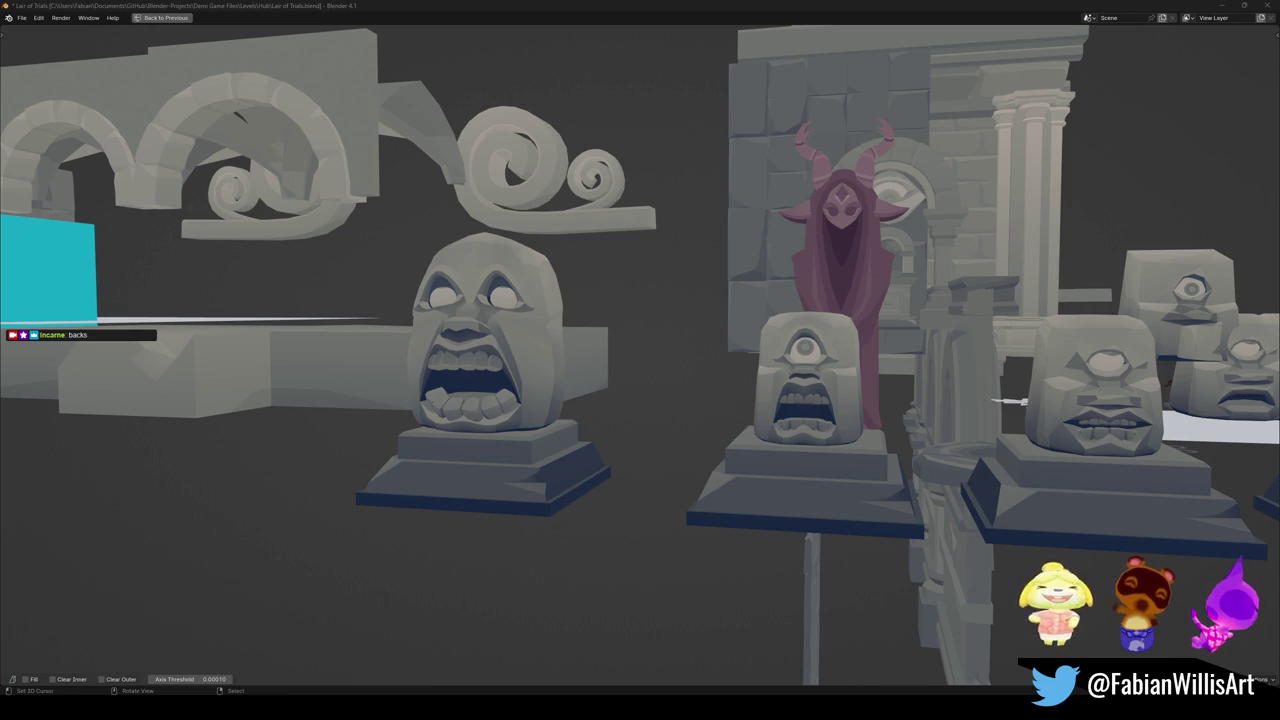
{"action": "middle_click_drag", "start_coordinate": [700, 290], "coordinate": [671, 317]}
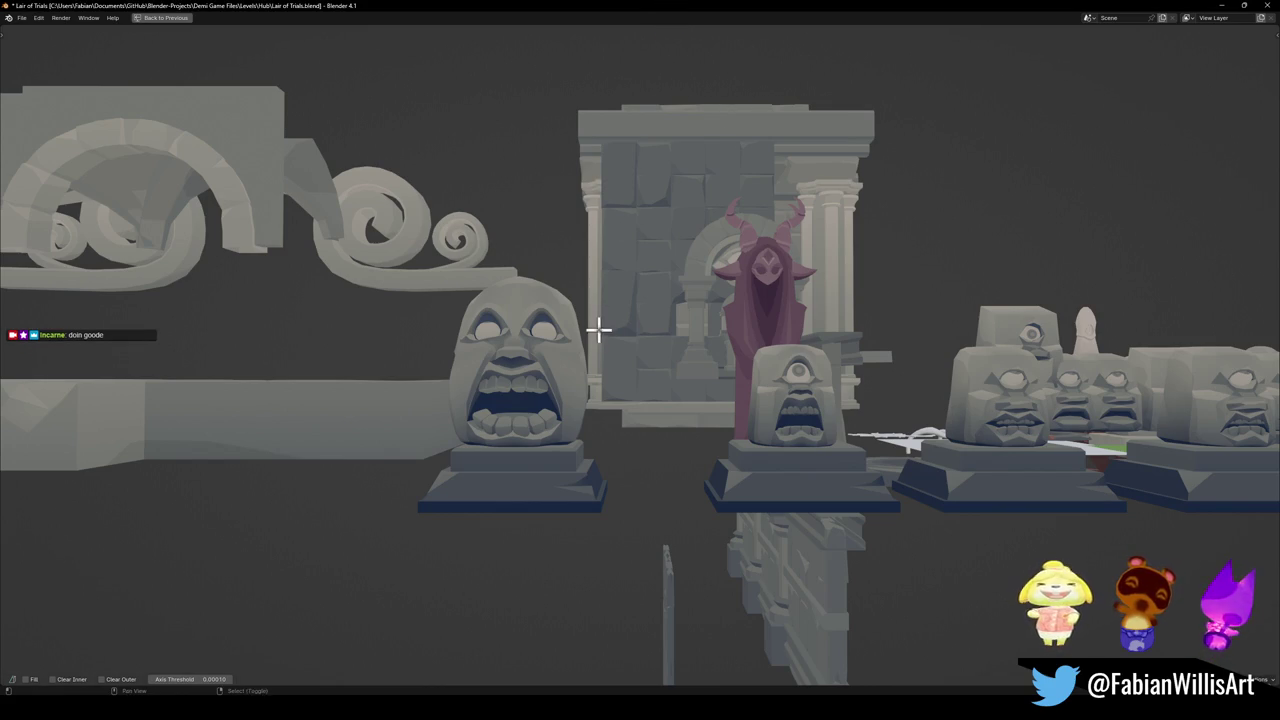
{"action": "middle_click_drag", "start_coordinate": [597, 329], "coordinate": [669, 323]}
- Return to the multi-view layout and shift the selected mouth vertices along X
{"action": "key", "text": "ctrl+space"}
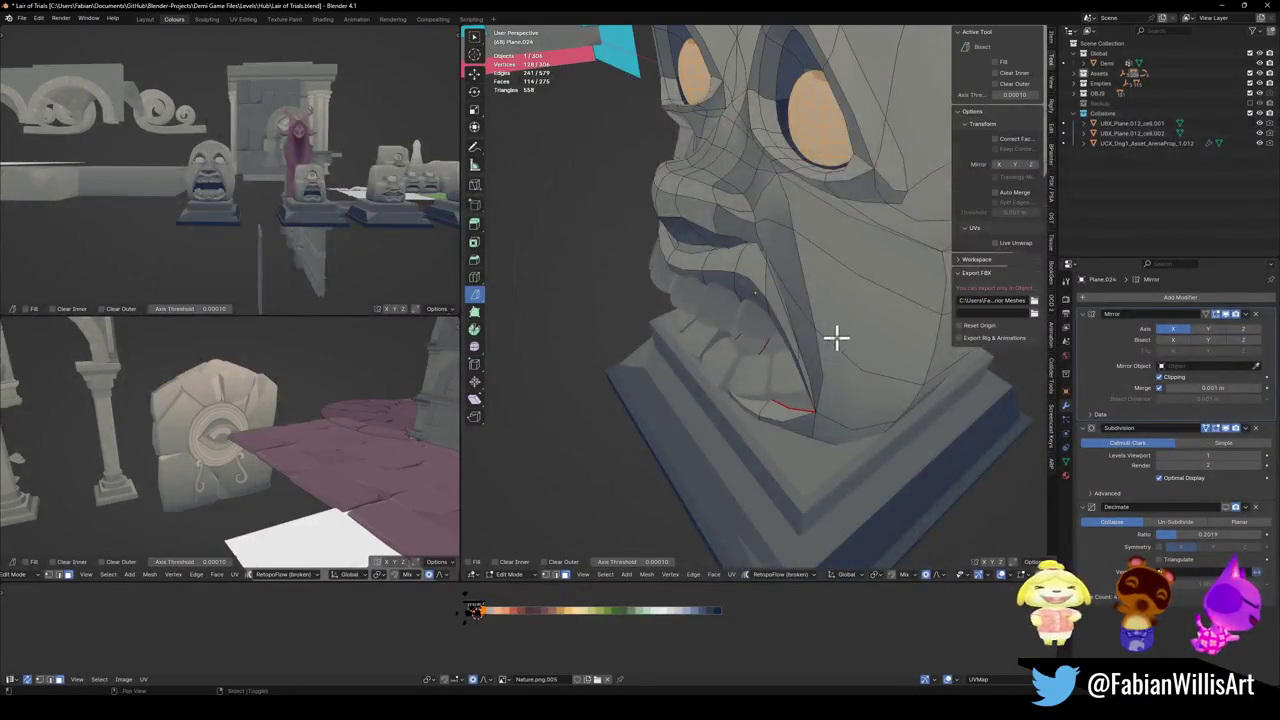
{"action": "middle_click_drag", "start_coordinate": [834, 337], "coordinate": [836, 340]}
{"action": "mouse_move", "coordinate": [923, 354]}
{"action": "middle_mouse_down"}
{"action": "mouse_move", "coordinate": [846, 360]}
{"action": "mouse_move", "coordinate": [869, 340]}
{"action": "middle_mouse_up"}
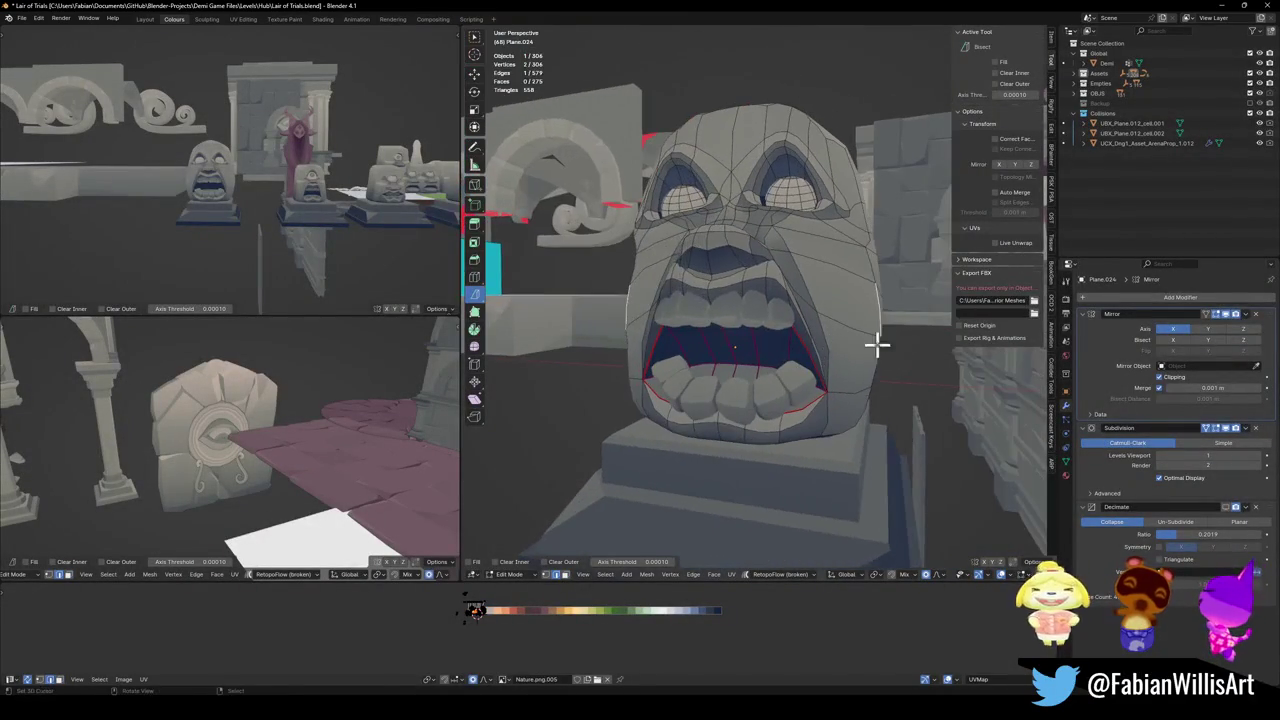
{"action": "scroll", "coordinate": [220, 163], "scroll_direction": "up", "scroll_amount": 5}
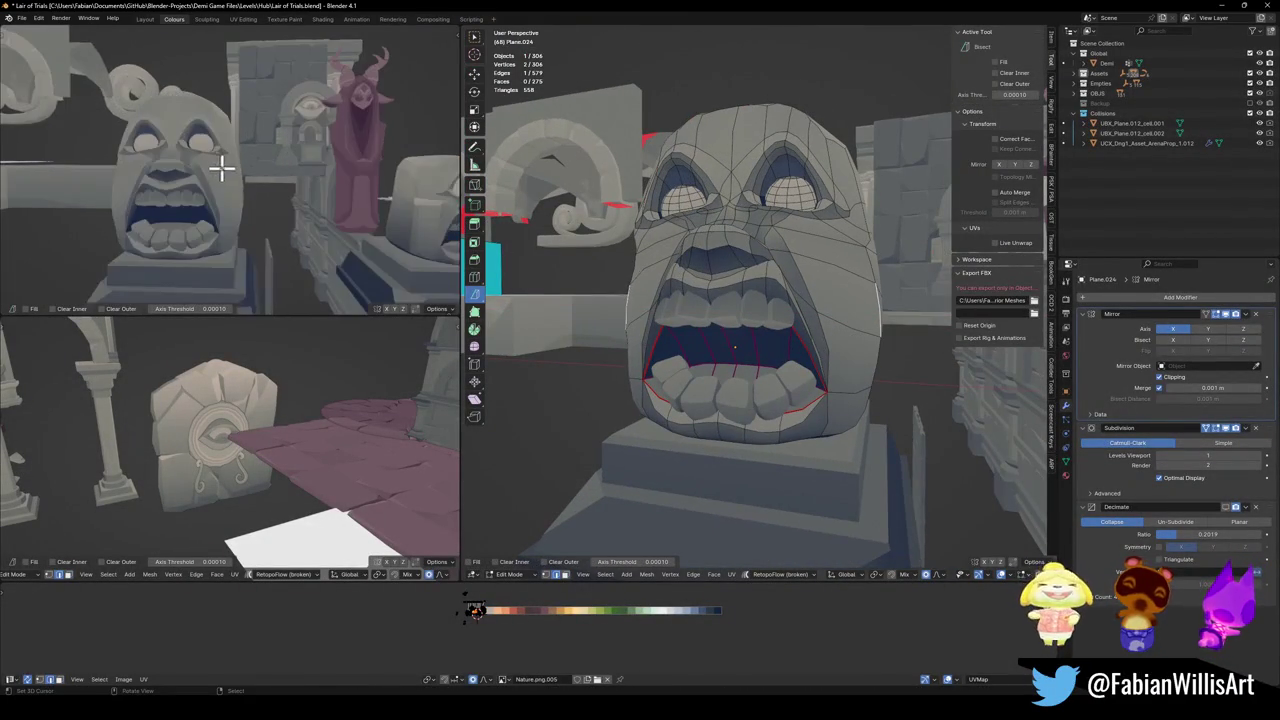
{"action": "key", "text": "g"}
{"action": "key", "text": "x"}
{"action": "scroll", "coordinate": [860, 329], "scroll_direction": "up", "scroll_amount": 2}
{"action": "scroll", "coordinate": [836, 328], "scroll_direction": "up", "scroll_amount": 5}
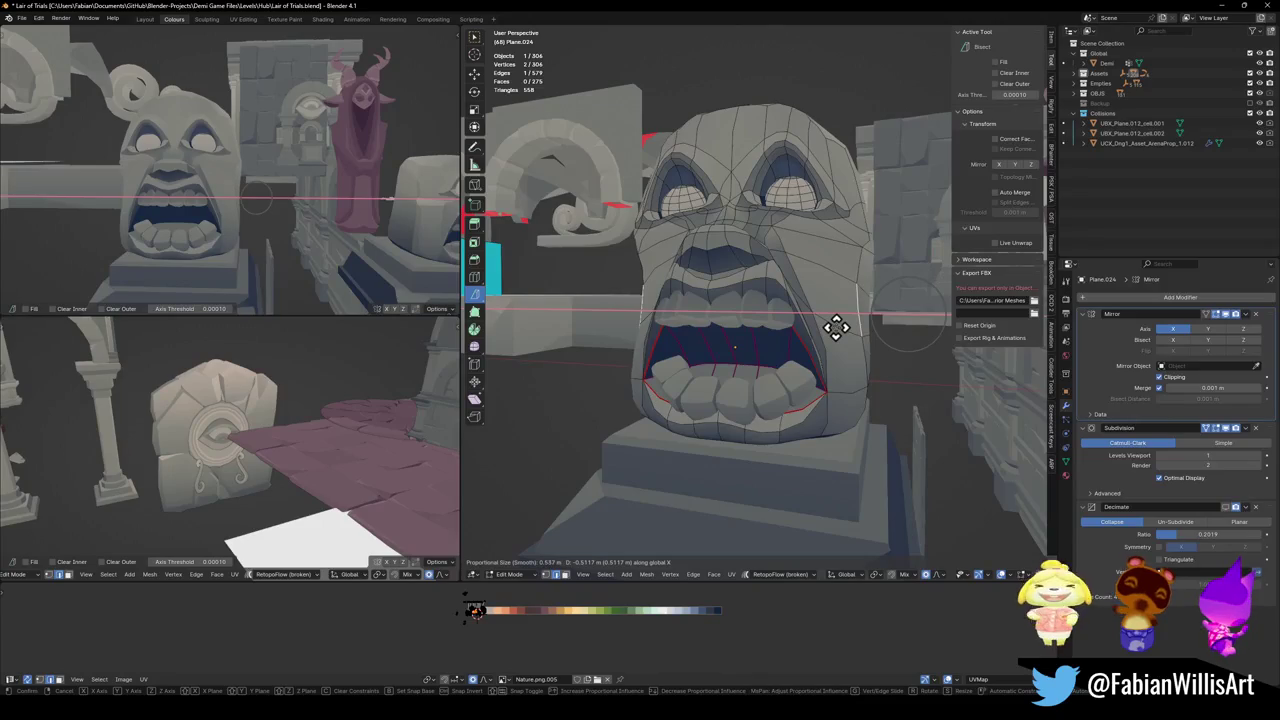
{"action": "middle_click_drag", "start_coordinate": [836, 328], "coordinate": [895, 341]}
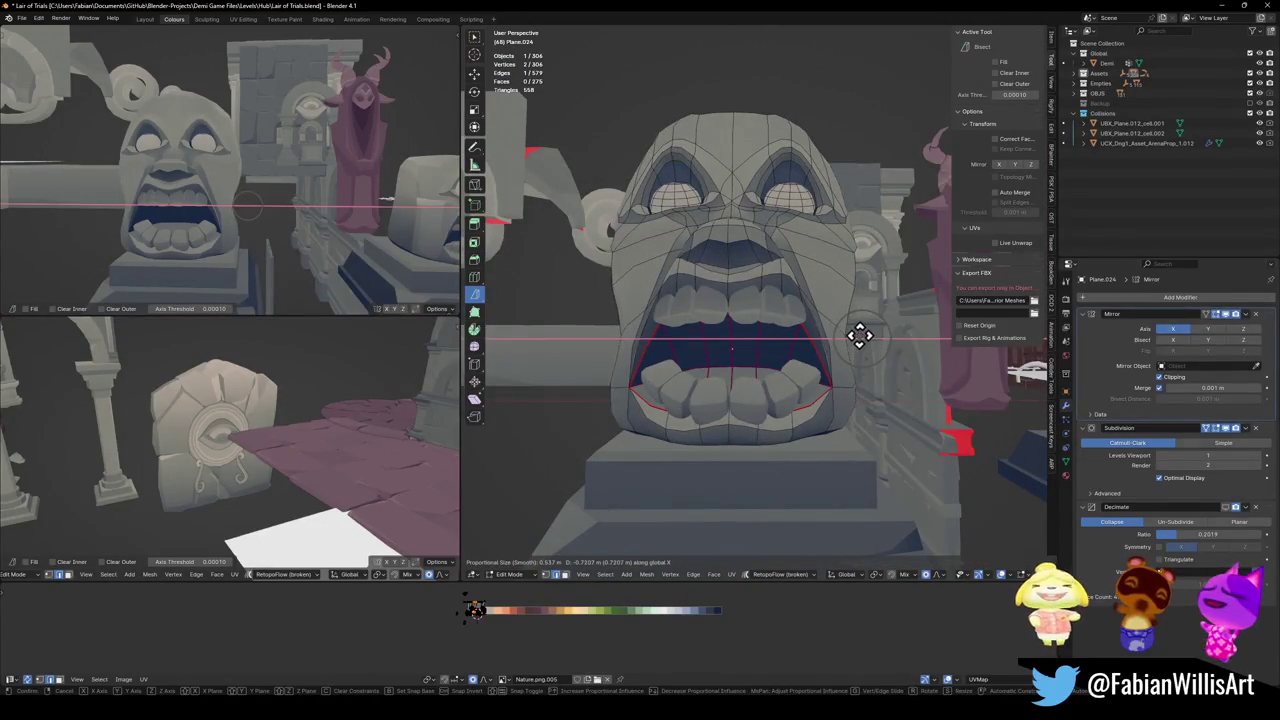
{"action": "left_click", "coordinate": [863, 334]}
- Nudge the mouth vertices a second time along the X axis
{"action": "scroll", "coordinate": [298, 220], "scroll_direction": "down", "scroll_amount": 3}
{"action": "scroll", "coordinate": [298, 220], "scroll_direction": "up", "scroll_amount": 3}
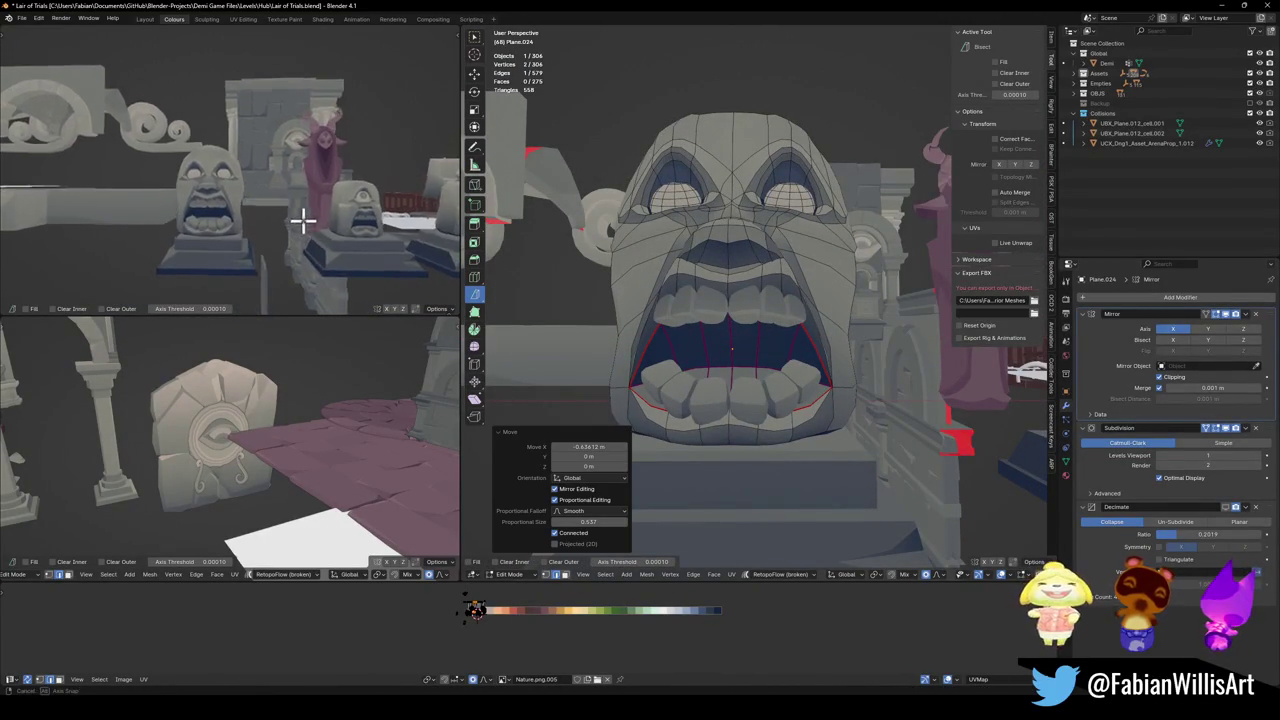
{"action": "key", "text": "g"}
{"action": "key", "text": "x"}
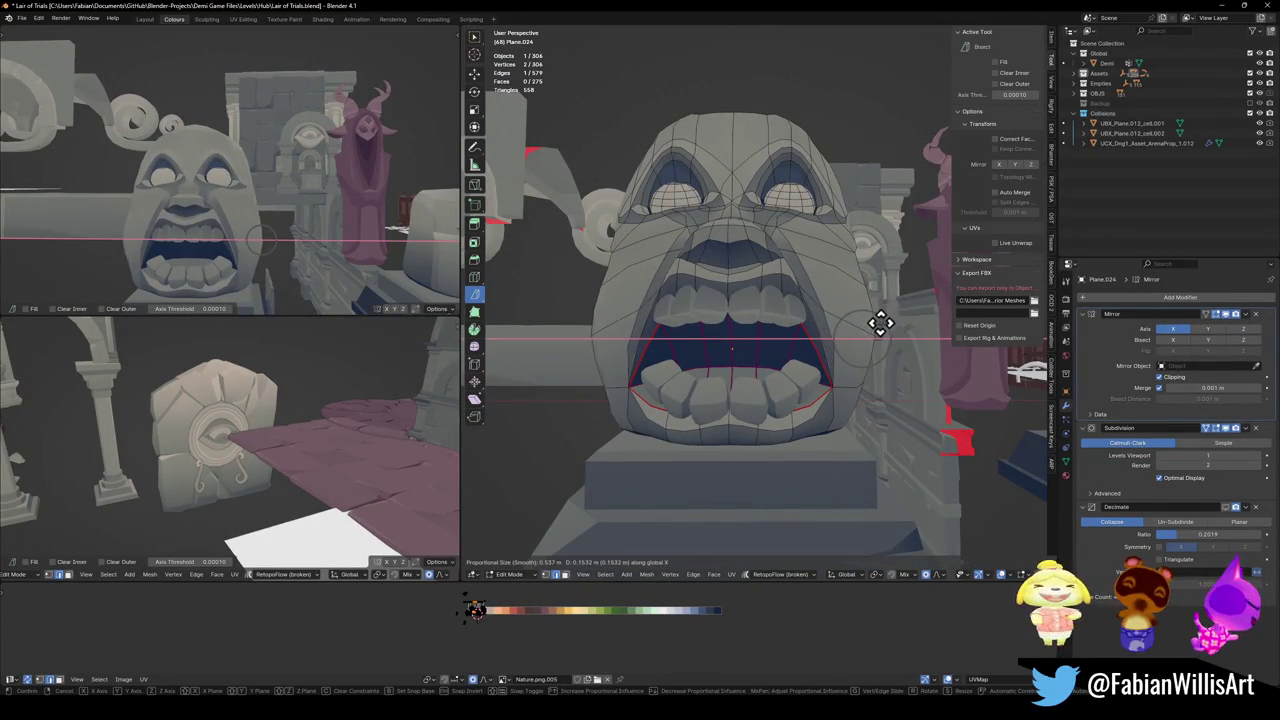
{"action": "left_click", "coordinate": [872, 322]}
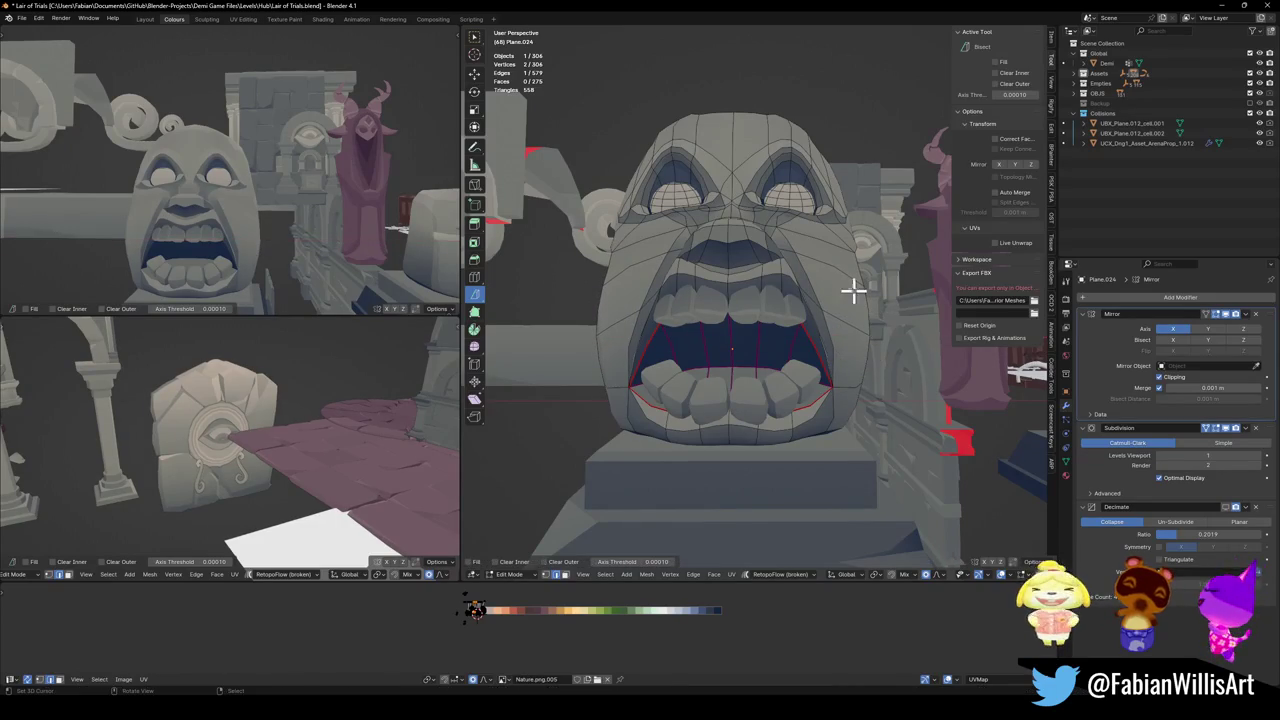
- Move the brow face above the eye along X, deselect all, and save
{"action": "left_click", "coordinate": [829, 250]}
{"action": "key", "text": "g"}
{"action": "key", "text": "x"}
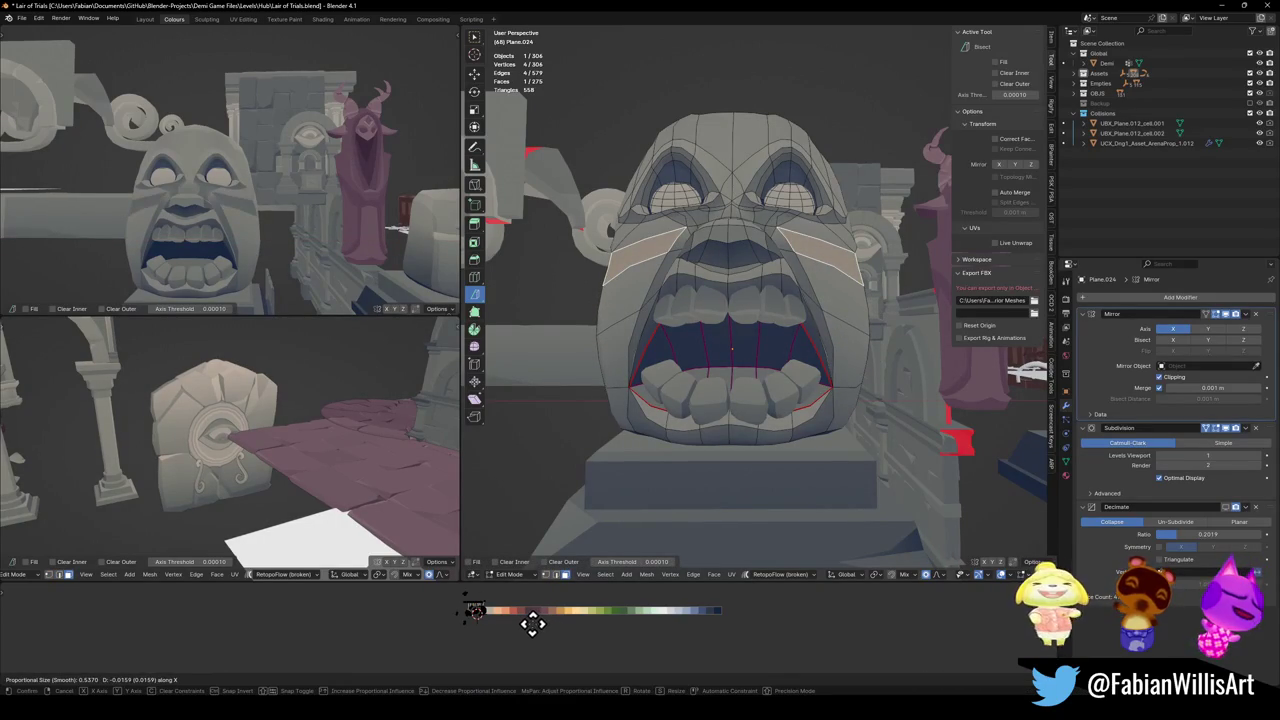
{"action": "left_click", "coordinate": [532, 624]}
{"action": "key", "text": "alt+a"}
{"action": "key", "text": "ctrl+s"}
- Return to Object Mode and select the whole face statue
{"action": "key", "text": "Tab"}
{"action": "scroll", "coordinate": [763, 294], "scroll_direction": "down", "scroll_amount": 3}
{"action": "mouse_move", "coordinate": [763, 294]}
{"action": "middle_mouse_down"}
{"action": "mouse_move", "coordinate": [750, 318]}
{"action": "mouse_move", "coordinate": [757, 305]}
{"action": "middle_mouse_up"}
{"action": "left_click", "coordinate": [758, 340]}
{"action": "left_click", "coordinate": [755, 305]}
{"action": "middle_click_drag", "start_coordinate": [766, 374], "coordinate": [800, 334]}
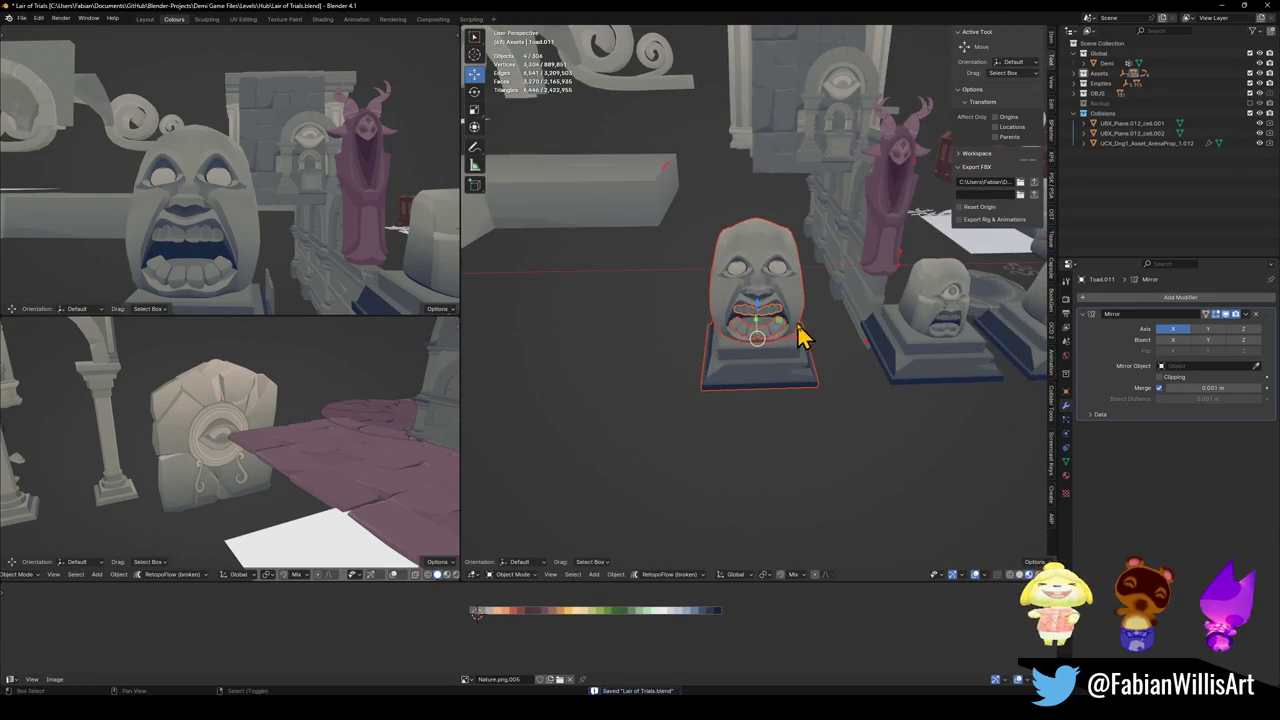
- Duplicate the statue with Shift+D and place the copy beside the original along X
{"action": "key", "text": "shift+d"}
{"action": "key", "text": "x"}
{"action": "left_click", "coordinate": [665, 320]}
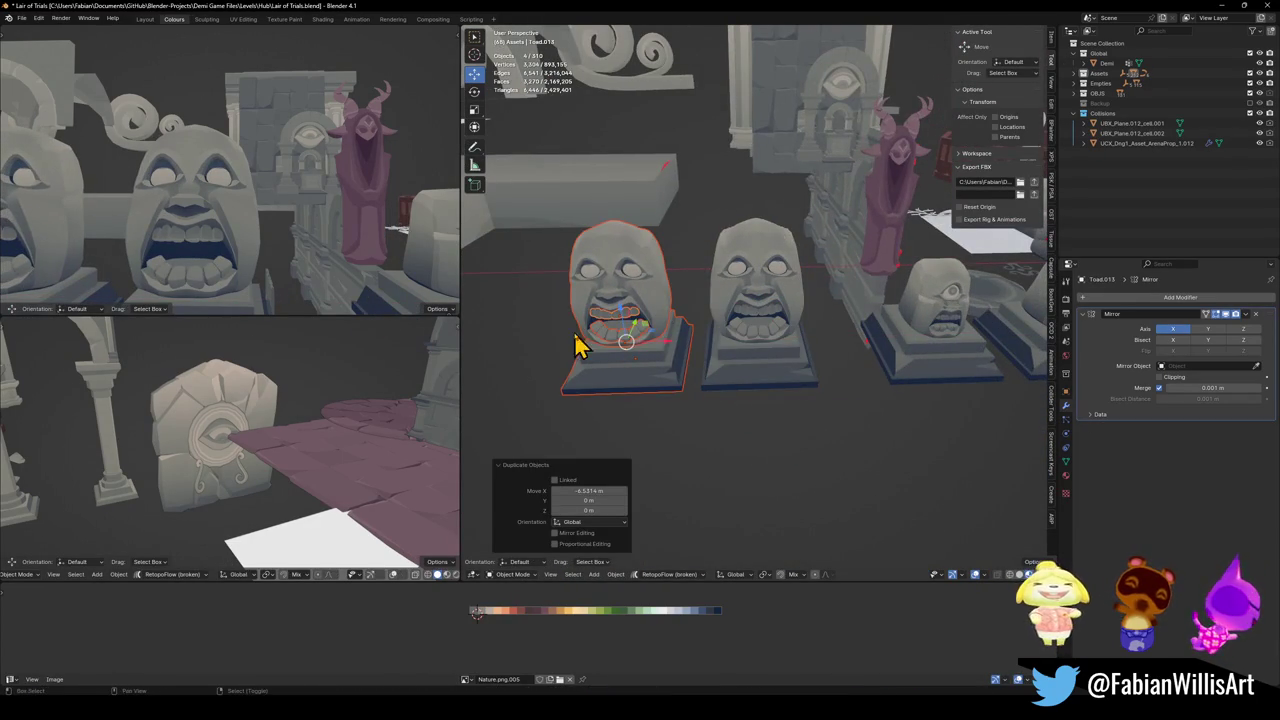
{"action": "middle_click", "coordinate": [580, 343], "text": "alt"}
{"action": "scroll", "coordinate": [735, 330], "scroll_direction": "up", "scroll_amount": 4}
{"action": "mouse_move", "coordinate": [26, 240]}
{"action": "middle_mouse_down"}
{"action": "mouse_move", "coordinate": [225, 250]}
{"action": "mouse_move", "coordinate": [155, 250]}
{"action": "middle_mouse_up"}
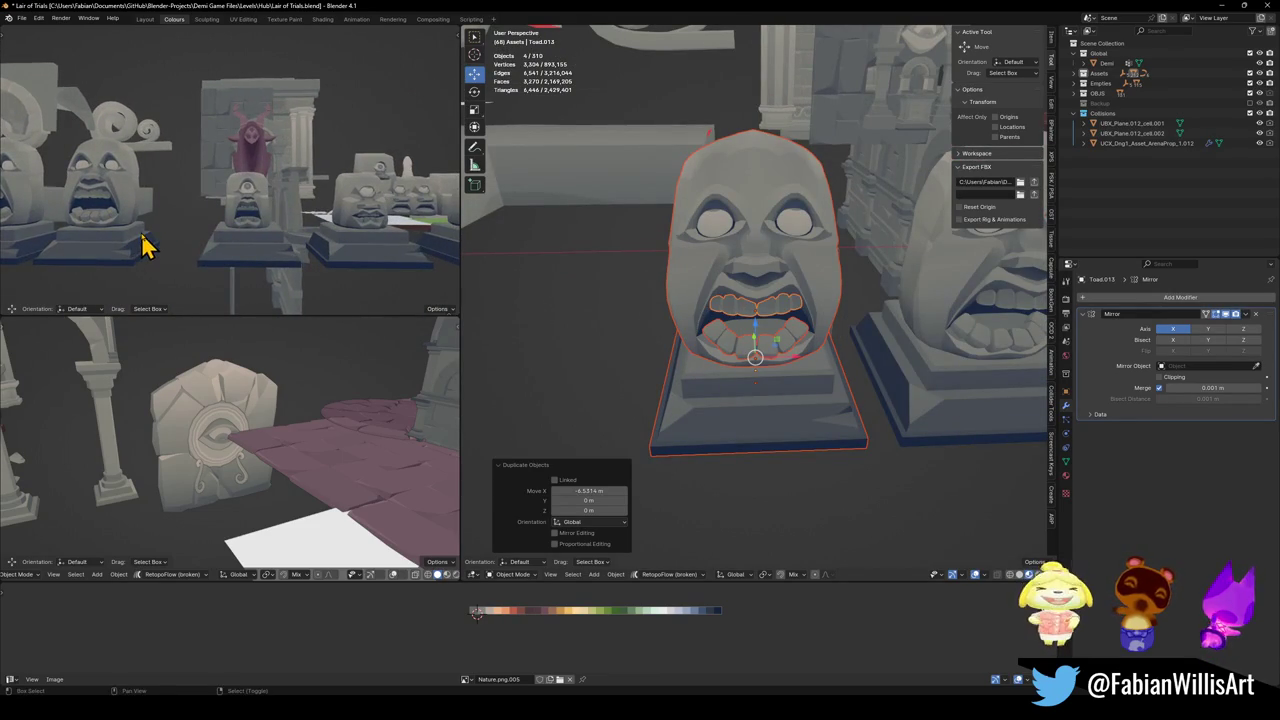
{"action": "middle_click_drag", "start_coordinate": [143, 245], "coordinate": [210, 252]}
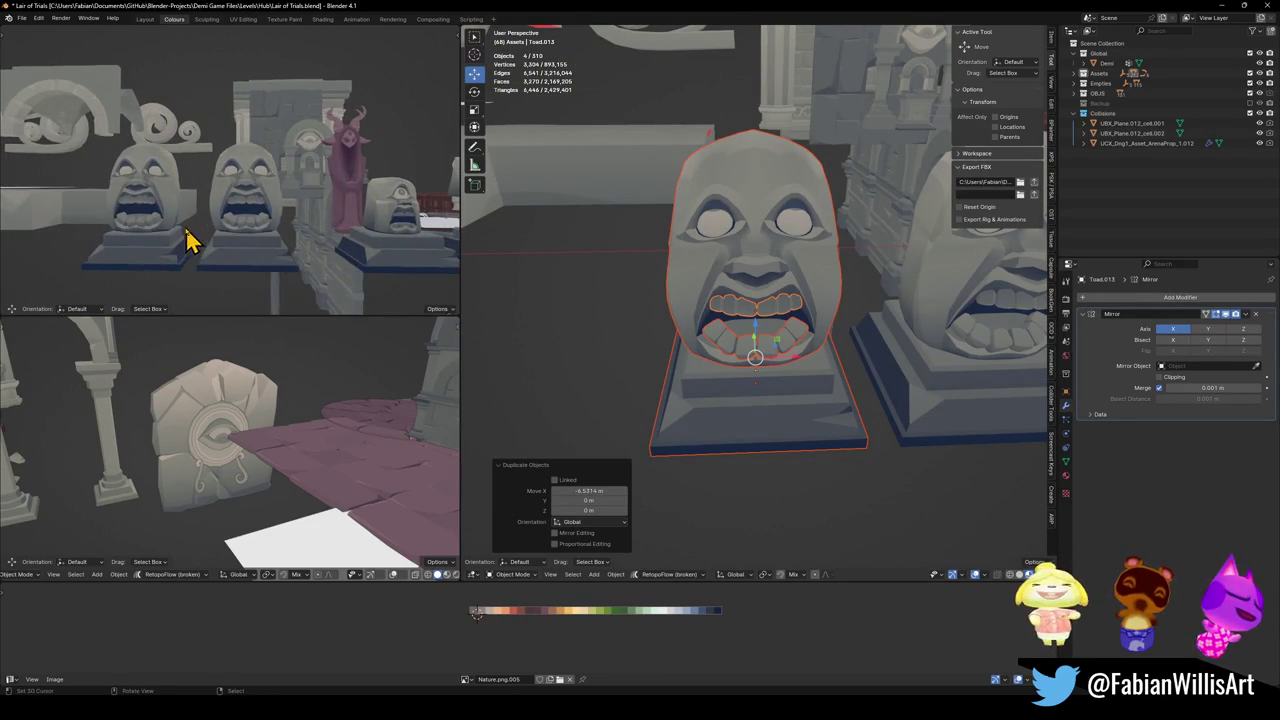
- Zoom in on the copied statue and delete its lower teeth
{"action": "scroll", "coordinate": [128, 257], "scroll_direction": "up", "scroll_amount": 3}
{"action": "scroll", "coordinate": [330, 228], "scroll_direction": "up", "scroll_amount": 3}
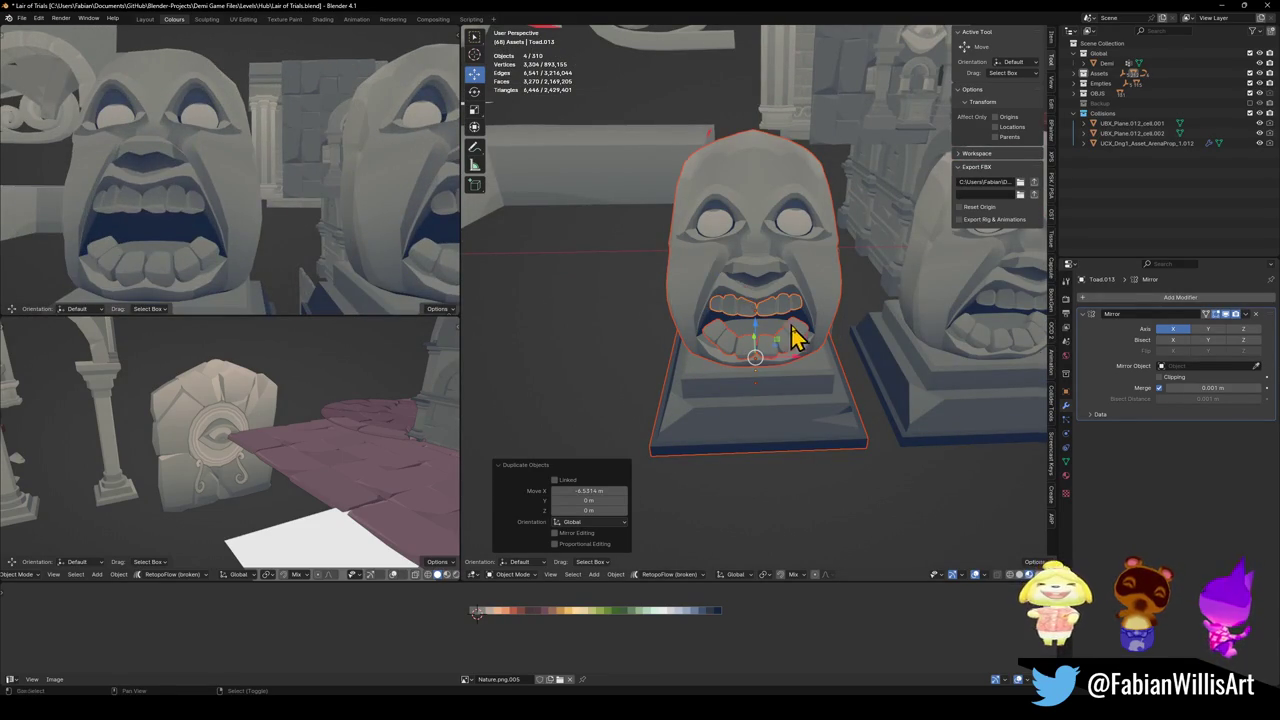
{"action": "scroll", "coordinate": [790, 335], "scroll_direction": "up", "scroll_amount": 1}
{"action": "scroll", "coordinate": [823, 335], "scroll_direction": "up", "scroll_amount": 2}
{"action": "scroll", "coordinate": [815, 330], "scroll_direction": "up", "scroll_amount": 2}
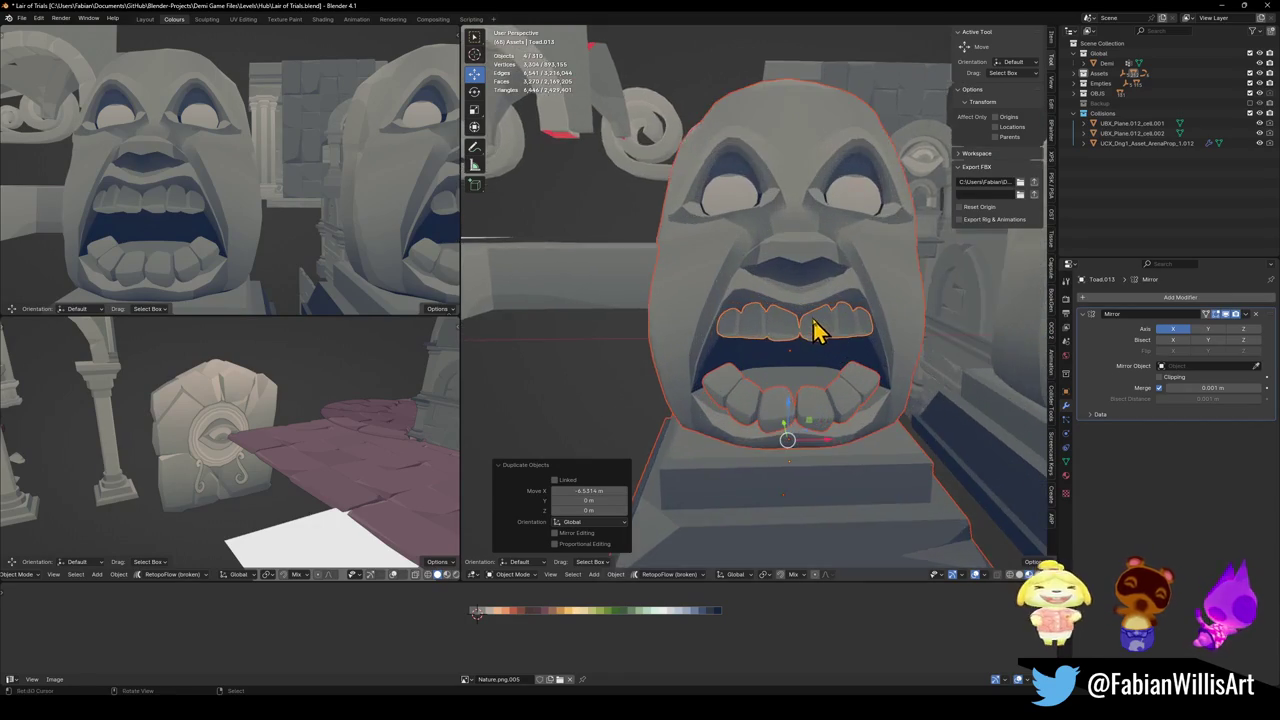
{"action": "left_click", "coordinate": [852, 322]}
{"action": "scroll", "coordinate": [845, 320], "scroll_direction": "up", "scroll_amount": 1}
{"action": "scroll", "coordinate": [830, 322], "scroll_direction": "up", "scroll_amount": 2}
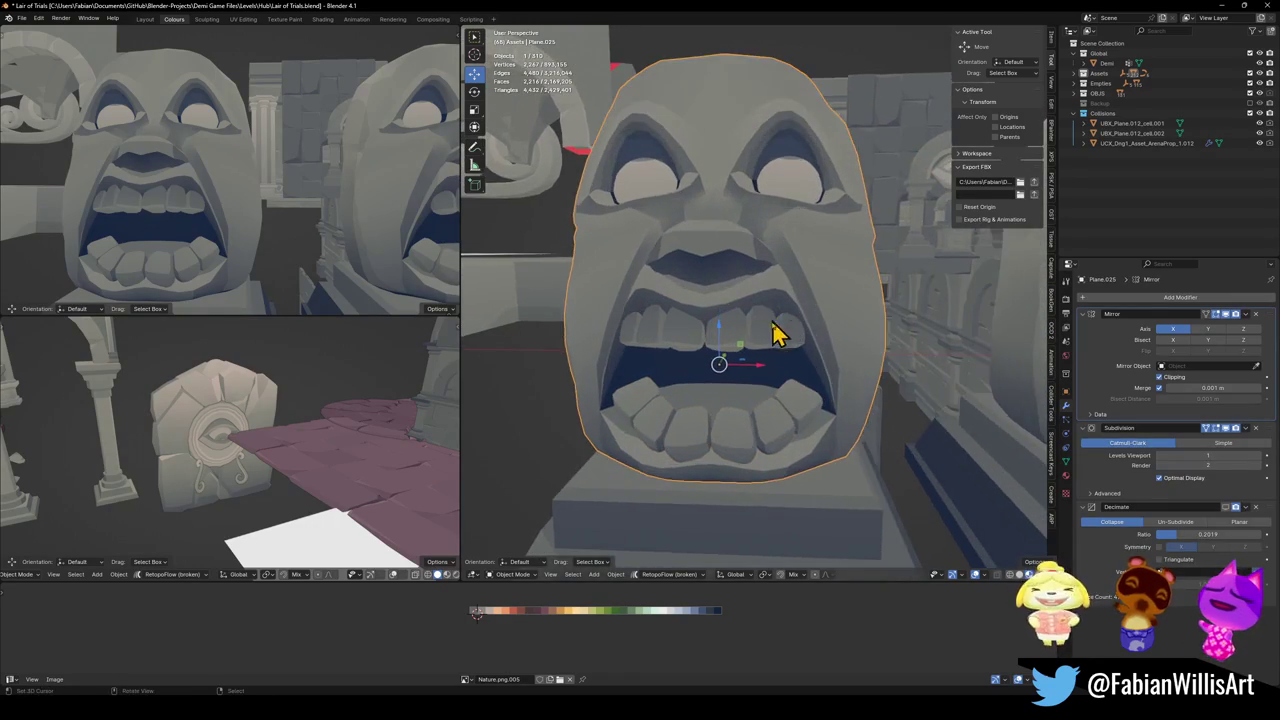
{"action": "scroll", "coordinate": [779, 331], "scroll_direction": "up", "scroll_amount": 1}
{"action": "left_click", "coordinate": [797, 412]}
{"action": "key", "text": "Delete"}
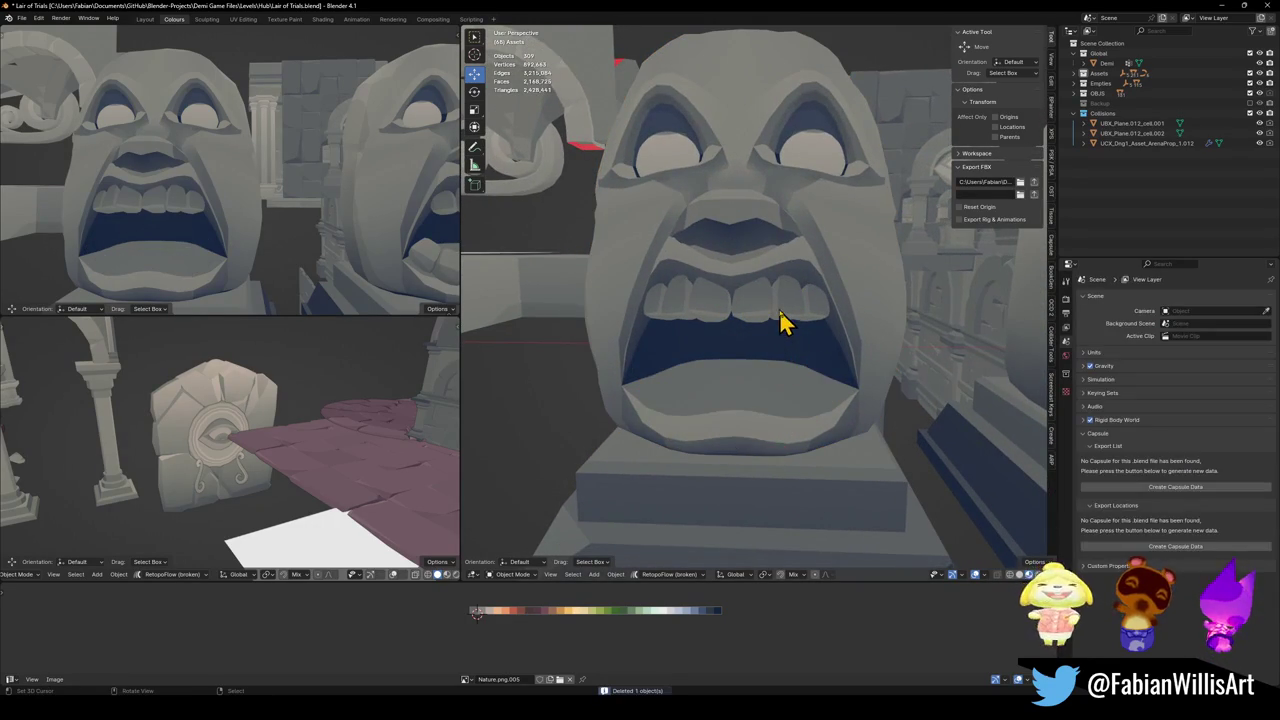
- Enter Edit Mode on the copy's head and select the lower-lip faces
{"action": "left_click", "coordinate": [789, 290]}
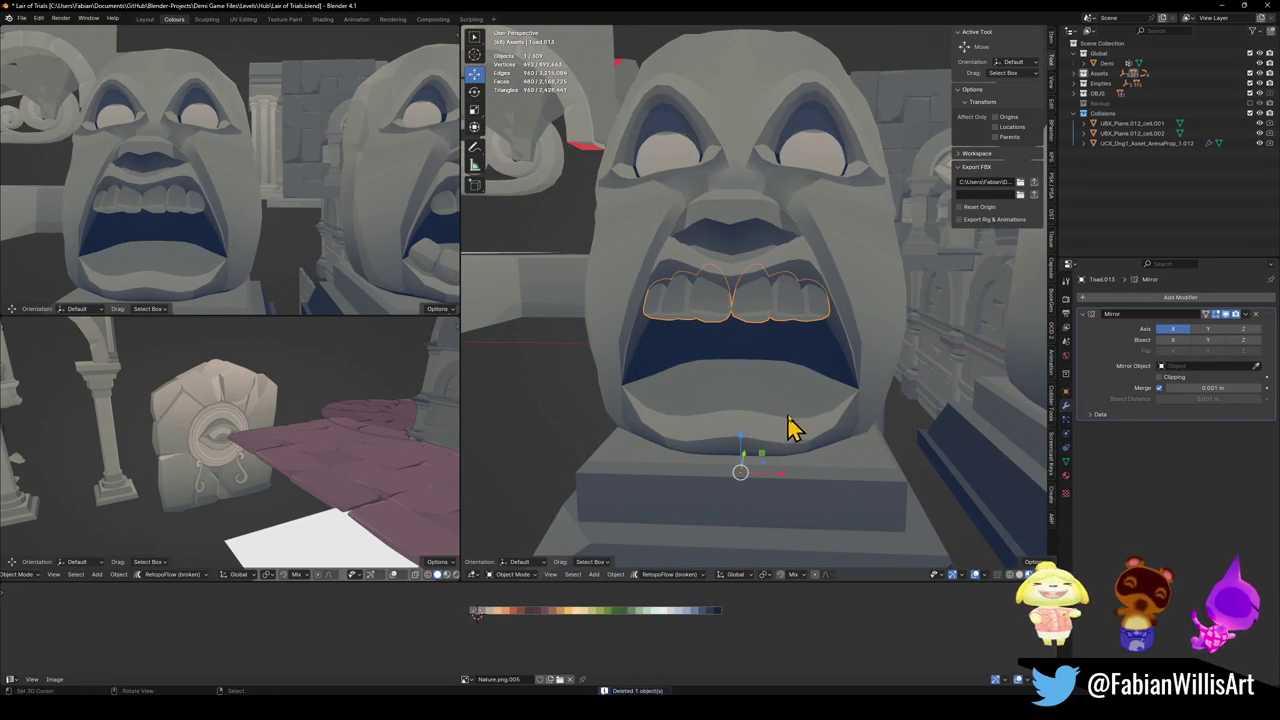
{"action": "left_click", "coordinate": [789, 430]}
{"action": "key", "text": "Tab"}
{"action": "left_click", "coordinate": [777, 425]}
{"action": "left_click", "coordinate": [815, 420], "text": "shift"}
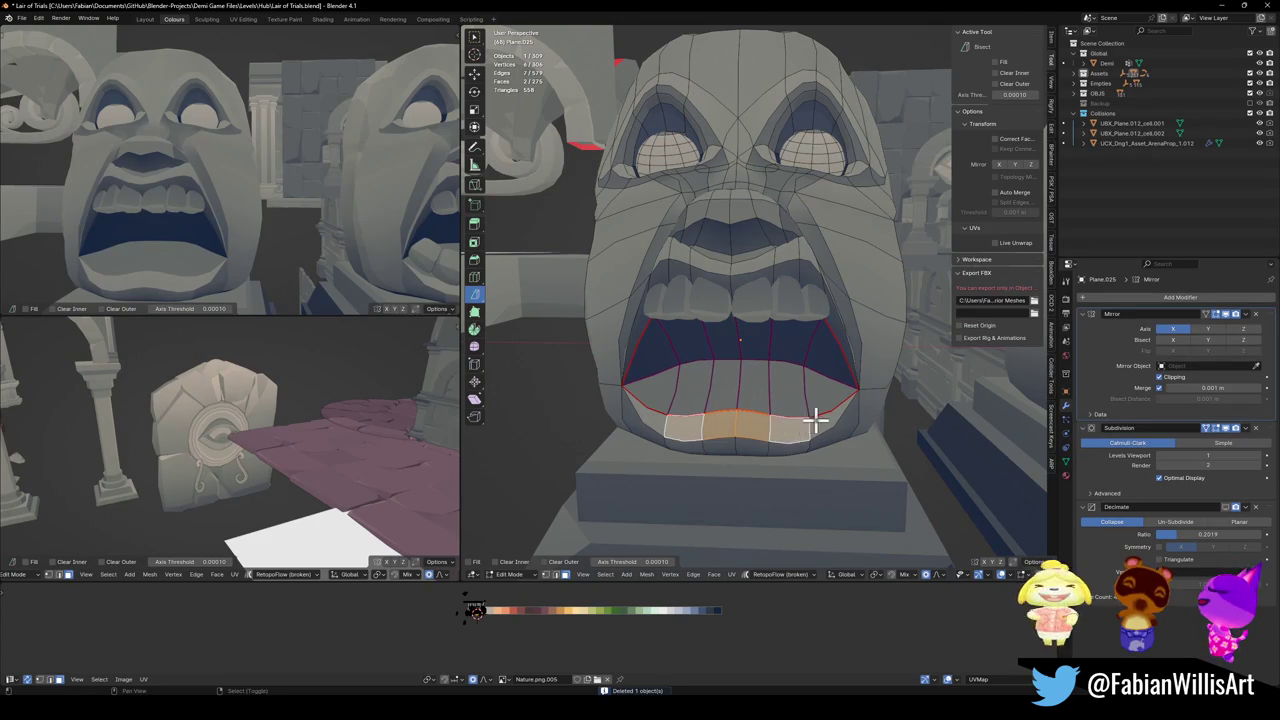
- Raise the selected lower-lip faces vertically along Z
{"action": "key", "text": "g"}
{"action": "key", "text": "z"}
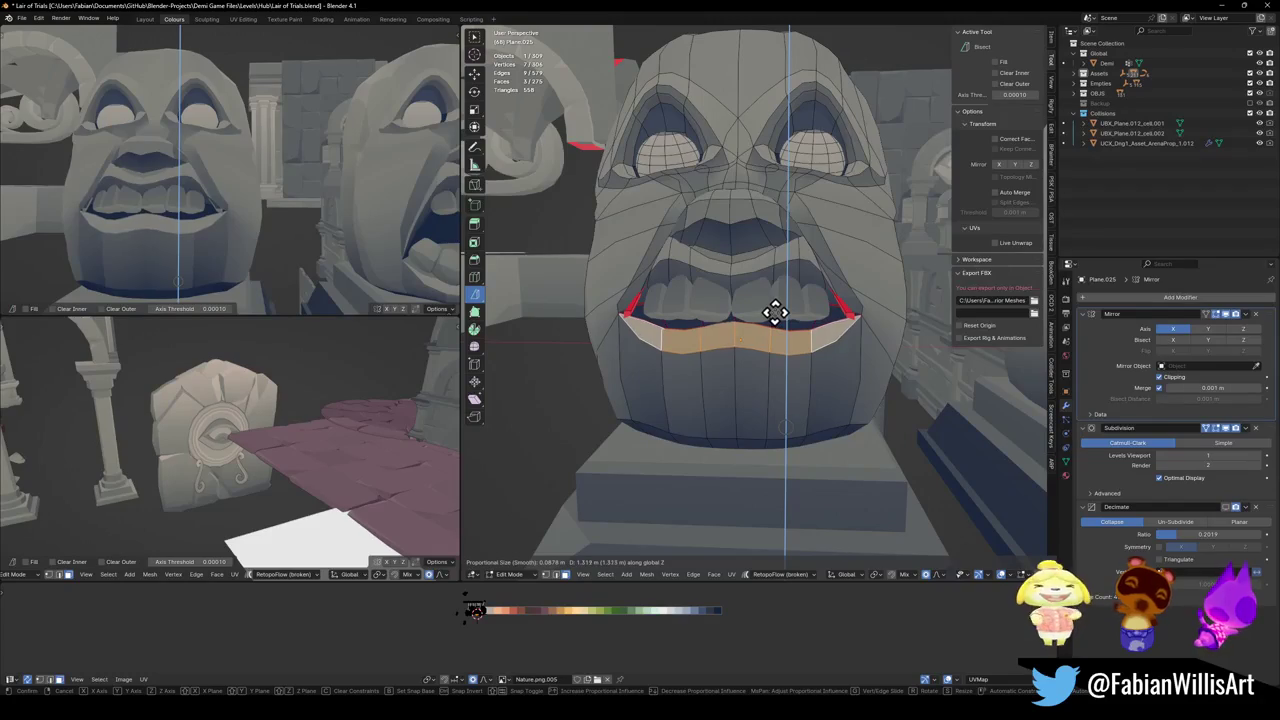
{"action": "left_click", "coordinate": [775, 312]}
{"action": "key", "text": "alt+a"}
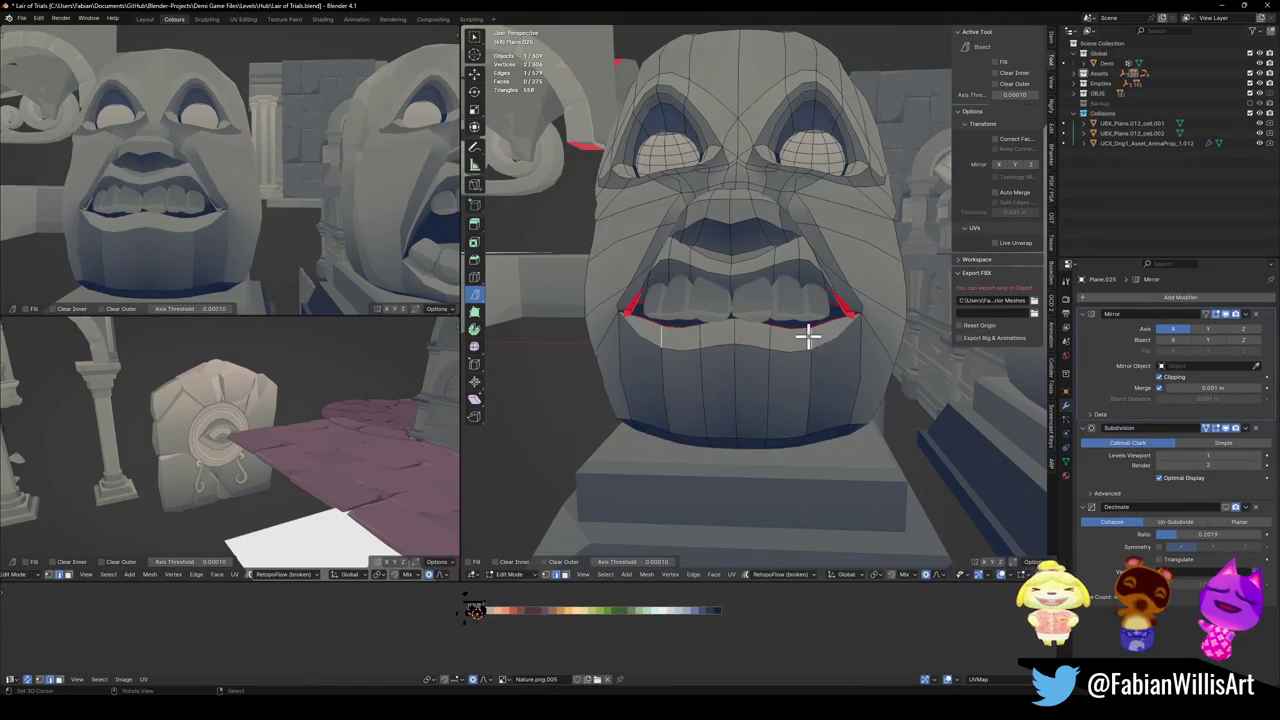
- Lift the lip-corner vertex along Z, then push it front-to-back along Y
{"action": "left_click", "coordinate": [808, 337]}
{"action": "key", "text": "g"}
{"action": "key", "text": "z"}
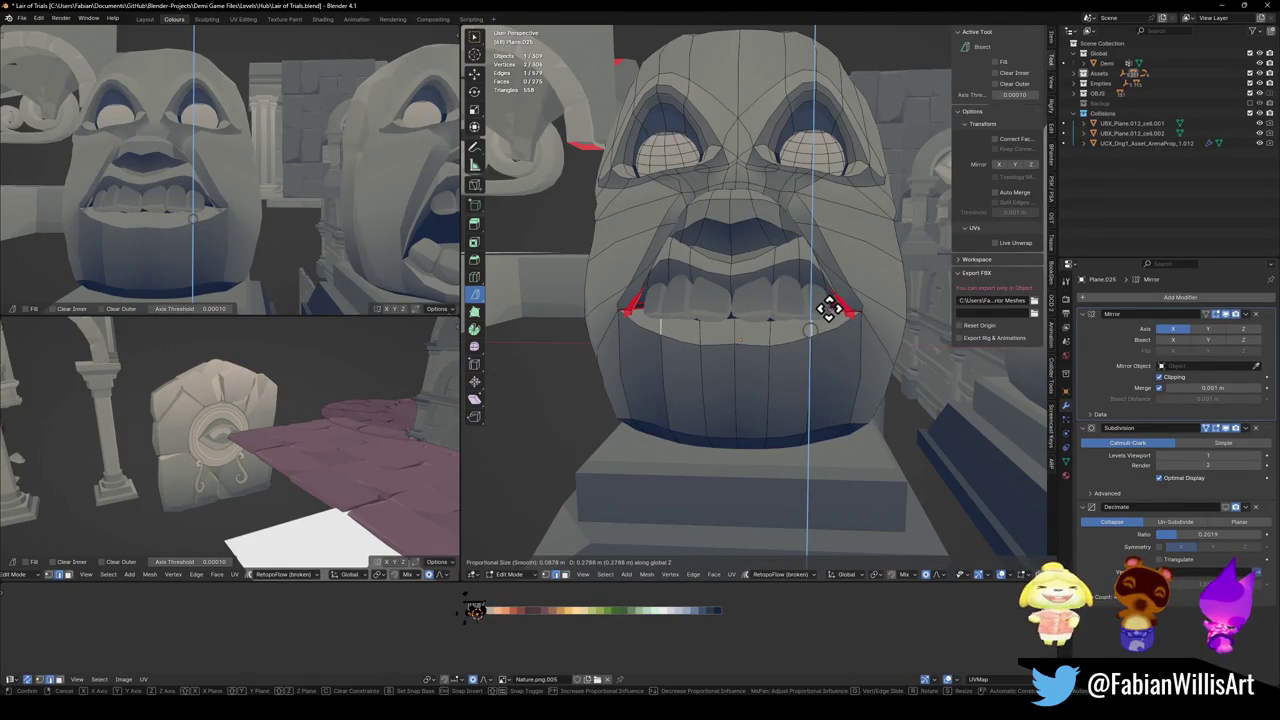
{"action": "left_click", "coordinate": [829, 309]}
{"action": "mouse_move", "coordinate": [789, 323]}
{"action": "middle_mouse_down"}
{"action": "mouse_move", "coordinate": [723, 323]}
{"action": "mouse_move", "coordinate": [775, 337]}
{"action": "middle_mouse_up"}
{"action": "key", "text": "g"}
{"action": "key", "text": "y"}
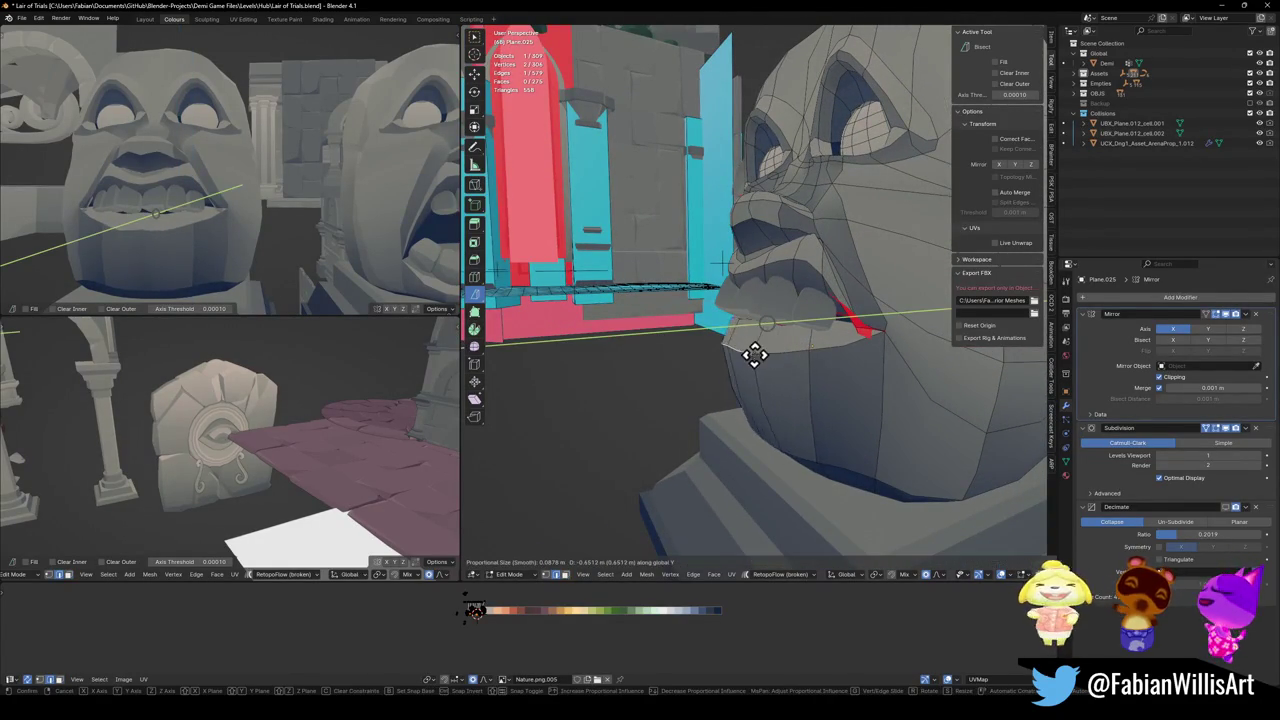
{"action": "scroll", "coordinate": [742, 359], "scroll_direction": "up", "scroll_amount": 7}
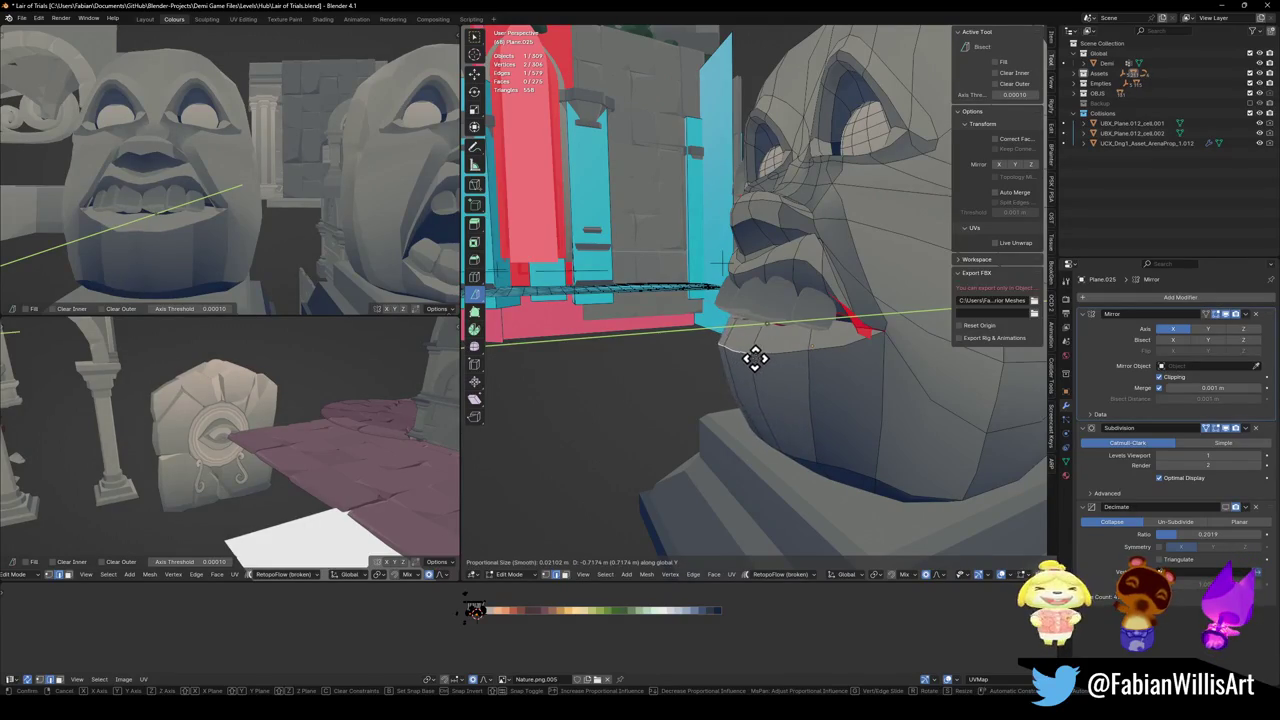
{"action": "left_click", "coordinate": [800, 329]}
- Select the copy's upper teeth and try an X-axis rotation, then undo it
{"action": "key", "text": "Tab"}
{"action": "left_click", "coordinate": [849, 337]}
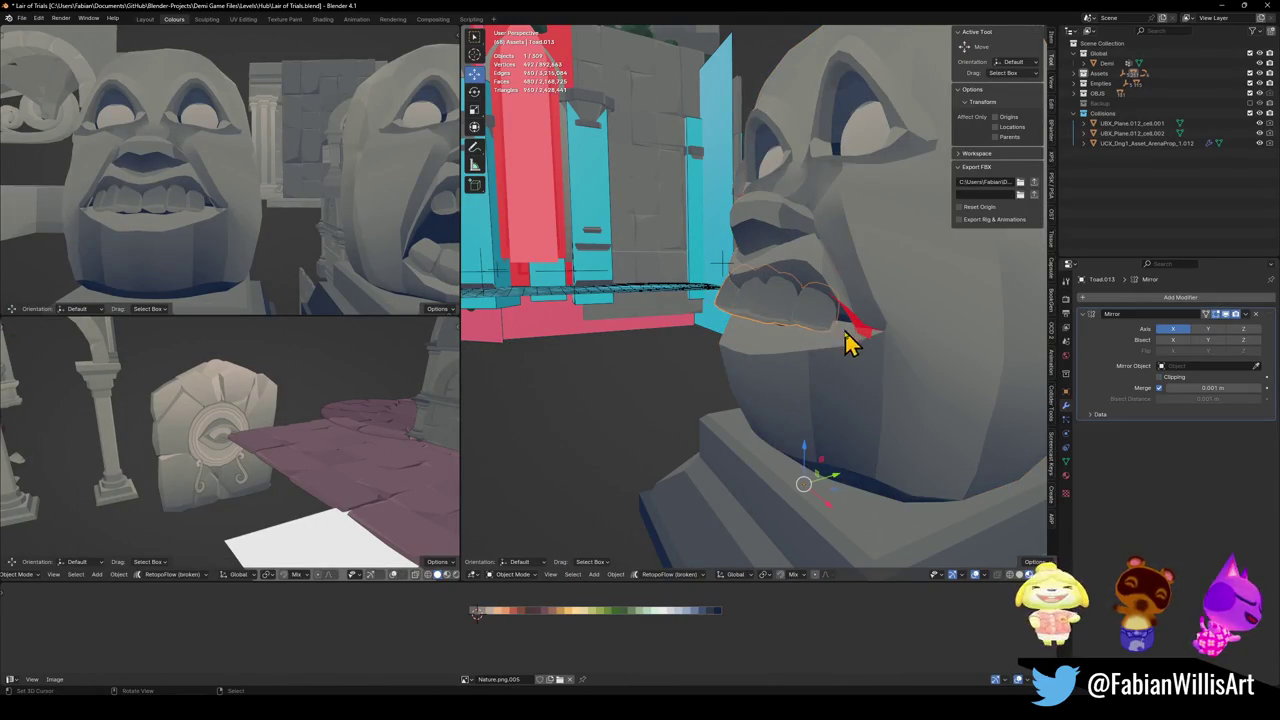
{"action": "key", "text": "Tab"}
{"action": "key", "text": "r"}
{"action": "key", "text": "x"}
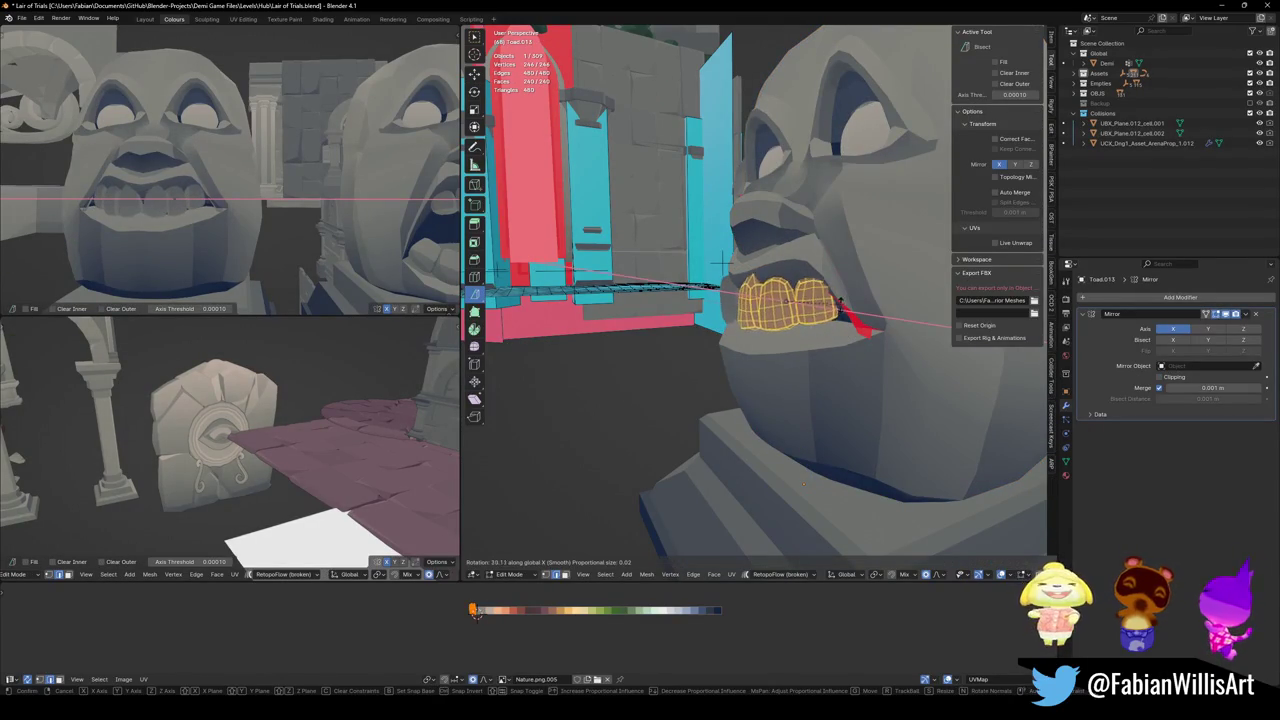
{"action": "left_click", "coordinate": [838, 318]}
{"action": "key", "text": "r"}
{"action": "key", "text": "x"}
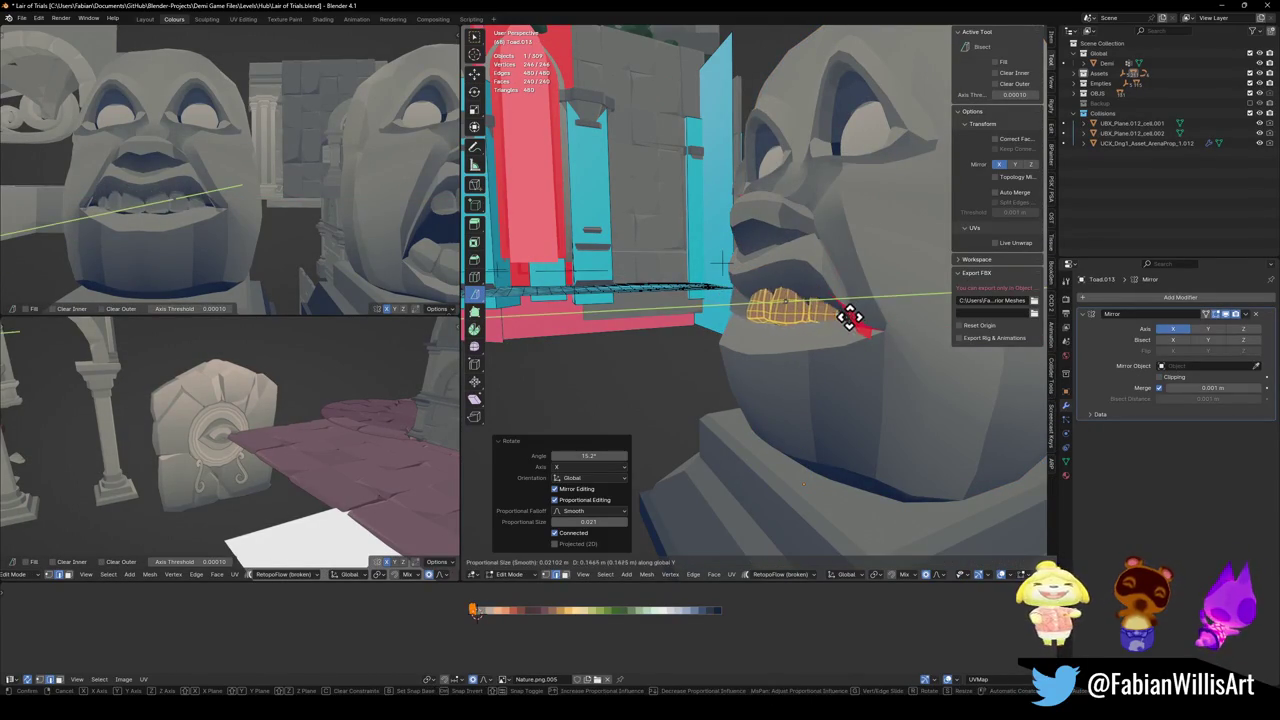
{"action": "key", "text": "Escape"}
{"action": "key", "text": "ctrl+z"}
- Tilt the upper teeth -17.1° about X, then enter Edit Mode on the face mesh
{"action": "key", "text": "r"}
{"action": "key", "text": "x"}
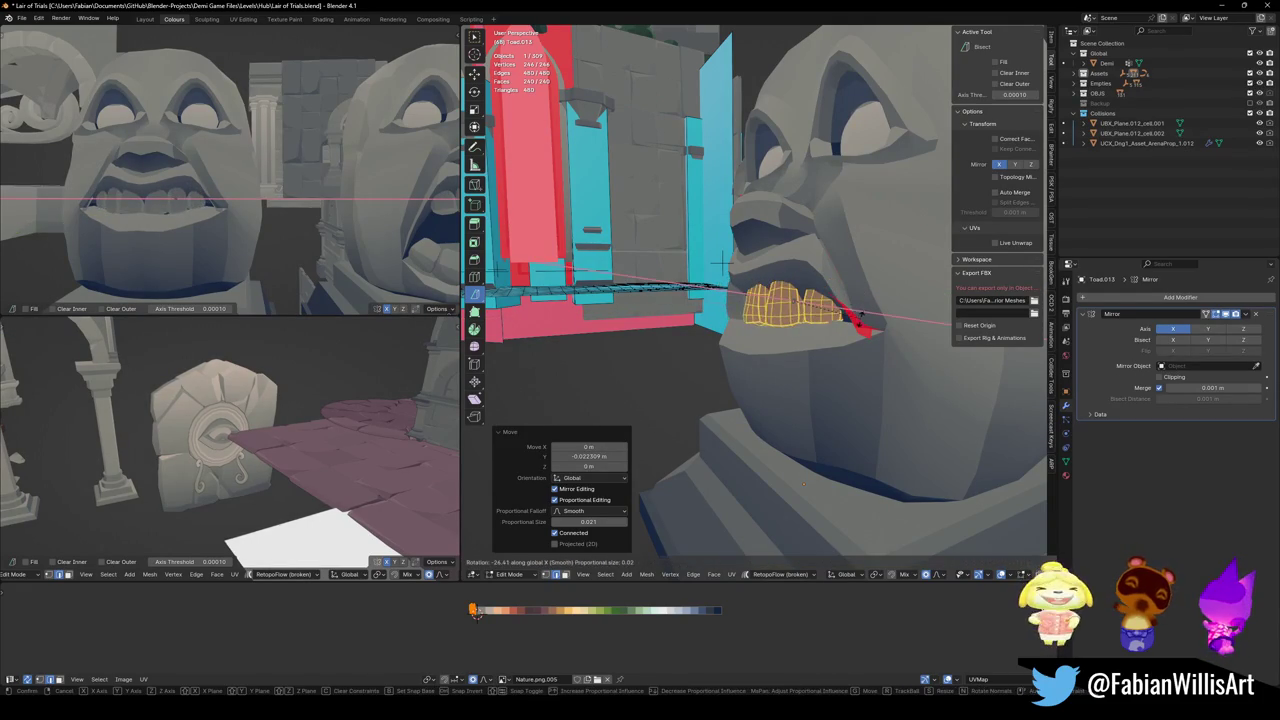
{"action": "left_click", "coordinate": [860, 308]}
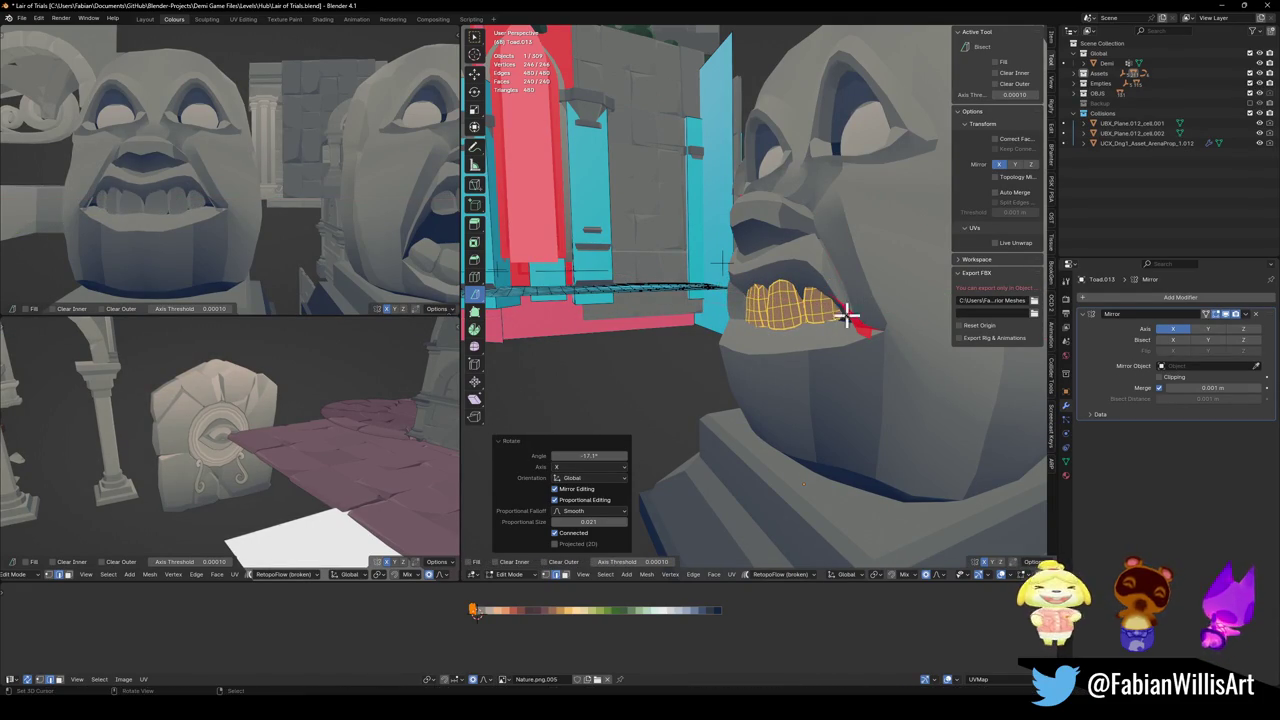
{"action": "key", "text": "Tab"}
{"action": "left_click", "coordinate": [774, 363]}
{"action": "key", "text": "Tab"}
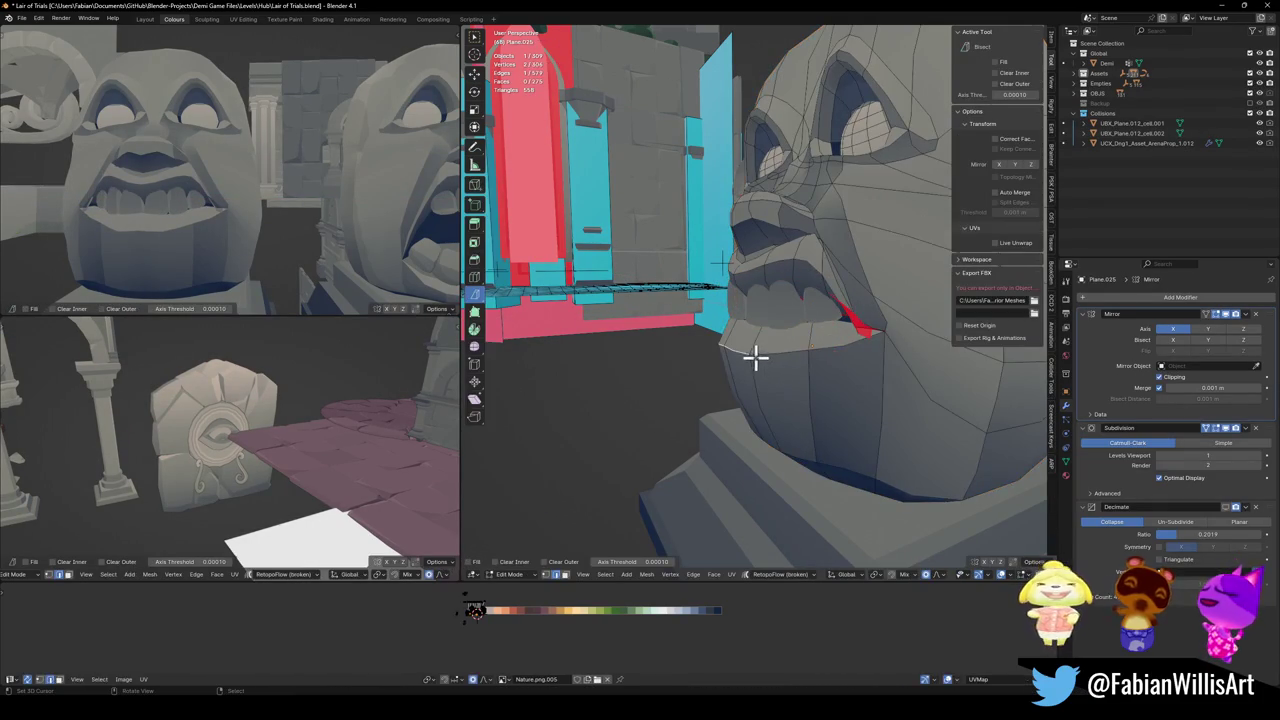
- Shift a lower chin face along X and clear the selection
{"action": "left_click", "coordinate": [784, 350]}
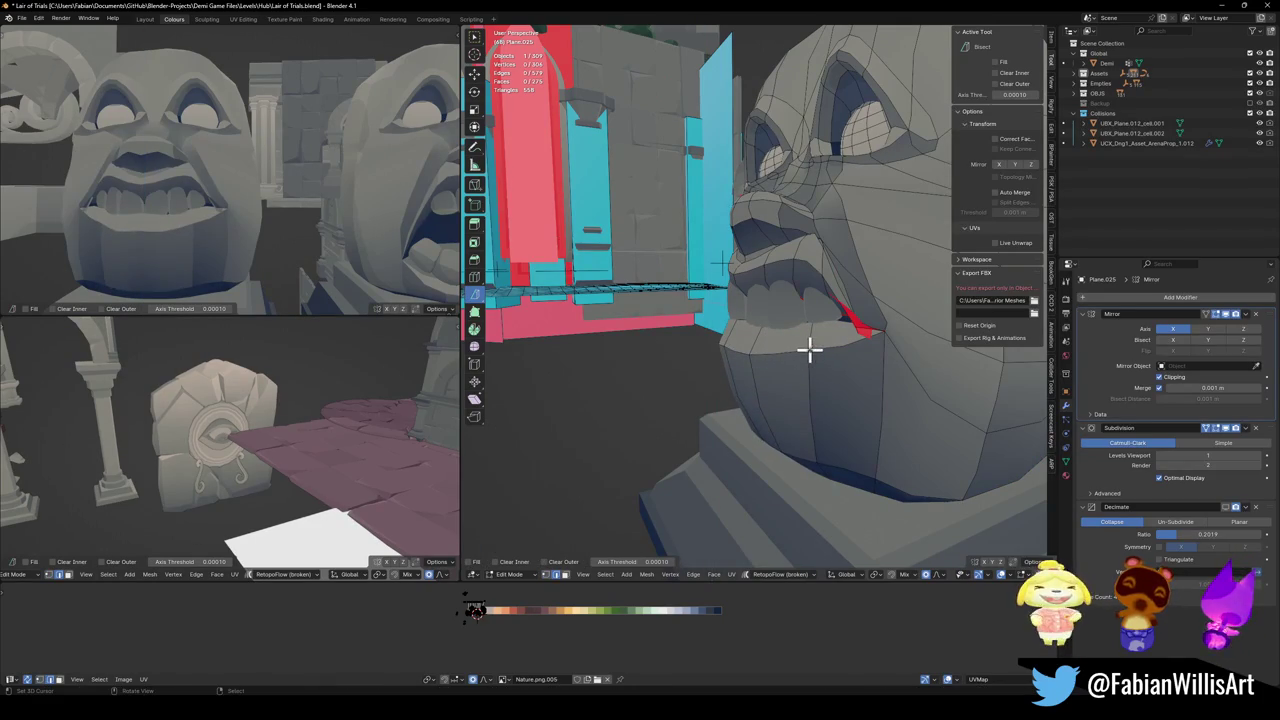
{"action": "left_click", "coordinate": [868, 412]}
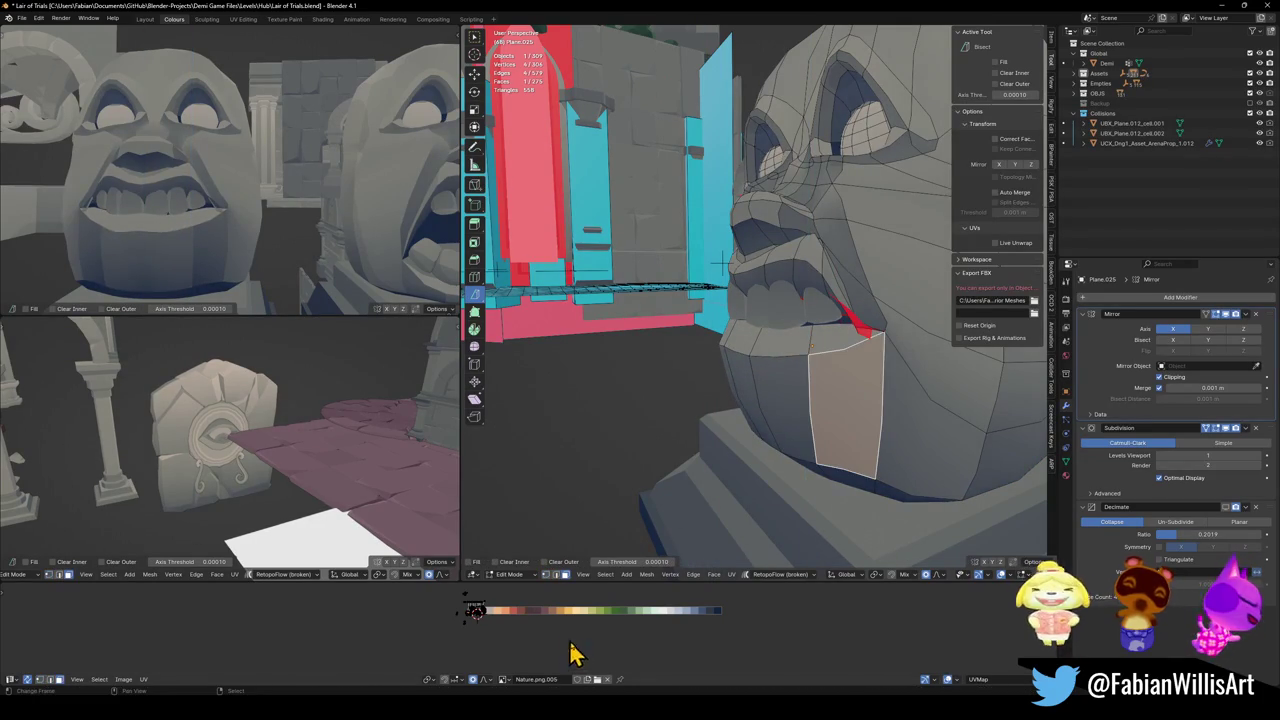
{"action": "key", "text": "g"}
{"action": "key", "text": "x"}
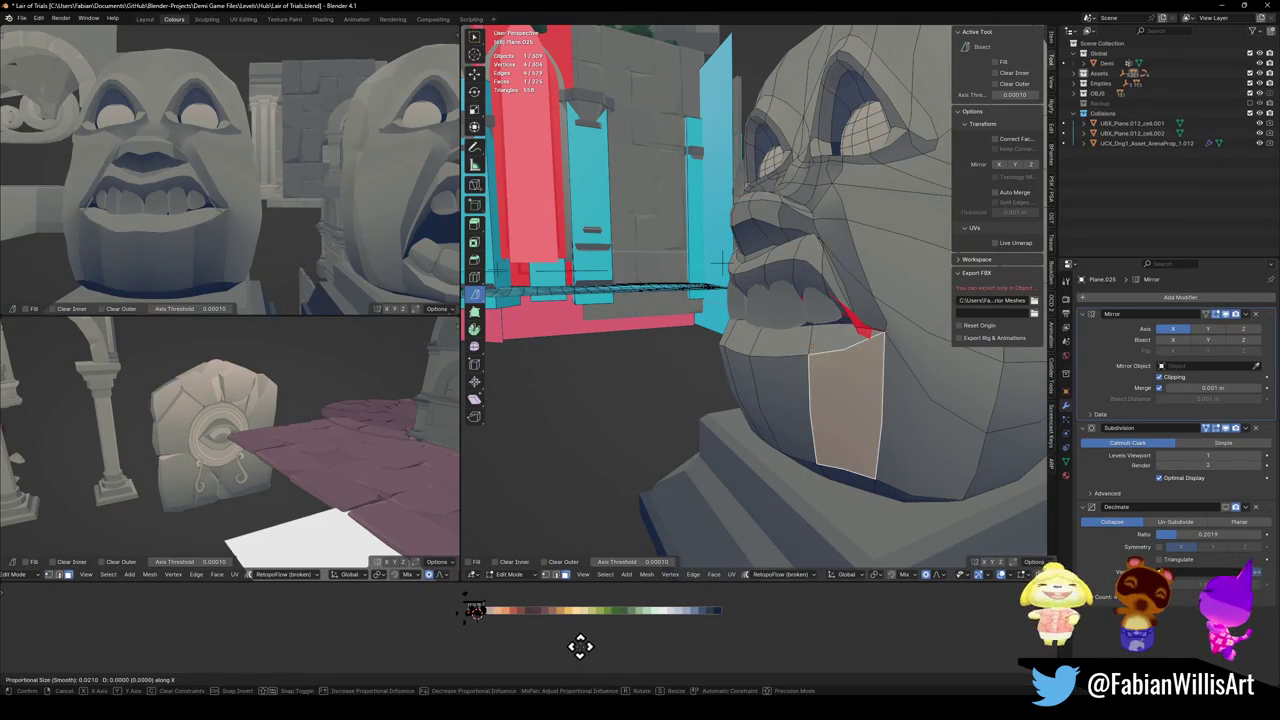
{"action": "left_click", "coordinate": [593, 643]}
{"action": "mouse_move", "coordinate": [349, 240]}
{"action": "middle_mouse_down"}
{"action": "mouse_move", "coordinate": [271, 194]}
{"action": "mouse_move", "coordinate": [208, 205]}
{"action": "middle_mouse_up"}
{"action": "key", "text": "alt+a"}
- Pull a mouth-corner vertex outward along X to widen the grin
{"action": "middle_click_drag", "start_coordinate": [773, 333], "coordinate": [877, 334]}
{"action": "left_click", "coordinate": [877, 334]}
{"action": "key", "text": "g"}
{"action": "key", "text": "z"}
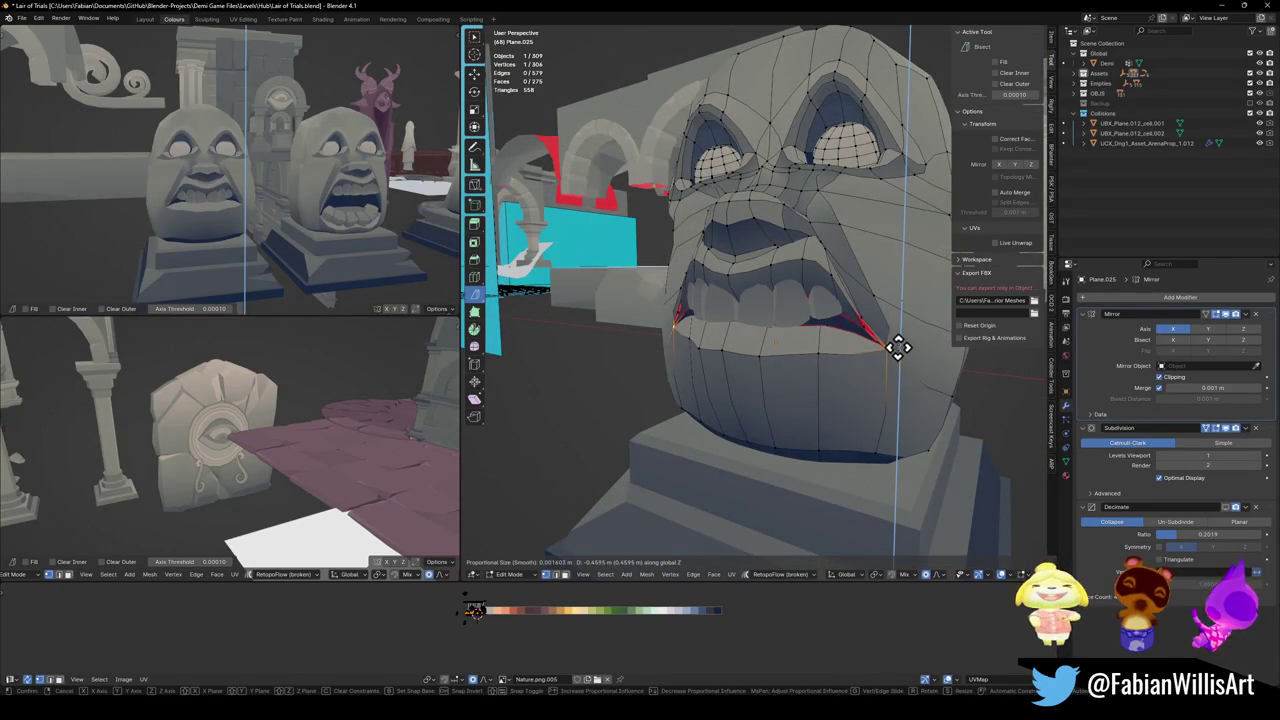
{"action": "key", "text": "x"}
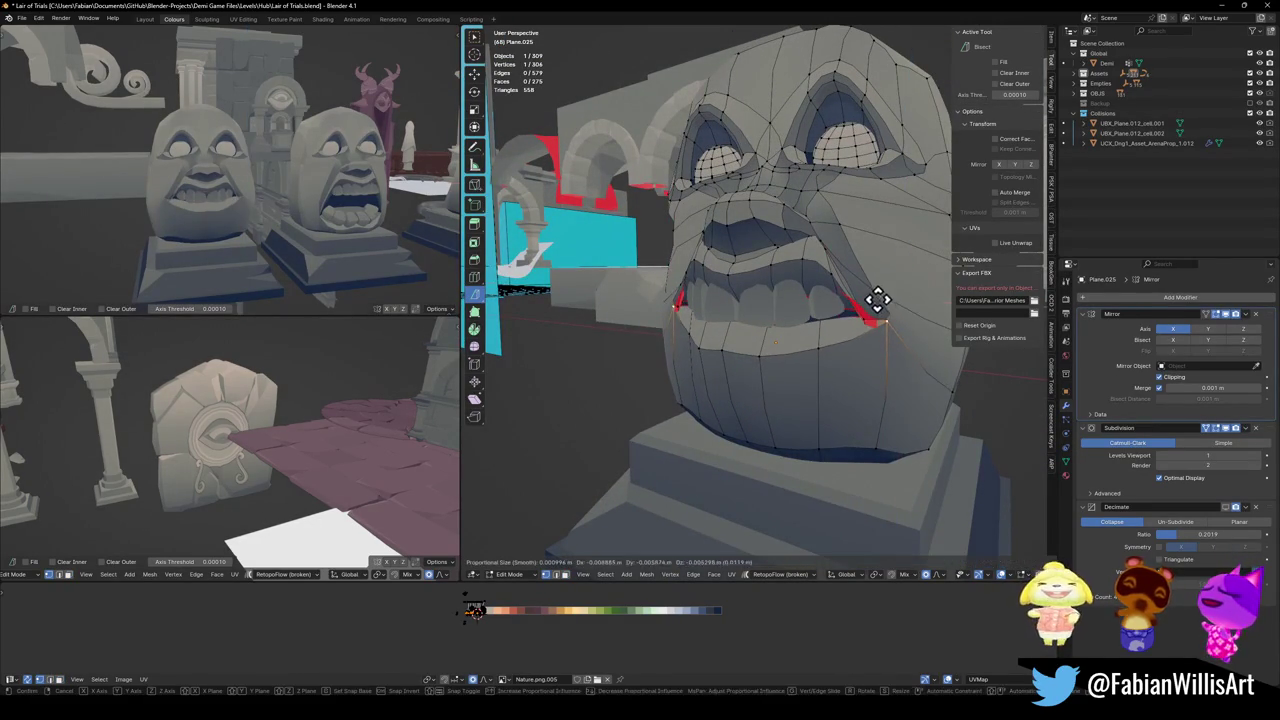
{"action": "left_click", "coordinate": [897, 315]}
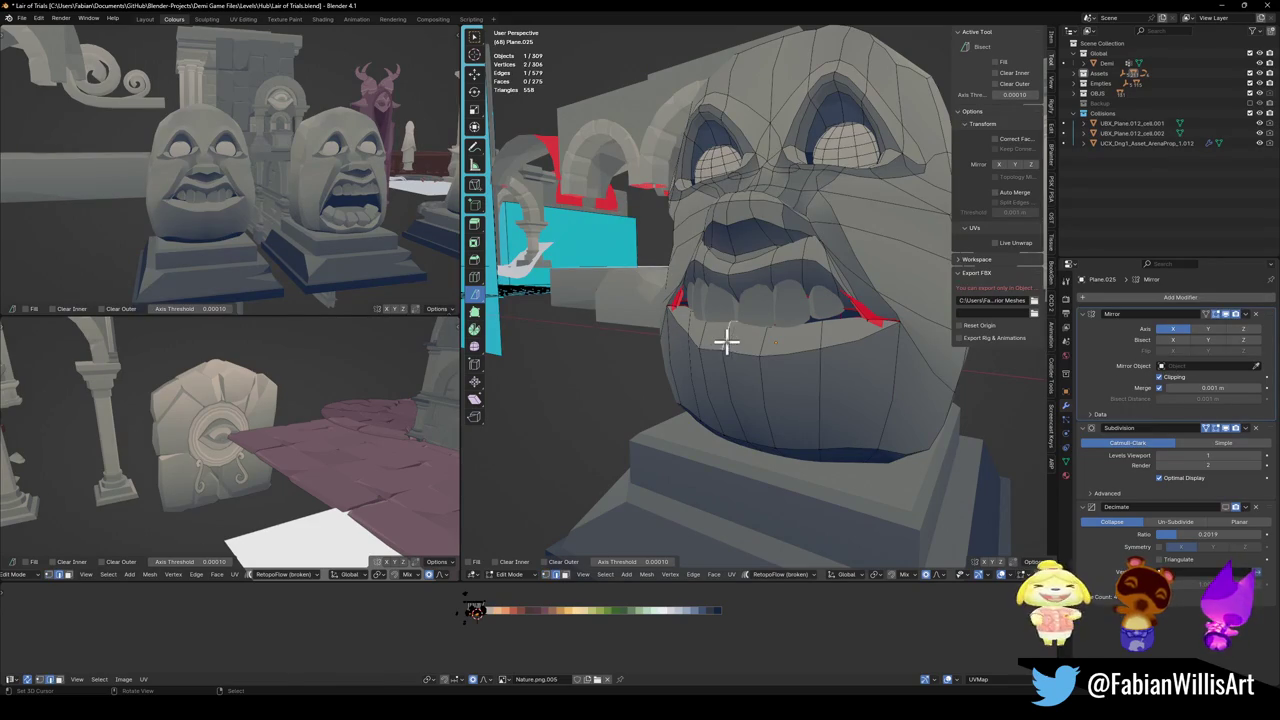
- Move another mouth vertex vertically along Z in two passes
{"action": "left_click", "coordinate": [726, 341]}
{"action": "key", "text": "g"}
{"action": "key", "text": "z"}
{"action": "left_click", "coordinate": [752, 352]}
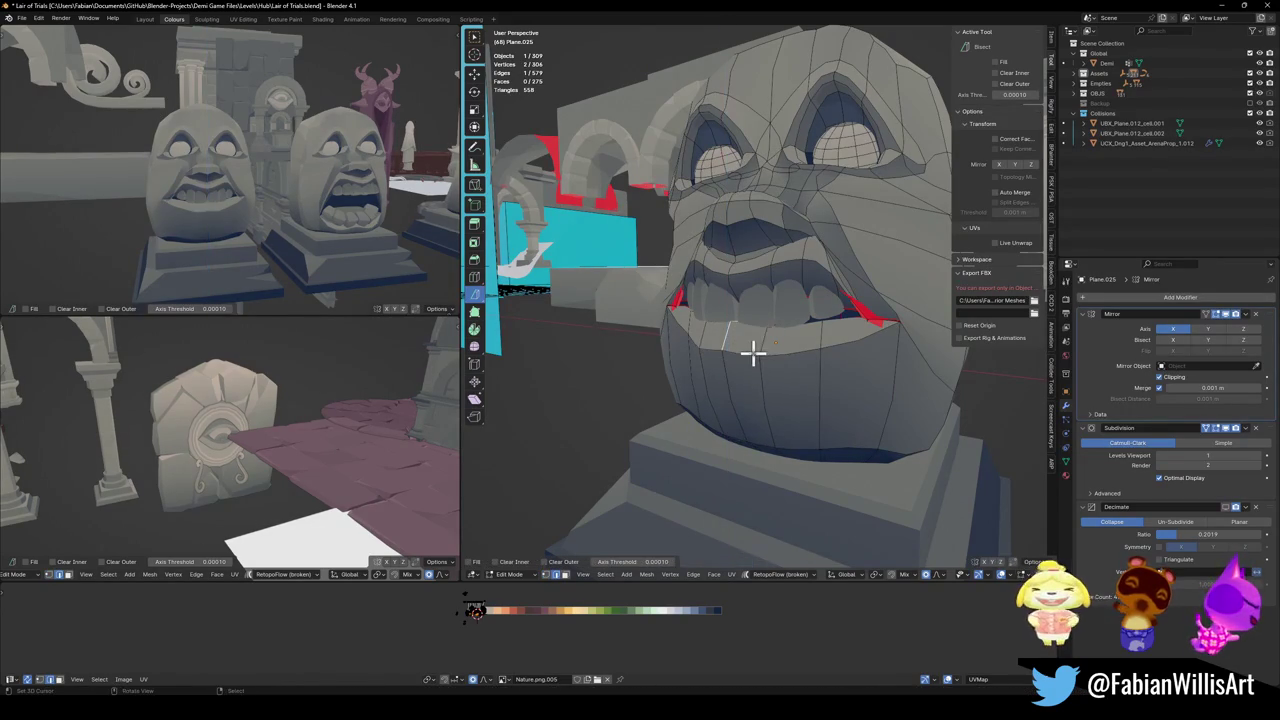
{"action": "key", "text": "g"}
{"action": "key", "text": "z"}
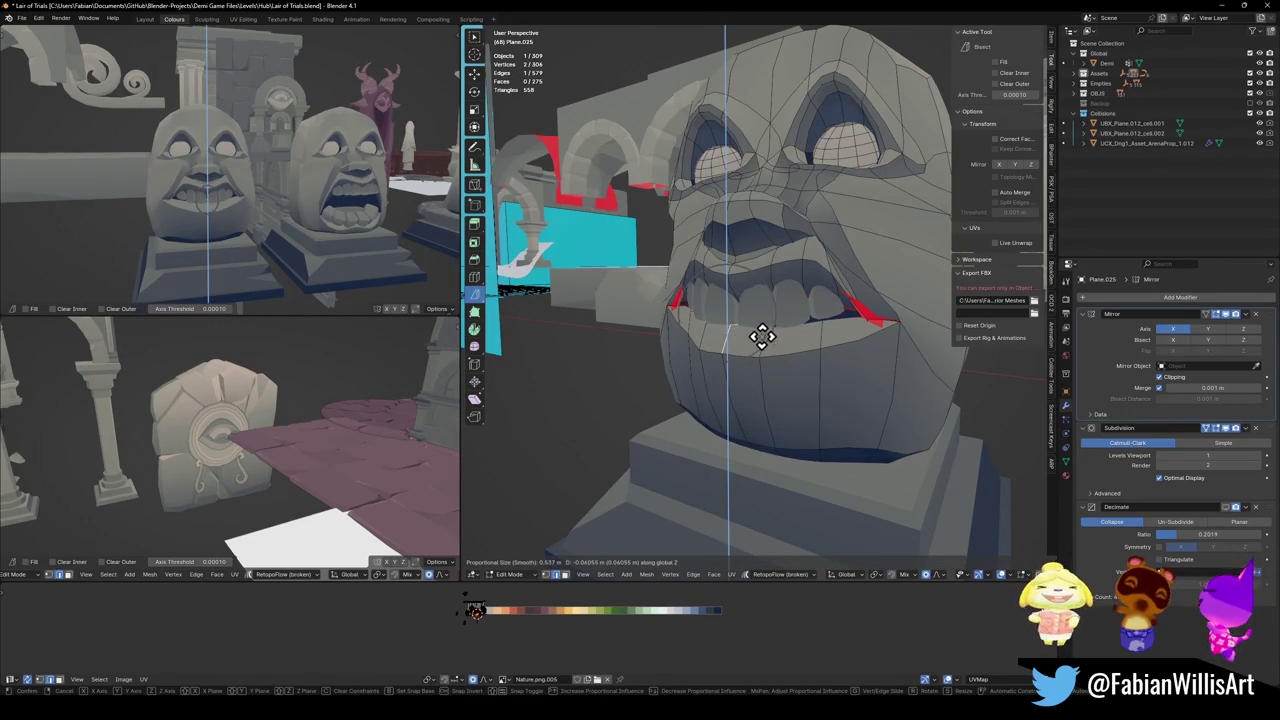
{"action": "scroll", "coordinate": [761, 336], "scroll_direction": "down", "scroll_amount": 5}
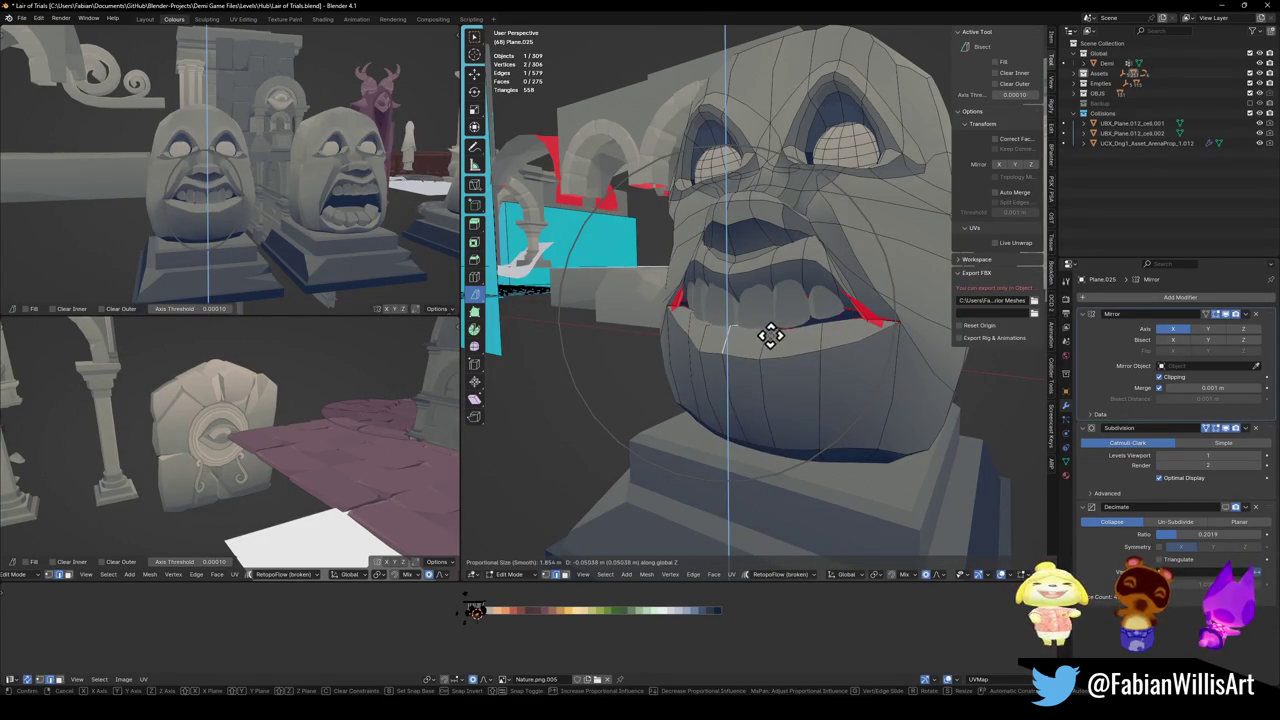
{"action": "left_click", "coordinate": [771, 335]}
- Move the upper lip loop and lower lip faces together along Z
{"action": "left_click", "coordinate": [806, 280], "text": "alt"}
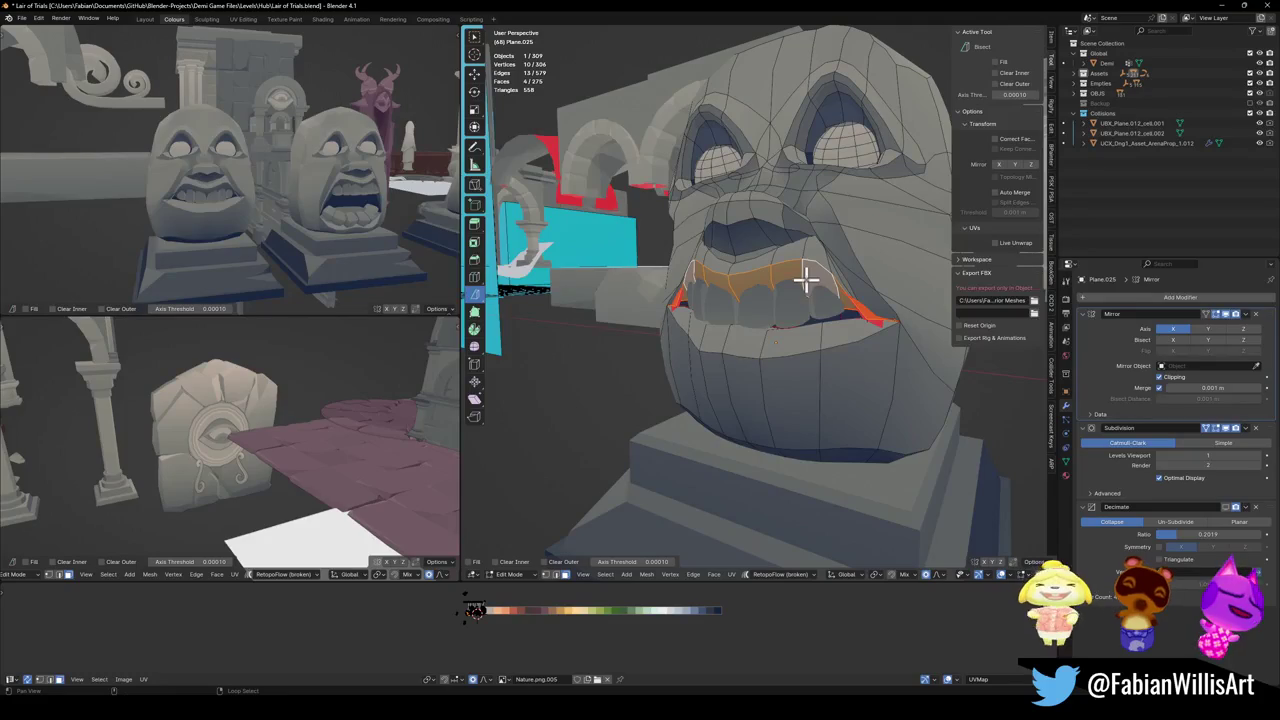
{"action": "left_click", "coordinate": [779, 350], "text": "shift"}
{"action": "key", "text": "g"}
{"action": "key", "text": "z"}
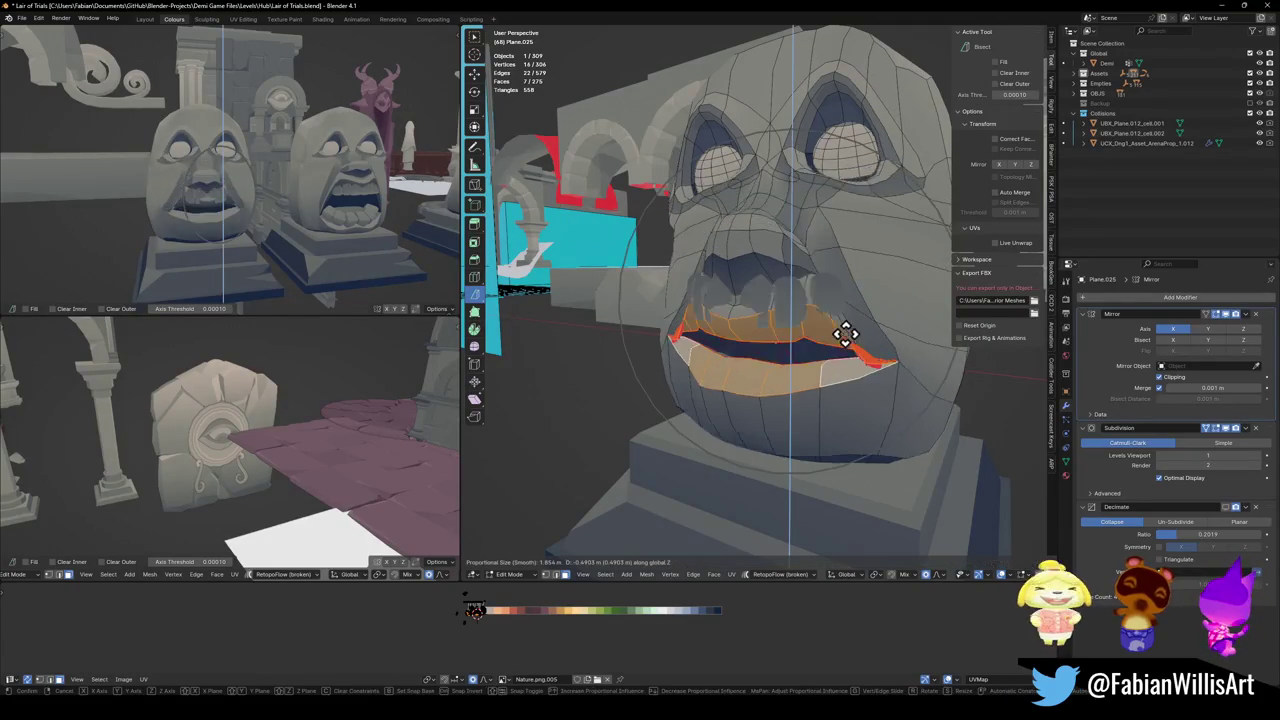
{"action": "scroll", "coordinate": [850, 330], "scroll_direction": "up", "scroll_amount": 10}
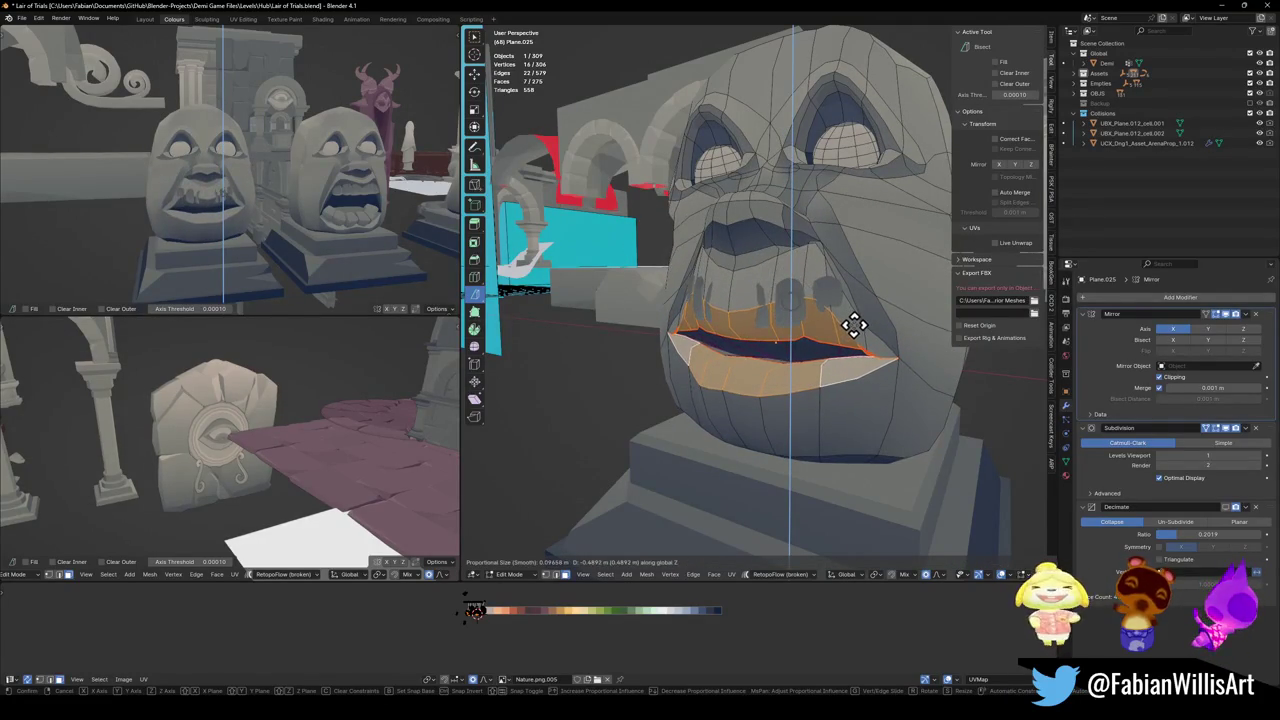
{"action": "scroll", "coordinate": [855, 320], "scroll_direction": "up", "scroll_amount": 20}
{"action": "left_click", "coordinate": [860, 318]}
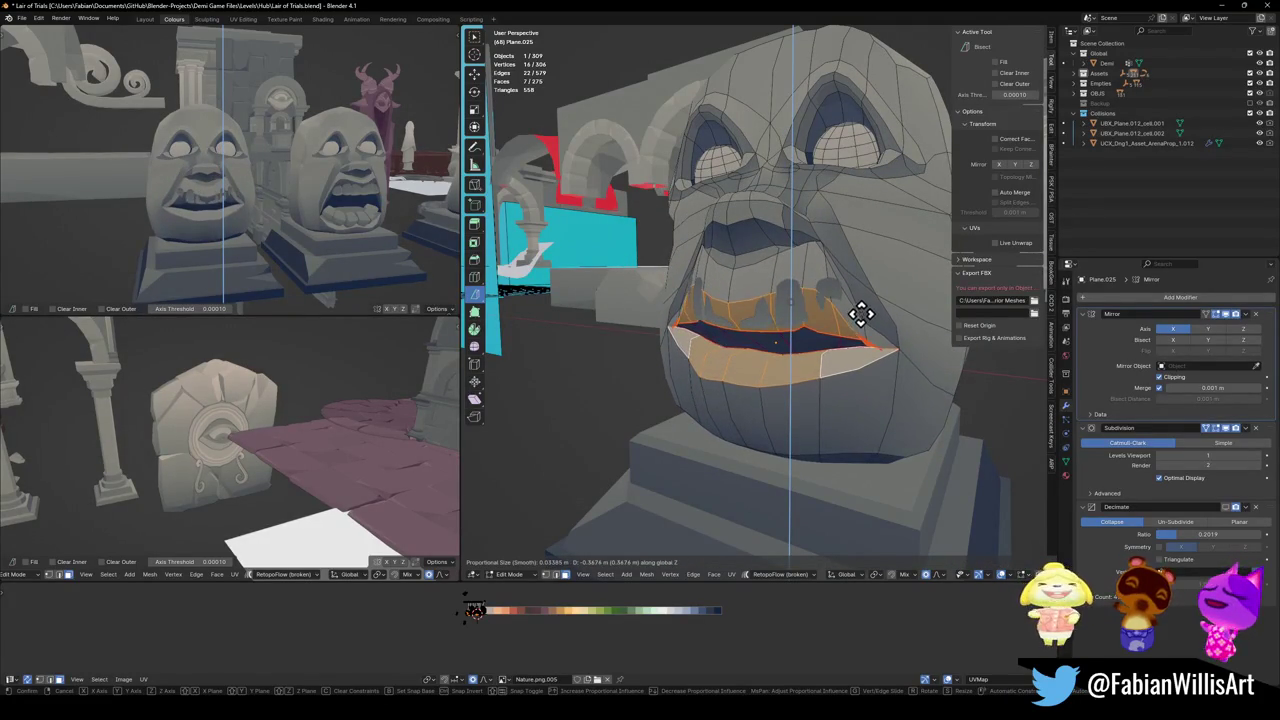
{"action": "key", "text": "alt+a"}
- Back in Object Mode, lower the teeth object along Z to fit the new mouth
{"action": "key", "text": "Tab"}
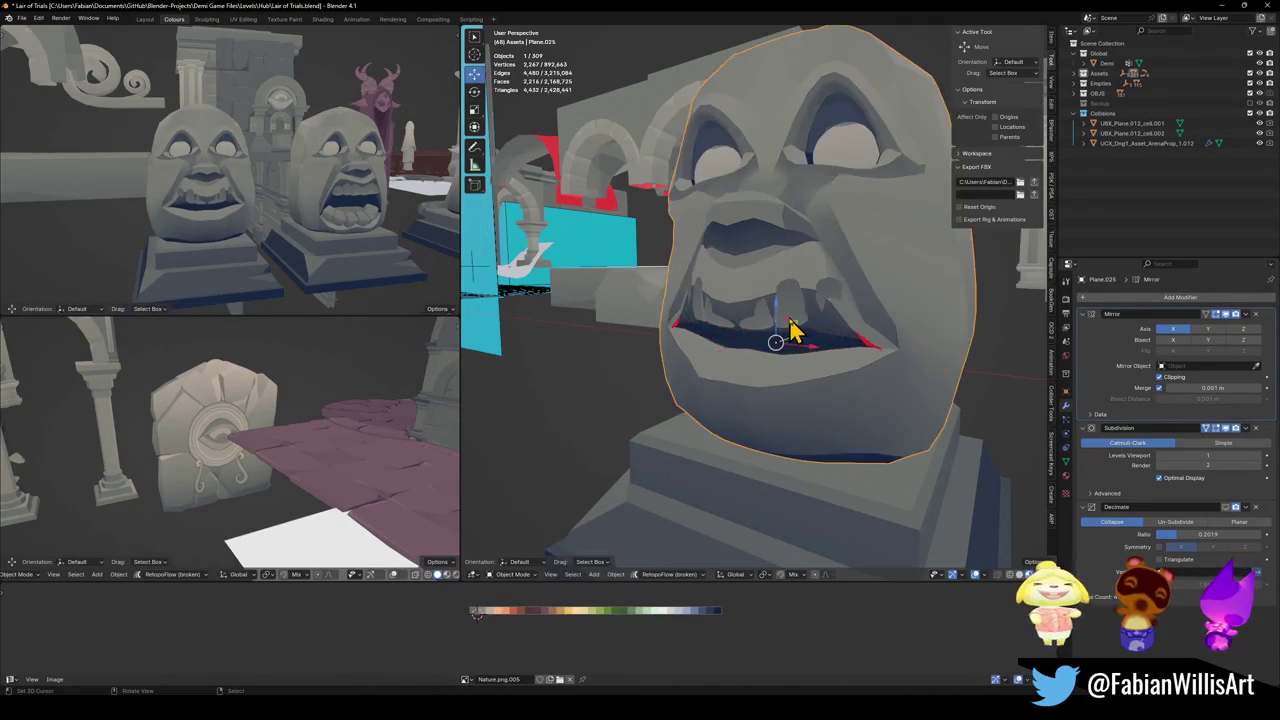
{"action": "left_click", "coordinate": [820, 320]}
{"action": "key", "text": "g"}
{"action": "key", "text": "z"}
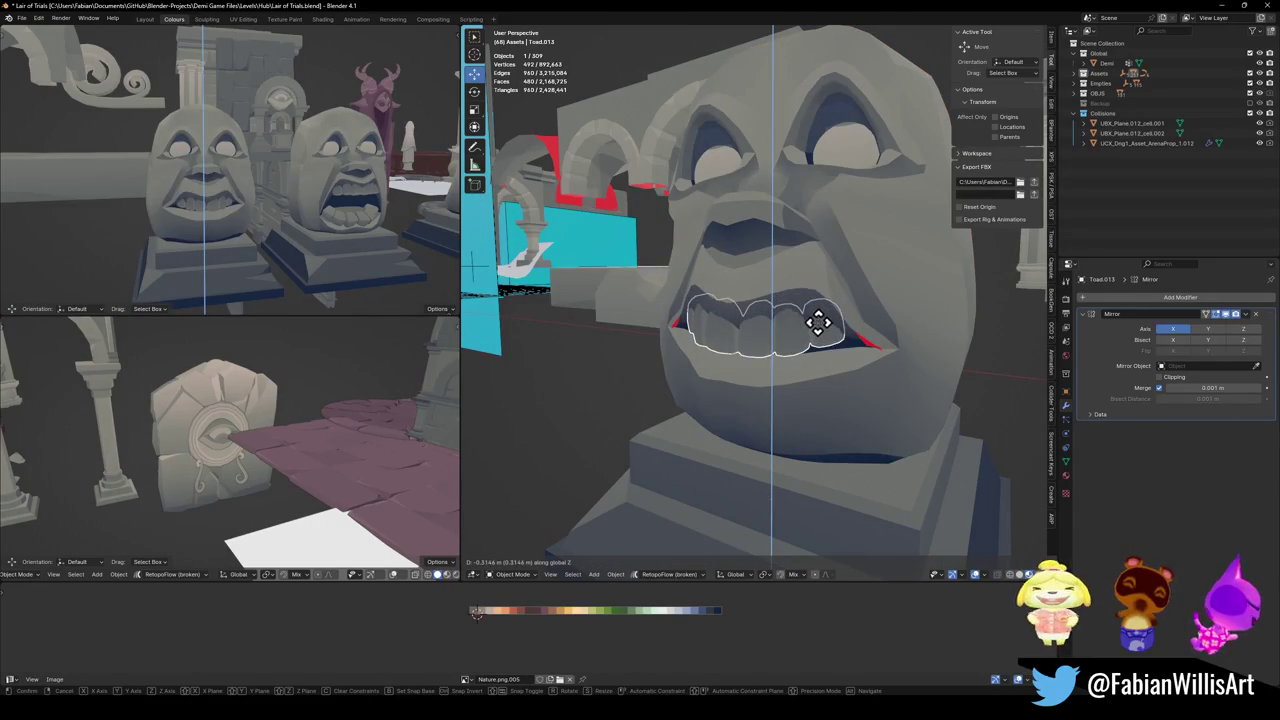
{"action": "left_click", "coordinate": [817, 320]}
{"action": "key", "text": "alt+a"}
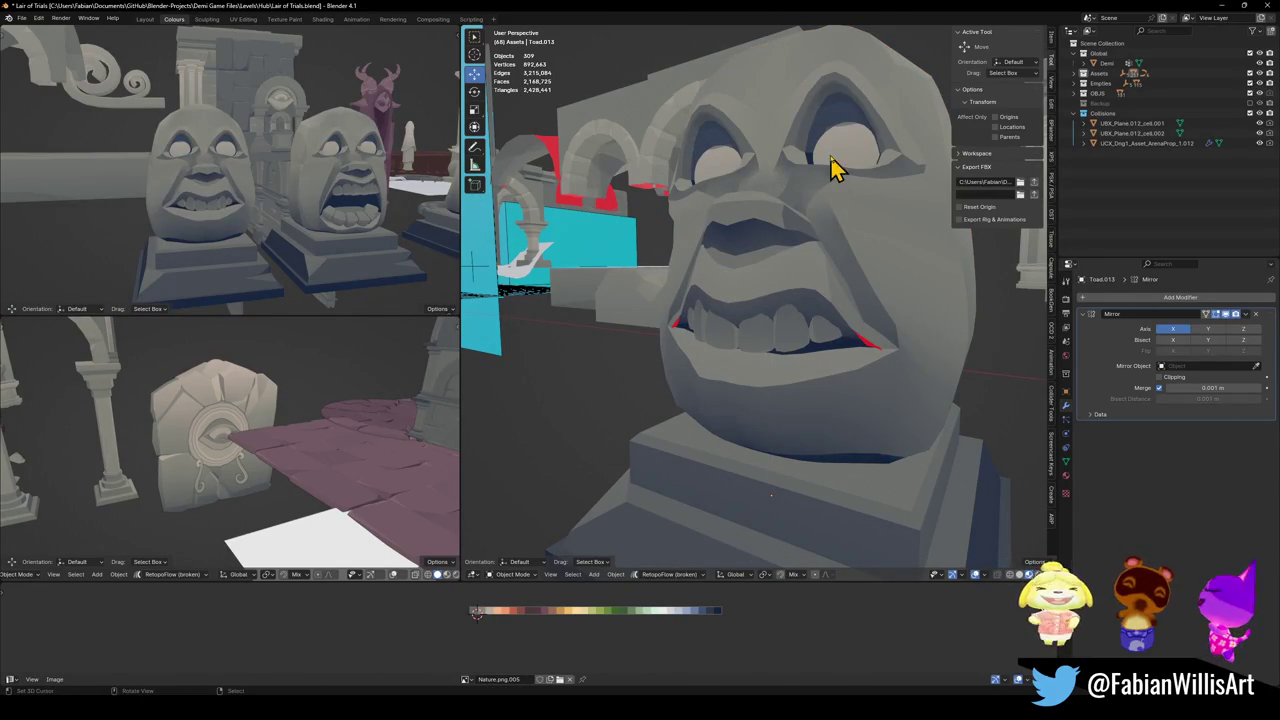
- In Edit Mode on the face, select the linked eye geometry and rotate it about X
{"action": "left_click", "coordinate": [828, 178]}
{"action": "key", "text": "Tab"}
{"action": "key", "text": "a"}
{"action": "key", "text": "alt+a"}
{"action": "key", "text": "l"}
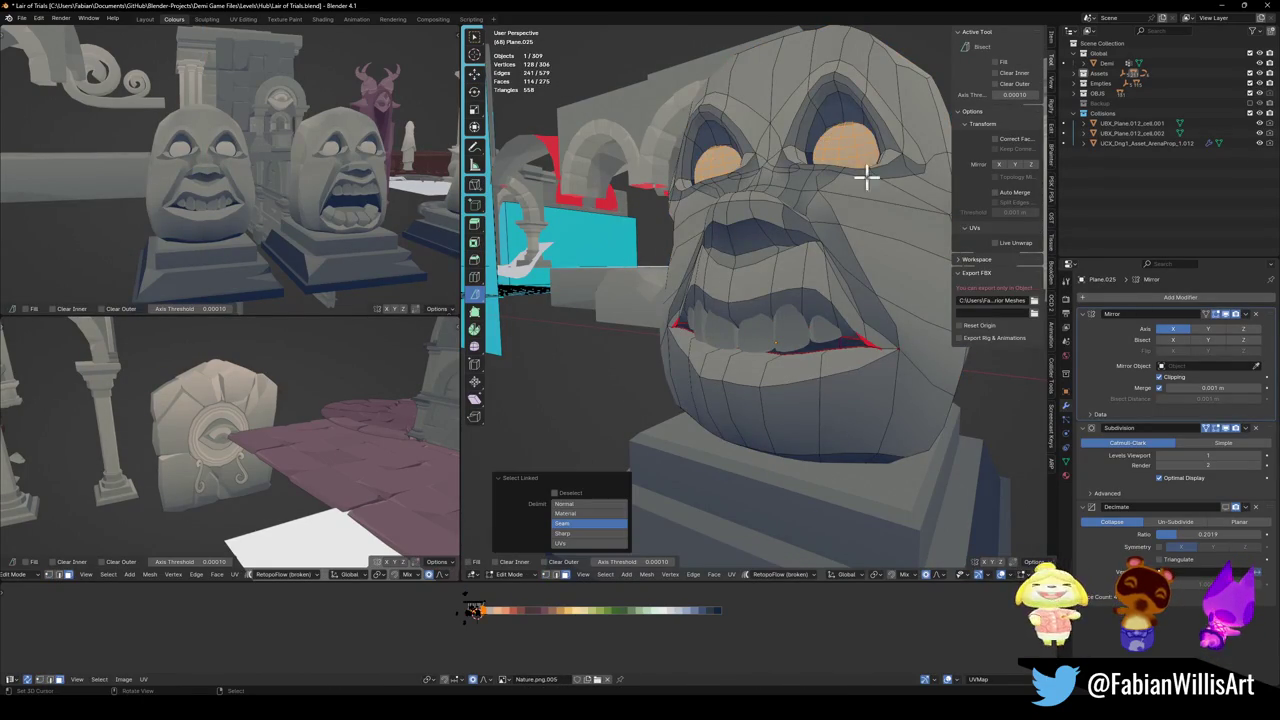
{"action": "key", "text": "r"}
{"action": "key", "text": "x"}
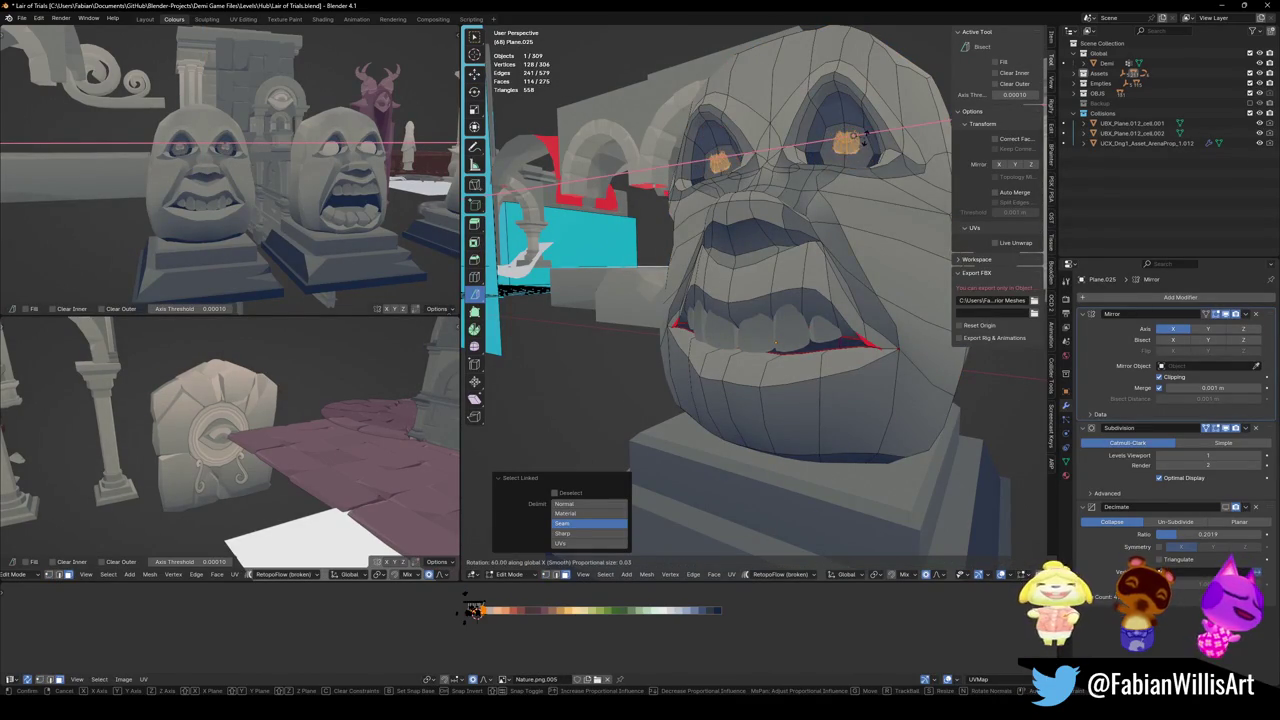
{"action": "left_click", "coordinate": [848, 139]}
- Move the eyes vertically and in depth, then lower them to a new height
{"action": "key", "text": "g"}
{"action": "key", "text": "z"}
{"action": "left_click", "coordinate": [846, 145]}
{"action": "key", "text": "g"}
{"action": "key", "text": "y"}
{"action": "left_click", "coordinate": [877, 143]}
{"action": "key", "text": "s"}
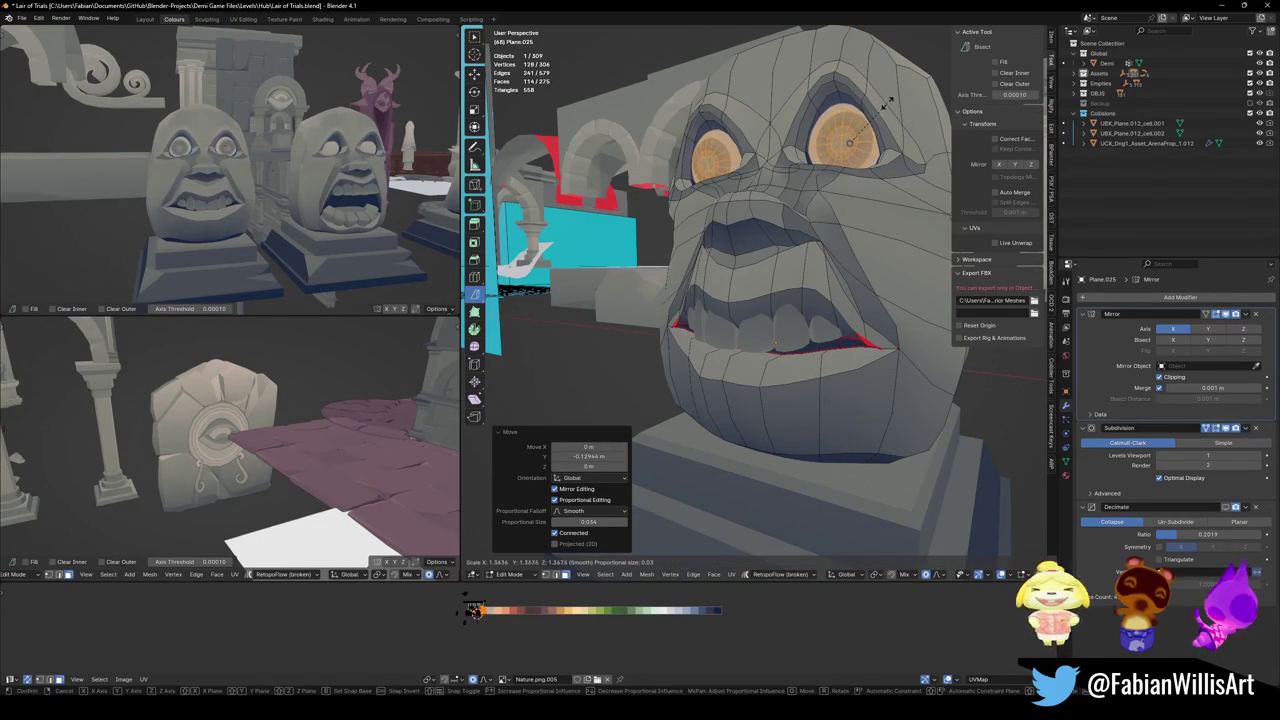
{"action": "key", "text": "Escape"}
{"action": "key", "text": "g"}
{"action": "key", "text": "z"}
{"action": "left_click", "coordinate": [888, 114]}
- Readjust the eyes' height and tilt them -4.27° about X
{"action": "key", "text": "r"}
{"action": "key", "text": "x"}
{"action": "key", "text": "Escape"}
{"action": "key", "text": "g"}
{"action": "key", "text": "z"}
{"action": "left_click", "coordinate": [891, 117]}
{"action": "key", "text": "r"}
{"action": "key", "text": "x"}
{"action": "left_click", "coordinate": [898, 117]}
- From a front view, select a mouth-corner vertex and start raising it along Z
{"action": "scroll", "coordinate": [257, 166], "scroll_direction": "up", "scroll_amount": 5}
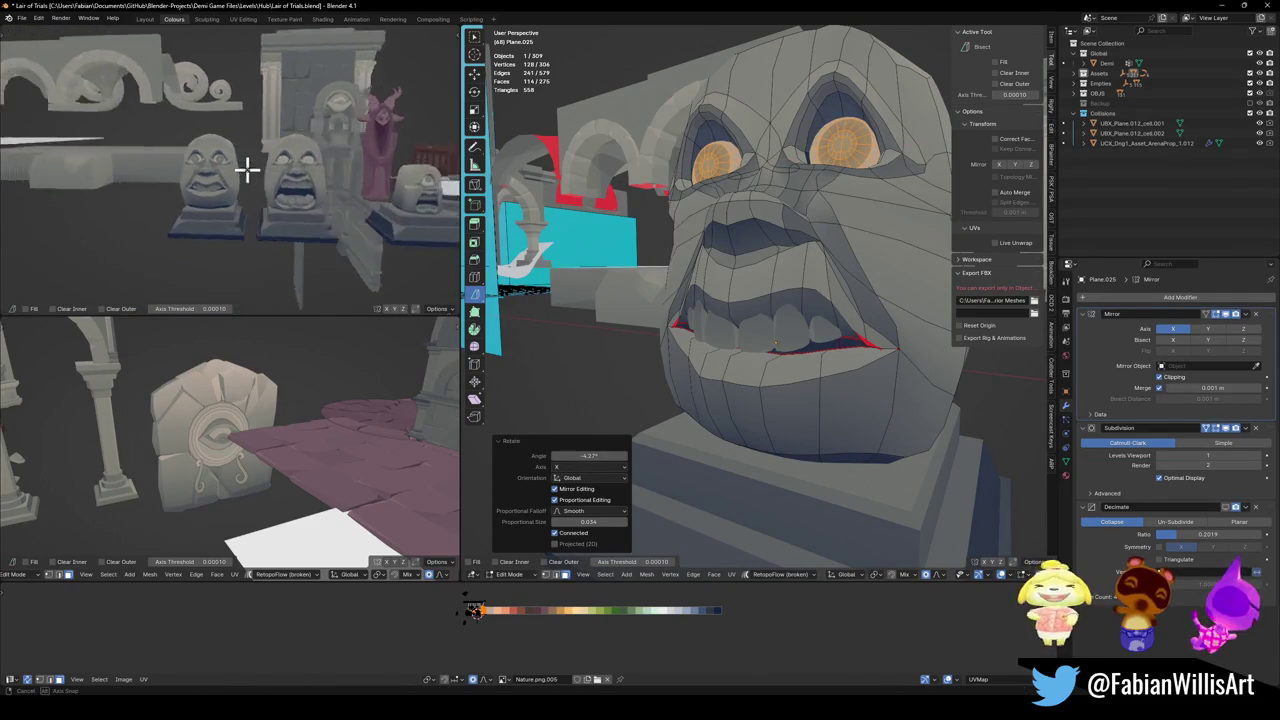
{"action": "middle_click_drag", "start_coordinate": [810, 288], "coordinate": [826, 283]}
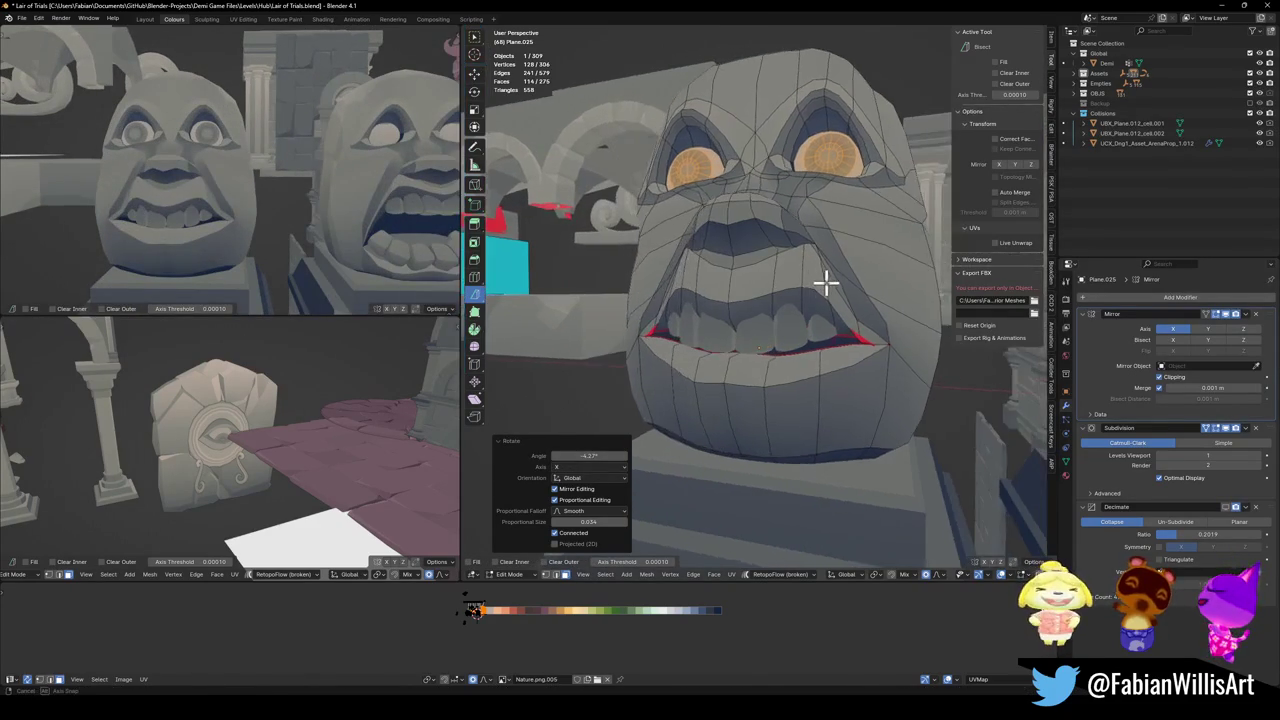
{"action": "key", "text": "Tab"}
{"action": "key", "text": "Tab"}
{"action": "left_click", "coordinate": [880, 346]}
{"action": "key", "text": "g"}
{"action": "key", "text": "z"}
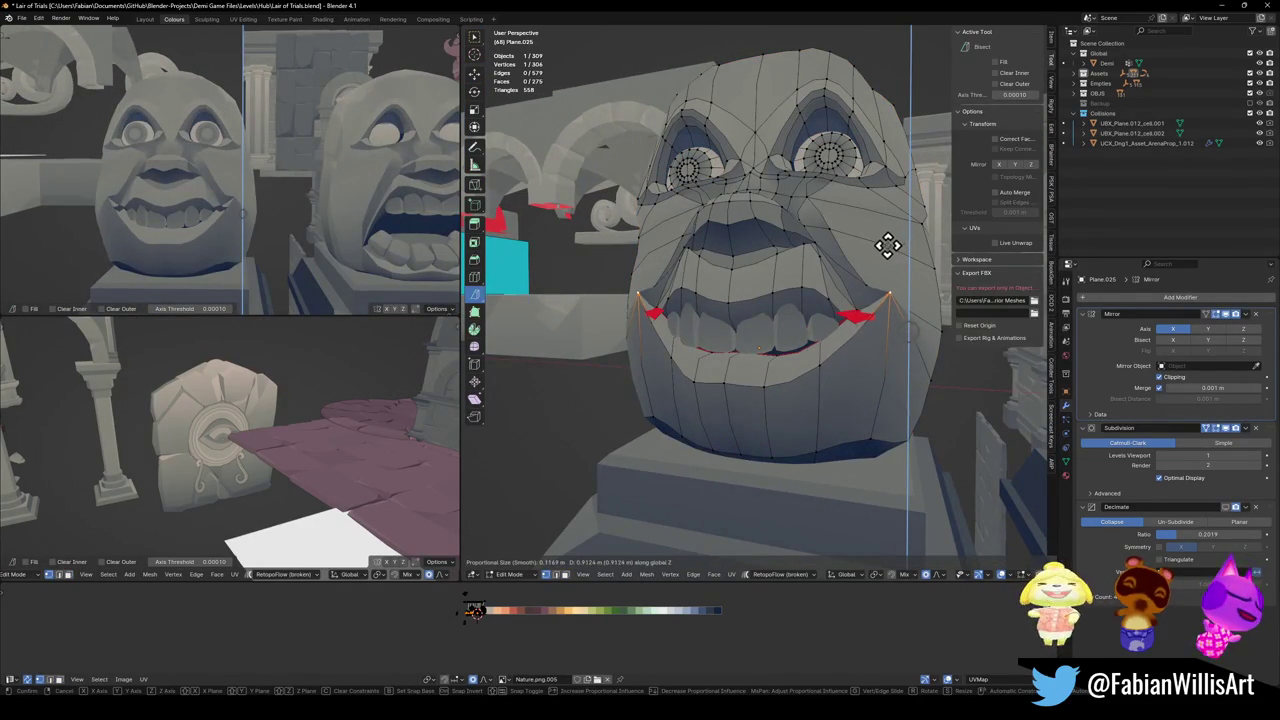
- Cancel the corner lift and switch the proportional editing falloff to Sharp
{"action": "scroll", "coordinate": [880, 248], "scroll_direction": "down", "scroll_amount": 8}
{"action": "scroll", "coordinate": [879, 248], "scroll_direction": "down", "scroll_amount": 12}
{"action": "scroll", "coordinate": [877, 248], "scroll_direction": "down", "scroll_amount": 12}
{"action": "scroll", "coordinate": [876, 248], "scroll_direction": "up", "scroll_amount": 4}
{"action": "scroll", "coordinate": [878, 248], "scroll_direction": "up", "scroll_amount": 2}
{"action": "scroll", "coordinate": [879, 248], "scroll_direction": "up", "scroll_amount": 2}
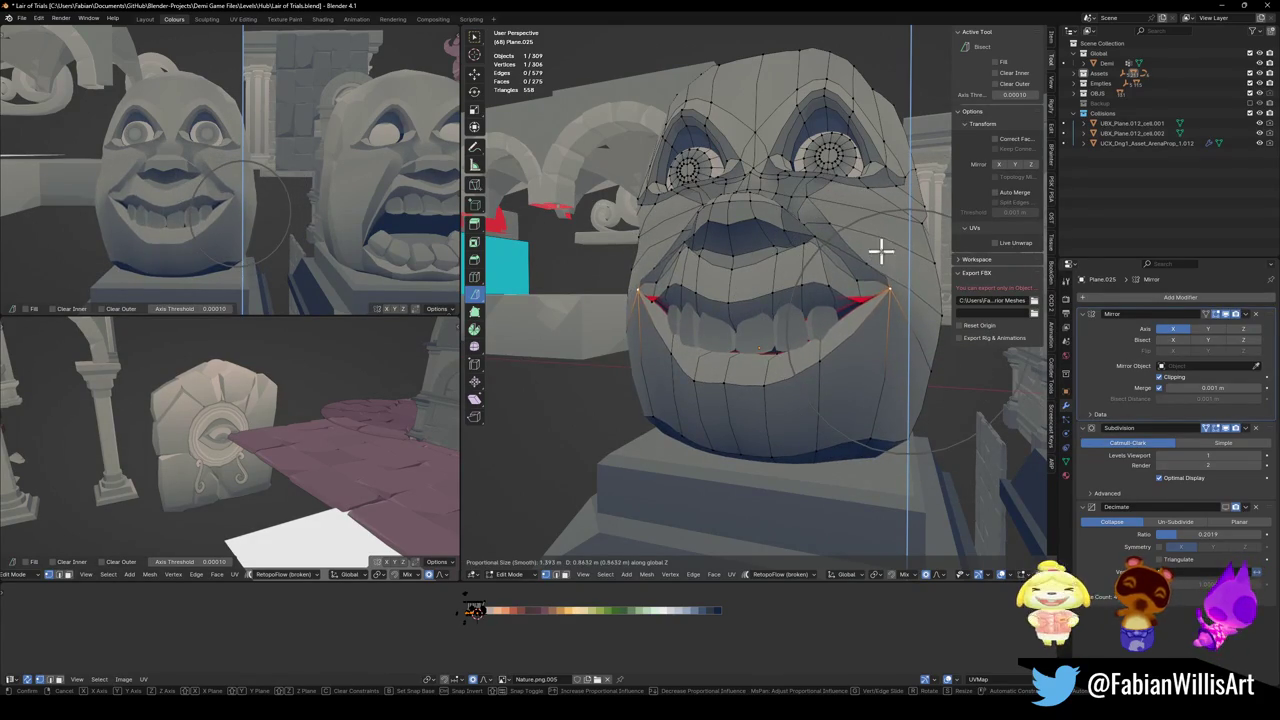
{"action": "right_click", "coordinate": [880, 248]}
{"action": "left_click", "coordinate": [937, 574]}
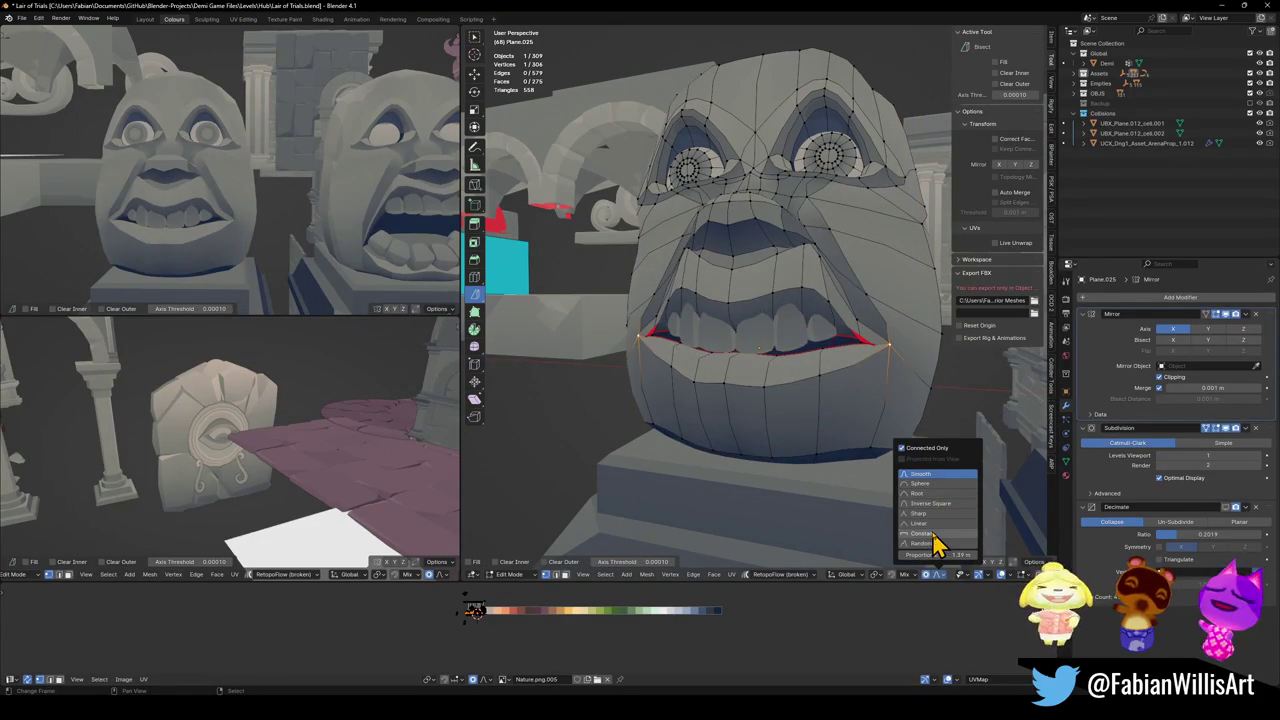
{"action": "left_click", "coordinate": [918, 513]}
- Raise the mouth corners about 0.145 m along Z with Sharp proportional falloff
{"action": "key", "text": "g"}
{"action": "key", "text": "z"}
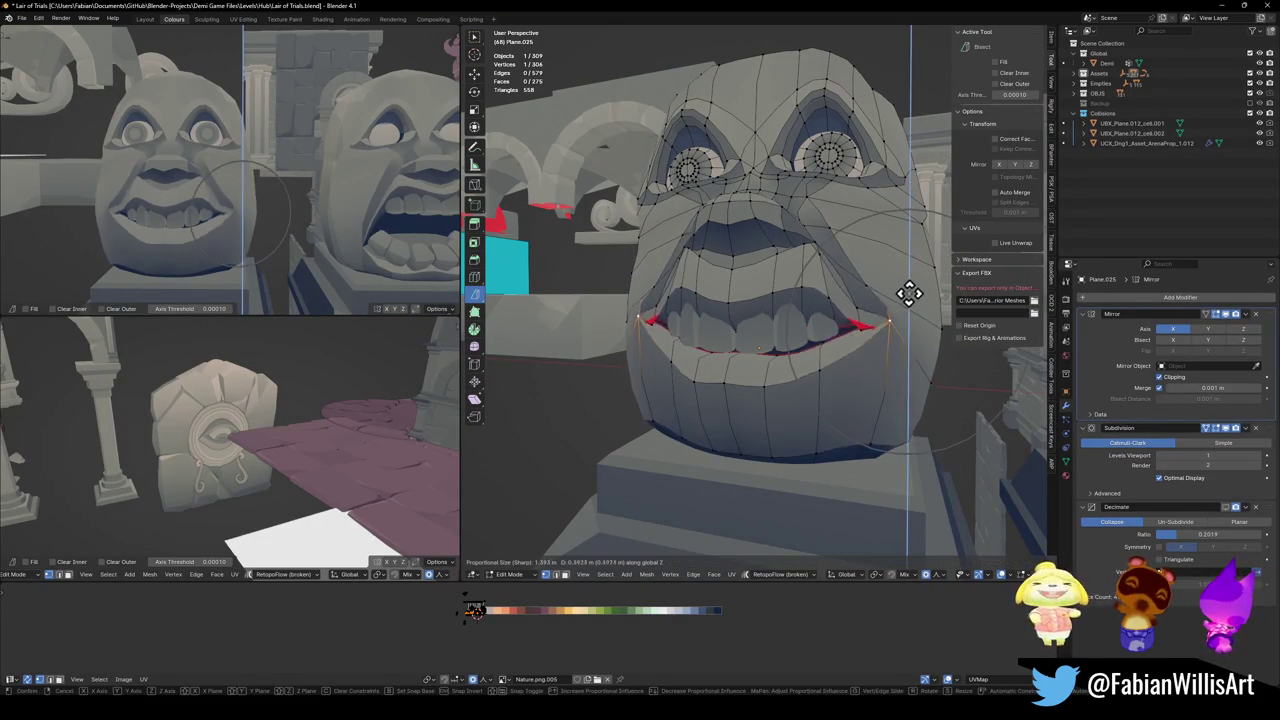
{"action": "scroll", "coordinate": [903, 266], "scroll_direction": "down", "scroll_amount": 2}
{"action": "scroll", "coordinate": [900, 263], "scroll_direction": "down", "scroll_amount": 3}
{"action": "scroll", "coordinate": [902, 261], "scroll_direction": "down", "scroll_amount": 3}
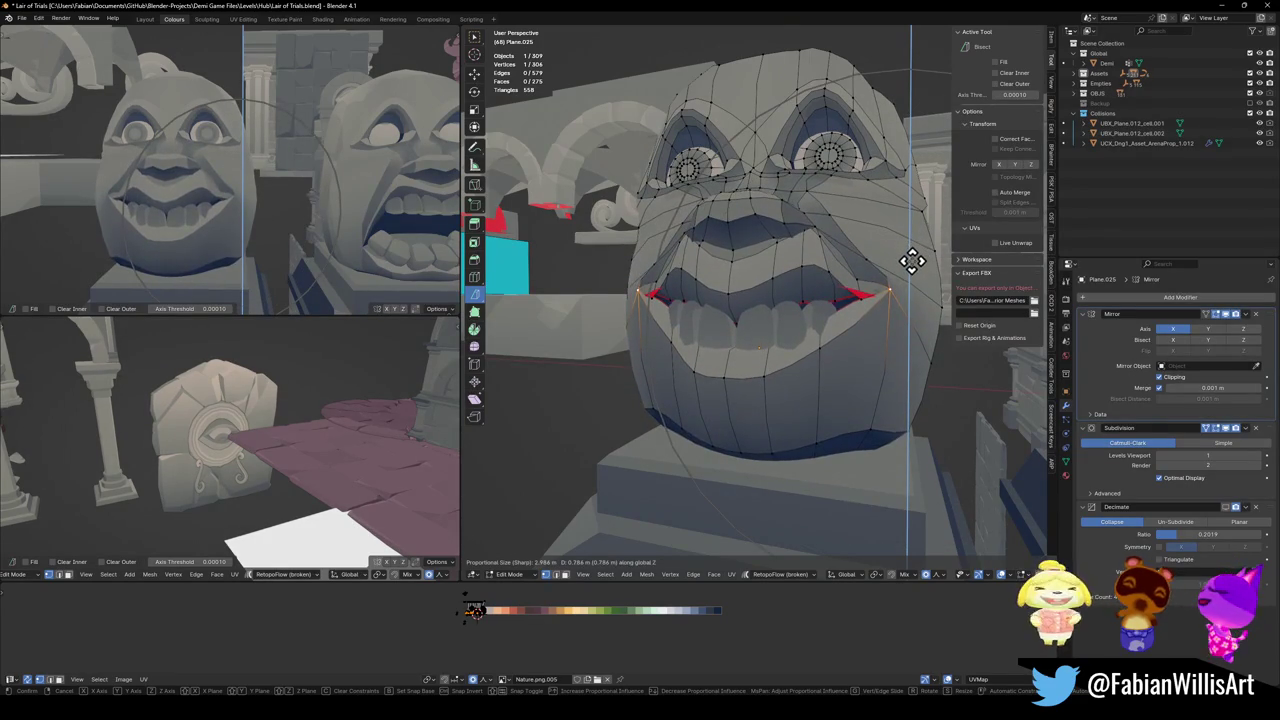
{"action": "left_click", "coordinate": [910, 264]}
- Move the selected mouth edges vertically to widen the mouth into a grin
{"action": "key", "text": "alt+a"}
{"action": "key", "text": "g"}
{"action": "key", "text": "z"}
{"action": "scroll", "coordinate": [814, 294], "scroll_direction": "up", "scroll_amount": 8}
{"action": "scroll", "coordinate": [820, 297], "scroll_direction": "up", "scroll_amount": 6}
{"action": "scroll", "coordinate": [823, 297], "scroll_direction": "up", "scroll_amount": 4}
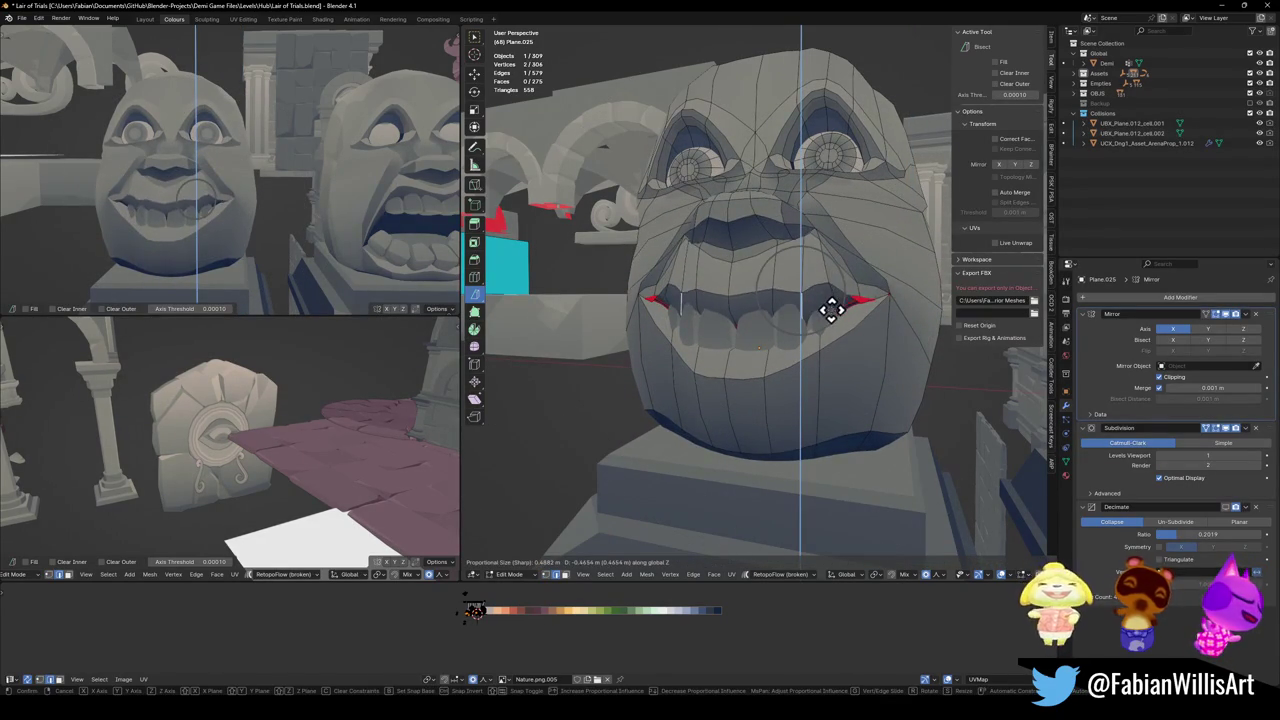
{"action": "scroll", "coordinate": [834, 294], "scroll_direction": "down", "scroll_amount": 4}
{"action": "scroll", "coordinate": [843, 294], "scroll_direction": "down", "scroll_amount": 5}
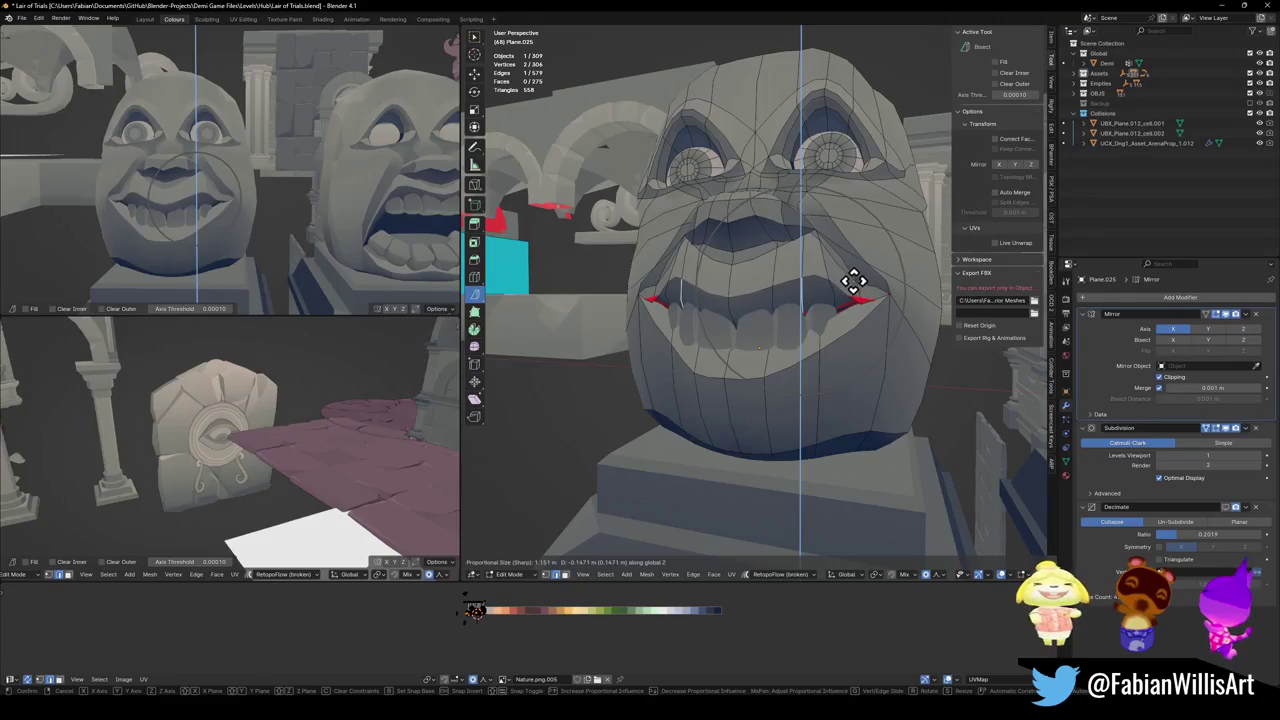
{"action": "left_click", "coordinate": [856, 283]}
- Orbit below the face and select two neighbouring lower-lip faces
{"action": "scroll", "coordinate": [286, 194], "scroll_direction": "down", "scroll_amount": 4}
{"action": "middle_click_drag", "start_coordinate": [286, 194], "coordinate": [257, 203]}
{"action": "scroll", "coordinate": [303, 203], "scroll_direction": "up", "scroll_amount": 3}
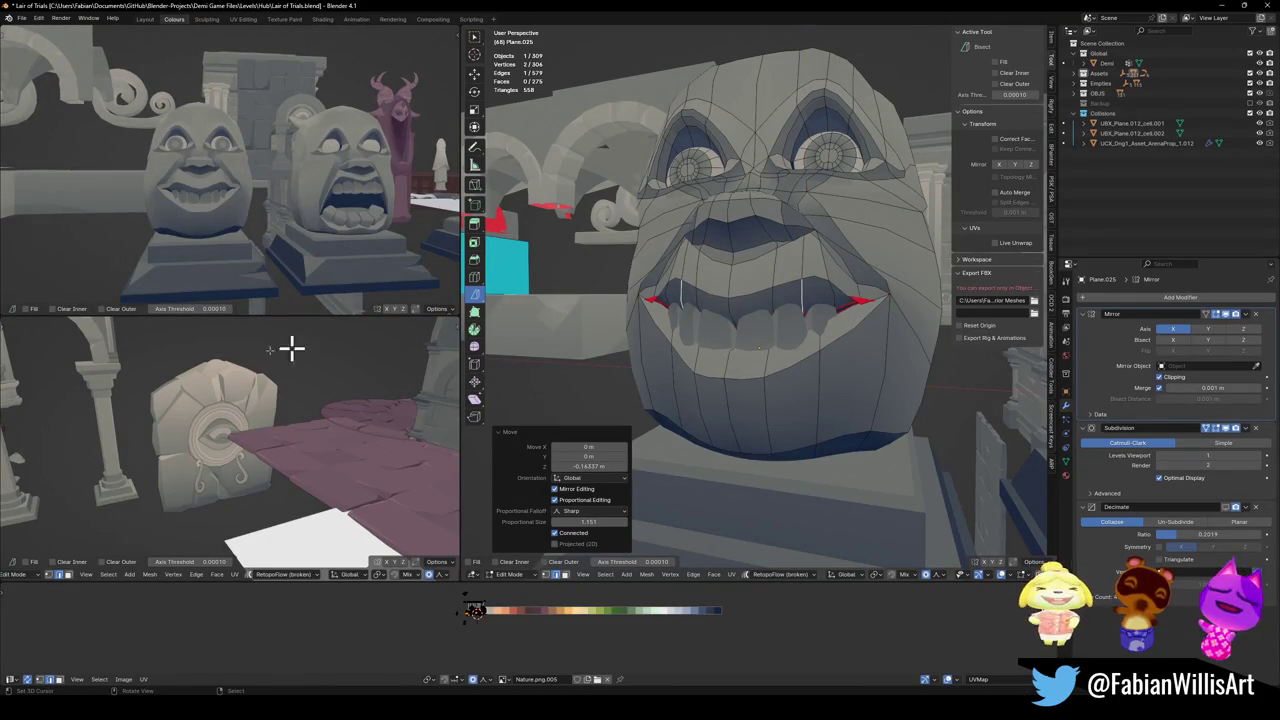
{"action": "middle_click_drag", "start_coordinate": [984, 425], "coordinate": [789, 371]}
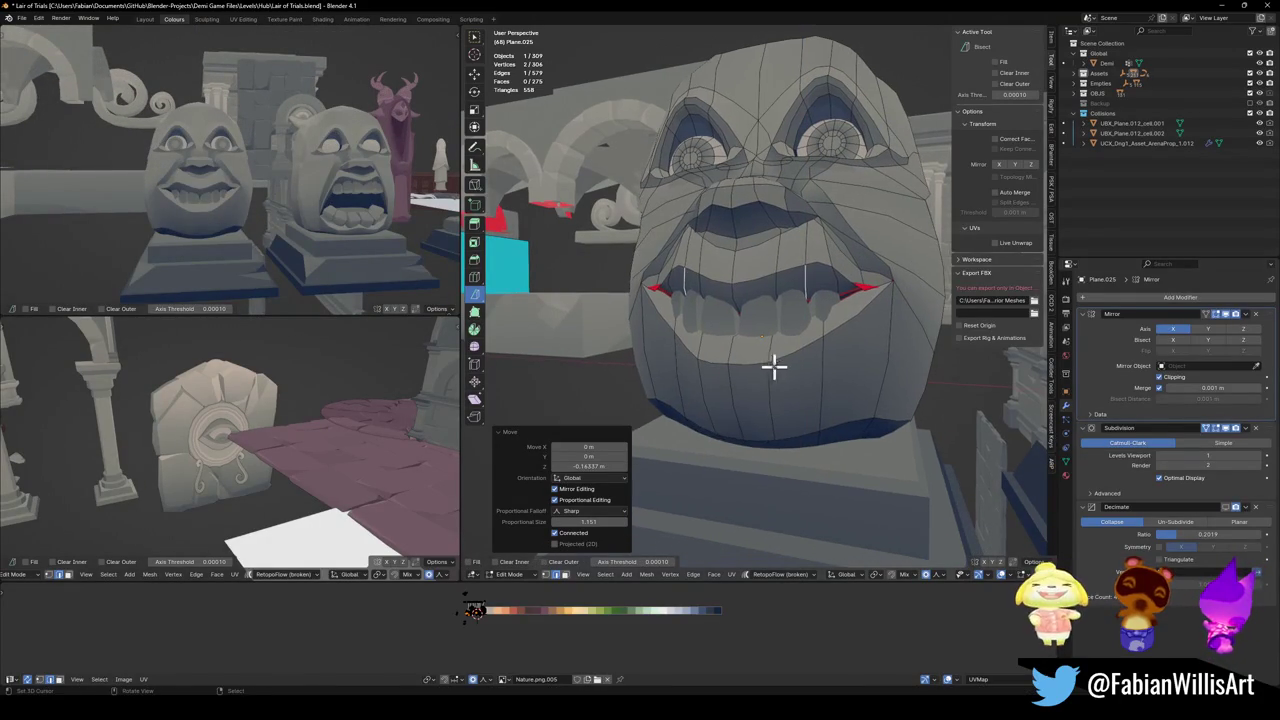
{"action": "left_click", "coordinate": [792, 340]}
{"action": "left_click", "coordinate": [814, 330], "text": "shift"}
- Reposition the lower-lip faces vertically and push them back along Y
{"action": "key", "text": "g"}
{"action": "key", "text": "z"}
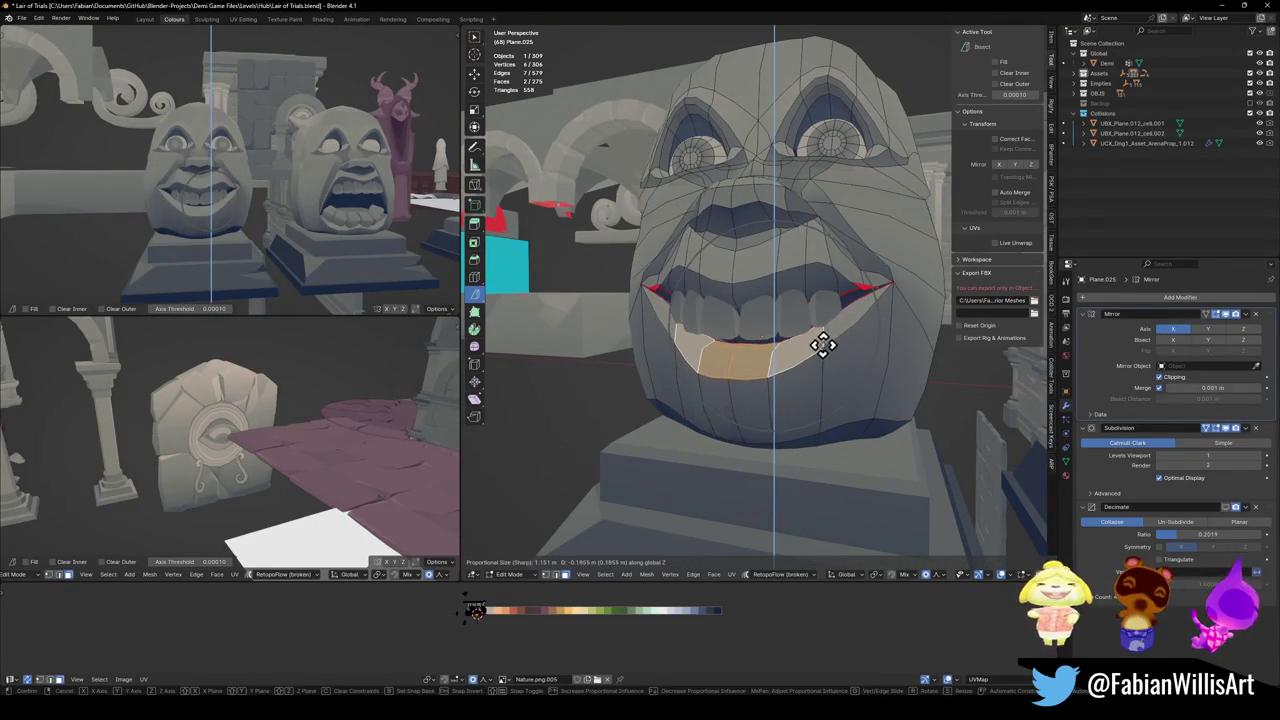
{"action": "left_click", "coordinate": [857, 349]}
{"action": "middle_click_drag", "start_coordinate": [857, 349], "coordinate": [817, 357]}
{"action": "key", "text": "g"}
{"action": "key", "text": "y"}
{"action": "scroll", "coordinate": [795, 362], "scroll_direction": "up", "scroll_amount": 5}
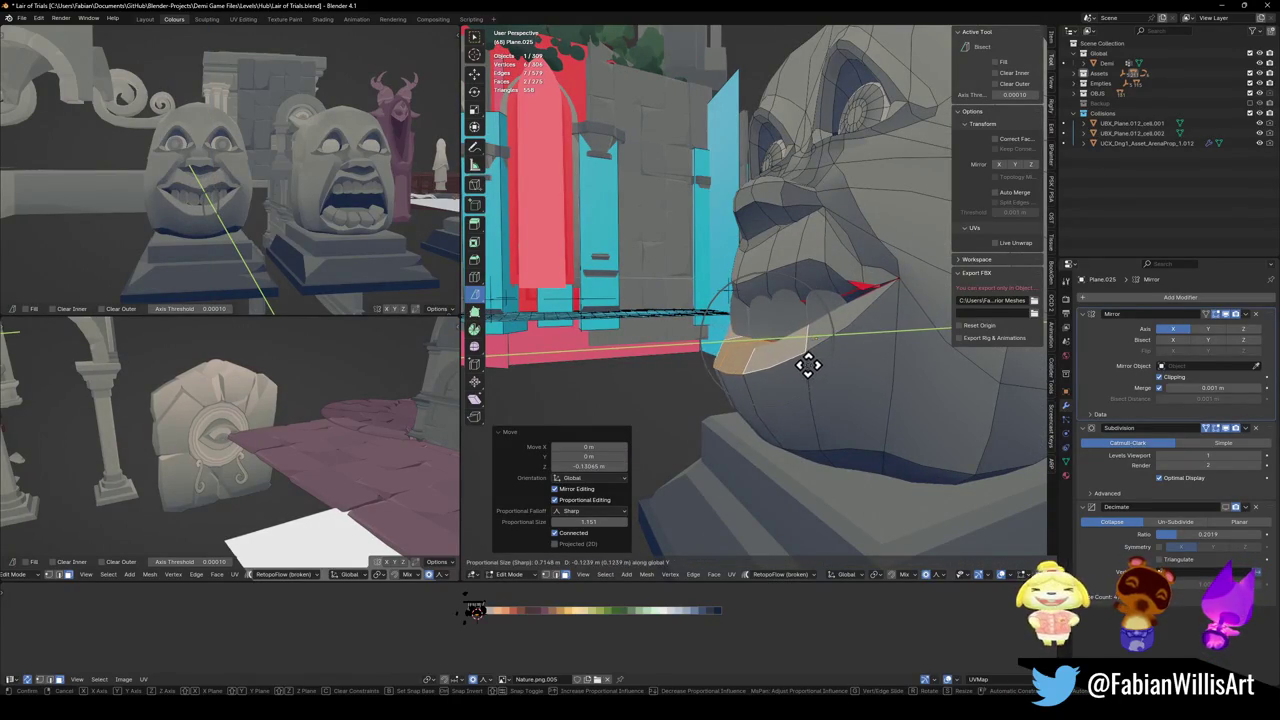
{"action": "left_click", "coordinate": [811, 365]}
{"action": "middle_click_drag", "start_coordinate": [837, 363], "coordinate": [837, 349]}
{"action": "key", "text": "g"}
{"action": "key", "text": "z"}
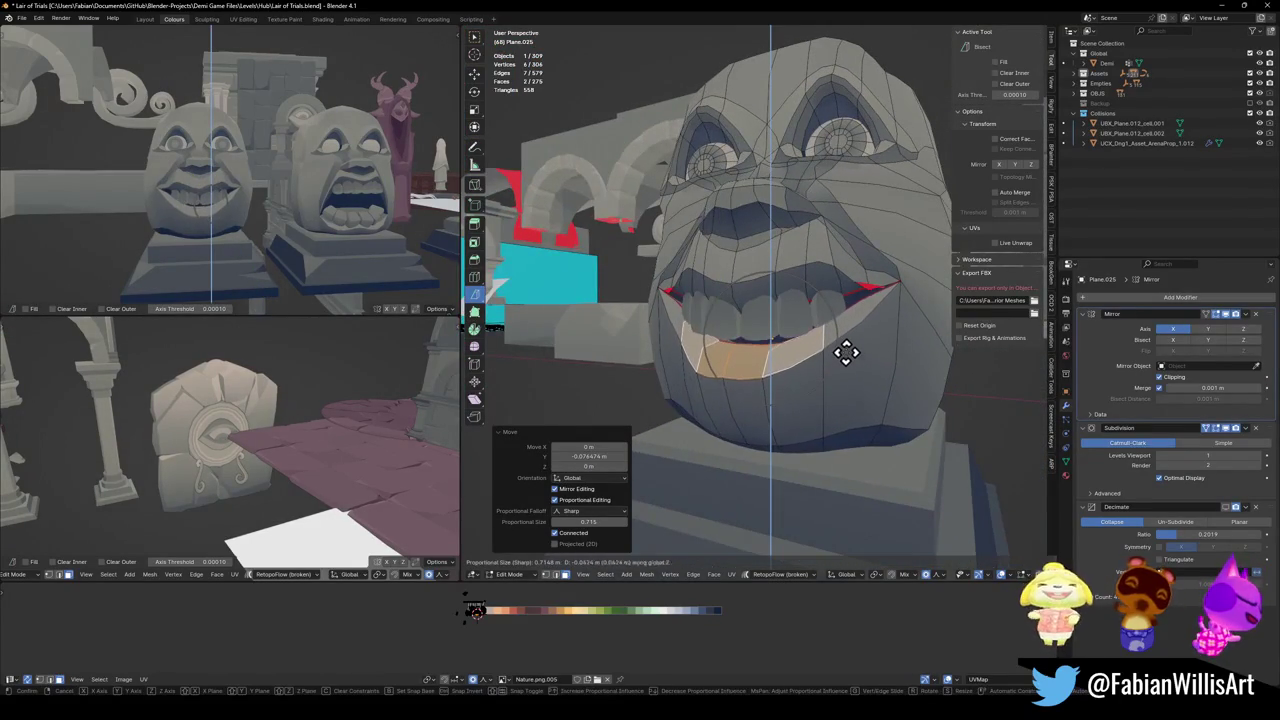
{"action": "left_click", "coordinate": [837, 349]}
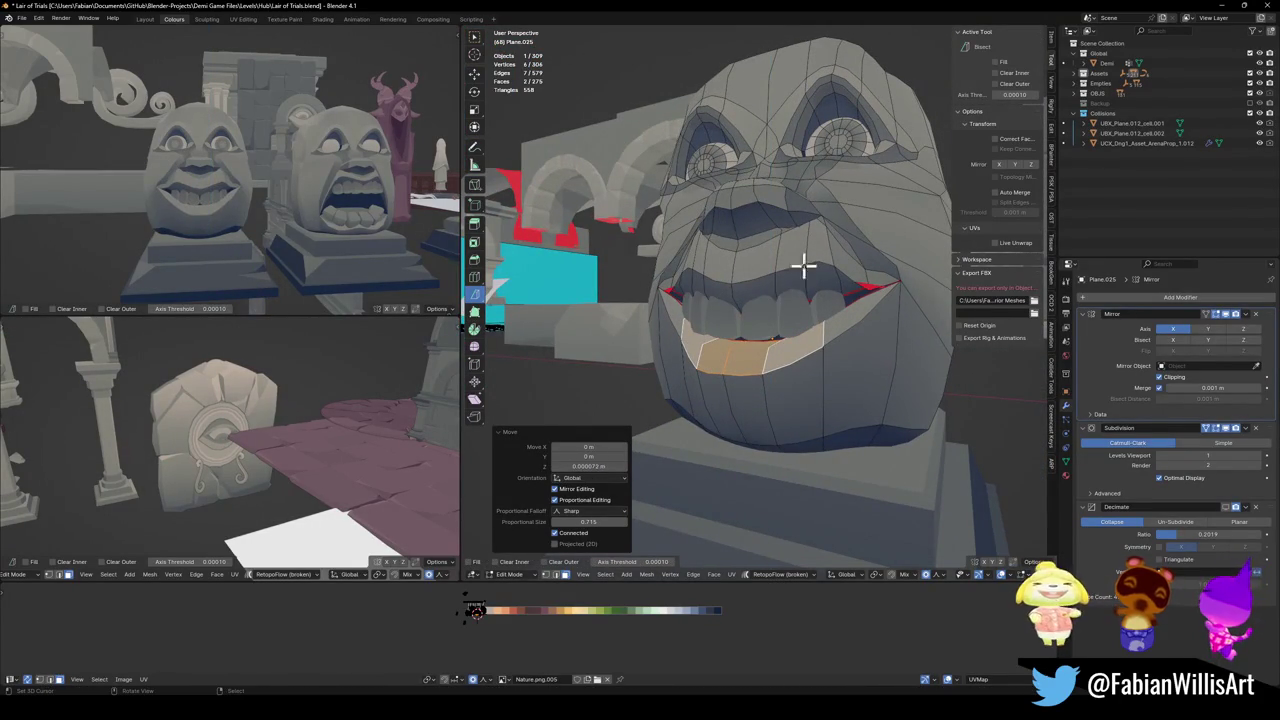
- Select an edge on top of the head and lower it along Z
{"action": "middle_click_drag", "start_coordinate": [806, 291], "coordinate": [840, 277]}
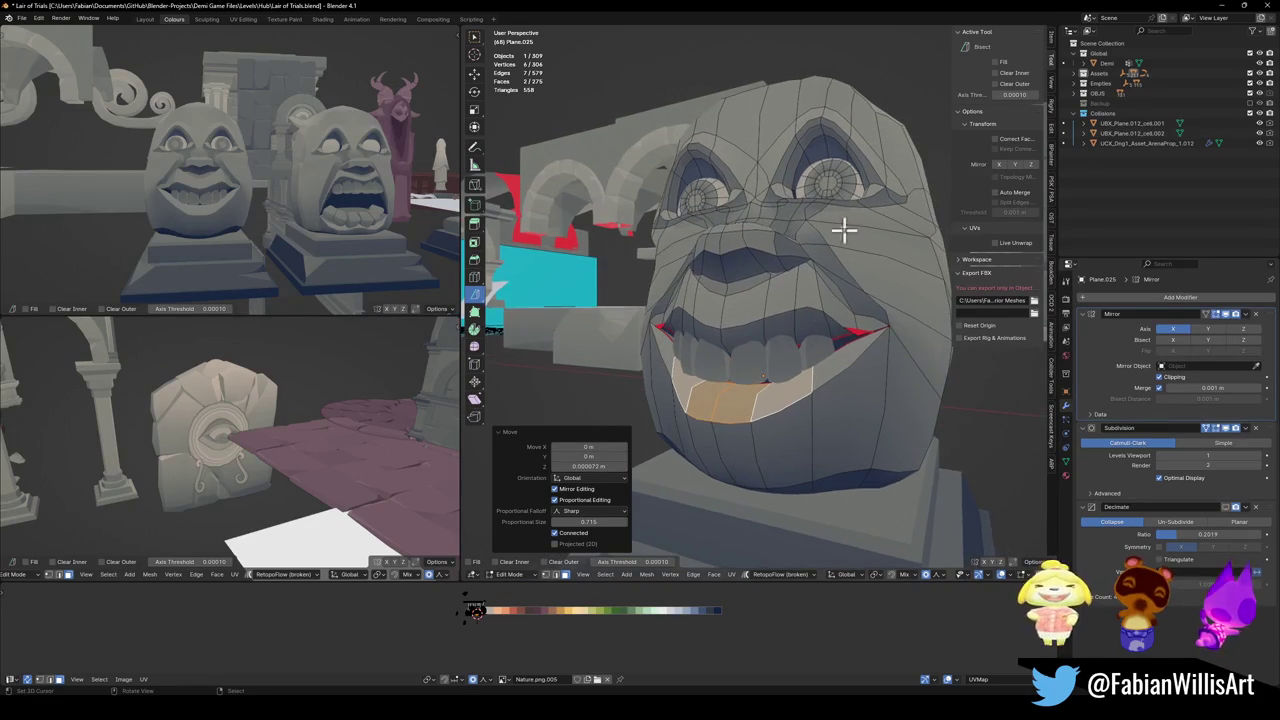
{"action": "left_click", "coordinate": [823, 131]}
{"action": "key", "text": "g"}
{"action": "key", "text": "z"}
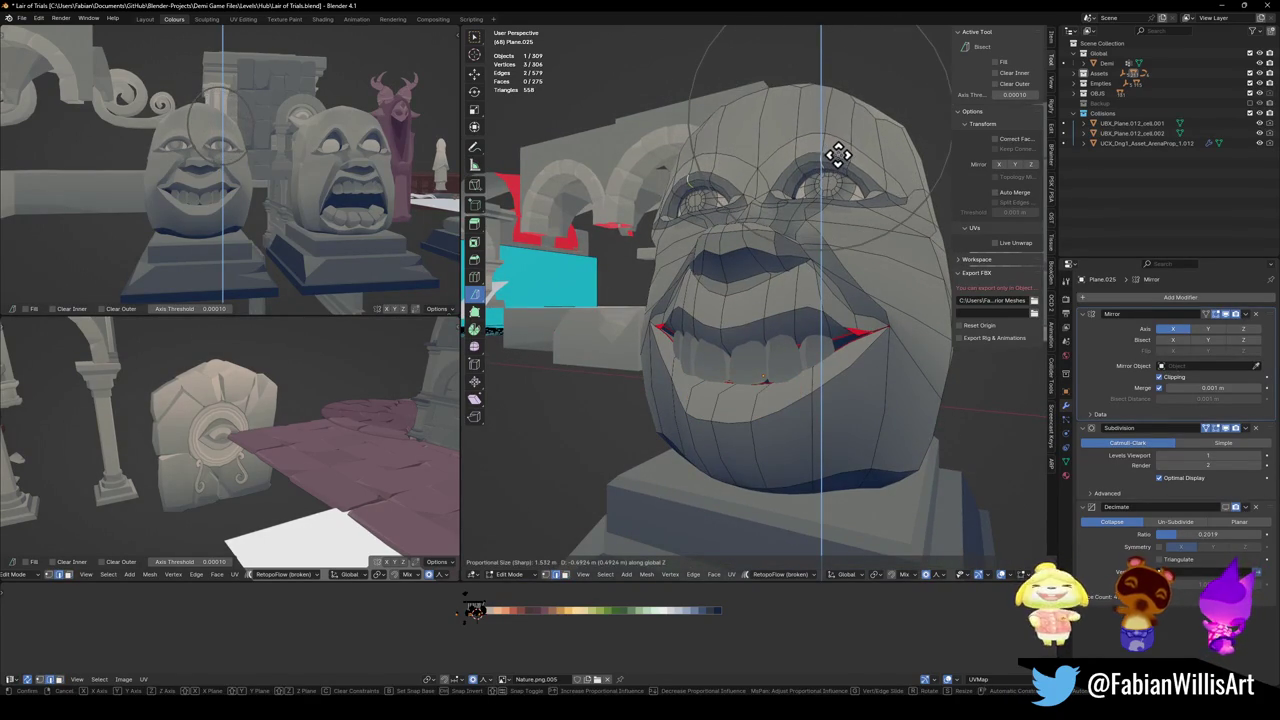
{"action": "left_click", "coordinate": [843, 152]}
{"action": "middle_click_drag", "start_coordinate": [306, 195], "coordinate": [277, 200]}
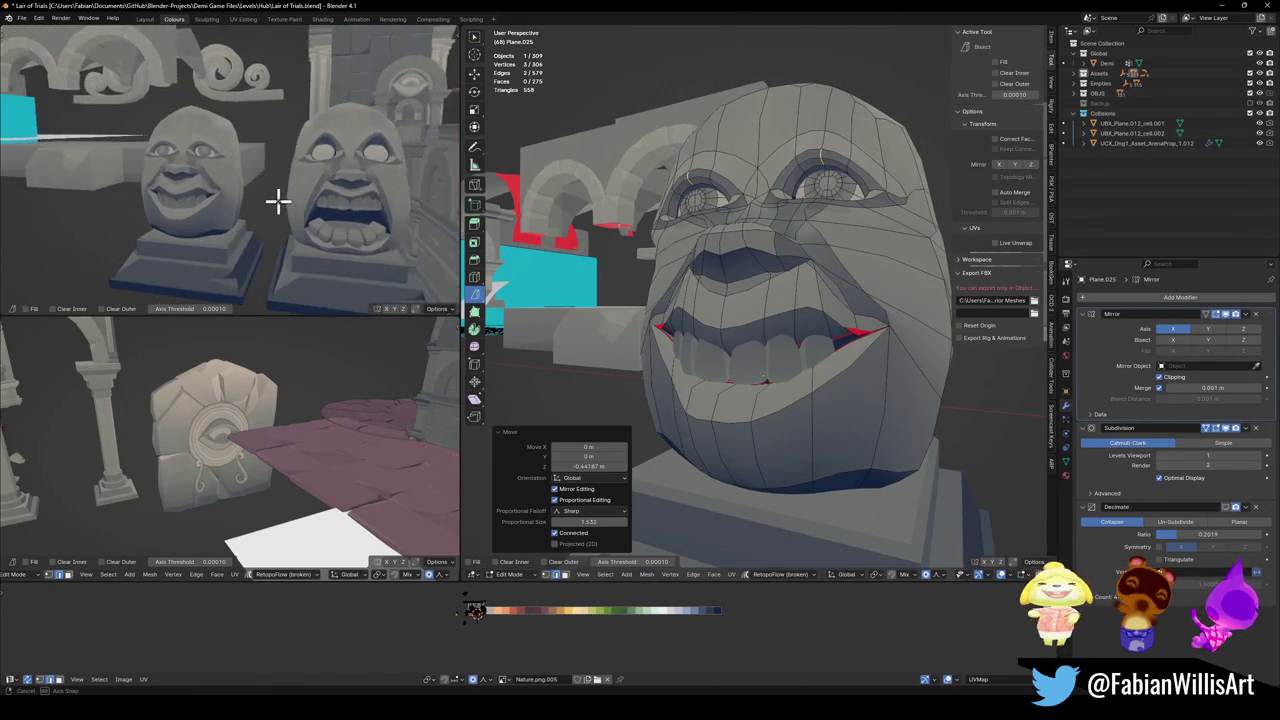
{"action": "key", "text": "g"}
{"action": "key", "text": "z"}
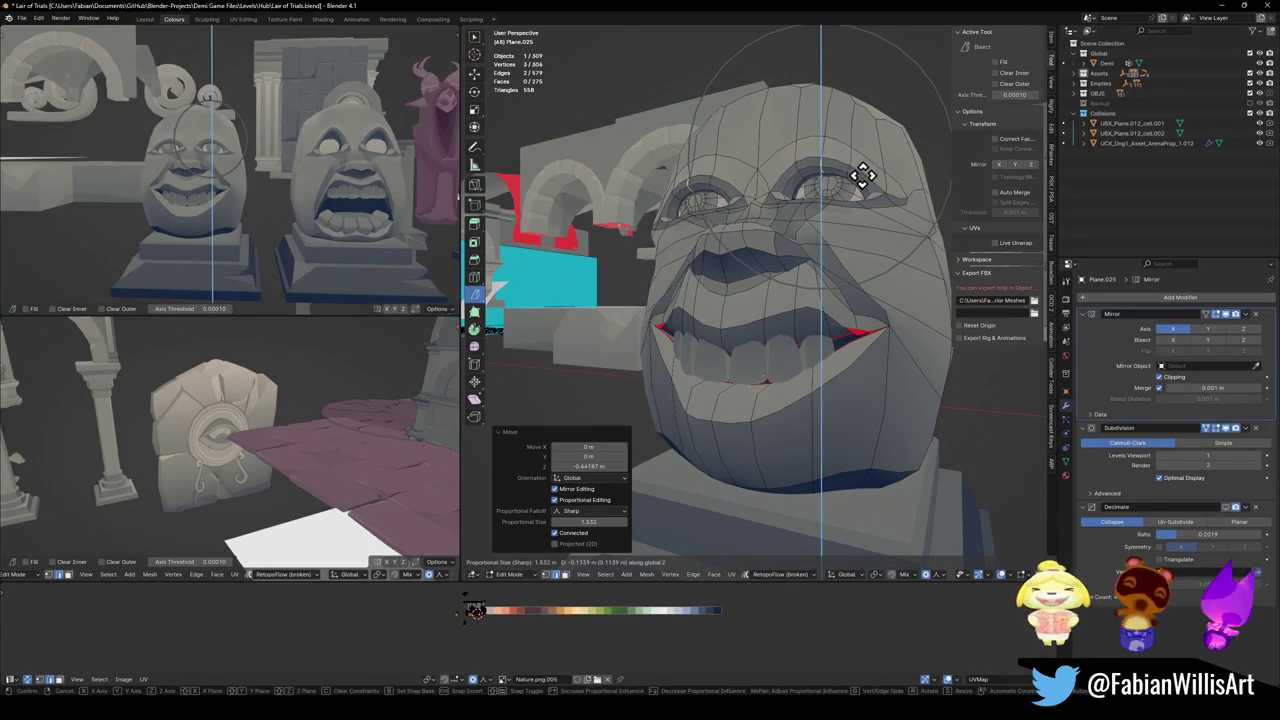
{"action": "scroll", "coordinate": [862, 175], "scroll_direction": "up", "scroll_amount": 10}
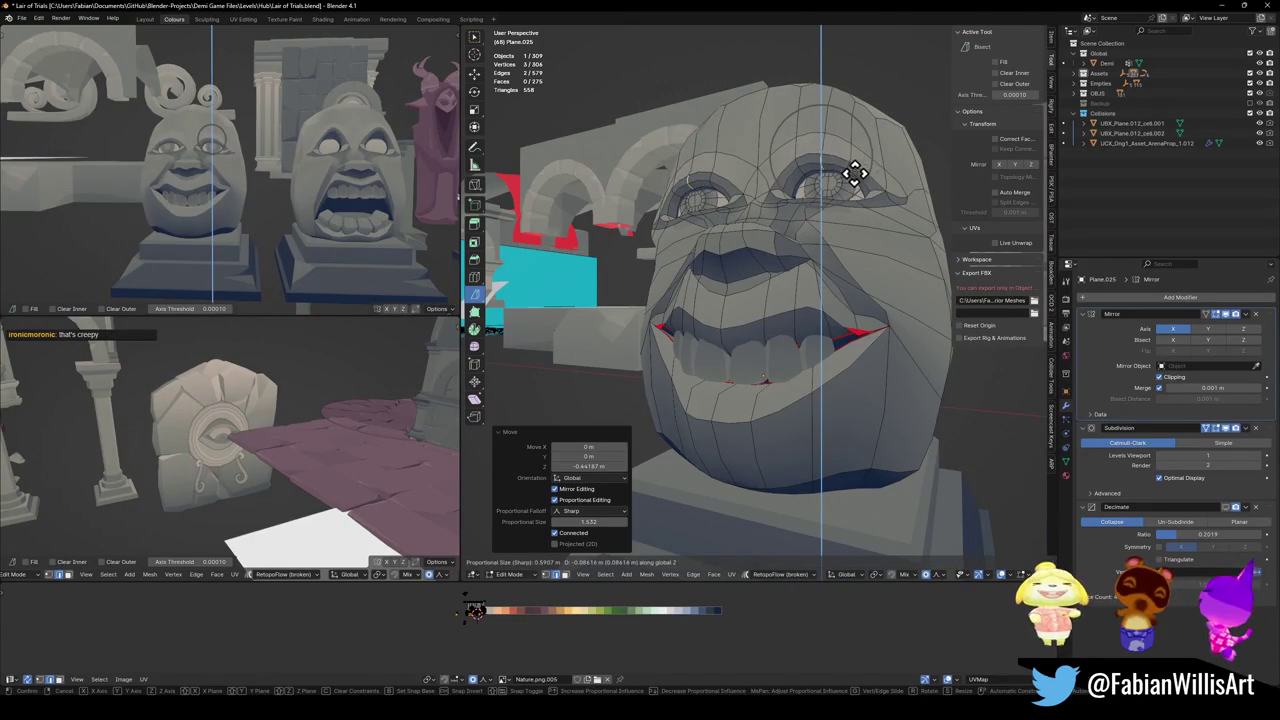
{"action": "left_click", "coordinate": [857, 164]}
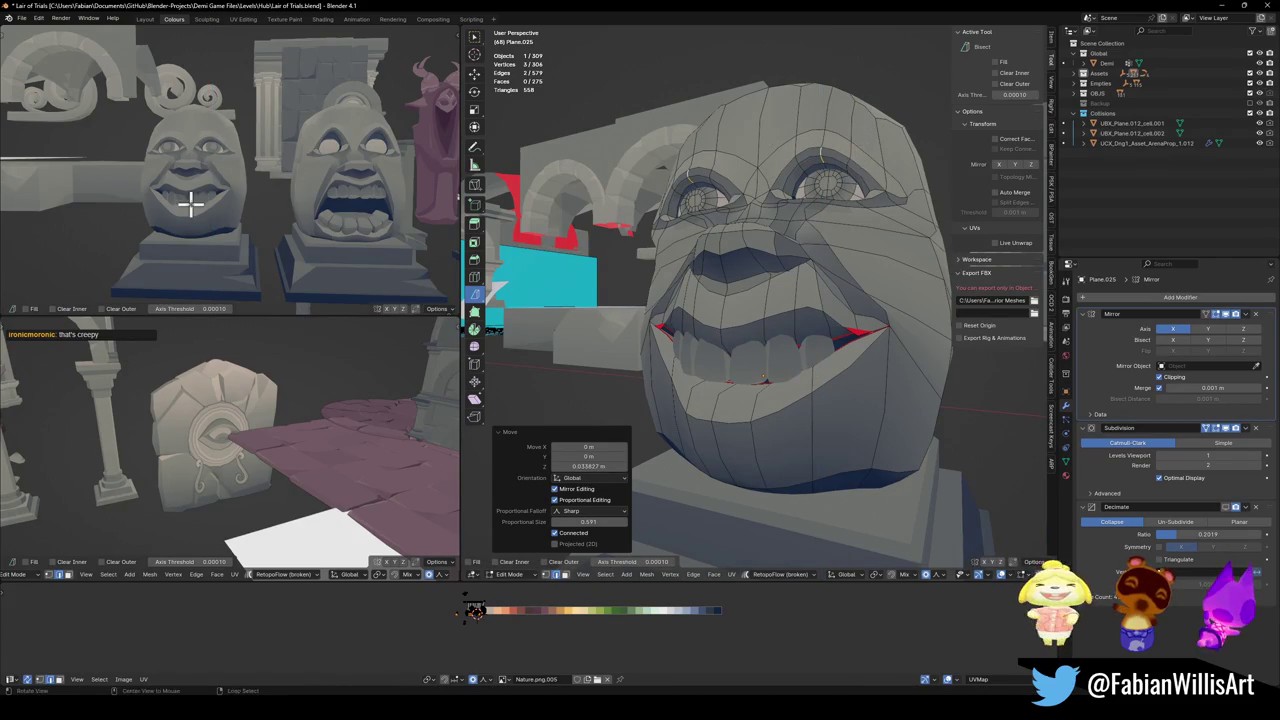
- In vertex mode, raise the mouth-corner vertex along Z
{"action": "middle_click_drag", "start_coordinate": [191, 200], "coordinate": [228, 197]}
{"action": "middle_click_drag", "start_coordinate": [784, 342], "coordinate": [786, 338]}
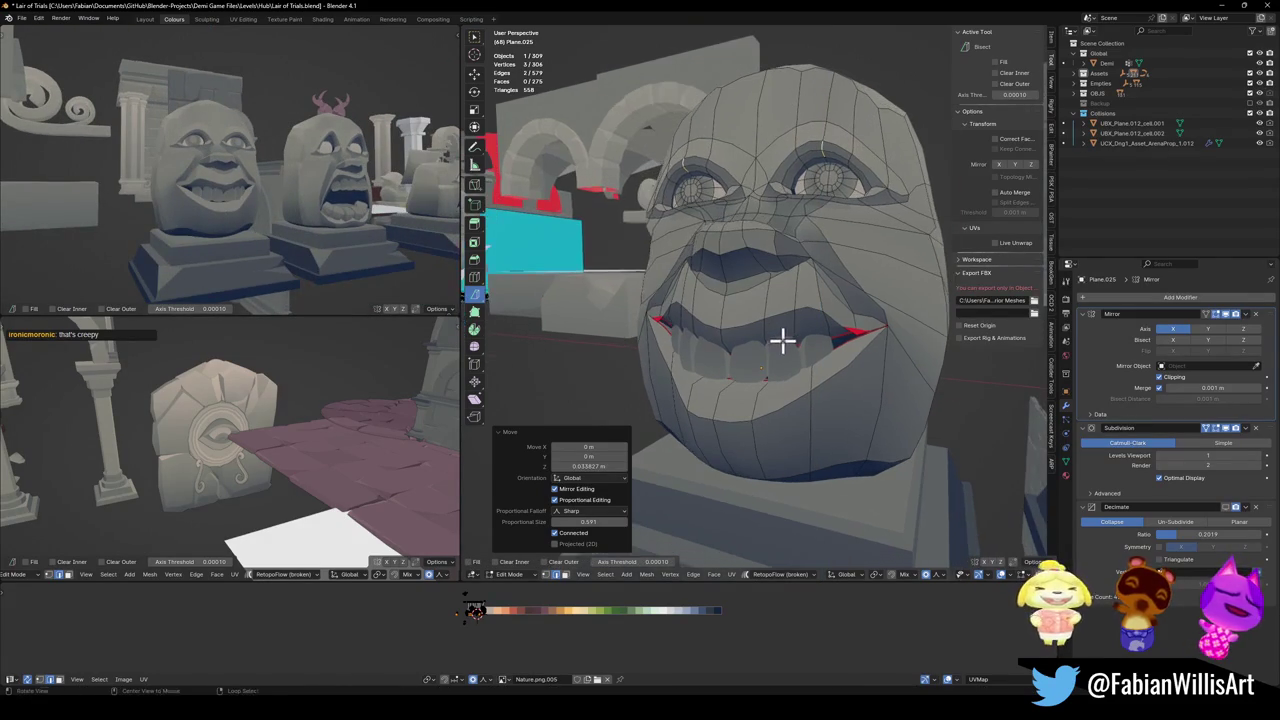
{"action": "key", "text": "1"}
{"action": "left_click", "coordinate": [893, 322]}
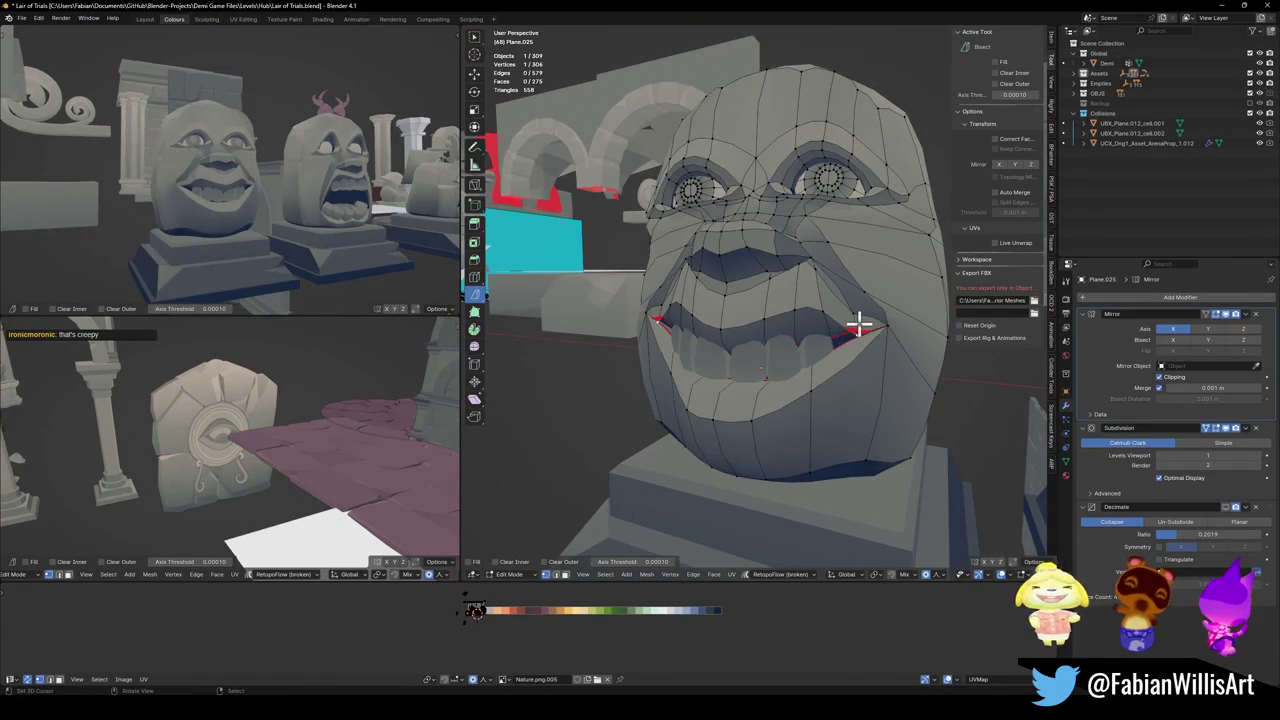
{"action": "key", "text": "g"}
{"action": "key", "text": "z"}
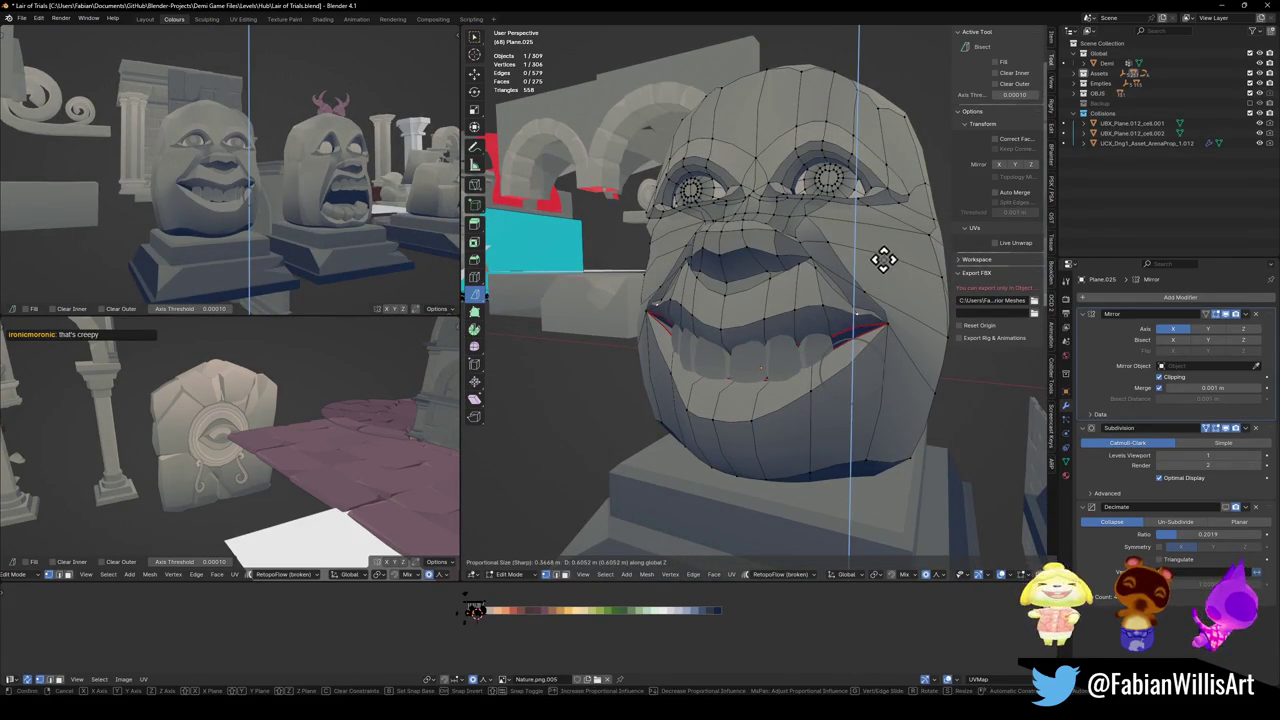
{"action": "scroll", "coordinate": [850, 310], "scroll_direction": "up", "scroll_amount": 2}
{"action": "scroll", "coordinate": [860, 290], "scroll_direction": "down", "scroll_amount": 2}
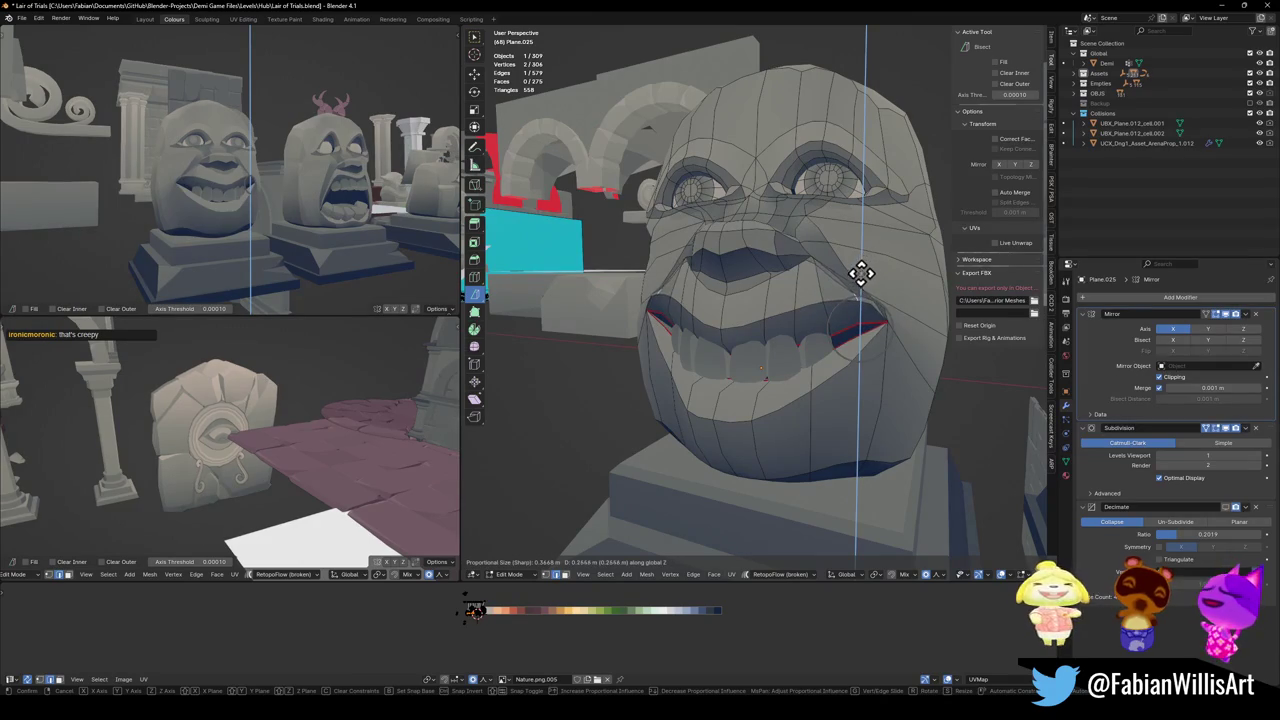
{"action": "left_click", "coordinate": [858, 273]}
- Adjust the heights of the remaining mouth vertices along Z
{"action": "key", "text": "alt+a"}
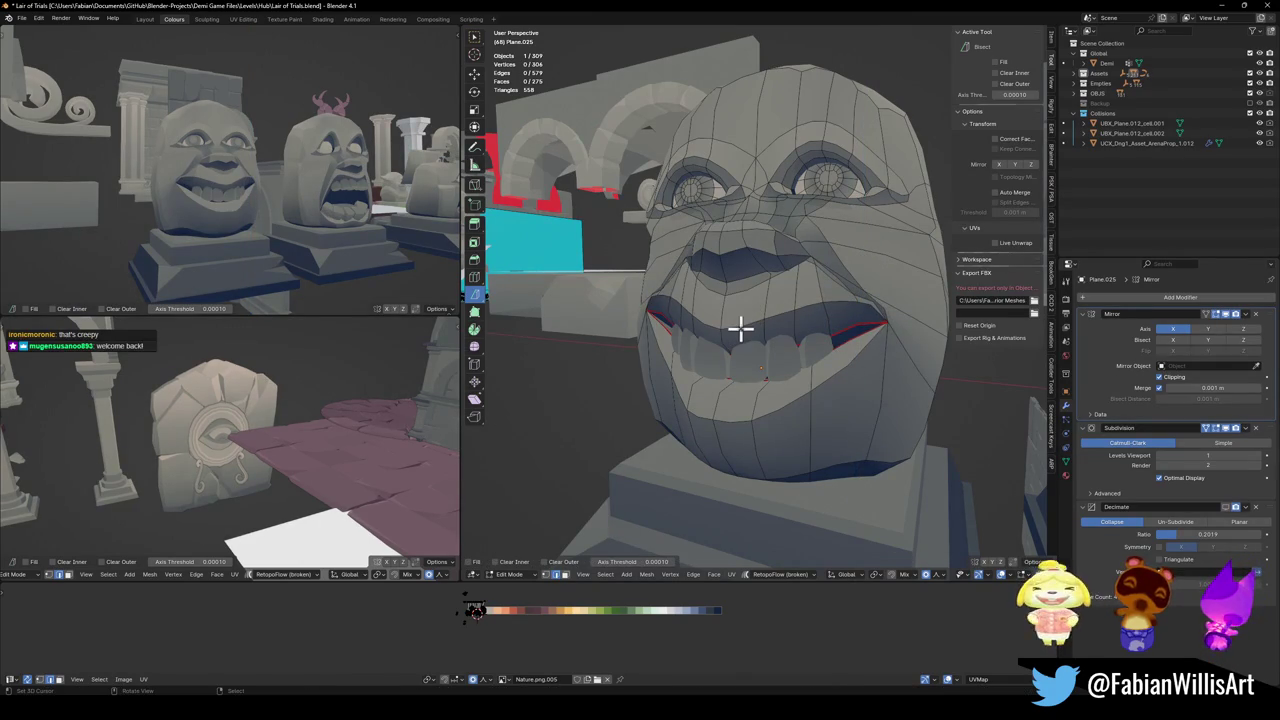
{"action": "key", "text": "g"}
{"action": "key", "text": "z"}
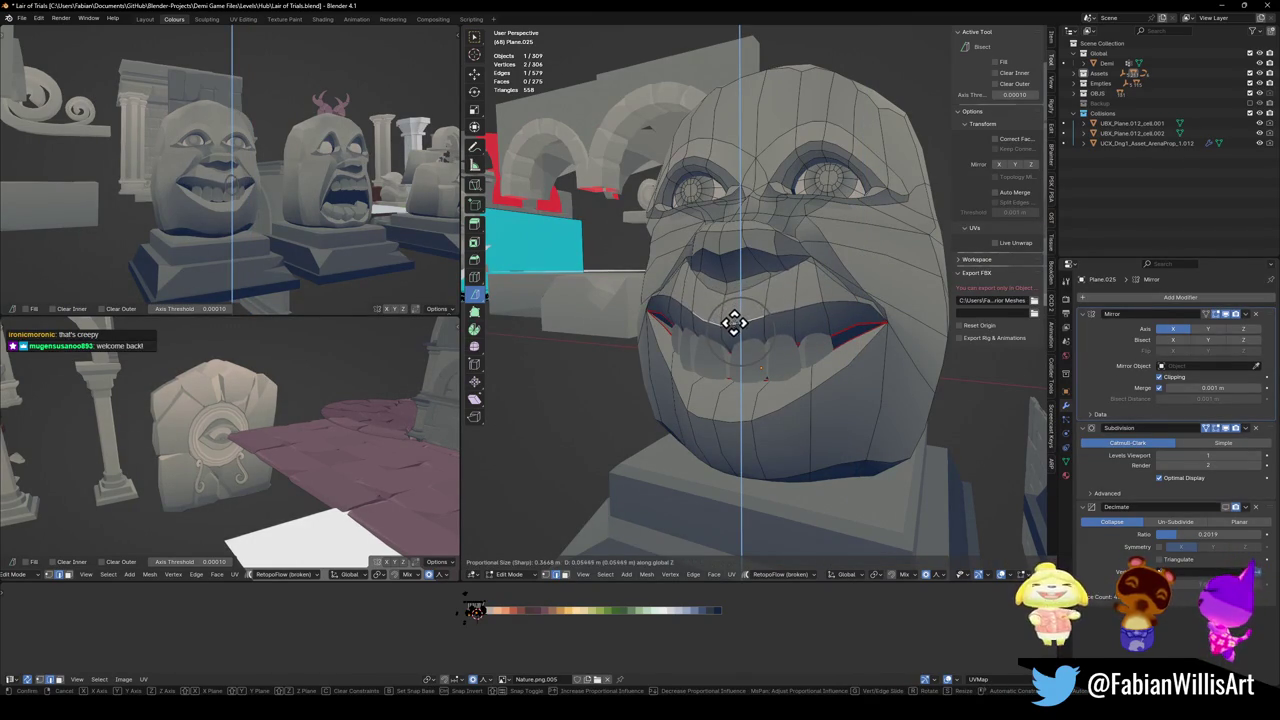
{"action": "left_click", "coordinate": [742, 316]}
{"action": "left_click", "coordinate": [805, 308]}
{"action": "key", "text": "g"}
{"action": "key", "text": "z"}
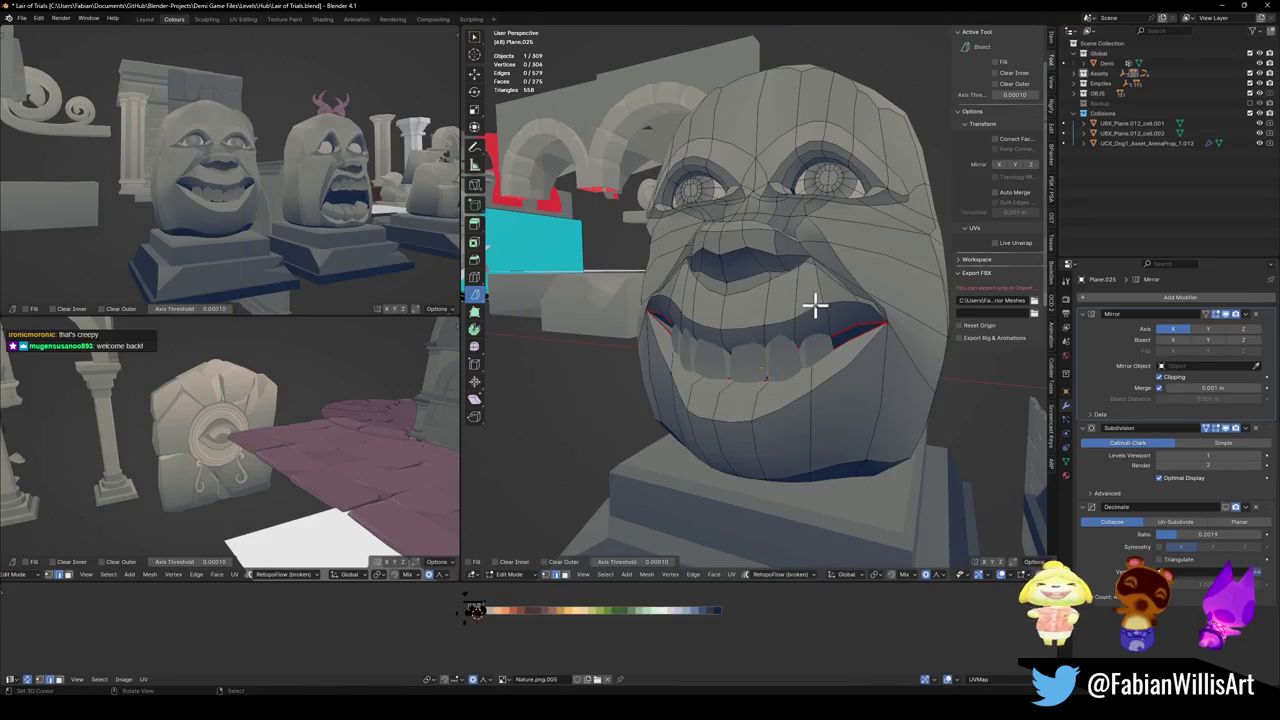
{"action": "left_click", "coordinate": [854, 303]}
{"action": "key", "text": "alt+a"}
- From a side view, shift the mouth corner along Z
{"action": "middle_click_drag", "start_coordinate": [912, 294], "coordinate": [879, 320]}
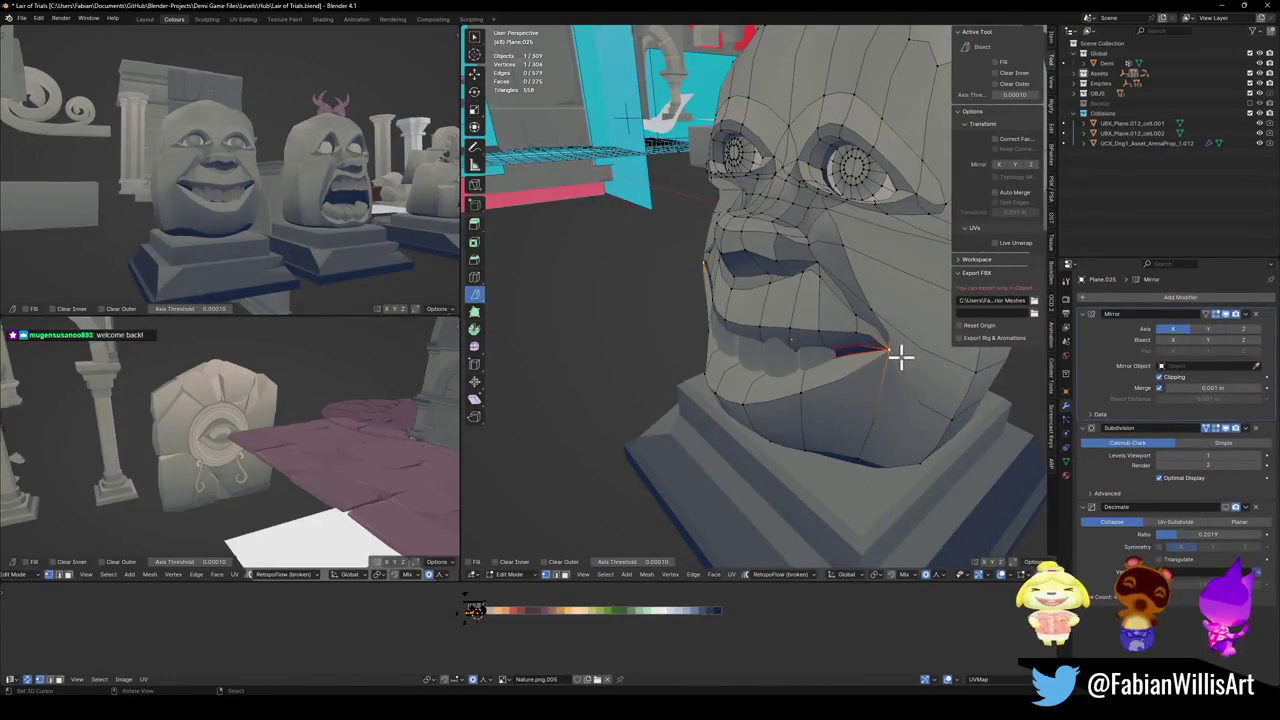
{"action": "key", "text": "g"}
{"action": "key", "text": "z"}
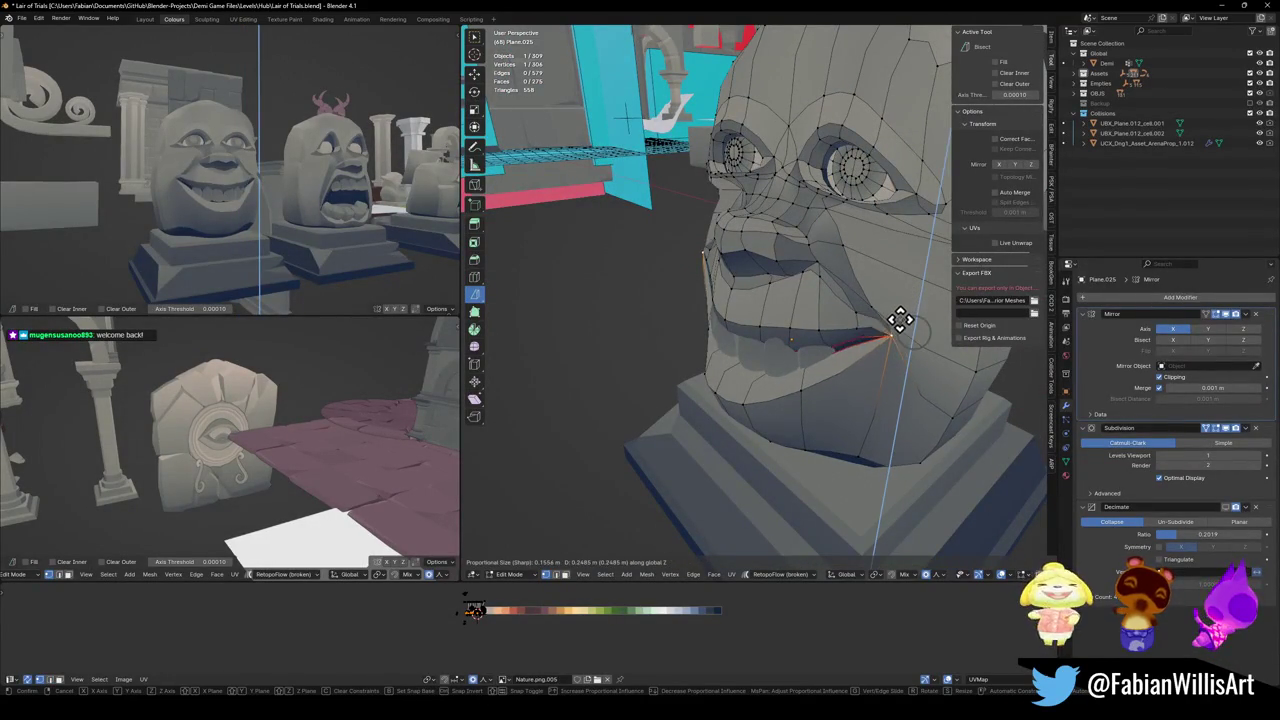
{"action": "left_click", "coordinate": [908, 356]}
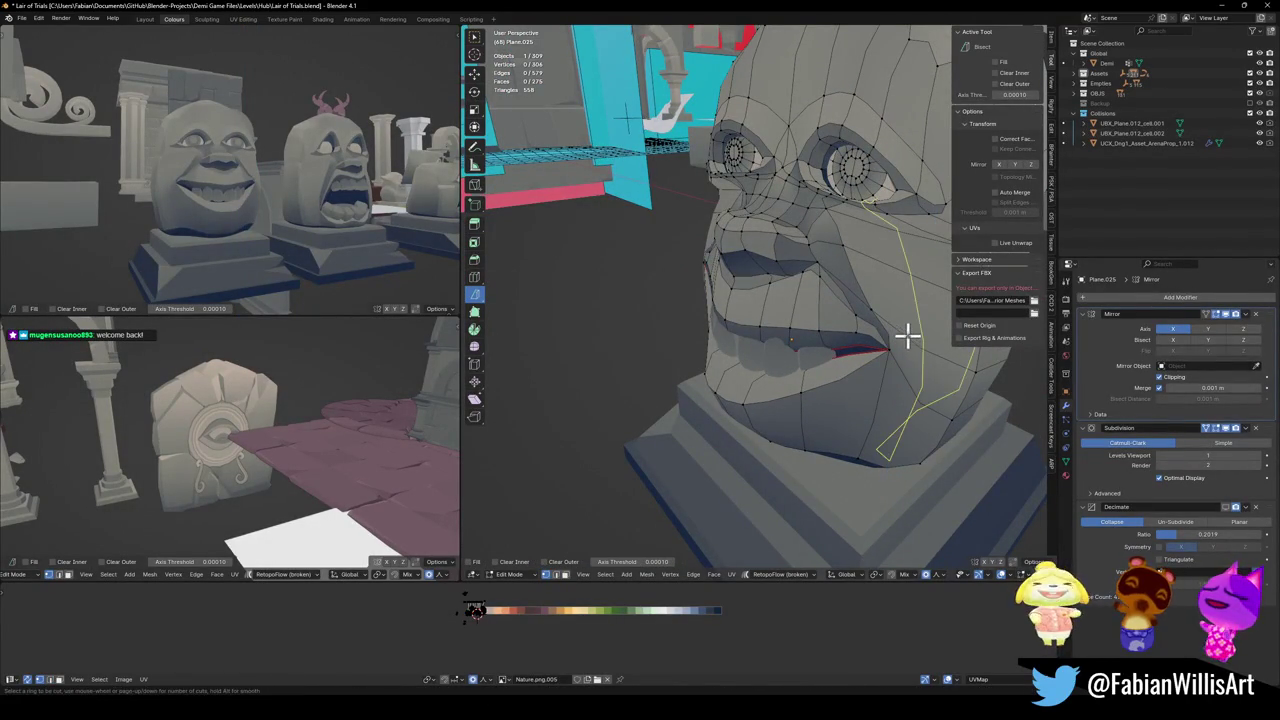
- Knife-cut a new edge running up from the mouth corner
{"action": "key", "text": "k"}
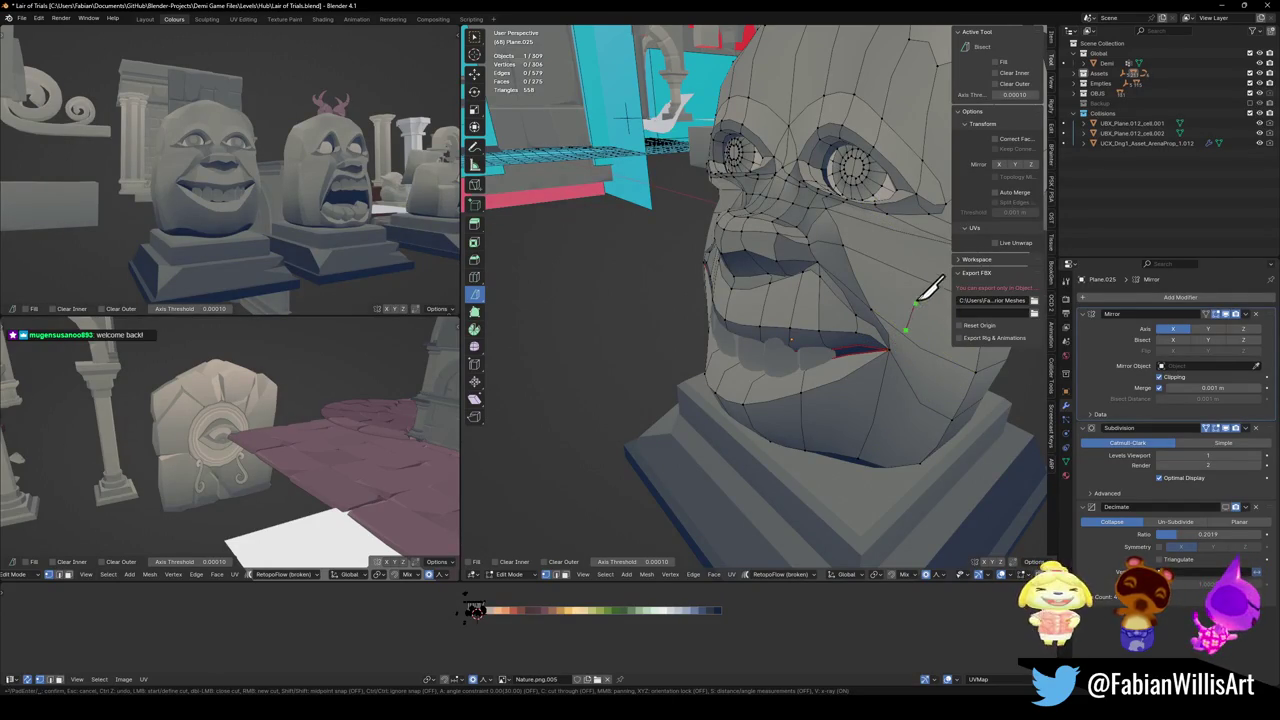
{"action": "left_click", "coordinate": [940, 272]}
{"action": "key", "text": "Return"}
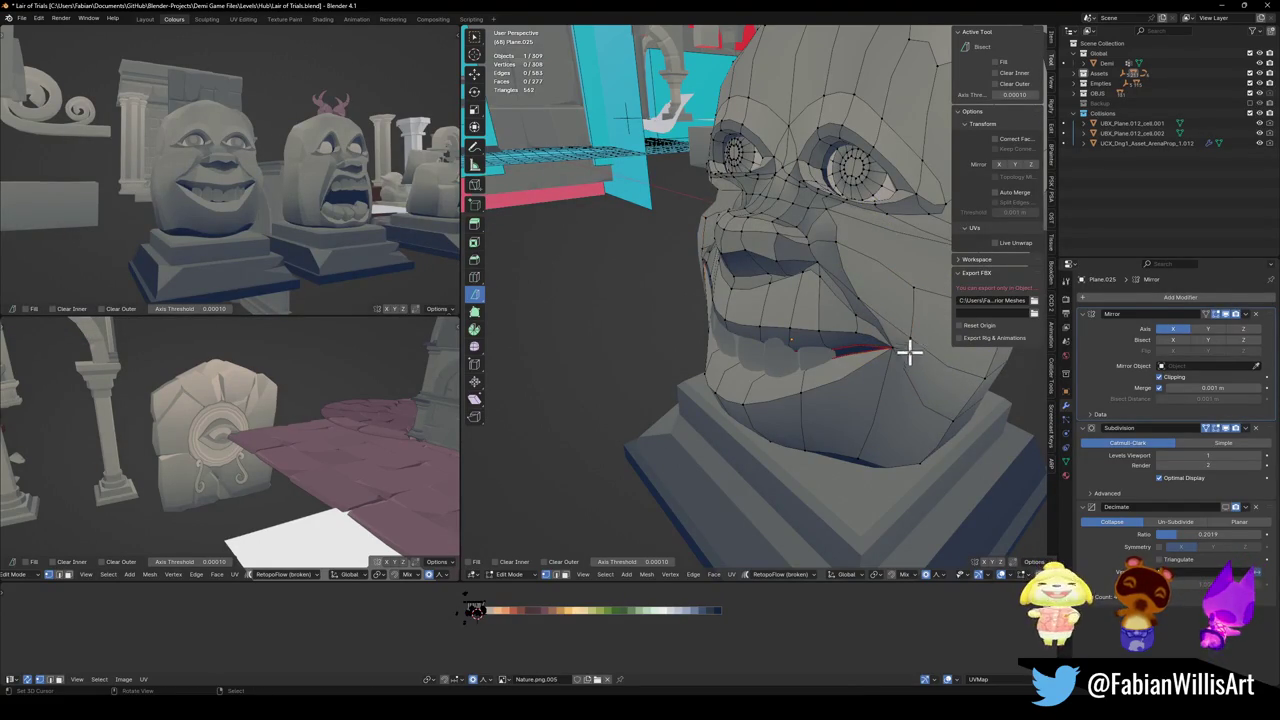
{"action": "key", "text": "g"}
{"action": "key", "text": "z"}
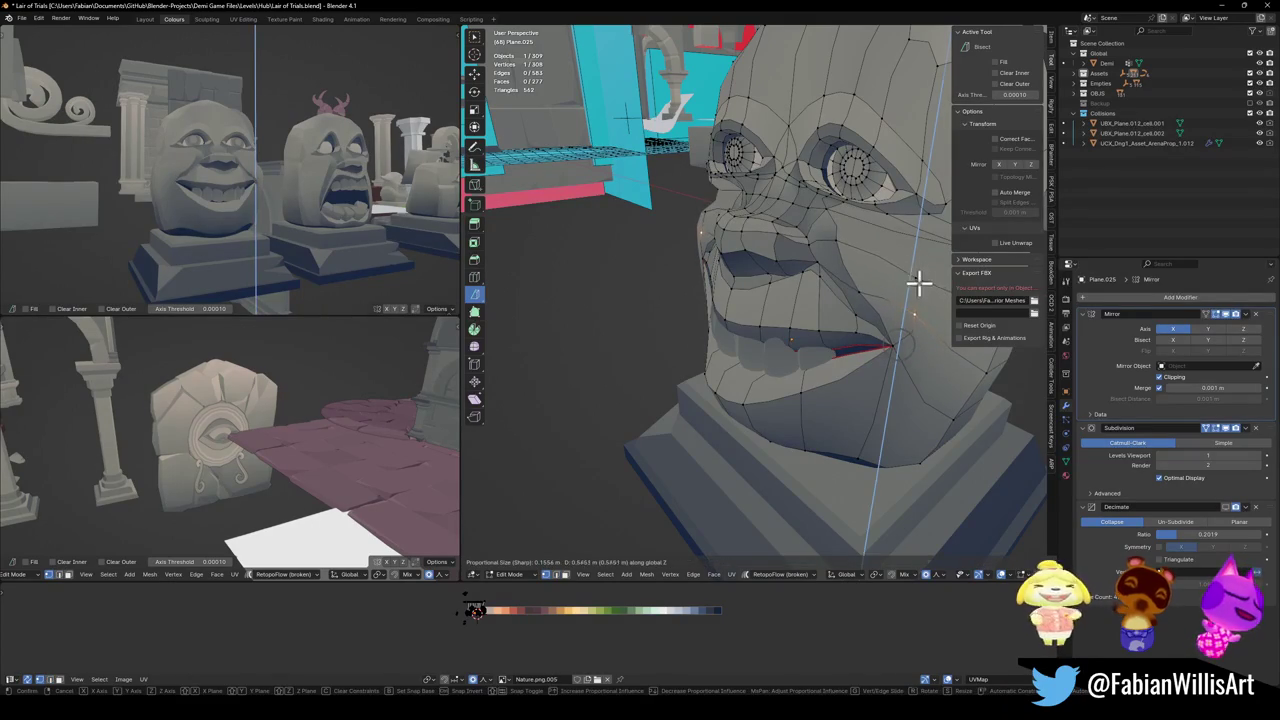
{"action": "key", "text": "Escape"}
{"action": "key", "text": "ctrl+z"}
- Crease the new smile-line edge to full strength (1)
{"action": "key", "text": "ctrl+z"}
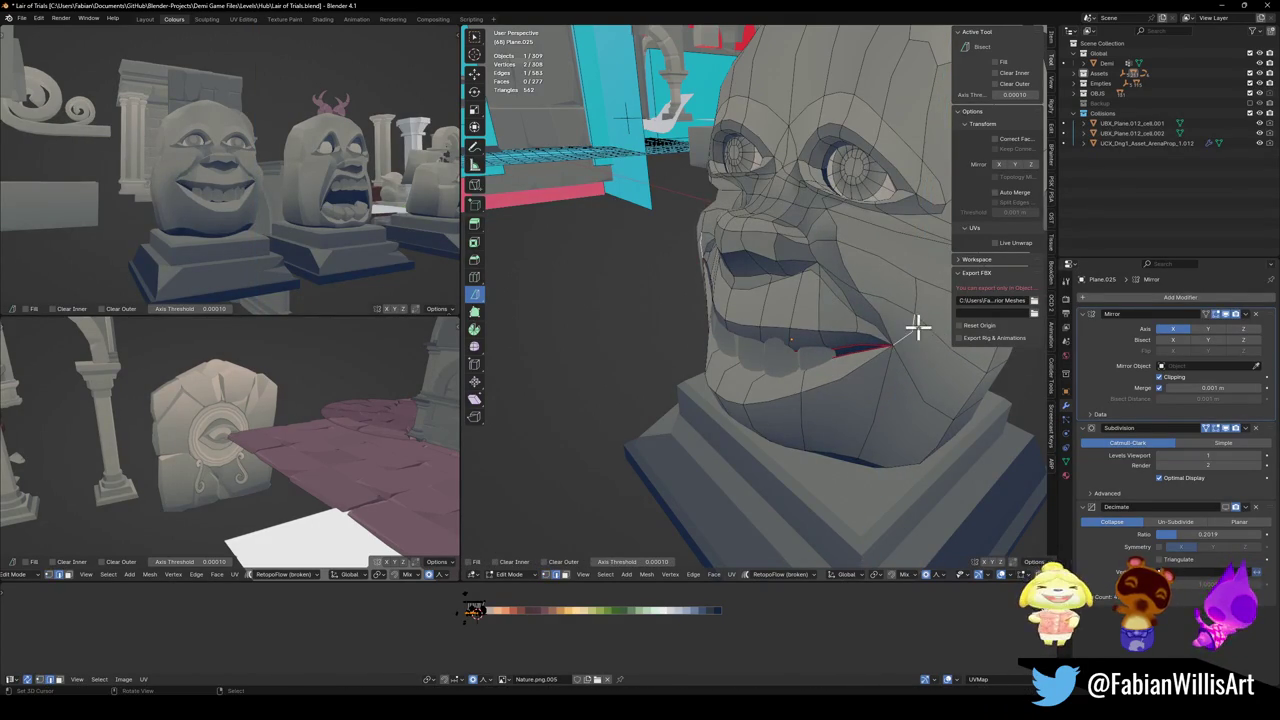
{"action": "key", "text": "shift+e"}
{"action": "left_click", "coordinate": [944, 302]}
{"action": "key", "text": "ctrl+z"}
{"action": "mouse_move", "coordinate": [890, 321]}
{"action": "middle_mouse_down"}
{"action": "mouse_move", "coordinate": [869, 280]}
{"action": "mouse_move", "coordinate": [851, 280]}
{"action": "middle_mouse_up"}
{"action": "left_click", "coordinate": [845, 272]}
- Raise a mouth vertex, then cancel an unwanted follow-up move
{"action": "key", "text": "g"}
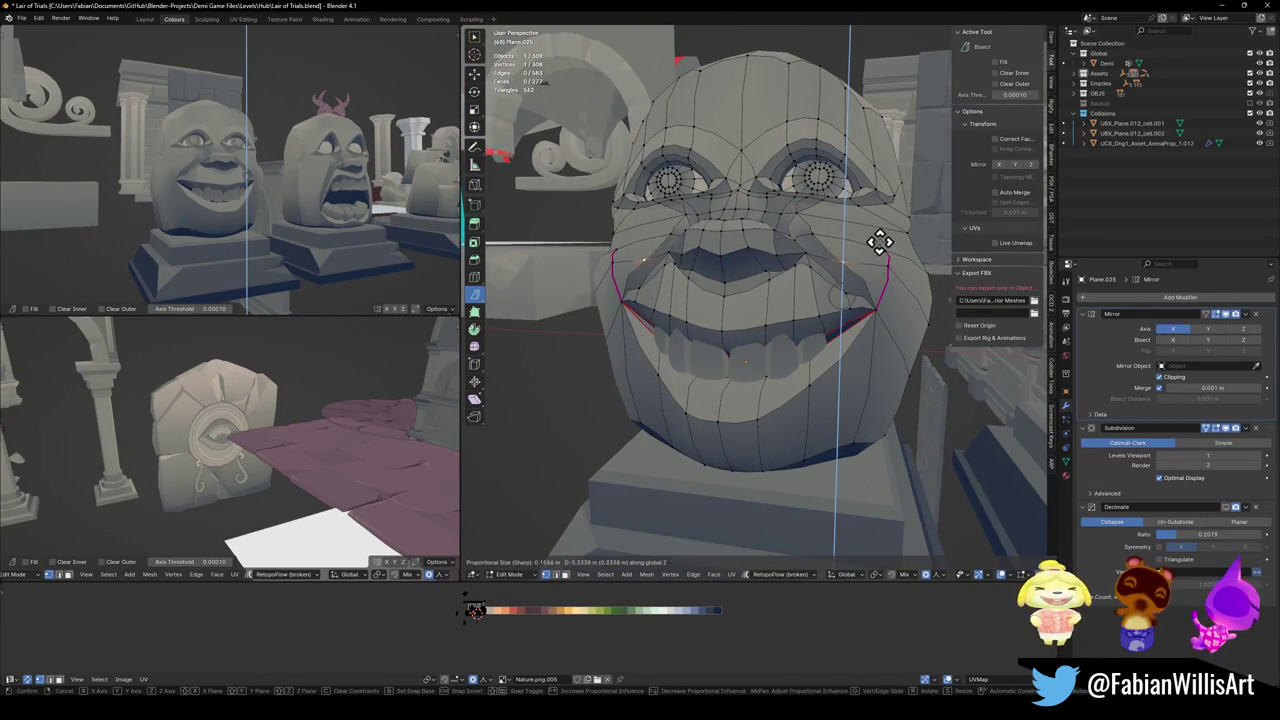
{"action": "left_click", "coordinate": [879, 245]}
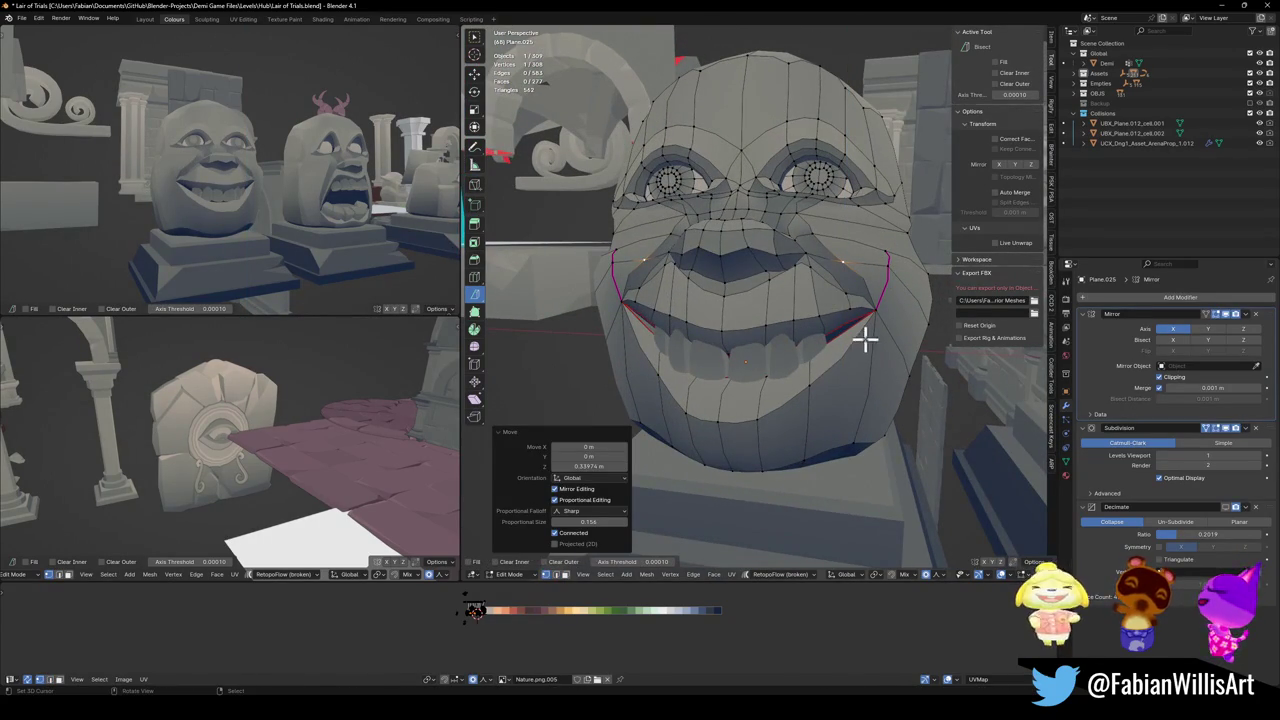
{"action": "middle_click_drag", "start_coordinate": [882, 342], "coordinate": [860, 326]}
{"action": "key", "text": "g"}
{"action": "right_click", "coordinate": [874, 286]}
- Lower the mouth vertices along Z and compare the result with undo and redo
{"action": "key", "text": "g"}
{"action": "key", "text": "z"}
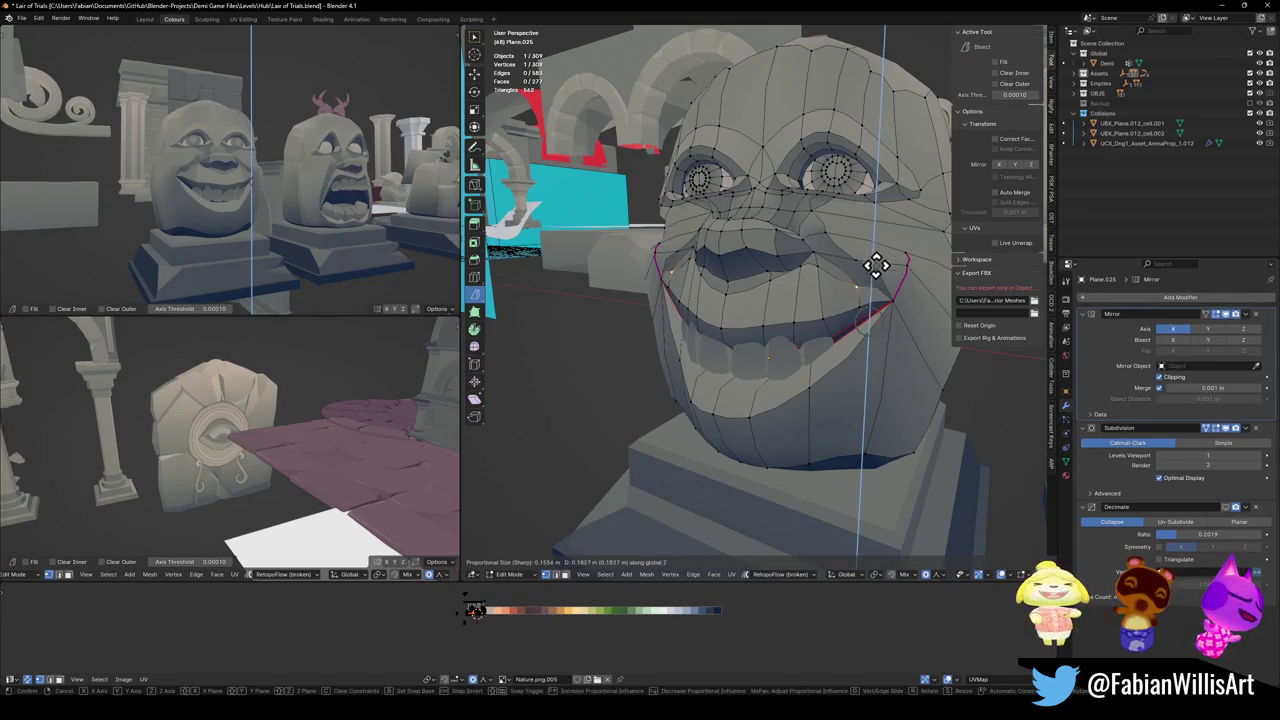
{"action": "left_click", "coordinate": [870, 280]}
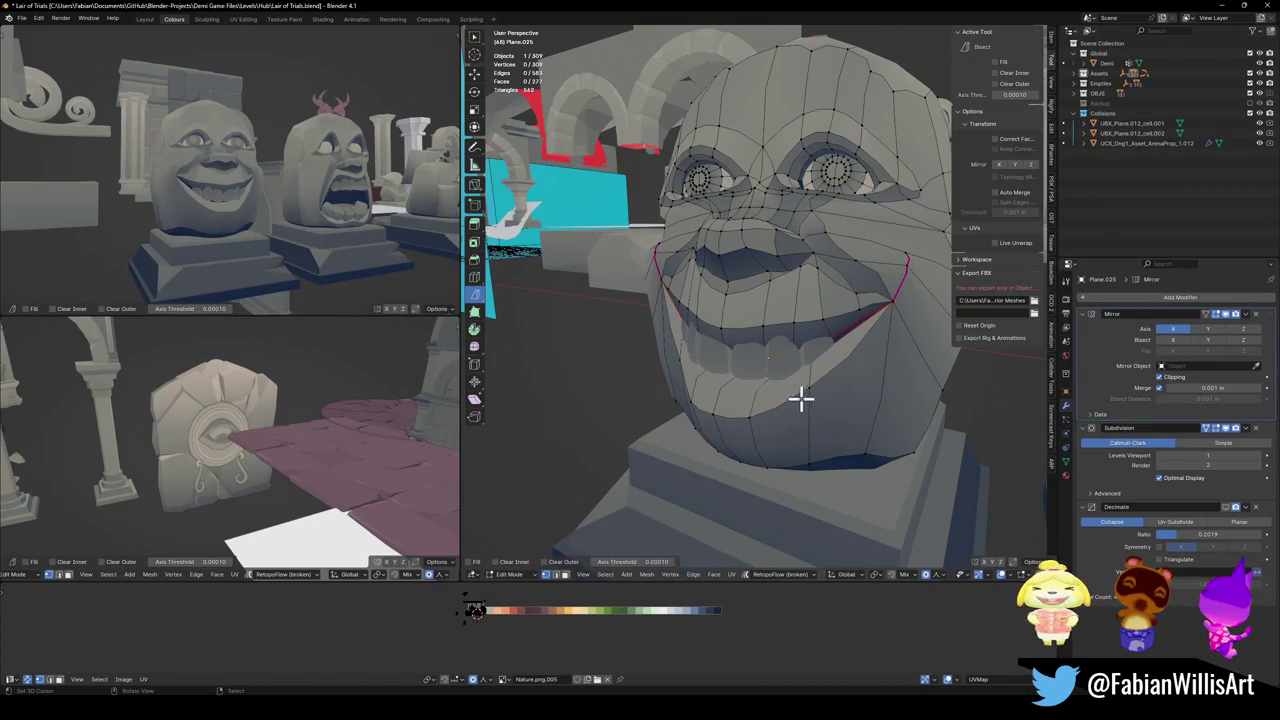
{"action": "key", "text": "ctrl+z"}
{"action": "key", "text": "ctrl+shift+z"}
{"action": "scroll", "coordinate": [310, 210], "scroll_direction": "down", "scroll_amount": 2}
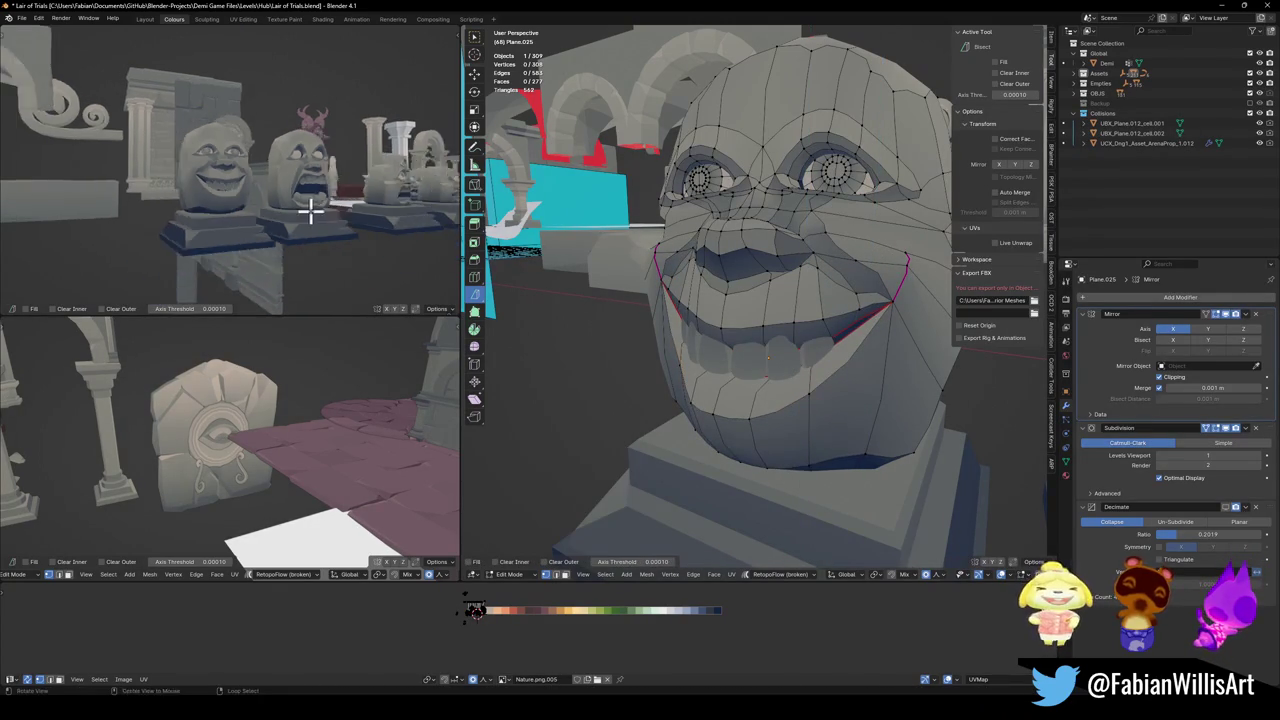
{"action": "scroll", "coordinate": [310, 210], "scroll_direction": "up", "scroll_amount": 1}
{"action": "scroll", "coordinate": [285, 200], "scroll_direction": "up", "scroll_amount": 2}
- Add the second mouth corner and lower both corners along Z
{"action": "left_click", "coordinate": [743, 328], "text": "shift"}
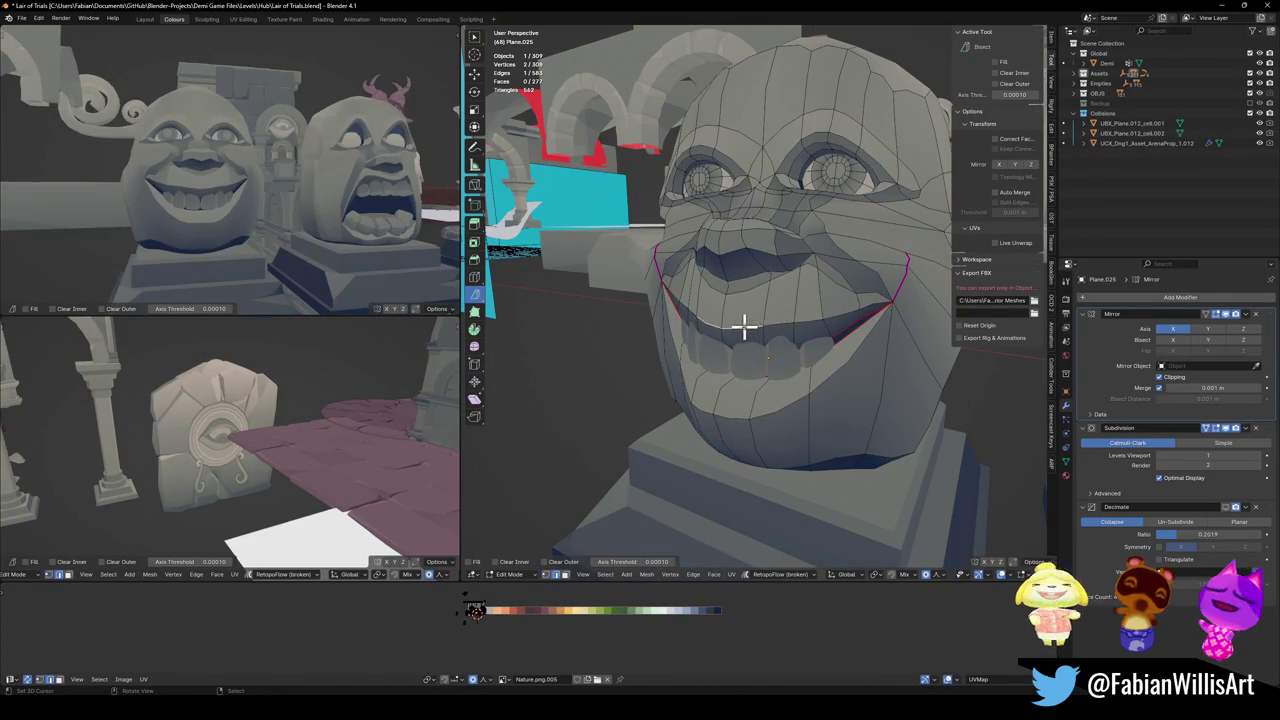
{"action": "key", "text": "g"}
{"action": "key", "text": "z"}
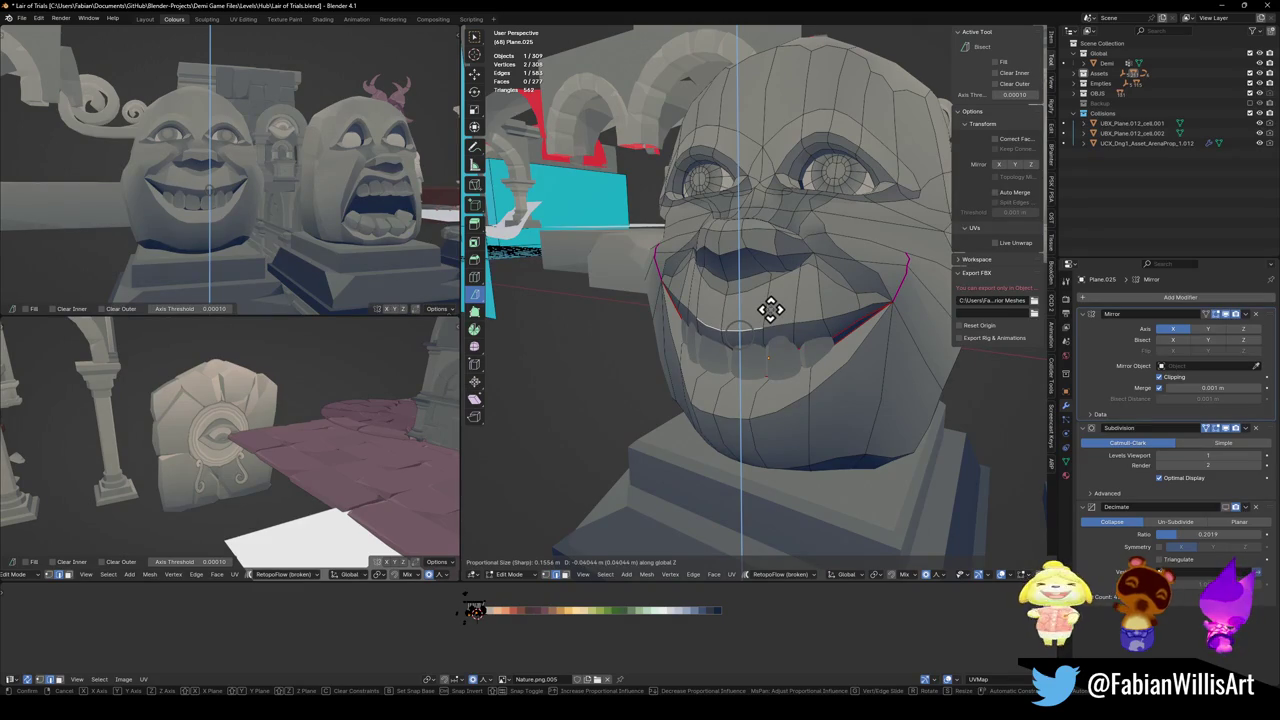
{"action": "left_click", "coordinate": [771, 312]}
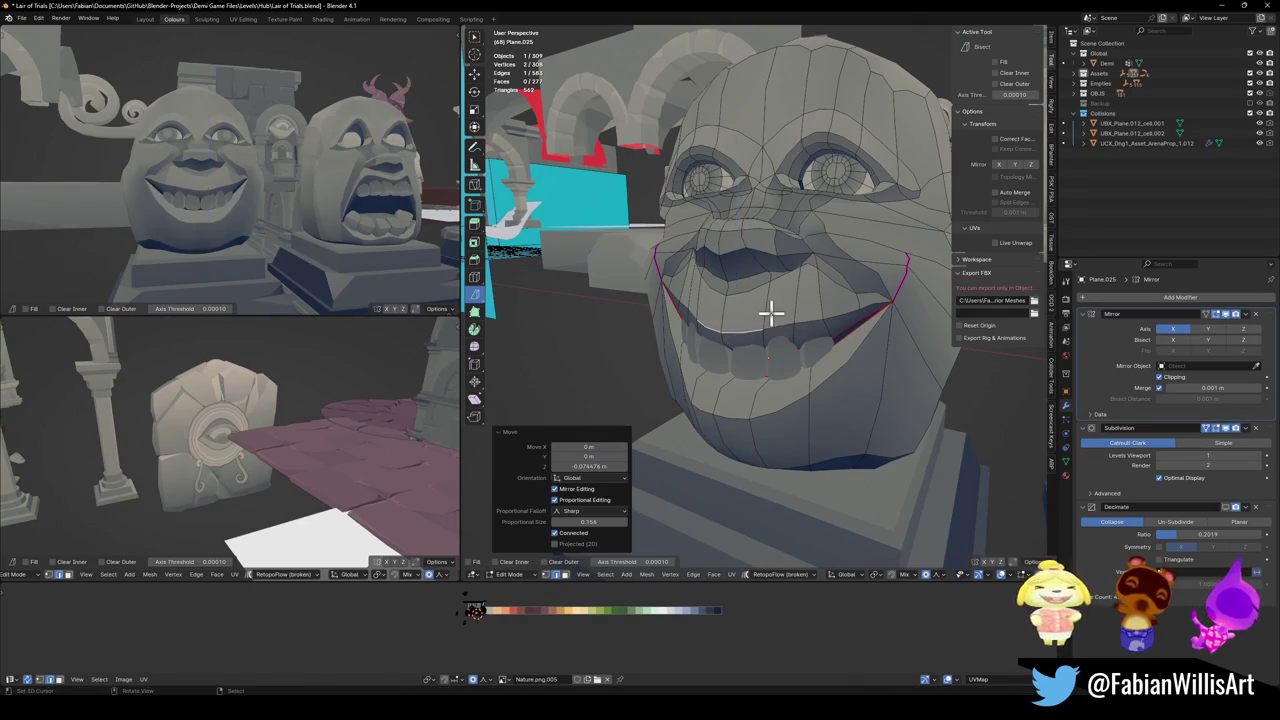
- Cancel an oversized vertical deformation of the head and select the loops around the eyes
{"action": "middle_click_drag", "start_coordinate": [890, 234], "coordinate": [898, 246]}
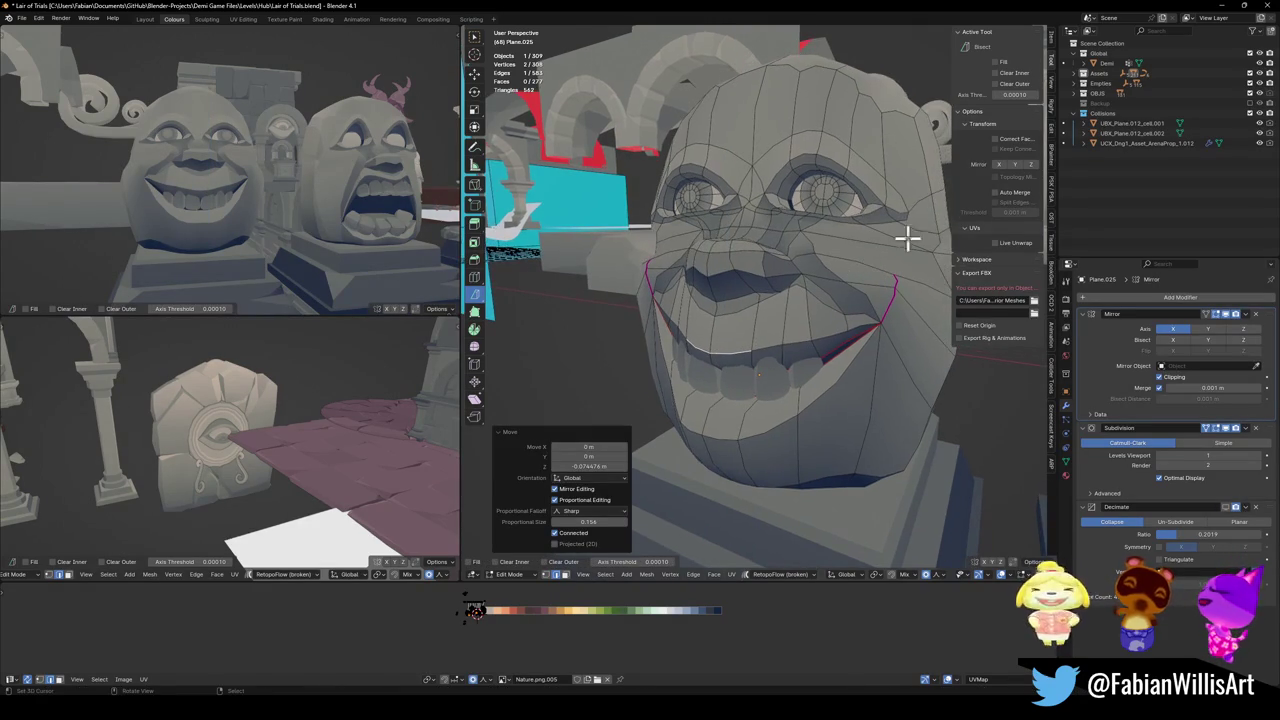
{"action": "key", "text": "g"}
{"action": "key", "text": "z"}
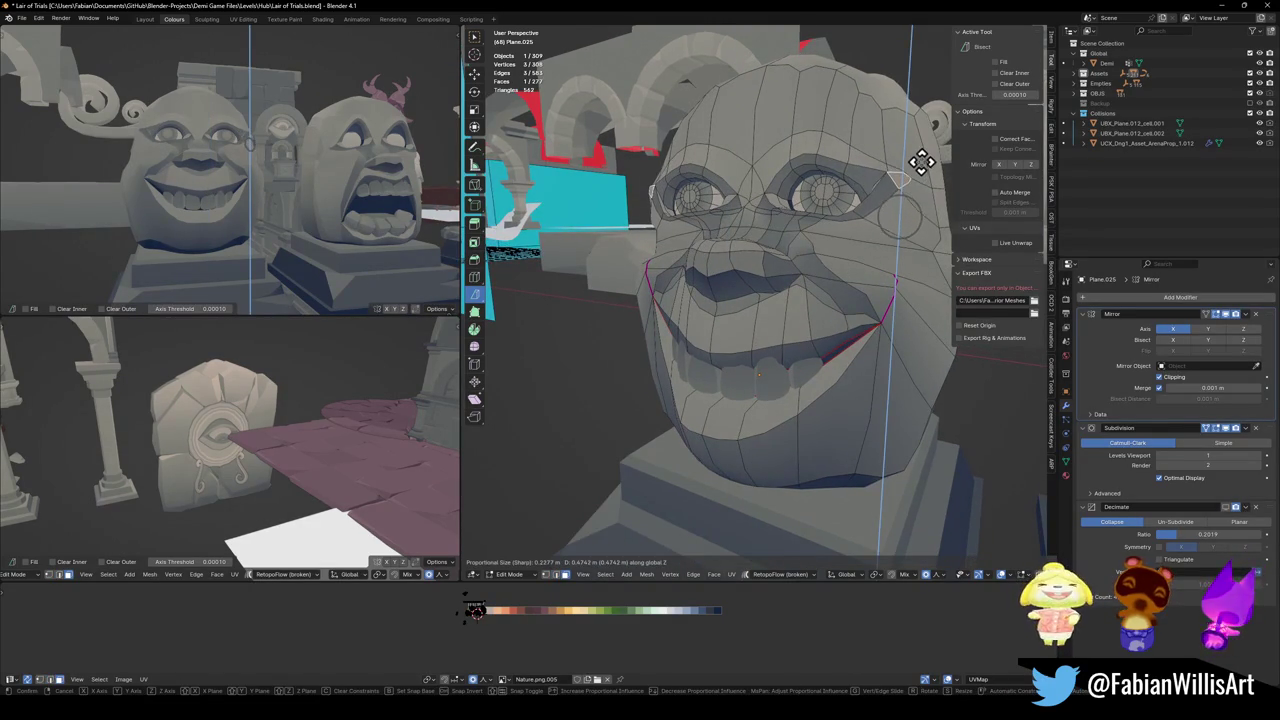
{"action": "scroll", "coordinate": [916, 165], "scroll_direction": "down", "scroll_amount": 10}
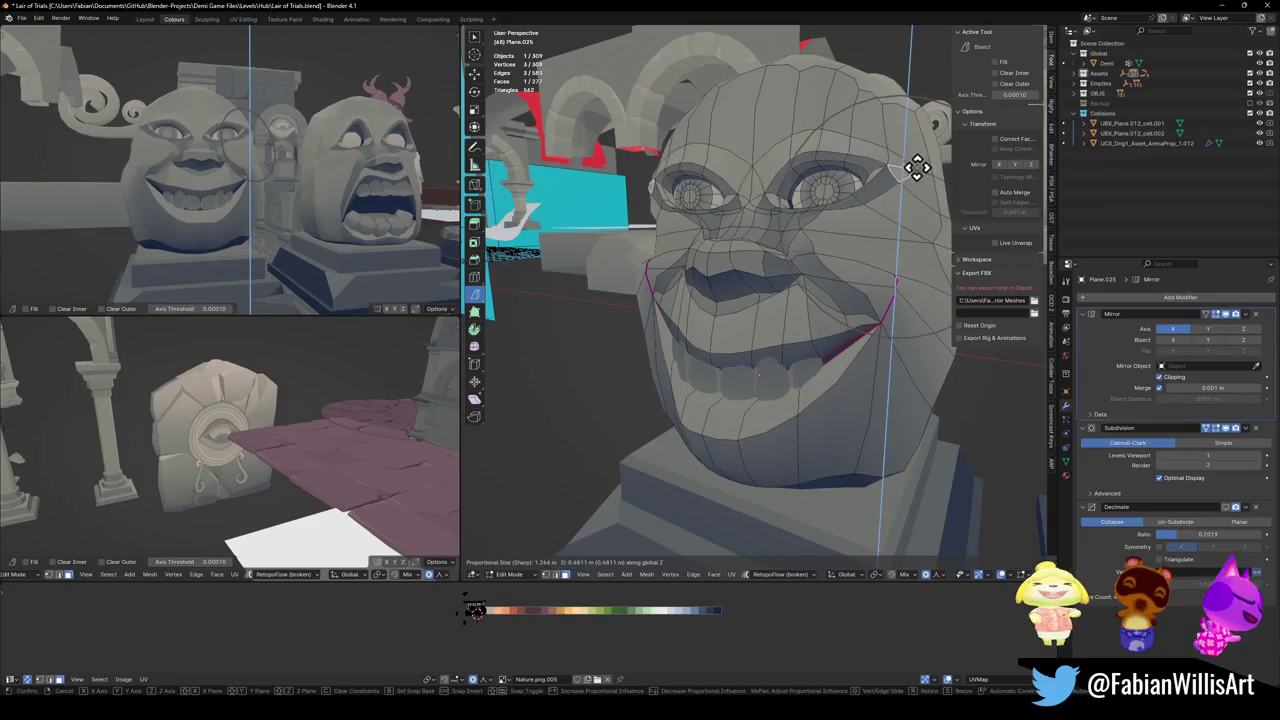
{"action": "right_click", "coordinate": [916, 210]}
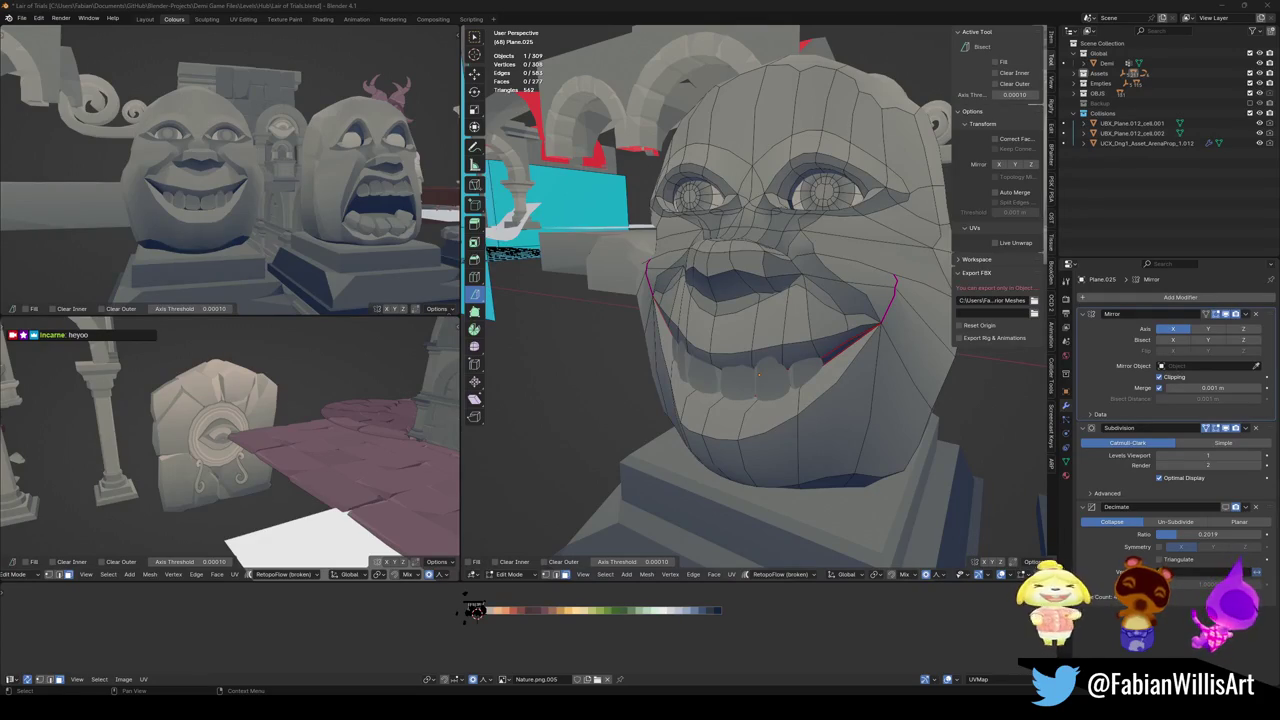
{"action": "left_click", "coordinate": [822, 190], "text": "alt"}
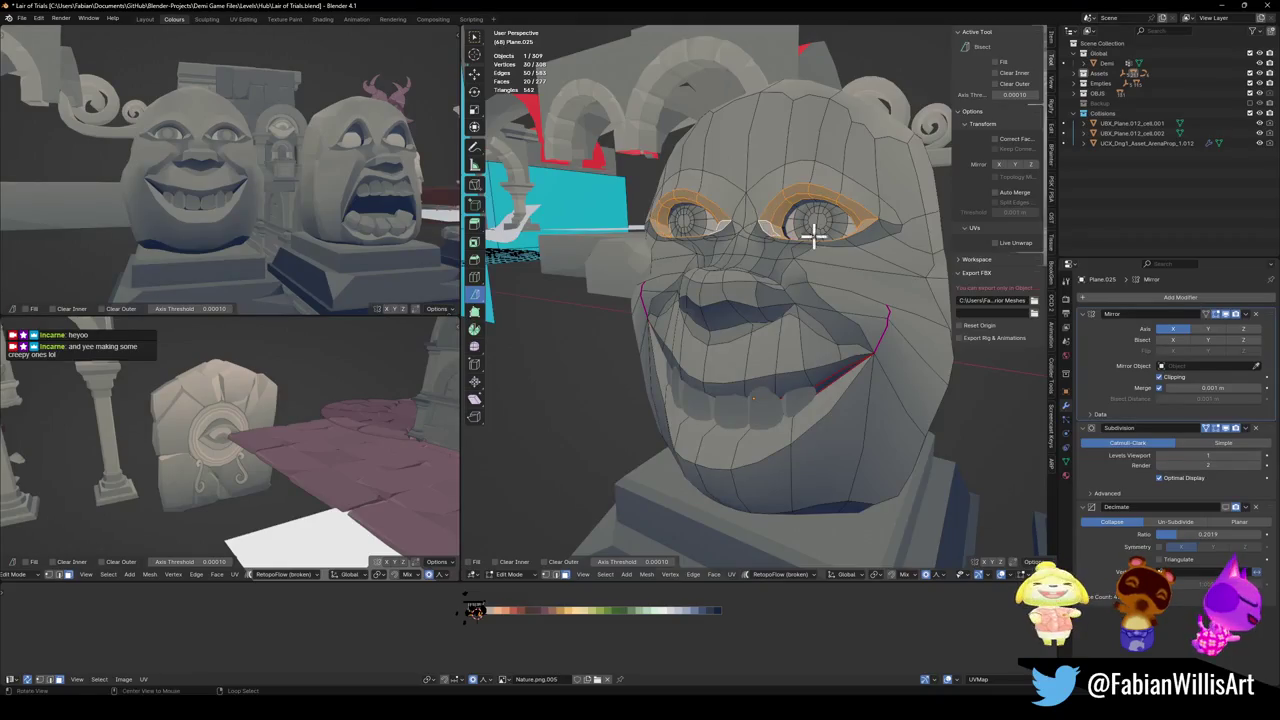
- Rotate the eye loops to tilt them into a squint
{"action": "middle_click_drag", "start_coordinate": [800, 300], "coordinate": [843, 237]}
{"action": "key", "text": "r"}
{"action": "scroll", "coordinate": [862, 225], "scroll_direction": "up", "scroll_amount": 4}
{"action": "scroll", "coordinate": [855, 230], "scroll_direction": "up", "scroll_amount": 3}
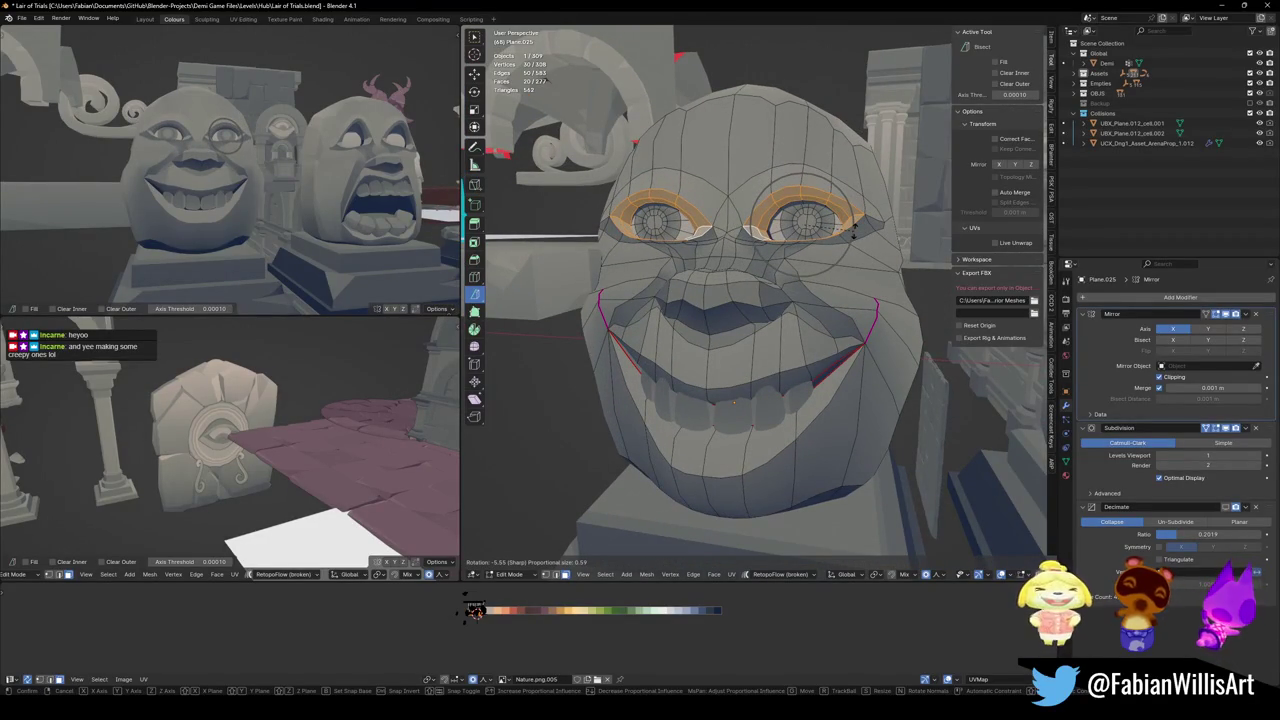
{"action": "left_click", "coordinate": [855, 230]}
- Lower the vertices between the eyes along Z
{"action": "left_click", "coordinate": [757, 229]}
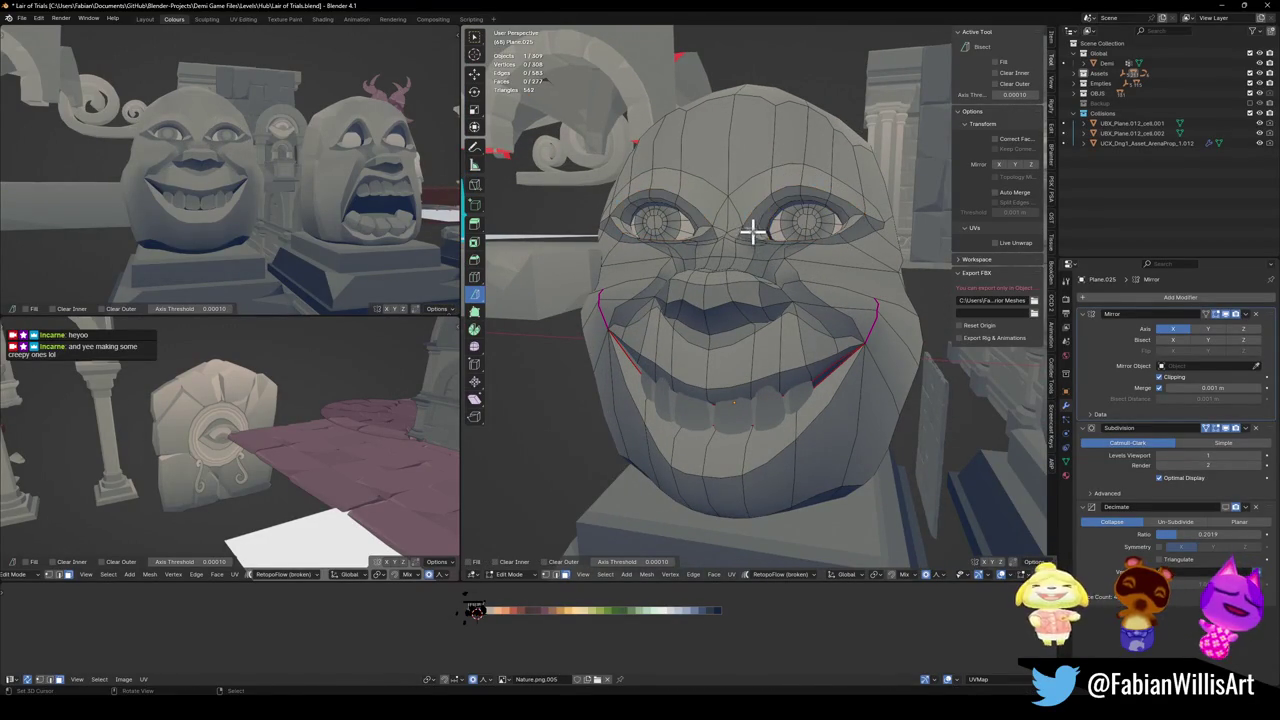
{"action": "key", "text": "g"}
{"action": "key", "text": "z"}
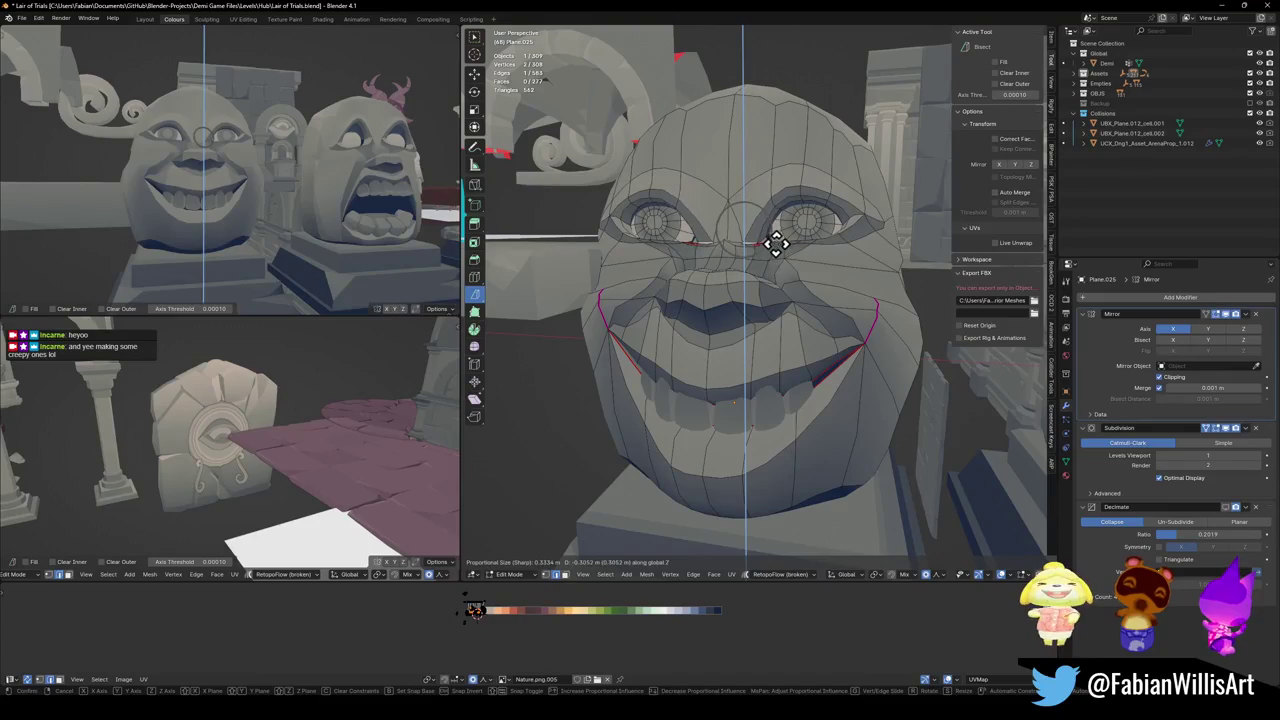
{"action": "left_click", "coordinate": [770, 249]}
{"action": "left_click", "coordinate": [740, 230]}
{"action": "key", "text": "g"}
{"action": "key", "text": "z"}
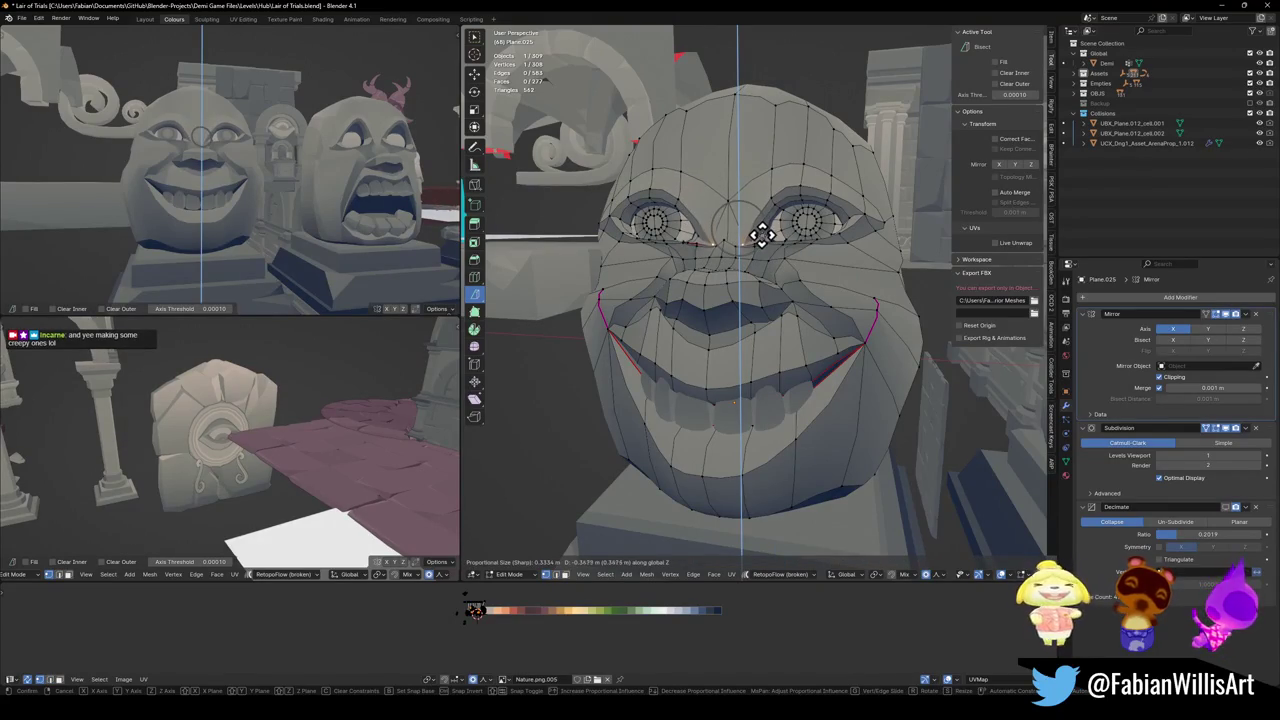
{"action": "left_click", "coordinate": [763, 233]}
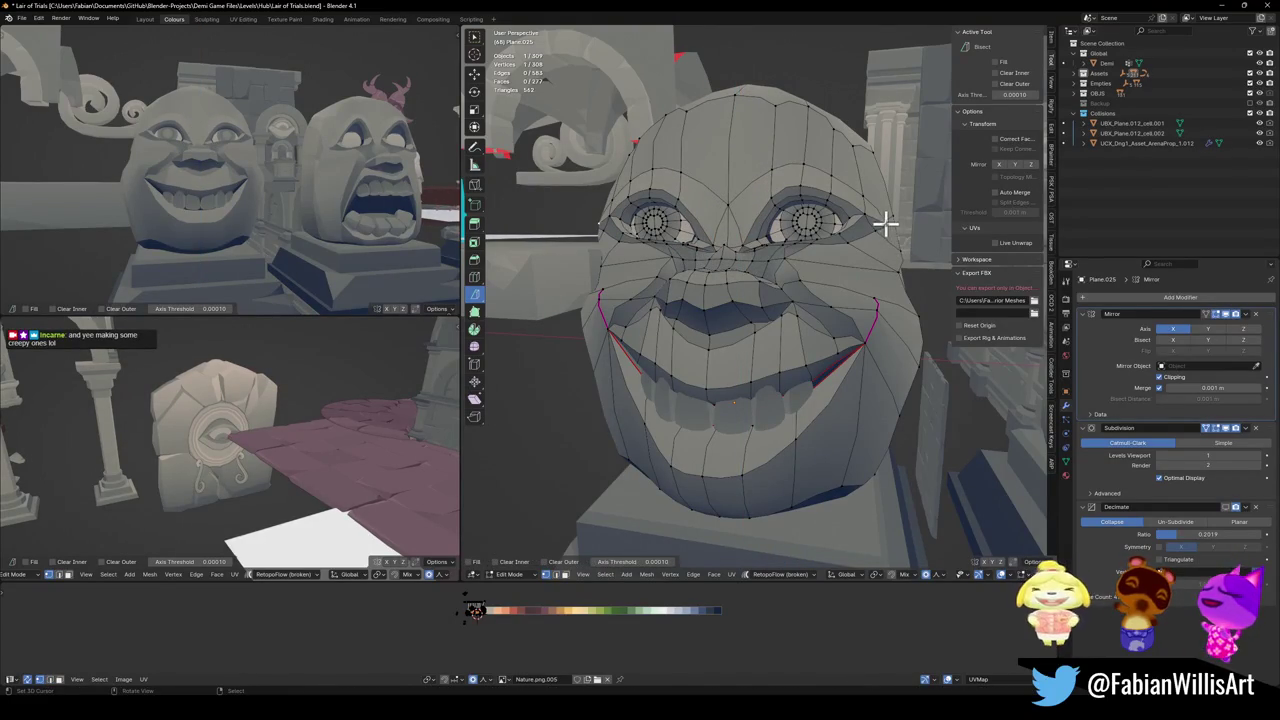
- Pull the brow vertex above the right eye down over the eye
{"action": "left_click", "coordinate": [885, 225]}
{"action": "key", "text": "g"}
{"action": "key", "text": "z"}
{"action": "scroll", "coordinate": [888, 258], "scroll_direction": "down", "scroll_amount": 2}
{"action": "scroll", "coordinate": [890, 245], "scroll_direction": "down", "scroll_amount": 1}
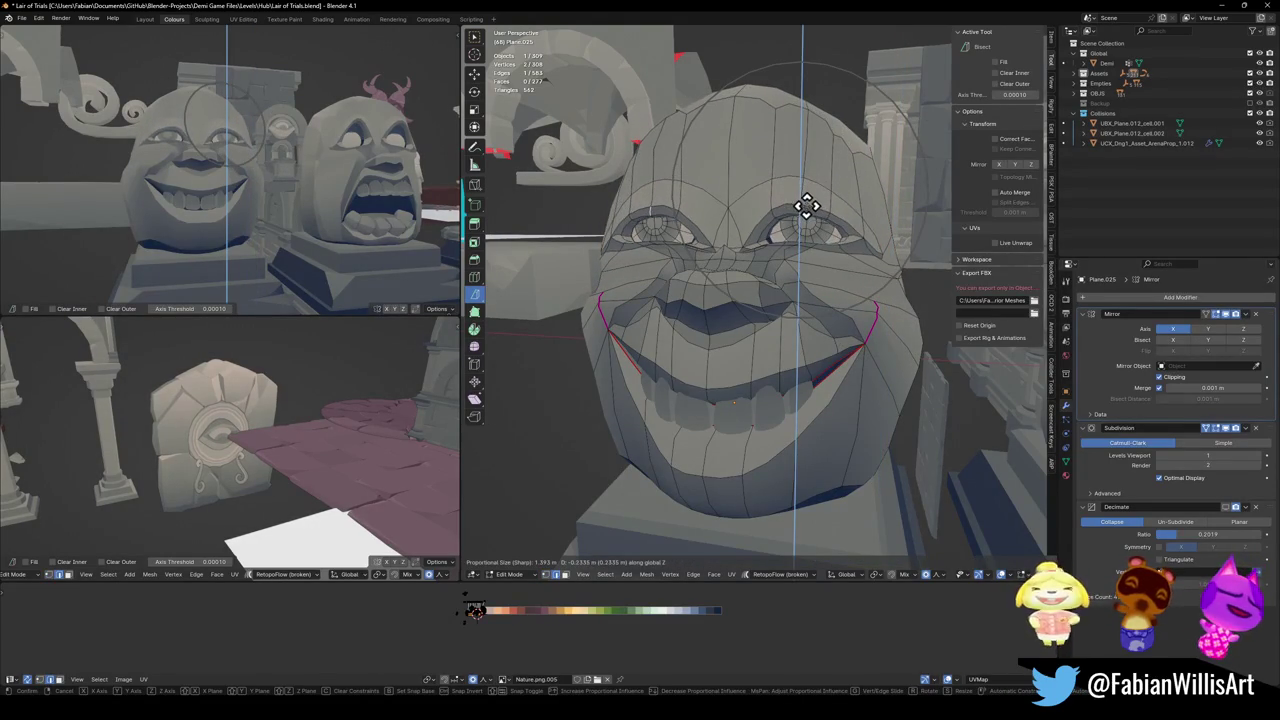
{"action": "scroll", "coordinate": [811, 203], "scroll_direction": "up", "scroll_amount": 1}
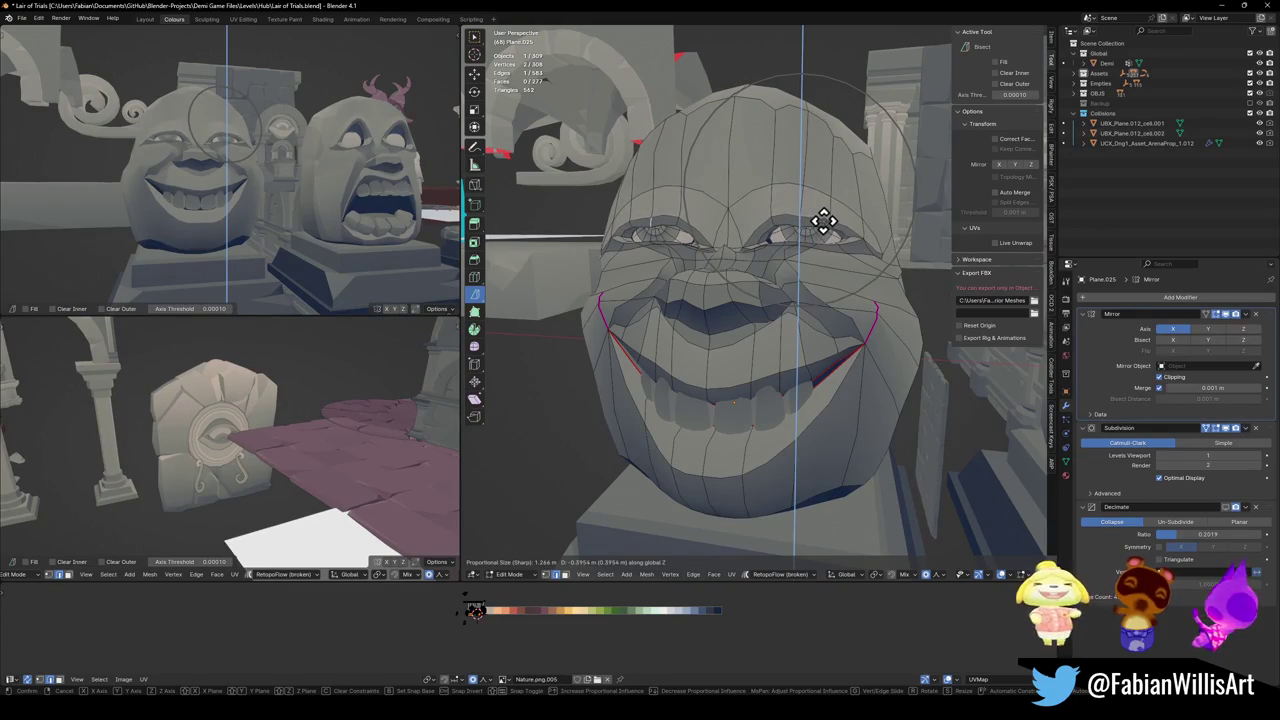
{"action": "left_click", "coordinate": [824, 218]}
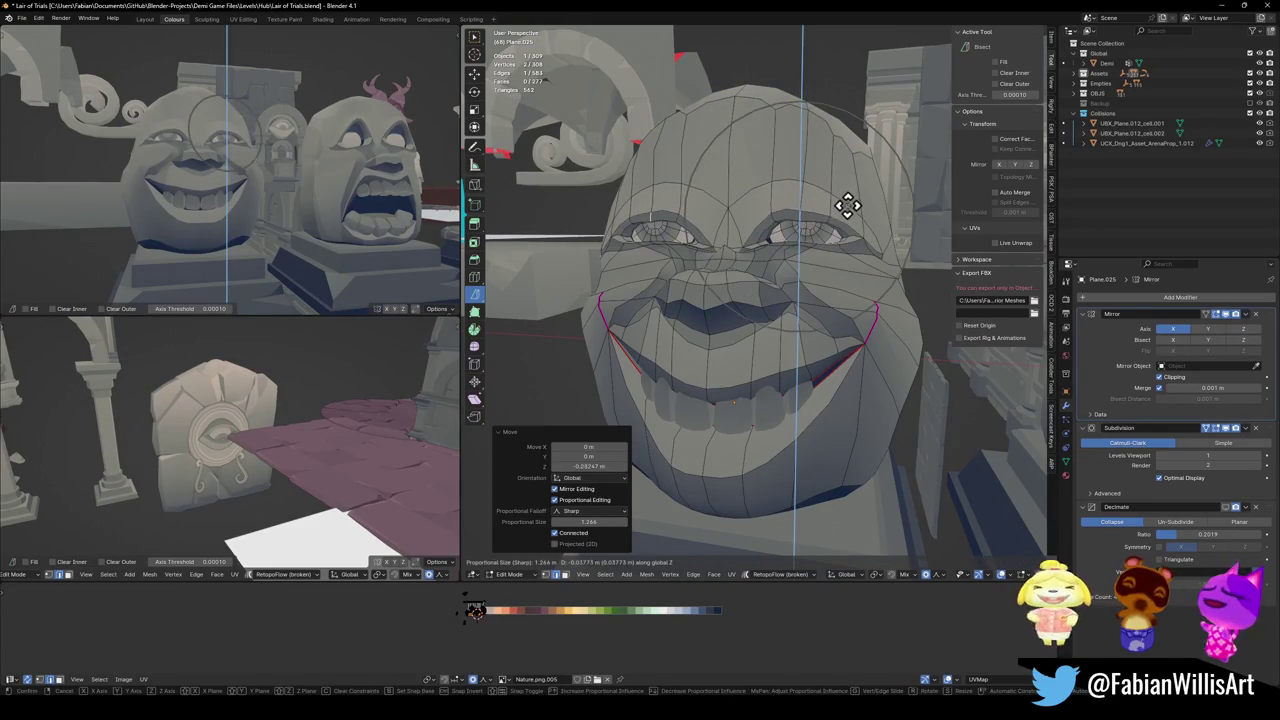
- Adjust the brow down again, about 0.037 m along Z
{"action": "key", "text": "alt+a"}
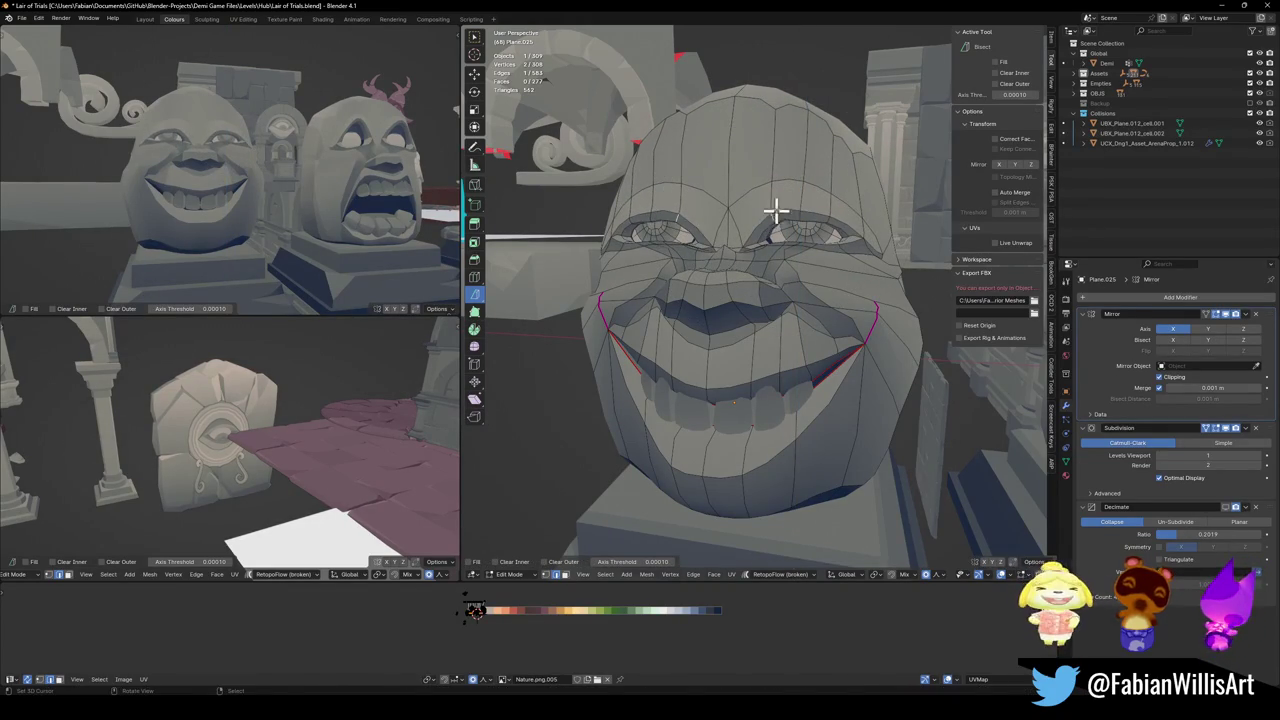
{"action": "key", "text": "g"}
{"action": "key", "text": "z"}
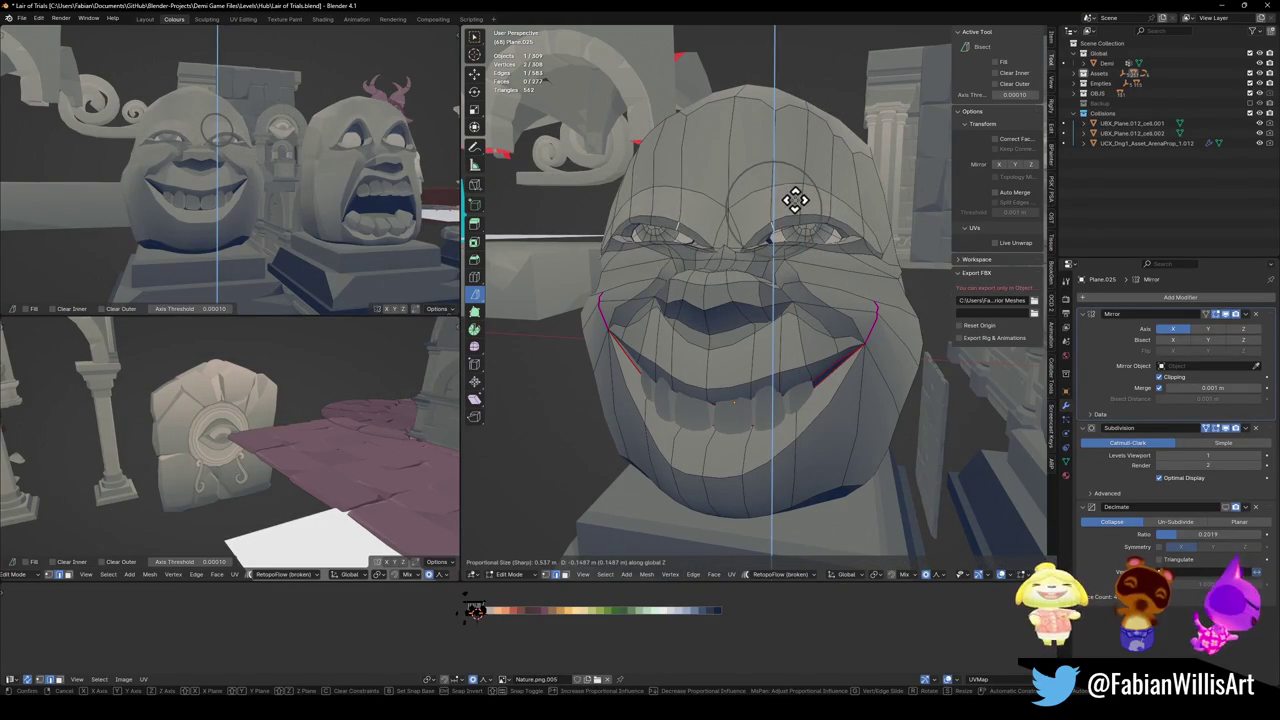
{"action": "left_click", "coordinate": [797, 206]}
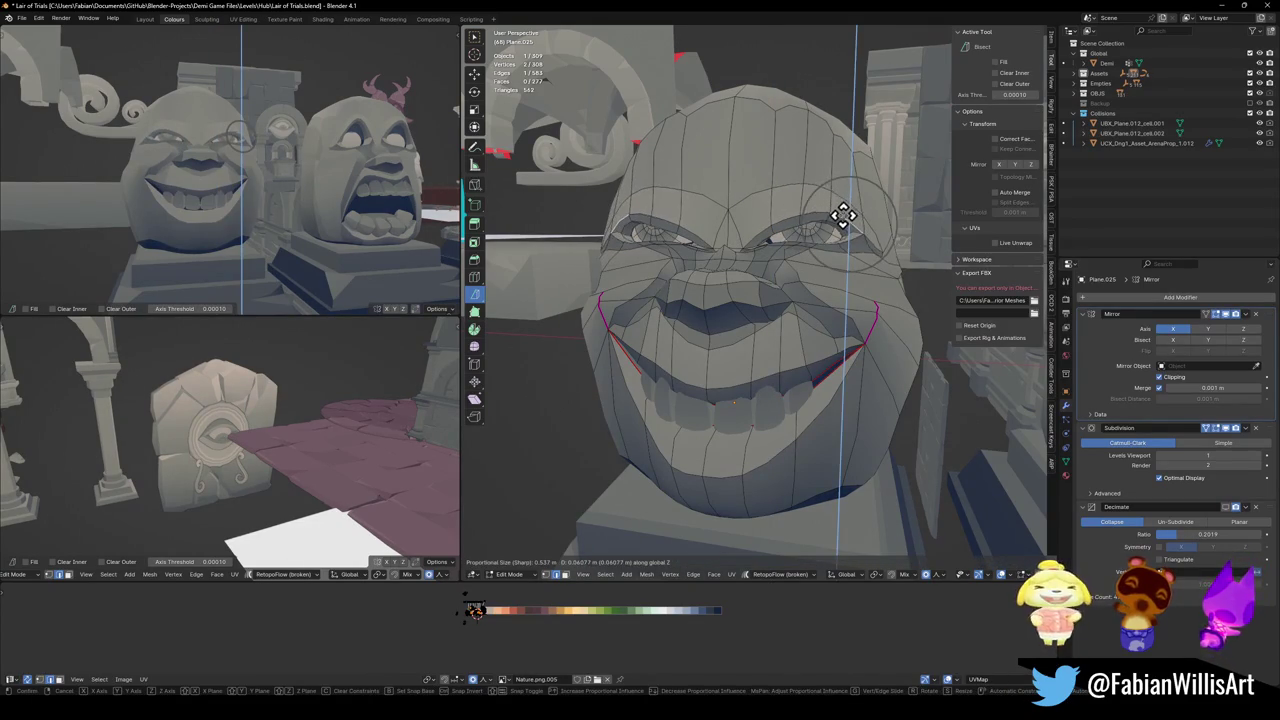
- Lower the forehead face along Z
{"action": "left_click", "coordinate": [818, 217]}
{"action": "key", "text": "g"}
{"action": "key", "text": "z"}
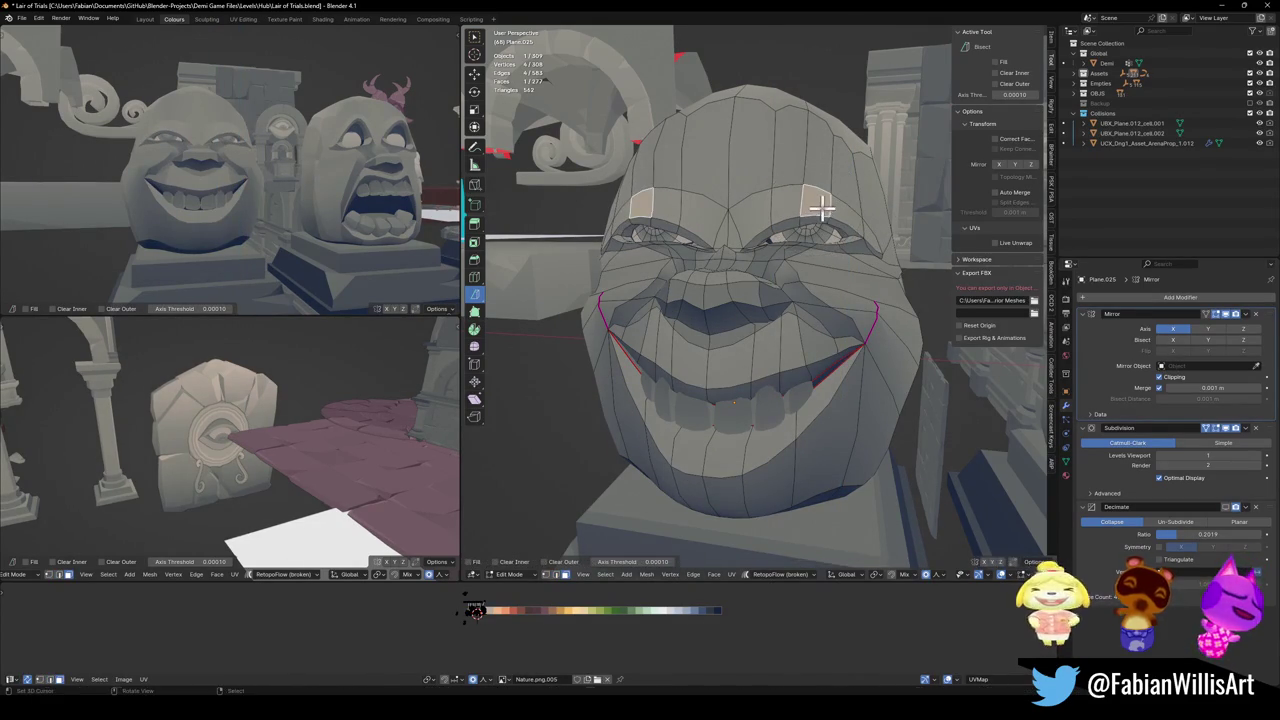
{"action": "left_click", "coordinate": [813, 200]}
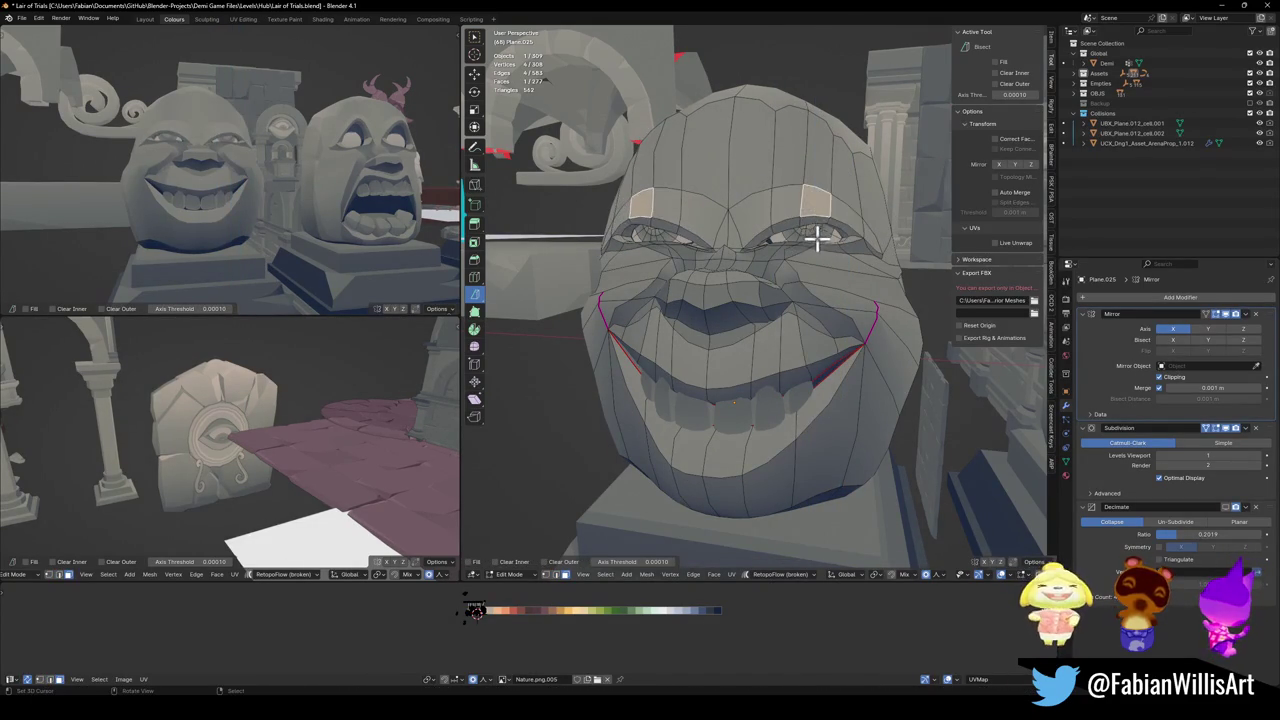
- Sink the linked eye pieces along Z, tilt them about X, and save the file
{"action": "key", "text": "alt+a"}
{"action": "key", "text": "l"}
{"action": "key", "text": "g"}
{"action": "key", "text": "z"}
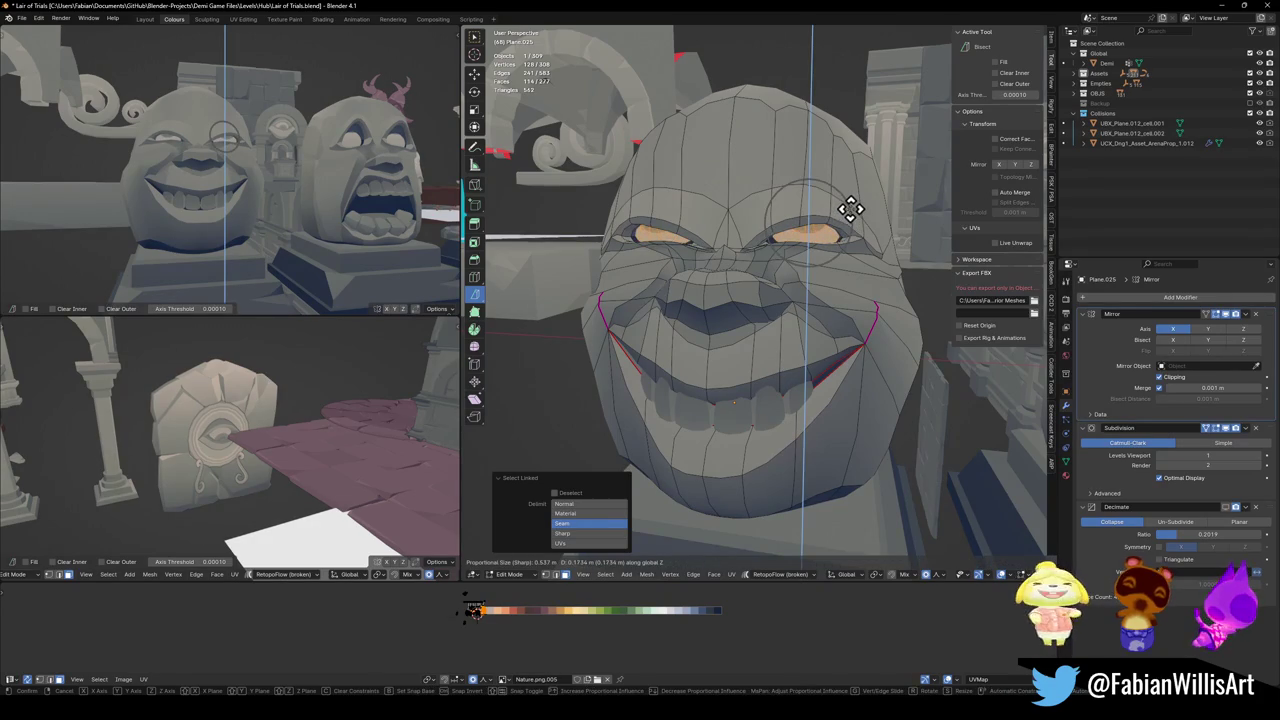
{"action": "left_click", "coordinate": [847, 215]}
{"action": "key", "text": "r"}
{"action": "key", "text": "x"}
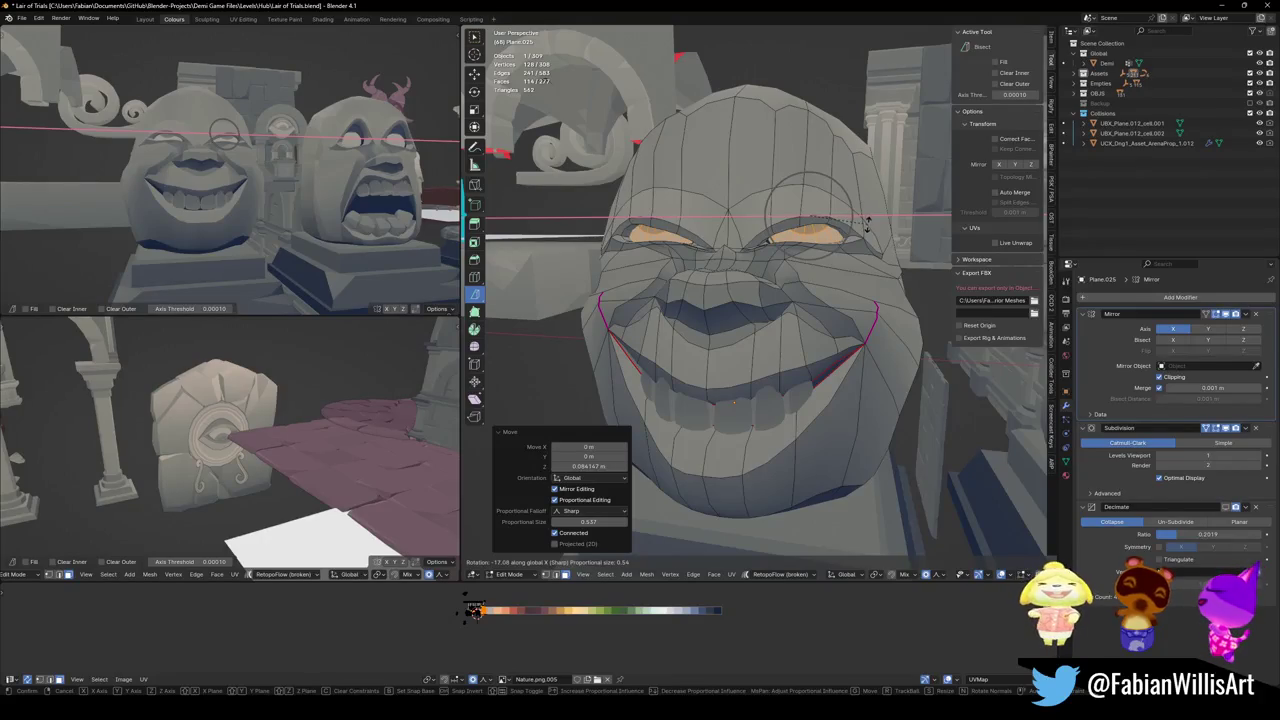
{"action": "left_click", "coordinate": [867, 225]}
{"action": "middle_click_drag", "start_coordinate": [818, 375], "coordinate": [823, 363]}
{"action": "key", "text": "ctrl+s"}
- Raise the upper mouth edge along Z, about 0.34 m at the lip centre
{"action": "left_click", "coordinate": [722, 365]}
{"action": "key", "text": "g"}
{"action": "key", "text": "z"}
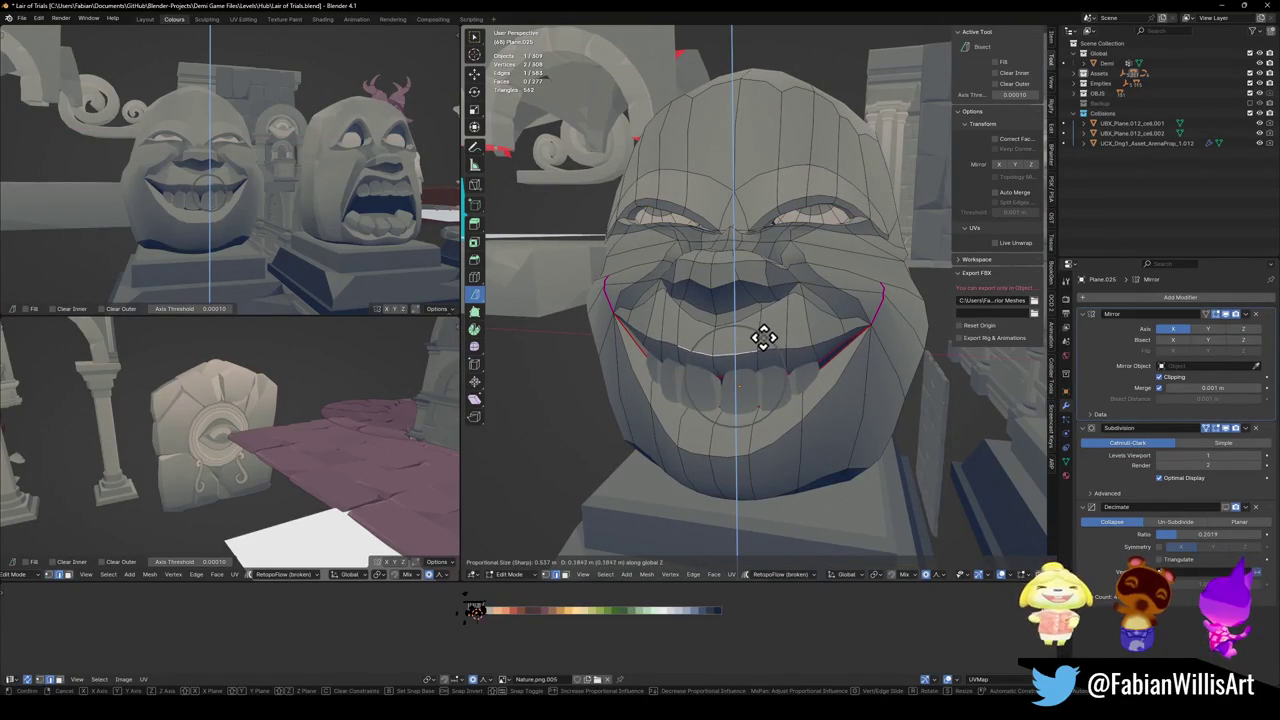
{"action": "left_click", "coordinate": [709, 314]}
{"action": "scroll", "coordinate": [309, 200], "scroll_direction": "down", "scroll_amount": 3}
{"action": "middle_click_drag", "start_coordinate": [309, 200], "coordinate": [266, 186]}
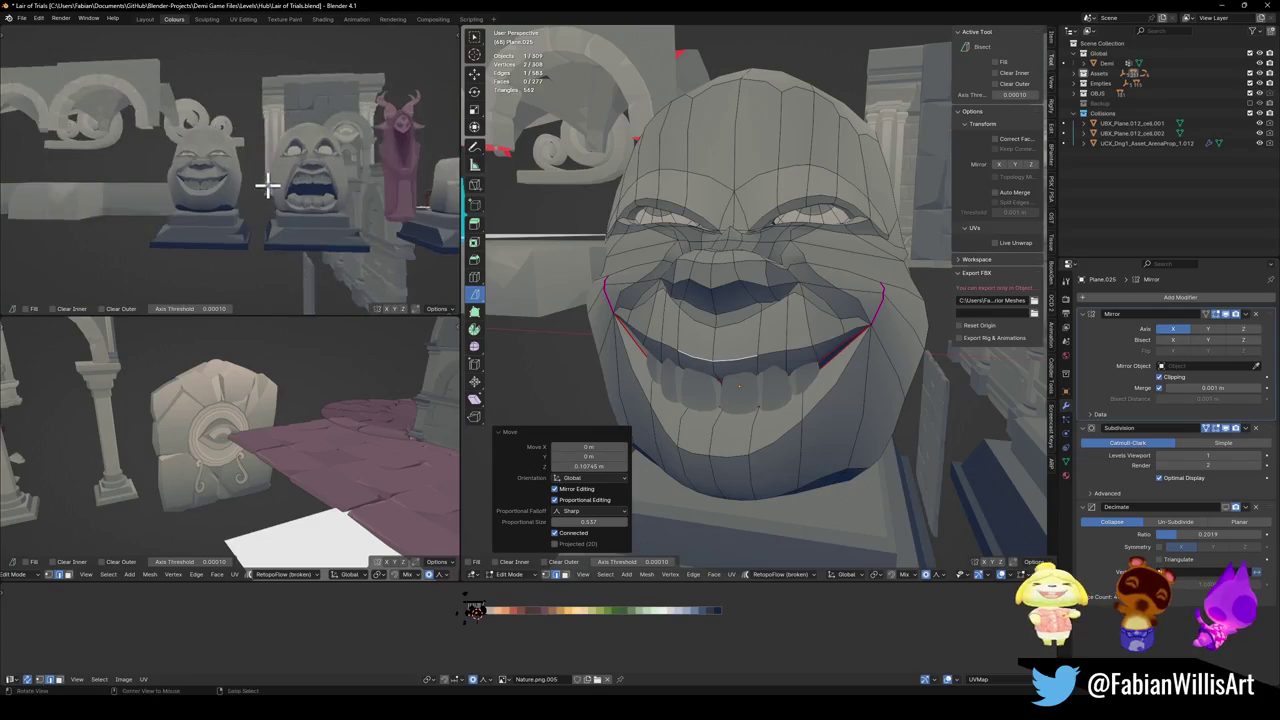
{"action": "scroll", "coordinate": [266, 186], "scroll_direction": "up", "scroll_amount": 5}
{"action": "key", "text": "g"}
{"action": "key", "text": "z"}
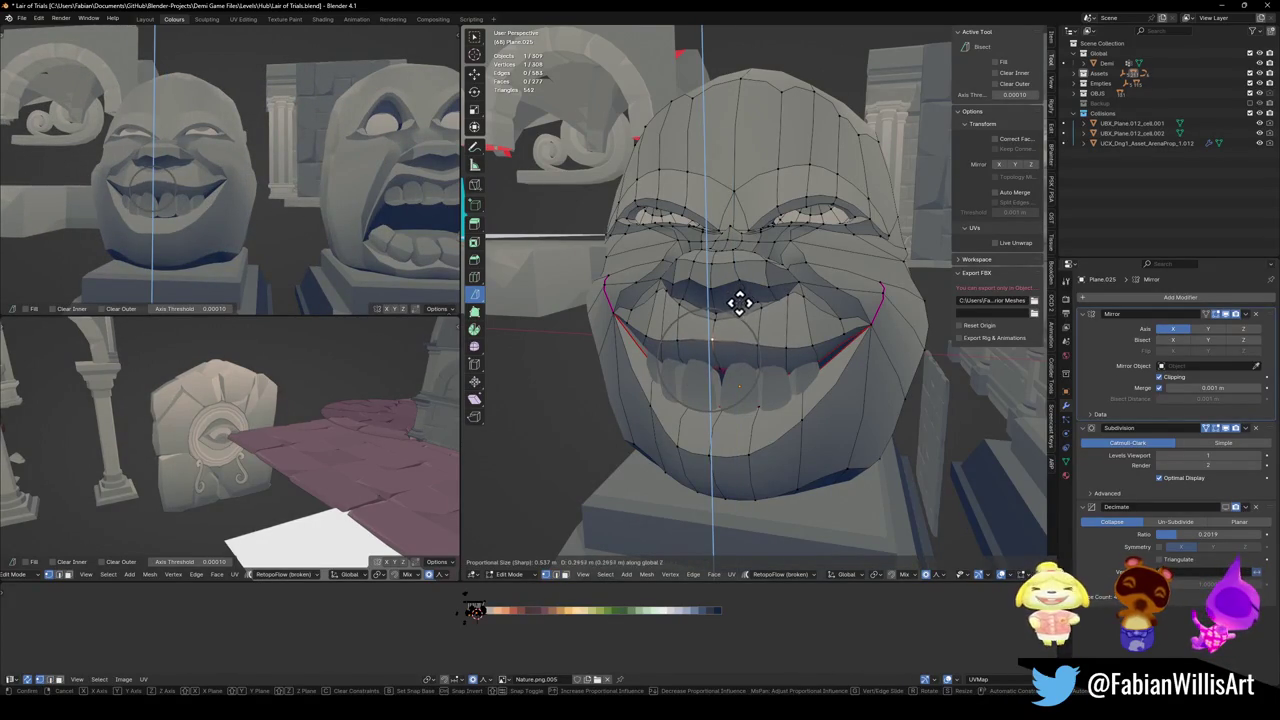
{"action": "left_click", "coordinate": [737, 297]}
{"action": "scroll", "coordinate": [243, 183], "scroll_direction": "down", "scroll_amount": 5}
{"action": "scroll", "coordinate": [277, 181], "scroll_direction": "up", "scroll_amount": 6}
{"action": "middle_click_drag", "start_coordinate": [838, 341], "coordinate": [754, 371]}
- Switch from the face mesh to editing the teeth mesh
{"action": "key", "text": "Tab"}
{"action": "left_click", "coordinate": [762, 380]}
{"action": "key", "text": "Tab"}
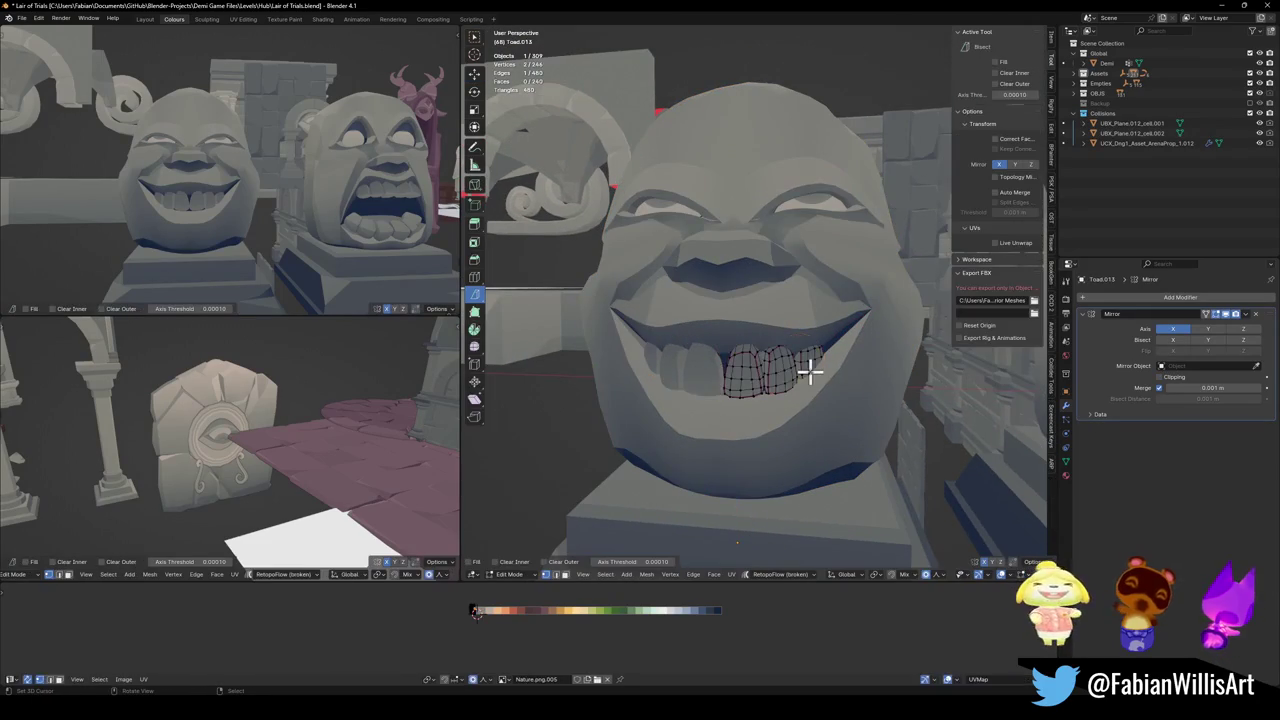
{"action": "scroll", "coordinate": [826, 371], "scroll_direction": "up", "scroll_amount": 3}
{"action": "scroll", "coordinate": [829, 363], "scroll_direction": "up", "scroll_amount": 2}
{"action": "mouse_move", "coordinate": [829, 363]}
{"action": "middle_mouse_down"}
{"action": "mouse_move", "coordinate": [739, 372]}
{"action": "mouse_move", "coordinate": [774, 357]}
{"action": "middle_mouse_up"}
- Shift the teeth sideways along X in two moves
{"action": "key", "text": "g"}
{"action": "key", "text": "x"}
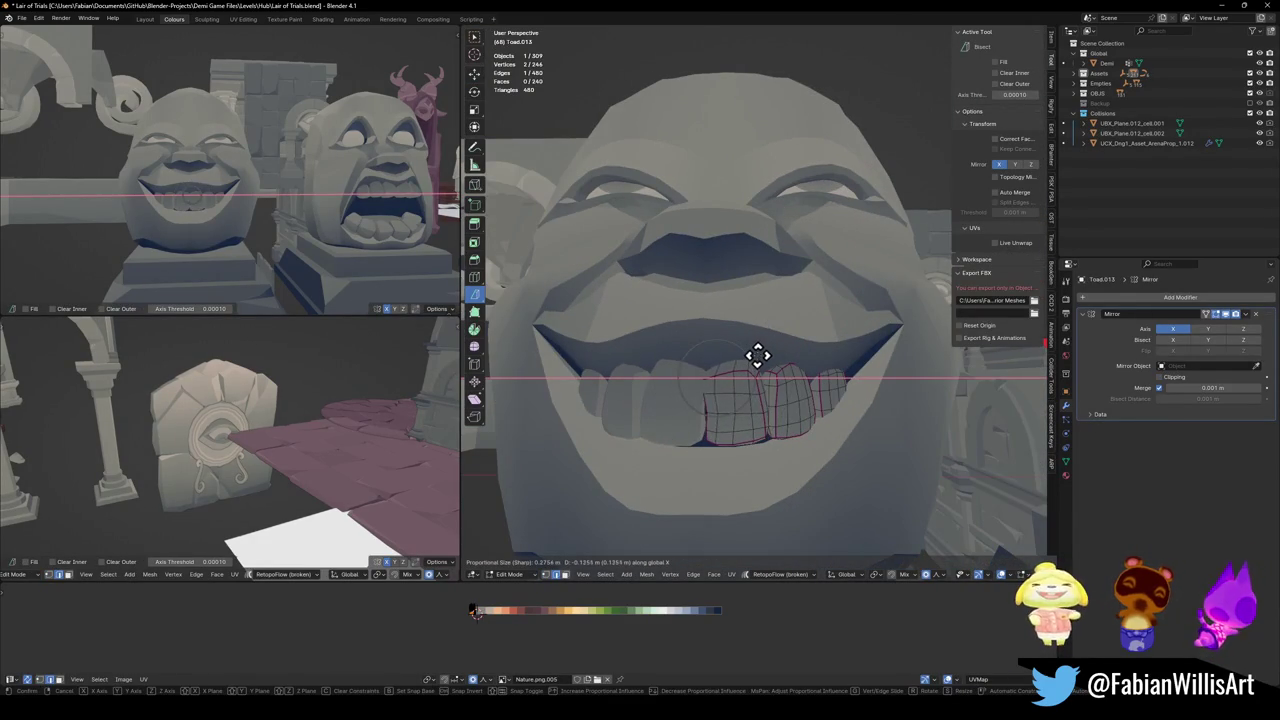
{"action": "left_click", "coordinate": [748, 353]}
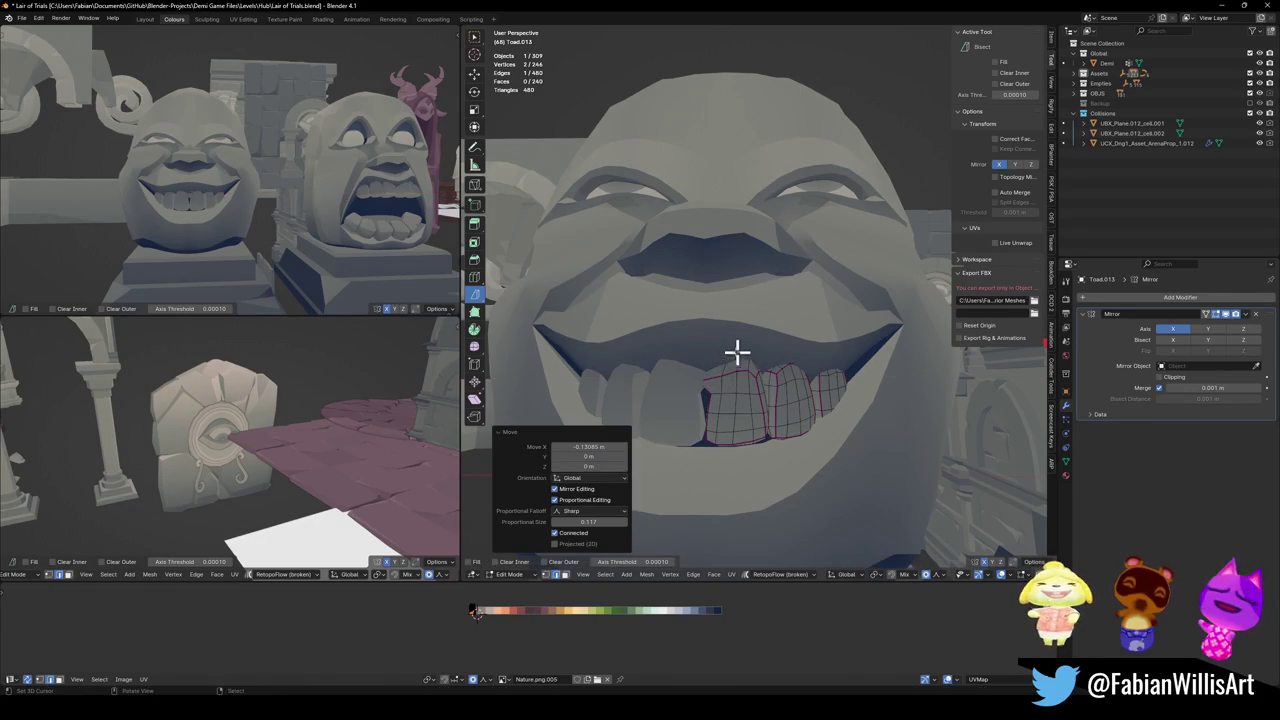
{"action": "key", "text": "g"}
{"action": "key", "text": "x"}
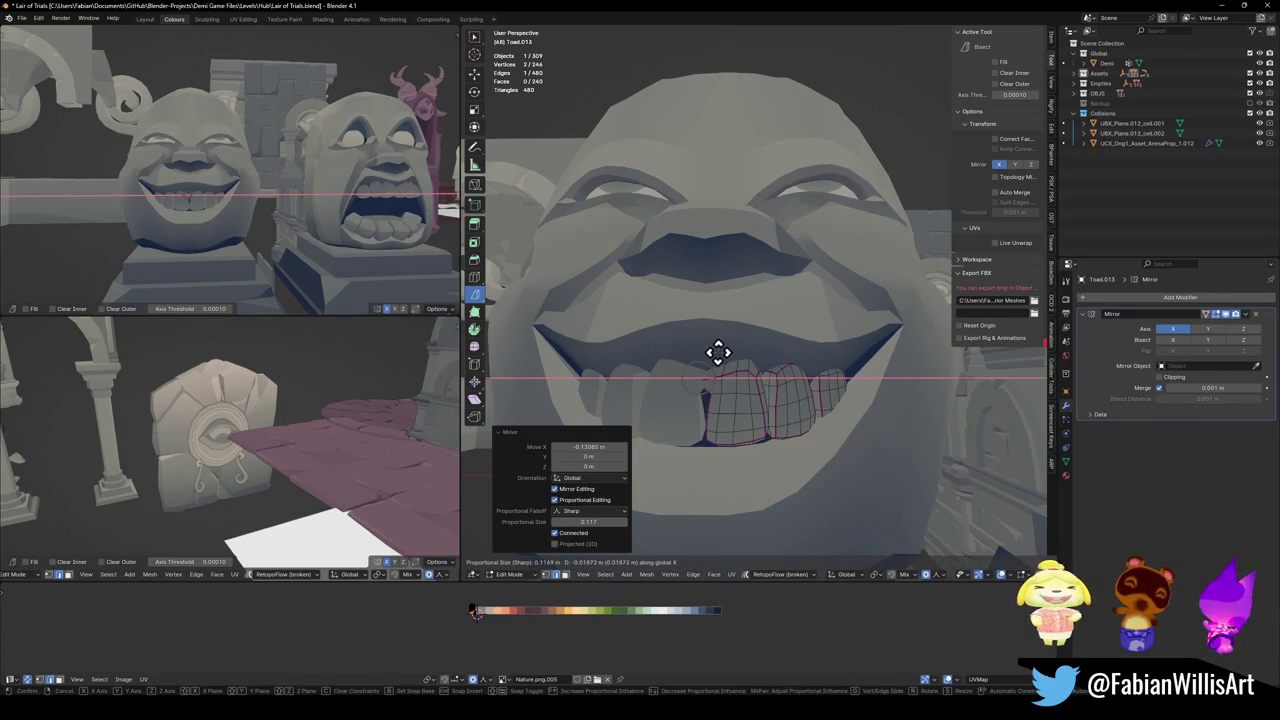
{"action": "scroll", "coordinate": [726, 351], "scroll_direction": "down", "scroll_amount": 1}
{"action": "scroll", "coordinate": [753, 344], "scroll_direction": "down", "scroll_amount": 1}
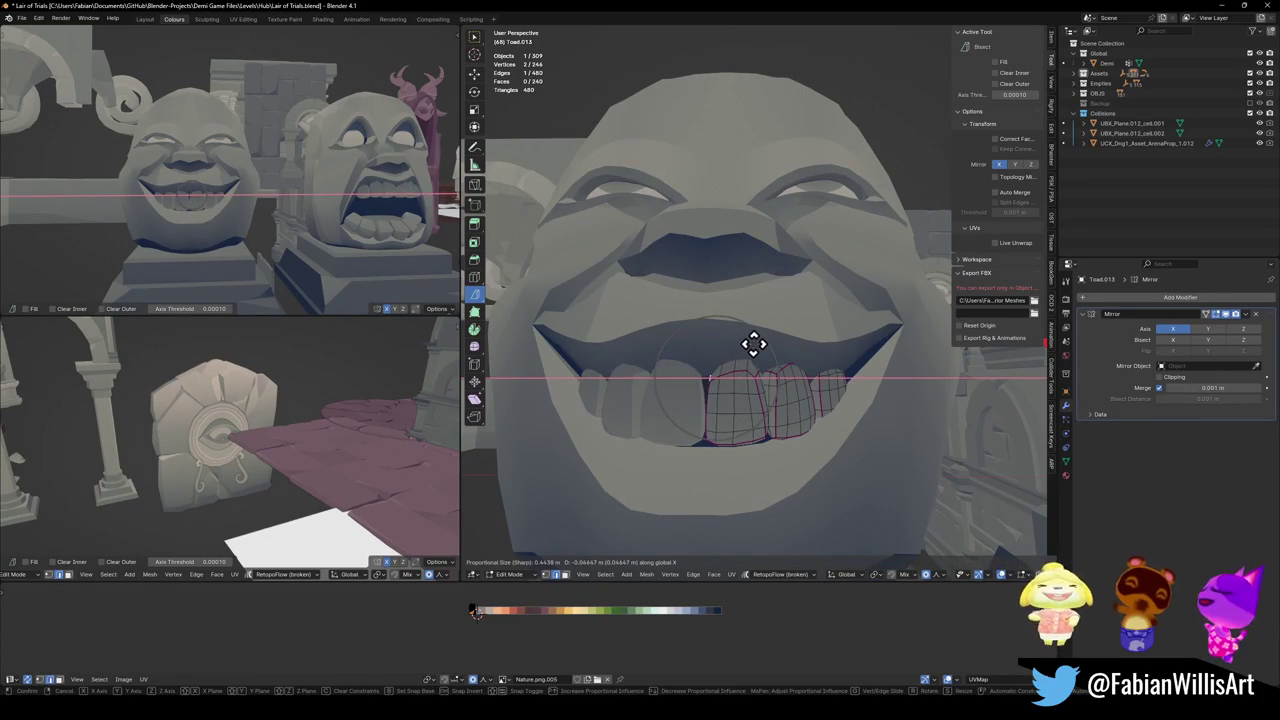
{"action": "left_click", "coordinate": [752, 344]}
{"action": "scroll", "coordinate": [251, 134], "scroll_direction": "down", "scroll_amount": 3}
- Select all teeth, scale them up slightly and shift them along X
{"action": "key", "text": "a"}
{"action": "key", "text": "s"}
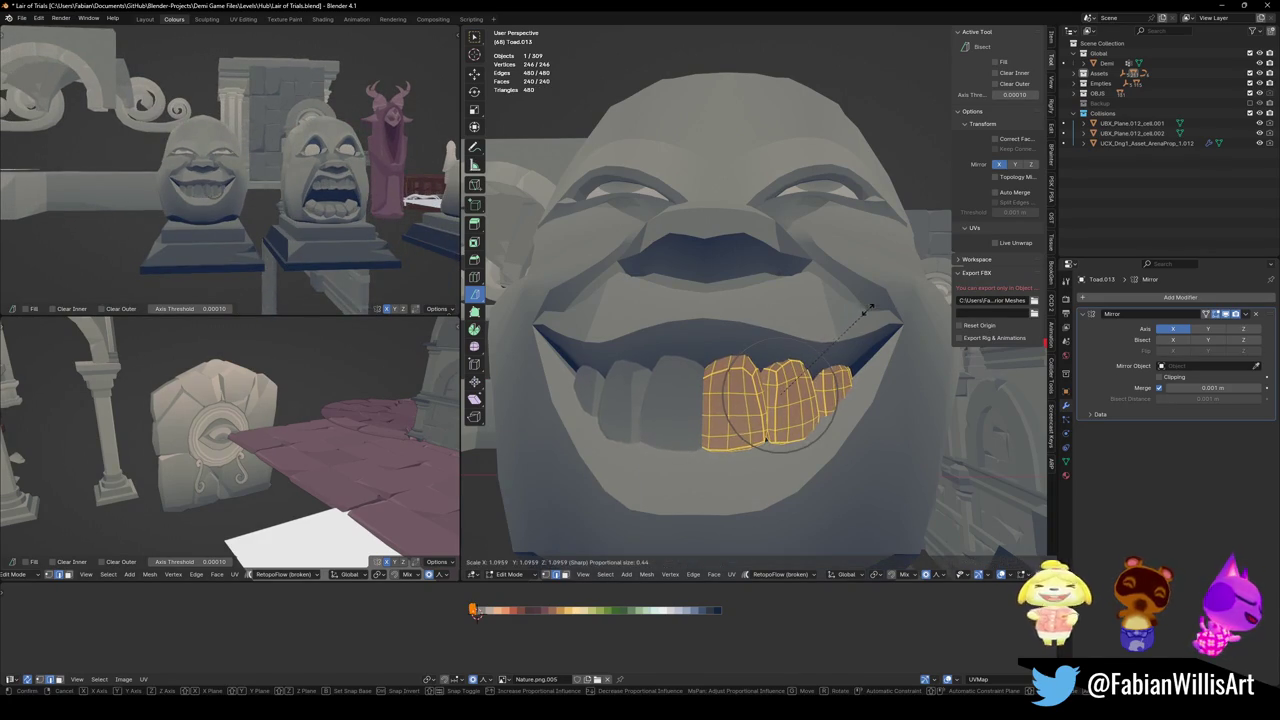
{"action": "left_click", "coordinate": [848, 326]}
{"action": "key", "text": "g"}
{"action": "key", "text": "x"}
{"action": "left_click", "coordinate": [931, 306]}
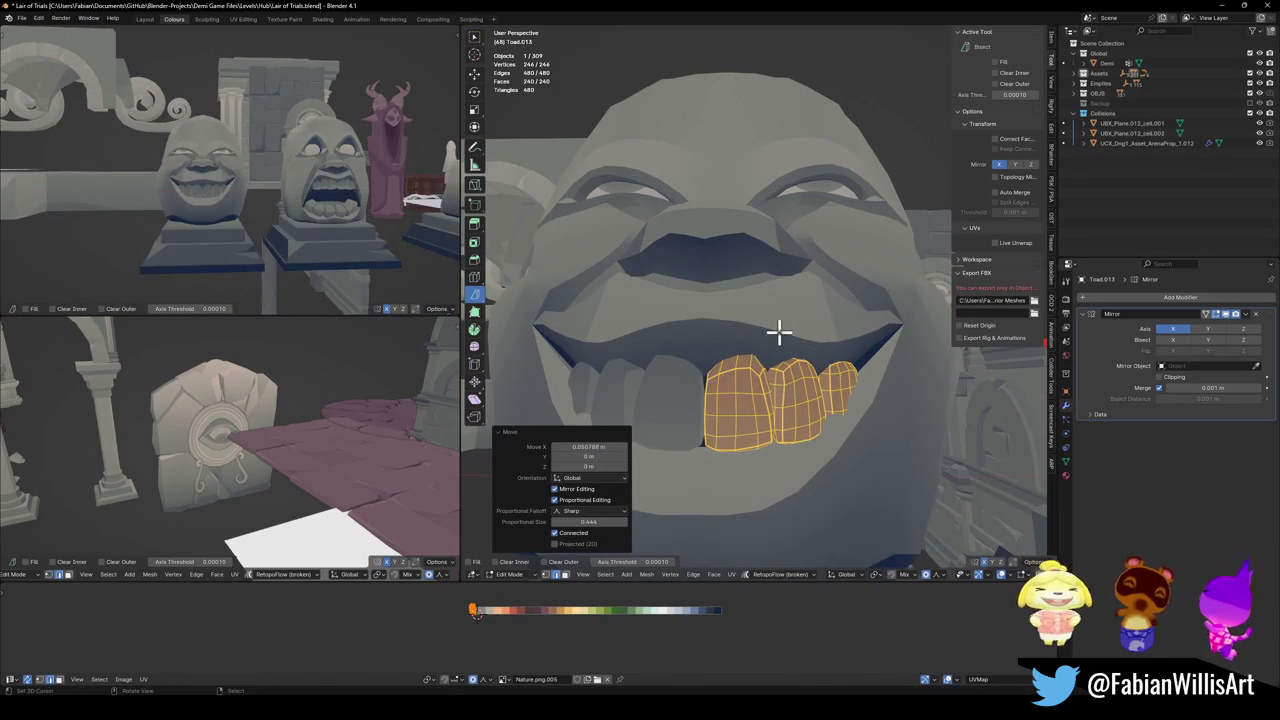
- Tilt the teeth about 12 degrees around X and raise them along Z
{"action": "key", "text": "r"}
{"action": "key", "text": "x"}
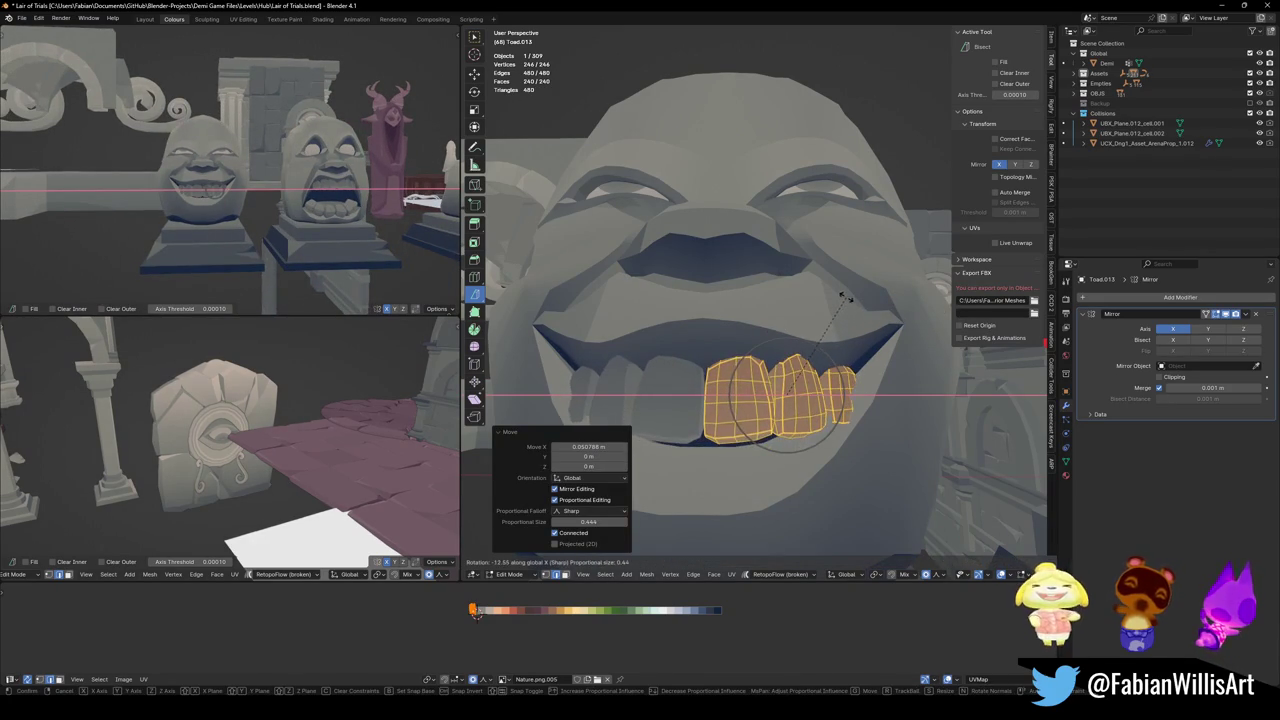
{"action": "left_click", "coordinate": [847, 297]}
{"action": "key", "text": "g"}
{"action": "key", "text": "z"}
{"action": "left_click", "coordinate": [845, 268]}
- Push the teeth along Y, then undo that move
{"action": "middle_click_drag", "start_coordinate": [843, 280], "coordinate": [771, 300]}
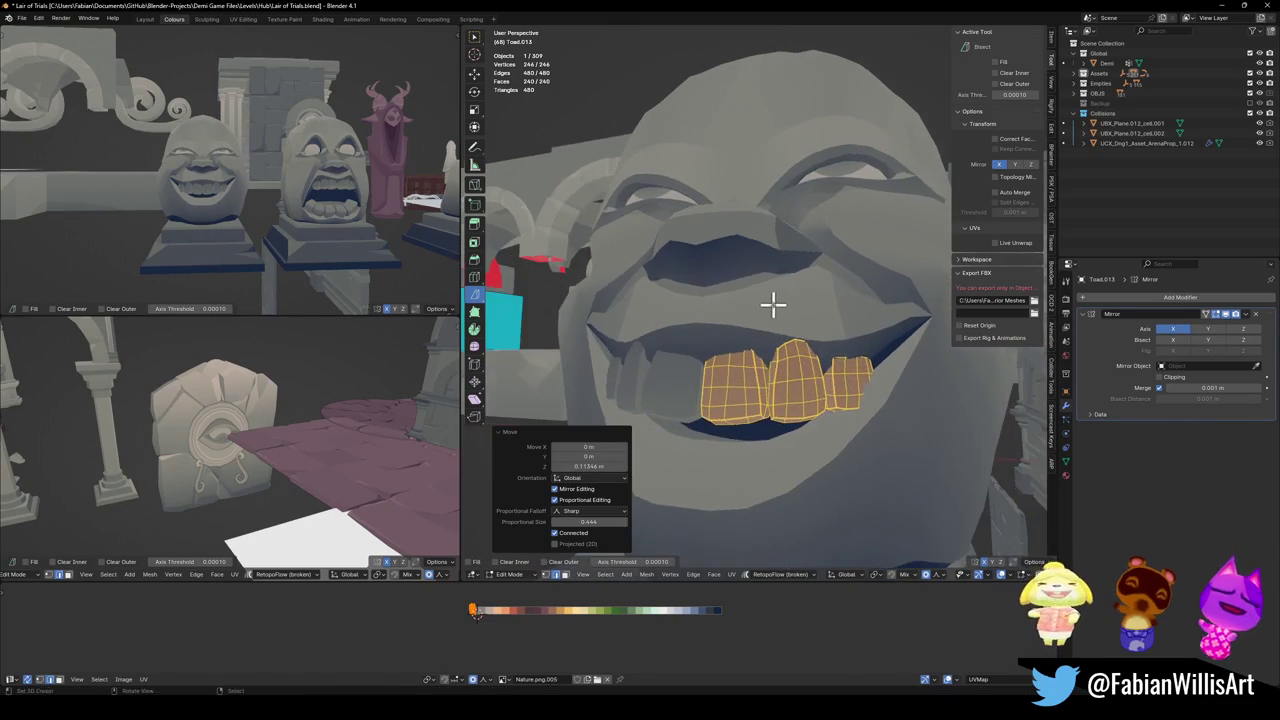
{"action": "key", "text": "g"}
{"action": "key", "text": "y"}
{"action": "left_click", "coordinate": [714, 335]}
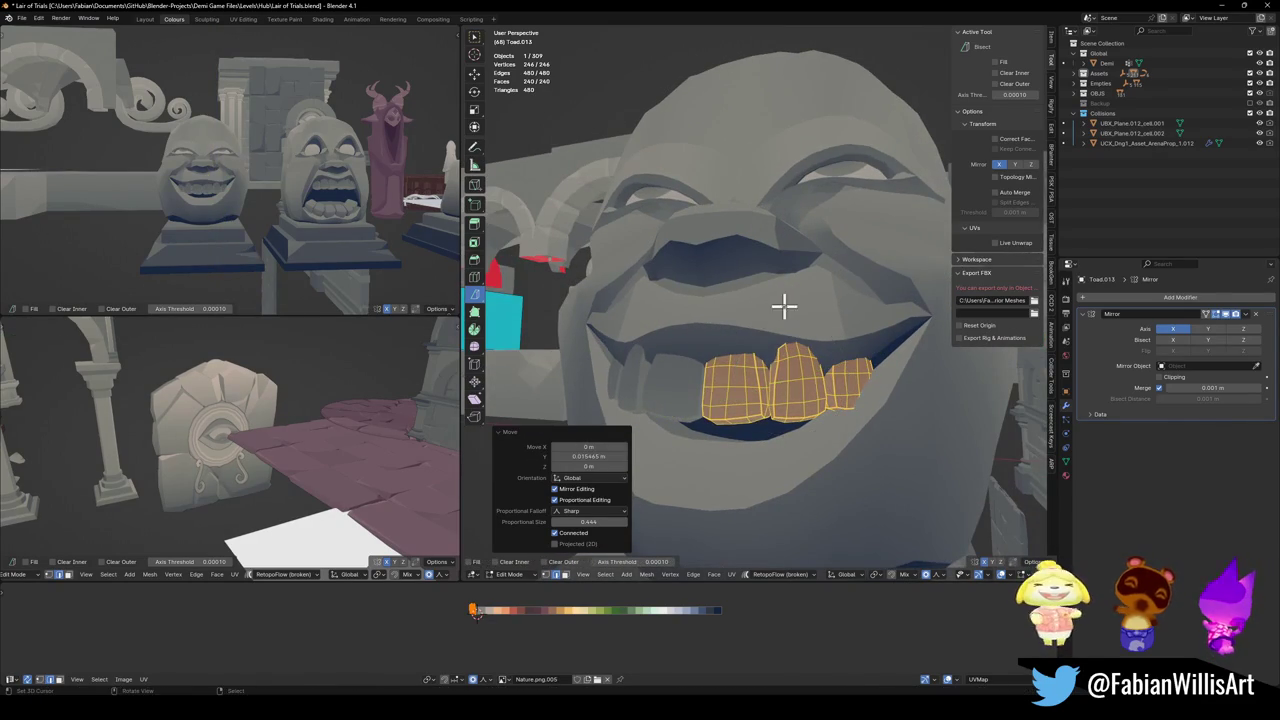
{"action": "scroll", "coordinate": [137, 200], "scroll_direction": "up", "scroll_amount": 1}
{"action": "scroll", "coordinate": [294, 206], "scroll_direction": "up", "scroll_amount": 1}
{"action": "scroll", "coordinate": [290, 203], "scroll_direction": "up", "scroll_amount": 1}
{"action": "key", "text": "ctrl+z"}
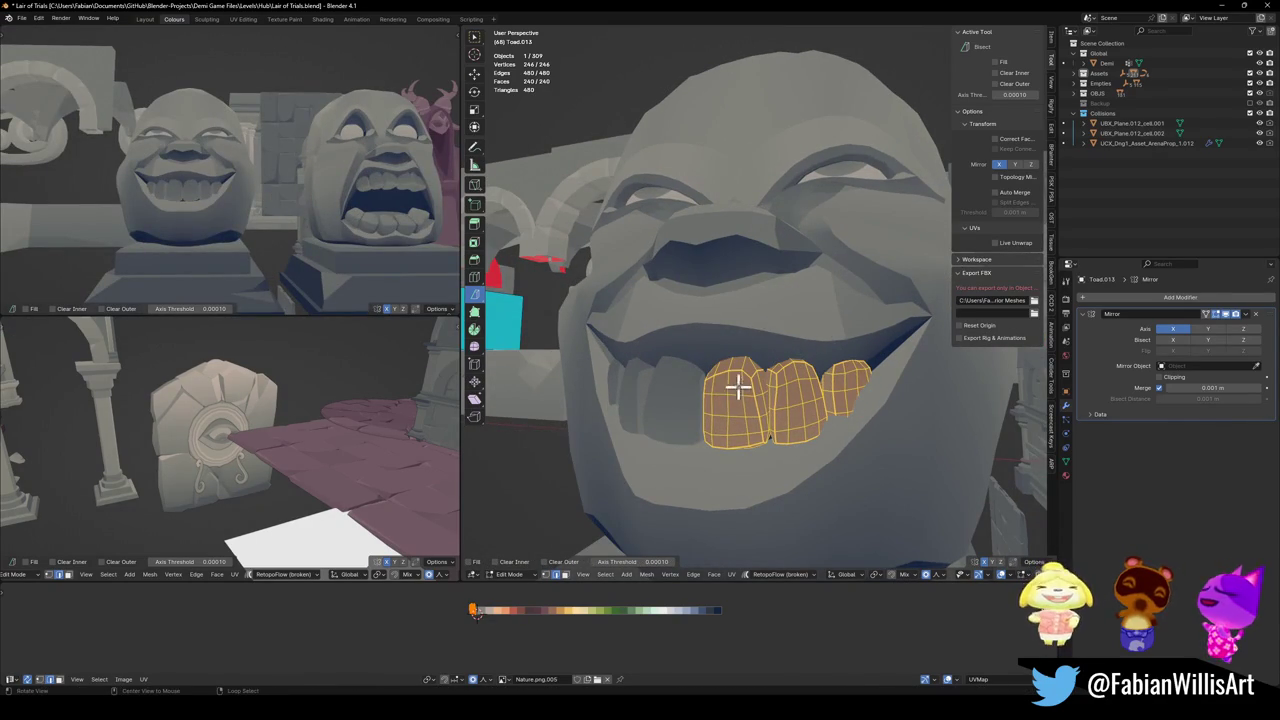
- Back on the face mesh, raise a chin edge about 0.195 m along Z
{"action": "key", "text": "alt+q"}
{"action": "left_click", "coordinate": [737, 463]}
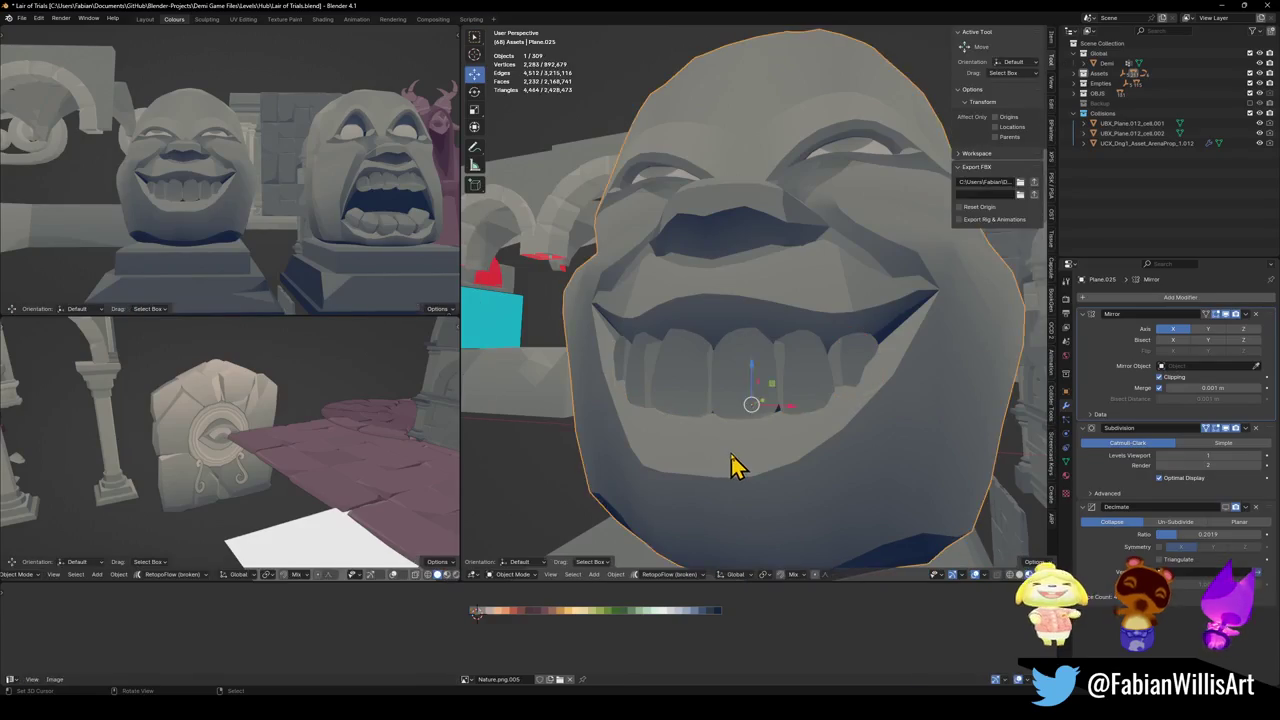
{"action": "left_click", "coordinate": [732, 462]}
{"action": "key", "text": "g"}
{"action": "key", "text": "z"}
{"action": "left_click", "coordinate": [731, 432]}
{"action": "scroll", "coordinate": [236, 200], "scroll_direction": "down", "scroll_amount": 4}
{"action": "scroll", "coordinate": [236, 200], "scroll_direction": "up", "scroll_amount": 5}
{"action": "scroll", "coordinate": [277, 210], "scroll_direction": "up", "scroll_amount": 1}
{"action": "scroll", "coordinate": [280, 211], "scroll_direction": "up", "scroll_amount": 1}
{"action": "scroll", "coordinate": [290, 209], "scroll_direction": "up", "scroll_amount": 2}
{"action": "scroll", "coordinate": [295, 207], "scroll_direction": "down", "scroll_amount": 1}
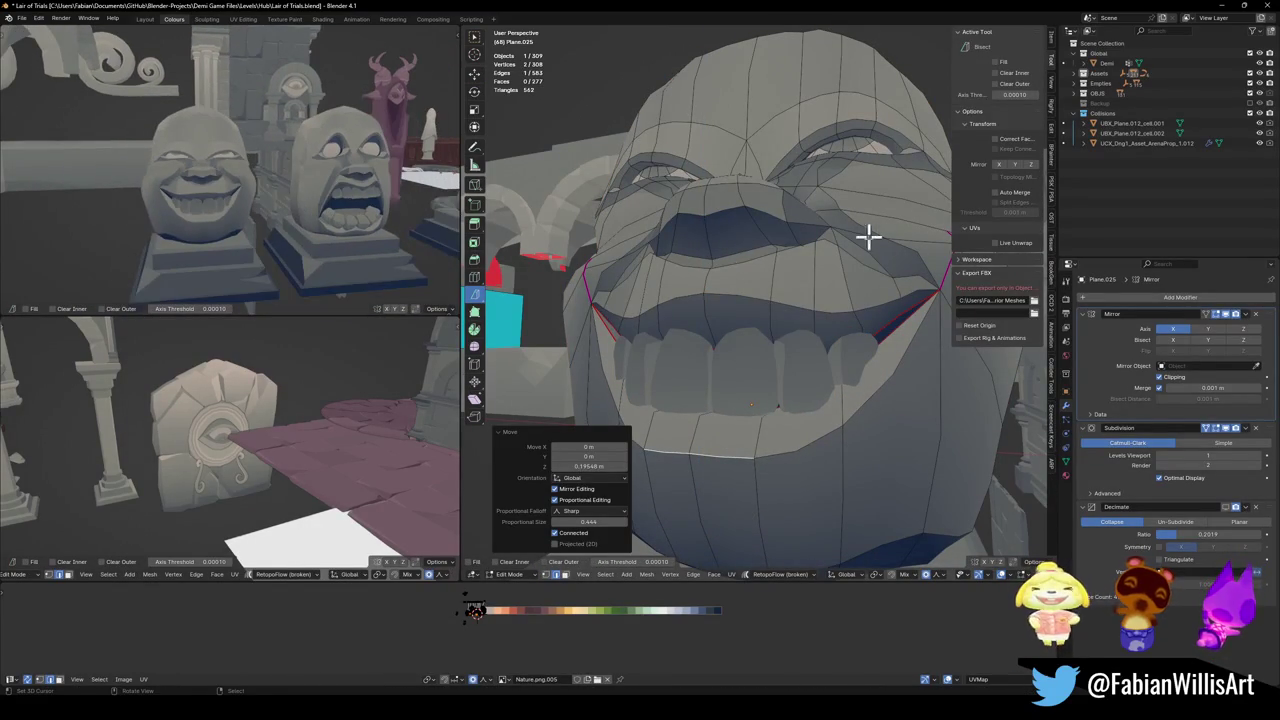
- Slide the teeth UVs along X across the palette, then undo the colour shift
{"action": "key", "text": "alt+q"}
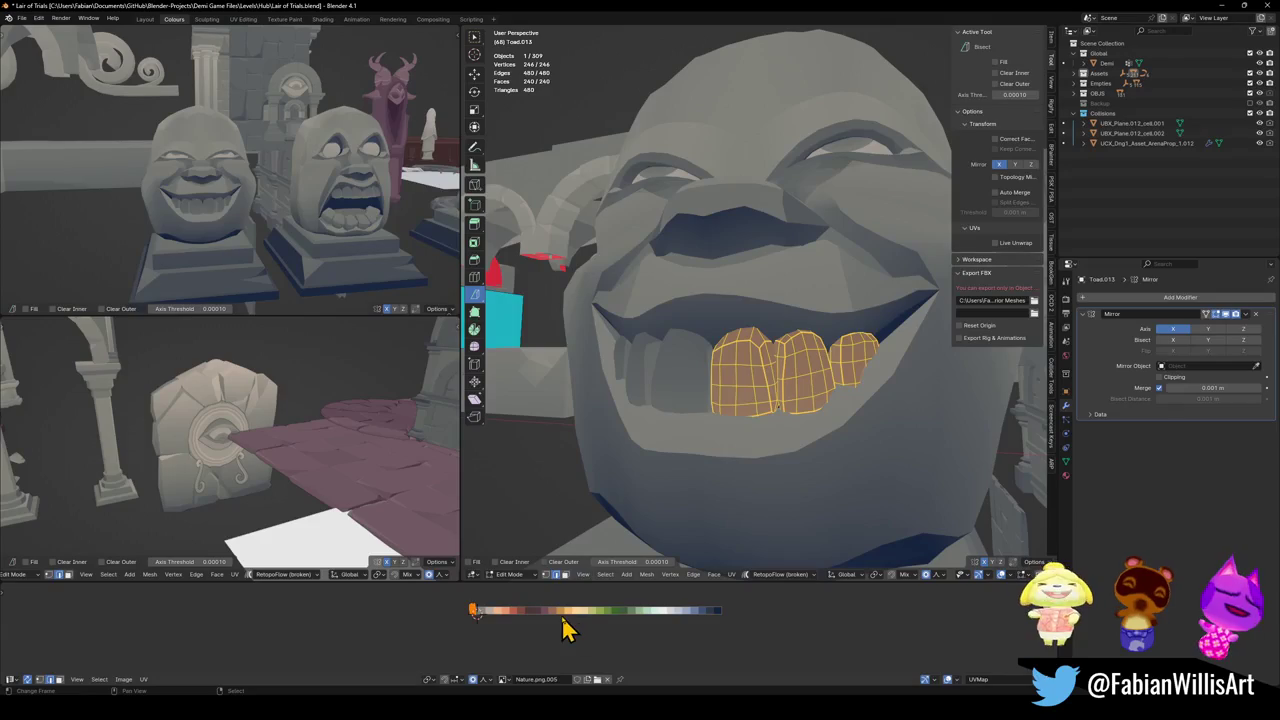
{"action": "key", "text": "g"}
{"action": "key", "text": "x"}
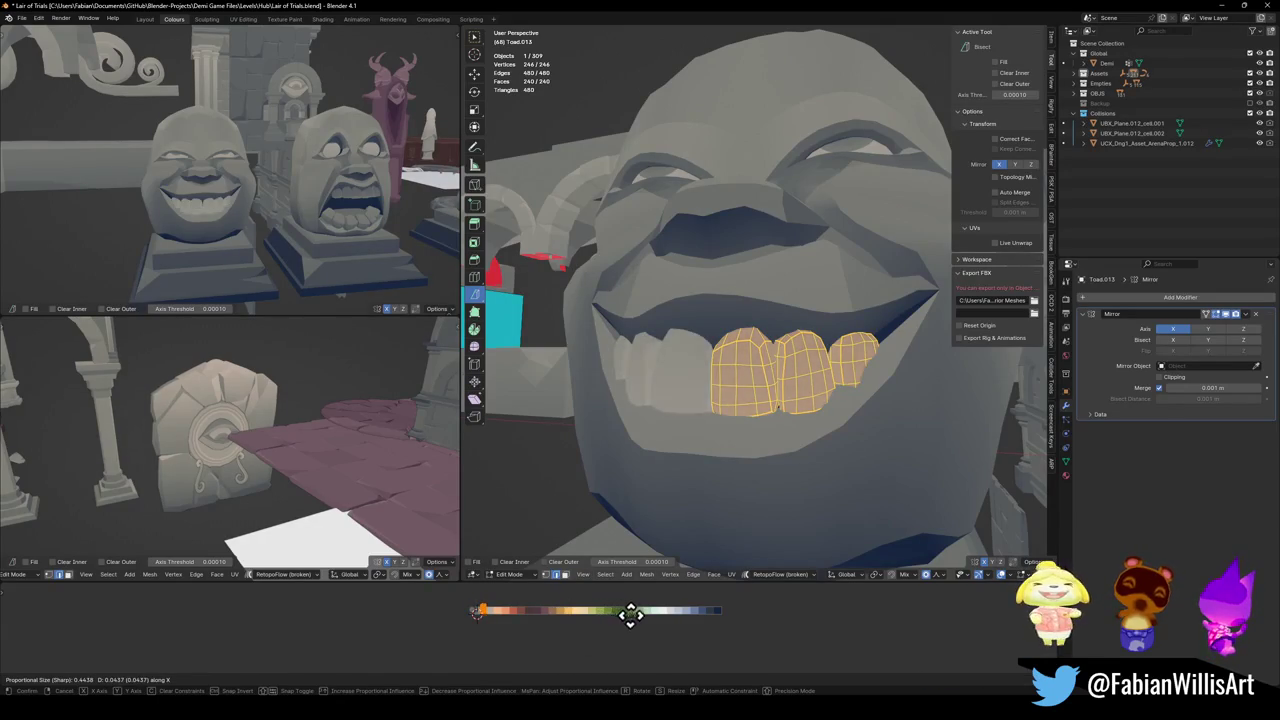
{"action": "left_click", "coordinate": [641, 617]}
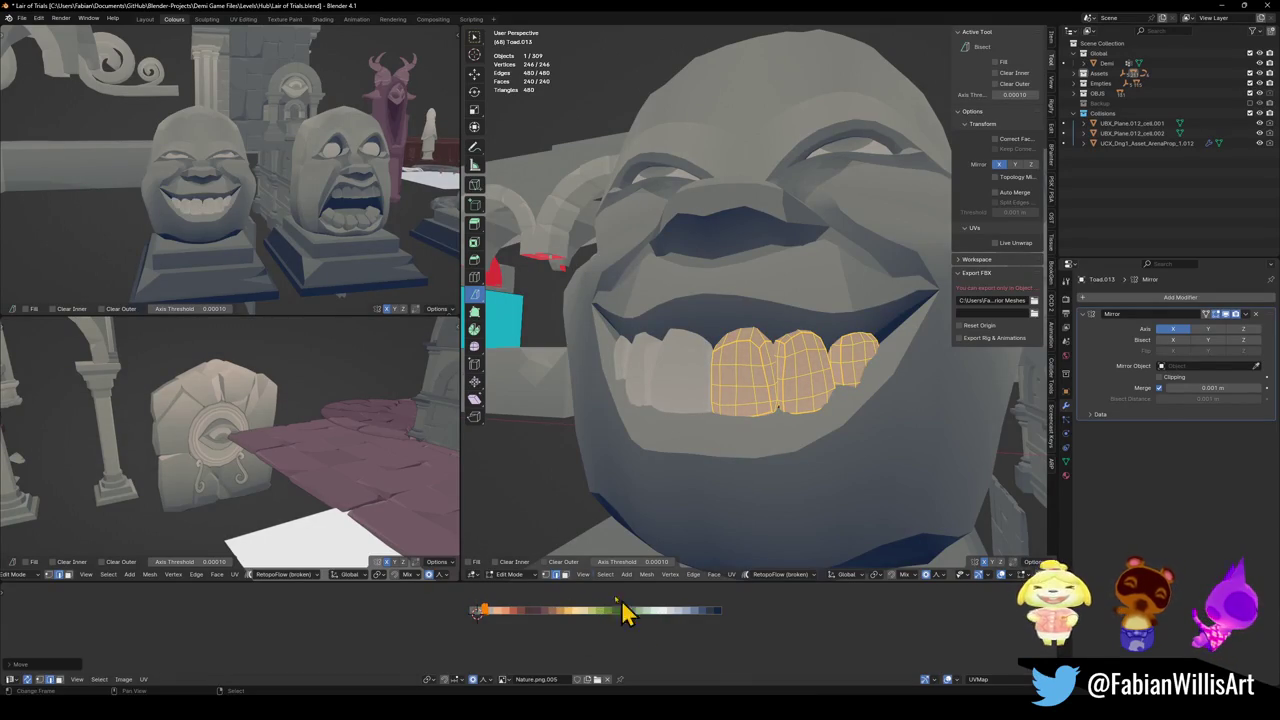
{"action": "scroll", "coordinate": [409, 171], "scroll_direction": "down", "scroll_amount": 2}
{"action": "middle_click_drag", "start_coordinate": [409, 171], "coordinate": [319, 216]}
{"action": "scroll", "coordinate": [354, 222], "scroll_direction": "down", "scroll_amount": 3}
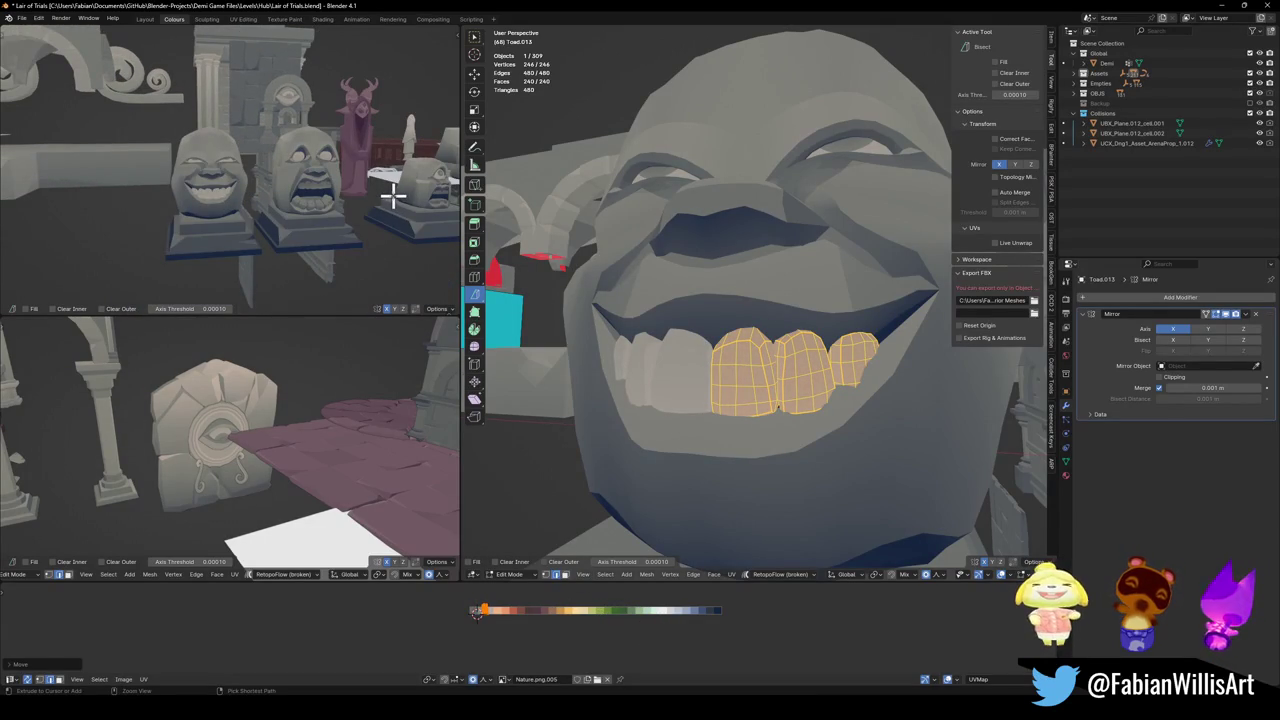
{"action": "key", "text": "ctrl+z"}
- Mirror the teeth UVs and slide them along X to a new palette colour
{"action": "key", "text": "Tab"}
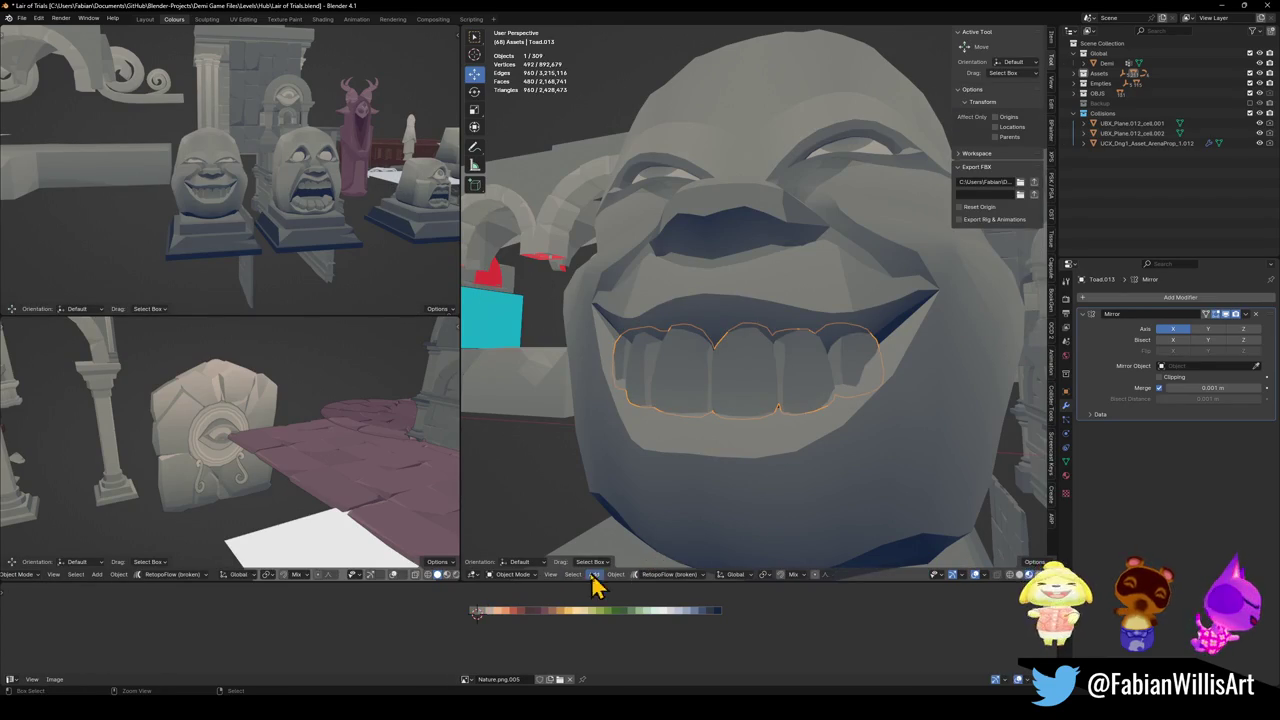
{"action": "key", "text": "Tab"}
{"action": "key", "text": "ctrl+m"}
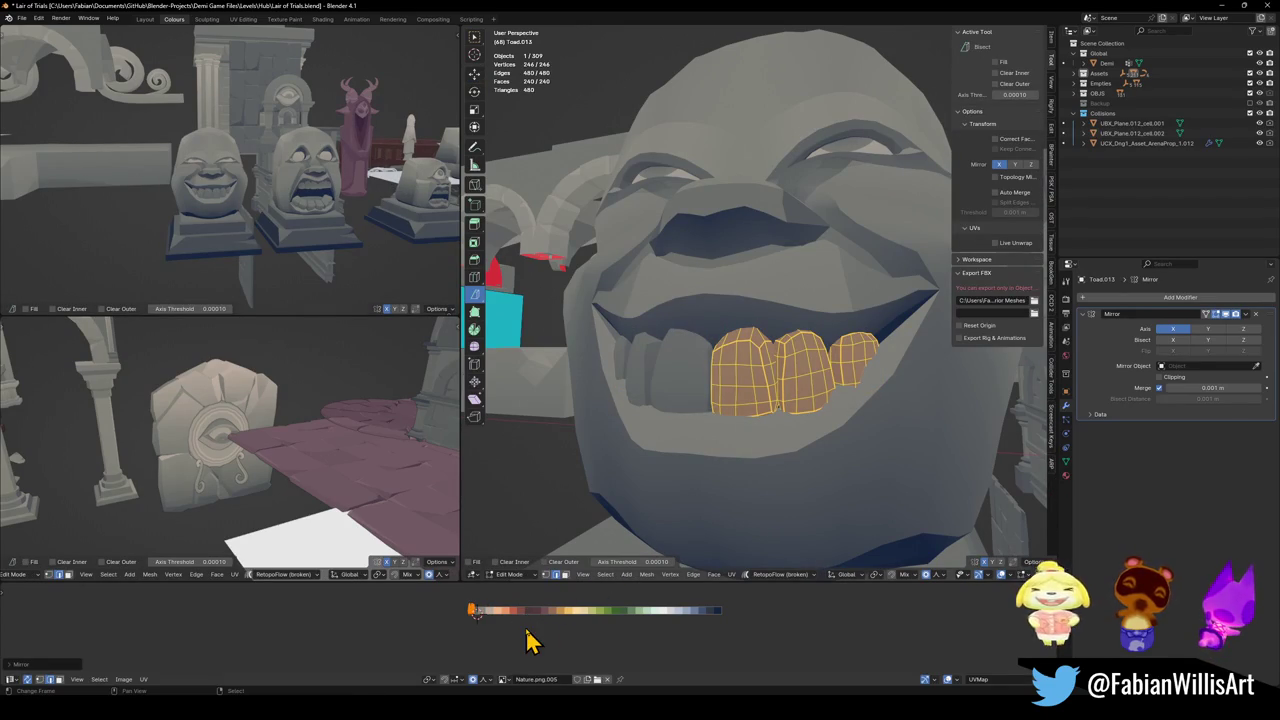
{"action": "key", "text": "g"}
{"action": "key", "text": "x"}
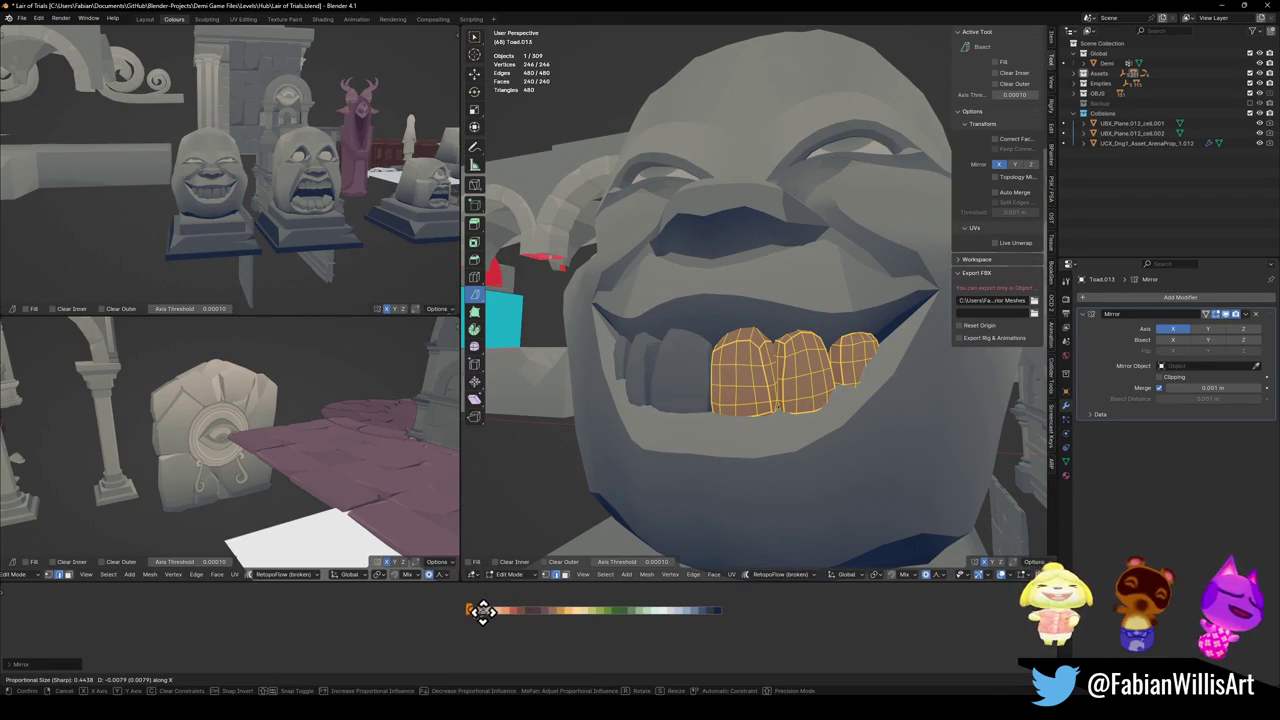
{"action": "left_click", "coordinate": [482, 611]}
- Start lifting the upper teeth along Z, then cancel the move
{"action": "mouse_move", "coordinate": [358, 240]}
{"action": "middle_mouse_down"}
{"action": "mouse_move", "coordinate": [317, 217]}
{"action": "mouse_move", "coordinate": [322, 238]}
{"action": "middle_mouse_up"}
{"action": "mouse_move", "coordinate": [777, 209]}
{"action": "middle_mouse_down"}
{"action": "mouse_move", "coordinate": [770, 292]}
{"action": "mouse_move", "coordinate": [793, 298]}
{"action": "middle_mouse_up"}
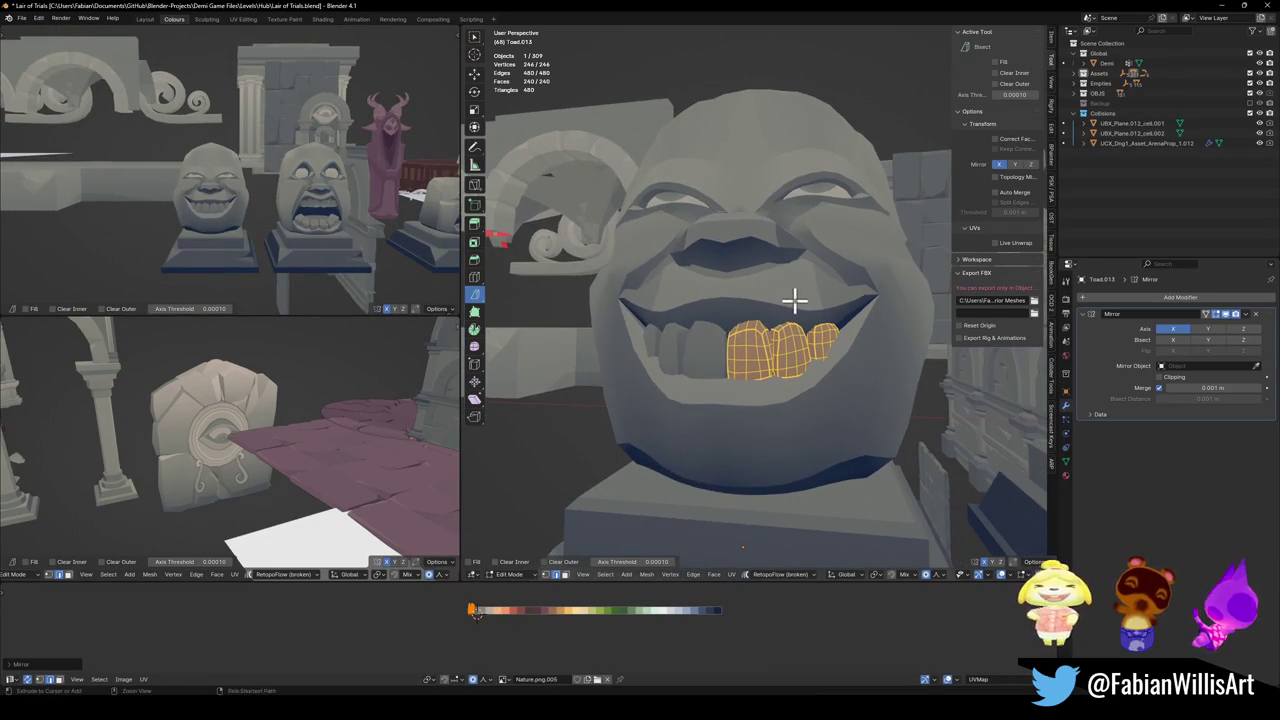
{"action": "key", "text": "g"}
{"action": "key", "text": "z"}
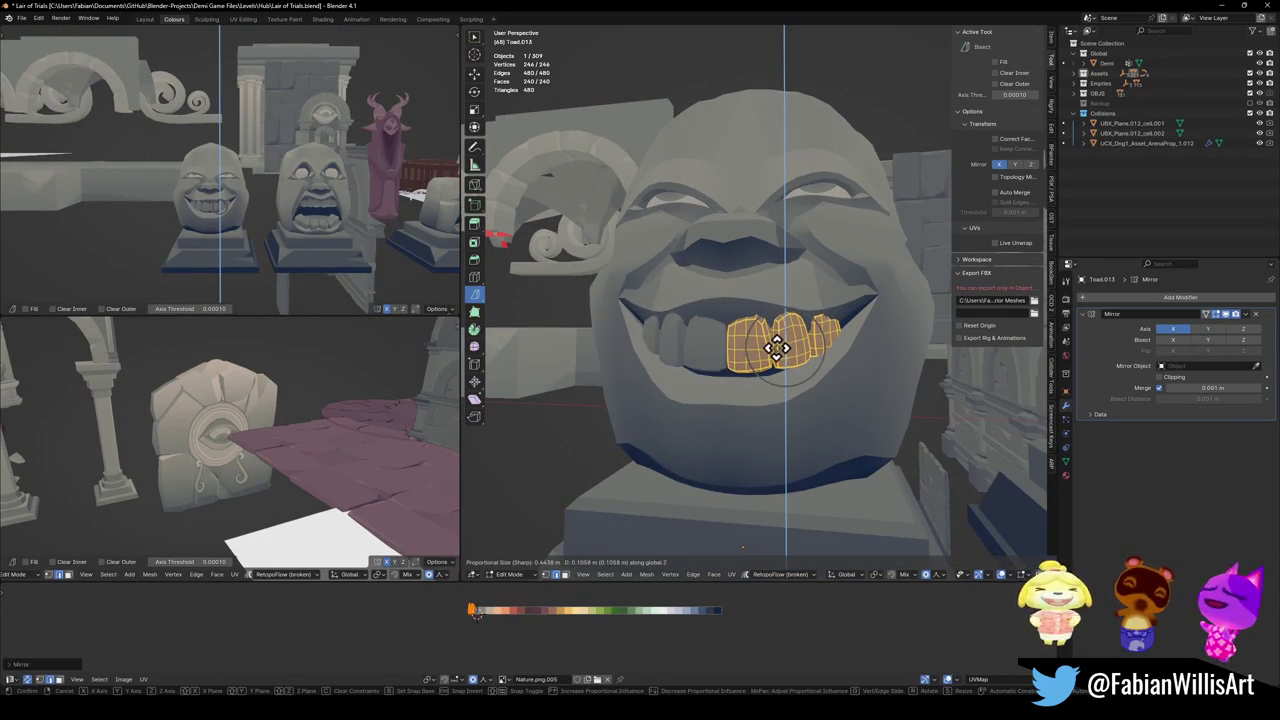
{"action": "right_click", "coordinate": [777, 349]}
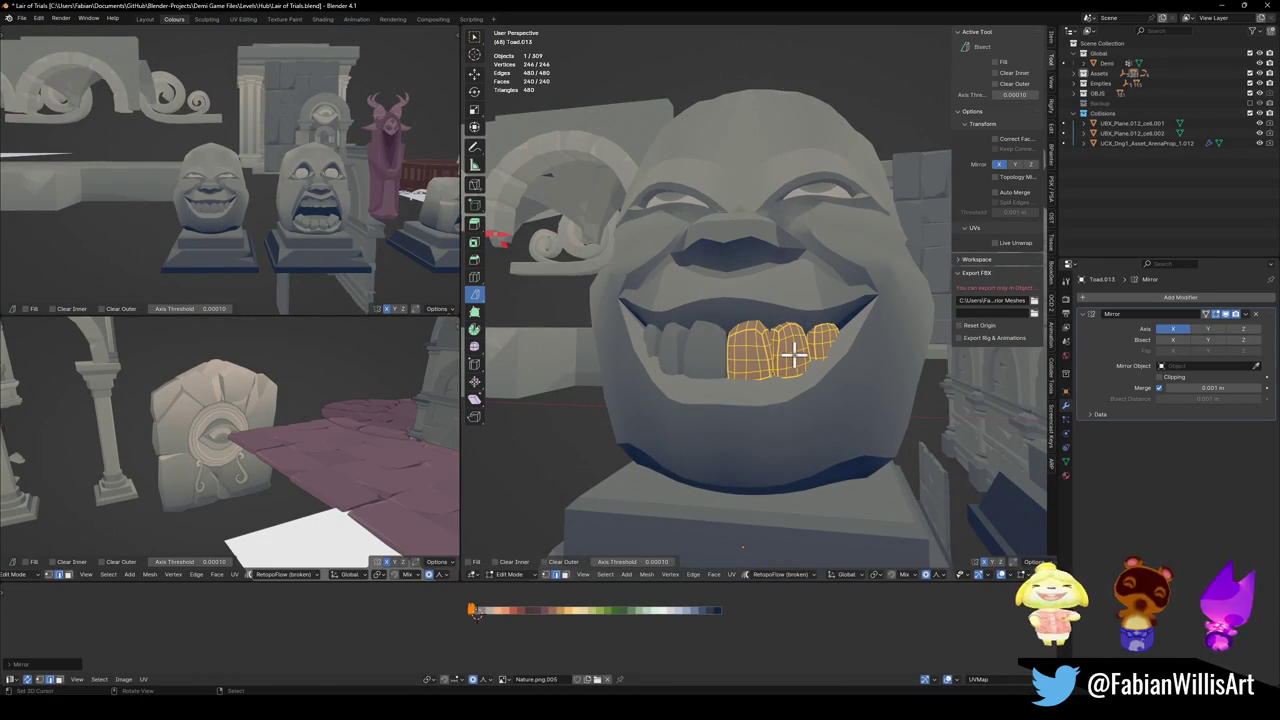
- Switch from the teeth to the face mesh and lower a lower-lip vertex along Z
{"action": "key", "text": "Tab"}
{"action": "left_click", "coordinate": [751, 420]}
{"action": "key", "text": "Tab"}
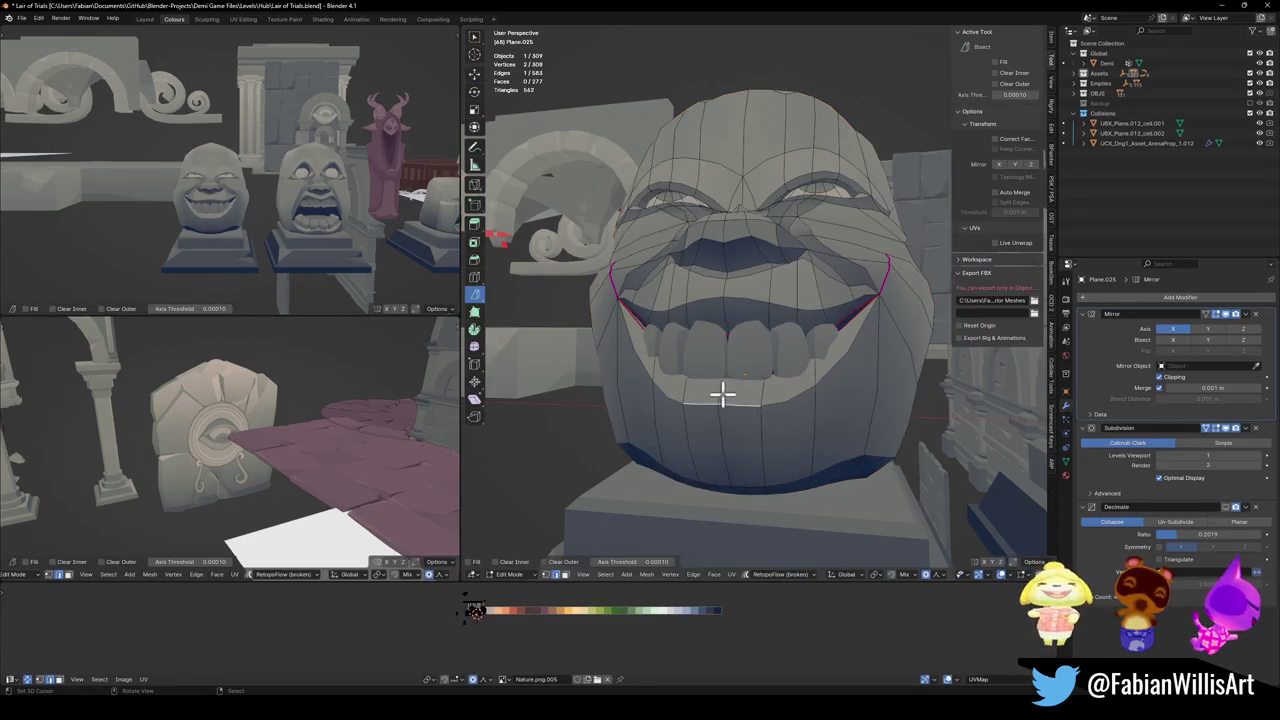
{"action": "left_click", "coordinate": [723, 395]}
{"action": "key", "text": "g"}
{"action": "key", "text": "z"}
{"action": "scroll", "coordinate": [731, 420], "scroll_direction": "up", "scroll_amount": 4}
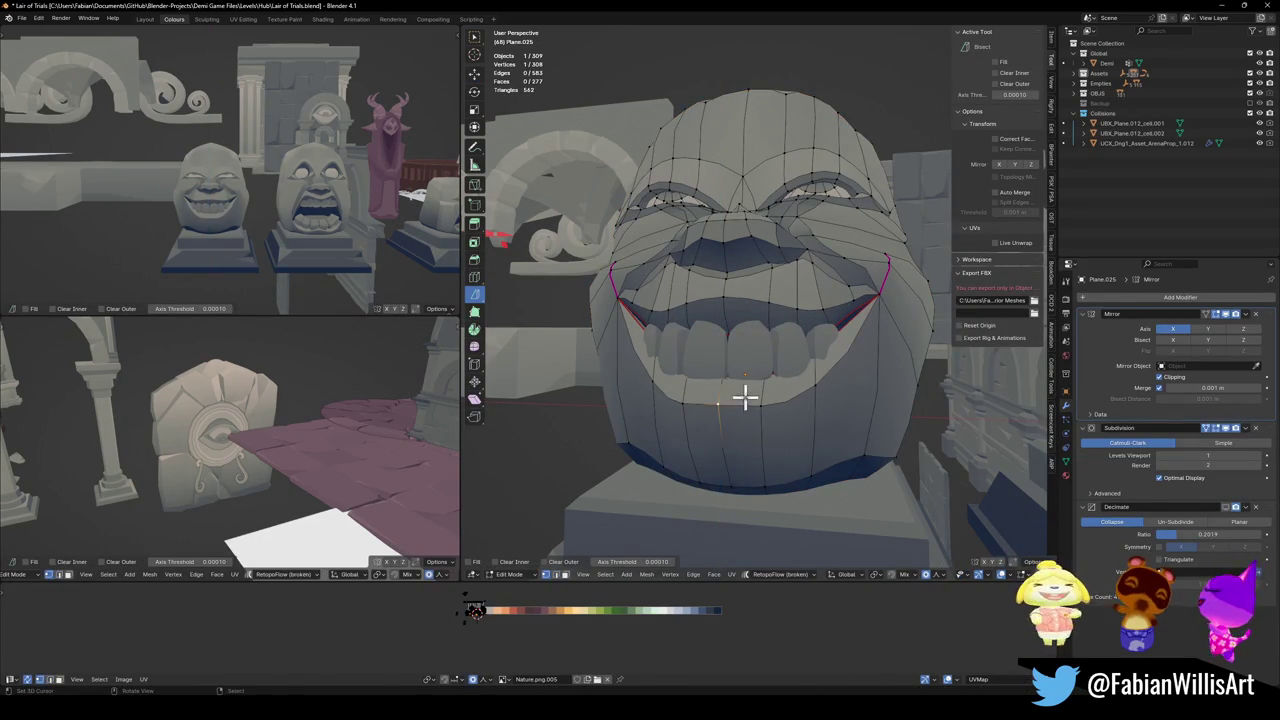
{"action": "scroll", "coordinate": [740, 397], "scroll_direction": "up", "scroll_amount": 3}
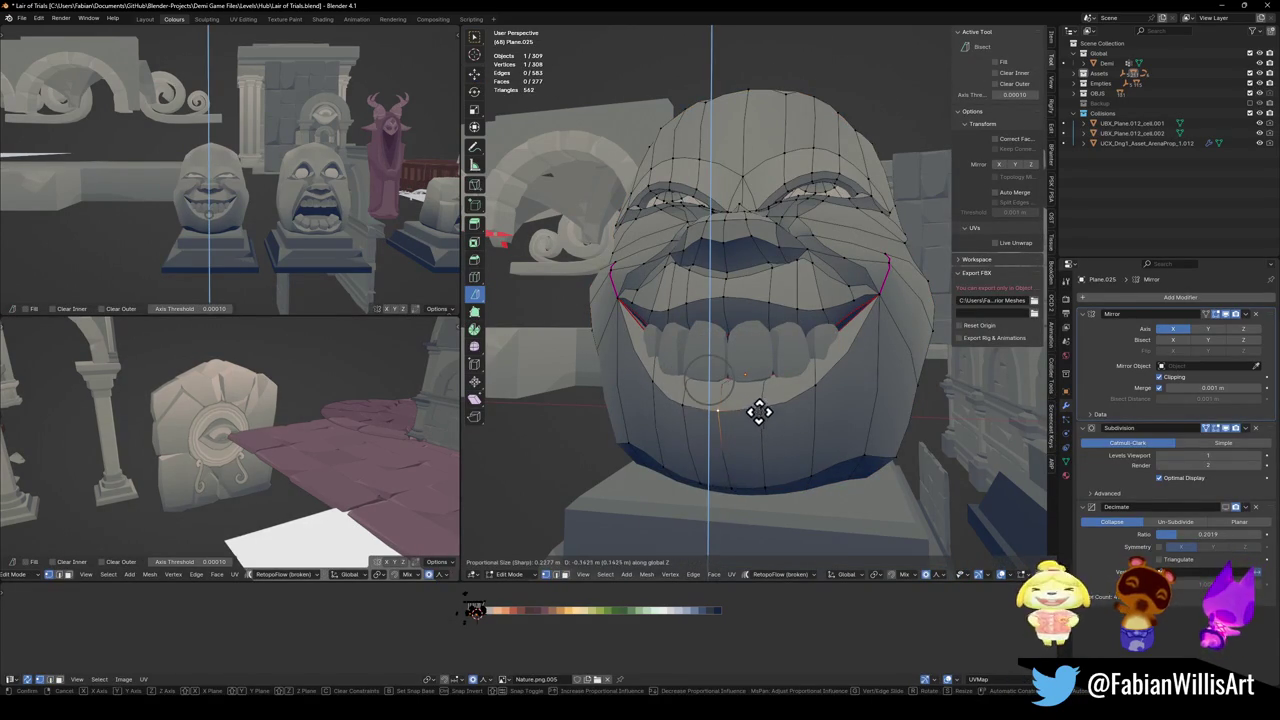
{"action": "left_click", "coordinate": [757, 414]}
- Lower the lower-lip edge loop along Z in two passes
{"action": "left_click", "coordinate": [790, 403], "text": "alt"}
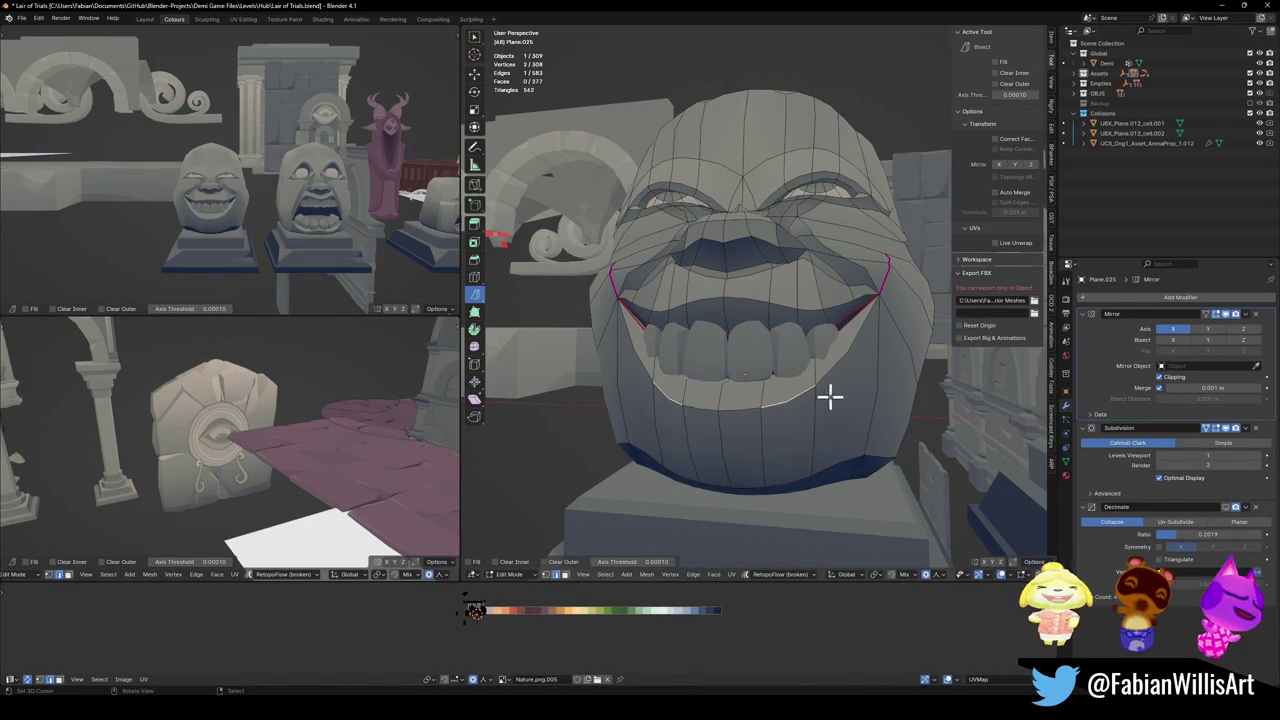
{"action": "key", "text": "g"}
{"action": "key", "text": "z"}
{"action": "left_click", "coordinate": [766, 410]}
{"action": "key", "text": "g"}
{"action": "key", "text": "z"}
{"action": "left_click", "coordinate": [817, 423]}
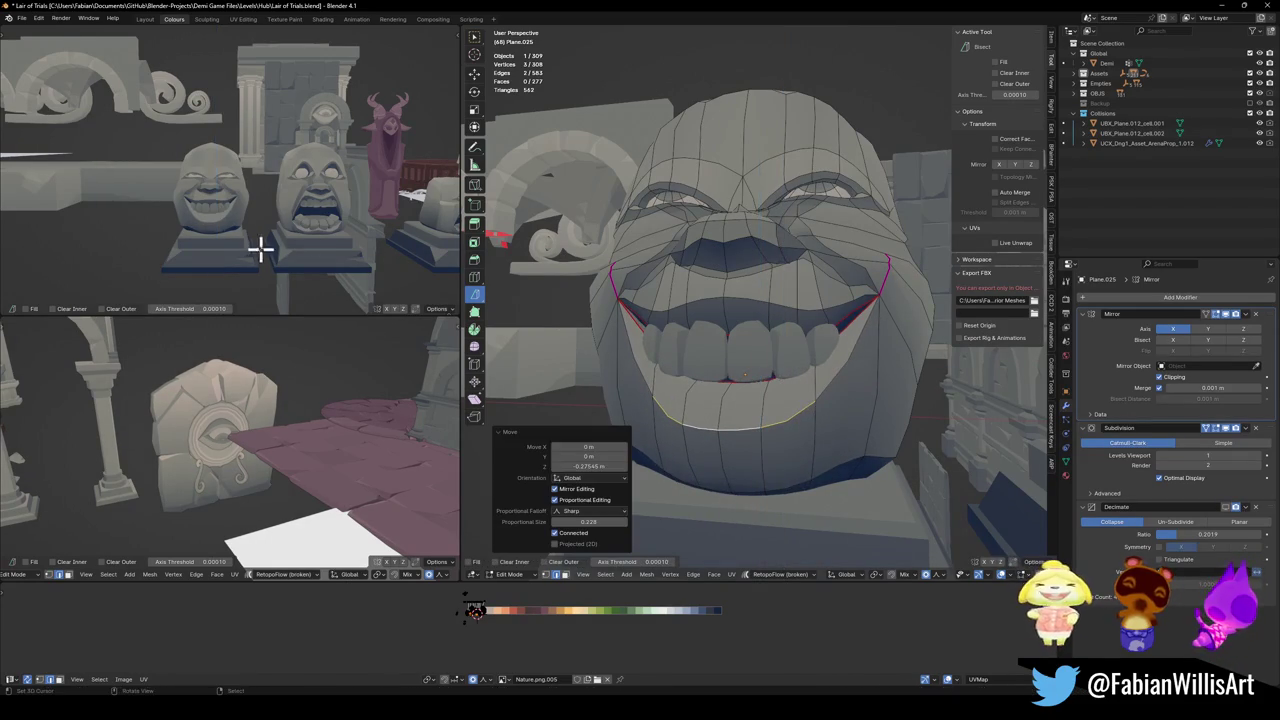
{"action": "scroll", "coordinate": [290, 245], "scroll_direction": "up", "scroll_amount": 3}
{"action": "scroll", "coordinate": [285, 230], "scroll_direction": "down", "scroll_amount": 1}
- In edge select mode, raise the upper-lip loop along Z
{"action": "key", "text": "1"}
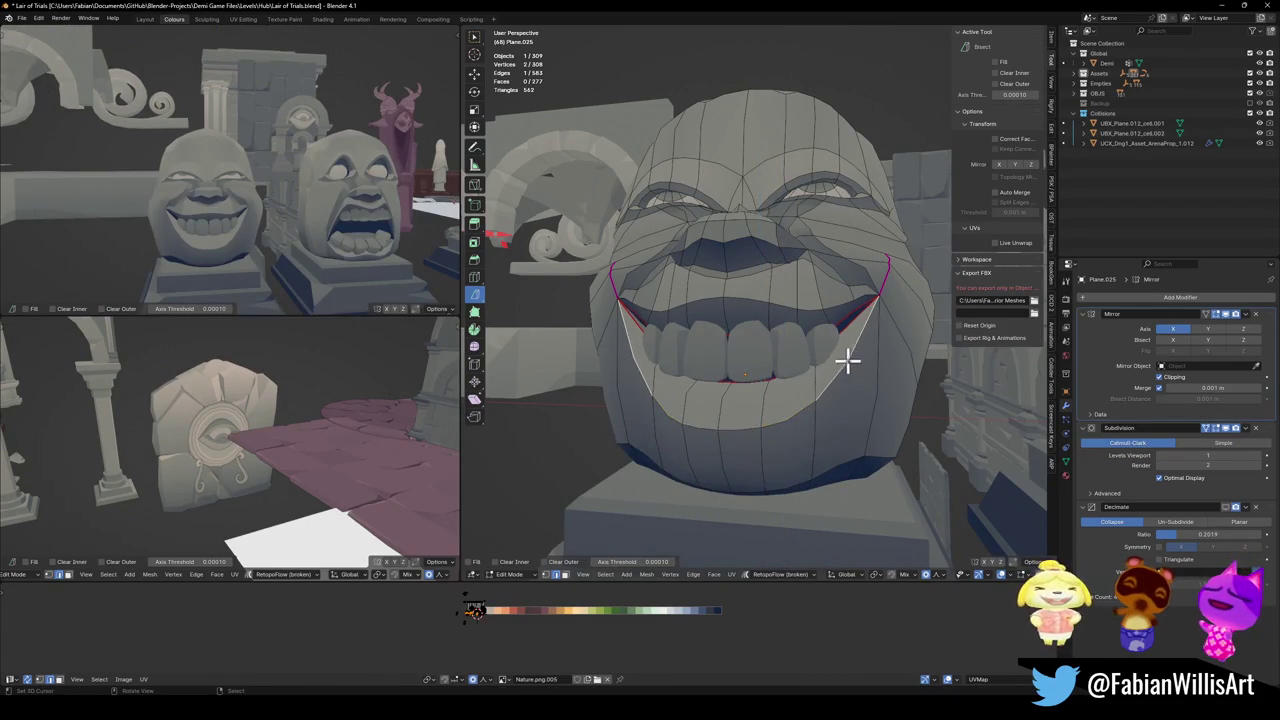
{"action": "key", "text": "2"}
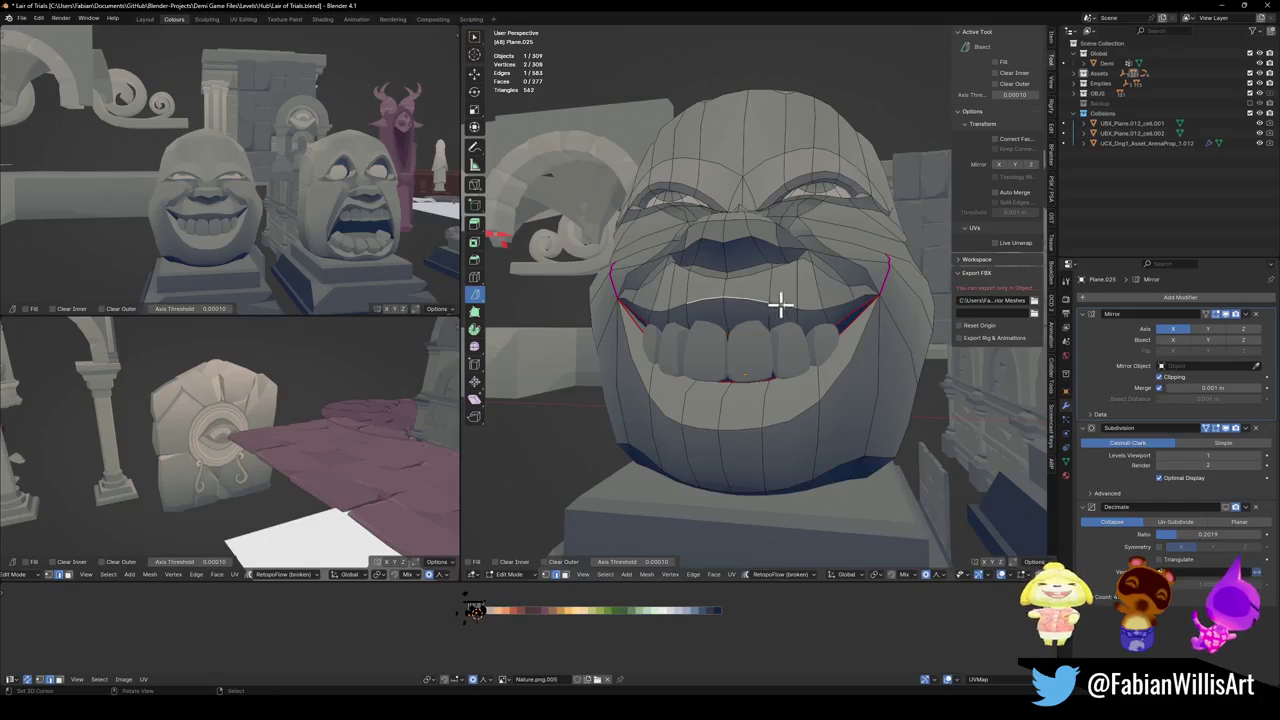
{"action": "key", "text": "g"}
{"action": "key", "text": "z"}
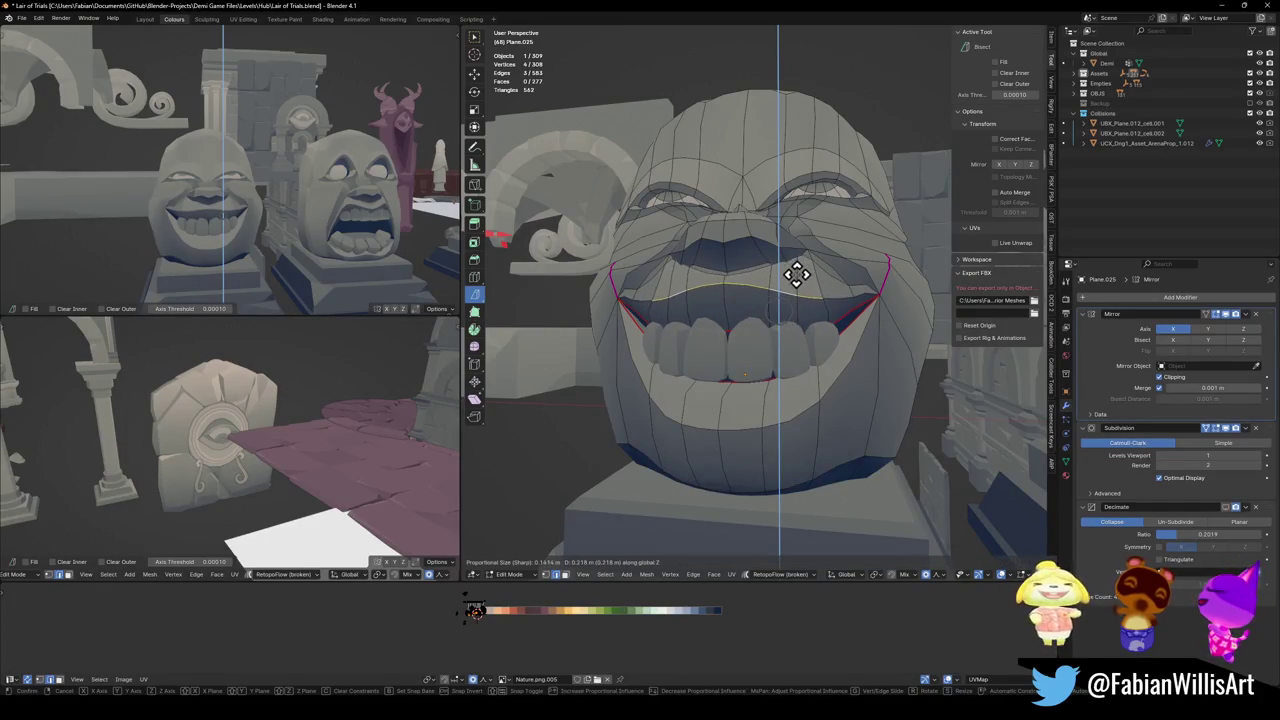
{"action": "left_click", "coordinate": [797, 277]}
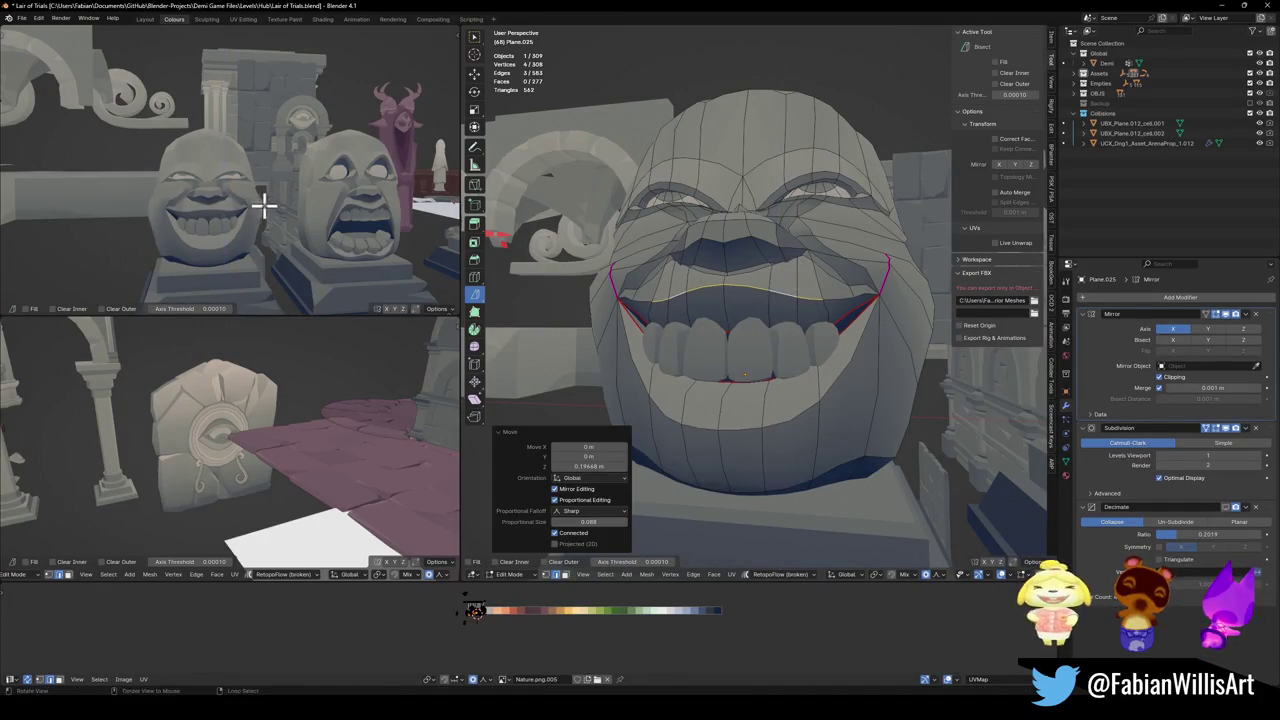
{"action": "middle_click_drag", "start_coordinate": [257, 206], "coordinate": [441, 237]}
- Move the mouth-corner vertex vertically and orbit to a side view of the face
{"action": "key", "text": "alt+a"}
{"action": "key", "text": "1"}
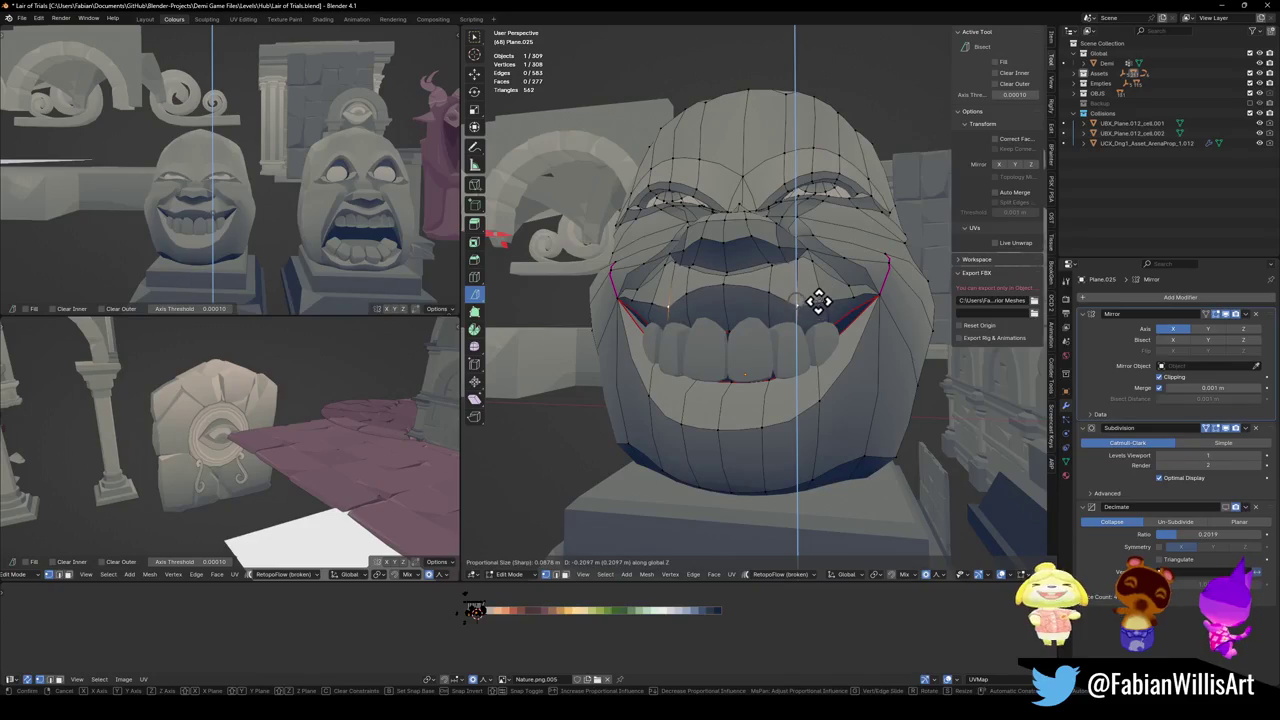
{"action": "key", "text": "g"}
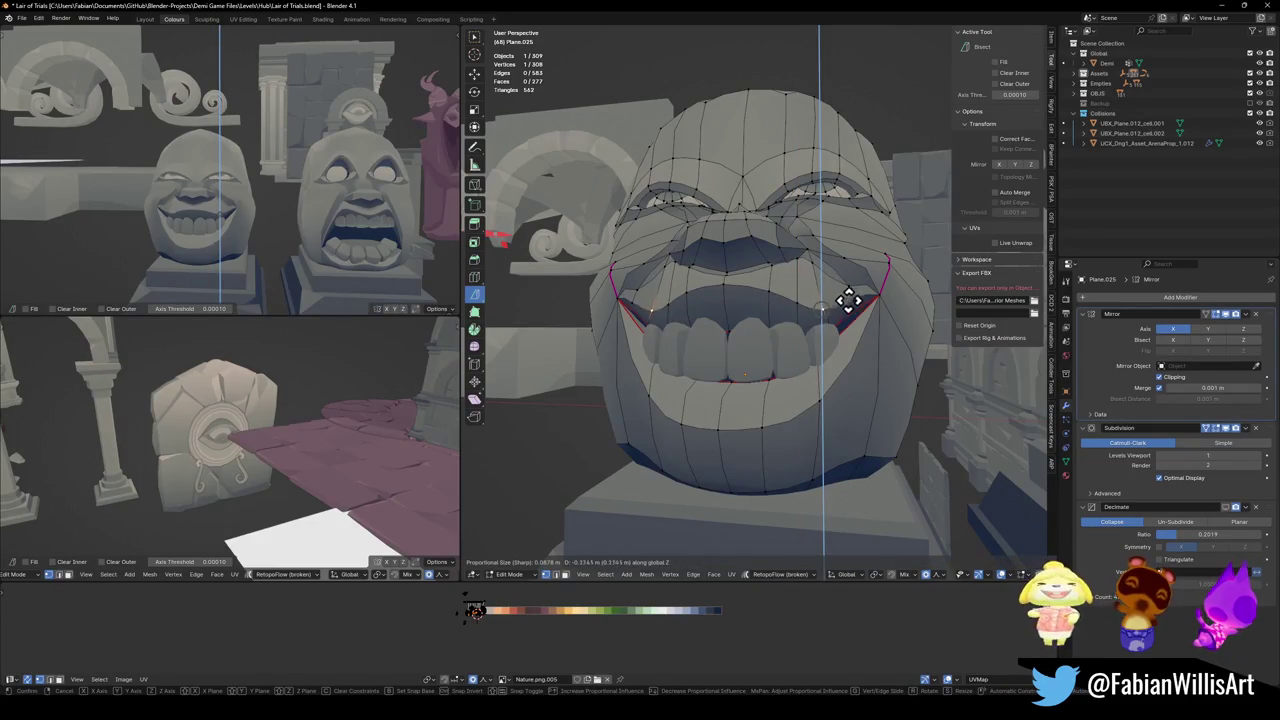
{"action": "left_click", "coordinate": [856, 302]}
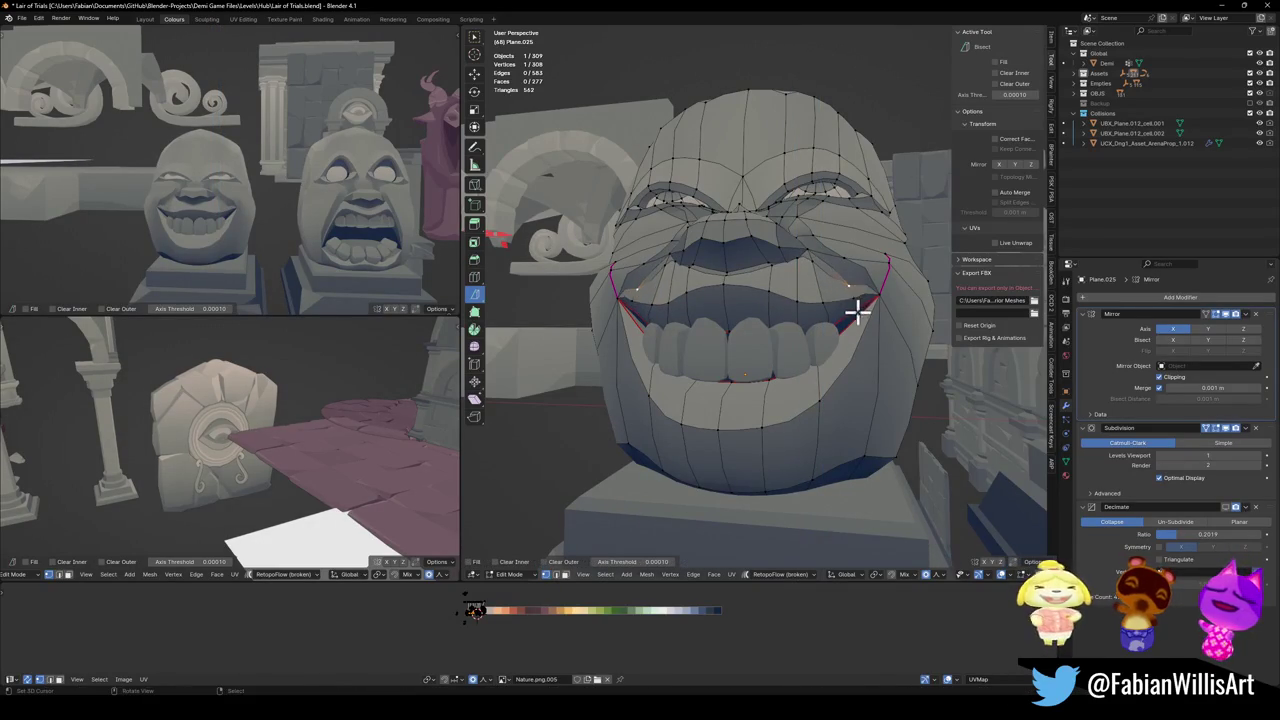
{"action": "mouse_move", "coordinate": [876, 319]}
{"action": "middle_mouse_down"}
{"action": "mouse_move", "coordinate": [817, 326]}
{"action": "mouse_move", "coordinate": [847, 328]}
{"action": "middle_mouse_up"}
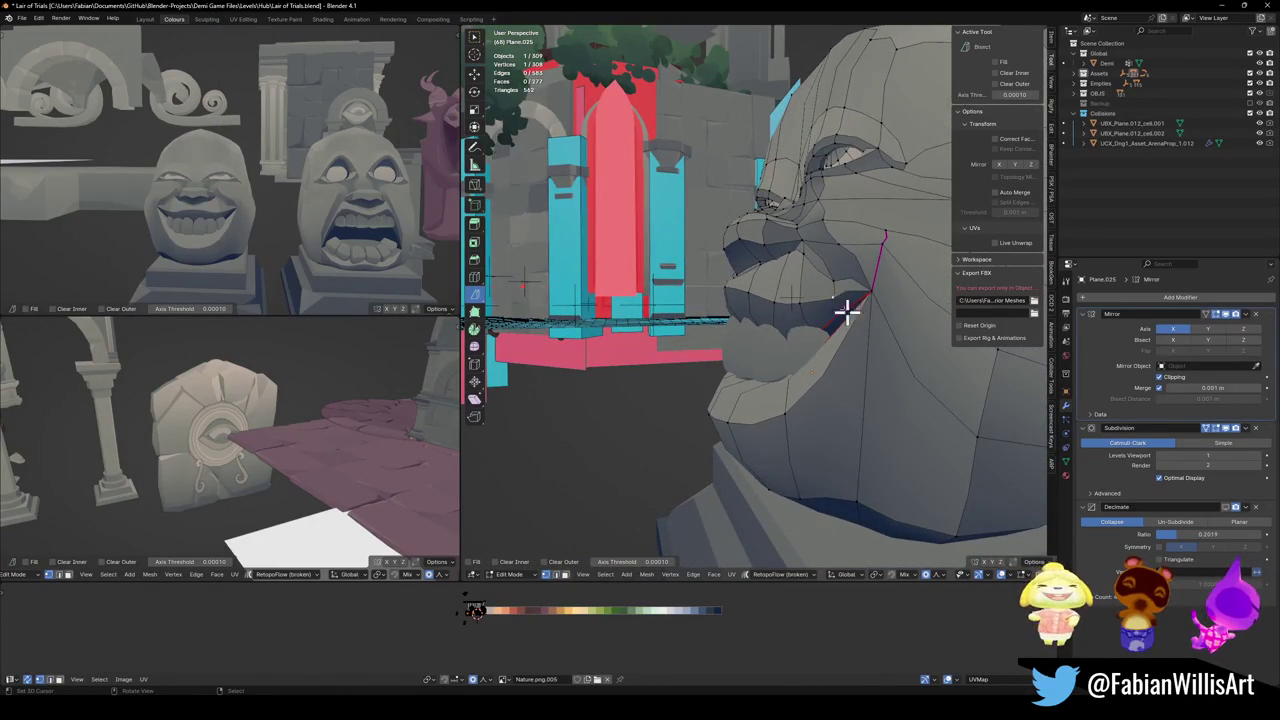
- Raise the selected grin vertex vertically along Z
{"action": "key", "text": "g"}
{"action": "key", "text": "z"}
{"action": "left_click", "coordinate": [846, 300]}
{"action": "middle_click_drag", "start_coordinate": [230, 220], "coordinate": [242, 226]}
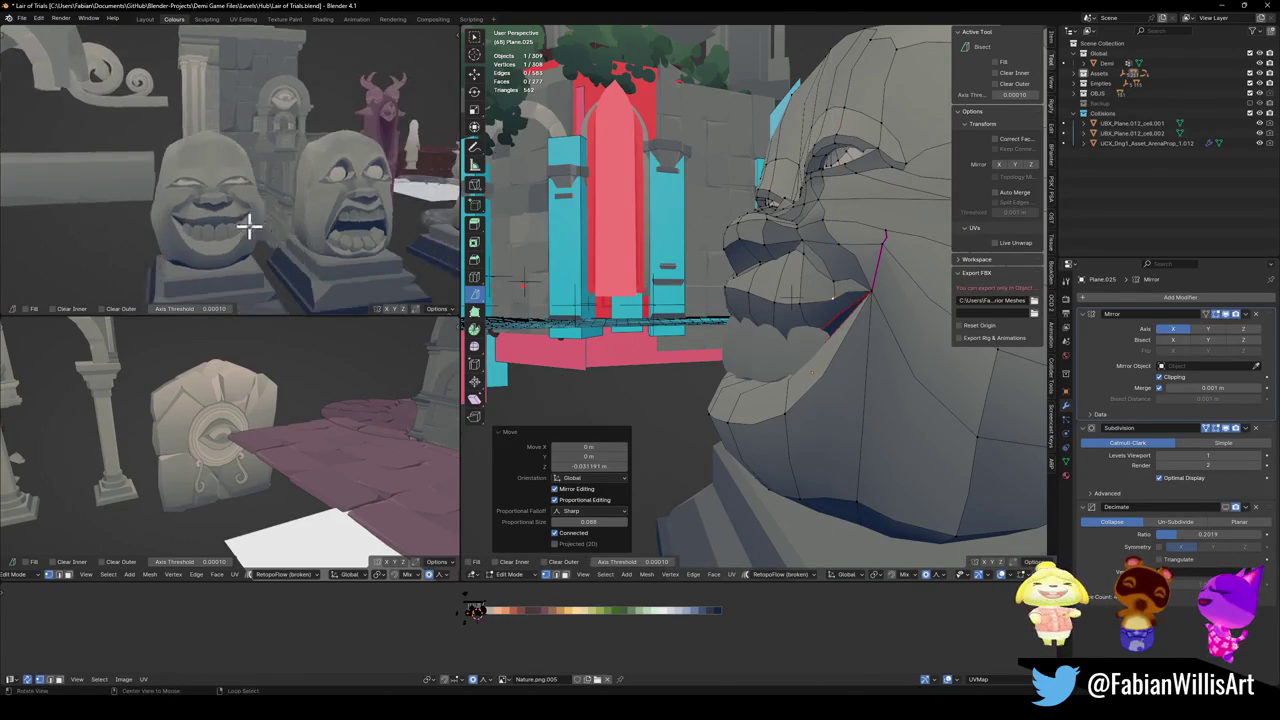
{"action": "scroll", "coordinate": [242, 226], "scroll_direction": "down", "scroll_amount": 3}
{"action": "middle_click_drag", "start_coordinate": [290, 175], "coordinate": [300, 210]}
{"action": "scroll", "coordinate": [300, 210], "scroll_direction": "up", "scroll_amount": 2}
{"action": "scroll", "coordinate": [320, 212], "scroll_direction": "up", "scroll_amount": 3}
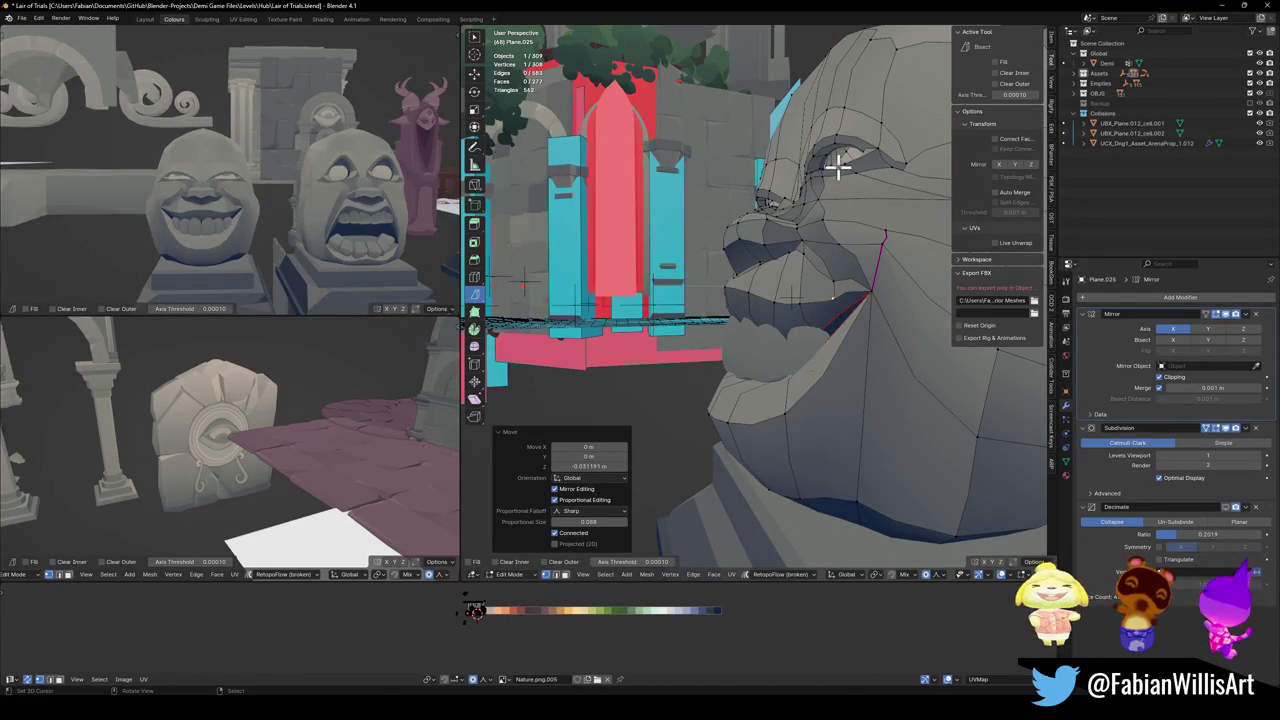
- Select the eye loop and tilt it 30.8° about X into a squint
{"action": "key", "text": "alt+a"}
{"action": "key", "text": "l"}
{"action": "key", "text": "r"}
{"action": "key", "text": "x"}
{"action": "left_click", "coordinate": [882, 160]}
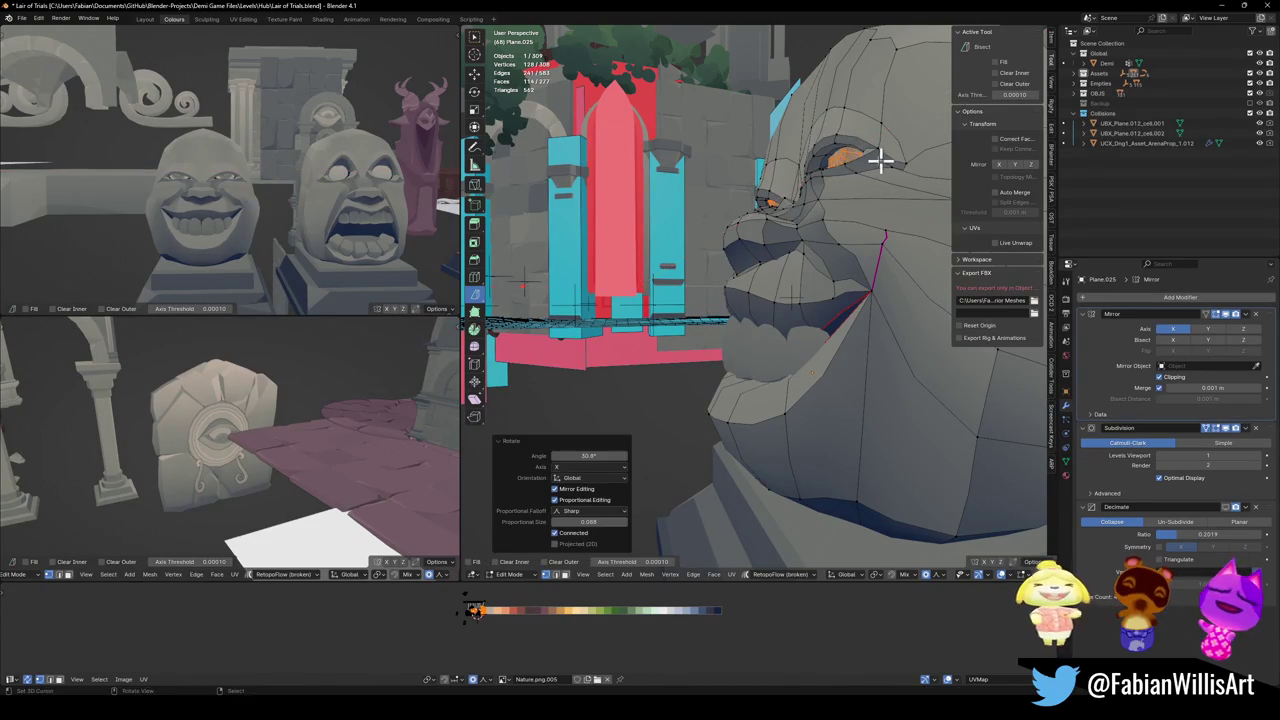
{"action": "middle_click_drag", "start_coordinate": [172, 212], "coordinate": [214, 212]}
{"action": "middle_click_drag", "start_coordinate": [329, 207], "coordinate": [280, 211]}
{"action": "scroll", "coordinate": [300, 200], "scroll_direction": "down", "scroll_amount": 3}
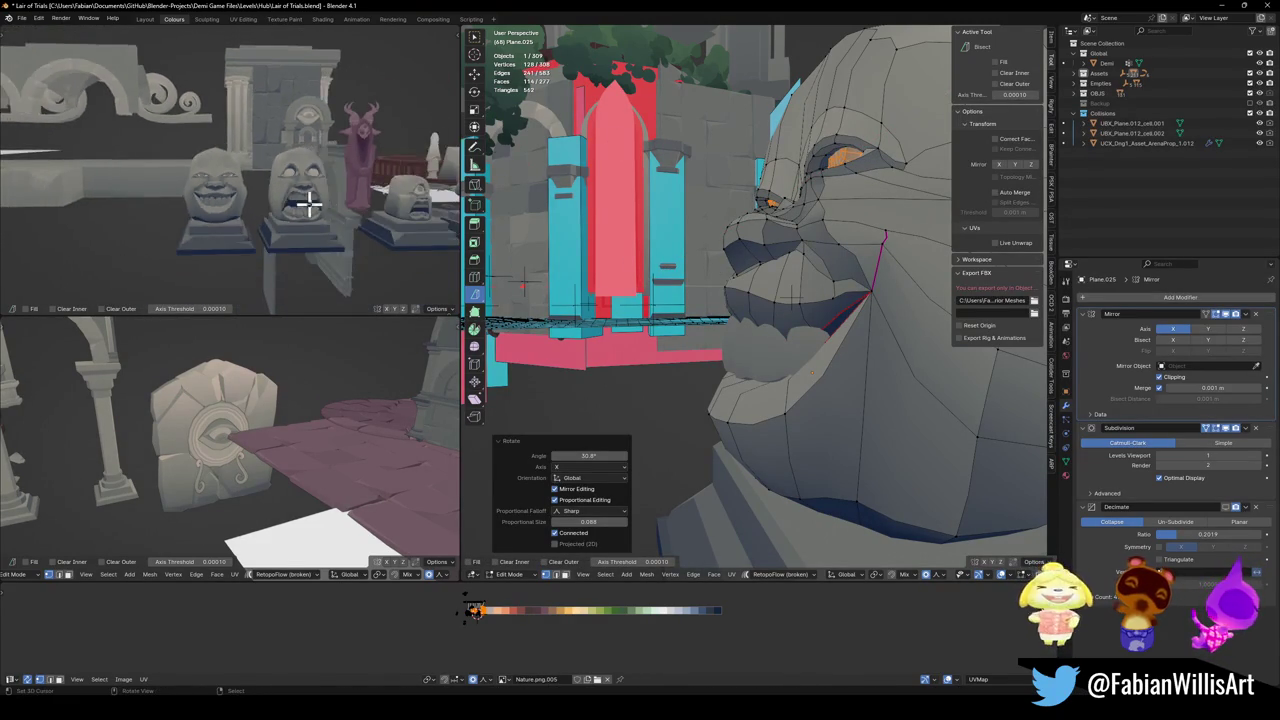
{"action": "scroll", "coordinate": [300, 200], "scroll_direction": "up", "scroll_amount": 5}
- Nudge the eye along Z, rotate it again about X, then switch to the gold teeth
{"action": "middle_click_drag", "start_coordinate": [852, 208], "coordinate": [886, 220]}
{"action": "key", "text": "g"}
{"action": "key", "text": "z"}
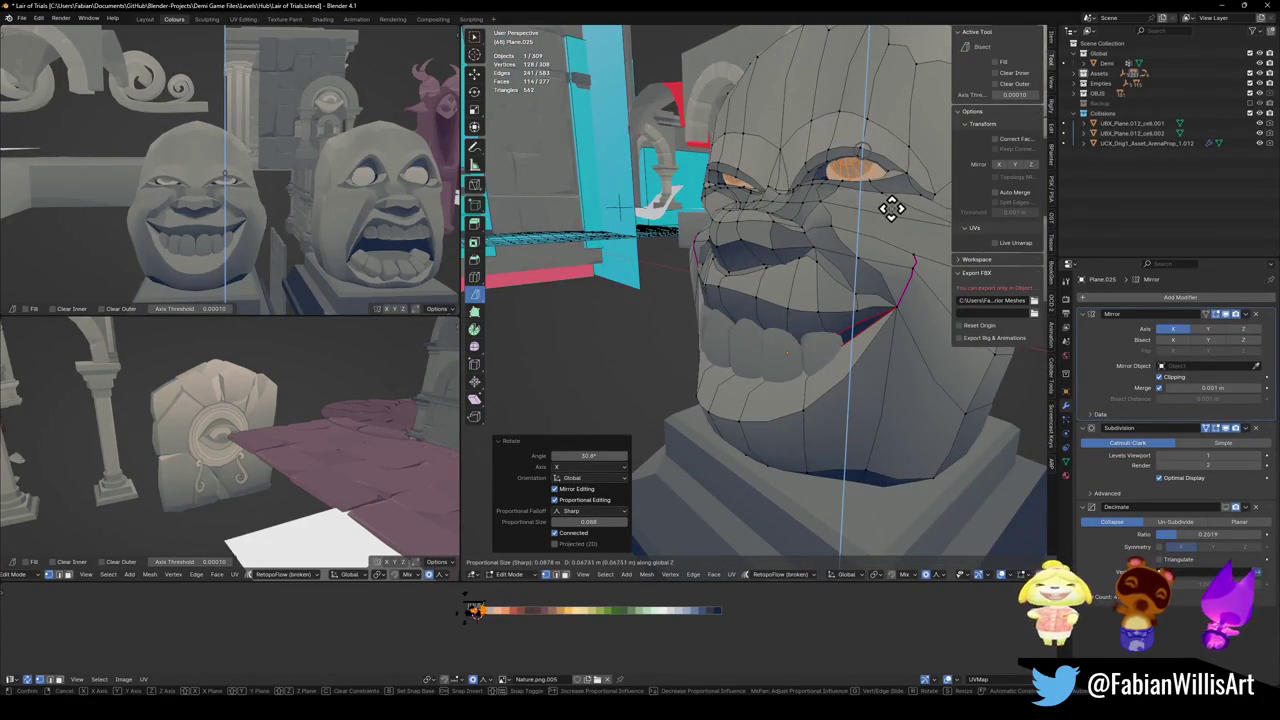
{"action": "left_click", "coordinate": [891, 210]}
{"action": "key", "text": "r"}
{"action": "key", "text": "x"}
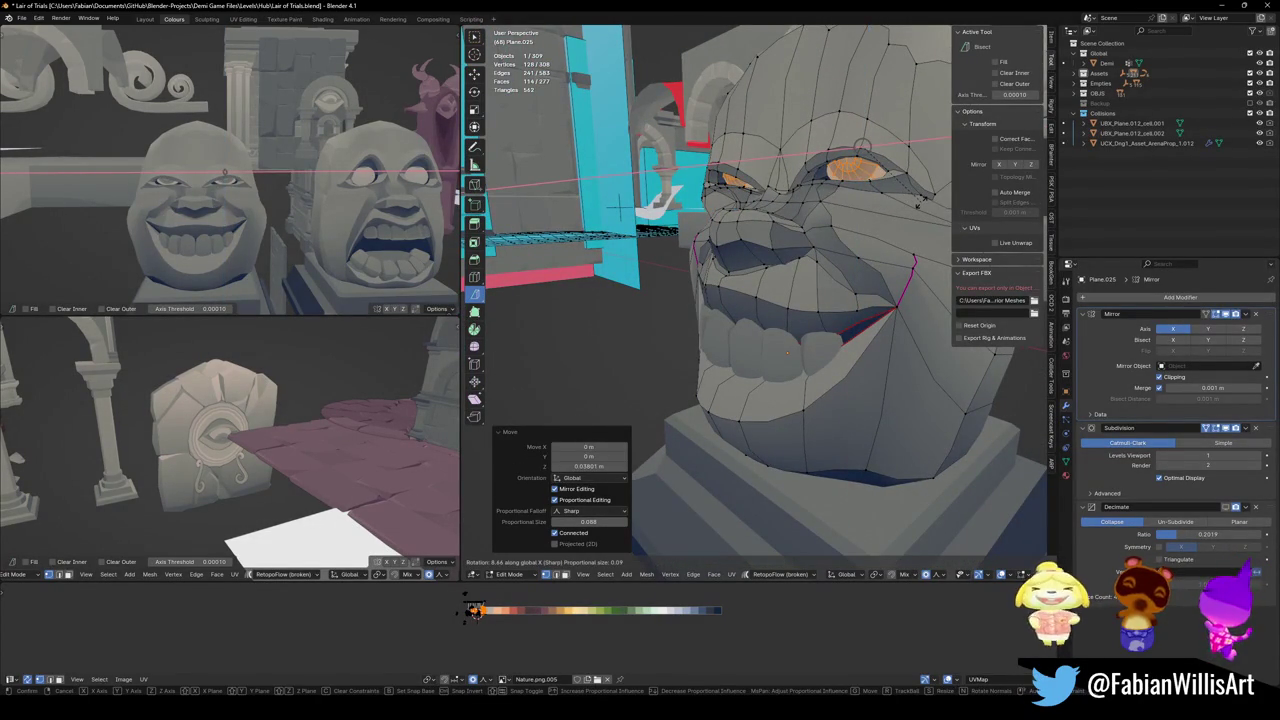
{"action": "left_click", "coordinate": [918, 205]}
{"action": "middle_click_drag", "start_coordinate": [920, 206], "coordinate": [800, 337]}
{"action": "key", "text": "alt+q"}
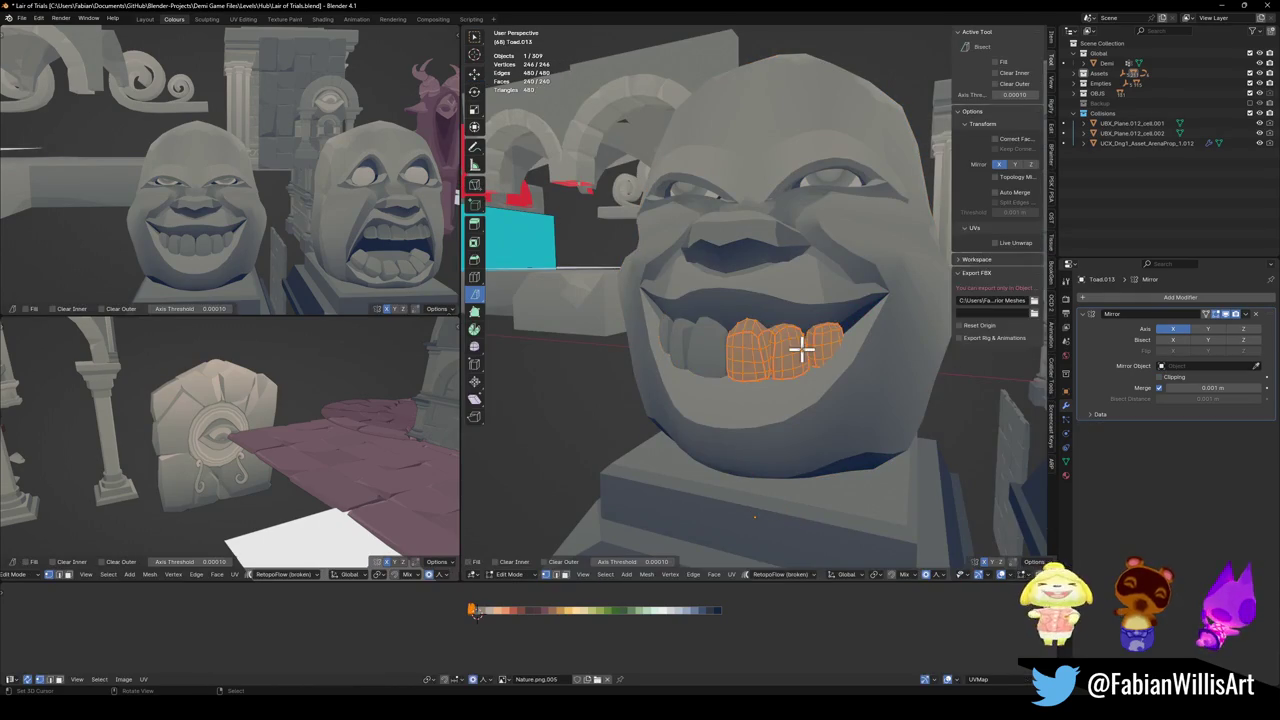
- Raise the gold teeth about 0.102 m along Z and tilt them -9.9° about X
{"action": "key", "text": "g"}
{"action": "key", "text": "z"}
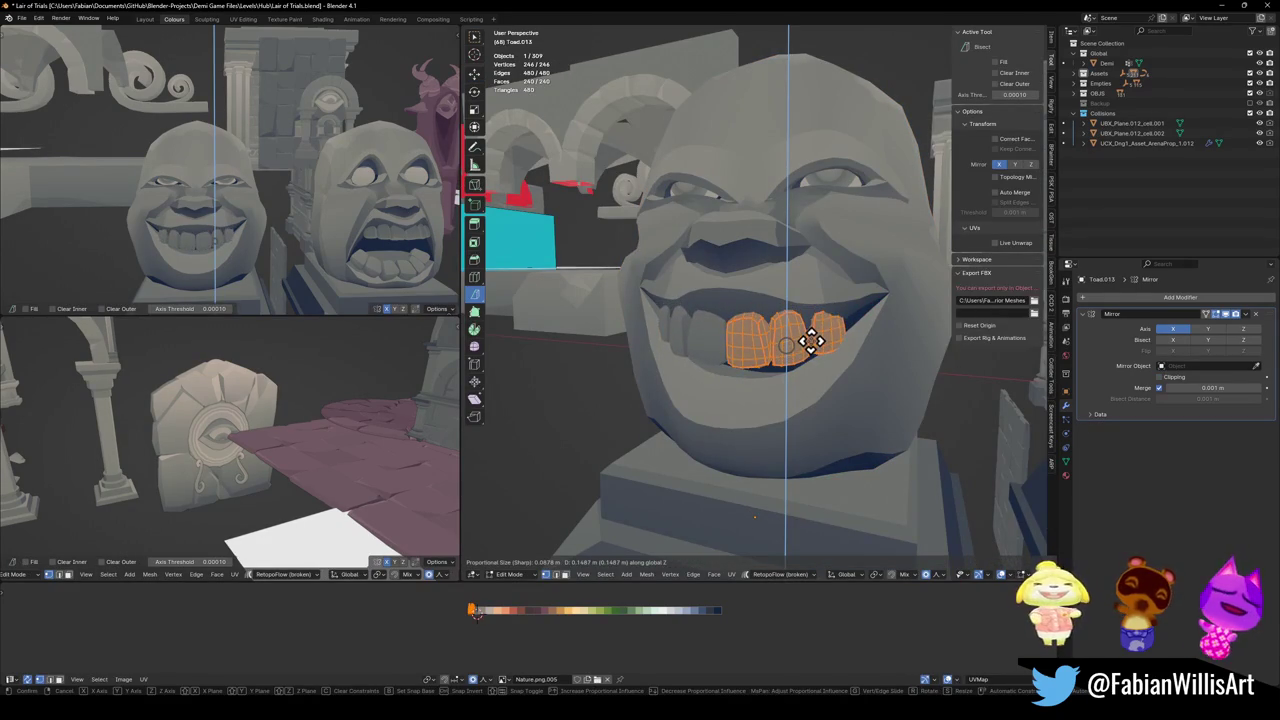
{"action": "left_click", "coordinate": [810, 341]}
{"action": "key", "text": "r"}
{"action": "key", "text": "x"}
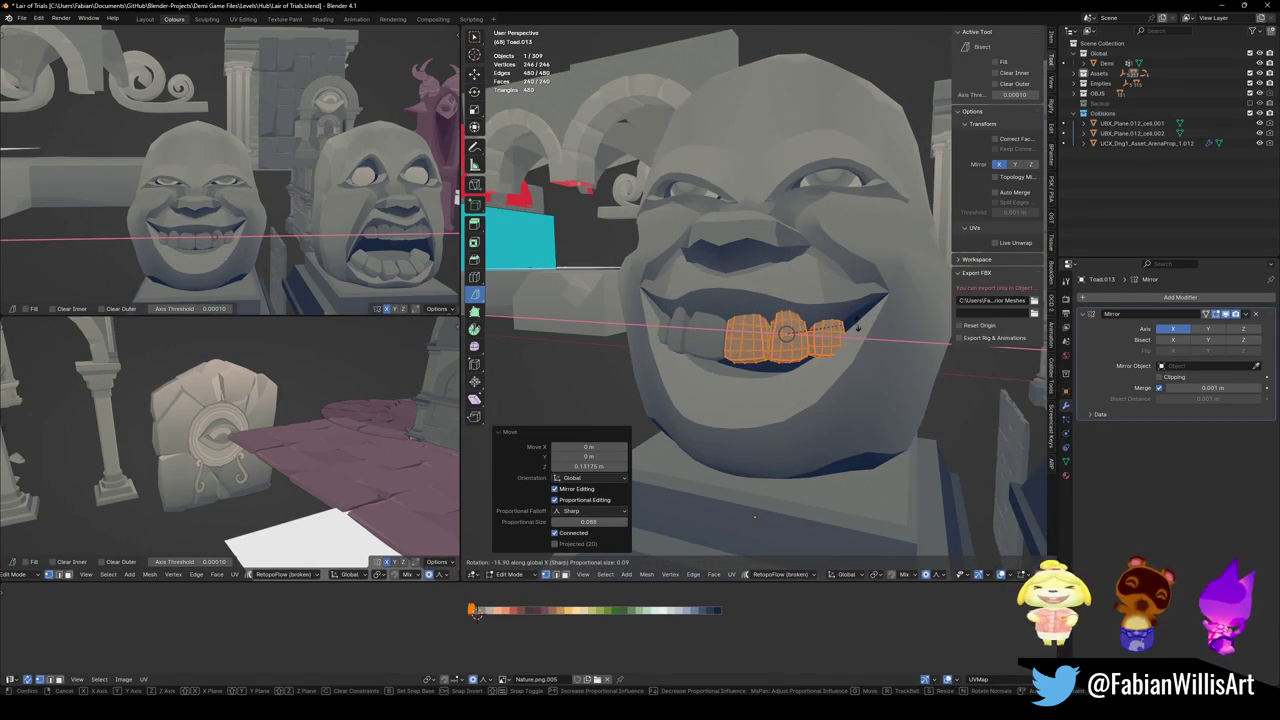
{"action": "left_click", "coordinate": [860, 314]}
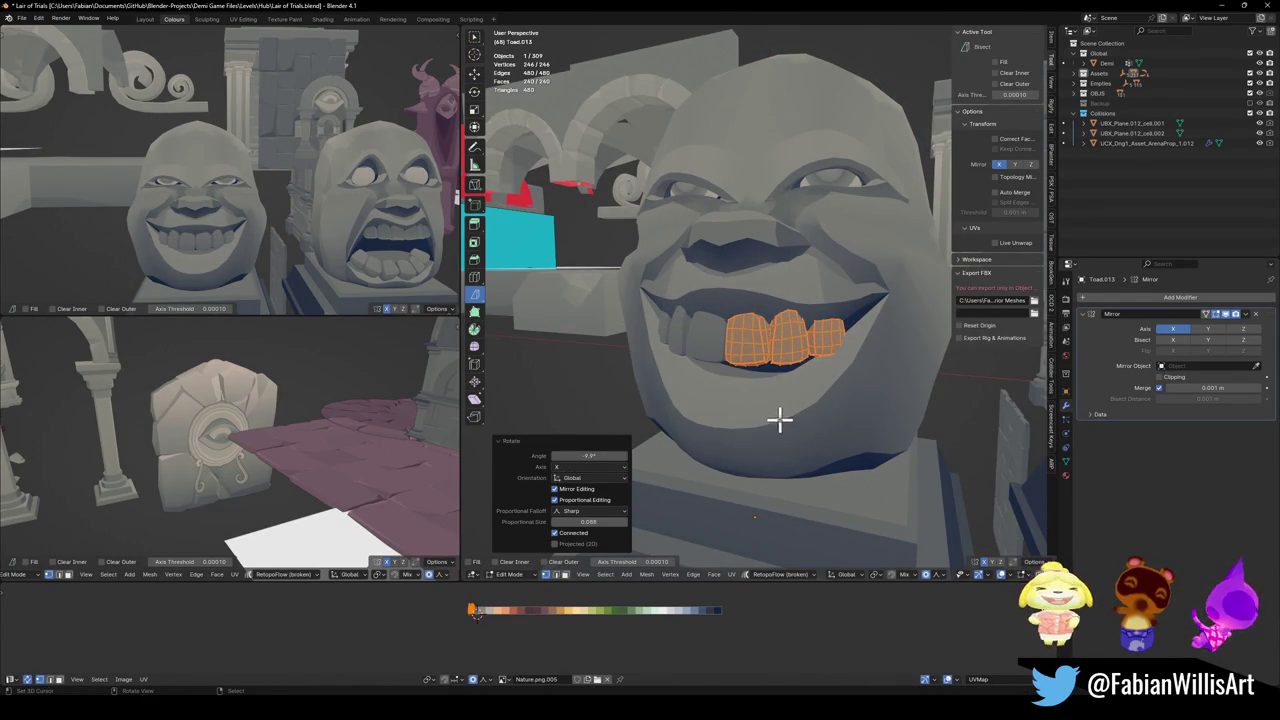
- Leave the teeth and reopen the stone face mesh in Edit Mode
{"action": "key", "text": "Tab"}
{"action": "left_click", "coordinate": [800, 392]}
{"action": "key", "text": "Tab"}
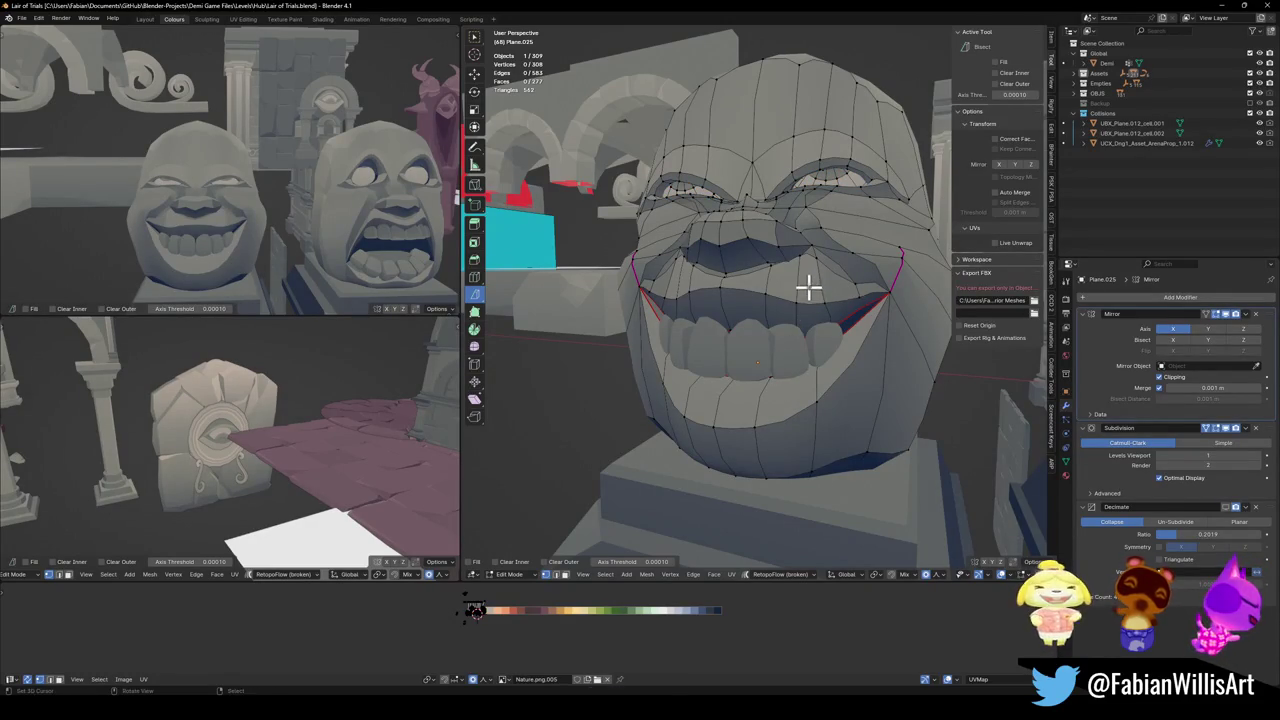
- Widen the grin by moving the mouth vertices along X with a larger proportional radius
{"action": "left_click_drag", "start_coordinate": [762, 320], "coordinate": [768, 302], "text": "alt"}
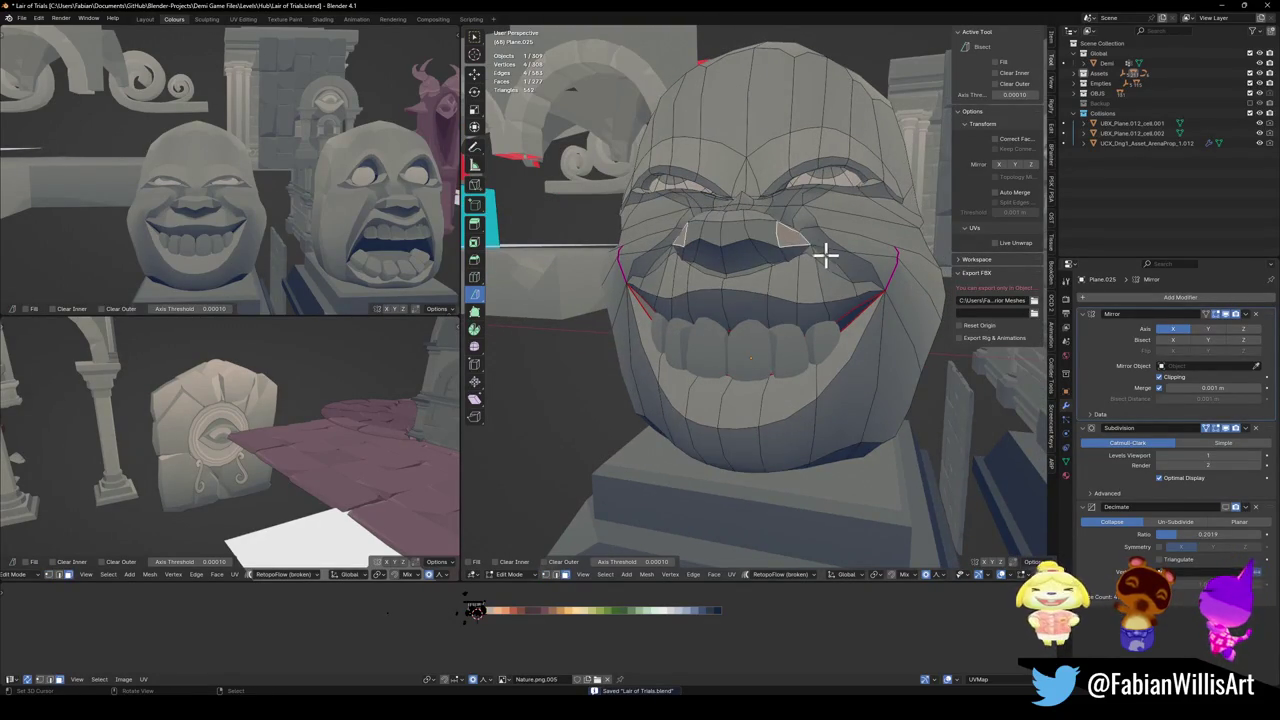
{"action": "key", "text": "g"}
{"action": "key", "text": "x"}
{"action": "scroll", "coordinate": [811, 242], "scroll_direction": "down", "scroll_amount": 5}
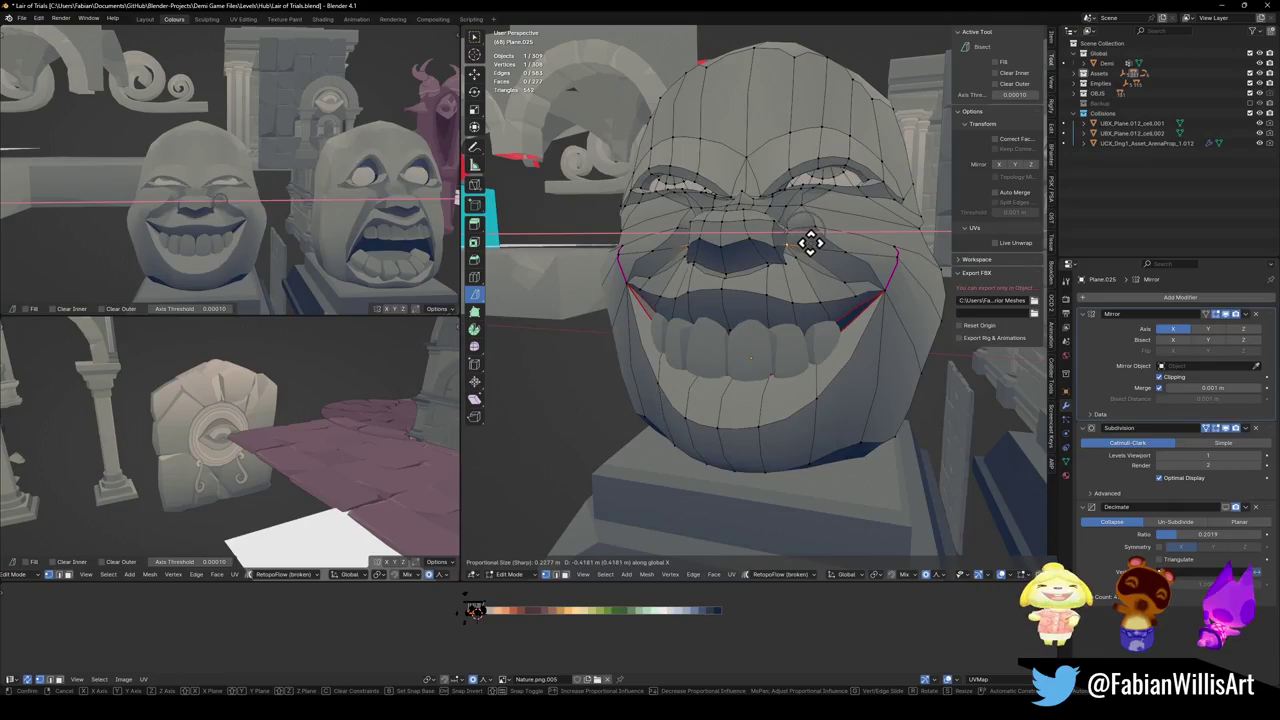
{"action": "scroll", "coordinate": [811, 242], "scroll_direction": "down", "scroll_amount": 3}
{"action": "scroll", "coordinate": [811, 242], "scroll_direction": "down", "scroll_amount": 3}
{"action": "scroll", "coordinate": [811, 243], "scroll_direction": "down", "scroll_amount": 2}
{"action": "left_click", "coordinate": [813, 243]}
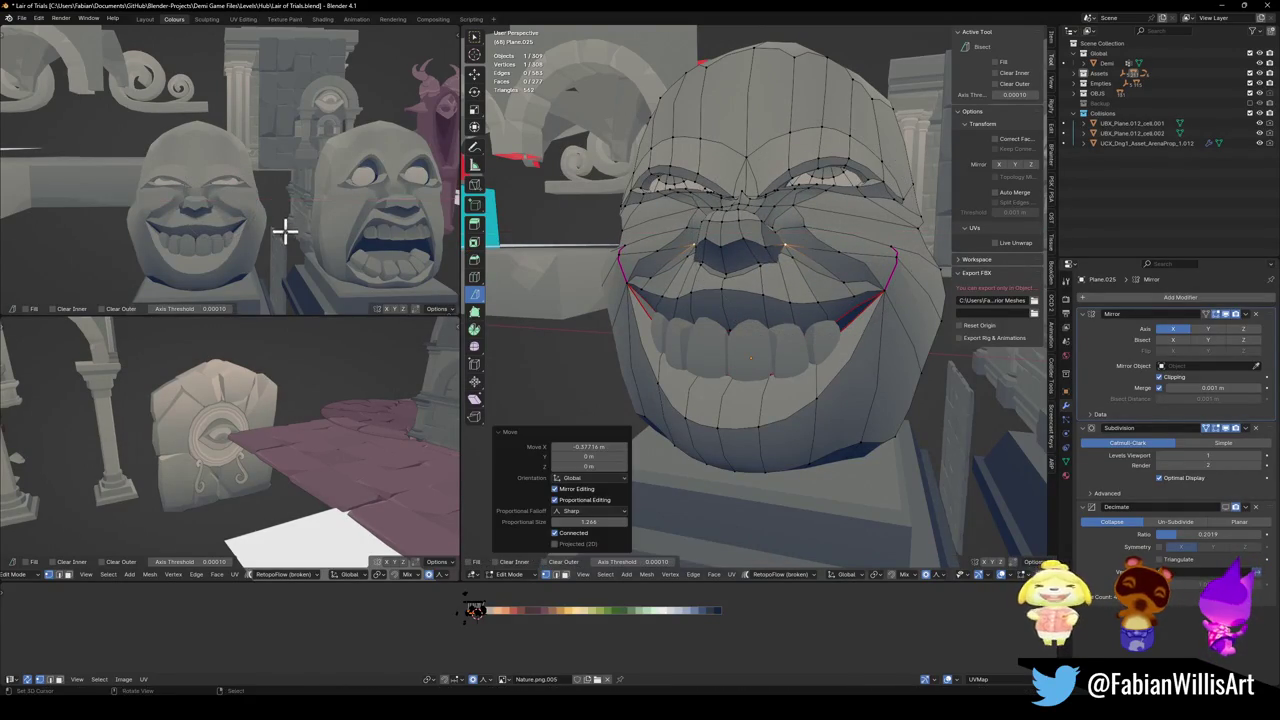
{"action": "scroll", "coordinate": [280, 228], "scroll_direction": "down", "scroll_amount": 3}
{"action": "scroll", "coordinate": [300, 222], "scroll_direction": "up", "scroll_amount": 3}
{"action": "scroll", "coordinate": [370, 221], "scroll_direction": "up", "scroll_amount": 2}
{"action": "scroll", "coordinate": [306, 220], "scroll_direction": "down", "scroll_amount": 3}
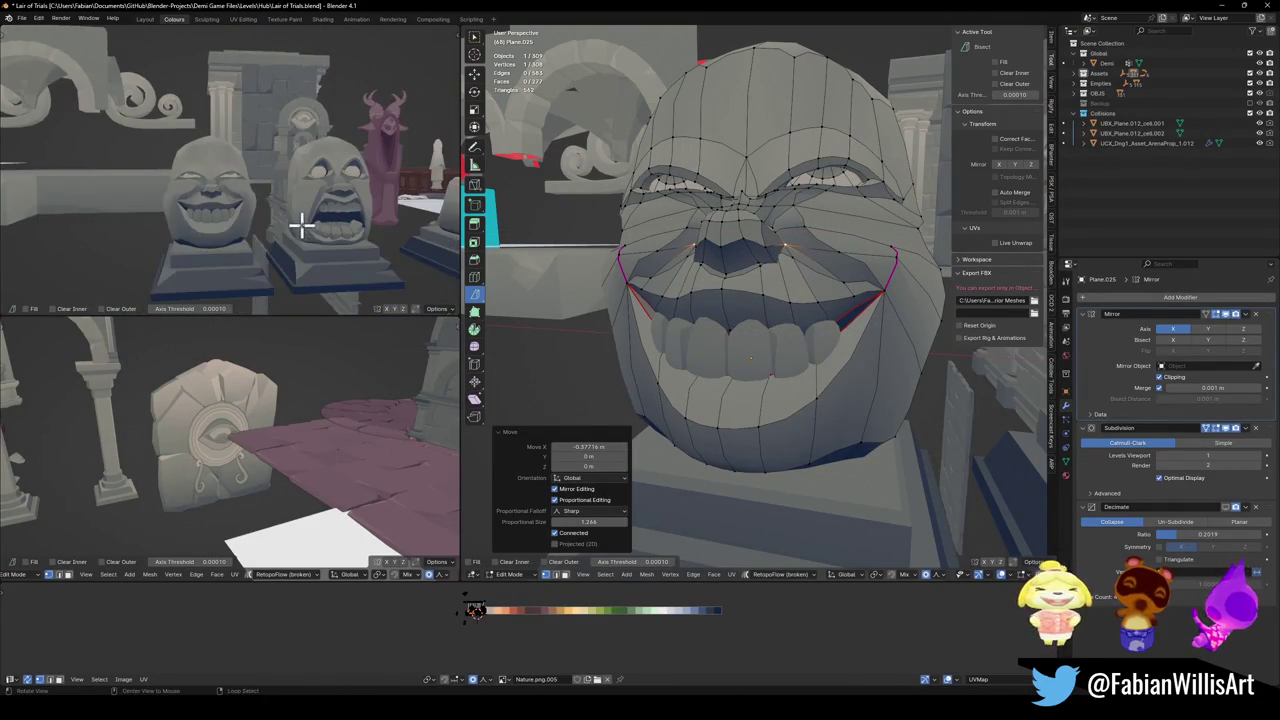
{"action": "scroll", "coordinate": [343, 220], "scroll_direction": "down", "scroll_amount": 3}
{"action": "scroll", "coordinate": [309, 223], "scroll_direction": "up", "scroll_amount": 3}
{"action": "middle_click_drag", "start_coordinate": [309, 223], "coordinate": [297, 226]}
- Save Lair of Trials.blend
{"action": "key", "text": "ctrl+s"}
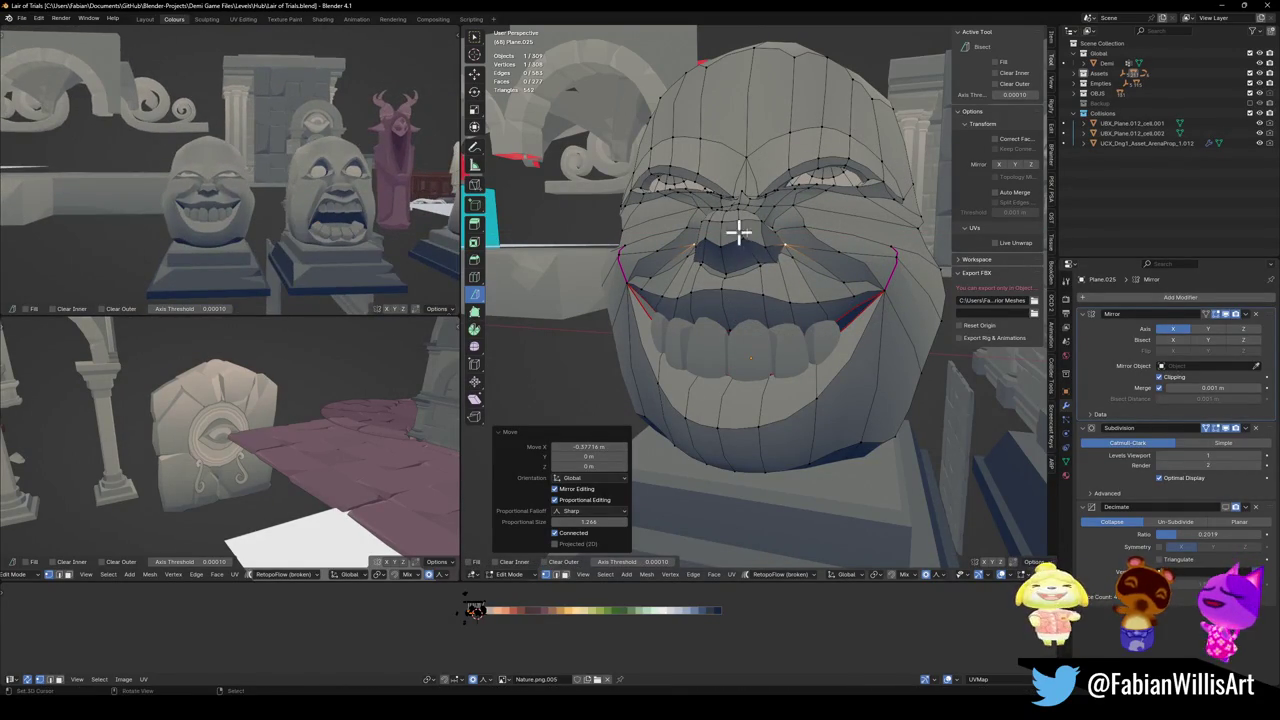
{"action": "scroll", "coordinate": [771, 317], "scroll_direction": "down", "scroll_amount": 3}
{"action": "scroll", "coordinate": [774, 277], "scroll_direction": "up", "scroll_amount": 1}
{"action": "scroll", "coordinate": [767, 323], "scroll_direction": "up", "scroll_amount": 2}
{"action": "scroll", "coordinate": [766, 323], "scroll_direction": "up", "scroll_amount": 2}
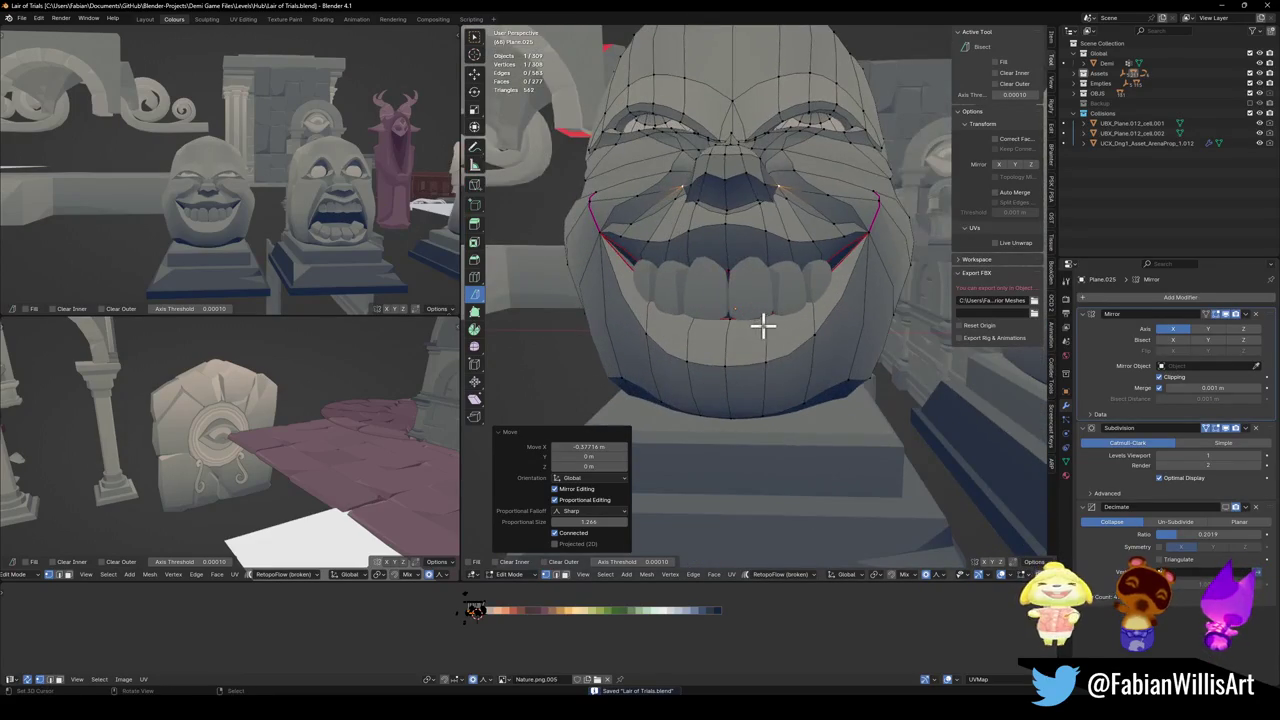
- Reposition a lower-lip vertex along Z and save the file again
{"action": "left_click", "coordinate": [747, 356], "text": "shift"}
{"action": "key", "text": "g"}
{"action": "key", "text": "z"}
{"action": "right_click", "coordinate": [789, 326]}
{"action": "left_click", "coordinate": [811, 343]}
{"action": "key", "text": "g"}
{"action": "key", "text": "z"}
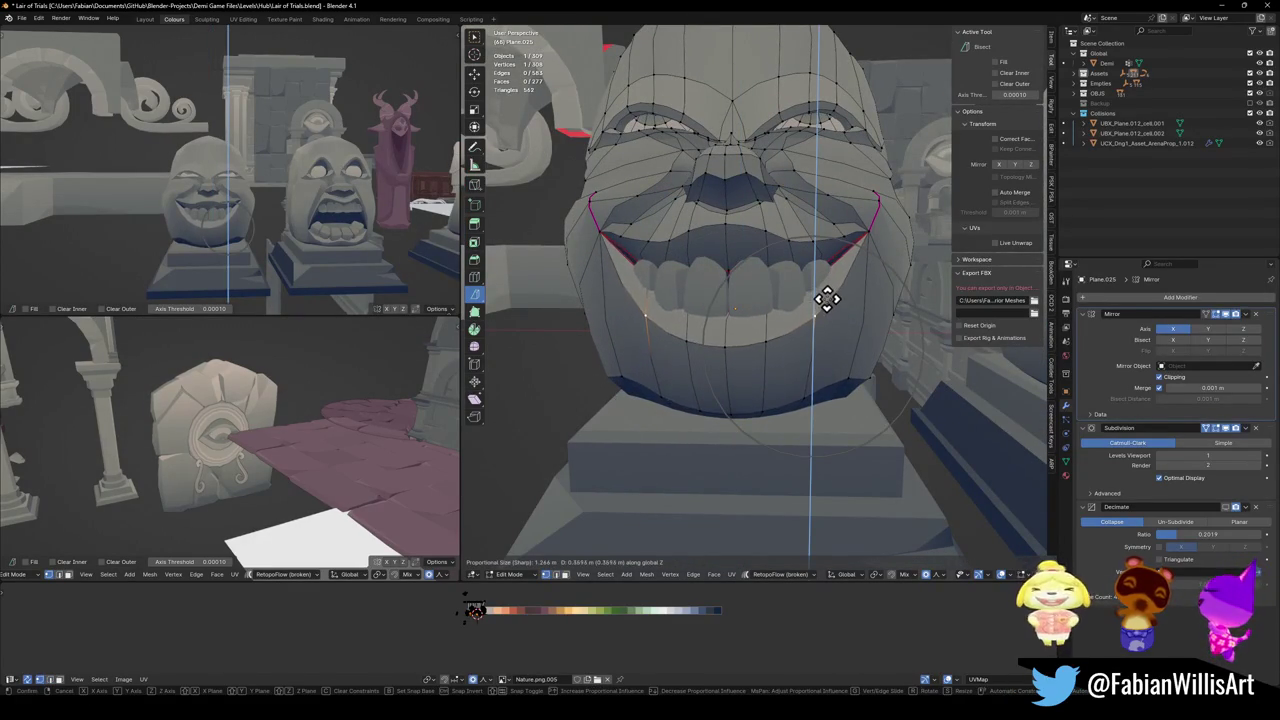
{"action": "left_click", "coordinate": [827, 314]}
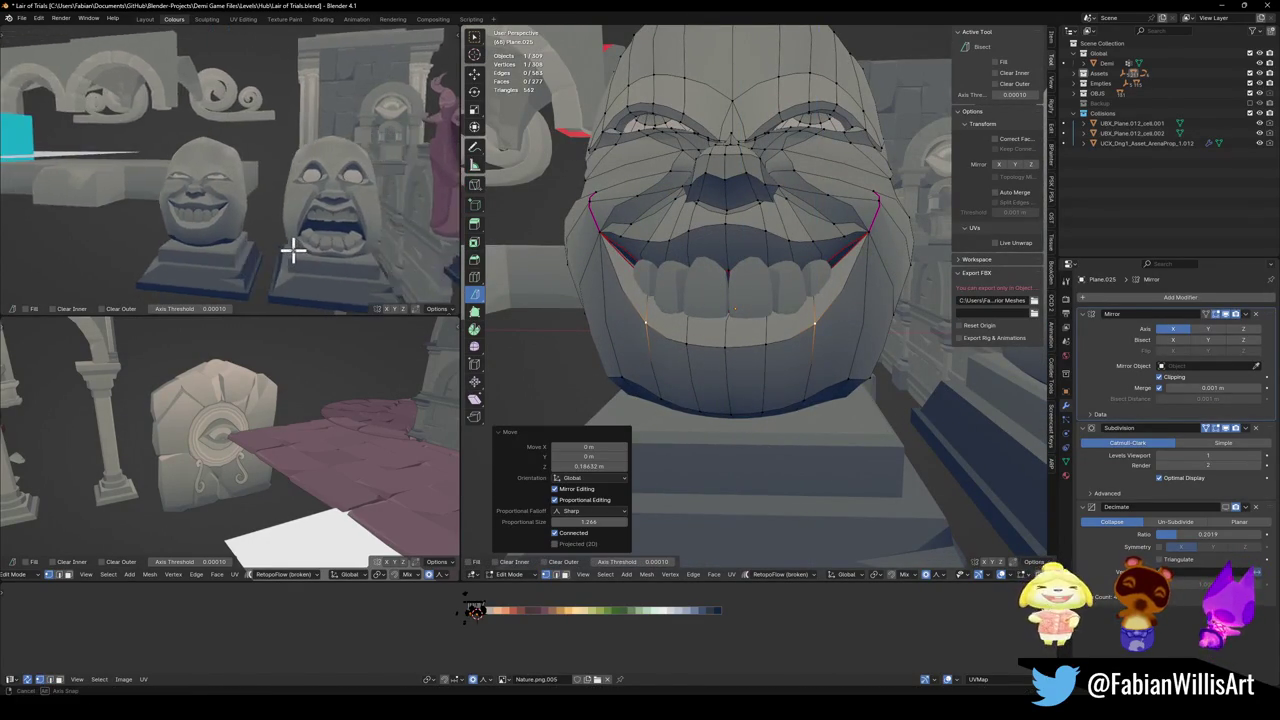
{"action": "scroll", "coordinate": [300, 245], "scroll_direction": "up", "scroll_amount": 4}
{"action": "key", "text": "ctrl+s"}
{"action": "scroll", "coordinate": [313, 229], "scroll_direction": "down", "scroll_amount": 4}
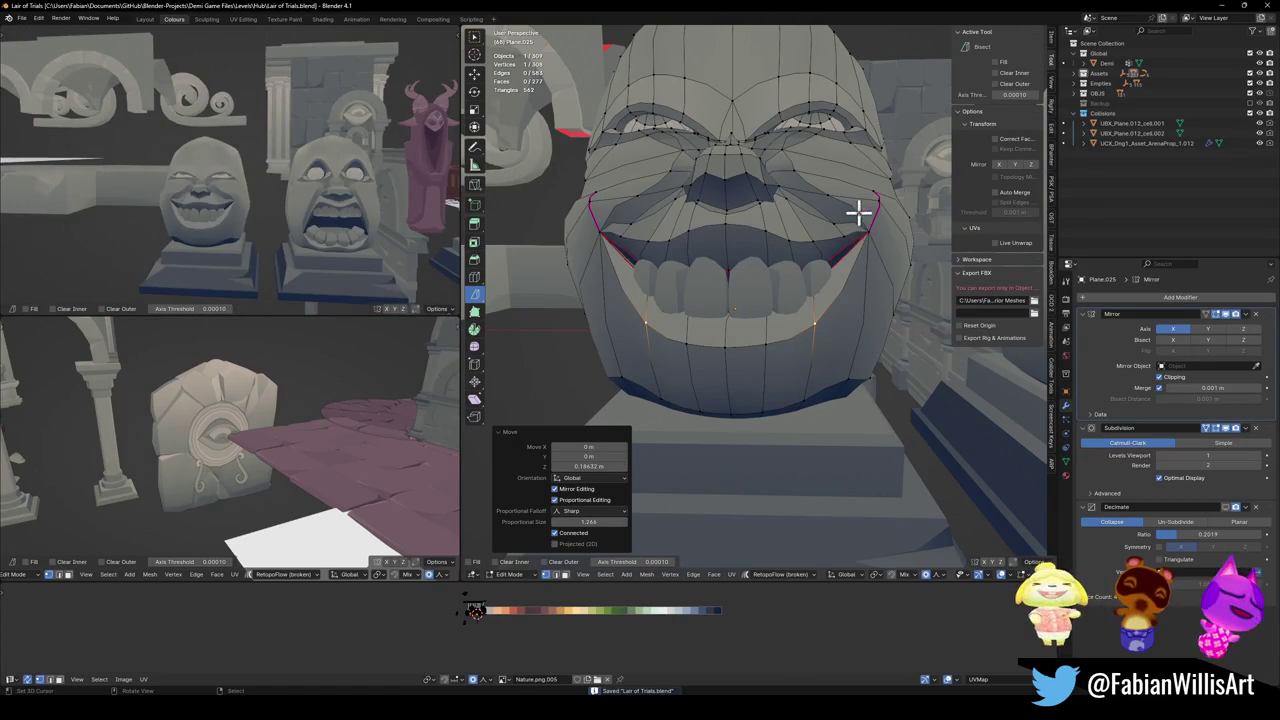
- Move two lower-lip vertices together along Z
{"action": "left_click", "coordinate": [826, 180], "text": "shift"}
{"action": "key", "text": "g"}
{"action": "key", "text": "z"}
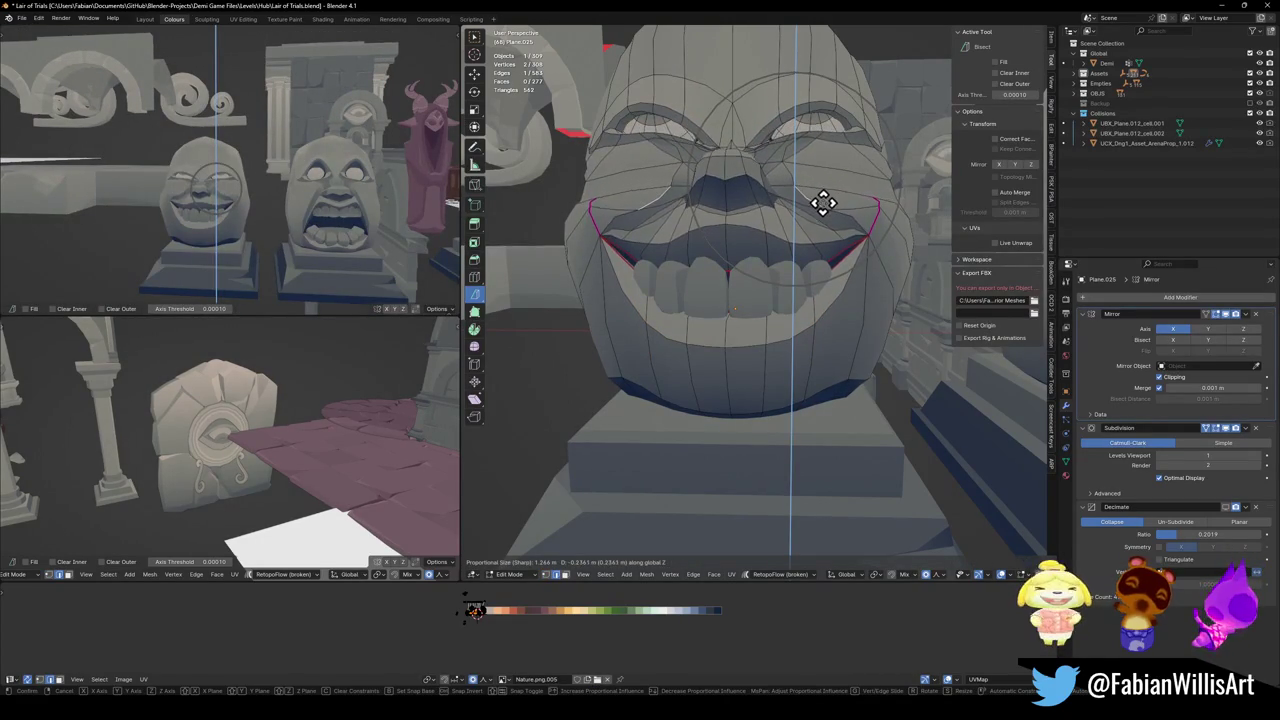
{"action": "left_click", "coordinate": [826, 194]}
{"action": "mouse_move", "coordinate": [251, 194]}
{"action": "middle_mouse_down"}
{"action": "mouse_move", "coordinate": [294, 206]}
{"action": "mouse_move", "coordinate": [271, 214]}
{"action": "middle_mouse_up"}
{"action": "scroll", "coordinate": [271, 214], "scroll_direction": "up", "scroll_amount": 3}
{"action": "scroll", "coordinate": [334, 194], "scroll_direction": "up", "scroll_amount": 1}
- Reshape the brow by moving a forehead face above the eye along Z, then return to Object Mode
{"action": "mouse_move", "coordinate": [846, 168]}
{"action": "middle_mouse_down"}
{"action": "mouse_move", "coordinate": [817, 171]}
{"action": "mouse_move", "coordinate": [814, 134]}
{"action": "middle_mouse_up"}
{"action": "left_click", "coordinate": [811, 148]}
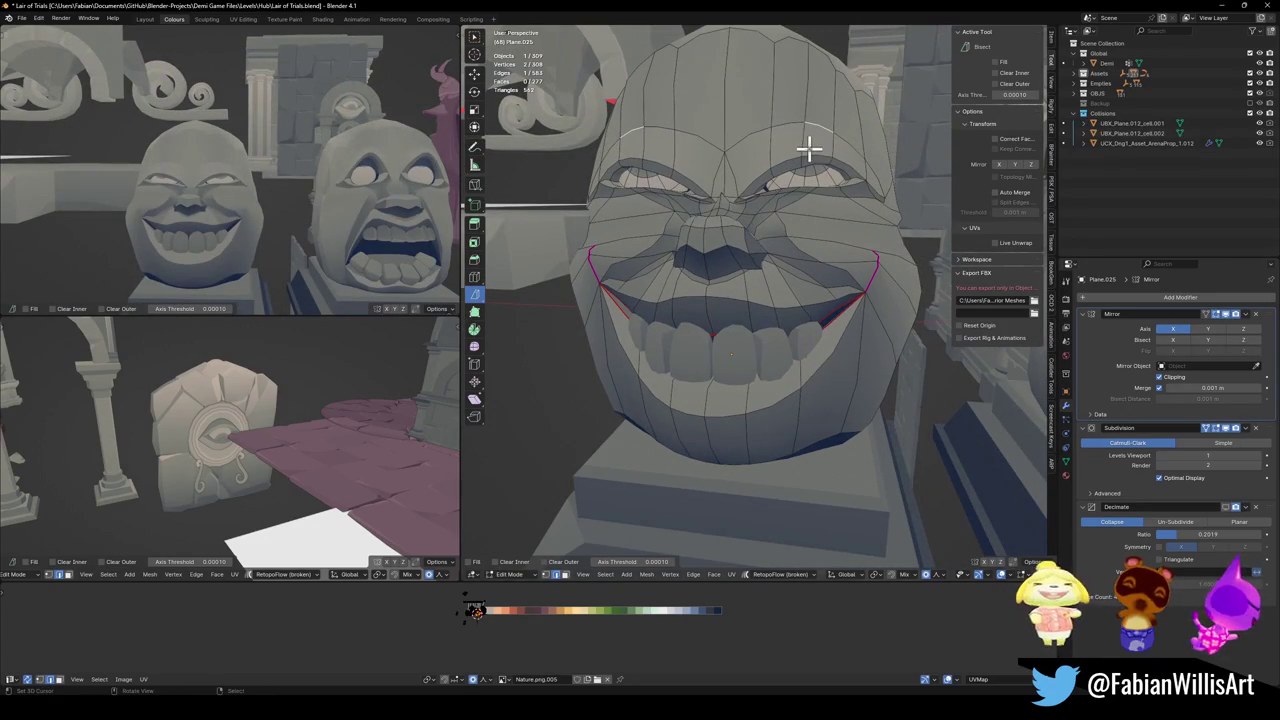
{"action": "left_click", "coordinate": [811, 145]}
{"action": "key", "text": "g"}
{"action": "key", "text": "z"}
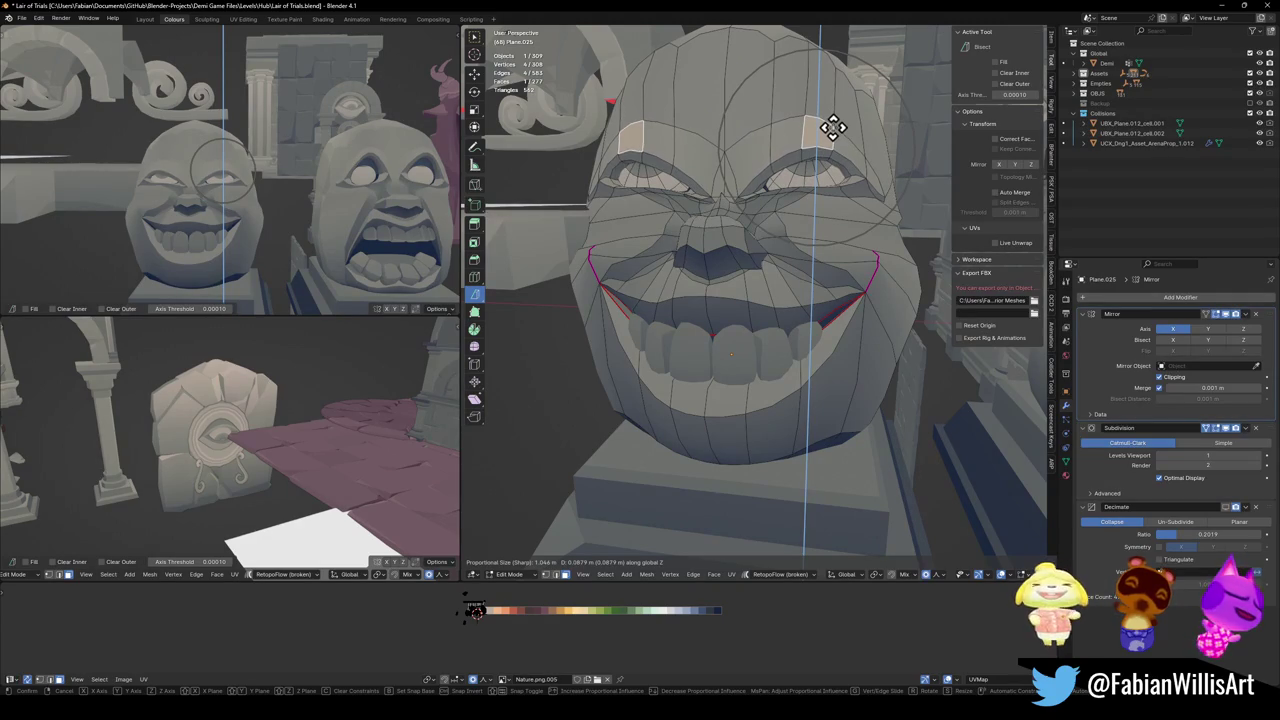
{"action": "left_click", "coordinate": [832, 130]}
{"action": "key", "text": "alt+a"}
{"action": "mouse_move", "coordinate": [274, 214]}
{"action": "middle_mouse_down"}
{"action": "mouse_move", "coordinate": [251, 213]}
{"action": "mouse_move", "coordinate": [281, 206]}
{"action": "middle_mouse_up"}
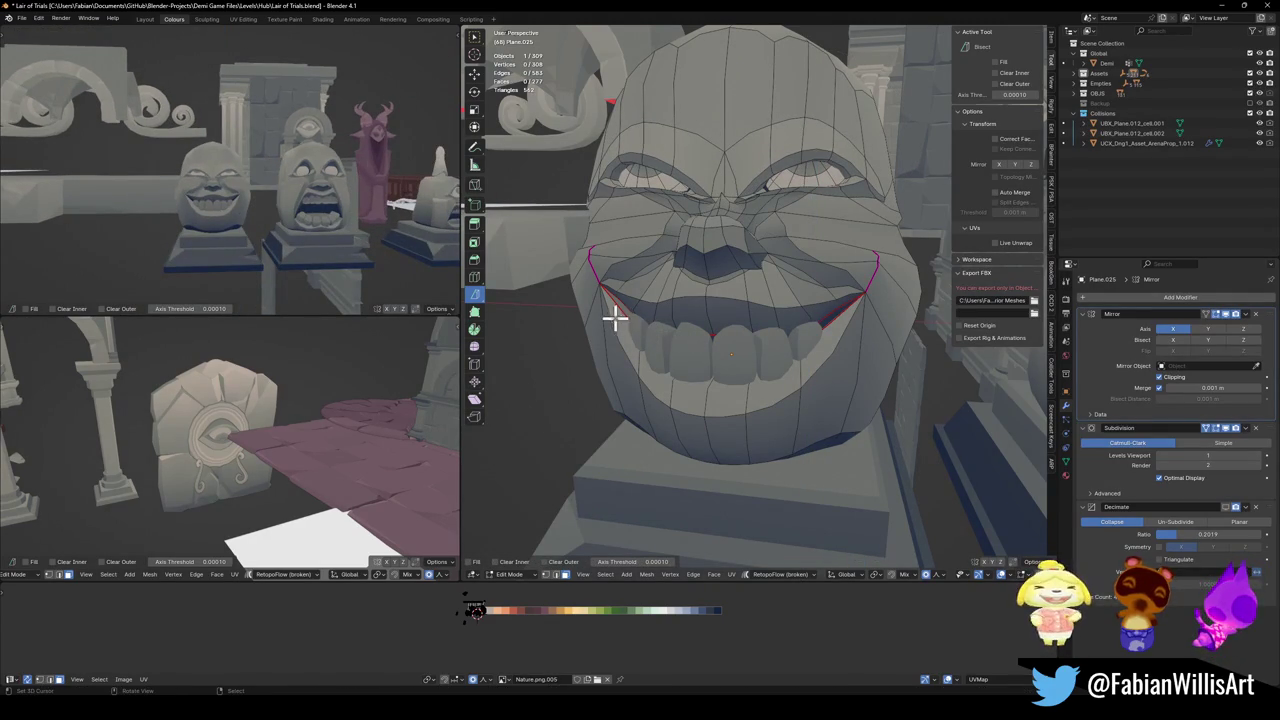
{"action": "key", "text": "Tab"}
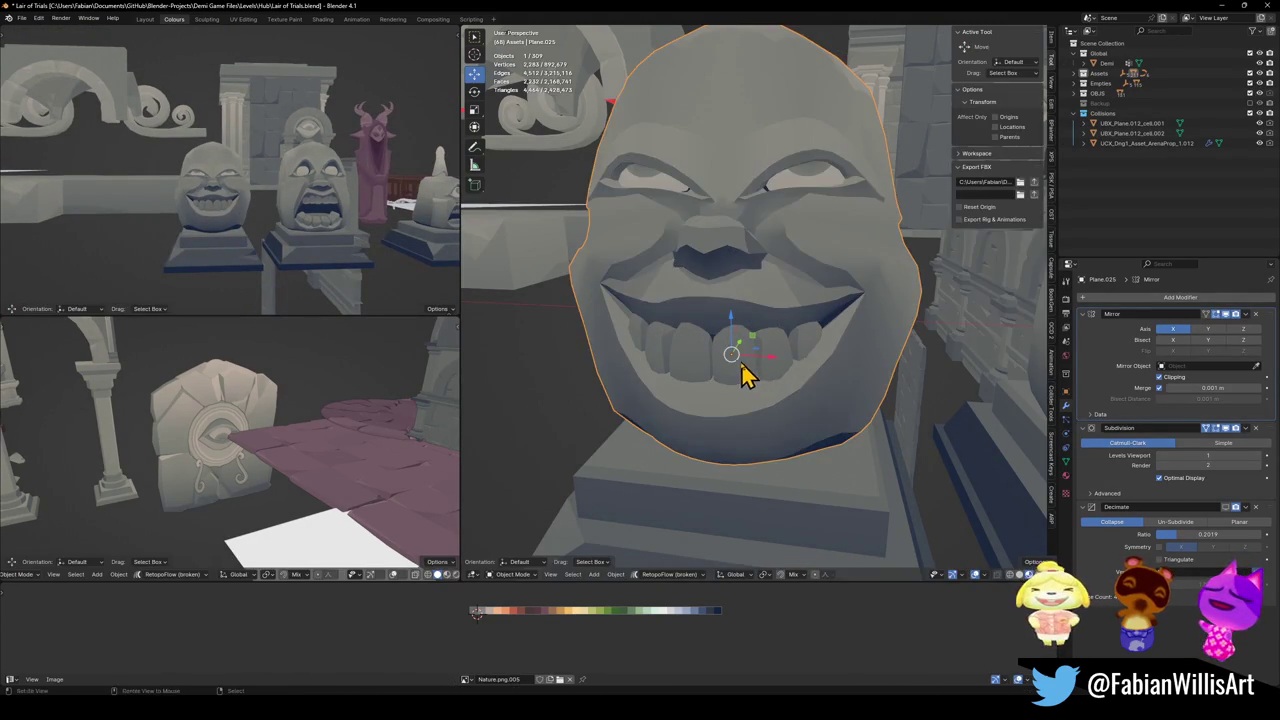
- Turn on X-ray, then enter Edit Mode on the gold teeth with all of the teeth selected
{"action": "key", "text": "alt+z"}
{"action": "key", "text": "alt+z"}
{"action": "left_click", "coordinate": [770, 360]}
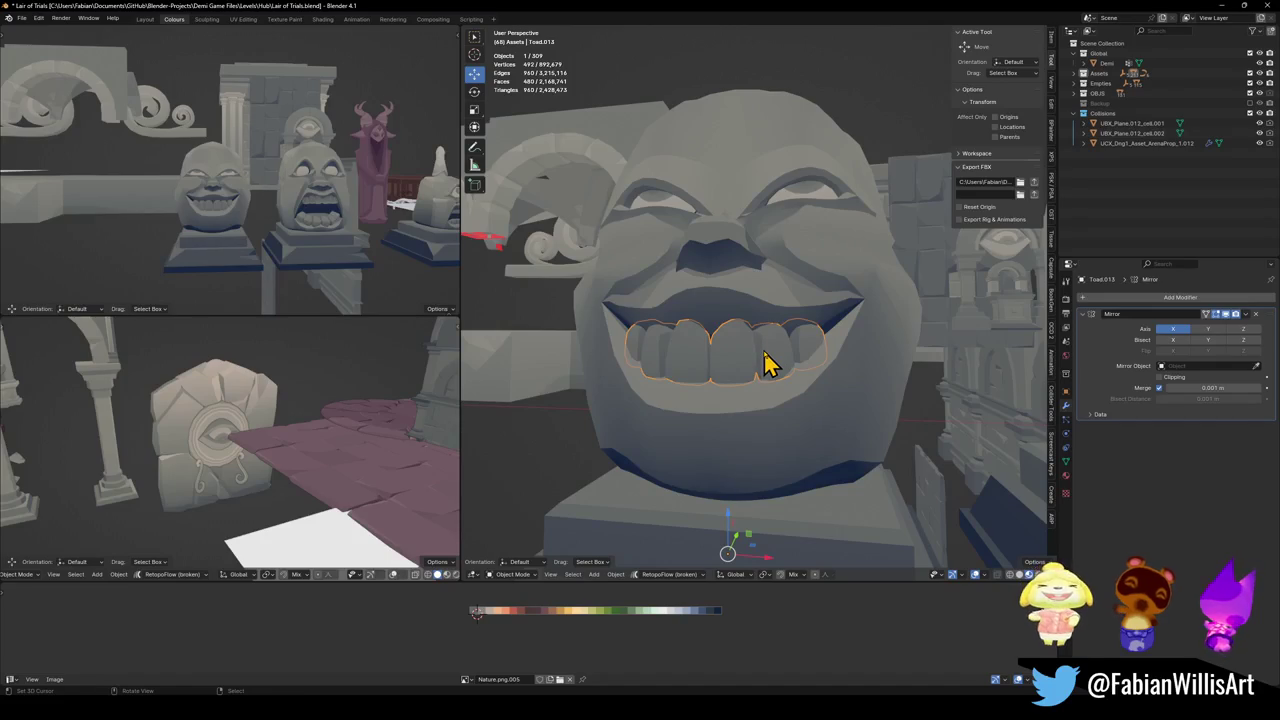
{"action": "key", "text": "Tab"}
{"action": "key", "text": "a"}
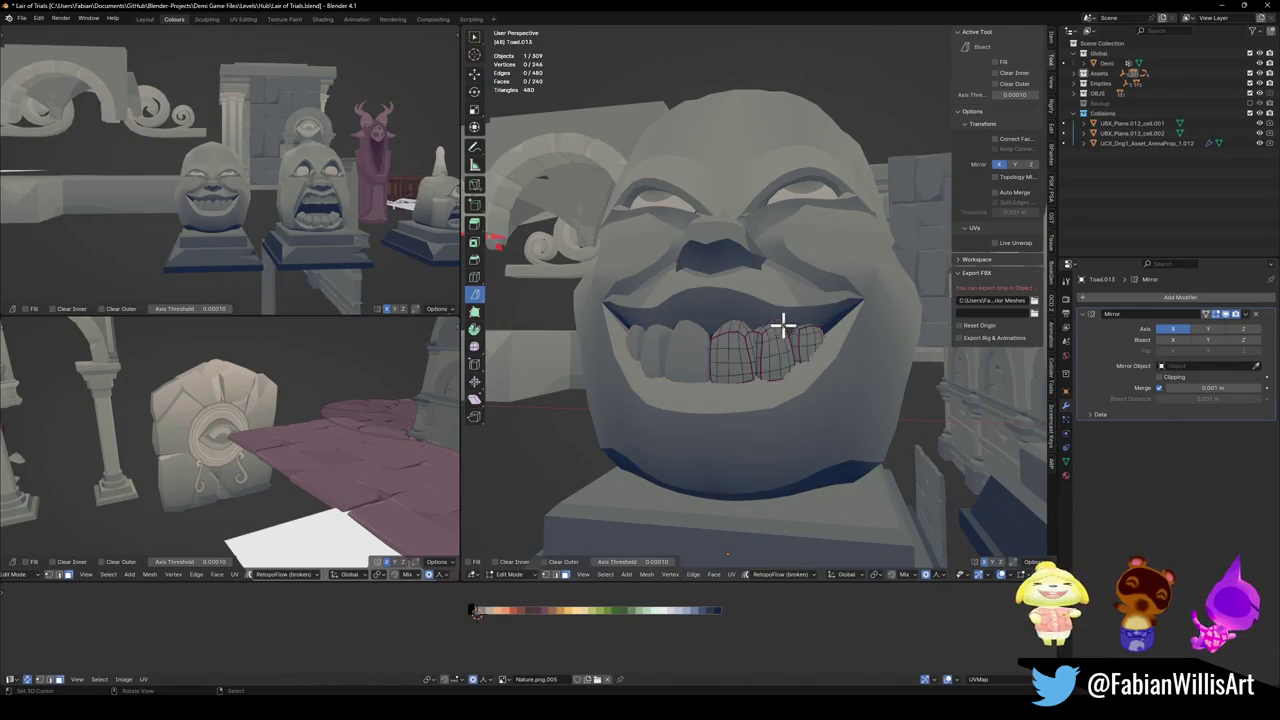
{"action": "key", "text": "r"}
{"action": "key", "text": "x"}
{"action": "key", "text": "Escape"}
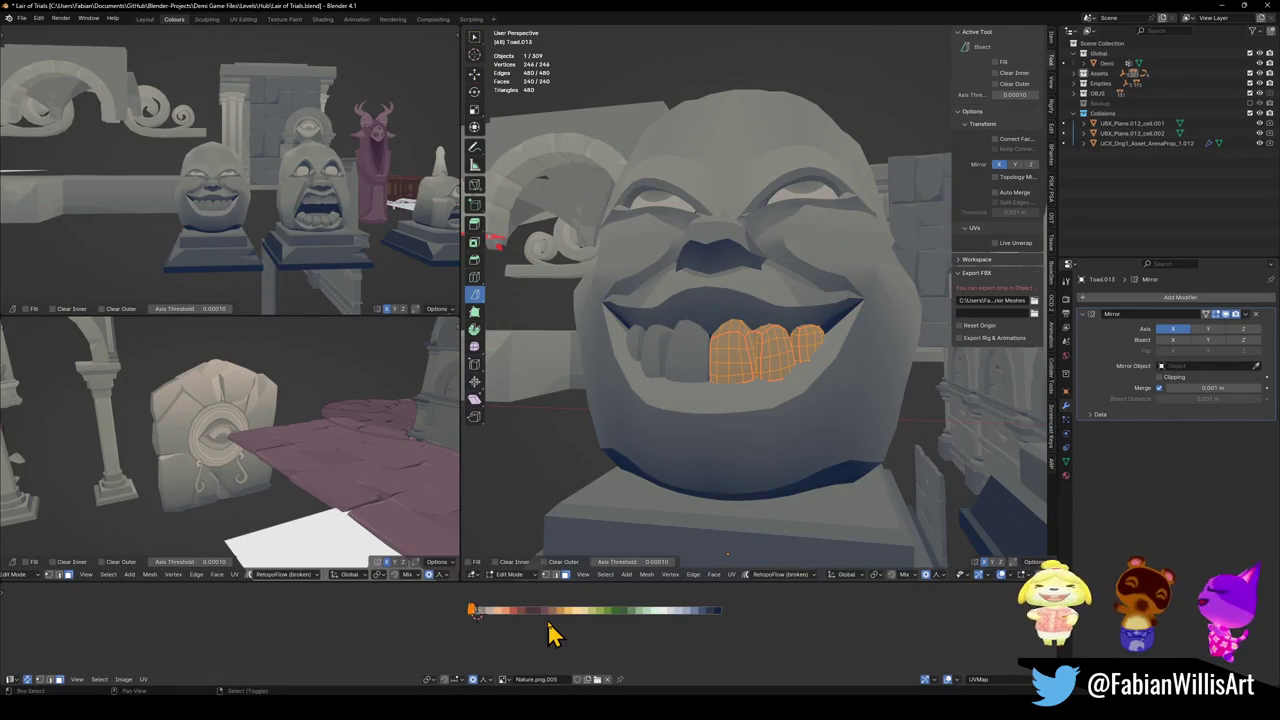
- Tilt the gold teeth about the X axis and lower them along Z
{"action": "key", "text": "ctrl+m"}
{"action": "key", "text": "x"}
{"action": "key", "text": "Return"}
{"action": "key", "text": "g"}
{"action": "key", "text": "x"}
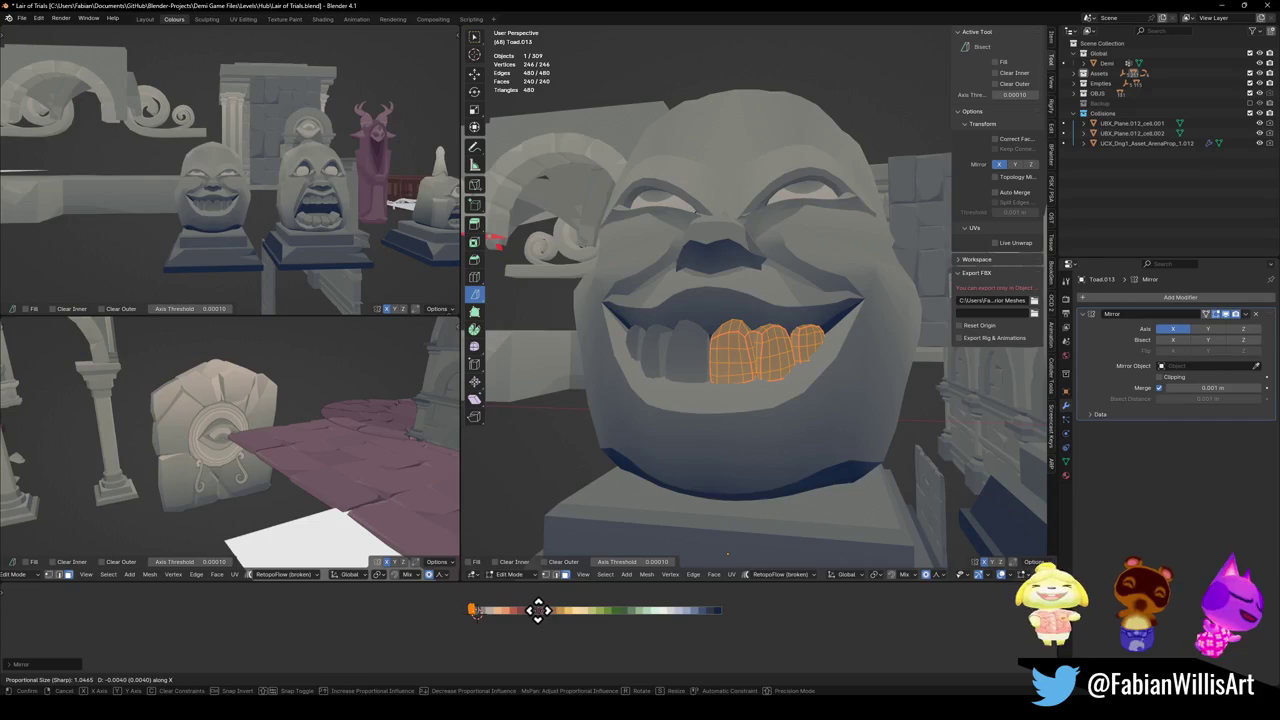
{"action": "key", "text": "r"}
{"action": "key", "text": "x"}
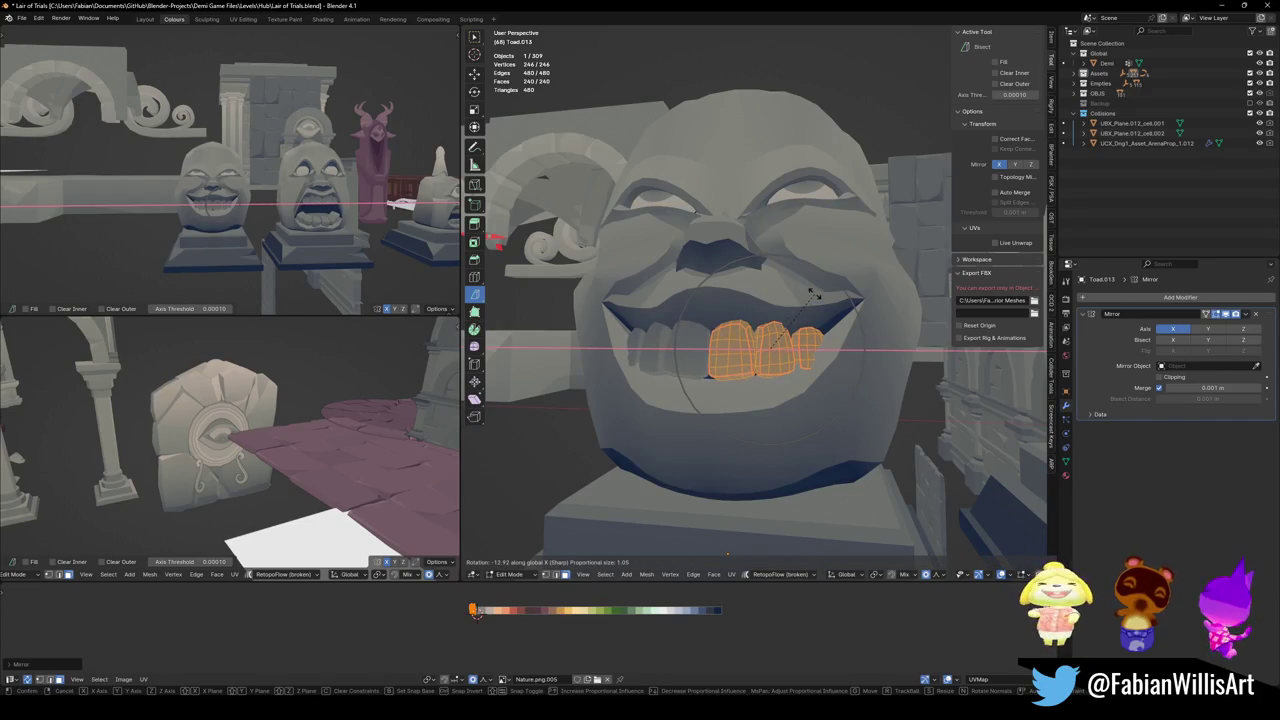
{"action": "key", "text": "Return"}
{"action": "key", "text": "g"}
{"action": "key", "text": "z"}
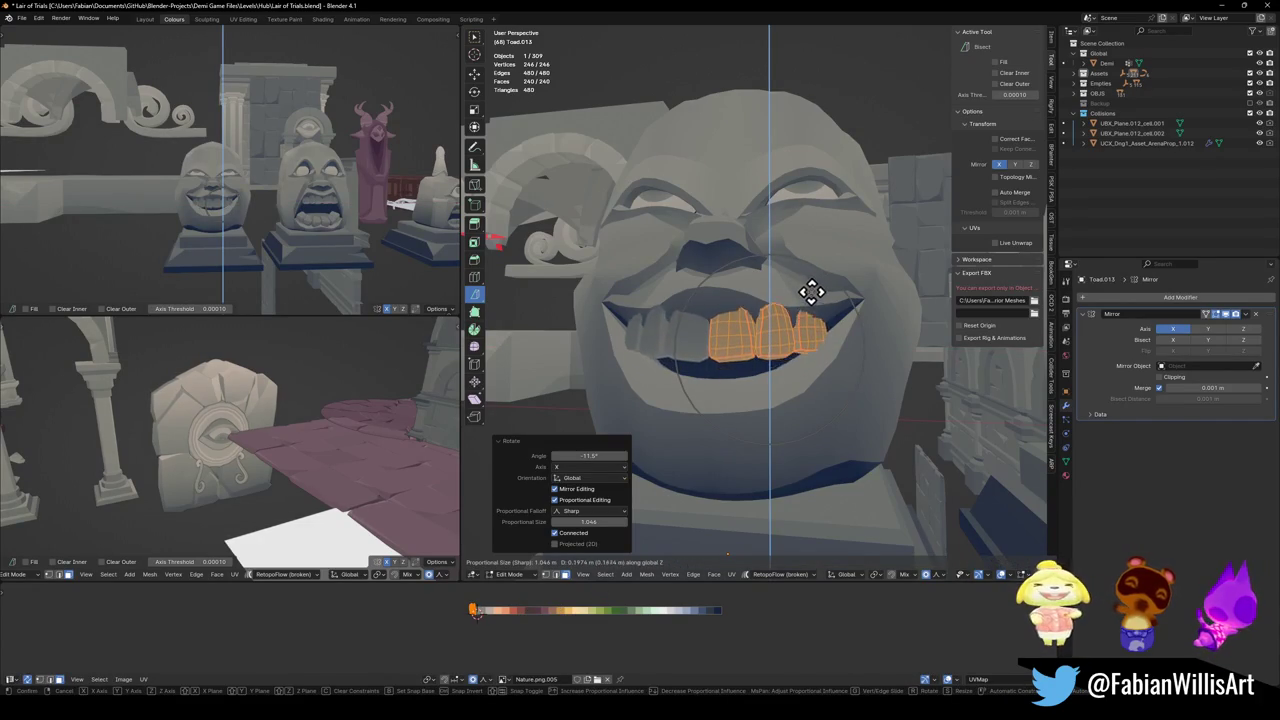
{"action": "key", "text": "Return"}
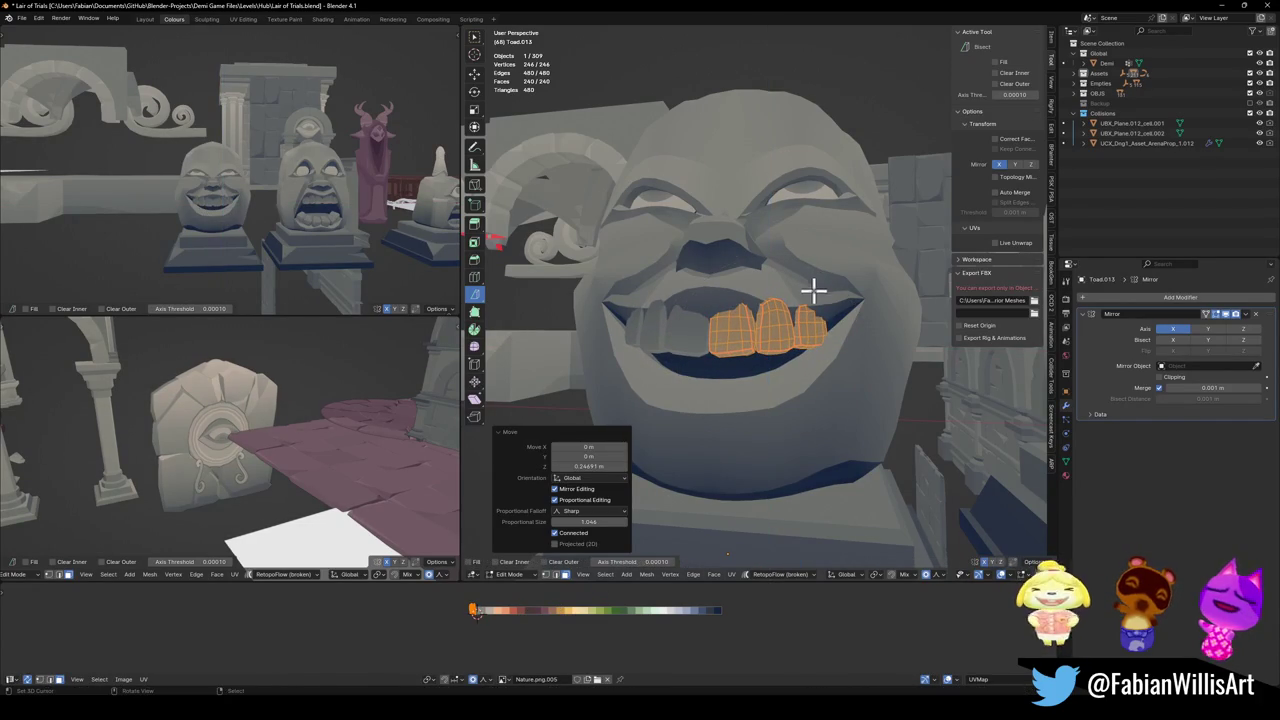
- Shift the teeth in depth along Y and turn them slightly about Z
{"action": "scroll", "coordinate": [314, 249], "scroll_direction": "up", "scroll_amount": 5}
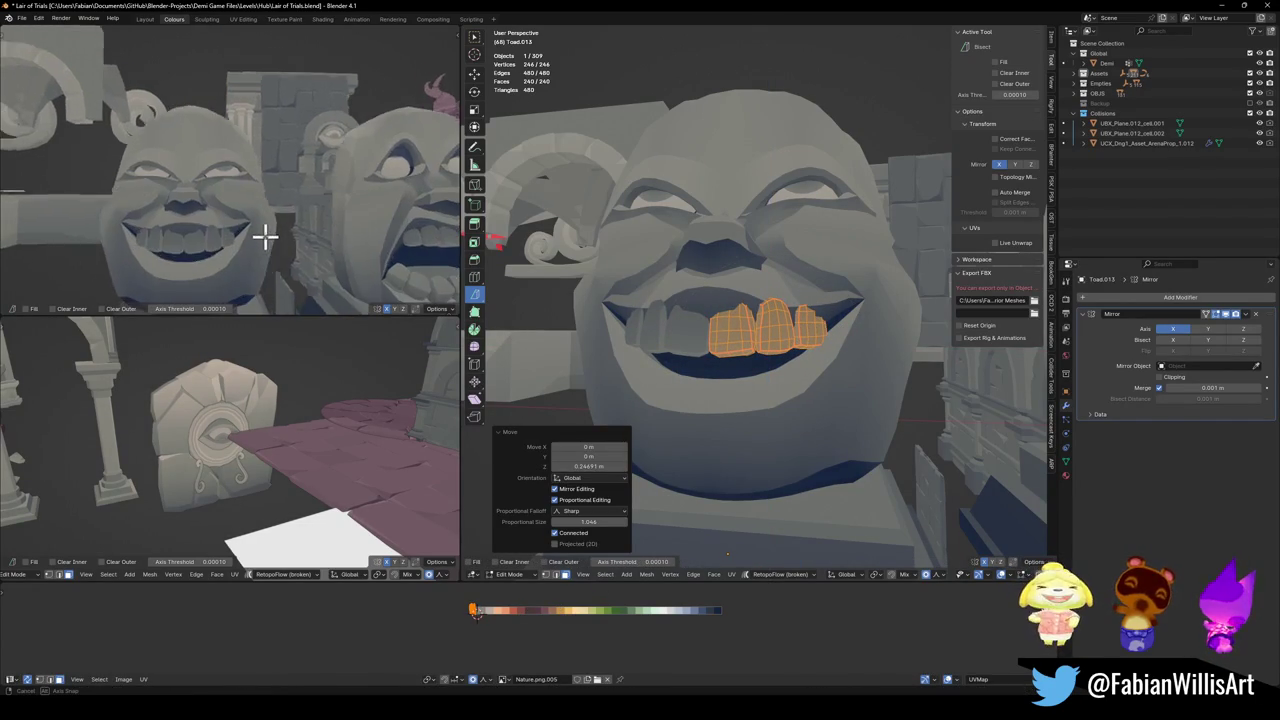
{"action": "middle_click_drag", "start_coordinate": [263, 223], "coordinate": [238, 236]}
{"action": "key", "text": "g"}
{"action": "key", "text": "y"}
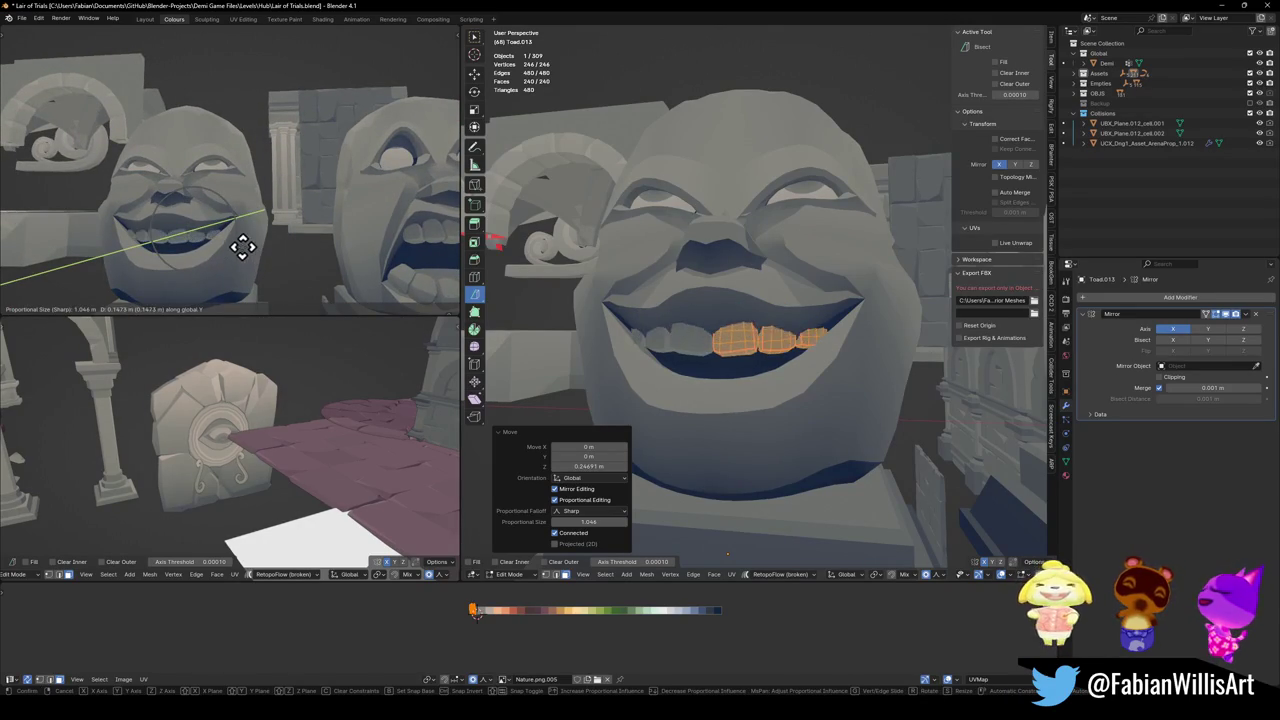
{"action": "left_click", "coordinate": [238, 246]}
{"action": "middle_click_drag", "start_coordinate": [240, 246], "coordinate": [265, 238]}
{"action": "key", "text": "r"}
{"action": "key", "text": "z"}
{"action": "left_click", "coordinate": [268, 243]}
{"action": "key", "text": "g"}
{"action": "key", "text": "y"}
{"action": "left_click", "coordinate": [281, 228]}
- Nudge the teeth lower along Z and slightly sideways along X inside the grin
{"action": "scroll", "coordinate": [265, 218], "scroll_direction": "down", "scroll_amount": 3}
{"action": "middle_click_drag", "start_coordinate": [254, 206], "coordinate": [276, 212]}
{"action": "key", "text": "g"}
{"action": "key", "text": "z"}
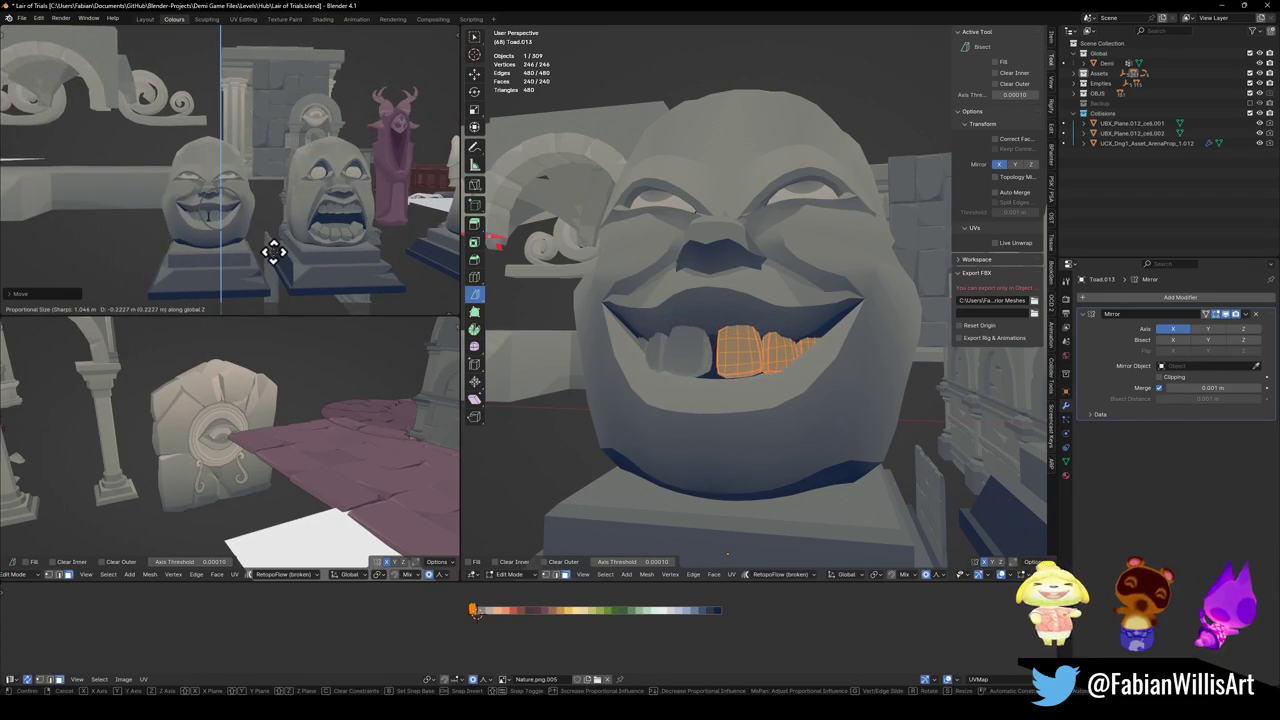
{"action": "left_click", "coordinate": [276, 234]}
{"action": "key", "text": "g"}
{"action": "key", "text": "x"}
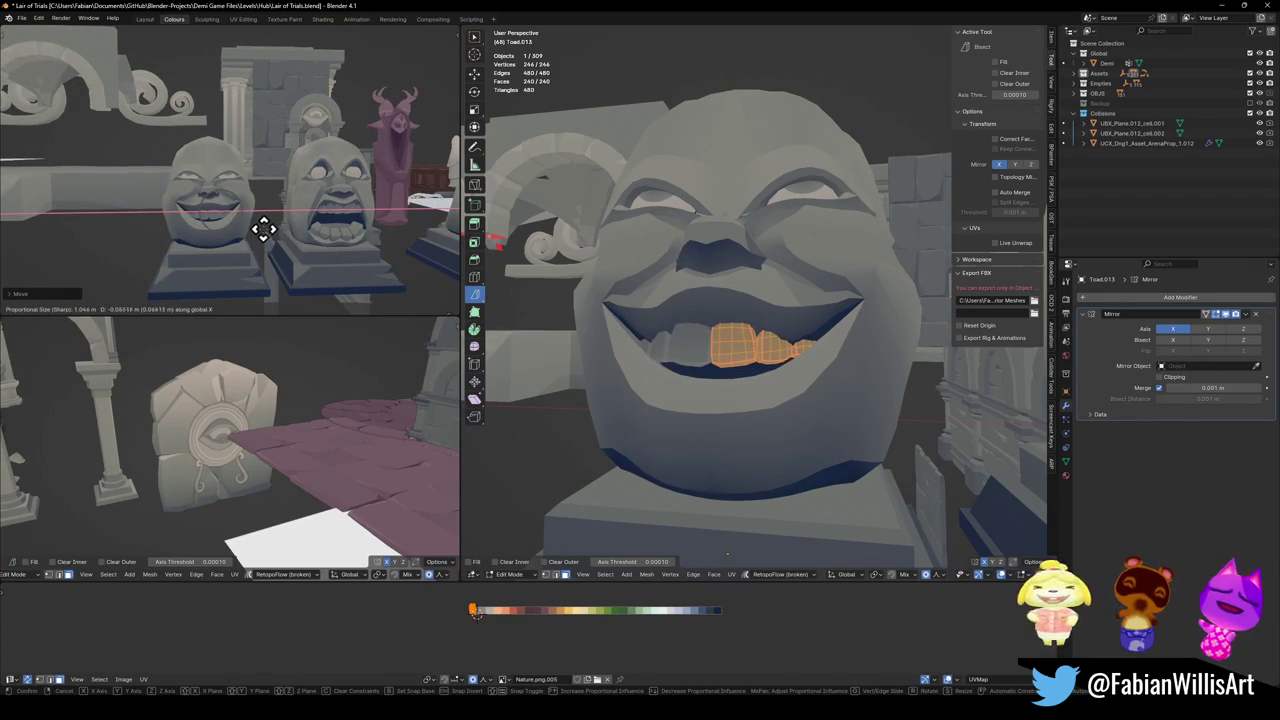
{"action": "left_click", "coordinate": [269, 229]}
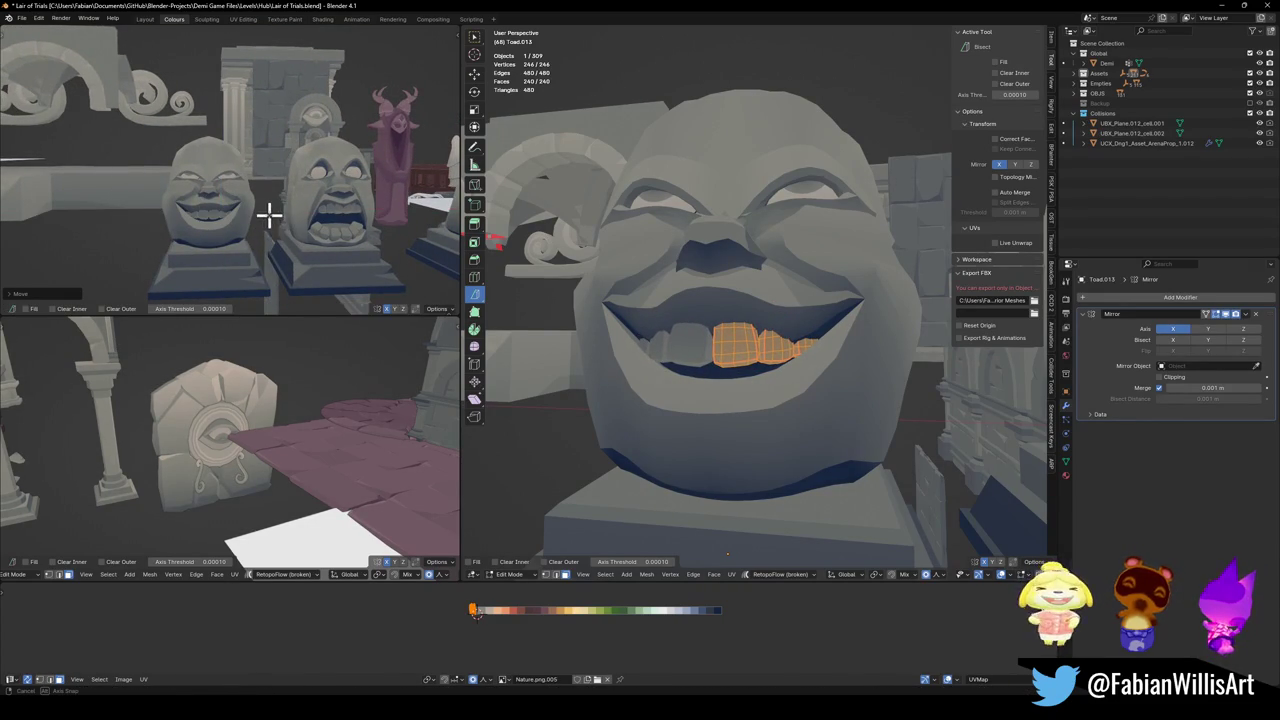
{"action": "scroll", "coordinate": [270, 214], "scroll_direction": "up", "scroll_amount": 2}
{"action": "middle_click_drag", "start_coordinate": [263, 209], "coordinate": [274, 216]}
{"action": "scroll", "coordinate": [273, 216], "scroll_direction": "up", "scroll_amount": 1}
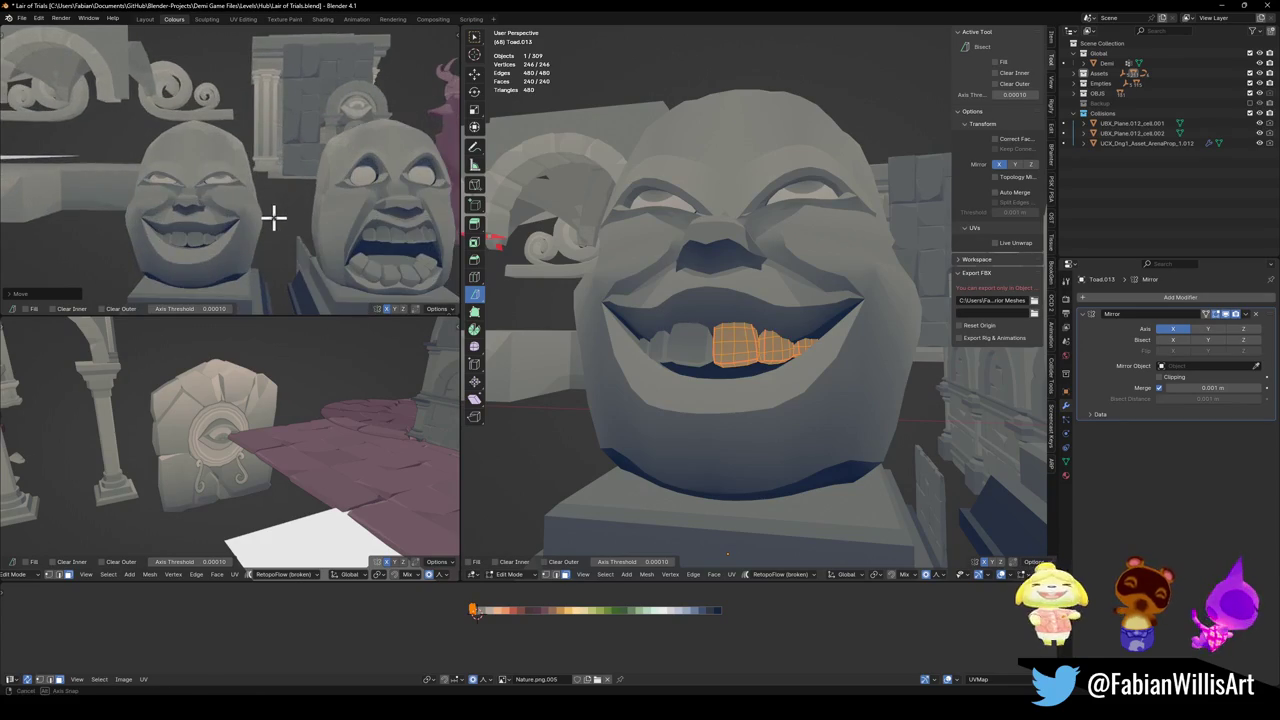
{"action": "scroll", "coordinate": [272, 215], "scroll_direction": "up", "scroll_amount": 2}
{"action": "scroll", "coordinate": [274, 214], "scroll_direction": "up", "scroll_amount": 1}
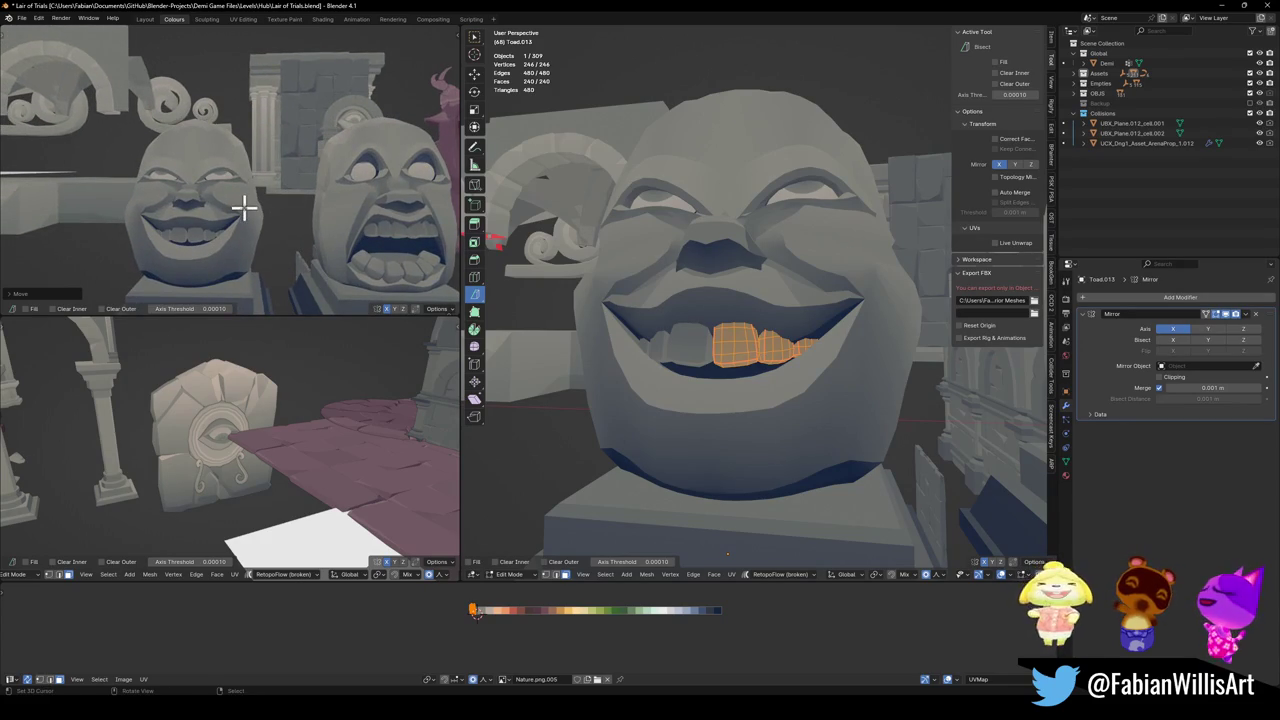
{"action": "key", "text": "alt+q"}
{"action": "left_click", "coordinate": [720, 392]}
{"action": "key", "text": "g"}
{"action": "key", "text": "z"}
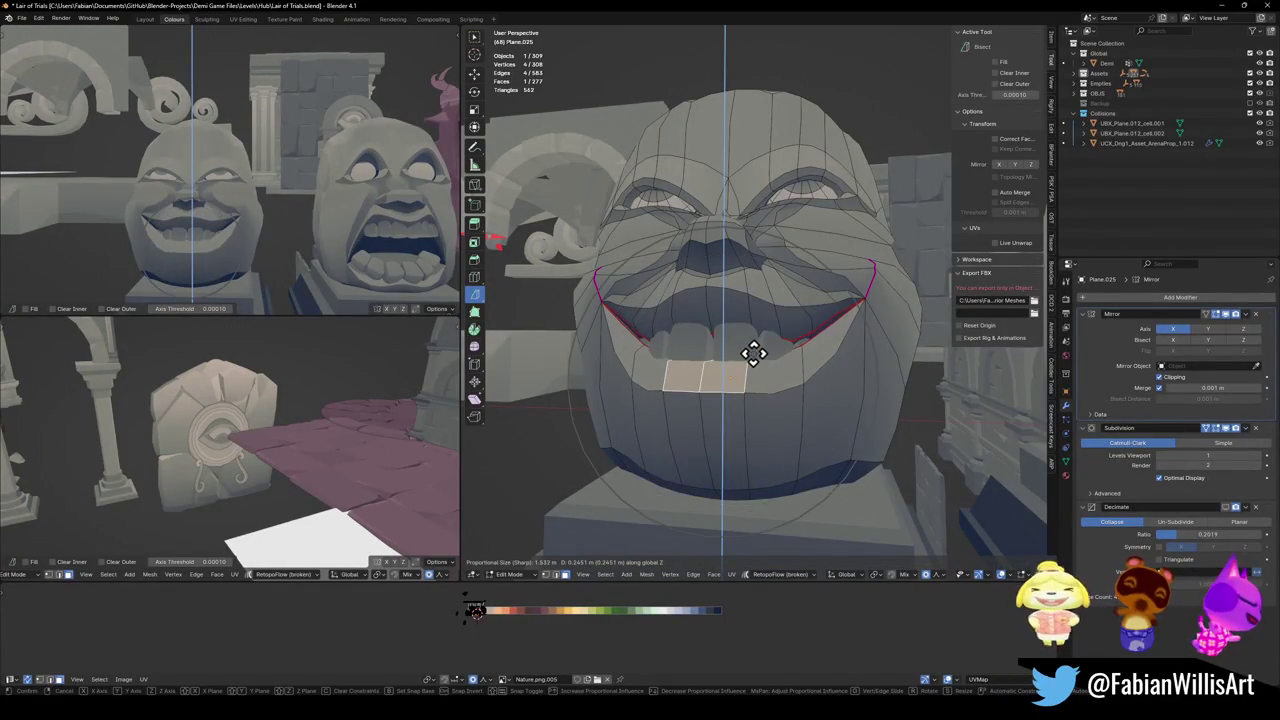
{"action": "left_click", "coordinate": [754, 352]}
{"action": "middle_click_drag", "start_coordinate": [751, 357], "coordinate": [757, 349]}
{"action": "key", "text": "g"}
{"action": "key", "text": "y"}
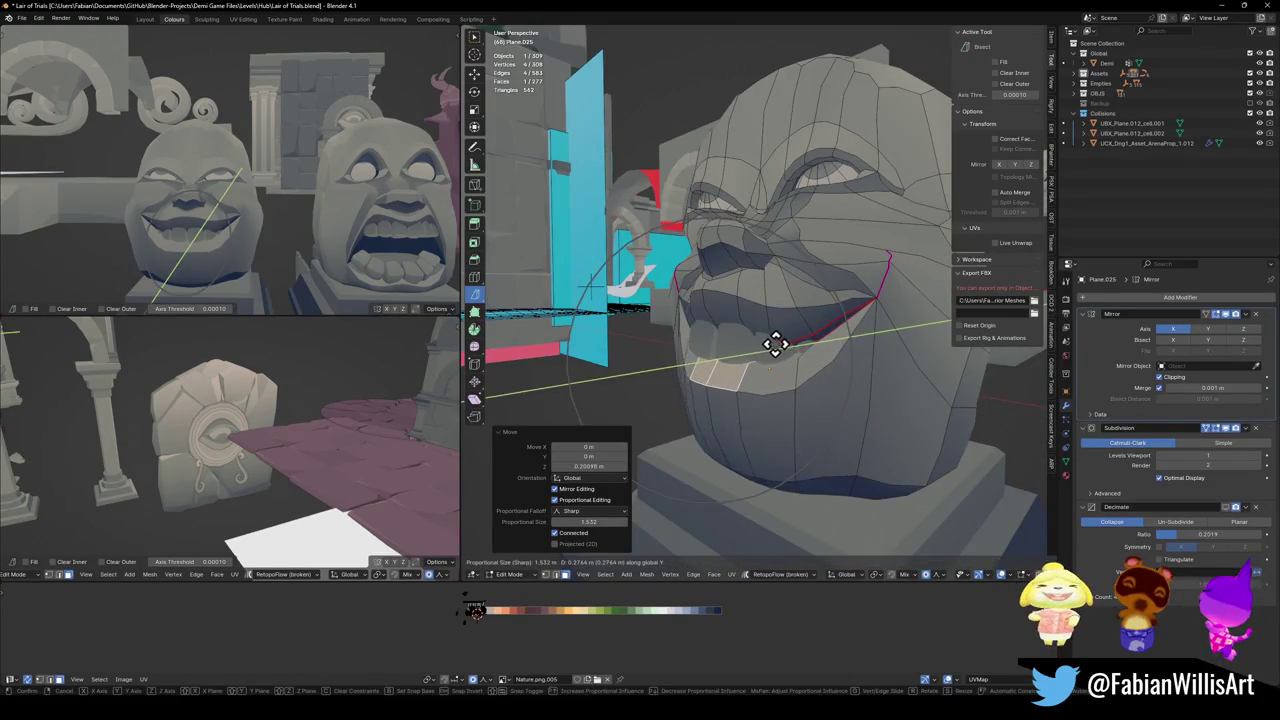
{"action": "left_click", "coordinate": [829, 335]}
{"action": "key", "text": "g"}
{"action": "key", "text": "z"}
{"action": "left_click", "coordinate": [820, 322]}
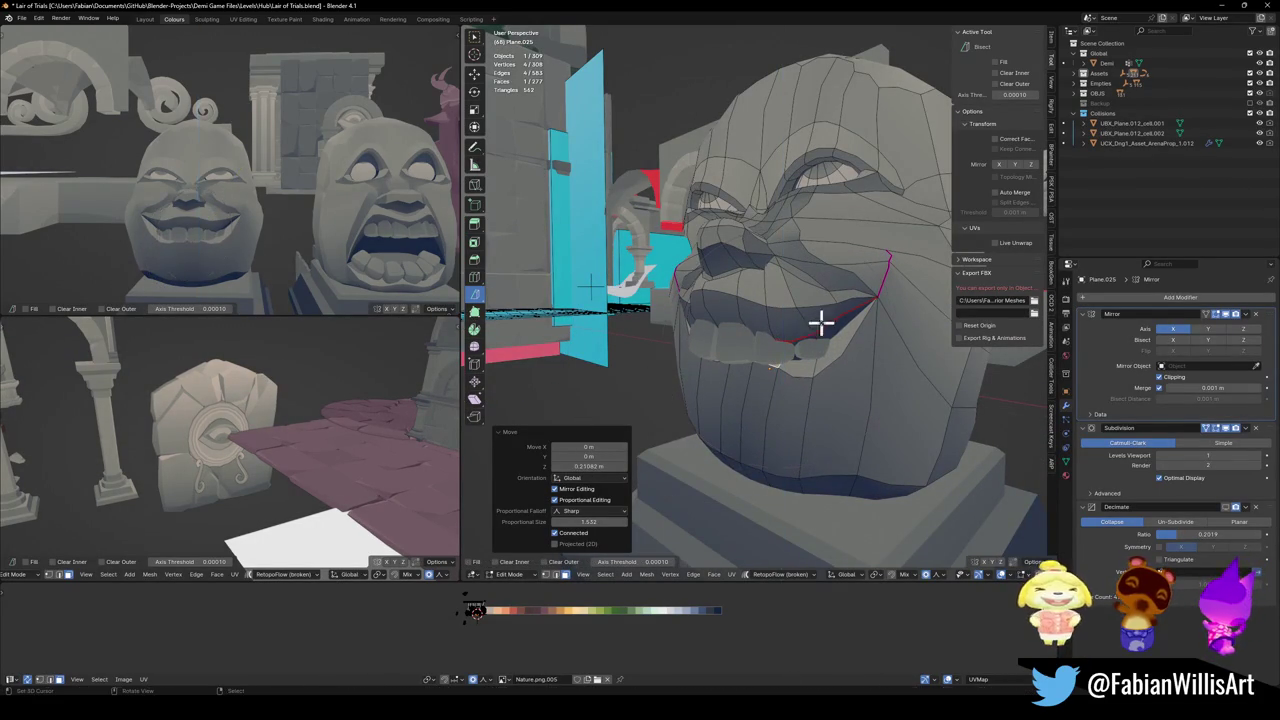
{"action": "scroll", "coordinate": [309, 223], "scroll_direction": "down", "scroll_amount": 3}
{"action": "mouse_move", "coordinate": [309, 223]}
{"action": "middle_mouse_down"}
{"action": "mouse_move", "coordinate": [334, 223]}
{"action": "mouse_move", "coordinate": [278, 226]}
{"action": "middle_mouse_up"}
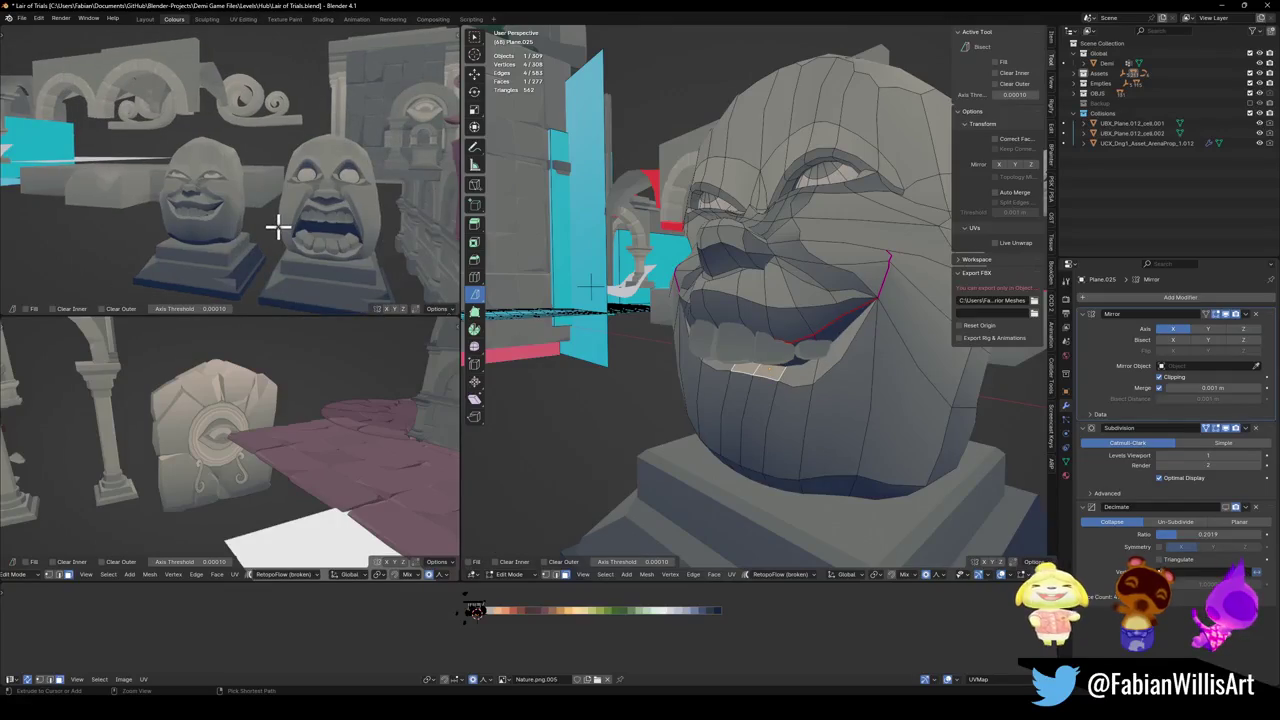
{"action": "scroll", "coordinate": [250, 228], "scroll_direction": "up", "scroll_amount": 3}
{"action": "scroll", "coordinate": [257, 229], "scroll_direction": "up", "scroll_amount": 1}
{"action": "key", "text": "g"}
{"action": "key", "text": "y"}
{"action": "key", "text": "z"}
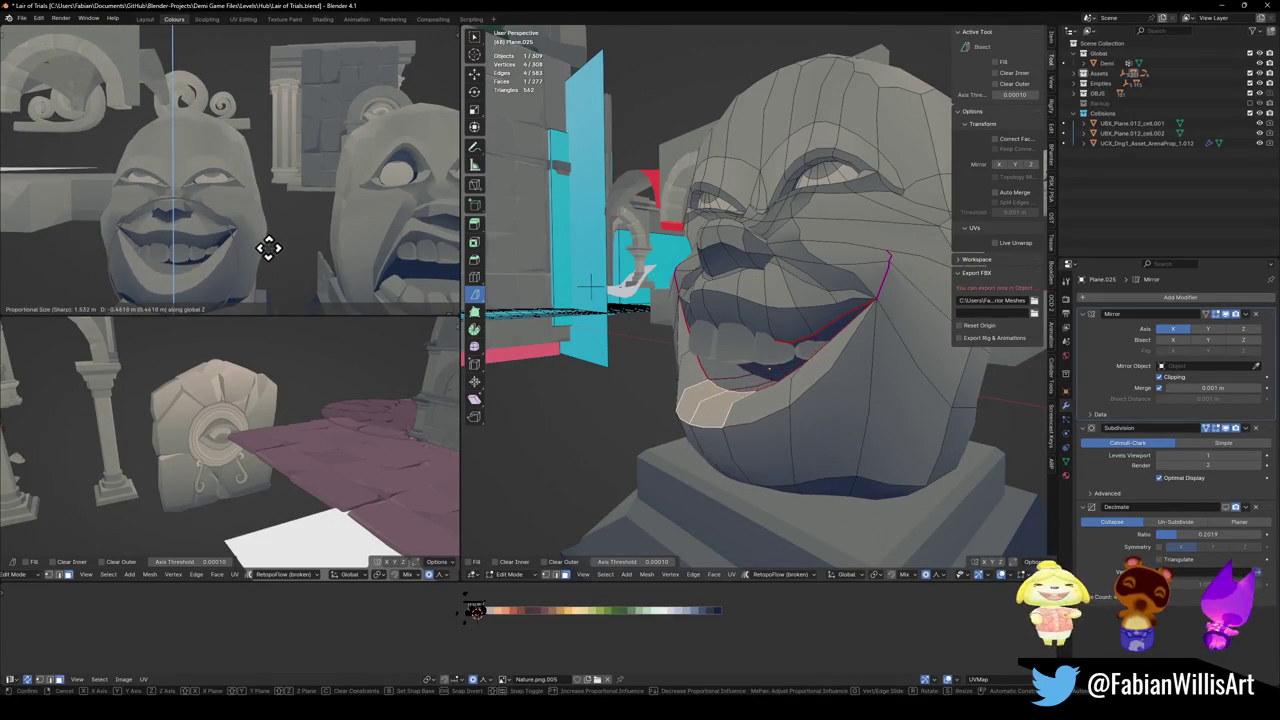
{"action": "left_click", "coordinate": [268, 250]}
{"action": "scroll", "coordinate": [272, 235], "scroll_direction": "down", "scroll_amount": 3}
{"action": "middle_click_drag", "start_coordinate": [274, 229], "coordinate": [297, 224]}
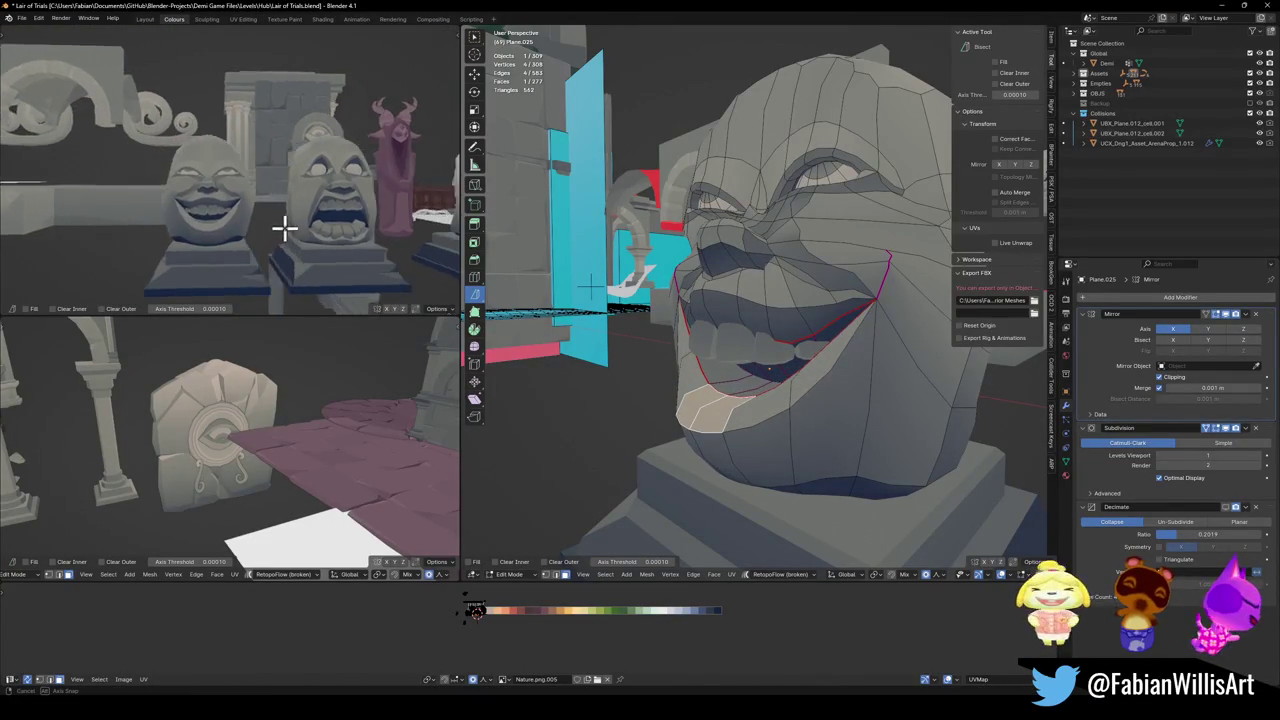
{"action": "scroll", "coordinate": [296, 224], "scroll_direction": "up", "scroll_amount": 1}
{"action": "key", "text": "g"}
{"action": "key", "text": "x"}
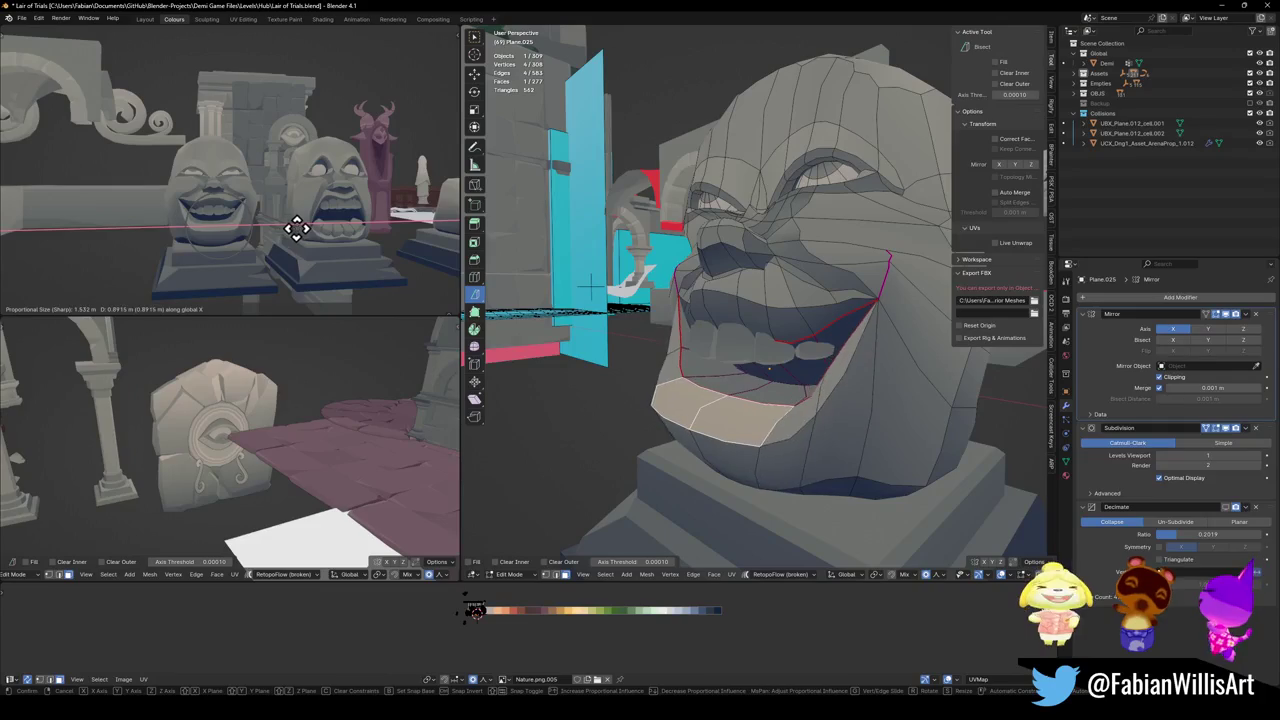
{"action": "left_click", "coordinate": [305, 224]}
{"action": "middle_click_drag", "start_coordinate": [314, 220], "coordinate": [257, 214]}
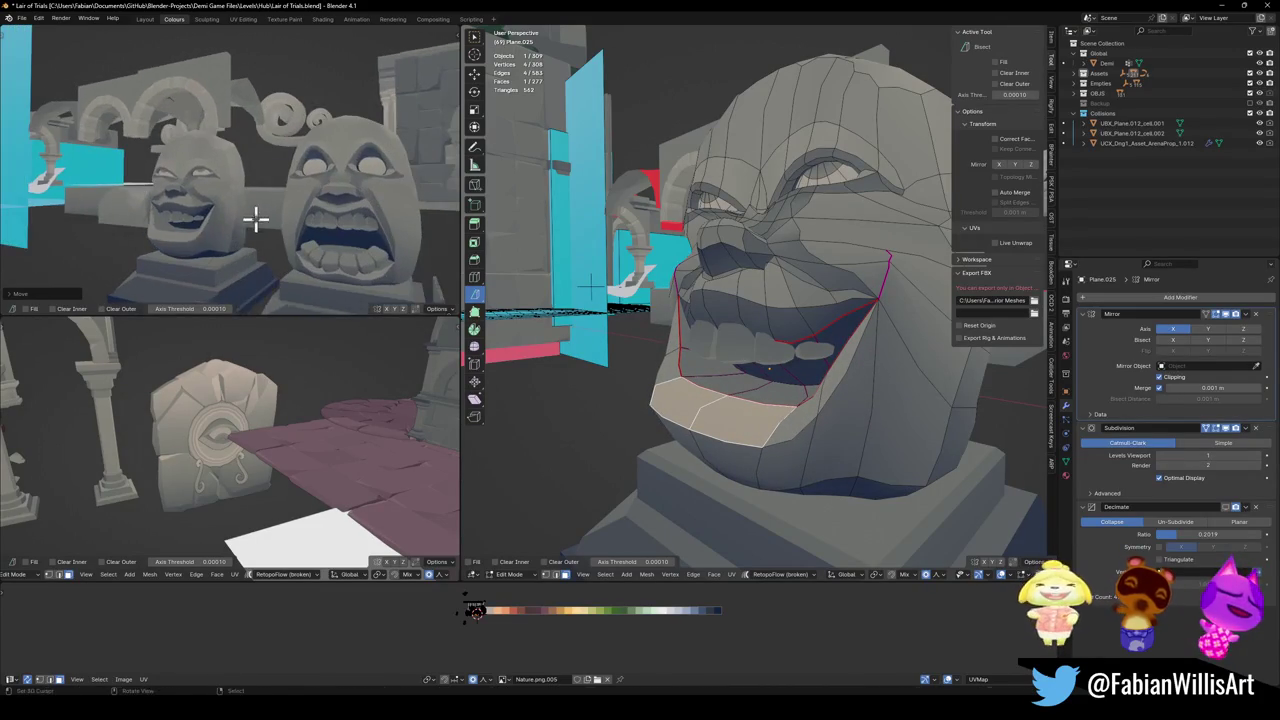
{"action": "key", "text": "g"}
{"action": "key", "text": "y"}
{"action": "key", "text": "z"}
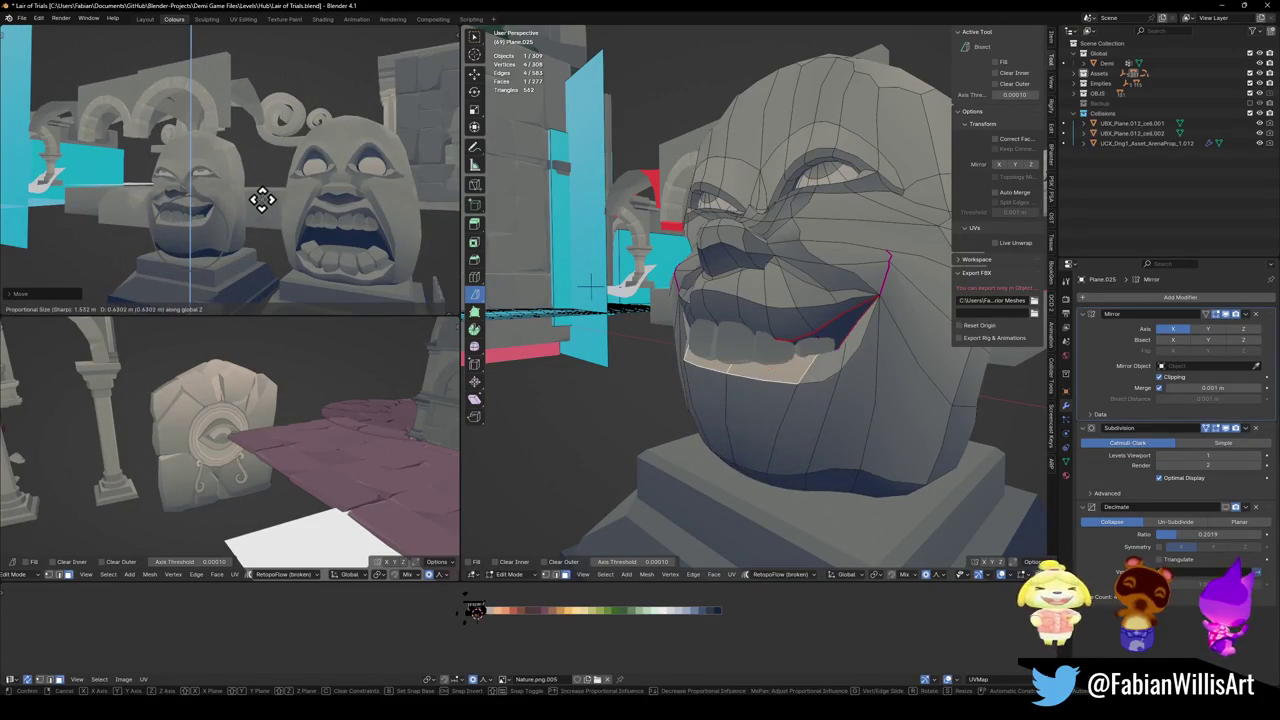
{"action": "left_click", "coordinate": [257, 207]}
{"action": "middle_click_drag", "start_coordinate": [257, 206], "coordinate": [294, 214]}
{"action": "key", "text": "ctrl+z"}
{"action": "key", "text": "ctrl+z"}
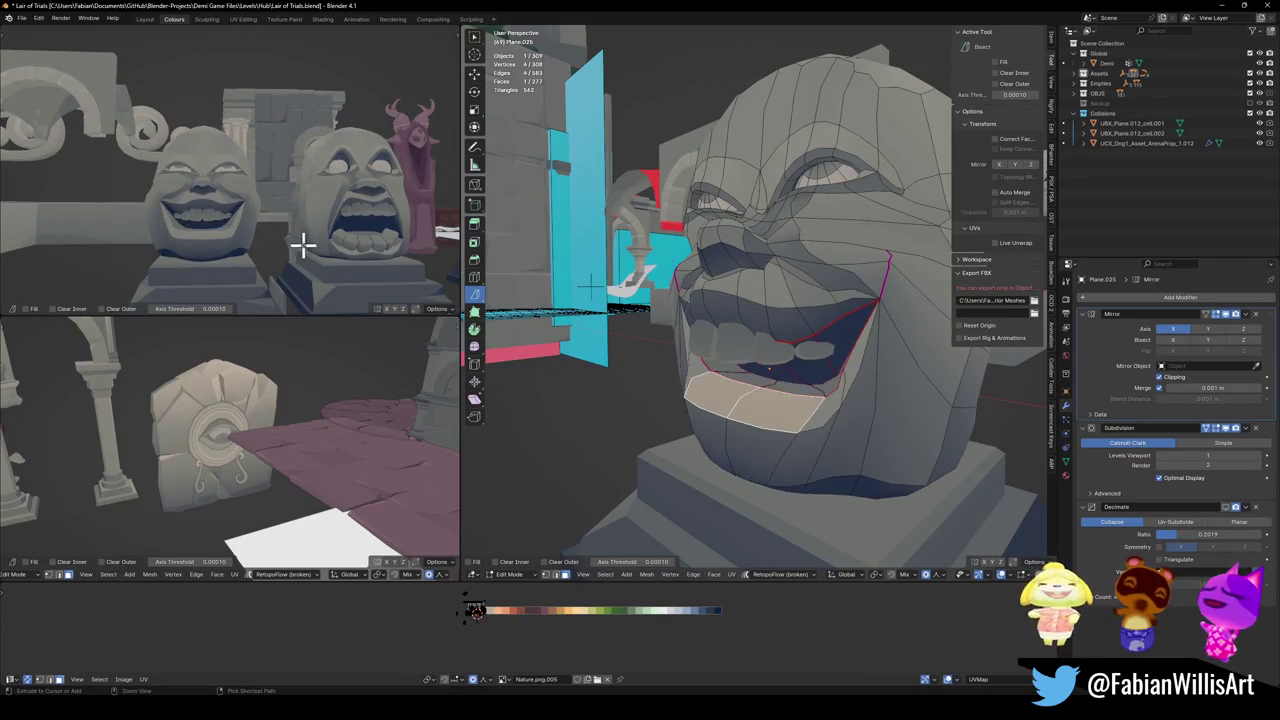
{"action": "key", "text": "ctrl+z"}
{"action": "key", "text": "ctrl+z"}
{"action": "key", "text": "ctrl+z"}
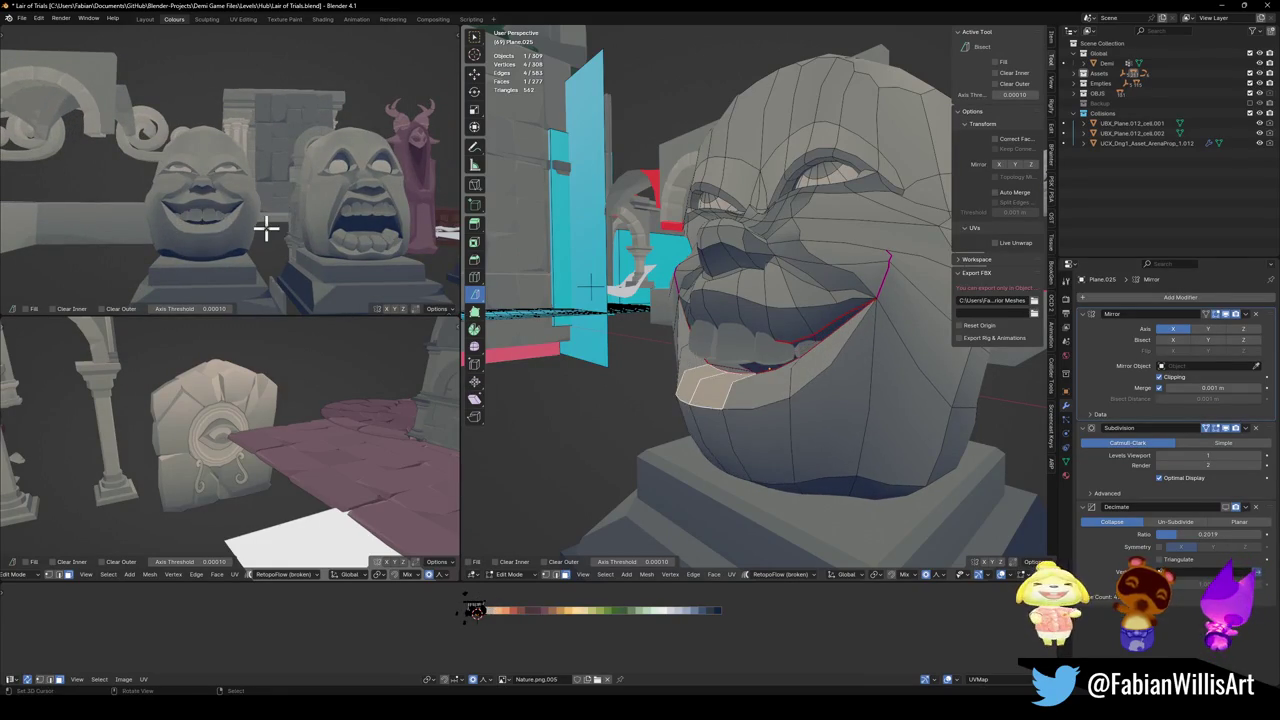
{"action": "key", "text": "ctrl+z"}
{"action": "key", "text": "ctrl+z"}
{"action": "key", "text": "ctrl+z"}
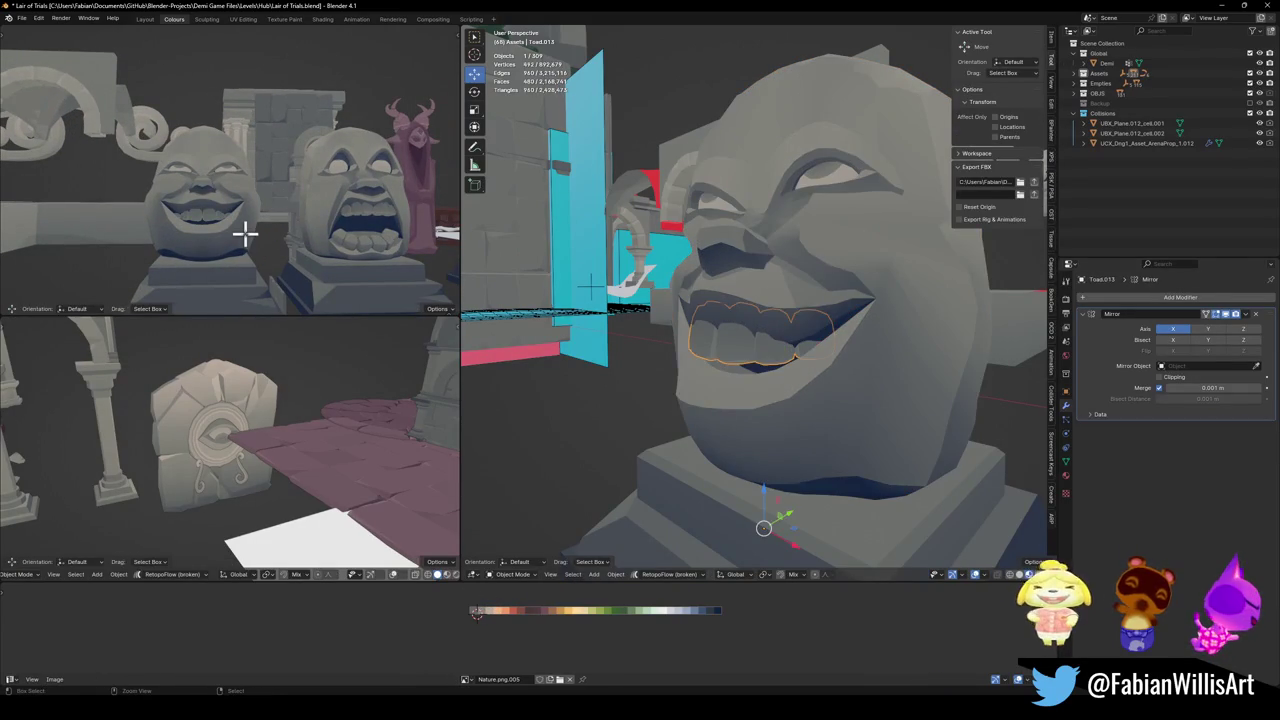
{"action": "key", "text": "ctrl+z"}
- Switch to editing the statue's face mesh and select the connected eye geometry
{"action": "middle_click_drag", "start_coordinate": [198, 216], "coordinate": [370, 230]}
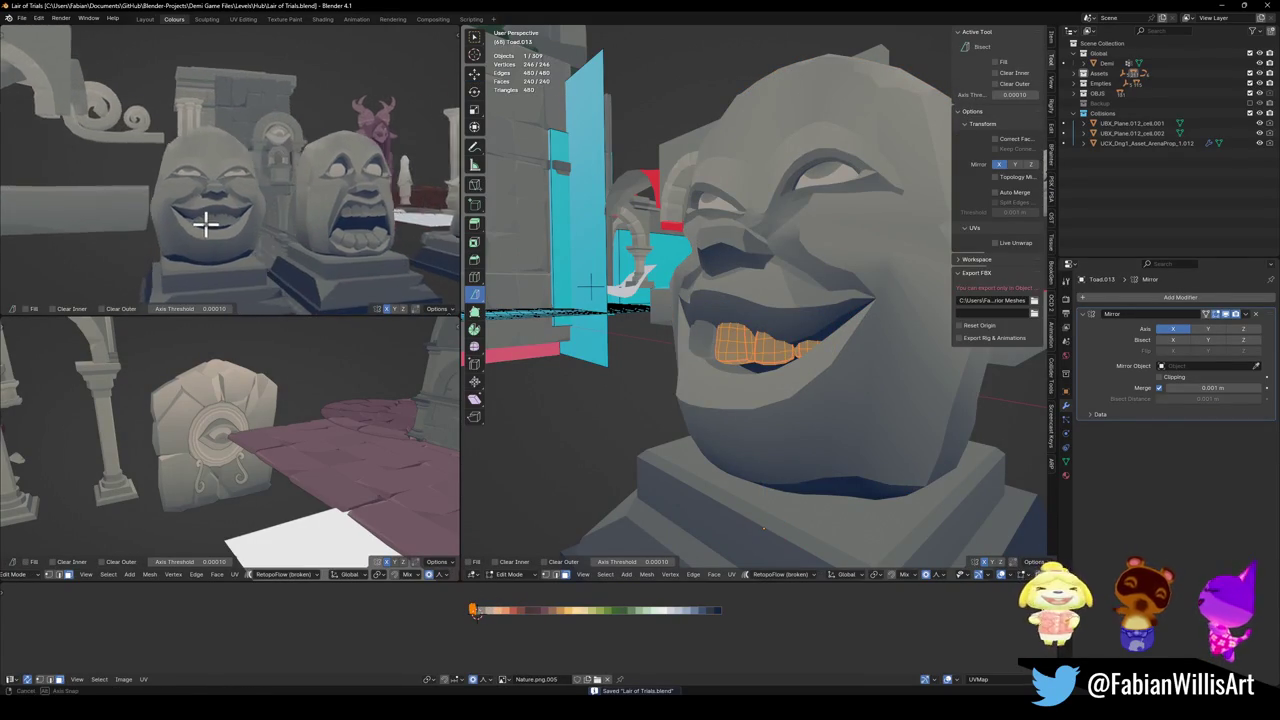
{"action": "key", "text": "Tab"}
{"action": "left_click", "coordinate": [818, 172]}
{"action": "key", "text": "Tab"}
{"action": "key", "text": "a"}
{"action": "key", "text": "alt+a"}
{"action": "key", "text": "l"}
- Push the eye geometry and the selected face vertices along Y
{"action": "mouse_move", "coordinate": [866, 191]}
{"action": "middle_mouse_down"}
{"action": "mouse_move", "coordinate": [820, 223]}
{"action": "mouse_move", "coordinate": [800, 220]}
{"action": "mouse_move", "coordinate": [808, 265]}
{"action": "middle_mouse_up"}
{"action": "key", "text": "g"}
{"action": "key", "text": "y"}
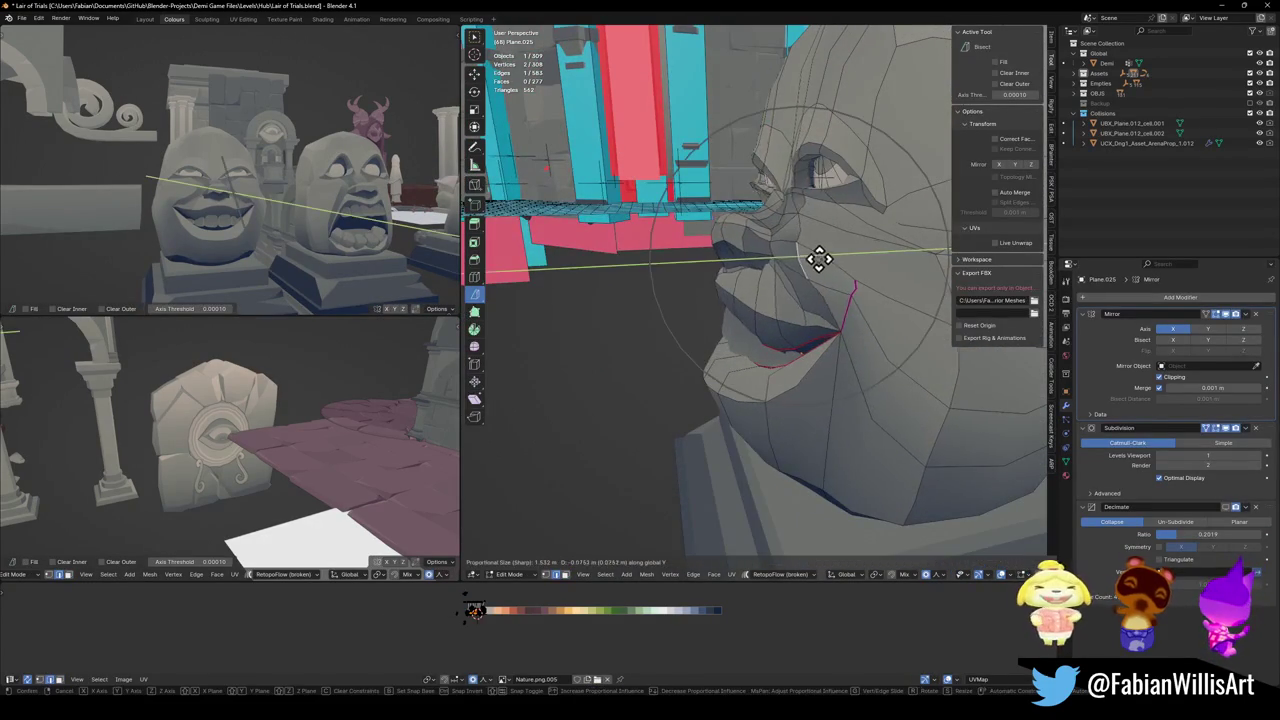
{"action": "scroll", "coordinate": [795, 262], "scroll_direction": "up", "scroll_amount": 3}
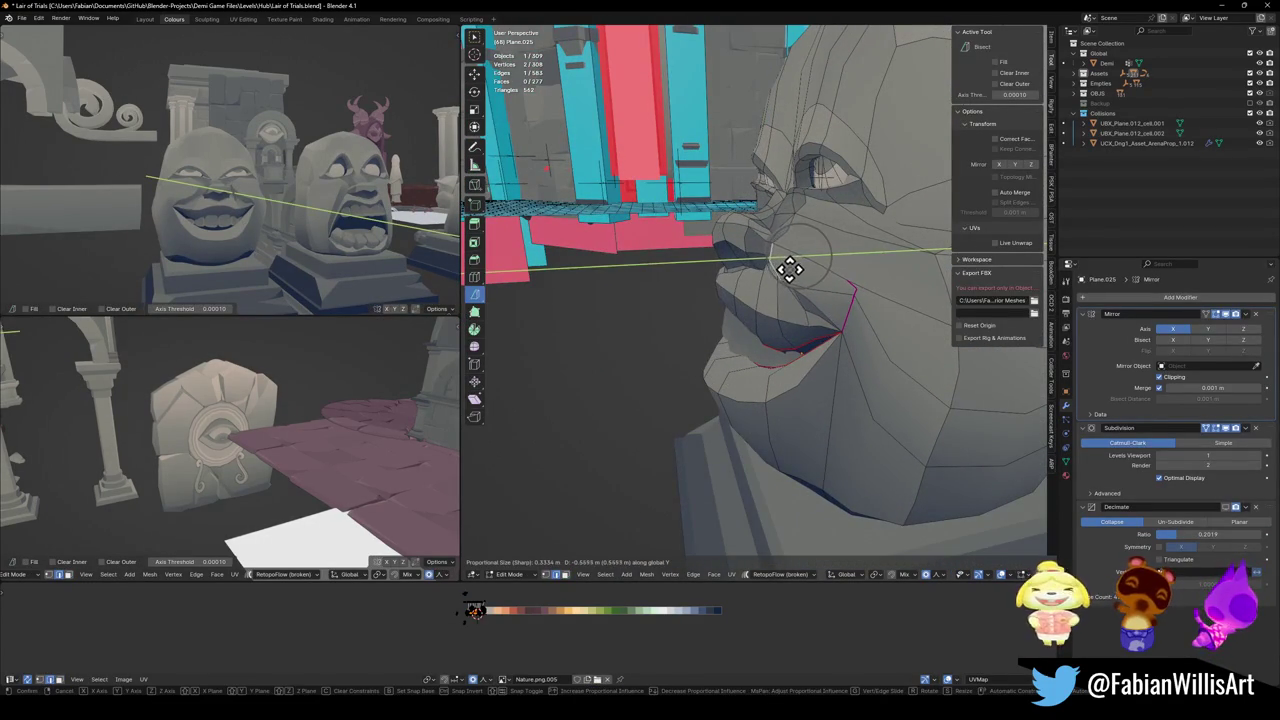
{"action": "left_click", "coordinate": [790, 268]}
{"action": "key", "text": "alt+a"}
{"action": "key", "text": "g"}
{"action": "key", "text": "y"}
{"action": "left_click", "coordinate": [806, 220]}
{"action": "mouse_move", "coordinate": [806, 220]}
{"action": "middle_mouse_down"}
{"action": "mouse_move", "coordinate": [846, 240]}
{"action": "mouse_move", "coordinate": [895, 240]}
{"action": "mouse_move", "coordinate": [808, 280]}
{"action": "middle_mouse_up"}
- Push the grin's corner edges about 0.41 m along Y with sharp falloff
{"action": "key", "text": "Tab"}
{"action": "key", "text": "Tab"}
{"action": "scroll", "coordinate": [728, 286], "scroll_direction": "up", "scroll_amount": 4}
{"action": "mouse_move", "coordinate": [728, 286]}
{"action": "middle_mouse_down"}
{"action": "mouse_move", "coordinate": [657, 286]}
{"action": "mouse_move", "coordinate": [831, 263]}
{"action": "mouse_move", "coordinate": [850, 300]}
{"action": "middle_mouse_up"}
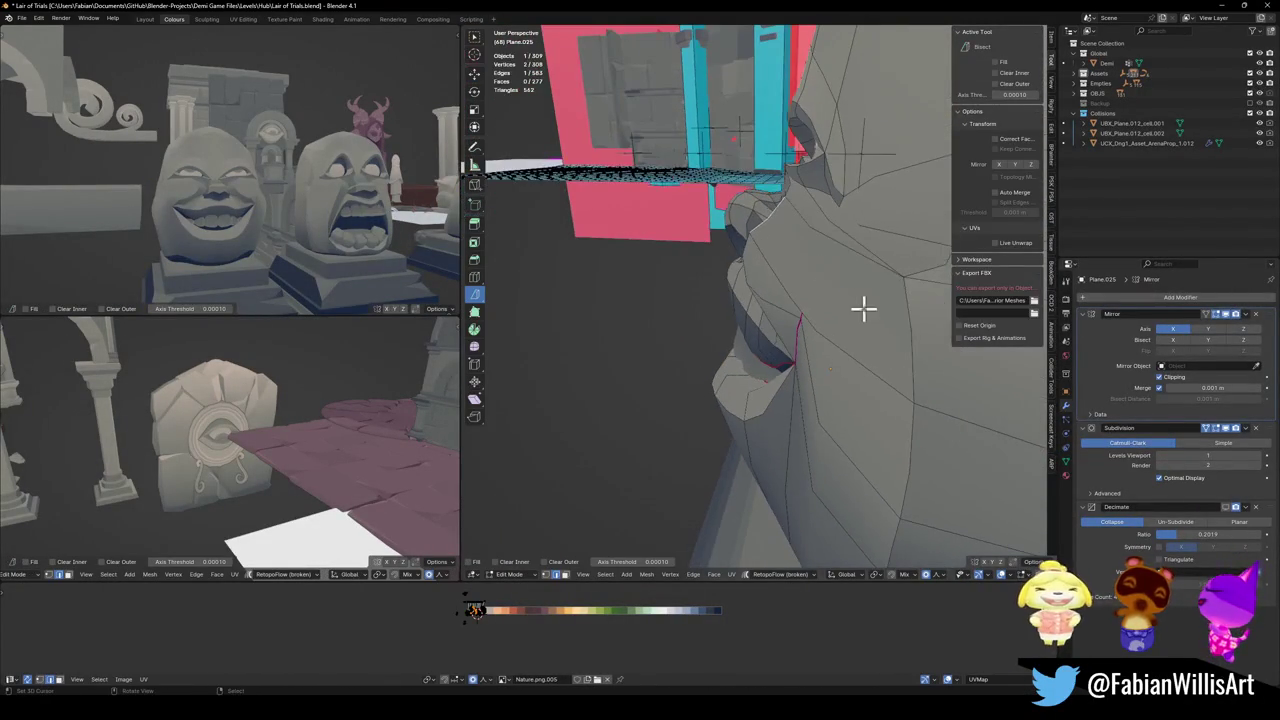
{"action": "key", "text": "g"}
{"action": "key", "text": "y"}
{"action": "left_click", "coordinate": [771, 309]}
{"action": "mouse_move", "coordinate": [771, 309]}
{"action": "middle_mouse_down"}
{"action": "mouse_move", "coordinate": [889, 249]}
{"action": "mouse_move", "coordinate": [889, 211]}
{"action": "mouse_move", "coordinate": [883, 257]}
{"action": "middle_mouse_up"}
{"action": "key", "text": "g"}
{"action": "key", "text": "y"}
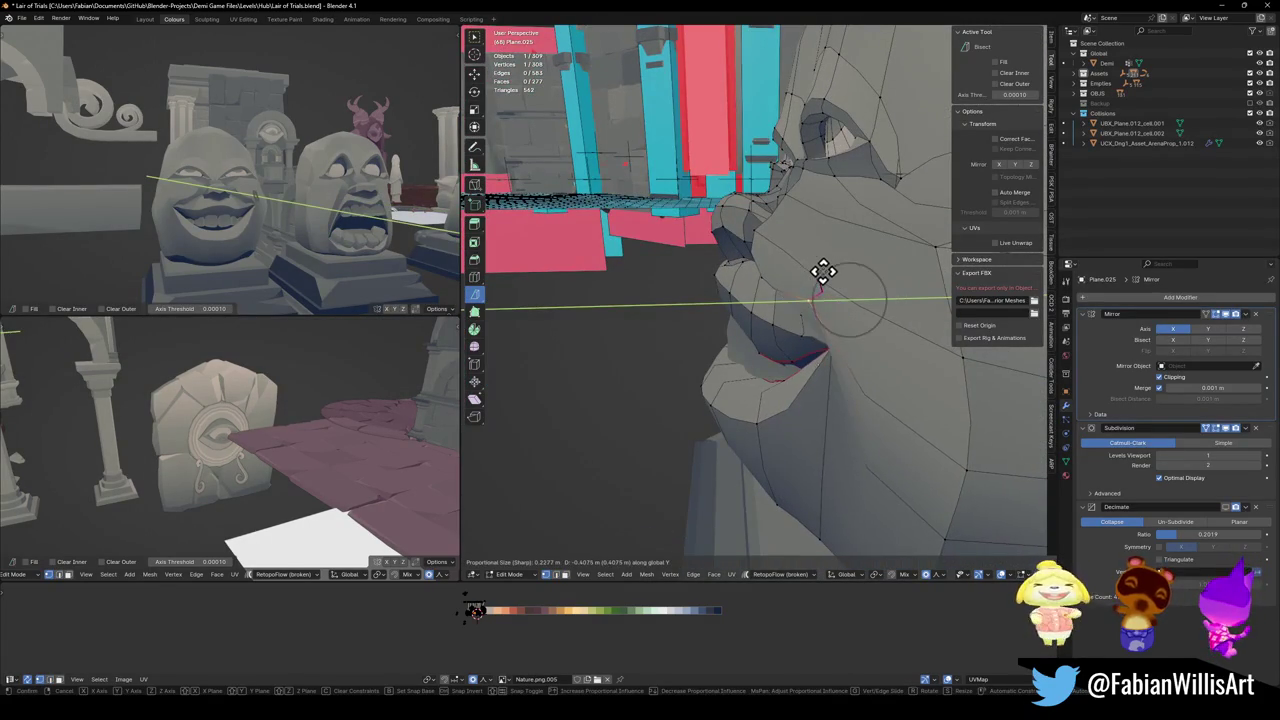
{"action": "right_click", "coordinate": [828, 278]}
{"action": "mouse_move", "coordinate": [255, 252]}
{"action": "middle_mouse_down"}
{"action": "mouse_move", "coordinate": [323, 249]}
{"action": "mouse_move", "coordinate": [300, 229]}
{"action": "mouse_move", "coordinate": [194, 229]}
{"action": "mouse_move", "coordinate": [274, 206]}
{"action": "mouse_move", "coordinate": [232, 200]}
{"action": "middle_mouse_up"}
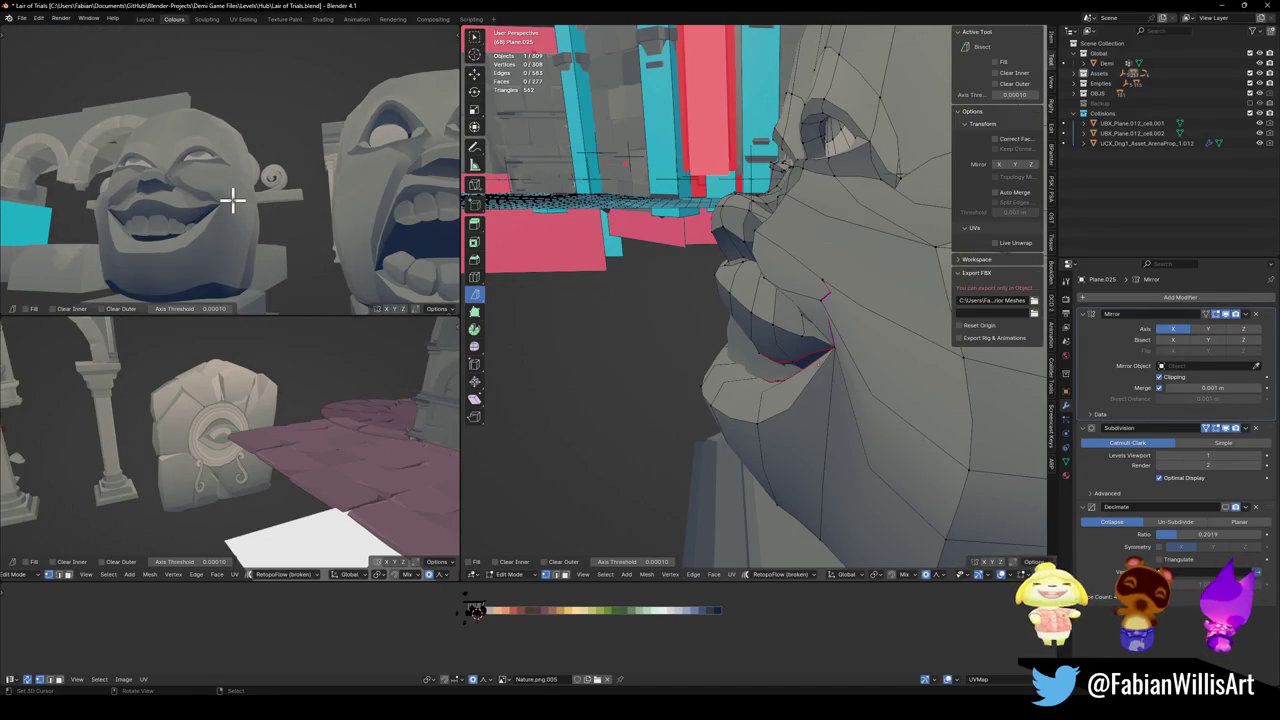
{"action": "mouse_move", "coordinate": [790, 285]}
{"action": "middle_mouse_down"}
{"action": "mouse_move", "coordinate": [823, 277]}
{"action": "mouse_move", "coordinate": [763, 320]}
{"action": "mouse_move", "coordinate": [814, 303]}
{"action": "middle_mouse_up"}
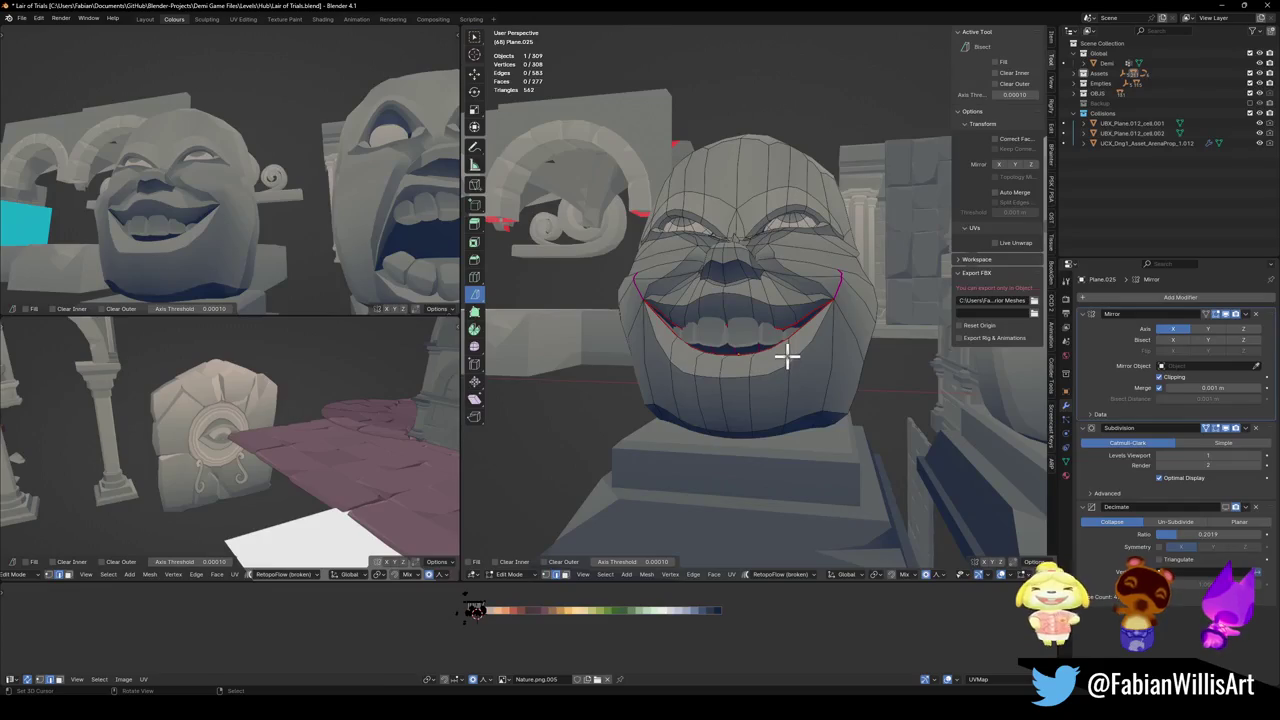
- Shift the mouth edge sideways along X and adjust the edges below the mouth vertically
{"action": "key", "text": "g"}
{"action": "key", "text": "x"}
{"action": "left_click", "coordinate": [784, 354]}
{"action": "left_click", "coordinate": [740, 380]}
{"action": "left_click", "coordinate": [727, 368]}
{"action": "key", "text": "g"}
{"action": "key", "text": "z"}
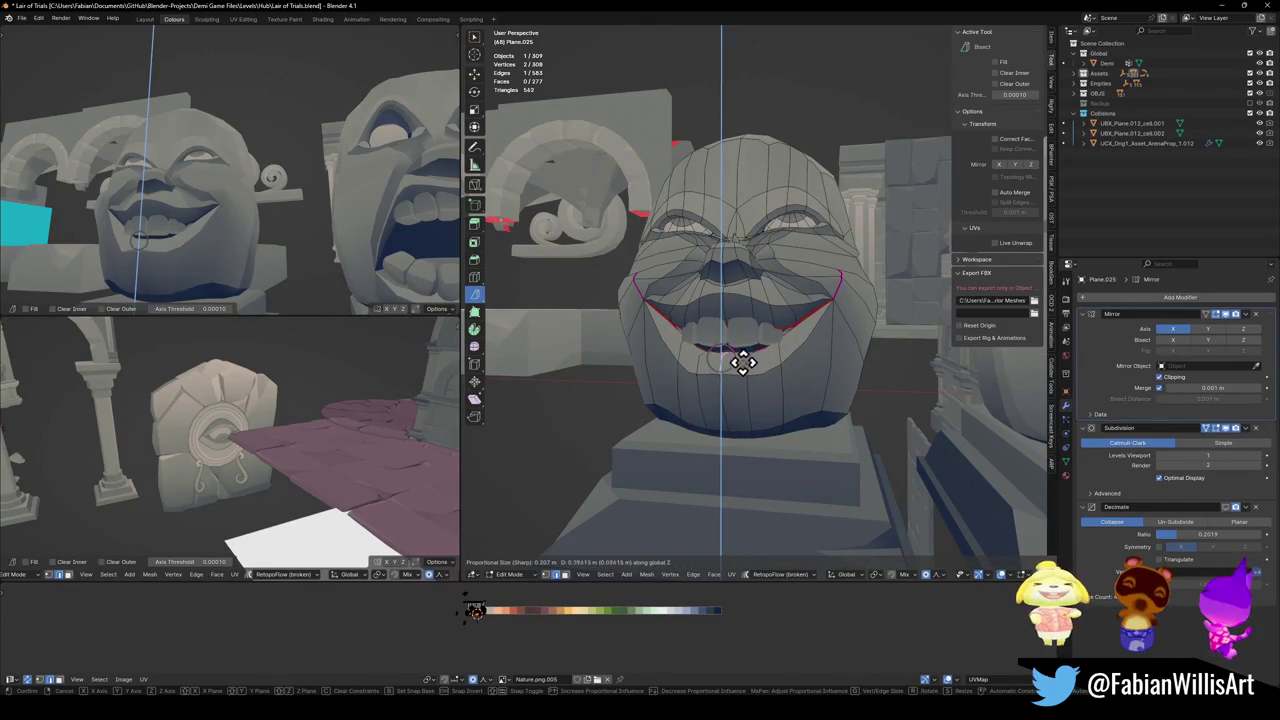
{"action": "left_click", "coordinate": [743, 383]}
{"action": "left_click", "coordinate": [749, 371]}
{"action": "key", "text": "g"}
{"action": "key", "text": "z"}
{"action": "left_click", "coordinate": [780, 360]}
{"action": "left_click", "coordinate": [781, 360]}
- Pull the mouth corners upward into a smile using proportional falloff
{"action": "middle_click_drag", "start_coordinate": [781, 360], "coordinate": [790, 367]}
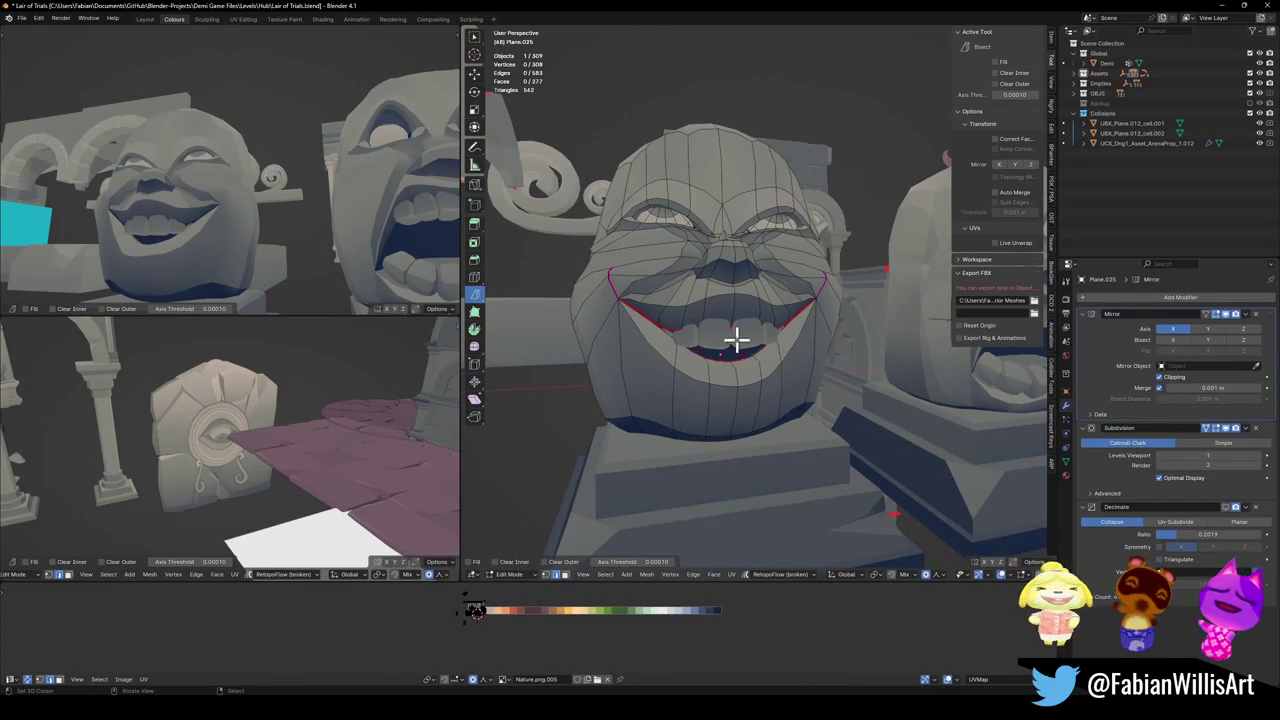
{"action": "middle_click_drag", "start_coordinate": [213, 248], "coordinate": [291, 240]}
{"action": "scroll", "coordinate": [306, 234], "scroll_direction": "up", "scroll_amount": 3}
{"action": "mouse_move", "coordinate": [791, 286]}
{"action": "middle_mouse_down"}
{"action": "mouse_move", "coordinate": [790, 310]}
{"action": "mouse_move", "coordinate": [851, 289]}
{"action": "middle_mouse_up"}
{"action": "key", "text": "g"}
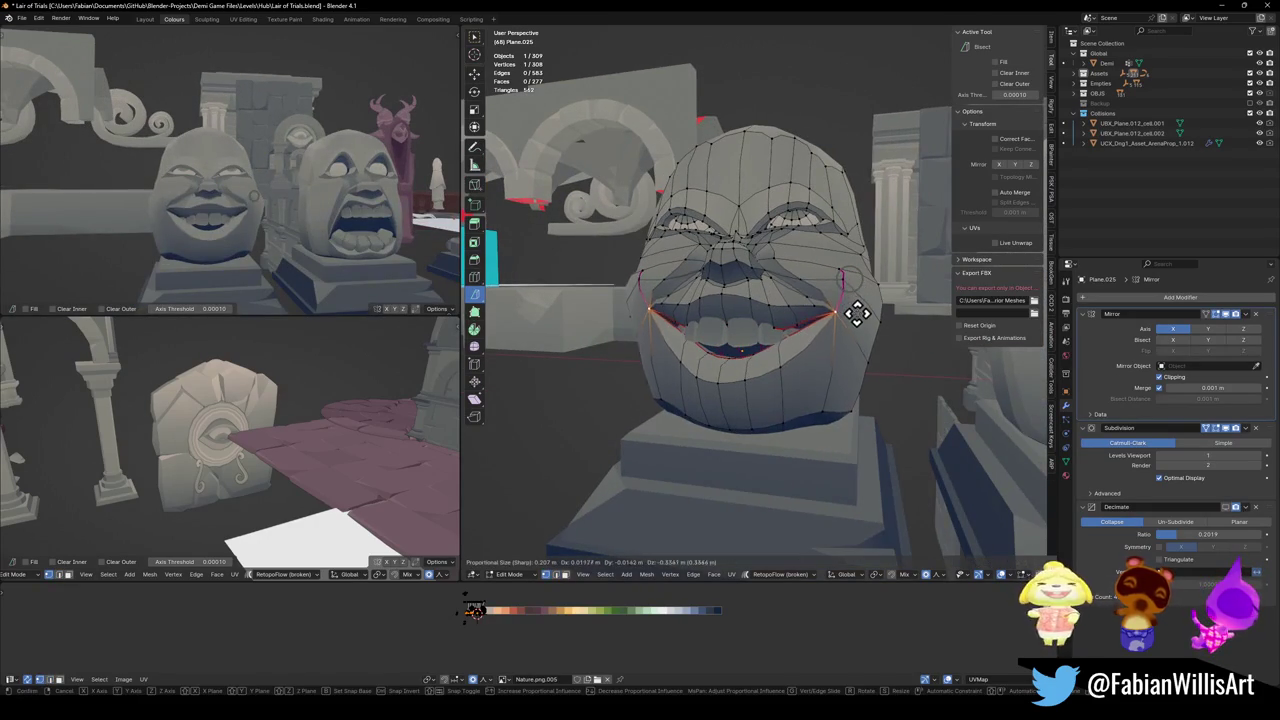
{"action": "scroll", "coordinate": [851, 329], "scroll_direction": "down", "scroll_amount": 8}
{"action": "scroll", "coordinate": [851, 340], "scroll_direction": "down", "scroll_amount": 8}
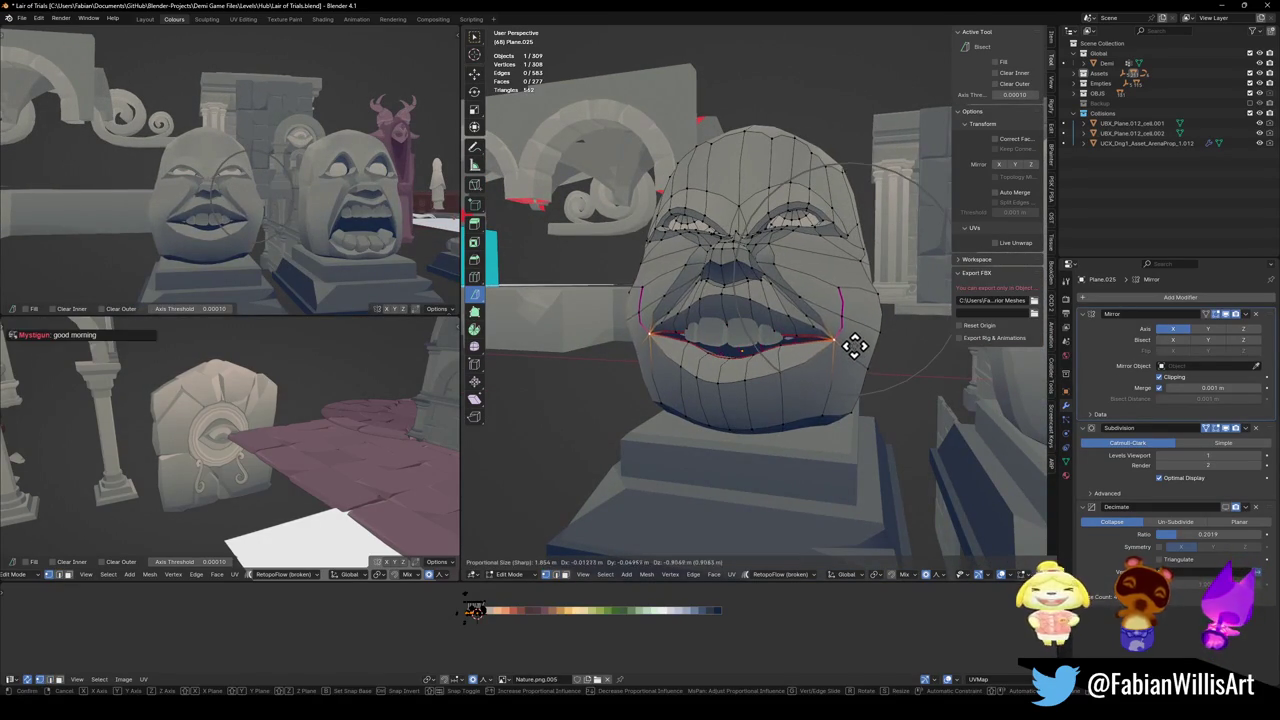
{"action": "left_click", "coordinate": [855, 345]}
{"action": "mouse_move", "coordinate": [418, 262]}
{"action": "middle_mouse_down"}
{"action": "mouse_move", "coordinate": [314, 249]}
{"action": "mouse_move", "coordinate": [294, 229]}
{"action": "mouse_move", "coordinate": [382, 221]}
{"action": "mouse_move", "coordinate": [323, 209]}
{"action": "mouse_move", "coordinate": [334, 217]}
{"action": "middle_mouse_up"}
- Save the file, then raise the eyes along Z and tilt them -4.75° about X into a squint
{"action": "key", "text": "ctrl+s"}
{"action": "key", "text": "alt+a"}
{"action": "key", "text": "l"}
{"action": "key", "text": "g"}
{"action": "key", "text": "z"}
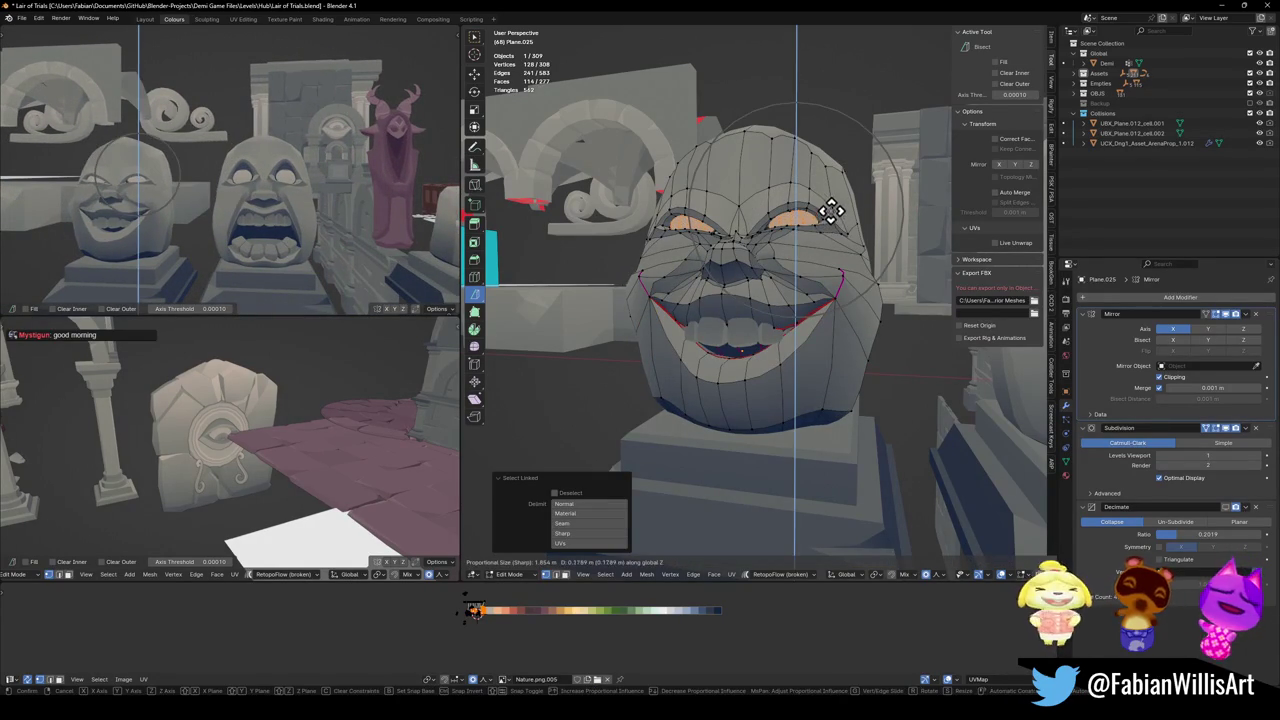
{"action": "left_click", "coordinate": [832, 212]}
{"action": "key", "text": "r"}
{"action": "key", "text": "x"}
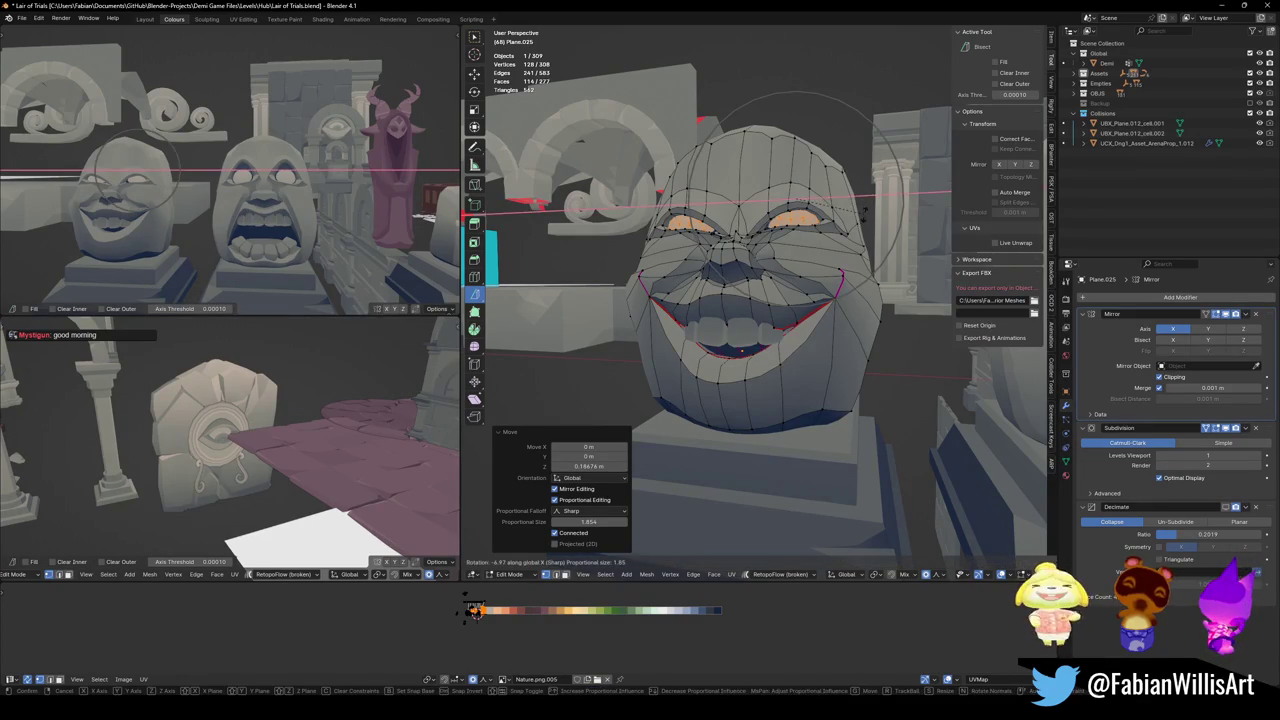
{"action": "left_click", "coordinate": [863, 209]}
{"action": "key", "text": "g"}
{"action": "key", "text": "z"}
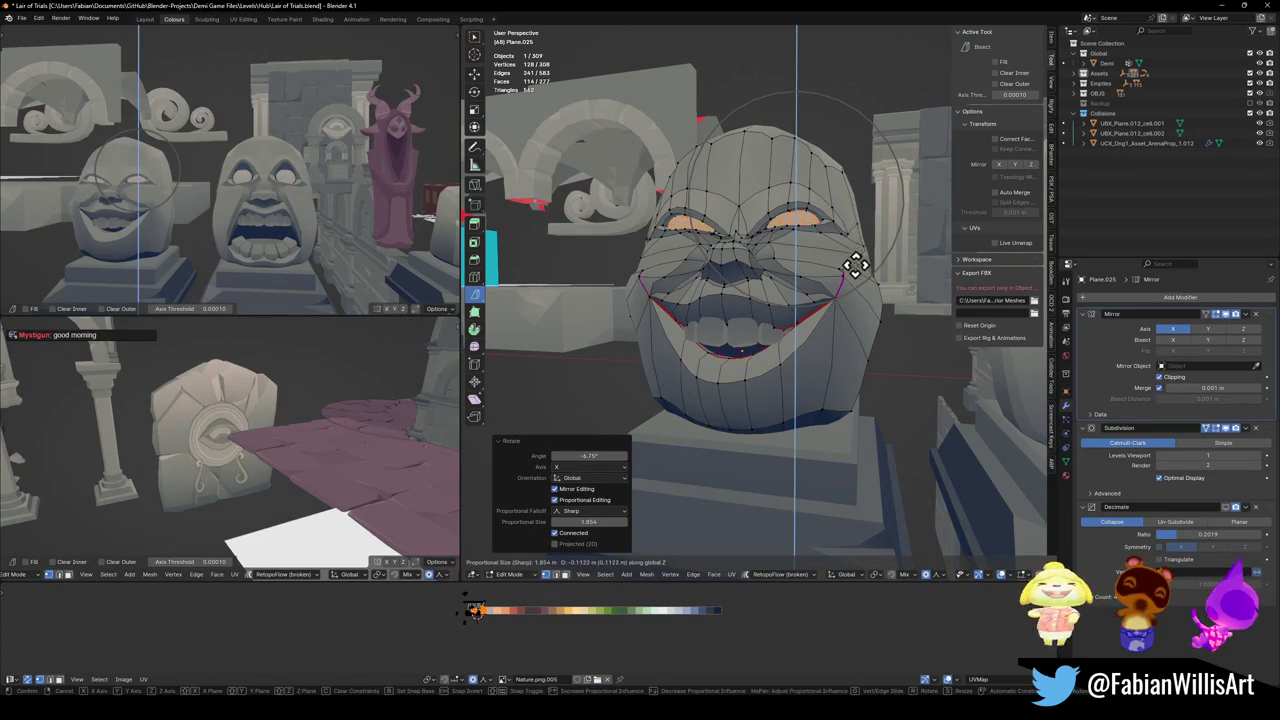
{"action": "right_click", "coordinate": [842, 291]}
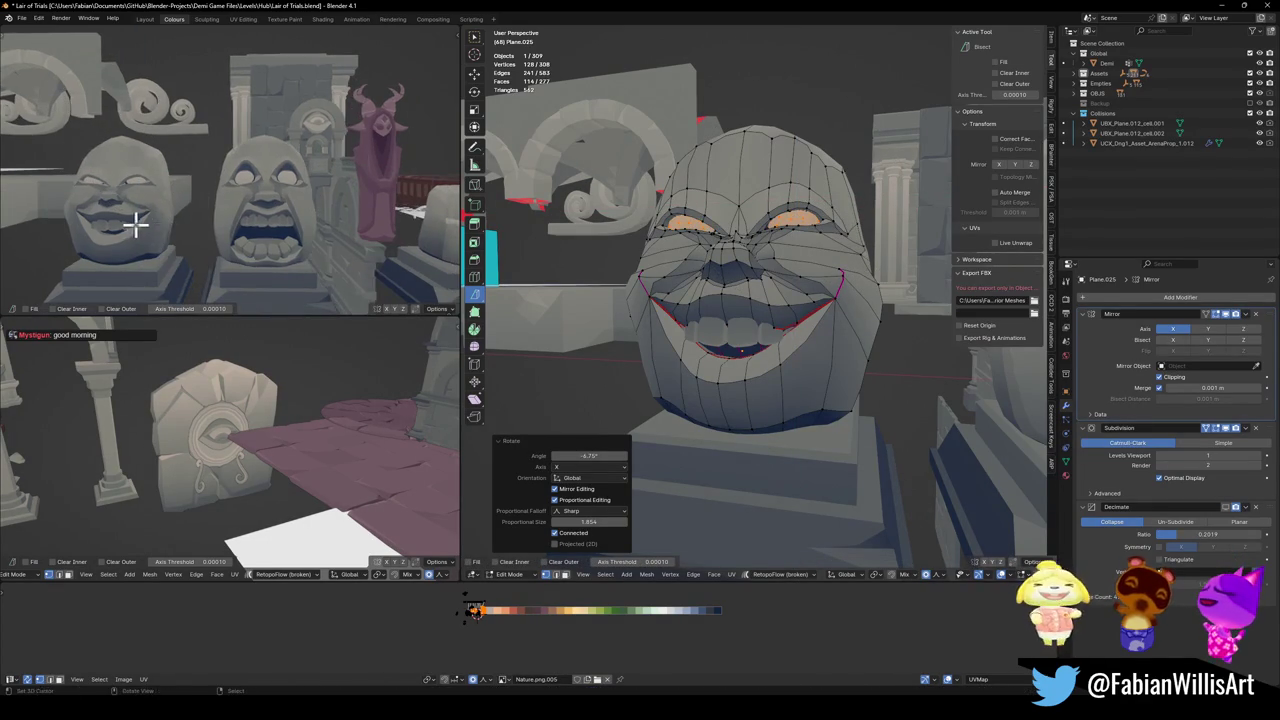
- Raise the mouth corners about 0.543 m along Z with sharp falloff, then return to Object Mode
{"action": "scroll", "coordinate": [260, 226], "scroll_direction": "down", "scroll_amount": 3}
{"action": "scroll", "coordinate": [229, 209], "scroll_direction": "up", "scroll_amount": 3}
{"action": "scroll", "coordinate": [251, 205], "scroll_direction": "down", "scroll_amount": 3}
{"action": "scroll", "coordinate": [271, 211], "scroll_direction": "up", "scroll_amount": 2}
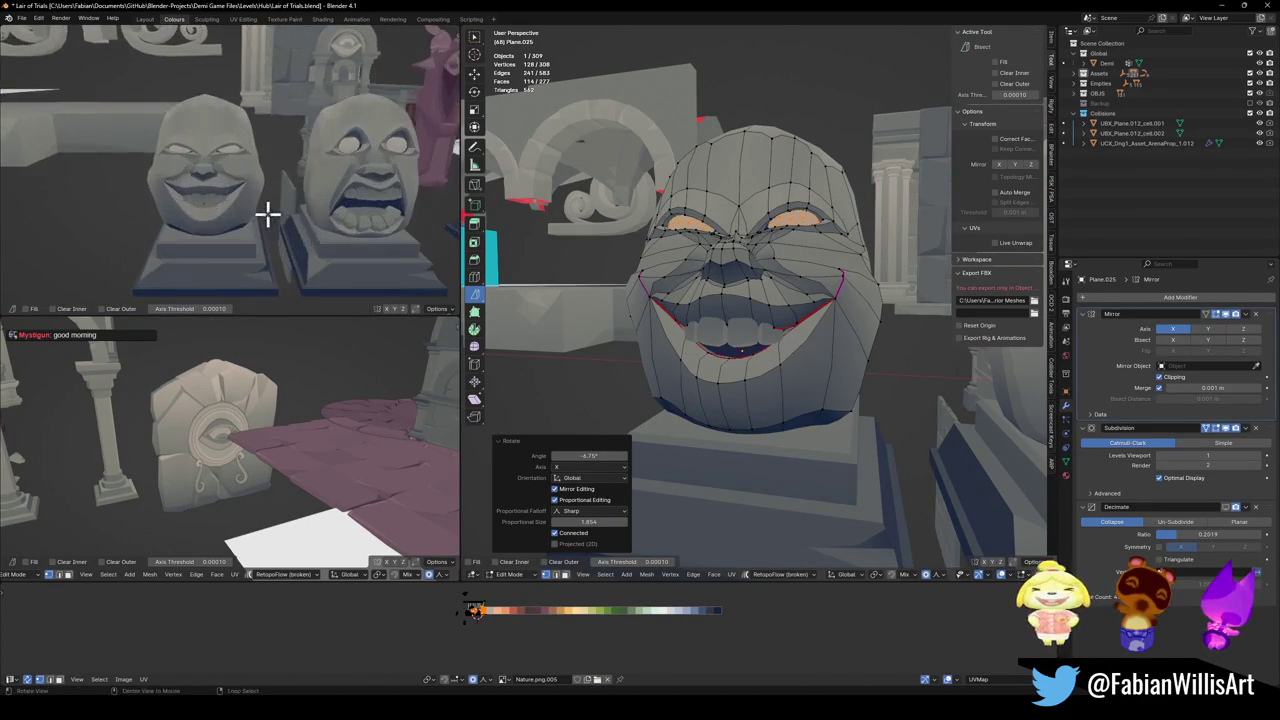
{"action": "scroll", "coordinate": [258, 200], "scroll_direction": "down", "scroll_amount": 2}
{"action": "left_click", "coordinate": [838, 297]}
{"action": "key", "text": "g"}
{"action": "key", "text": "z"}
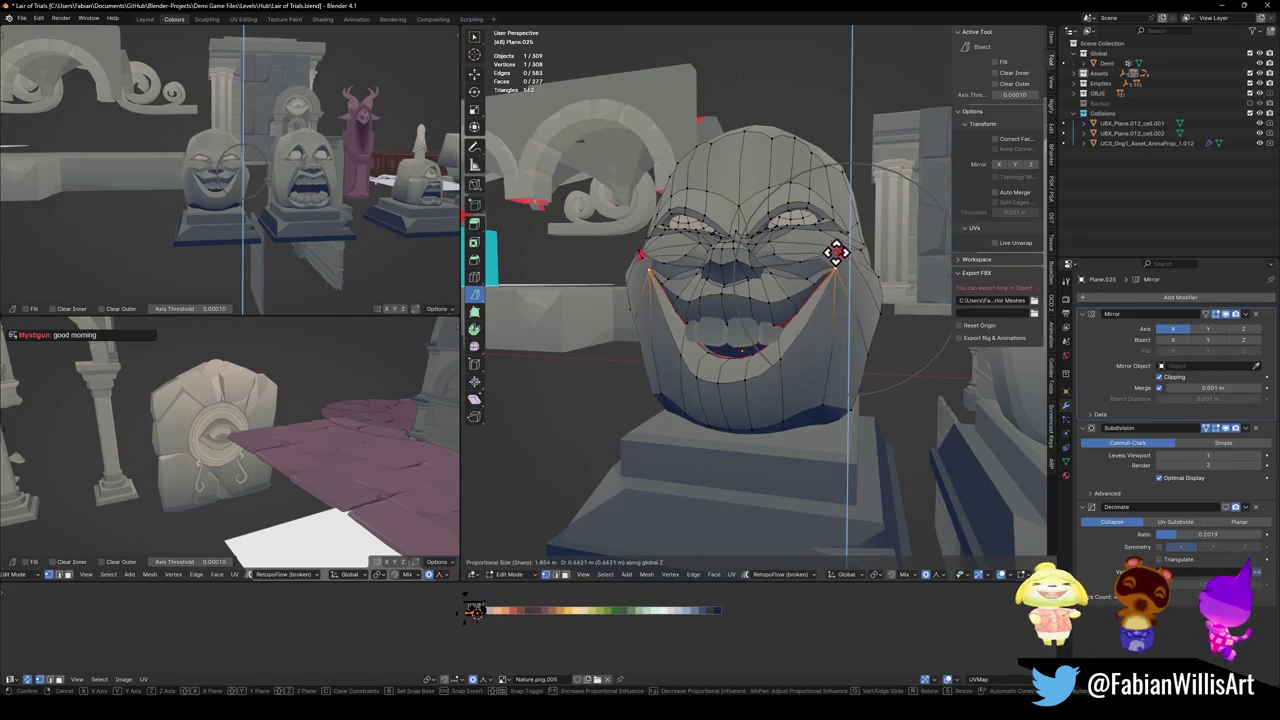
{"action": "scroll", "coordinate": [838, 250], "scroll_direction": "down", "scroll_amount": 3}
{"action": "scroll", "coordinate": [837, 252], "scroll_direction": "down", "scroll_amount": 2}
{"action": "scroll", "coordinate": [836, 254], "scroll_direction": "down", "scroll_amount": 2}
{"action": "left_click", "coordinate": [835, 255]}
{"action": "scroll", "coordinate": [342, 170], "scroll_direction": "up", "scroll_amount": 2}
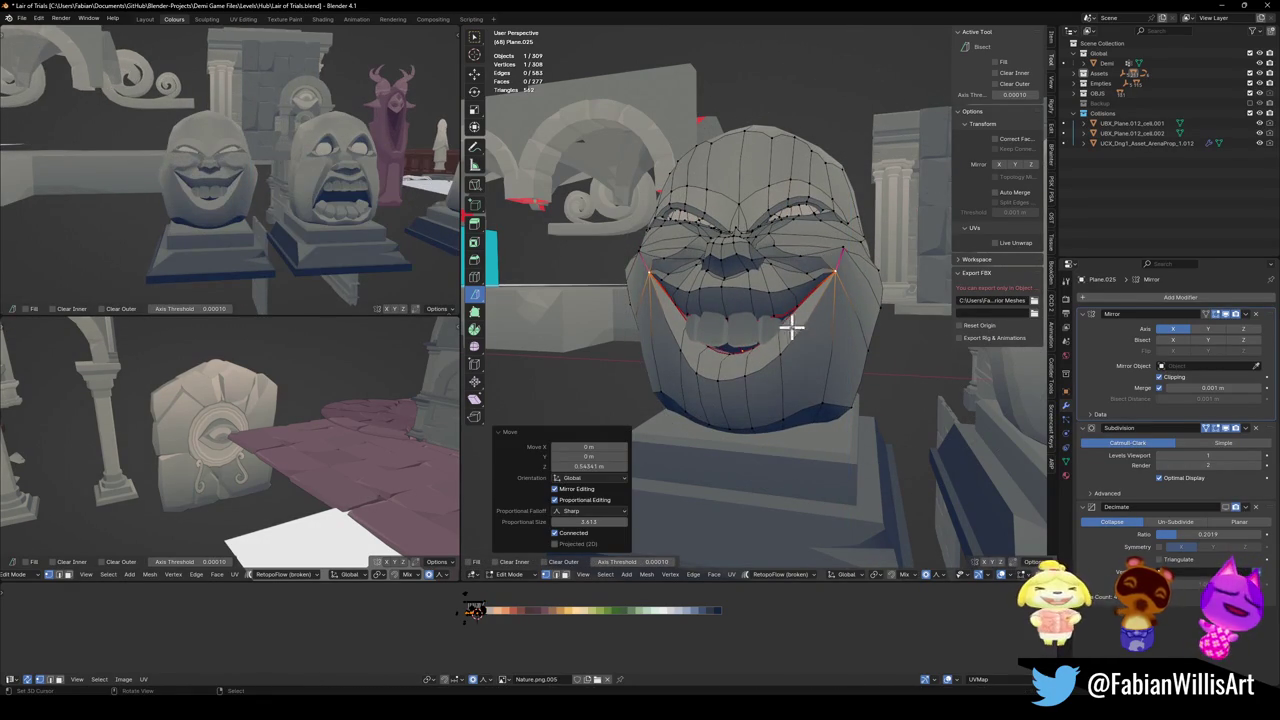
{"action": "key", "text": "Tab"}
{"action": "left_click", "coordinate": [750, 345]}
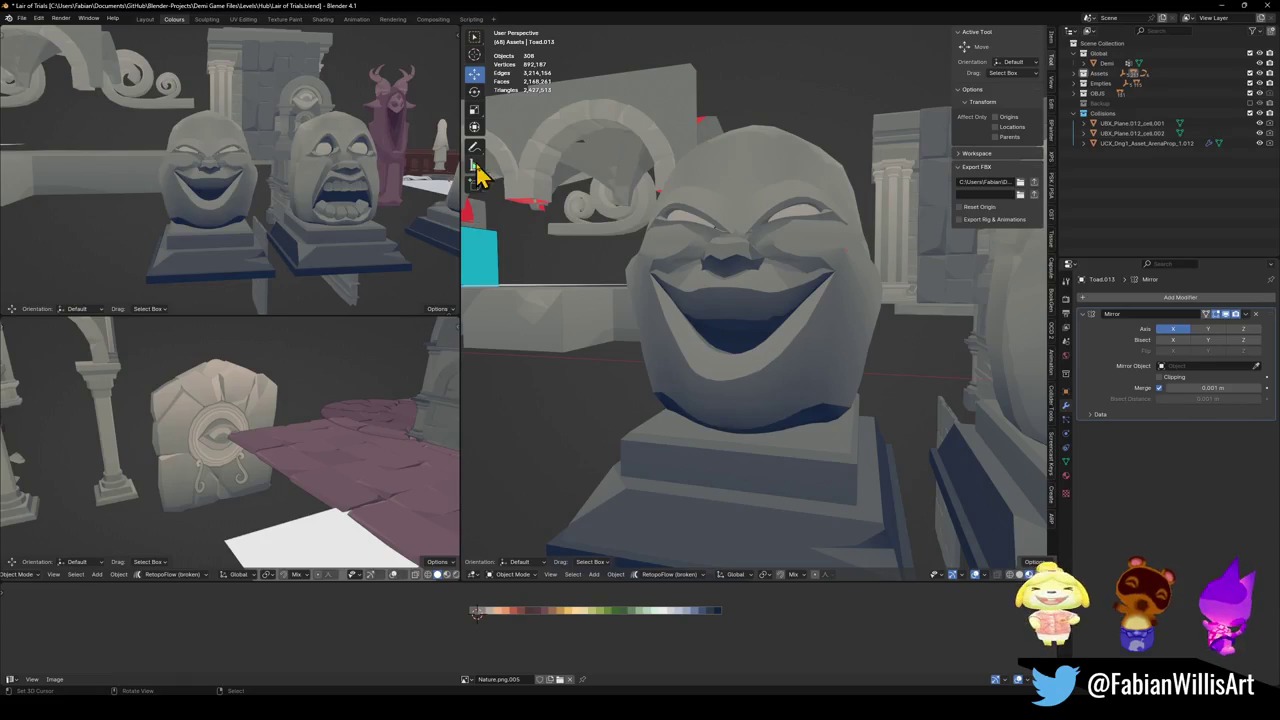
- In Edit Mode on Plane.025, shift two lip vertices along Z to reshape the lips
{"action": "mouse_move", "coordinate": [243, 174]}
{"action": "middle_mouse_down"}
{"action": "mouse_move", "coordinate": [357, 194]}
{"action": "mouse_move", "coordinate": [266, 206]}
{"action": "mouse_move", "coordinate": [366, 200]}
{"action": "mouse_move", "coordinate": [250, 200]}
{"action": "middle_mouse_up"}
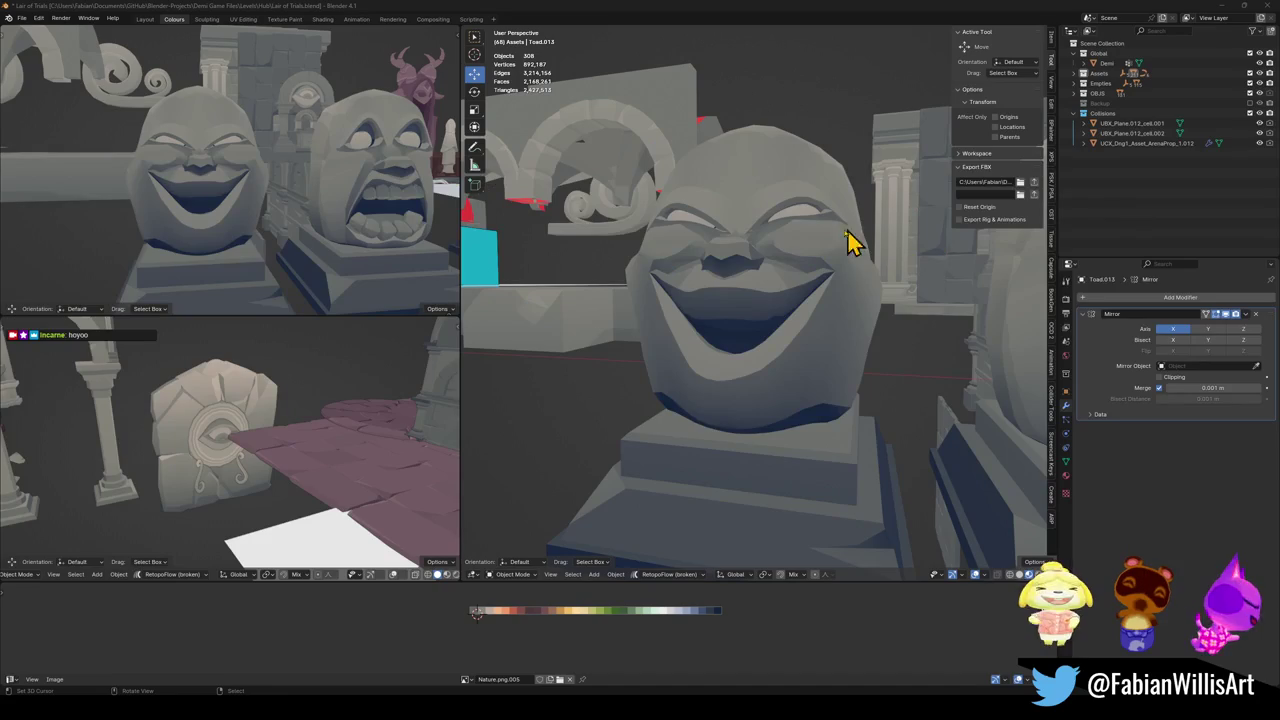
{"action": "scroll", "coordinate": [365, 200], "scroll_direction": "down", "scroll_amount": 4}
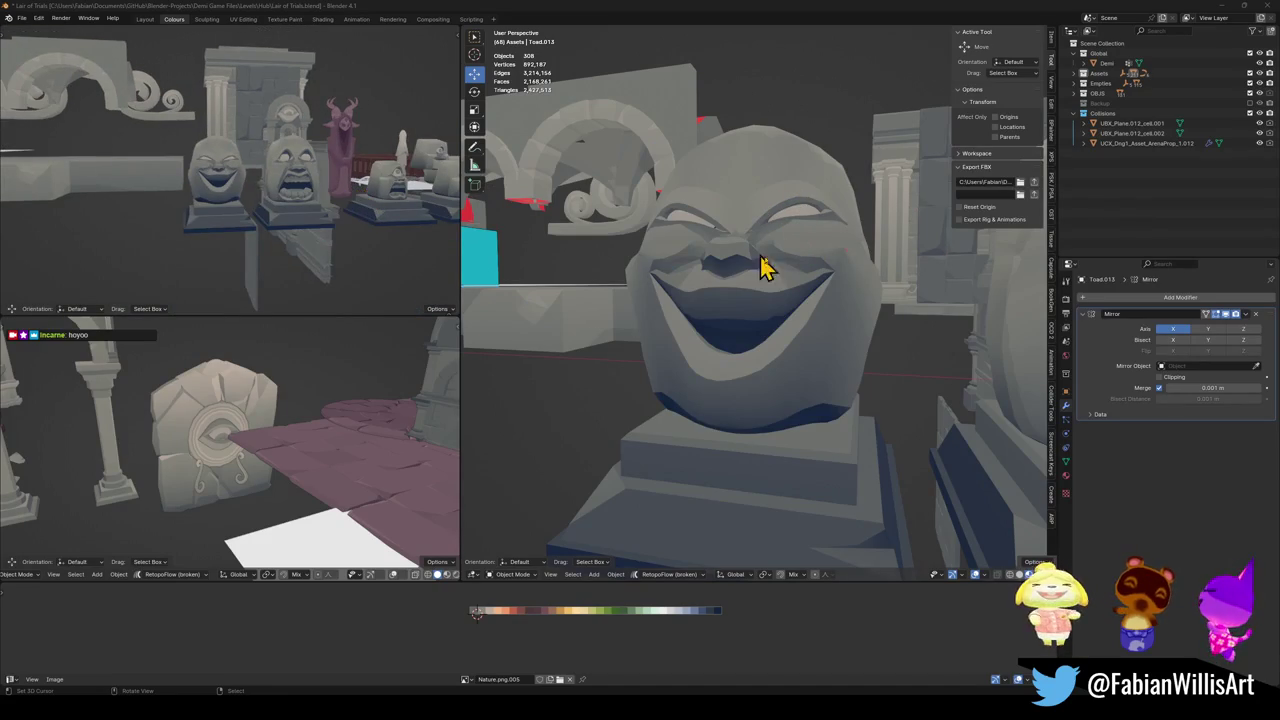
{"action": "left_click", "coordinate": [670, 248]}
{"action": "key", "text": "Tab"}
{"action": "left_click", "coordinate": [757, 314], "text": "shift"}
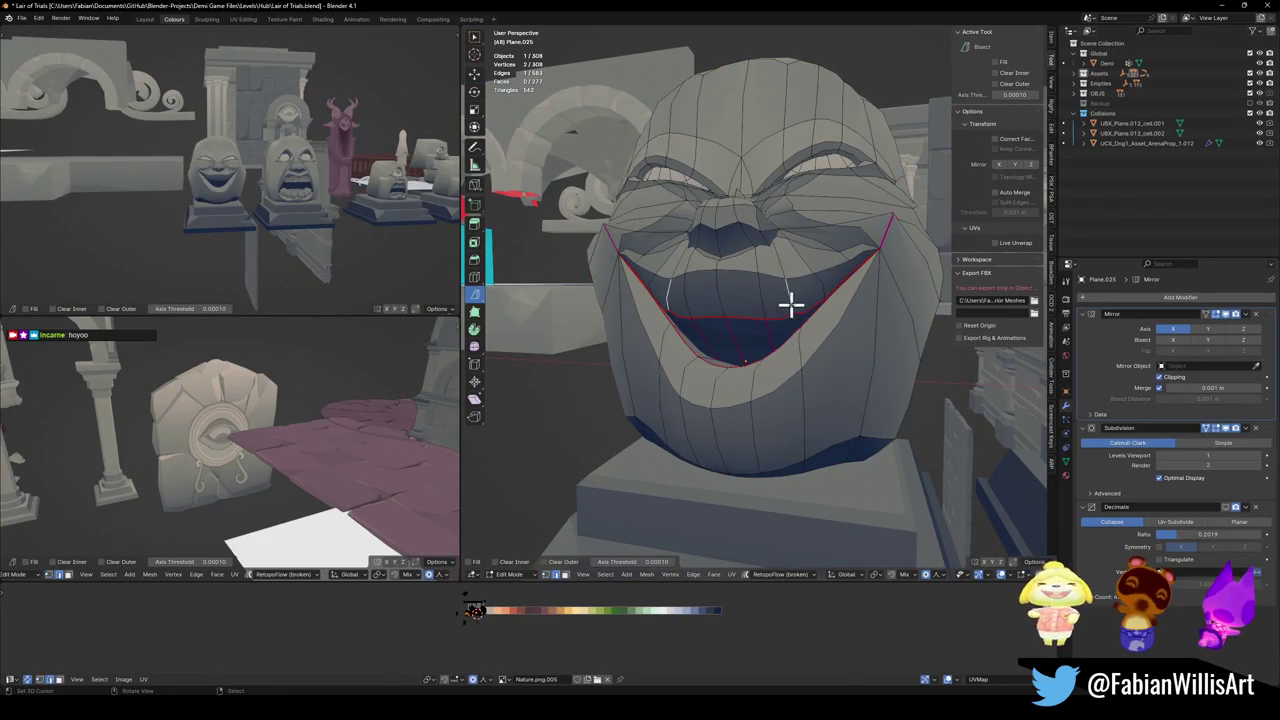
{"action": "key", "text": "g"}
{"action": "key", "text": "z"}
{"action": "right_click", "coordinate": [810, 308]}
{"action": "left_click", "coordinate": [734, 312]}
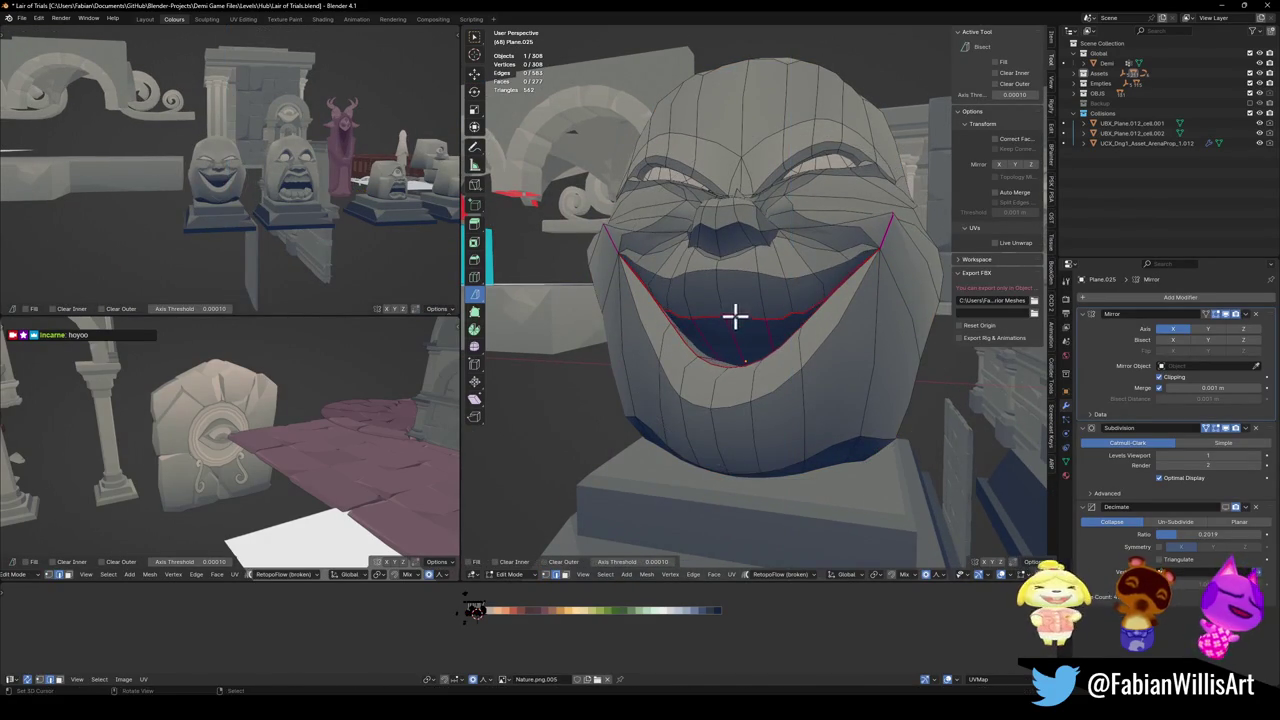
- Lower the lip vertices along Z and reposition the lower lip
{"action": "key", "text": "g"}
{"action": "key", "text": "z"}
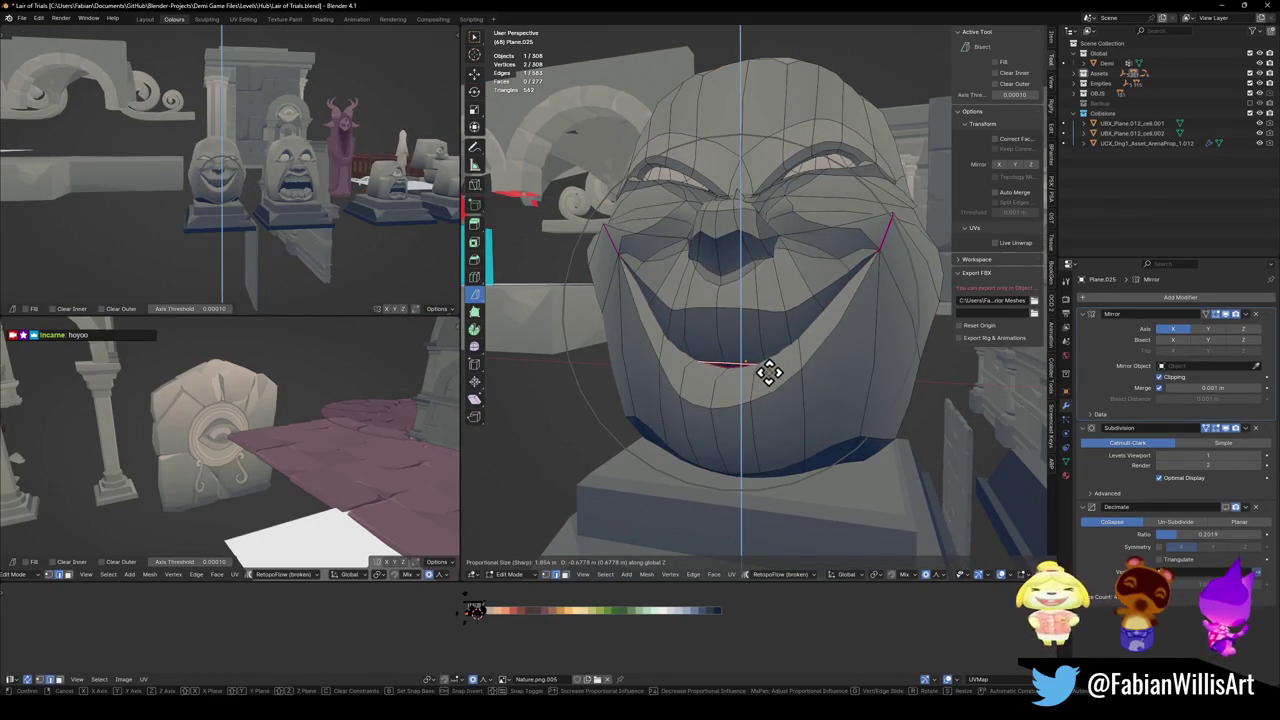
{"action": "left_click", "coordinate": [745, 378]}
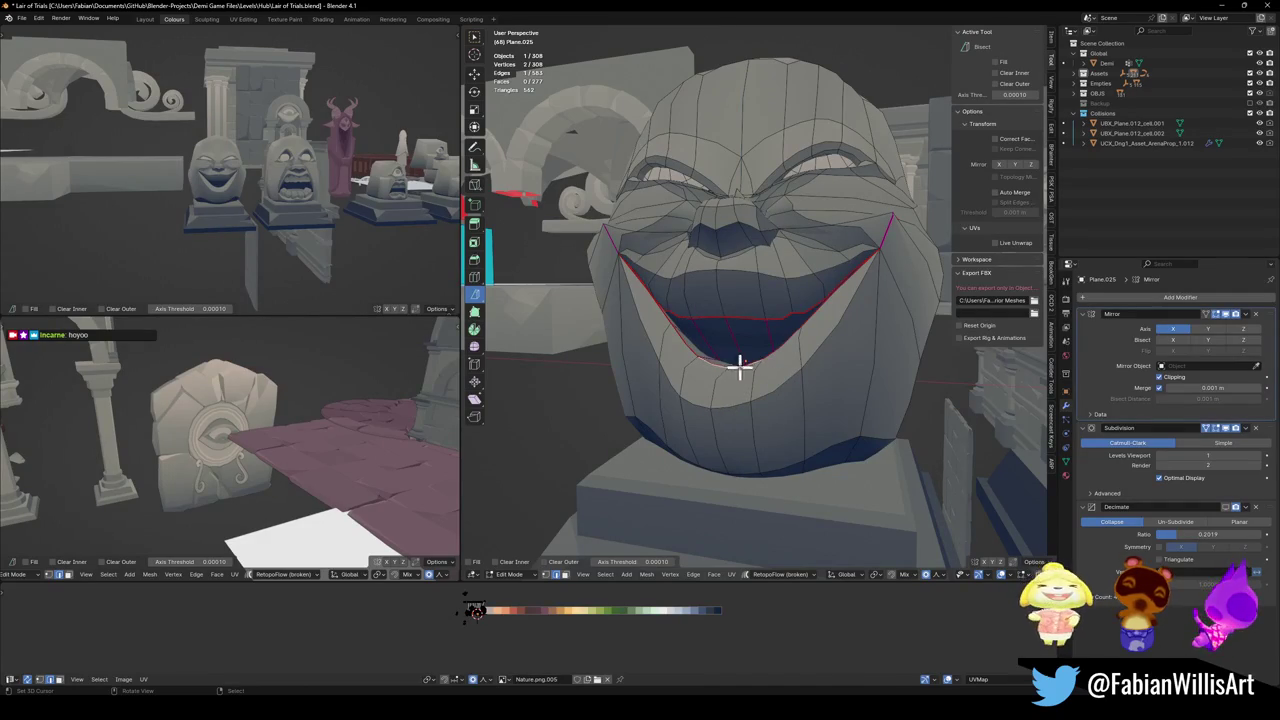
{"action": "key", "text": "g"}
{"action": "key", "text": "z"}
{"action": "left_click", "coordinate": [766, 322]}
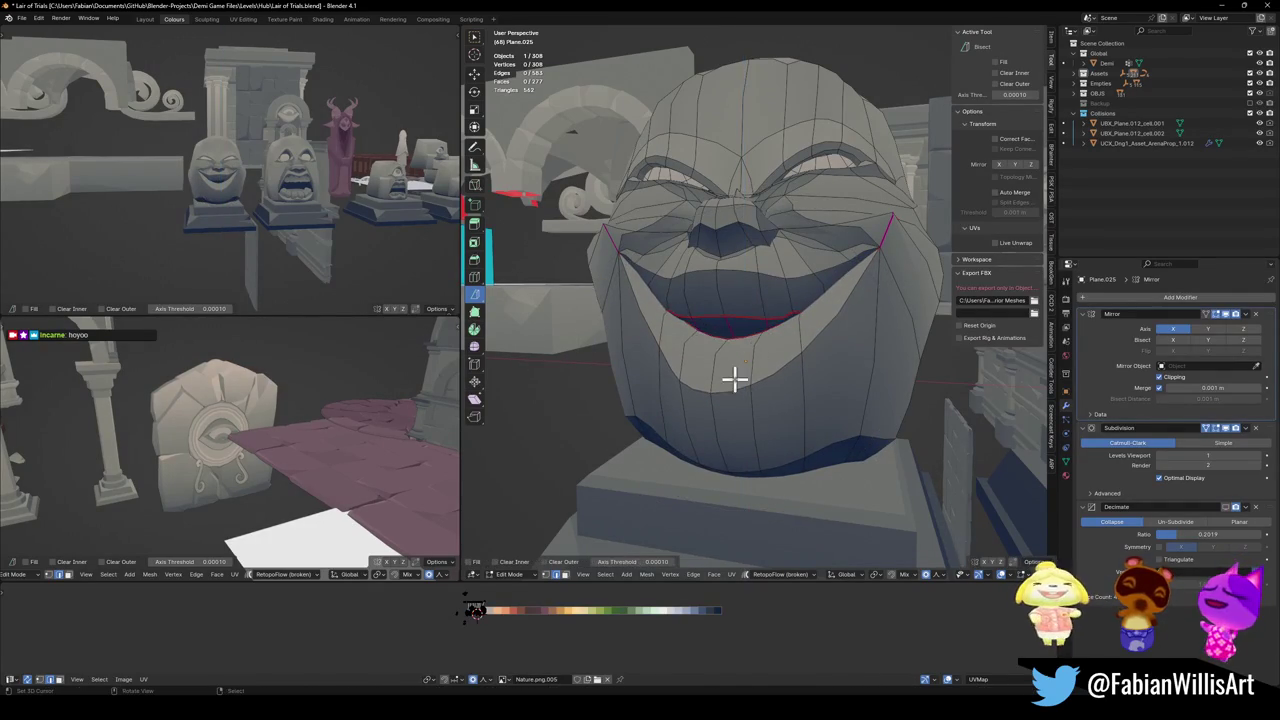
- Drop a mouth face 0.39 along Z to form a tooth
{"action": "left_click", "coordinate": [734, 378]}
{"action": "key", "text": "g"}
{"action": "key", "text": "z"}
{"action": "left_click", "coordinate": [737, 331]}
- Try lifting the mouth corners along Z, undo it, and preview the face in Object Mode
{"action": "scroll", "coordinate": [290, 204], "scroll_direction": "up", "scroll_amount": 4}
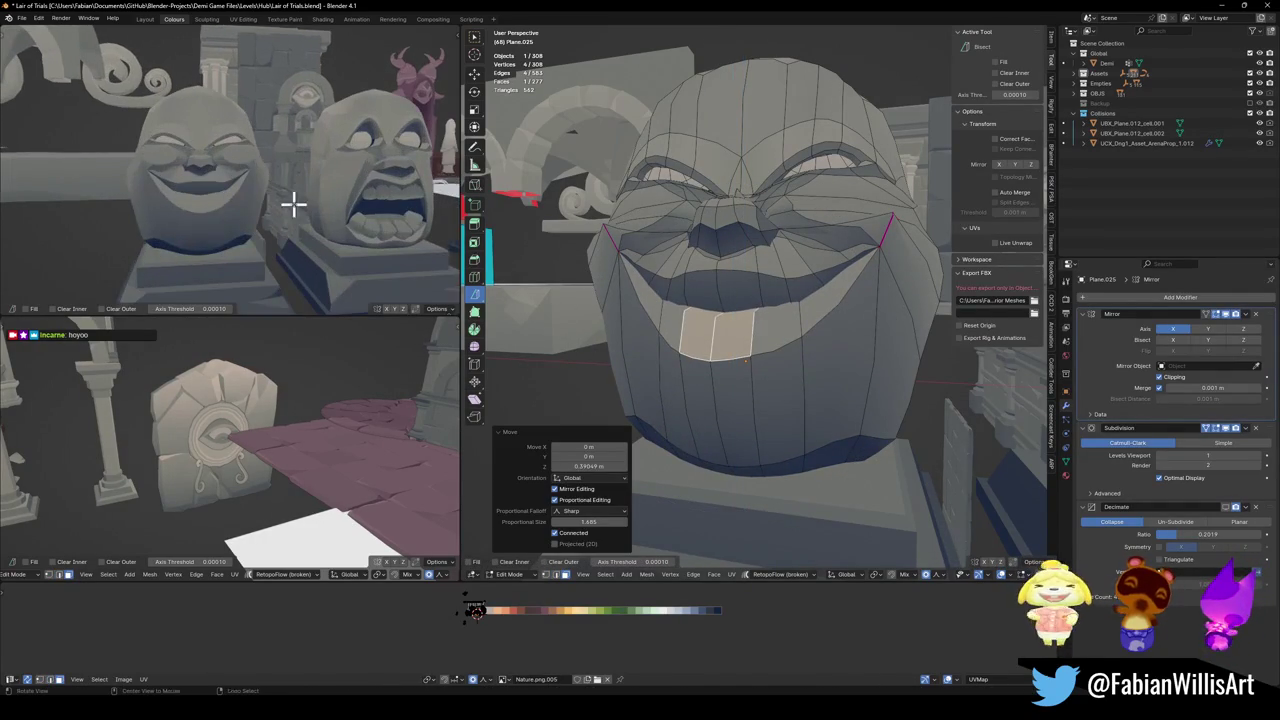
{"action": "left_click", "coordinate": [886, 241]}
{"action": "key", "text": "g"}
{"action": "key", "text": "z"}
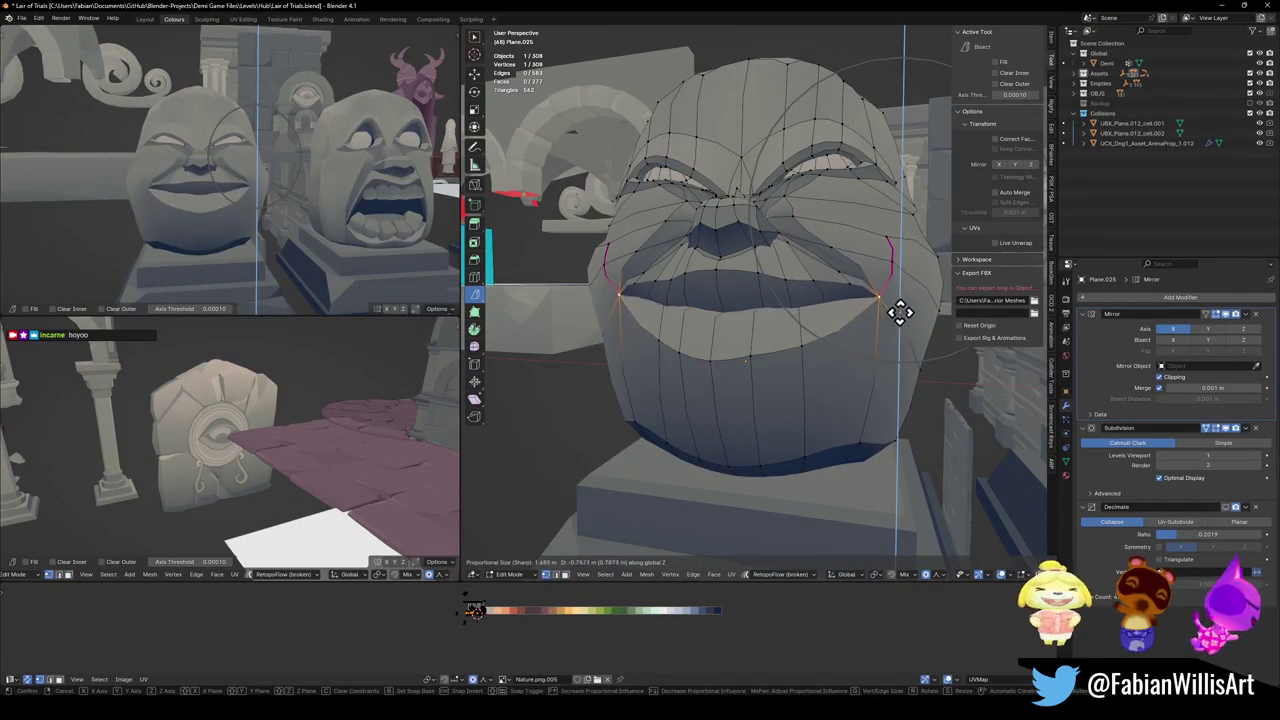
{"action": "left_click", "coordinate": [335, 170]}
{"action": "key", "text": "ctrl+z"}
{"action": "key", "text": "ctrl+z"}
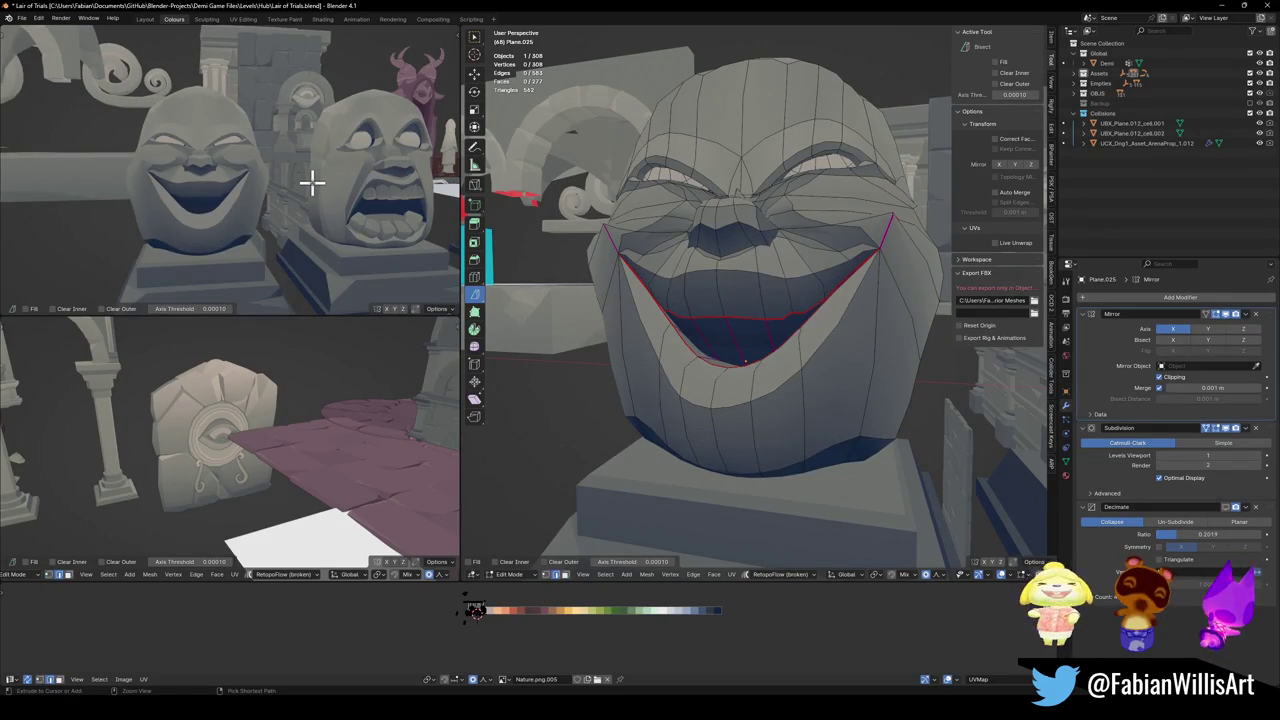
{"action": "key", "text": "Tab"}
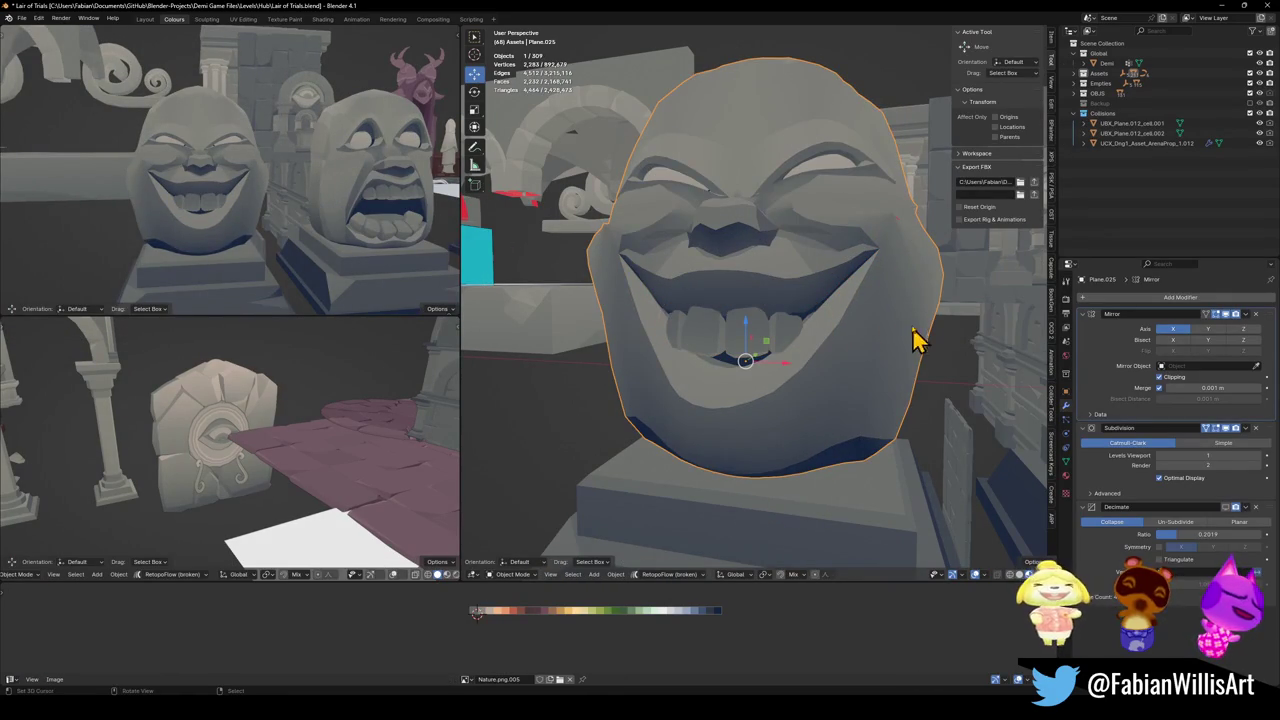
- Raise the mouth corners higher along Z and compare how the teeth fit
{"action": "key", "text": "Tab"}
{"action": "key", "text": "g"}
{"action": "key", "text": "z"}
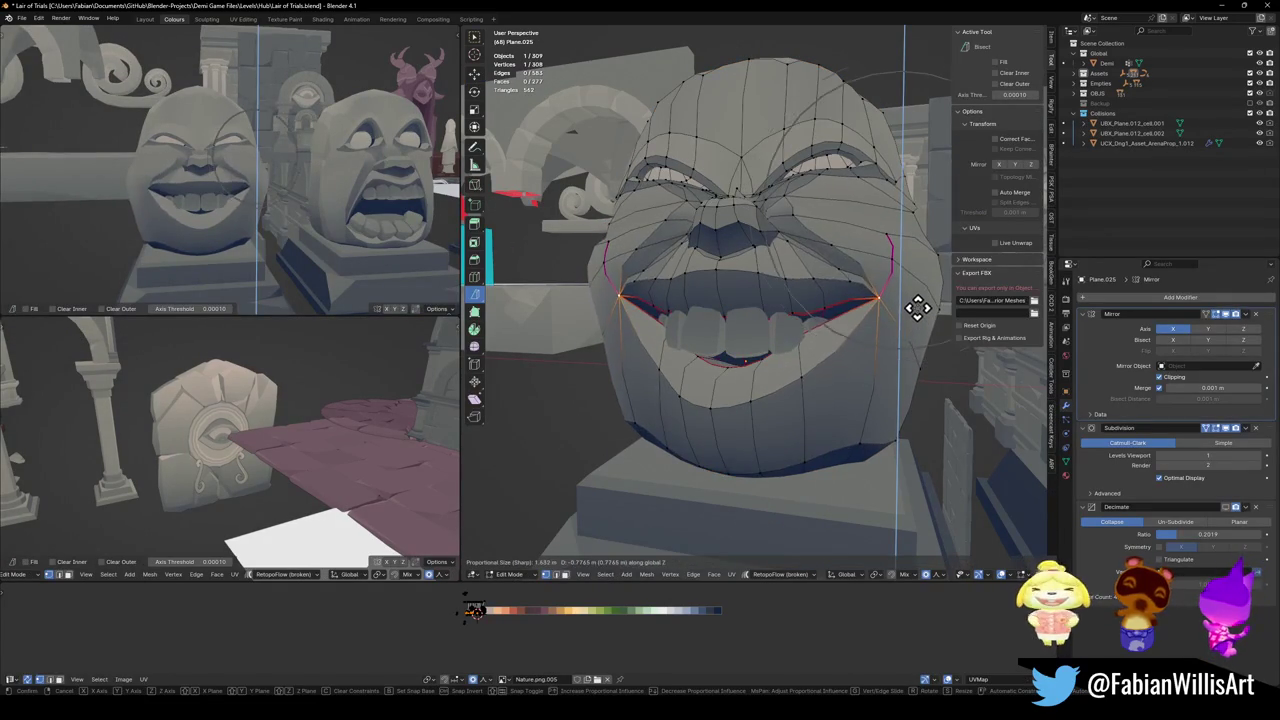
{"action": "left_click", "coordinate": [900, 322]}
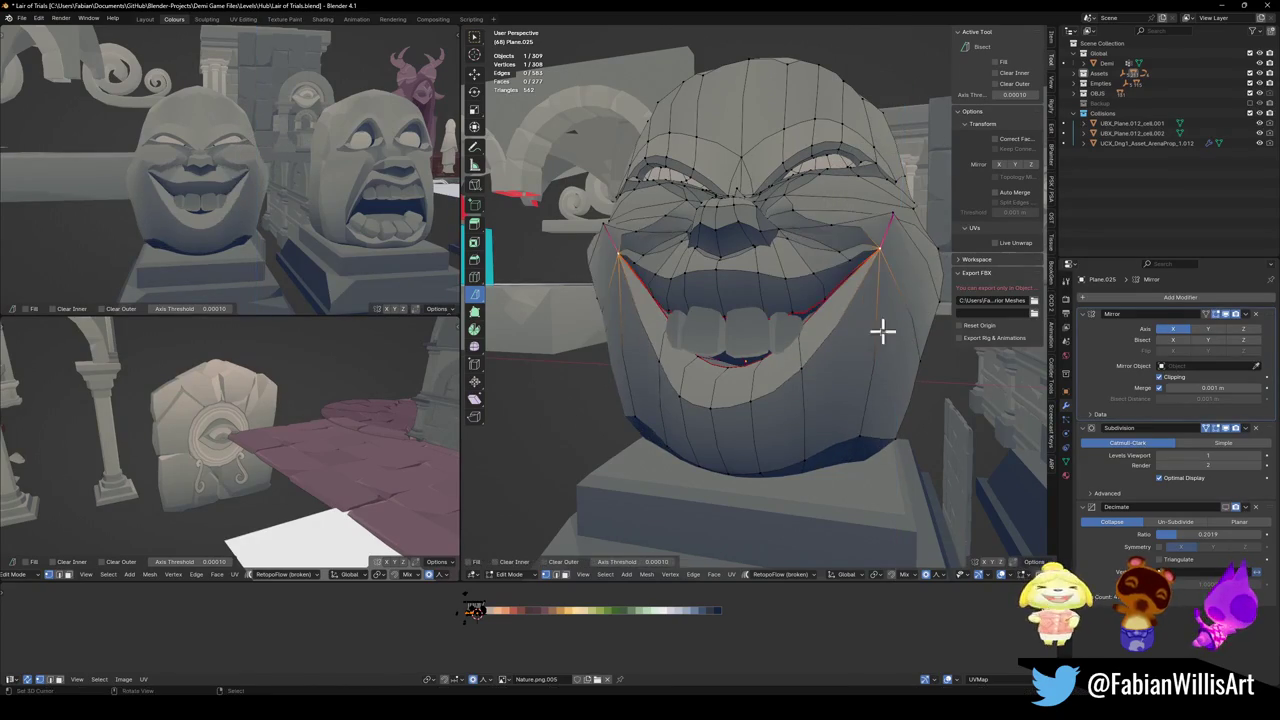
{"action": "key", "text": "Tab"}
{"action": "key", "text": "Tab"}
{"action": "key", "text": "Tab"}
{"action": "key", "text": "Tab"}
{"action": "key", "text": "Tab"}
{"action": "key", "text": "Tab"}
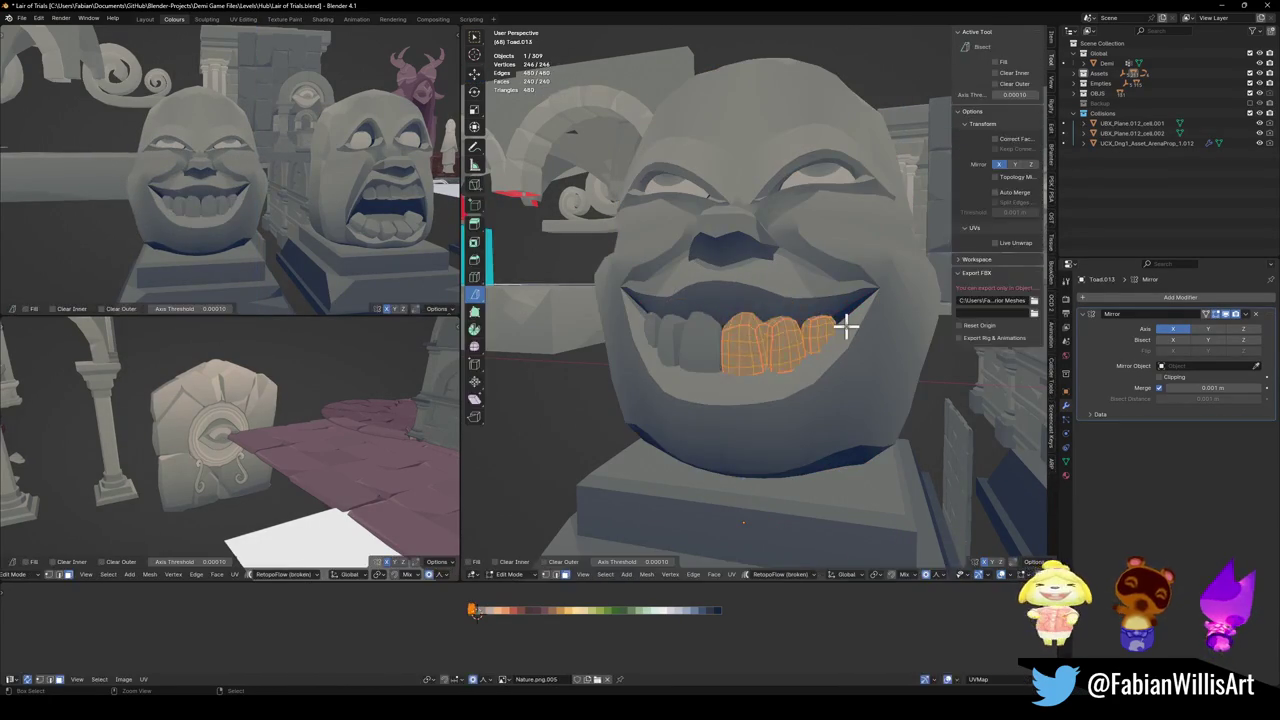
{"action": "key", "text": "Tab"}
{"action": "key", "text": "Tab"}
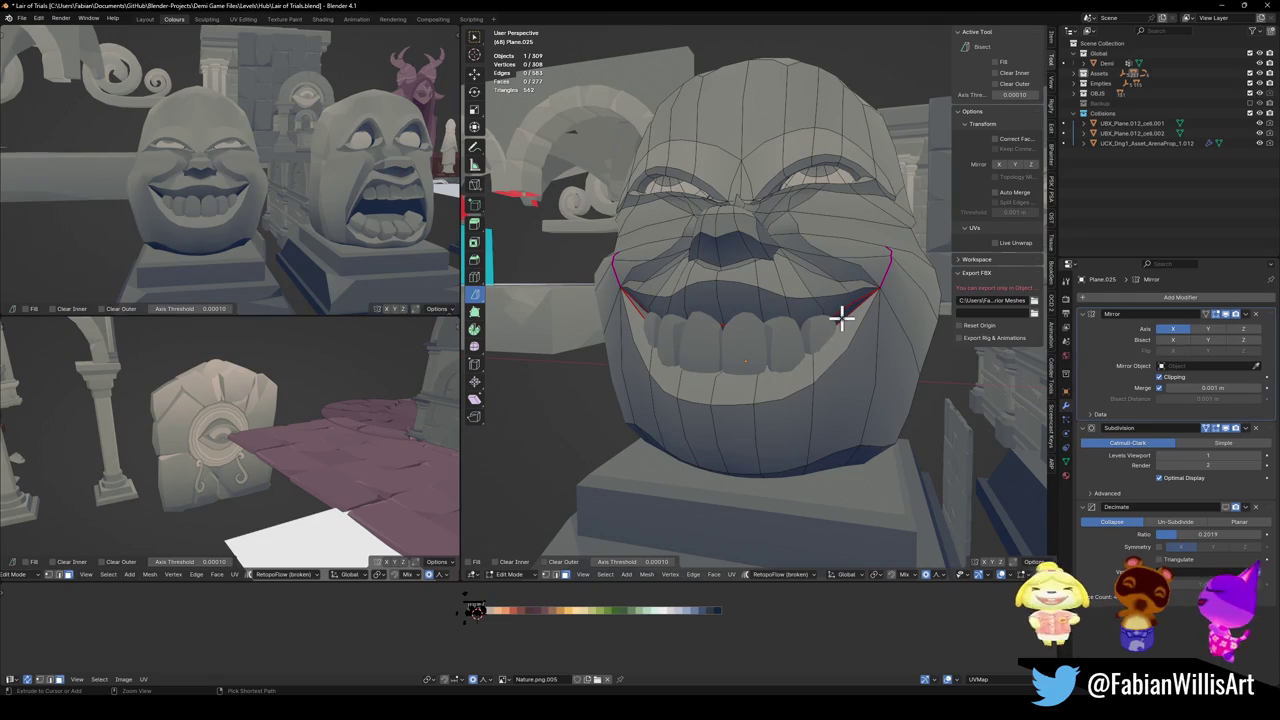
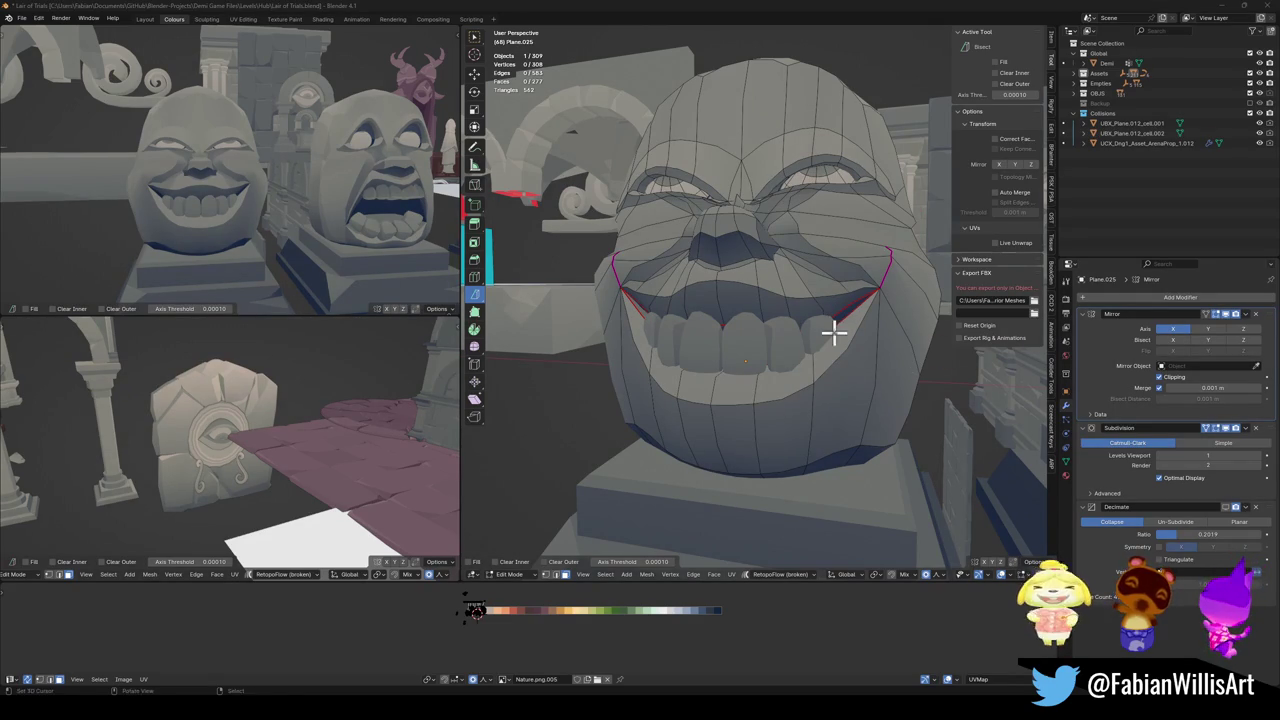
- Raise the grinning face's connected eye regions slightly along Z
{"action": "middle_click_drag", "start_coordinate": [834, 334], "coordinate": [838, 340]}
{"action": "key", "text": "1"}
{"action": "key", "text": "alt+a"}
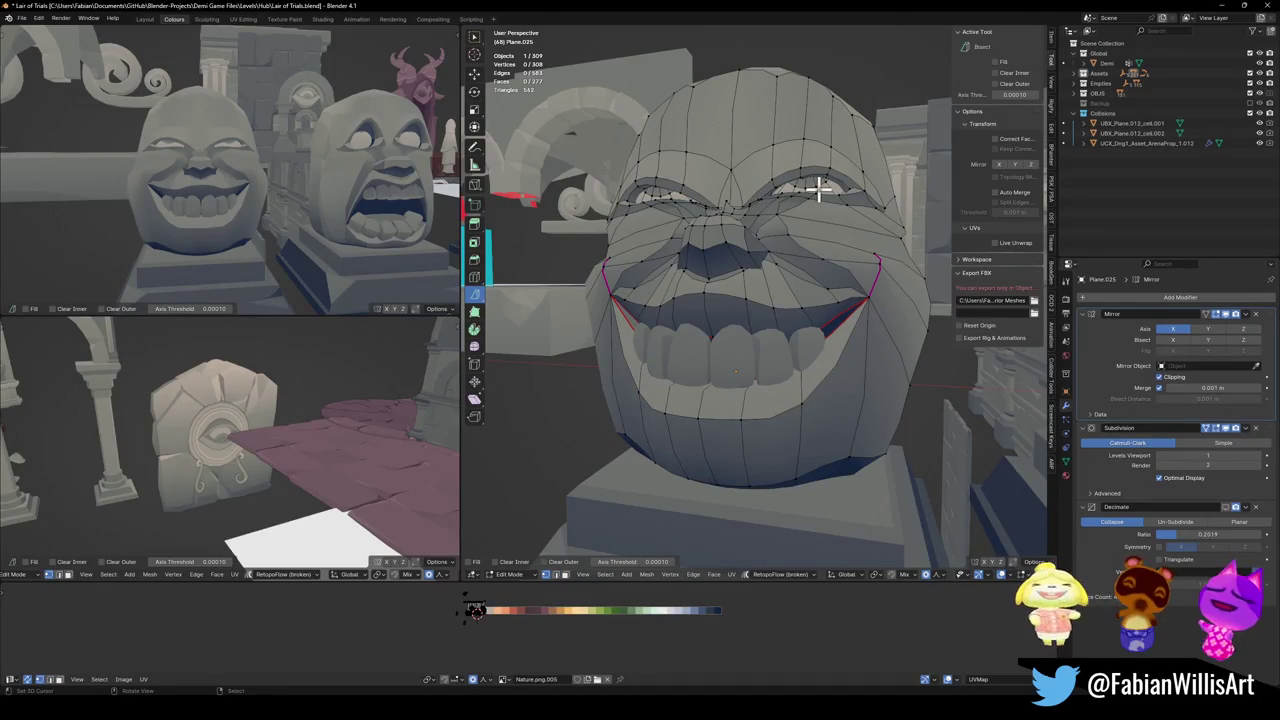
{"action": "key", "text": "l"}
{"action": "key", "text": "g"}
{"action": "key", "text": "z"}
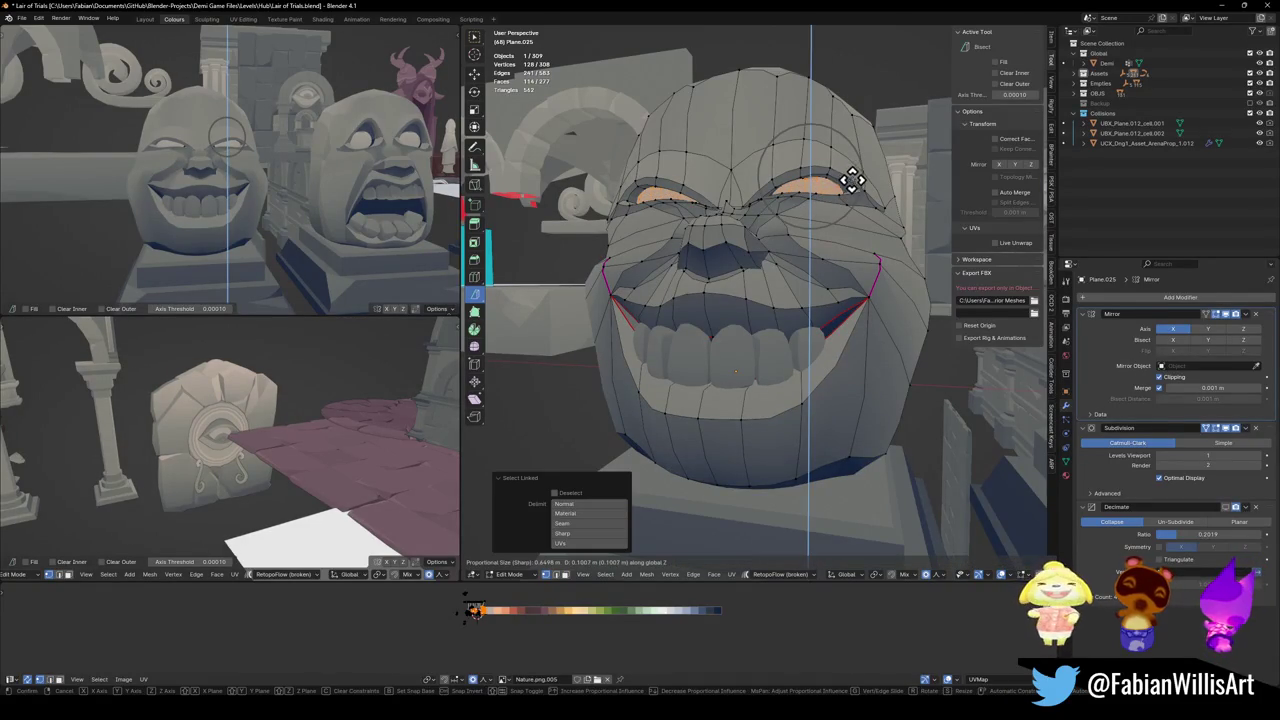
{"action": "left_click", "coordinate": [851, 178]}
- Select the teeth object on the left statue and save the file
{"action": "middle_click_drag", "start_coordinate": [186, 177], "coordinate": [306, 215], "text": "ctrl"}
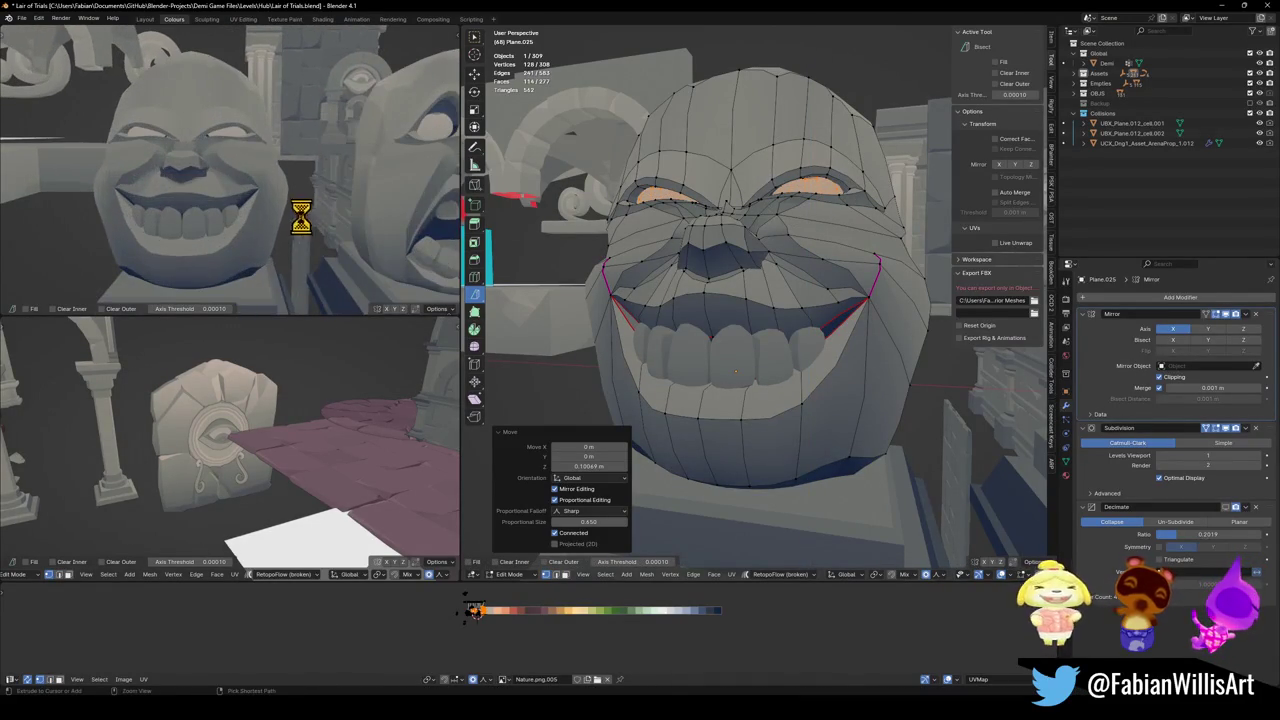
{"action": "scroll", "coordinate": [223, 246], "scroll_direction": "down", "scroll_amount": 3}
{"action": "key", "text": "Tab"}
{"action": "left_click", "coordinate": [766, 377]}
{"action": "key", "text": "ctrl+s"}
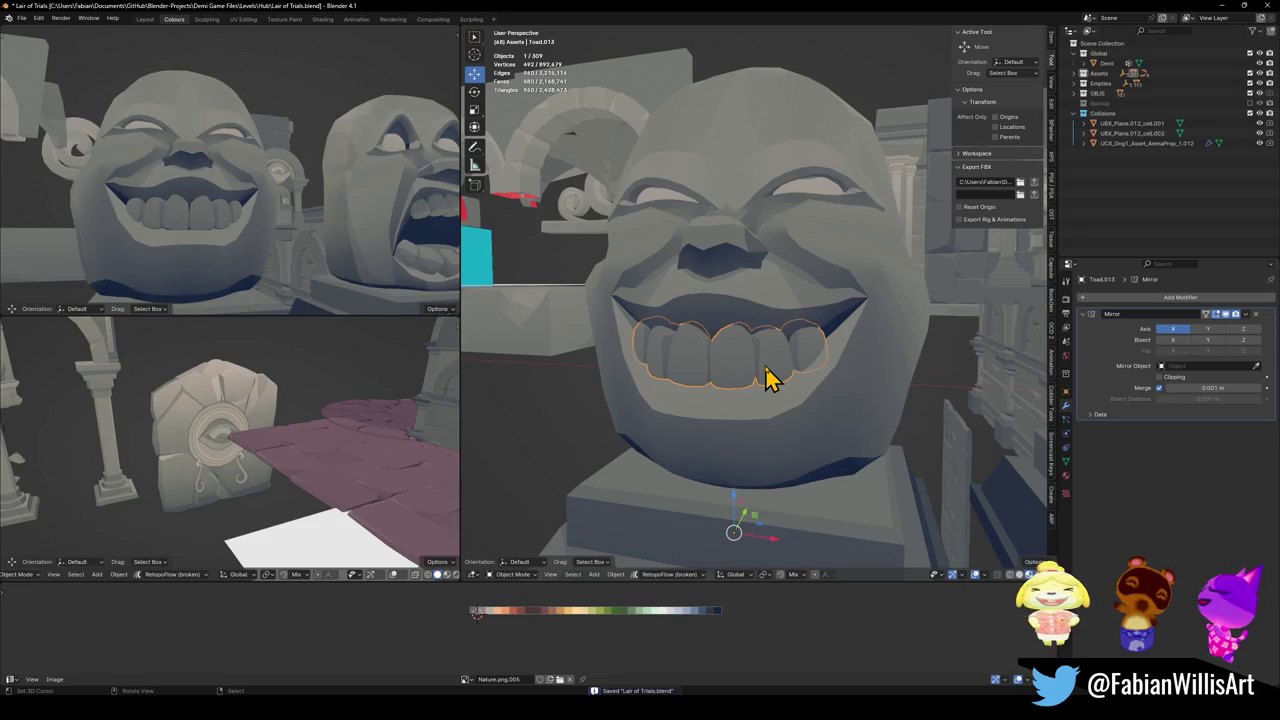
- Mirror the teeth geometry and adjust the teeth UVs on the colour palette
{"action": "key", "text": "Tab"}
{"action": "key", "text": "ctrl+m"}
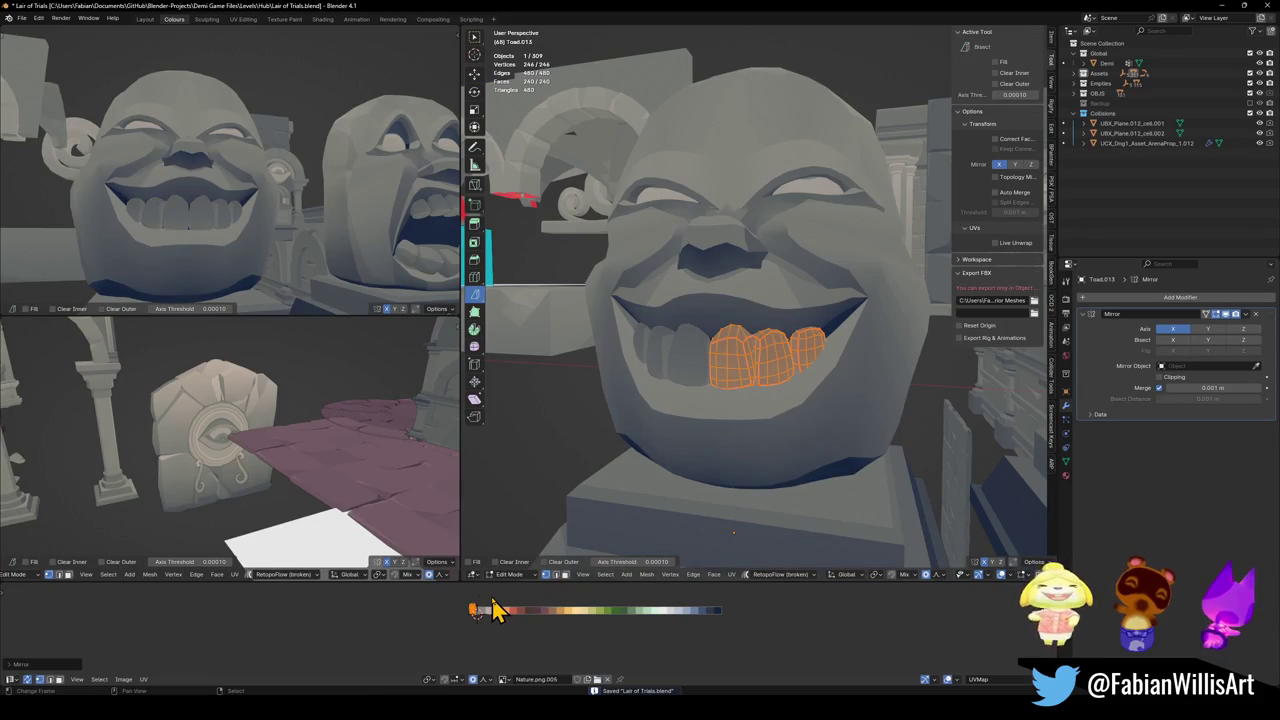
{"action": "scroll", "coordinate": [314, 206], "scroll_direction": "down", "scroll_amount": 3}
{"action": "scroll", "coordinate": [320, 224], "scroll_direction": "up", "scroll_amount": 1}
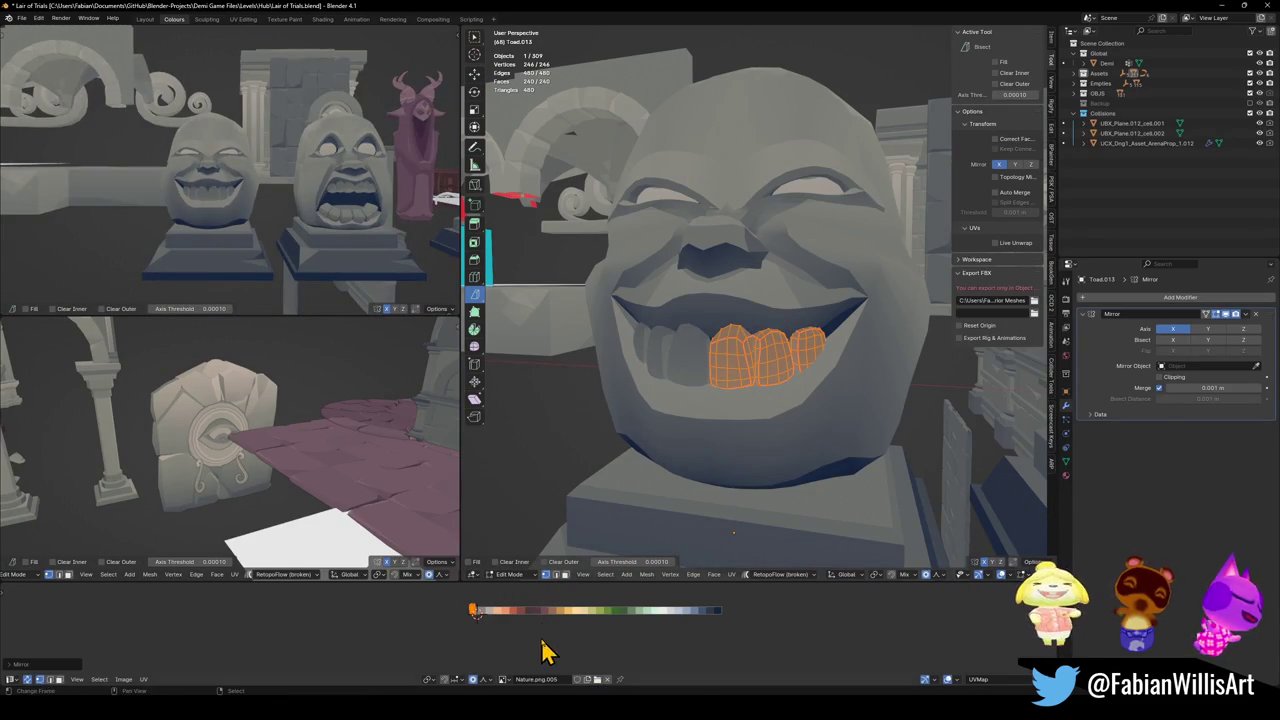
{"action": "key", "text": "s"}
{"action": "key", "text": "g"}
{"action": "key", "text": "x"}
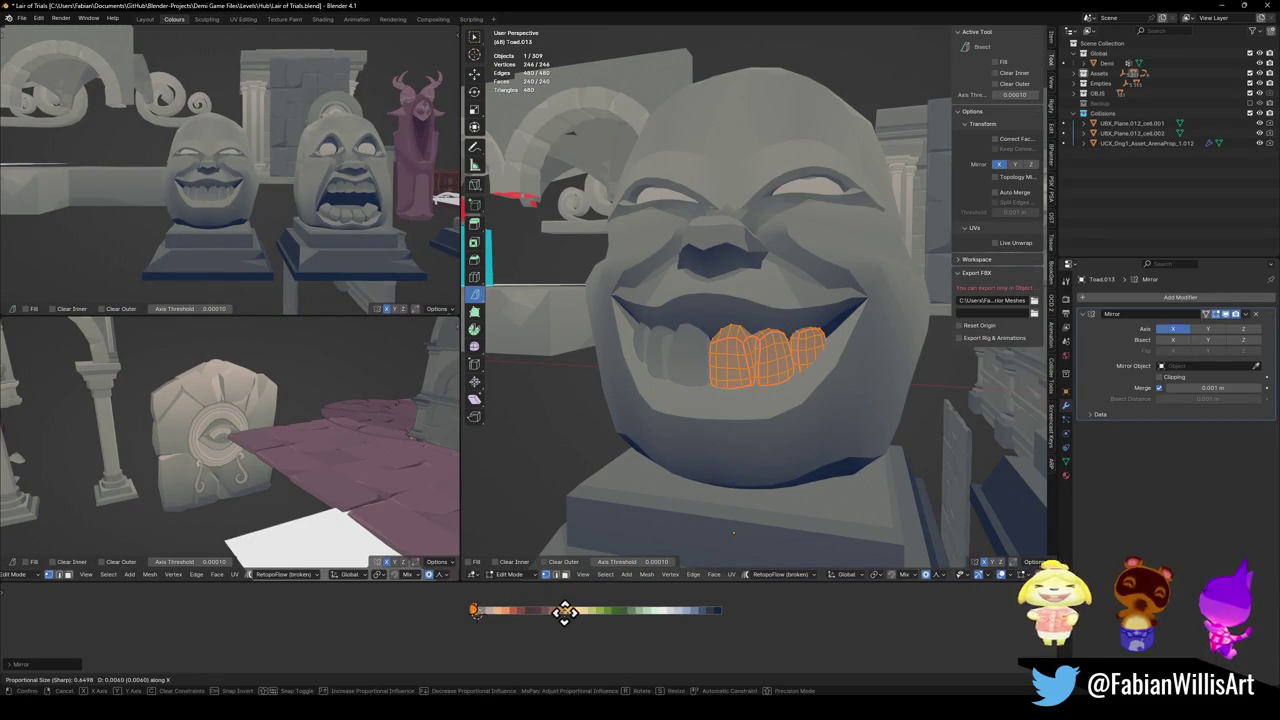
{"action": "right_click", "coordinate": [550, 608]}
- Save Lair of Trials.blend again while inspecting the left head
{"action": "mouse_move", "coordinate": [297, 234]}
{"action": "middle_mouse_down"}
{"action": "mouse_move", "coordinate": [251, 189]}
{"action": "mouse_move", "coordinate": [360, 200]}
{"action": "mouse_move", "coordinate": [300, 197]}
{"action": "middle_mouse_up"}
{"action": "key", "text": "ctrl+s"}
{"action": "scroll", "coordinate": [258, 214], "scroll_direction": "up", "scroll_amount": 3}
{"action": "scroll", "coordinate": [258, 214], "scroll_direction": "down", "scroll_amount": 3}
{"action": "scroll", "coordinate": [290, 200], "scroll_direction": "down", "scroll_amount": 2}
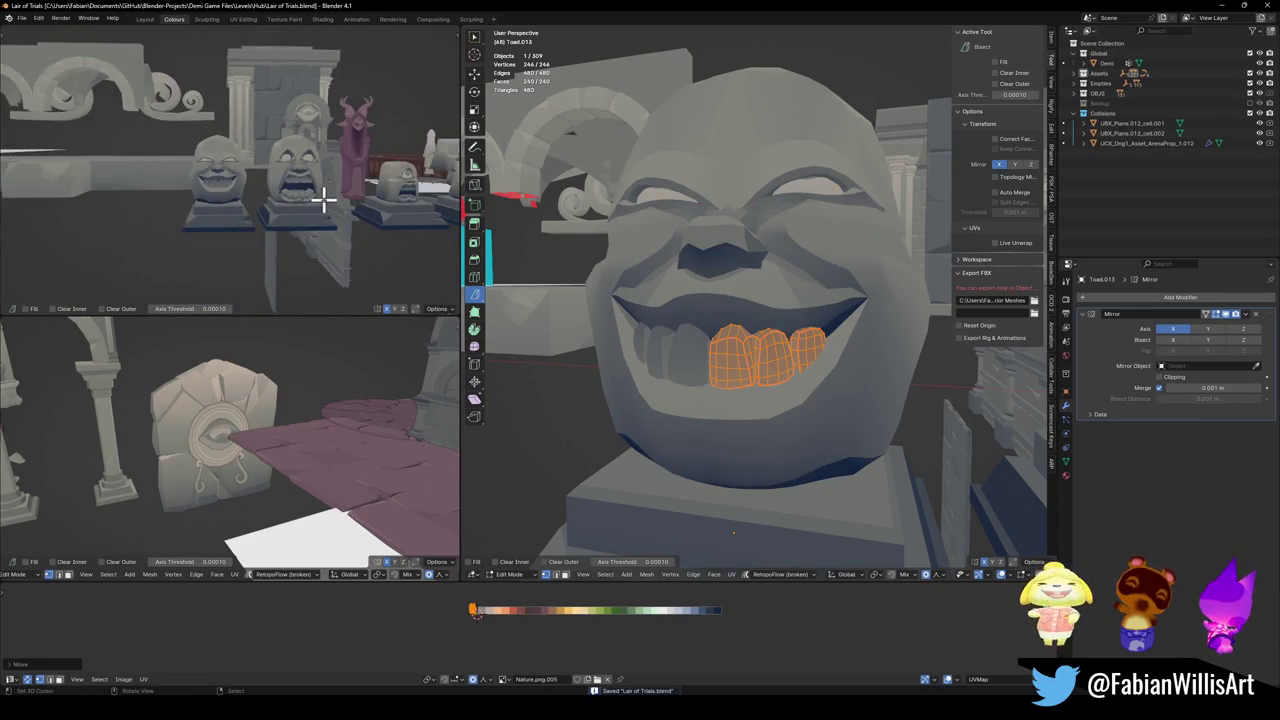
{"action": "scroll", "coordinate": [325, 200], "scroll_direction": "up", "scroll_amount": 2}
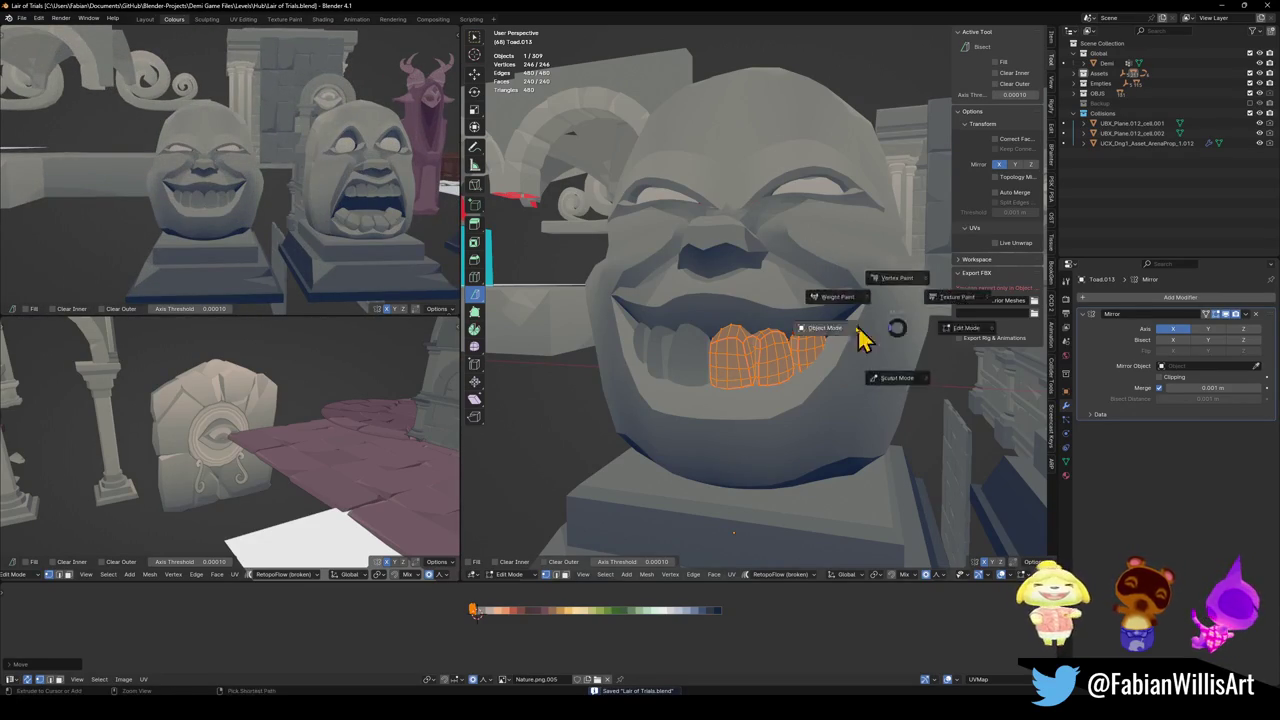
- Lift the face's mouth corners along Z with a widened proportional falloff
{"action": "key", "text": "Tab"}
{"action": "left_click", "coordinate": [874, 320]}
{"action": "key", "text": "Tab"}
{"action": "left_click", "coordinate": [870, 302]}
{"action": "key", "text": "g"}
{"action": "key", "text": "z"}
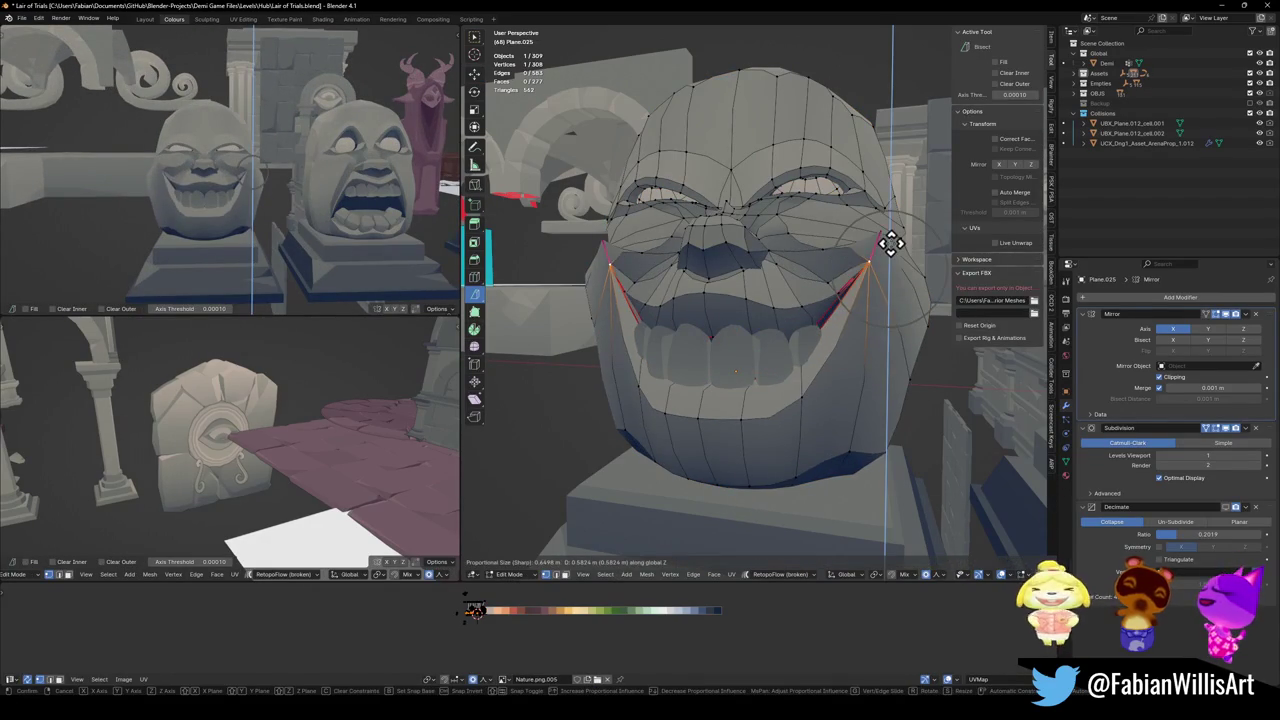
{"action": "scroll", "coordinate": [890, 243], "scroll_direction": "down", "scroll_amount": 4}
{"action": "scroll", "coordinate": [890, 243], "scroll_direction": "down", "scroll_amount": 3}
{"action": "scroll", "coordinate": [890, 243], "scroll_direction": "down", "scroll_amount": 4}
{"action": "scroll", "coordinate": [890, 243], "scroll_direction": "down", "scroll_amount": 4}
{"action": "scroll", "coordinate": [891, 245], "scroll_direction": "down", "scroll_amount": 4}
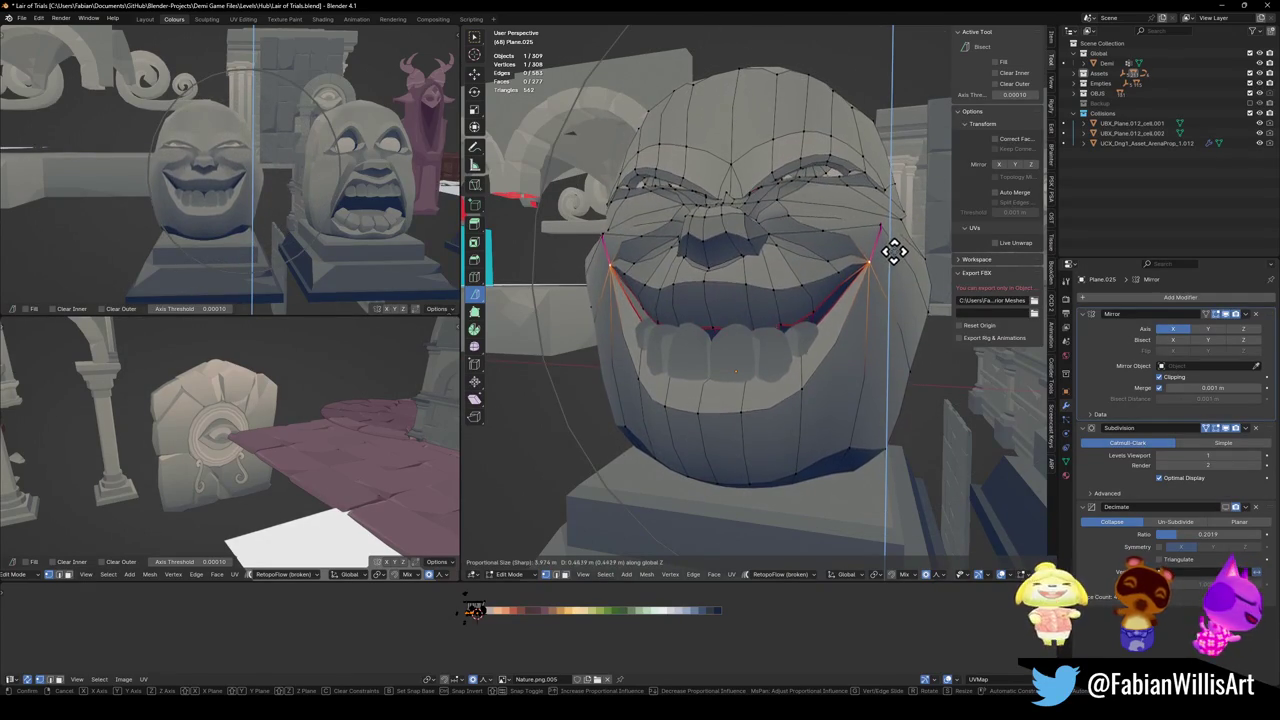
{"action": "left_click", "coordinate": [894, 259]}
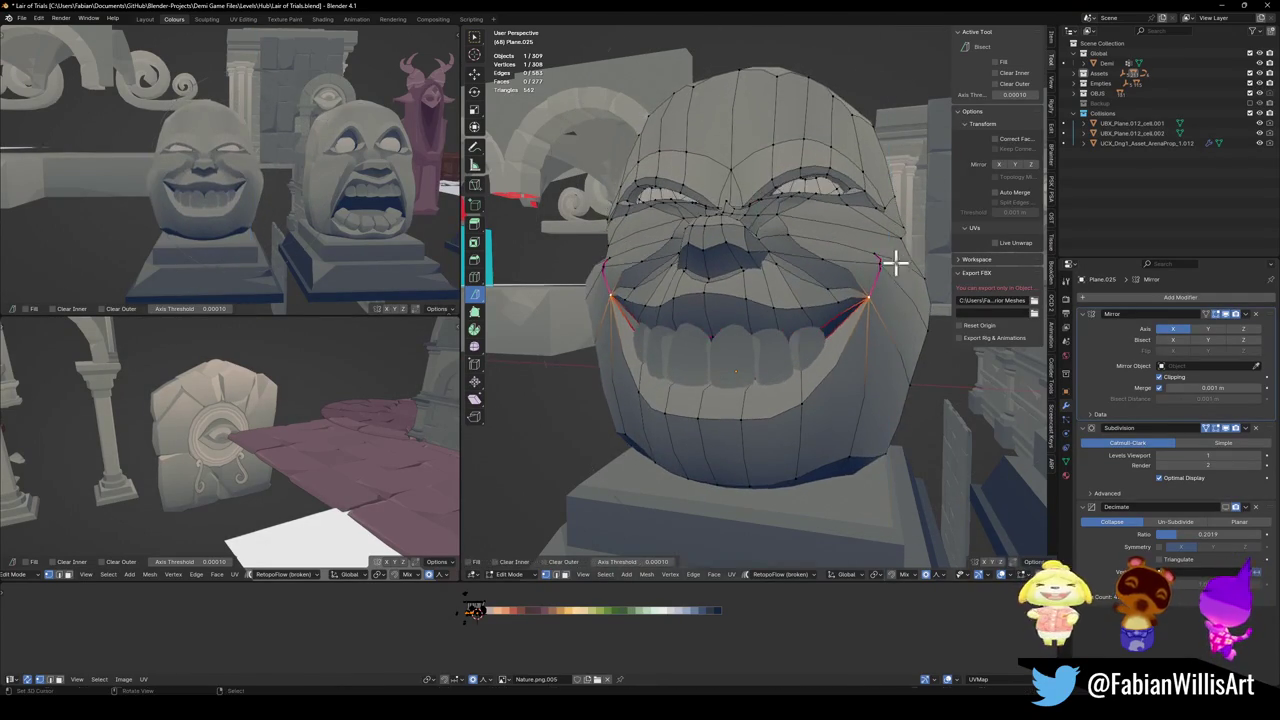
- Raise the teeth together with the mouth along Z
{"action": "key", "text": "Tab"}
{"action": "left_click", "coordinate": [778, 378], "text": "shift"}
{"action": "key", "text": "Tab"}
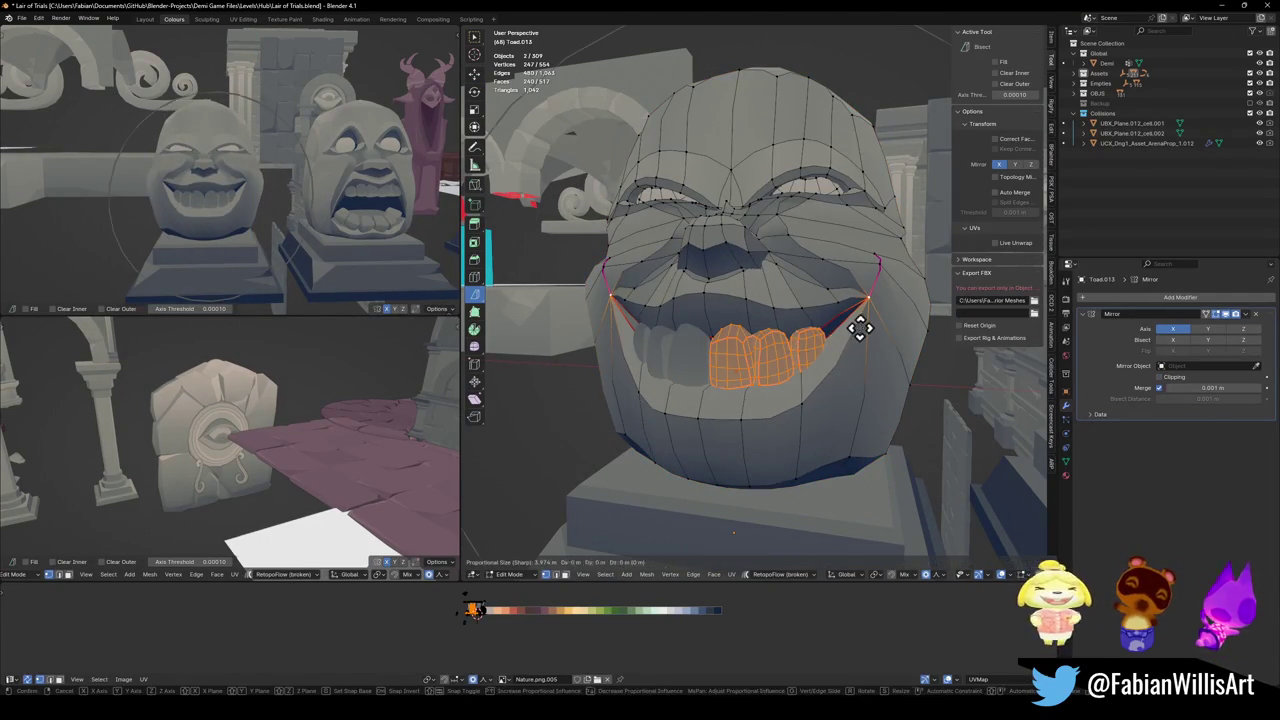
{"action": "key", "text": "g"}
{"action": "key", "text": "z"}
{"action": "scroll", "coordinate": [865, 285], "scroll_direction": "down", "scroll_amount": 2}
{"action": "scroll", "coordinate": [867, 280], "scroll_direction": "down", "scroll_amount": 2}
{"action": "scroll", "coordinate": [869, 276], "scroll_direction": "down", "scroll_amount": 1}
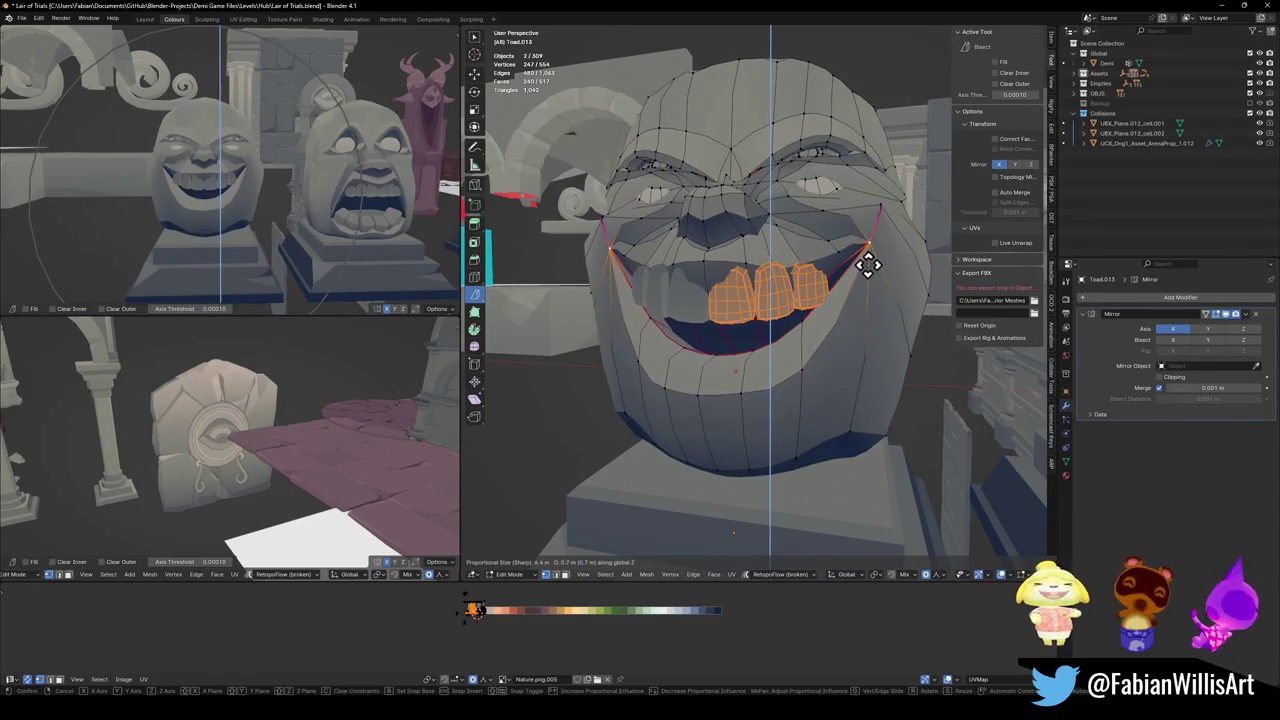
{"action": "left_click", "coordinate": [867, 265]}
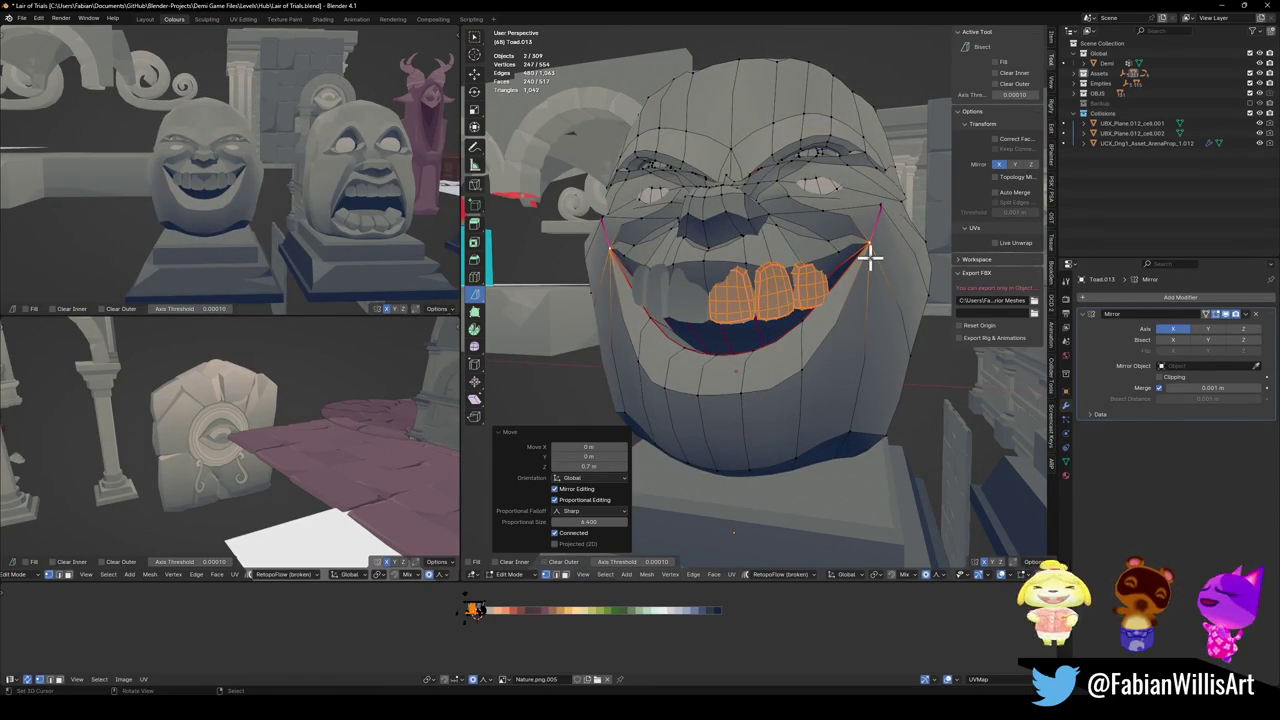
- Move the whole head mesh to a new height along Z
{"action": "key", "text": "l"}
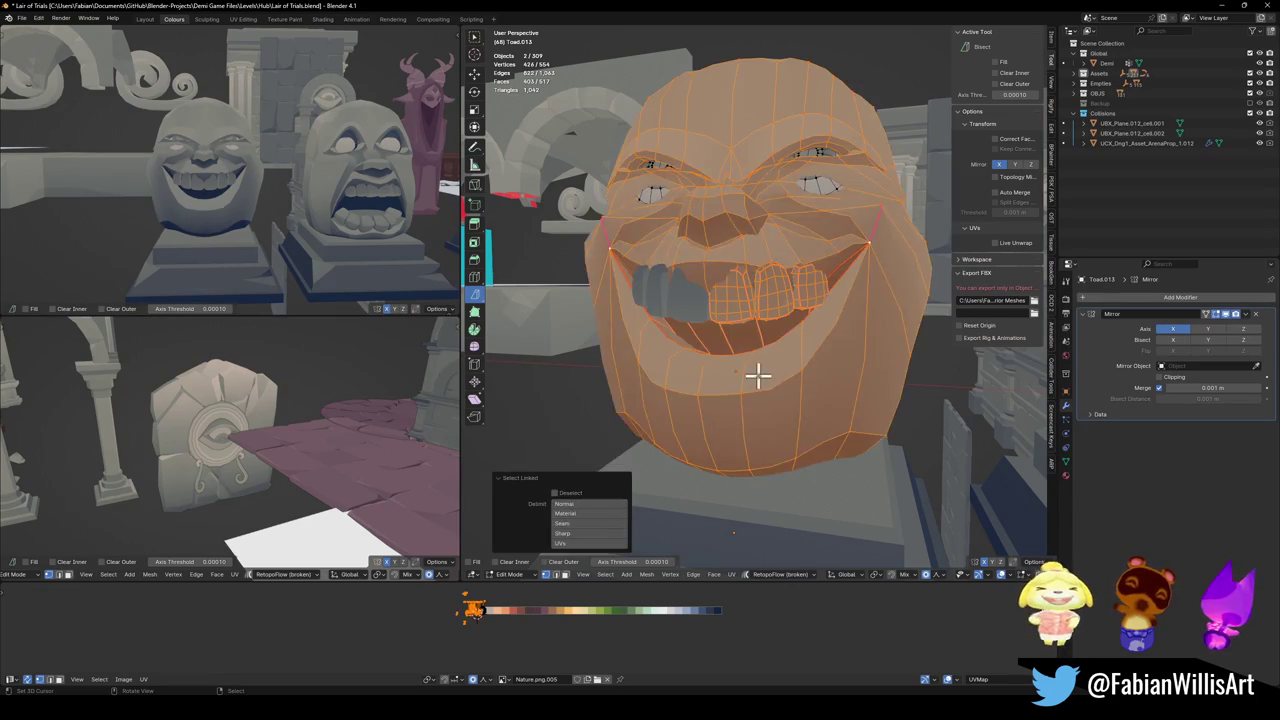
{"action": "key", "text": "g"}
{"action": "key", "text": "z"}
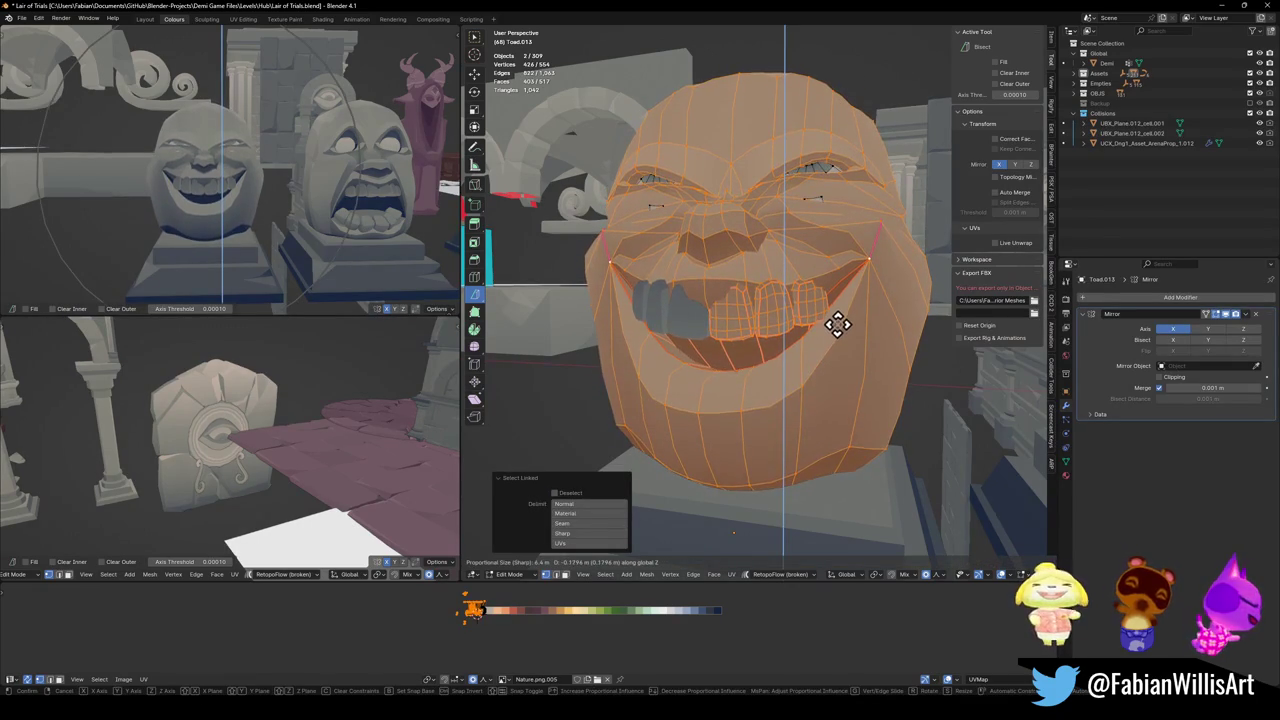
{"action": "left_click", "coordinate": [795, 458]}
{"action": "scroll", "coordinate": [363, 214], "scroll_direction": "down", "scroll_amount": 3}
{"action": "mouse_move", "coordinate": [363, 214]}
{"action": "middle_mouse_down"}
{"action": "mouse_move", "coordinate": [322, 216]}
{"action": "mouse_move", "coordinate": [351, 211]}
{"action": "middle_mouse_up"}
{"action": "key", "text": "Tab"}
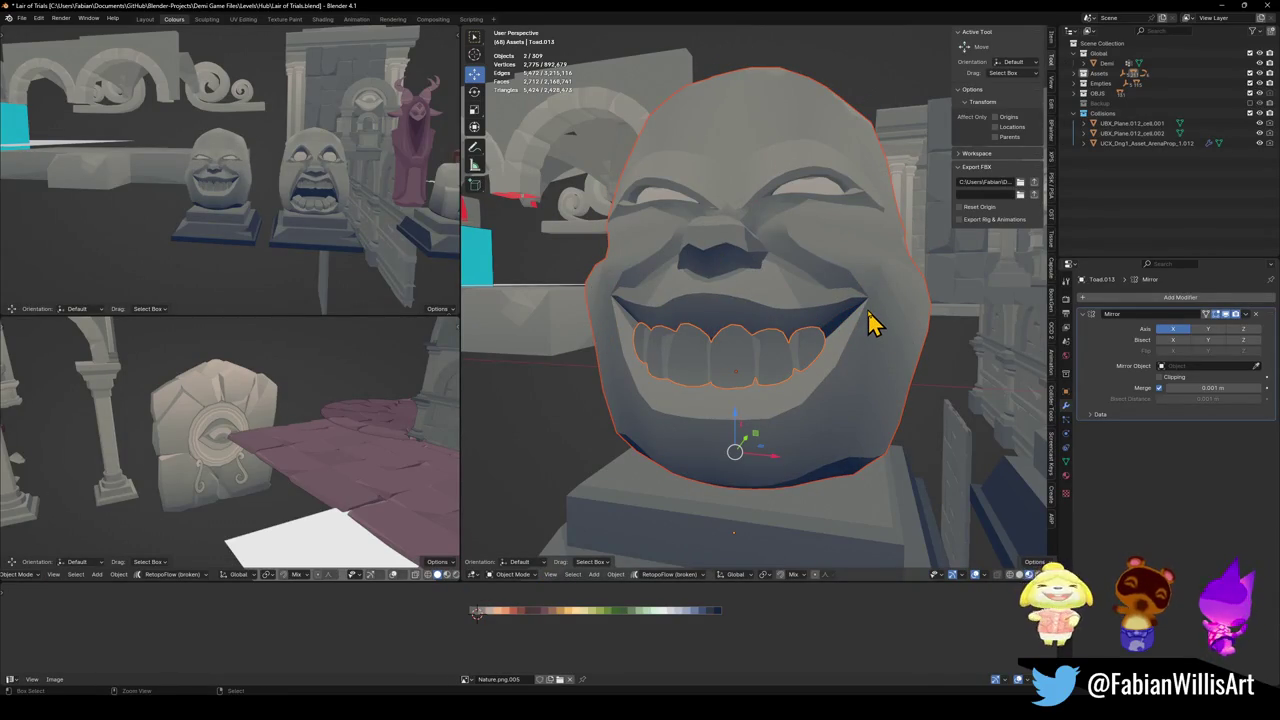
- Lower the teeth and mouth along Z, abandoning a lower-lip move
{"action": "key", "text": "Tab"}
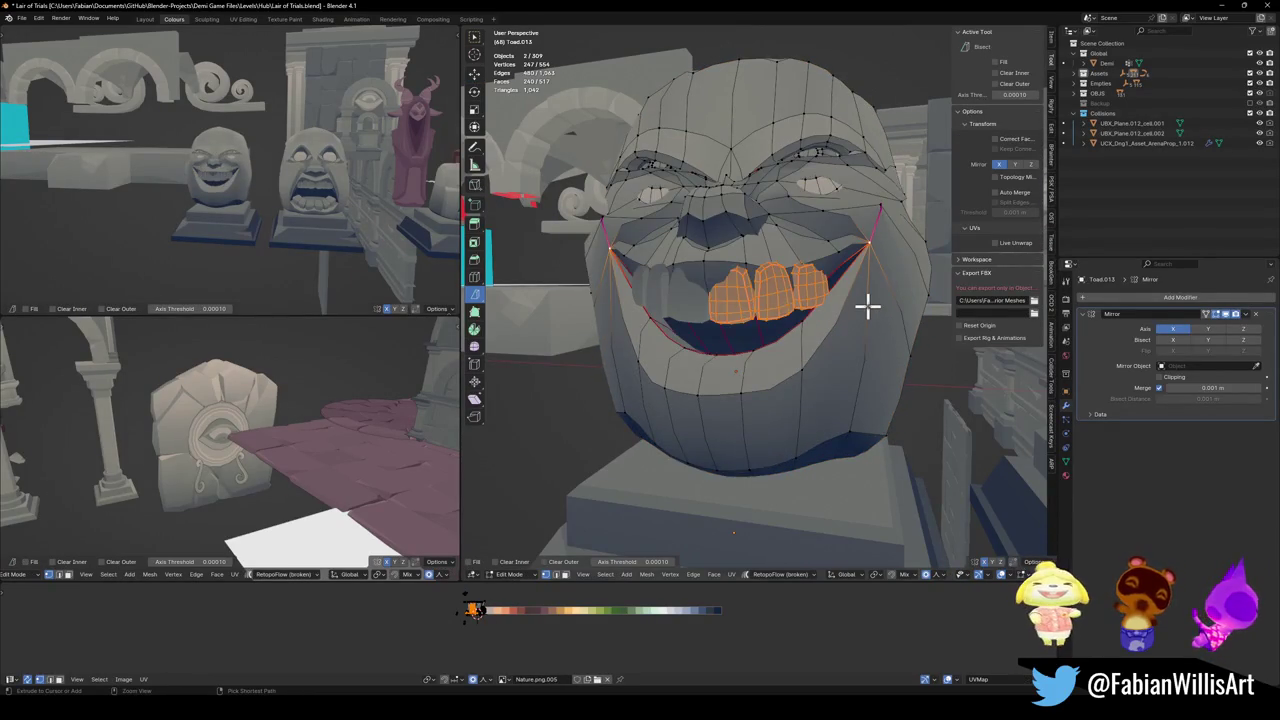
{"action": "key", "text": "g"}
{"action": "key", "text": "z"}
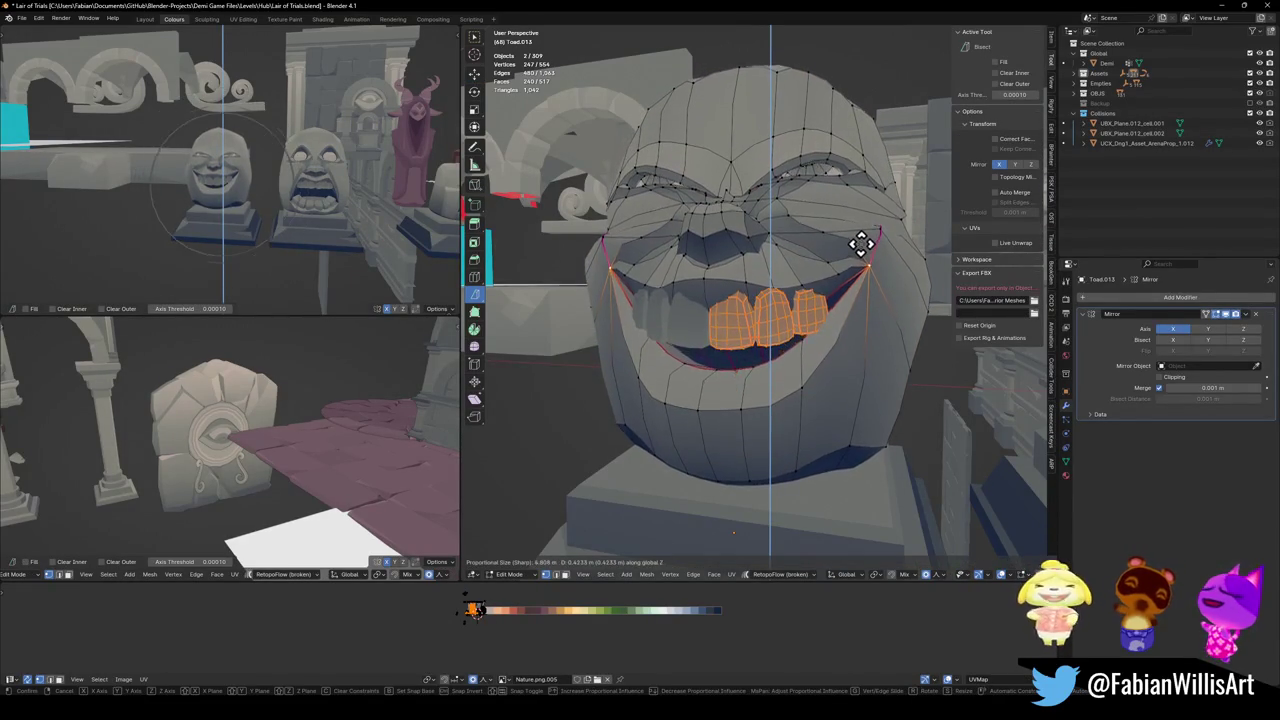
{"action": "left_click", "coordinate": [803, 340]}
{"action": "left_click", "coordinate": [750, 402], "text": "shift"}
{"action": "key", "text": "l"}
{"action": "key", "text": "g"}
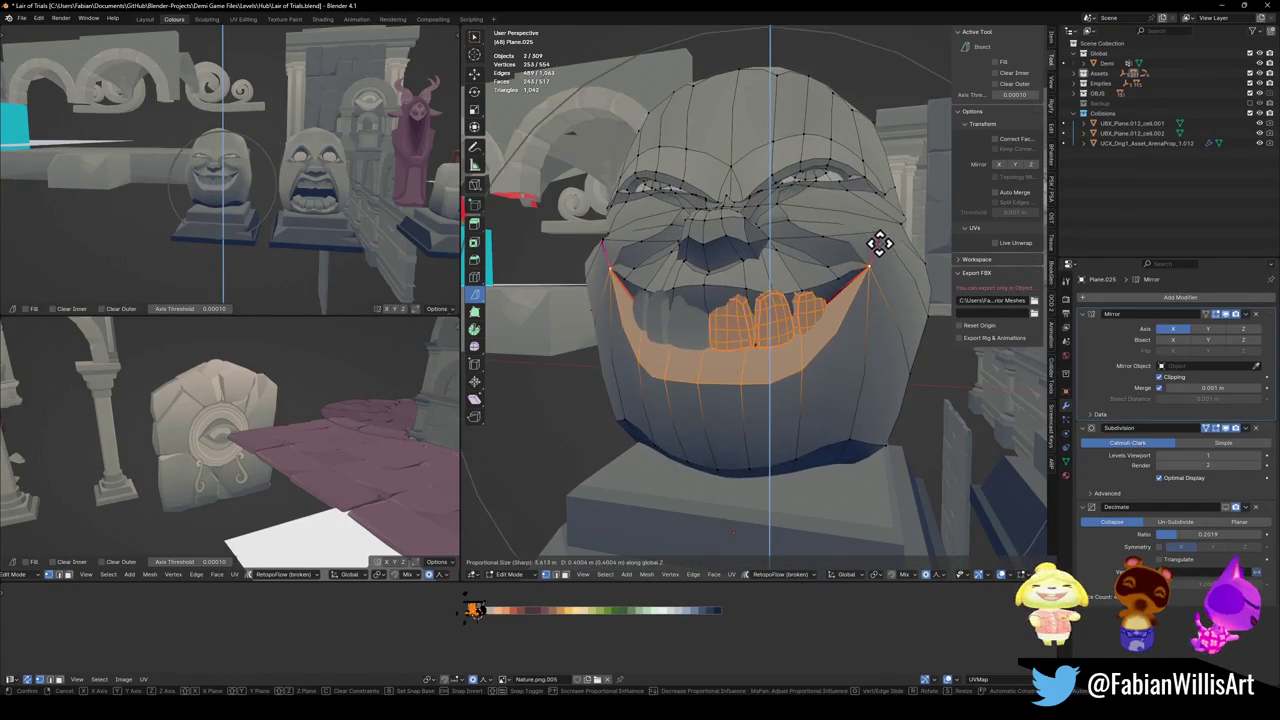
{"action": "right_click", "coordinate": [877, 246]}
- Raise the mouth and teeth back up along Z
{"action": "key", "text": "g"}
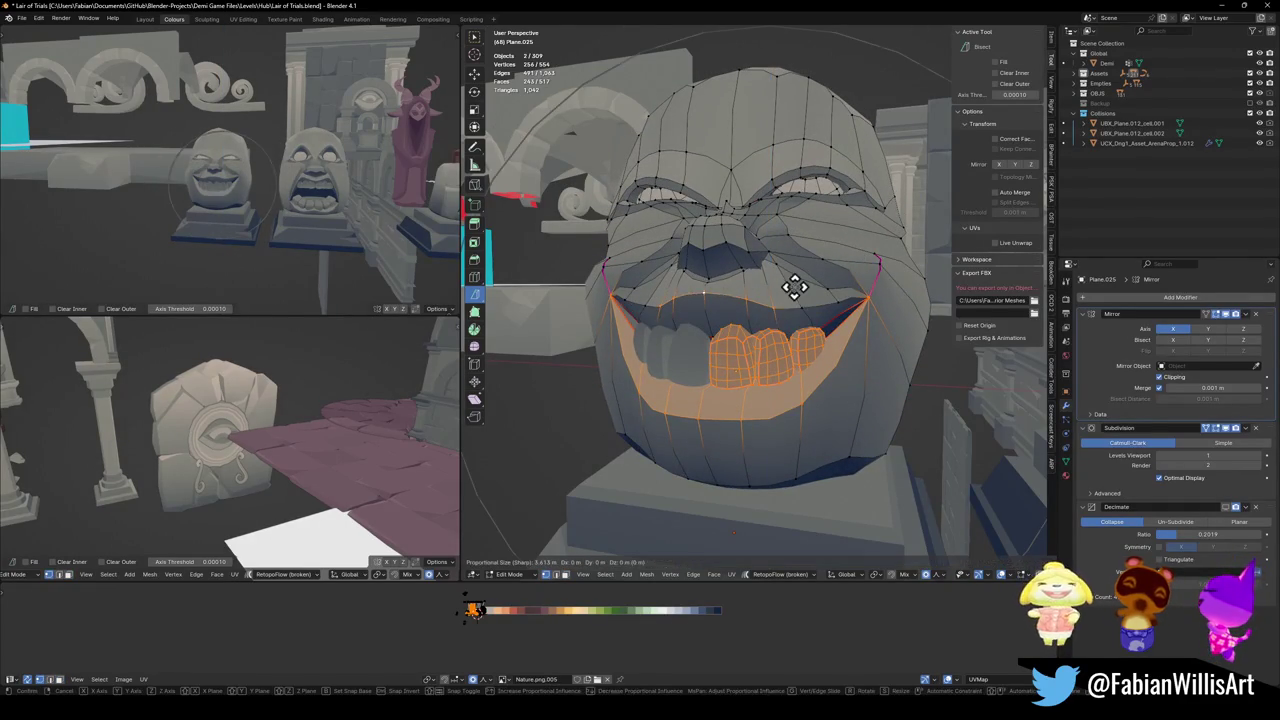
{"action": "key", "text": "z"}
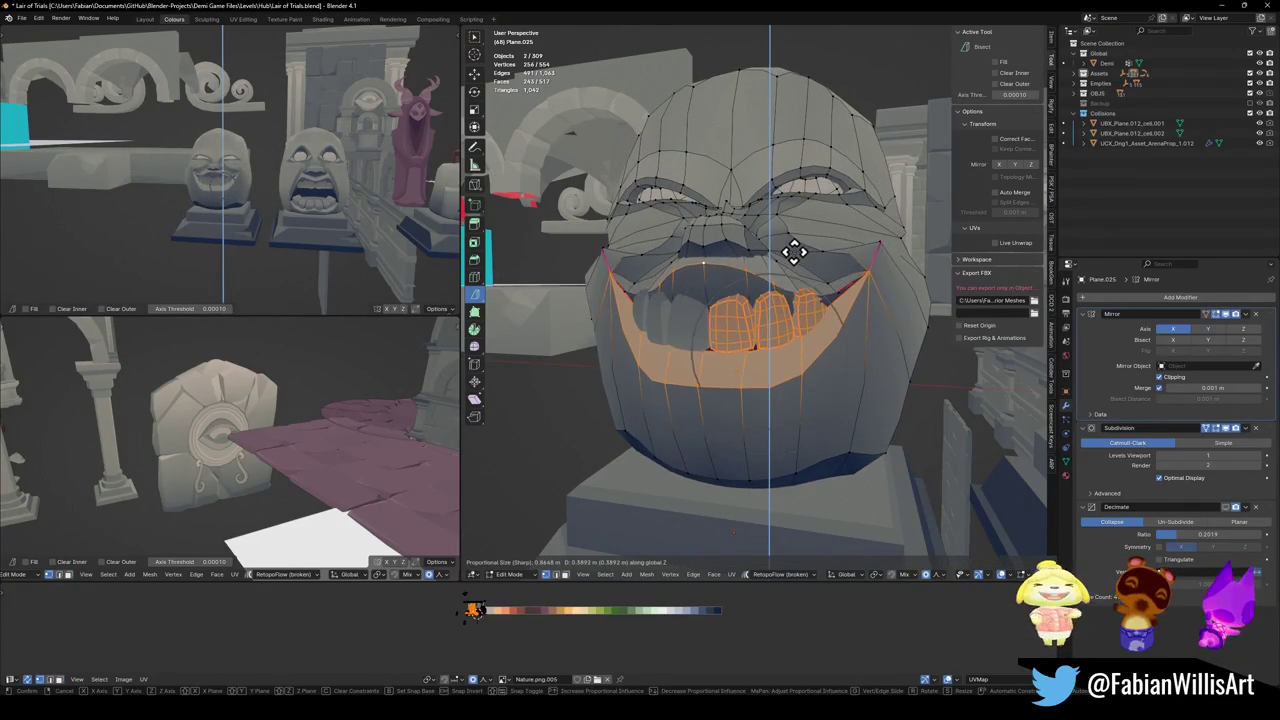
{"action": "left_click", "coordinate": [780, 260]}
{"action": "scroll", "coordinate": [320, 185], "scroll_direction": "up", "scroll_amount": 3}
{"action": "scroll", "coordinate": [340, 168], "scroll_direction": "down", "scroll_amount": 1}
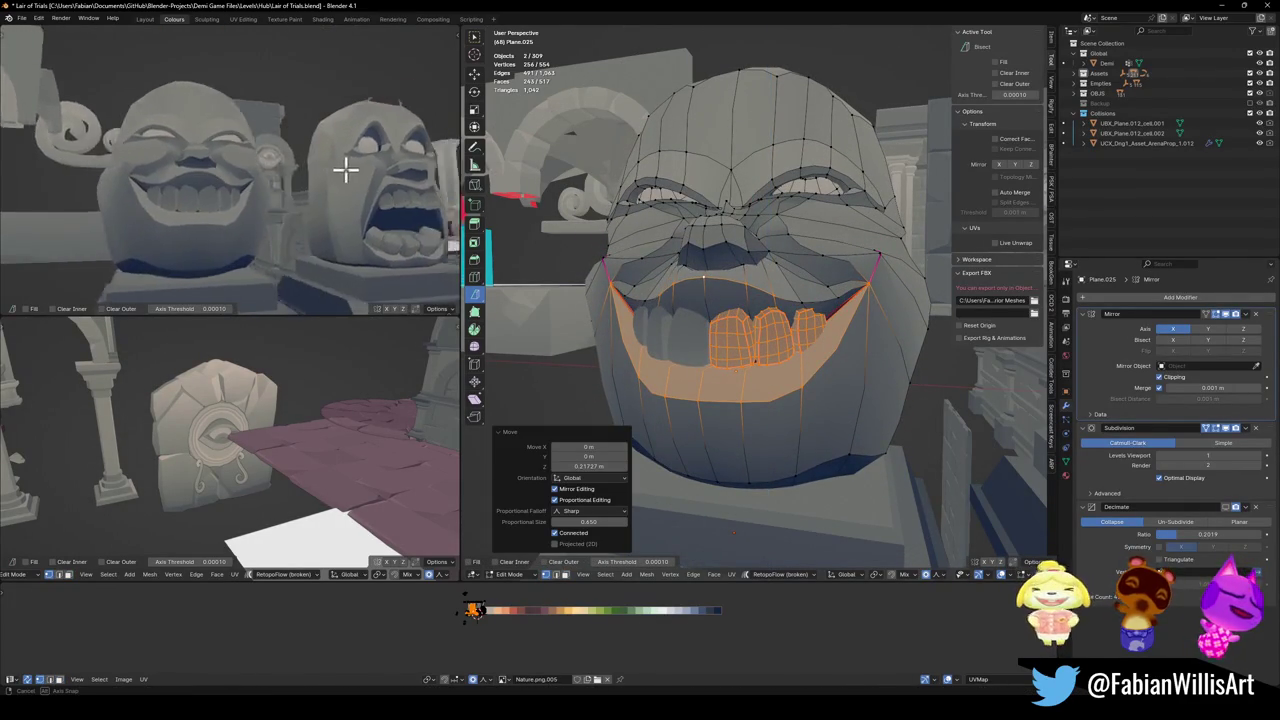
{"action": "scroll", "coordinate": [330, 183], "scroll_direction": "down", "scroll_amount": 3}
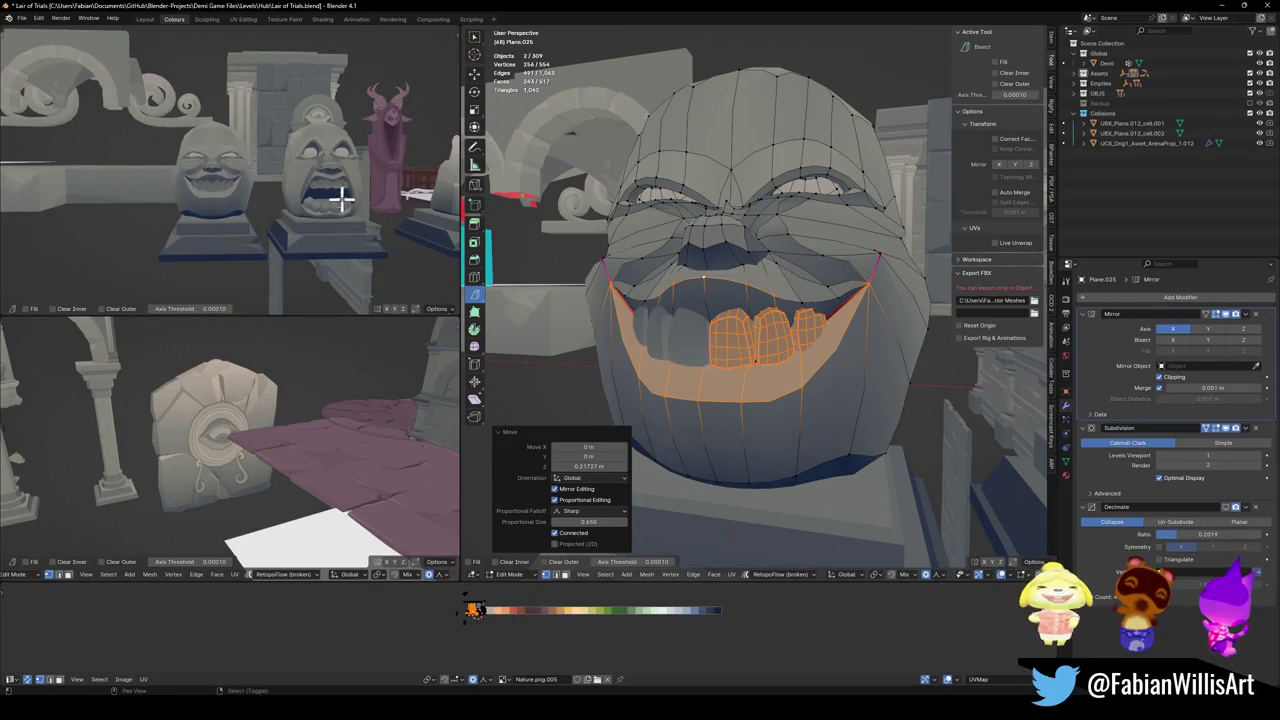
{"action": "middle_click_drag", "start_coordinate": [340, 210], "coordinate": [286, 194]}
- Raise the brow patch and the connected eye regions along Z
{"action": "left_click", "coordinate": [811, 143]}
{"action": "key", "text": "g"}
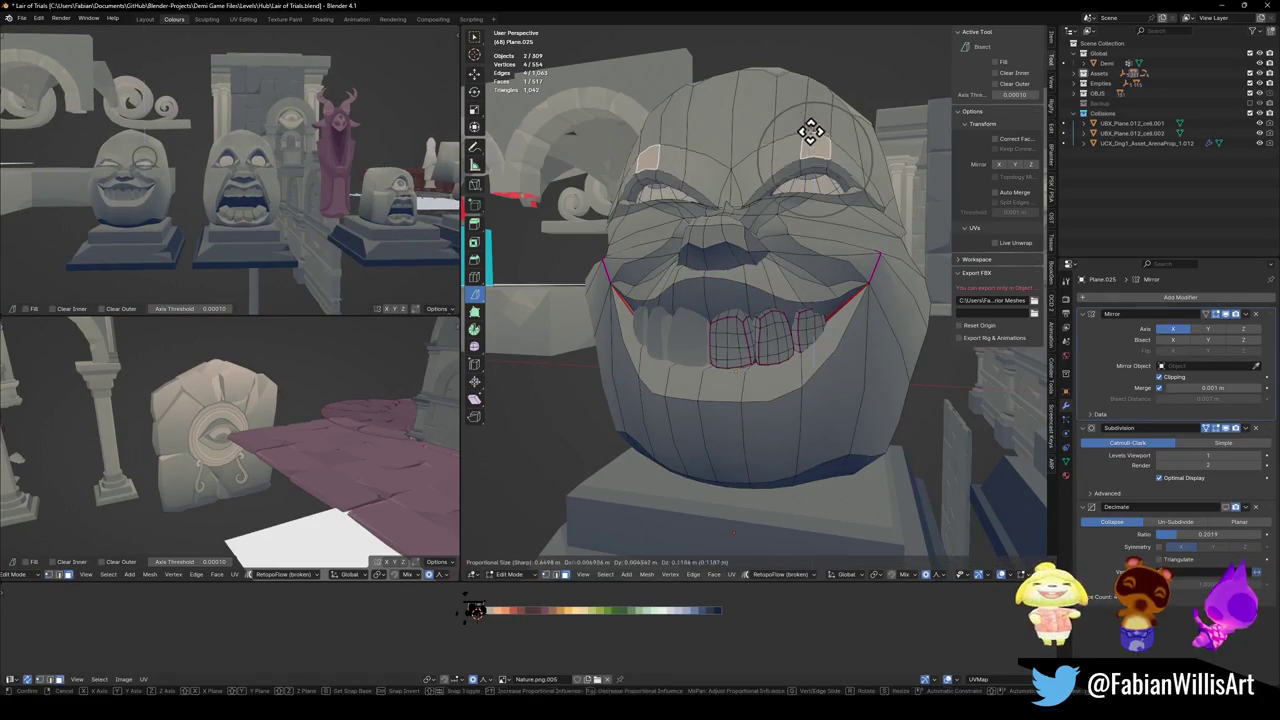
{"action": "key", "text": "z"}
{"action": "scroll", "coordinate": [808, 120], "scroll_direction": "down", "scroll_amount": 3}
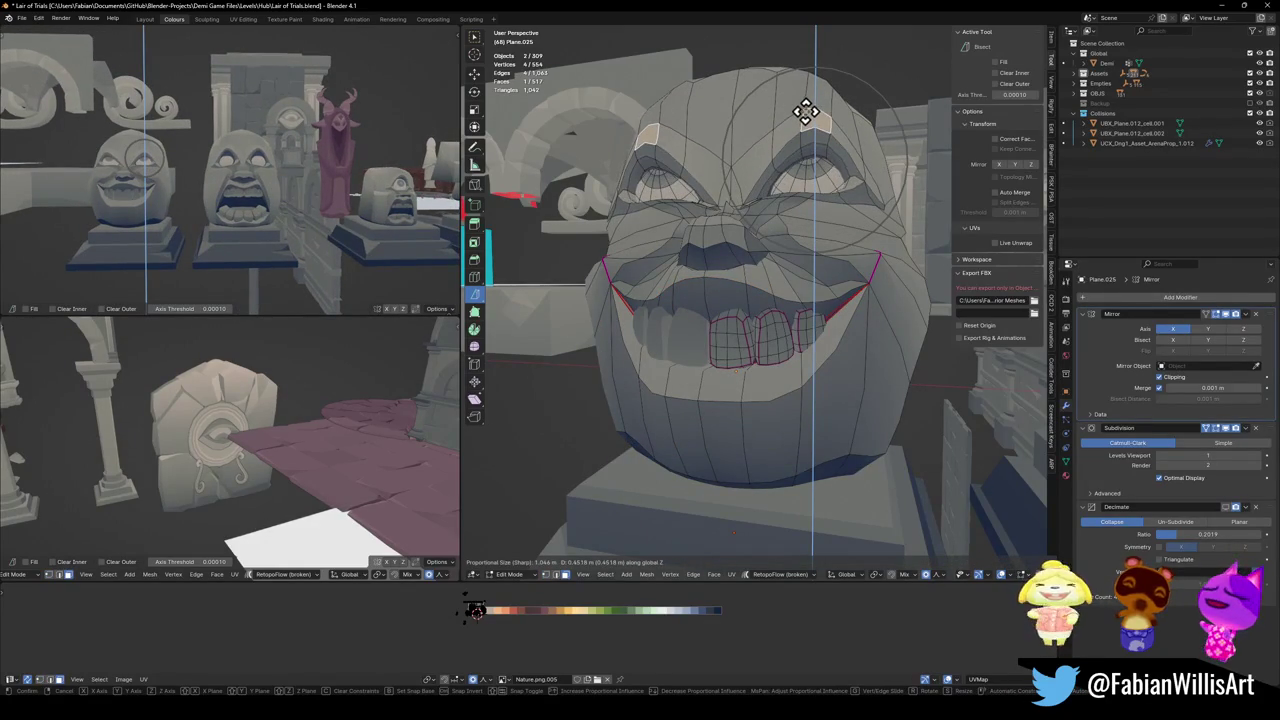
{"action": "left_click", "coordinate": [803, 108]}
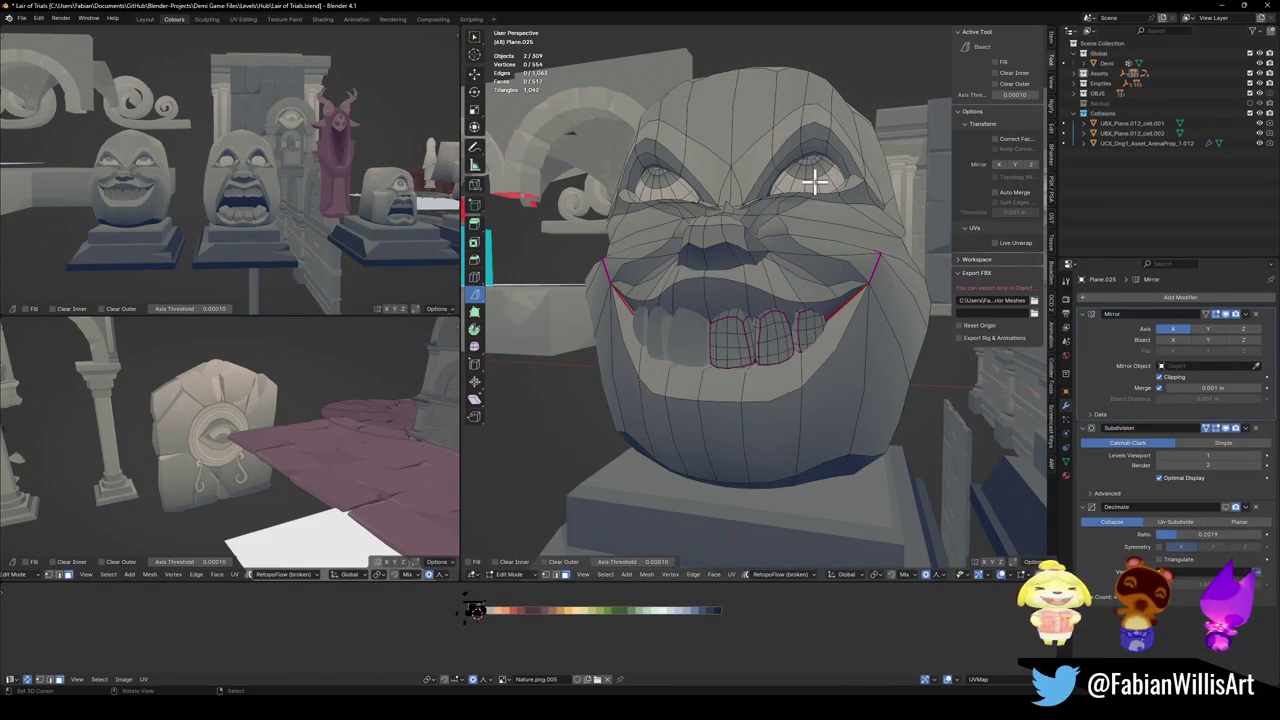
{"action": "key", "text": "ctrl+l"}
{"action": "key", "text": "g"}
{"action": "key", "text": "z"}
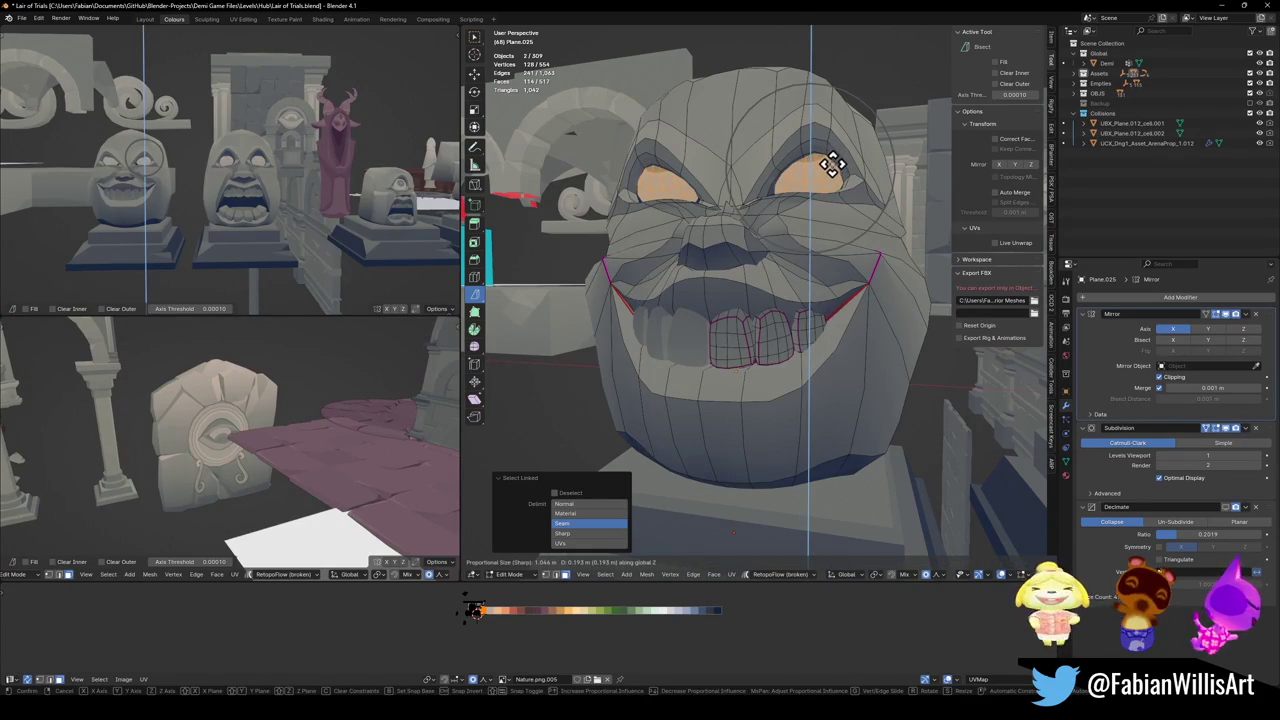
{"action": "left_click", "coordinate": [789, 157]}
- Delete the teeth object
{"action": "key", "text": "Tab"}
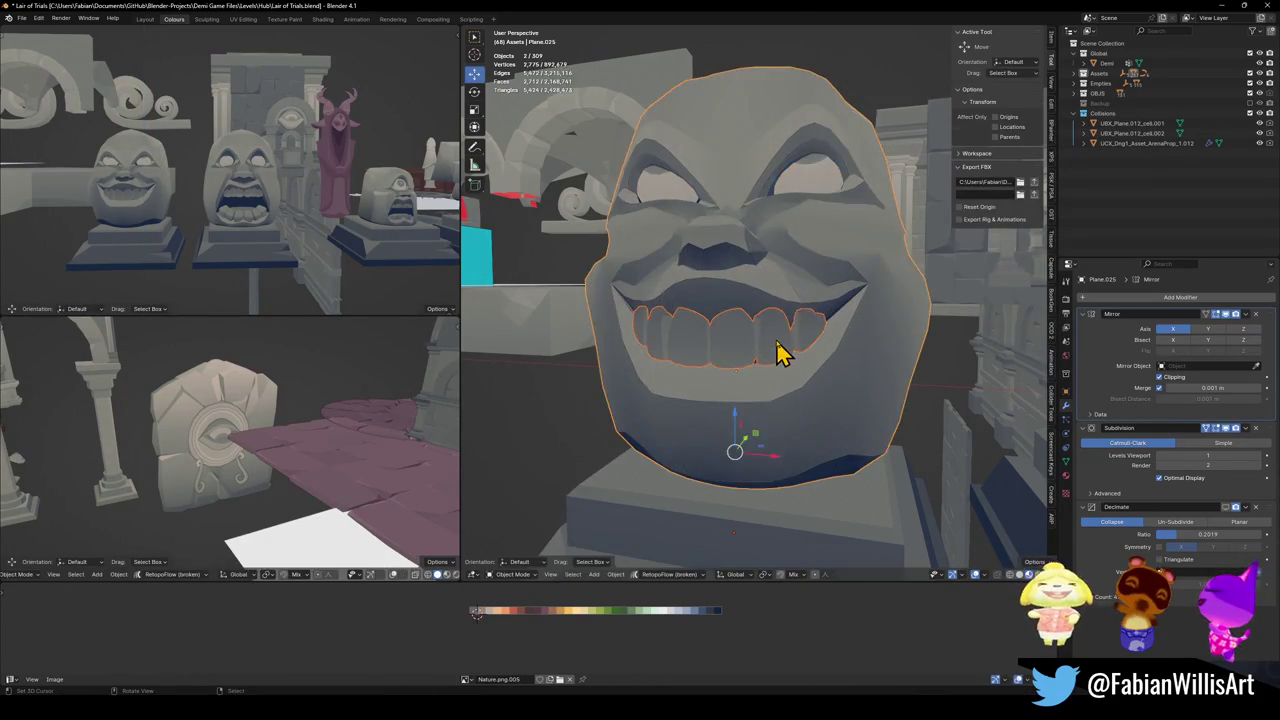
{"action": "key", "text": "Delete"}
{"action": "scroll", "coordinate": [265, 230], "scroll_direction": "down", "scroll_amount": 1}
{"action": "scroll", "coordinate": [329, 200], "scroll_direction": "up", "scroll_amount": 1}
{"action": "scroll", "coordinate": [329, 200], "scroll_direction": "up", "scroll_amount": 1}
- Move the head's selected eye faces to a new height along Z
{"action": "left_click", "coordinate": [812, 190]}
{"action": "key", "text": "Tab"}
{"action": "key", "text": "g"}
{"action": "key", "text": "z"}
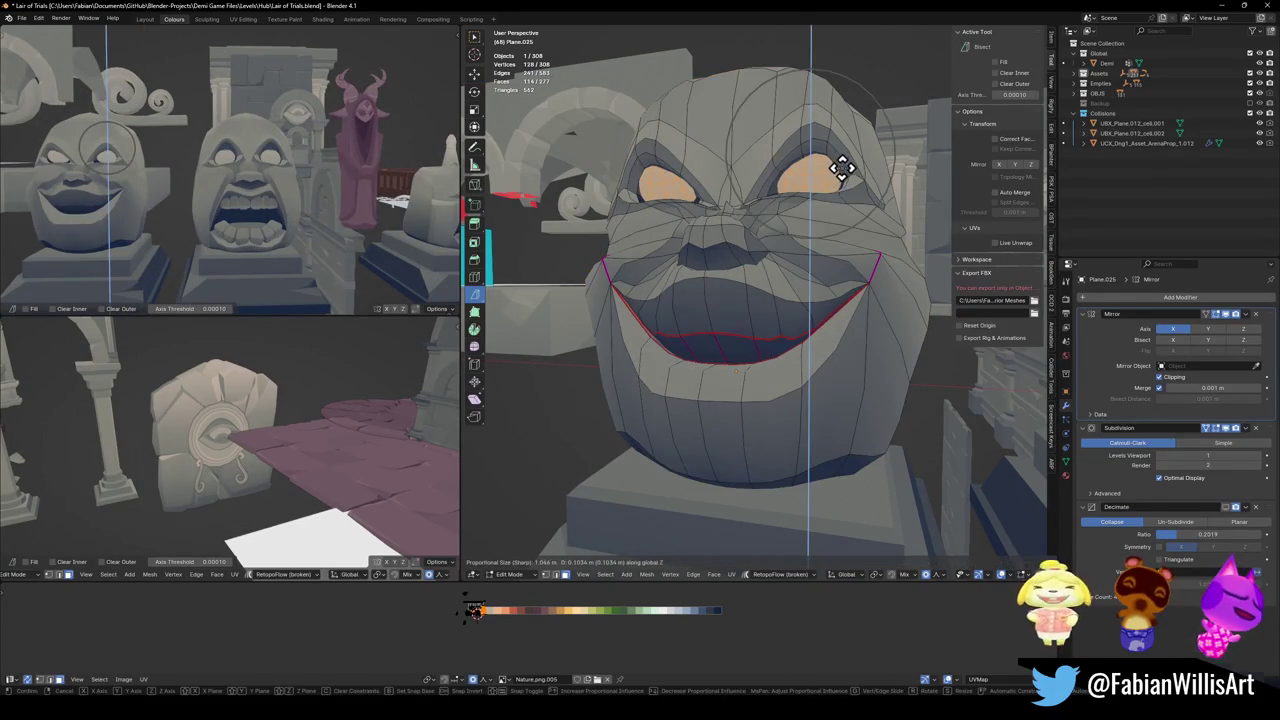
{"action": "left_click", "coordinate": [842, 167]}
{"action": "scroll", "coordinate": [329, 182], "scroll_direction": "down", "scroll_amount": 2}
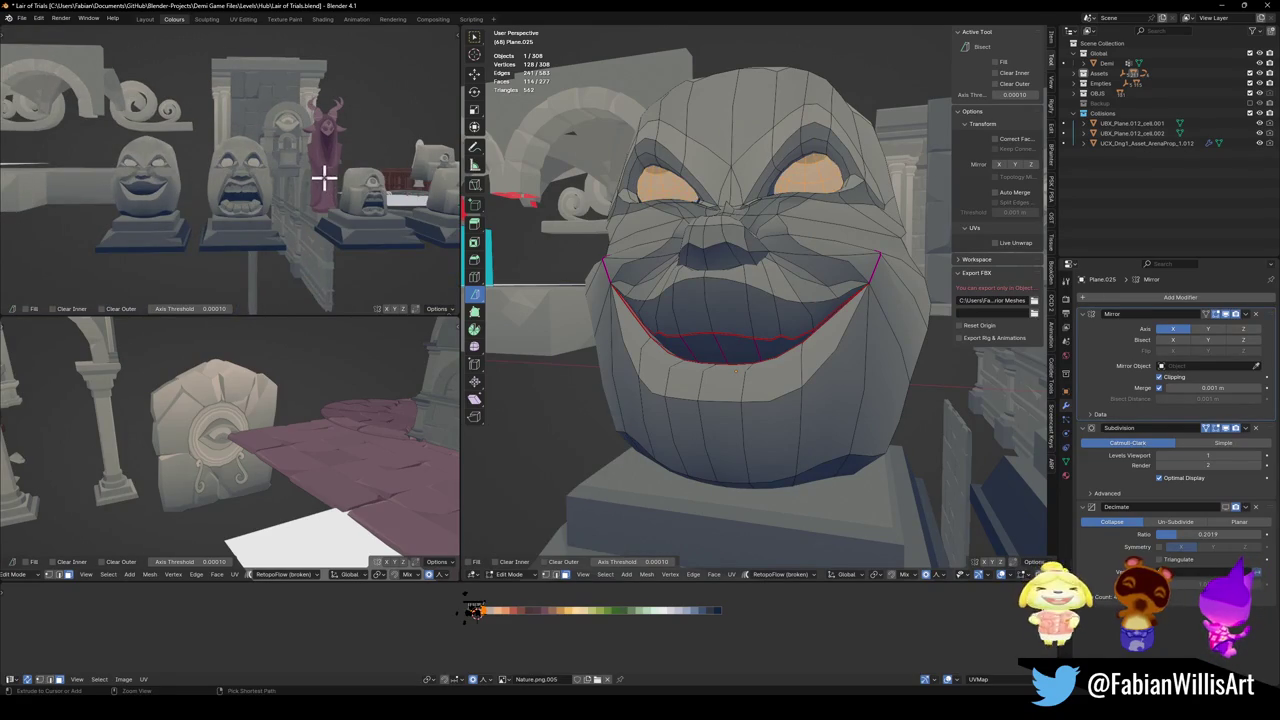
- Paste a set of teeth into the mouth and switch editing between teeth and head
{"action": "key", "text": "Tab"}
{"action": "key", "text": "ctrl+v"}
{"action": "key", "text": "Tab"}
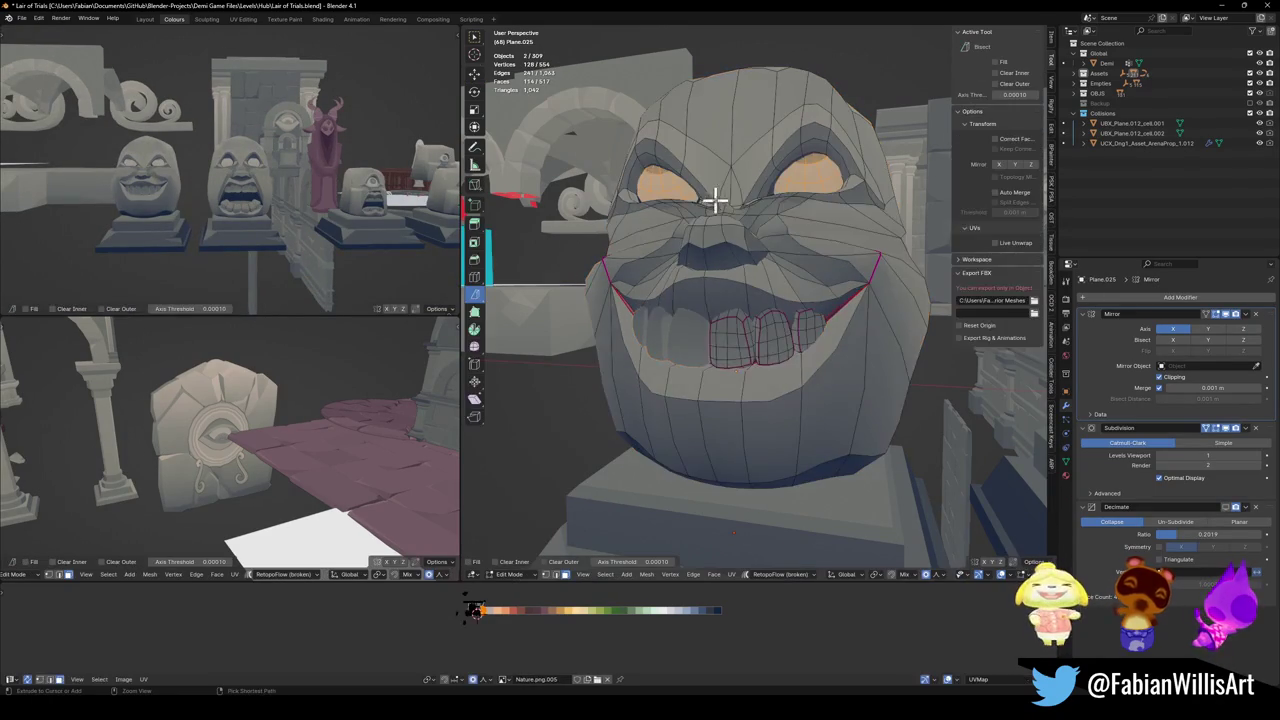
{"action": "key", "text": "Tab"}
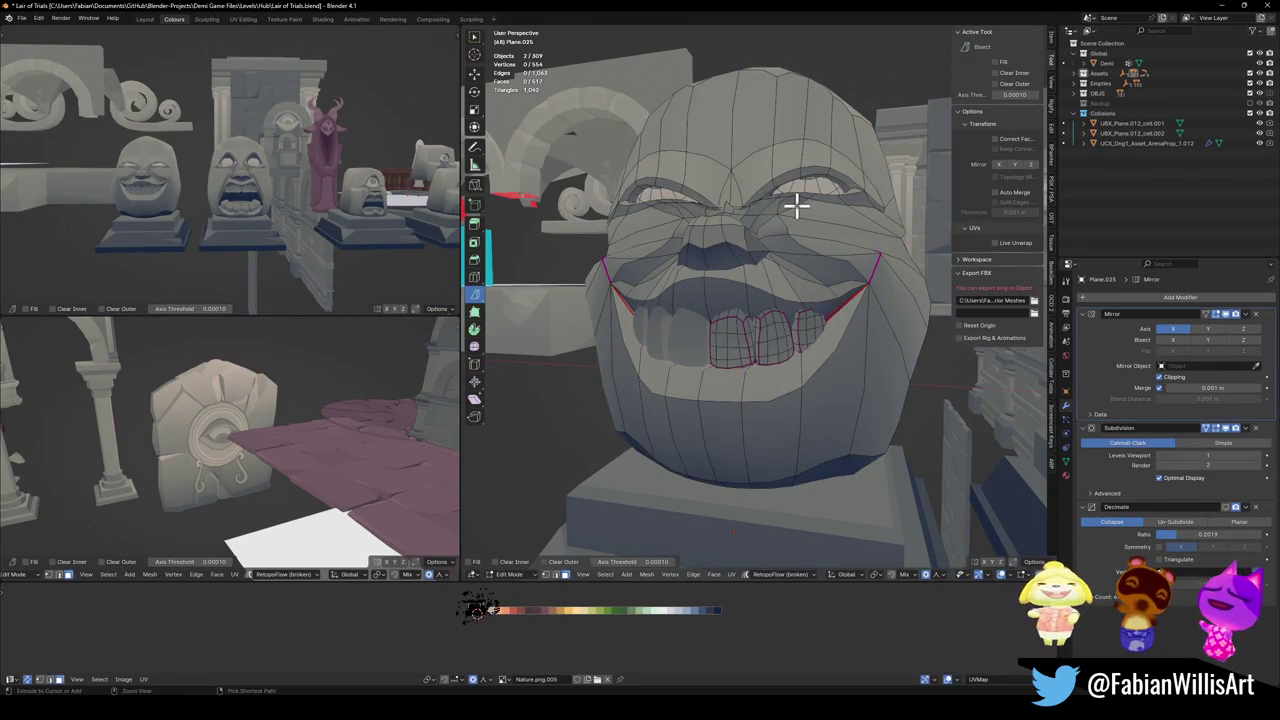
{"action": "key", "text": "Tab"}
{"action": "key", "text": "alt+q"}
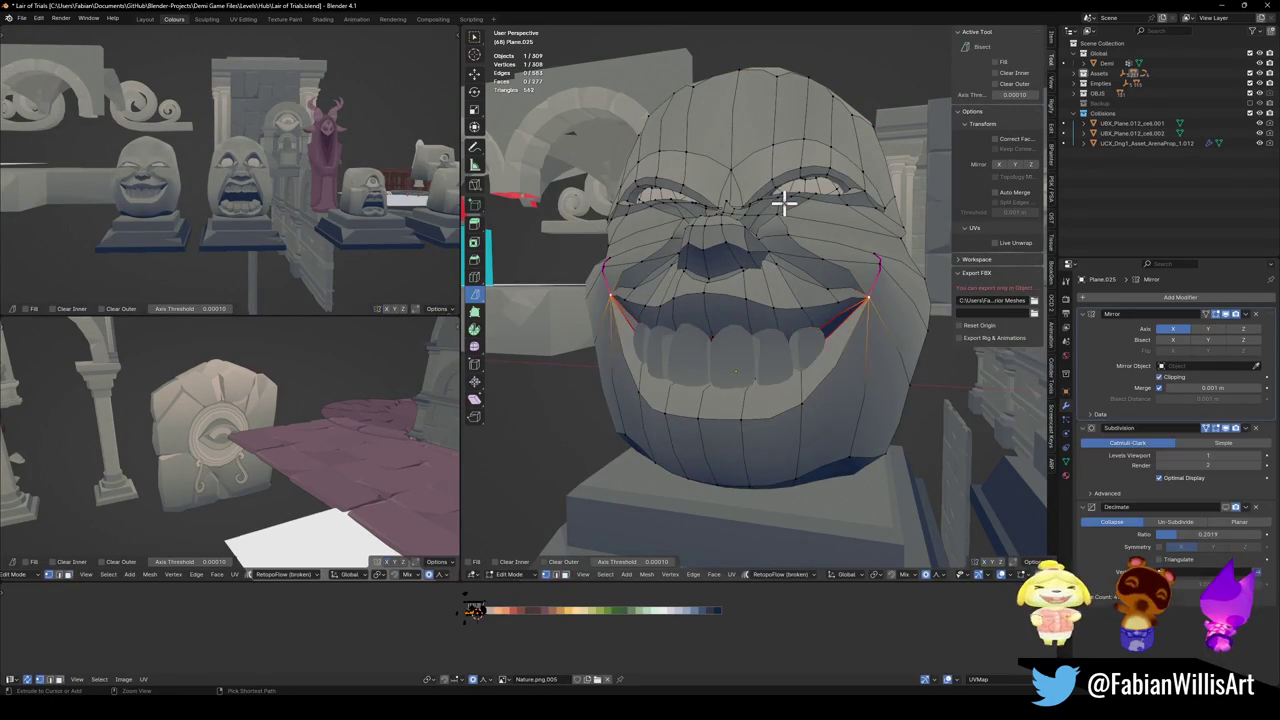
{"action": "key", "text": "Tab"}
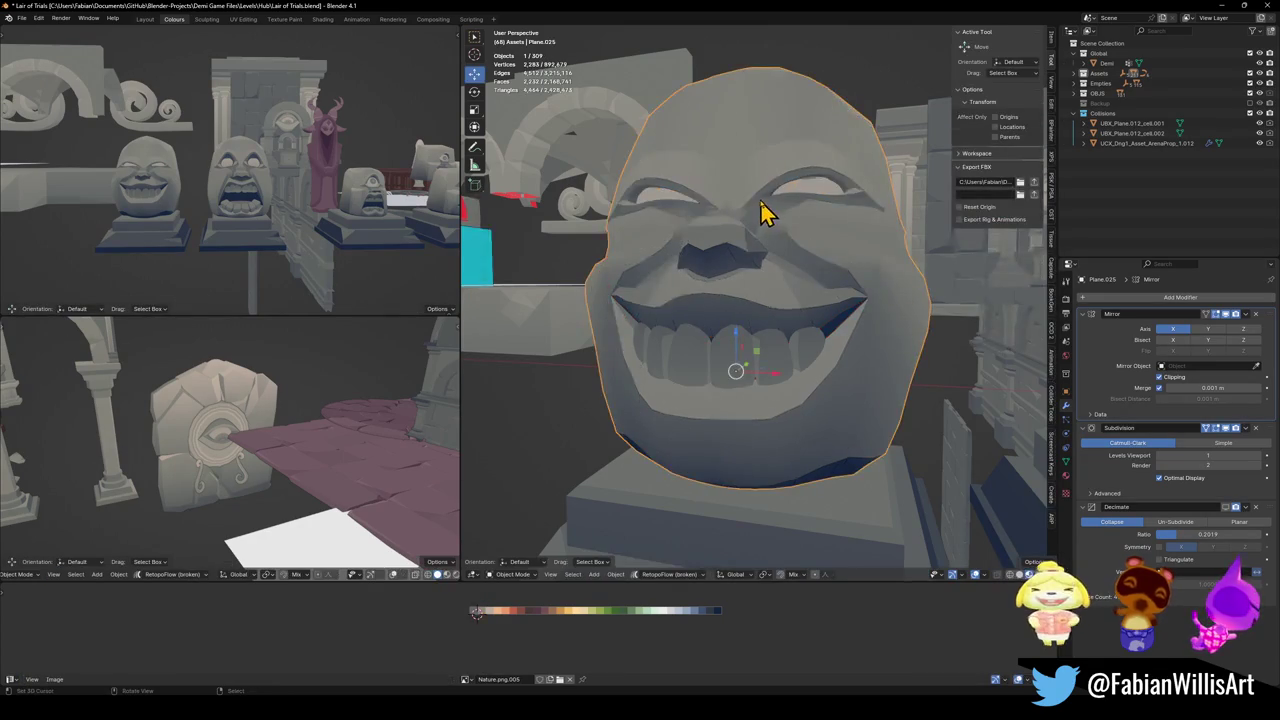
- Check the teeth and head meshes in edit mode
{"action": "scroll", "coordinate": [785, 270], "scroll_direction": "down", "scroll_amount": 4}
{"action": "scroll", "coordinate": [680, 283], "scroll_direction": "down", "scroll_amount": 3}
{"action": "left_click", "coordinate": [677, 223]}
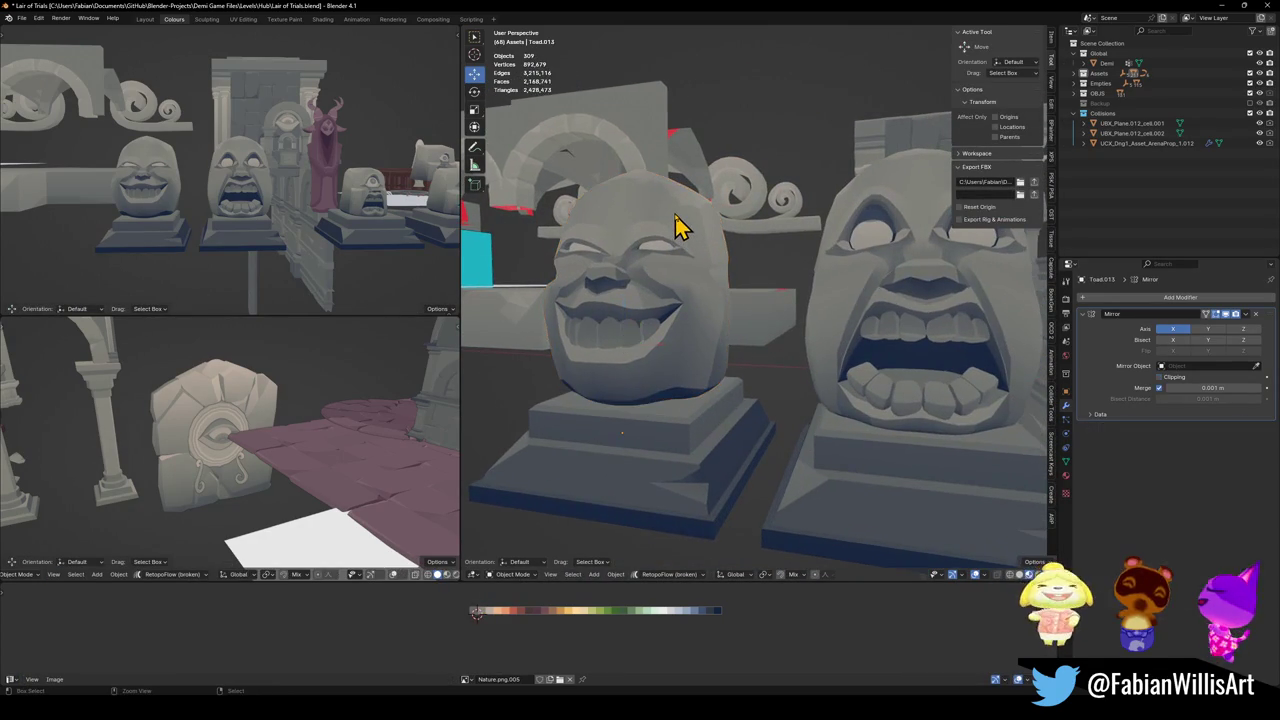
{"action": "key", "text": "Tab"}
{"action": "scroll", "coordinate": [700, 220], "scroll_direction": "down", "scroll_amount": 4}
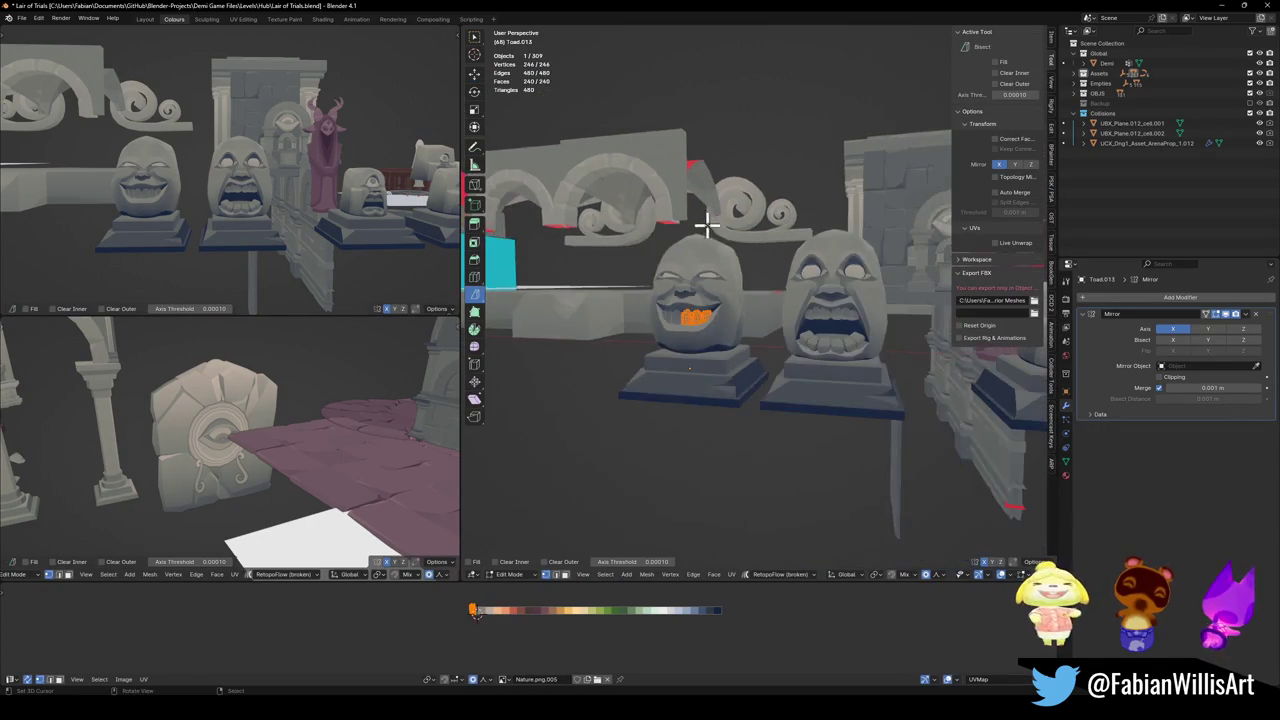
{"action": "scroll", "coordinate": [700, 225], "scroll_direction": "down", "scroll_amount": 1}
{"action": "key", "text": "alt+q"}
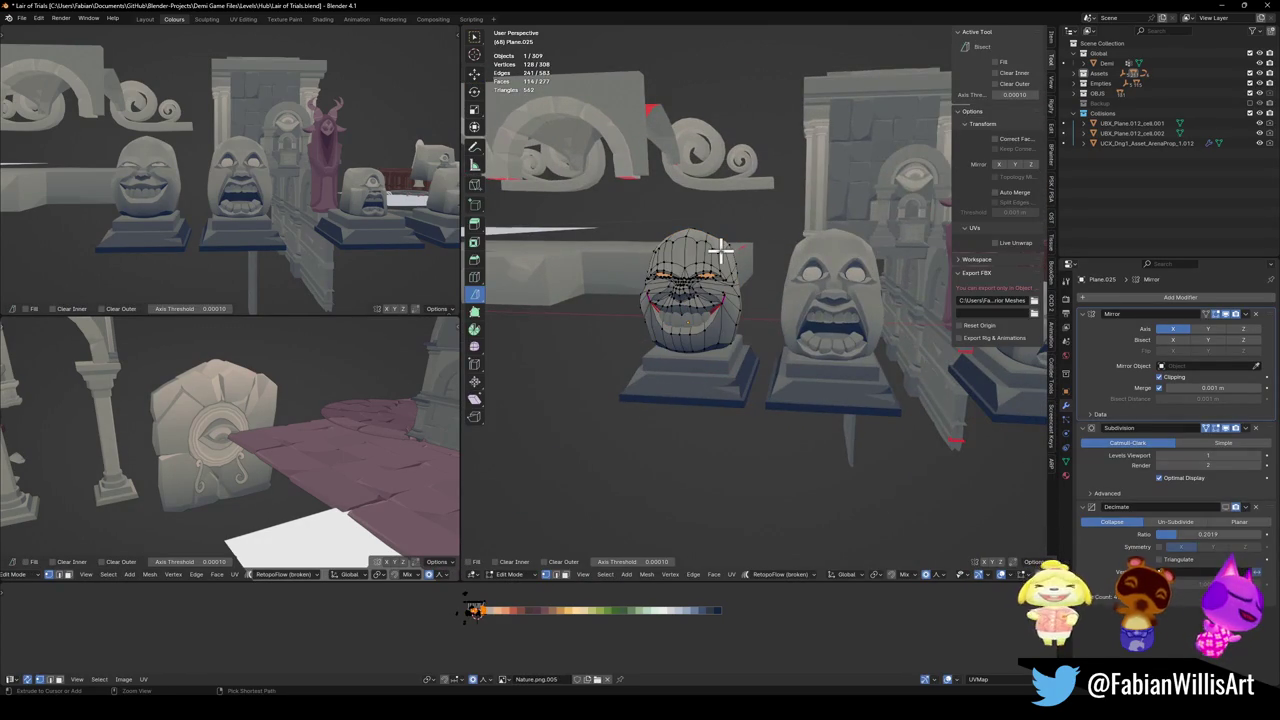
{"action": "key", "text": "Tab"}
- Select the teeth object and save Lair of Trials.blend
{"action": "left_click", "coordinate": [722, 258]}
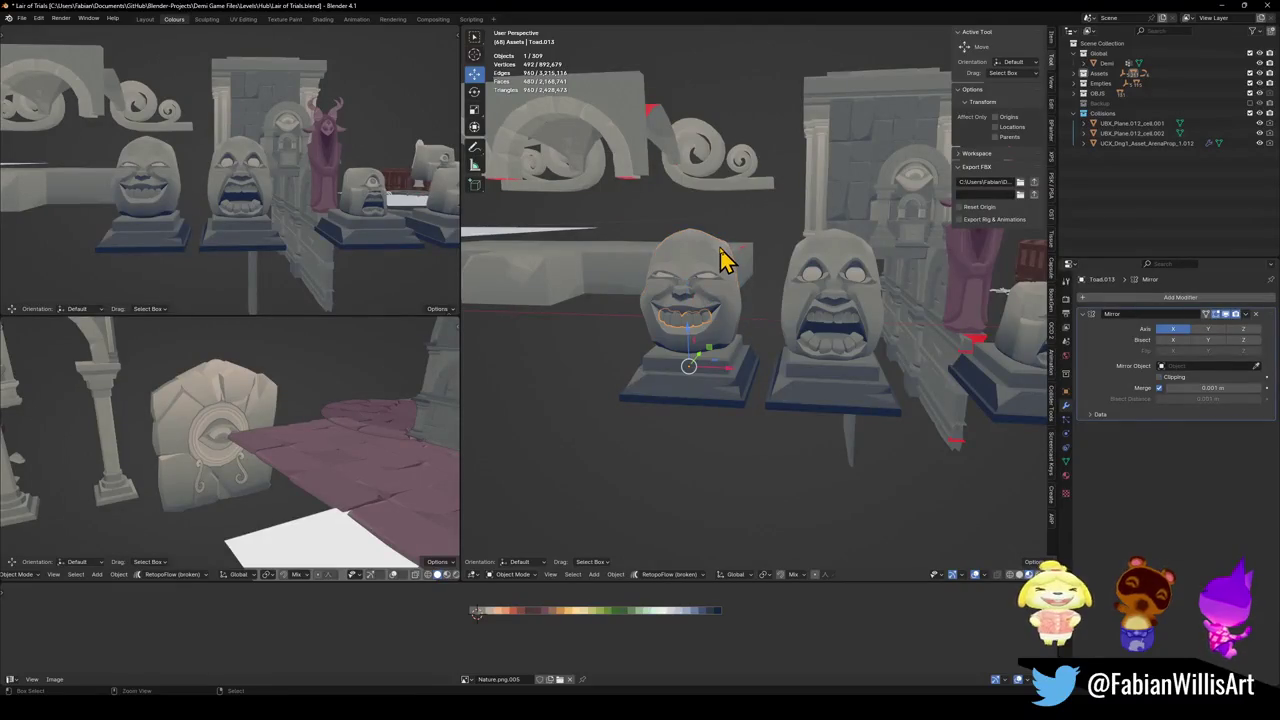
{"action": "mouse_move", "coordinate": [750, 291]}
{"action": "middle_mouse_down"}
{"action": "mouse_move", "coordinate": [823, 314]}
{"action": "mouse_move", "coordinate": [778, 312]}
{"action": "middle_mouse_up"}
{"action": "key", "text": "ctrl+s"}
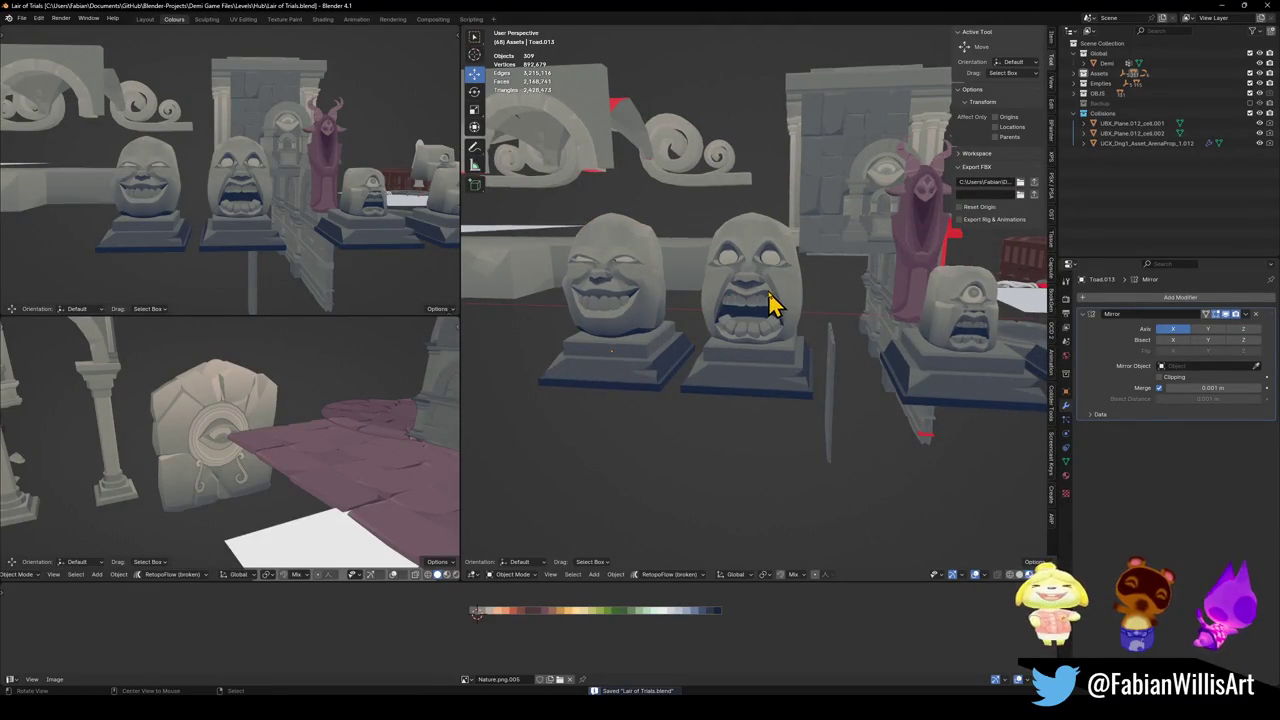
{"action": "scroll", "coordinate": [770, 300], "scroll_direction": "up", "scroll_amount": 3}
{"action": "scroll", "coordinate": [777, 290], "scroll_direction": "down", "scroll_amount": 5}
- Duplicate the screaming face statue and shift the copy 13.63 m along X
{"action": "key", "text": "c"}
{"action": "left_click", "coordinate": [757, 335]}
{"action": "key", "text": "Escape"}
{"action": "key", "text": "shift+d"}
{"action": "key", "text": "x"}
{"action": "left_click", "coordinate": [645, 325]}
{"action": "key", "text": "alt+a"}
- Select the screaming statue's head and begin editing its mesh
{"action": "scroll", "coordinate": [620, 310], "scroll_direction": "up", "scroll_amount": 5}
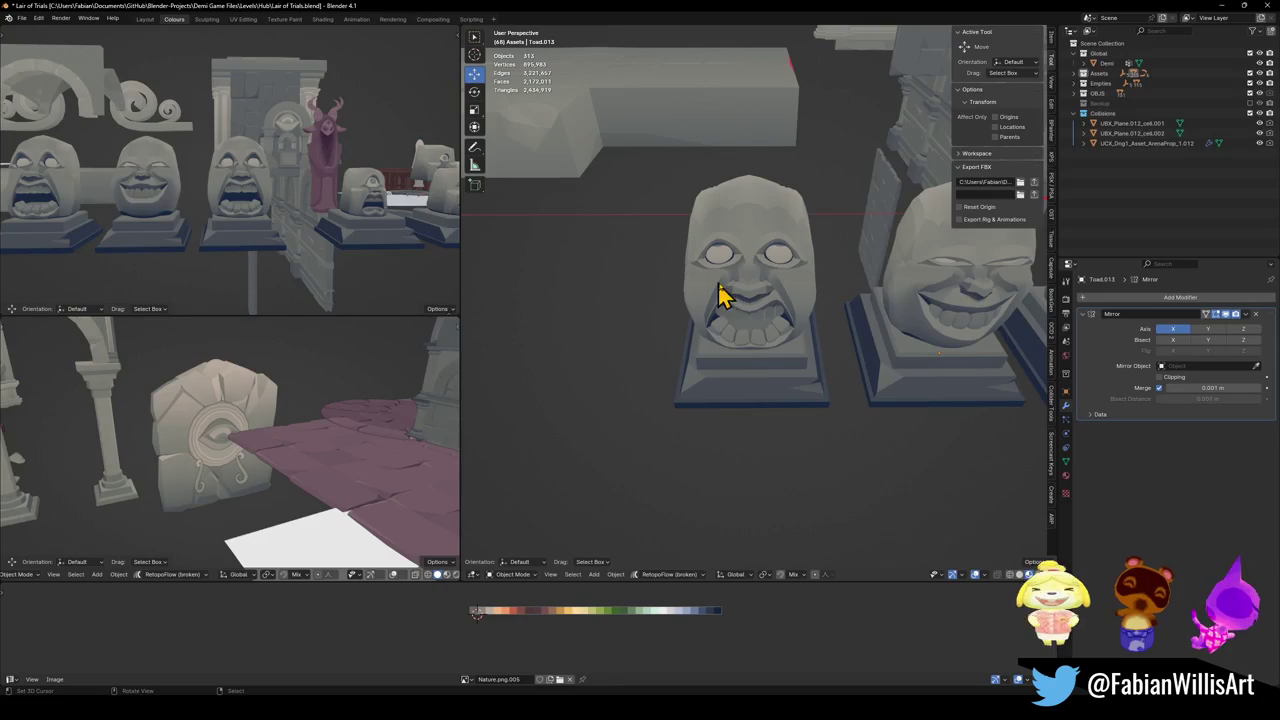
{"action": "scroll", "coordinate": [760, 318], "scroll_direction": "up", "scroll_amount": 1}
{"action": "scroll", "coordinate": [786, 320], "scroll_direction": "up", "scroll_amount": 2}
{"action": "scroll", "coordinate": [792, 320], "scroll_direction": "up", "scroll_amount": 2}
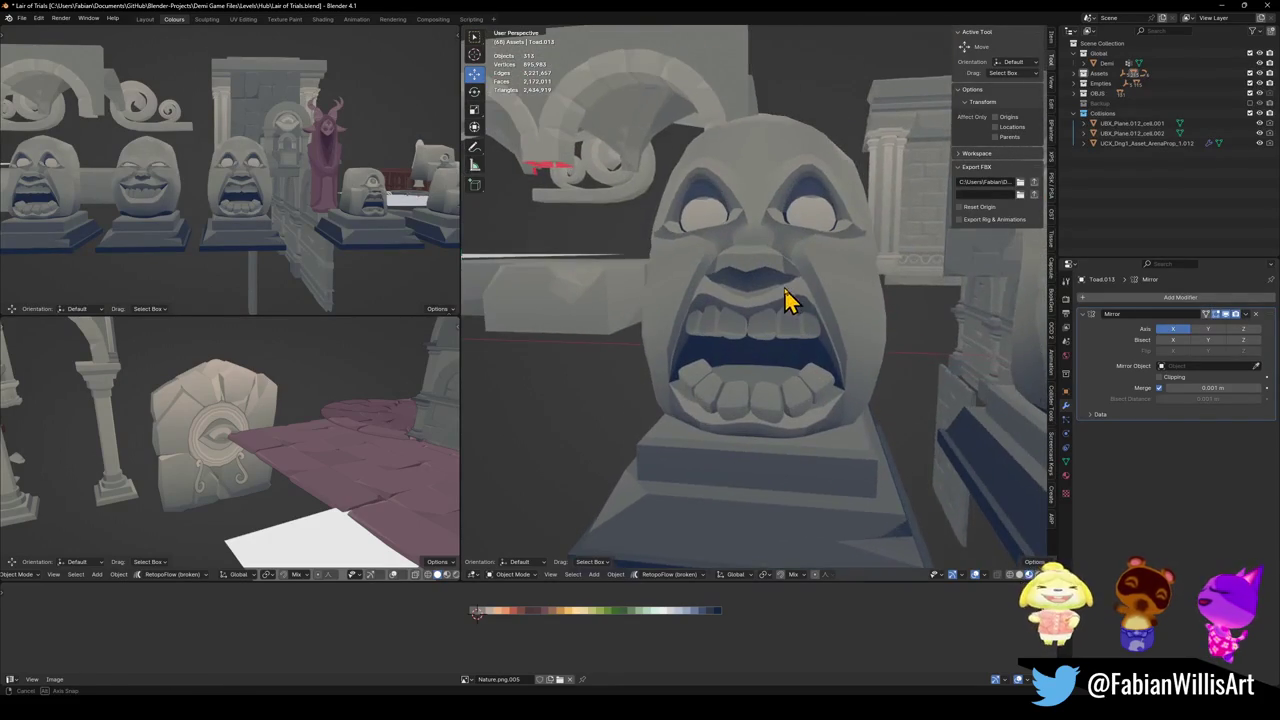
{"action": "scroll", "coordinate": [790, 296], "scroll_direction": "up", "scroll_amount": 2}
{"action": "scroll", "coordinate": [795, 298], "scroll_direction": "down", "scroll_amount": 1}
{"action": "left_click", "coordinate": [770, 305]}
{"action": "key", "text": "Tab"}
{"action": "scroll", "coordinate": [786, 300], "scroll_direction": "up", "scroll_amount": 2}
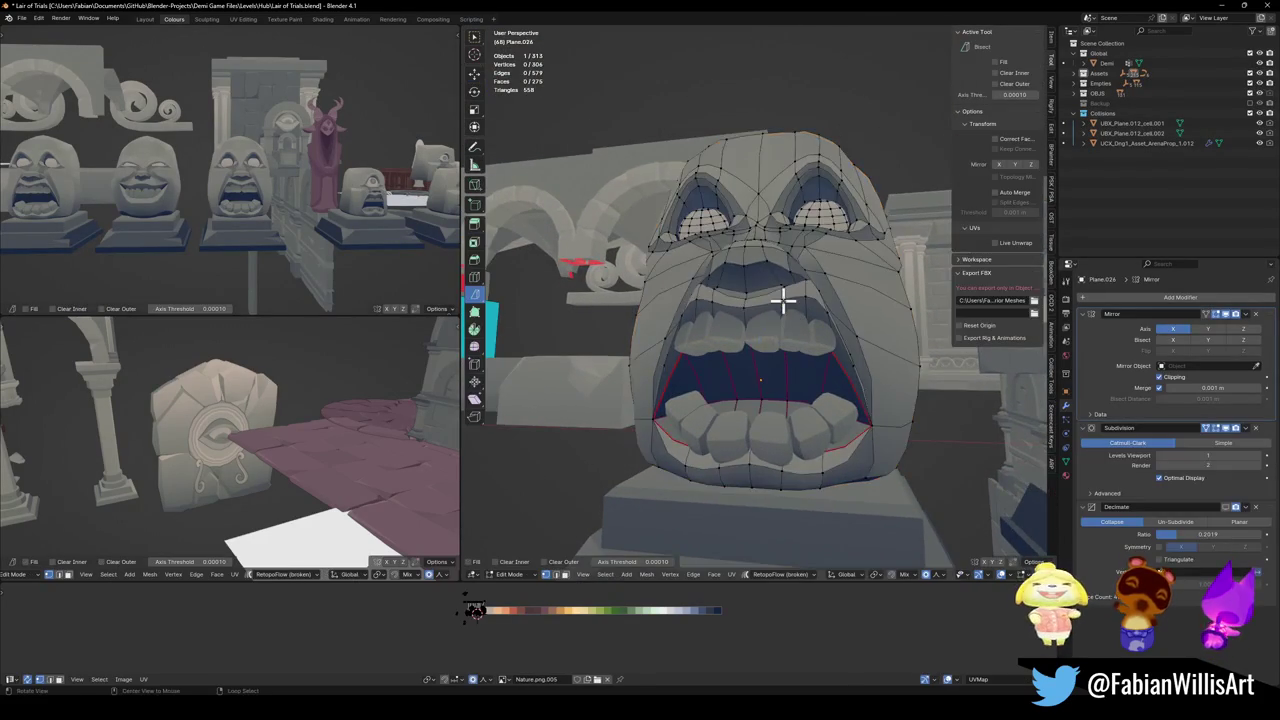
- Raise the upper-lip vertices of the statue's mouth vertically
{"action": "scroll", "coordinate": [788, 298], "scroll_direction": "up", "scroll_amount": 2}
{"action": "left_click", "coordinate": [754, 296], "text": "shift"}
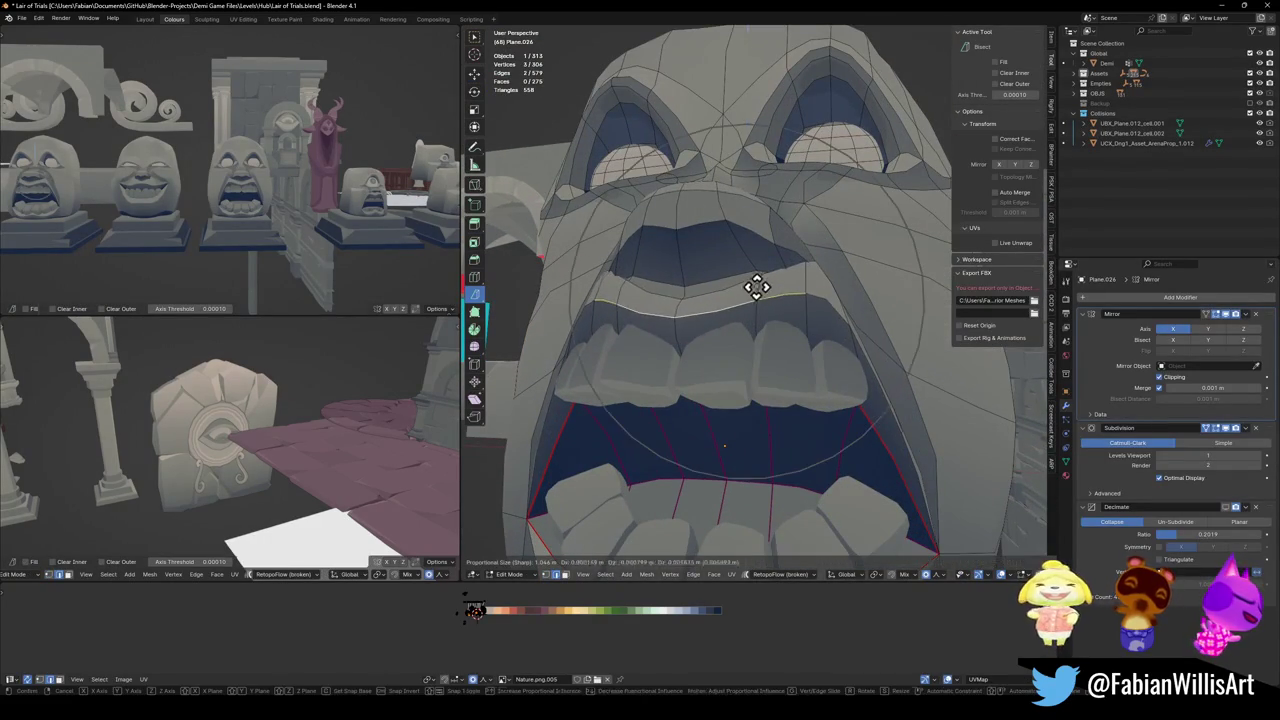
{"action": "key", "text": "g"}
{"action": "key", "text": "z"}
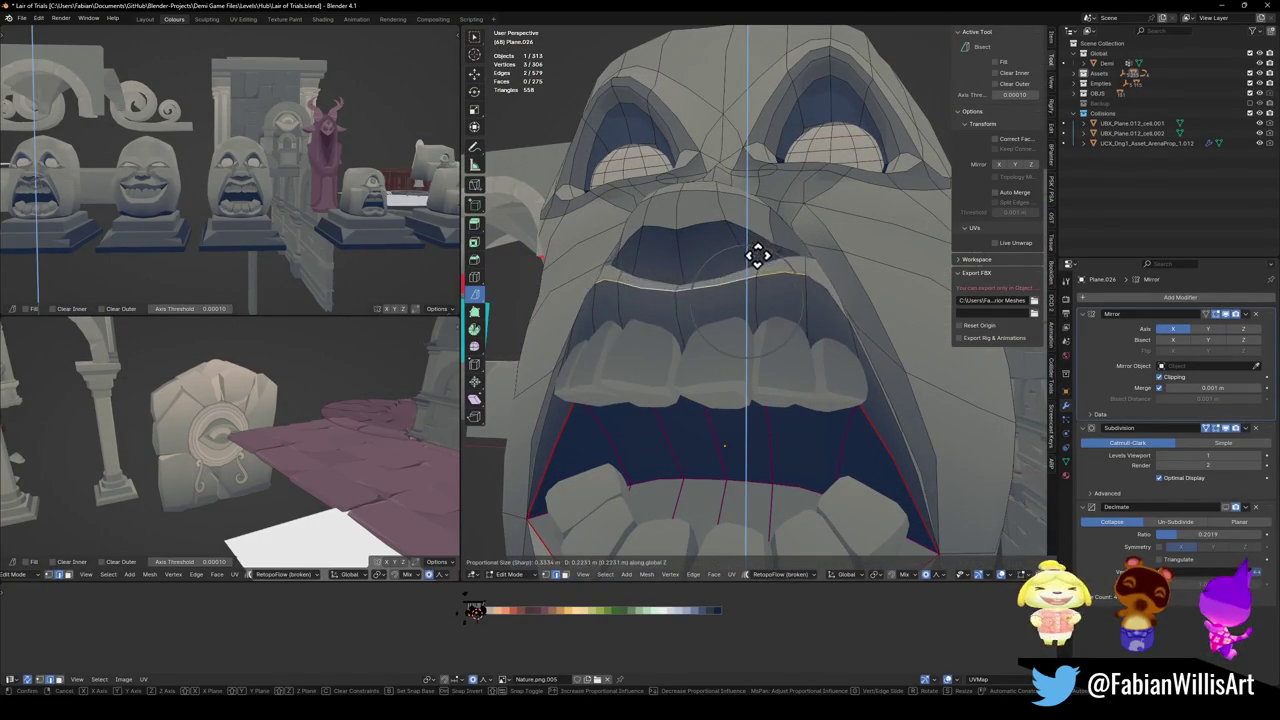
{"action": "left_click", "coordinate": [752, 262]}
- Try moving the chin edge vertically, then undo it
{"action": "middle_click_drag", "start_coordinate": [122, 210], "coordinate": [188, 208]}
{"action": "mouse_move", "coordinate": [718, 379]}
{"action": "middle_mouse_down"}
{"action": "mouse_move", "coordinate": [740, 346]}
{"action": "mouse_move", "coordinate": [788, 335]}
{"action": "middle_mouse_up"}
{"action": "left_click", "coordinate": [750, 452]}
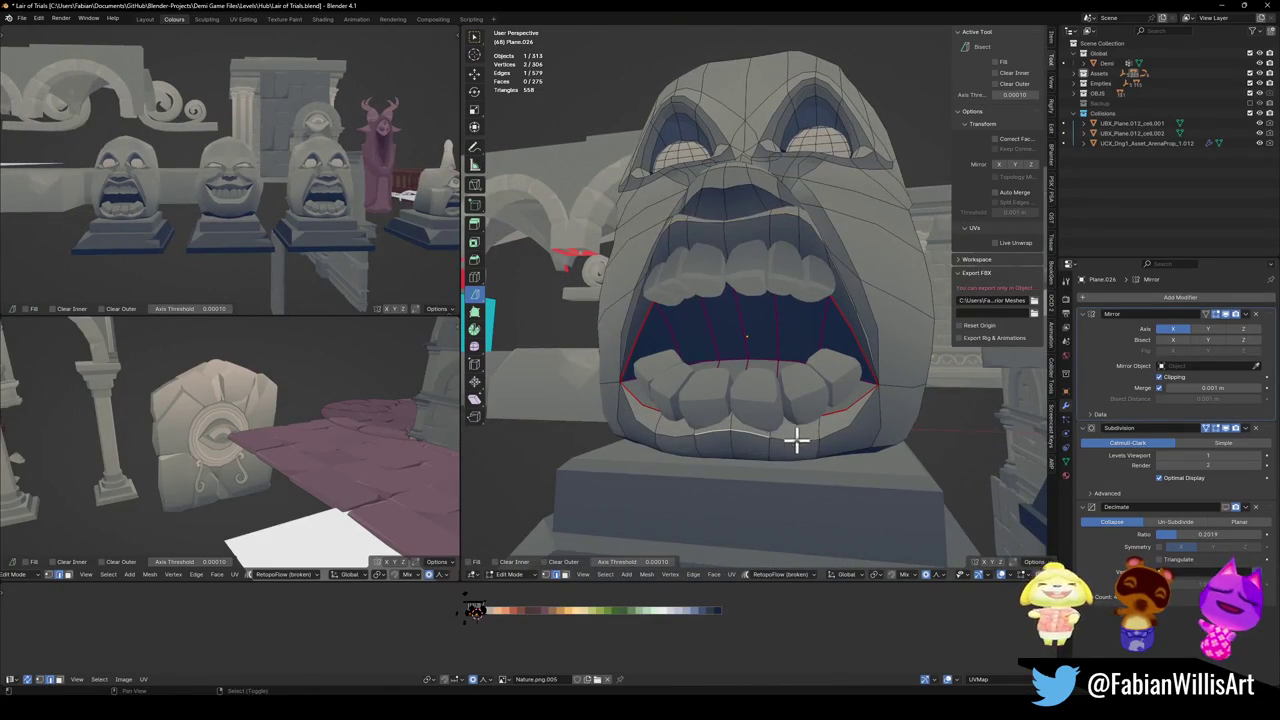
{"action": "key", "text": "g"}
{"action": "key", "text": "z"}
{"action": "left_click", "coordinate": [822, 432]}
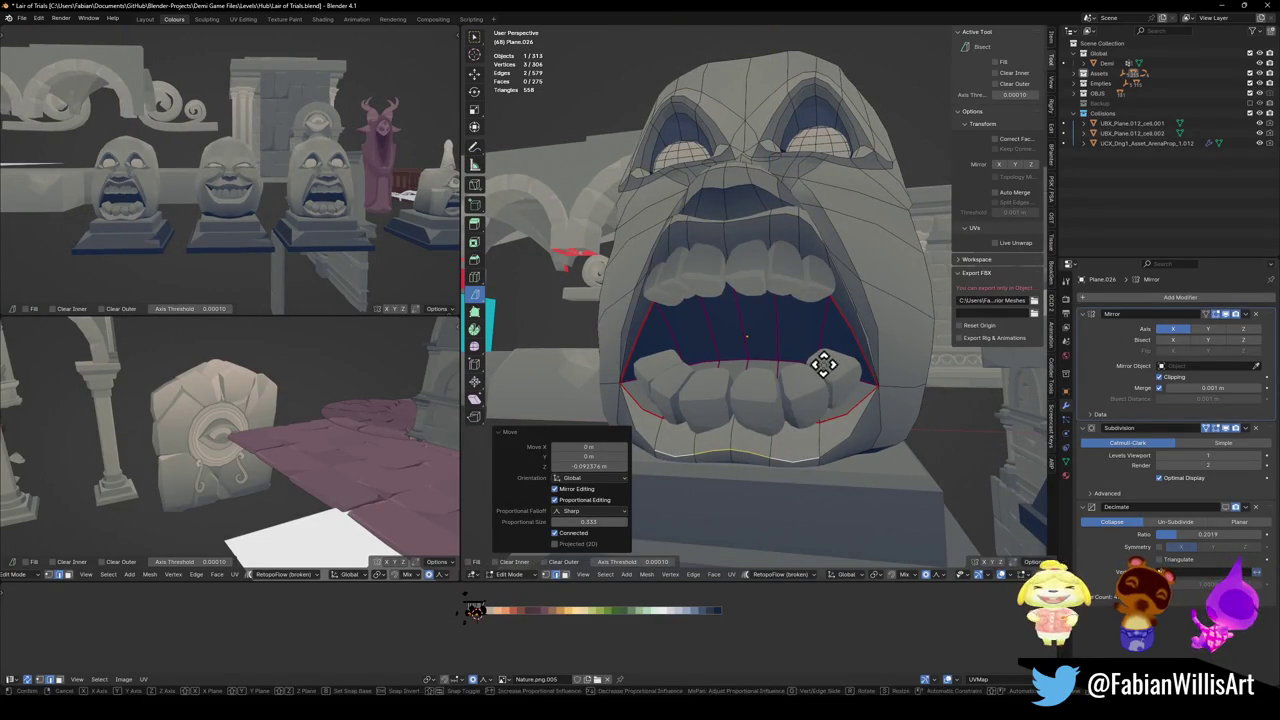
{"action": "key", "text": "ctrl+z"}
- Adjust the lip edges vertically, raising them 0.16361 m and refining their height
{"action": "mouse_move", "coordinate": [760, 229]}
{"action": "middle_mouse_down"}
{"action": "mouse_move", "coordinate": [705, 266]}
{"action": "mouse_move", "coordinate": [771, 200]}
{"action": "middle_mouse_up"}
{"action": "key", "text": "g"}
{"action": "key", "text": "z"}
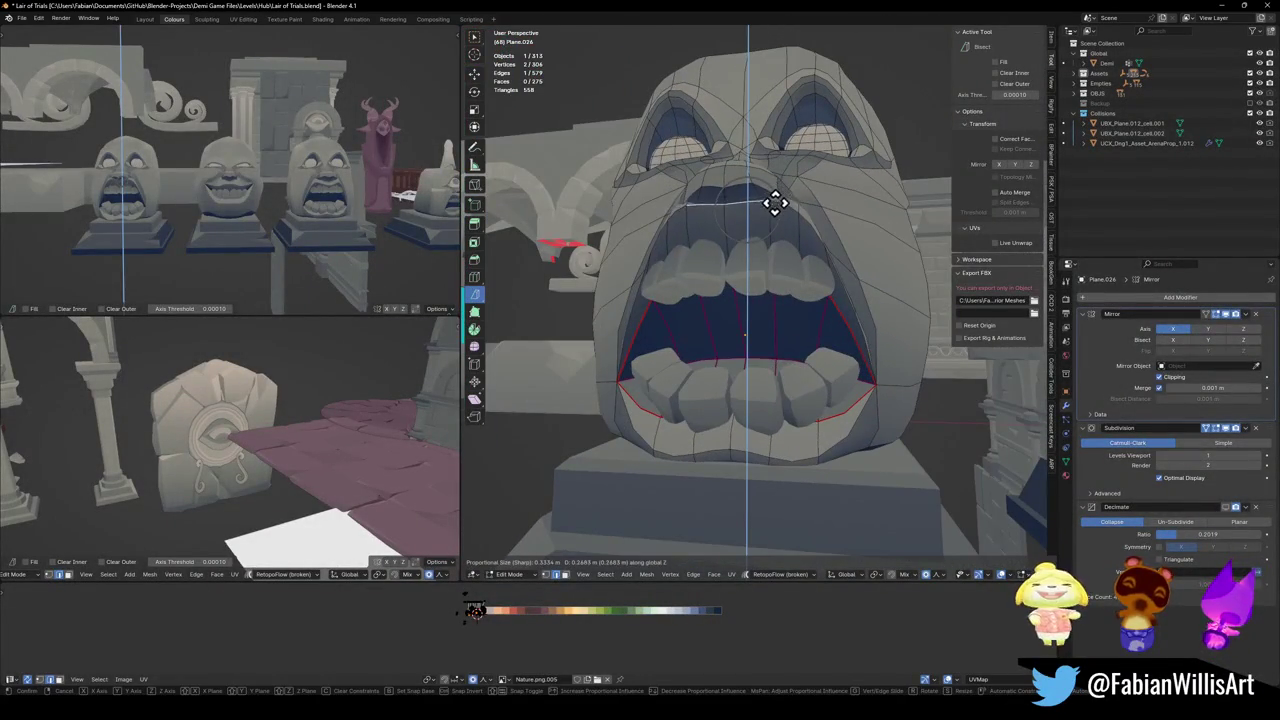
{"action": "left_click", "coordinate": [786, 215]}
{"action": "key", "text": "g"}
{"action": "key", "text": "z"}
{"action": "left_click", "coordinate": [790, 208]}
{"action": "left_click", "coordinate": [786, 210], "text": "alt"}
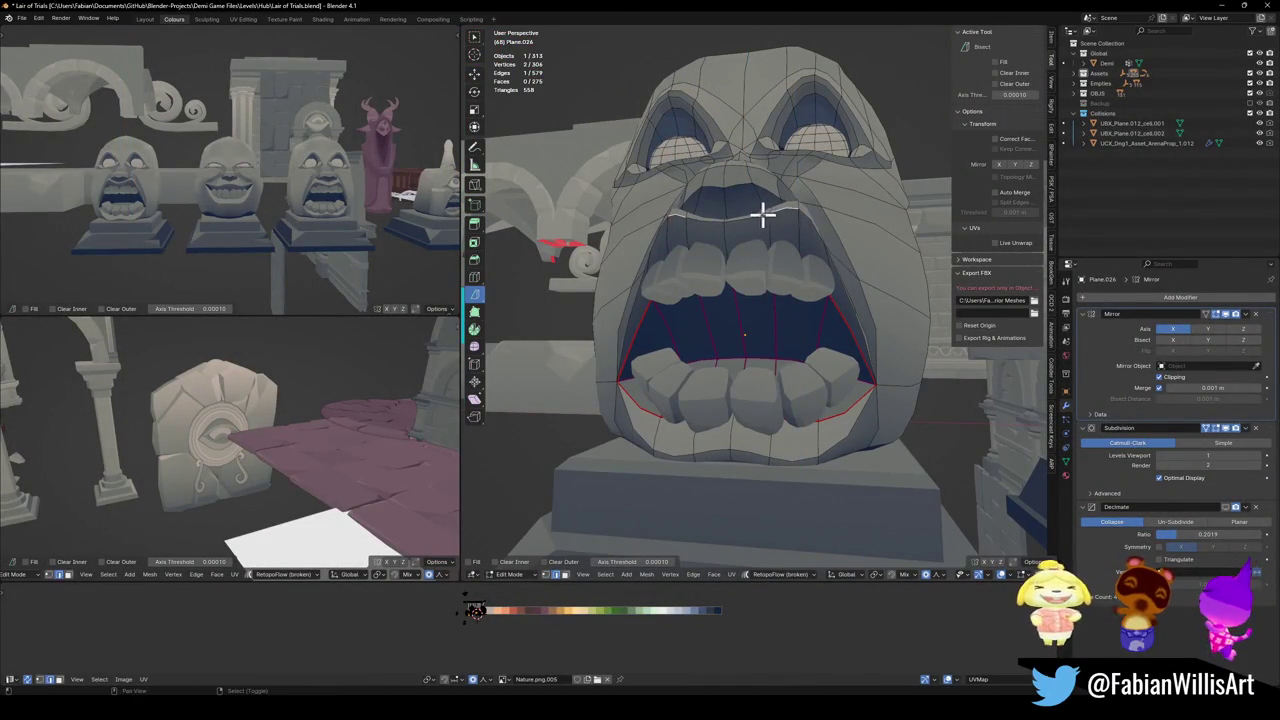
{"action": "key", "text": "g"}
{"action": "key", "text": "z"}
{"action": "left_click", "coordinate": [795, 205]}
- Shift the lip edges 0.1931 m sideways along X
{"action": "middle_click_drag", "start_coordinate": [229, 186], "coordinate": [192, 228]}
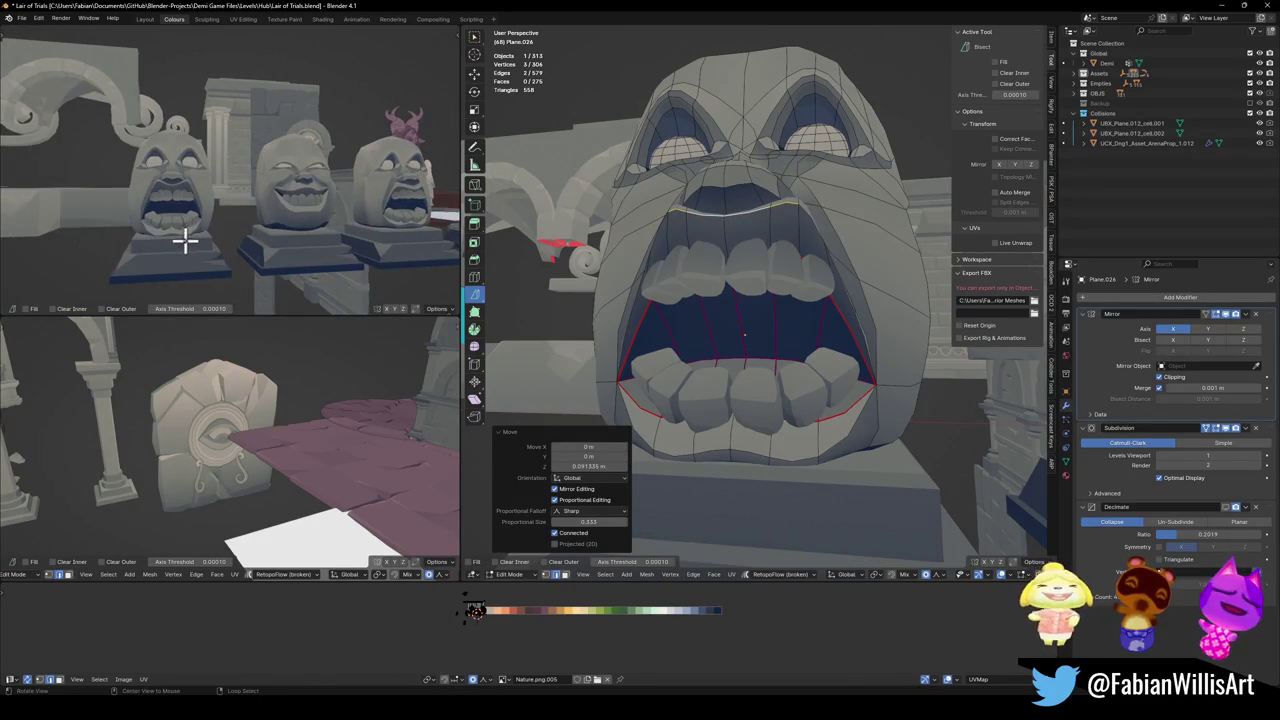
{"action": "key", "text": "g"}
{"action": "key", "text": "x"}
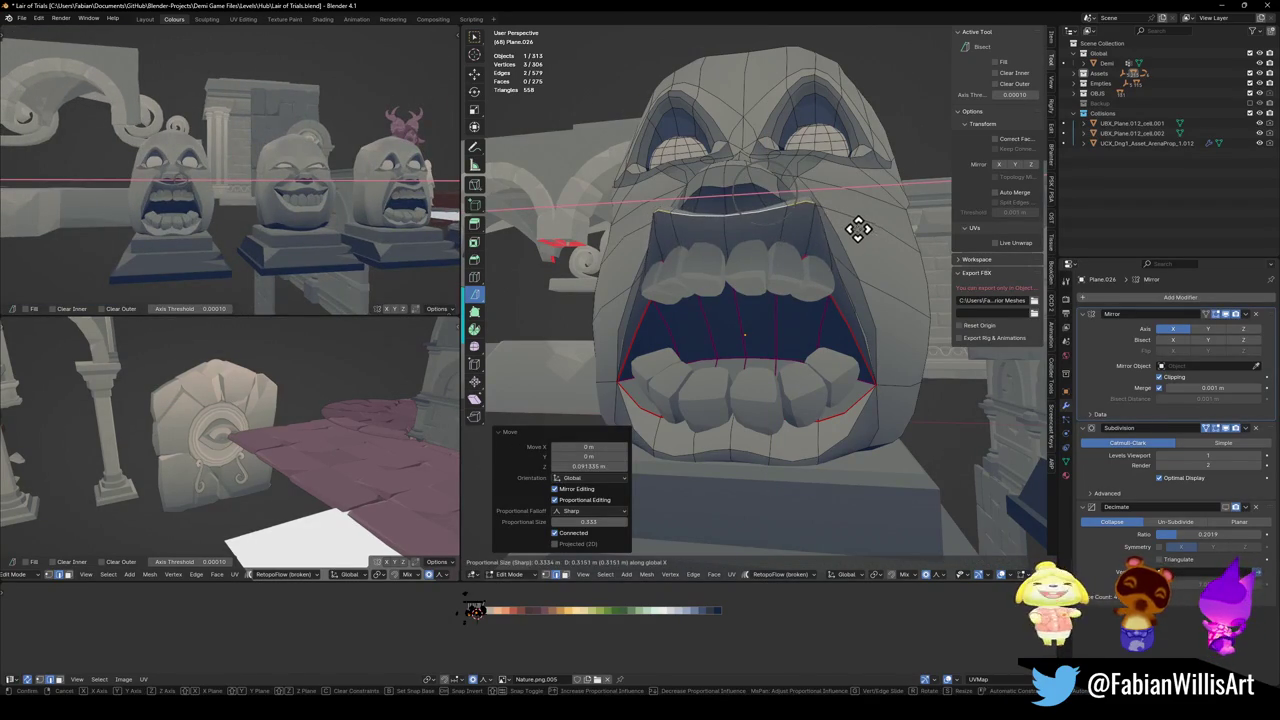
{"action": "left_click", "coordinate": [858, 230]}
- Try shifting a lower-lip edge 0.26223 m along X, then undo it
{"action": "middle_click_drag", "start_coordinate": [828, 353], "coordinate": [786, 420]}
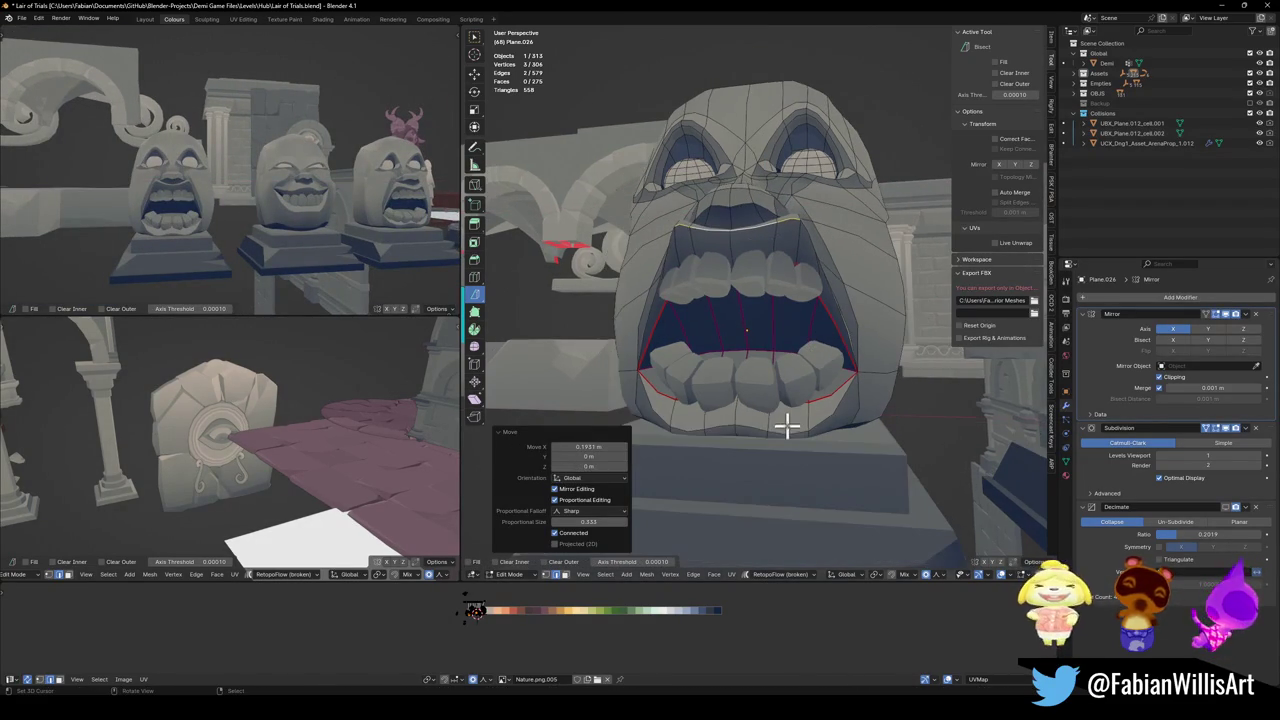
{"action": "left_click", "coordinate": [790, 422]}
{"action": "key", "text": "g"}
{"action": "key", "text": "x"}
{"action": "left_click", "coordinate": [822, 408]}
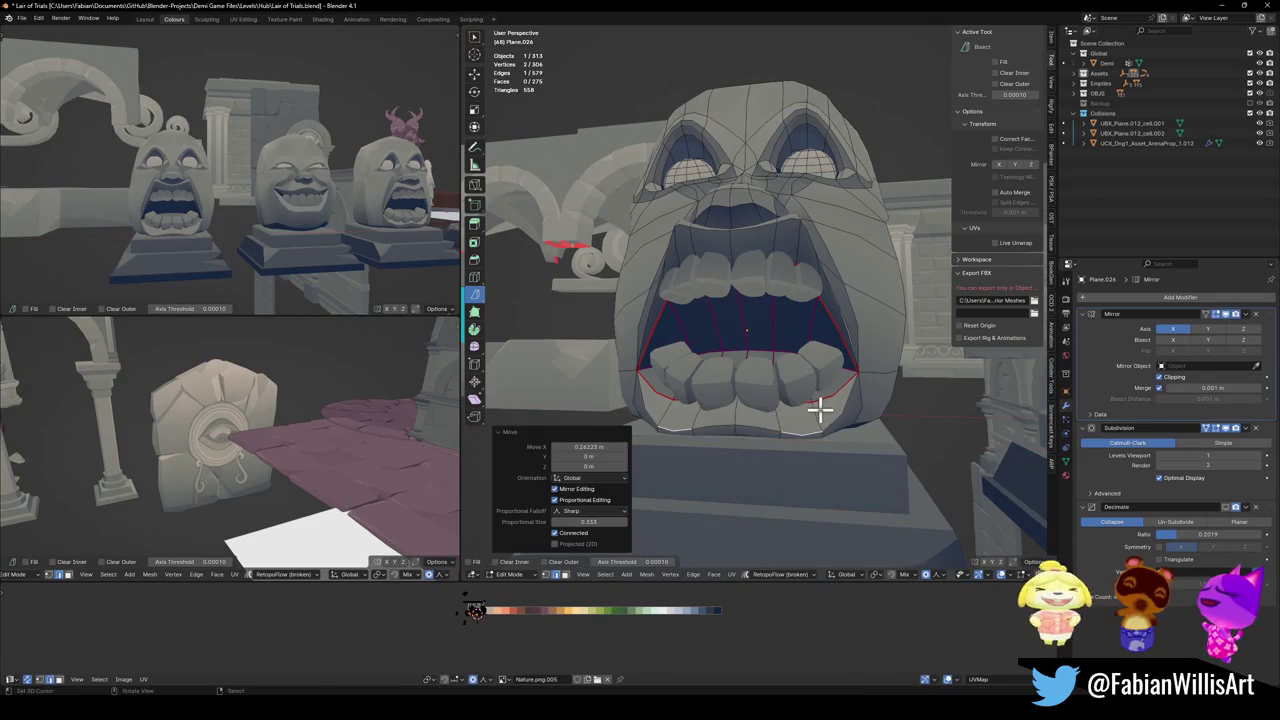
{"action": "scroll", "coordinate": [328, 207], "scroll_direction": "down", "scroll_amount": 4}
{"action": "scroll", "coordinate": [336, 202], "scroll_direction": "up", "scroll_amount": 4}
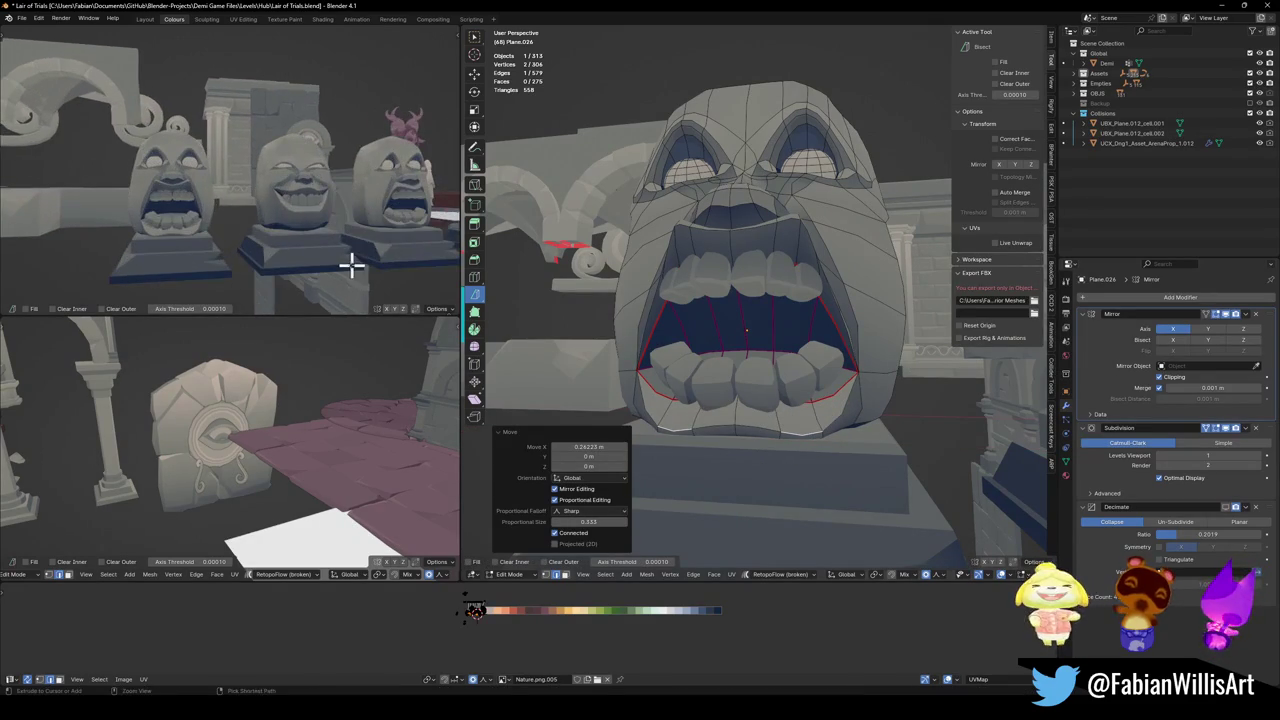
{"action": "key", "text": "ctrl+z"}
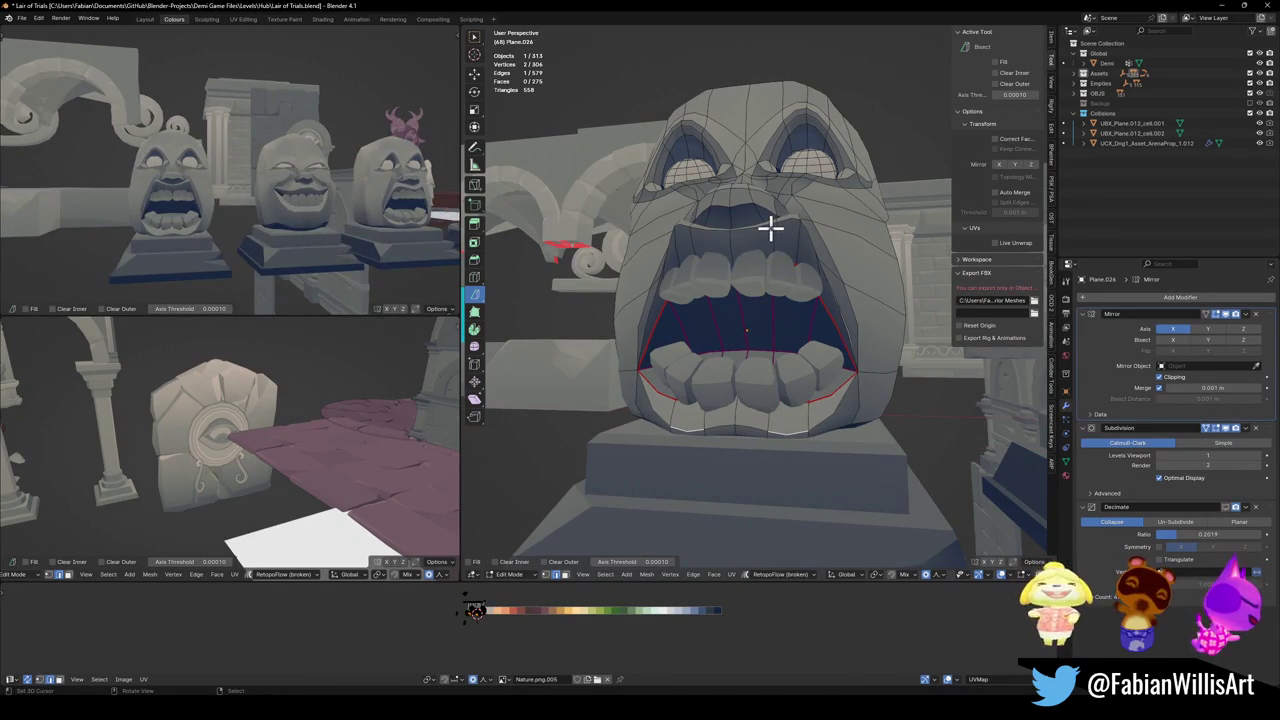
- Lower the mouth edge loop vertically
{"action": "key", "text": "g"}
{"action": "key", "text": "z"}
{"action": "left_click", "coordinate": [785, 235]}
{"action": "left_click", "coordinate": [737, 229]}
- In vertex mode, move the upper-lip vertices vertically to reshape the top of the mouth
{"action": "key", "text": "1"}
{"action": "key", "text": "g"}
{"action": "key", "text": "z"}
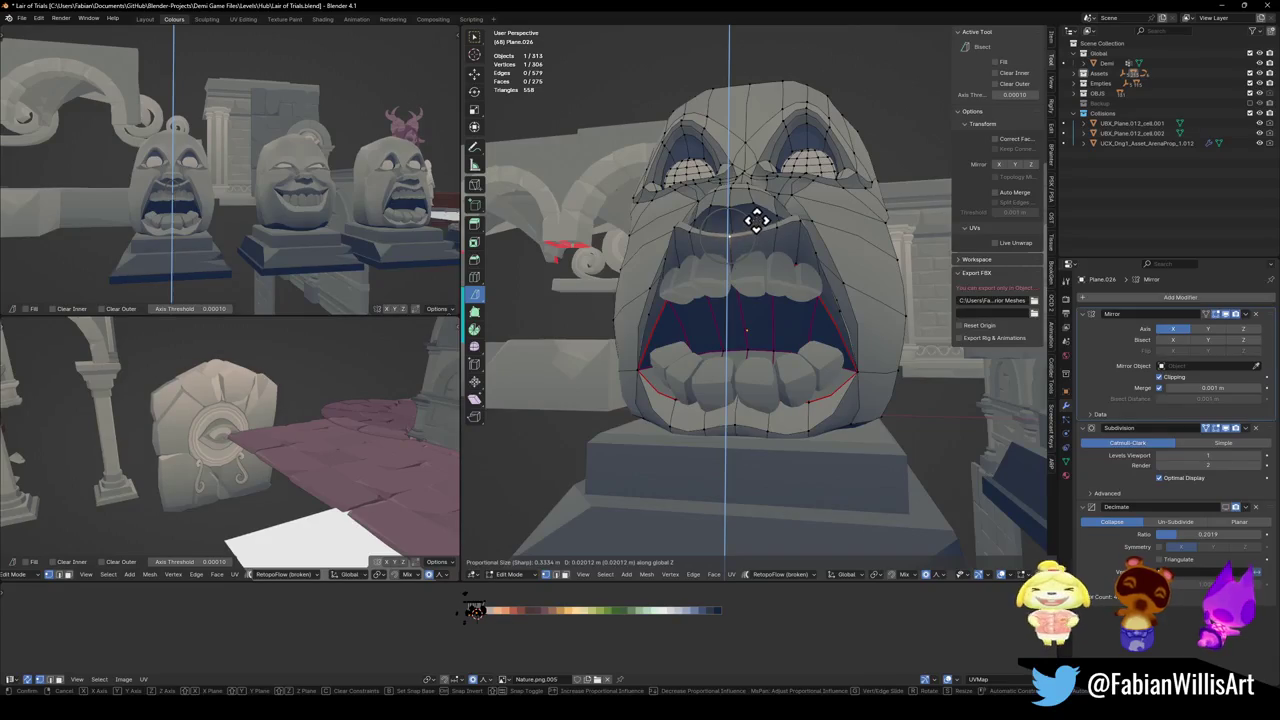
{"action": "left_click", "coordinate": [800, 249]}
- Try shifting a single mouth vertex 0.27978 m along X, then undo it
{"action": "key", "text": "alt+a"}
{"action": "left_click", "coordinate": [823, 249]}
{"action": "key", "text": "g"}
{"action": "key", "text": "x"}
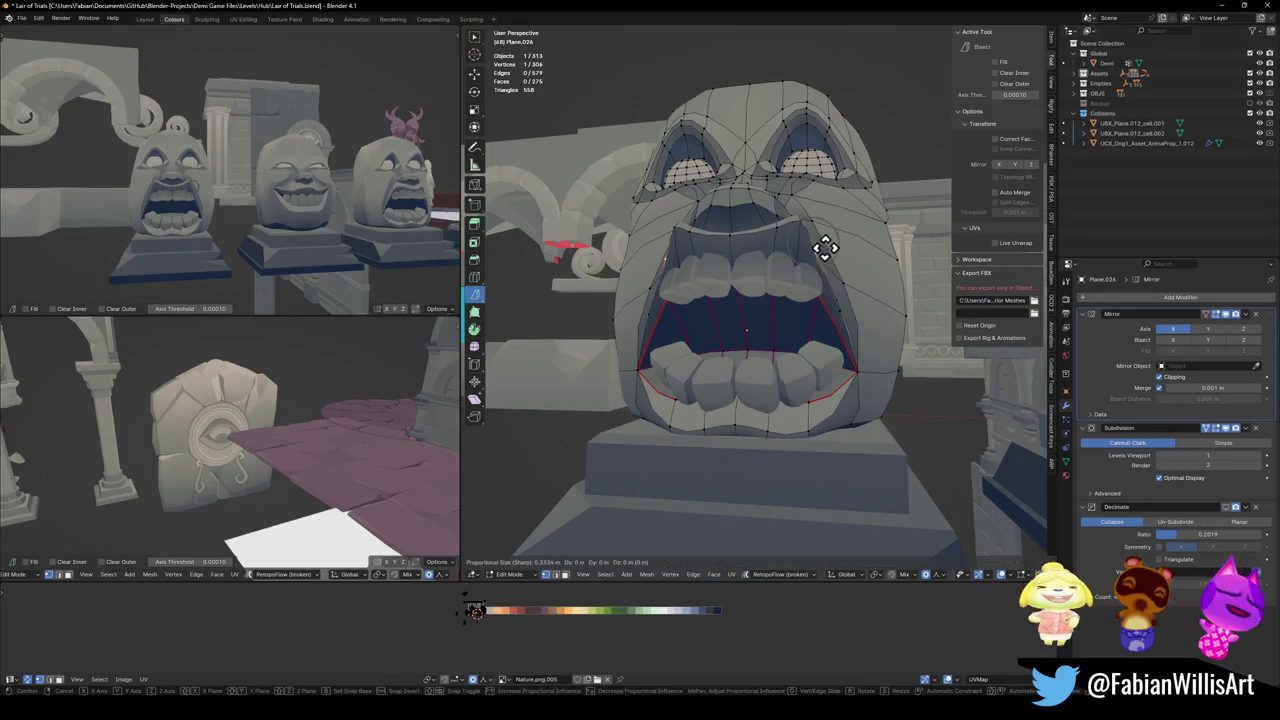
{"action": "left_click", "coordinate": [846, 243]}
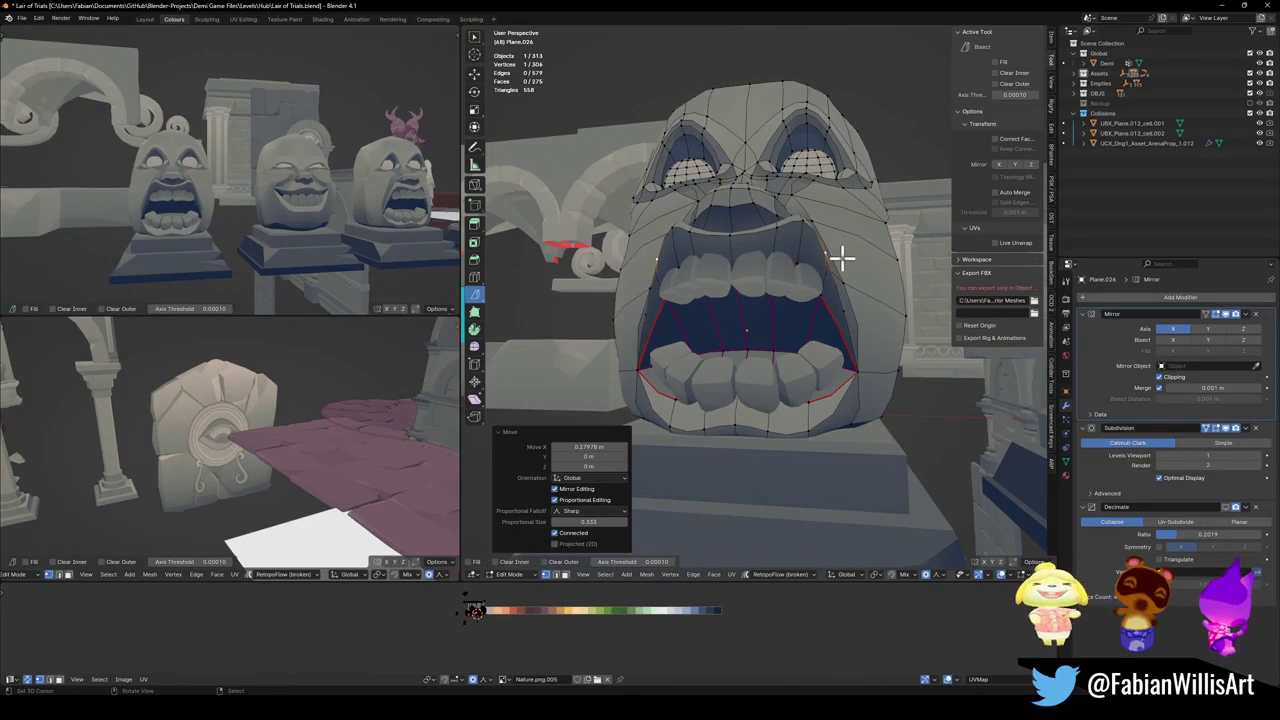
{"action": "mouse_move", "coordinate": [365, 172]}
{"action": "middle_mouse_down"}
{"action": "mouse_move", "coordinate": [266, 200]}
{"action": "mouse_move", "coordinate": [333, 176]}
{"action": "middle_mouse_up"}
{"action": "mouse_move", "coordinate": [340, 249]}
{"action": "middle_mouse_down"}
{"action": "mouse_move", "coordinate": [291, 209]}
{"action": "mouse_move", "coordinate": [312, 222]}
{"action": "middle_mouse_up"}
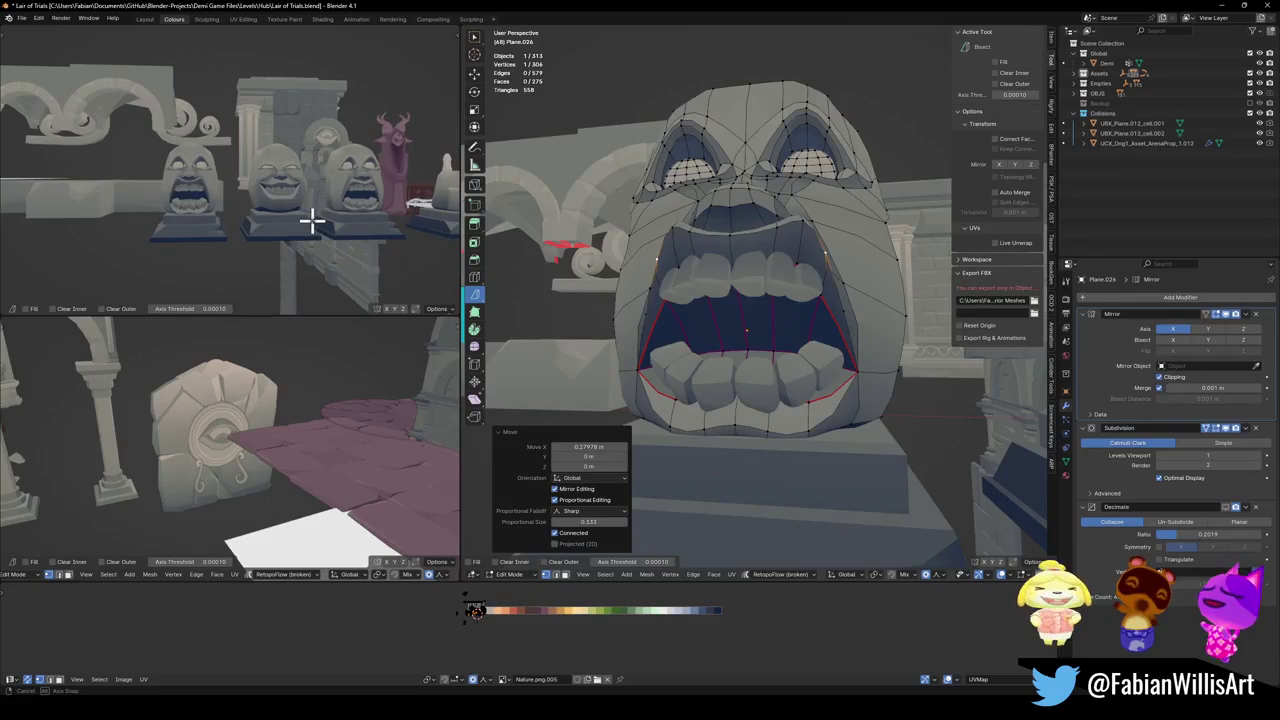
{"action": "key", "text": "ctrl+z"}
- Try shifting the chin edge 0.179 m along X, then undo it
{"action": "left_click", "coordinate": [402, 229]}
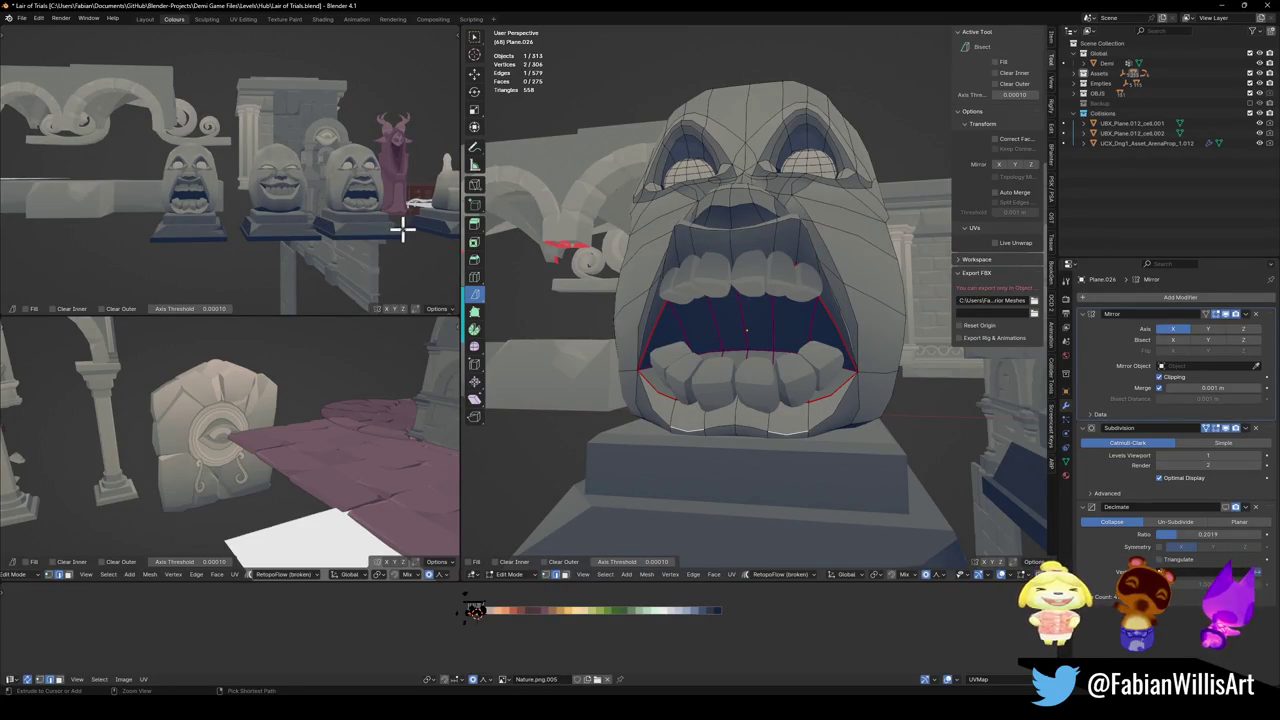
{"action": "key", "text": "g"}
{"action": "key", "text": "x"}
{"action": "left_click", "coordinate": [855, 255]}
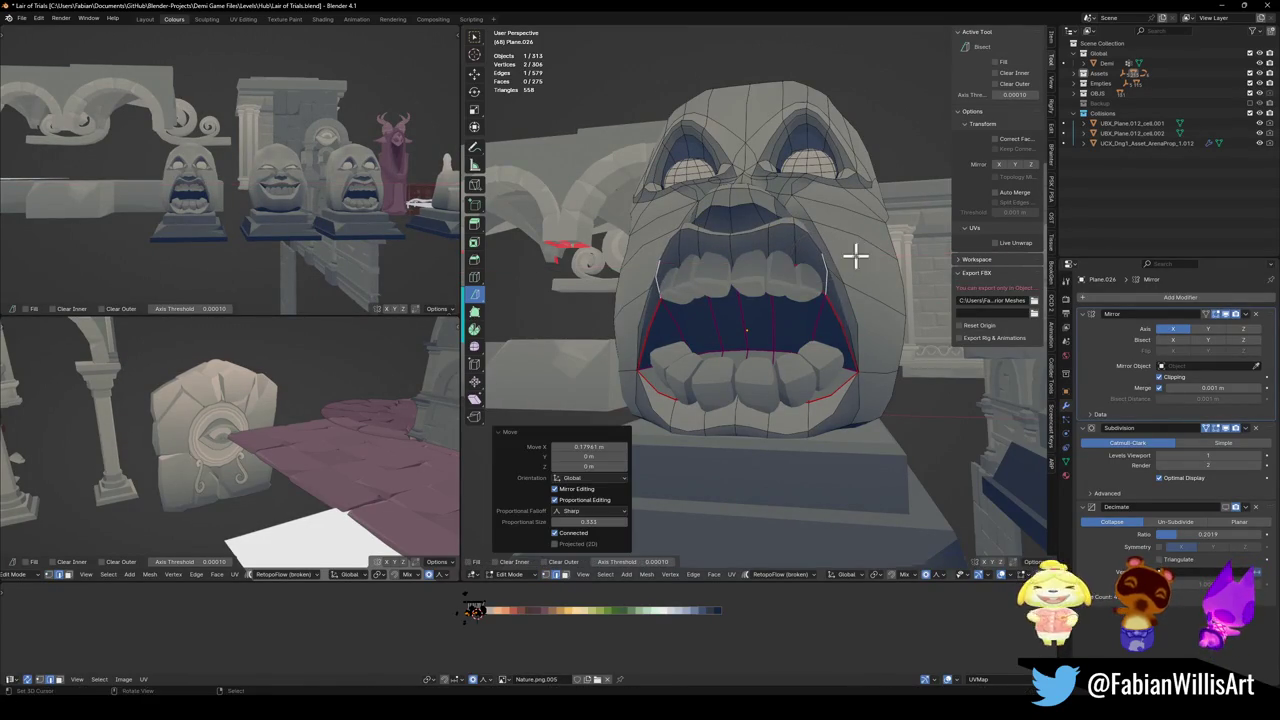
{"action": "key", "text": "ctrl+z"}
- Push the mouth corner vertex outward along X
{"action": "scroll", "coordinate": [828, 272], "scroll_direction": "up", "scroll_amount": 1}
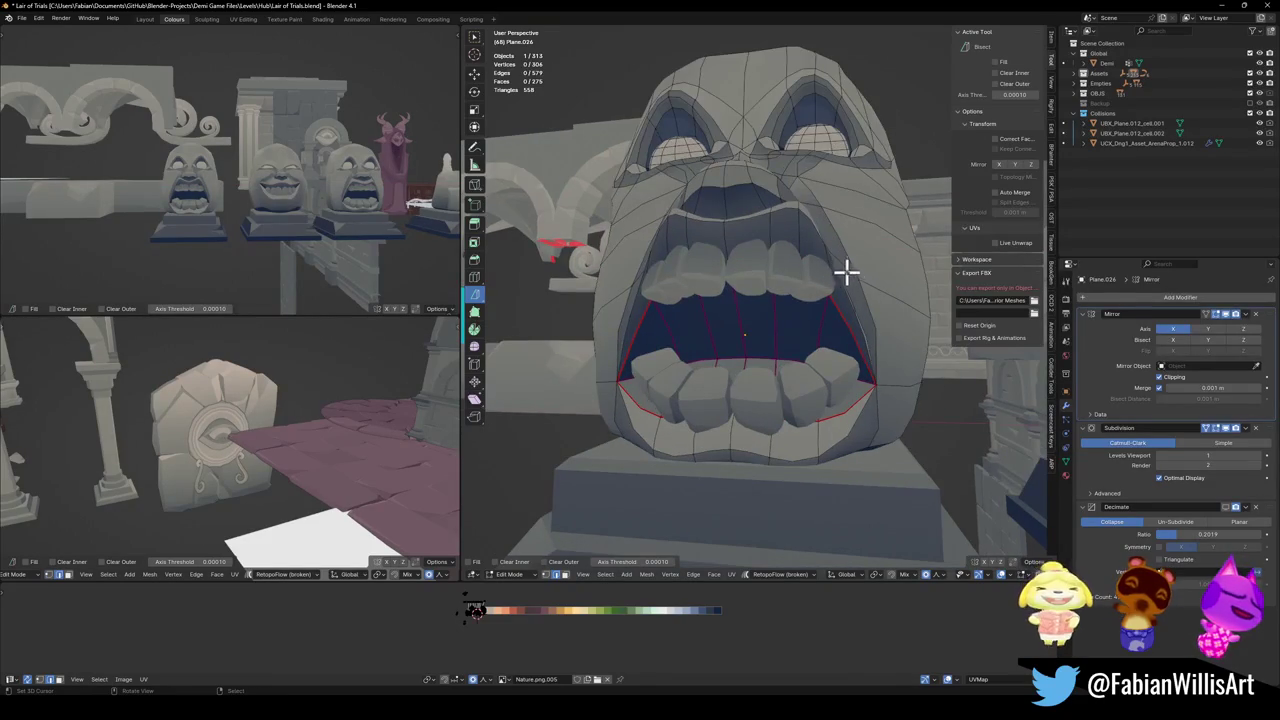
{"action": "left_click", "coordinate": [843, 246]}
{"action": "key", "text": "g"}
{"action": "key", "text": "x"}
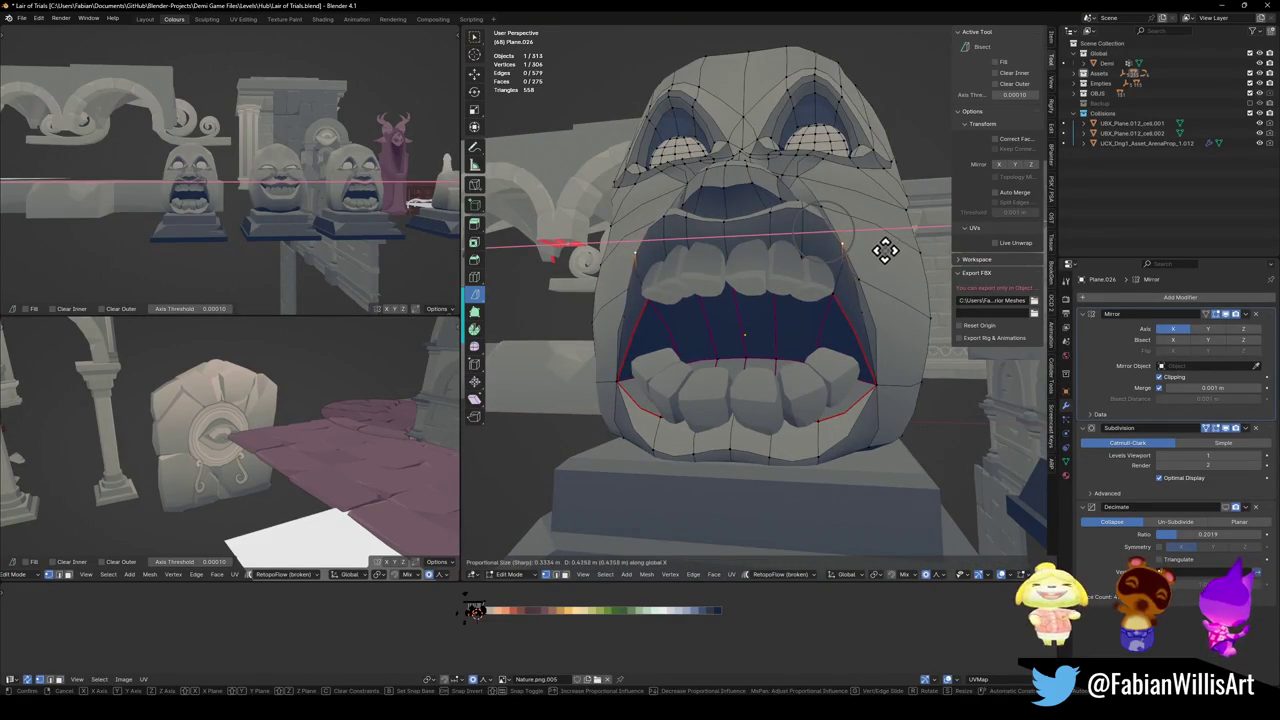
{"action": "left_click", "coordinate": [886, 251]}
- Clear the vertex selection and return to Object Mode
{"action": "scroll", "coordinate": [257, 243], "scroll_direction": "up", "scroll_amount": 2}
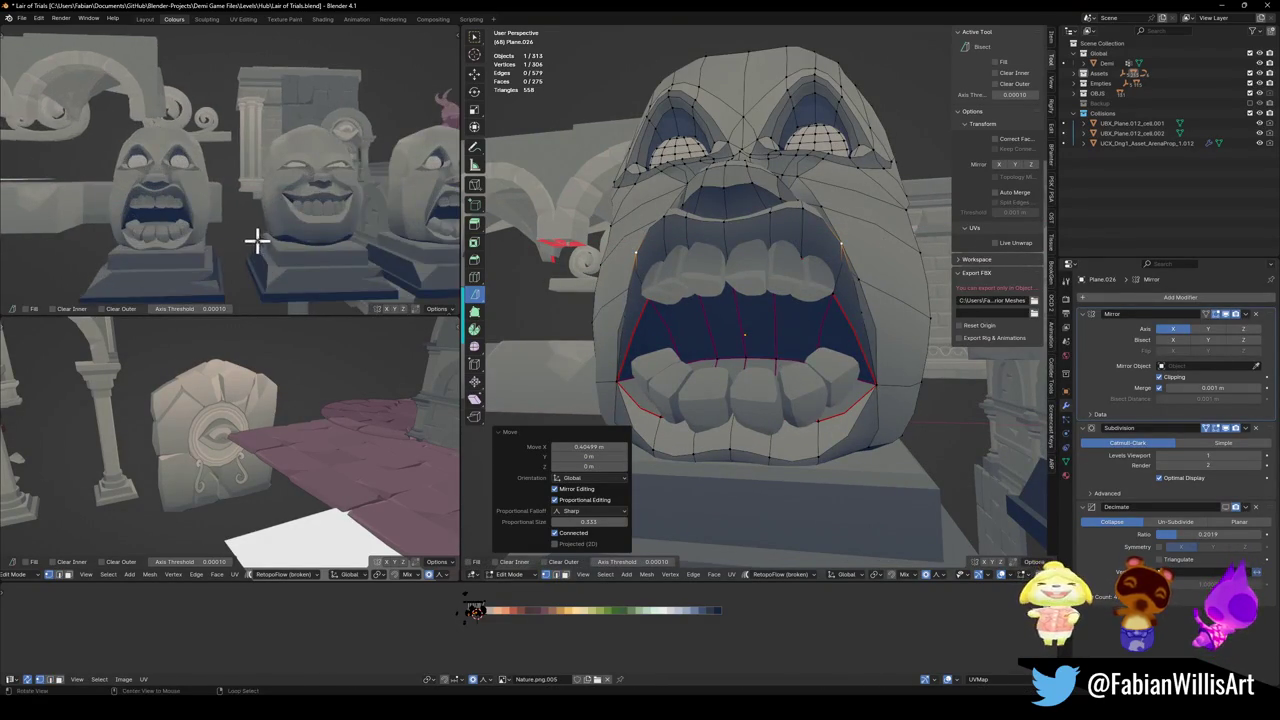
{"action": "scroll", "coordinate": [266, 220], "scroll_direction": "up", "scroll_amount": 1}
{"action": "scroll", "coordinate": [270, 215], "scroll_direction": "up", "scroll_amount": 1}
{"action": "scroll", "coordinate": [284, 190], "scroll_direction": "up", "scroll_amount": 1}
{"action": "scroll", "coordinate": [803, 317], "scroll_direction": "down", "scroll_amount": 1}
{"action": "left_click", "coordinate": [820, 405]}
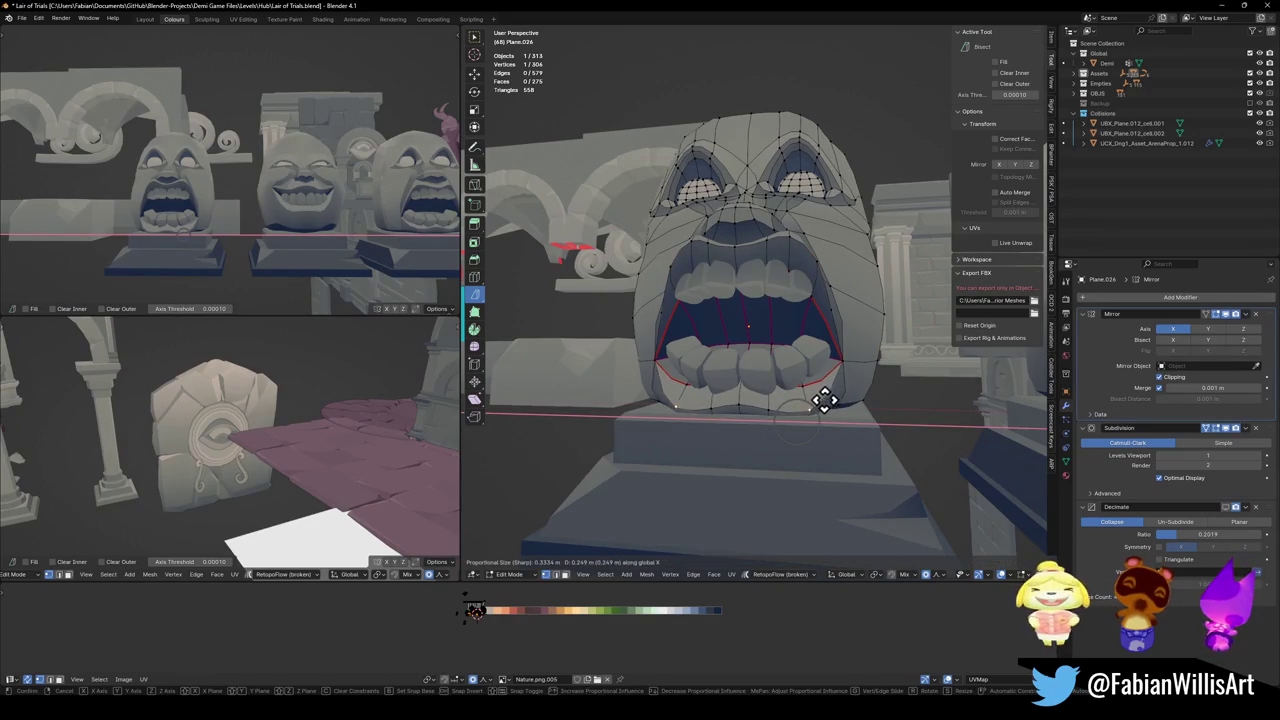
{"action": "scroll", "coordinate": [263, 203], "scroll_direction": "down", "scroll_amount": 2}
{"action": "middle_click_drag", "start_coordinate": [263, 203], "coordinate": [270, 181]}
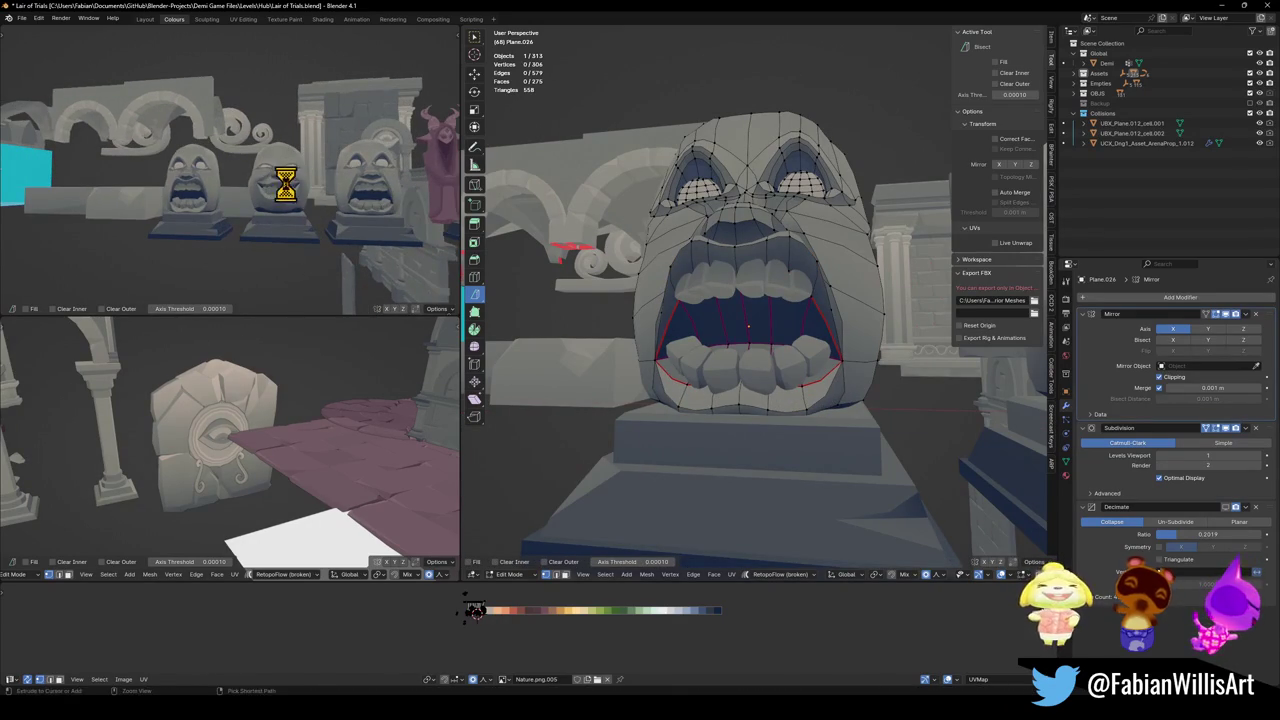
{"action": "scroll", "coordinate": [846, 246], "scroll_direction": "up", "scroll_amount": 1}
{"action": "key", "text": "Tab"}
{"action": "scroll", "coordinate": [765, 253], "scroll_direction": "down", "scroll_amount": 3}
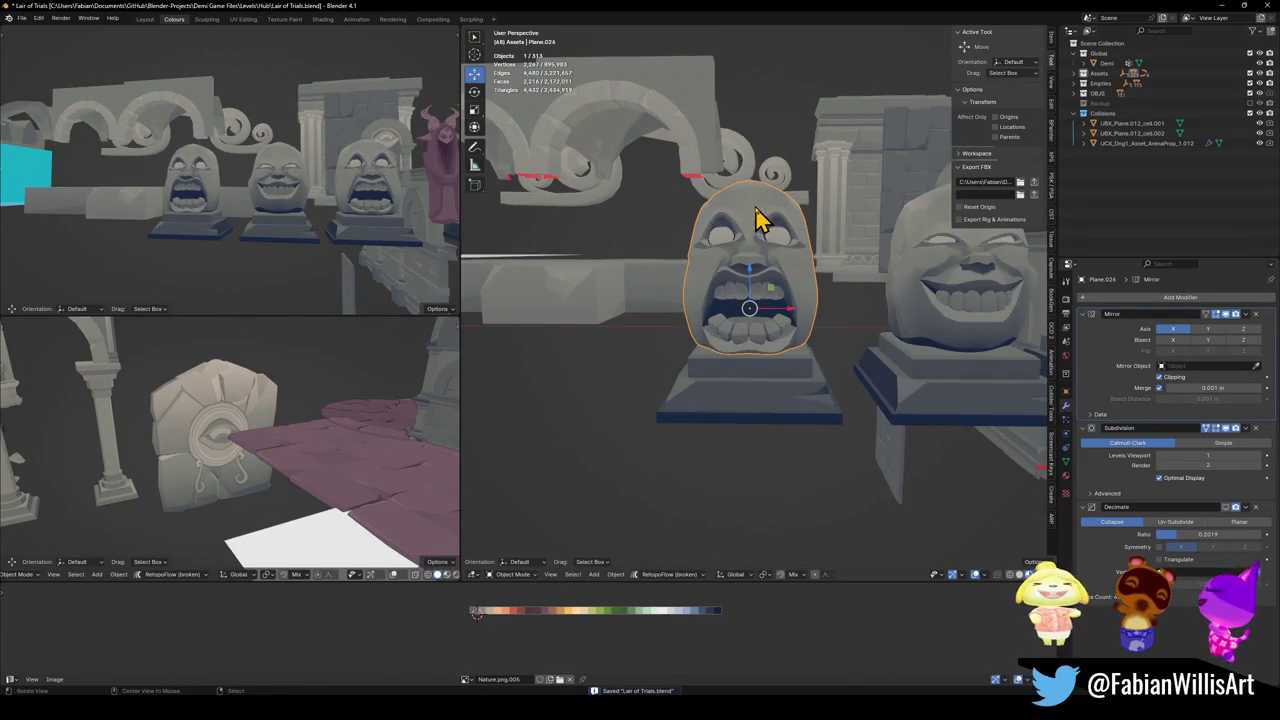
{"action": "scroll", "coordinate": [300, 175], "scroll_direction": "up", "scroll_amount": 2}
{"action": "scroll", "coordinate": [340, 183], "scroll_direction": "up", "scroll_amount": 2}
{"action": "mouse_move", "coordinate": [366, 186]}
{"action": "middle_mouse_down"}
{"action": "mouse_move", "coordinate": [309, 194]}
{"action": "mouse_move", "coordinate": [387, 193]}
{"action": "middle_mouse_up"}
{"action": "key", "text": "ctrl+alt+space"}
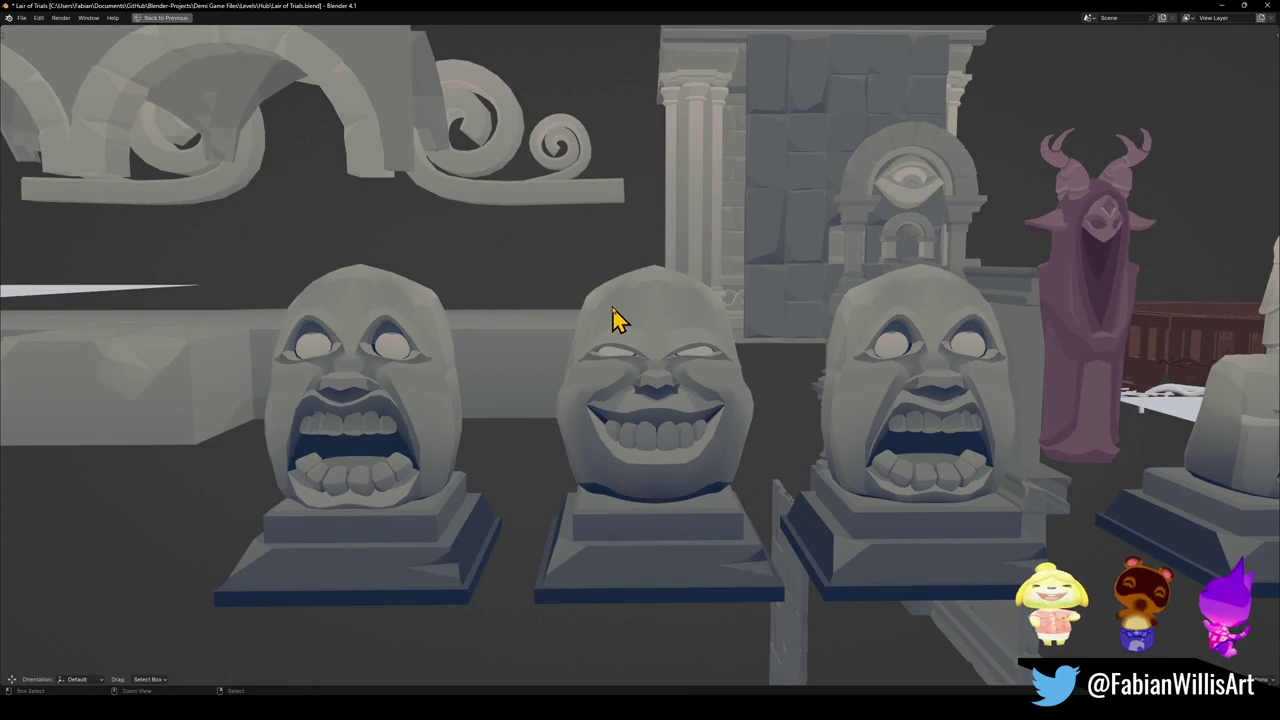
{"action": "key", "text": "ctrl+alt+space"}
{"action": "scroll", "coordinate": [986, 320], "scroll_direction": "down", "scroll_amount": 2}
{"action": "middle_click_drag", "start_coordinate": [943, 320], "coordinate": [857, 320]}
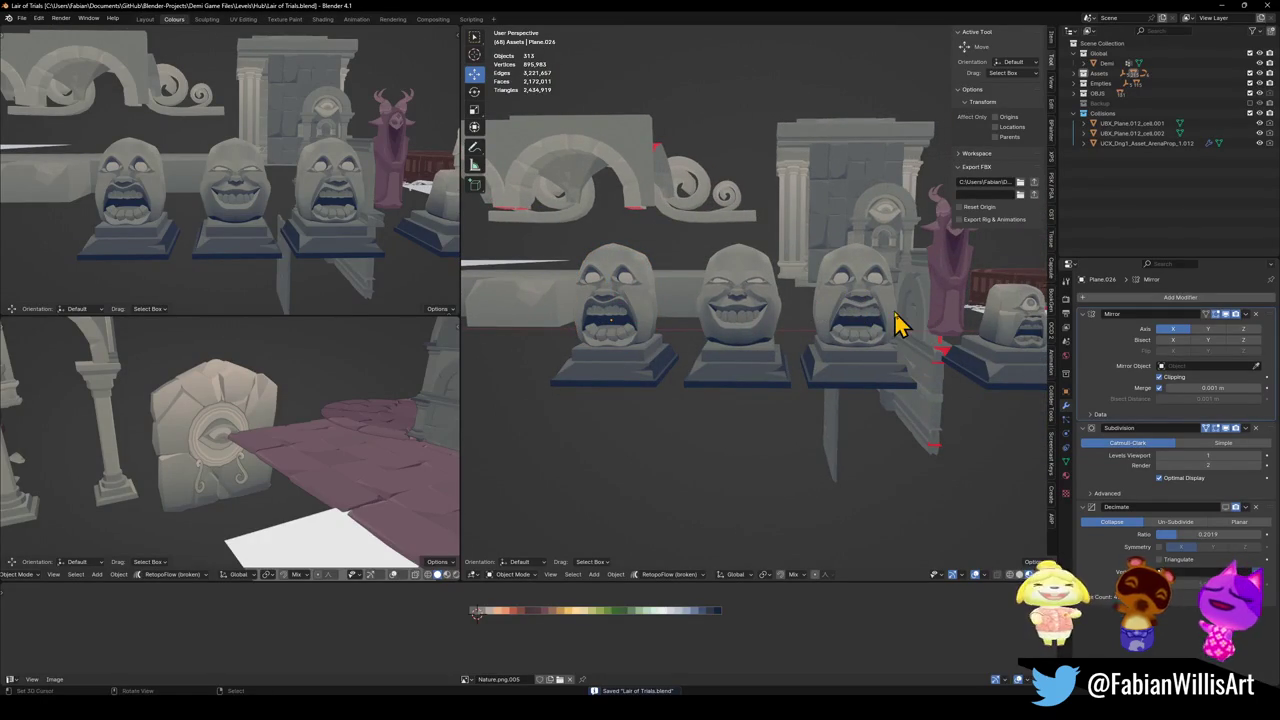
{"action": "middle_click", "coordinate": [871, 323], "text": "alt"}
{"action": "scroll", "coordinate": [763, 314], "scroll_direction": "up", "scroll_amount": 2}
{"action": "scroll", "coordinate": [768, 323], "scroll_direction": "up", "scroll_amount": 2}
{"action": "left_click", "coordinate": [770, 320]}
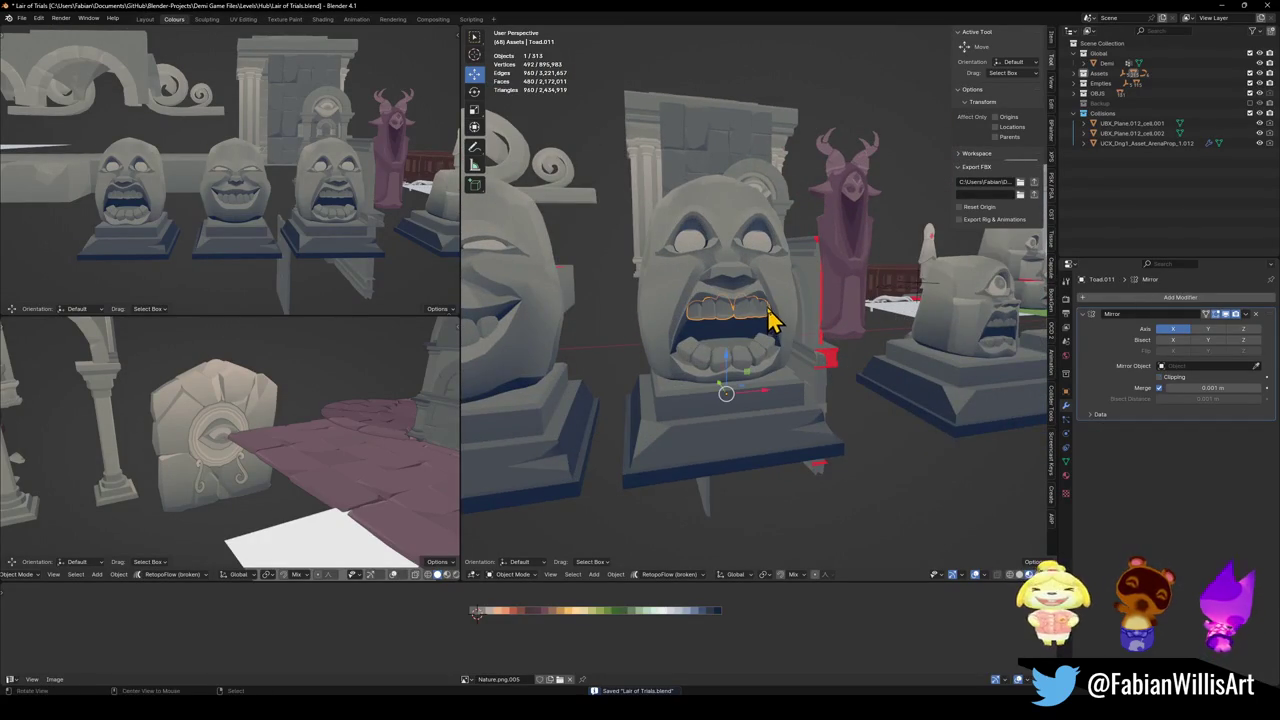
{"action": "middle_click_drag", "start_coordinate": [791, 300], "coordinate": [755, 355]}
{"action": "left_click", "coordinate": [755, 355], "text": "shift"}
{"action": "left_click", "coordinate": [735, 340], "text": "shift"}
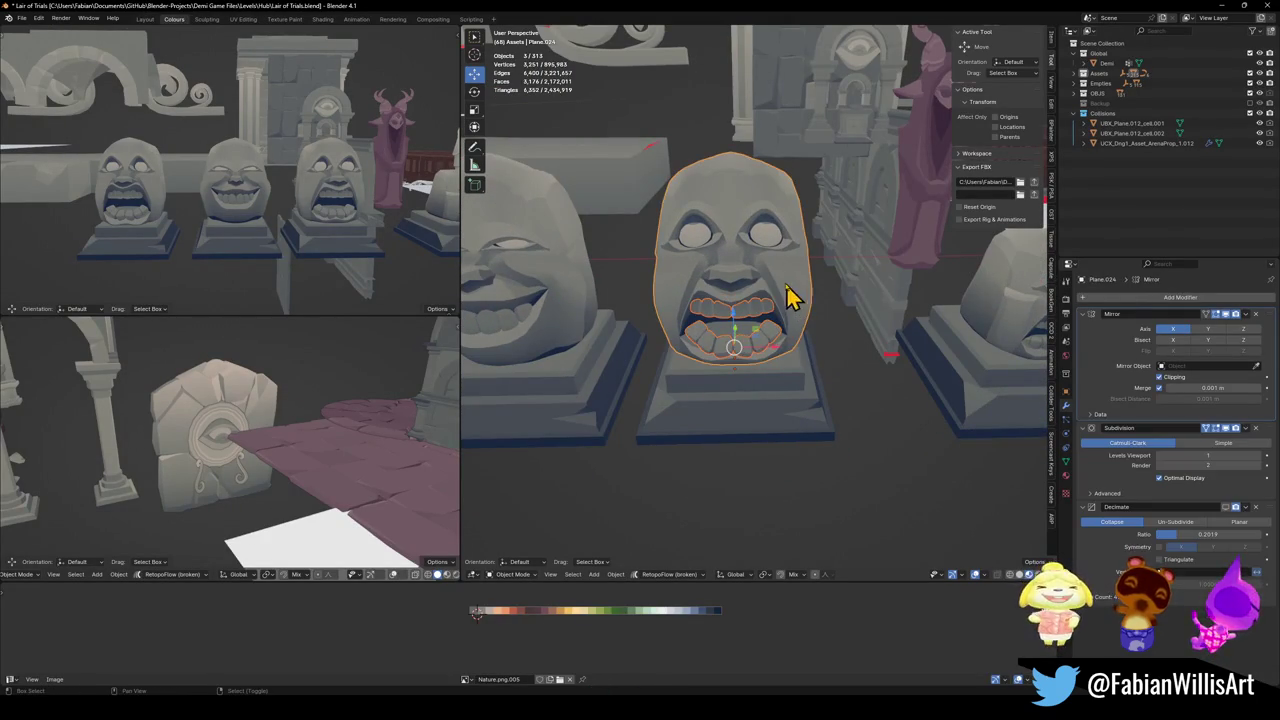
{"action": "left_click", "coordinate": [770, 258], "text": "shift"}
- Duplicate the screaming face and its teeth, placing the copy in front
{"action": "left_click_drag", "start_coordinate": [770, 258], "coordinate": [918, 255]}
{"action": "right_click", "coordinate": [918, 255]}
{"action": "key", "text": "shift+d"}
{"action": "left_click", "coordinate": [771, 408]}
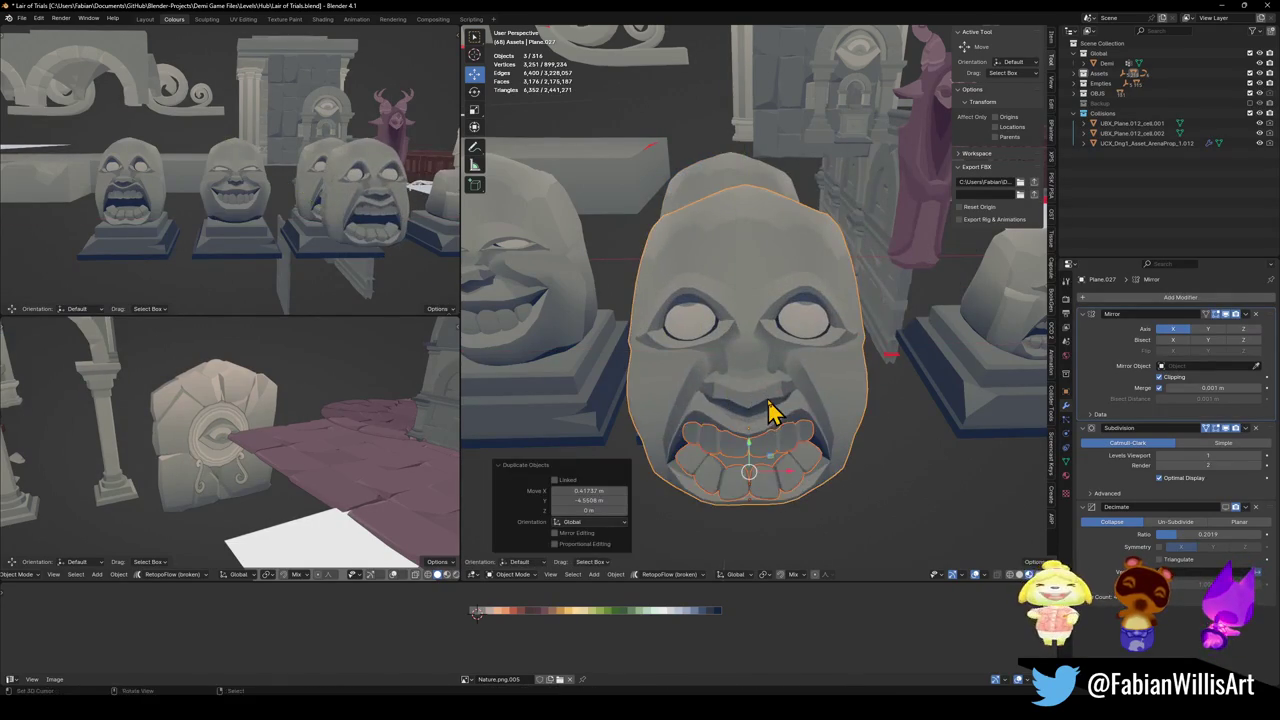
- Convert the copies to plain meshes, join them into one object, and save
{"action": "key", "text": "q"}
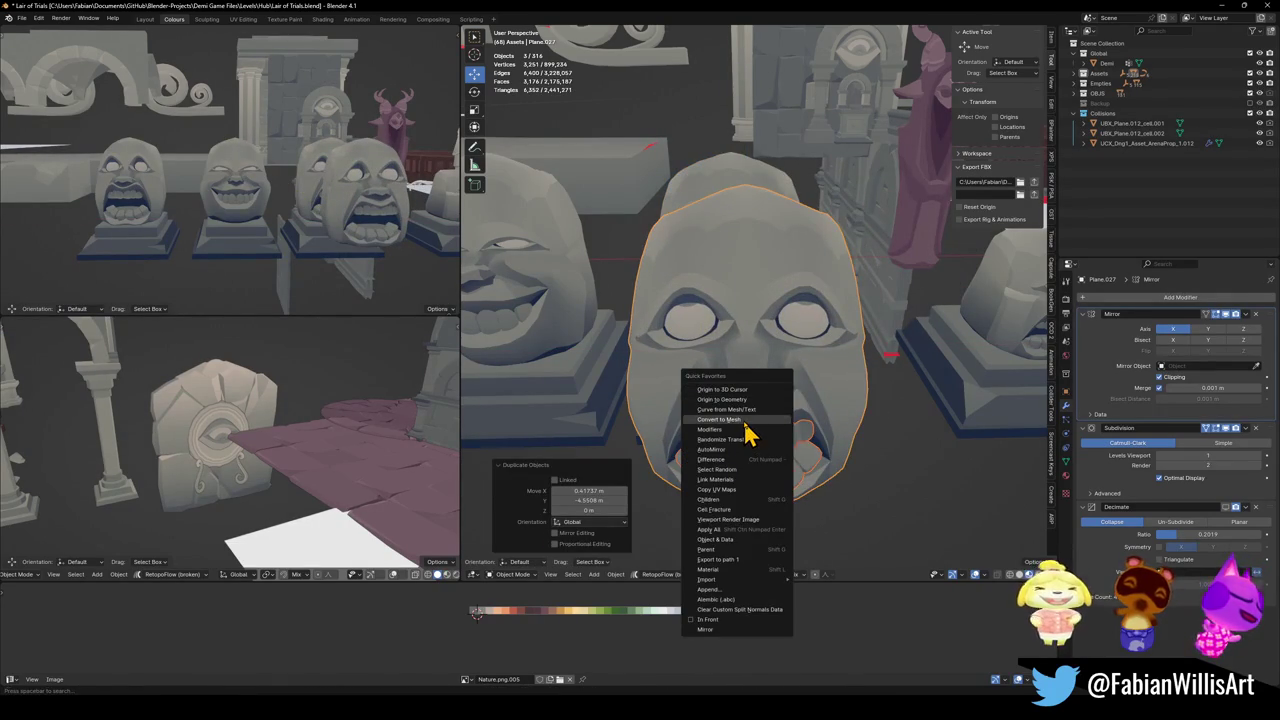
{"action": "left_click", "coordinate": [748, 420]}
{"action": "key", "text": "ctrl+j"}
{"action": "scroll", "coordinate": [771, 423], "scroll_direction": "up", "scroll_amount": 3}
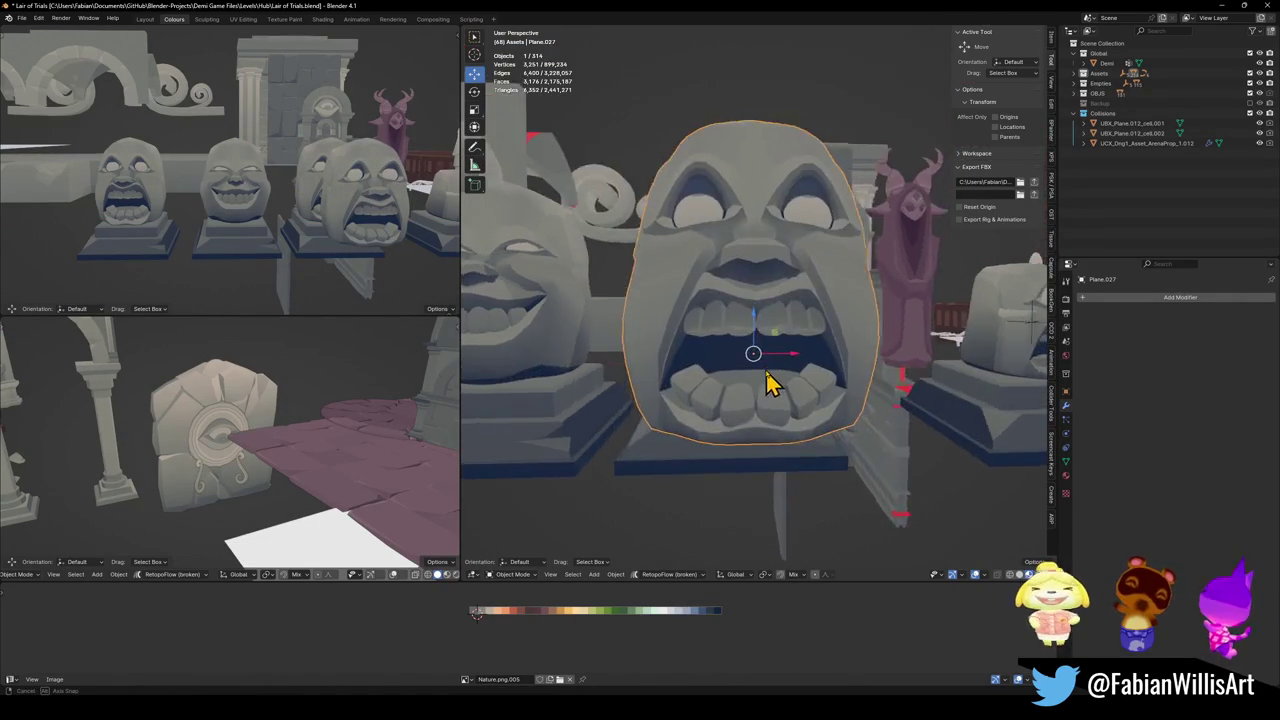
{"action": "middle_click_drag", "start_coordinate": [771, 423], "coordinate": [791, 386]}
{"action": "scroll", "coordinate": [828, 343], "scroll_direction": "down", "scroll_amount": 4}
{"action": "key", "text": "ctrl+s"}
{"action": "scroll", "coordinate": [830, 348], "scroll_direction": "down", "scroll_amount": 2}
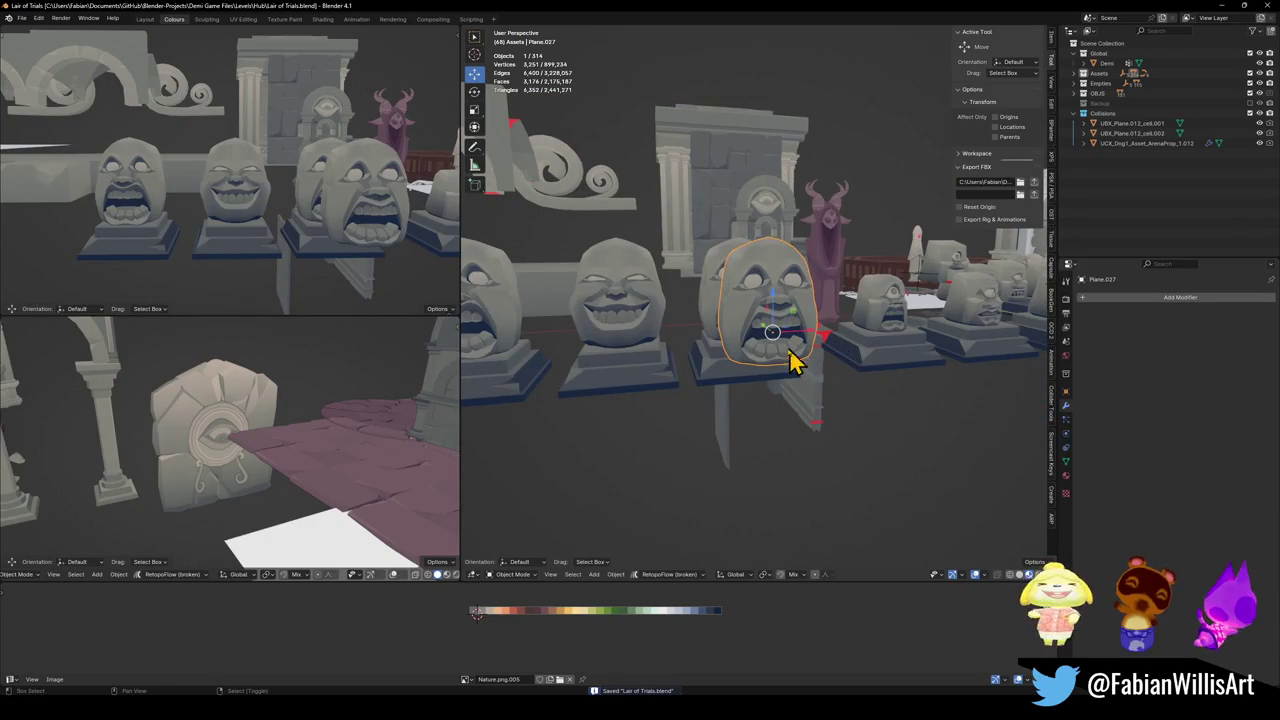
{"action": "key", "text": "shift+grave"}
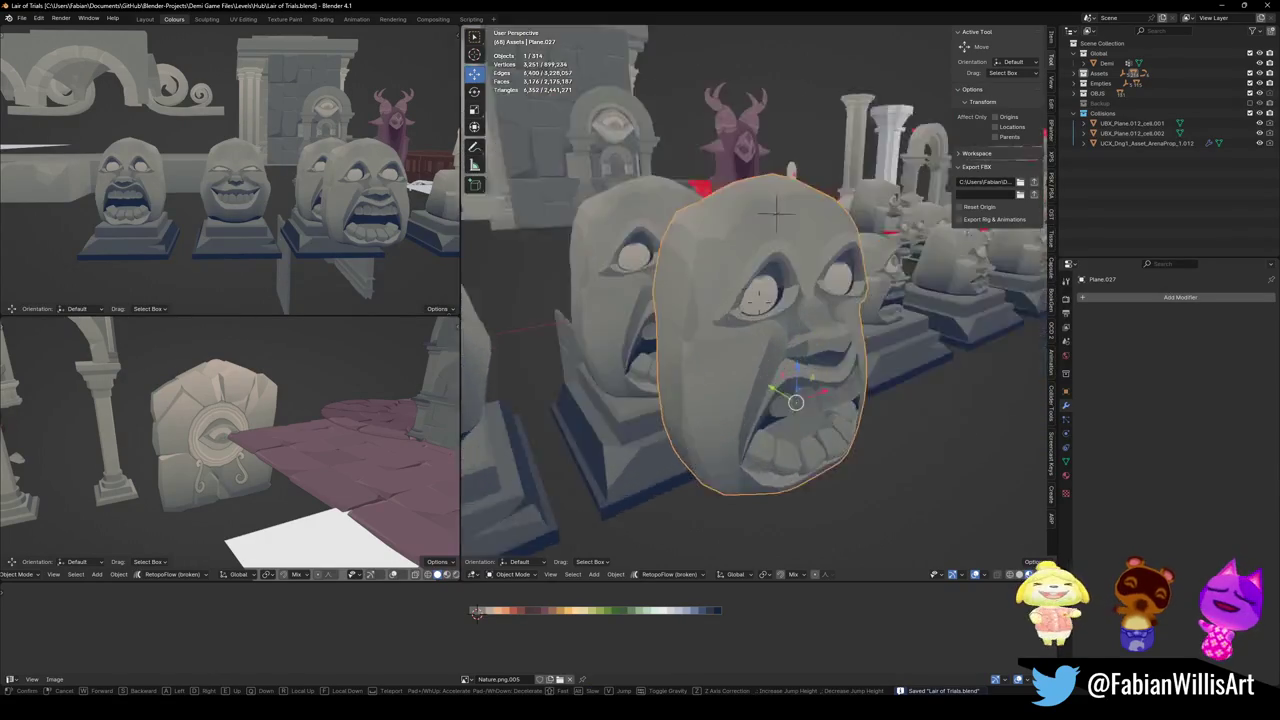
- Fly to the arched wall, then select and frame the old head in the alcove
{"action": "key", "text": "w"}
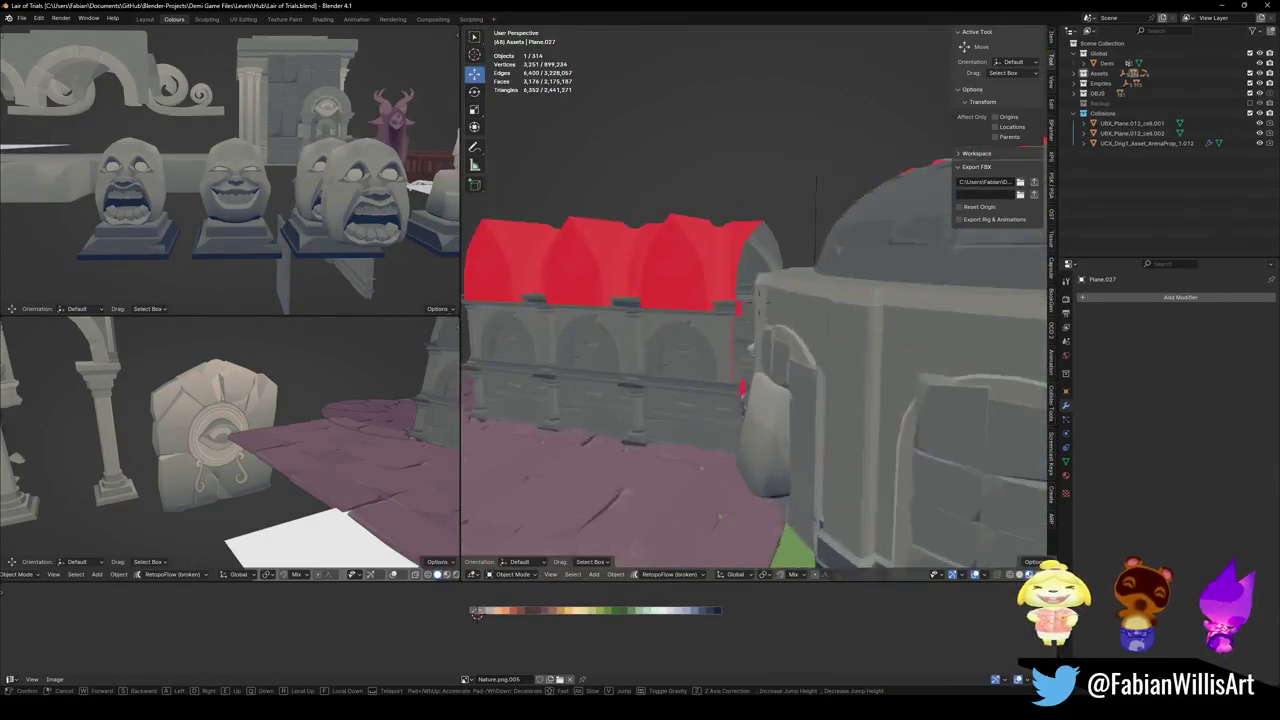
{"action": "key", "text": "w"}
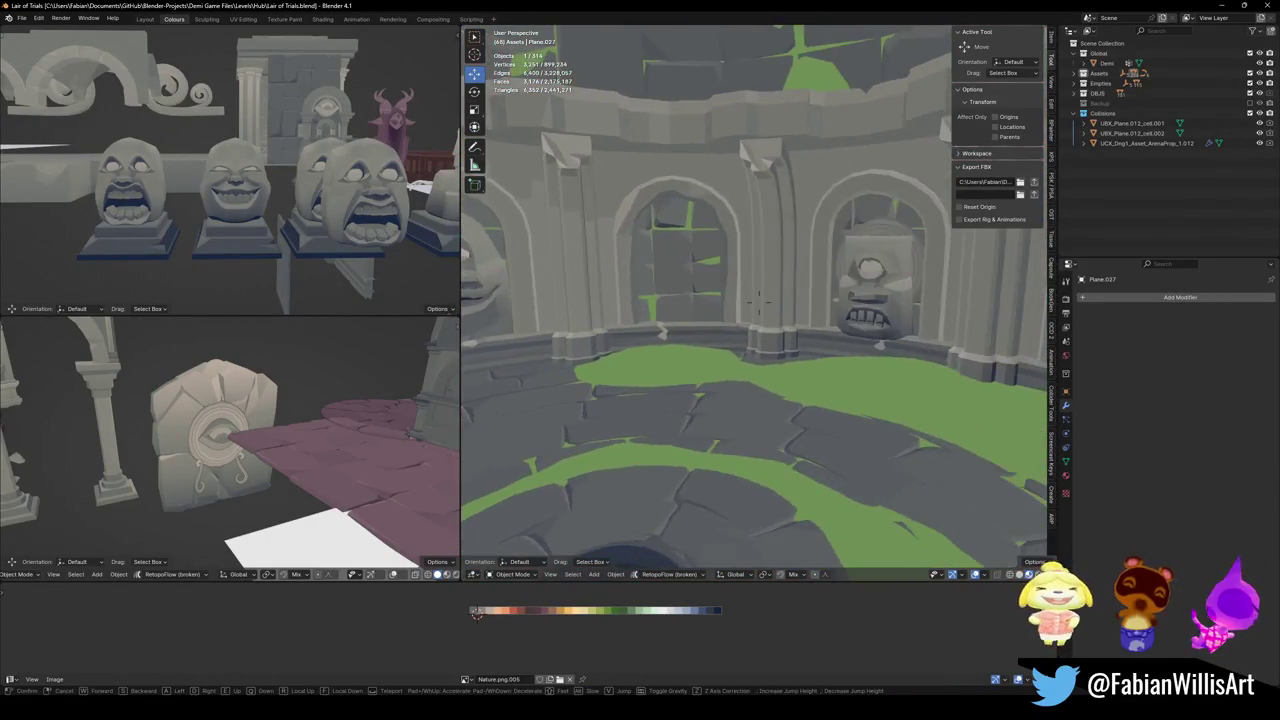
{"action": "left_click", "coordinate": [745, 360]}
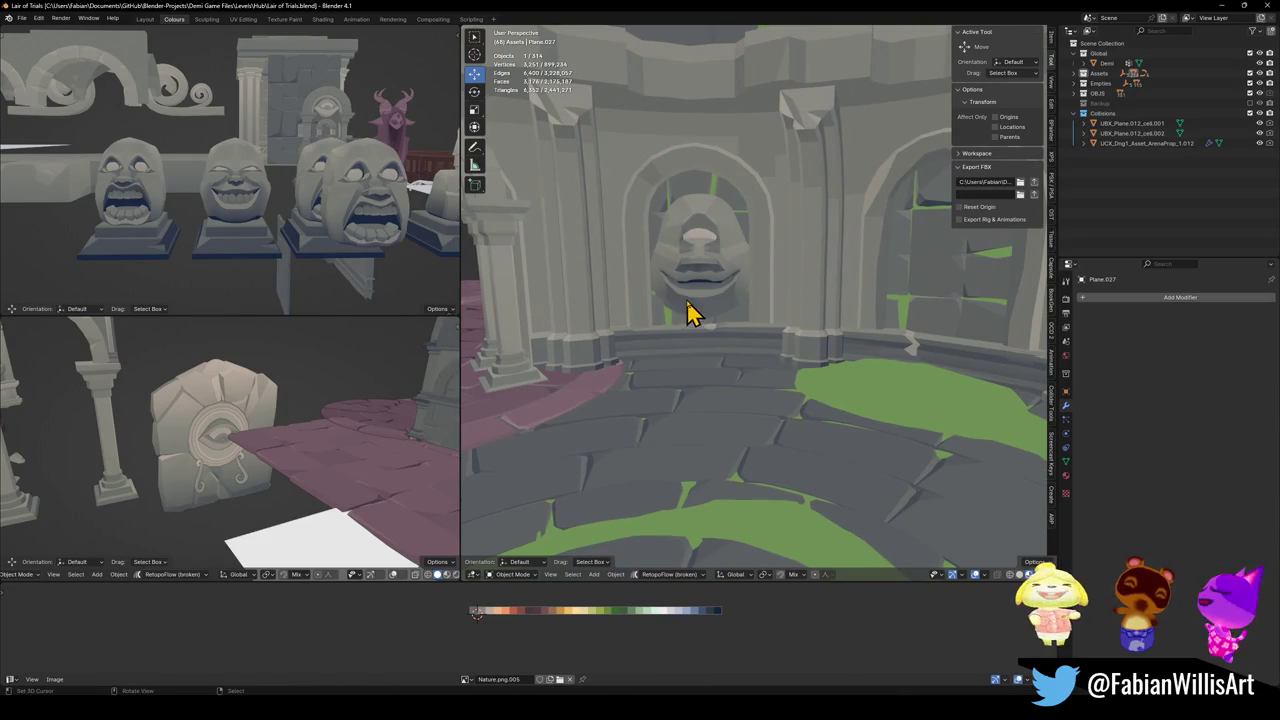
{"action": "key", "text": "r"}
{"action": "key", "text": "z"}
{"action": "left_click", "coordinate": [735, 288]}
{"action": "left_click", "coordinate": [734, 252]}
{"action": "key", "text": "KP_Decimal"}
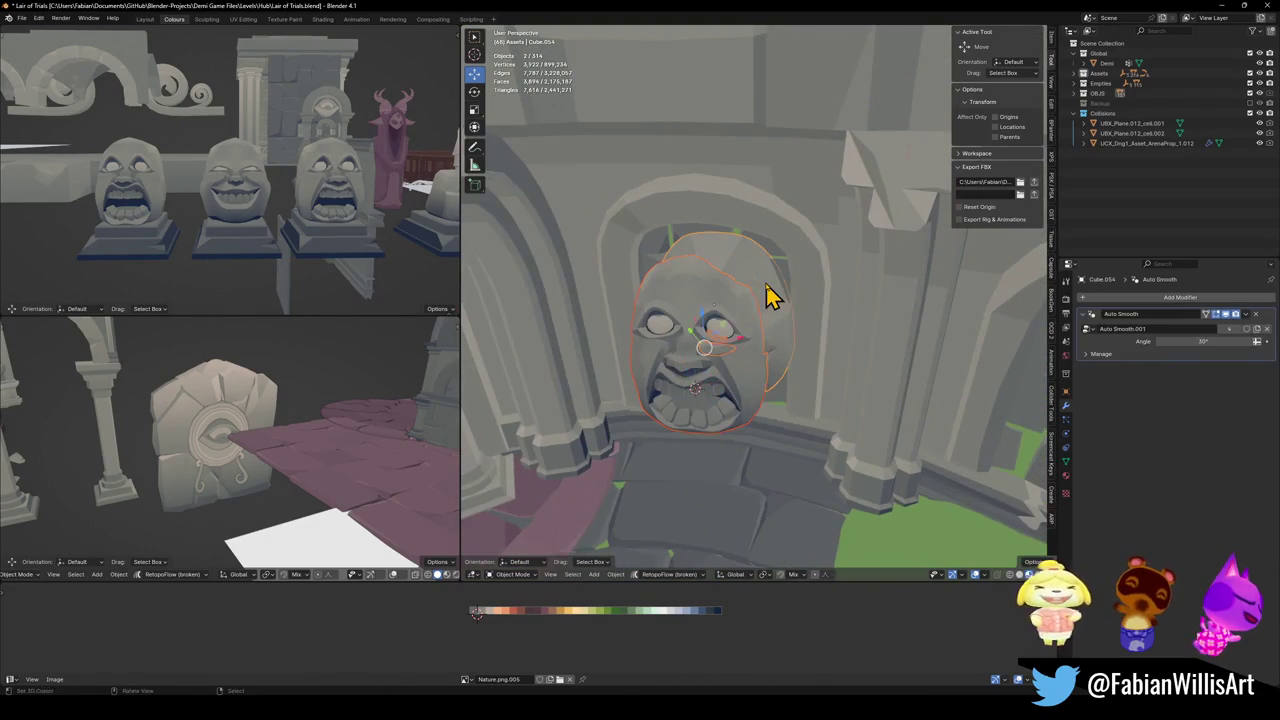
- Copy the old head's rotation onto the new face, leaving only the new face selected
{"action": "key", "text": "ctrl+c"}
{"action": "left_click", "coordinate": [760, 297]}
{"action": "key", "text": "alt+a"}
{"action": "left_click", "coordinate": [740, 346]}
{"action": "left_click", "coordinate": [771, 256]}
{"action": "left_click", "coordinate": [718, 365]}
- Snap the new face to the alcove head's position and lower it 2.185 m
{"action": "key", "text": "shift+s"}
{"action": "left_click", "coordinate": [757, 329]}
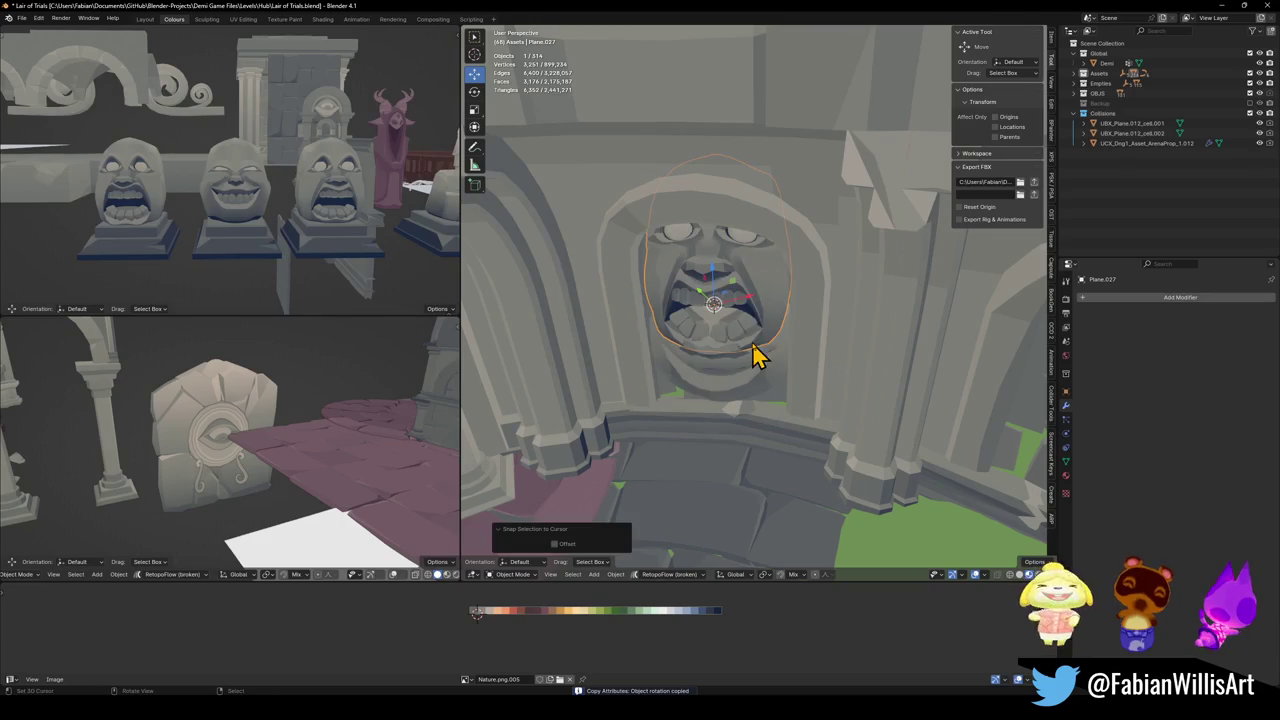
{"action": "key", "text": "g"}
{"action": "key", "text": "z"}
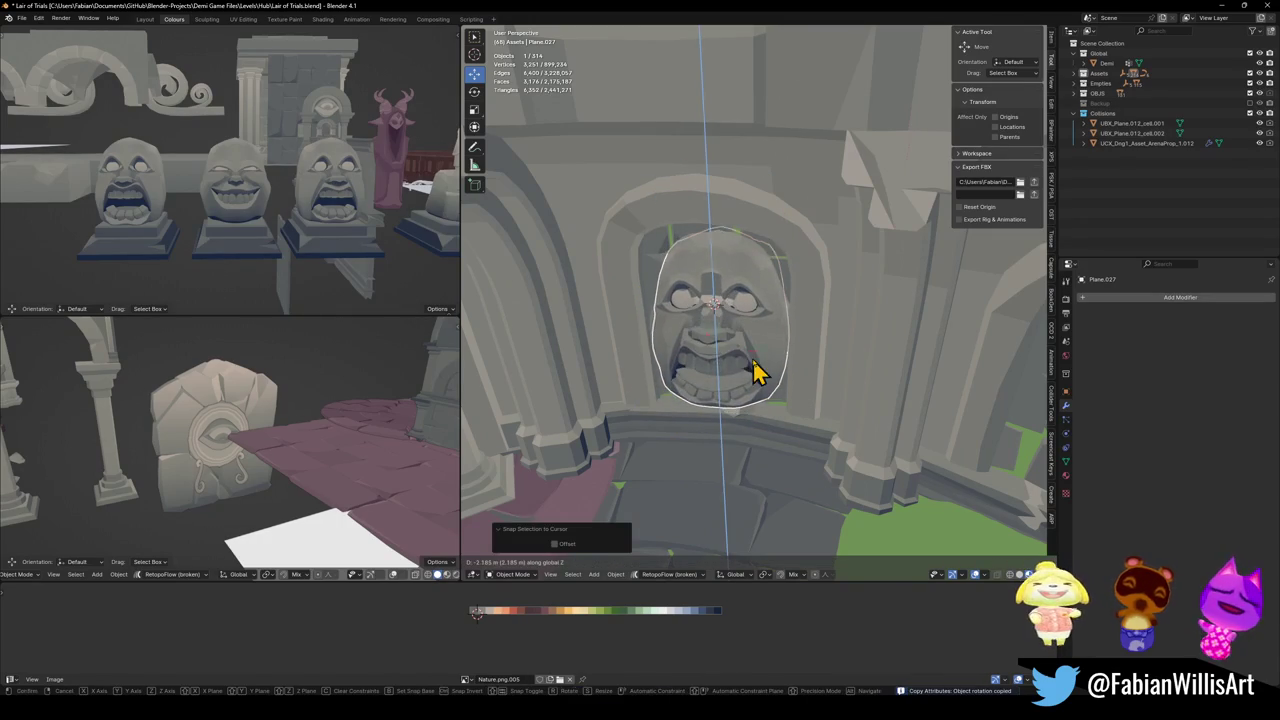
{"action": "left_click", "coordinate": [757, 372]}
- Delete the old head from the alcove
{"action": "key", "text": "KP_Decimal"}
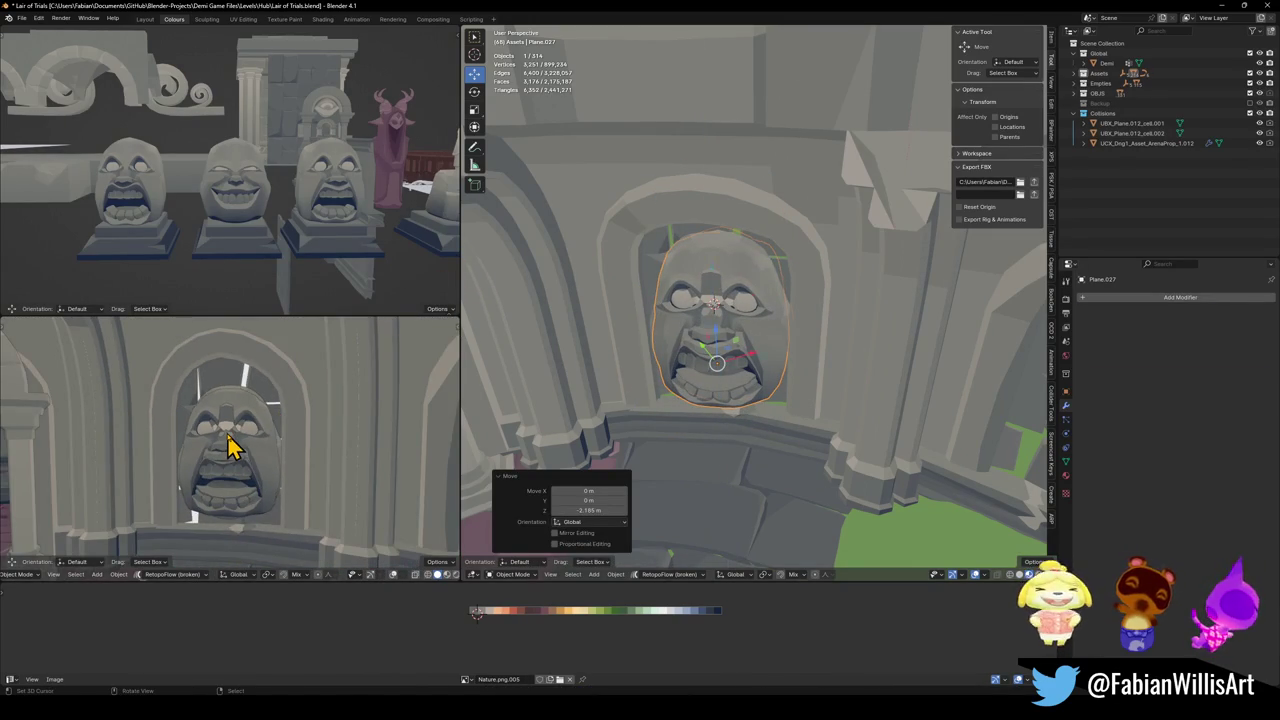
{"action": "key", "text": "Delete"}
{"action": "mouse_move", "coordinate": [777, 371]}
{"action": "middle_mouse_down"}
{"action": "mouse_move", "coordinate": [734, 363]}
{"action": "mouse_move", "coordinate": [738, 352]}
{"action": "middle_mouse_up"}
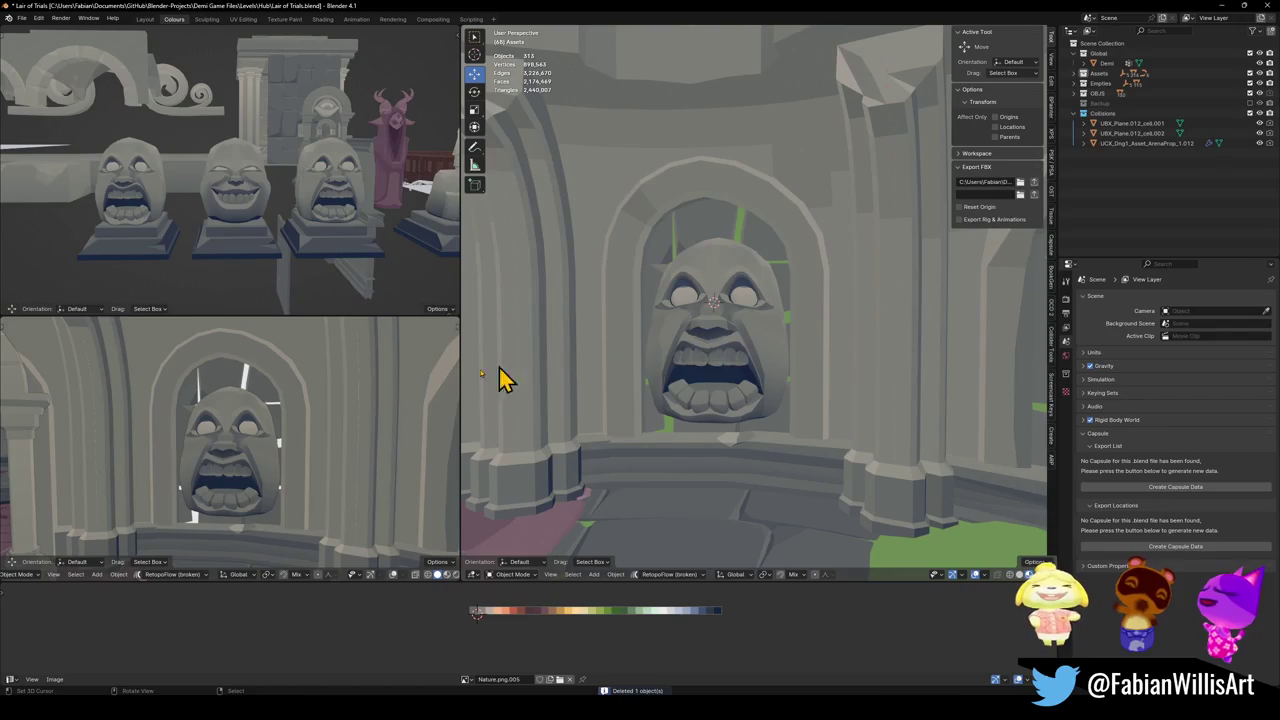
- Frame the alcove face, nudge it along X within its alcove, and save
{"action": "scroll", "coordinate": [320, 450], "scroll_direction": "down", "scroll_amount": 2}
{"action": "scroll", "coordinate": [320, 450], "scroll_direction": "down", "scroll_amount": 3}
{"action": "scroll", "coordinate": [320, 450], "scroll_direction": "down", "scroll_amount": 3}
{"action": "scroll", "coordinate": [320, 450], "scroll_direction": "down", "scroll_amount": 2}
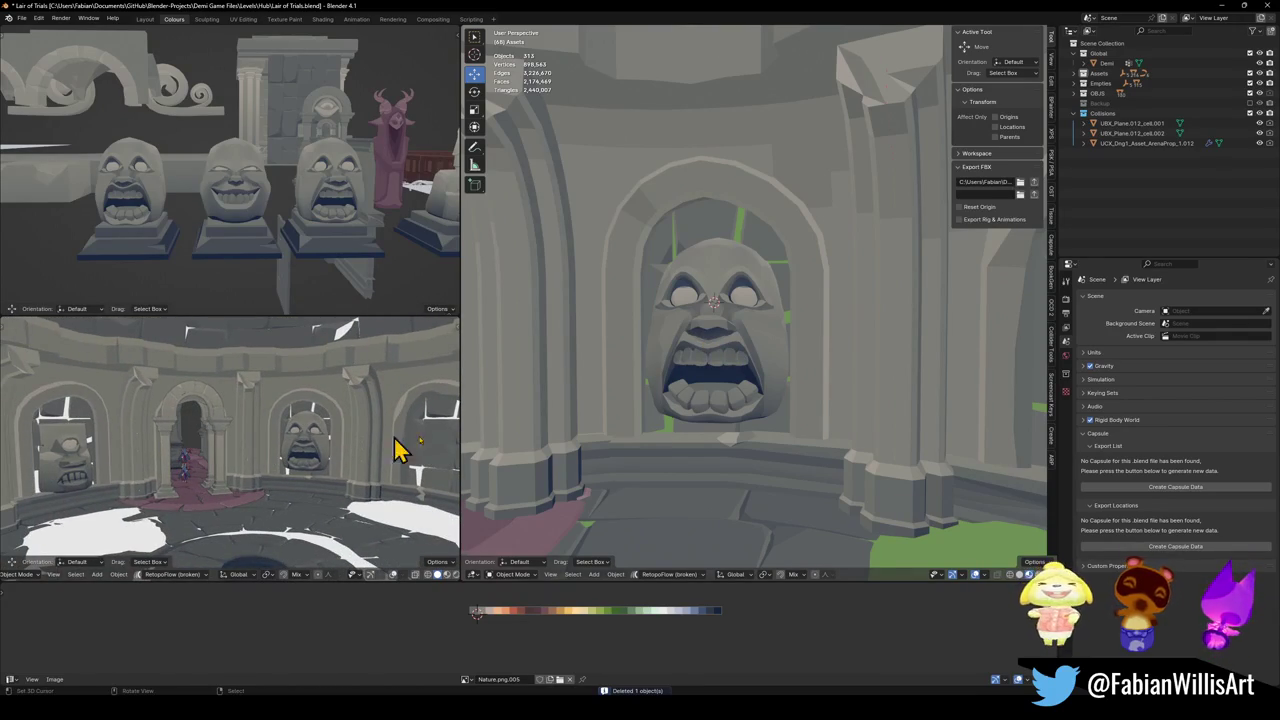
{"action": "middle_click_drag", "start_coordinate": [733, 358], "coordinate": [770, 252]}
{"action": "left_click", "coordinate": [729, 343]}
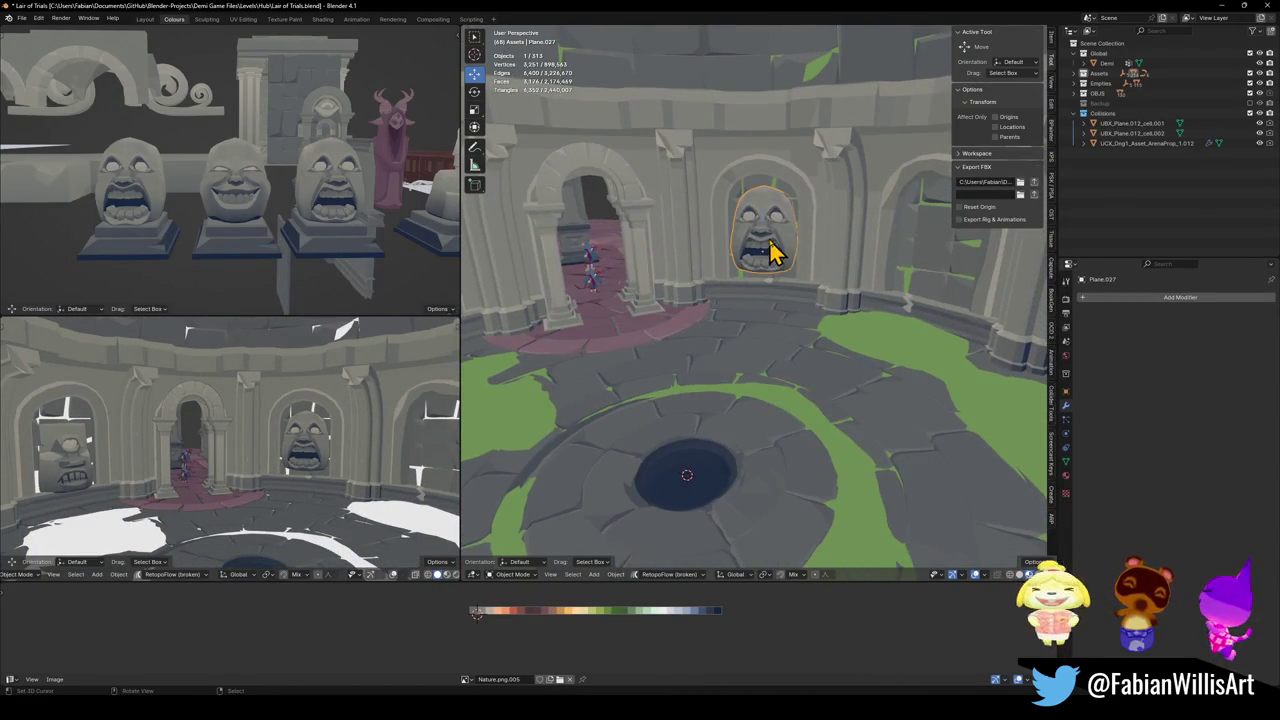
{"action": "key", "text": "KP_Decimal"}
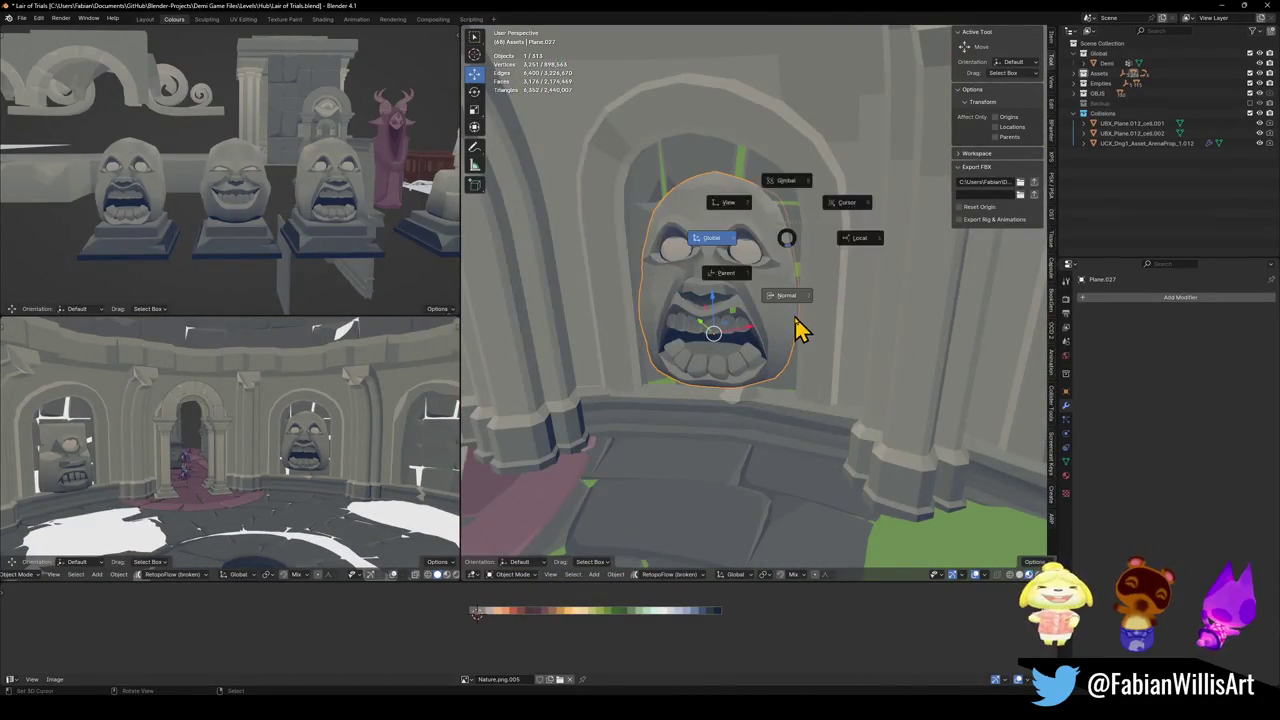
{"action": "key", "text": "g"}
{"action": "key", "text": "x"}
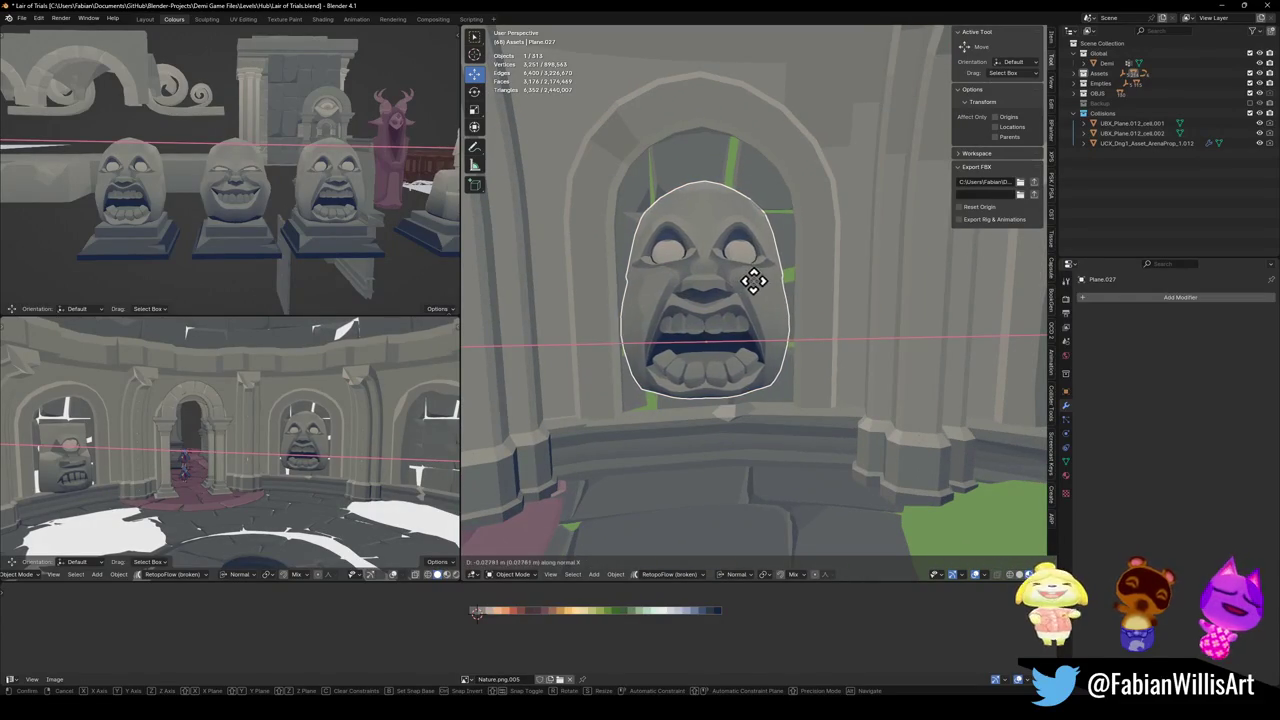
{"action": "left_click", "coordinate": [770, 283]}
{"action": "key", "text": "ctrl+s"}
- Select the wall-alcove face and try a depth move along Y, then cancel it
{"action": "scroll", "coordinate": [780, 280], "scroll_direction": "down", "scroll_amount": 3}
{"action": "mouse_move", "coordinate": [780, 280]}
{"action": "middle_mouse_down"}
{"action": "mouse_move", "coordinate": [754, 266]}
{"action": "mouse_move", "coordinate": [780, 286]}
{"action": "mouse_move", "coordinate": [835, 270]}
{"action": "mouse_move", "coordinate": [780, 263]}
{"action": "mouse_move", "coordinate": [798, 272]}
{"action": "middle_mouse_up"}
{"action": "scroll", "coordinate": [835, 270], "scroll_direction": "up", "scroll_amount": 5}
{"action": "left_click", "coordinate": [857, 285]}
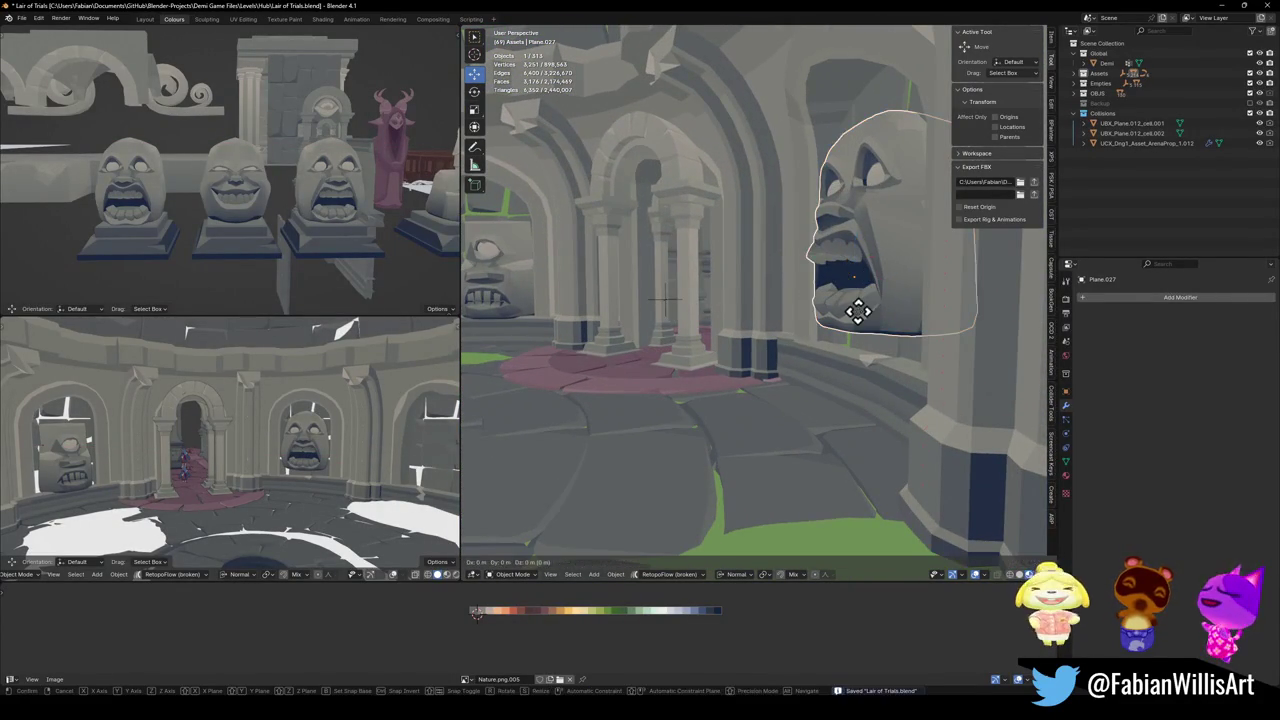
{"action": "key", "text": "g"}
{"action": "key", "text": "y"}
{"action": "right_click", "coordinate": [865, 325]}
{"action": "key", "text": "alt+a"}
- Reselect the alcove face up close and save the file
{"action": "mouse_move", "coordinate": [837, 277]}
{"action": "middle_mouse_down"}
{"action": "mouse_move", "coordinate": [900, 280]}
{"action": "mouse_move", "coordinate": [877, 277]}
{"action": "middle_mouse_up"}
{"action": "scroll", "coordinate": [870, 278], "scroll_direction": "up", "scroll_amount": 5}
{"action": "scroll", "coordinate": [862, 280], "scroll_direction": "down", "scroll_amount": 5}
{"action": "left_click", "coordinate": [835, 287]}
{"action": "key", "text": "ctrl+s"}
- Set the face's pivot to the floor-pit centre and delete the left wall face
{"action": "key", "text": "ctrl+alt+shift+c"}
{"action": "mouse_move", "coordinate": [810, 280]}
{"action": "middle_mouse_down"}
{"action": "mouse_move", "coordinate": [720, 309]}
{"action": "mouse_move", "coordinate": [834, 286]}
{"action": "mouse_move", "coordinate": [689, 294]}
{"action": "middle_mouse_up"}
{"action": "left_click", "coordinate": [620, 285]}
{"action": "key", "text": "Delete"}
- Duplicate the right wall face, rotate it 72.25° around Z into the left alcove, and save
{"action": "left_click", "coordinate": [914, 283]}
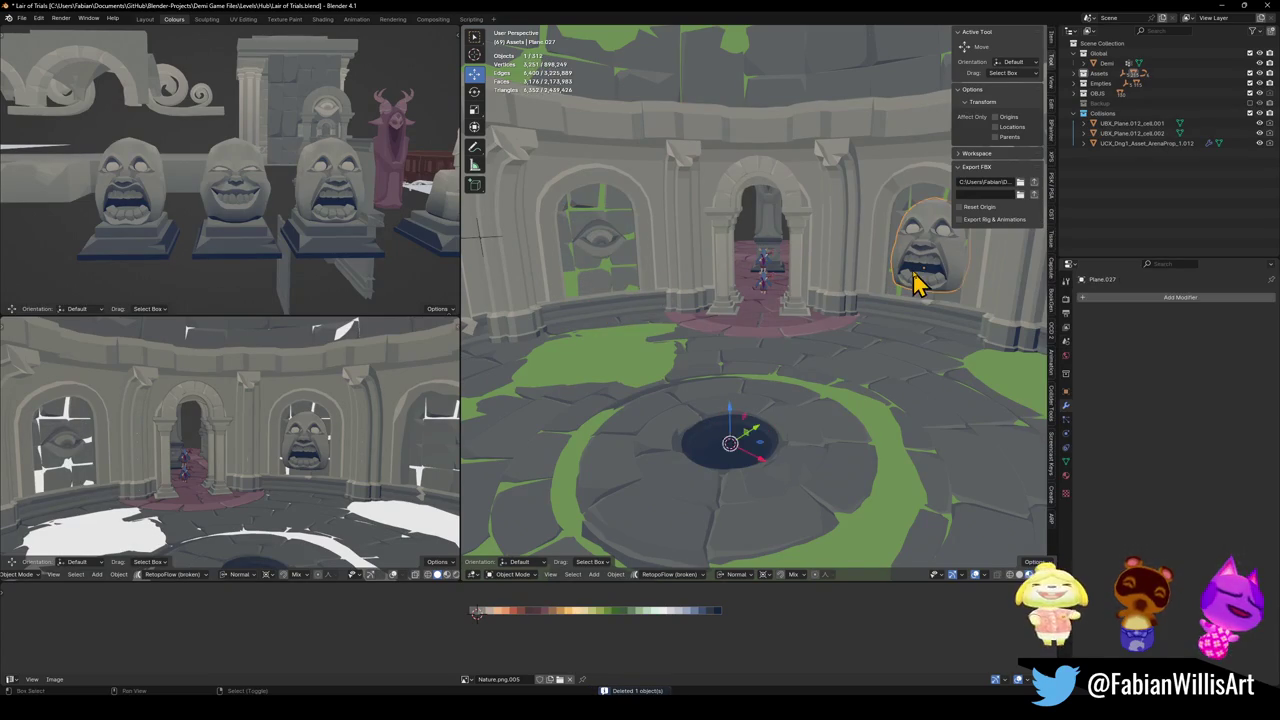
{"action": "key", "text": "shift+d"}
{"action": "key", "text": "Escape"}
{"action": "key", "text": "r"}
{"action": "key", "text": "z"}
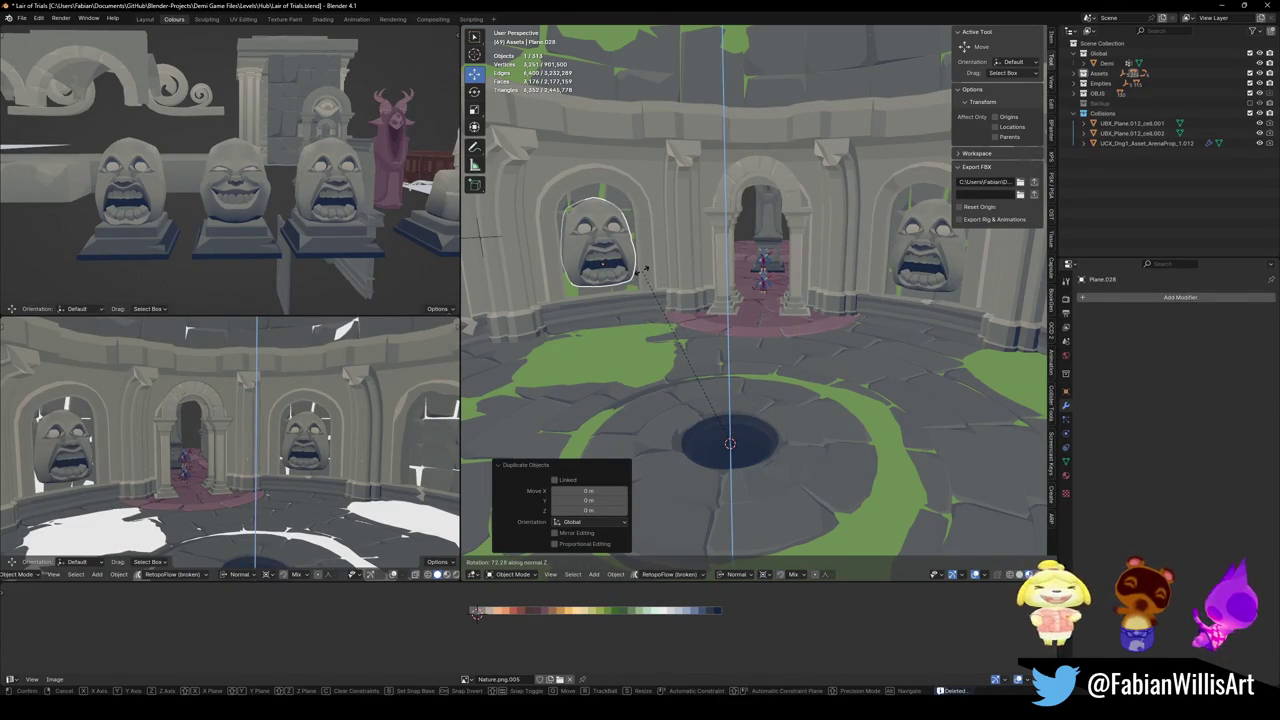
{"action": "left_click", "coordinate": [648, 269]}
{"action": "key", "text": "ctrl+s"}
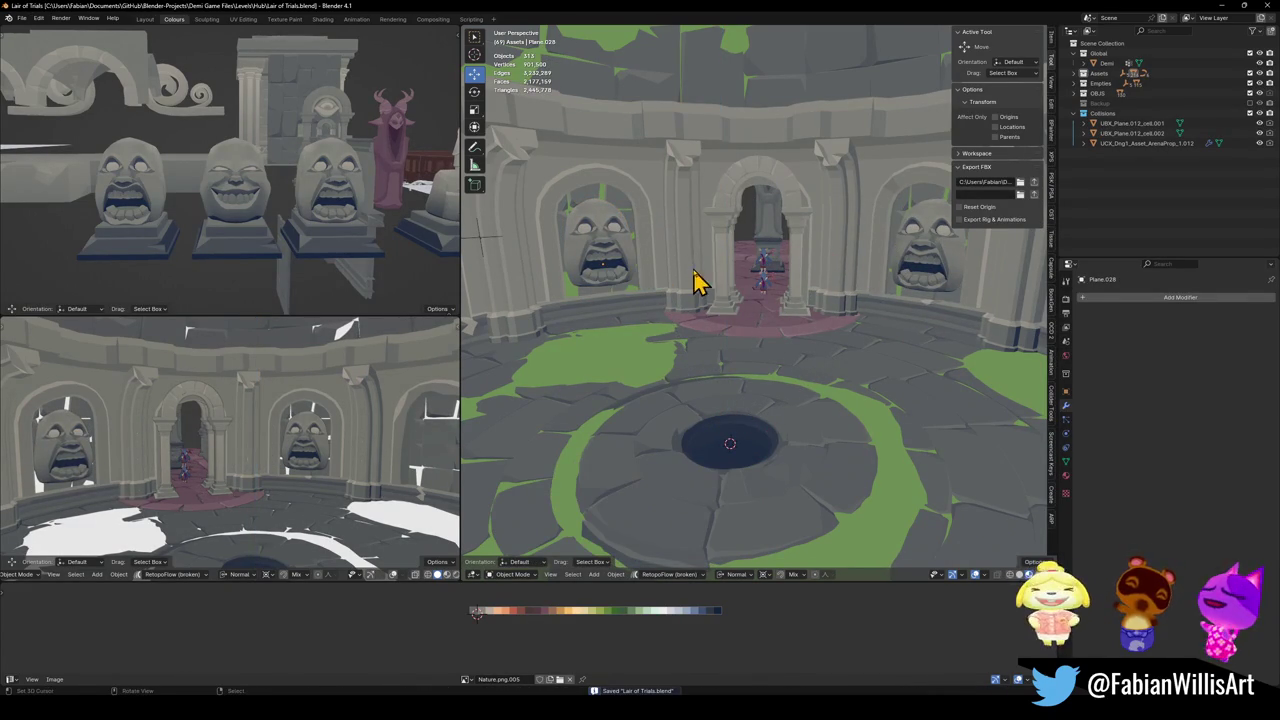
- Preview the scene in wireframe and back, then select the left face statue for a modifier
{"action": "key", "text": "z"}
{"action": "key", "text": "z"}
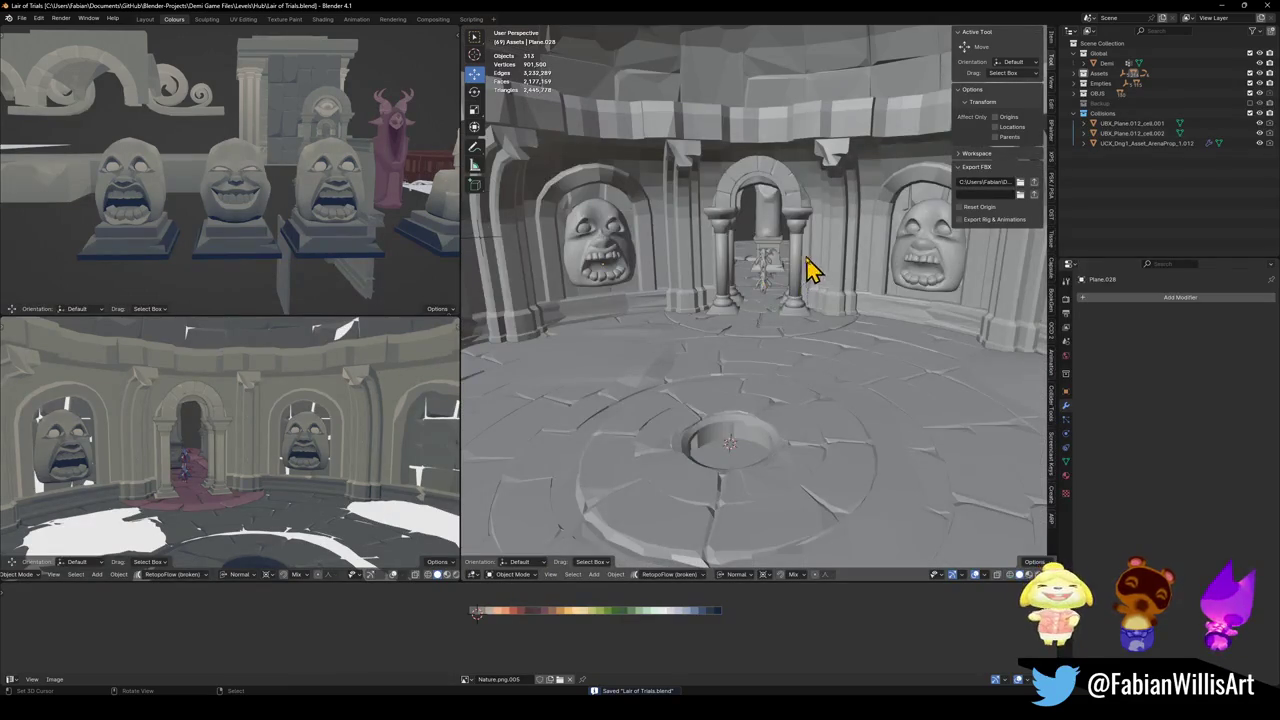
{"action": "key", "text": "z"}
{"action": "left_click", "coordinate": [570, 278]}
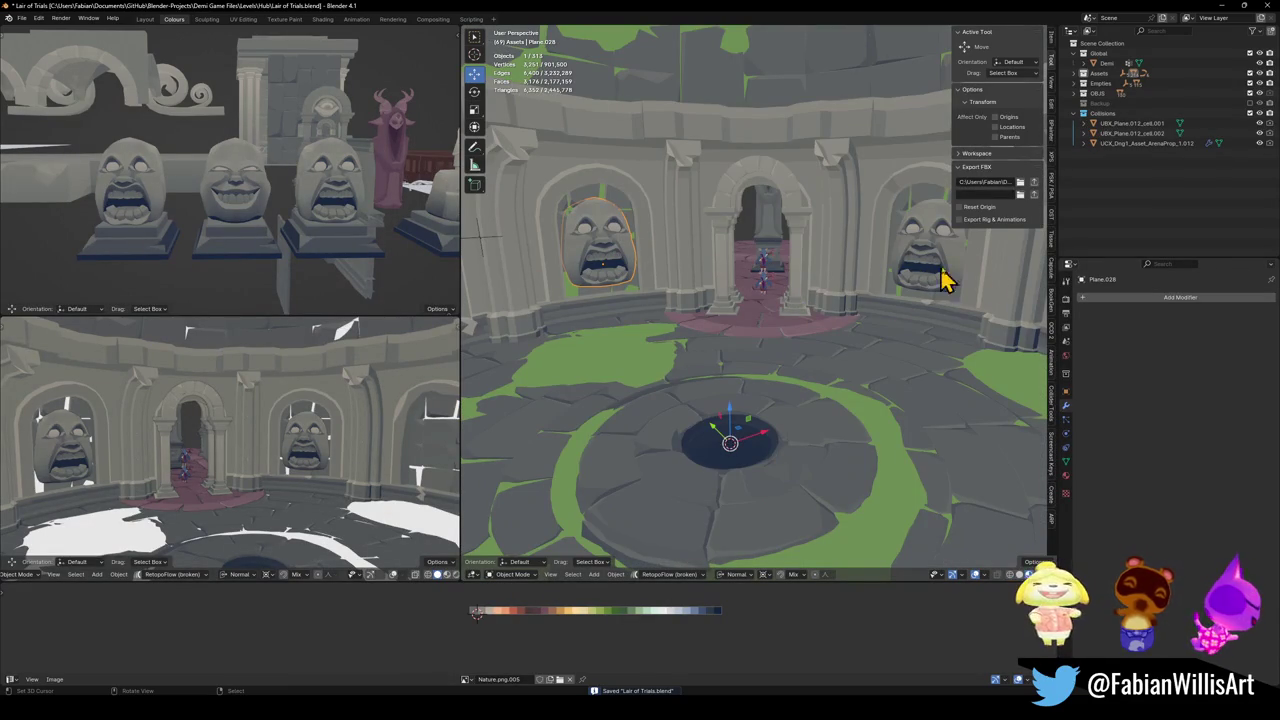
{"action": "left_click", "coordinate": [1121, 300]}
- Add a Decimate modifier to the left statue, lower its ratio, and inspect the result
{"action": "left_click", "coordinate": [1109, 328]}
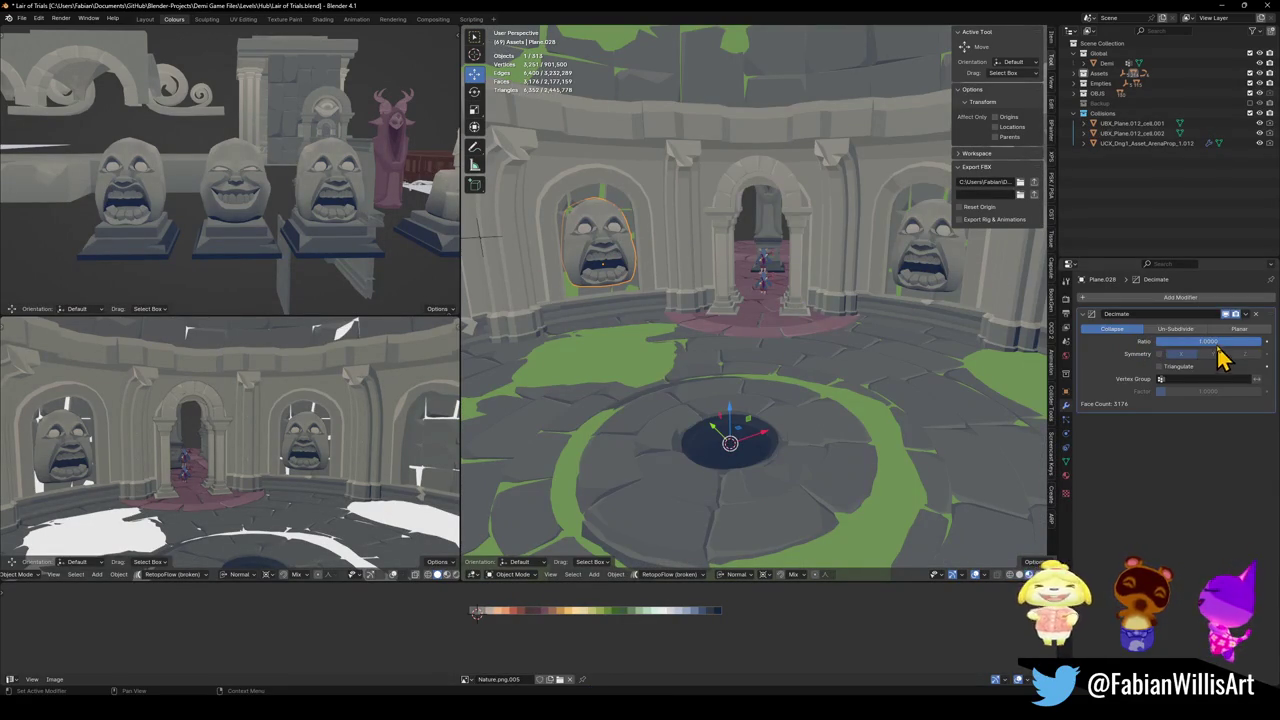
{"action": "left_click_drag", "start_coordinate": [1183, 341], "coordinate": [1160, 341]}
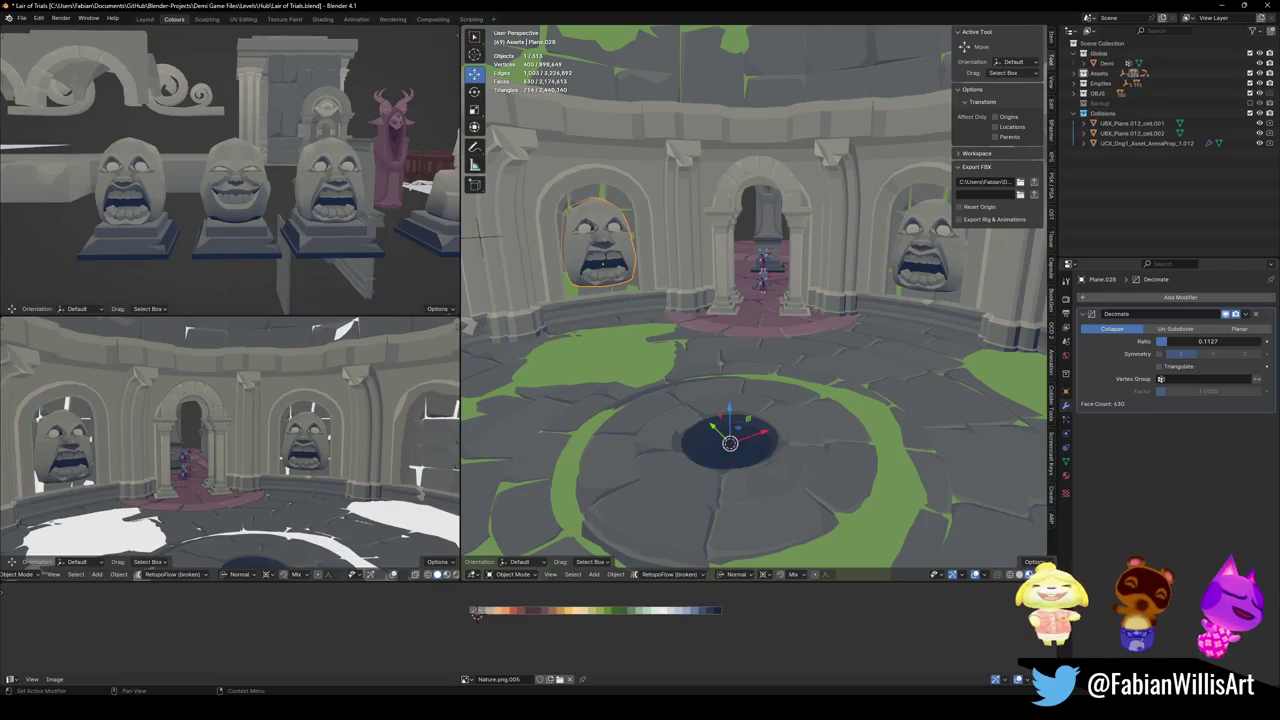
{"action": "left_click", "coordinate": [1108, 314]}
{"action": "key", "text": "KP_Decimal"}
{"action": "mouse_move", "coordinate": [751, 251]}
{"action": "middle_mouse_down"}
{"action": "mouse_move", "coordinate": [800, 300]}
{"action": "mouse_move", "coordinate": [766, 320]}
{"action": "mouse_move", "coordinate": [724, 316]}
{"action": "mouse_move", "coordinate": [829, 309]}
{"action": "mouse_move", "coordinate": [768, 308]}
{"action": "mouse_move", "coordinate": [786, 306]}
{"action": "middle_mouse_up"}
{"action": "scroll", "coordinate": [866, 329], "scroll_direction": "down", "scroll_amount": 5}
- Reselect the statue and raise the Decimate ratio slightly, leaving about 1,614 faces
{"action": "key", "text": "alt+a"}
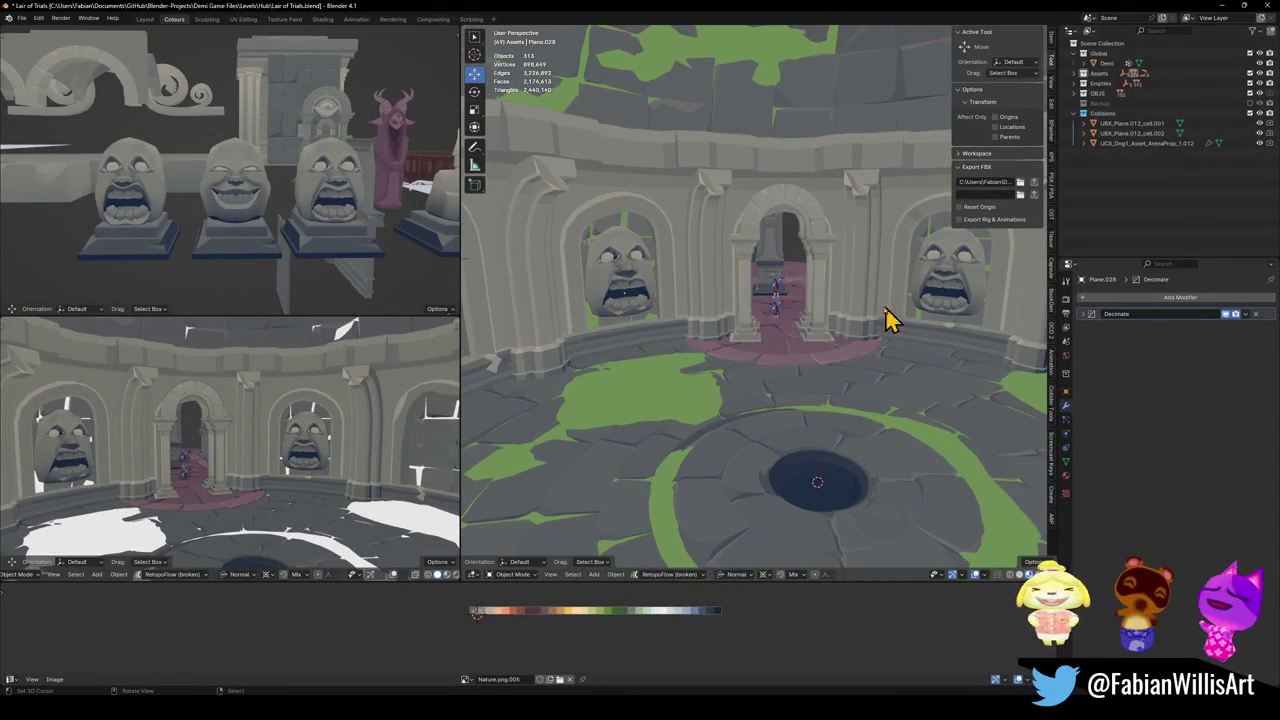
{"action": "left_click", "coordinate": [630, 287]}
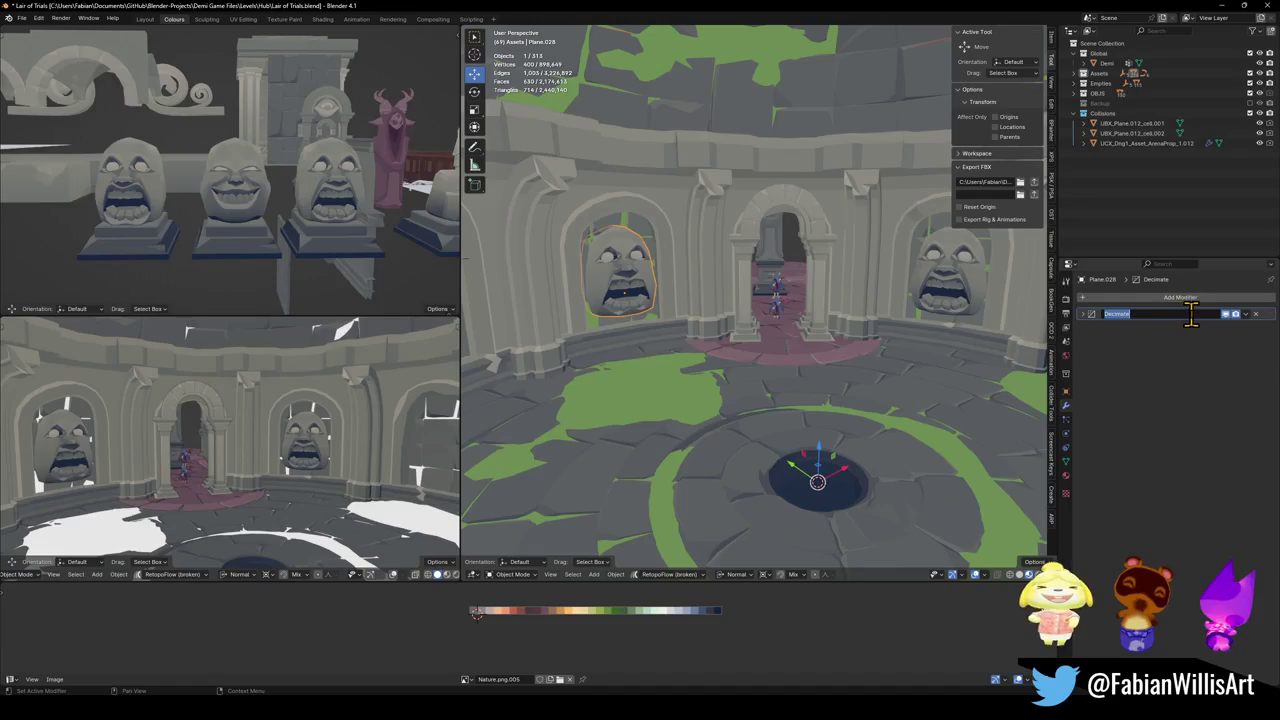
{"action": "left_click", "coordinate": [1084, 314]}
{"action": "left_click_drag", "start_coordinate": [1190, 341], "coordinate": [1196, 341]}
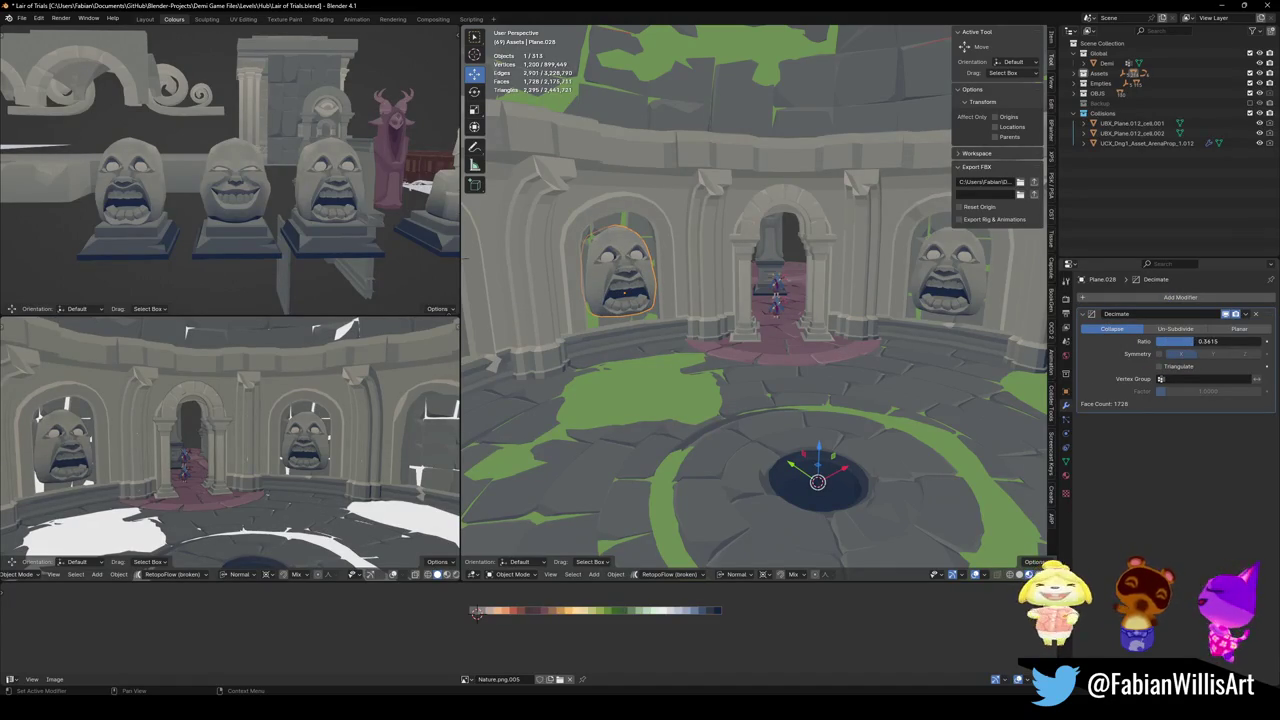
- Orbit around to inspect the statue, then select it and enter Edit Mode
{"action": "key", "text": "alt+a"}
{"action": "middle_click_drag", "start_coordinate": [700, 280], "coordinate": [666, 263]}
{"action": "scroll", "coordinate": [666, 263], "scroll_direction": "up", "scroll_amount": 3}
{"action": "scroll", "coordinate": [700, 280], "scroll_direction": "down", "scroll_amount": 3}
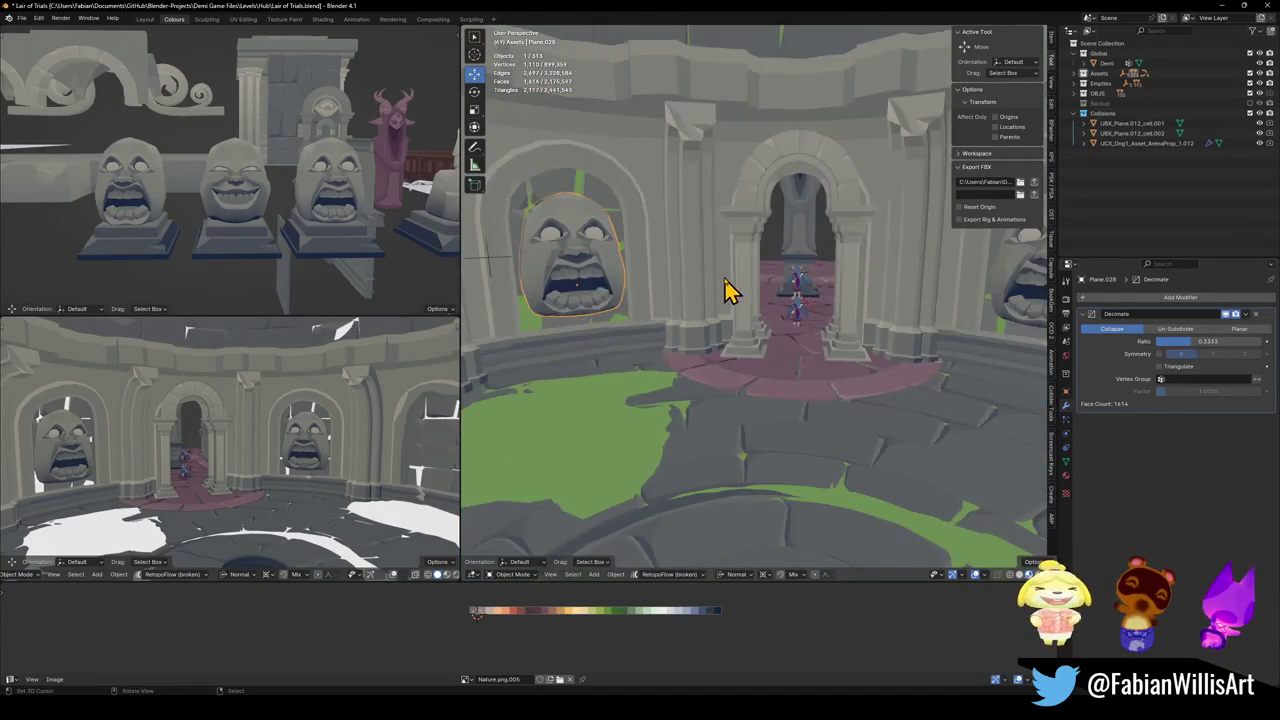
{"action": "middle_click_drag", "start_coordinate": [729, 291], "coordinate": [752, 287]}
{"action": "left_click", "coordinate": [650, 288]}
{"action": "key", "text": "Tab"}
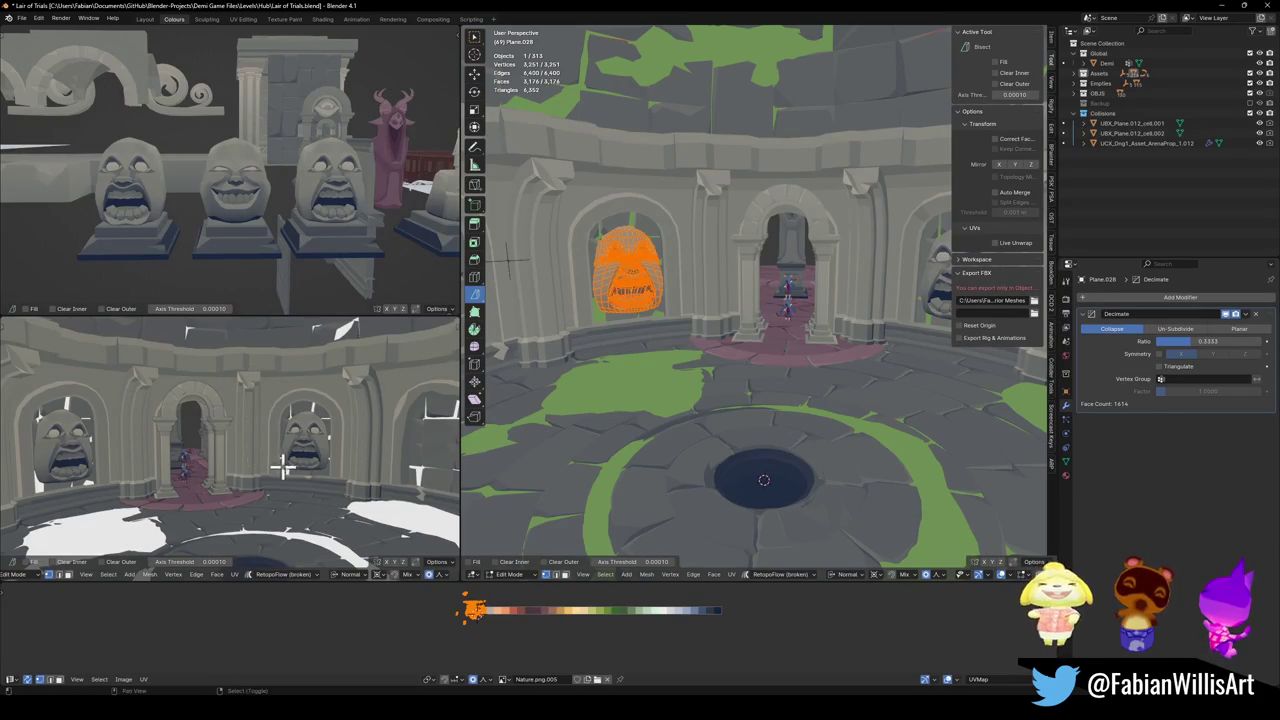
{"action": "middle_click_drag", "start_coordinate": [284, 468], "coordinate": [290, 460], "text": "shift"}
{"action": "key", "text": "g"}
{"action": "key", "text": "x"}
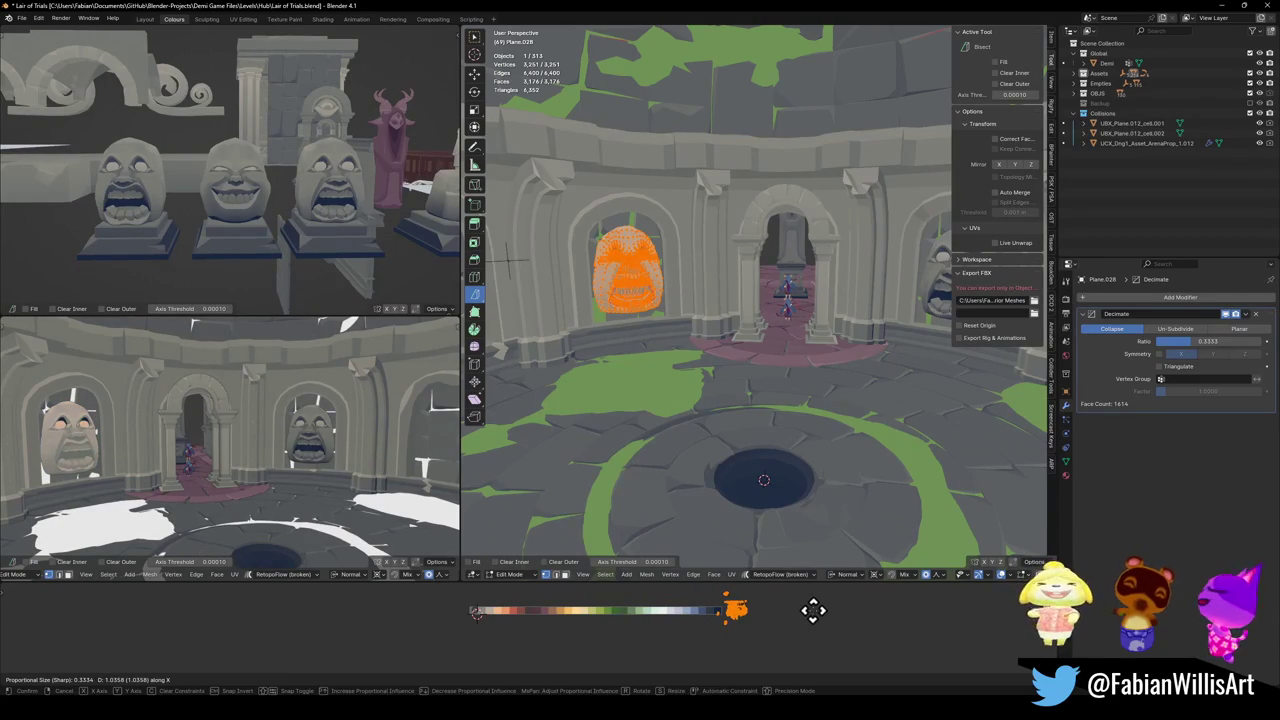
{"action": "key", "text": "Escape"}
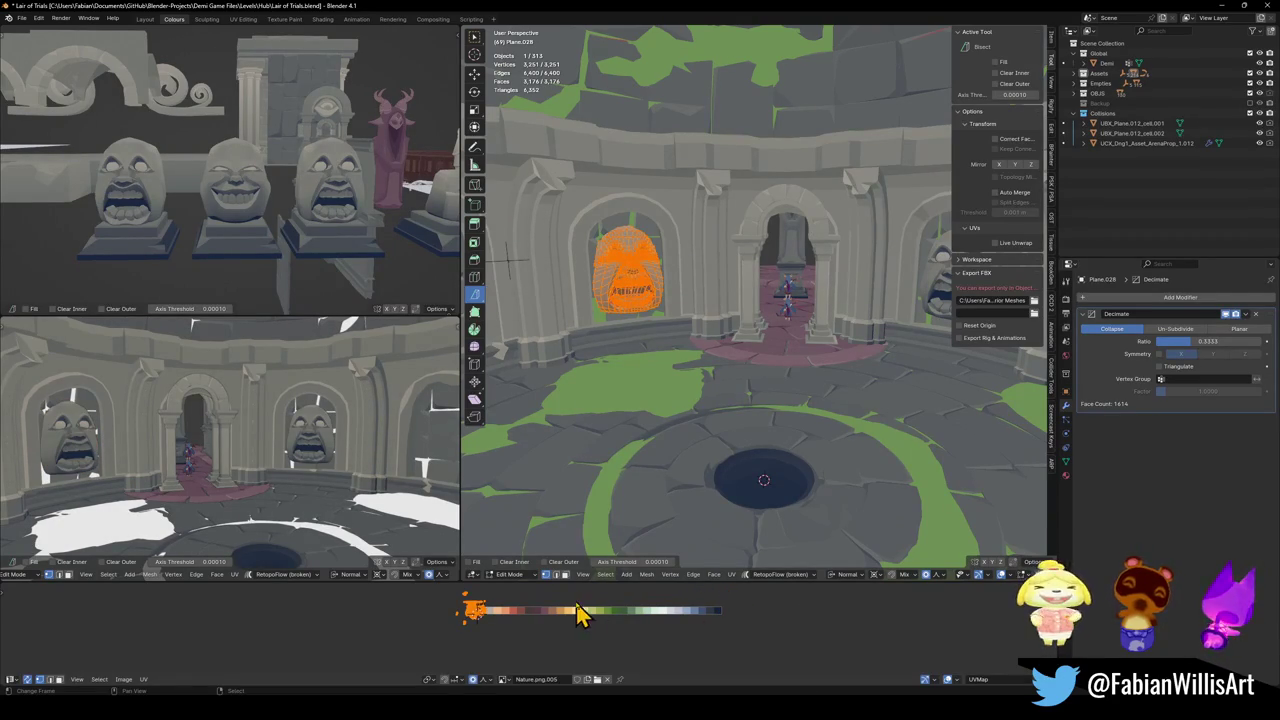
{"action": "key", "text": "g"}
{"action": "key", "text": "x"}
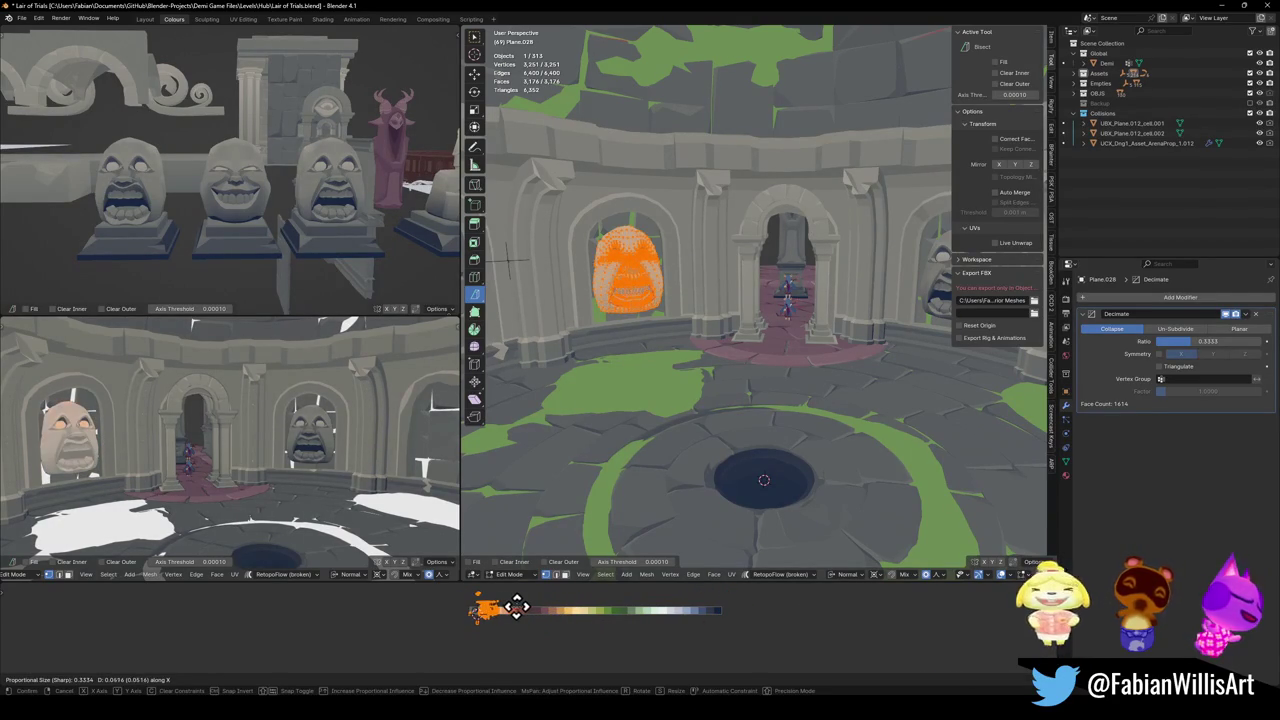
{"action": "left_click", "coordinate": [516, 607]}
{"action": "key", "text": "Tab"}
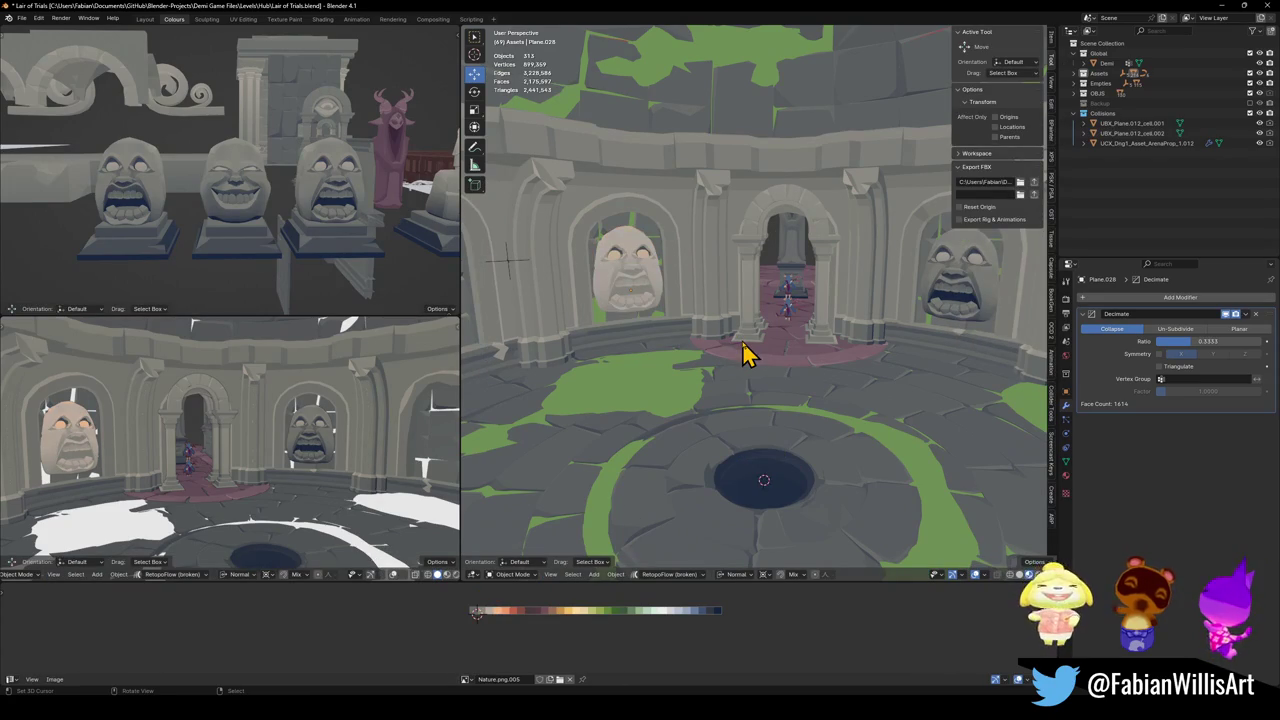
{"action": "key", "text": "Tab"}
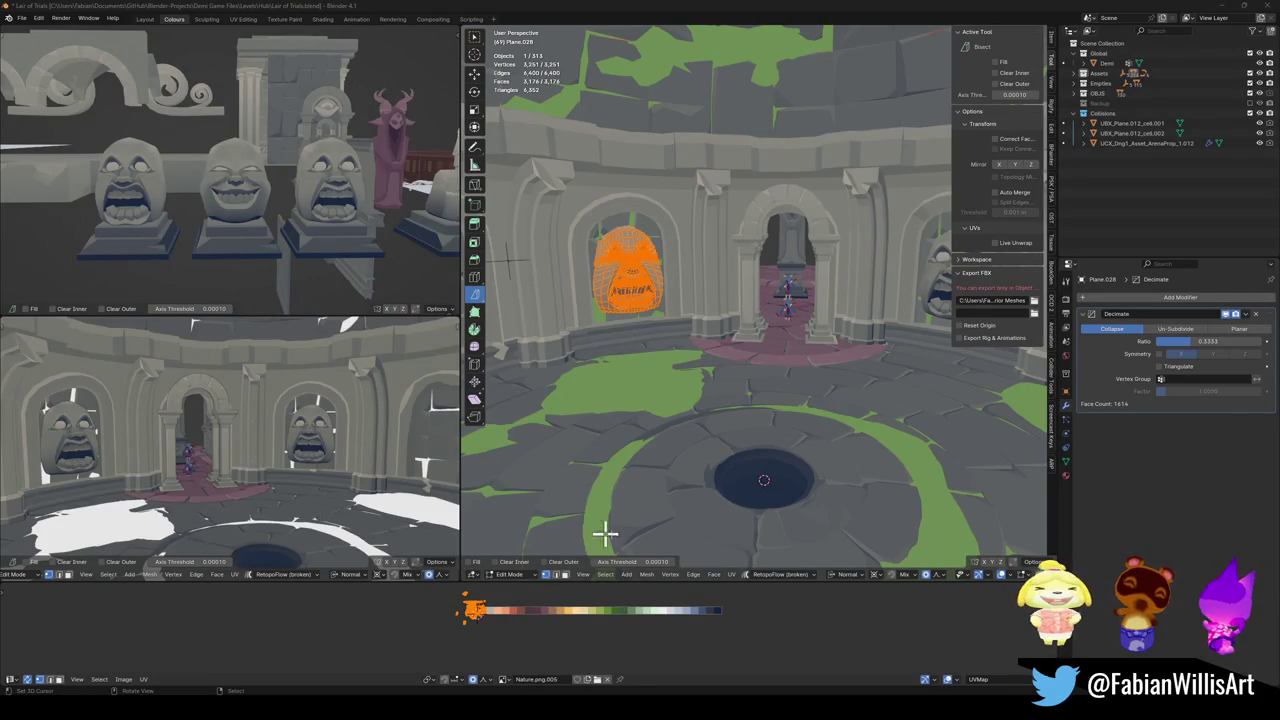
{"action": "key", "text": "g"}
{"action": "key", "text": "x"}
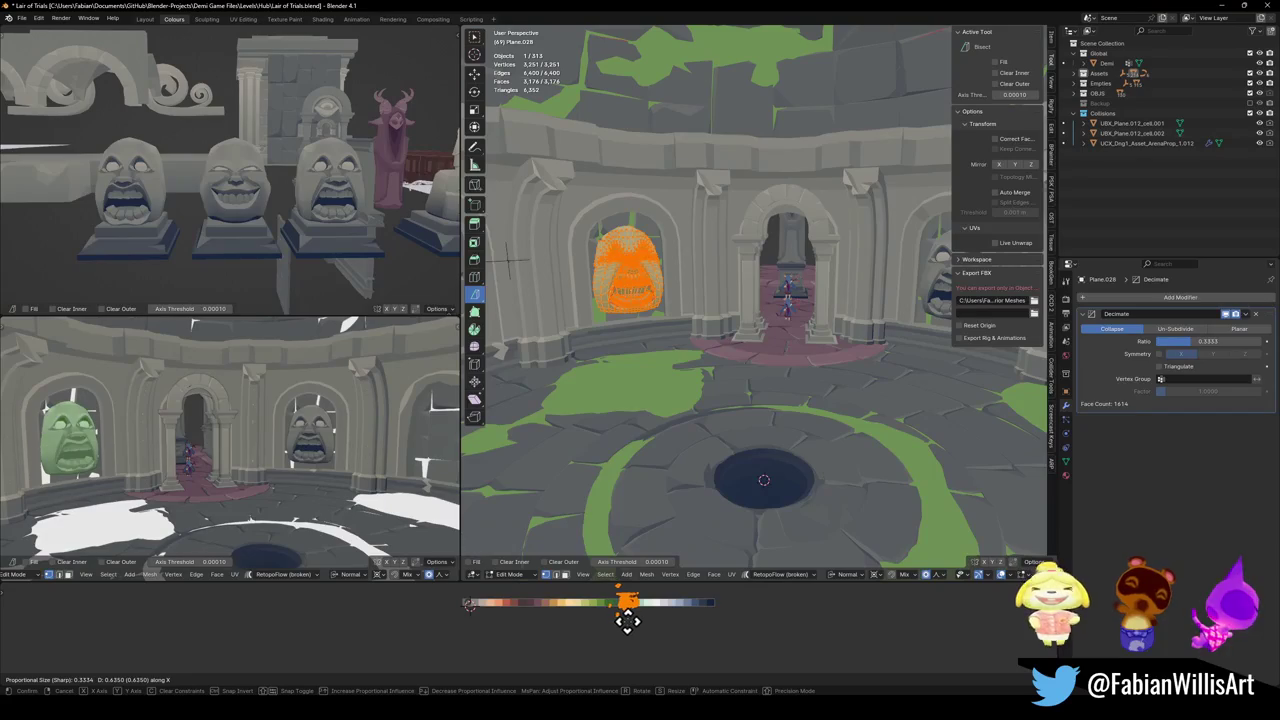
{"action": "left_click", "coordinate": [571, 601]}
{"action": "key", "text": "Tab"}
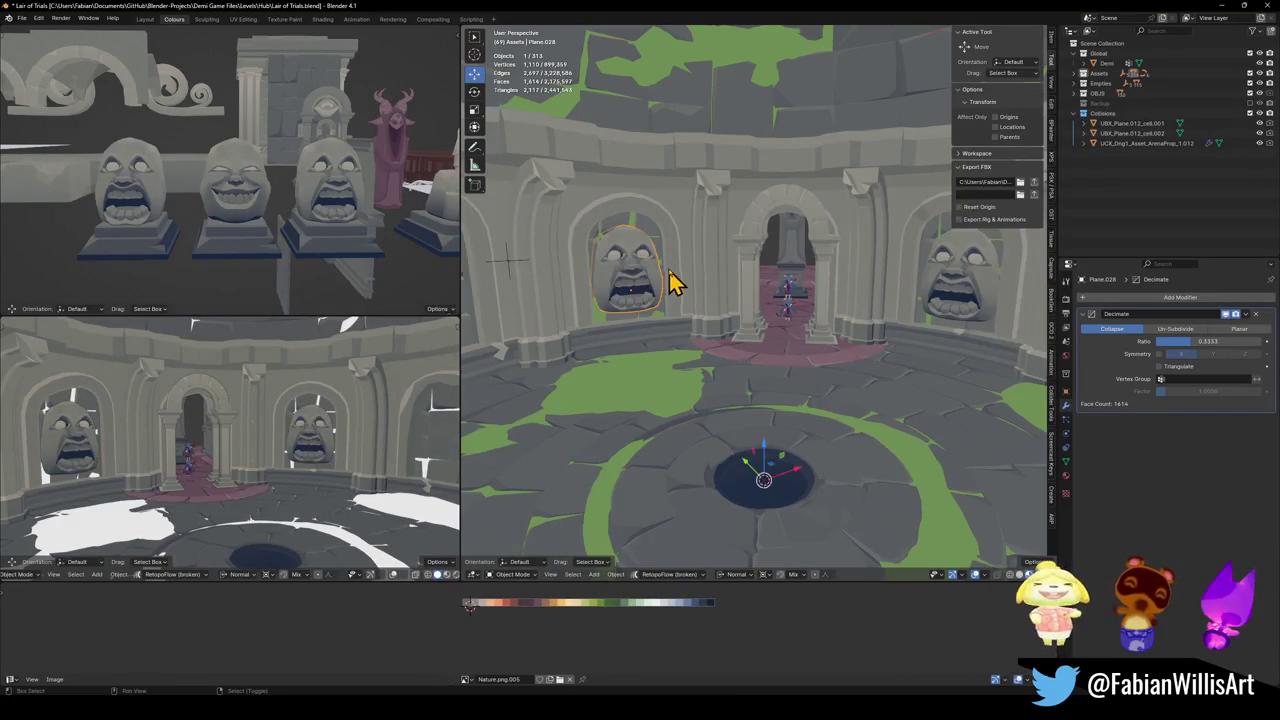
- Shift all MAP_LairOfTrials UVs along X, tinting the arena walls green
{"action": "left_click", "coordinate": [680, 283], "text": "shift"}
{"action": "key", "text": "Tab"}
{"action": "key", "text": "a"}
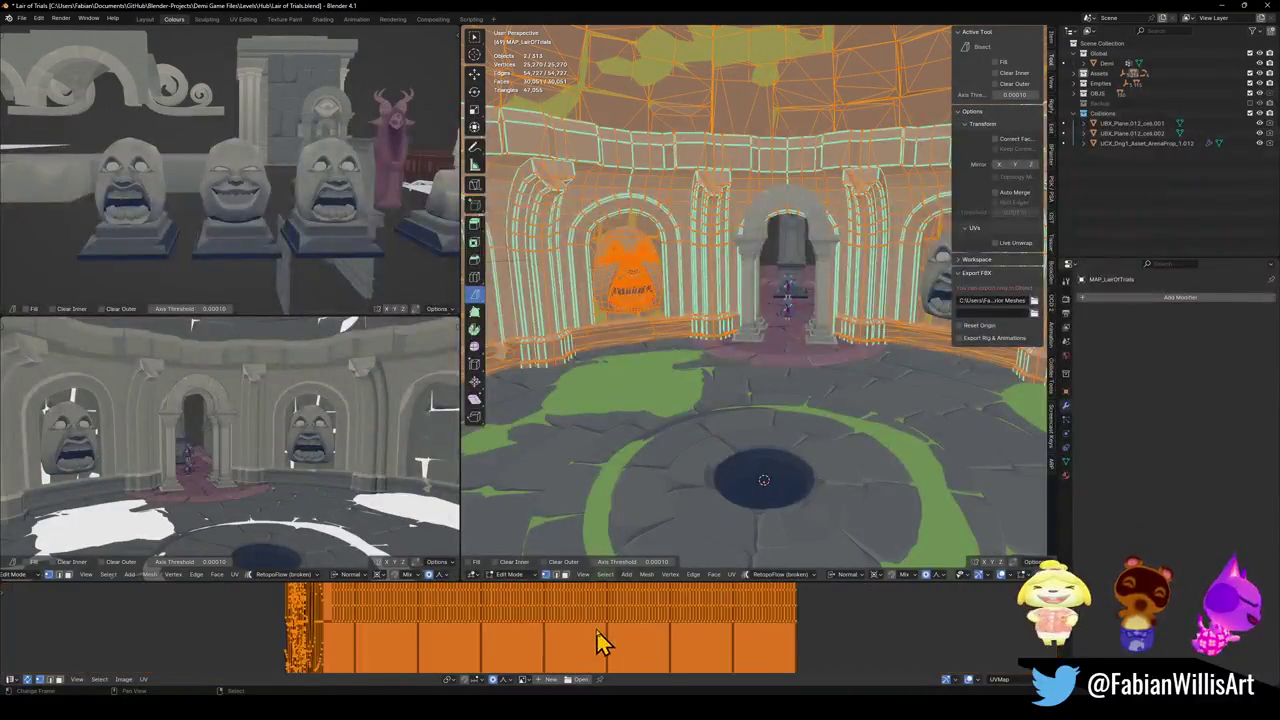
{"action": "key", "text": "g"}
{"action": "key", "text": "x"}
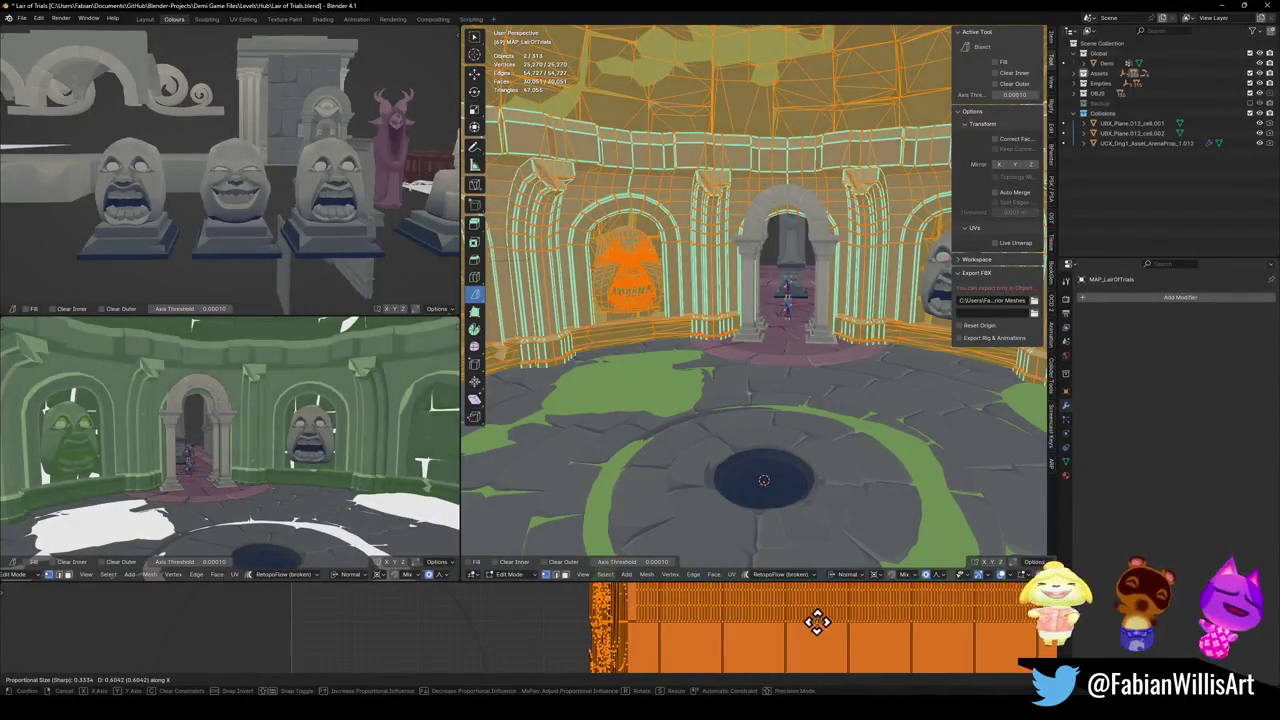
{"action": "left_click", "coordinate": [812, 636]}
{"action": "middle_click_drag", "start_coordinate": [300, 400], "coordinate": [320, 440]}
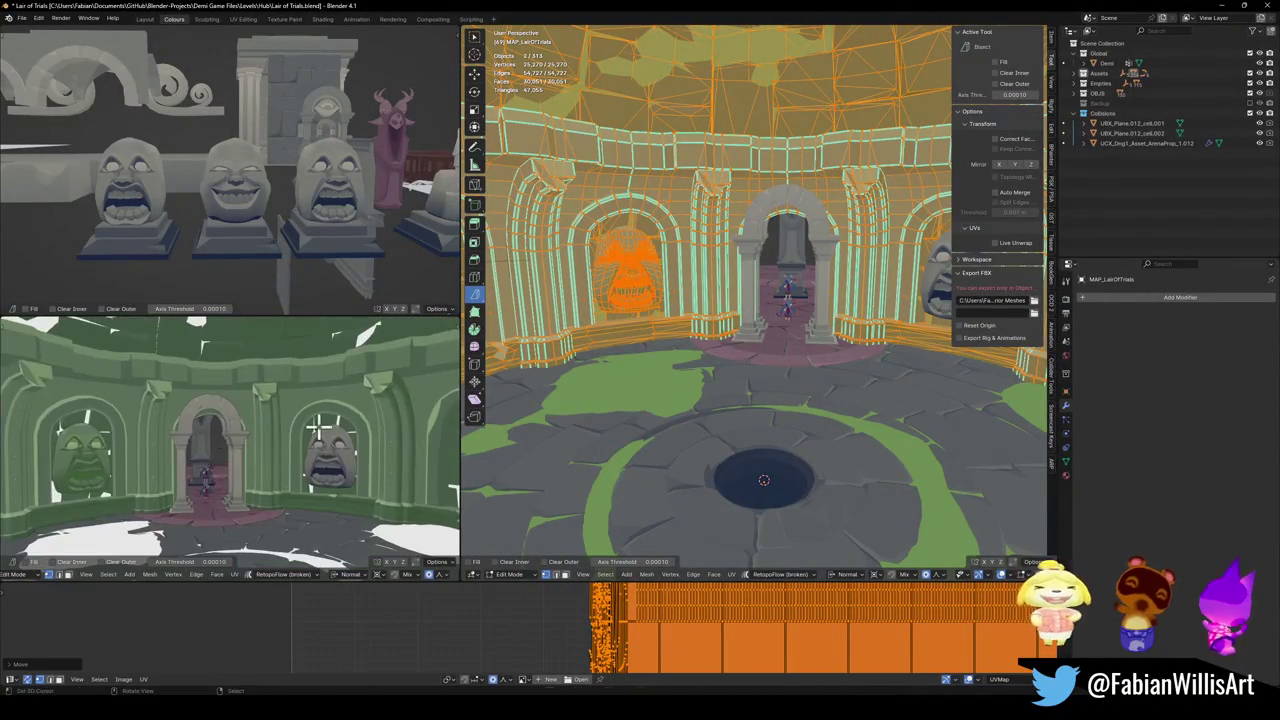
{"action": "key", "text": "Tab"}
- Walk through the arena twice to review the green-tinted walls
{"action": "key", "text": "shift+grave"}
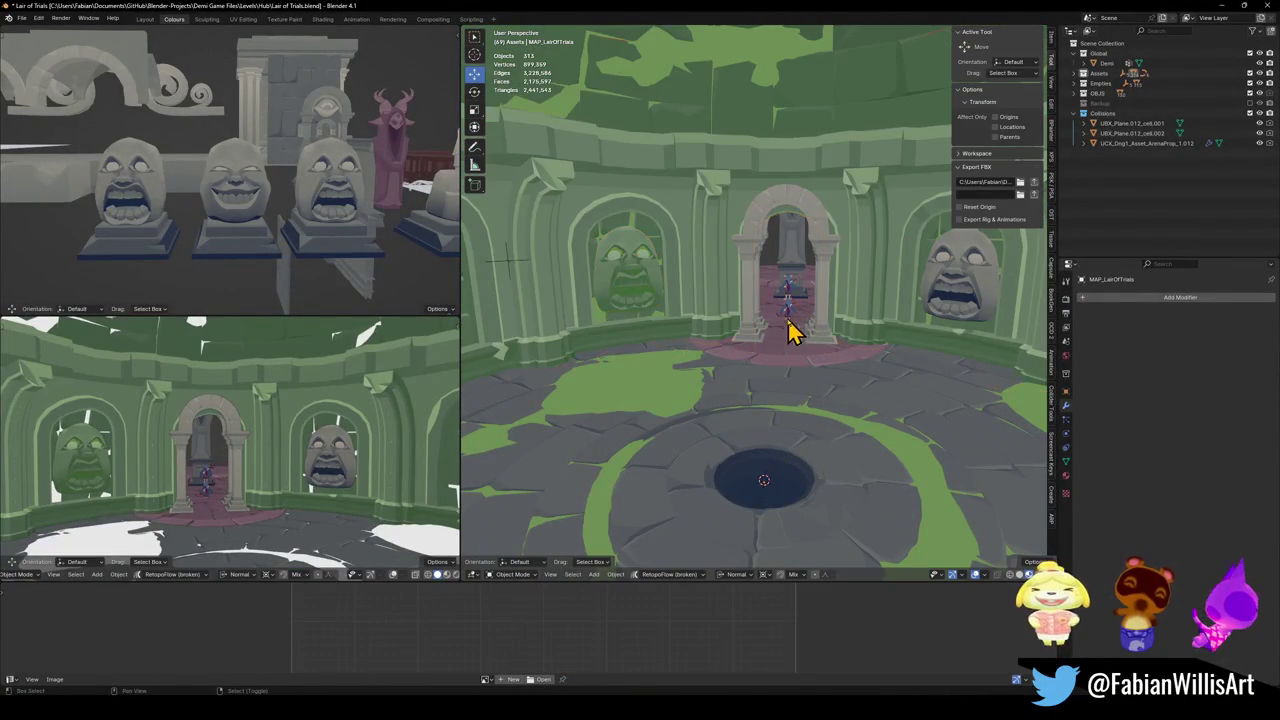
{"action": "key", "text": "s"}
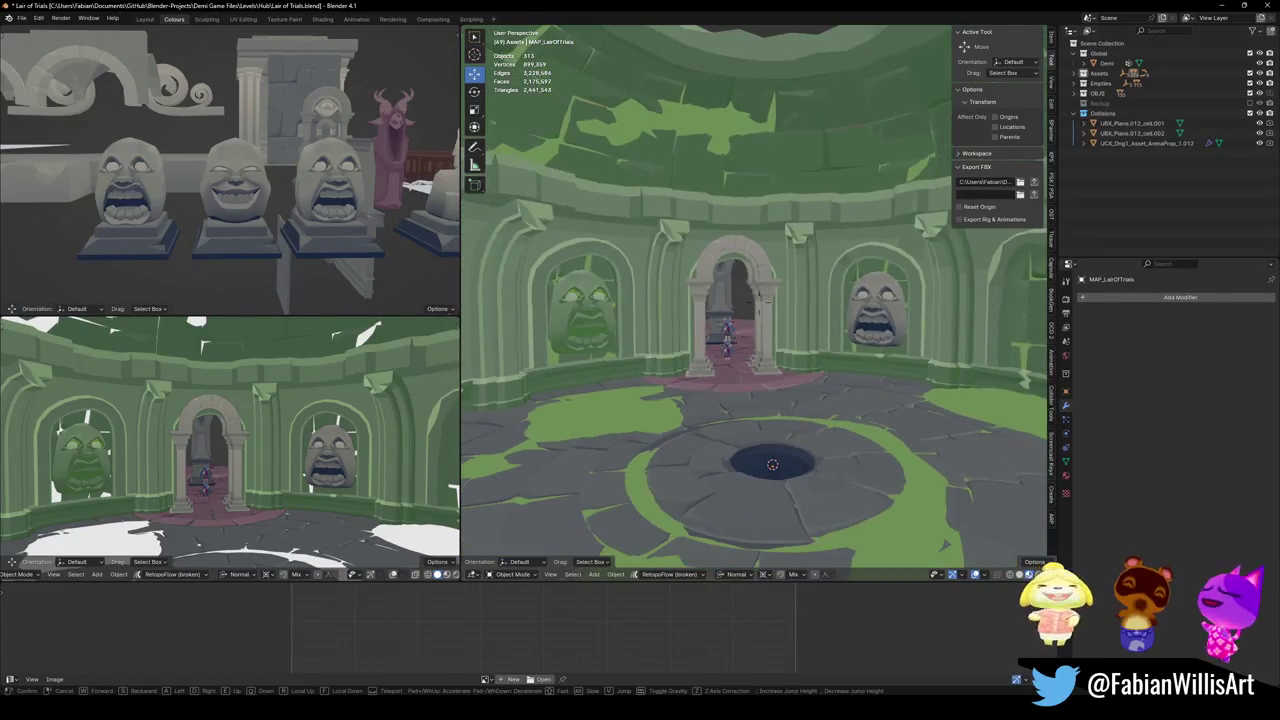
{"action": "left_click", "coordinate": [752, 345]}
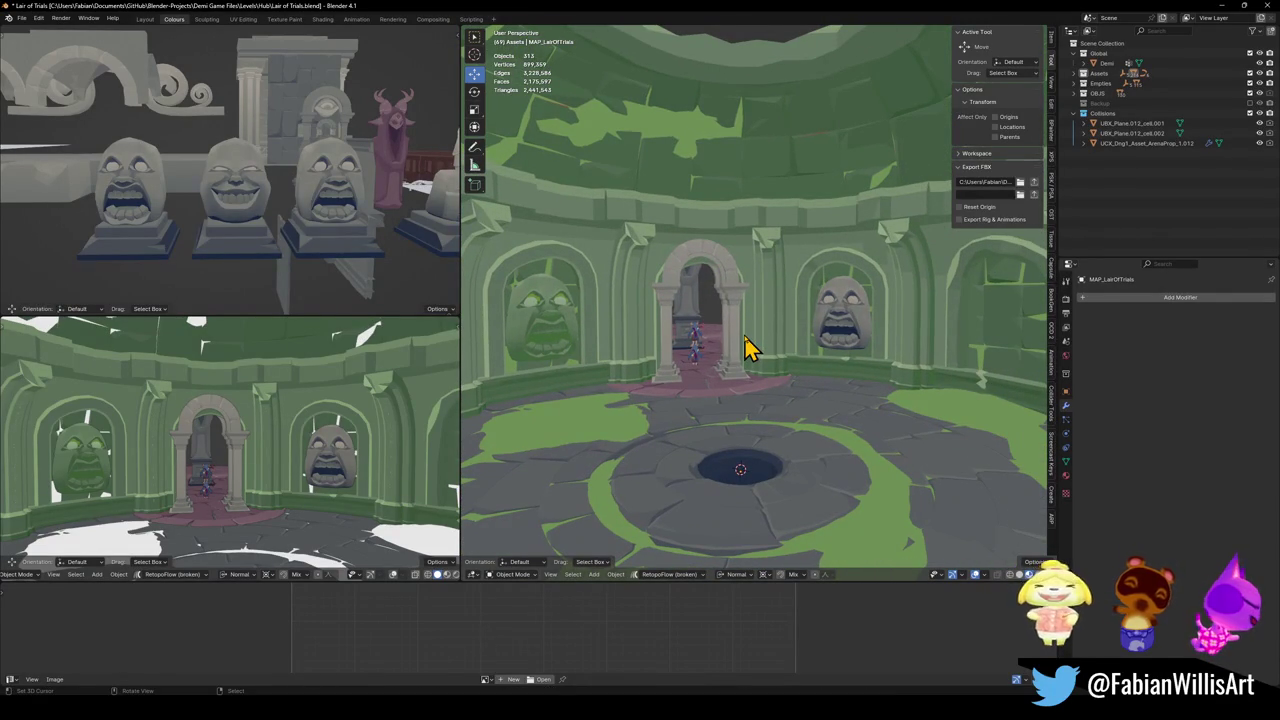
{"action": "key", "text": "shift+grave"}
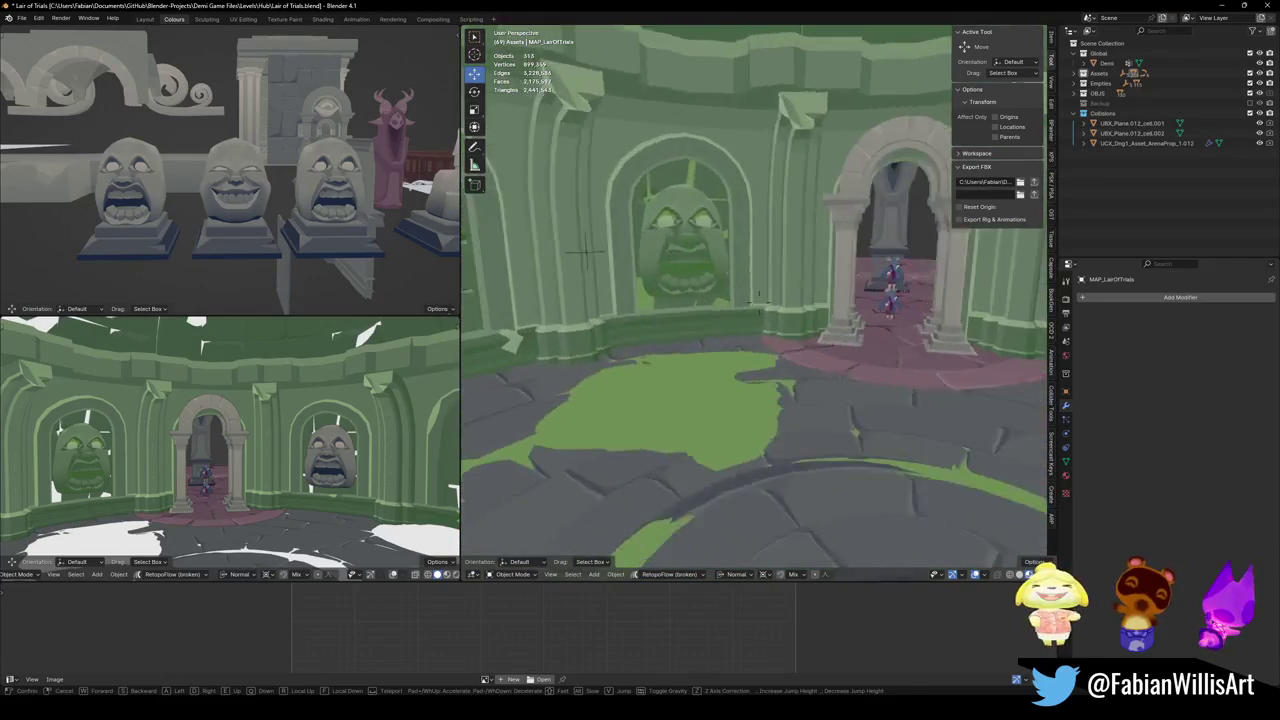
{"action": "left_click", "coordinate": [766, 345]}
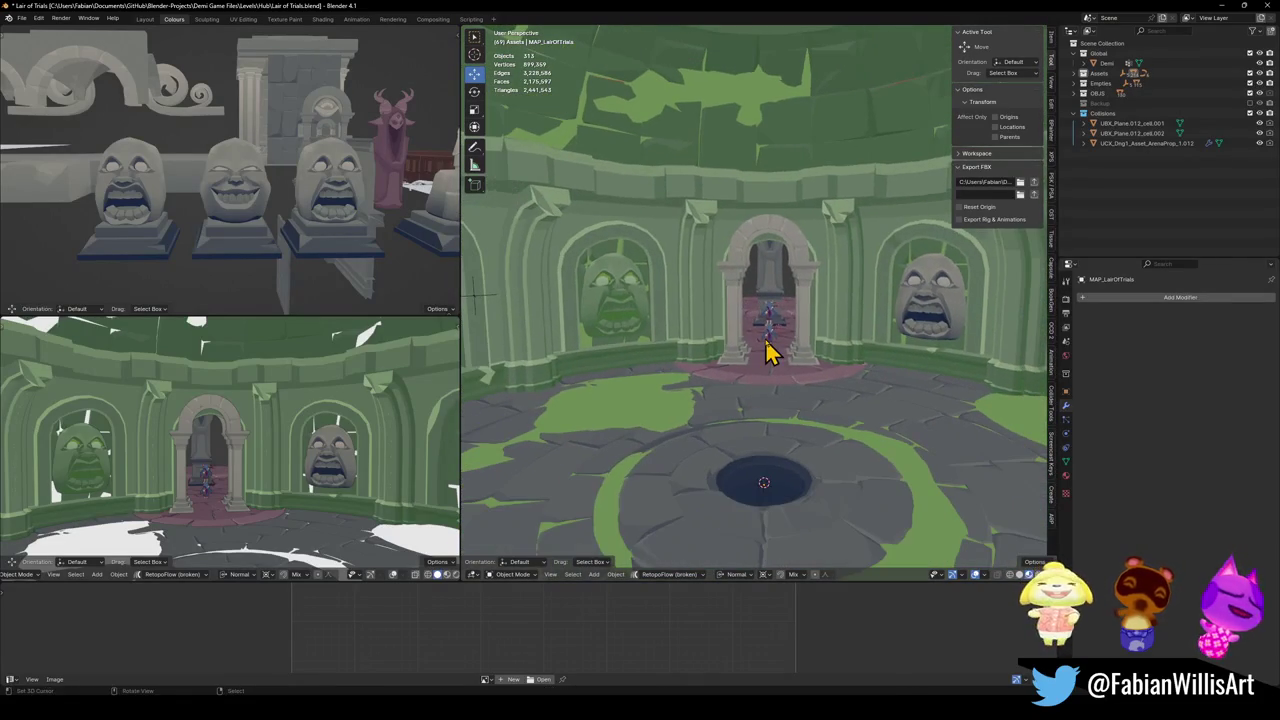
{"action": "left_click", "coordinate": [766, 349]}
- Undo back to grey stone walls, clear the selection, and save Lair of Trials.blend
{"action": "key", "text": "Tab"}
{"action": "key", "text": "a"}
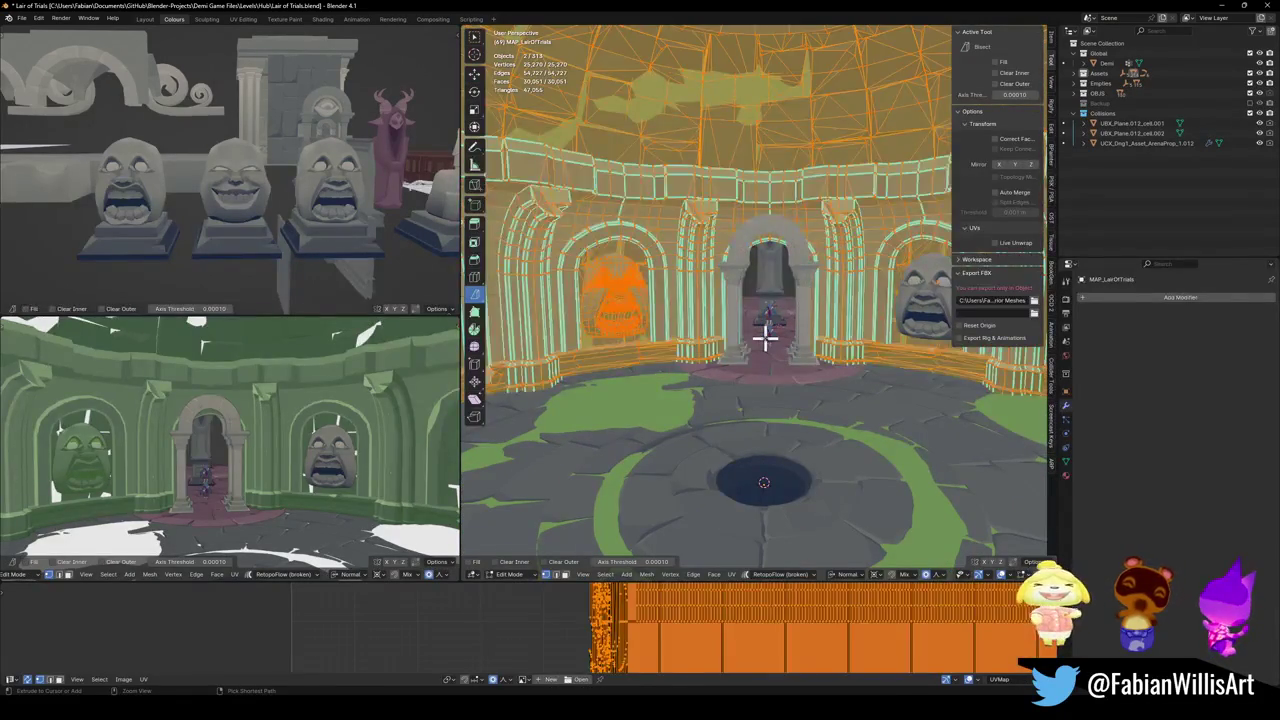
{"action": "key", "text": "alt+a"}
{"action": "key", "text": "l"}
{"action": "key", "text": "Tab"}
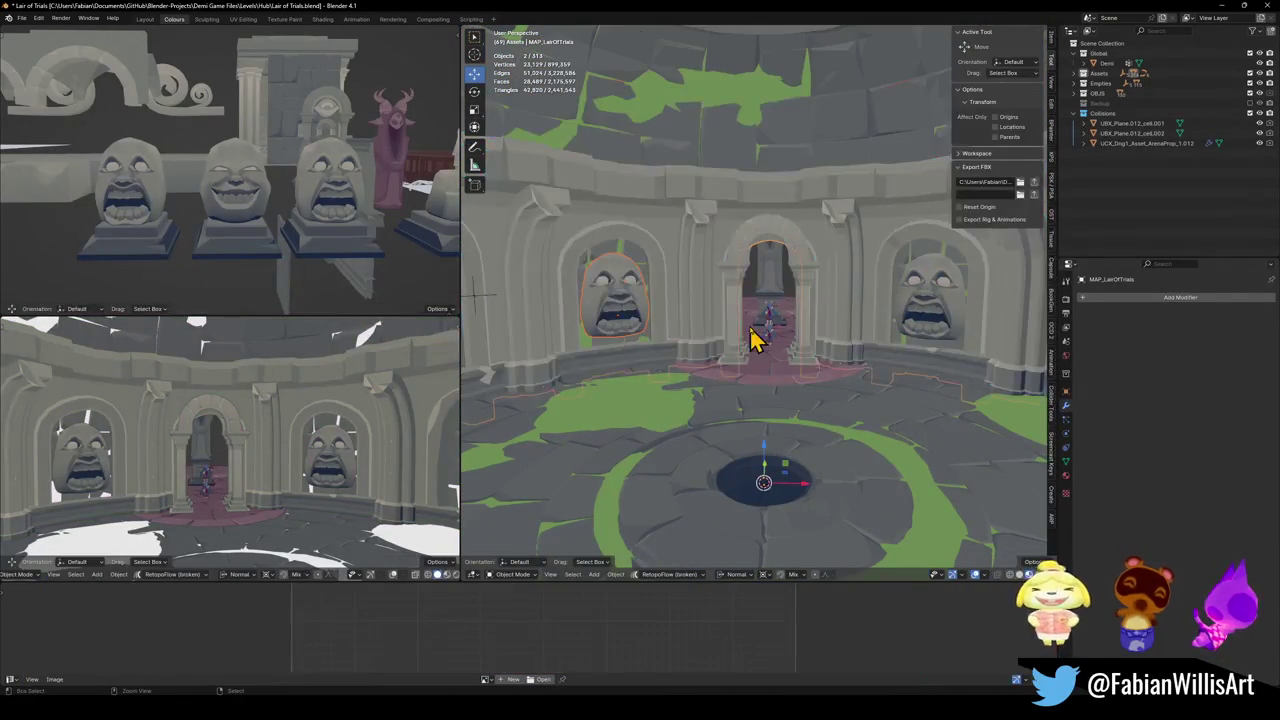
{"action": "key", "text": "alt+a"}
{"action": "key", "text": "ctrl+s"}
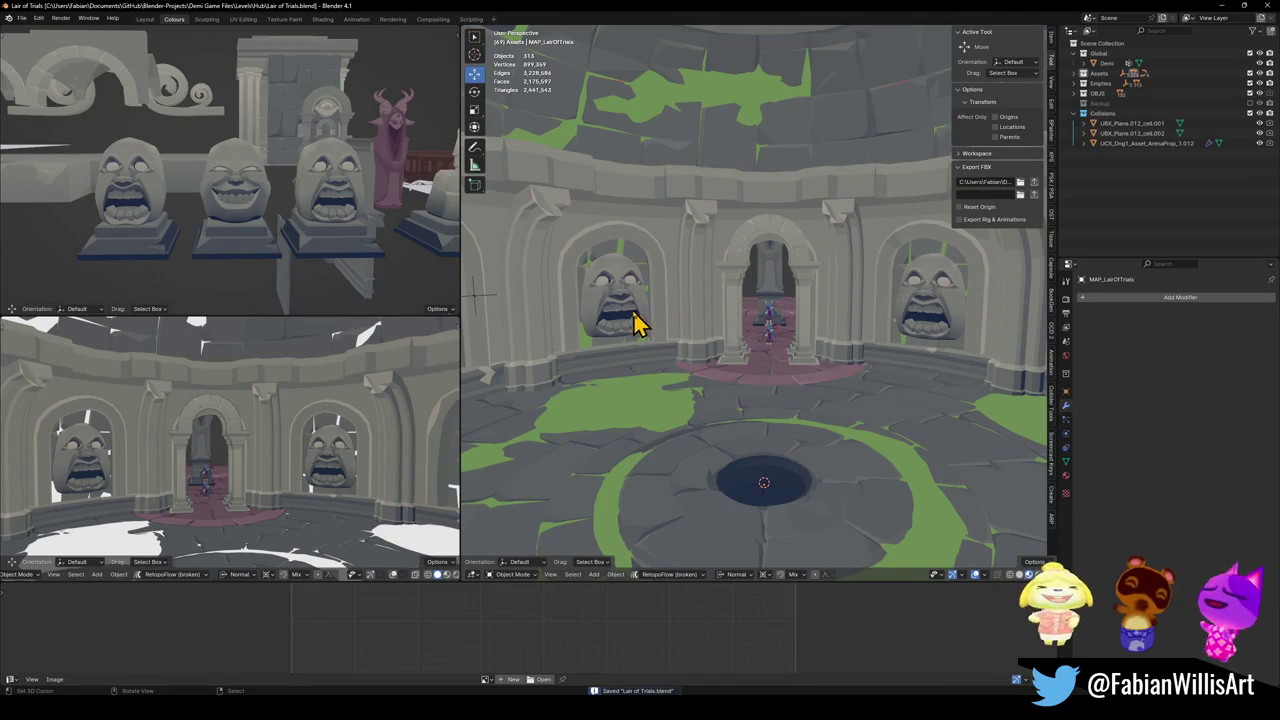
{"action": "left_click", "coordinate": [640, 322]}
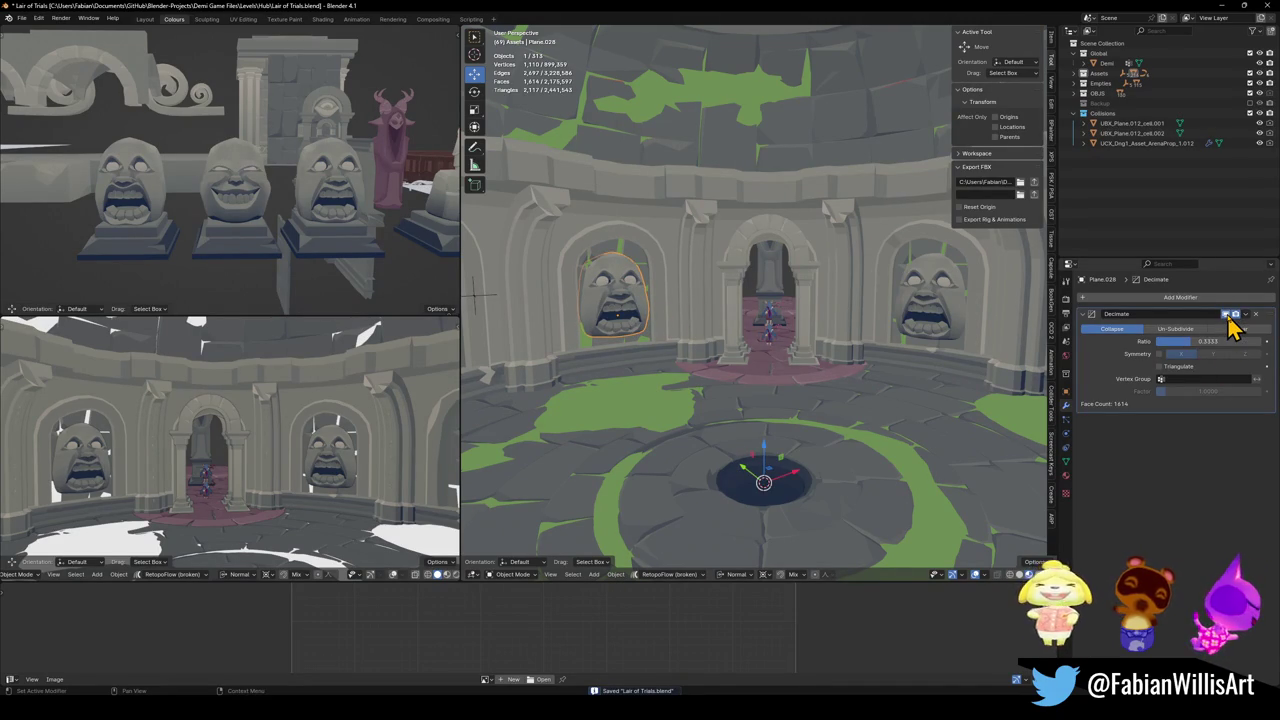
- Clear the selection, save the file, and toggle wireframe view on and off
{"action": "key", "text": "alt+a"}
{"action": "key", "text": "shift+z"}
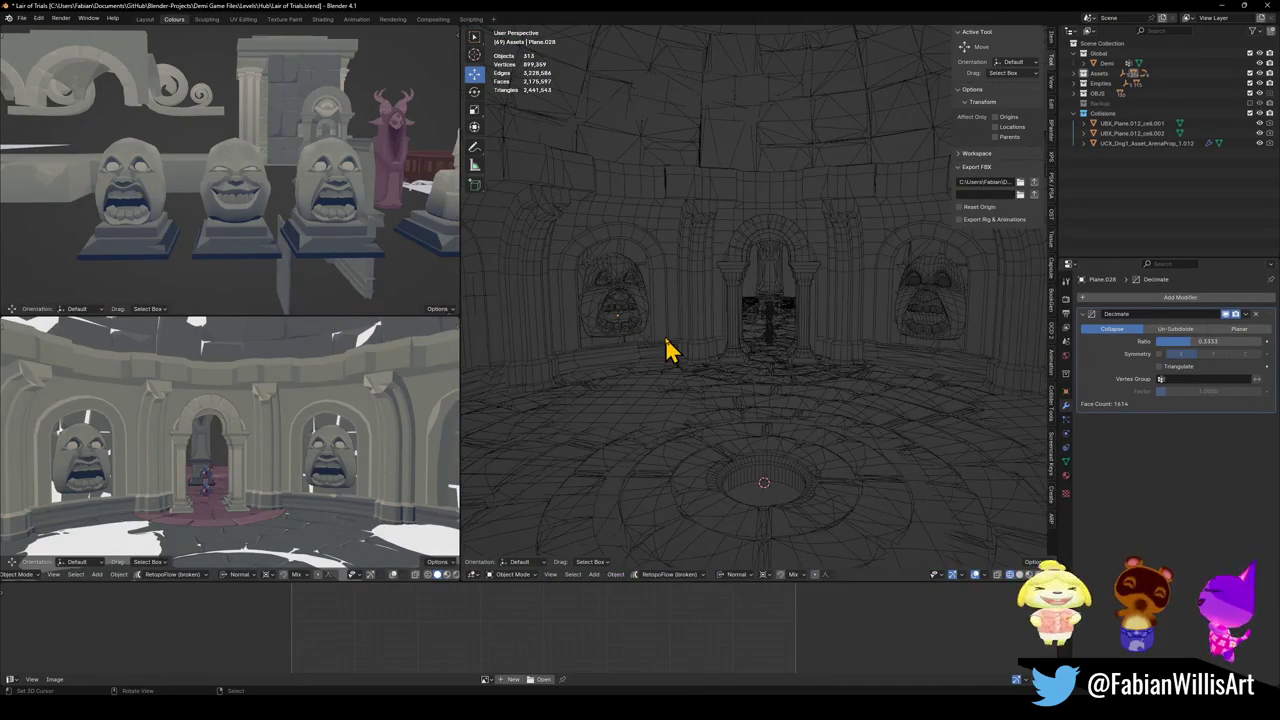
{"action": "key", "text": "ctrl+s"}
{"action": "key", "text": "shift+z"}
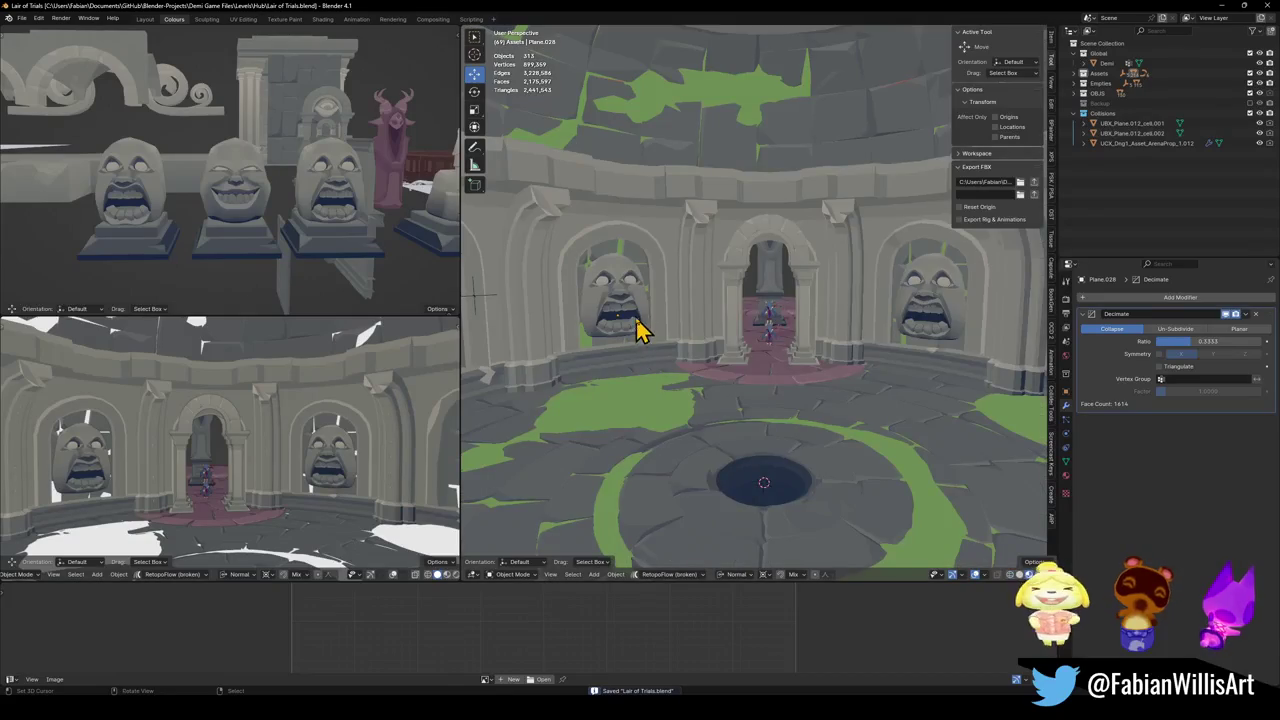
- Turn off the Decimate modifier's viewport display so the archway face shows full detail
{"action": "middle_click_drag", "start_coordinate": [640, 331], "coordinate": [700, 323]}
{"action": "scroll", "coordinate": [745, 340], "scroll_direction": "up", "scroll_amount": 5}
{"action": "scroll", "coordinate": [800, 357], "scroll_direction": "up", "scroll_amount": 3}
{"action": "scroll", "coordinate": [806, 366], "scroll_direction": "up", "scroll_amount": 1}
{"action": "left_click", "coordinate": [1226, 314]}
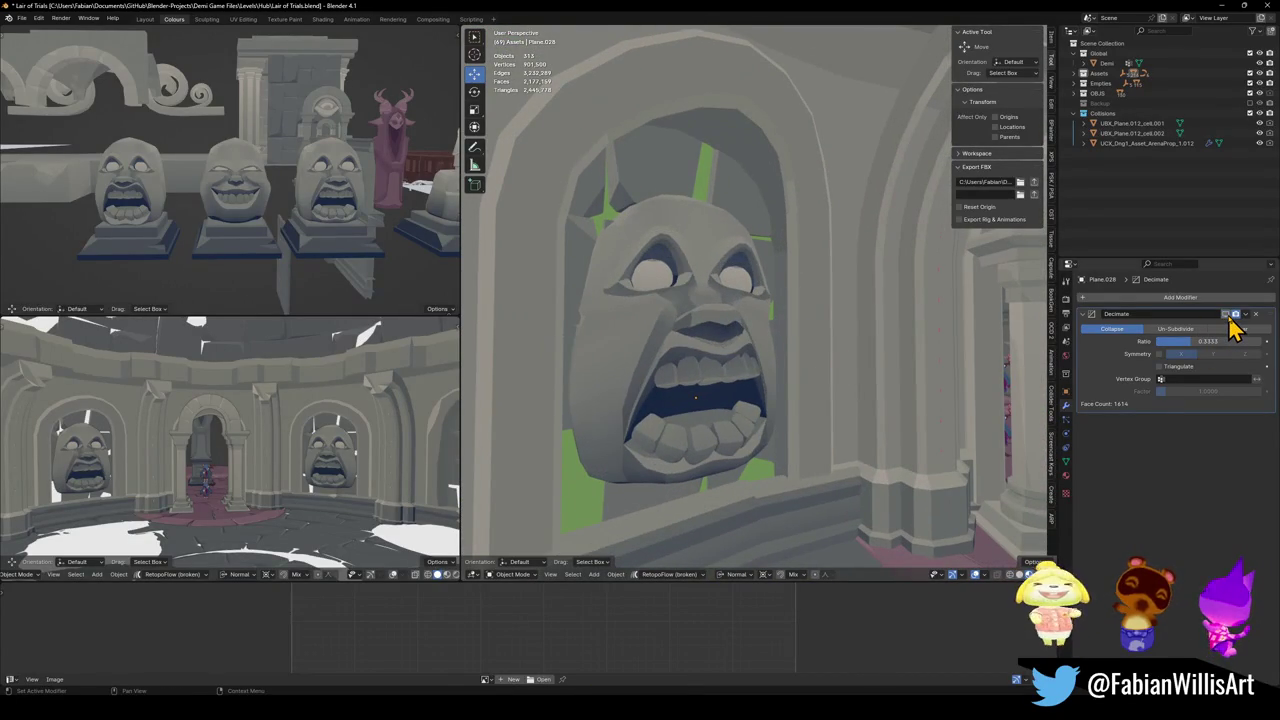
- Orbit around the arched room and select both stone faces
{"action": "scroll", "coordinate": [786, 371], "scroll_direction": "down", "scroll_amount": 5}
{"action": "scroll", "coordinate": [800, 349], "scroll_direction": "up", "scroll_amount": 5}
{"action": "mouse_move", "coordinate": [800, 349]}
{"action": "middle_mouse_down"}
{"action": "mouse_move", "coordinate": [770, 350]}
{"action": "mouse_move", "coordinate": [774, 366]}
{"action": "mouse_move", "coordinate": [655, 333]}
{"action": "middle_mouse_up"}
{"action": "scroll", "coordinate": [737, 329], "scroll_direction": "down", "scroll_amount": 3}
{"action": "scroll", "coordinate": [751, 343], "scroll_direction": "down", "scroll_amount": 3}
{"action": "left_click", "coordinate": [628, 310]}
{"action": "left_click", "coordinate": [940, 306], "text": "shift"}
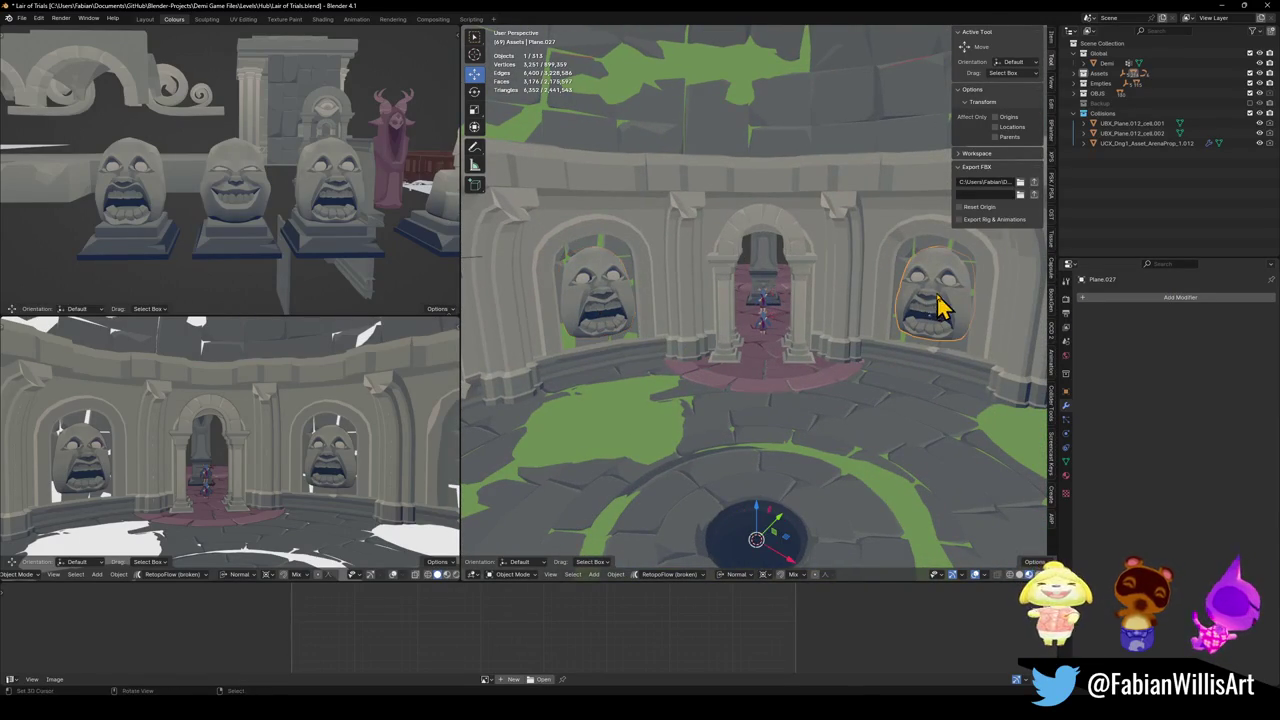
- Convert both stone faces to plain meshes via Quick Favorites and save the file
{"action": "left_click", "coordinate": [617, 300], "text": "shift"}
{"action": "key", "text": "q"}
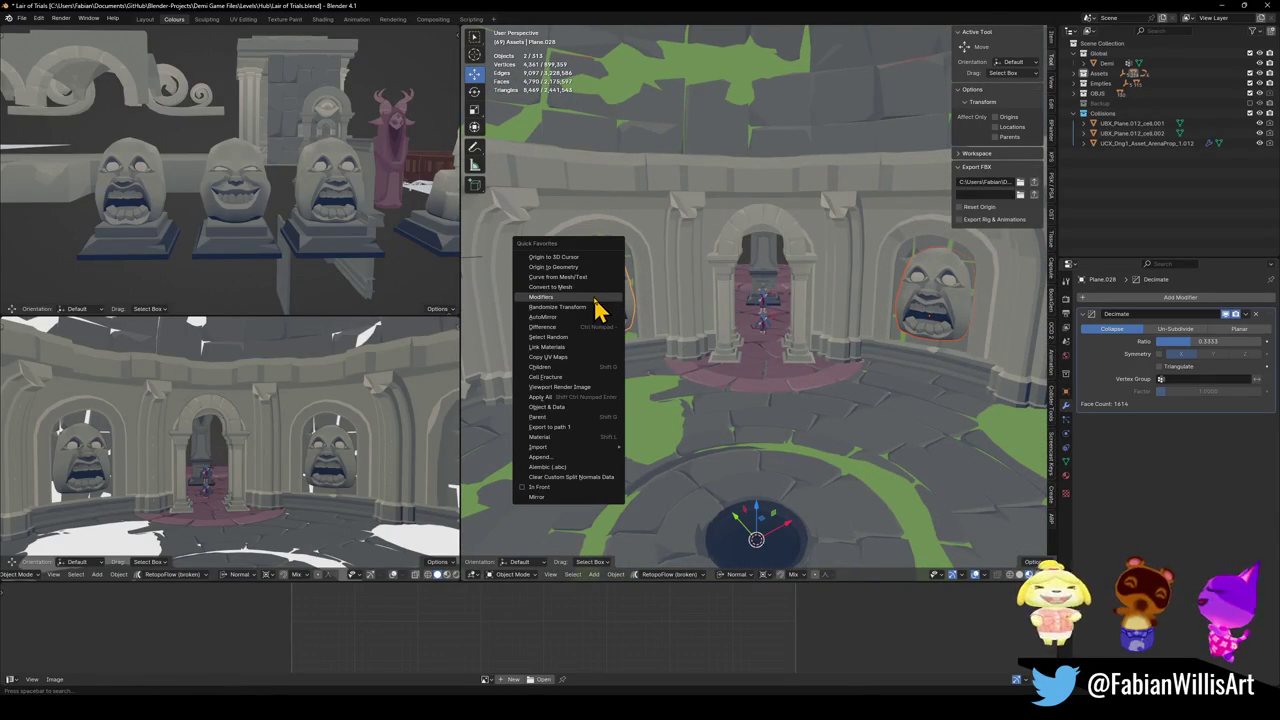
{"action": "left_click", "coordinate": [596, 287]}
{"action": "key", "text": "ctrl+s"}
- Duplicate the right wall's stone face and rotate the copy around Z into the left arch
{"action": "middle_click_drag", "start_coordinate": [737, 309], "coordinate": [920, 300]}
{"action": "left_click", "coordinate": [935, 250], "text": "shift"}
{"action": "key", "text": "shift+d"}
{"action": "key", "text": "r"}
{"action": "key", "text": "z"}
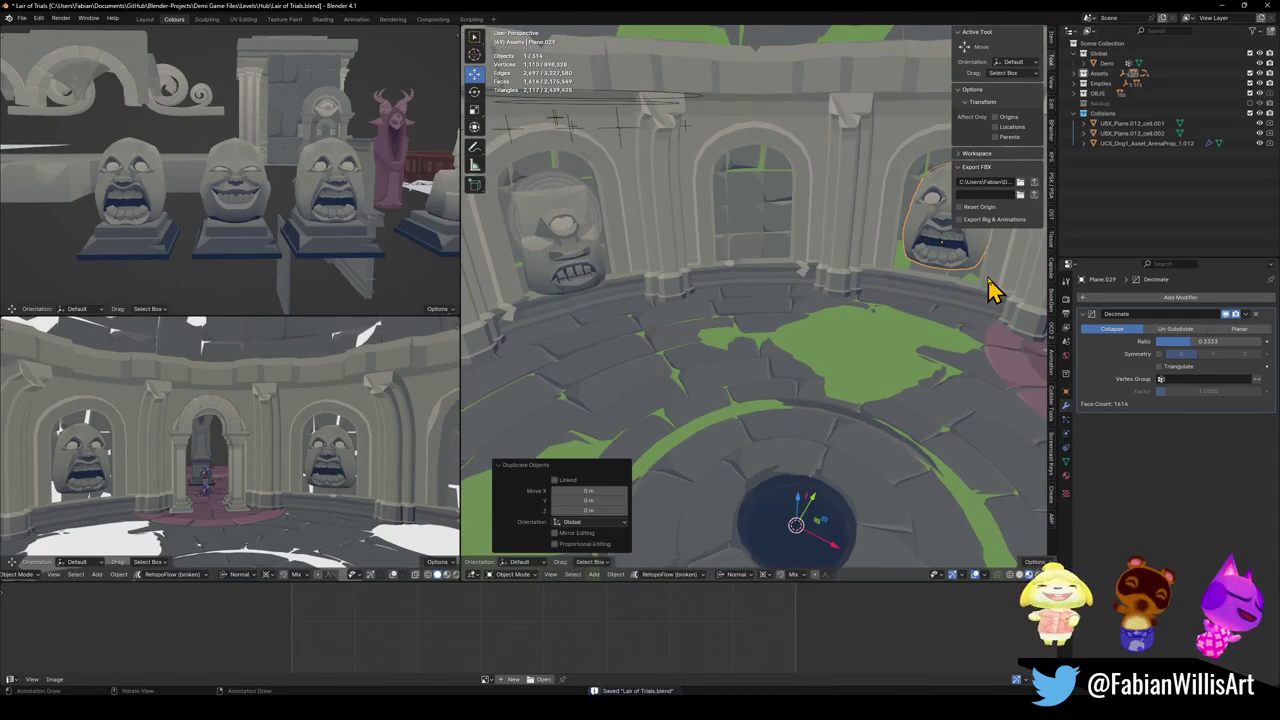
{"action": "left_click", "coordinate": [620, 262]}
- Delete the old left arch face and rotate the remaining face around Z
{"action": "left_click", "coordinate": [586, 284]}
{"action": "left_click", "coordinate": [586, 284]}
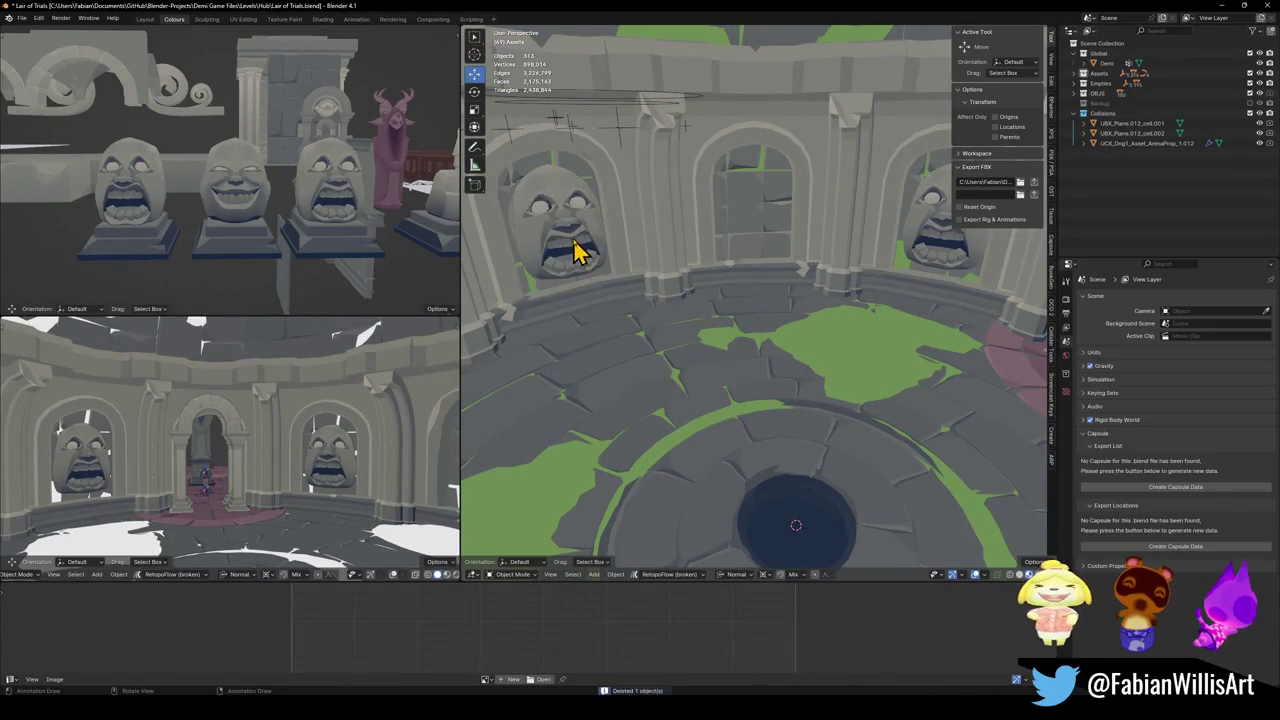
{"action": "key", "text": "Delete"}
{"action": "key", "text": "r"}
{"action": "key", "text": "z"}
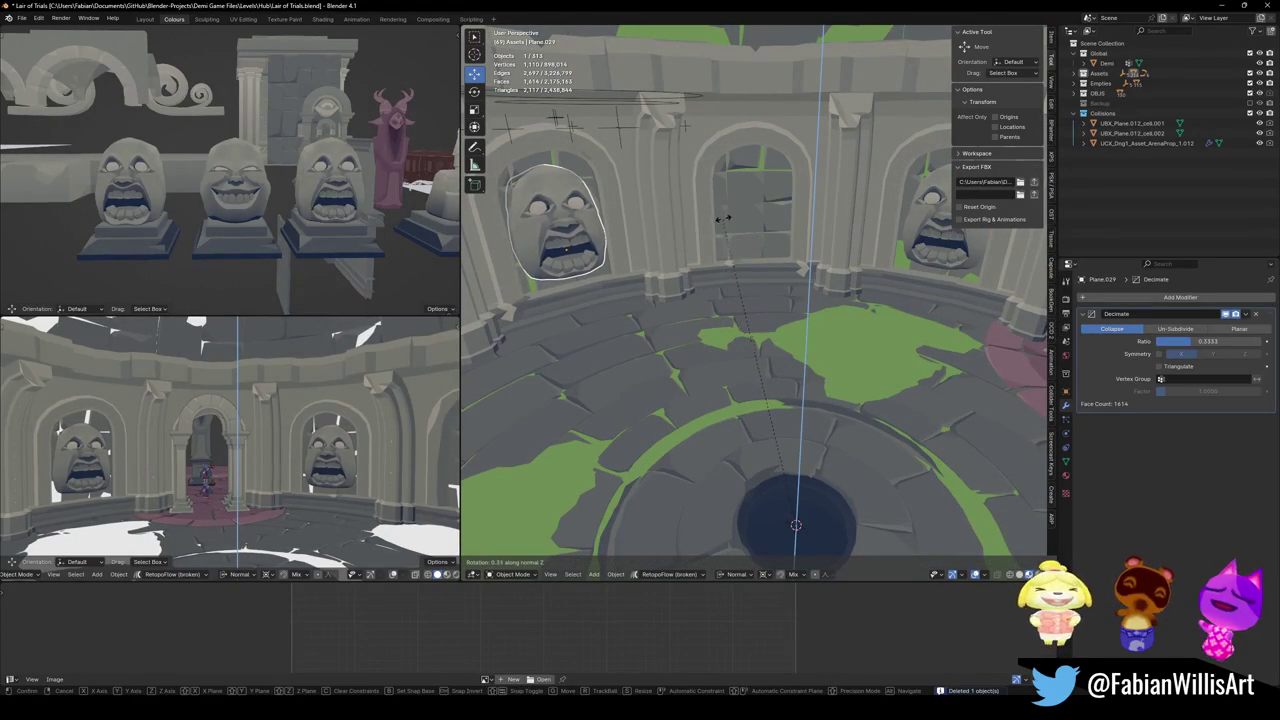
{"action": "left_click", "coordinate": [575, 238]}
- Frame the left arch face and fine-tune its Z rotation
{"action": "middle_click_drag", "start_coordinate": [571, 237], "coordinate": [832, 298]}
{"action": "key", "text": "KP_Decimal"}
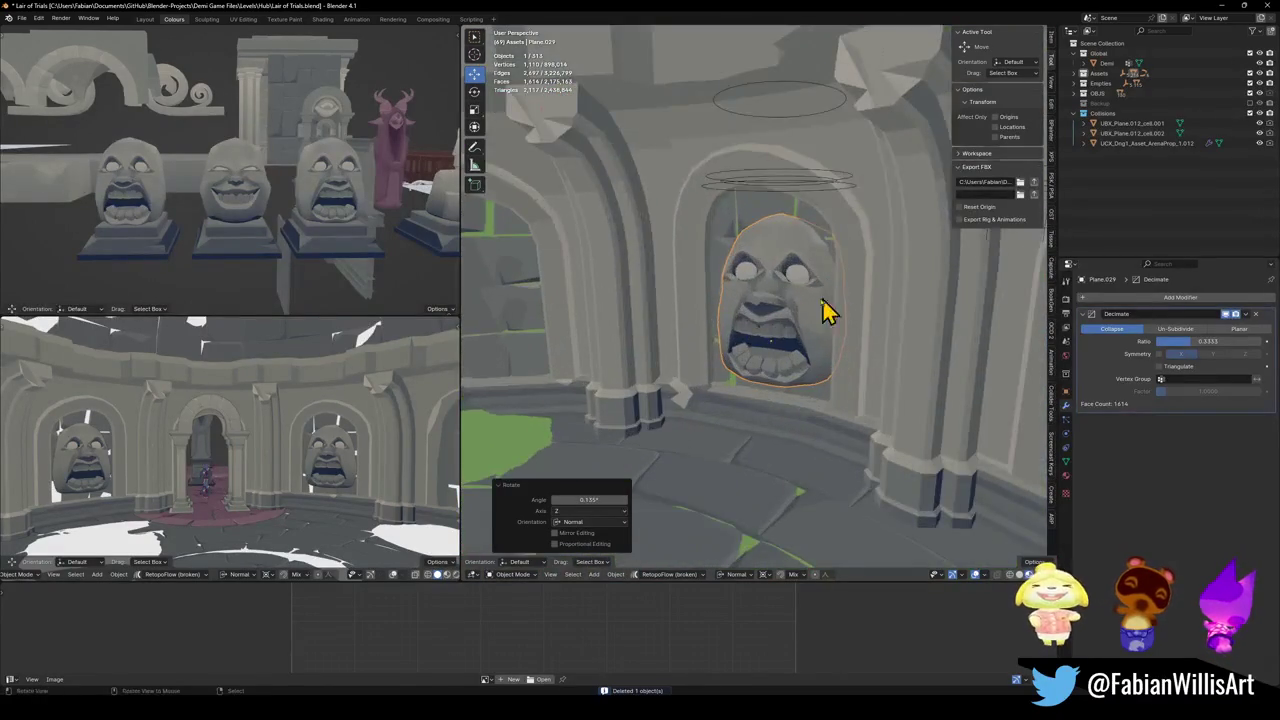
{"action": "key", "text": "r"}
{"action": "key", "text": "z"}
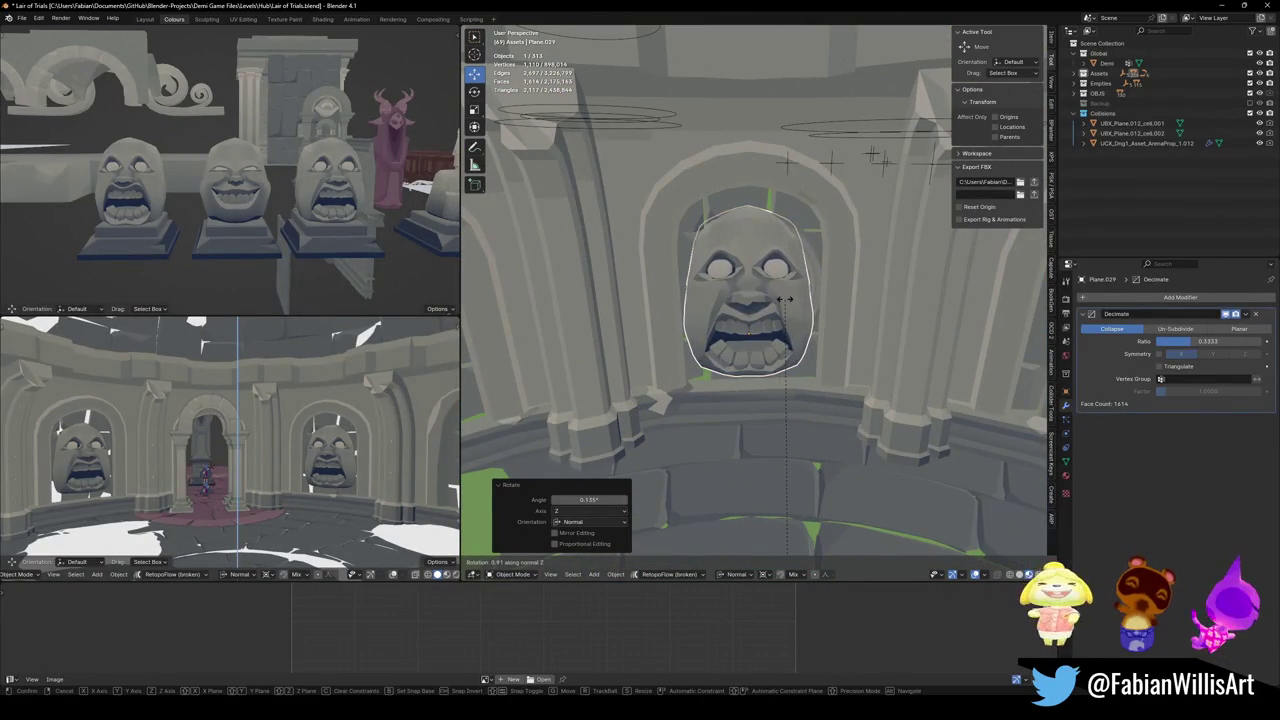
{"action": "left_click", "coordinate": [790, 292]}
- Inspect the MAP_LairOfTrials arena mesh geometry in Edit Mode, then return to Object Mode
{"action": "left_click", "coordinate": [815, 270]}
{"action": "key", "text": "Tab"}
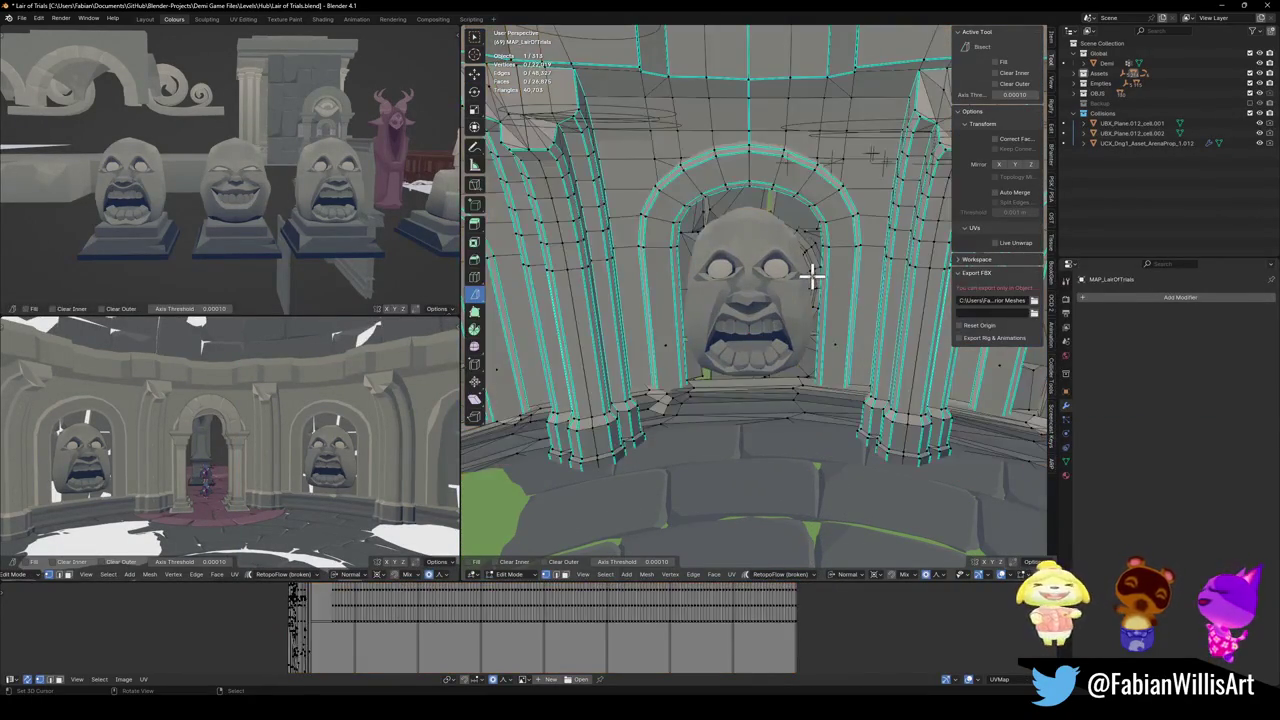
{"action": "right_click", "coordinate": [813, 278]}
{"action": "key", "text": "Escape"}
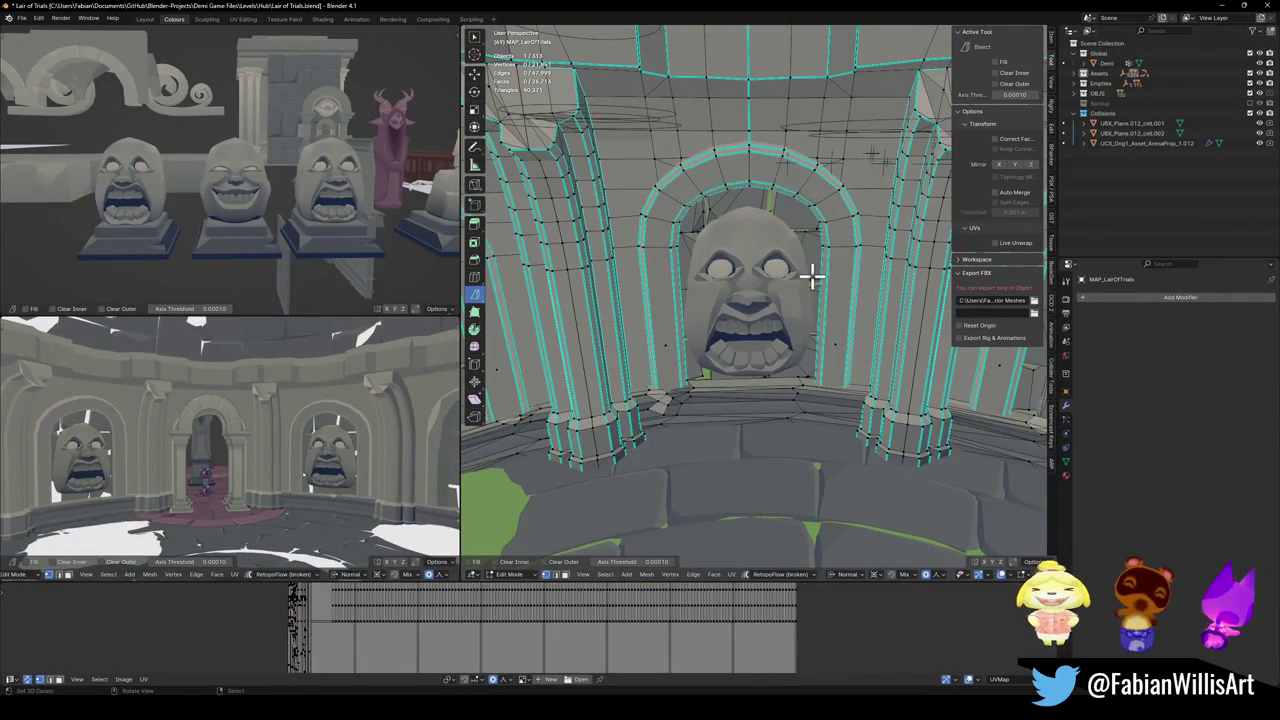
{"action": "right_click", "coordinate": [812, 278]}
{"action": "key", "text": "Tab"}
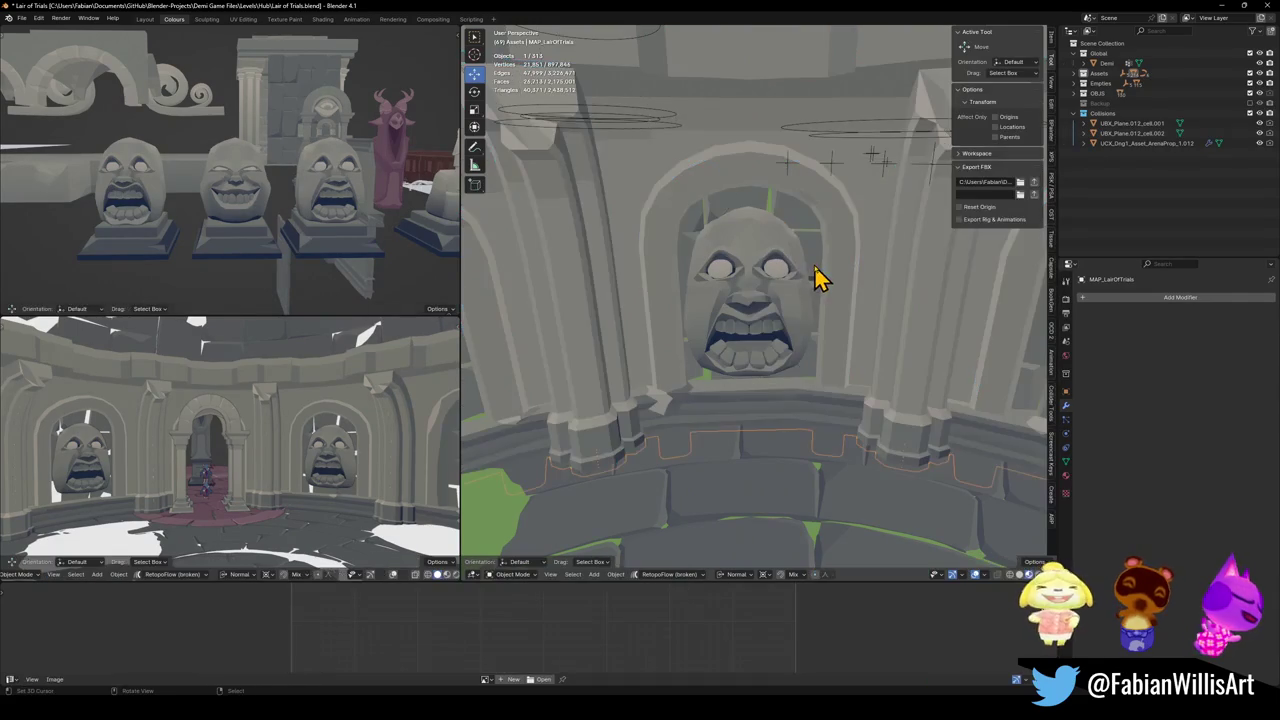
- Attempt another rotation of the left arch face, cancel it, and walk back across the arena
{"action": "left_click", "coordinate": [812, 305]}
{"action": "key", "text": "r"}
{"action": "key", "text": "z"}
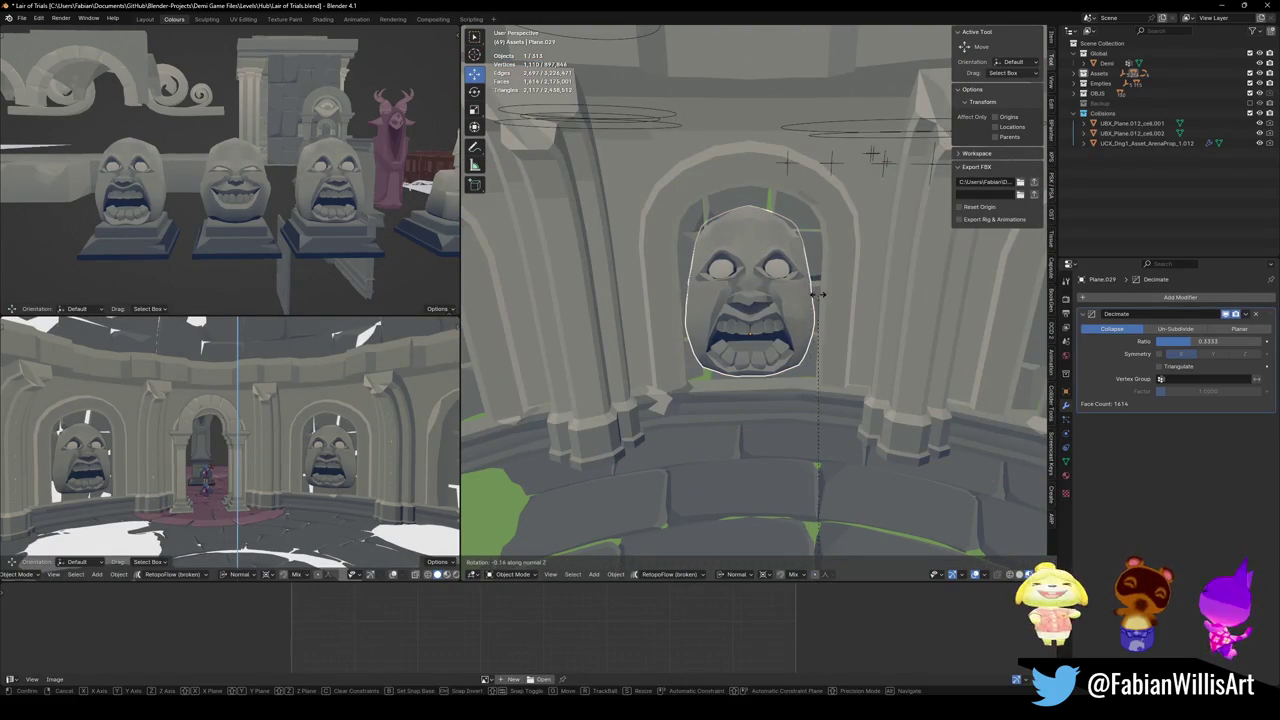
{"action": "key", "text": "Escape"}
{"action": "key", "text": "shift+grave"}
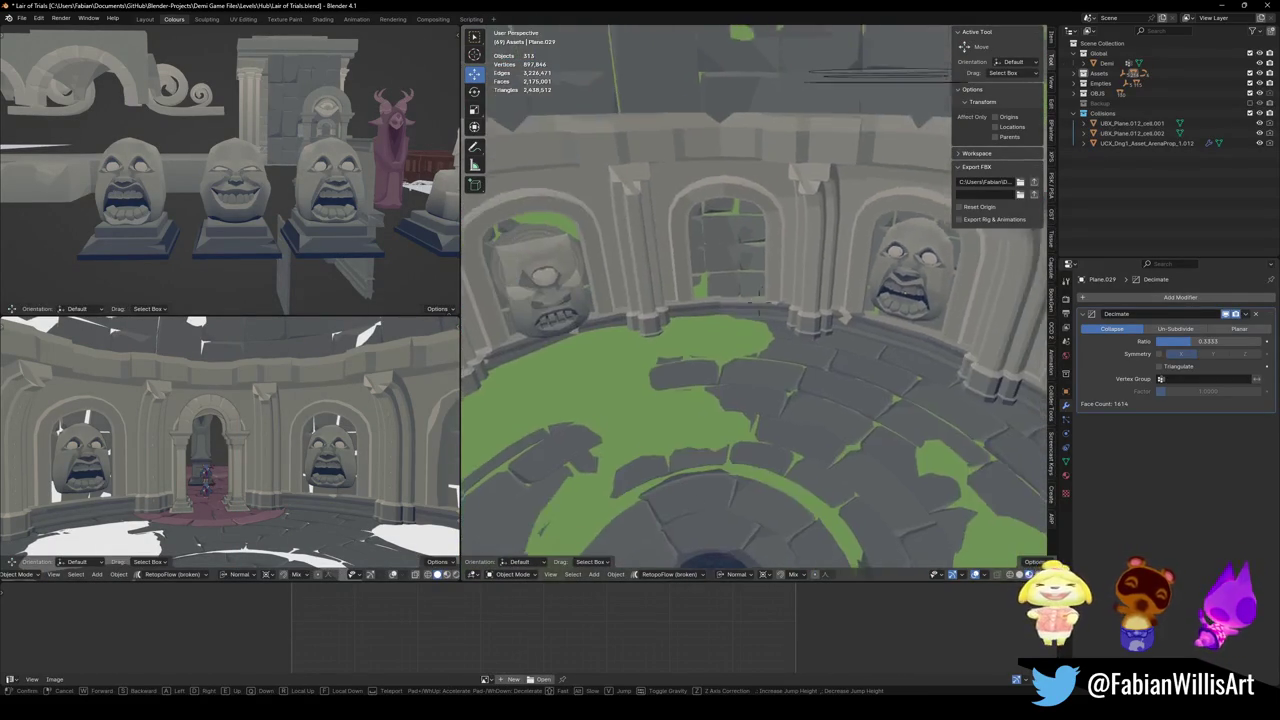
{"action": "left_click", "coordinate": [759, 531]}
- Replace the left arch face with a fresh copy of the right wall face rotated into place
{"action": "left_click", "coordinate": [640, 265]}
{"action": "key", "text": "Delete"}
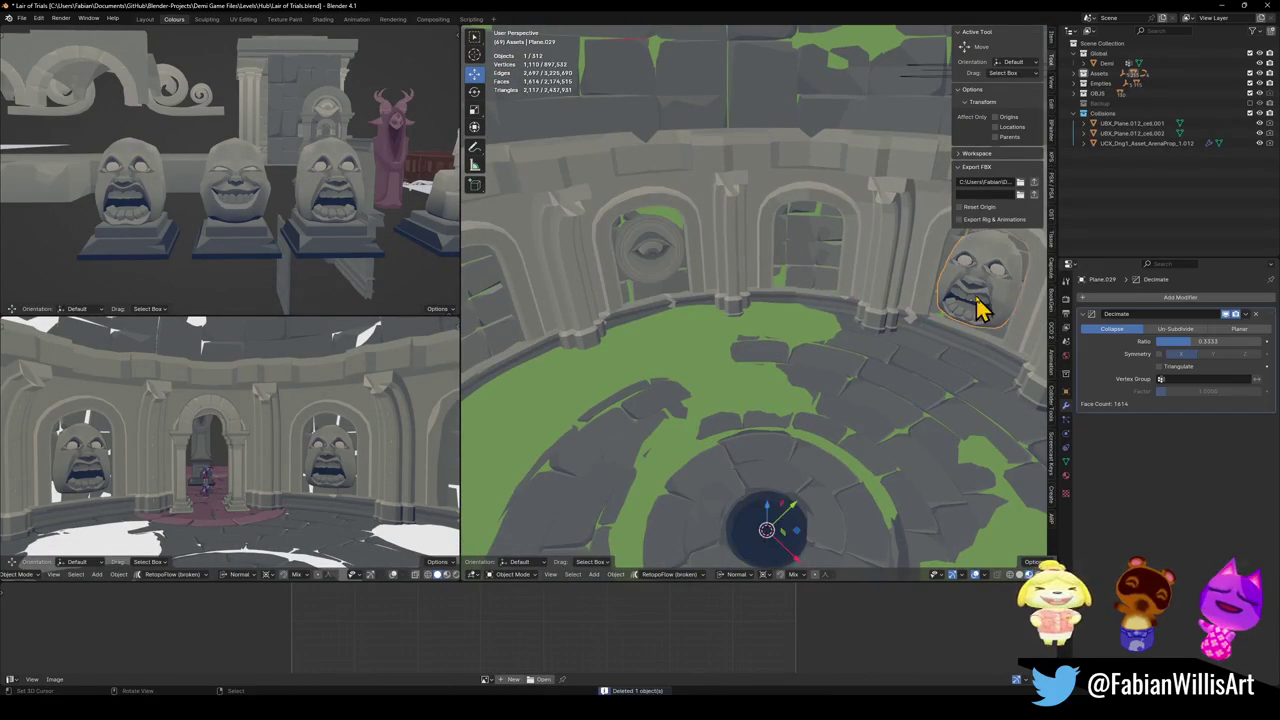
{"action": "left_click", "coordinate": [990, 300]}
{"action": "key", "text": "shift+d"}
{"action": "key", "text": "Escape"}
{"action": "key", "text": "r"}
{"action": "key", "text": "z"}
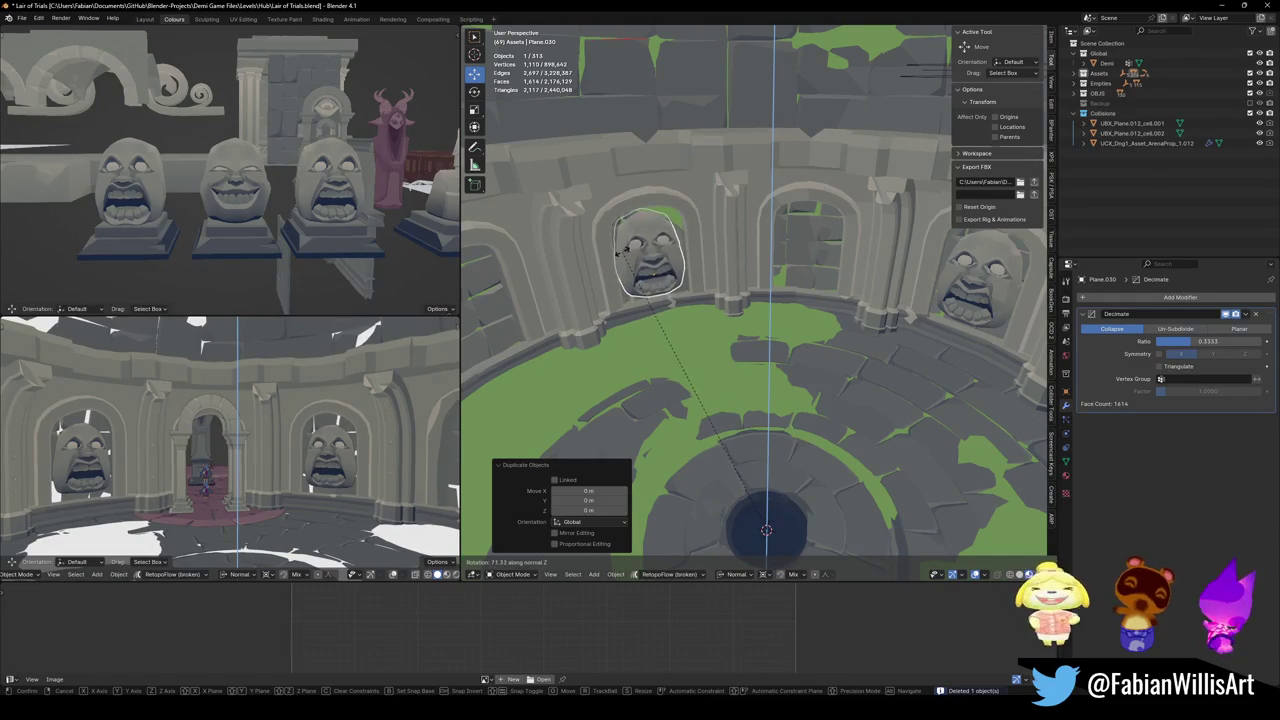
{"action": "left_click", "coordinate": [622, 252]}
- View the copied face head-on and make a small Z rotation adjustment
{"action": "scroll", "coordinate": [651, 260], "scroll_direction": "up", "scroll_amount": 5}
{"action": "middle_click_drag", "start_coordinate": [829, 286], "coordinate": [810, 282]}
{"action": "left_click", "coordinate": [810, 283]}
{"action": "key", "text": "r"}
{"action": "key", "text": "z"}
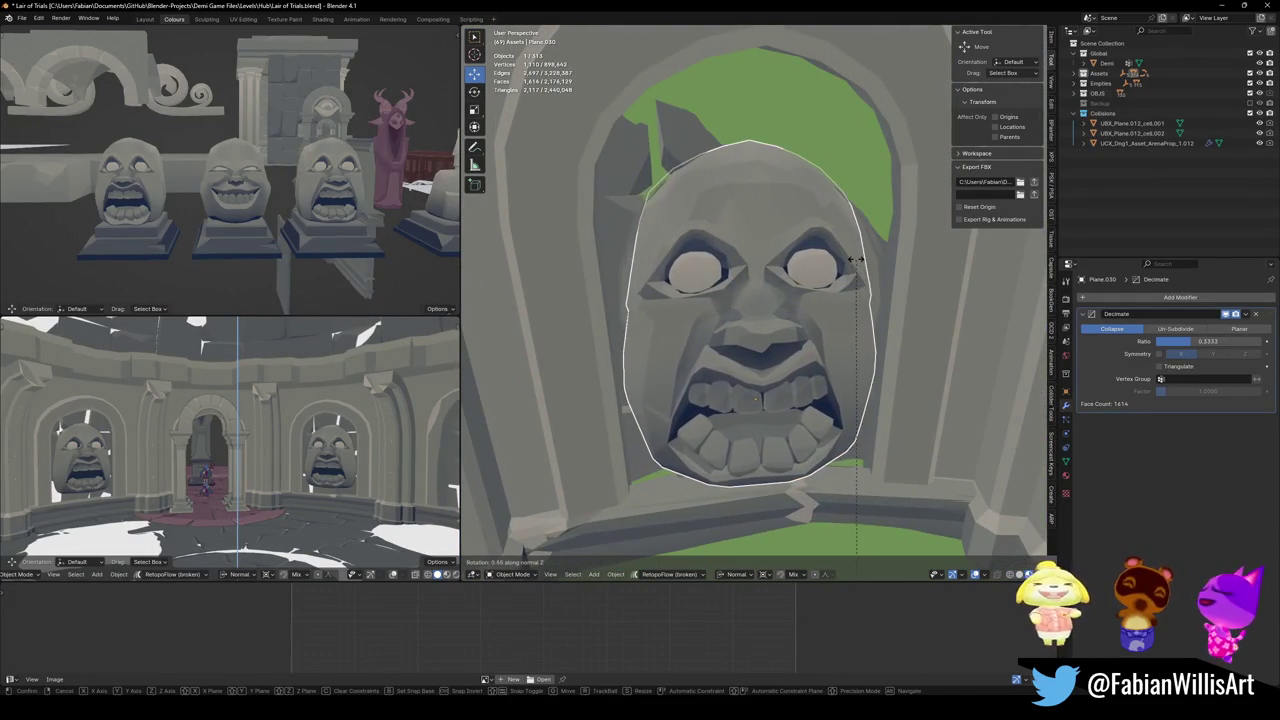
{"action": "left_click", "coordinate": [872, 275]}
- Check the MAP_LairOfTrials arena mesh in Edit Mode and zoom out
{"action": "left_click", "coordinate": [872, 275]}
{"action": "key", "text": "Tab"}
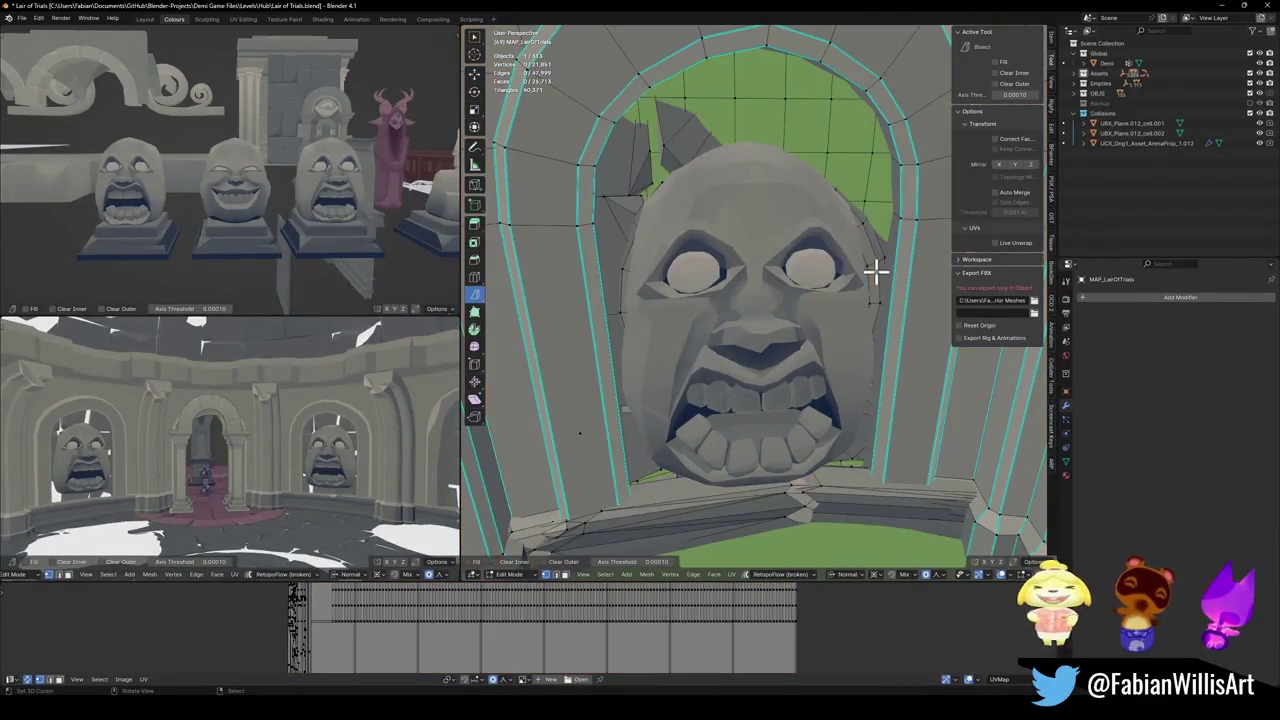
{"action": "key", "text": "Tab"}
{"action": "right_click", "coordinate": [880, 280]}
{"action": "scroll", "coordinate": [851, 286], "scroll_direction": "down", "scroll_amount": 5}
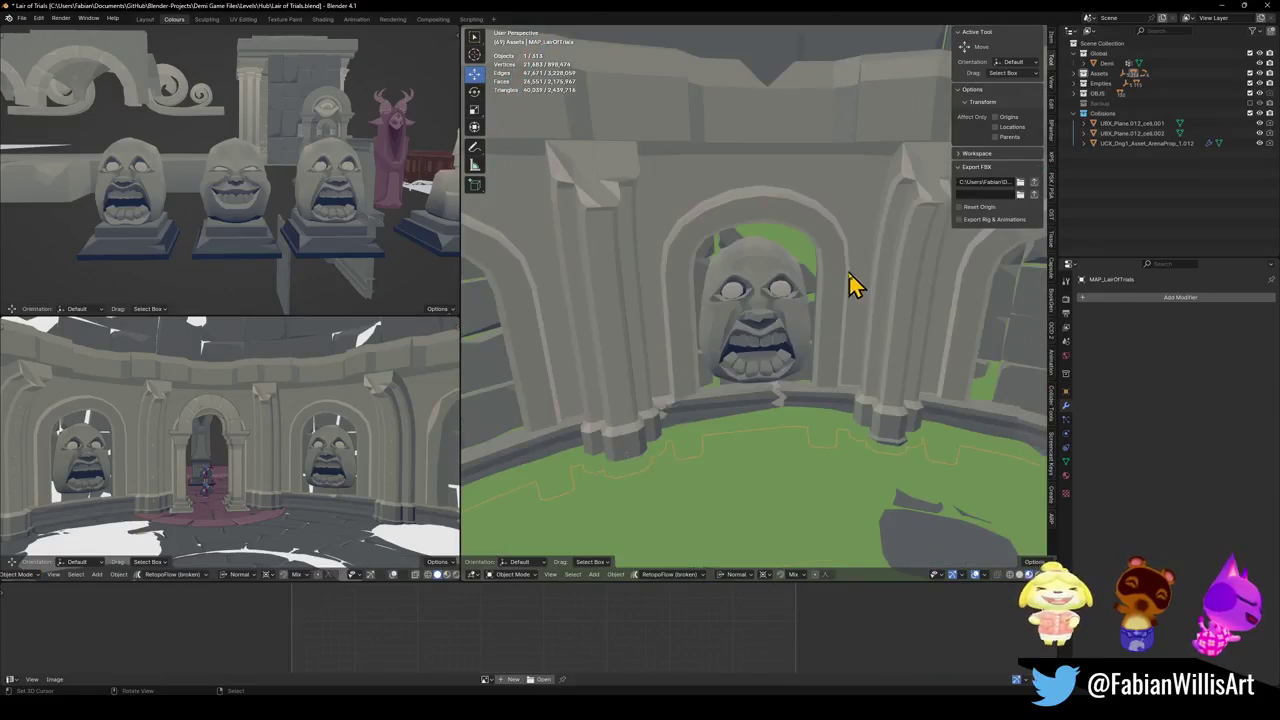
{"action": "scroll", "coordinate": [790, 310], "scroll_direction": "down", "scroll_amount": 3}
{"action": "scroll", "coordinate": [830, 295], "scroll_direction": "down", "scroll_amount": 3}
- Save the file while in local view, return to the full arena, and select the right wall face
{"action": "key", "text": "slash"}
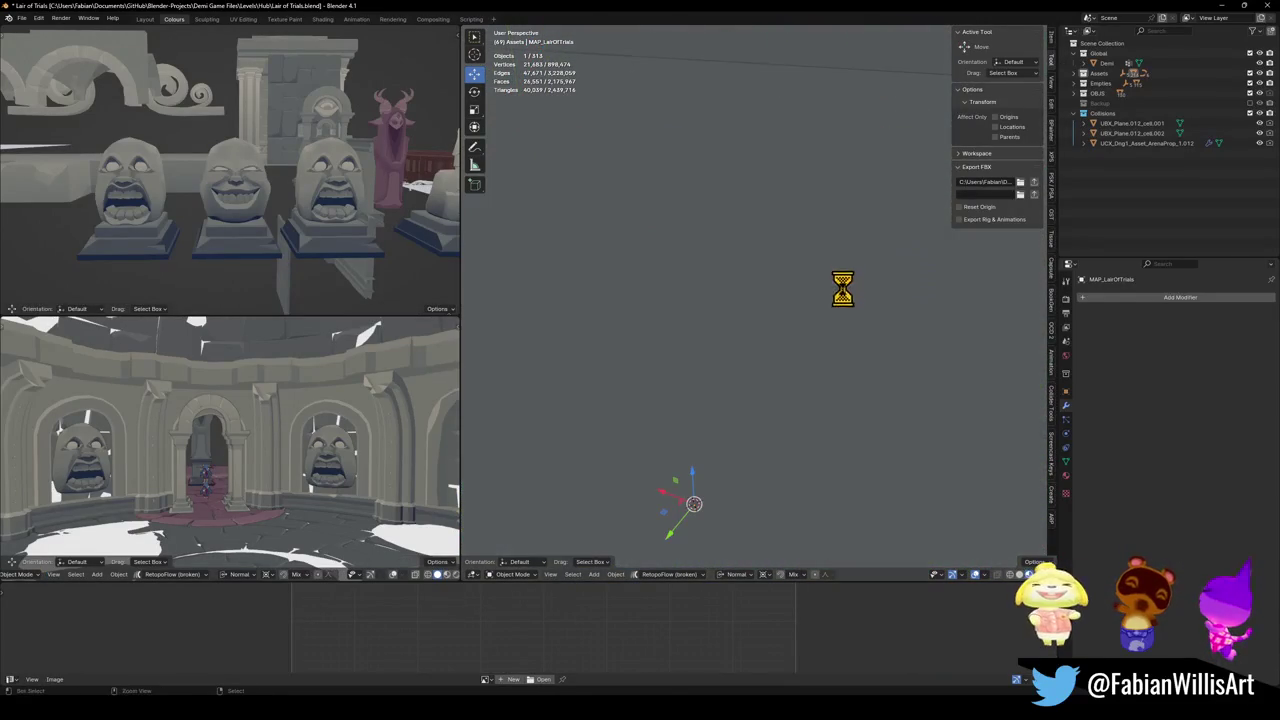
{"action": "key", "text": "ctrl+s"}
{"action": "key", "text": "slash"}
{"action": "scroll", "coordinate": [791, 320], "scroll_direction": "up", "scroll_amount": 1}
{"action": "scroll", "coordinate": [775, 316], "scroll_direction": "up", "scroll_amount": 1}
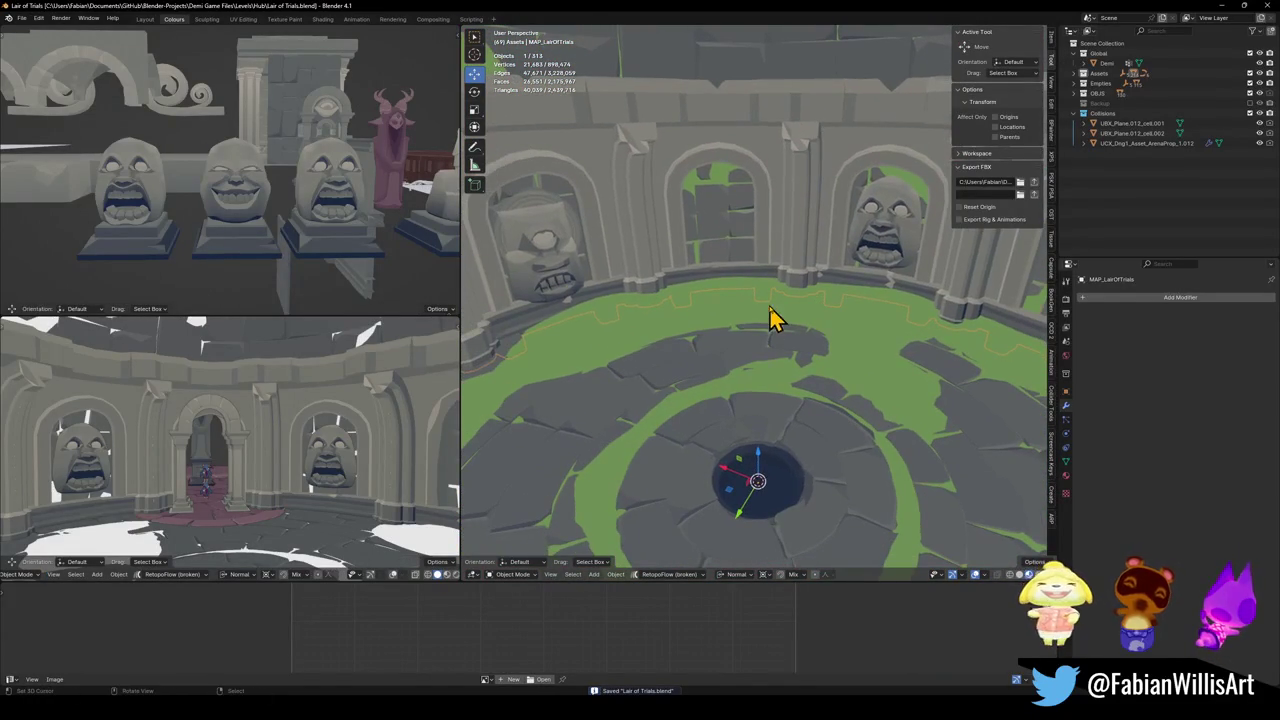
{"action": "left_click", "coordinate": [885, 256]}
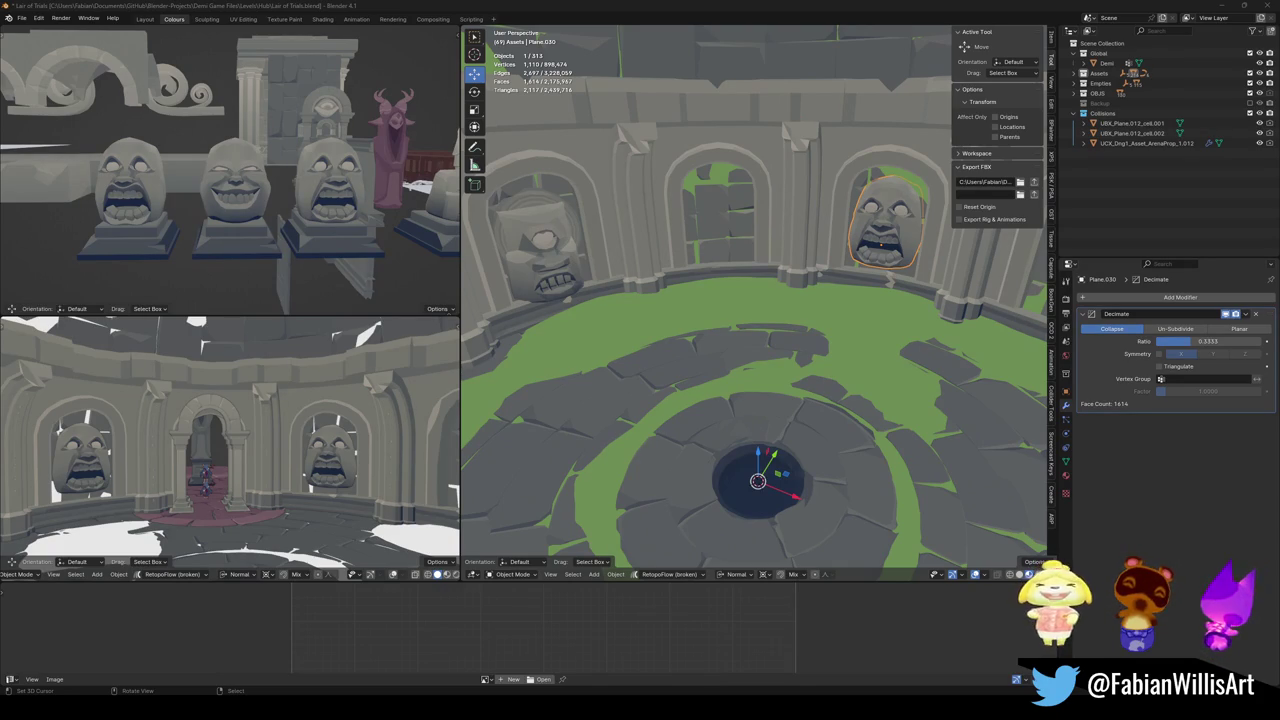
- Save, deselect everything, and hide the viewport side panel
{"action": "key", "text": "ctrl+s"}
{"action": "key", "text": "alt+a"}
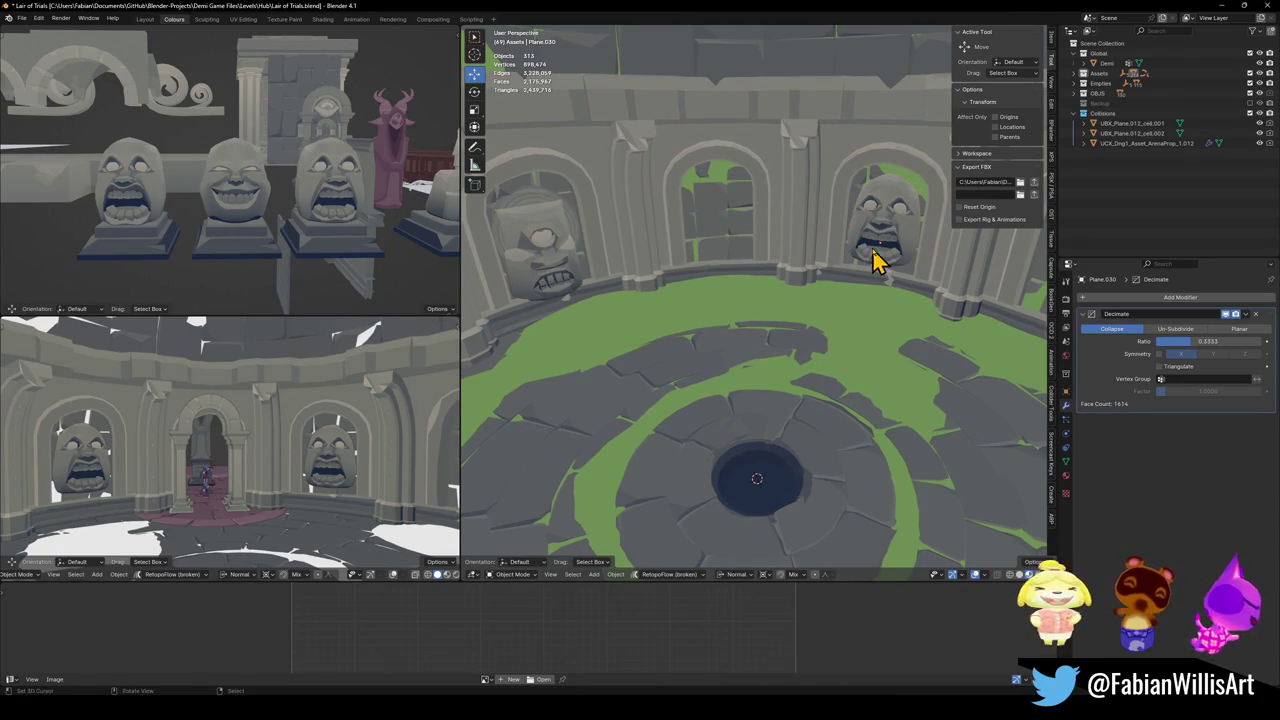
{"action": "key", "text": "n"}
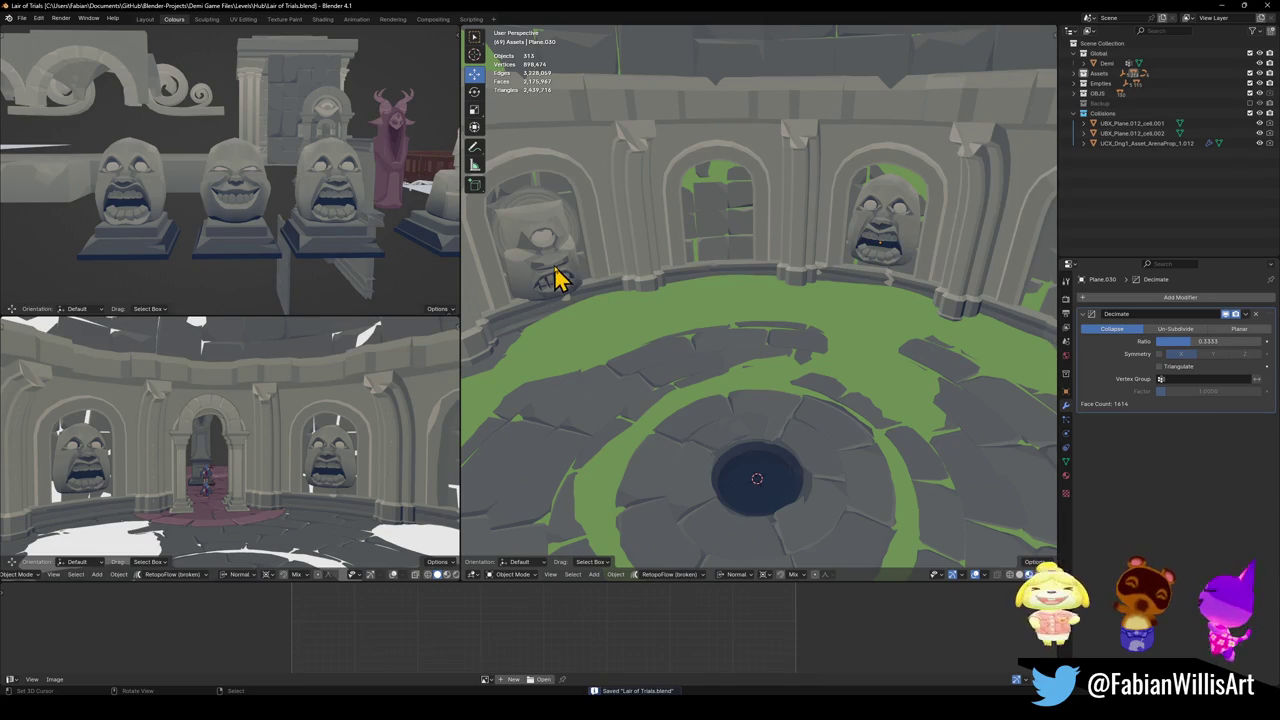
- Delete the left wall face and rotate a duplicate of the right face into the left arch
{"action": "left_click", "coordinate": [566, 279]}
{"action": "key", "text": "Delete"}
{"action": "left_click", "coordinate": [891, 246]}
{"action": "key", "text": "shift+d"}
{"action": "right_click", "coordinate": [931, 243]}
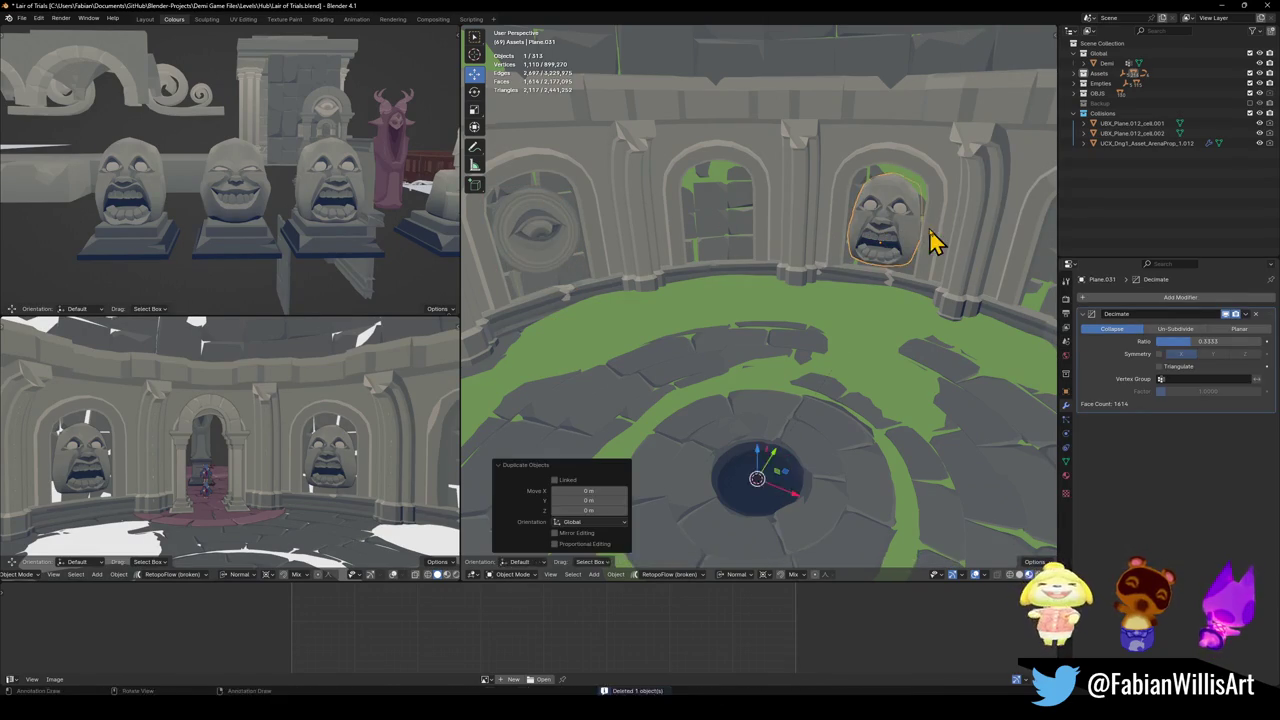
{"action": "key", "text": "r"}
{"action": "key", "text": "z"}
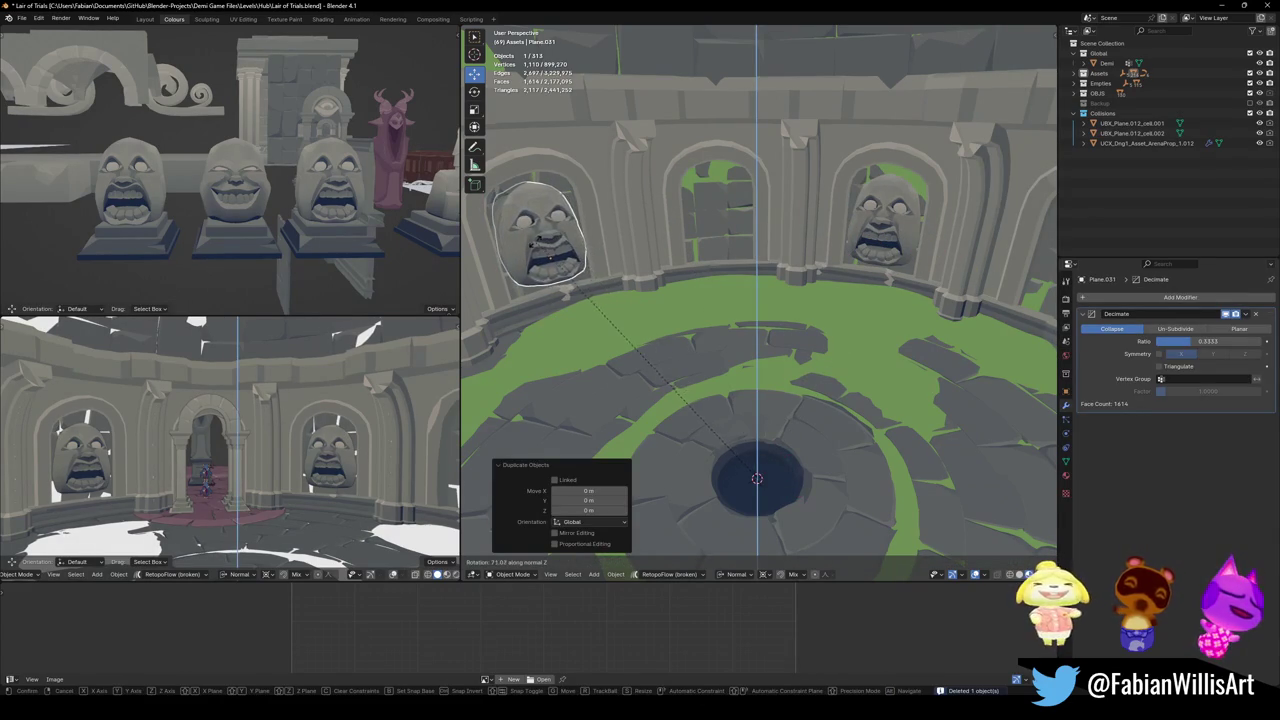
{"action": "left_click", "coordinate": [556, 240]}
- Frame the new left arch face and view it head-on, abandoning a further rotation
{"action": "key", "text": "KP_Decimal"}
{"action": "middle_click_drag", "start_coordinate": [752, 276], "coordinate": [777, 294]}
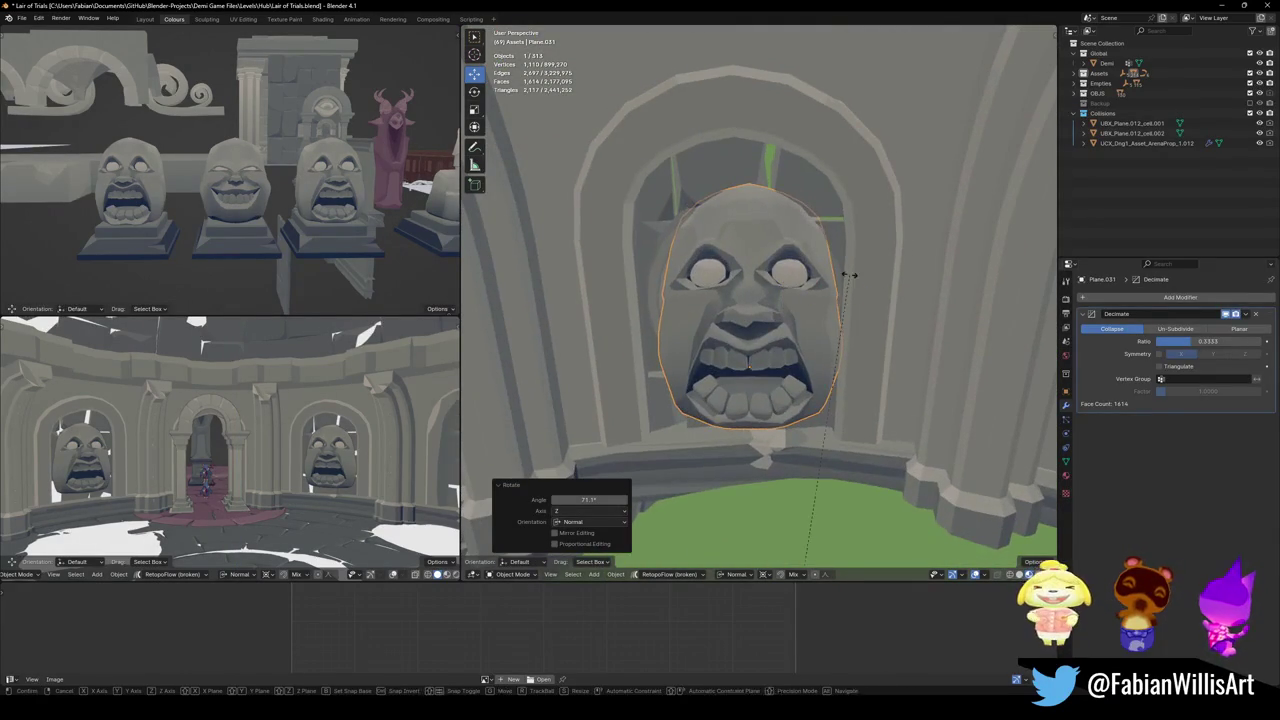
{"action": "key", "text": "r"}
{"action": "key", "text": "z"}
{"action": "right_click", "coordinate": [843, 273]}
- Check the arch wall geometry in Edit Mode, then nudge the stone face's position
{"action": "left_click", "coordinate": [843, 286]}
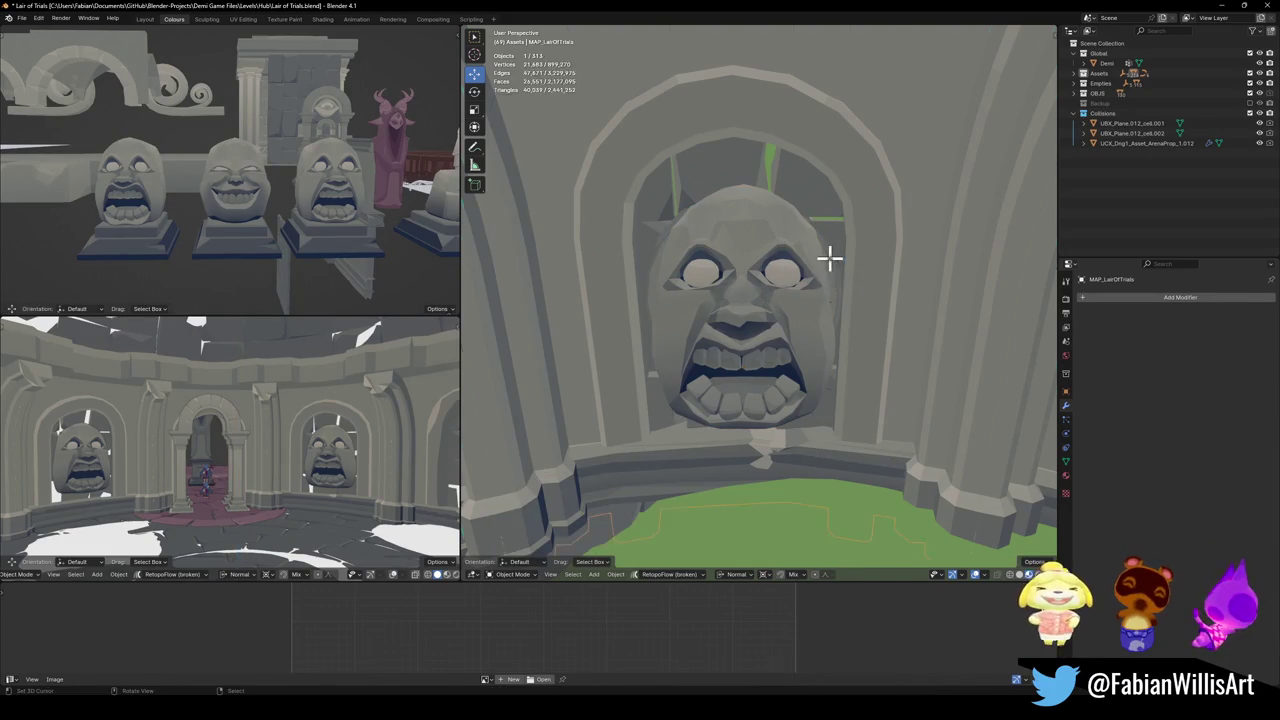
{"action": "key", "text": "Tab"}
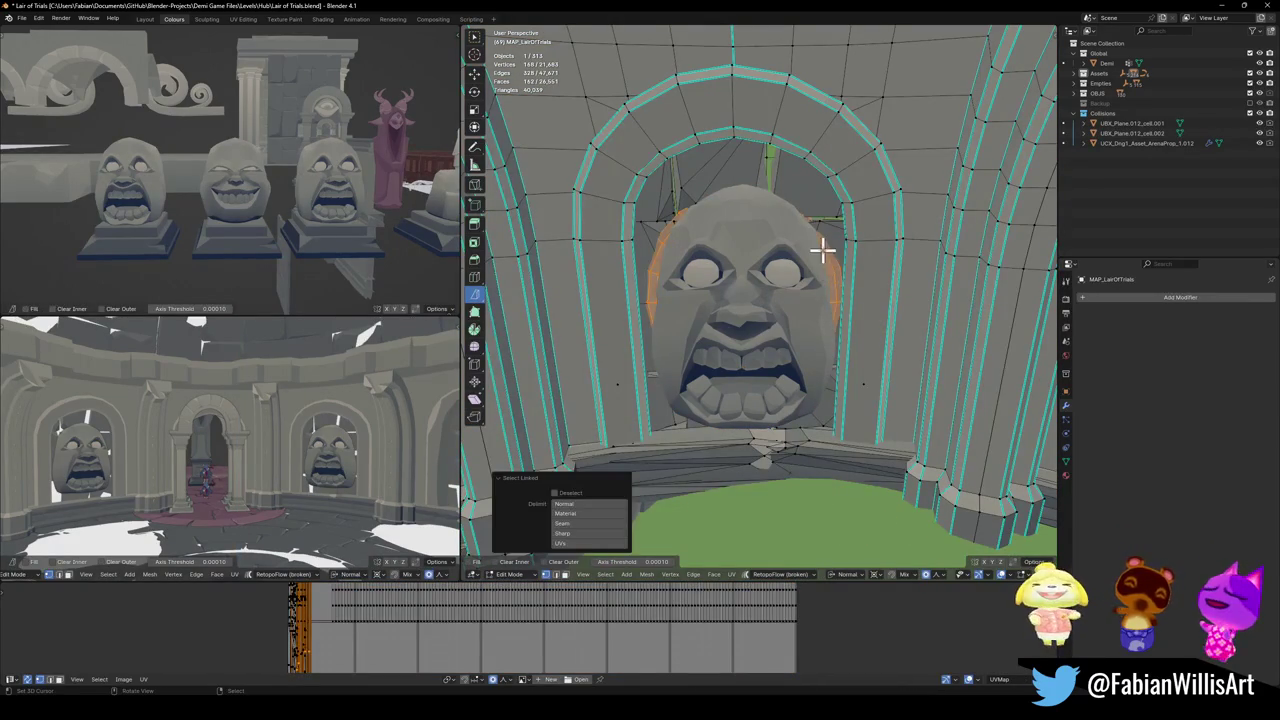
{"action": "key", "text": "Tab"}
{"action": "left_click", "coordinate": [794, 309]}
{"action": "key", "text": "g"}
{"action": "left_click", "coordinate": [815, 287]}
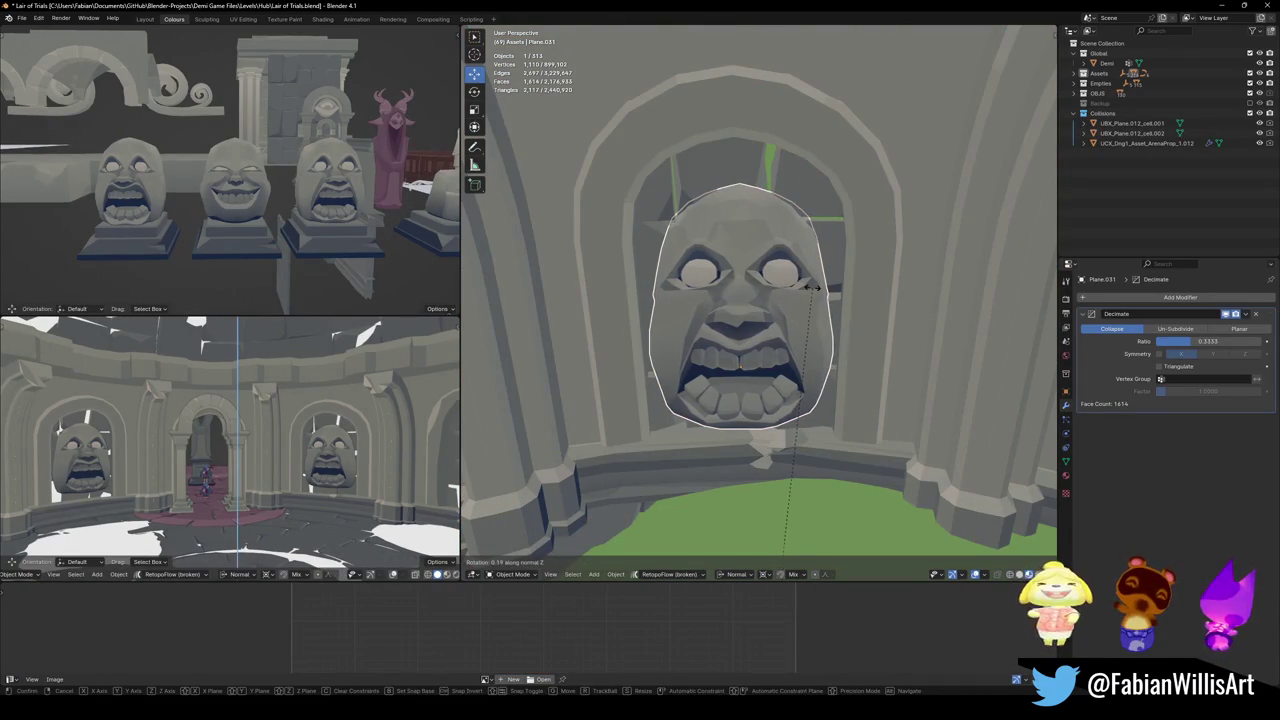
- Walk back to a raised room overview and save Lair of Trials.blend
{"action": "key", "text": "shift+grave"}
{"action": "key", "text": "s"}
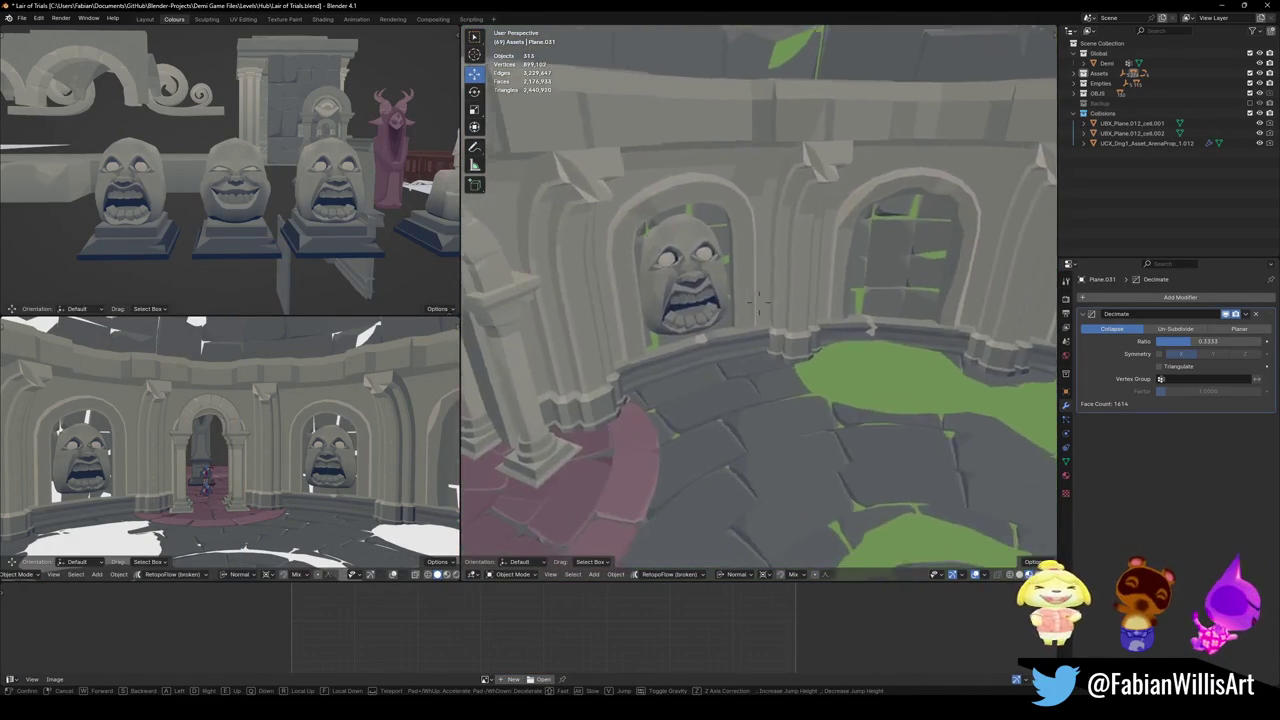
{"action": "left_click", "coordinate": [820, 310]}
{"action": "key", "text": "ctrl+s"}
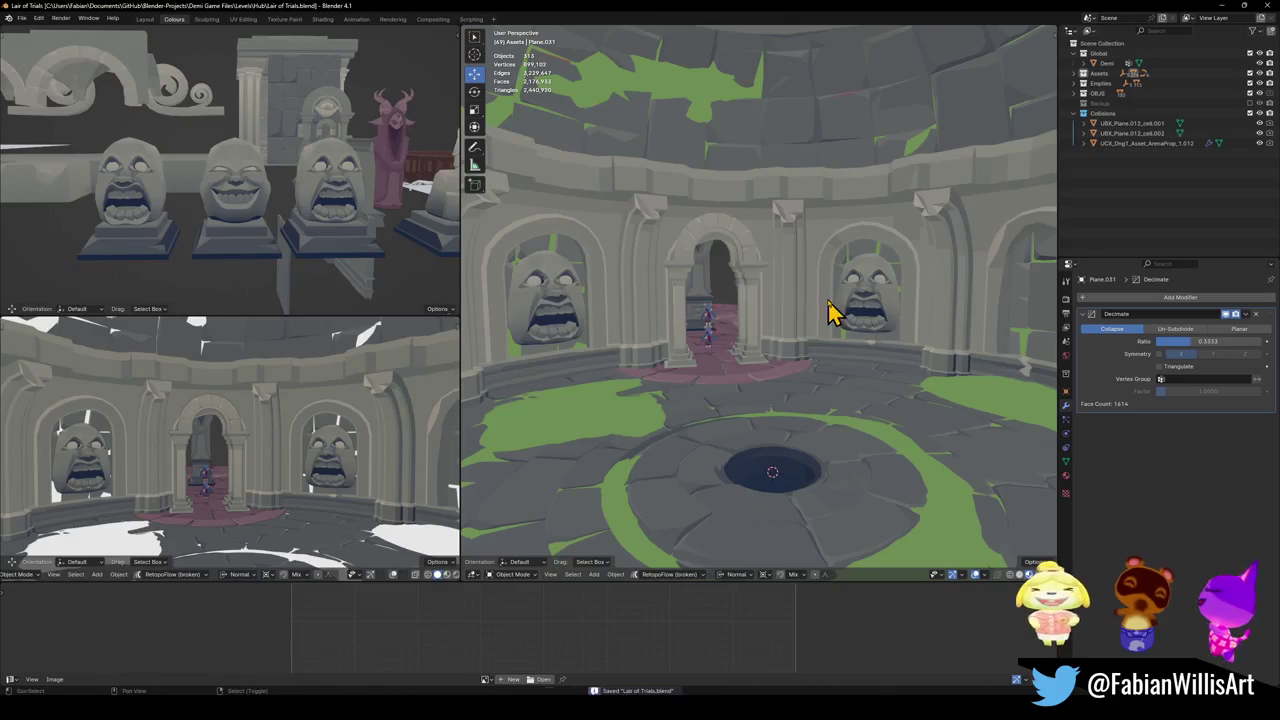
- Walk through the arena to view the room and the floor pit
{"action": "key", "text": "shift+grave"}
{"action": "key", "text": "w"}
{"action": "key", "text": "s"}
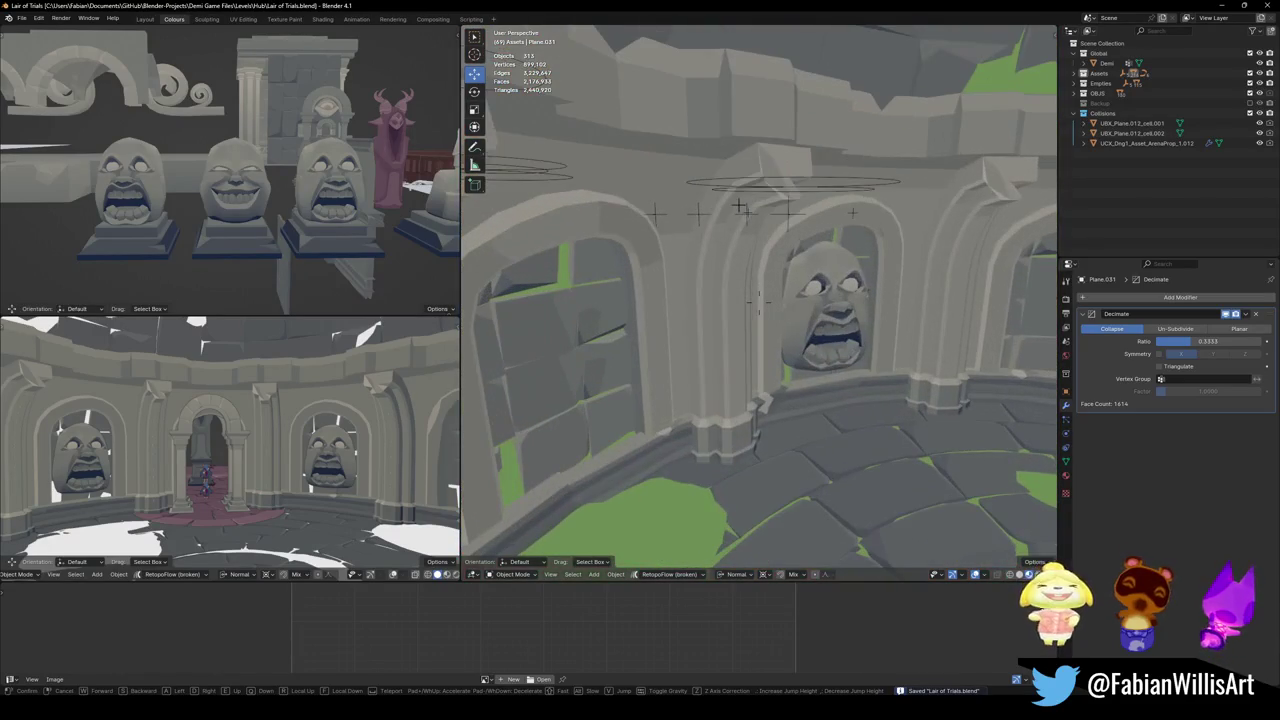
{"action": "key", "text": "s"}
{"action": "left_click", "coordinate": [837, 337]}
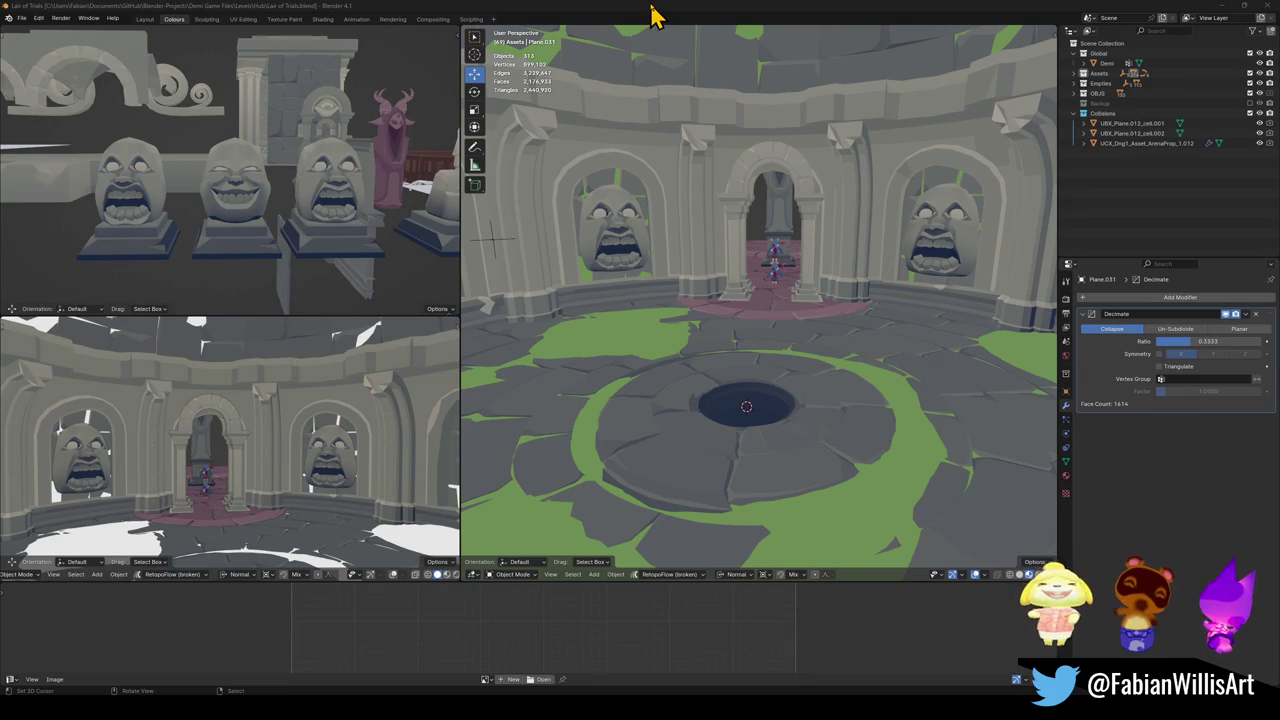
- Save Lair of Trials, then walk forward past the face statues toward the central archway
{"action": "middle_click_drag", "start_coordinate": [834, 249], "coordinate": [835, 270]}
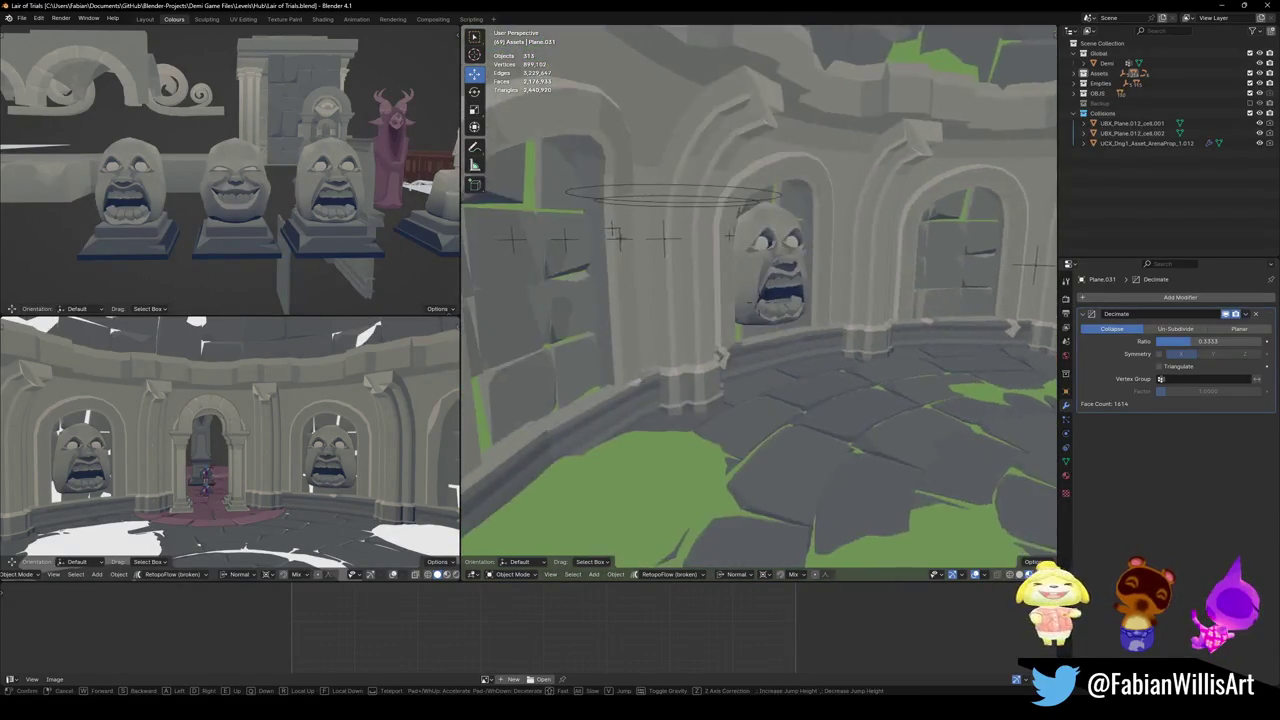
{"action": "key", "text": "ctrl+s"}
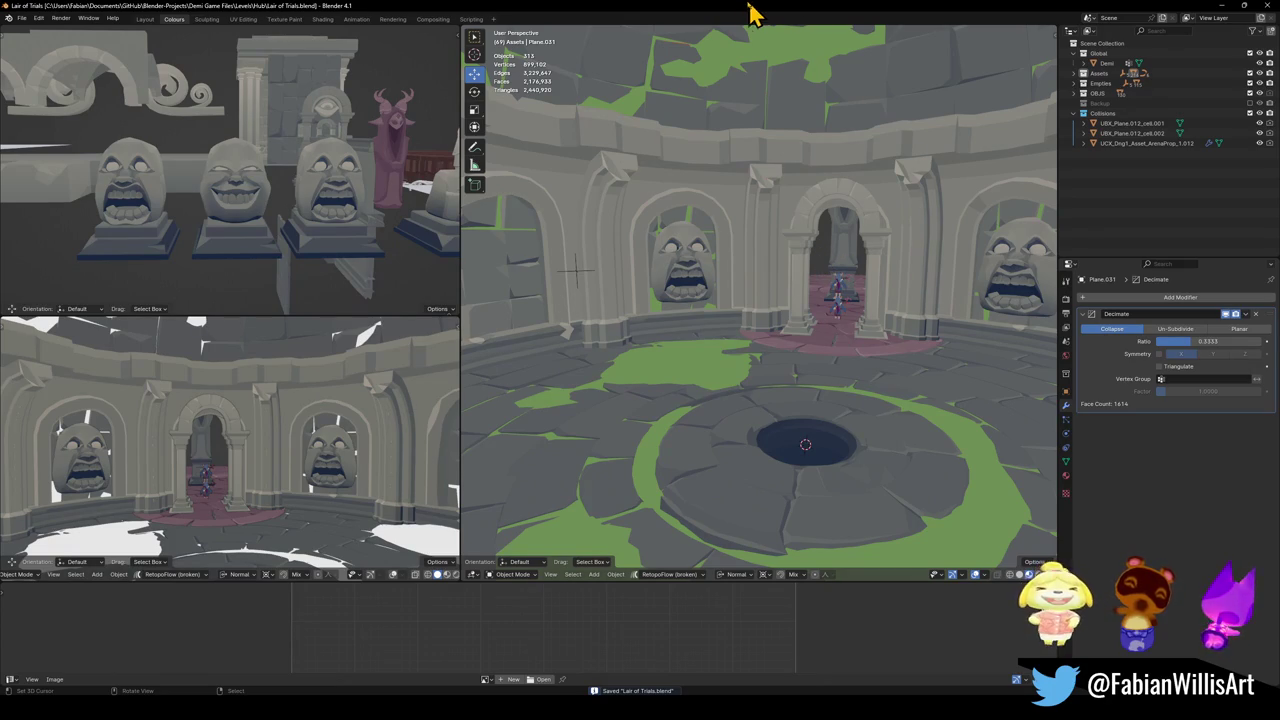
{"action": "key", "text": "shift+grave"}
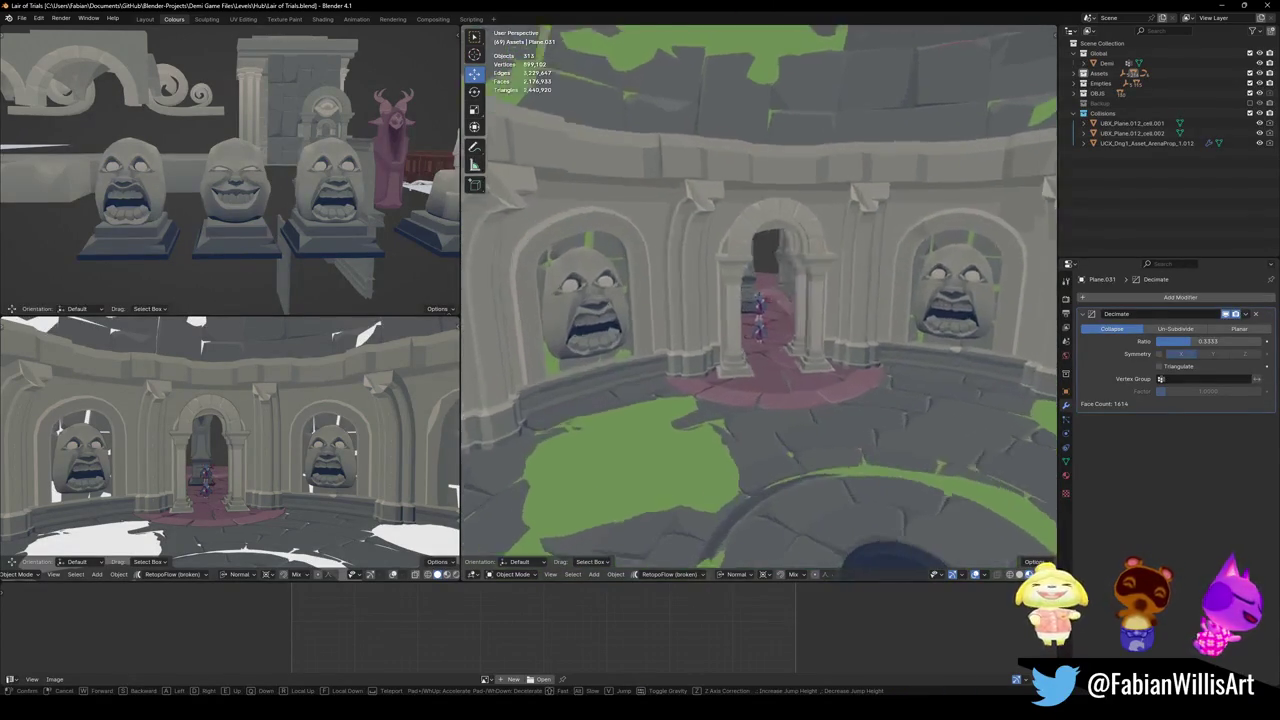
{"action": "key", "text": "w"}
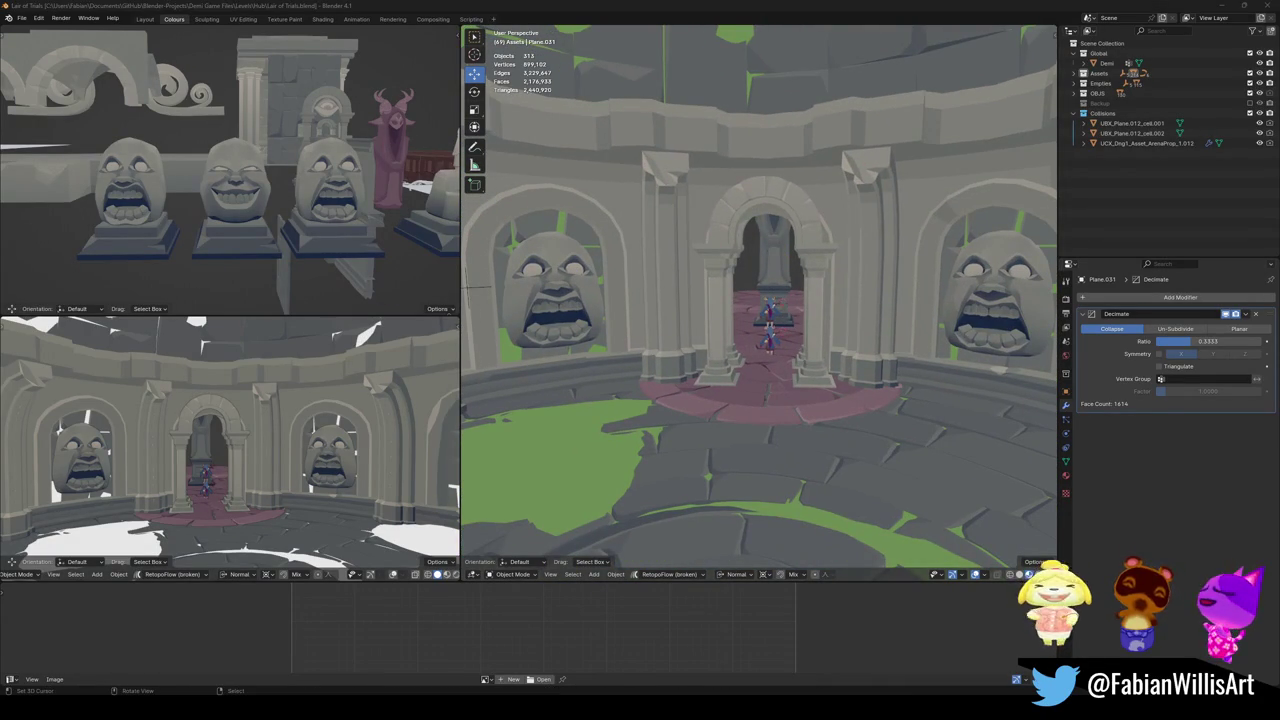
{"action": "key", "text": "shift+grave"}
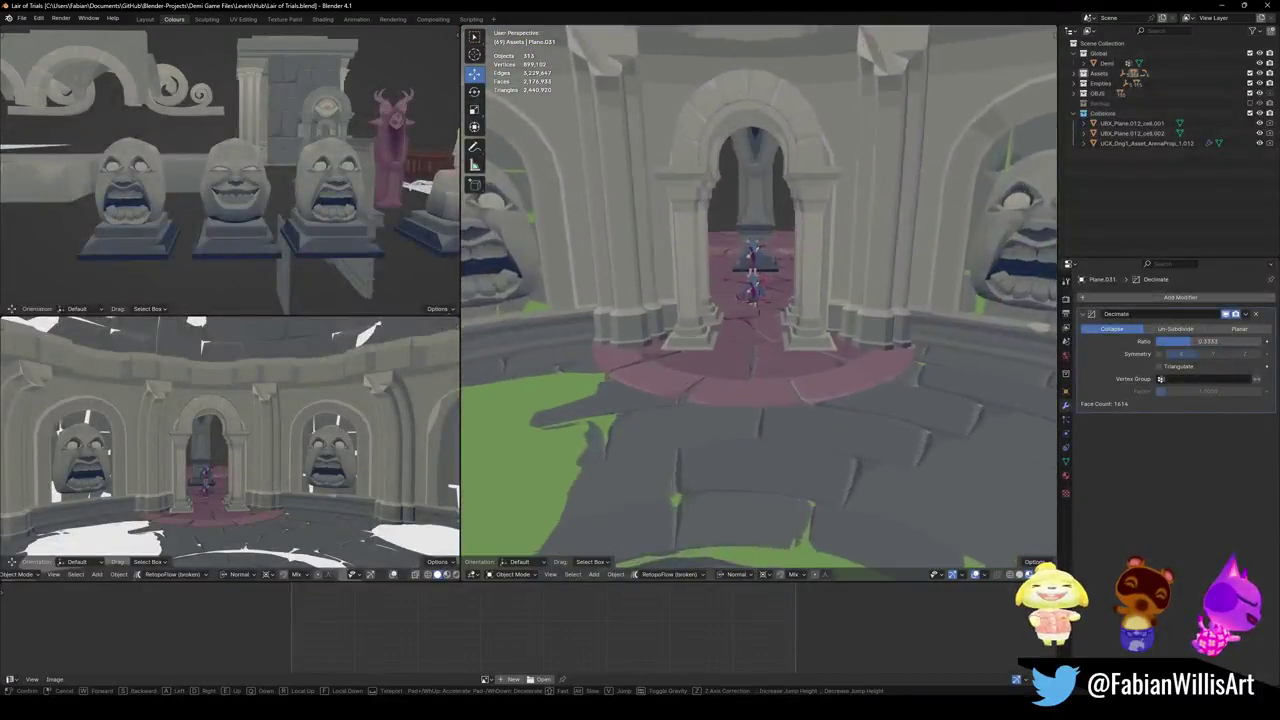
- Select the four pink floor pieces under the central archway and frame them
{"action": "left_click", "coordinate": [748, 228]}
{"action": "left_click", "coordinate": [735, 333]}
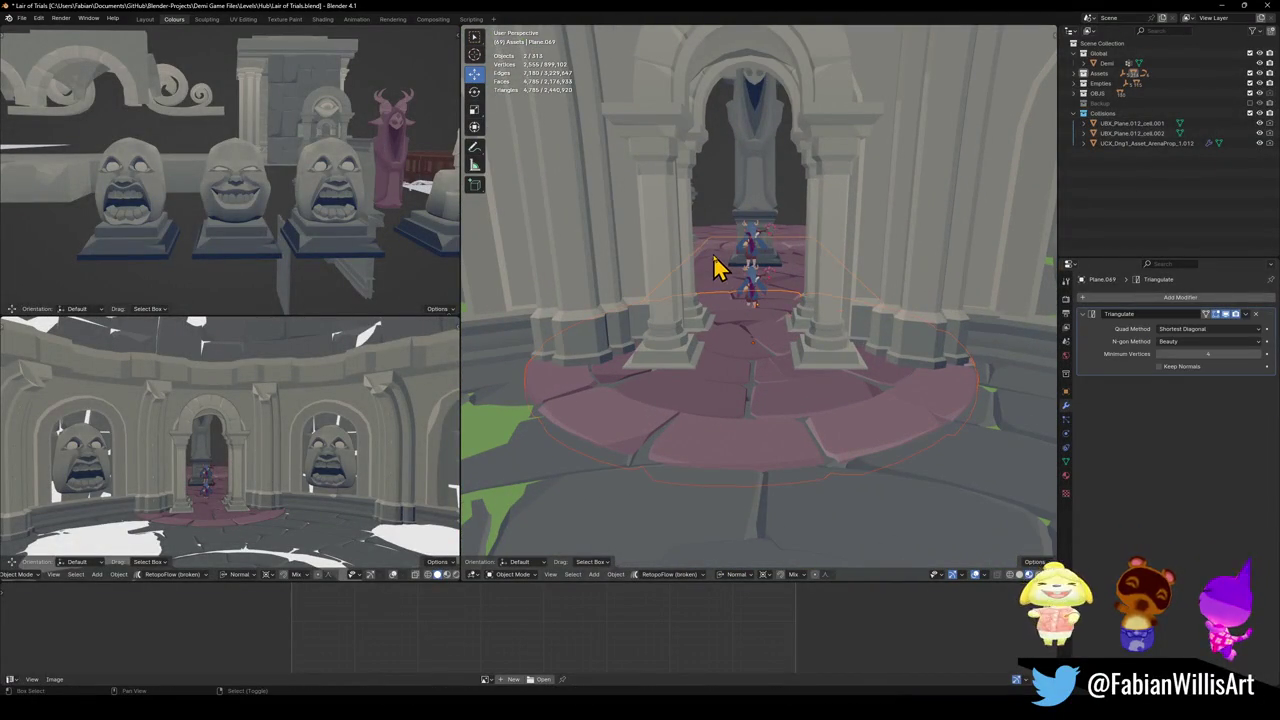
{"action": "scroll", "coordinate": [722, 268], "scroll_direction": "up", "scroll_amount": 10}
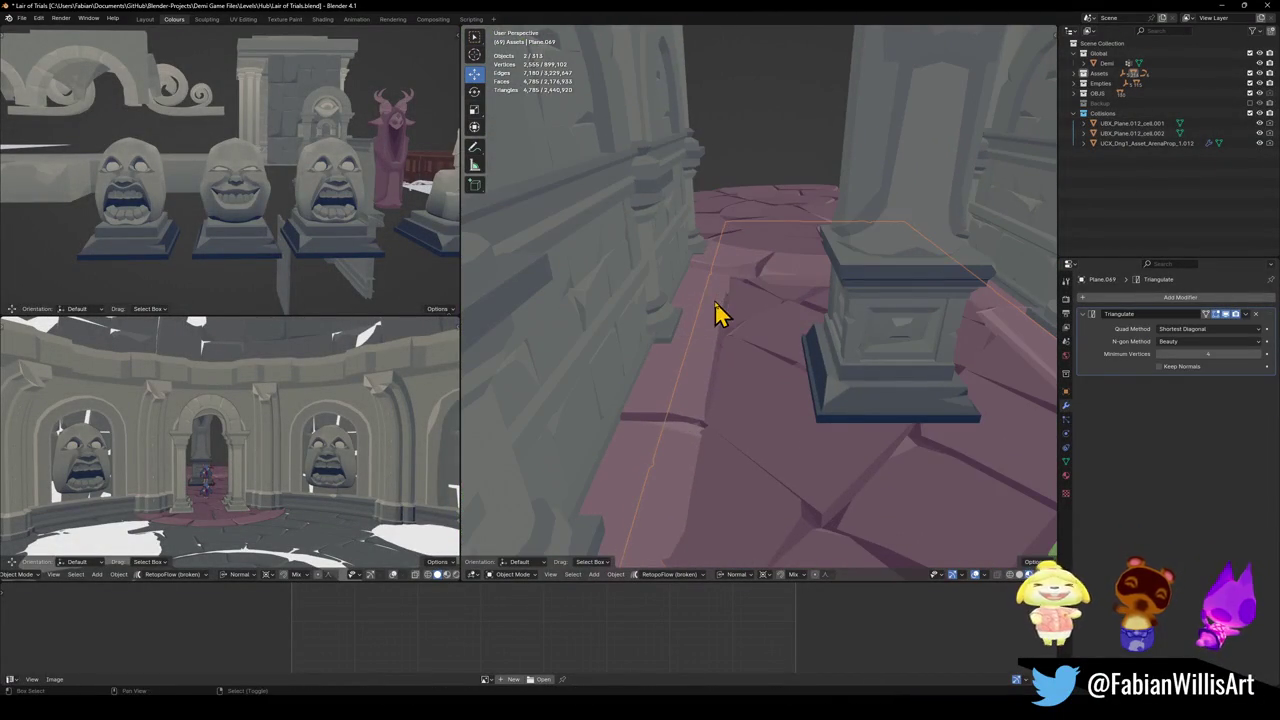
{"action": "left_click", "coordinate": [894, 337], "text": "shift"}
{"action": "left_click", "coordinate": [903, 297], "text": "shift"}
{"action": "left_click", "coordinate": [874, 260], "text": "shift"}
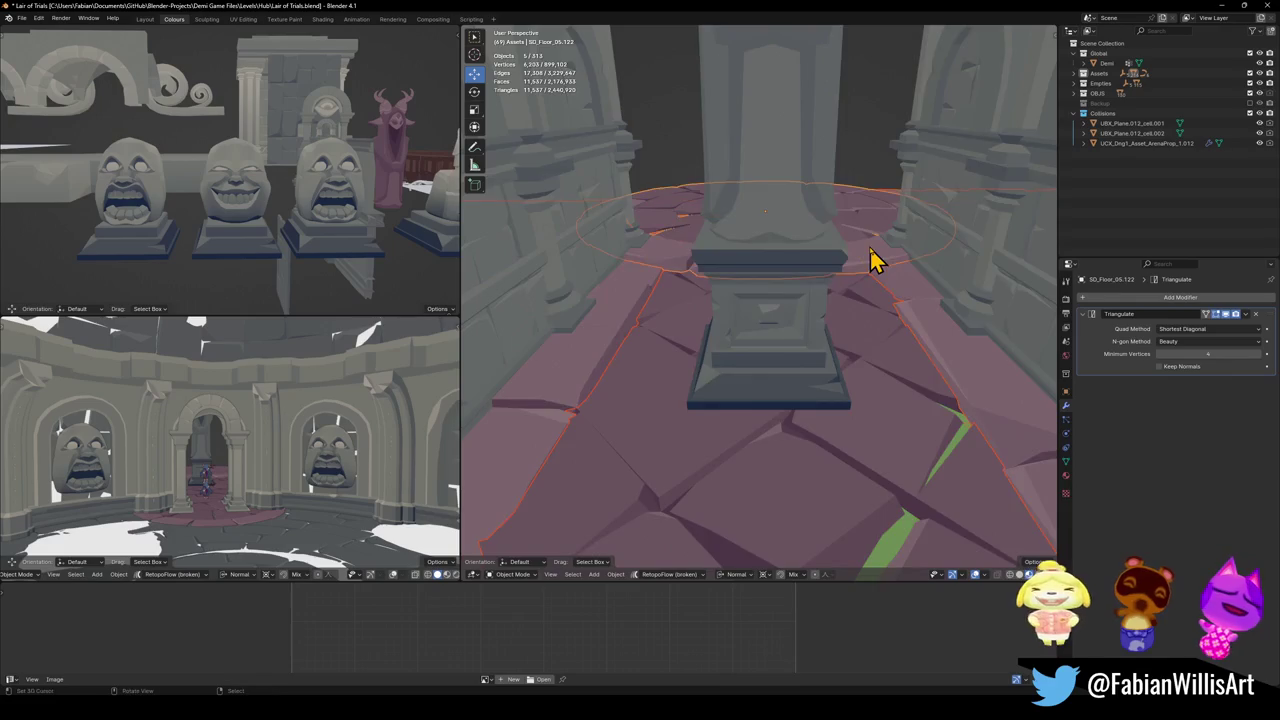
{"action": "key", "text": "KP_Decimal"}
{"action": "middle_click_drag", "start_coordinate": [845, 280], "coordinate": [810, 258]}
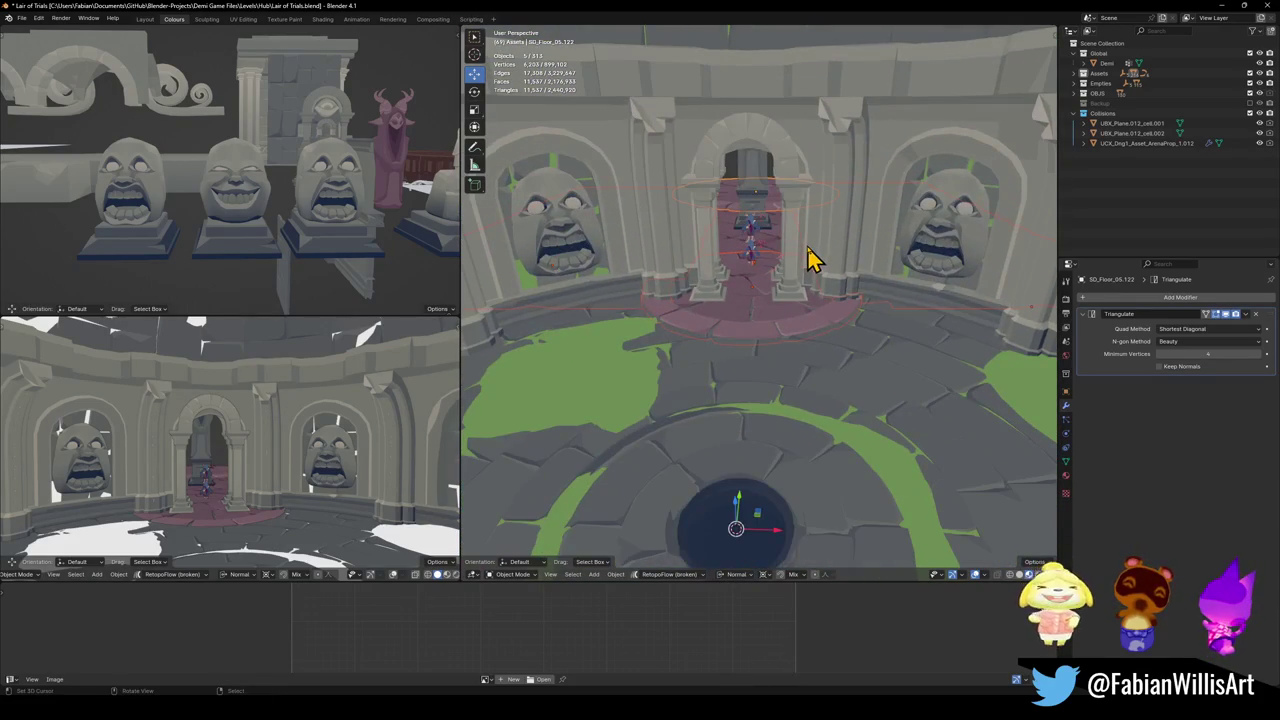
- Link Floor.001's material onto the archway floor pieces, then drop Floor.001 from the selection
{"action": "left_click", "coordinate": [757, 380], "text": "shift"}
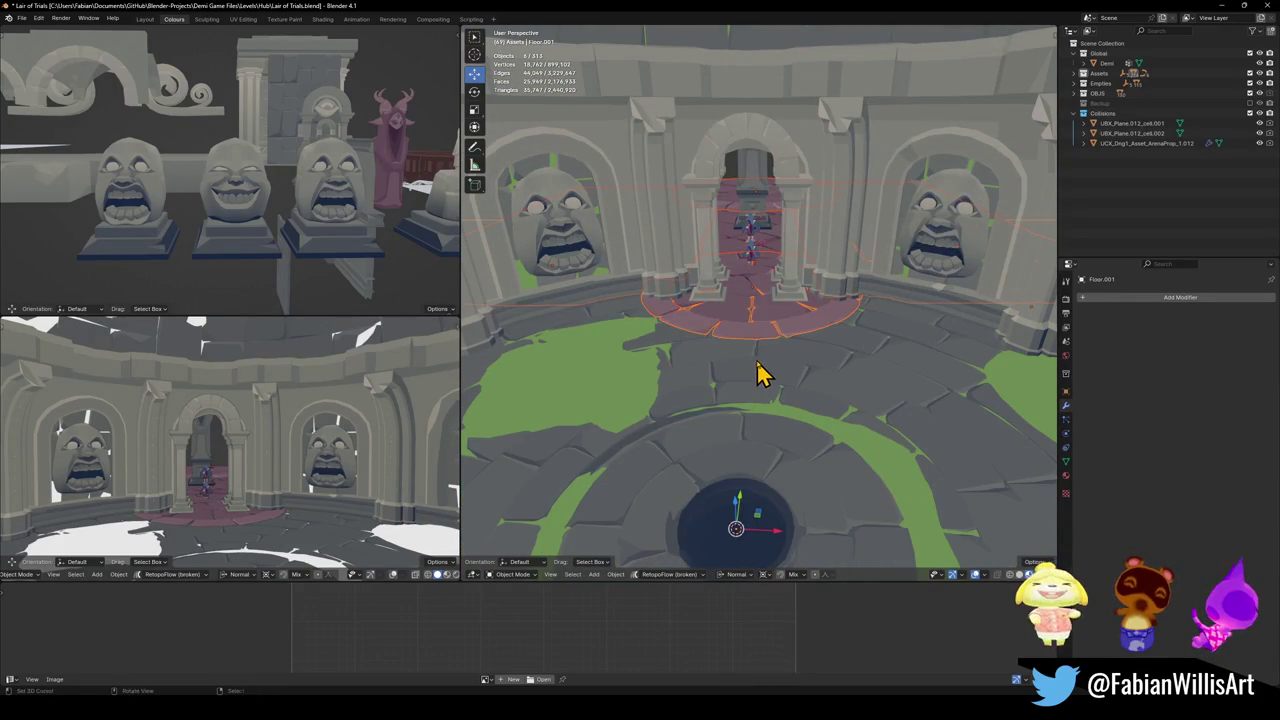
{"action": "key", "text": "q"}
{"action": "left_click", "coordinate": [723, 411]}
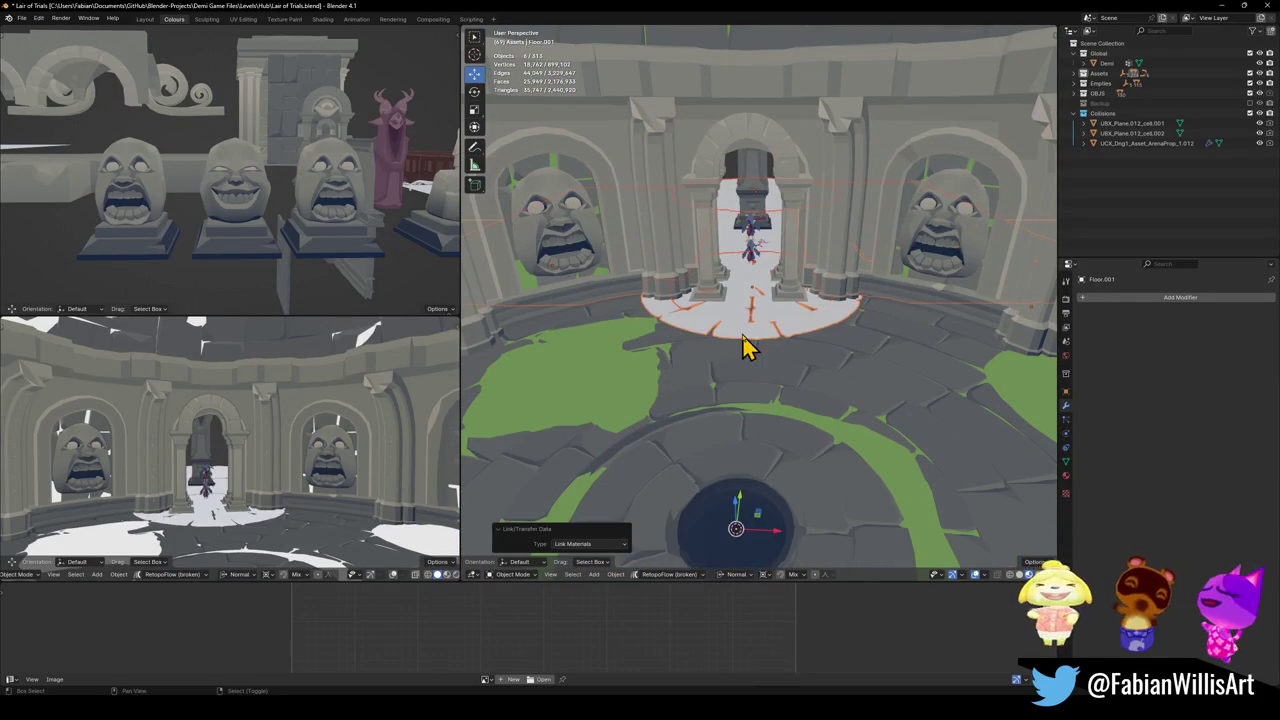
{"action": "left_click", "coordinate": [760, 372], "text": "shift"}
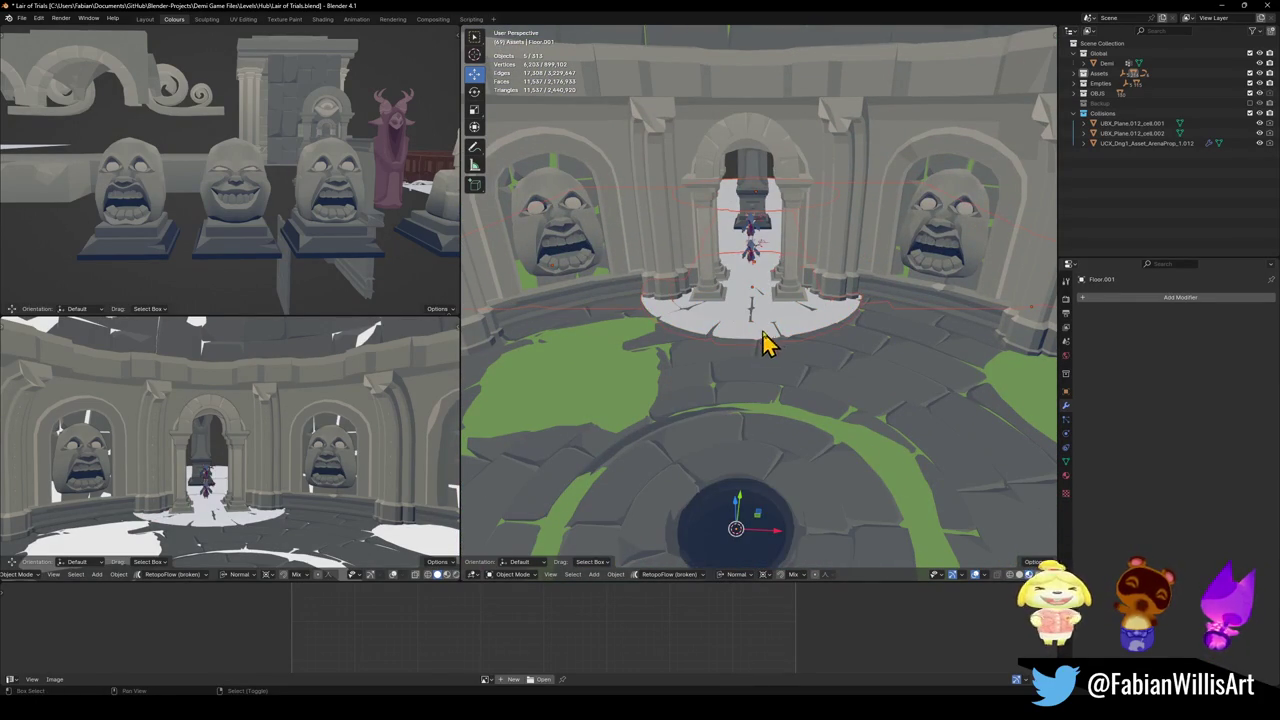
{"action": "left_click", "coordinate": [745, 337], "text": "shift"}
- Enter Edit Mode, select all archway floor faces, and start sliding their UVs along X
{"action": "key", "text": "Tab"}
{"action": "key", "text": "alt+a"}
{"action": "key", "text": "a"}
{"action": "key", "text": "g"}
{"action": "key", "text": "x"}
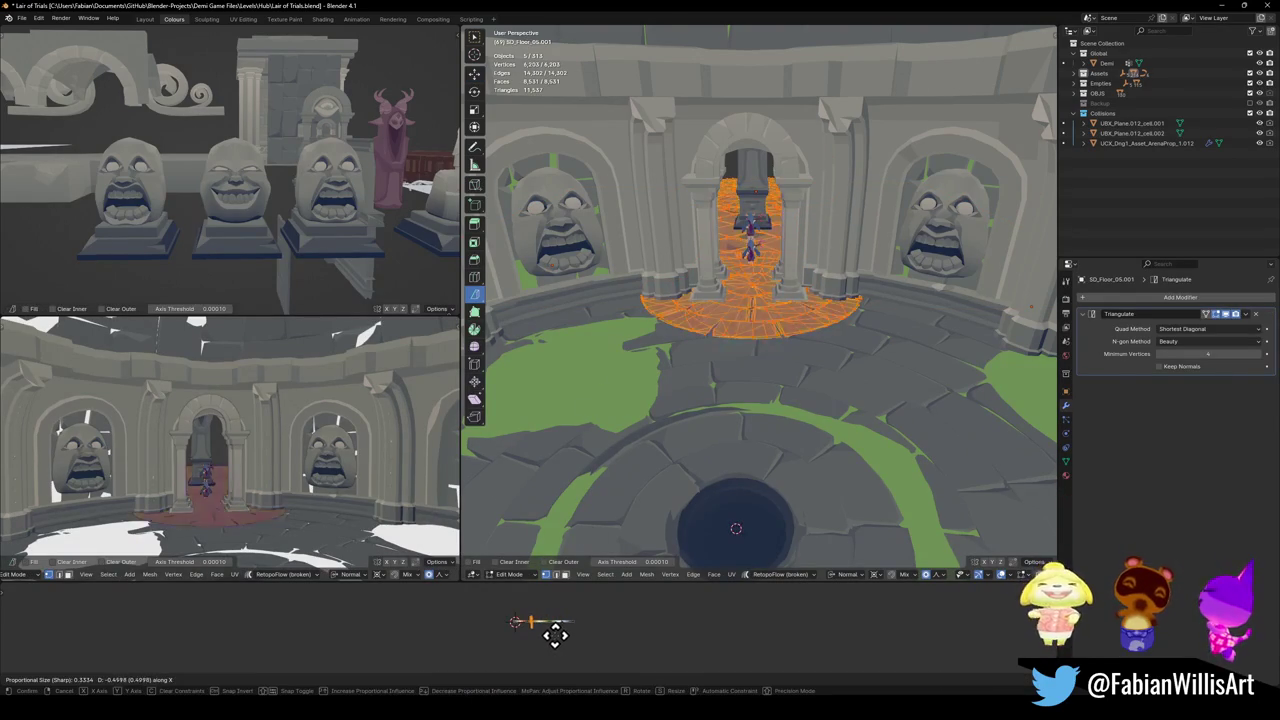
- Place the floor UVs on the palette's stone grey, walk-check it, and exit Edit Mode
{"action": "left_click", "coordinate": [426, 626]}
{"action": "key", "text": "shift+grave"}
{"action": "key", "text": "w"}
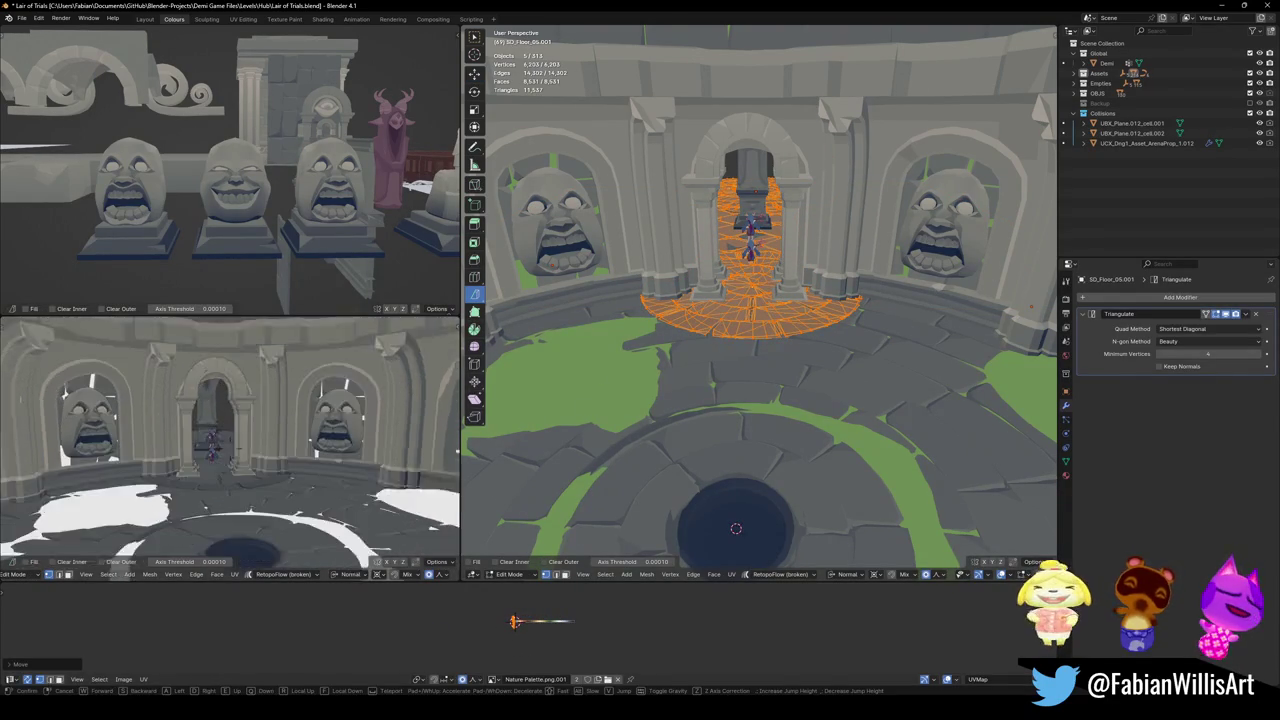
{"action": "key", "text": "s"}
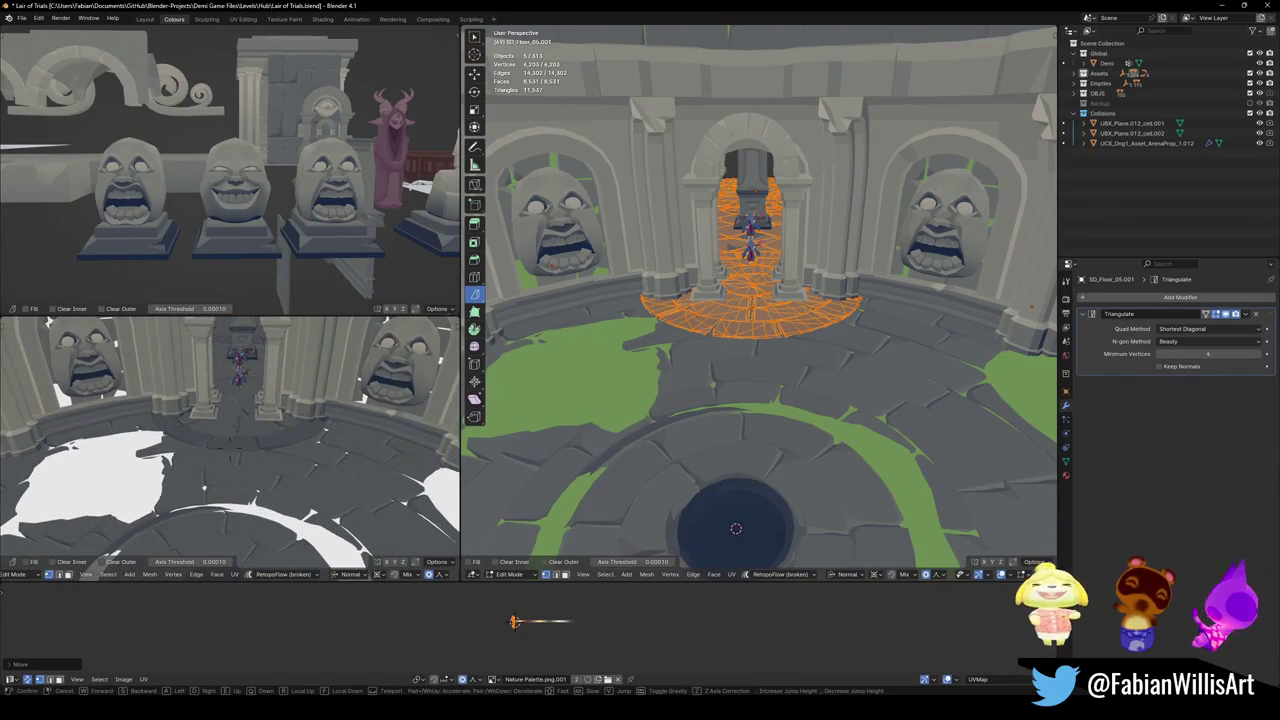
{"action": "left_click", "coordinate": [254, 480]}
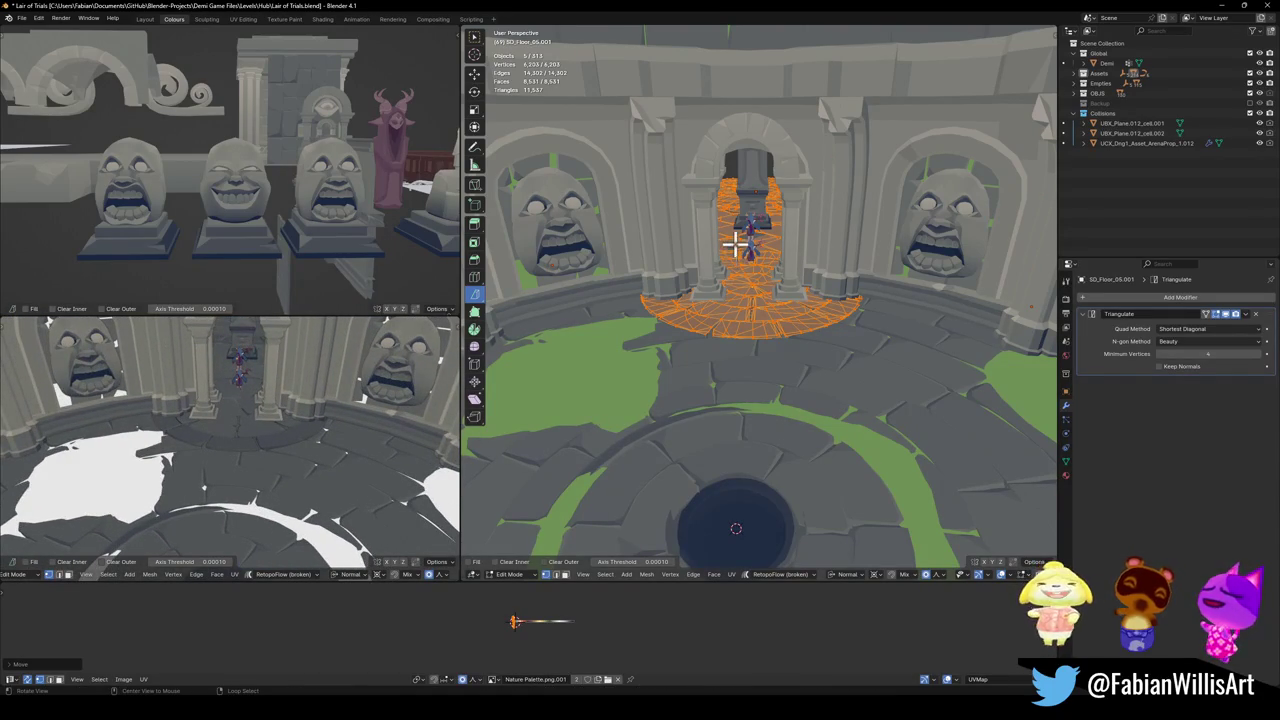
{"action": "key", "text": "shift+grave"}
{"action": "key", "text": "w"}
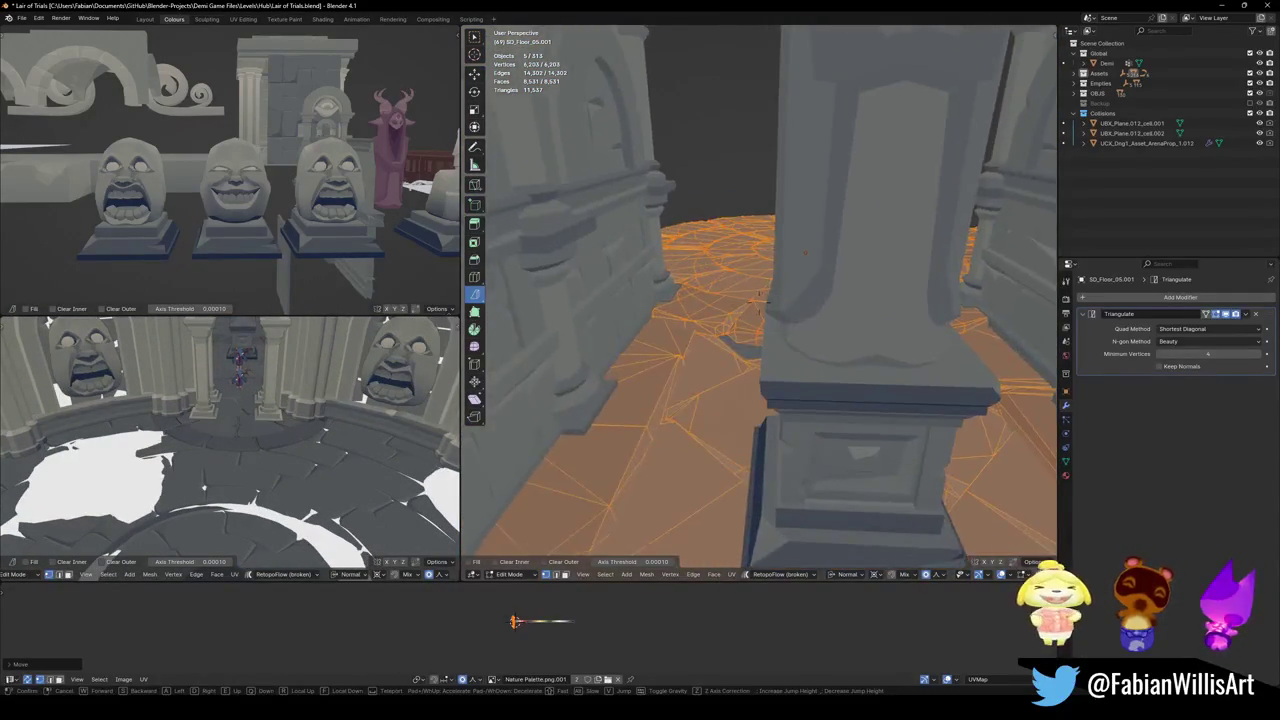
{"action": "key", "text": "Escape"}
{"action": "key", "text": "Tab"}
- Walk the lower-left view down the corridor through the arch, then save Lair of Trials
{"action": "key", "text": "shift+grave"}
{"action": "key", "text": "w"}
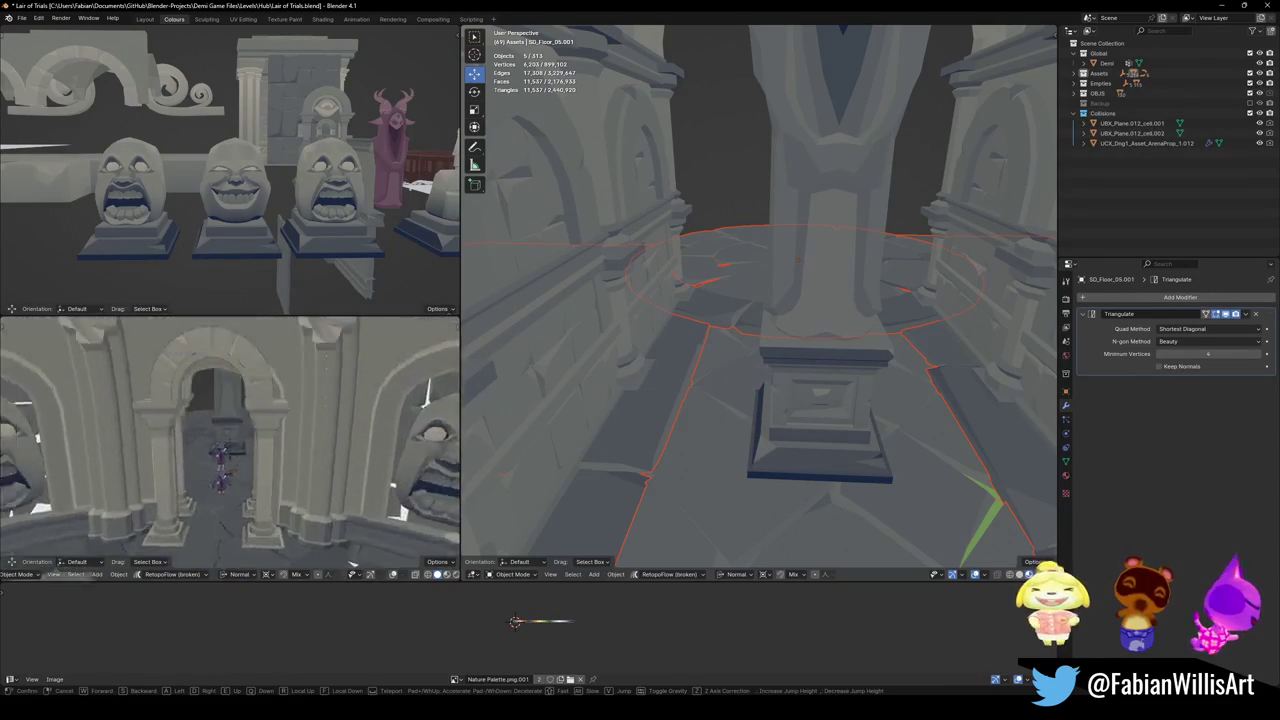
{"action": "key", "text": "w"}
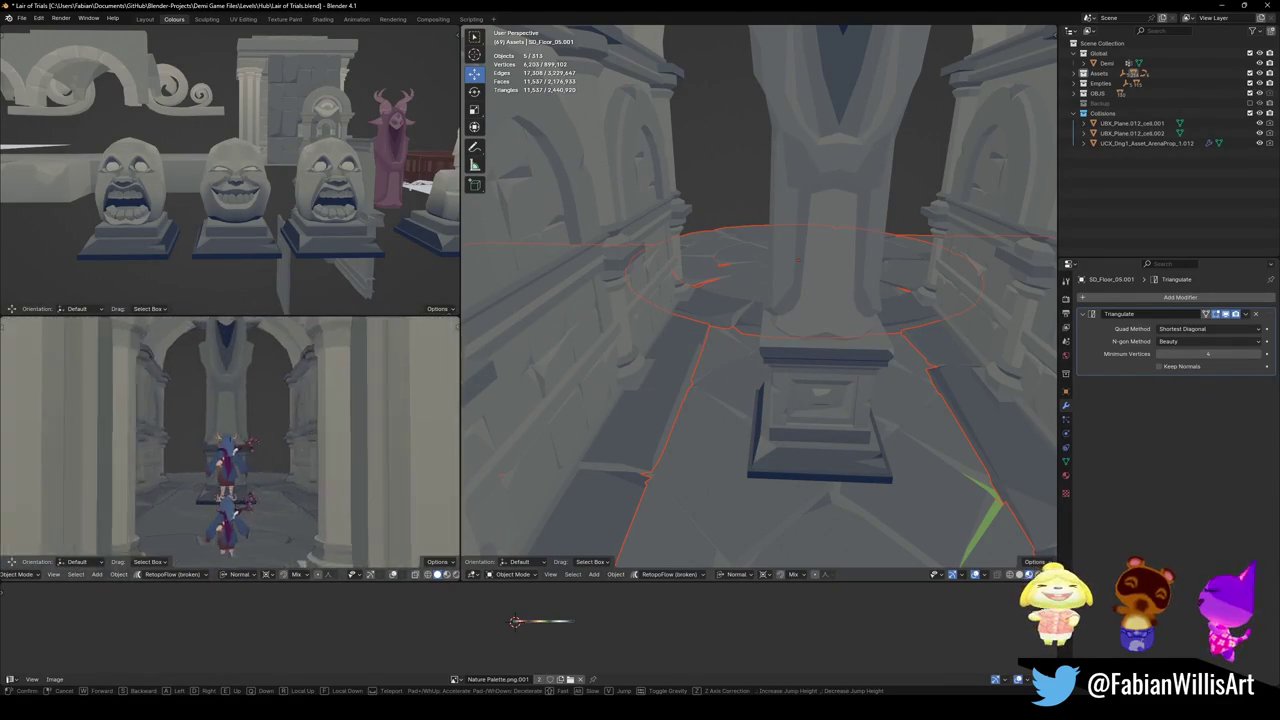
{"action": "key", "text": "w"}
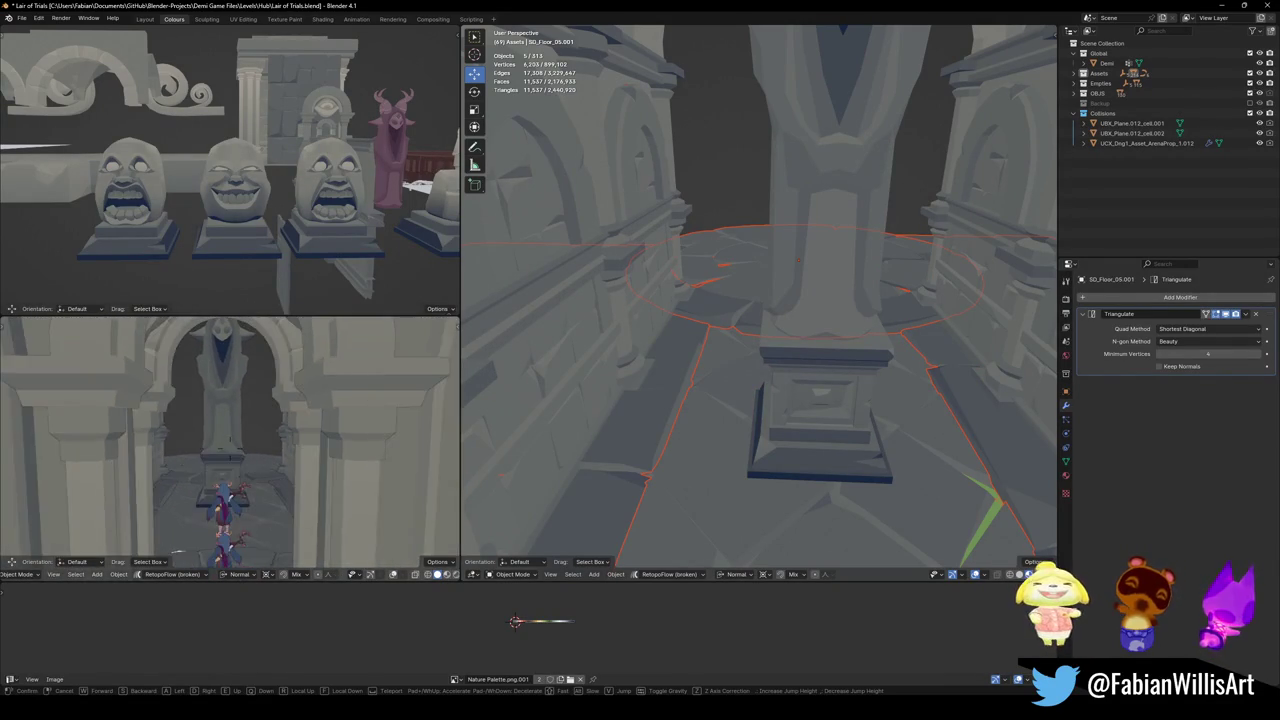
{"action": "key", "text": "s"}
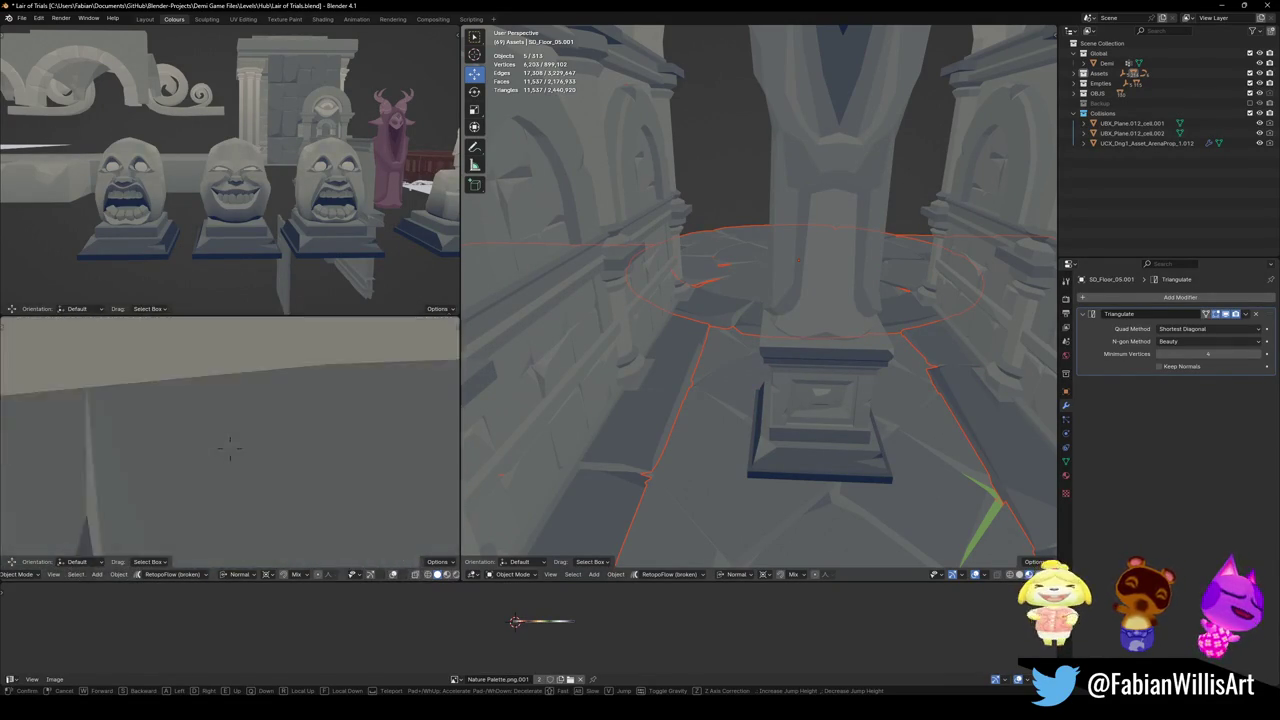
{"action": "key", "text": "Return"}
{"action": "key", "text": "ctrl+s"}
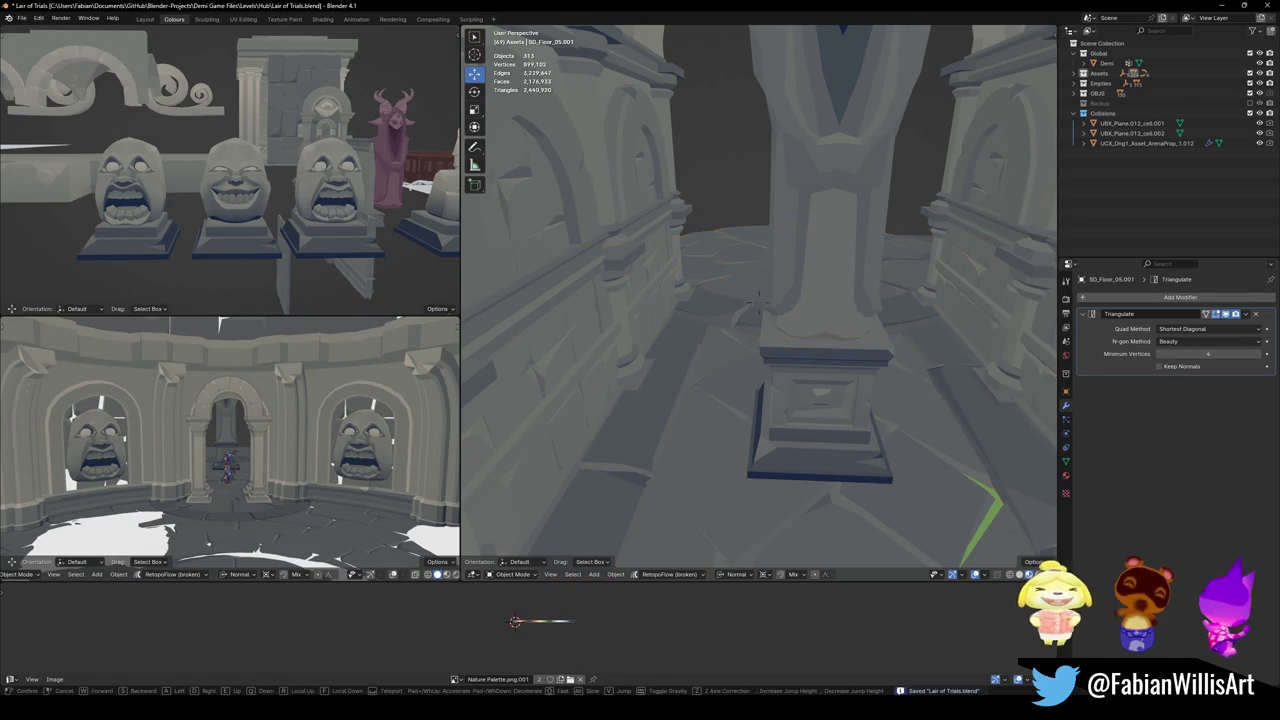
- Walk the view through the centre archway toward the inner arch, selecting wall SD_Wall_25.006
{"action": "key", "text": "shift+grave"}
{"action": "key", "text": "s"}
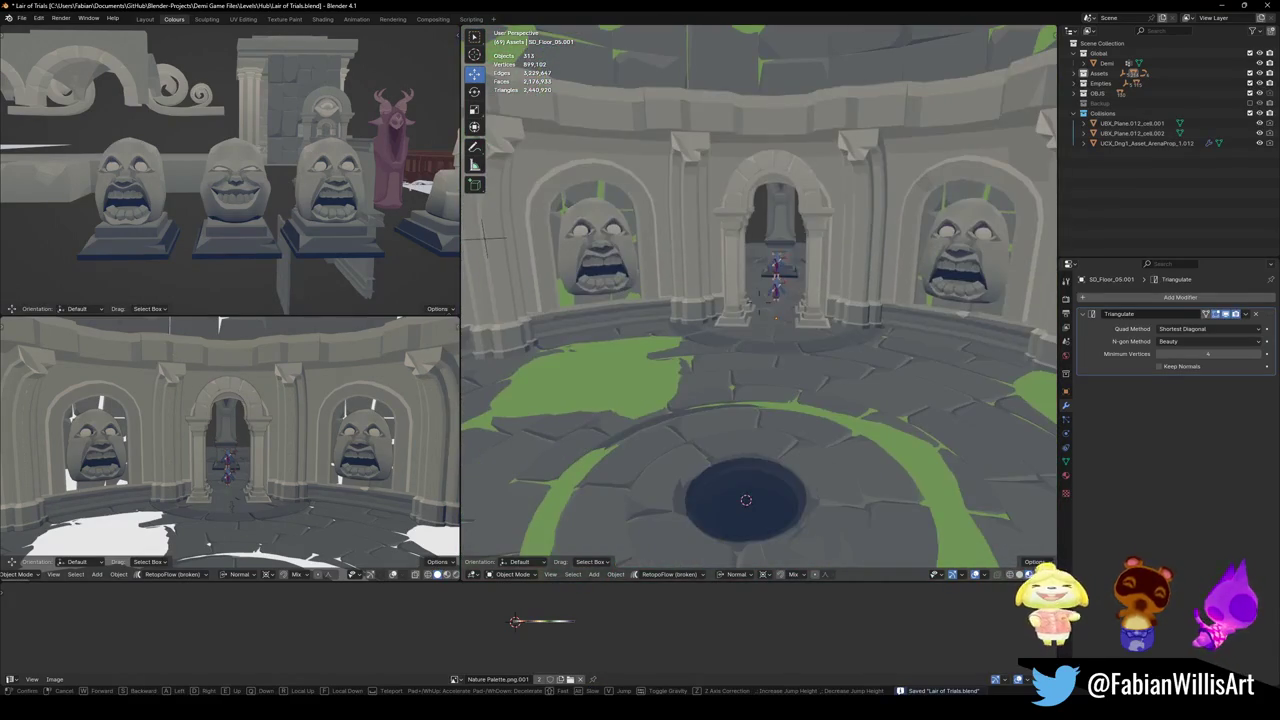
{"action": "key", "text": "w"}
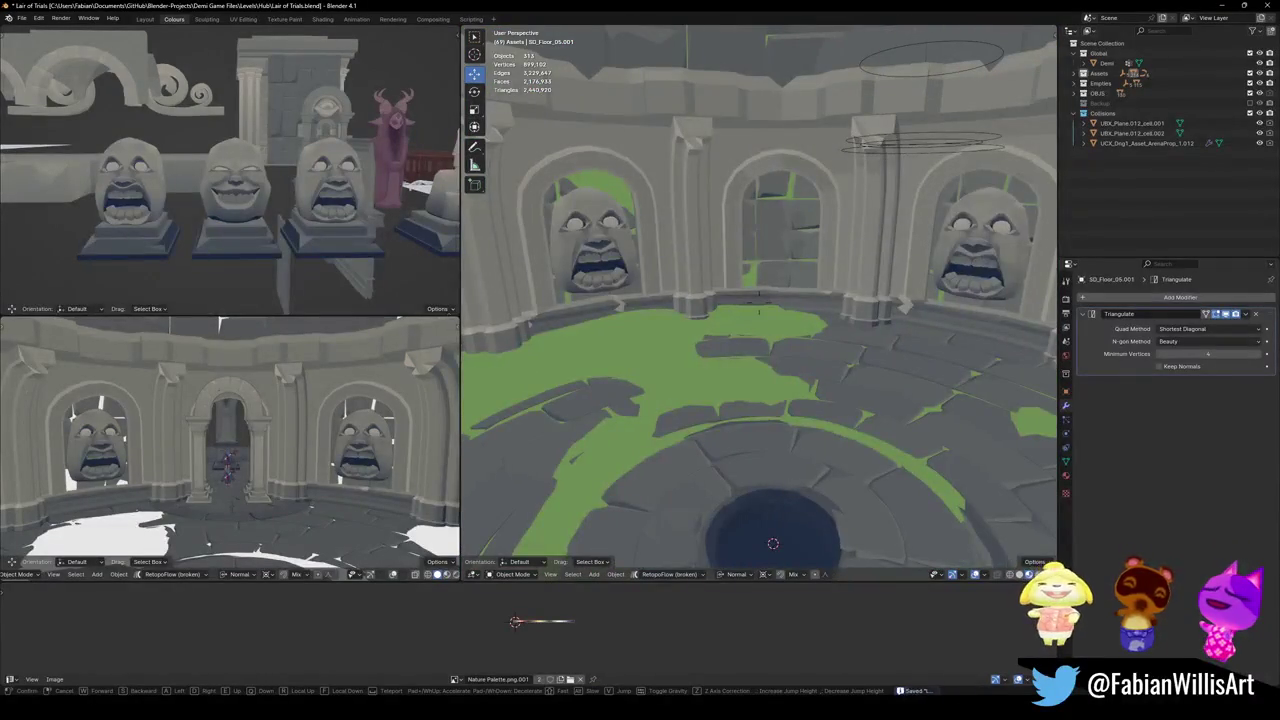
{"action": "key", "text": "s"}
{"action": "key", "text": "w"}
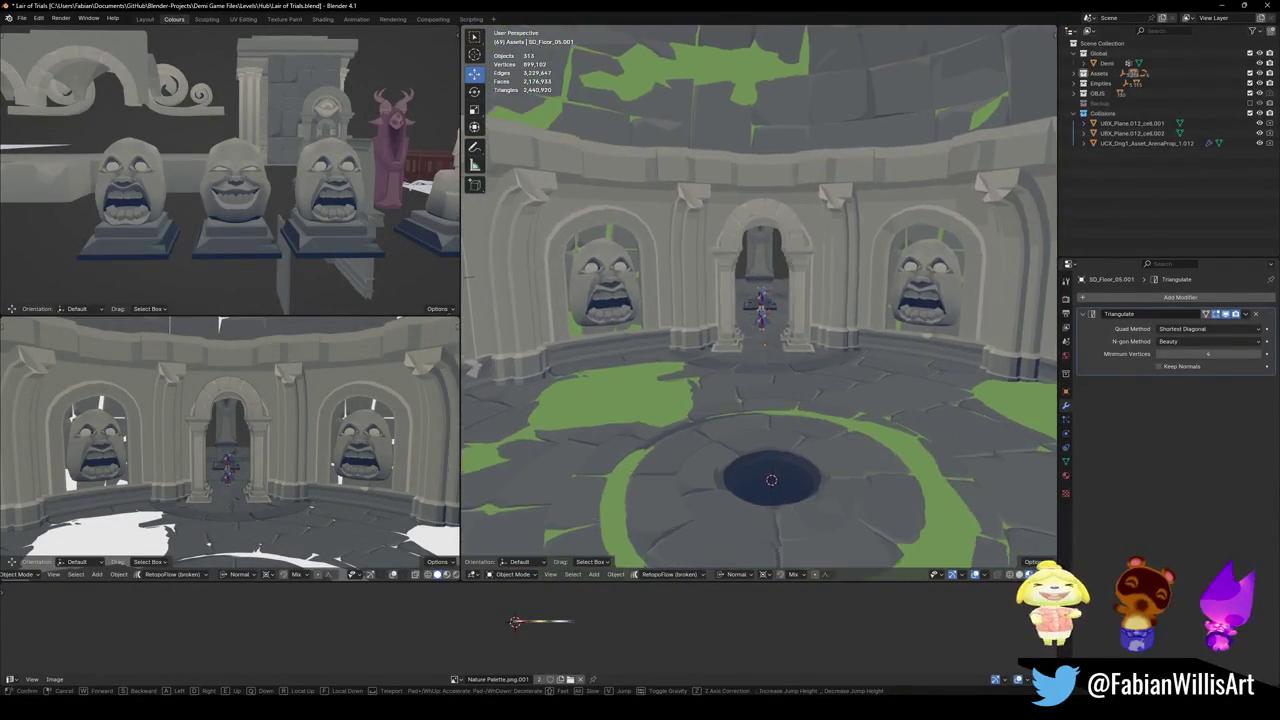
{"action": "left_click", "coordinate": [759, 303]}
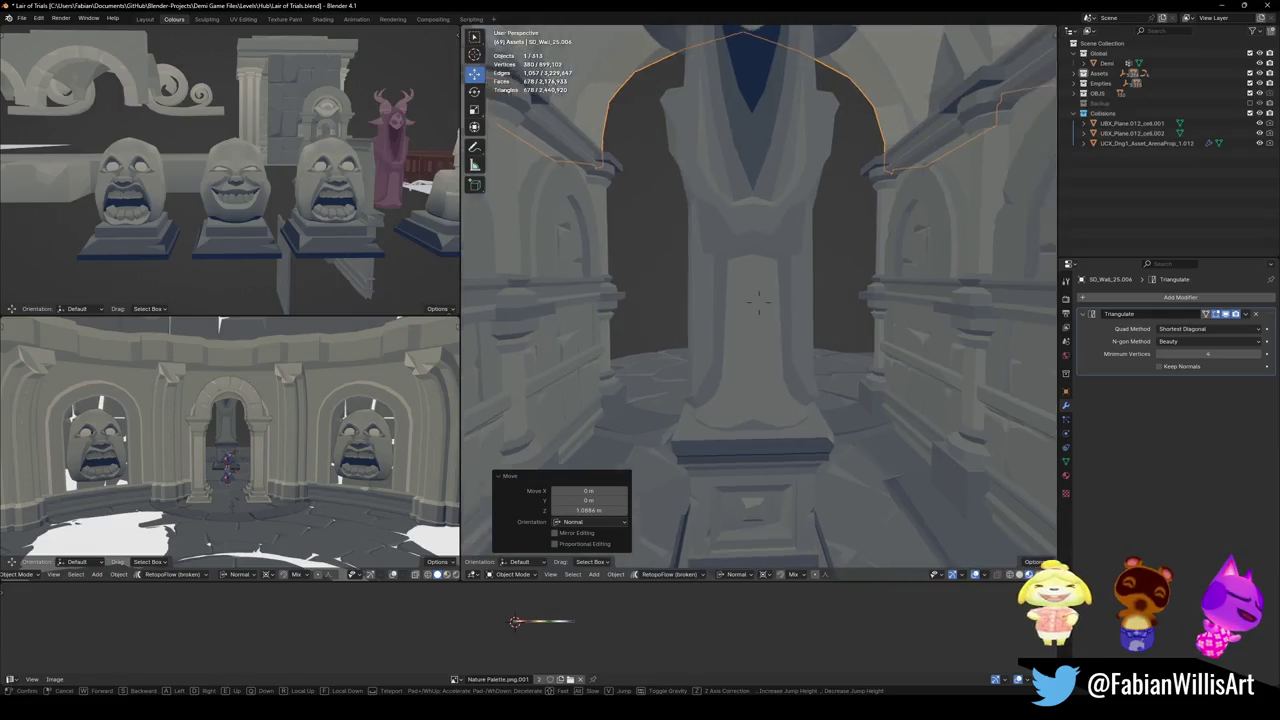
{"action": "key", "text": "w"}
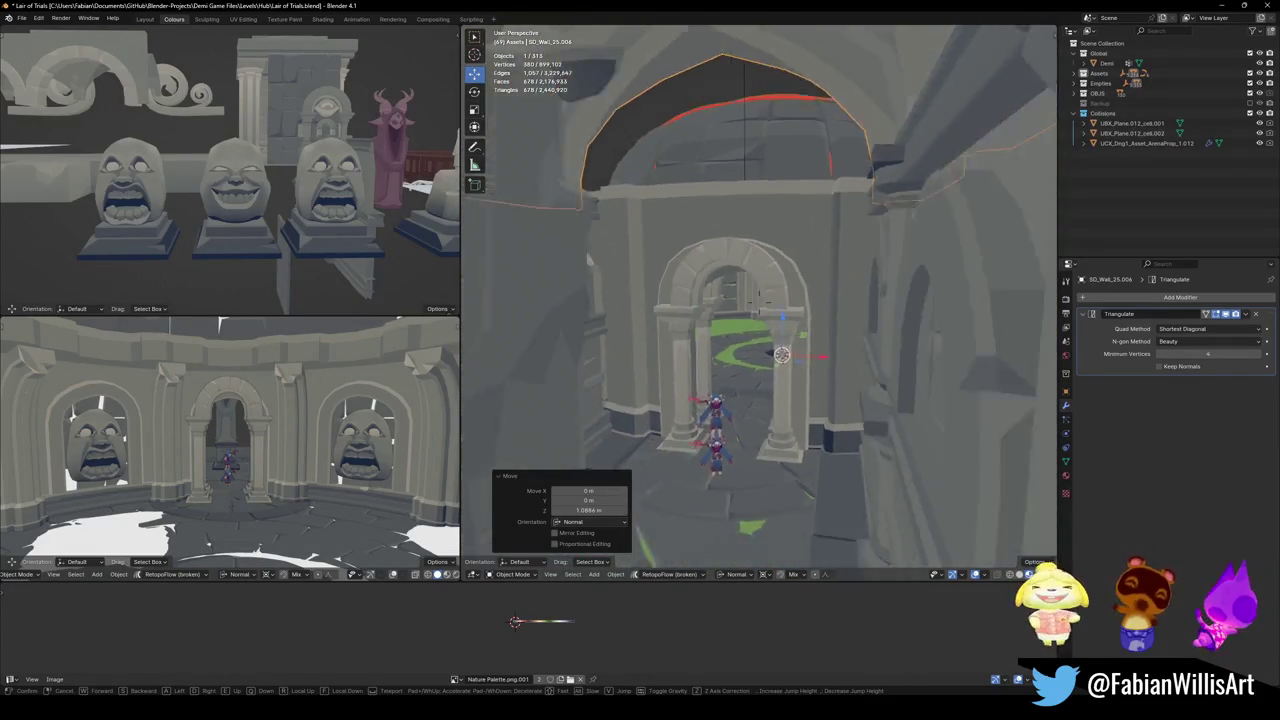
{"action": "left_click", "coordinate": [759, 303]}
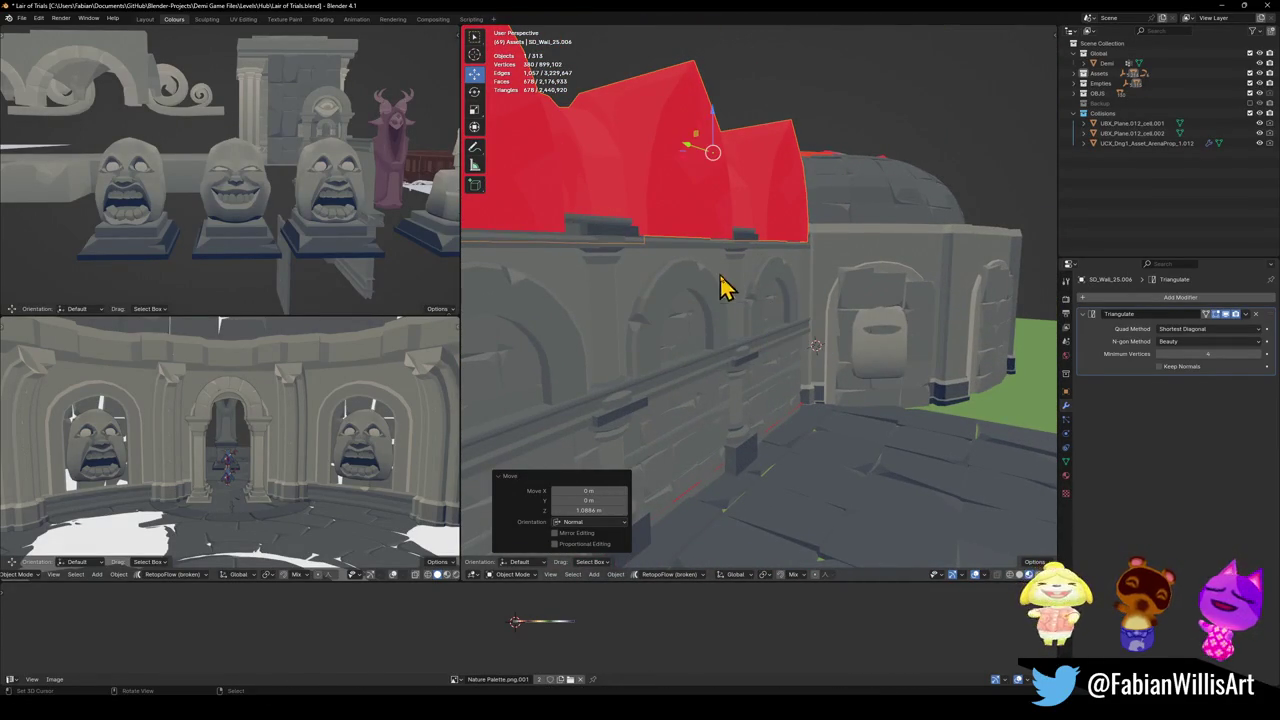
- Orbit around the selected wall and walk through the corridor up against it
{"action": "mouse_move", "coordinate": [700, 325]}
{"action": "middle_mouse_down"}
{"action": "mouse_move", "coordinate": [700, 286]}
{"action": "mouse_move", "coordinate": [666, 323]}
{"action": "mouse_move", "coordinate": [748, 362]}
{"action": "mouse_move", "coordinate": [688, 341]}
{"action": "middle_mouse_up"}
{"action": "middle_click_drag", "start_coordinate": [808, 343], "coordinate": [829, 334]}
{"action": "key", "text": "shift+grave"}
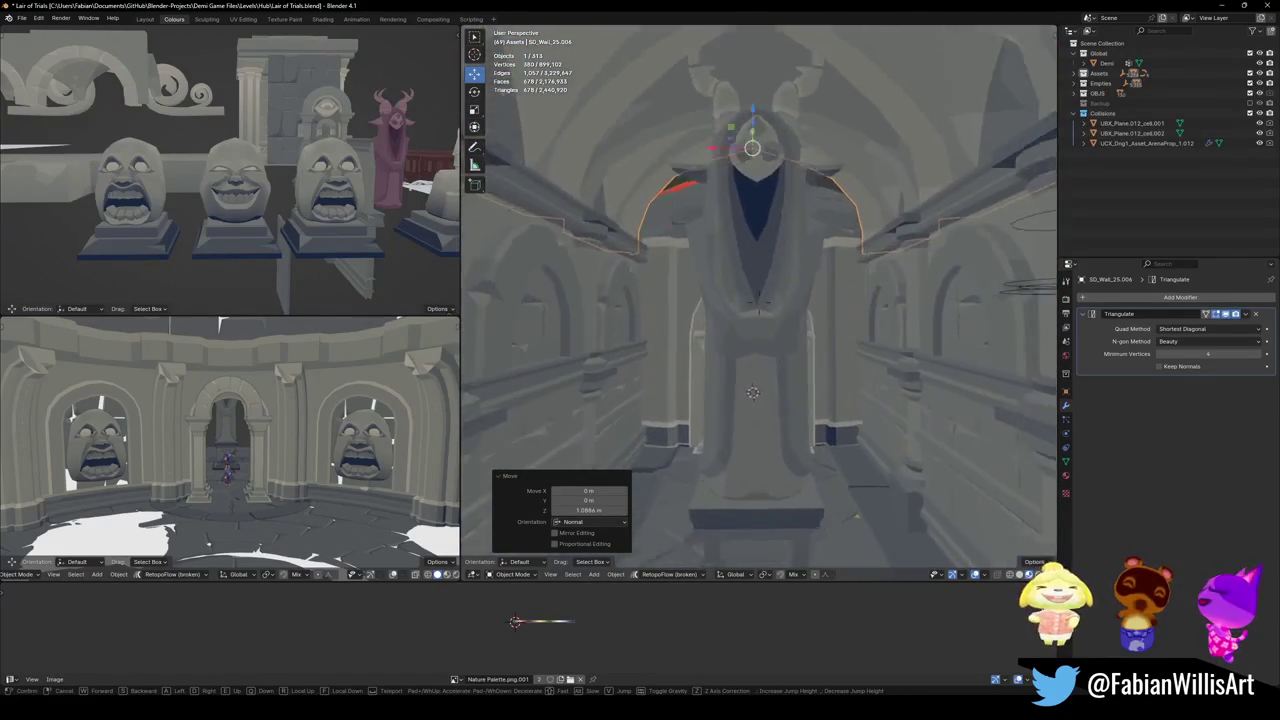
{"action": "key", "text": "s"}
{"action": "key", "text": "w"}
{"action": "key", "text": "Escape"}
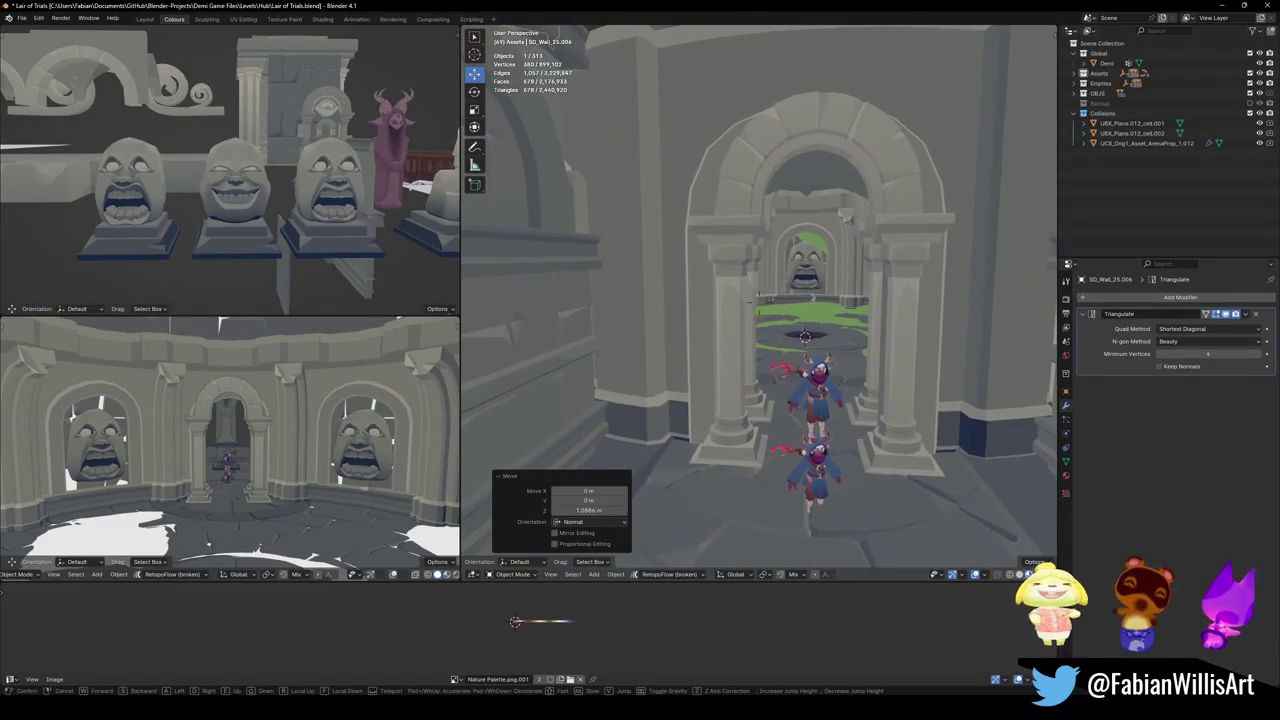
- Save the Lair of Trials scene, adjust the corridor arch view, and save again
{"action": "key", "text": "ctrl+s"}
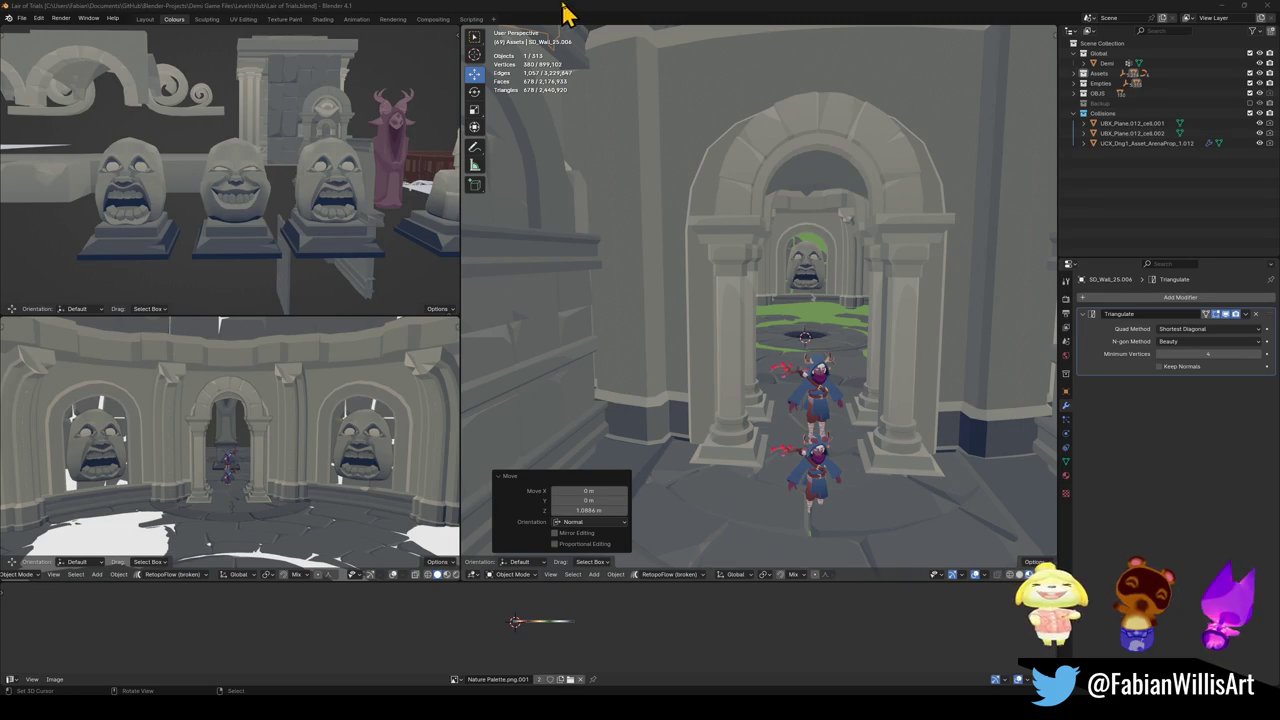
{"action": "middle_click_drag", "start_coordinate": [674, 263], "coordinate": [677, 249], "text": "shift"}
{"action": "key", "text": "ctrl+s"}
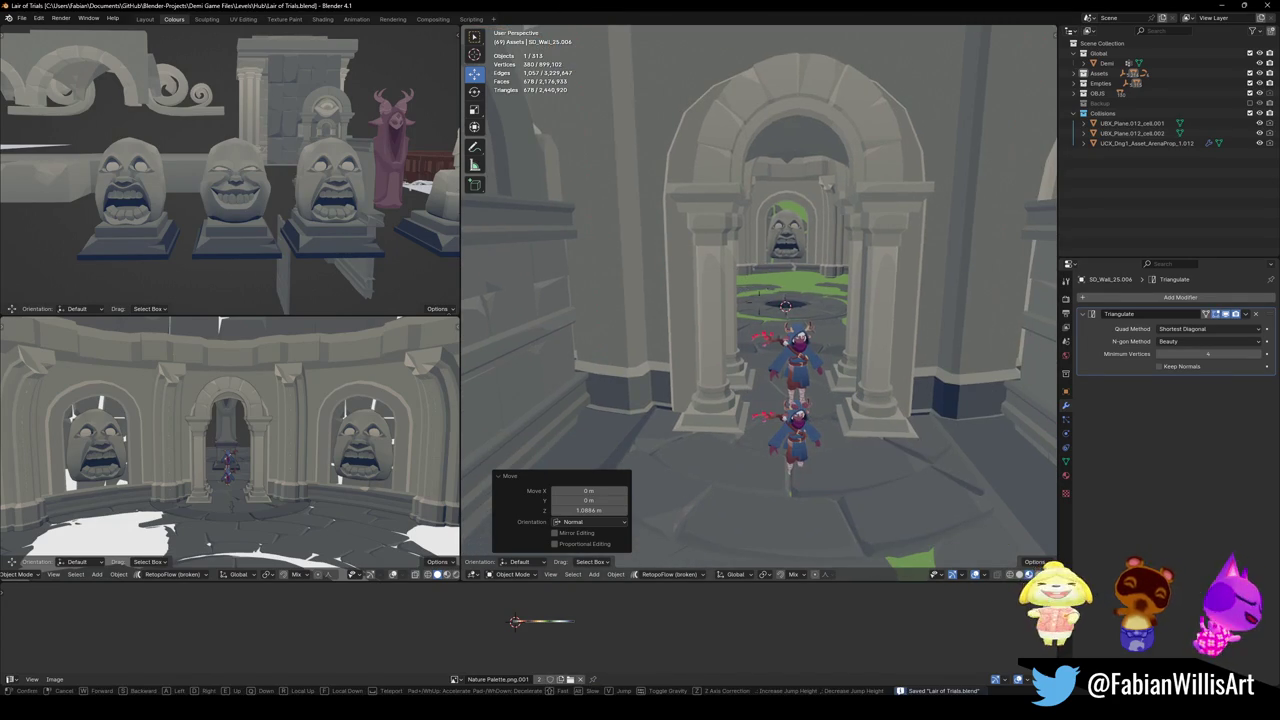
- Walk through the arch into the round arena and open Floor.001 for mesh editing
{"action": "key", "text": "shift+grave"}
{"action": "key", "text": "w"}
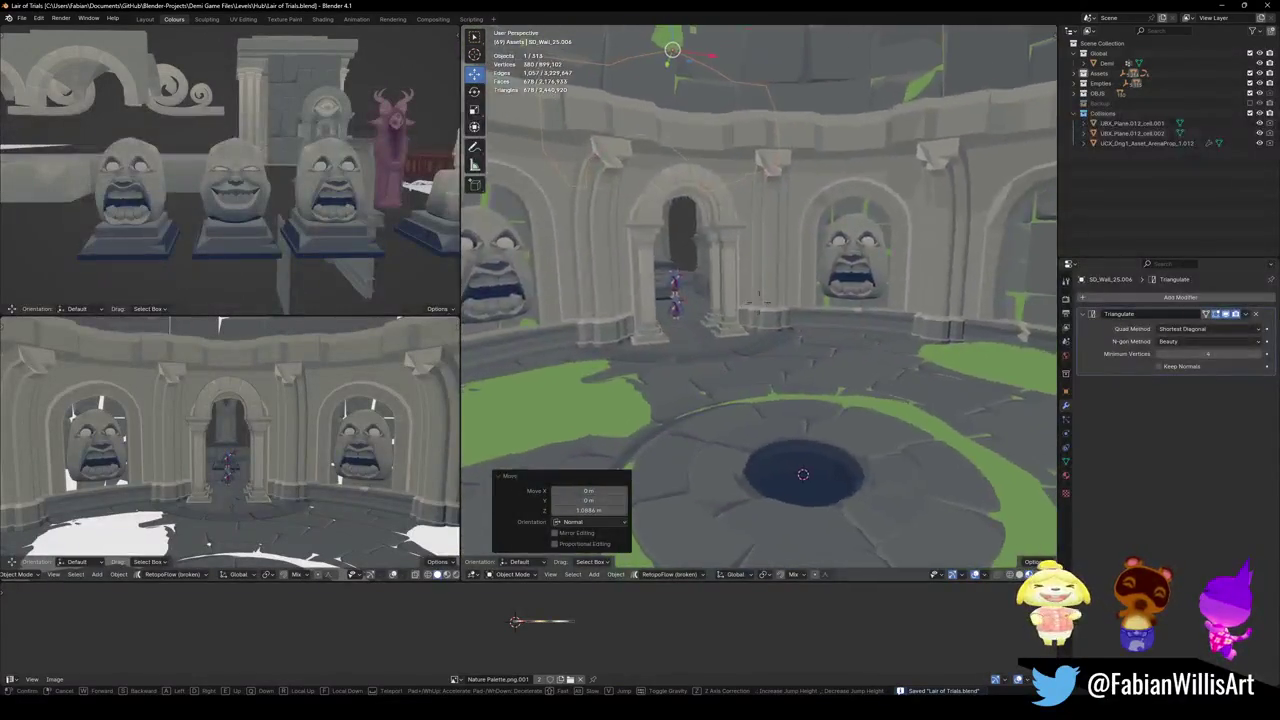
{"action": "key", "text": "w"}
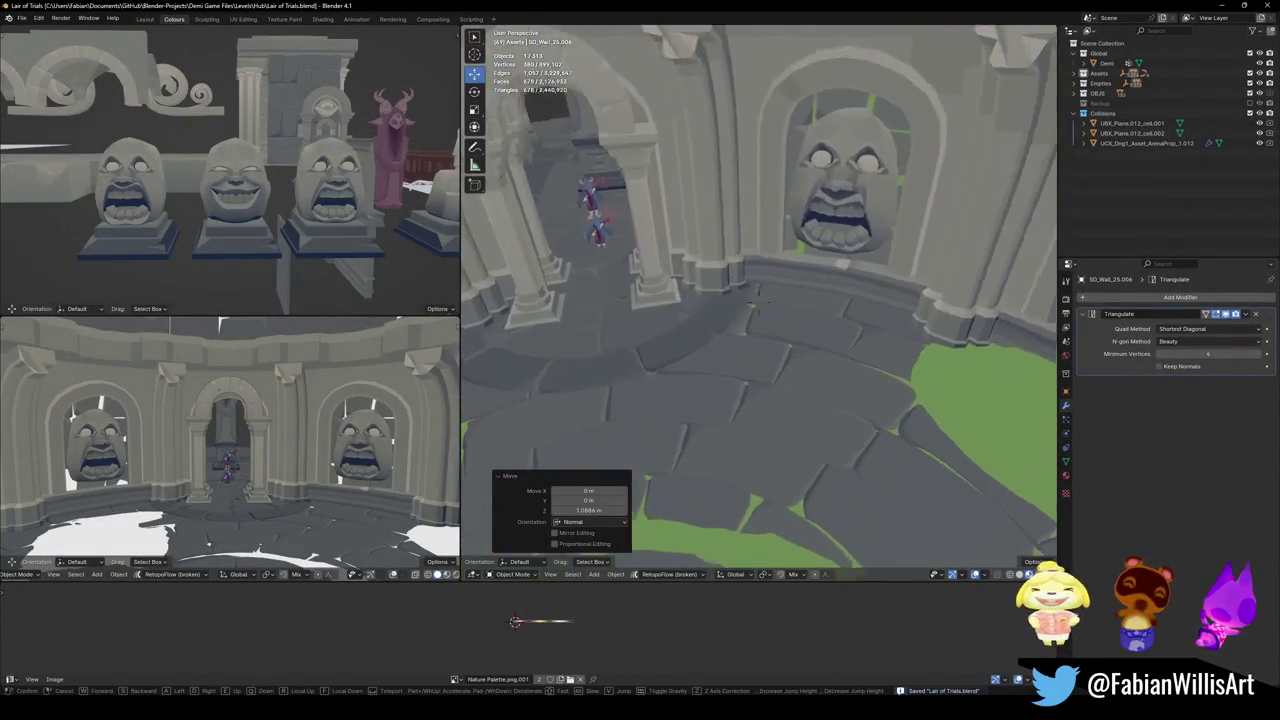
{"action": "left_click", "coordinate": [753, 297]}
{"action": "left_click", "coordinate": [834, 277]}
{"action": "key", "text": "Tab"}
- Select the seam-bounded floor strips along the wall, leaving out the green grass patches
{"action": "key", "text": "a"}
{"action": "key", "text": "alt+a"}
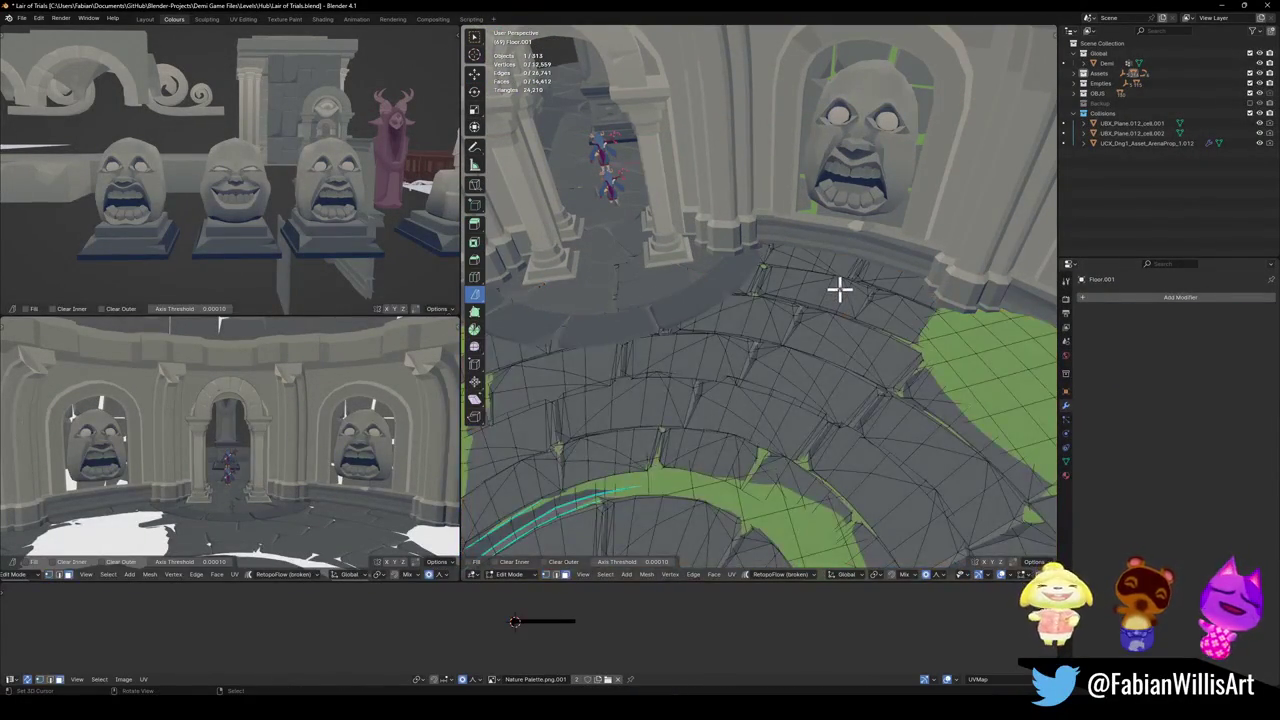
{"action": "key", "text": "l"}
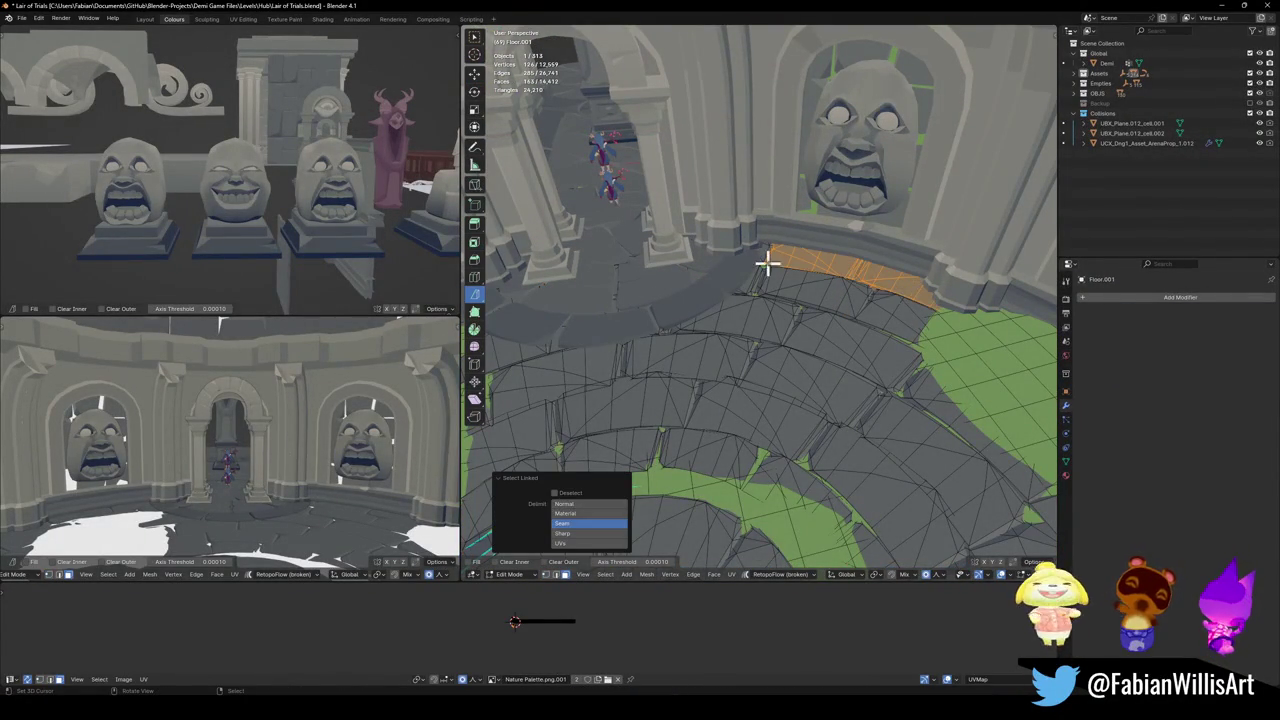
{"action": "middle_click_drag", "start_coordinate": [840, 282], "coordinate": [882, 297]}
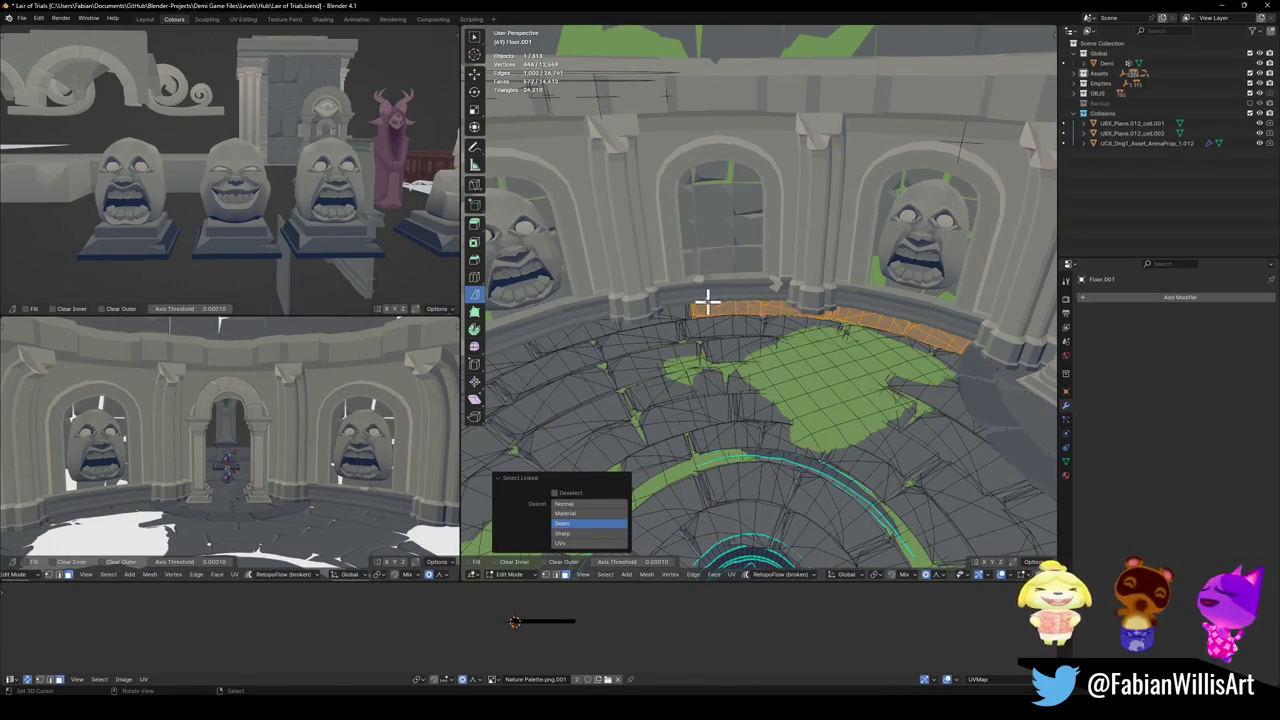
{"action": "key", "text": "l"}
{"action": "key", "text": "ctrl+z"}
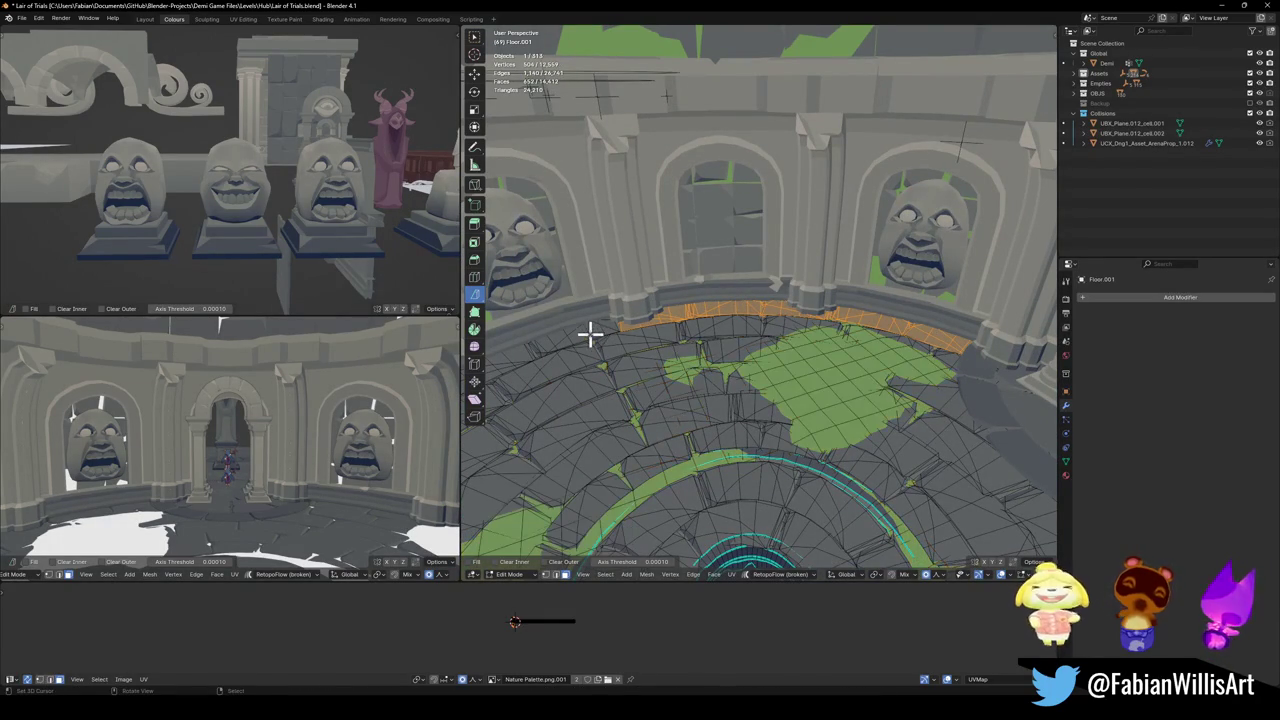
{"action": "key", "text": "l"}
{"action": "middle_click_drag", "start_coordinate": [714, 332], "coordinate": [840, 330]}
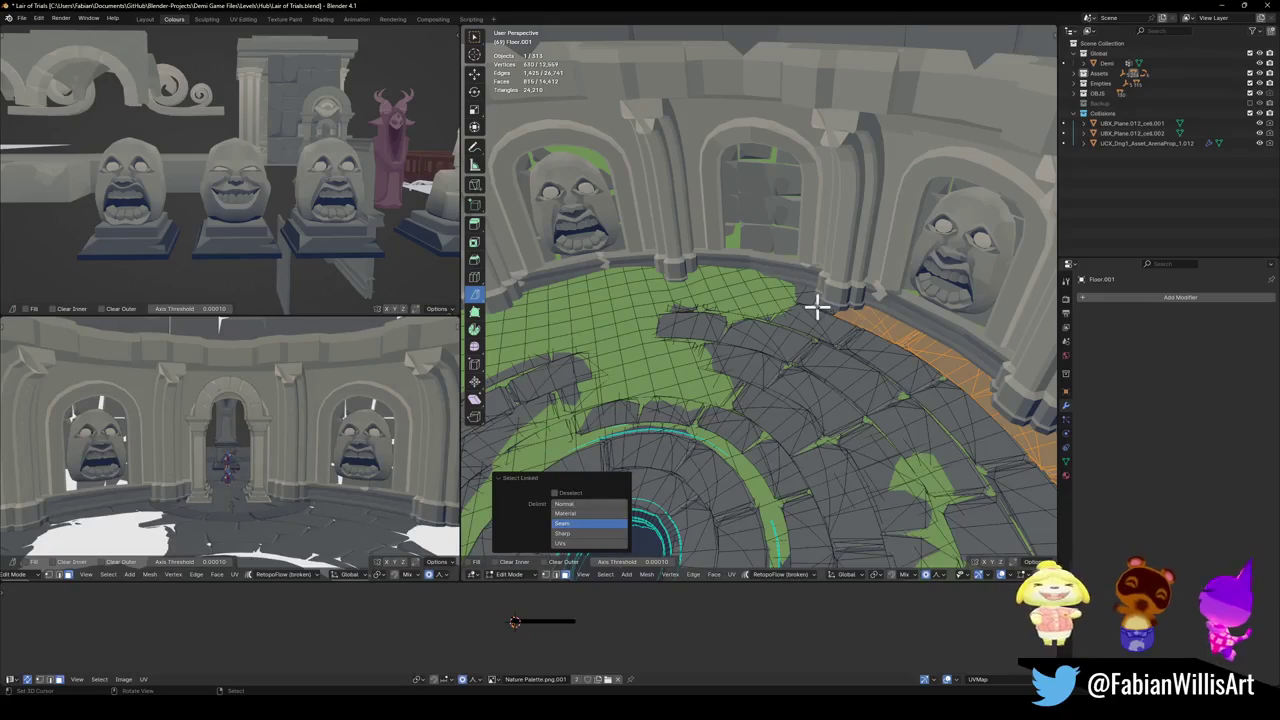
{"action": "key", "text": "l"}
{"action": "key", "text": "ctrl+z"}
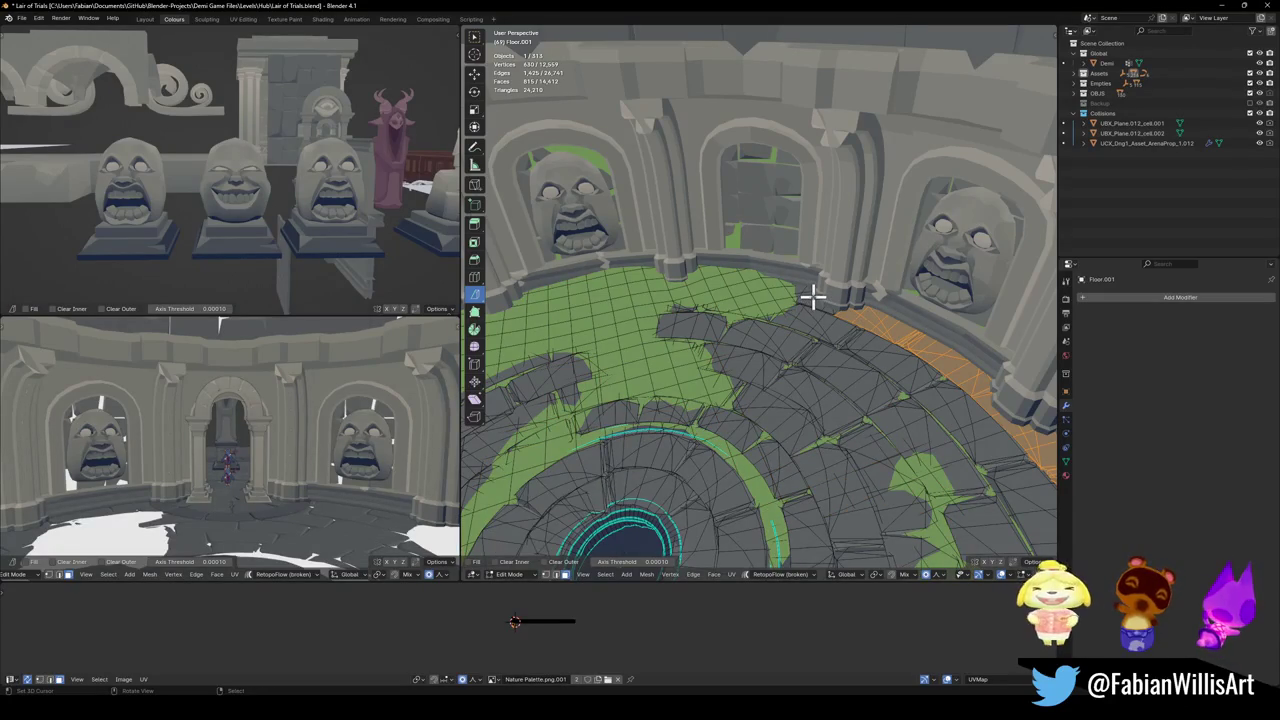
{"action": "key", "text": "l"}
{"action": "middle_click_drag", "start_coordinate": [812, 312], "coordinate": [805, 302]}
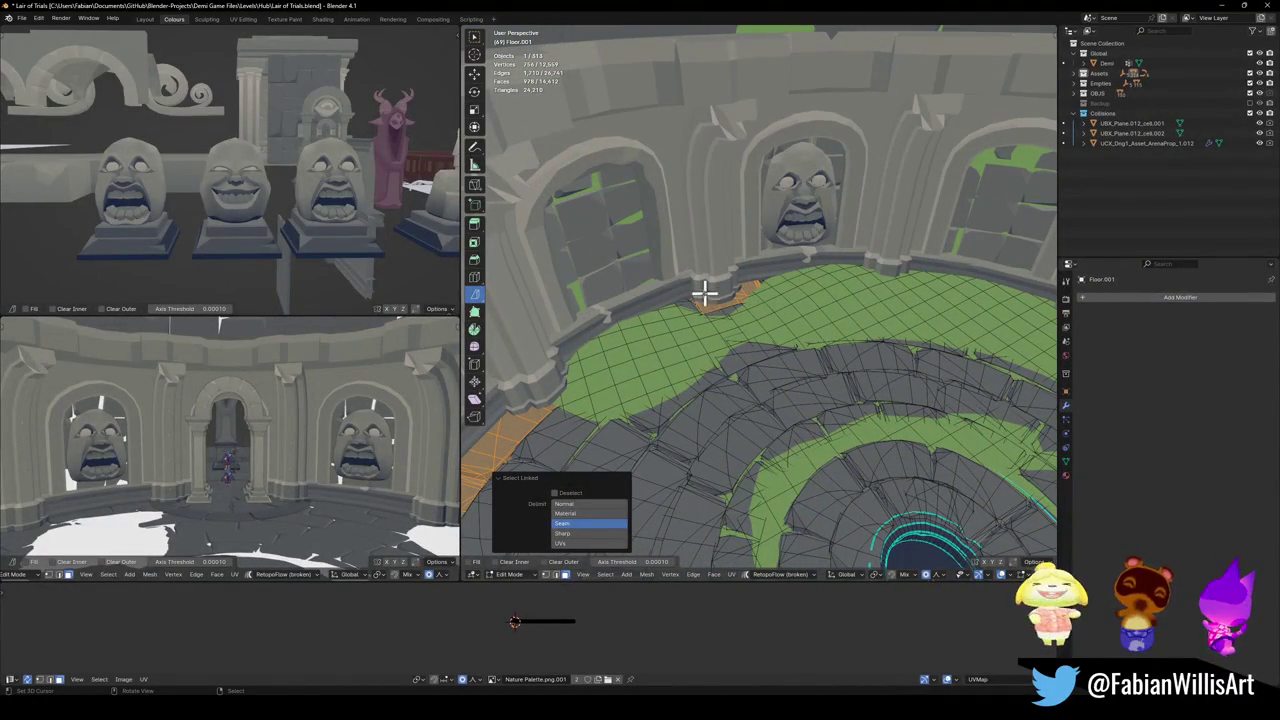
{"action": "middle_click_drag", "start_coordinate": [686, 315], "coordinate": [674, 318]}
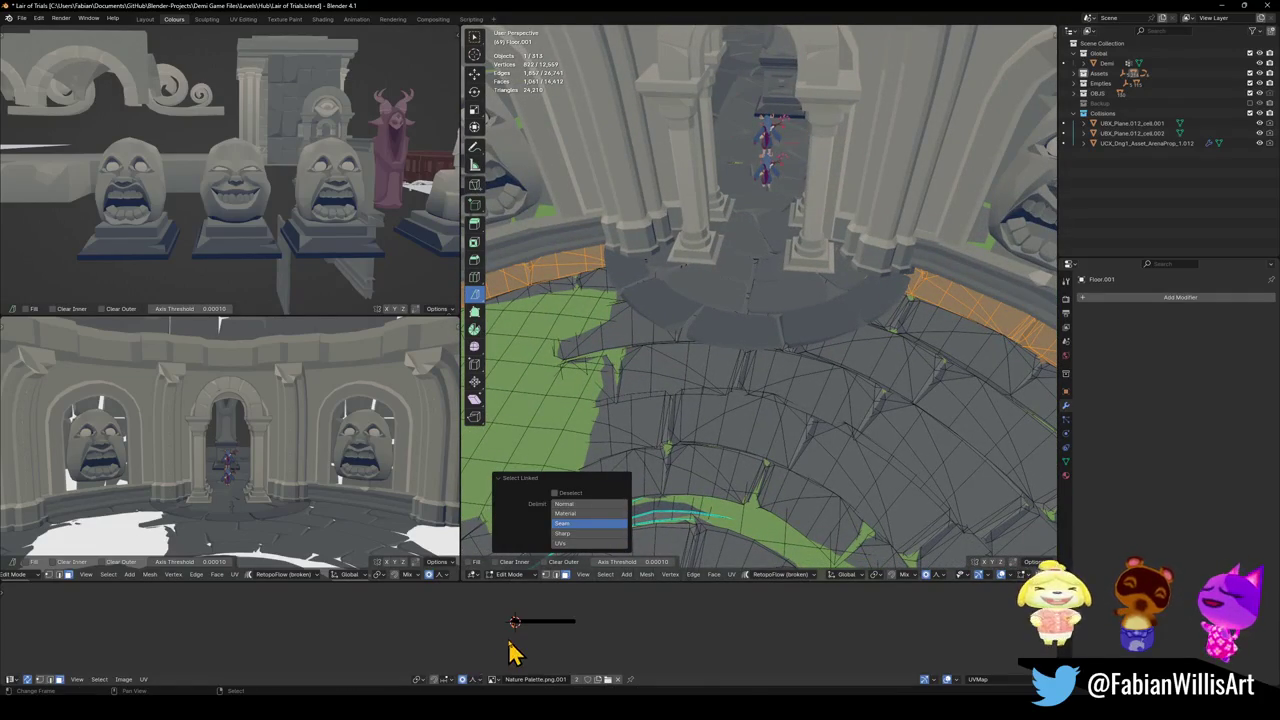
- Move the selected floor strips along the X axis
{"action": "key", "text": "g"}
{"action": "key", "text": "x"}
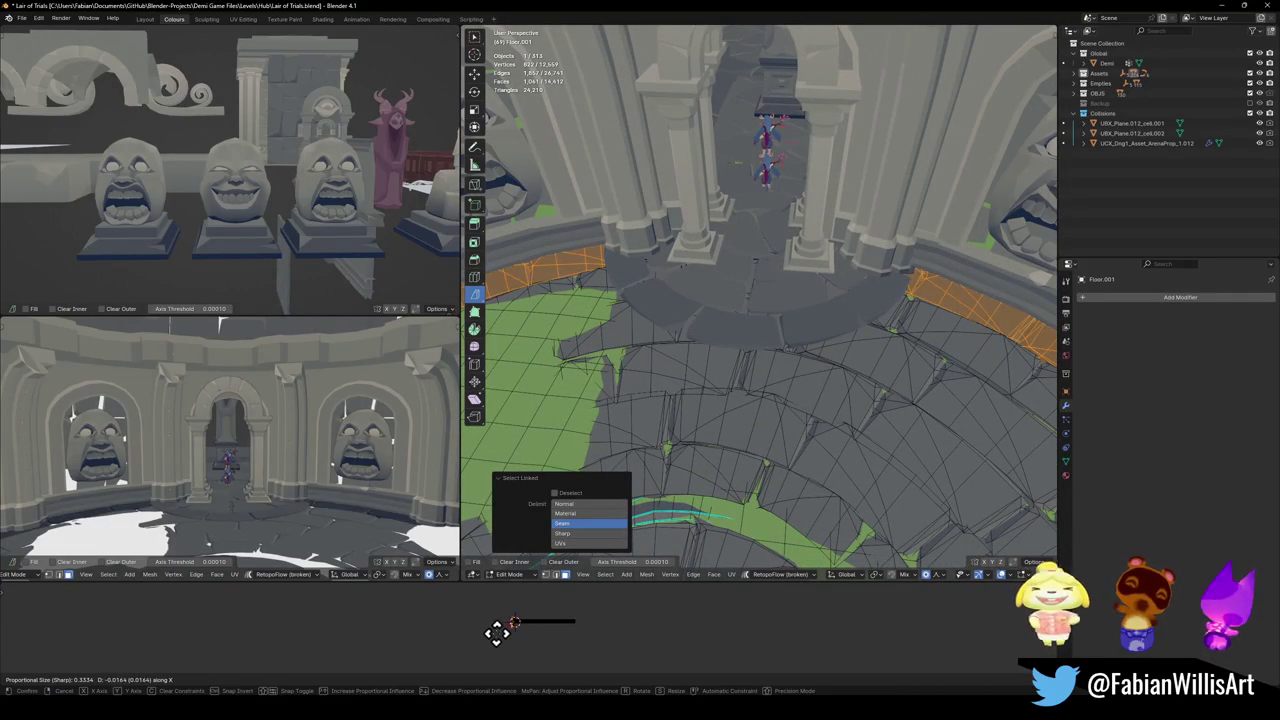
{"action": "left_click", "coordinate": [505, 647]}
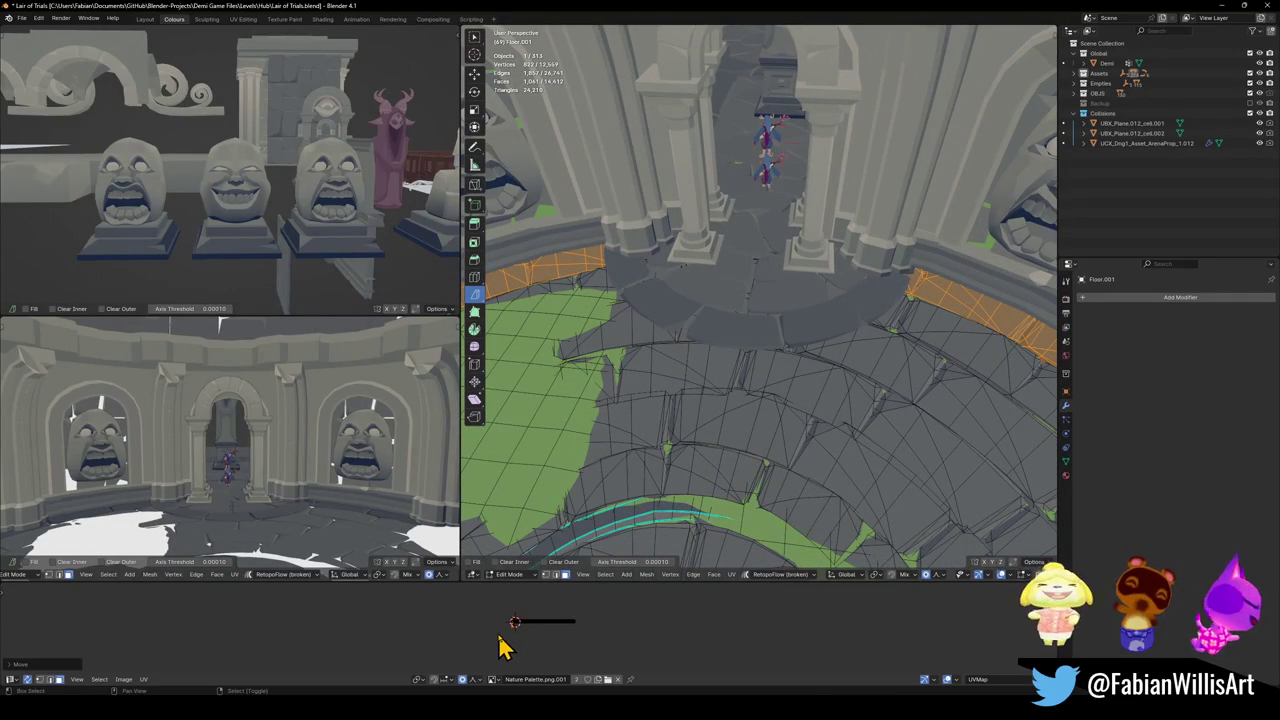
- Select the whole connected floor, shift it slightly along X, and leave Edit Mode
{"action": "middle_click_drag", "start_coordinate": [858, 377], "coordinate": [855, 376], "text": "shift"}
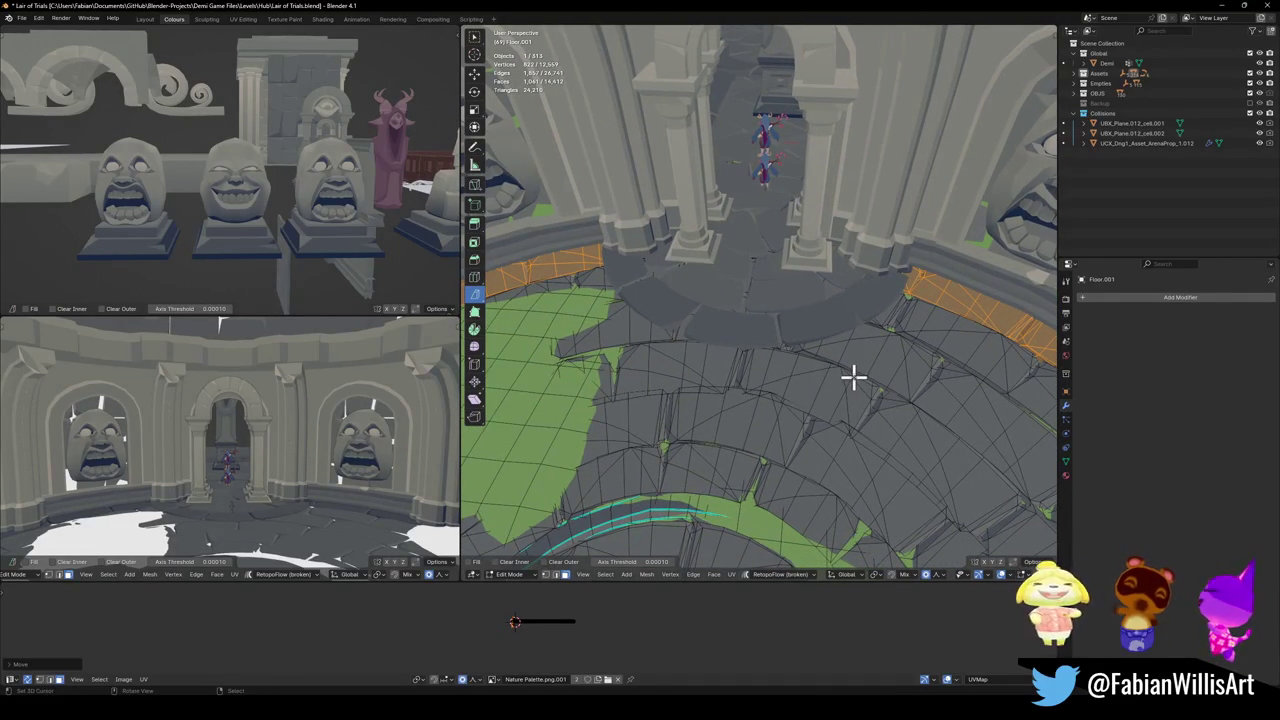
{"action": "key", "text": "ctrl+l"}
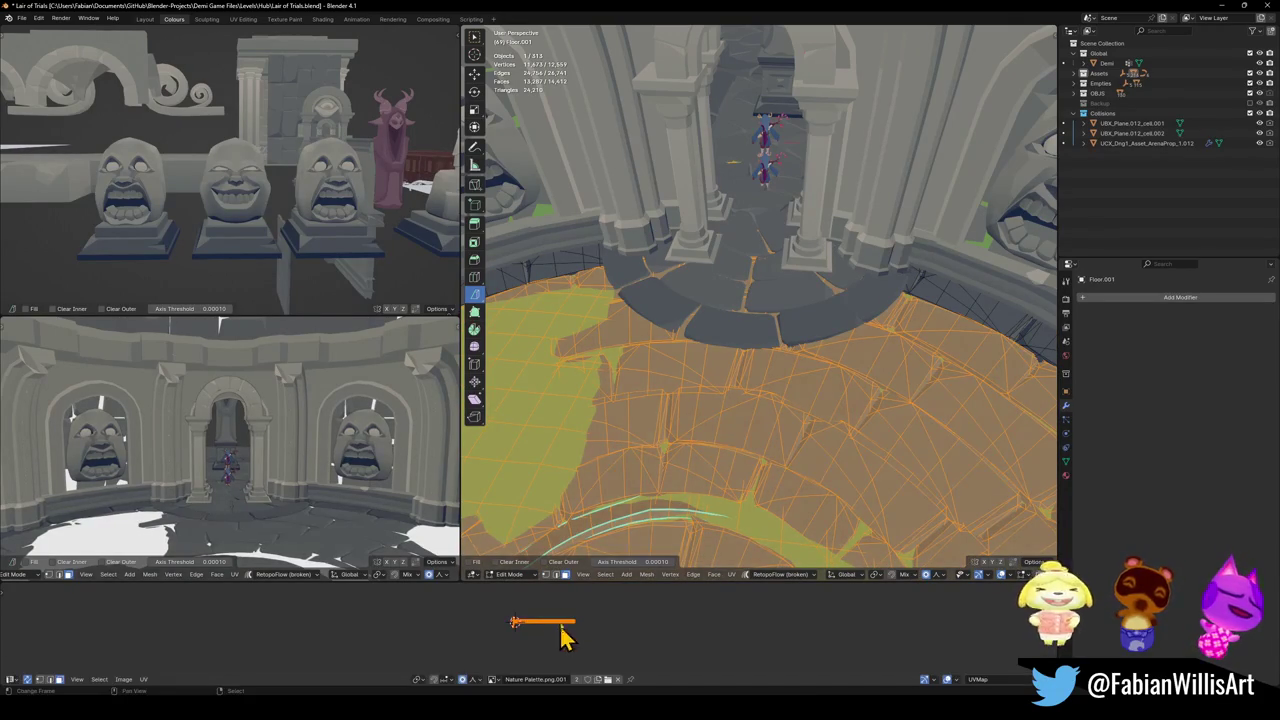
{"action": "key", "text": "g"}
{"action": "key", "text": "x"}
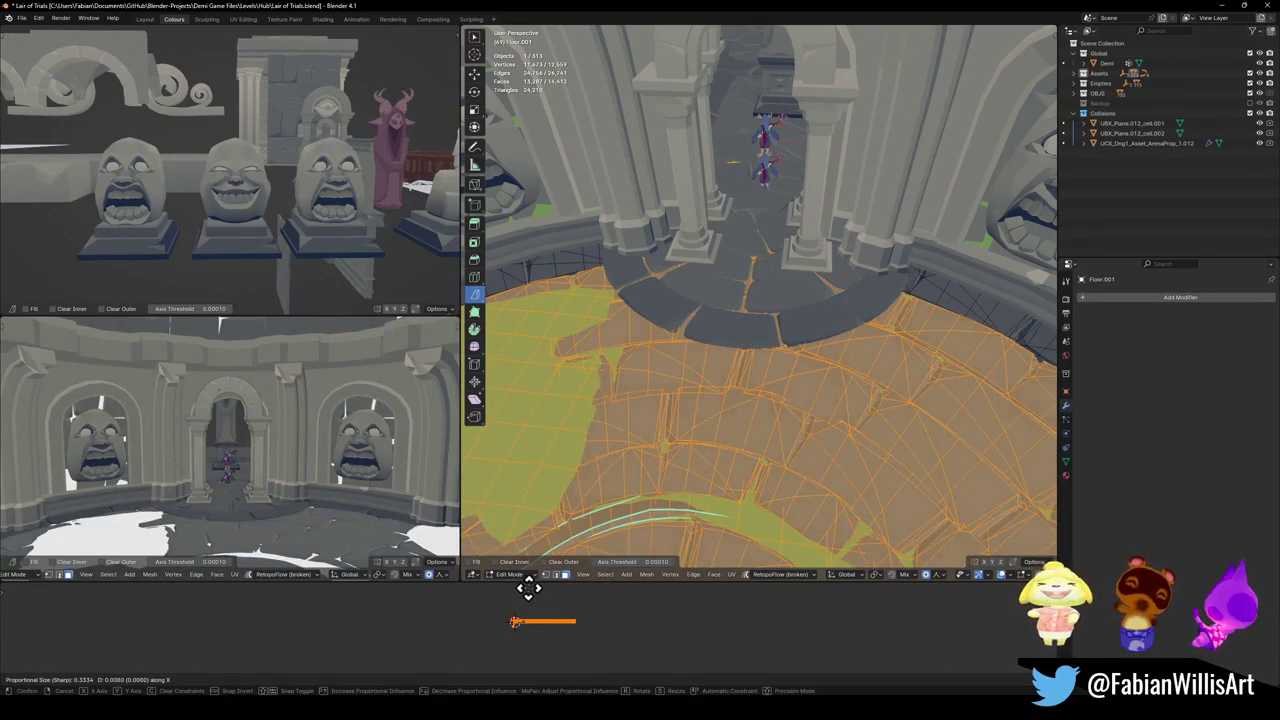
{"action": "left_click", "coordinate": [528, 588]}
{"action": "key", "text": "Tab"}
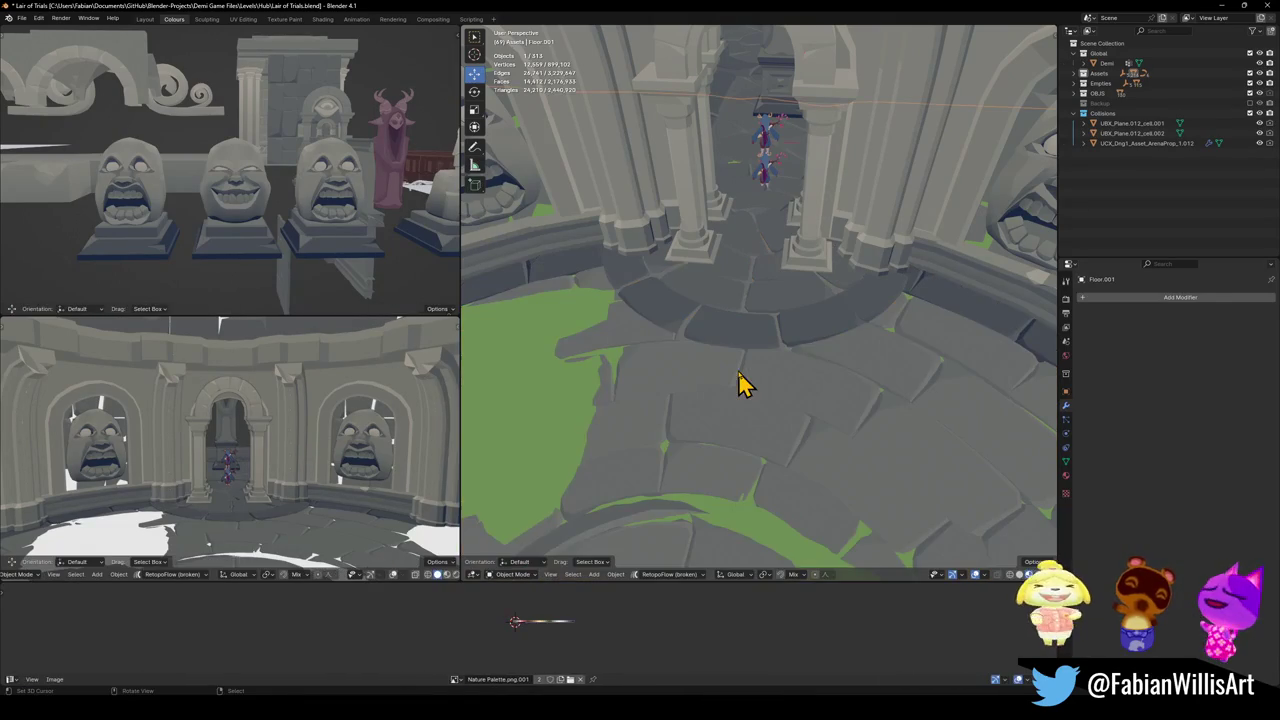
- Review the reworked floor over the central pit, entering and leaving Floor.001's Edit Mode
{"action": "key", "text": "shift+grave"}
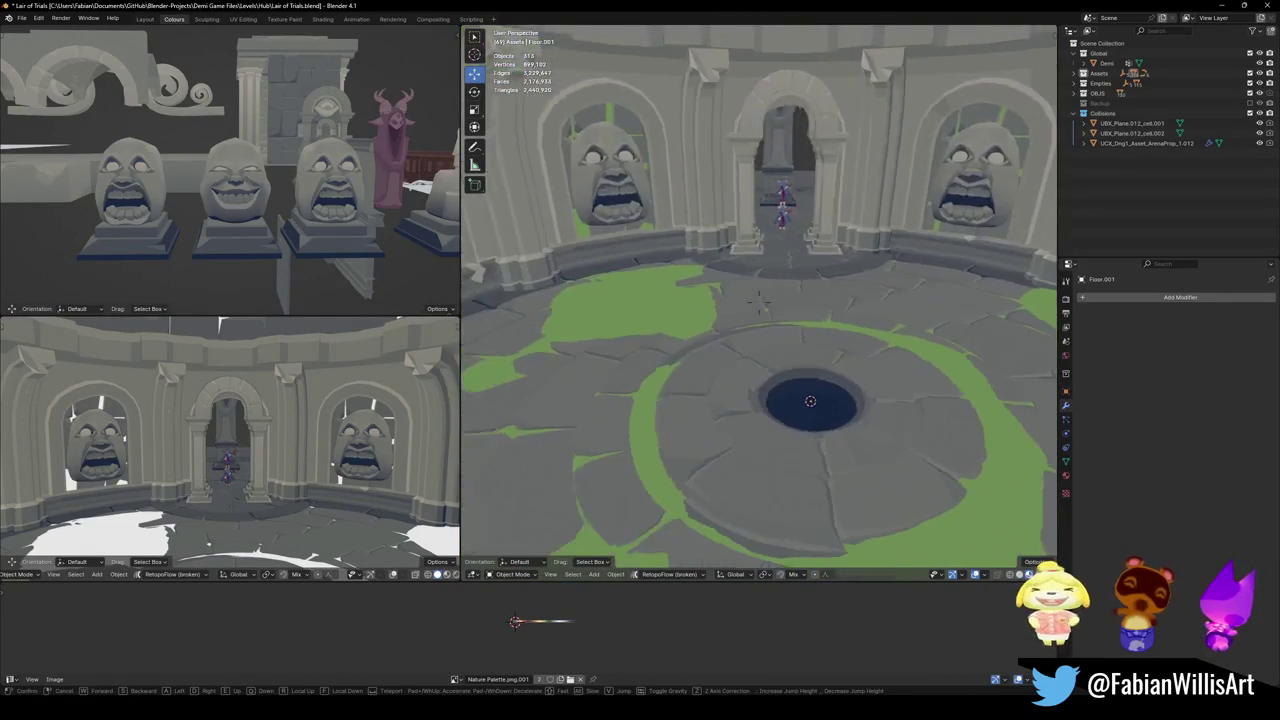
{"action": "left_click", "coordinate": [755, 408]}
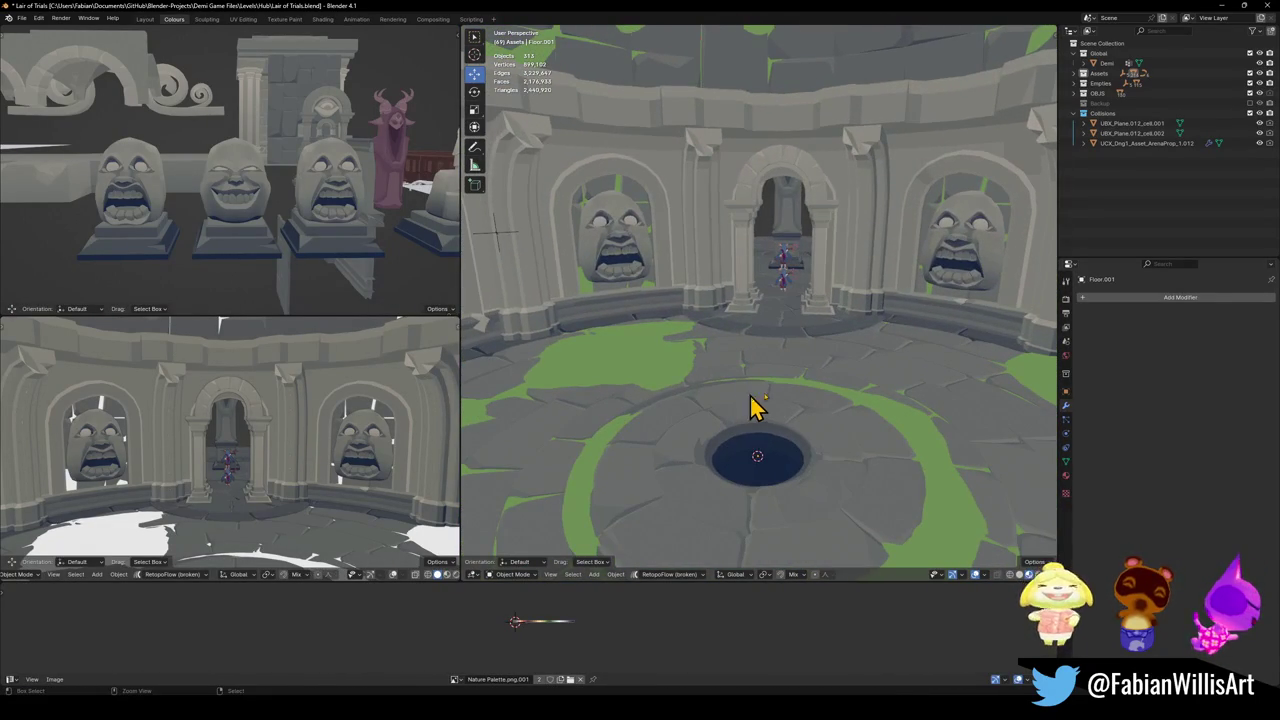
{"action": "key", "text": "Tab"}
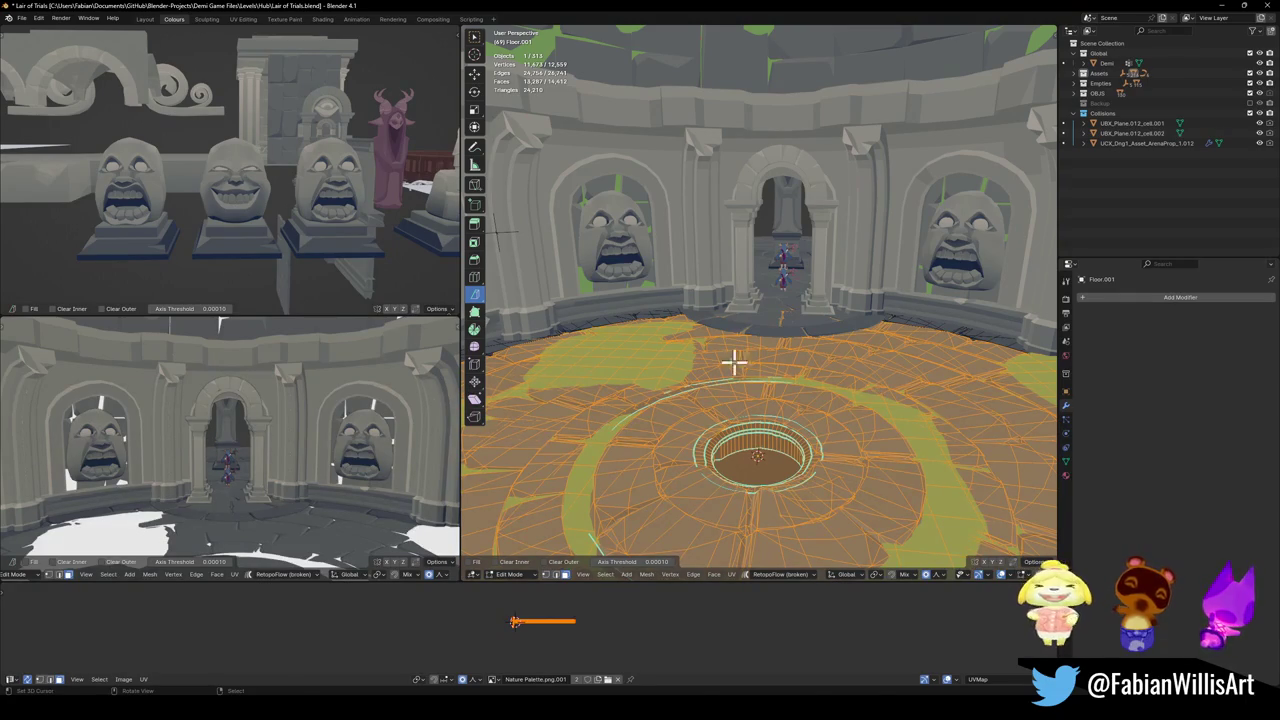
{"action": "key", "text": "shift+grave"}
{"action": "key", "text": "w"}
{"action": "left_click", "coordinate": [286, 423]}
{"action": "key", "text": "Tab"}
- Save the scene, then move toward the arch and select floor piece SD_Floor_05.001
{"action": "key", "text": "ctrl+s"}
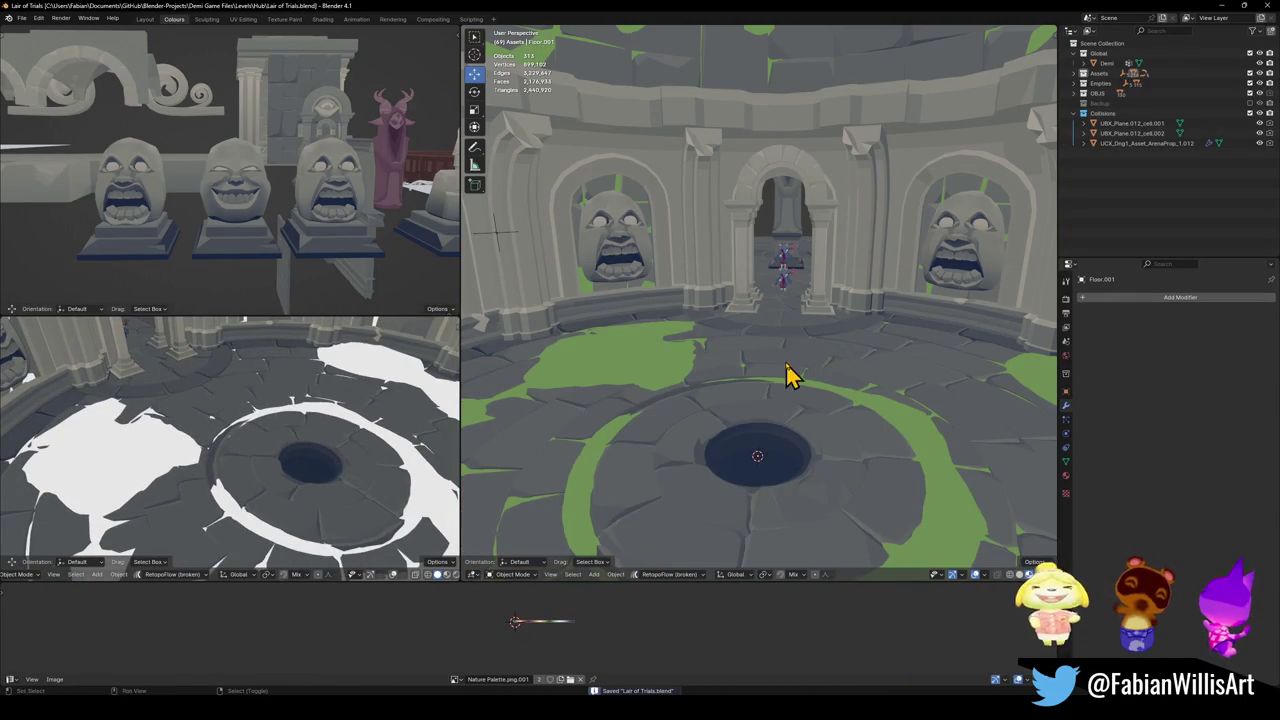
{"action": "key", "text": "shift+grave"}
{"action": "key", "text": "w"}
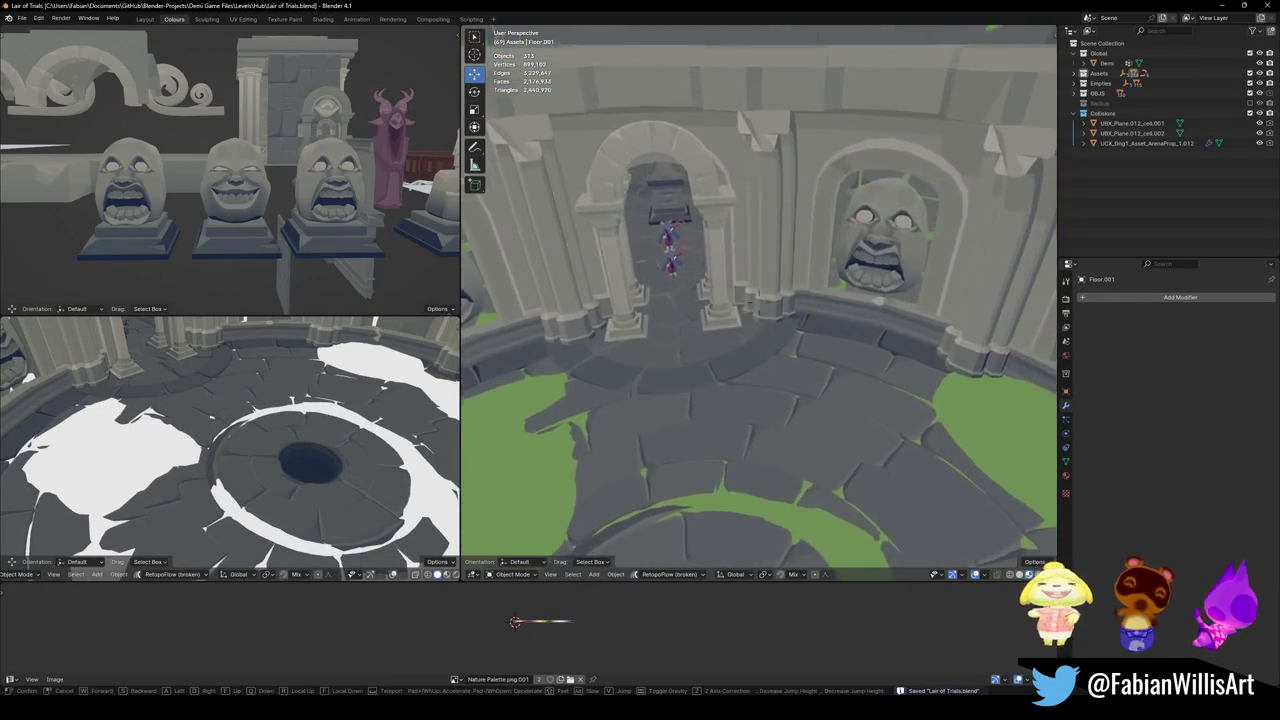
{"action": "left_click", "coordinate": [766, 363]}
{"action": "left_click", "coordinate": [735, 340]}
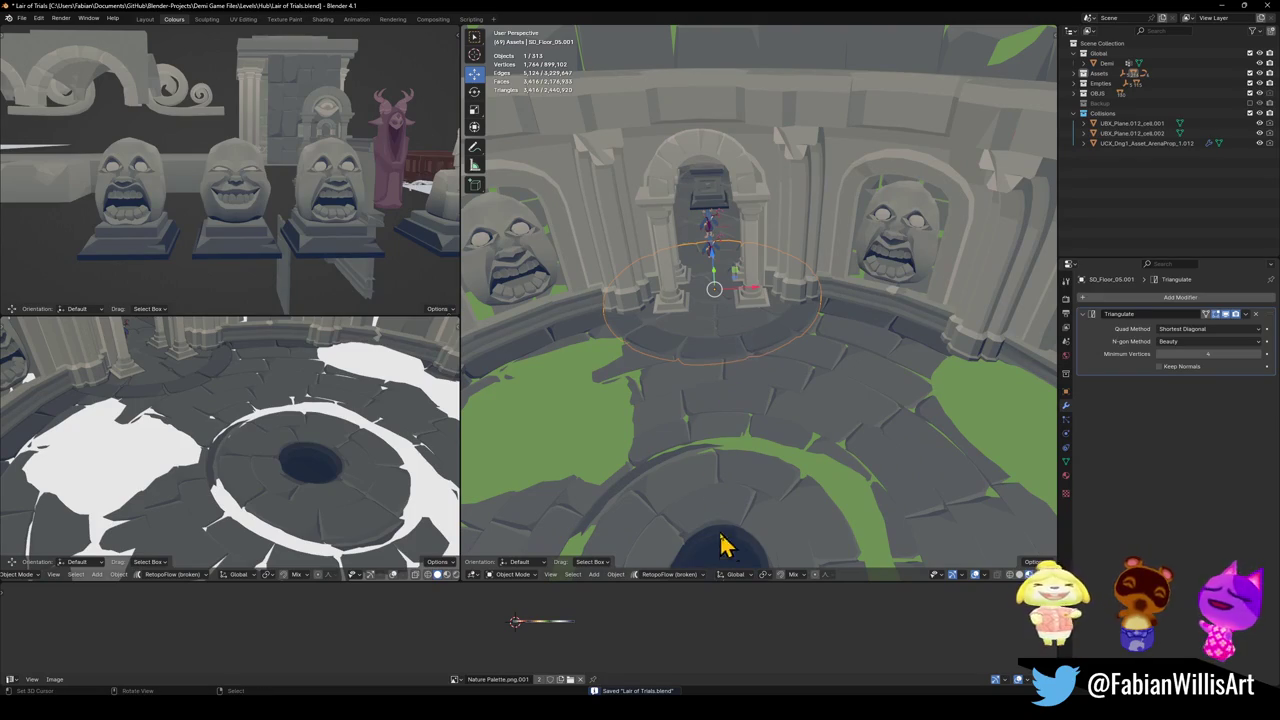
- Duplicate the floor piece in place and rotate the copy about Z into a gap
{"action": "key", "text": "shift+d"}
{"action": "right_click", "coordinate": [730, 340]}
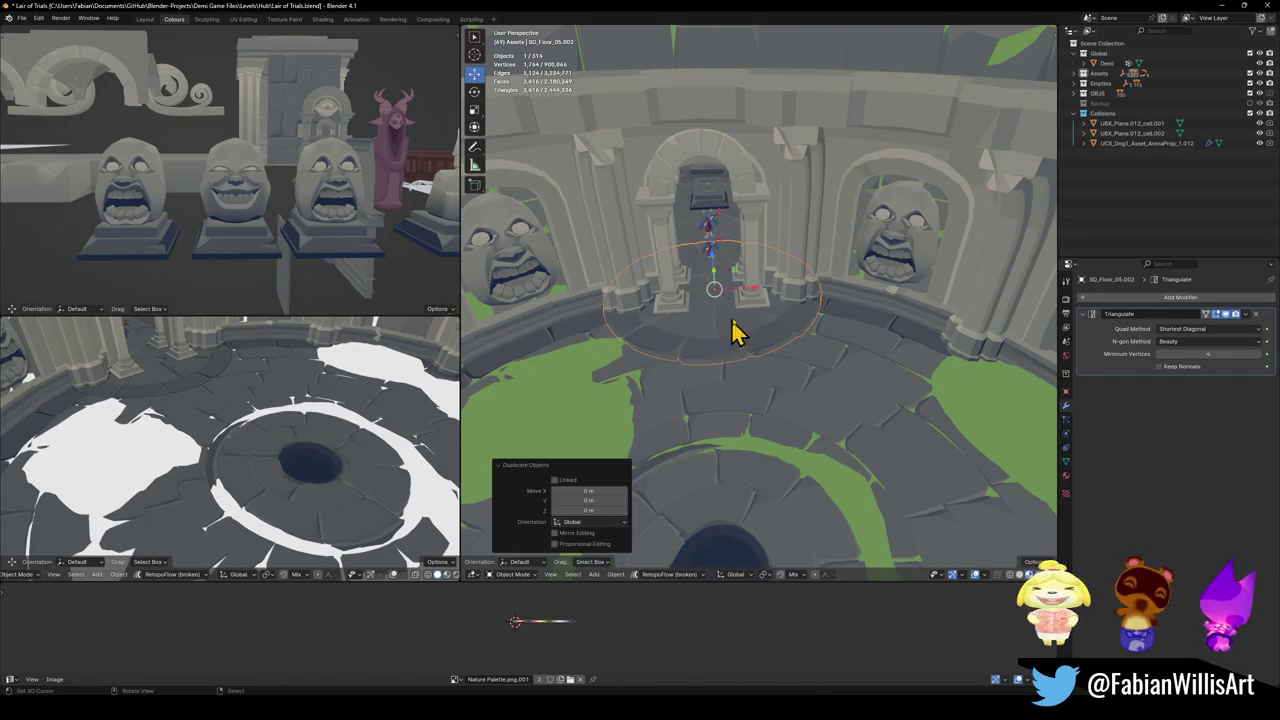
{"action": "key", "text": "r"}
{"action": "key", "text": "z"}
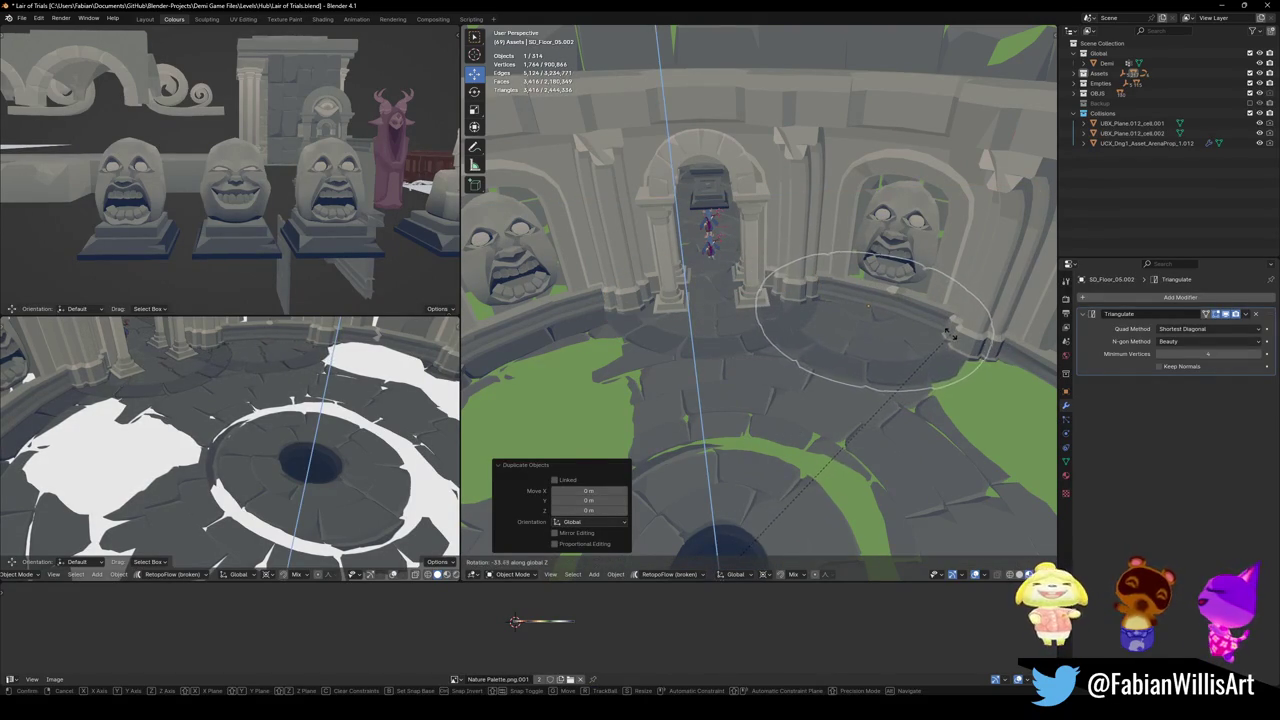
{"action": "left_click", "coordinate": [950, 345]}
{"action": "key", "text": "alt+a"}
{"action": "key", "text": "shift+grave"}
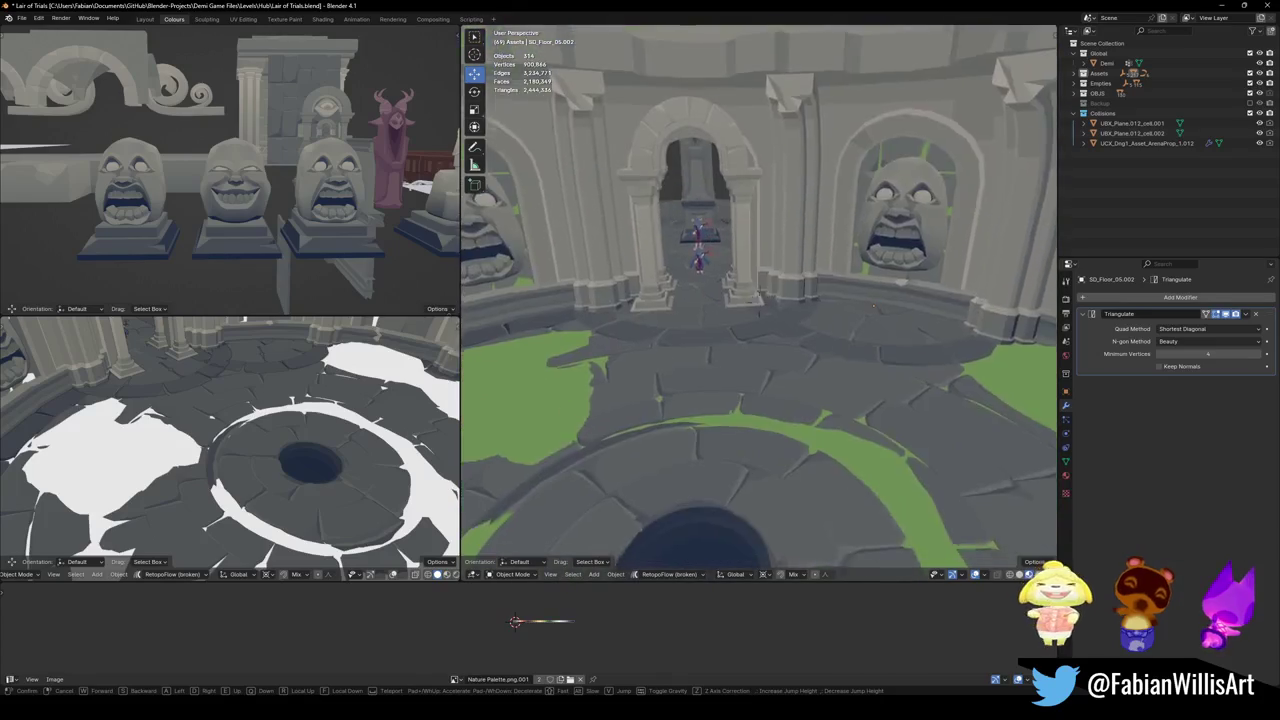
{"action": "left_click", "coordinate": [785, 350]}
- Add a second duplicate rotated about Z, then refine its rotation
{"action": "key", "text": "shift+d"}
{"action": "key", "text": "r"}
{"action": "key", "text": "z"}
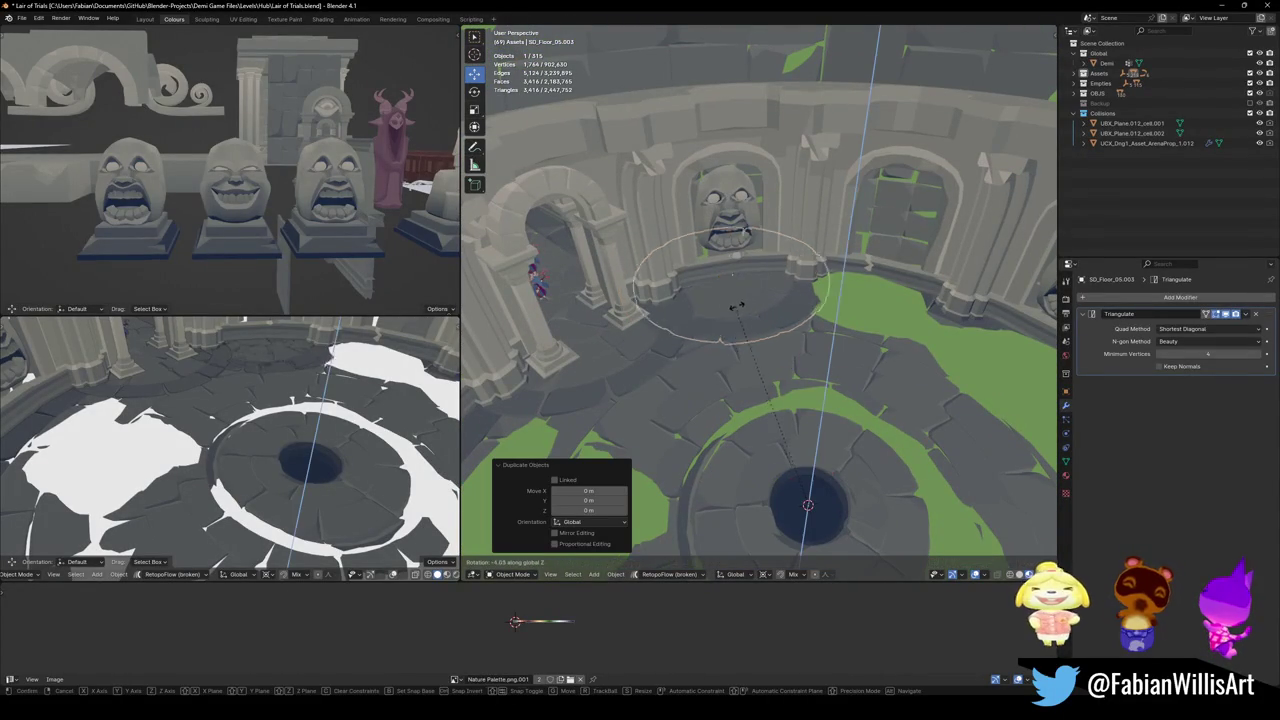
{"action": "left_click", "coordinate": [988, 381]}
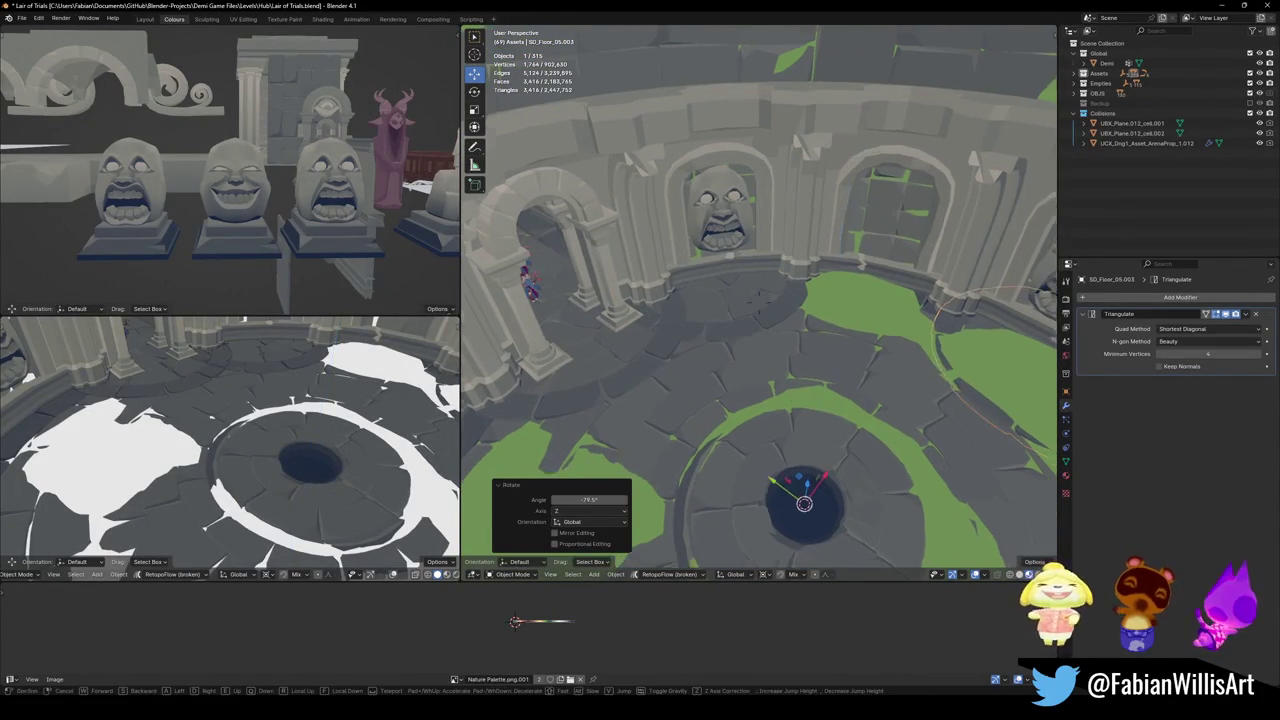
{"action": "key", "text": "shift+grave"}
{"action": "left_click", "coordinate": [758, 300]}
{"action": "key", "text": "r"}
{"action": "key", "text": "z"}
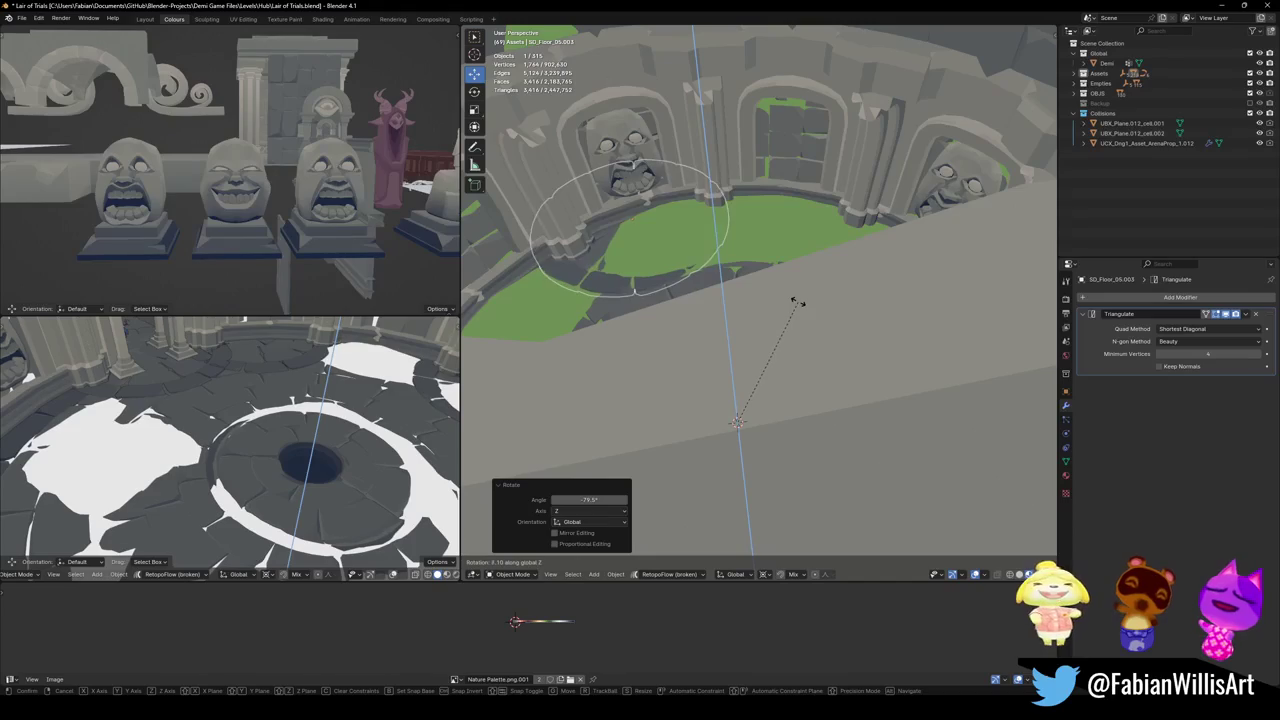
{"action": "left_click", "coordinate": [699, 286]}
- Place two more Z-rotated copies, one at -70°, into empty floor gaps
{"action": "key", "text": "shift+grave"}
{"action": "left_click", "coordinate": [697, 291]}
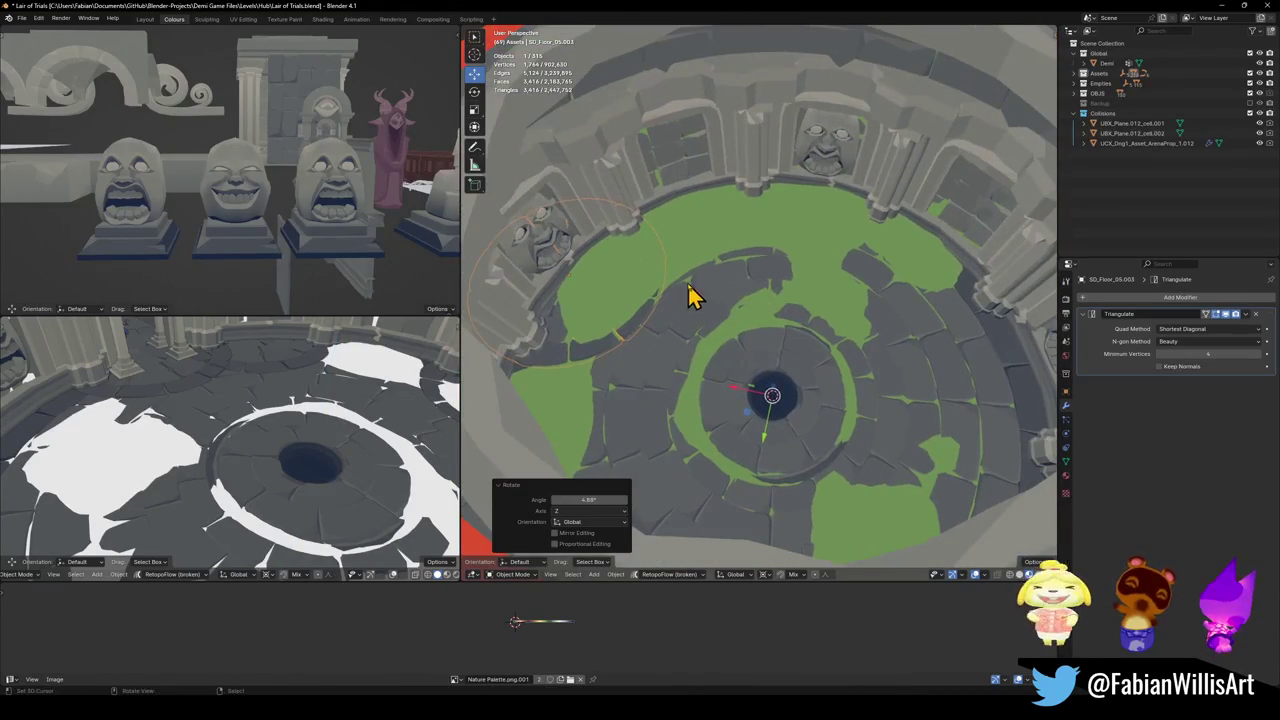
{"action": "key", "text": "shift+d"}
{"action": "key", "text": "z"}
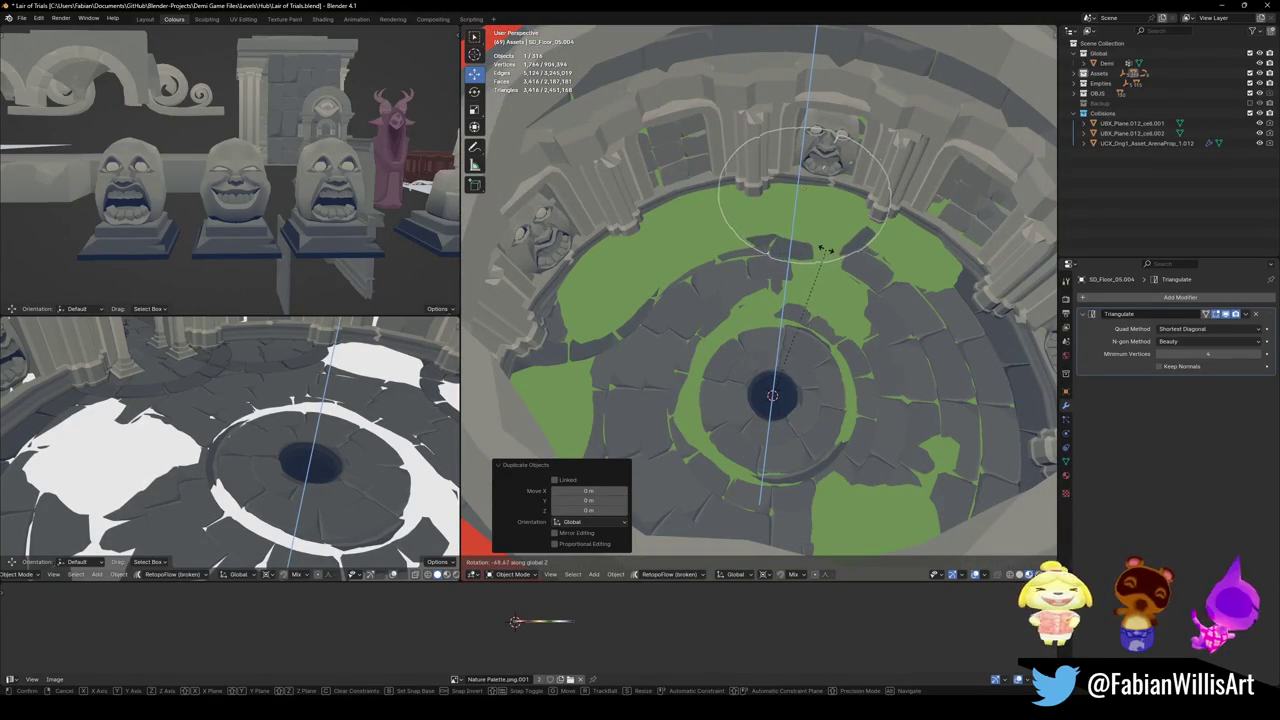
{"action": "left_click", "coordinate": [835, 262]}
{"action": "key", "text": "shift+grave"}
{"action": "left_click", "coordinate": [700, 286]}
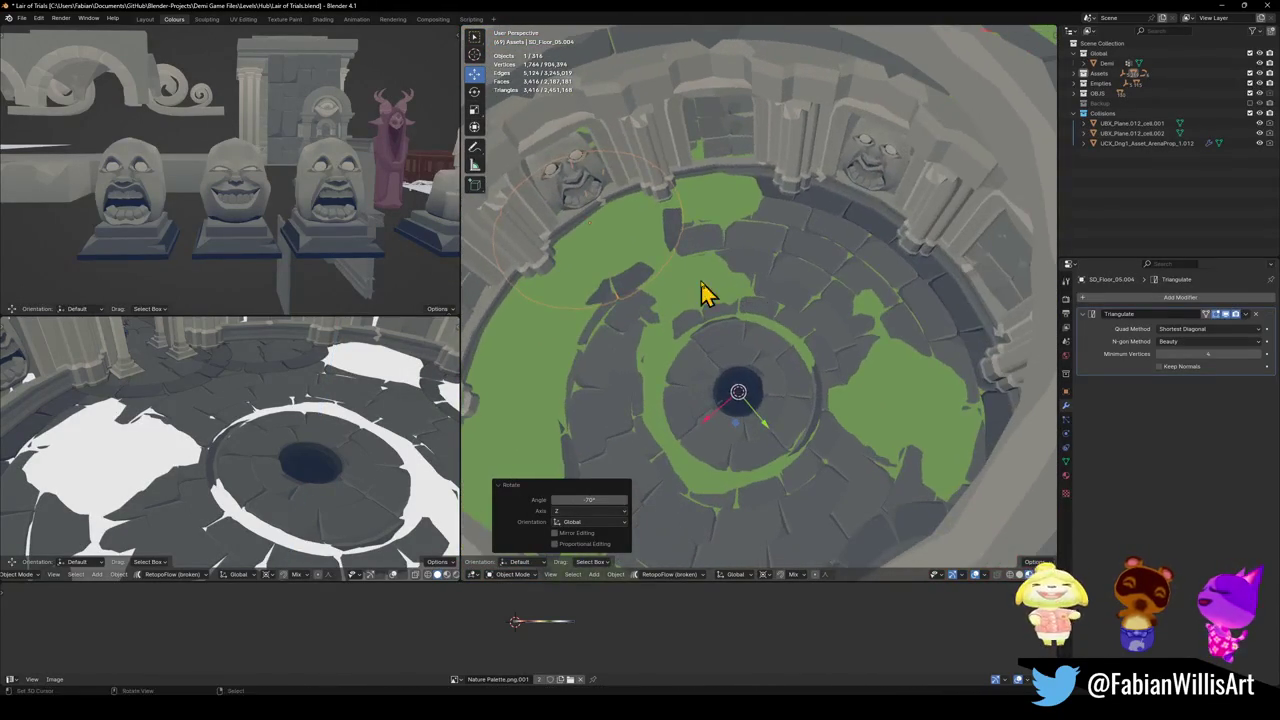
{"action": "key", "text": "shift+d"}
{"action": "key", "text": "r"}
{"action": "key", "text": "z"}
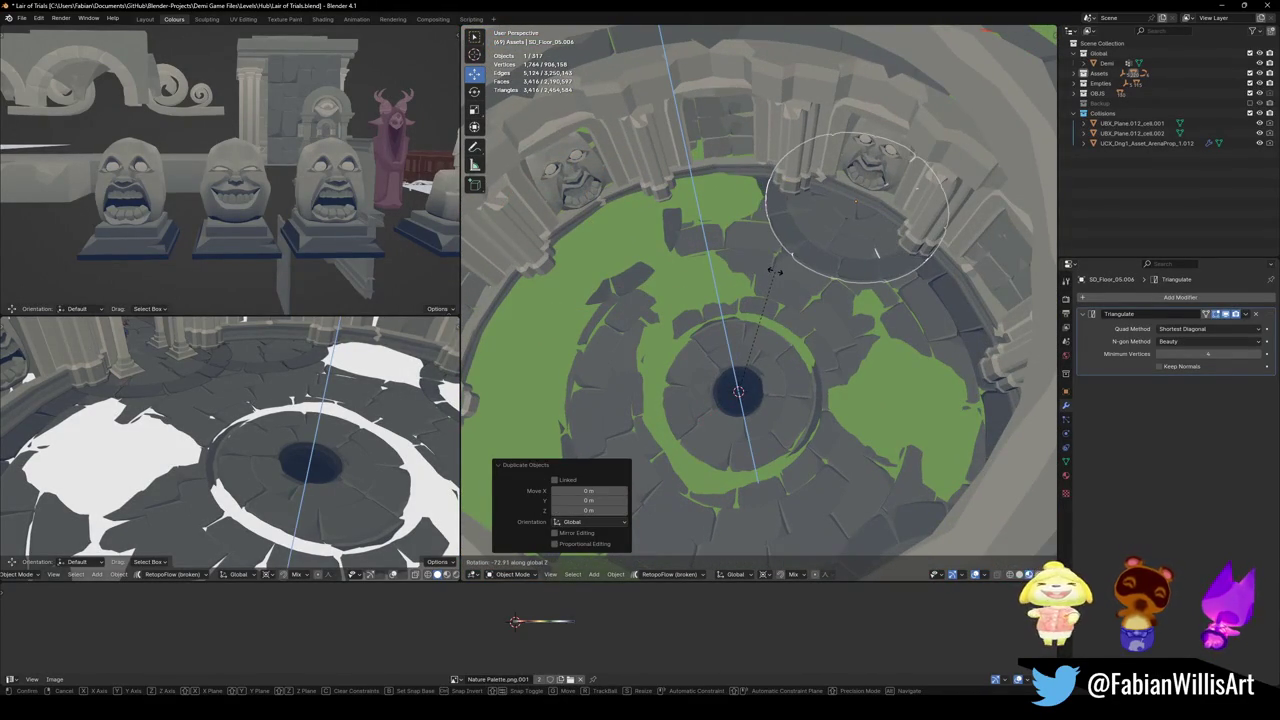
{"action": "left_click", "coordinate": [773, 270]}
- Add a final Z-rotated floor copy near the arena wall
{"action": "key", "text": "shift+grave"}
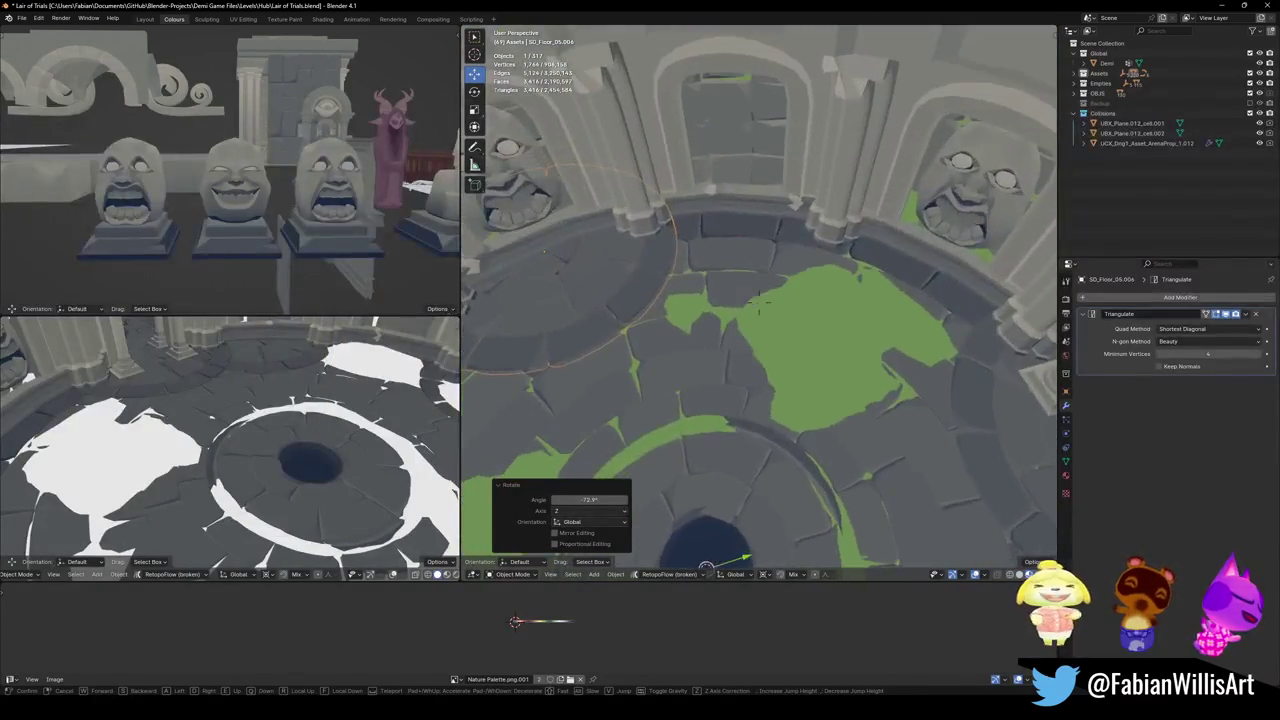
{"action": "left_click", "coordinate": [760, 302]}
{"action": "key", "text": "shift+d"}
{"action": "key", "text": "r"}
{"action": "key", "text": "z"}
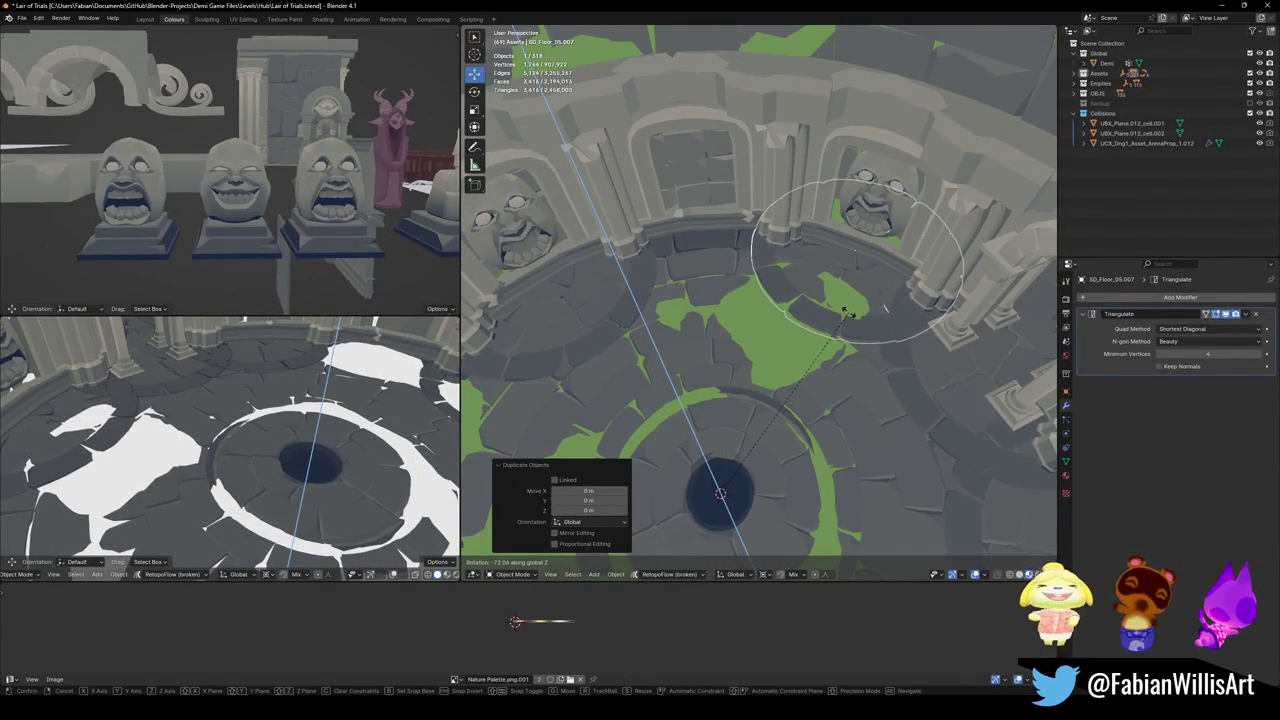
{"action": "left_click", "coordinate": [847, 313]}
{"action": "key", "text": "shift+grave"}
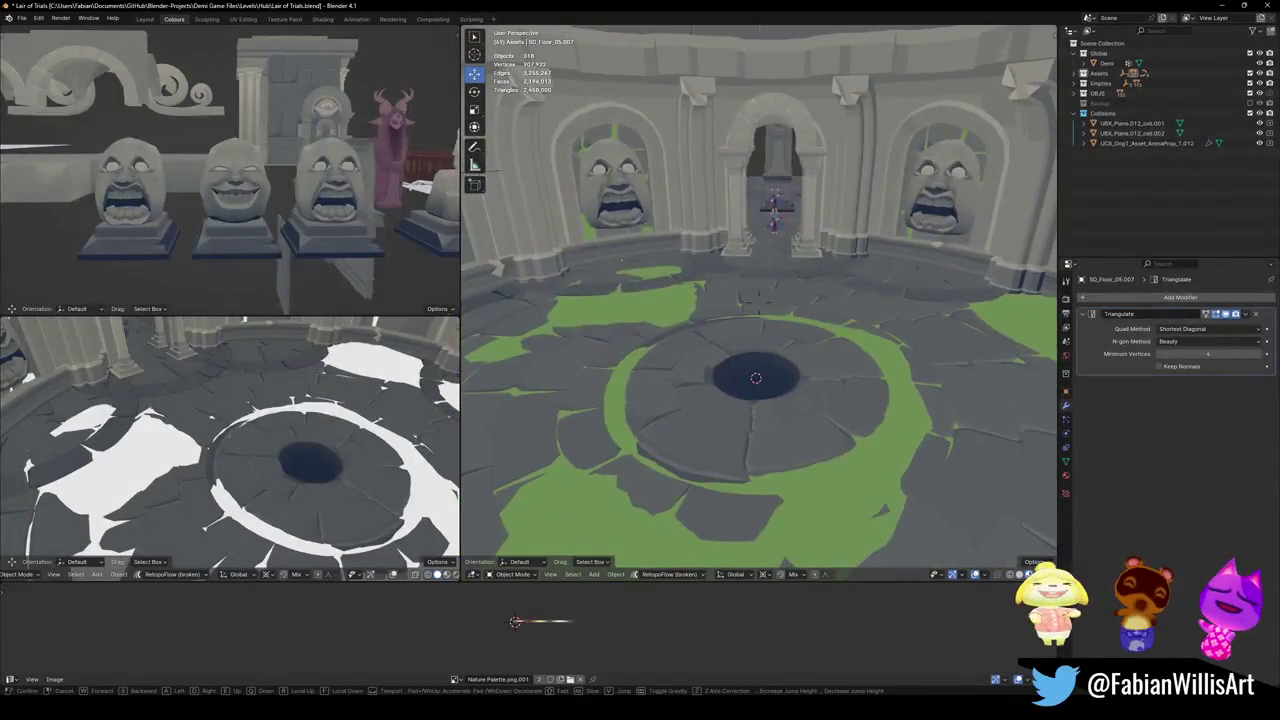
- Inspect the stone faces and central pit, then save Lair of Trials.blend
{"action": "key", "text": "w"}
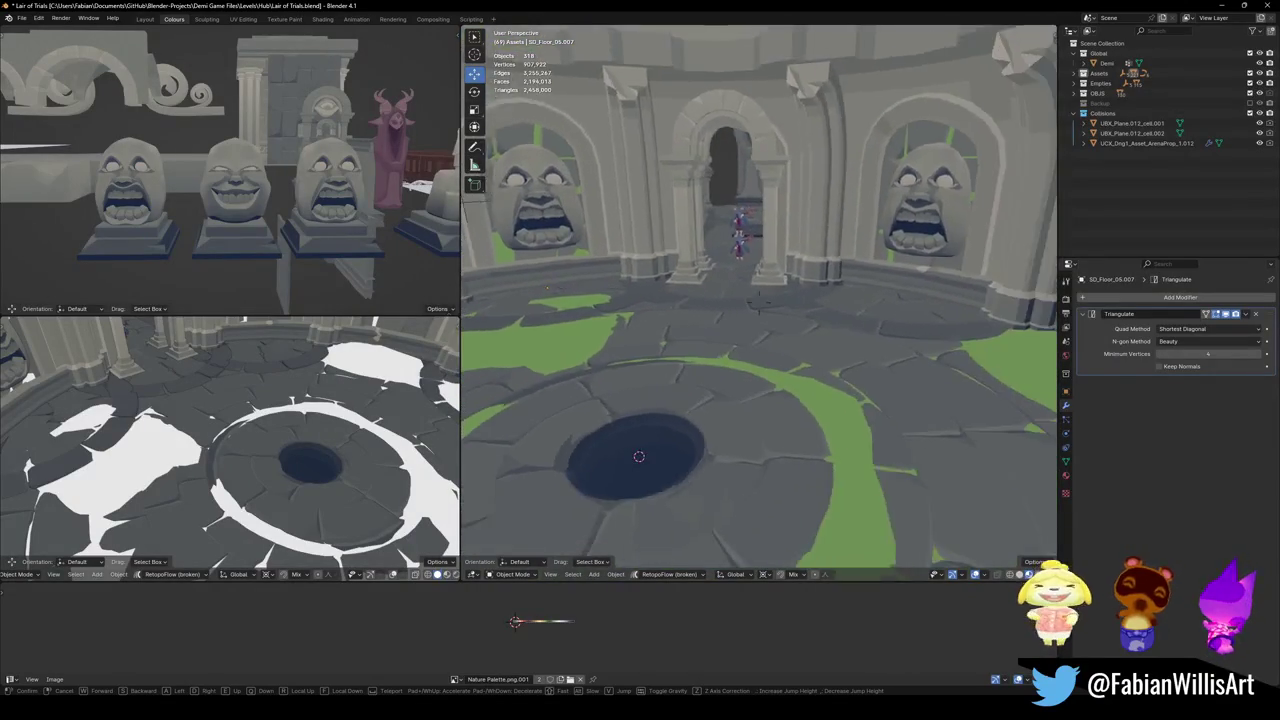
{"action": "key", "text": "w"}
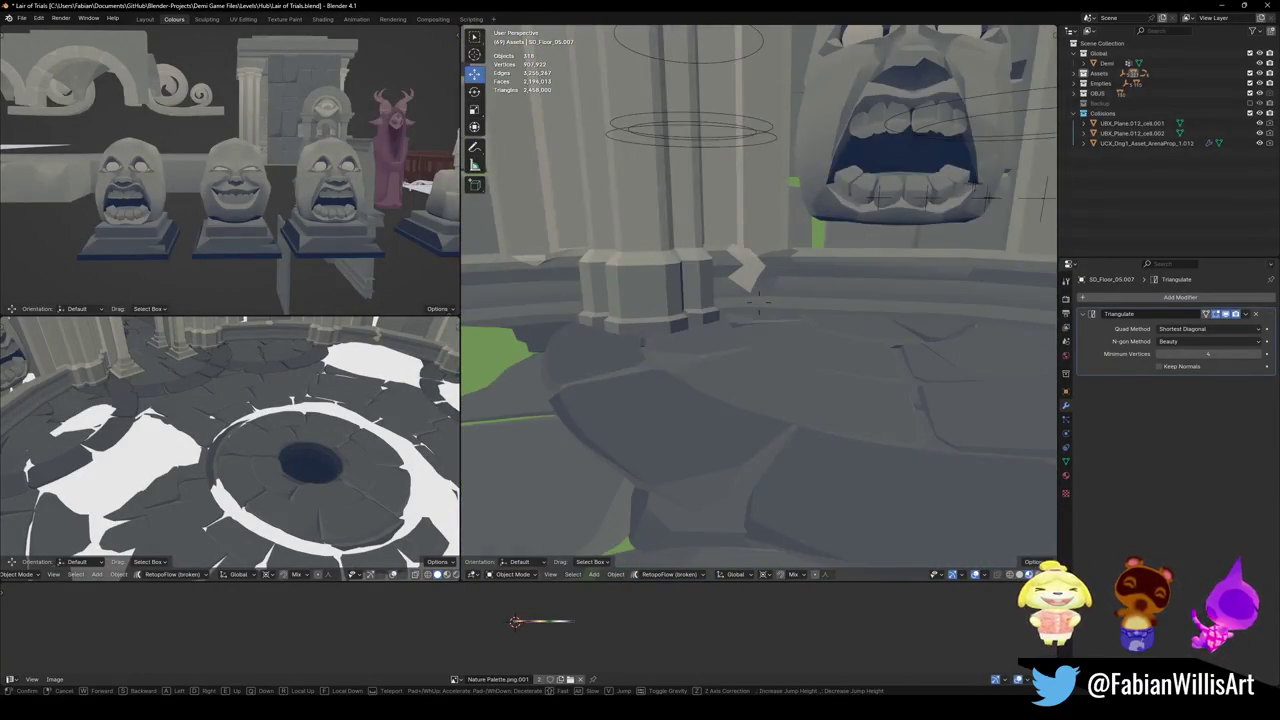
{"action": "key", "text": "s"}
{"action": "key", "text": "s"}
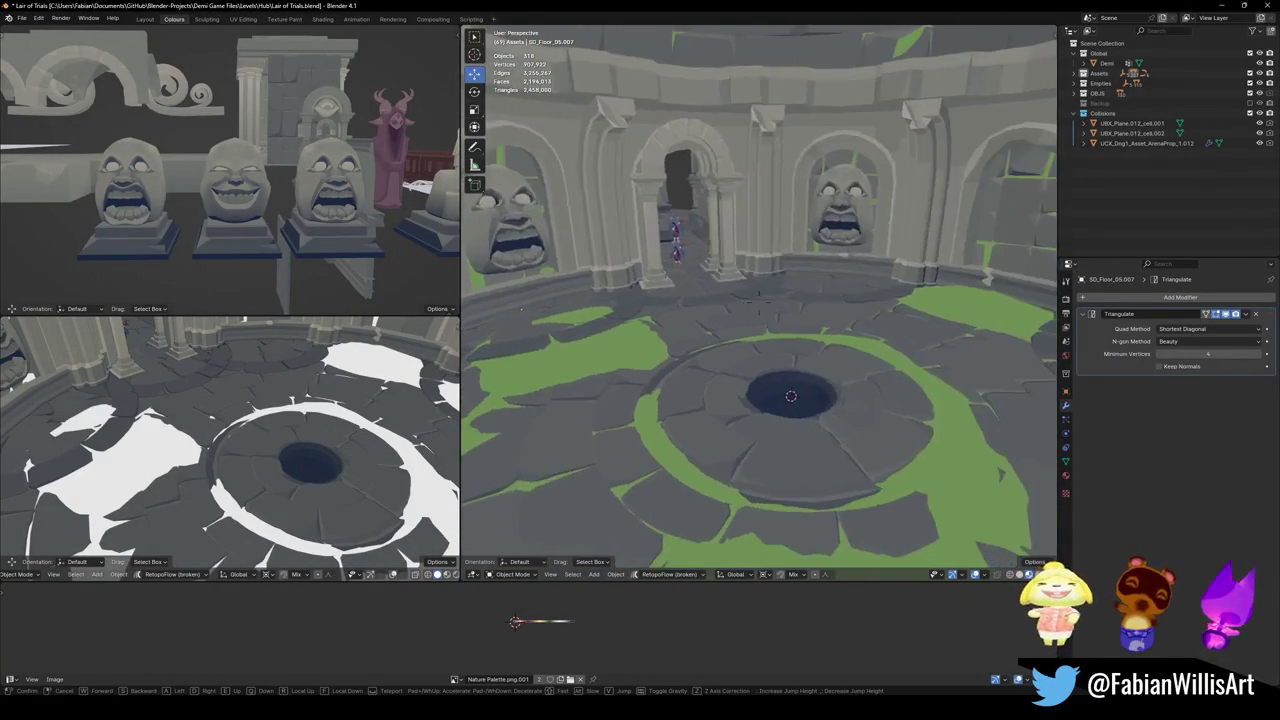
{"action": "left_click", "coordinate": [730, 358]}
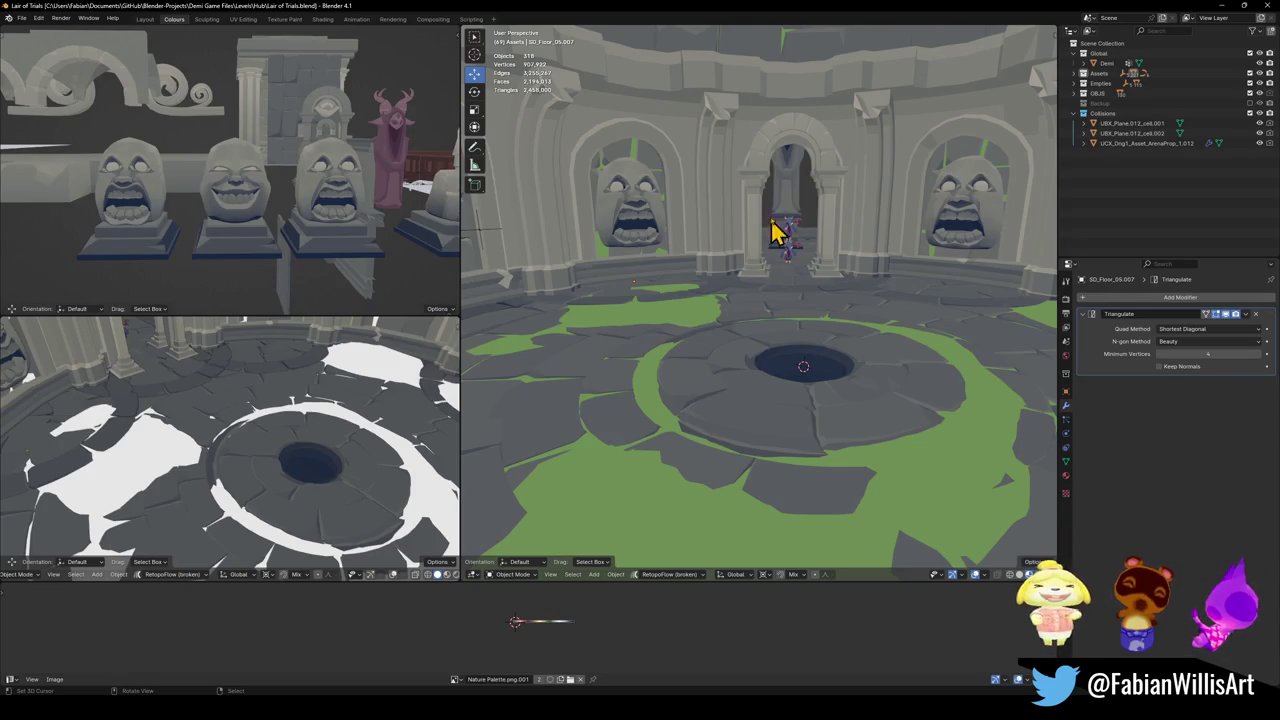
{"action": "key", "text": "ctrl+s"}
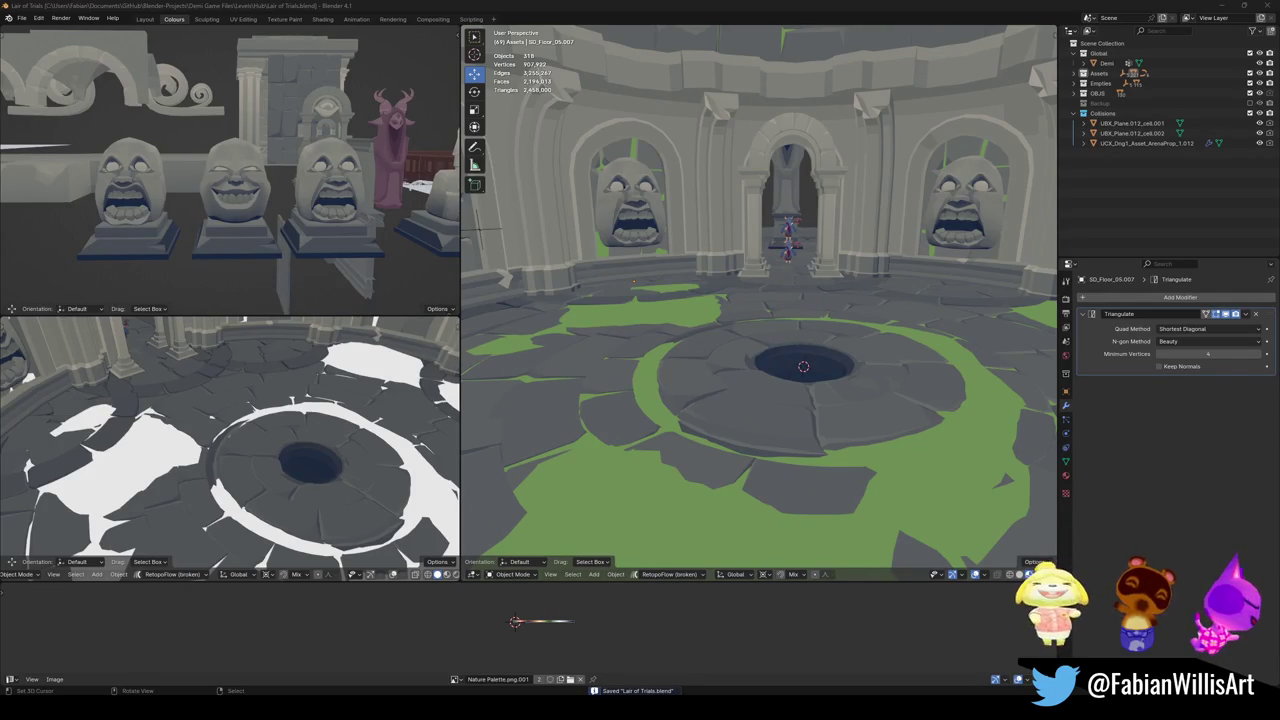
- Look around the stone face statues in the asset view and save again
{"action": "key", "text": "shift+grave"}
{"action": "key", "text": "w"}
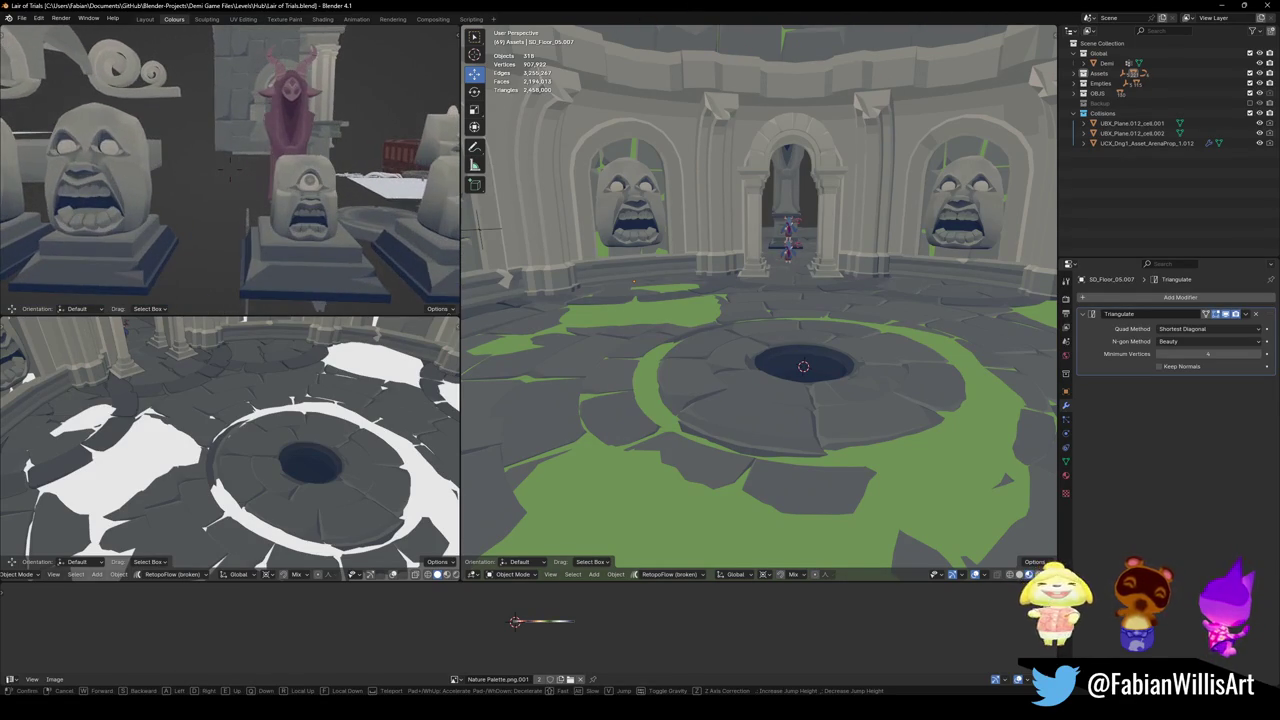
{"action": "left_click", "coordinate": [230, 172]}
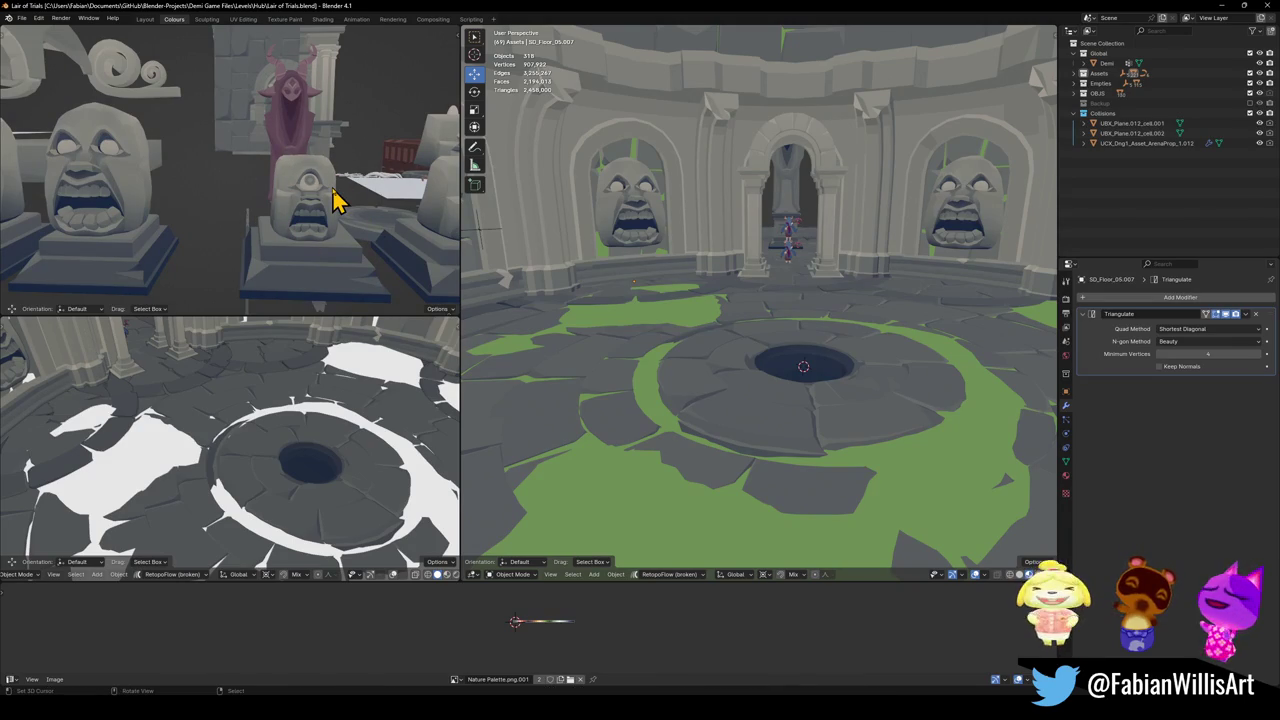
{"action": "key", "text": "shift+grave"}
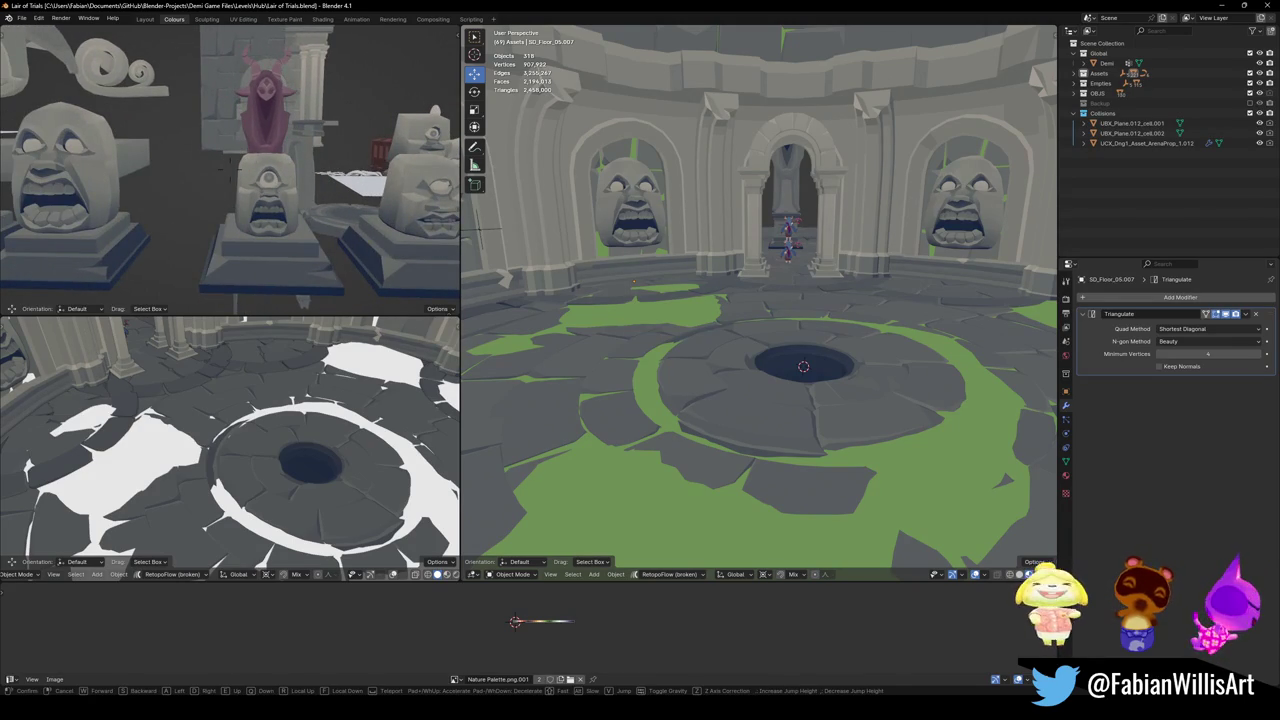
{"action": "left_click", "coordinate": [330, 230]}
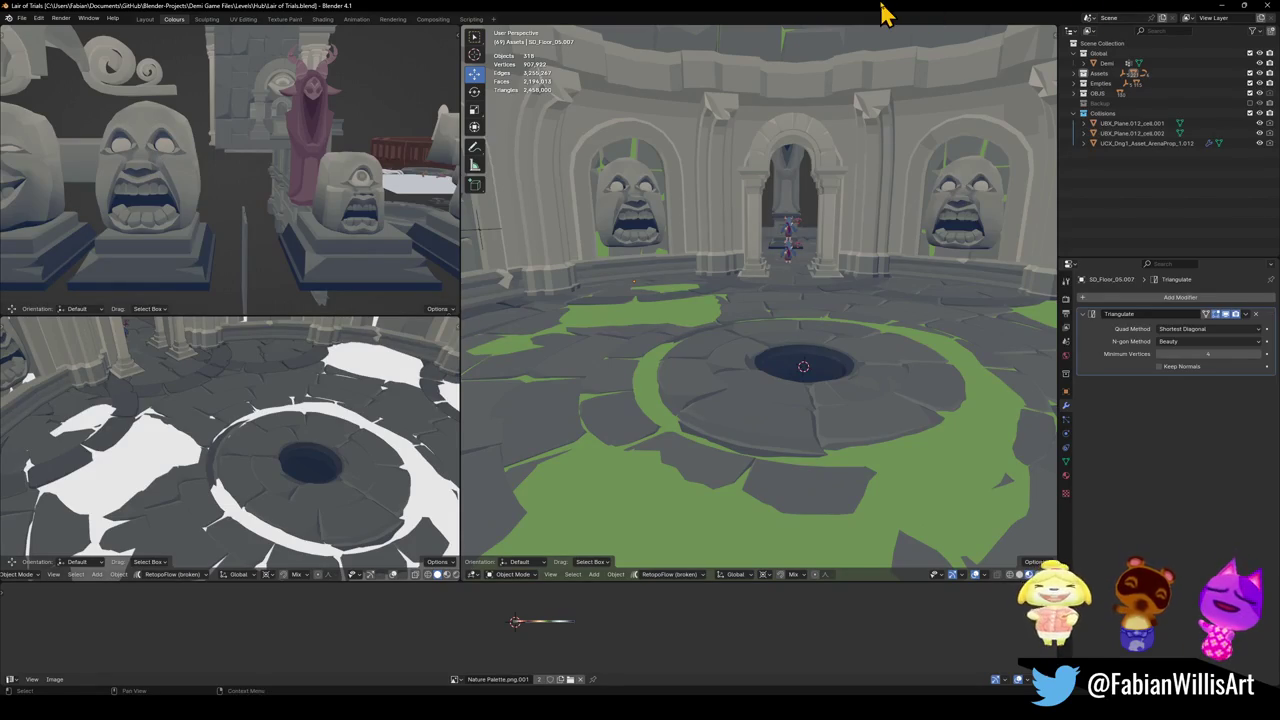
{"action": "key", "text": "ctrl+s"}
- Walk through the archway and back into the arena, then save the file
{"action": "key", "text": "shift+grave"}
{"action": "key", "text": "w"}
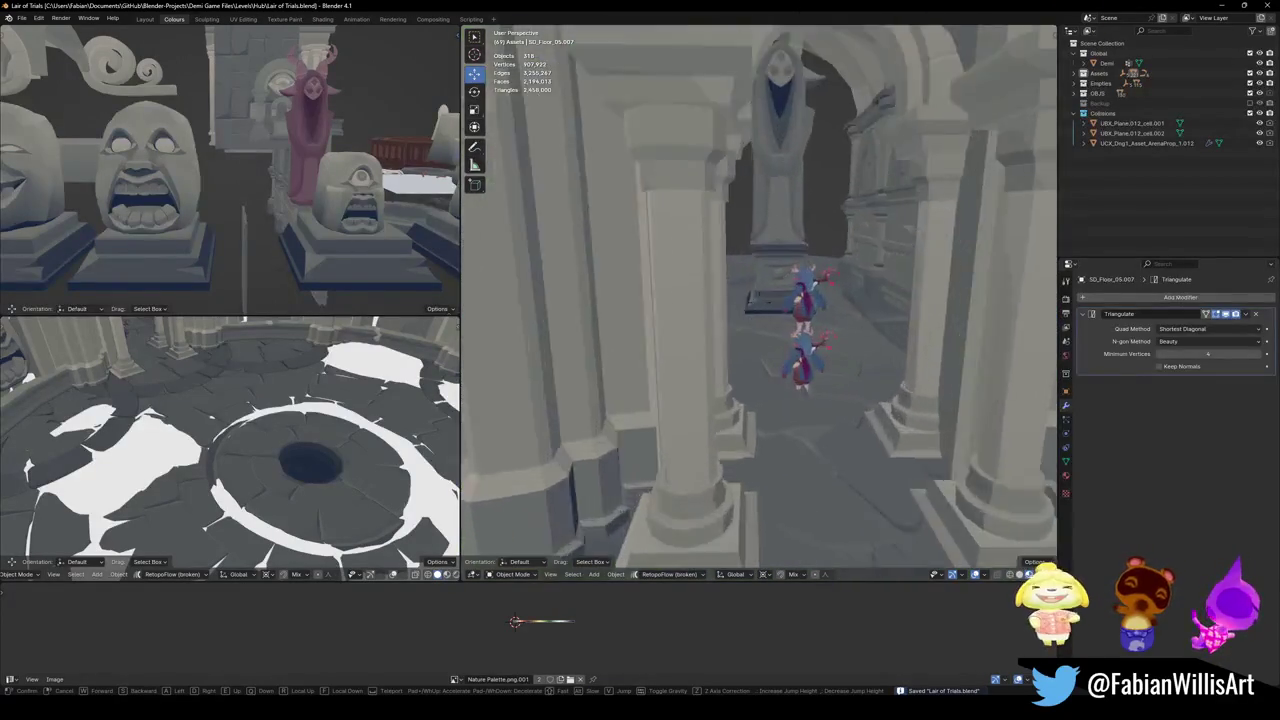
{"action": "key", "text": "s"}
{"action": "key", "text": "s"}
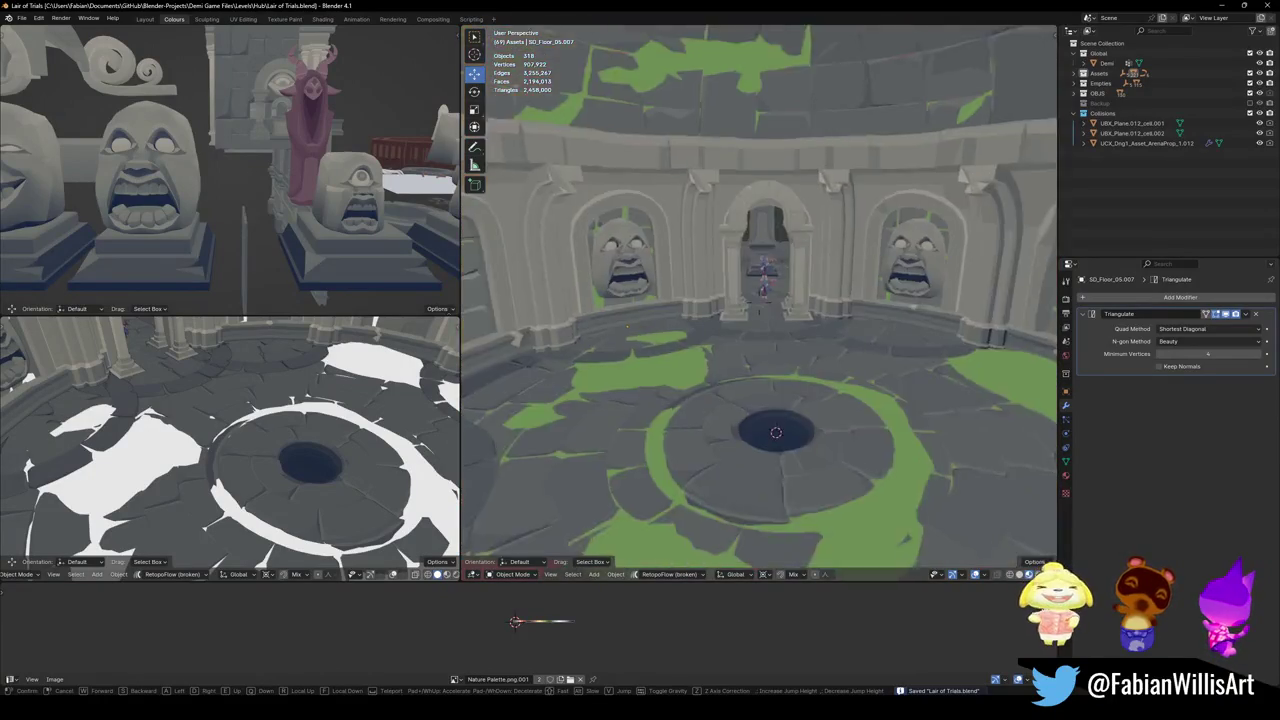
{"action": "key", "text": "w"}
{"action": "left_click", "coordinate": [775, 432]}
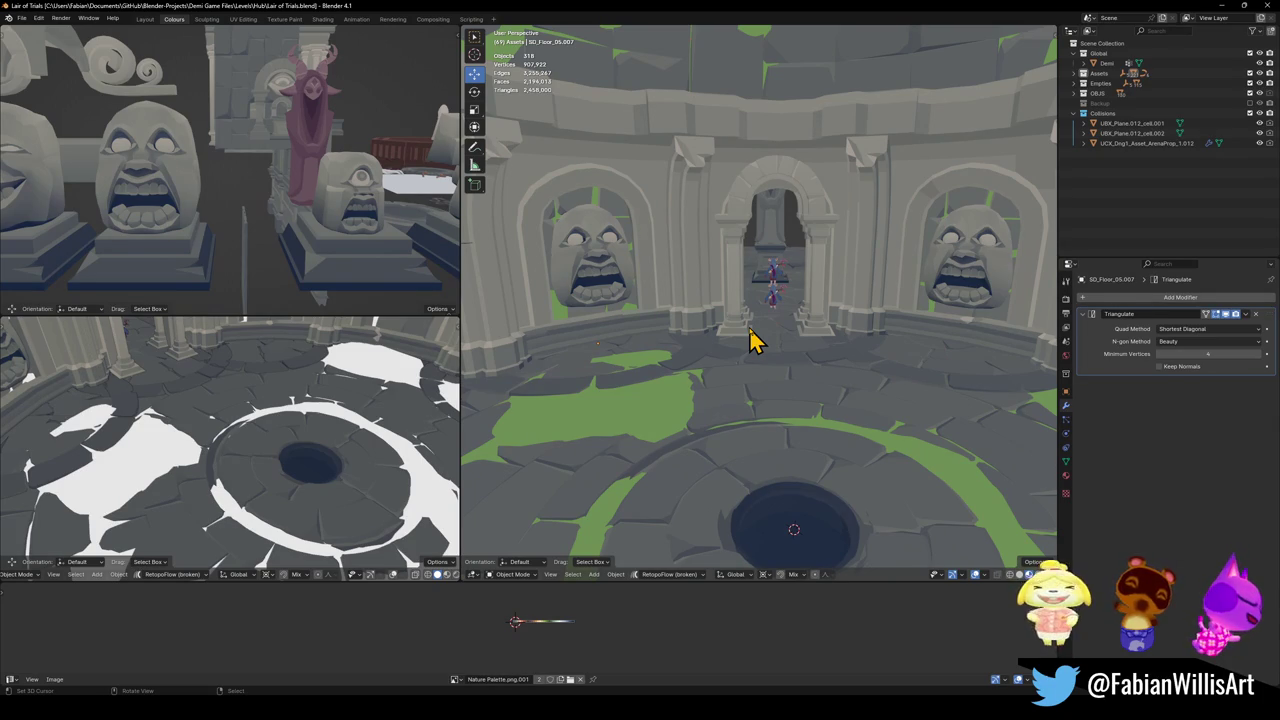
{"action": "key", "text": "shift+grave"}
{"action": "left_click", "coordinate": [783, 278]}
{"action": "key", "text": "ctrl+s"}
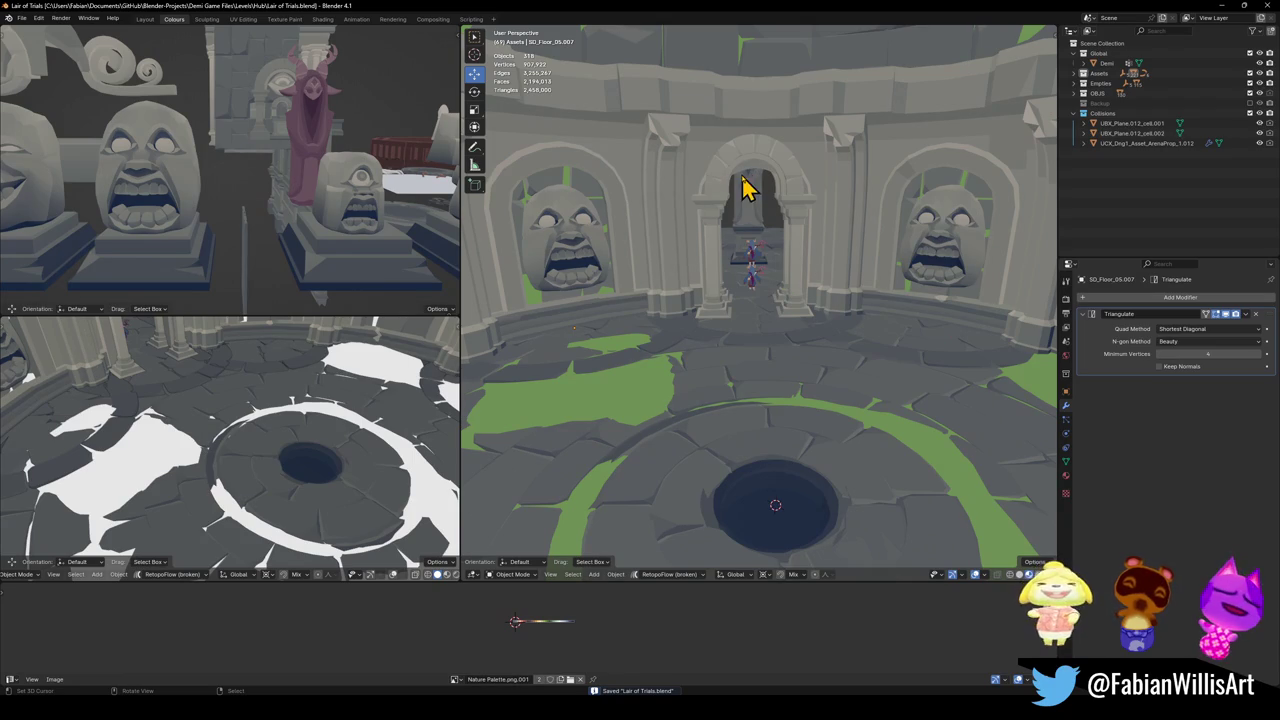
- Rotate floor piece SD_Floor_05.002 slightly about the vertical Z axis
{"action": "left_click", "coordinate": [900, 366]}
{"action": "key", "text": "r"}
{"action": "key", "text": "z"}
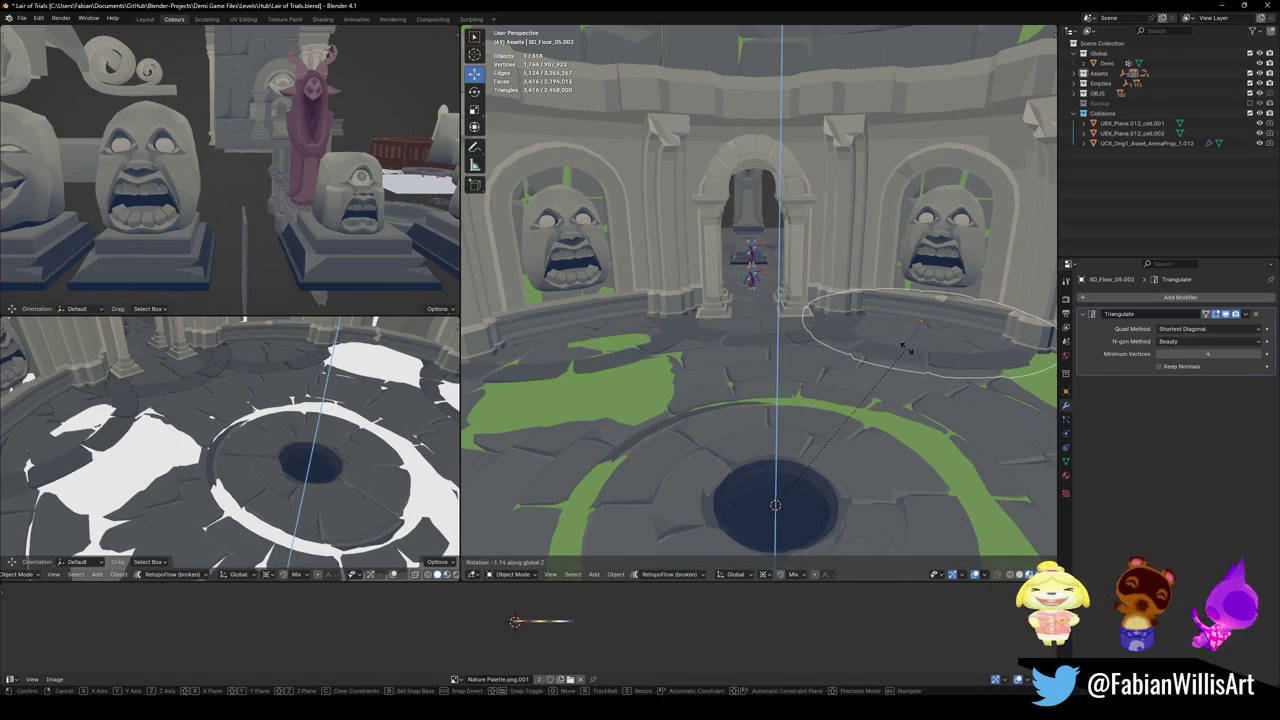
{"action": "left_click", "coordinate": [640, 363]}
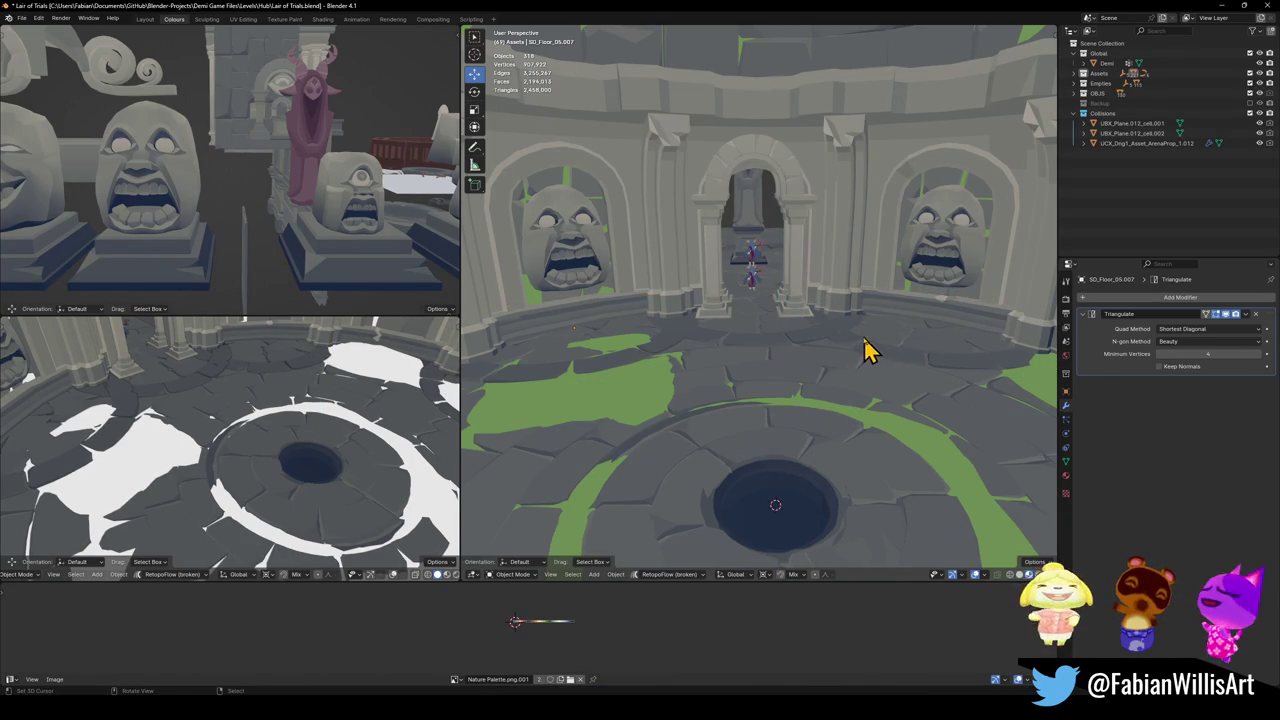
{"action": "key", "text": "ctrl+z"}
- Walk the arena view toward the gate, then browse the statues and stone disc props
{"action": "key", "text": "shift+grave"}
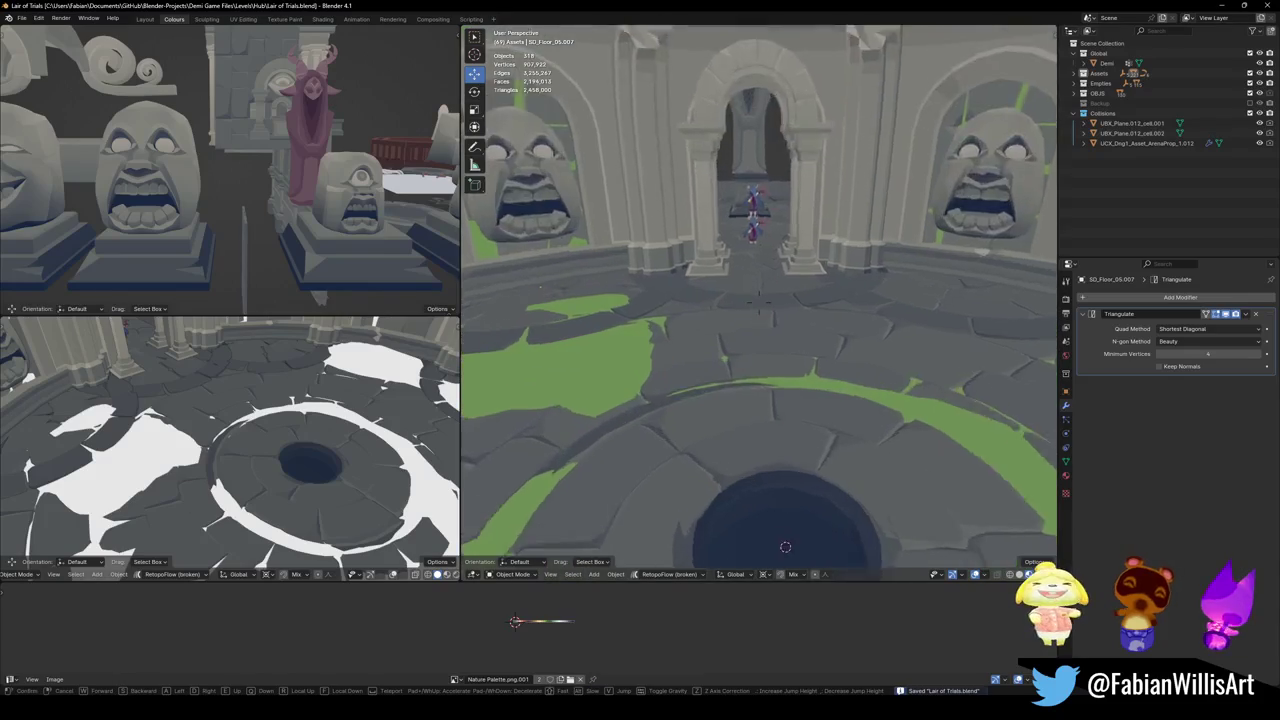
{"action": "key", "text": "w"}
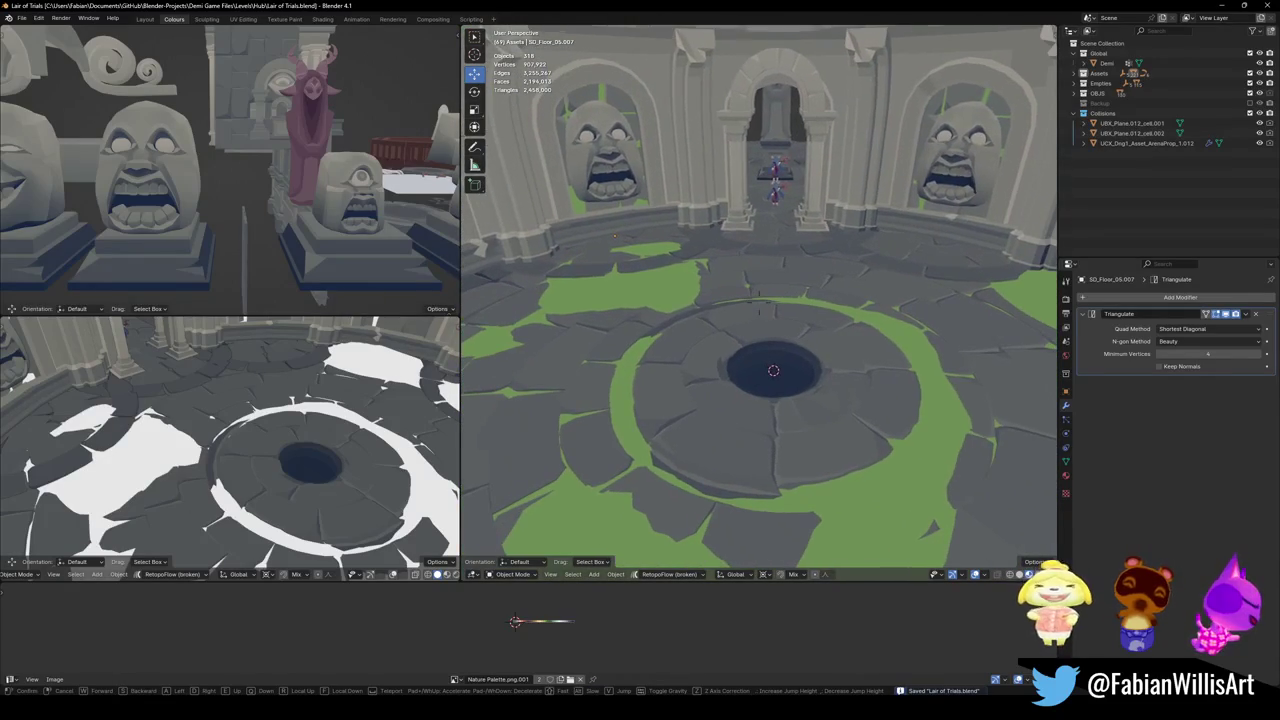
{"action": "left_click", "coordinate": [773, 371]}
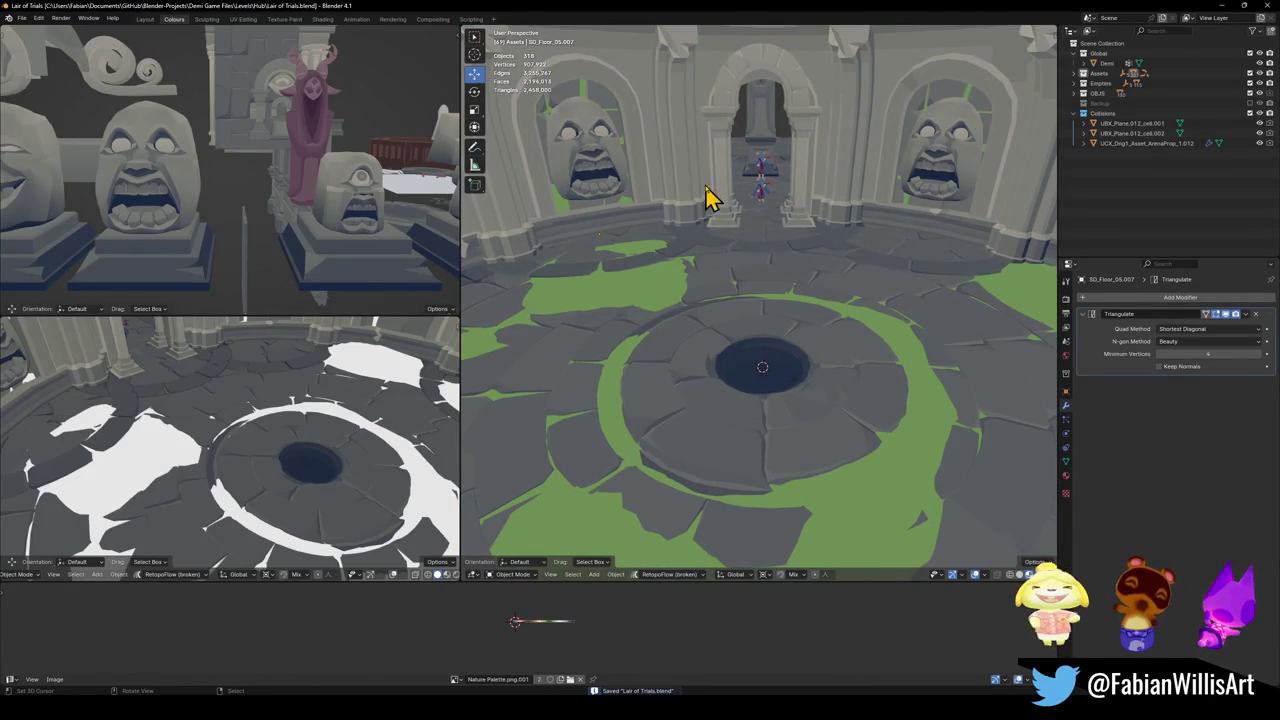
{"action": "key", "text": "shift+grave"}
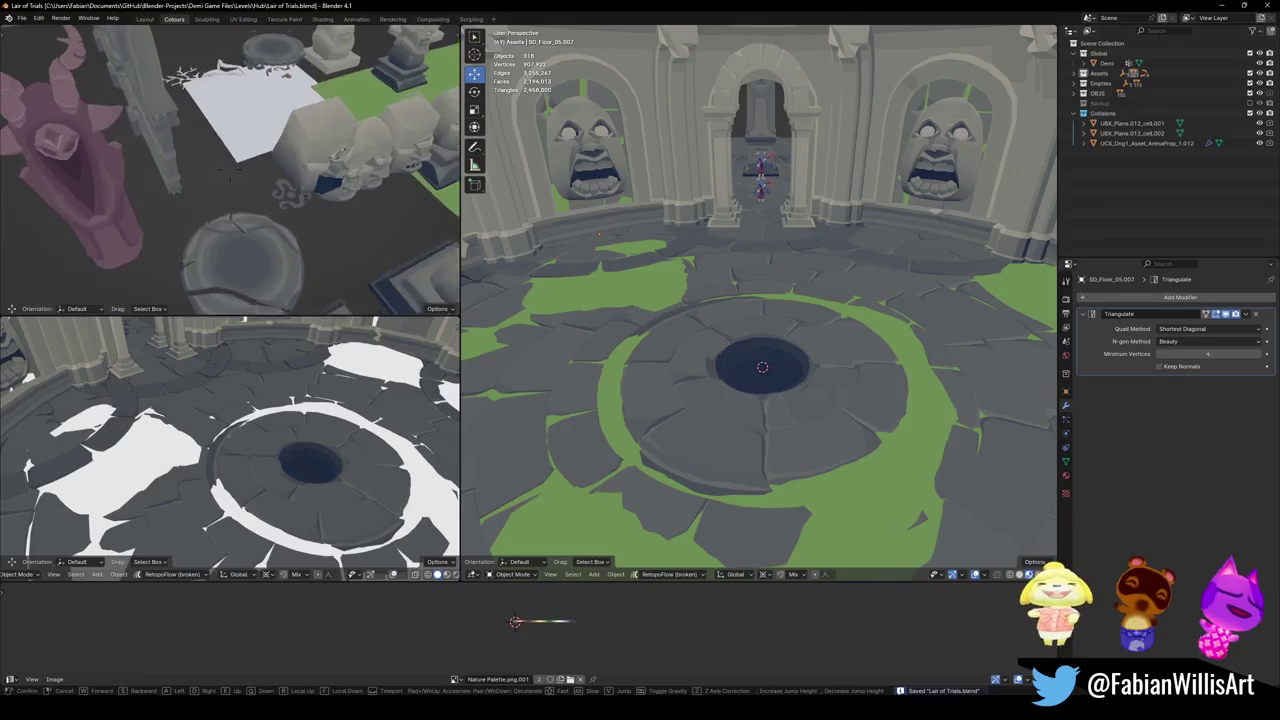
{"action": "key", "text": "w"}
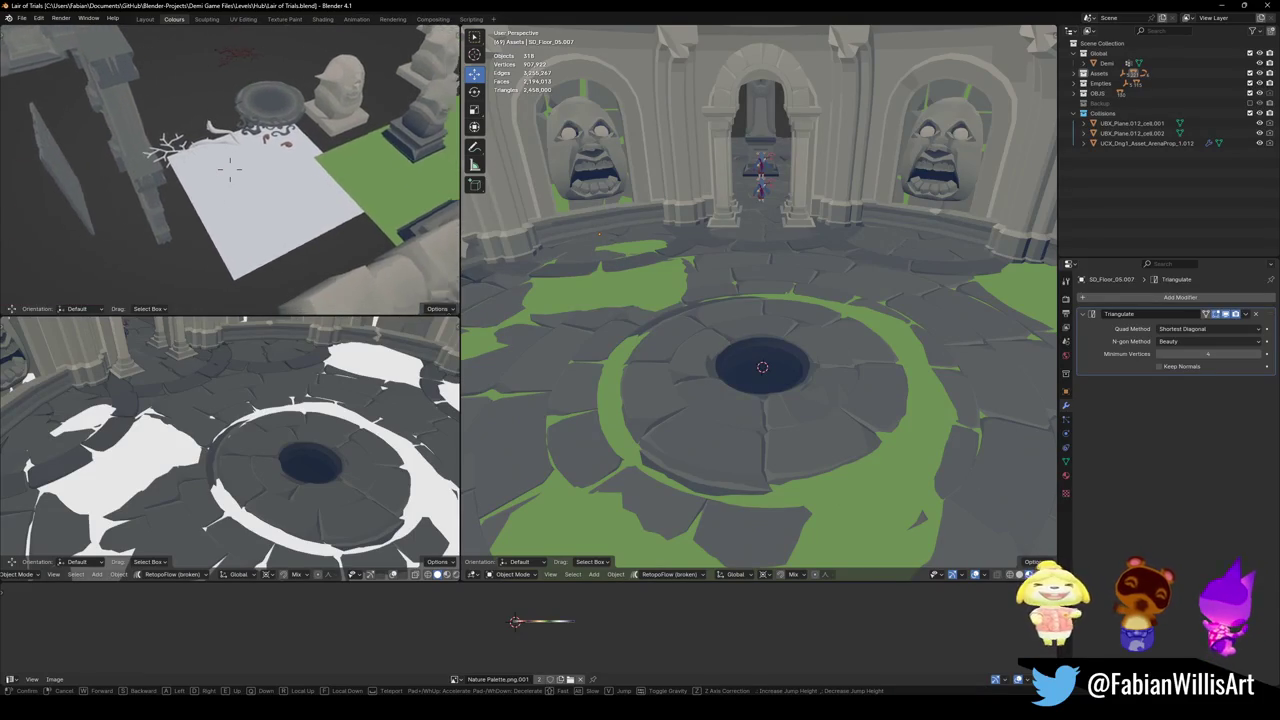
{"action": "key", "text": "w"}
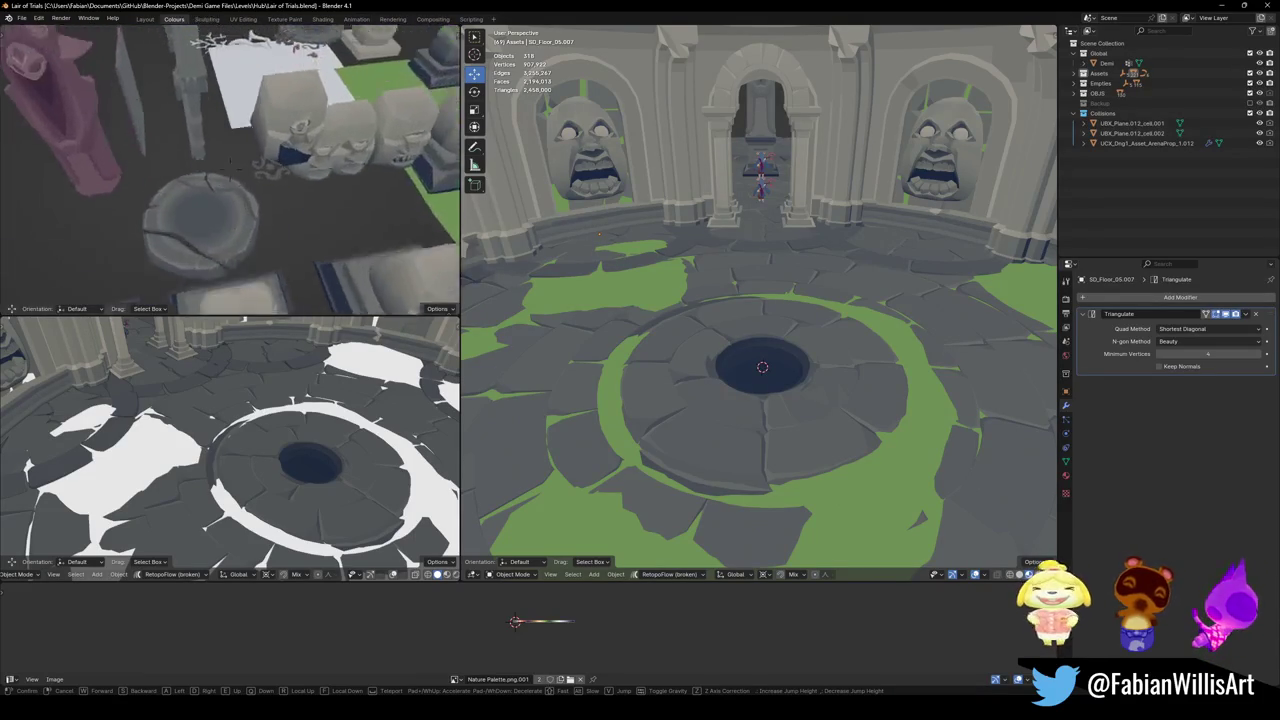
{"action": "left_click", "coordinate": [312, 196]}
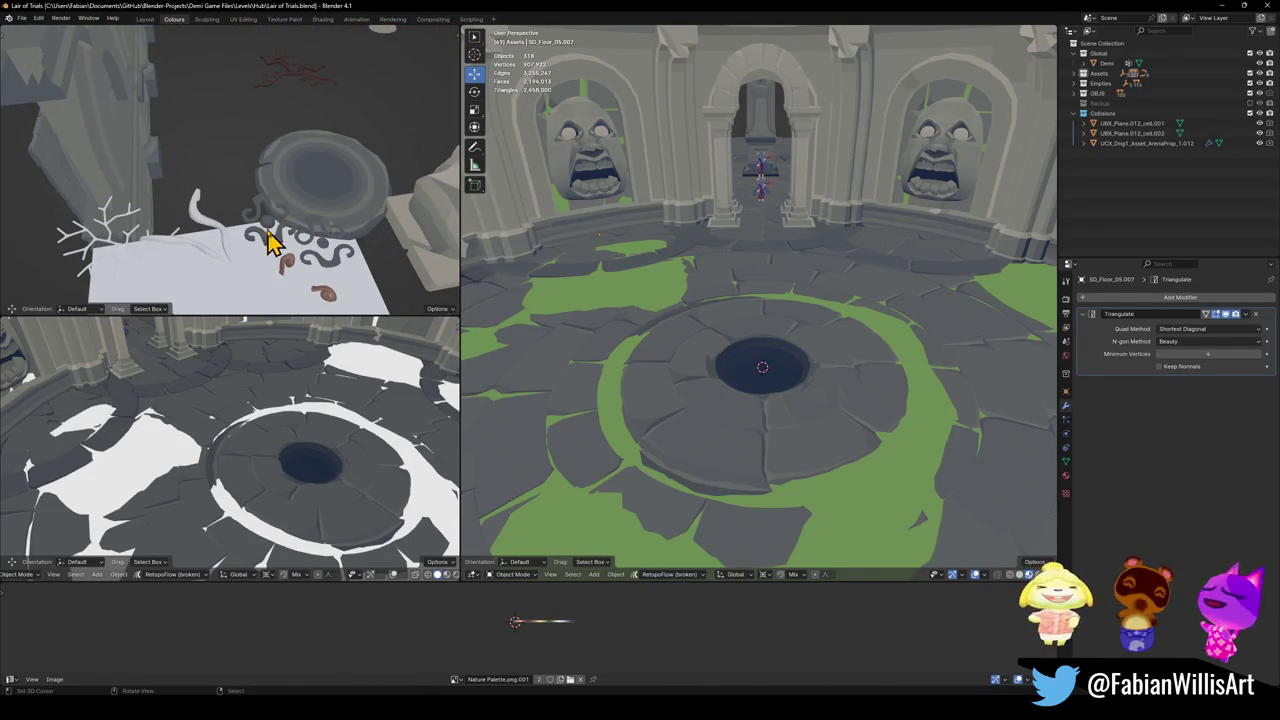
- Snap the dark swirl emblem to the 3D cursor and raise it onto the owl relief disc
{"action": "left_click", "coordinate": [338, 145]}
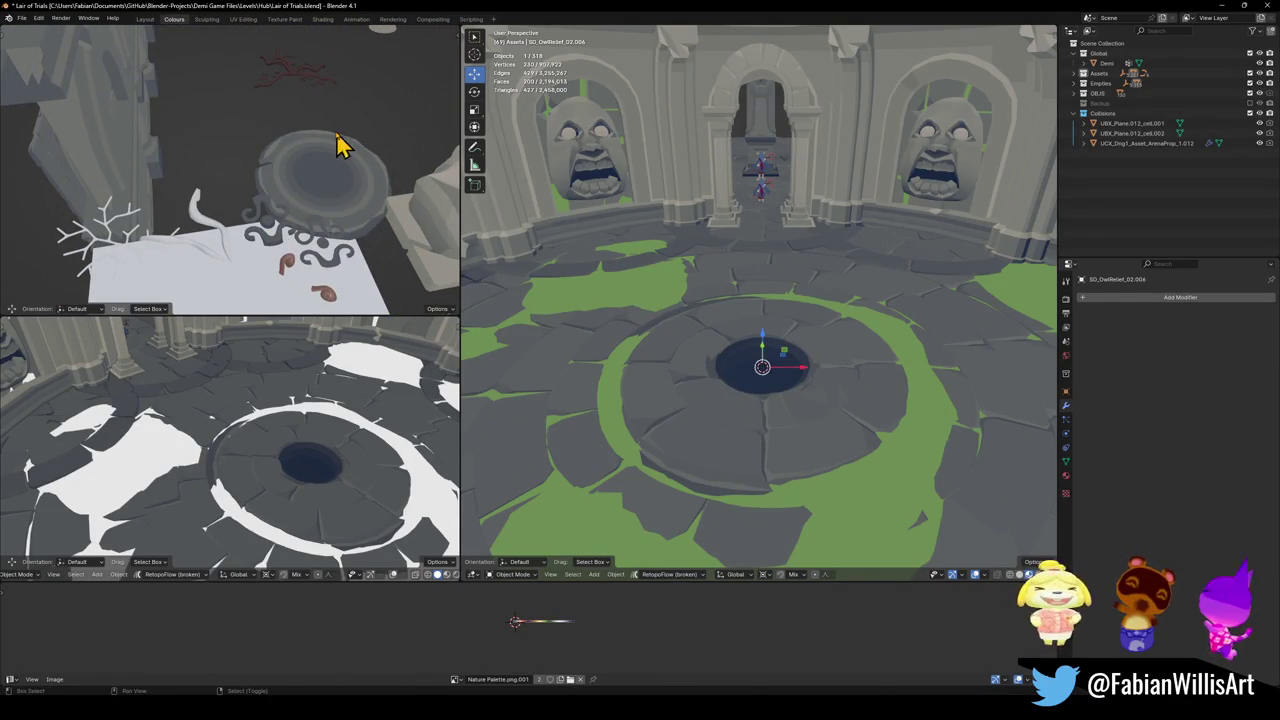
{"action": "left_click", "coordinate": [271, 234]}
{"action": "key", "text": "shift+s"}
{"action": "left_click", "coordinate": [288, 200]}
{"action": "key", "text": "g"}
{"action": "key", "text": "z"}
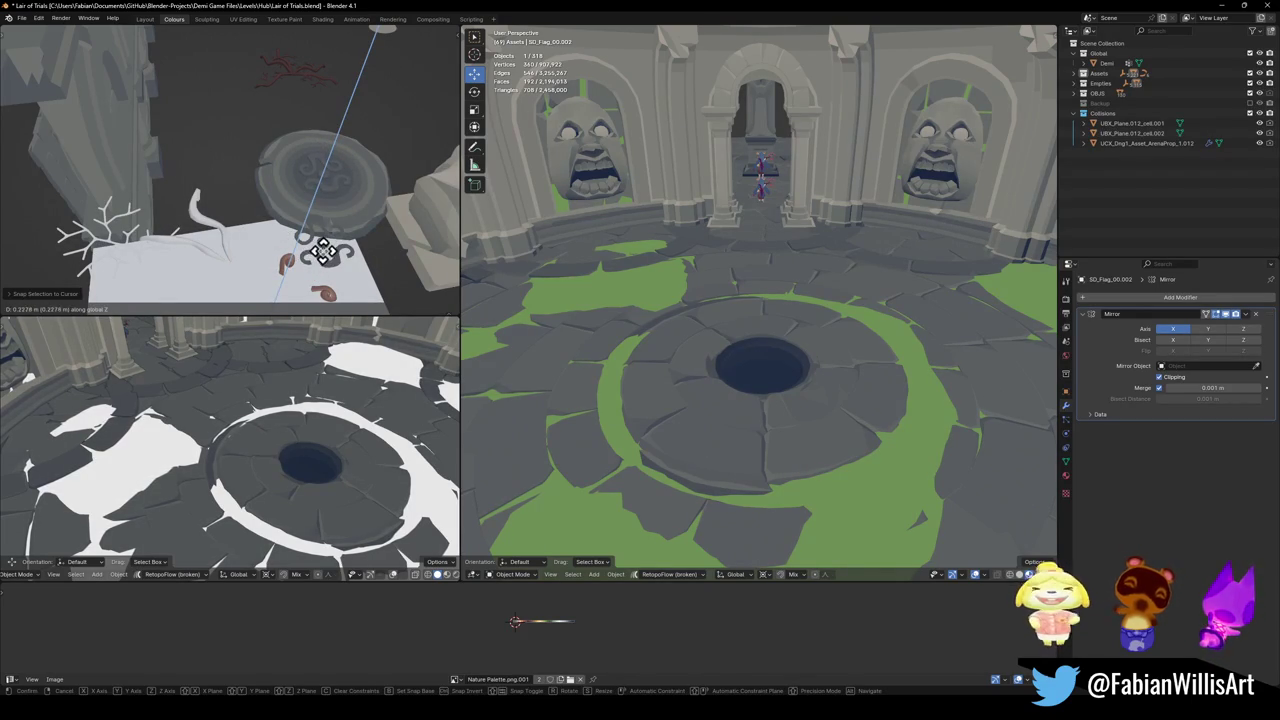
{"action": "left_click", "coordinate": [332, 246]}
- Duplicate the owl relief, place the copy over the floor pit, and raise it with the central disc
{"action": "left_click", "coordinate": [340, 220]}
{"action": "key", "text": "shift+d"}
{"action": "right_click", "coordinate": [330, 200]}
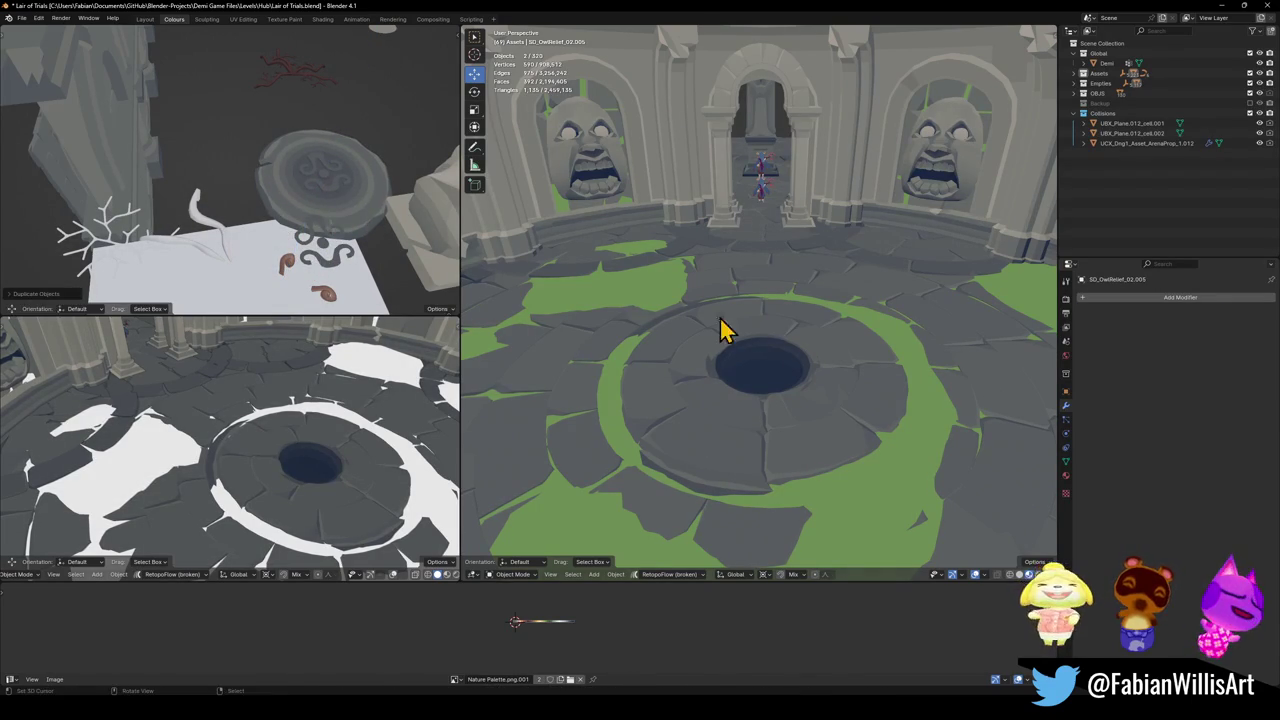
{"action": "key", "text": "g"}
{"action": "left_click", "coordinate": [762, 376]}
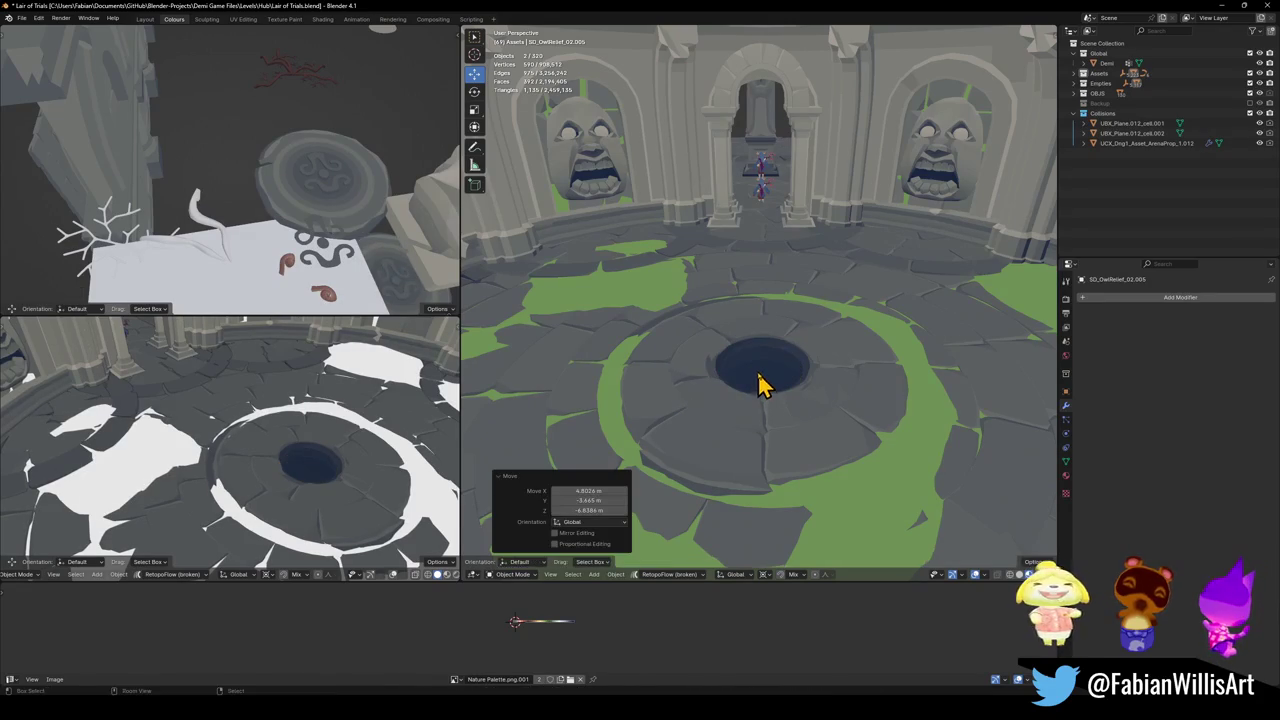
{"action": "key", "text": "g"}
{"action": "key", "text": "z"}
{"action": "right_click", "coordinate": [766, 372]}
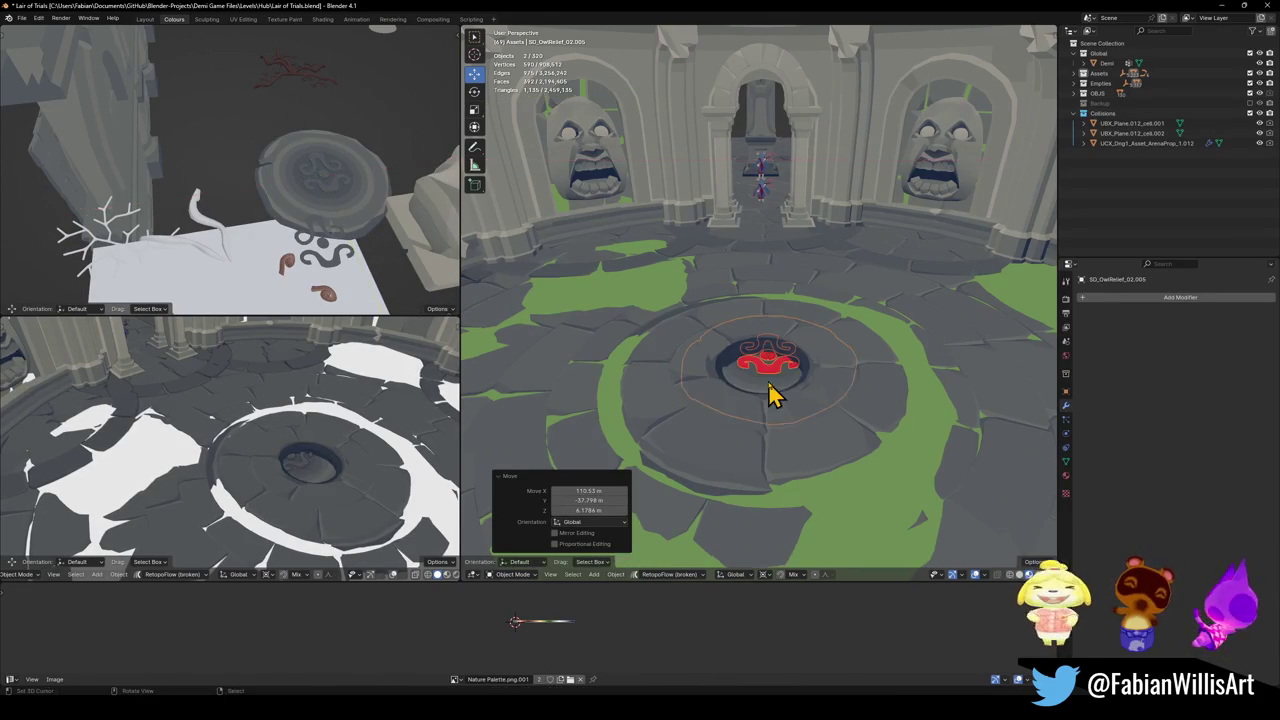
{"action": "key", "text": "g"}
{"action": "key", "text": "z"}
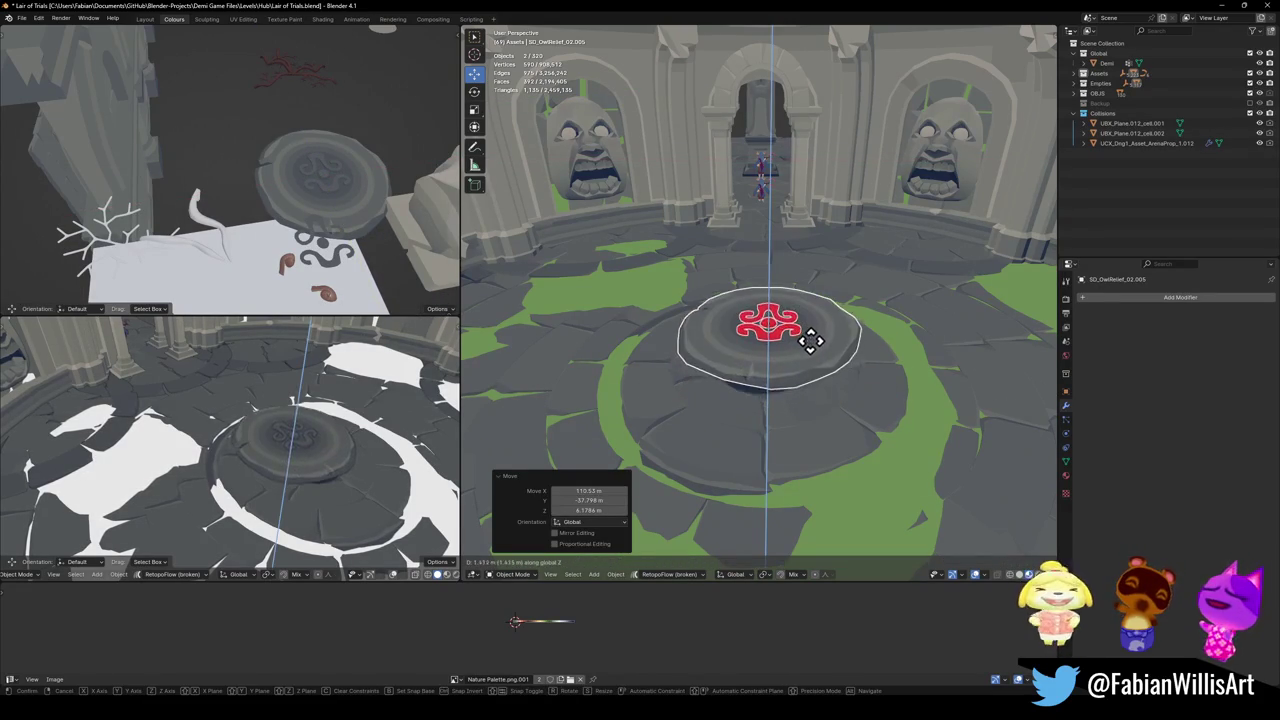
{"action": "left_click", "coordinate": [807, 374]}
- Flip the face normals of the red flag object in Edit Mode
{"action": "left_click", "coordinate": [780, 334]}
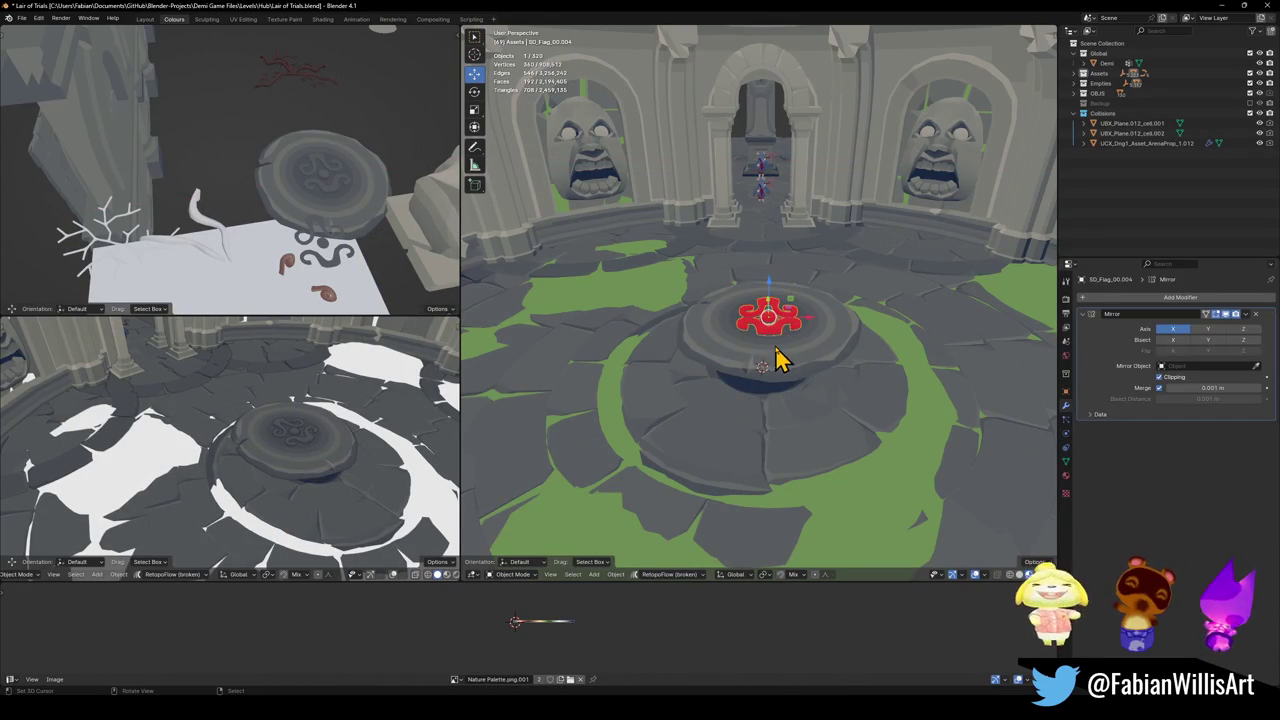
{"action": "key", "text": "Tab"}
{"action": "key", "text": "alt+n"}
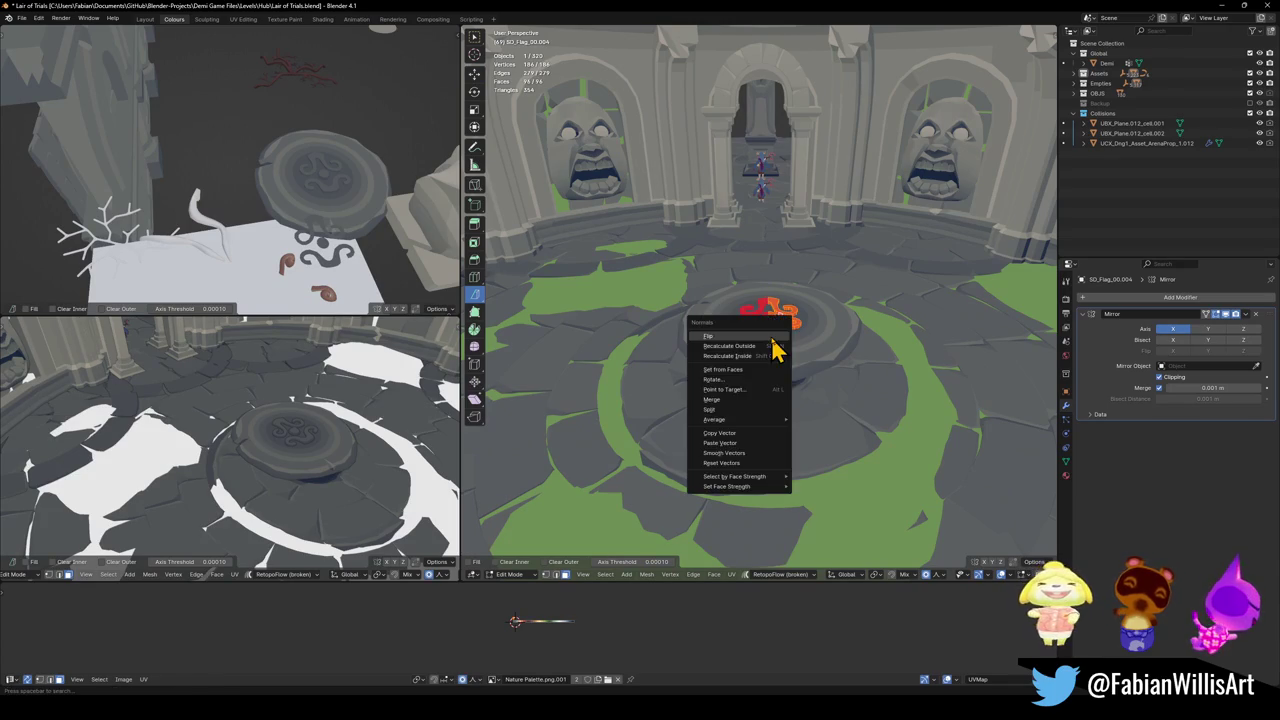
{"action": "left_click", "coordinate": [771, 339]}
{"action": "key", "text": "Tab"}
- Select the swirl relief and the central disc together for parenting, after undoing a trial lowering
{"action": "left_click", "coordinate": [782, 362], "text": "shift"}
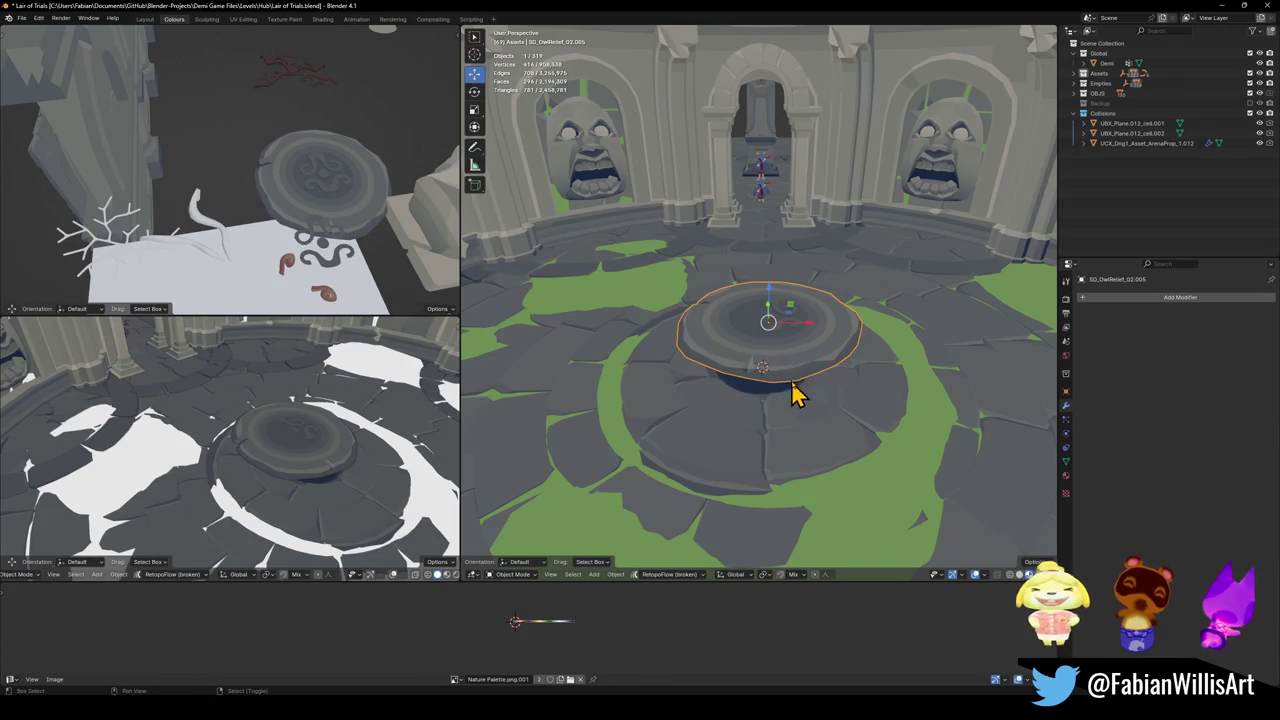
{"action": "key", "text": "g"}
{"action": "key", "text": "z"}
{"action": "left_click", "coordinate": [826, 350]}
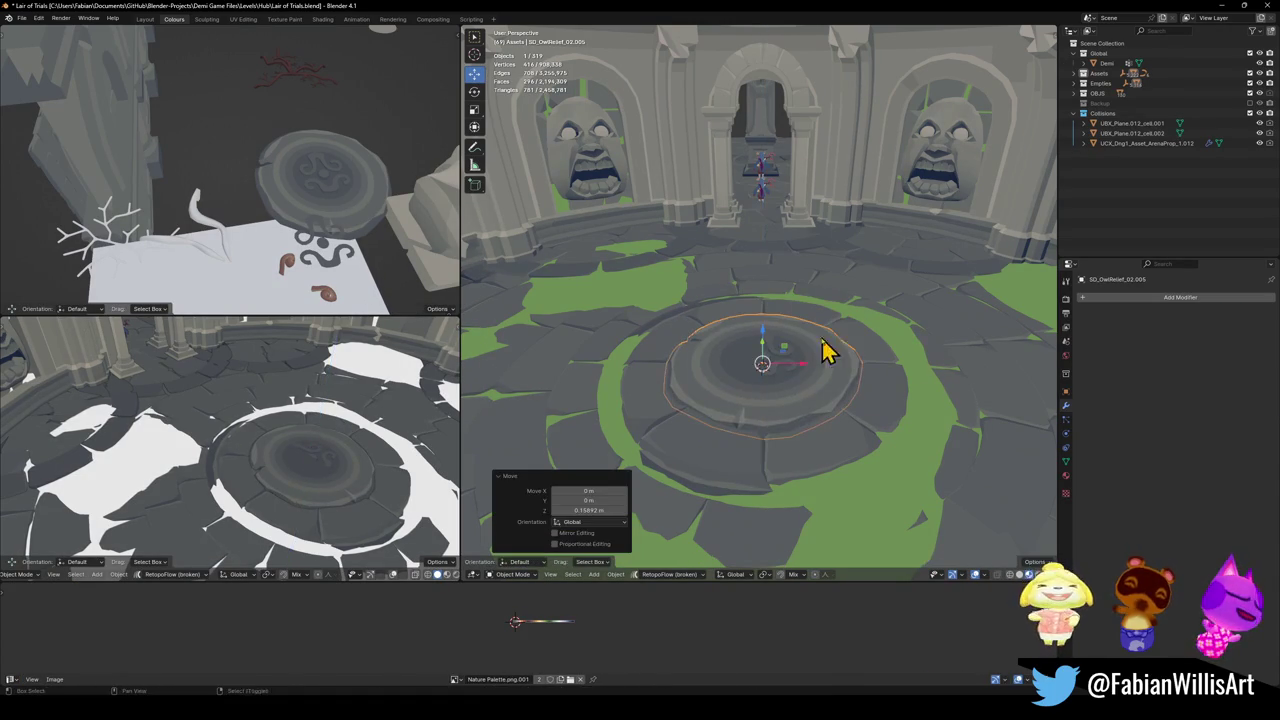
{"action": "key", "text": "ctrl+z"}
{"action": "key", "text": "alt+a"}
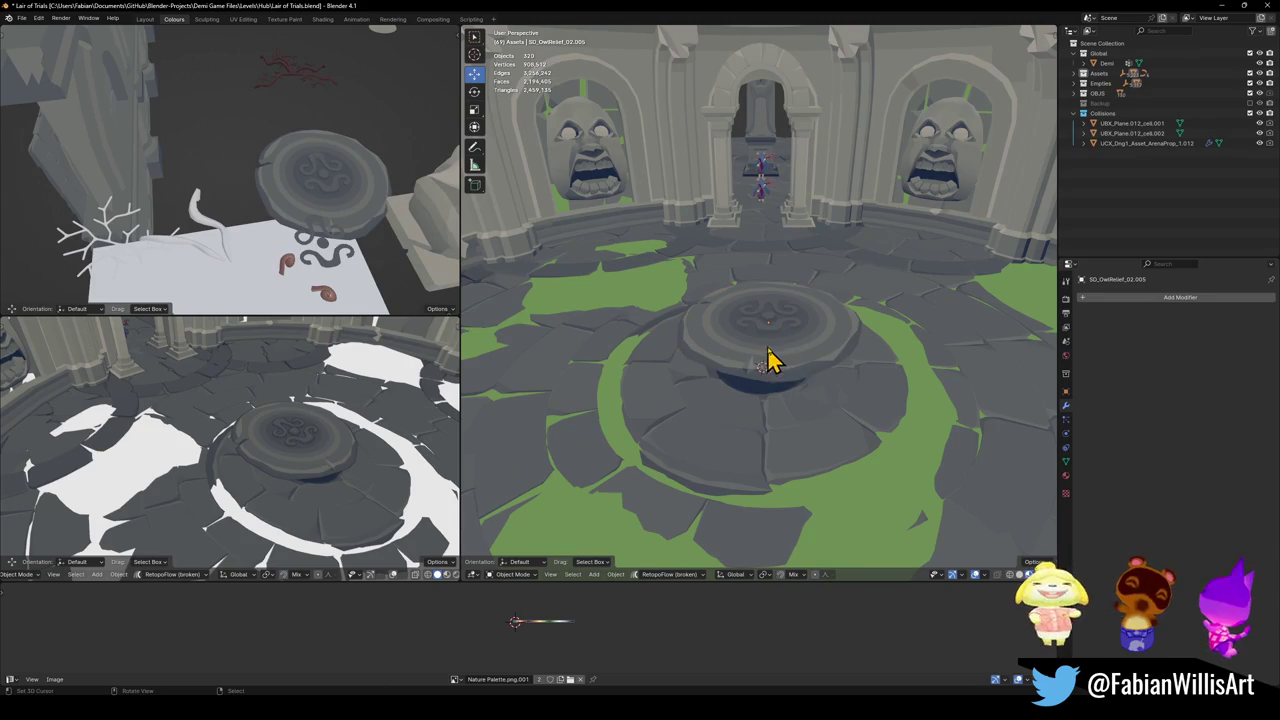
{"action": "left_click", "coordinate": [787, 345]}
{"action": "left_click", "coordinate": [766, 355], "text": "shift"}
{"action": "key", "text": "ctrl+p"}
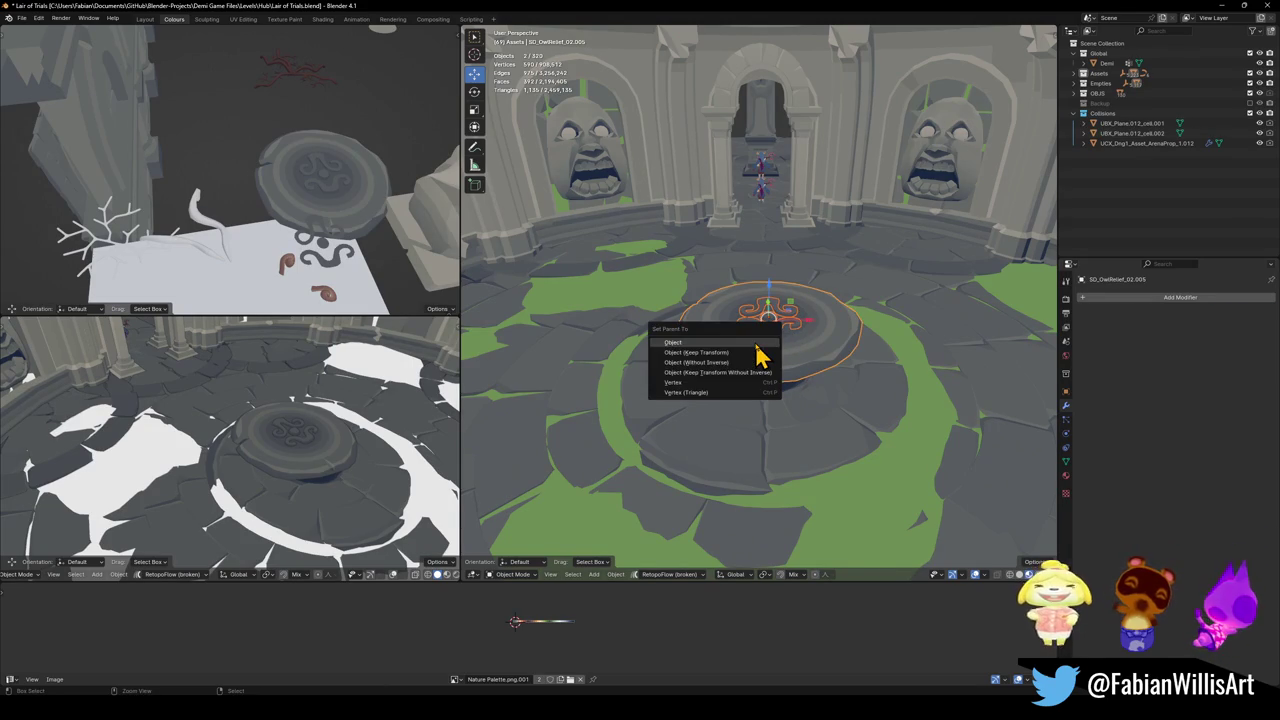
- Parent the relief to the central disc as Object, snap it to the pit centre, and lower it
{"action": "left_click", "coordinate": [745, 352]}
{"action": "key", "text": "shift+s"}
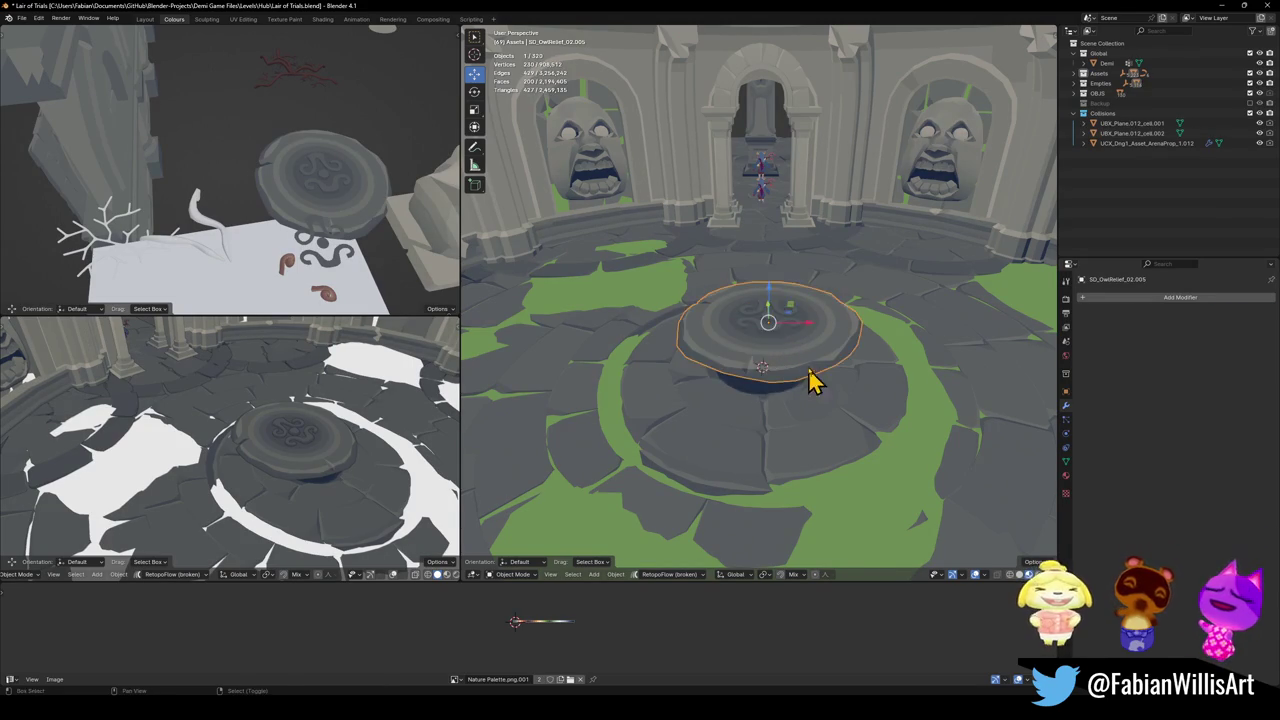
{"action": "key", "text": "g"}
{"action": "key", "text": "z"}
{"action": "left_click", "coordinate": [840, 362]}
- Zoom in on the round relief and move it down flush with the floor
{"action": "key", "text": "alt+a"}
{"action": "scroll", "coordinate": [790, 380], "scroll_direction": "up", "scroll_amount": 3}
{"action": "middle_click_drag", "start_coordinate": [766, 337], "coordinate": [810, 355]}
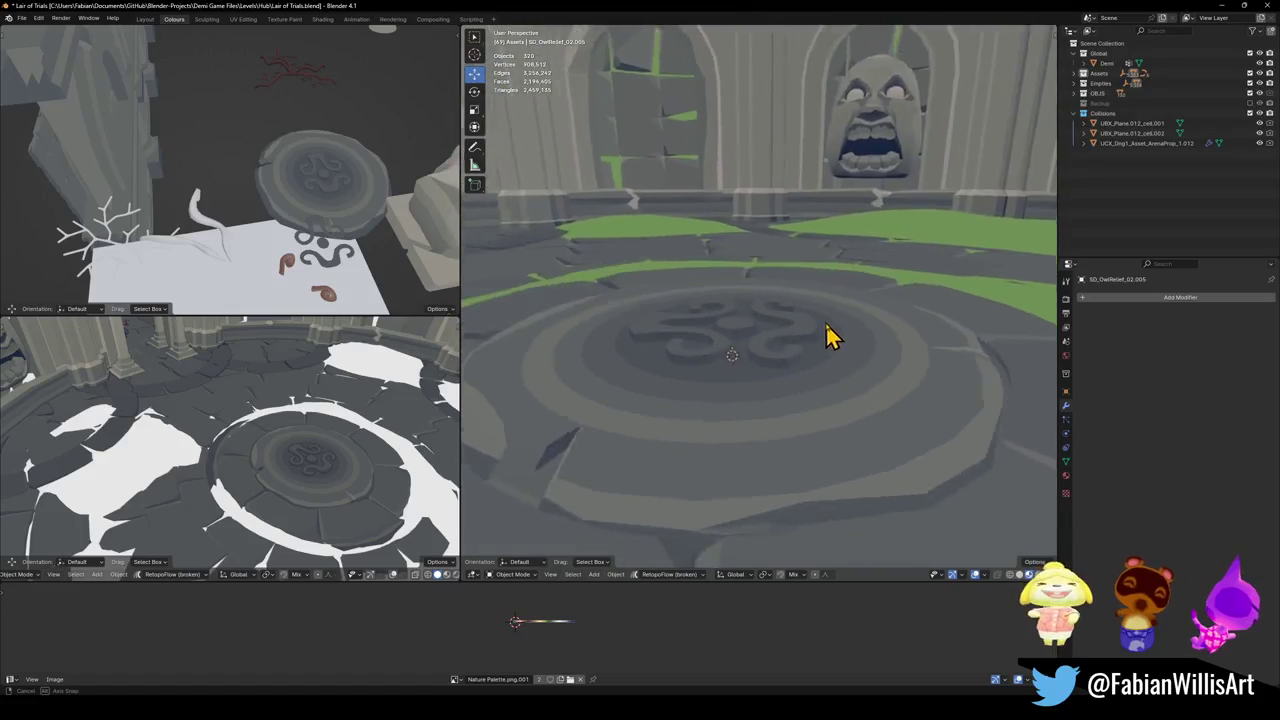
{"action": "left_click", "coordinate": [808, 352]}
{"action": "scroll", "coordinate": [808, 355], "scroll_direction": "up", "scroll_amount": 2}
{"action": "key", "text": "g"}
{"action": "key", "text": "z"}
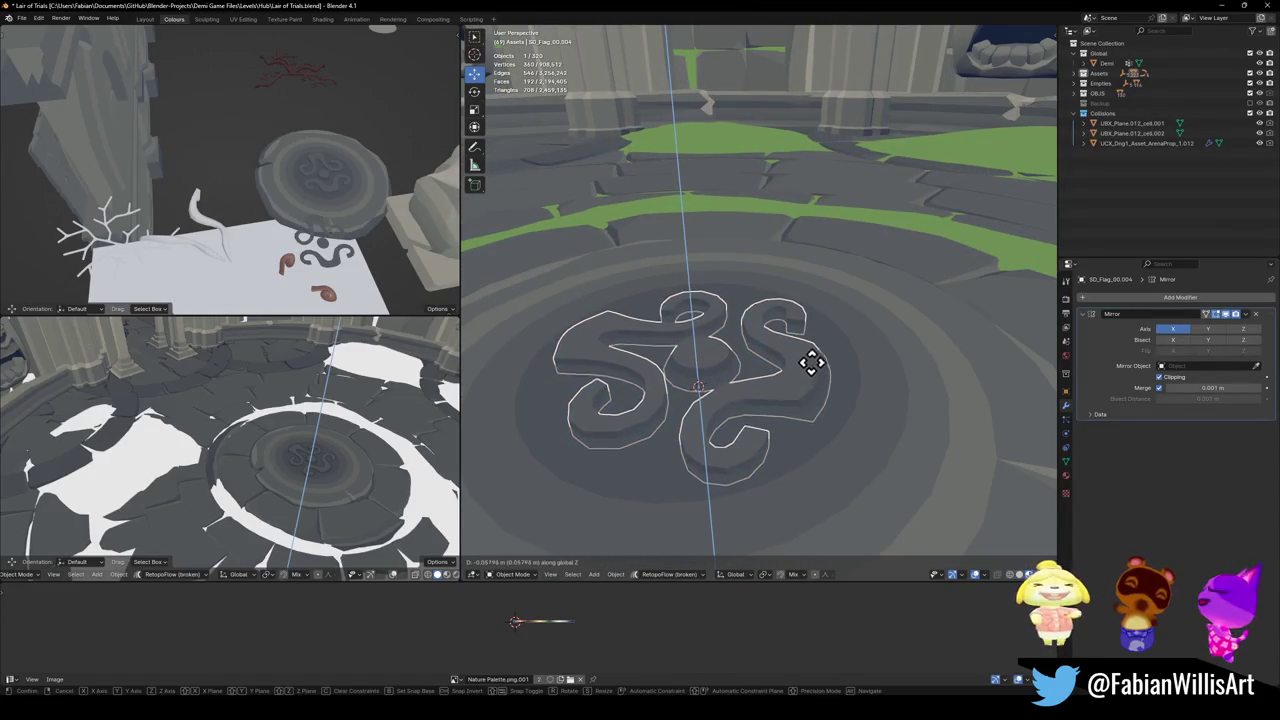
{"action": "left_click", "coordinate": [811, 391]}
{"action": "key", "text": "alt+a"}
- Shrink the swirl relief horizontally, excluding Z, so it fits inside the pit
{"action": "mouse_move", "coordinate": [811, 391]}
{"action": "middle_mouse_down"}
{"action": "mouse_move", "coordinate": [826, 322]}
{"action": "mouse_move", "coordinate": [694, 363]}
{"action": "mouse_move", "coordinate": [651, 323]}
{"action": "mouse_move", "coordinate": [677, 309]}
{"action": "mouse_move", "coordinate": [810, 314]}
{"action": "mouse_move", "coordinate": [808, 343]}
{"action": "mouse_move", "coordinate": [834, 320]}
{"action": "mouse_move", "coordinate": [828, 362]}
{"action": "middle_mouse_up"}
{"action": "scroll", "coordinate": [805, 375], "scroll_direction": "down", "scroll_amount": 3}
{"action": "left_click", "coordinate": [820, 348]}
{"action": "key", "text": "s"}
{"action": "key", "text": "shift+z"}
{"action": "key", "text": "Escape"}
{"action": "key", "text": "alt+a"}
{"action": "left_click", "coordinate": [828, 362]}
{"action": "key", "text": "s"}
{"action": "key", "text": "shift+z"}
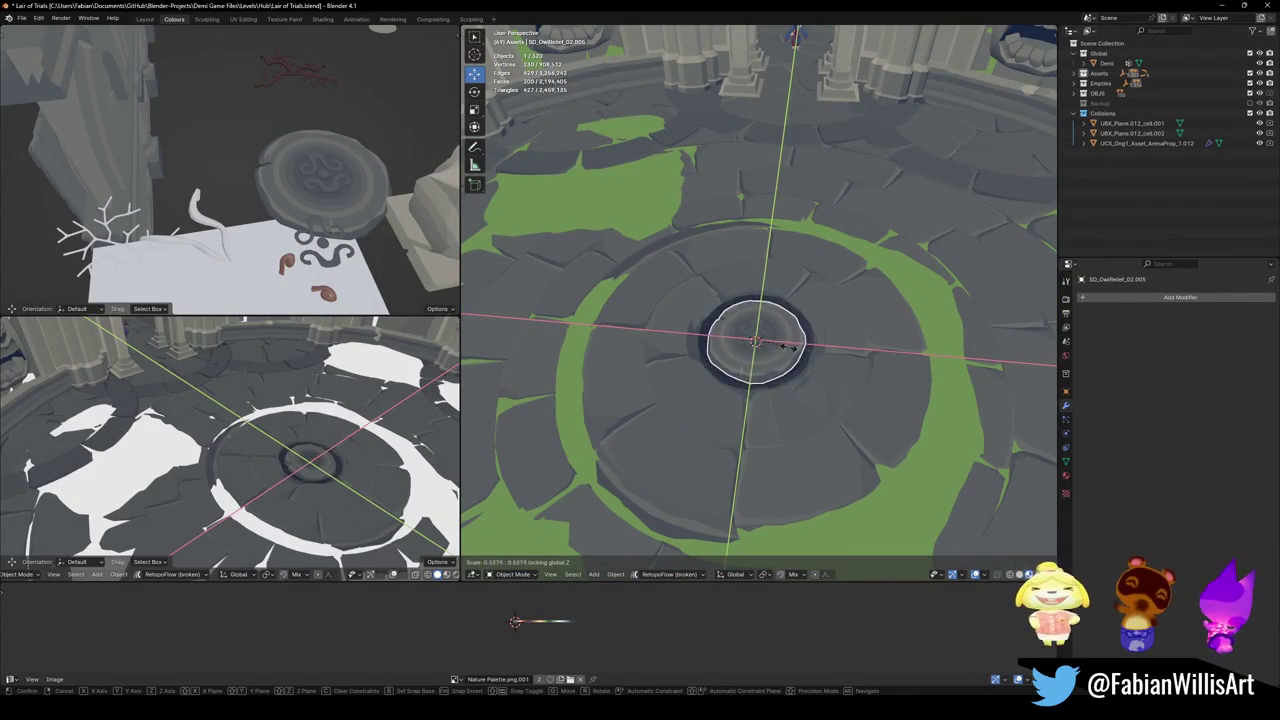
{"action": "left_click", "coordinate": [810, 338]}
- Inspect the arena from a wider angle and save Lair of Trials.blend
{"action": "mouse_move", "coordinate": [814, 335]}
{"action": "middle_mouse_down"}
{"action": "mouse_move", "coordinate": [903, 343]}
{"action": "mouse_move", "coordinate": [908, 323]}
{"action": "mouse_move", "coordinate": [811, 337]}
{"action": "mouse_move", "coordinate": [831, 316]}
{"action": "mouse_move", "coordinate": [863, 346]}
{"action": "mouse_move", "coordinate": [814, 366]}
{"action": "middle_mouse_up"}
{"action": "mouse_move", "coordinate": [923, 349]}
{"action": "middle_mouse_down"}
{"action": "mouse_move", "coordinate": [858, 314]}
{"action": "mouse_move", "coordinate": [849, 291]}
{"action": "mouse_move", "coordinate": [857, 303]}
{"action": "mouse_move", "coordinate": [769, 343]}
{"action": "mouse_move", "coordinate": [849, 349]}
{"action": "mouse_move", "coordinate": [820, 343]}
{"action": "mouse_move", "coordinate": [873, 330]}
{"action": "mouse_move", "coordinate": [843, 360]}
{"action": "mouse_move", "coordinate": [831, 314]}
{"action": "mouse_move", "coordinate": [857, 280]}
{"action": "mouse_move", "coordinate": [823, 323]}
{"action": "mouse_move", "coordinate": [860, 336]}
{"action": "mouse_move", "coordinate": [800, 338]}
{"action": "middle_mouse_up"}
{"action": "left_click", "coordinate": [812, 355]}
{"action": "key", "text": "ctrl+s"}
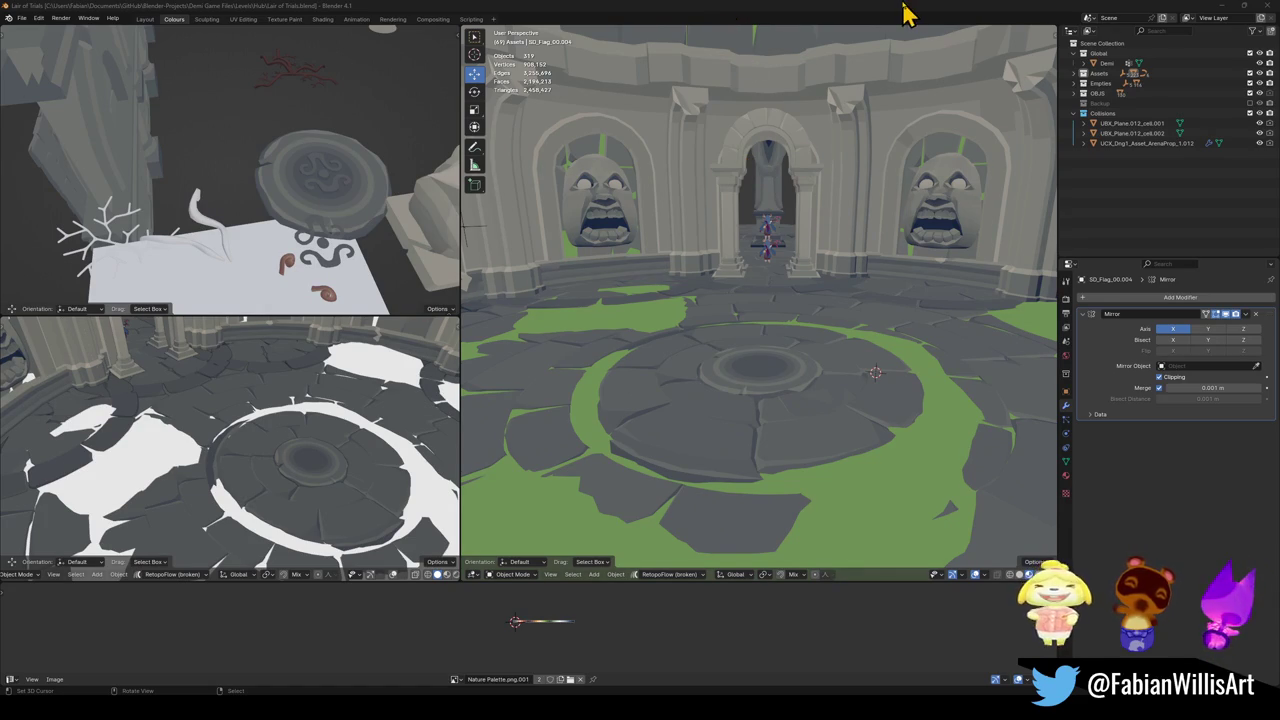
- Walk the view back out to the arena room, select Cube.047, and save the file
{"action": "key", "text": "shift+grave"}
{"action": "key", "text": "w"}
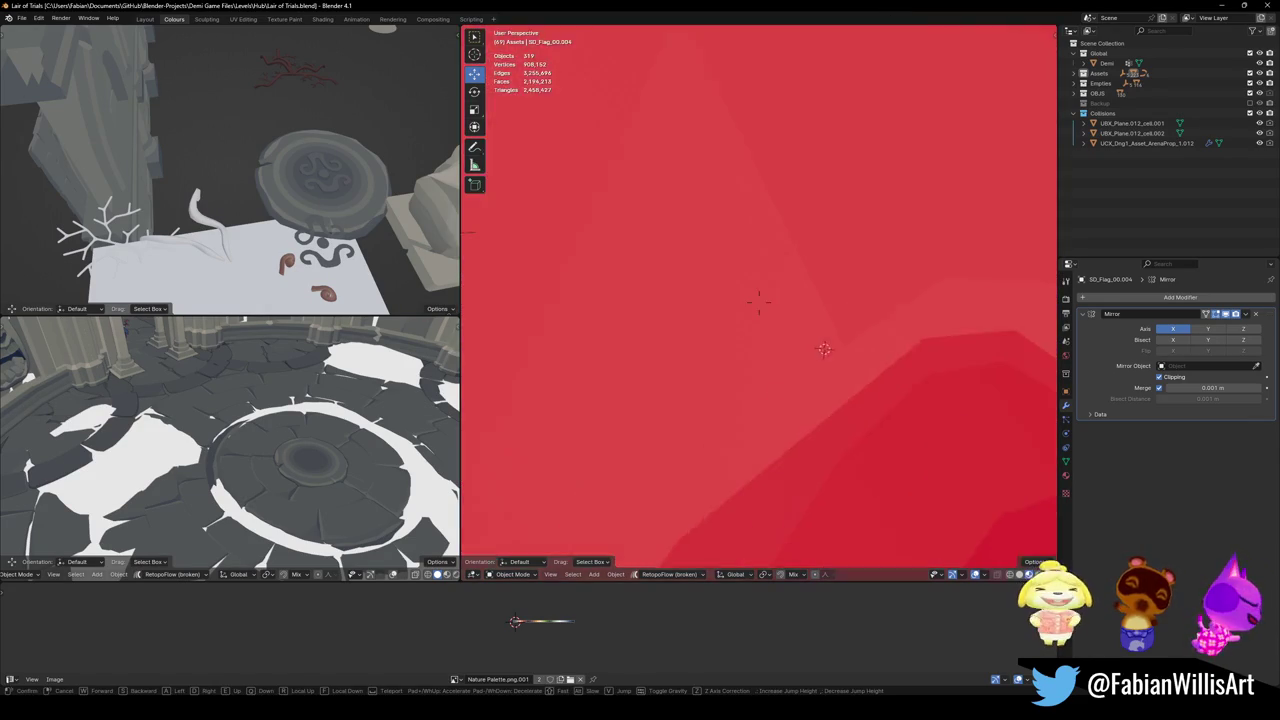
{"action": "key", "text": "s"}
{"action": "left_click", "coordinate": [808, 268]}
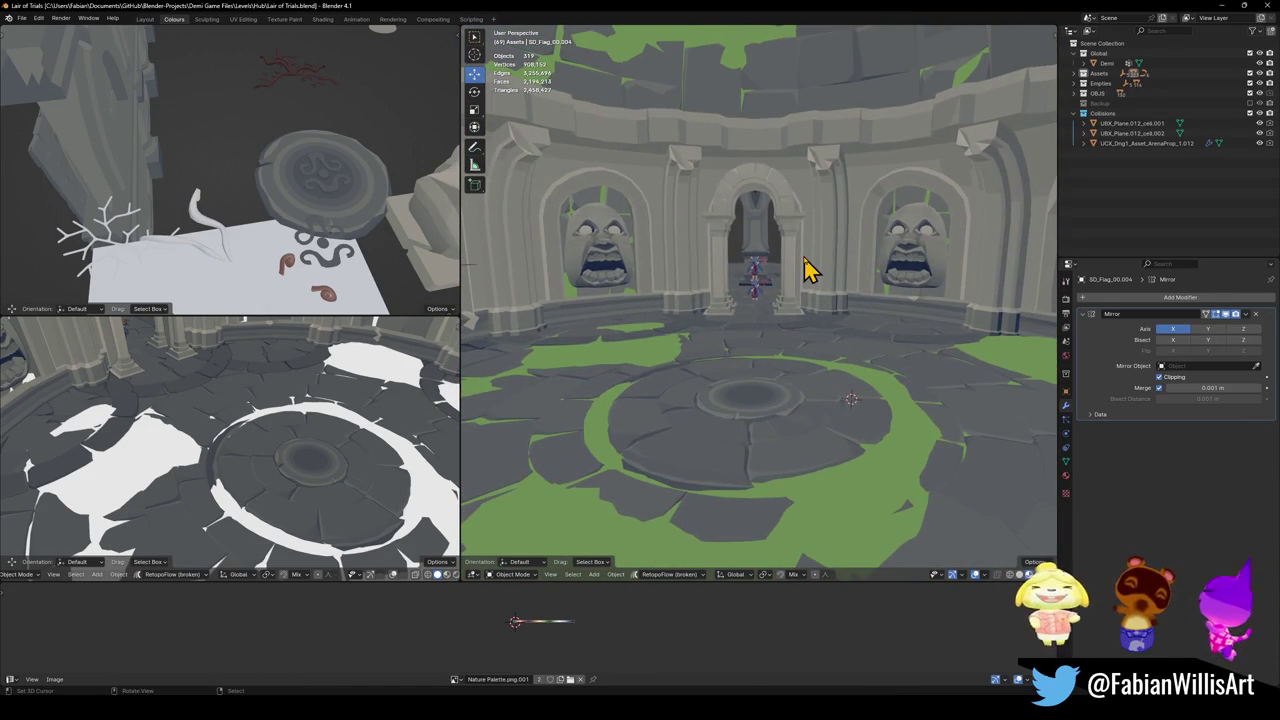
{"action": "key", "text": "ctrl+s"}
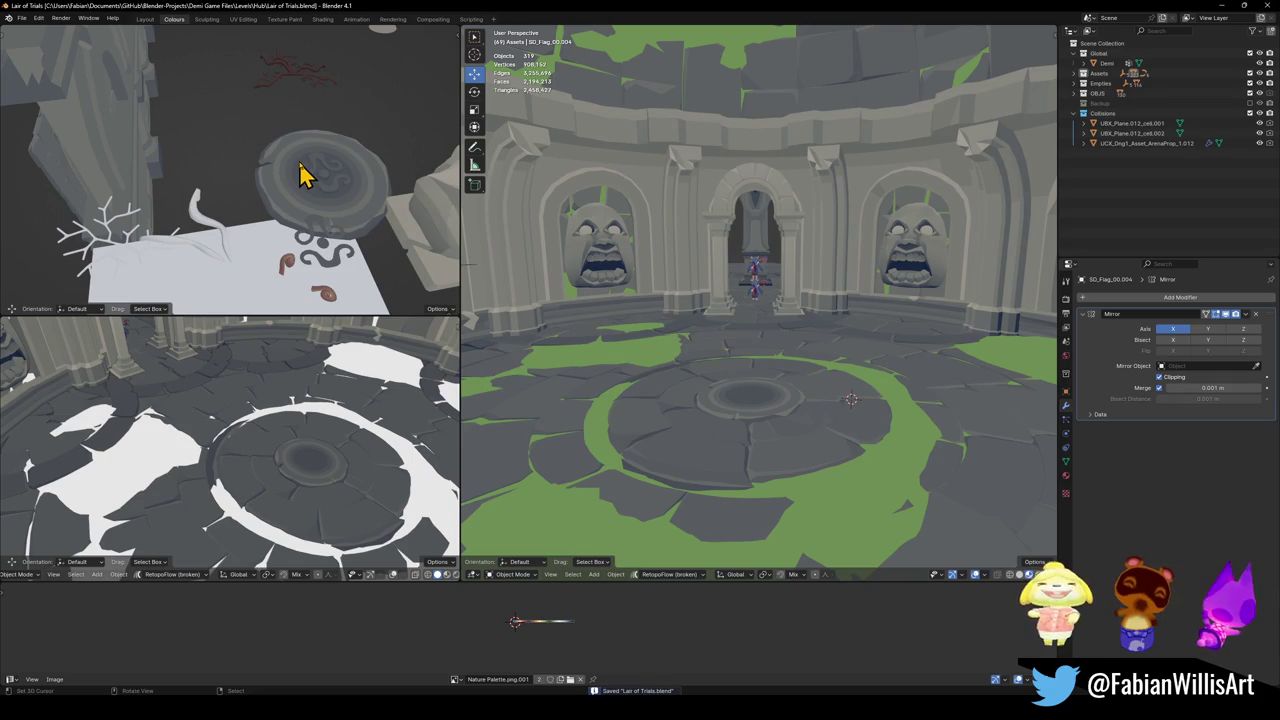
{"action": "left_click", "coordinate": [800, 290]}
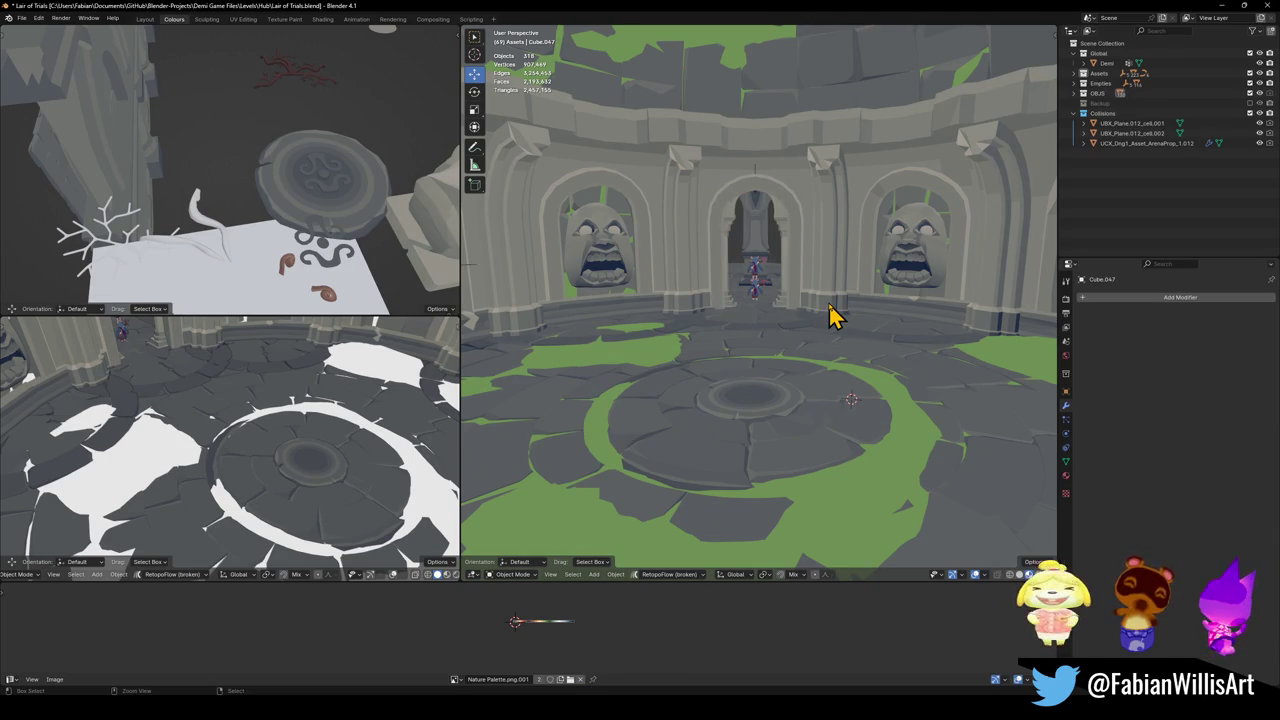
{"action": "key", "text": "ctrl+v"}
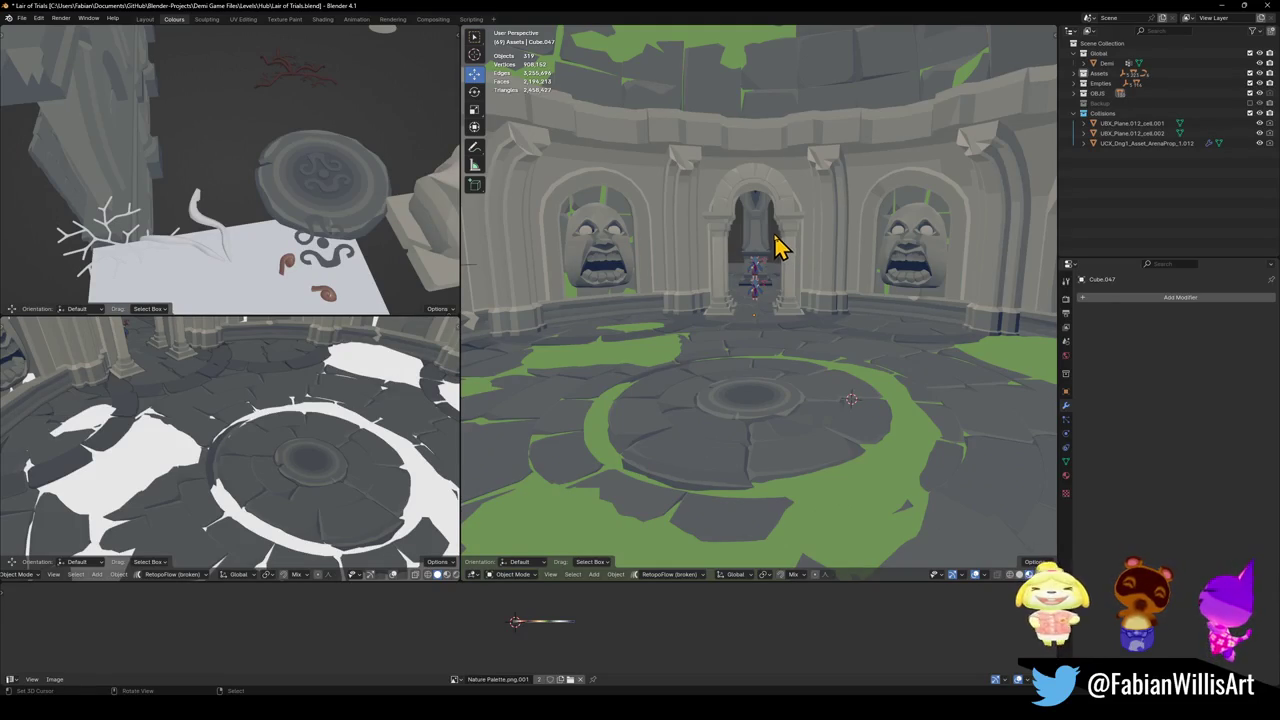
{"action": "key", "text": "ctrl+s"}
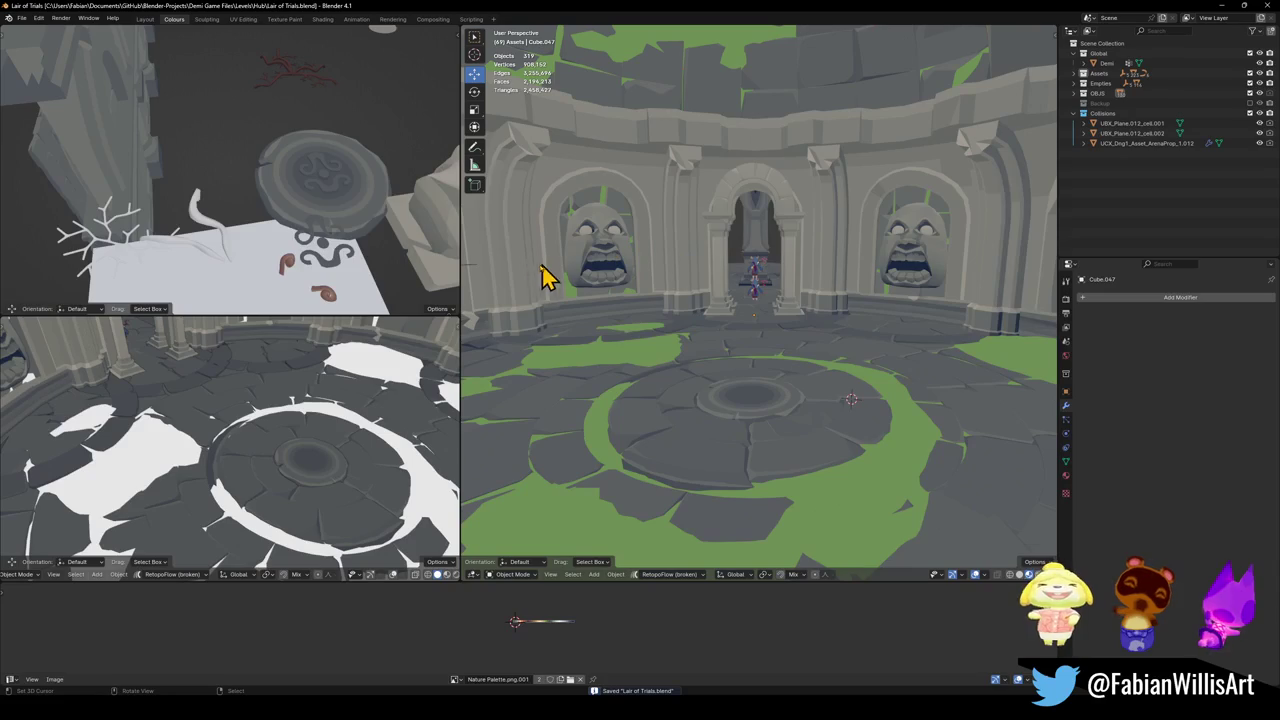
- Fly the top-left view past the wall to the spare pillar and arch assets, saving along the way
{"action": "middle_click_drag", "start_coordinate": [280, 415], "coordinate": [271, 408]}
{"action": "key", "text": "shift+grave"}
{"action": "key", "text": "w"}
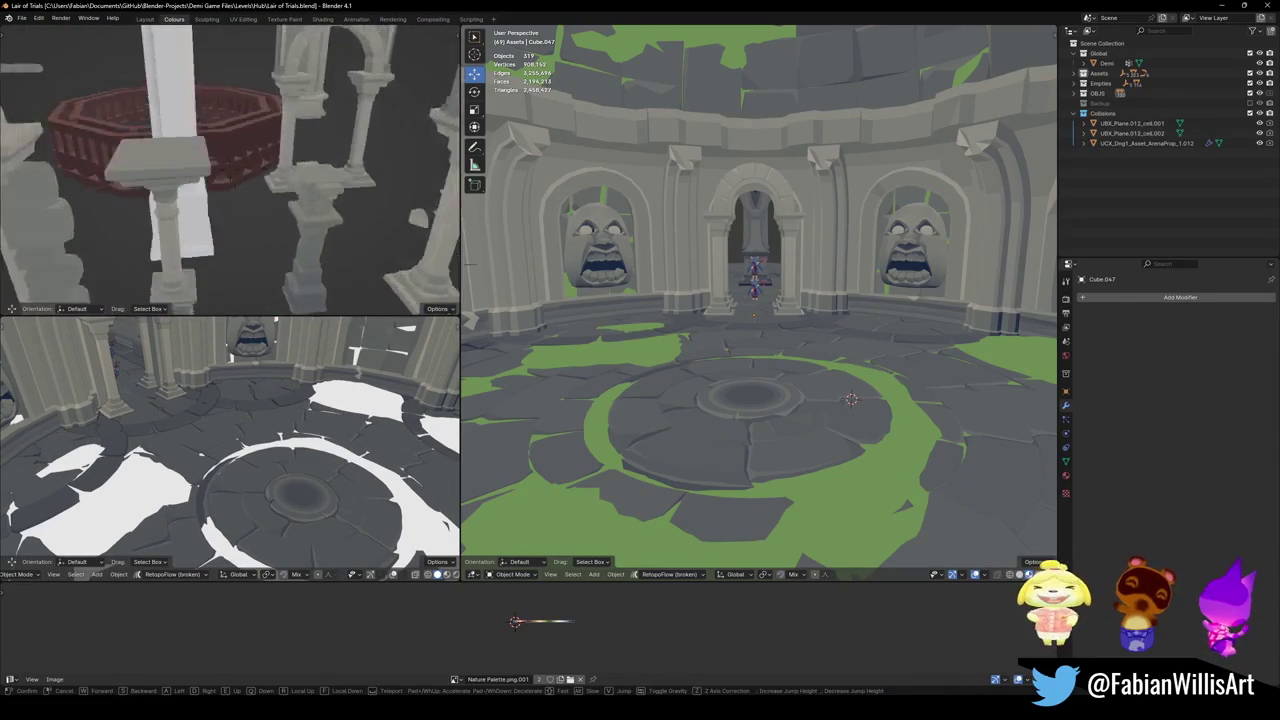
{"action": "key", "text": "w"}
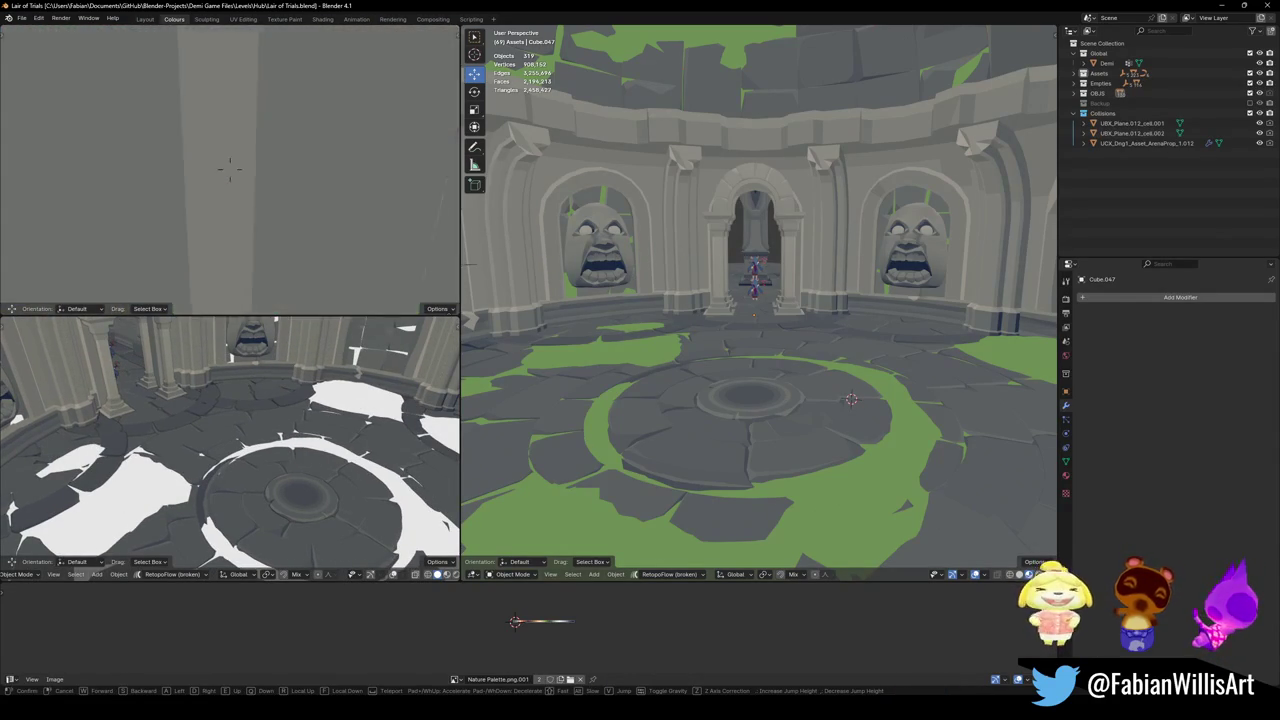
{"action": "key", "text": "w"}
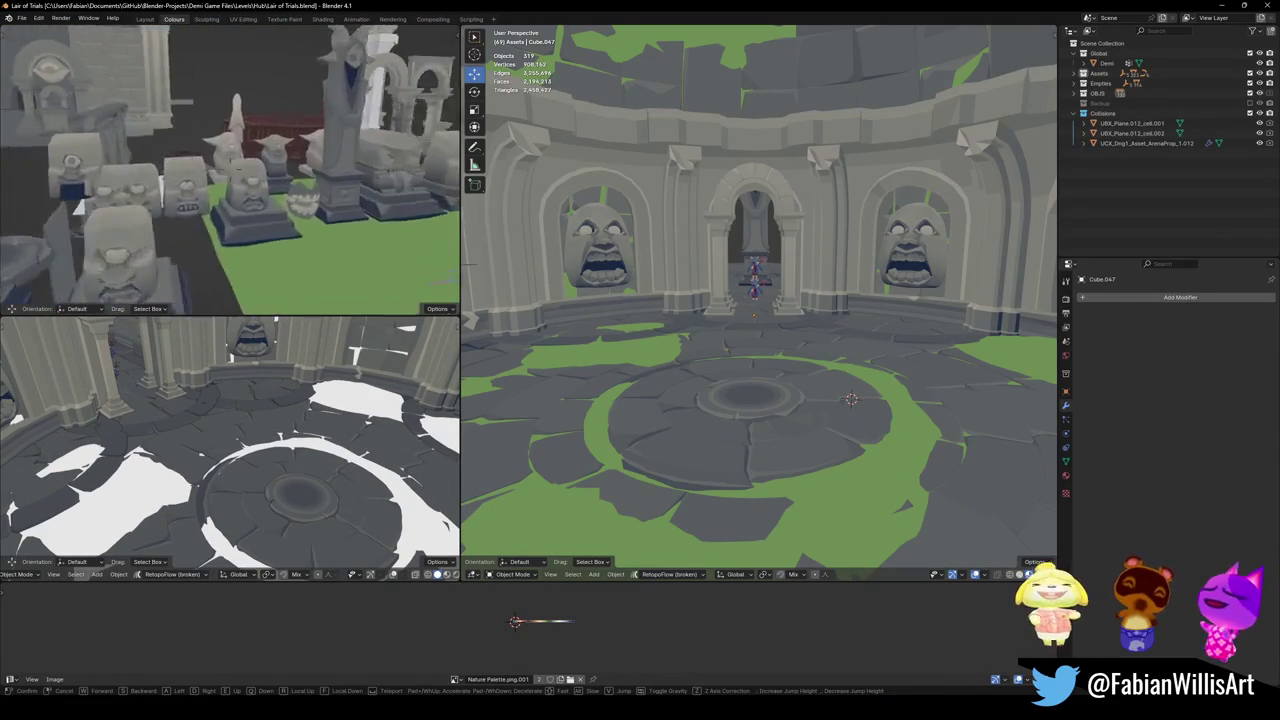
{"action": "left_click", "coordinate": [220, 230]}
{"action": "key", "text": "ctrl+s"}
{"action": "key", "text": "shift+grave"}
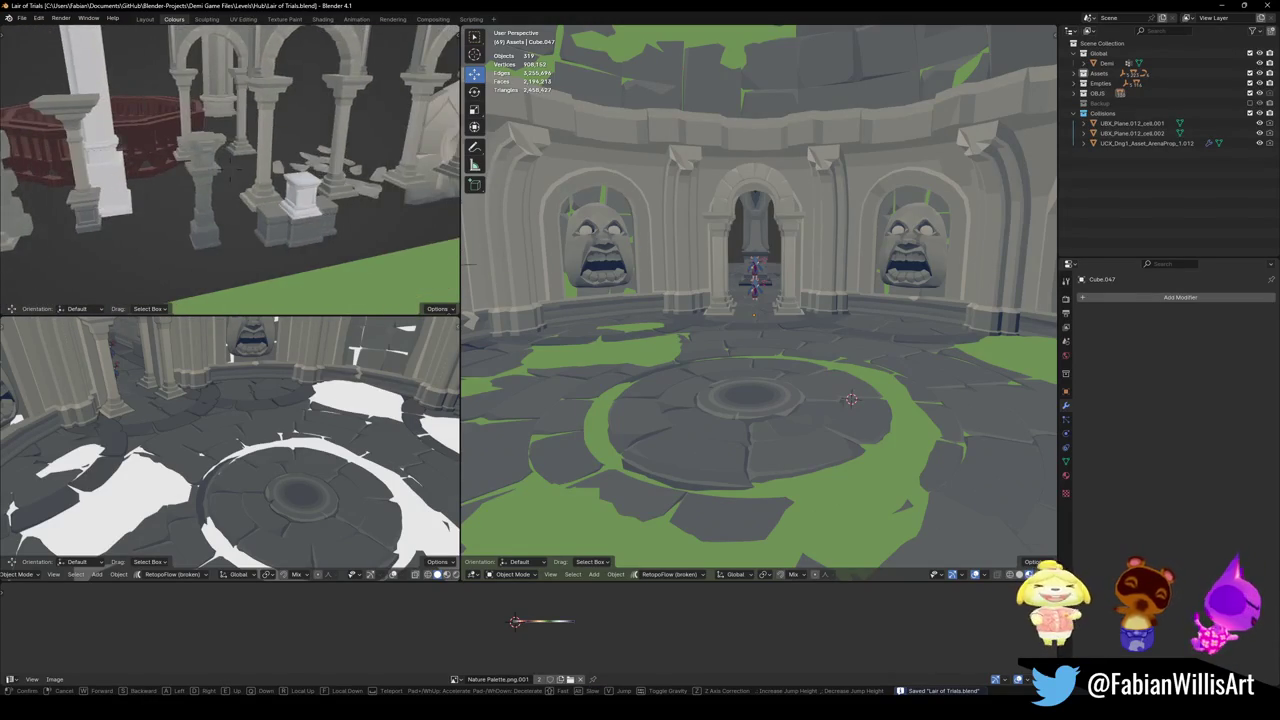
{"action": "left_click", "coordinate": [220, 230]}
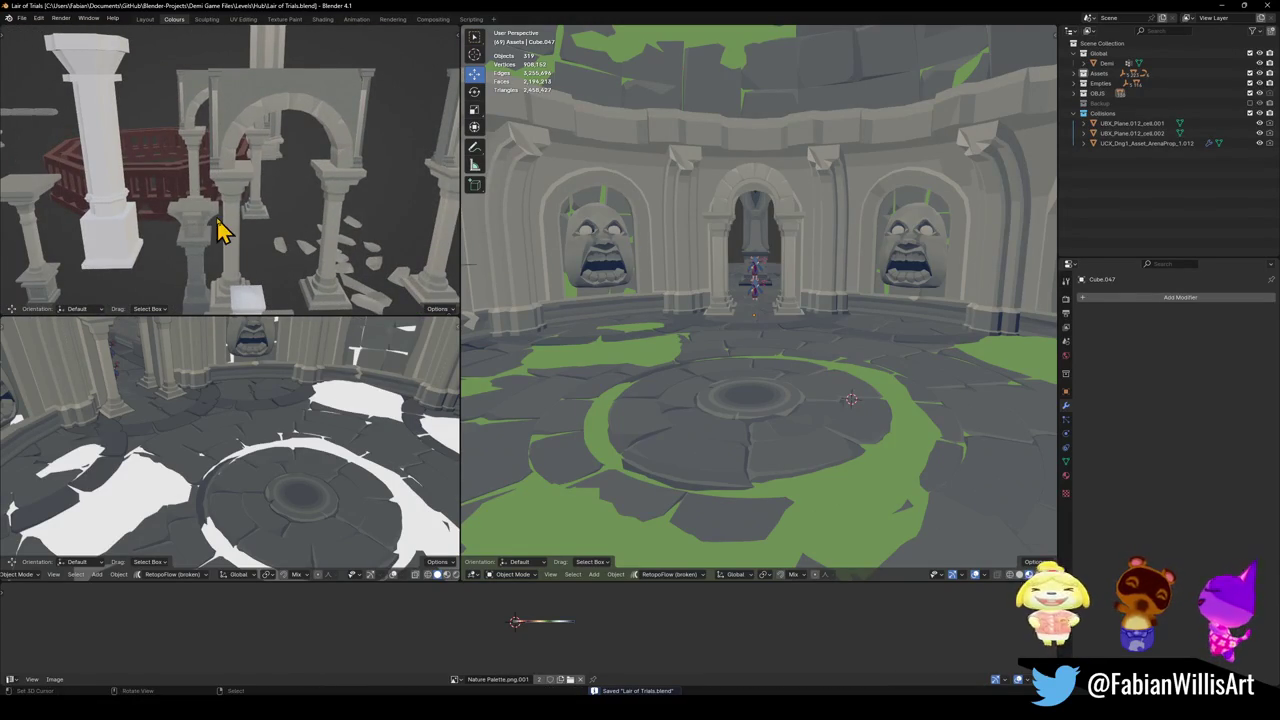
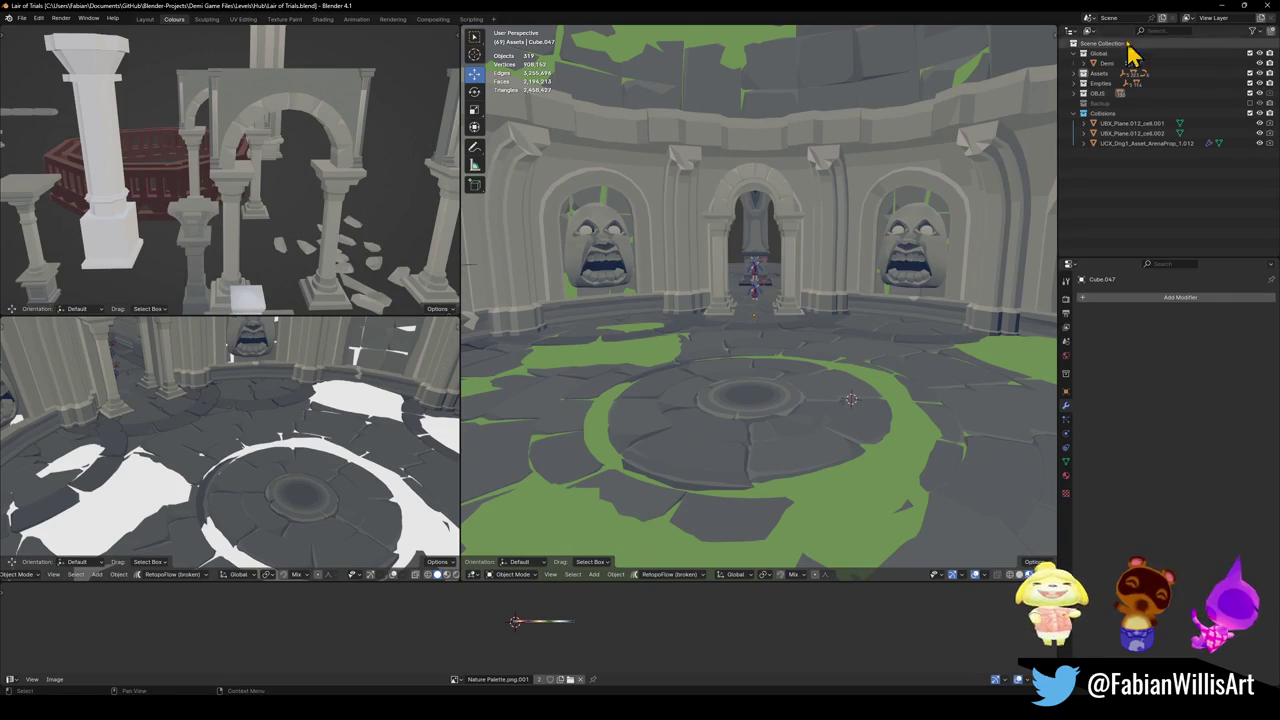
- Save Lair of Trials.blend, then walk into the corridor and back past the arched doorway
{"action": "key", "text": "ctrl+s"}
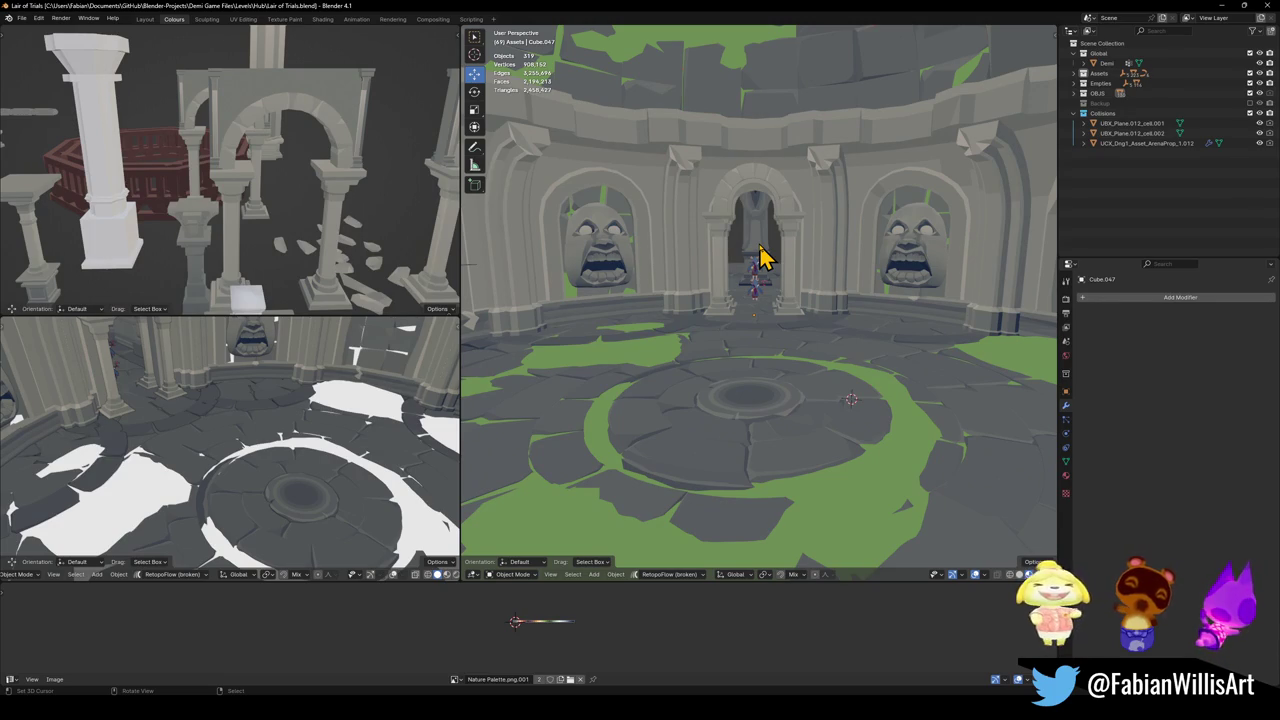
{"action": "key", "text": "shift+grave"}
{"action": "key", "text": "w"}
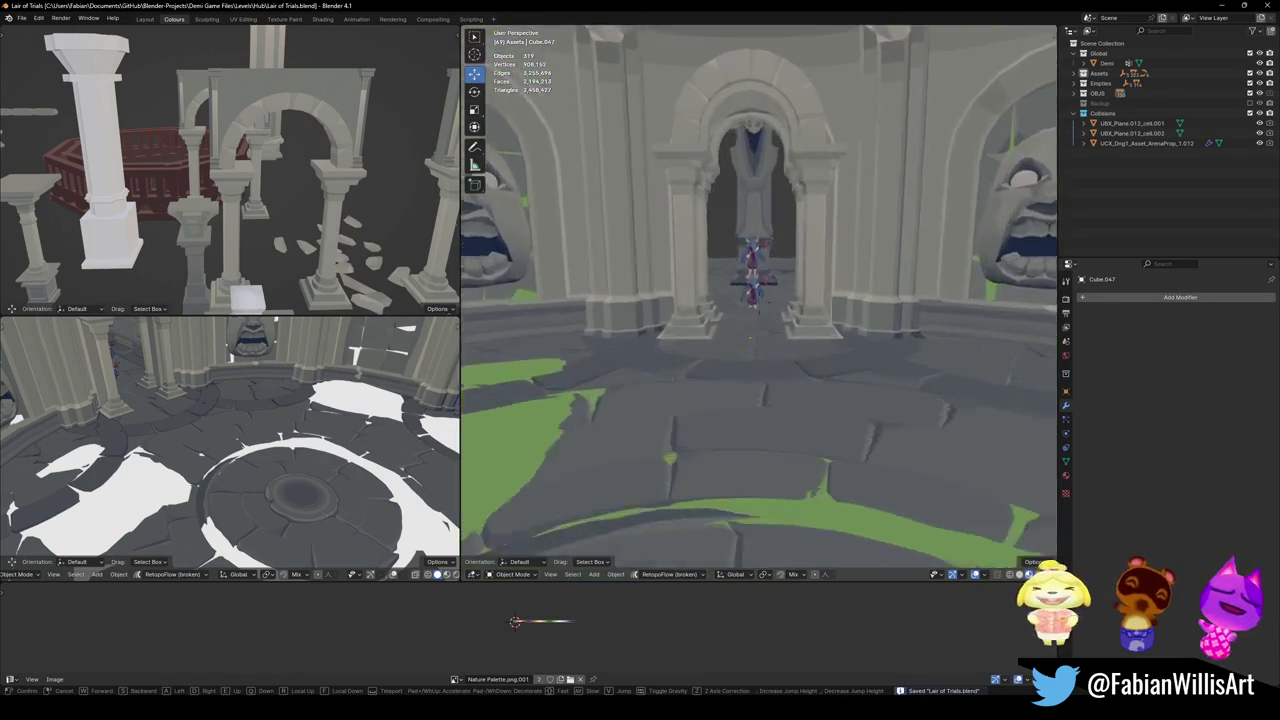
{"action": "key", "text": "s"}
{"action": "key", "text": "w"}
{"action": "key", "text": "s"}
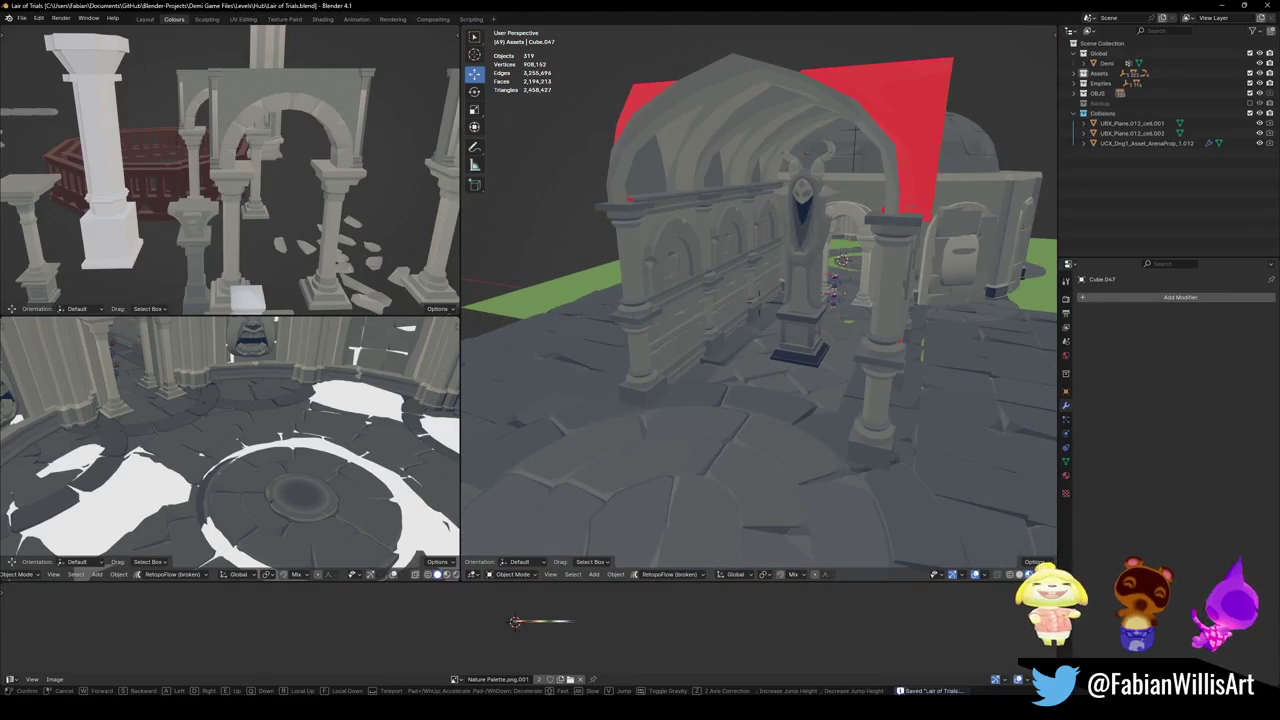
- Walk through the arch into the round room, save again and end the walk at this view
{"action": "key", "text": "w"}
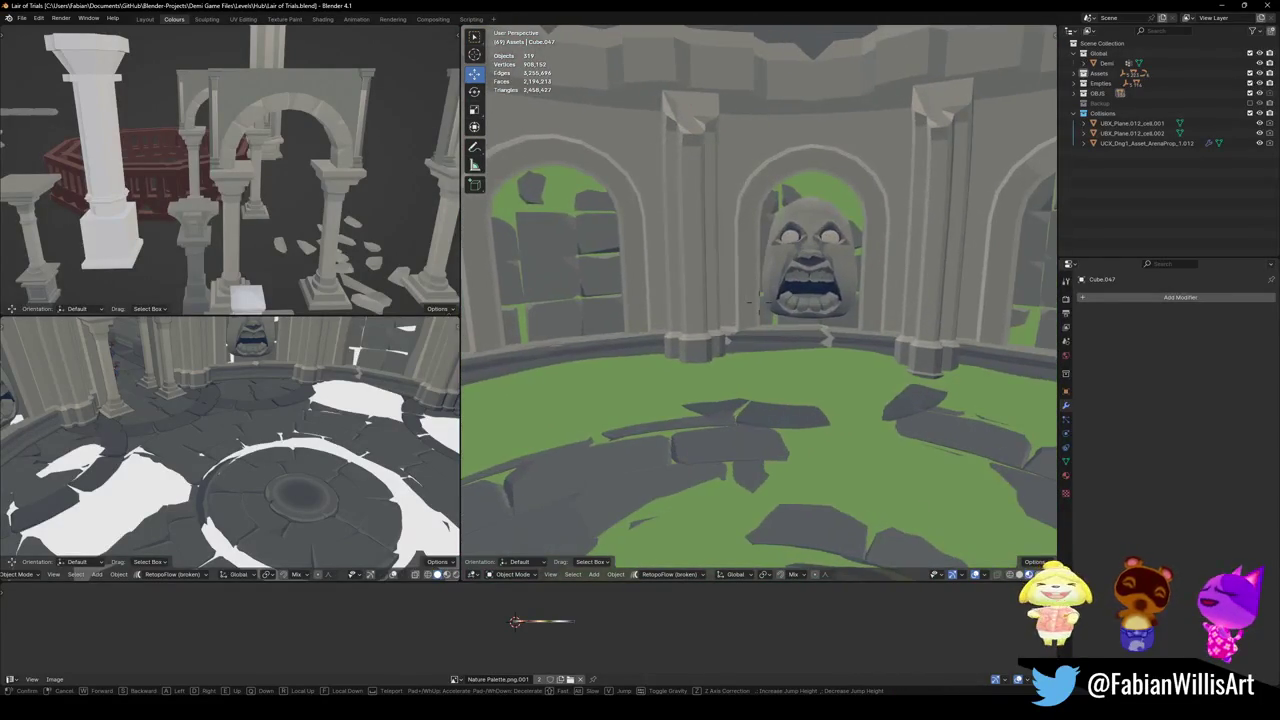
{"action": "key", "text": "ctrl+s"}
{"action": "key", "text": "s"}
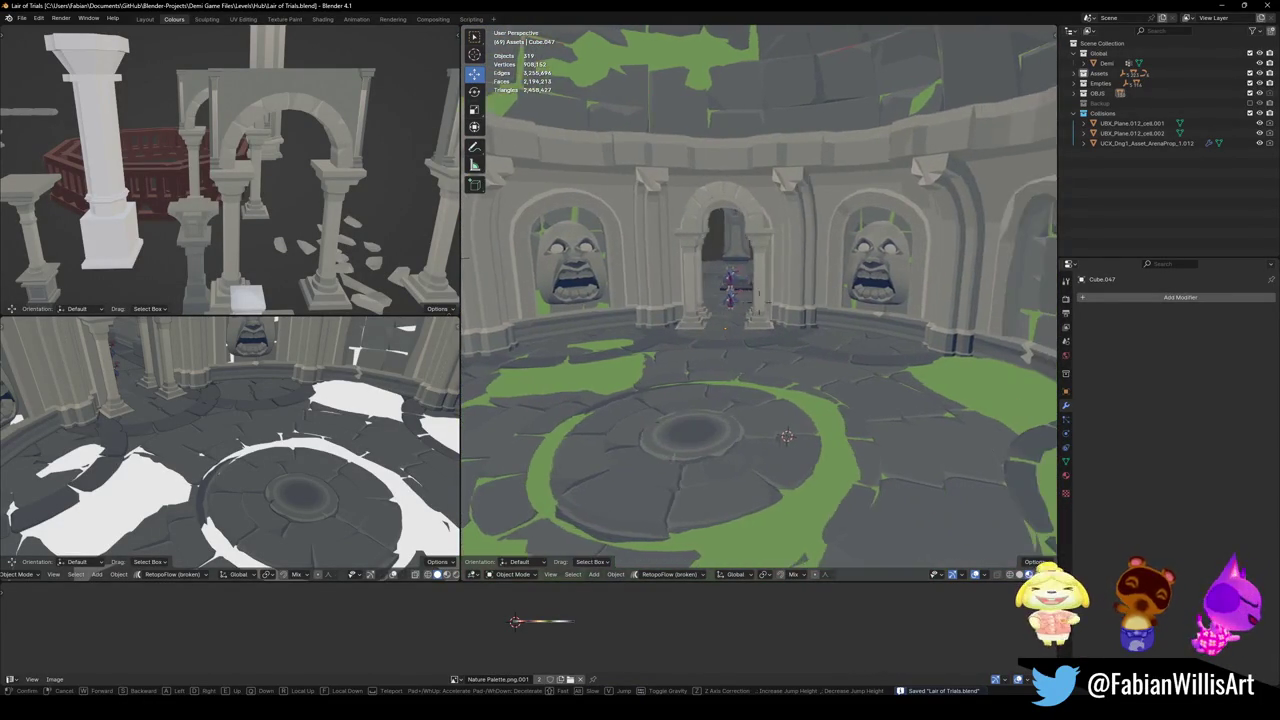
{"action": "left_click", "coordinate": [707, 310]}
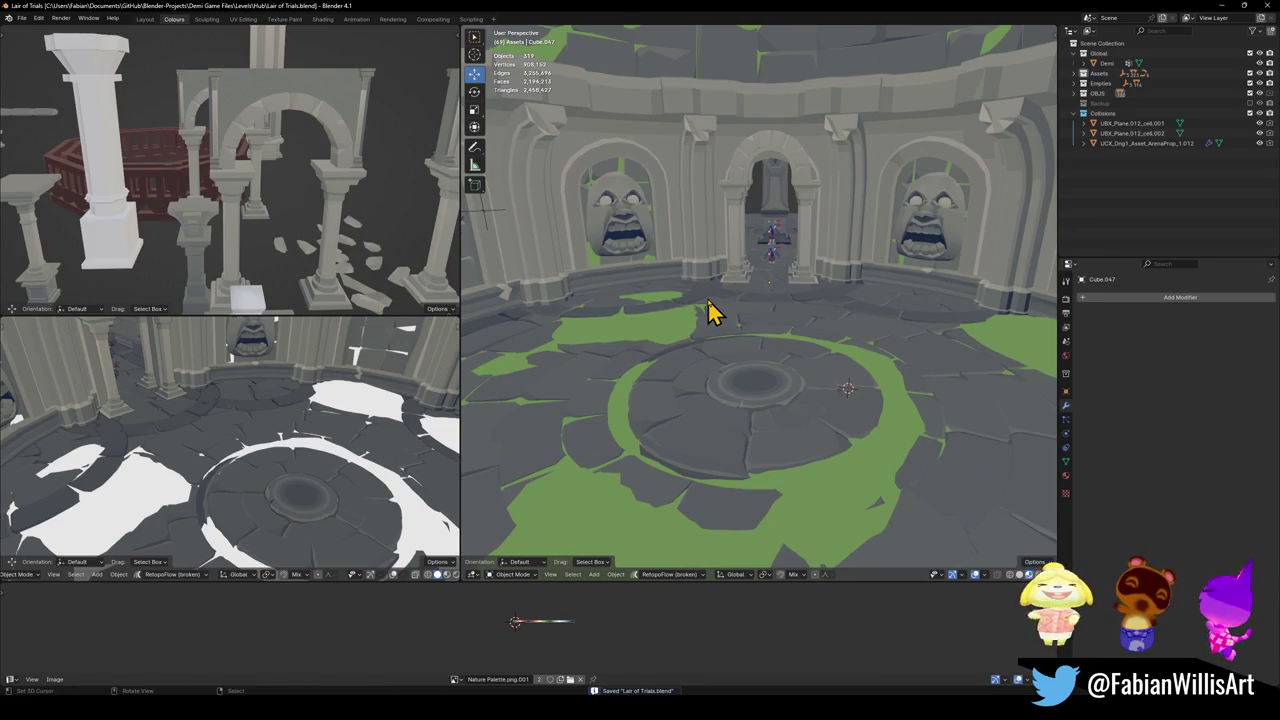
- Duplicate the rubble stone cluster, place it at floor height on the arena's right side, and shrink it
{"action": "left_click", "coordinate": [383, 277]}
{"action": "key", "text": "shift+d"}
{"action": "left_click", "coordinate": [400, 272]}
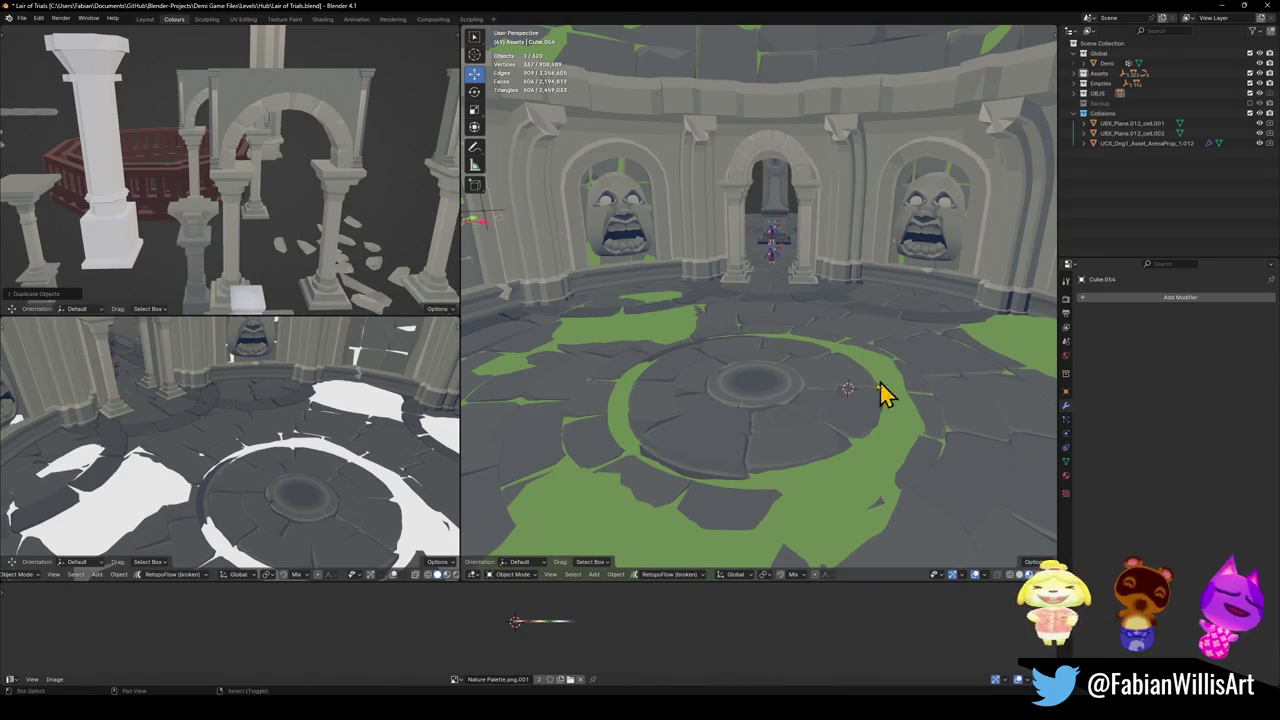
{"action": "key", "text": "shift+s"}
{"action": "key", "text": "g"}
{"action": "key", "text": "shift+z"}
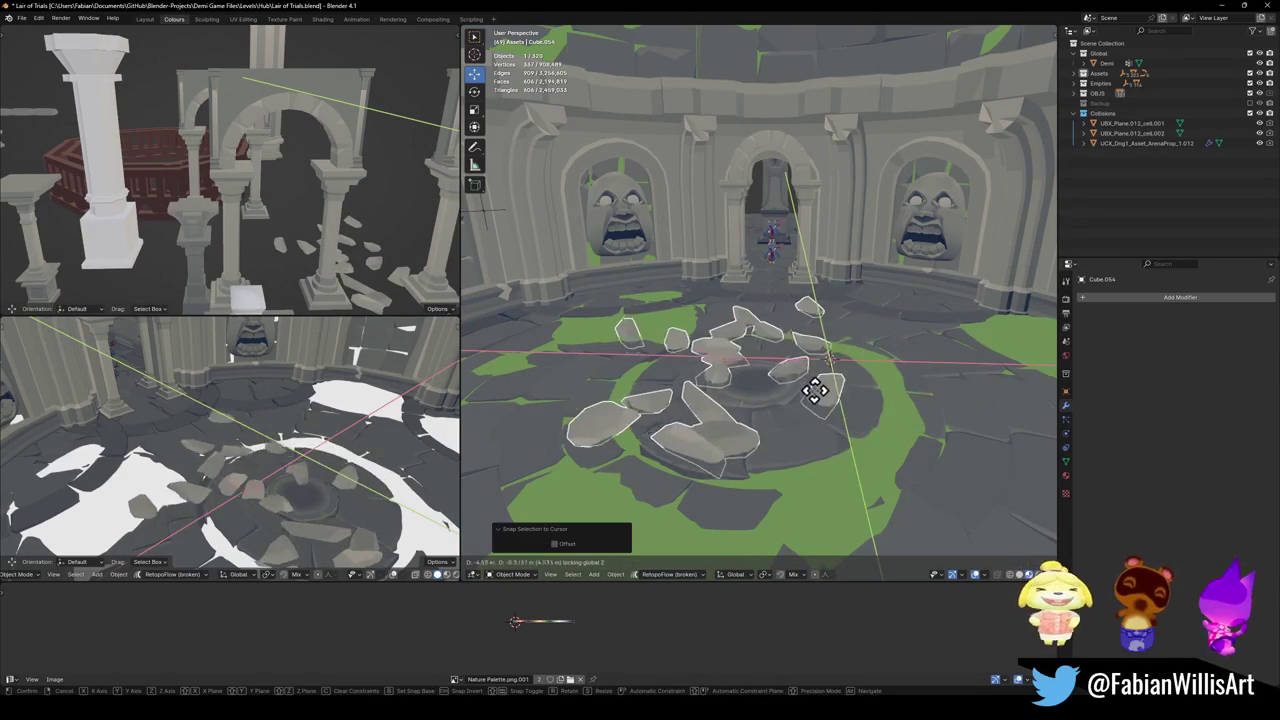
{"action": "left_click", "coordinate": [994, 334]}
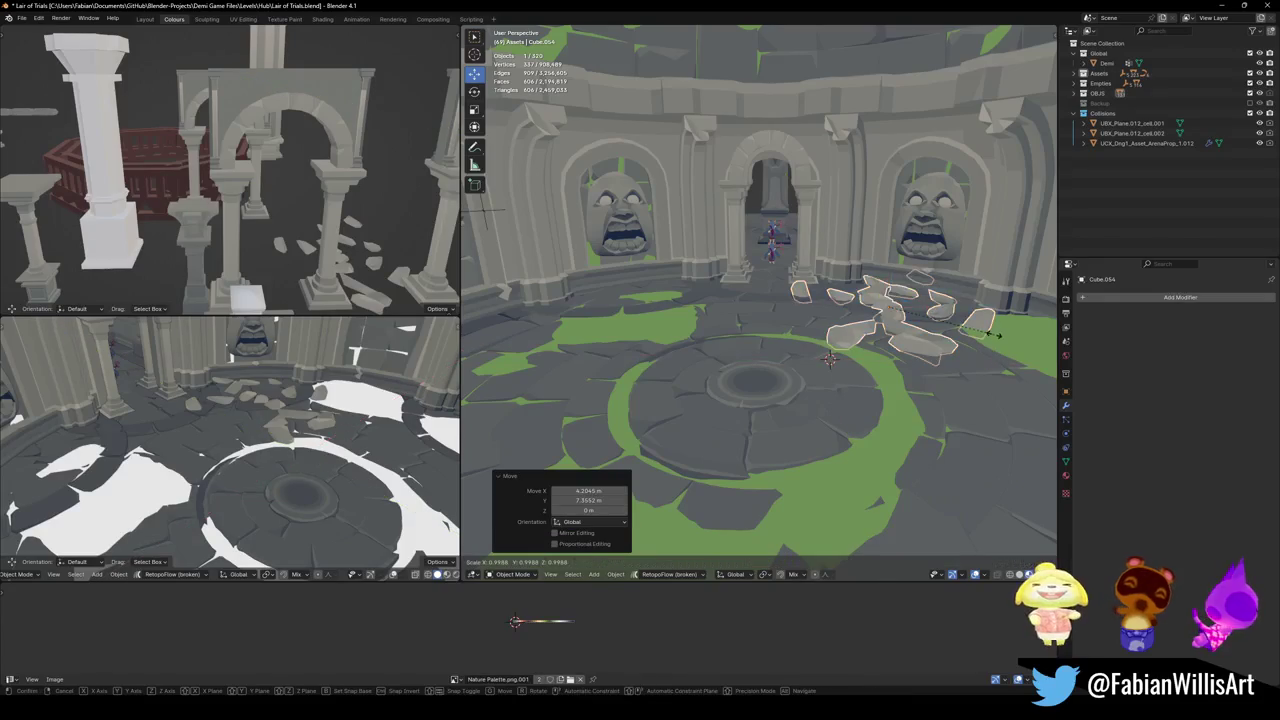
{"action": "right_click", "coordinate": [975, 330]}
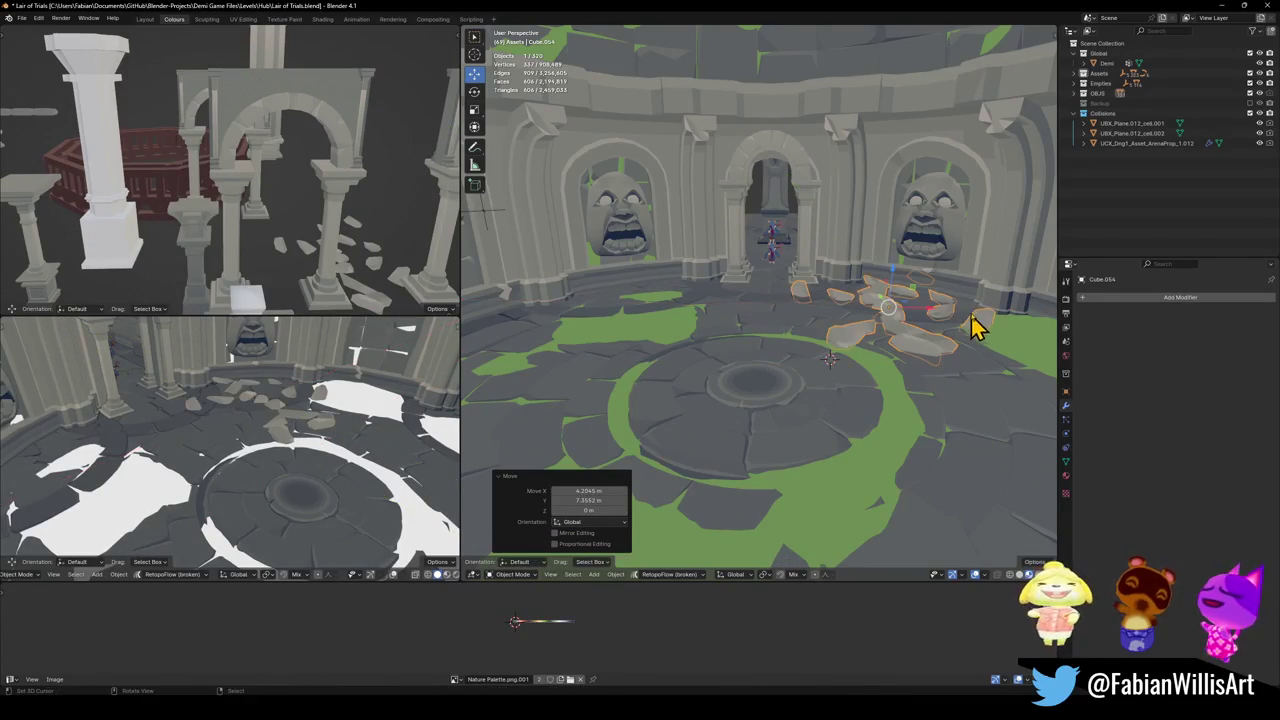
{"action": "key", "text": "s"}
{"action": "left_click", "coordinate": [940, 304]}
- Rotate the right-side stone cluster around the vertical Z axis
{"action": "key", "text": "g"}
{"action": "key", "text": "z"}
{"action": "right_click", "coordinate": [948, 312]}
{"action": "left_click", "coordinate": [914, 319]}
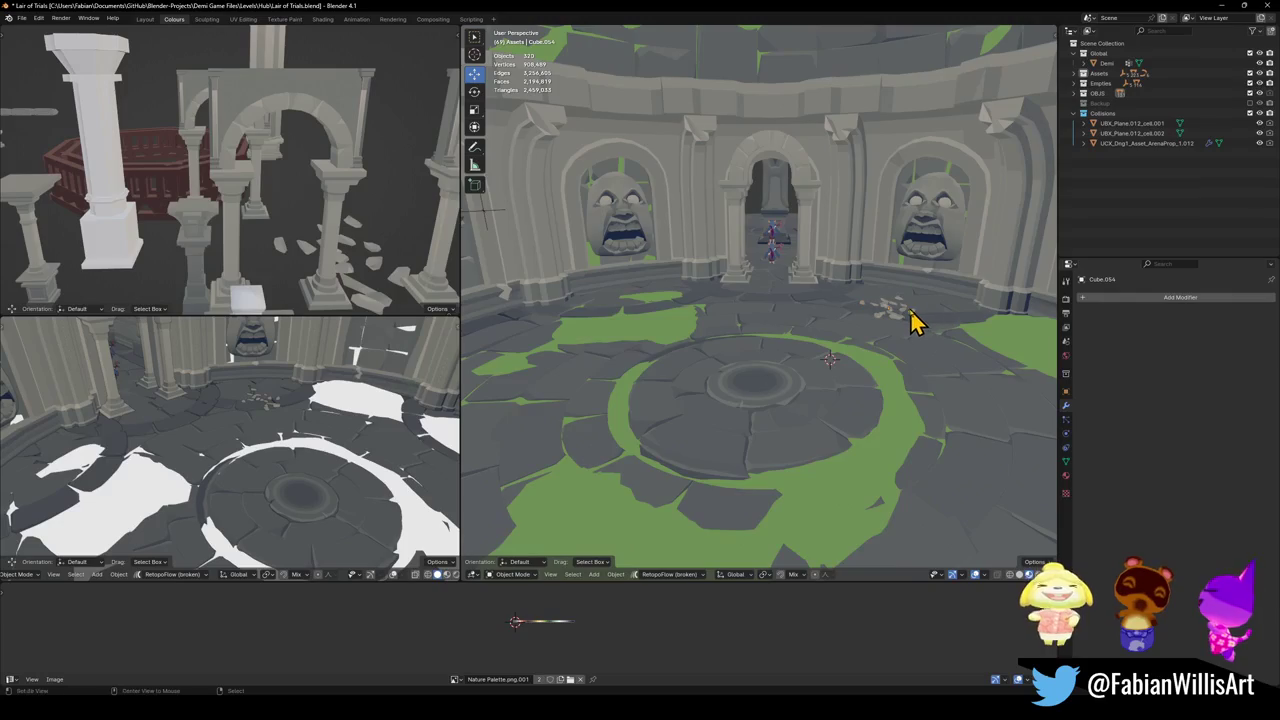
{"action": "scroll", "coordinate": [914, 323], "scroll_direction": "up", "scroll_amount": 5}
{"action": "mouse_move", "coordinate": [914, 323]}
{"action": "middle_mouse_down"}
{"action": "mouse_move", "coordinate": [766, 328]}
{"action": "mouse_move", "coordinate": [820, 334]}
{"action": "mouse_move", "coordinate": [795, 345]}
{"action": "mouse_move", "coordinate": [749, 322]}
{"action": "middle_mouse_up"}
{"action": "left_click", "coordinate": [749, 322]}
{"action": "key", "text": "r"}
{"action": "key", "text": "z"}
{"action": "left_click", "coordinate": [785, 345]}
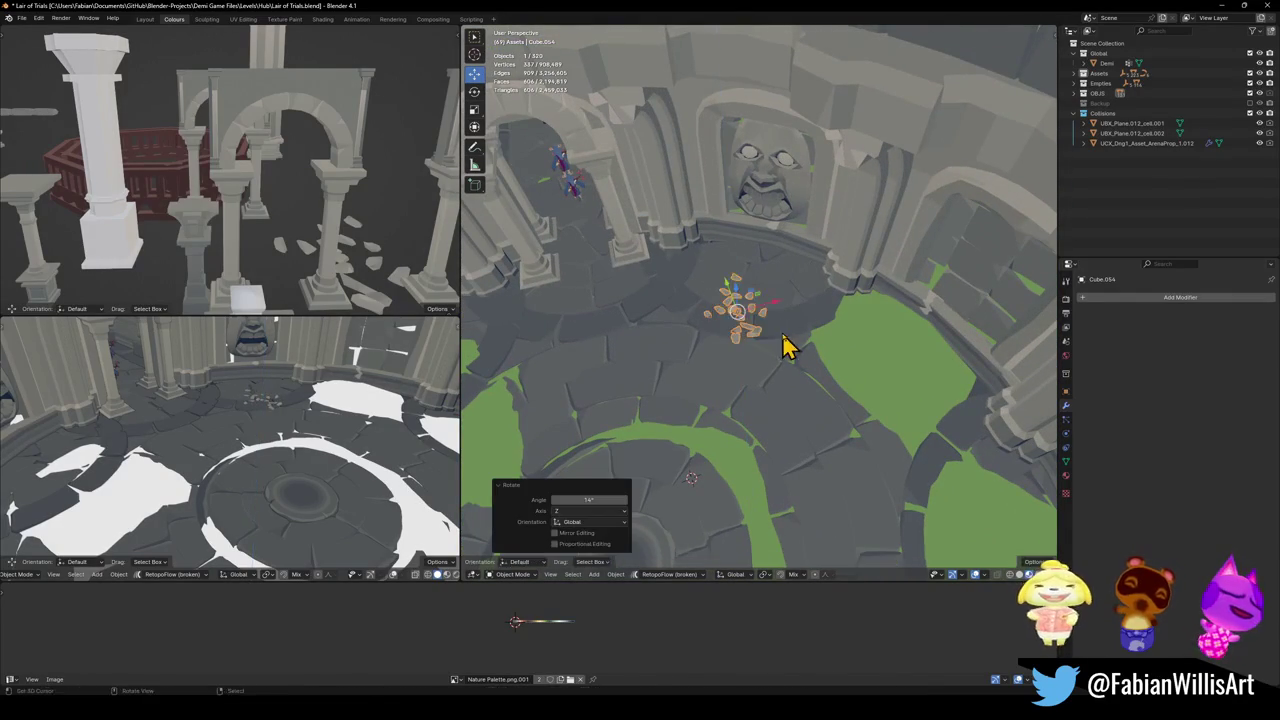
{"action": "left_click", "coordinate": [771, 314]}
- Make a second copy of the stones, rotate it about Z, and place it beside the central dais
{"action": "middle_click_drag", "start_coordinate": [771, 314], "coordinate": [737, 277]}
{"action": "left_click", "coordinate": [740, 280]}
{"action": "key", "text": "shift+d"}
{"action": "left_click", "coordinate": [557, 427]}
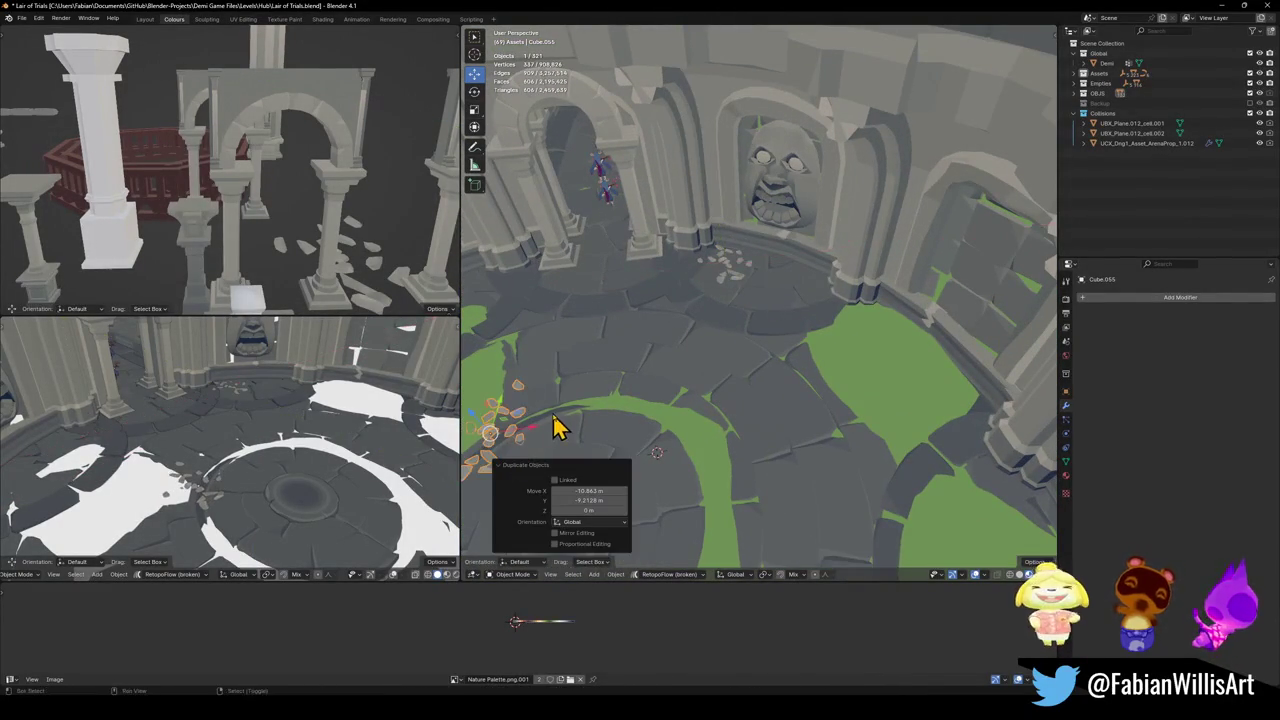
{"action": "middle_click_drag", "start_coordinate": [557, 427], "coordinate": [714, 337]}
{"action": "key", "text": "r"}
{"action": "key", "text": "z"}
{"action": "left_click", "coordinate": [743, 386]}
{"action": "key", "text": "g"}
{"action": "key", "text": "shift+z"}
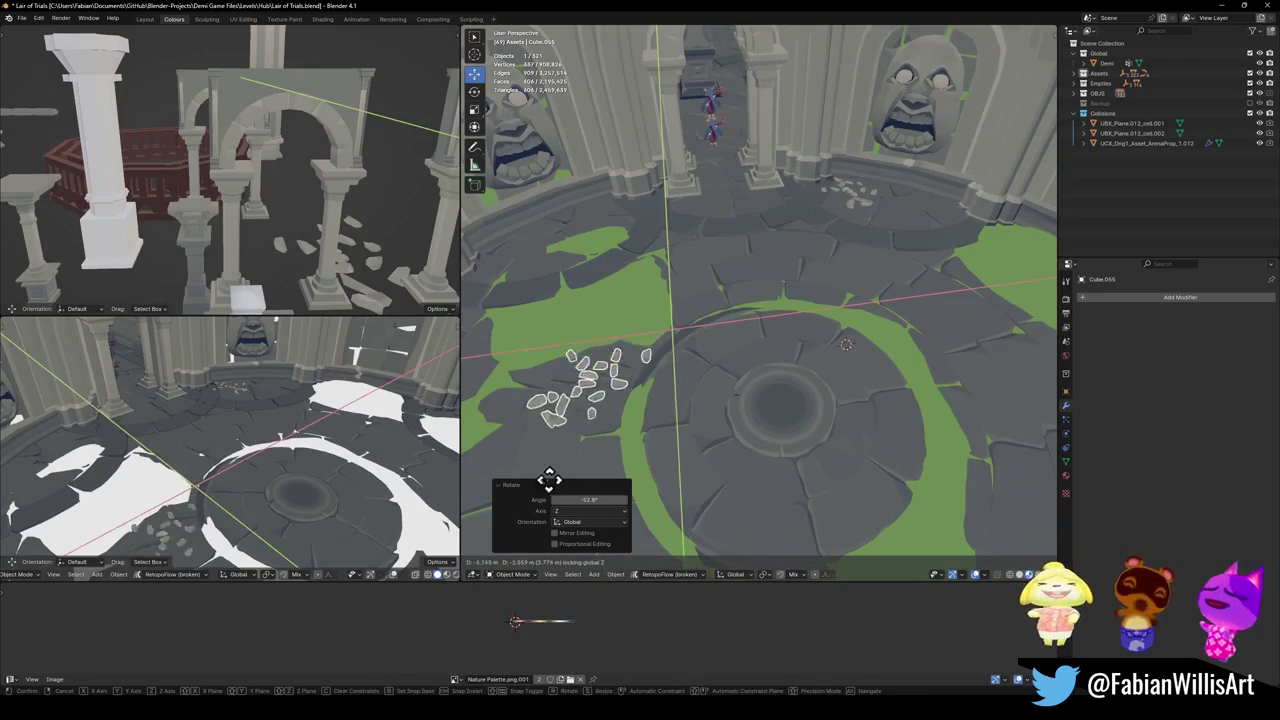
{"action": "left_click", "coordinate": [573, 475]}
- Scale the dais-side copy across the floor without changing height, then reselect the left cluster
{"action": "mouse_move", "coordinate": [563, 463]}
{"action": "middle_mouse_down"}
{"action": "mouse_move", "coordinate": [663, 371]}
{"action": "mouse_move", "coordinate": [706, 363]}
{"action": "middle_mouse_up"}
{"action": "key", "text": "s"}
{"action": "key", "text": "shift+z"}
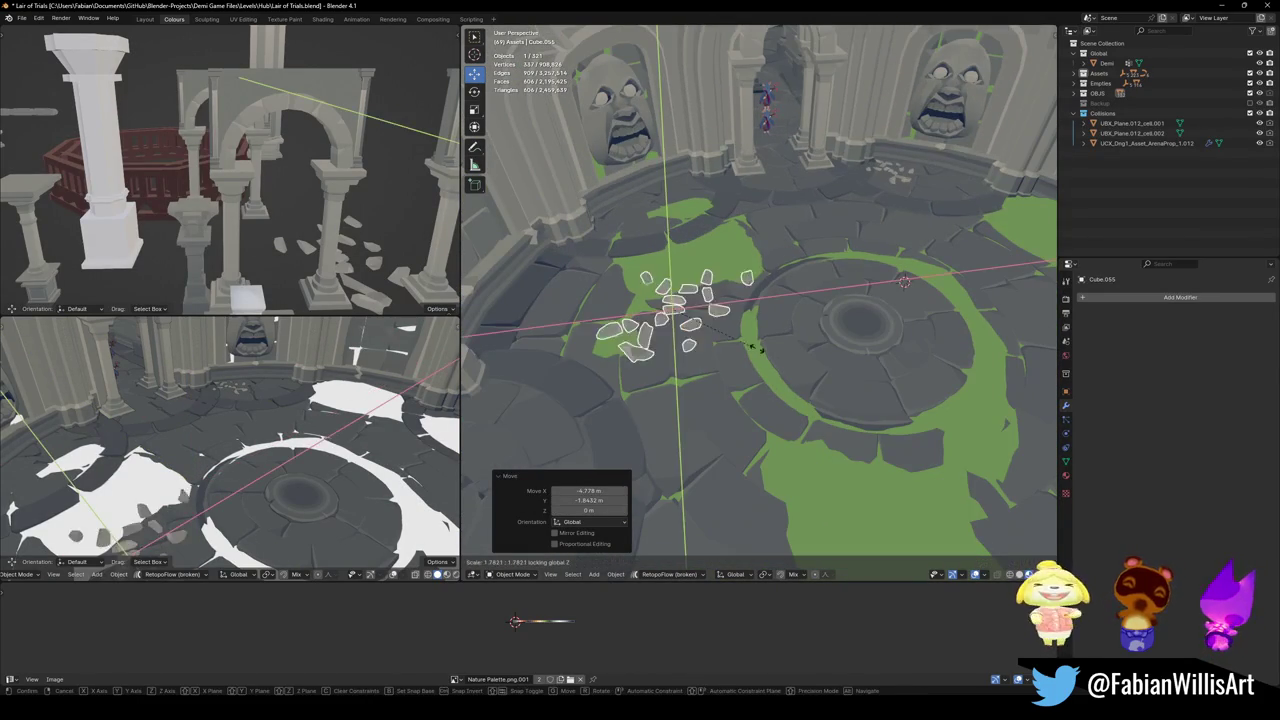
{"action": "left_click", "coordinate": [800, 366]}
{"action": "key", "text": "alt+a"}
{"action": "scroll", "coordinate": [674, 314], "scroll_direction": "up", "scroll_amount": 3}
{"action": "mouse_move", "coordinate": [674, 314]}
{"action": "middle_mouse_down"}
{"action": "mouse_move", "coordinate": [815, 362]}
{"action": "mouse_move", "coordinate": [786, 323]}
{"action": "mouse_move", "coordinate": [826, 314]}
{"action": "mouse_move", "coordinate": [846, 371]}
{"action": "mouse_move", "coordinate": [791, 380]}
{"action": "middle_mouse_up"}
{"action": "left_click", "coordinate": [735, 352]}
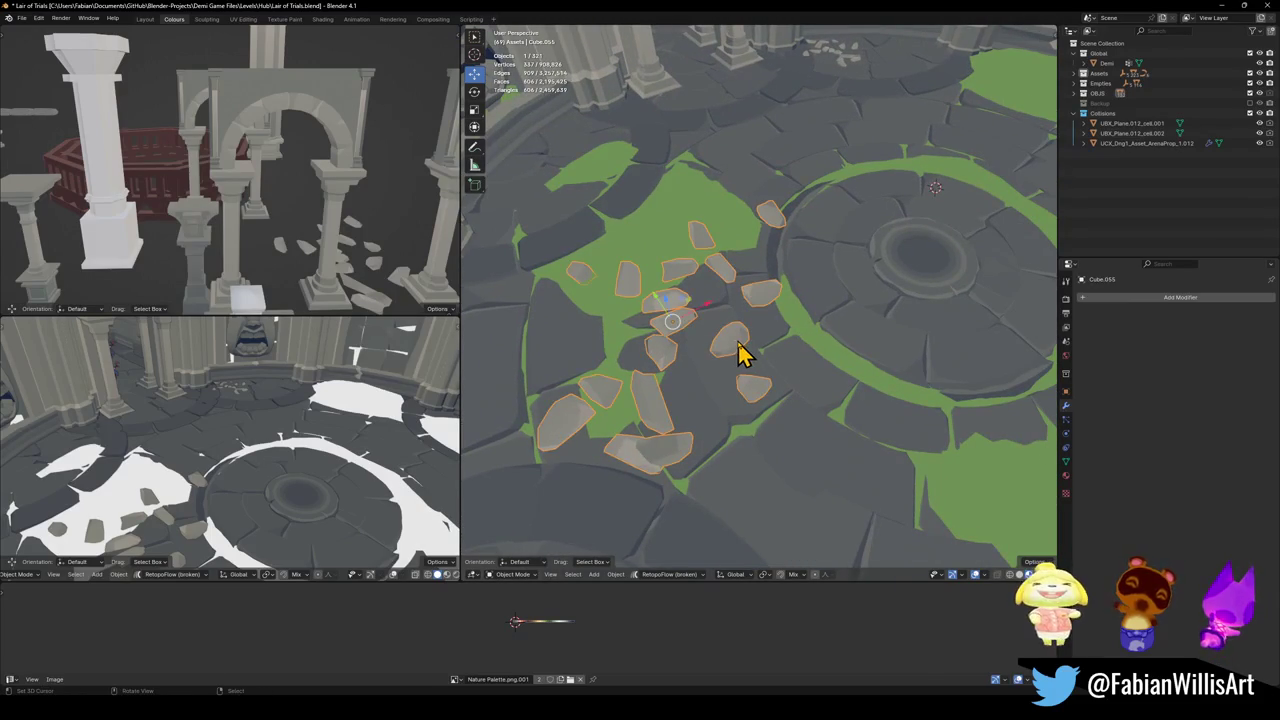
- Try moving all the stones' faces along X in Edit Mode, then cancel and return to Object Mode
{"action": "key", "text": "Tab"}
{"action": "key", "text": "a"}
{"action": "key", "text": "g"}
{"action": "key", "text": "x"}
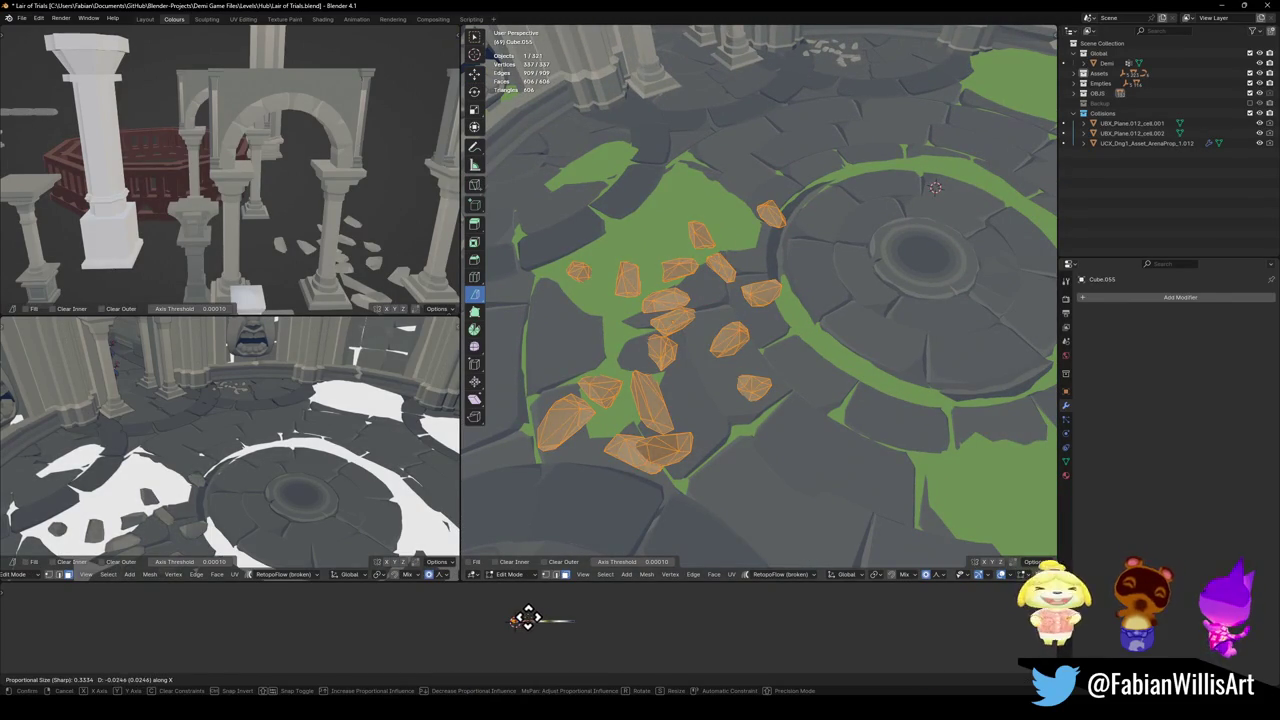
{"action": "key", "text": "Escape"}
{"action": "key", "text": "Tab"}
{"action": "key", "text": "alt+a"}
{"action": "mouse_move", "coordinate": [800, 363]}
{"action": "middle_mouse_down"}
{"action": "mouse_move", "coordinate": [743, 323]}
{"action": "mouse_move", "coordinate": [700, 340]}
{"action": "mouse_move", "coordinate": [743, 354]}
{"action": "mouse_move", "coordinate": [823, 323]}
{"action": "mouse_move", "coordinate": [786, 420]}
{"action": "mouse_move", "coordinate": [743, 388]}
{"action": "middle_mouse_up"}
- Move the rock cluster along Z to sink it slightly into the floor
{"action": "left_click", "coordinate": [700, 340]}
{"action": "key", "text": "g"}
{"action": "key", "text": "z"}
{"action": "left_click", "coordinate": [808, 362]}
{"action": "key", "text": "g"}
{"action": "key", "text": "z"}
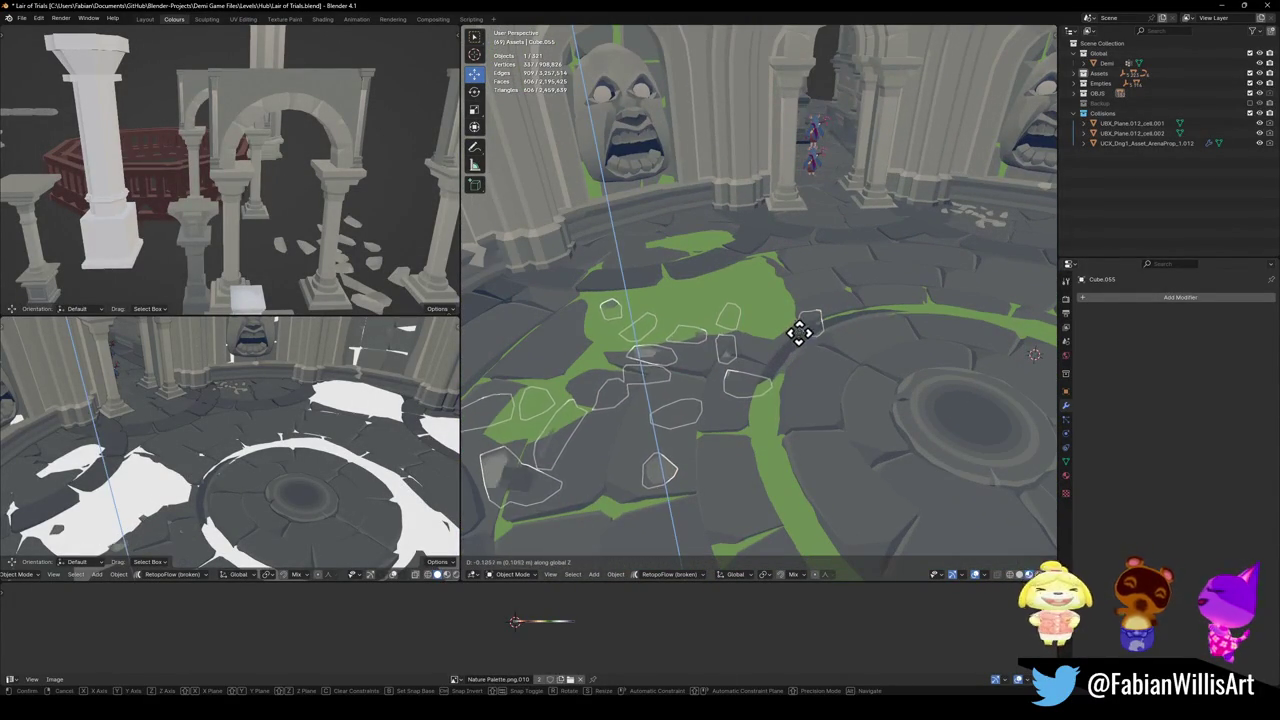
{"action": "left_click", "coordinate": [808, 345]}
{"action": "key", "text": "alt+a"}
- Raise the rock pieces slightly back up along Z to sit on the floor
{"action": "middle_click_drag", "start_coordinate": [808, 345], "coordinate": [742, 388]}
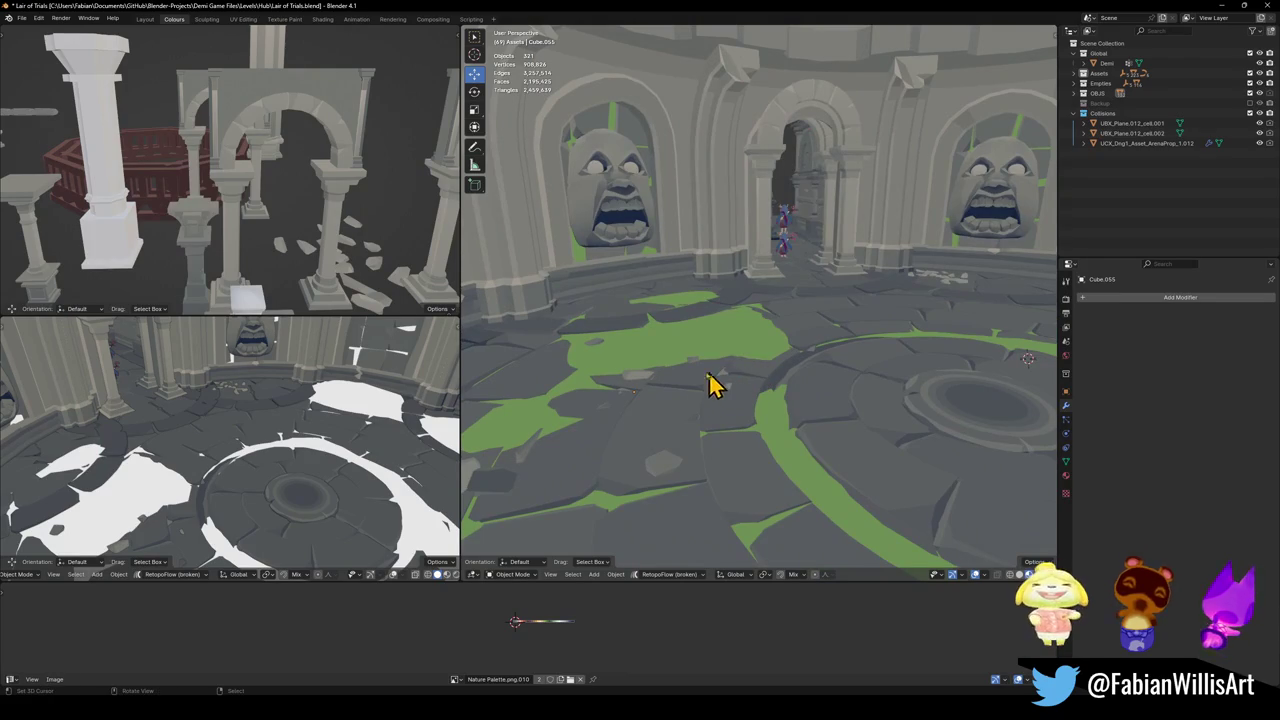
{"action": "key", "text": "ctrl+z"}
{"action": "key", "text": "g"}
{"action": "key", "text": "z"}
{"action": "left_click", "coordinate": [663, 378]}
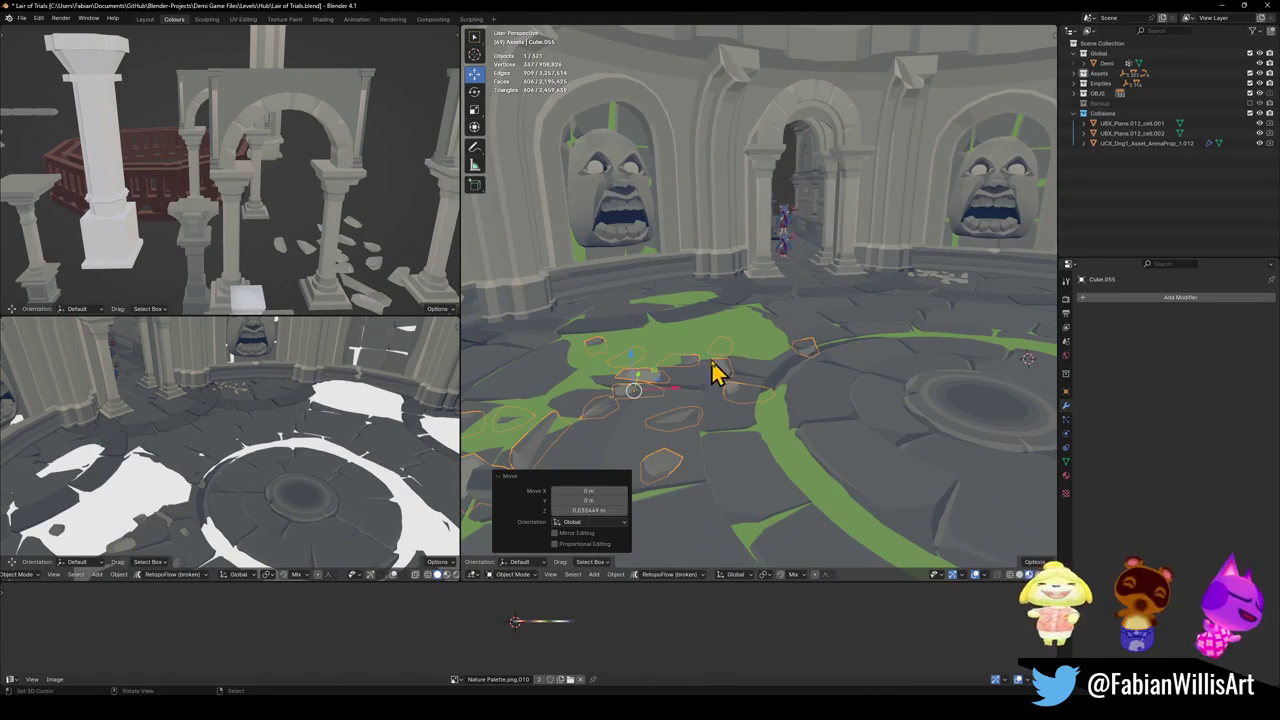
{"action": "key", "text": "alt+a"}
{"action": "mouse_move", "coordinate": [725, 370]}
{"action": "middle_mouse_down"}
{"action": "mouse_move", "coordinate": [797, 357]}
{"action": "mouse_move", "coordinate": [723, 403]}
{"action": "mouse_move", "coordinate": [755, 372]}
{"action": "mouse_move", "coordinate": [791, 363]}
{"action": "mouse_move", "coordinate": [894, 254]}
{"action": "middle_mouse_up"}
- Delete the surplus rock object and select the left rubble cluster
{"action": "left_click", "coordinate": [892, 262]}
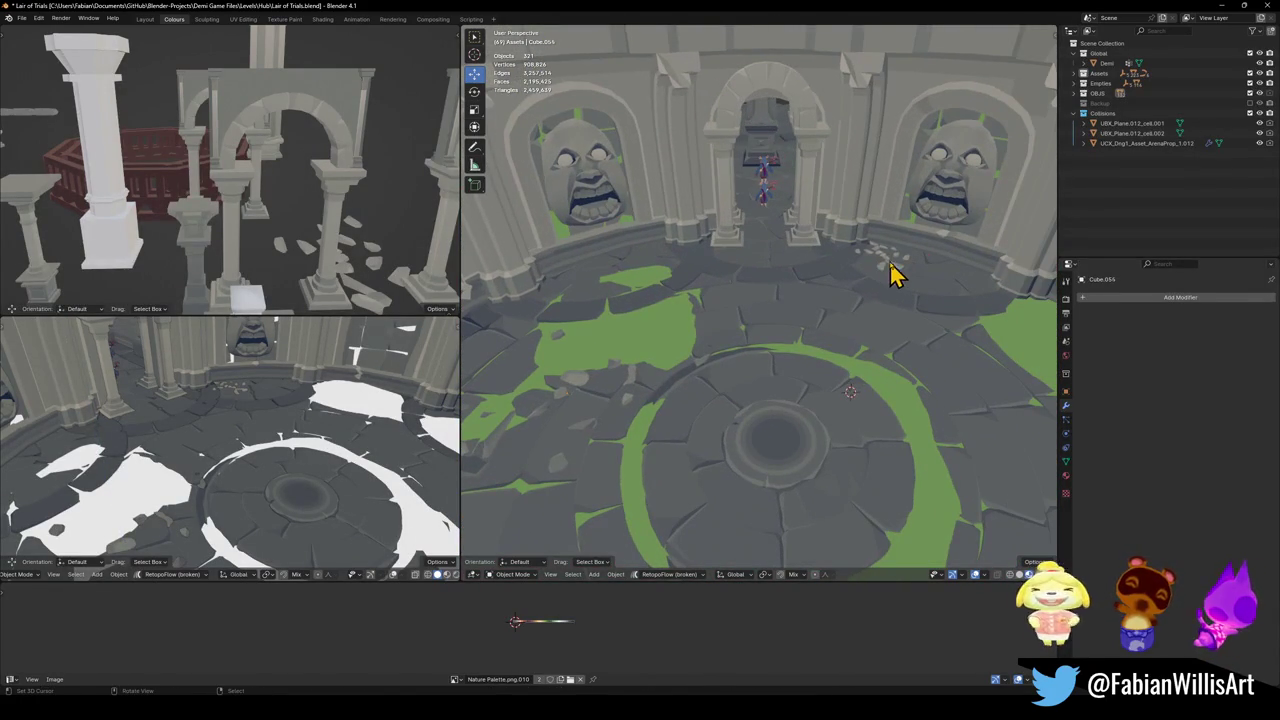
{"action": "key", "text": "Delete"}
{"action": "left_click", "coordinate": [582, 396]}
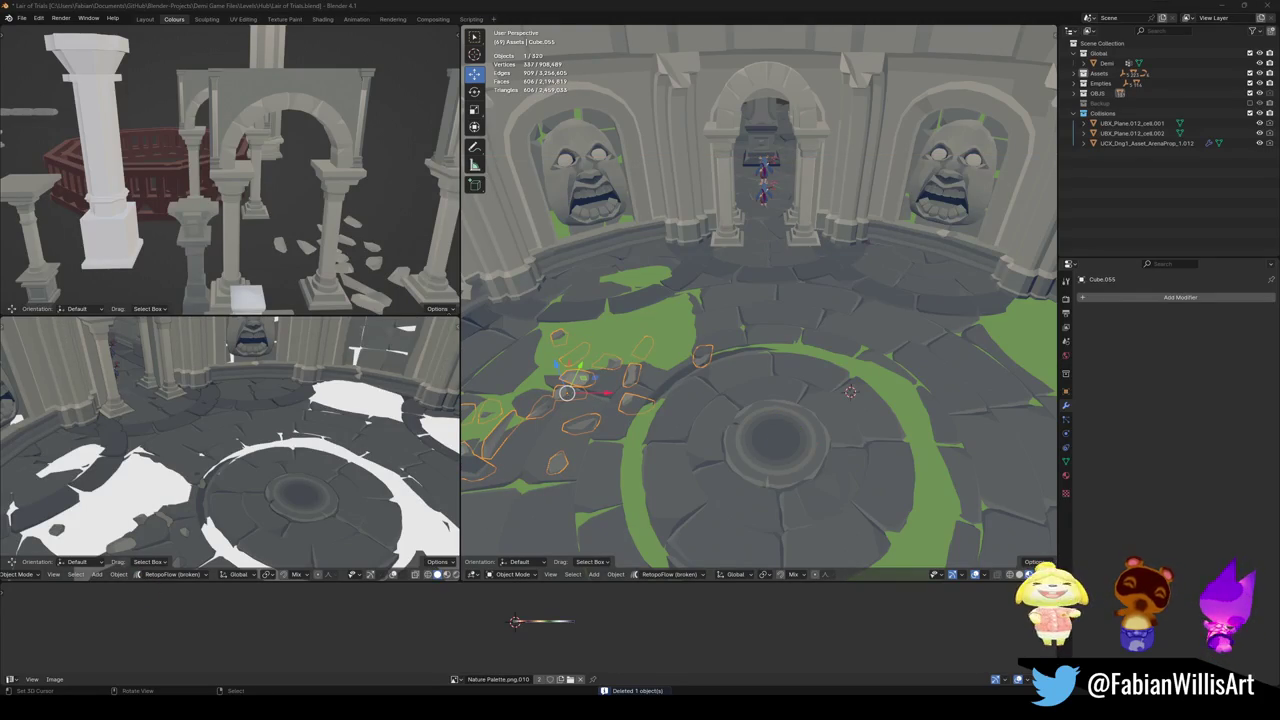
{"action": "mouse_move", "coordinate": [689, 283]}
{"action": "middle_mouse_down"}
{"action": "mouse_move", "coordinate": [671, 377]}
{"action": "mouse_move", "coordinate": [703, 394]}
{"action": "middle_mouse_up"}
- Duplicate the rubble cluster, place it up-right of the dais, and rotate it about Z
{"action": "key", "text": "shift+d"}
{"action": "key", "text": "shift+z"}
{"action": "left_click", "coordinate": [880, 362]}
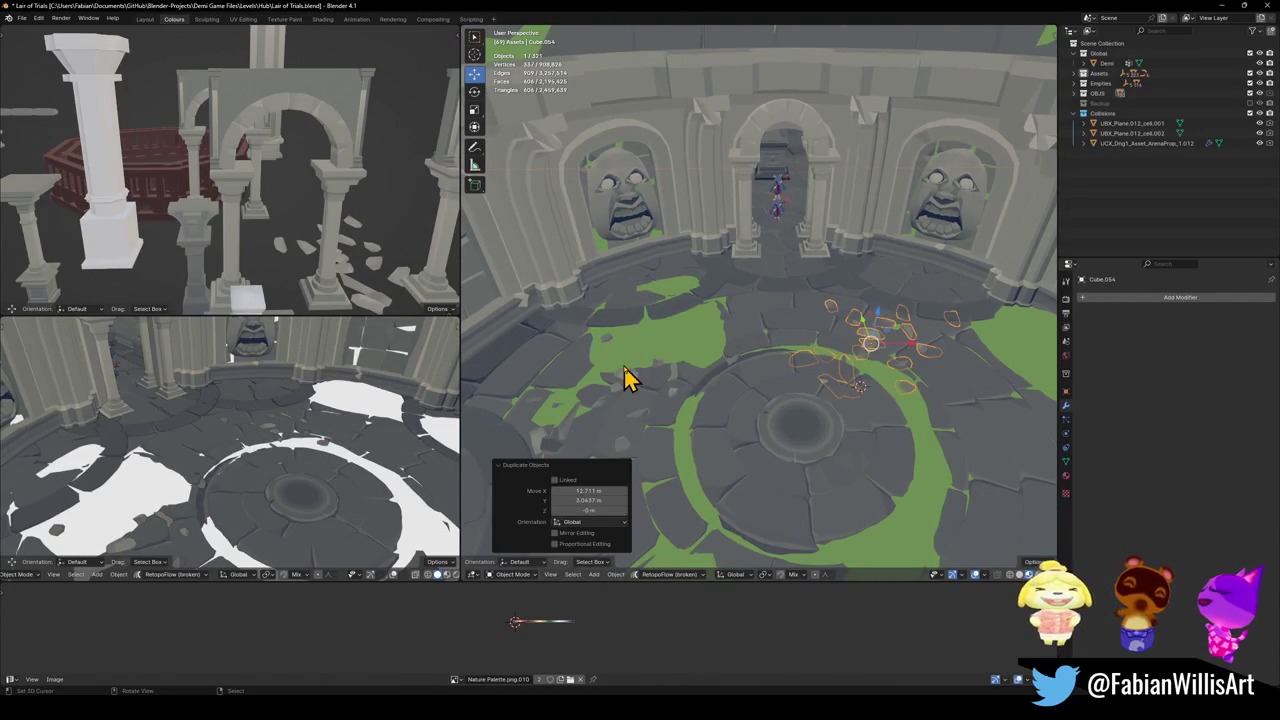
{"action": "key", "text": "g"}
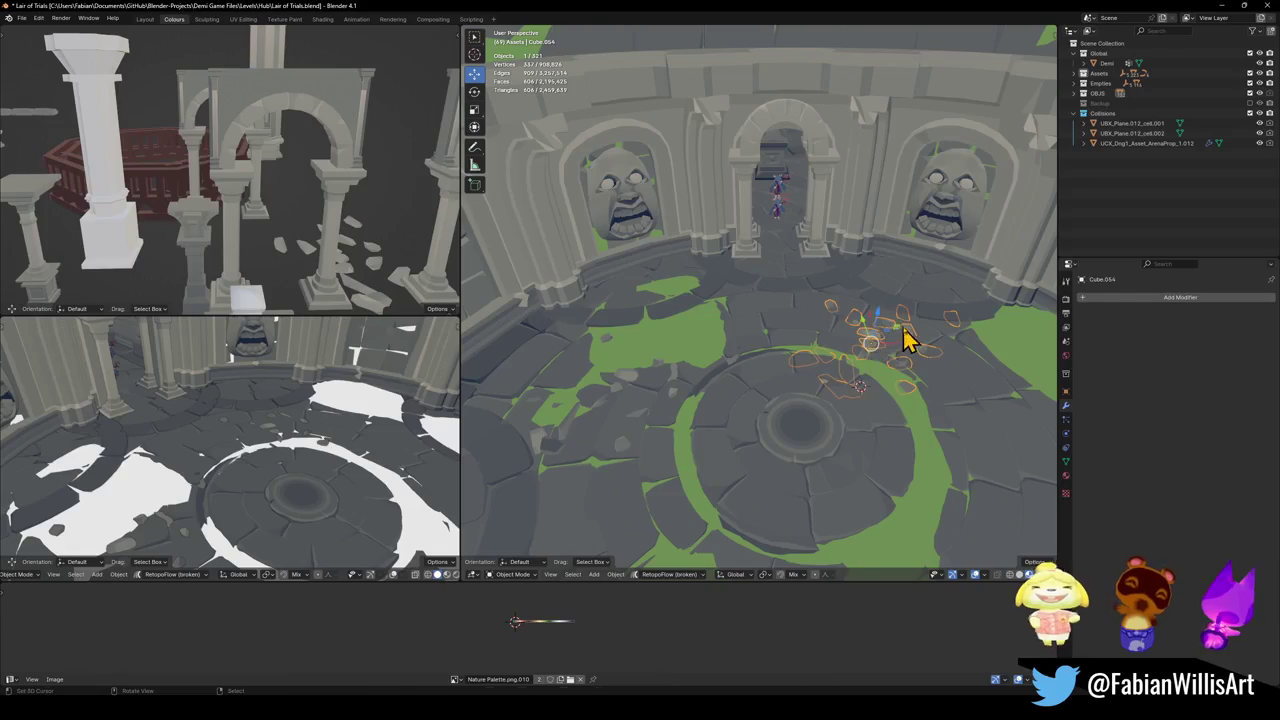
{"action": "left_click", "coordinate": [900, 337]}
{"action": "key", "text": "r"}
{"action": "key", "text": "z"}
{"action": "left_click", "coordinate": [940, 405]}
{"action": "scroll", "coordinate": [940, 409], "scroll_direction": "up", "scroll_amount": 5}
{"action": "scroll", "coordinate": [829, 363], "scroll_direction": "down", "scroll_amount": 4}
{"action": "mouse_move", "coordinate": [829, 363]}
{"action": "middle_mouse_down"}
{"action": "mouse_move", "coordinate": [748, 388]}
{"action": "mouse_move", "coordinate": [777, 371]}
{"action": "middle_mouse_up"}
- Reposition and rotate the copied rocks, then shift the cluster further right on the floor
{"action": "key", "text": "g"}
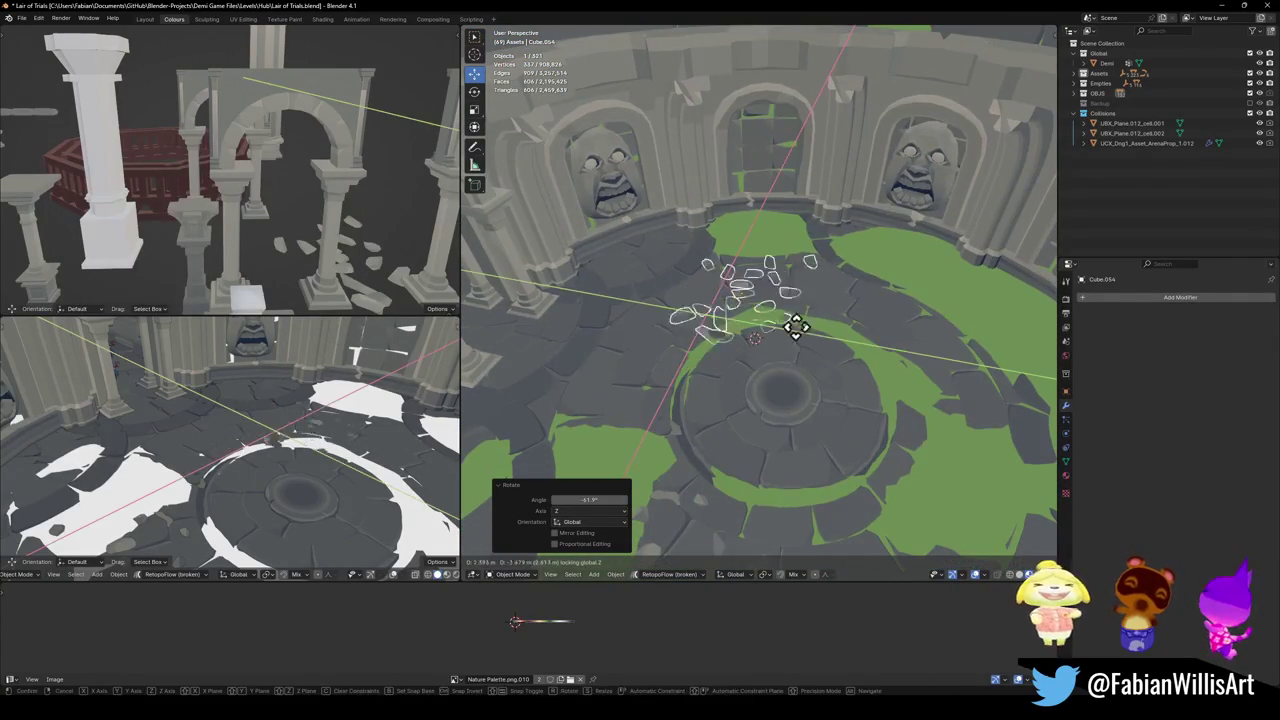
{"action": "left_click", "coordinate": [854, 320]}
{"action": "key", "text": "r"}
{"action": "key", "text": "z"}
{"action": "left_click", "coordinate": [858, 347]}
{"action": "left_click", "coordinate": [835, 368]}
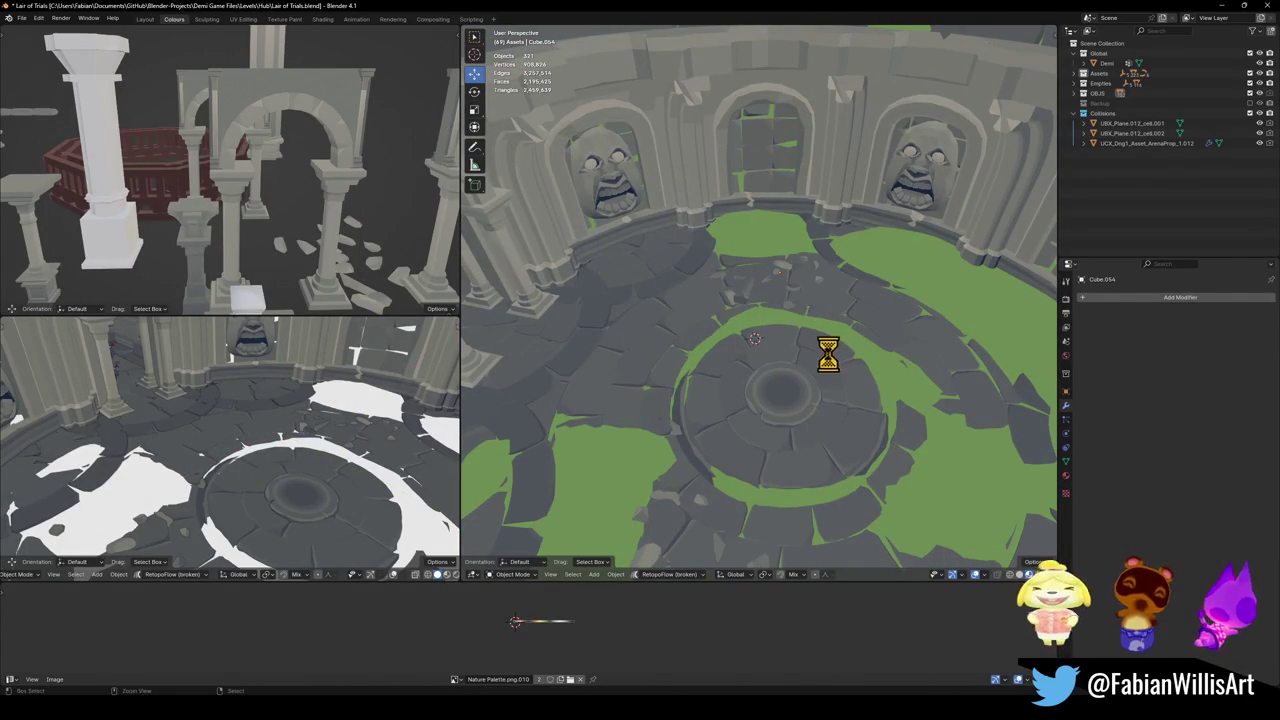
{"action": "left_click", "coordinate": [786, 275]}
{"action": "left_click_drag", "start_coordinate": [786, 271], "coordinate": [893, 265]}
{"action": "left_click", "coordinate": [893, 265]}
- Rotate the rock cluster about Z and slide it down-right across the floor
{"action": "left_click", "coordinate": [830, 285]}
{"action": "key", "text": "r"}
{"action": "key", "text": "z"}
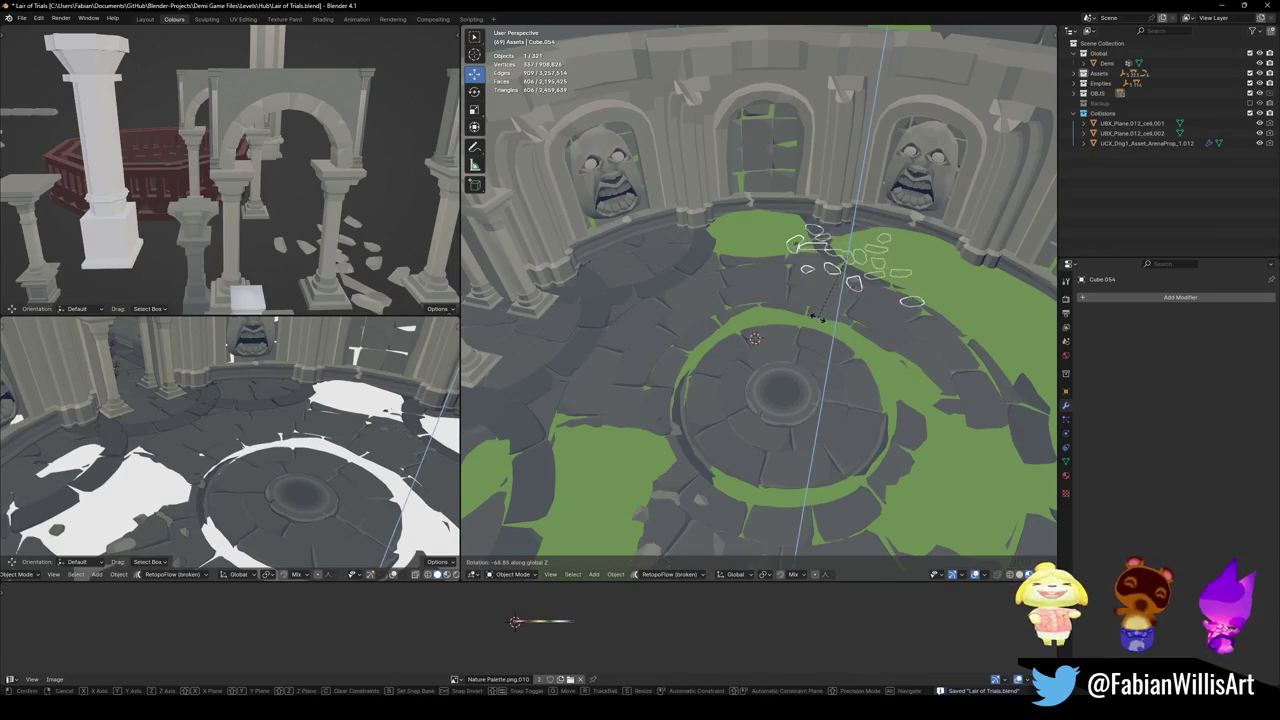
{"action": "left_click", "coordinate": [829, 314]}
{"action": "left_click_drag", "start_coordinate": [829, 314], "coordinate": [883, 394]}
{"action": "left_click", "coordinate": [872, 428]}
{"action": "mouse_move", "coordinate": [872, 428]}
{"action": "middle_mouse_down"}
{"action": "mouse_move", "coordinate": [860, 386]}
{"action": "mouse_move", "coordinate": [943, 409]}
{"action": "mouse_move", "coordinate": [964, 395]}
{"action": "mouse_move", "coordinate": [857, 366]}
{"action": "middle_mouse_up"}
{"action": "left_click_drag", "start_coordinate": [857, 366], "coordinate": [754, 377]}
{"action": "key", "text": "shift+z"}
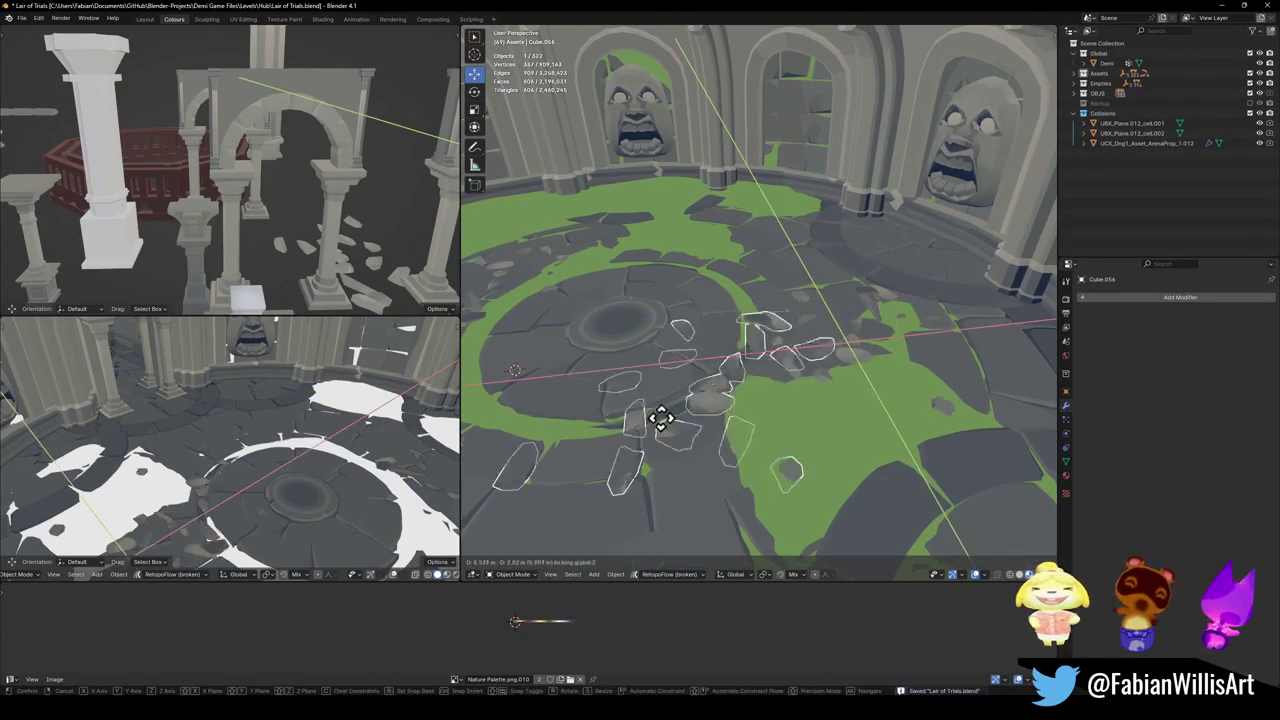
{"action": "left_click", "coordinate": [754, 377]}
- Remove the rock duplicate placed near the doorway by undoing it and cancelling the Z move
{"action": "middle_click_drag", "start_coordinate": [643, 423], "coordinate": [918, 424]}
{"action": "key", "text": "g"}
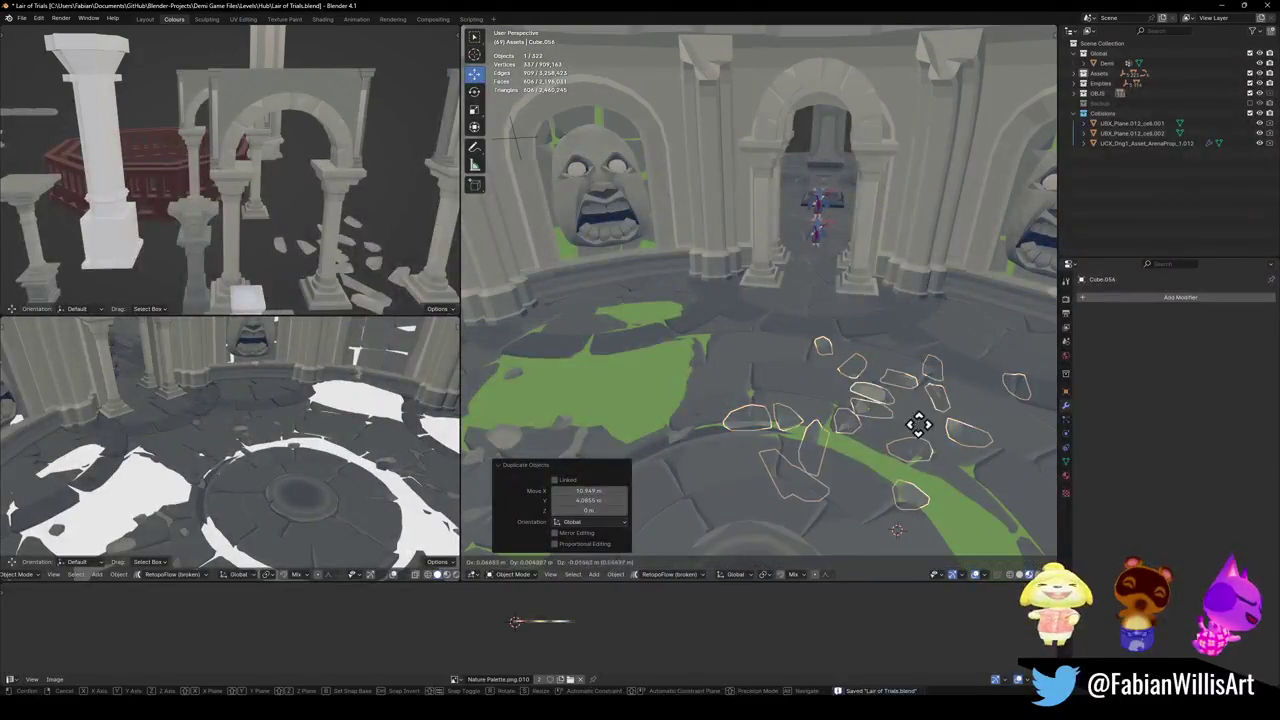
{"action": "left_click", "coordinate": [851, 291]}
{"action": "key", "text": "ctrl+z"}
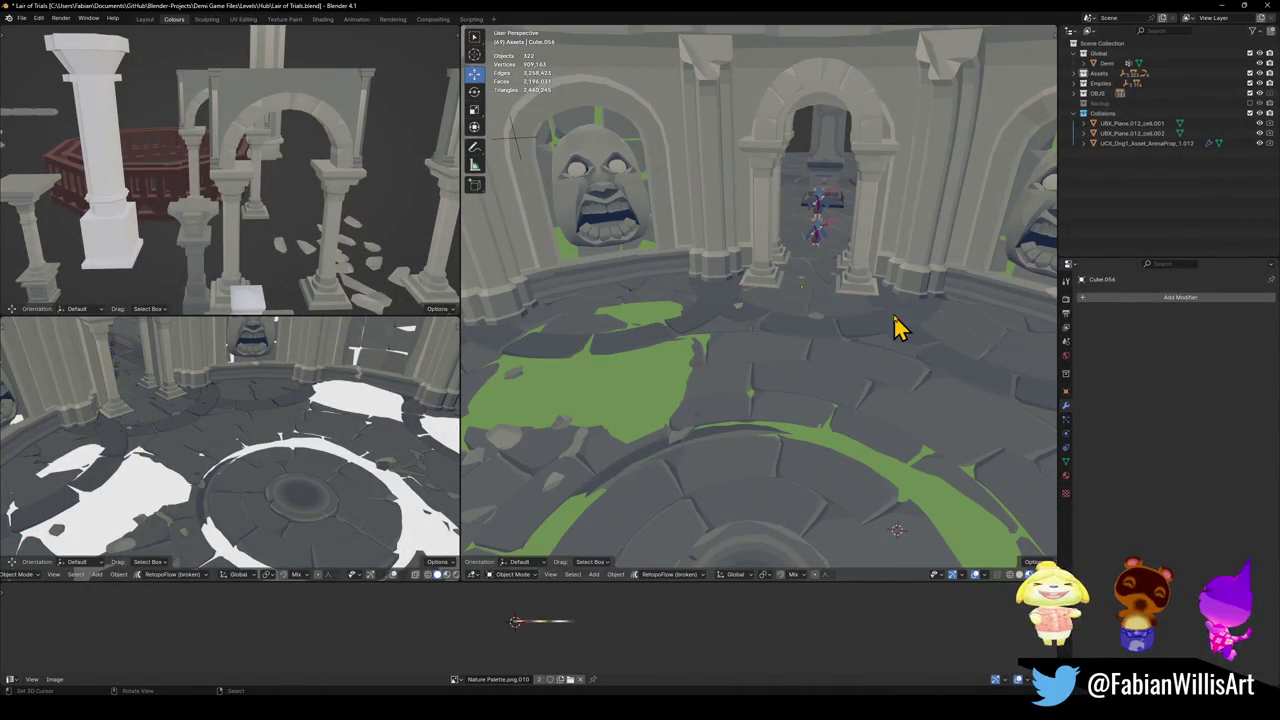
{"action": "left_click", "coordinate": [860, 325]}
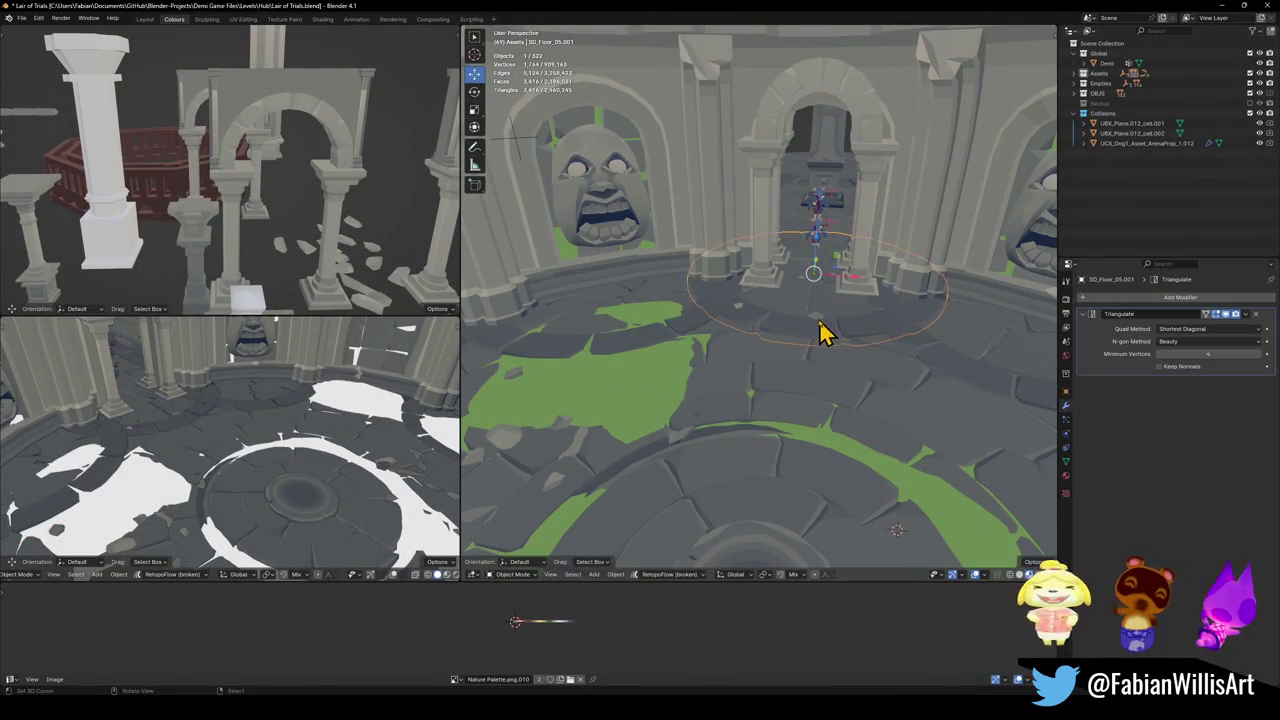
{"action": "key", "text": "ctrl+z"}
{"action": "key", "text": "g"}
{"action": "key", "text": "z"}
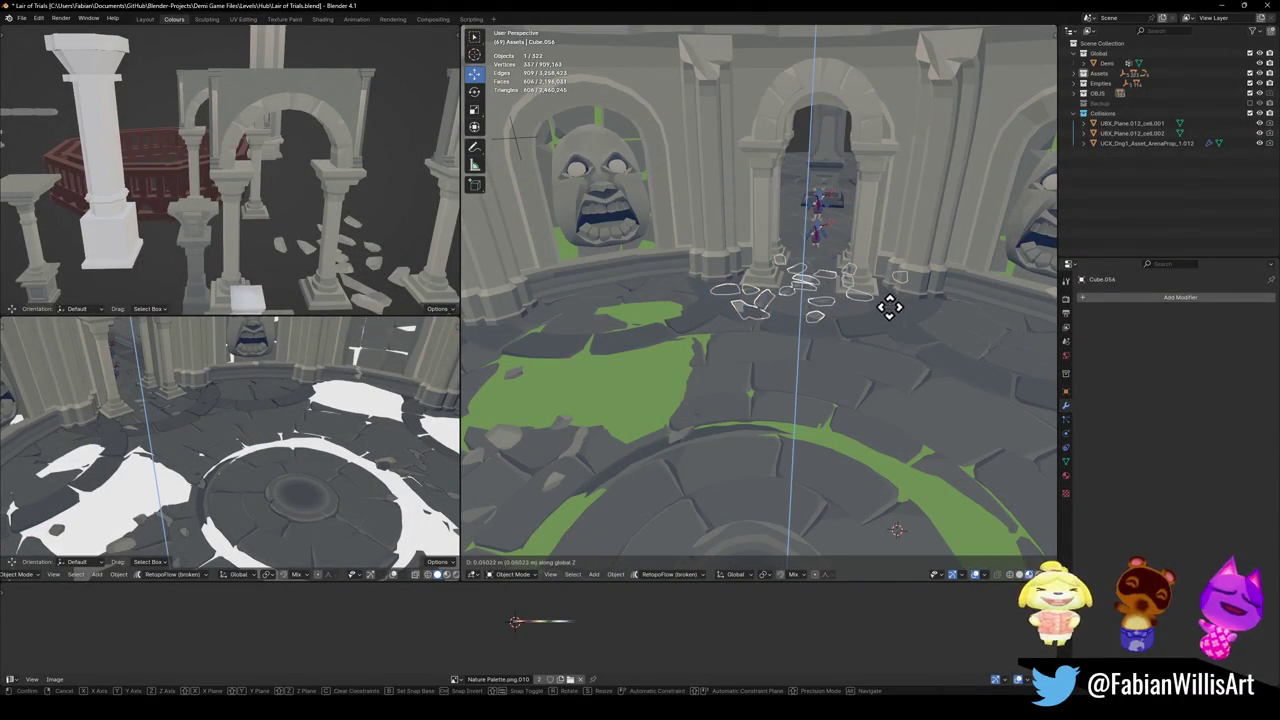
{"action": "key", "text": "Escape"}
{"action": "key", "text": "ctrl+z"}
- Save Lair of Trials.blend and begin a walk-through, stepping back to view the arena
{"action": "key", "text": "ctrl+s"}
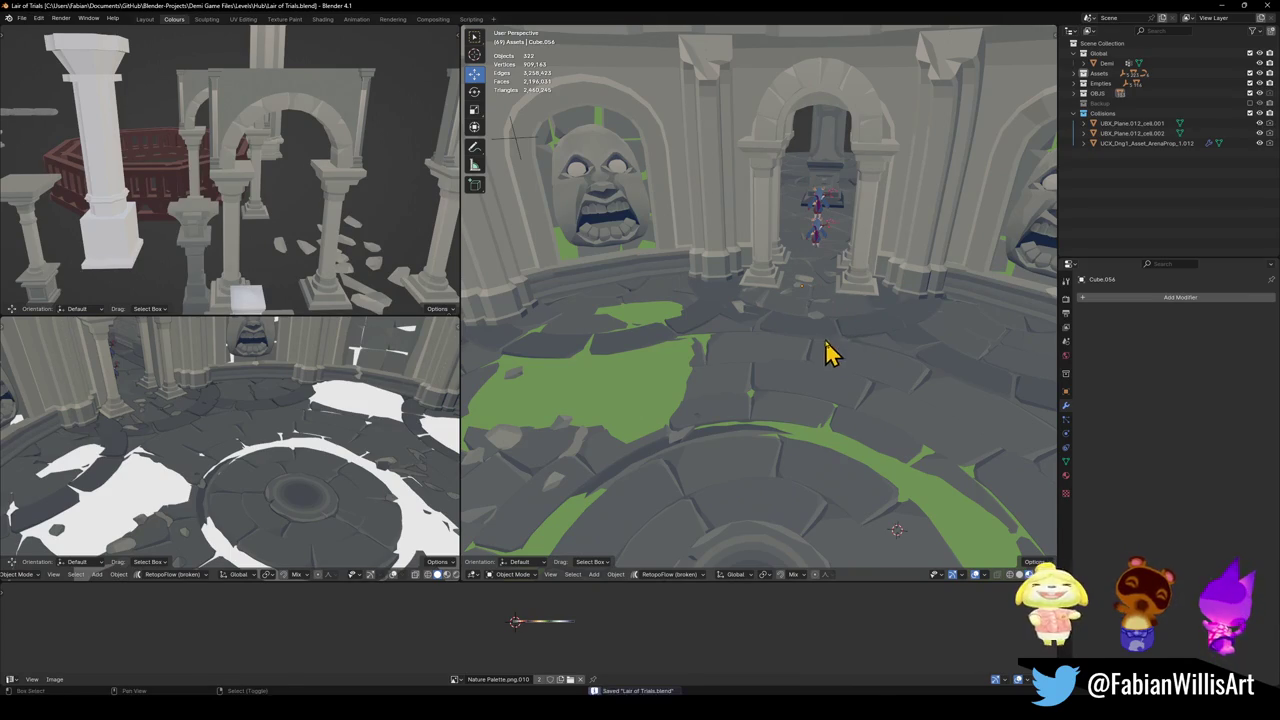
{"action": "key", "text": "shift+grave"}
{"action": "key", "text": "s"}
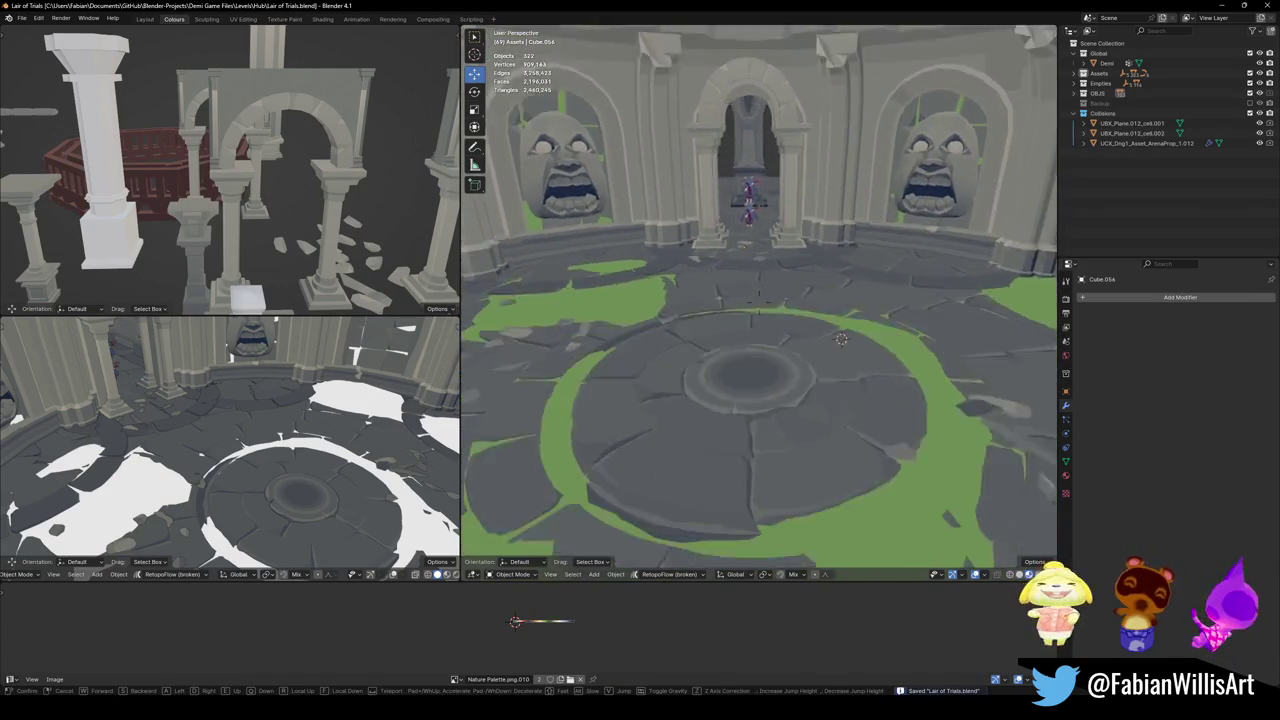
{"action": "left_click", "coordinate": [824, 341]}
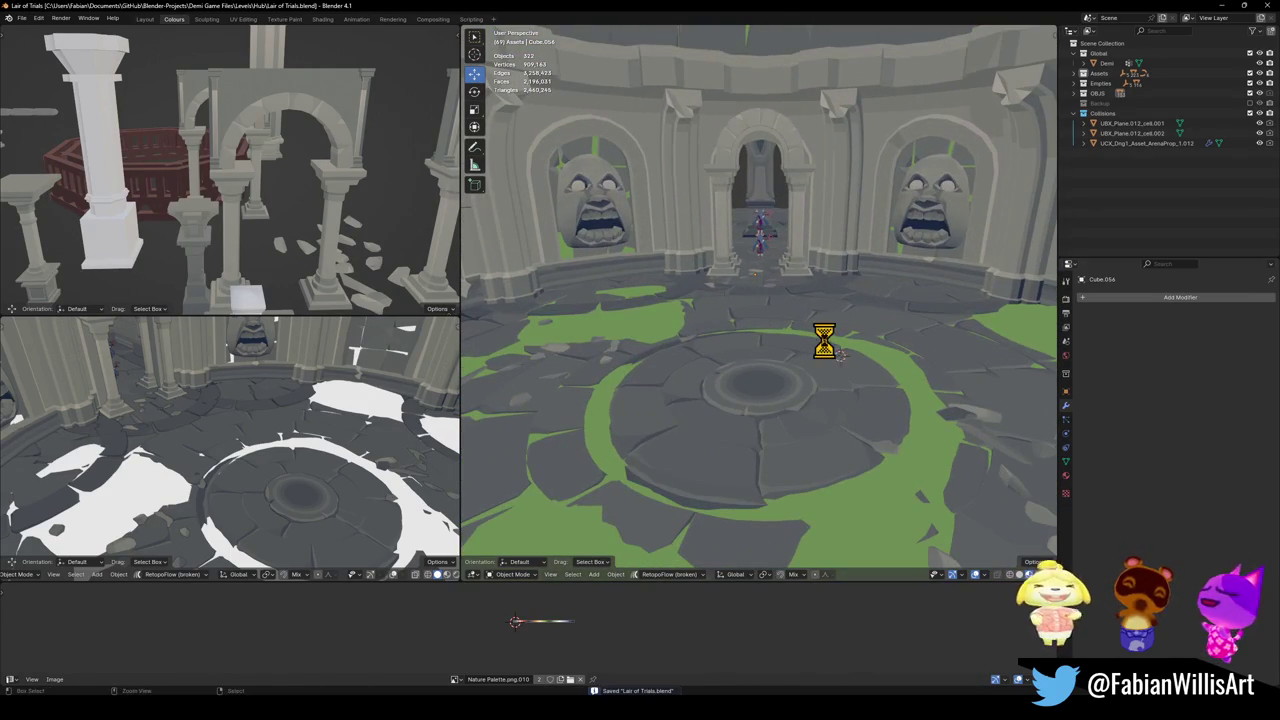
{"action": "key", "text": "shift+grave"}
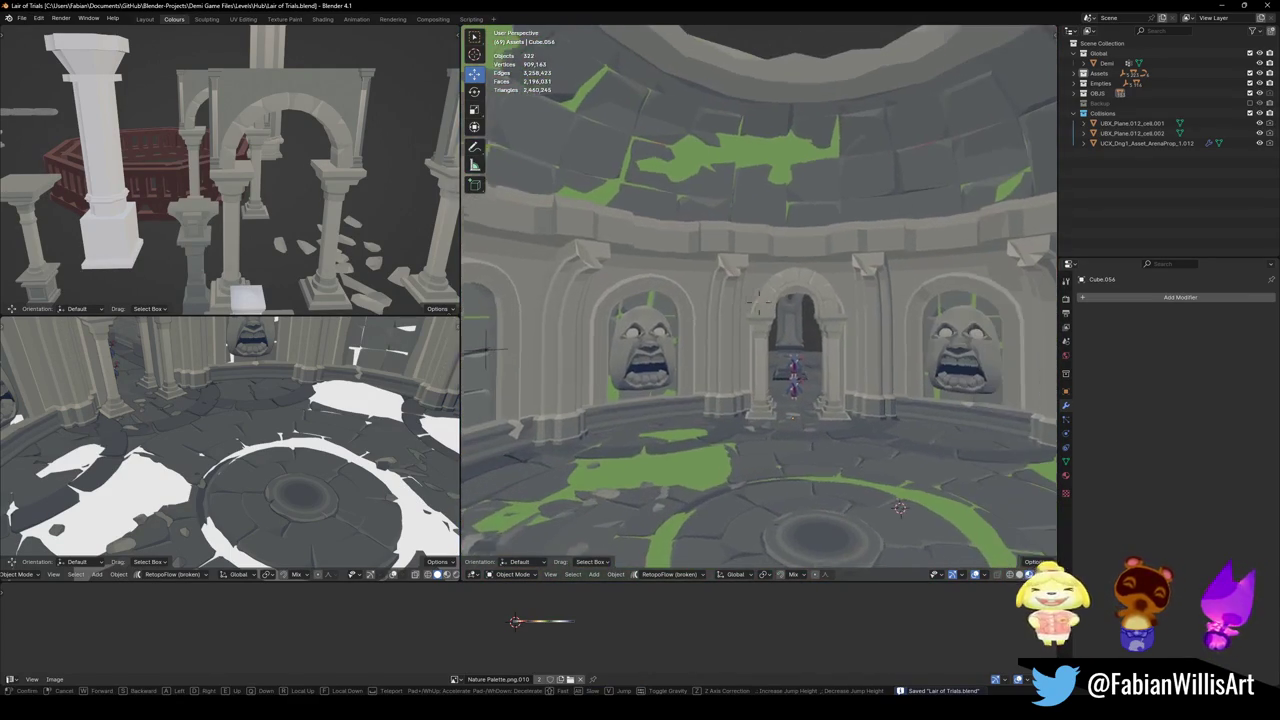
{"action": "left_click", "coordinate": [828, 366]}
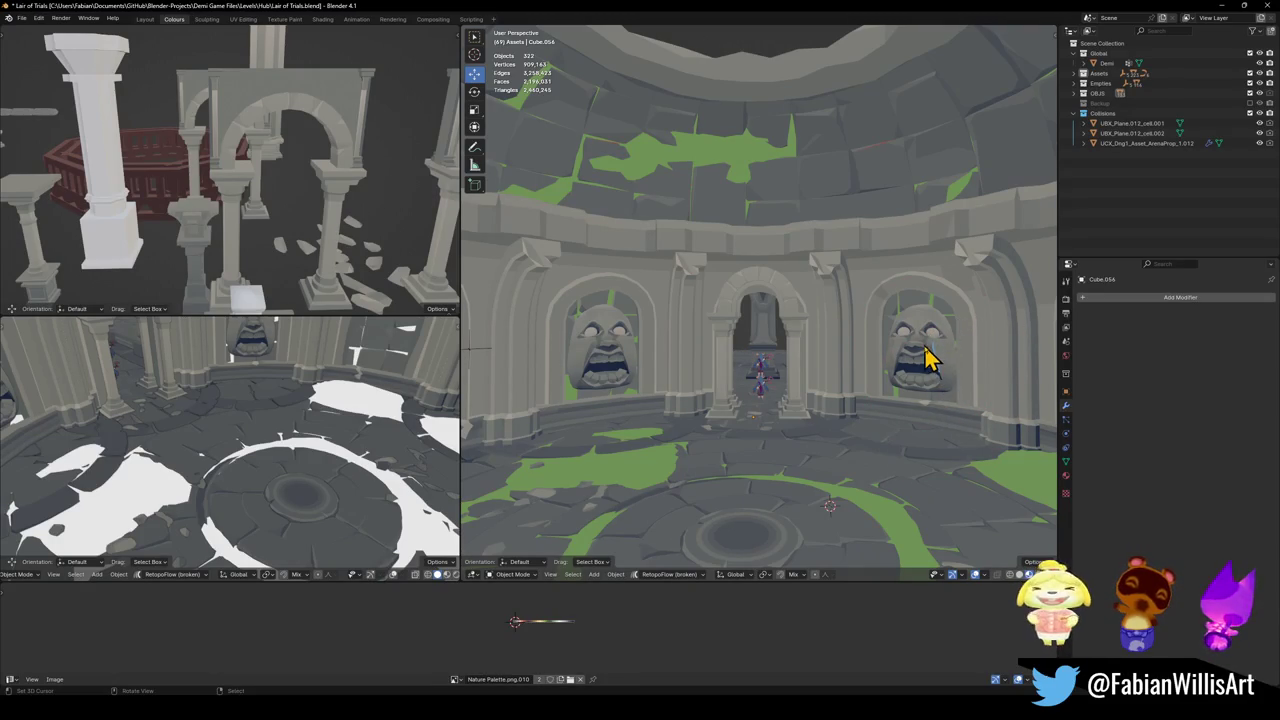
{"action": "middle_click_drag", "start_coordinate": [915, 445], "coordinate": [914, 423], "text": "shift"}
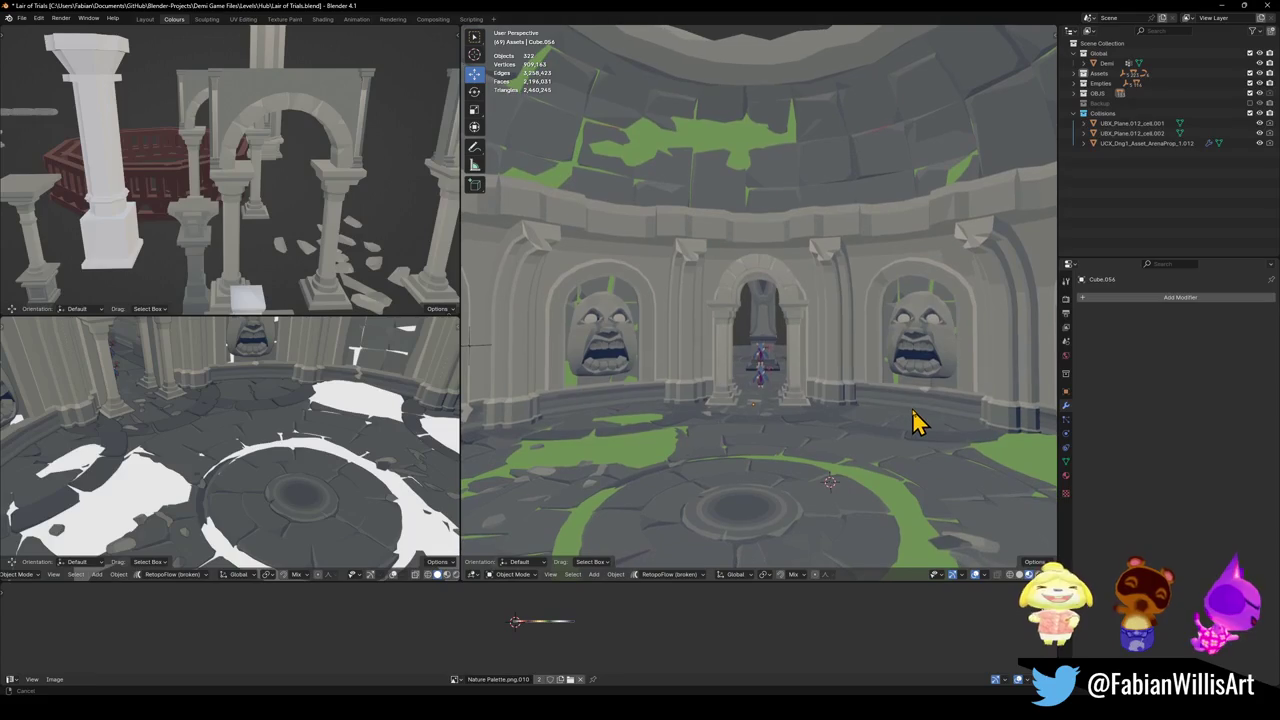
{"action": "key", "text": "super+shift+s"}
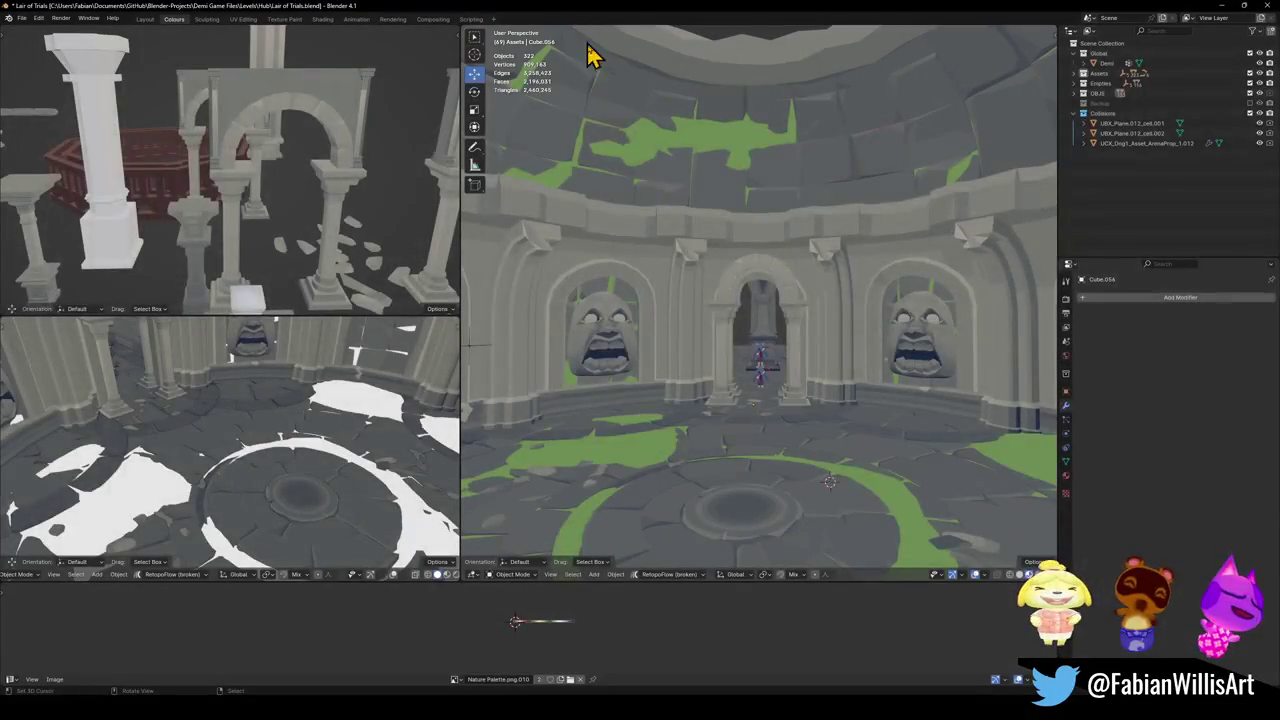
{"action": "left_click", "coordinate": [613, 18]}
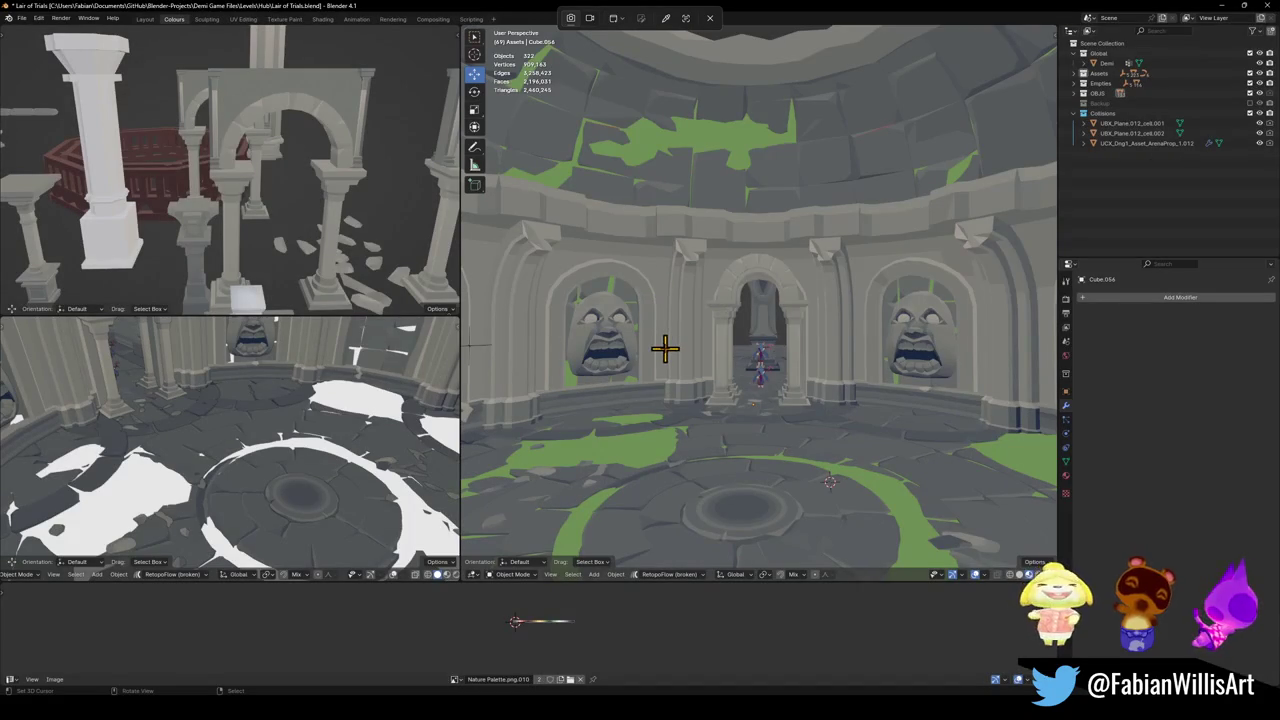
- Capture a screenshot of the arena, then save Lair of Trials.blend again
{"action": "left_click", "coordinate": [665, 348]}
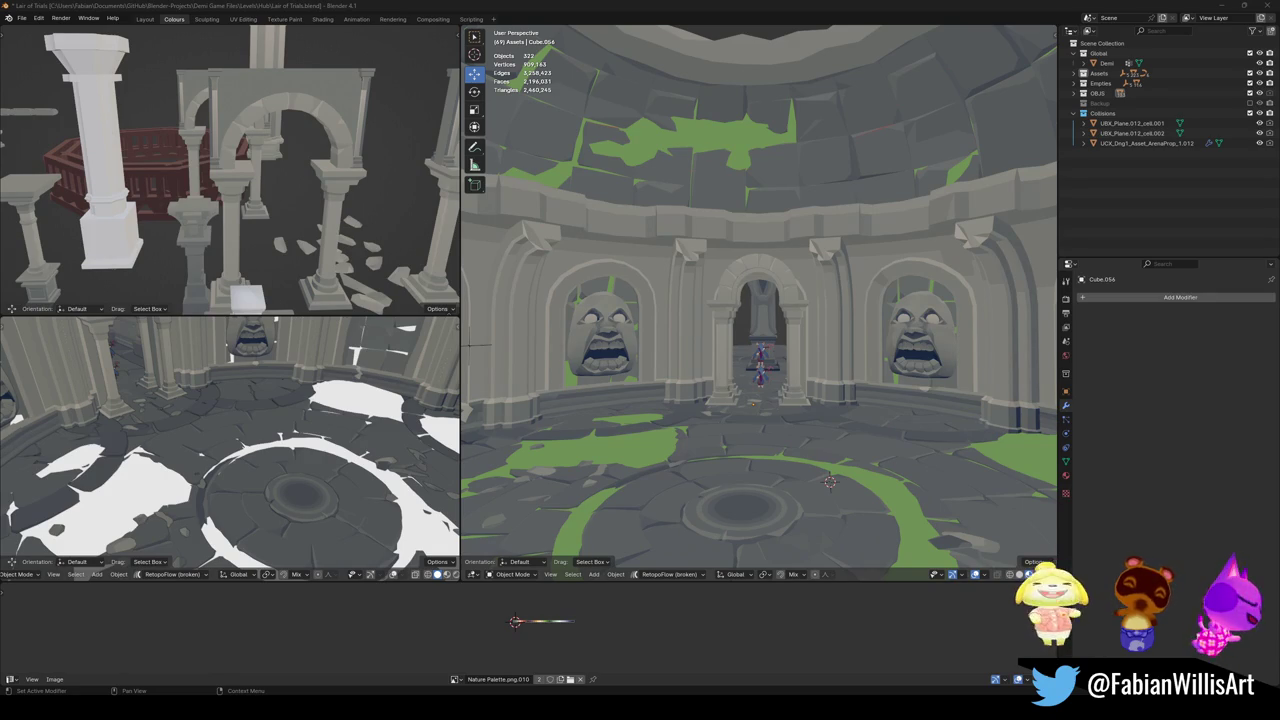
{"action": "scroll", "coordinate": [750, 350], "scroll_direction": "down", "scroll_amount": 1}
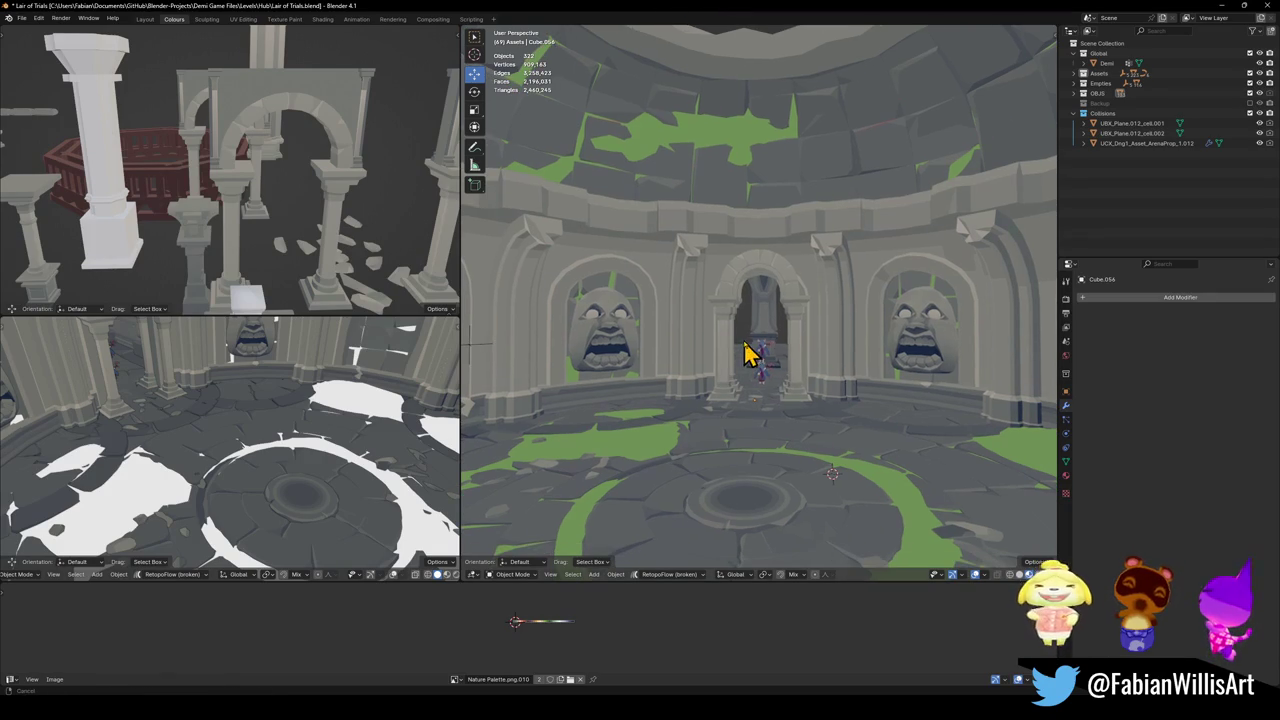
{"action": "key", "text": "ctrl+s"}
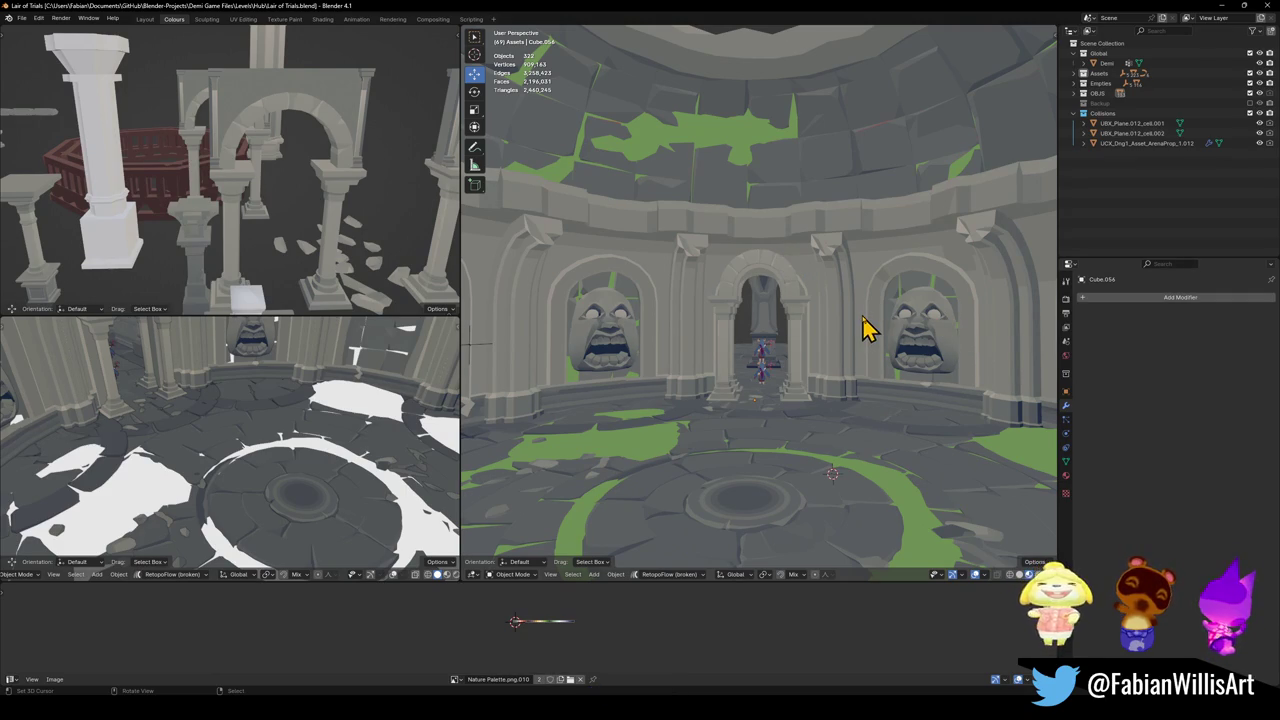
{"action": "key", "text": "shift+grave"}
{"action": "key", "text": "w"}
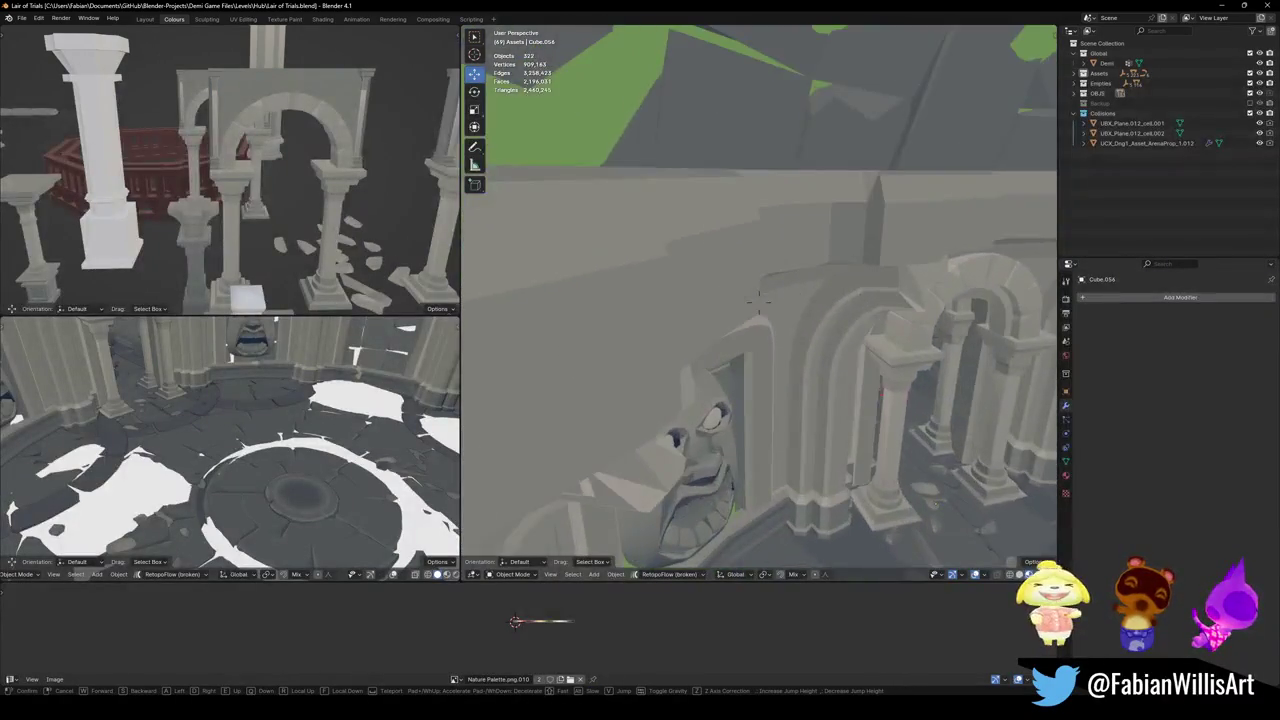
{"action": "key", "text": "s"}
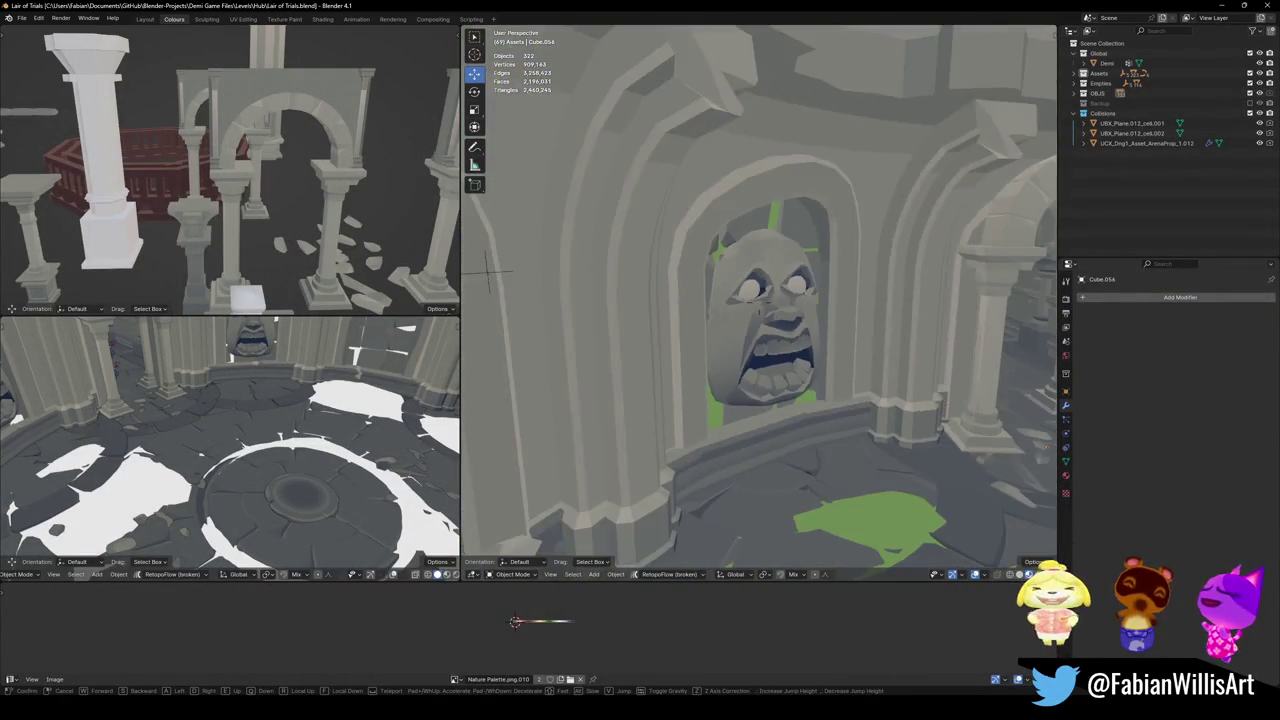
{"action": "left_click", "coordinate": [800, 320]}
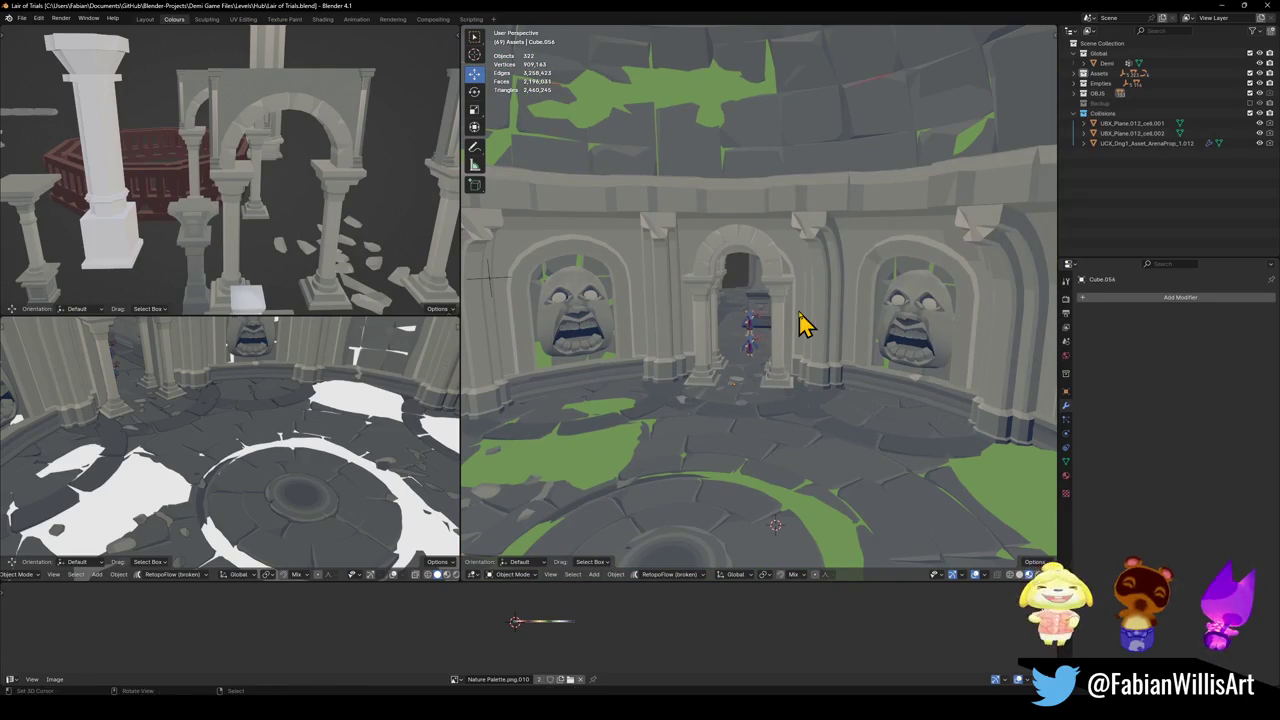
{"action": "key", "text": "ctrl+s"}
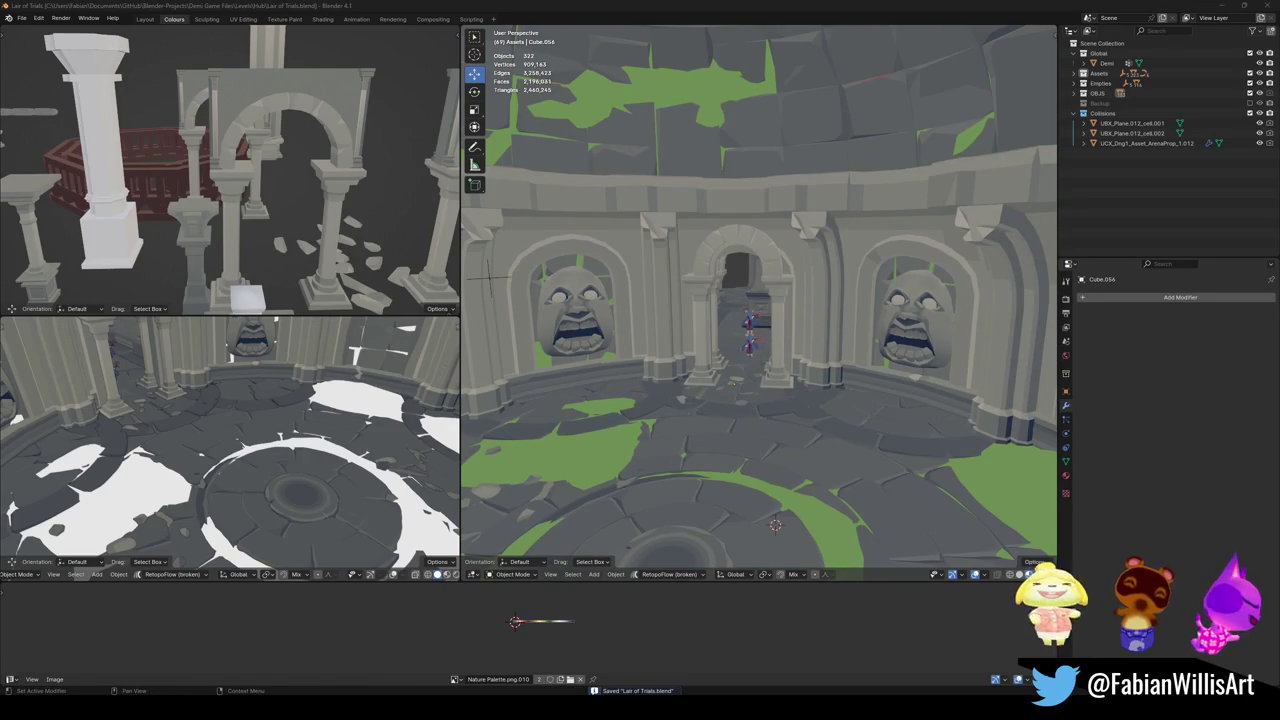
{"action": "key", "text": "shift+grave"}
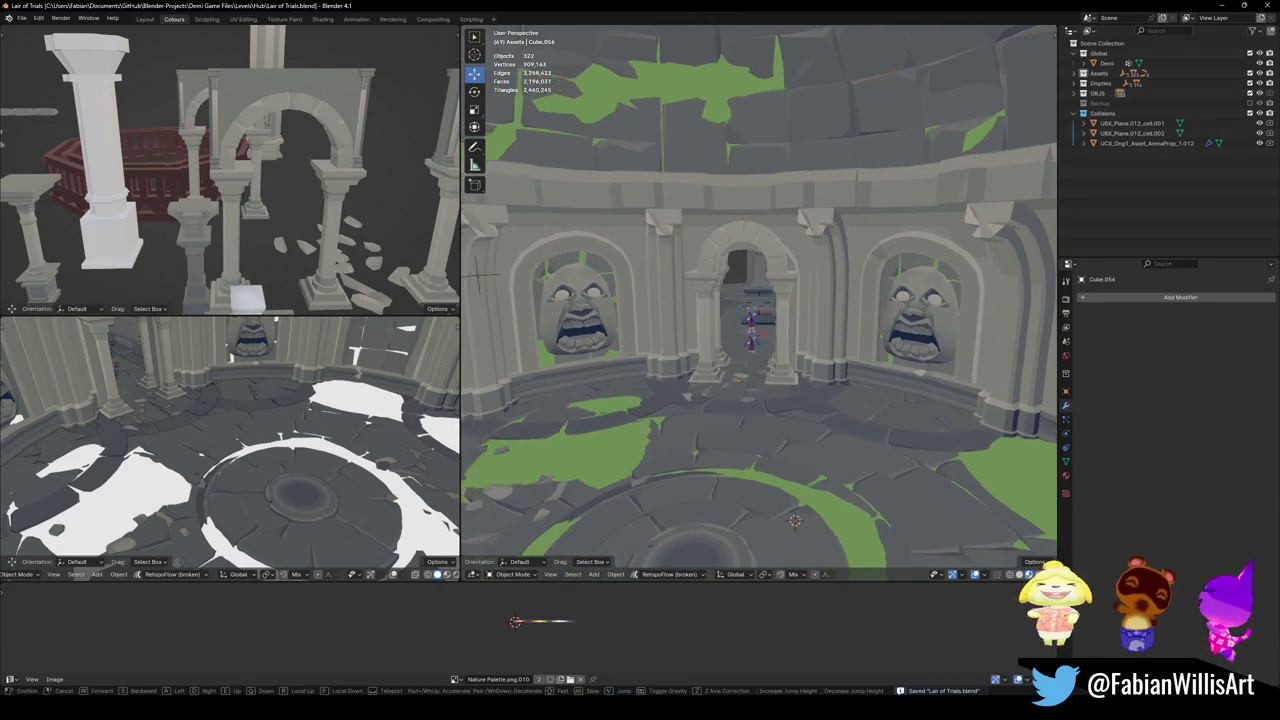
{"action": "key", "text": "w"}
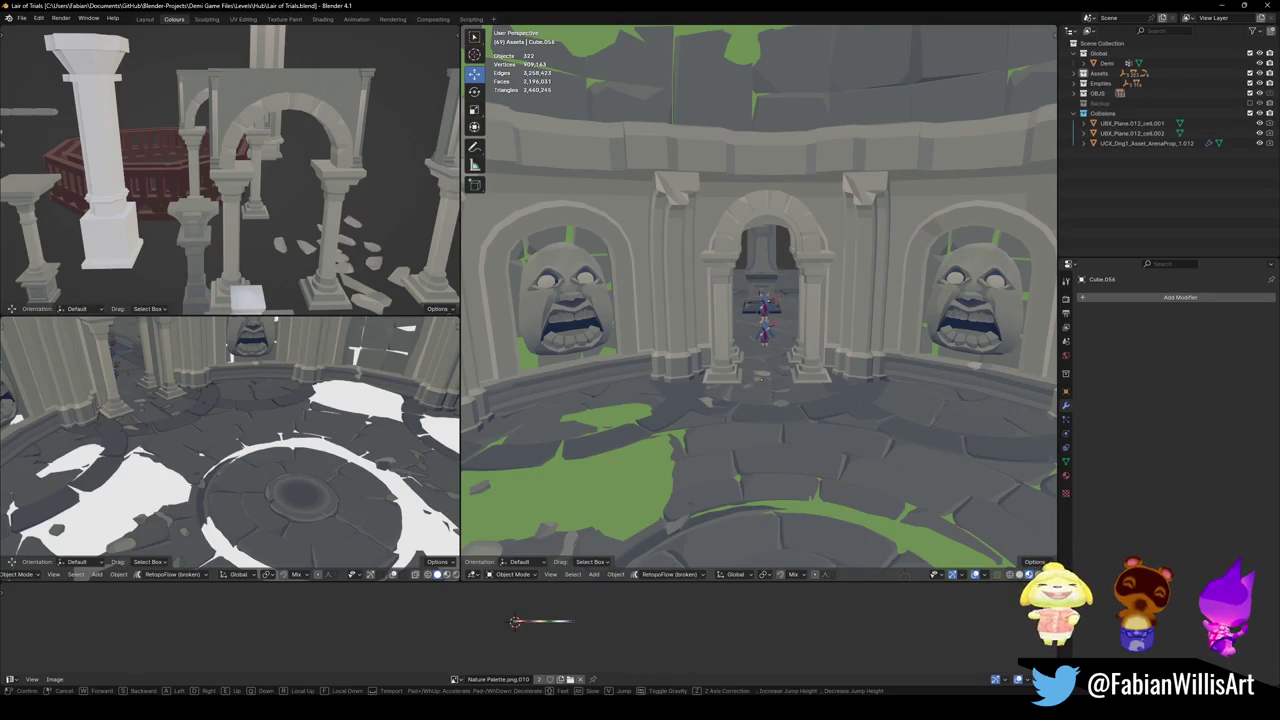
{"action": "key", "text": "w"}
{"action": "key", "text": "Escape"}
{"action": "key", "text": "z"}
{"action": "left_click", "coordinate": [695, 308]}
{"action": "key", "text": "z"}
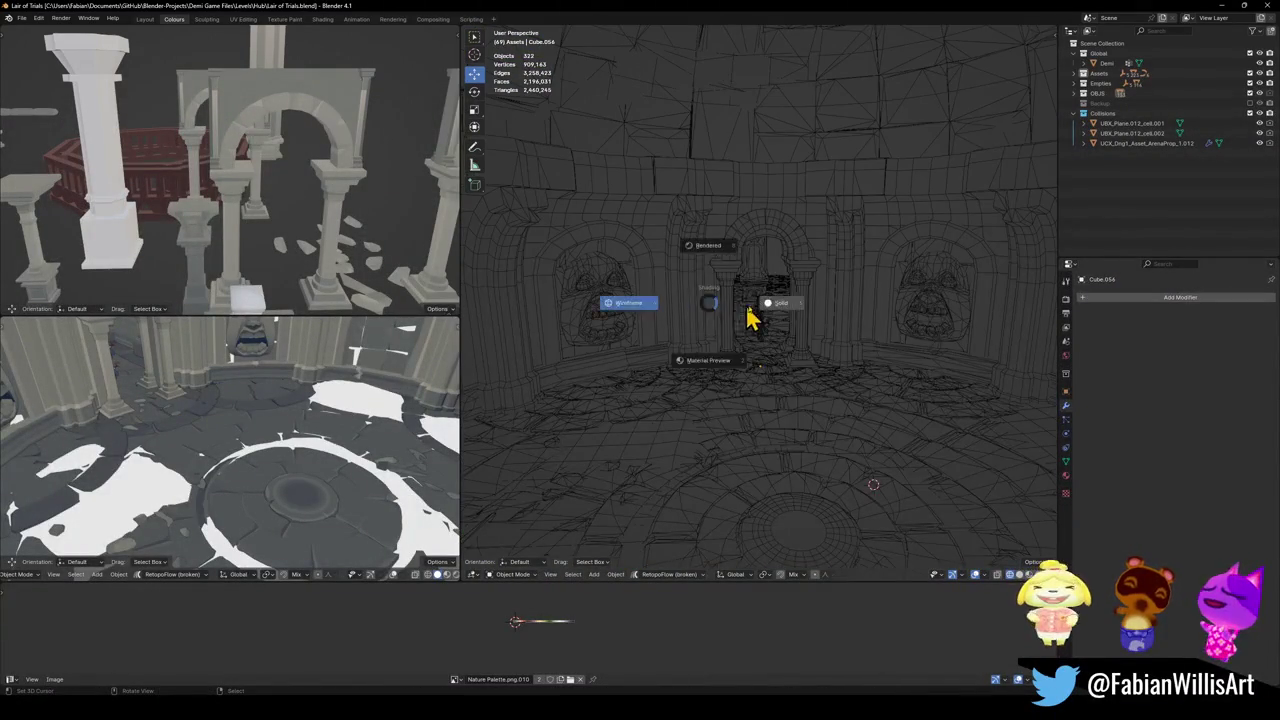
{"action": "left_click", "coordinate": [771, 320]}
{"action": "key", "text": "ctrl+s"}
{"action": "key", "text": "z"}
{"action": "left_click", "coordinate": [780, 335]}
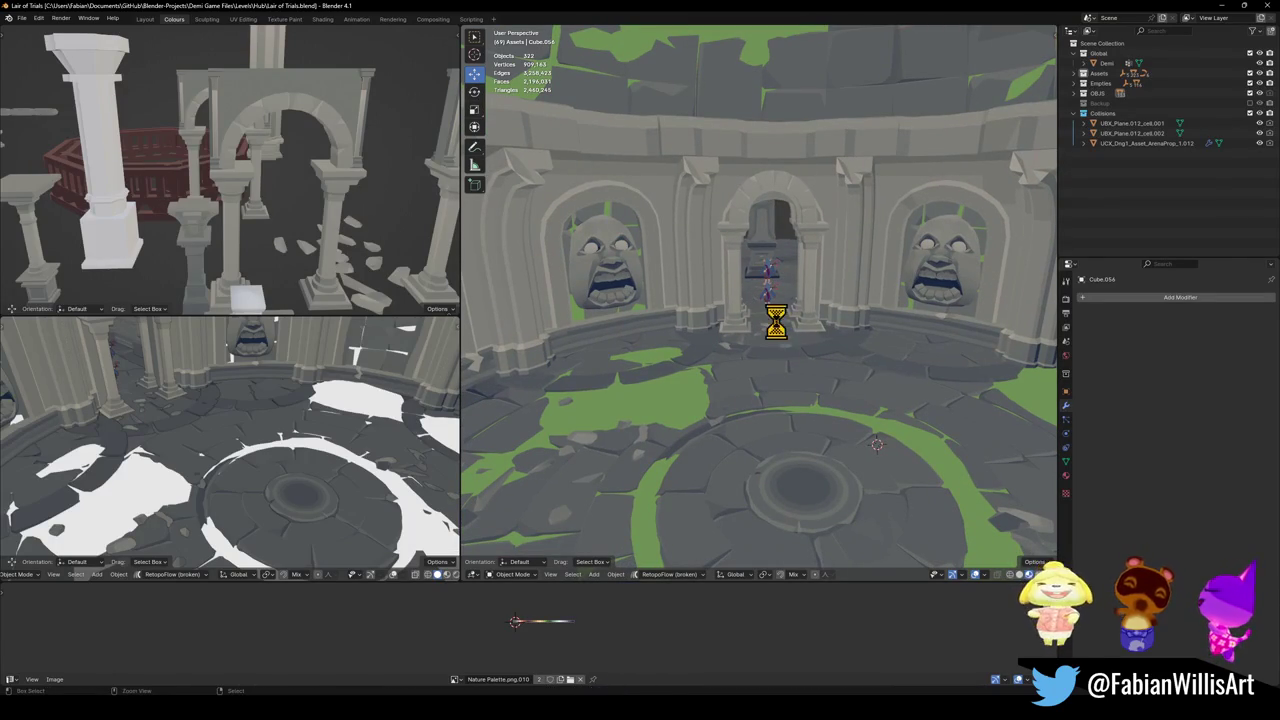
{"action": "key", "text": "shift+grave"}
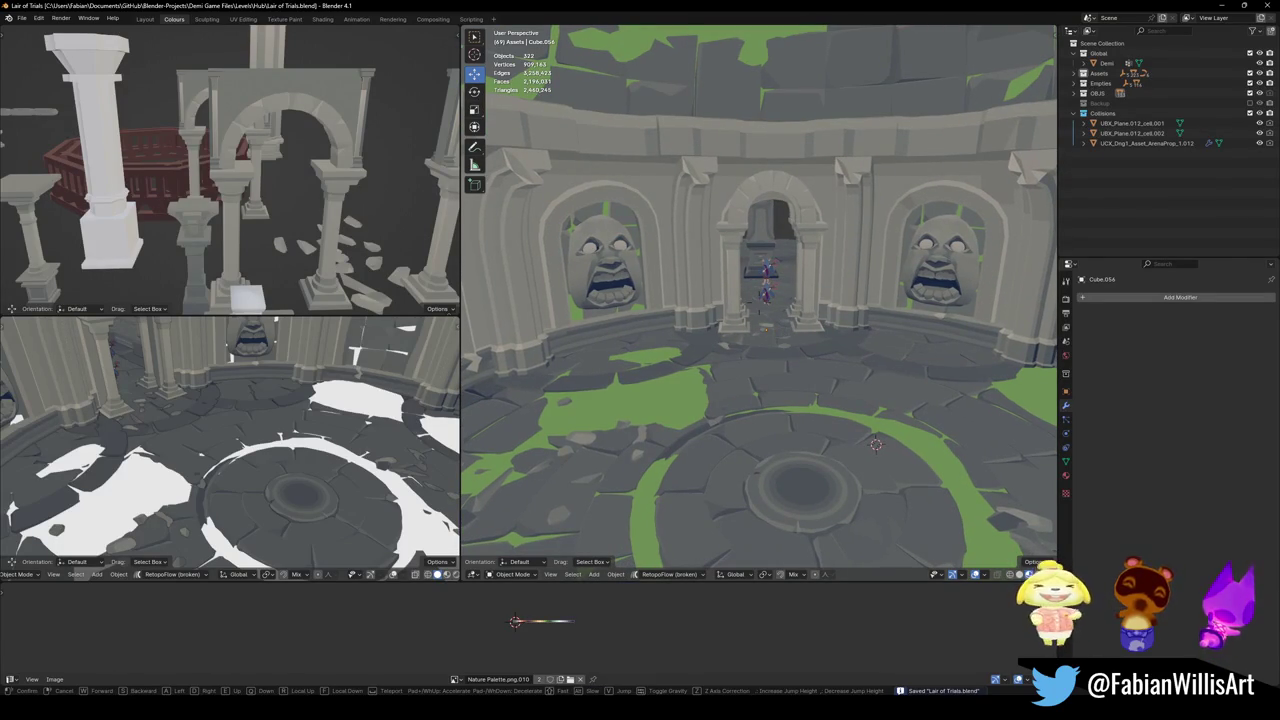
{"action": "key", "text": "w"}
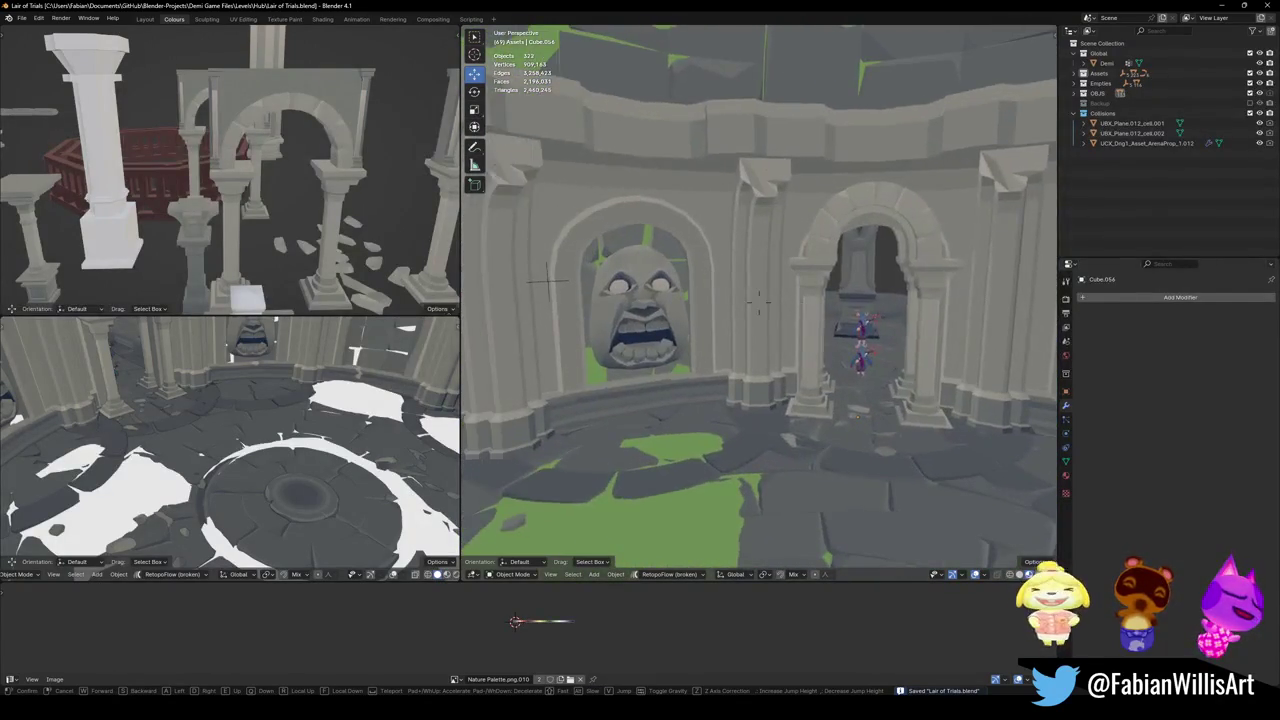
{"action": "key", "text": "d"}
{"action": "left_click", "coordinate": [220, 194]}
{"action": "left_click", "coordinate": [224, 180]}
{"action": "key", "text": "shift+d"}
{"action": "right_click", "coordinate": [231, 189]}
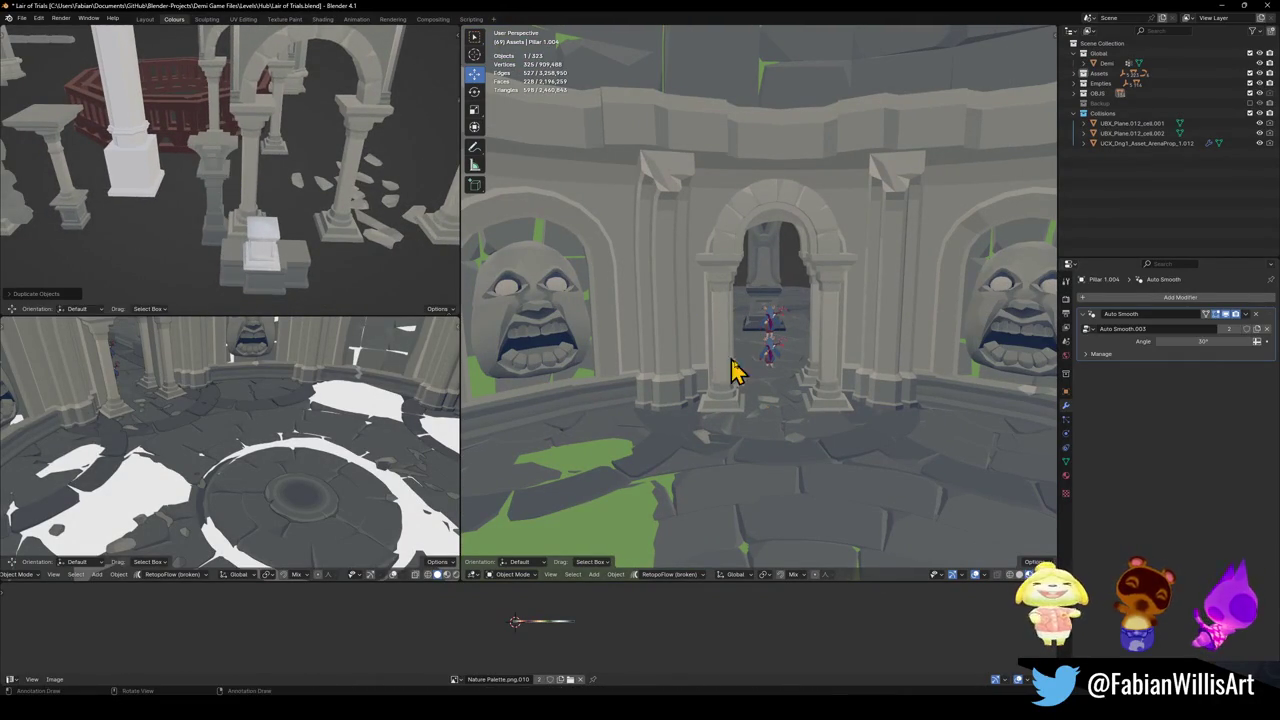
{"action": "key", "text": "shift+s"}
{"action": "left_click", "coordinate": [771, 406]}
{"action": "key", "text": "g"}
{"action": "key", "text": "z"}
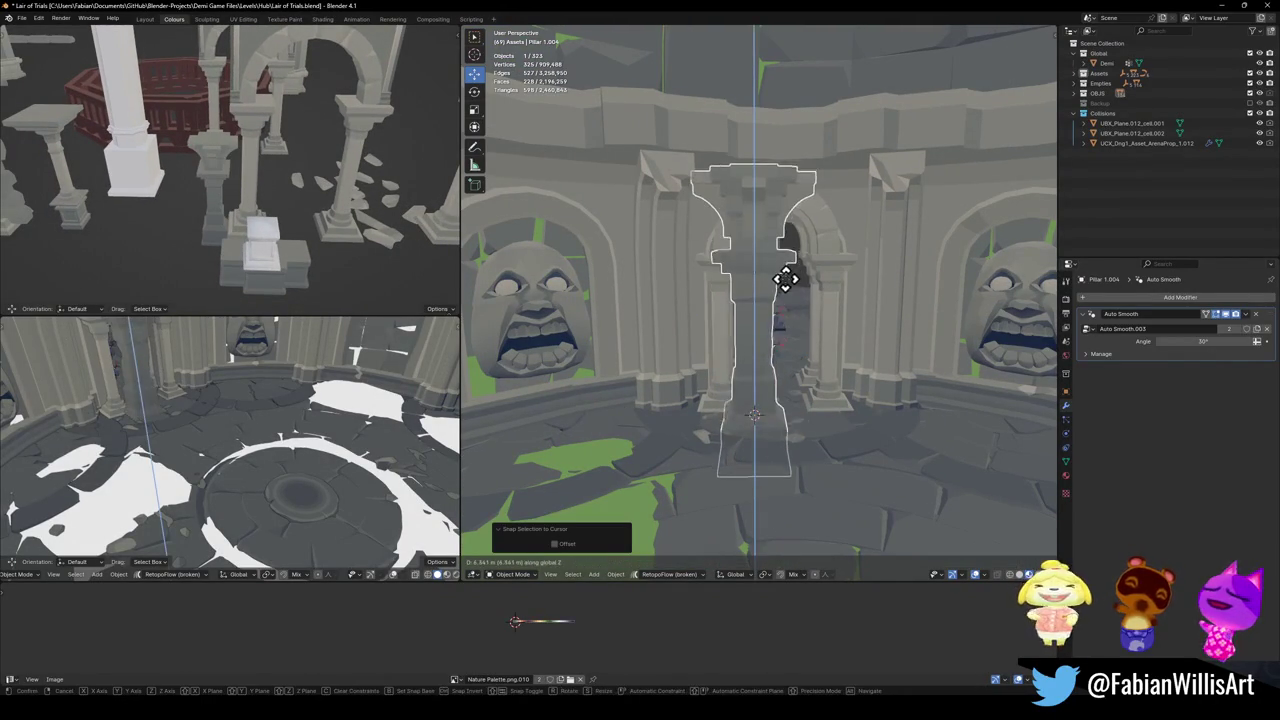
{"action": "left_click", "coordinate": [785, 275]}
{"action": "key", "text": "s"}
{"action": "left_click", "coordinate": [826, 297]}
{"action": "key", "text": "g"}
{"action": "left_click", "coordinate": [780, 290]}
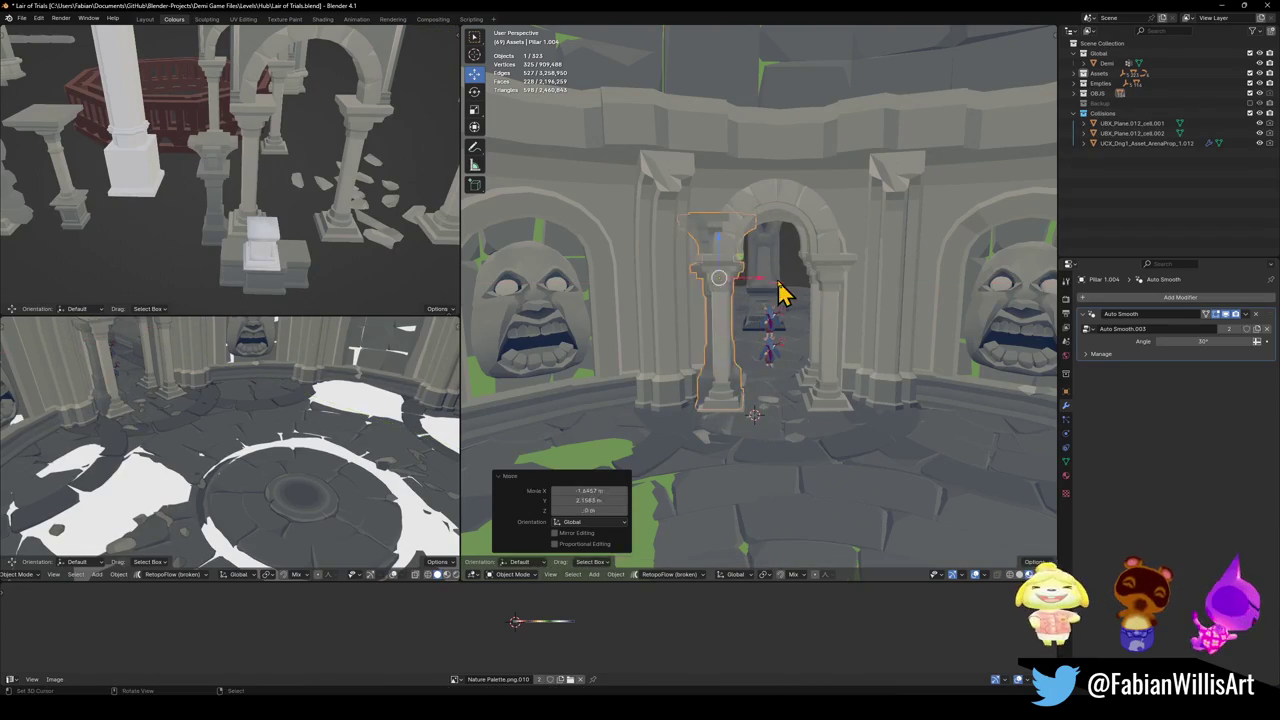
{"action": "left_click", "coordinate": [748, 262]}
{"action": "key", "text": "Delete"}
{"action": "left_click", "coordinate": [727, 330]}
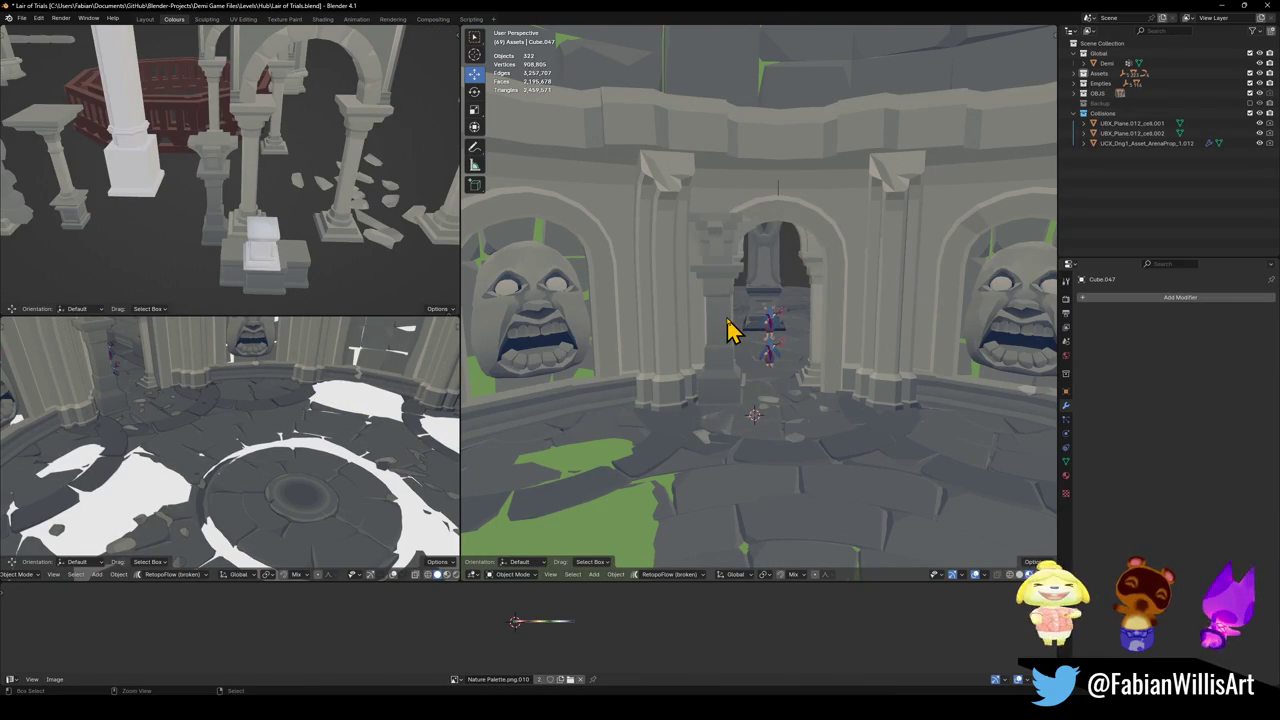
{"action": "key", "text": "ctrl+z"}
{"action": "key", "text": "Delete"}
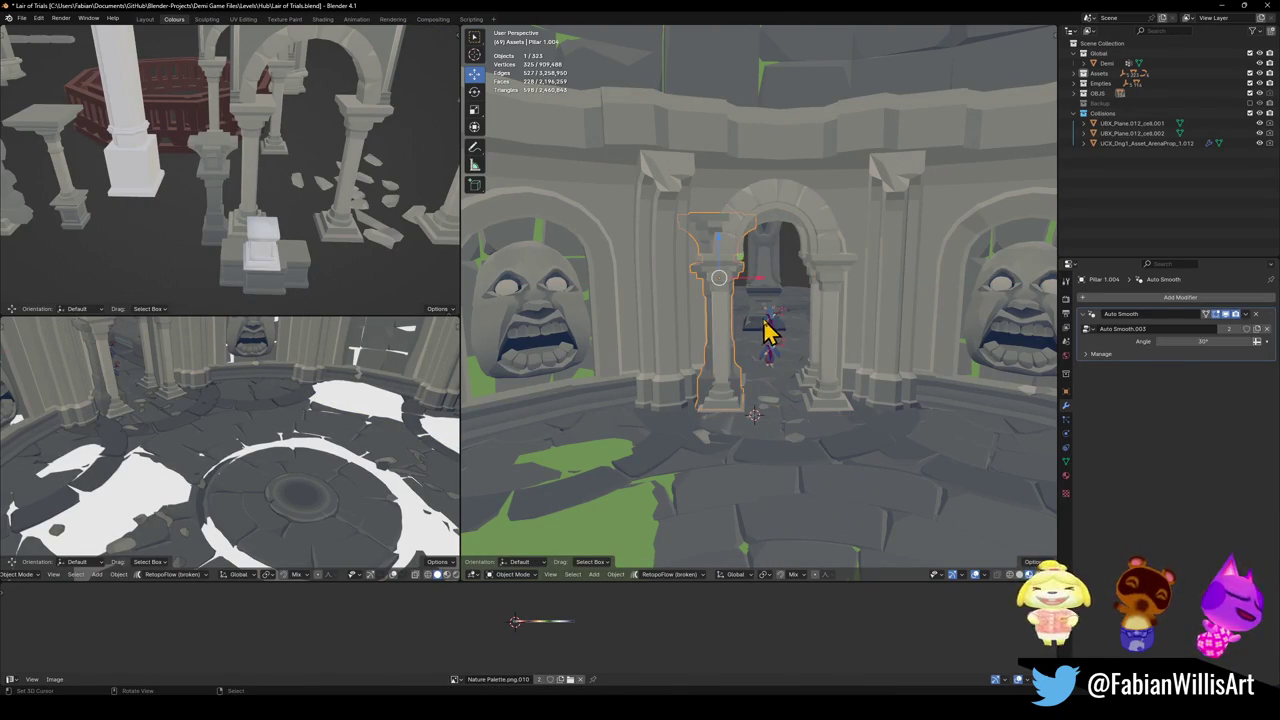
{"action": "key", "text": "shift+grave"}
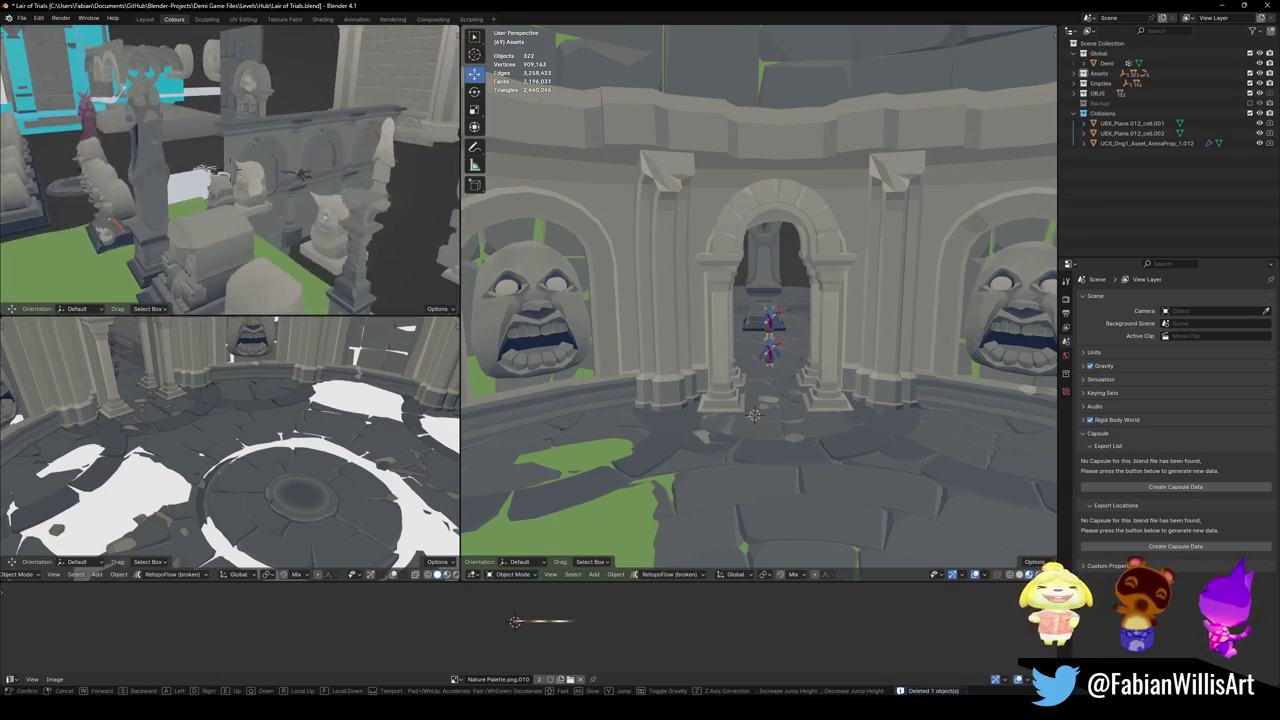
{"action": "left_click", "coordinate": [206, 200]}
{"action": "left_click", "coordinate": [333, 255]}
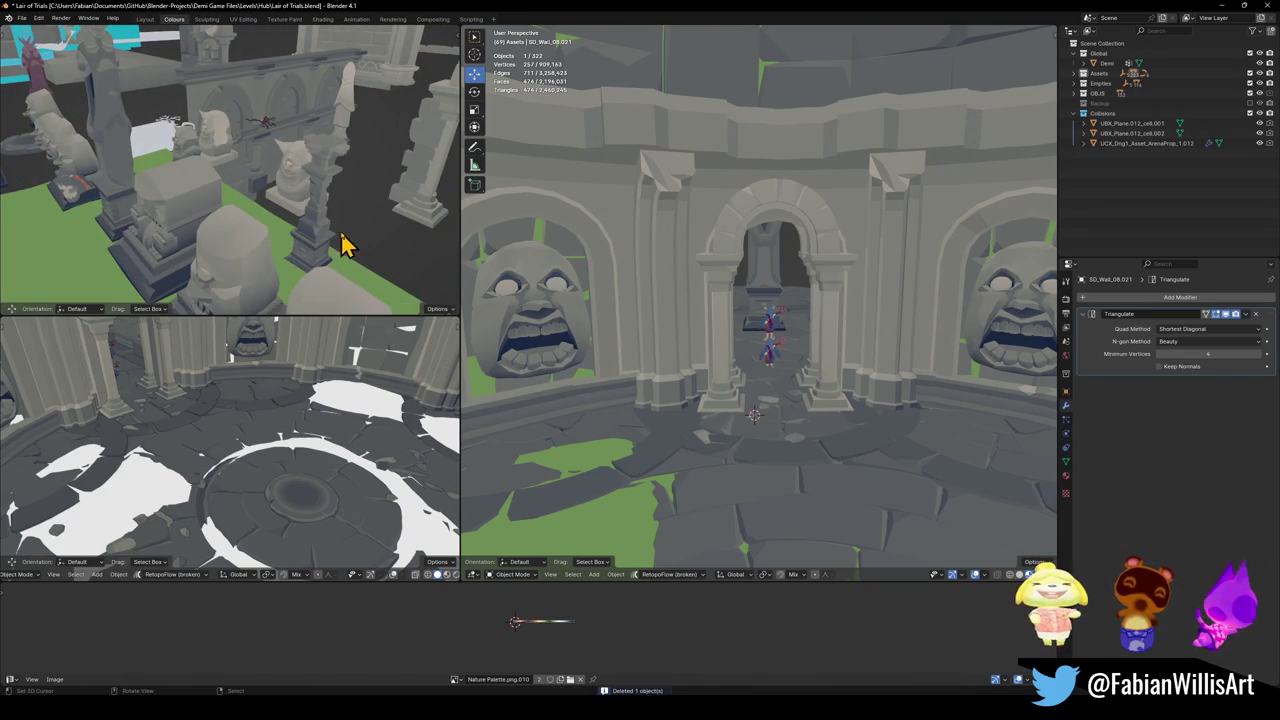
{"action": "key", "text": "shift+grave"}
{"action": "key", "text": "s"}
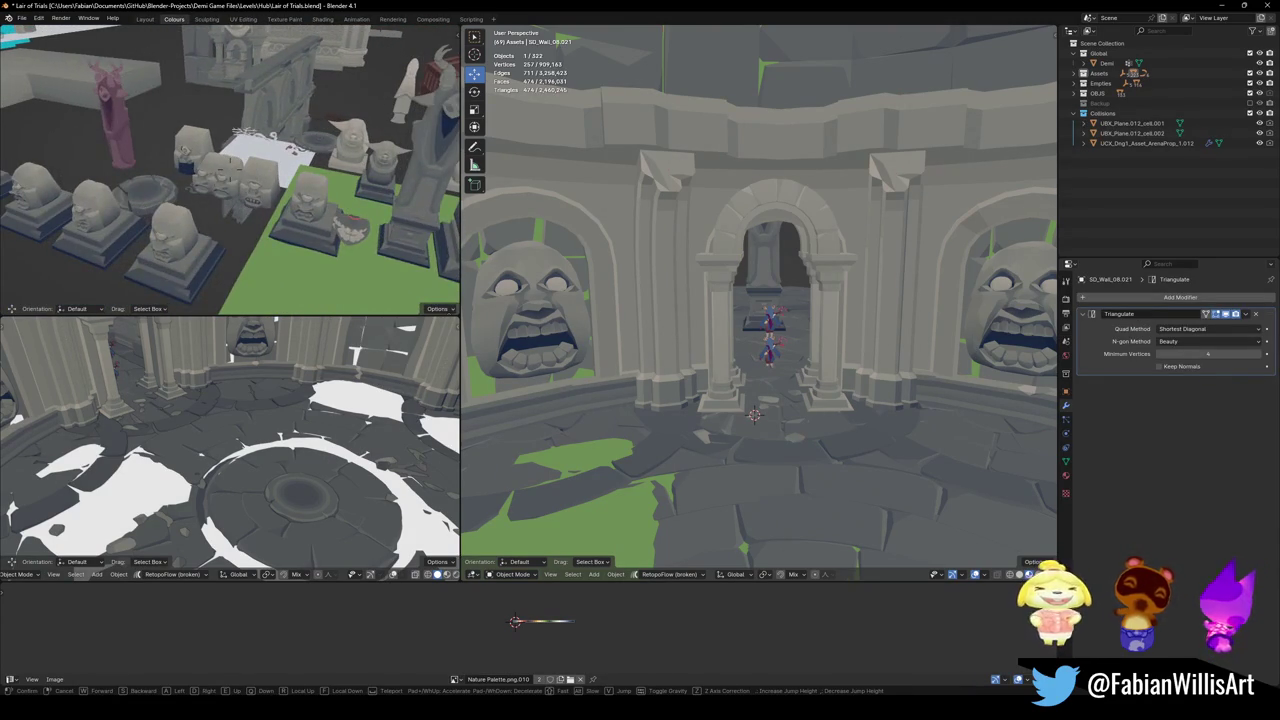
{"action": "key", "text": "w"}
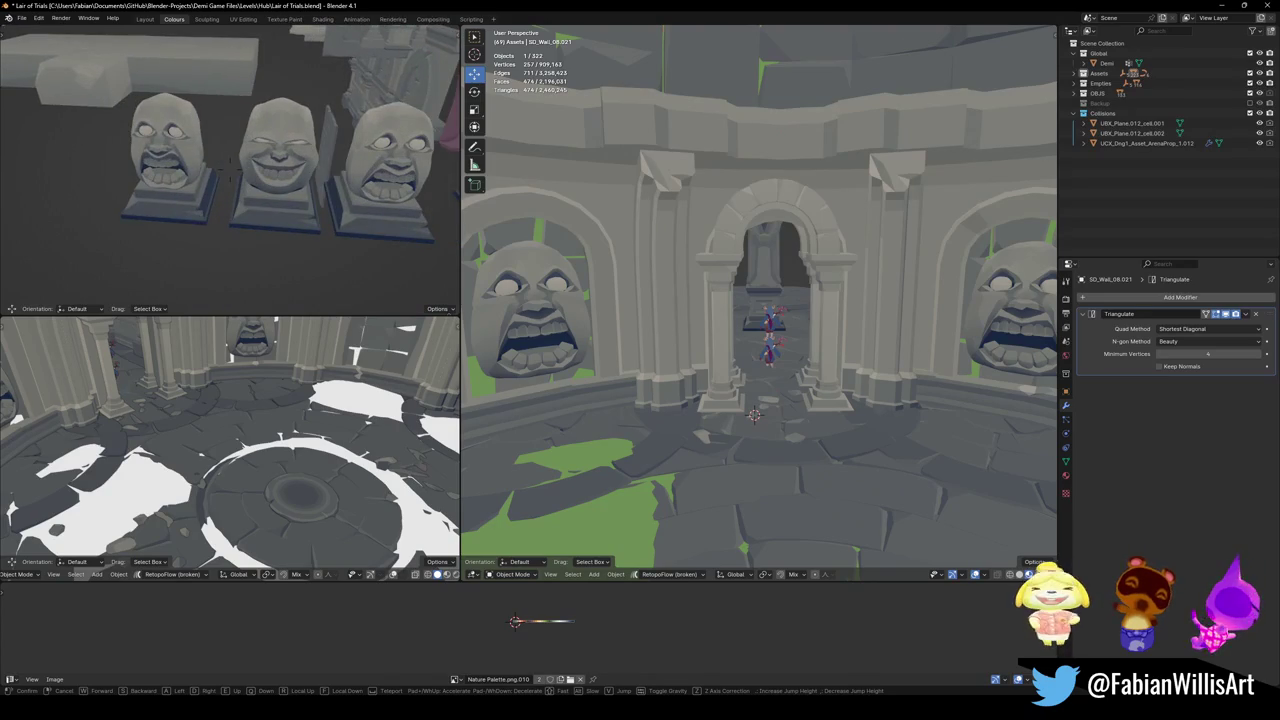
{"action": "key", "text": "w"}
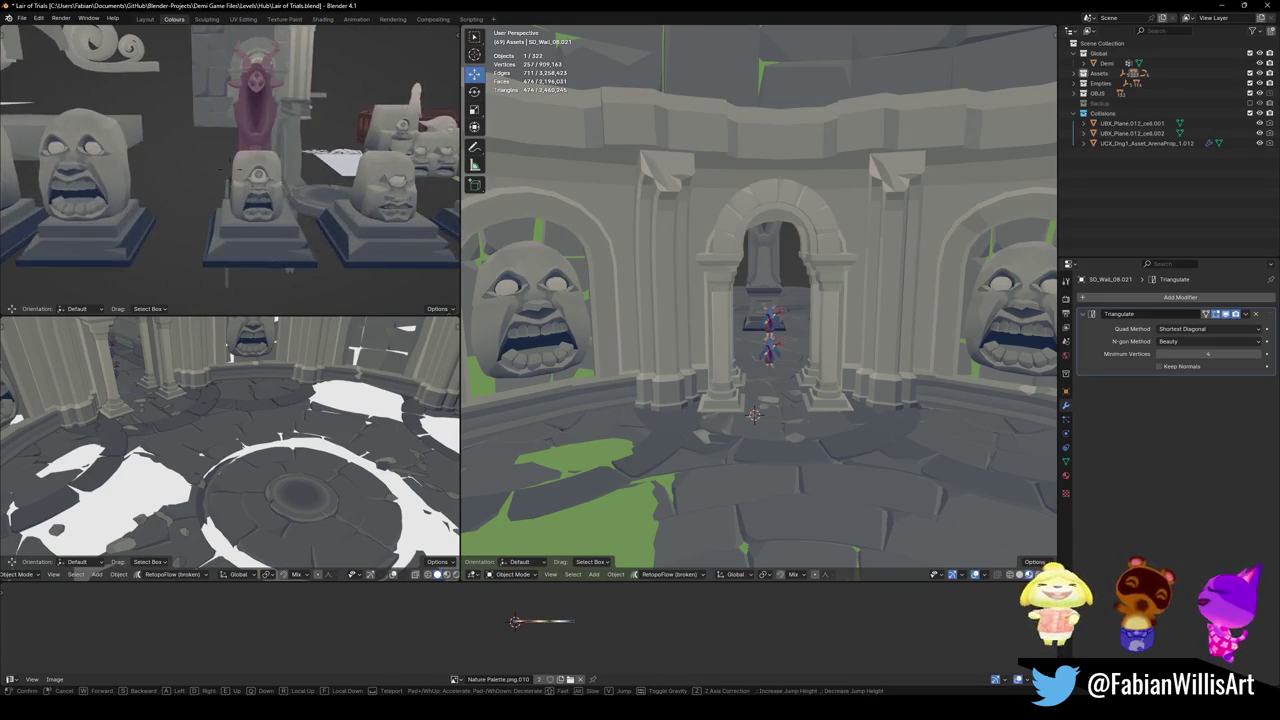
{"action": "key", "text": "s"}
{"action": "key", "text": "w"}
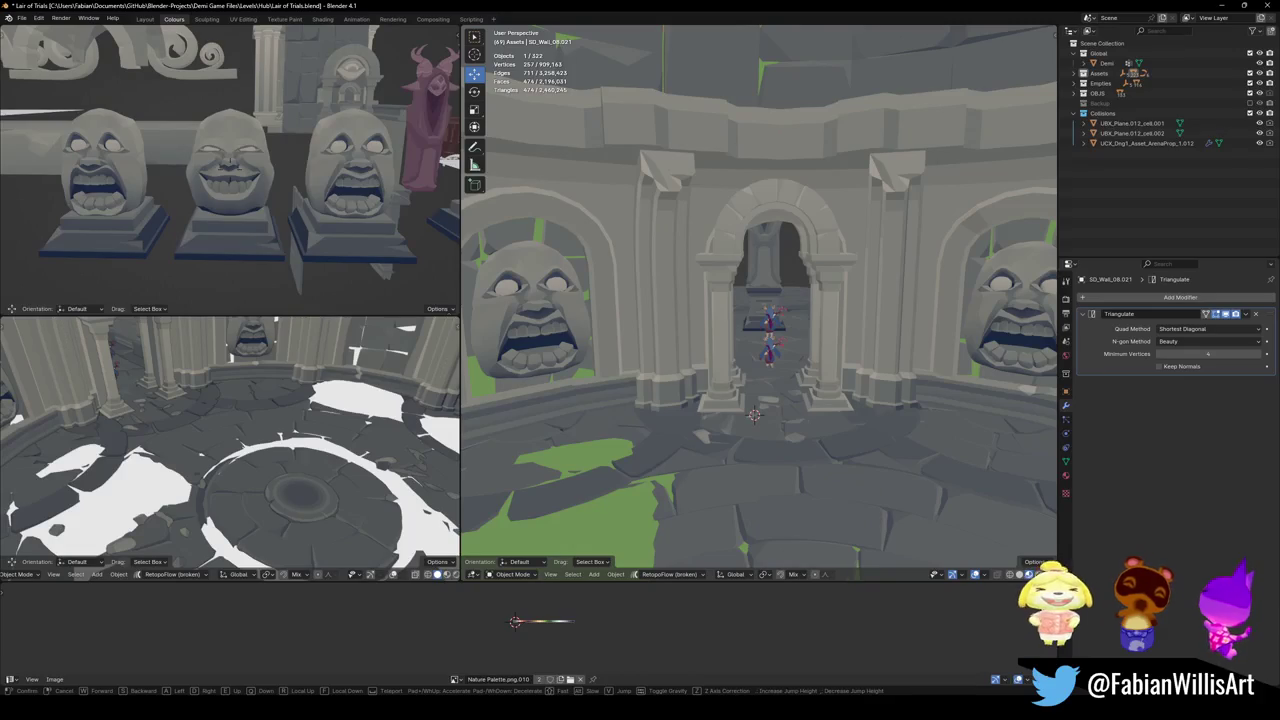
{"action": "key", "text": "Return"}
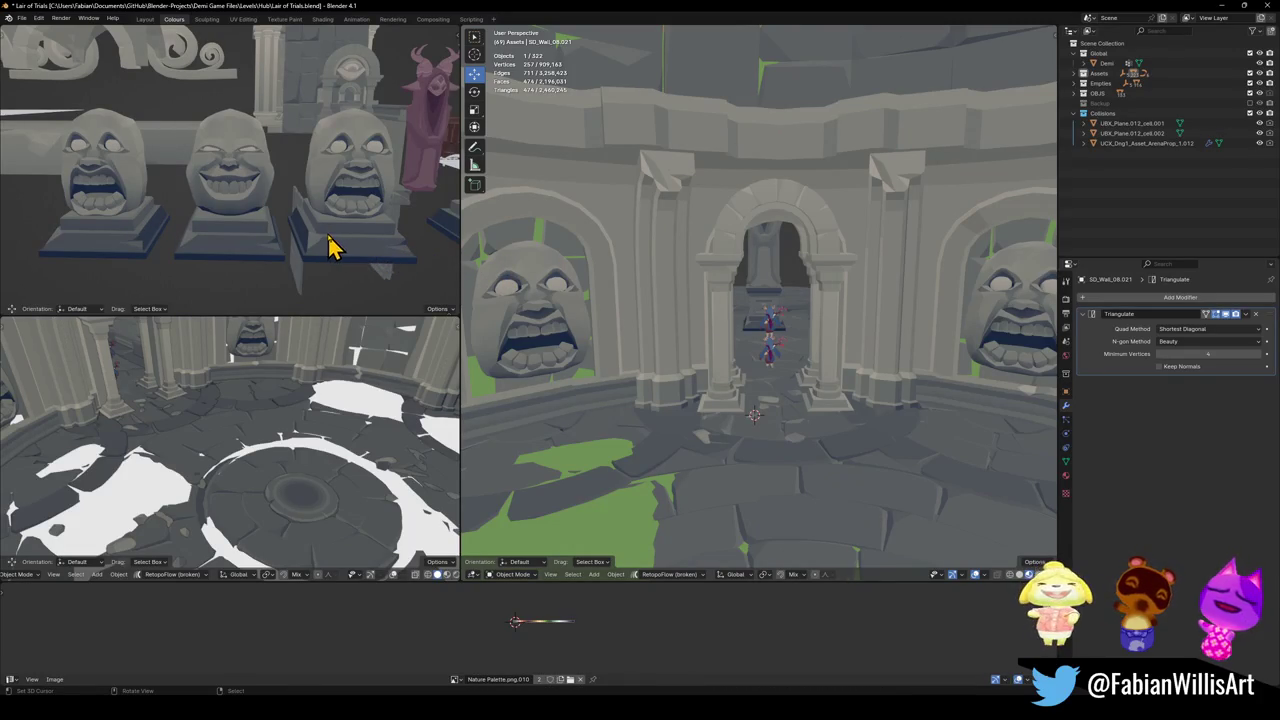
{"action": "key", "text": "shift+grave"}
{"action": "key", "text": "s"}
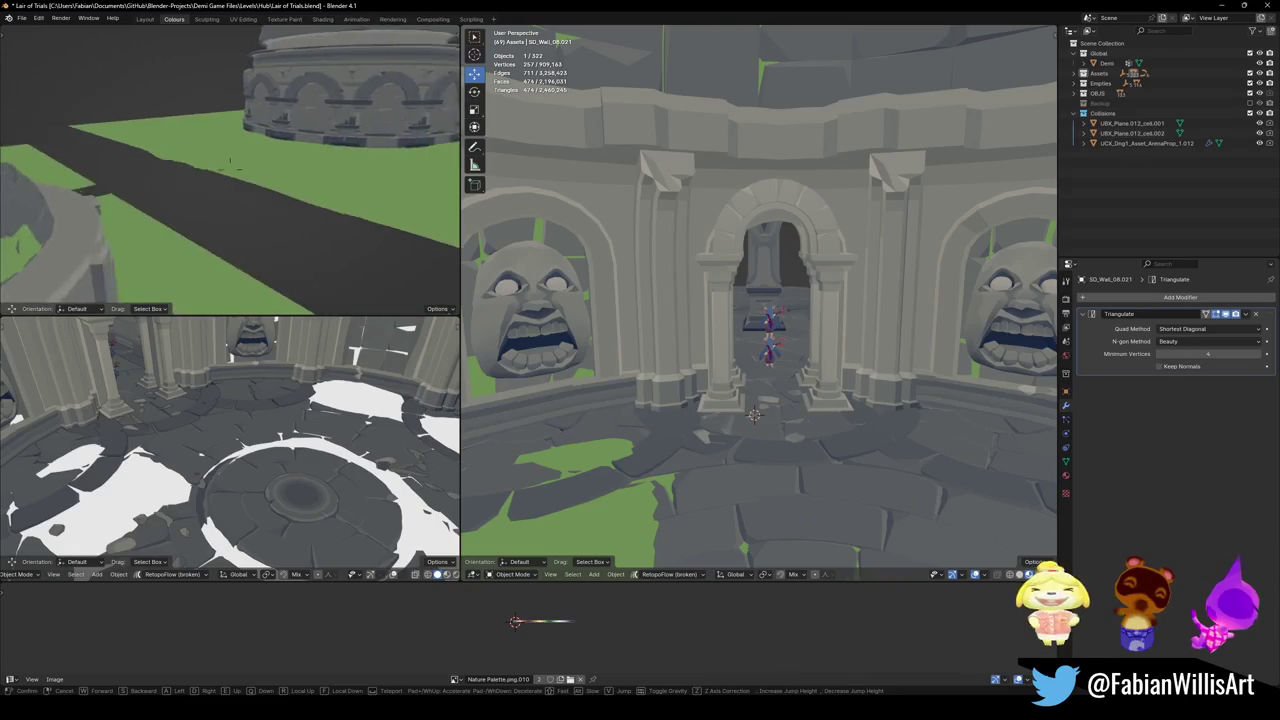
{"action": "key", "text": "w"}
{"action": "key", "text": "w"}
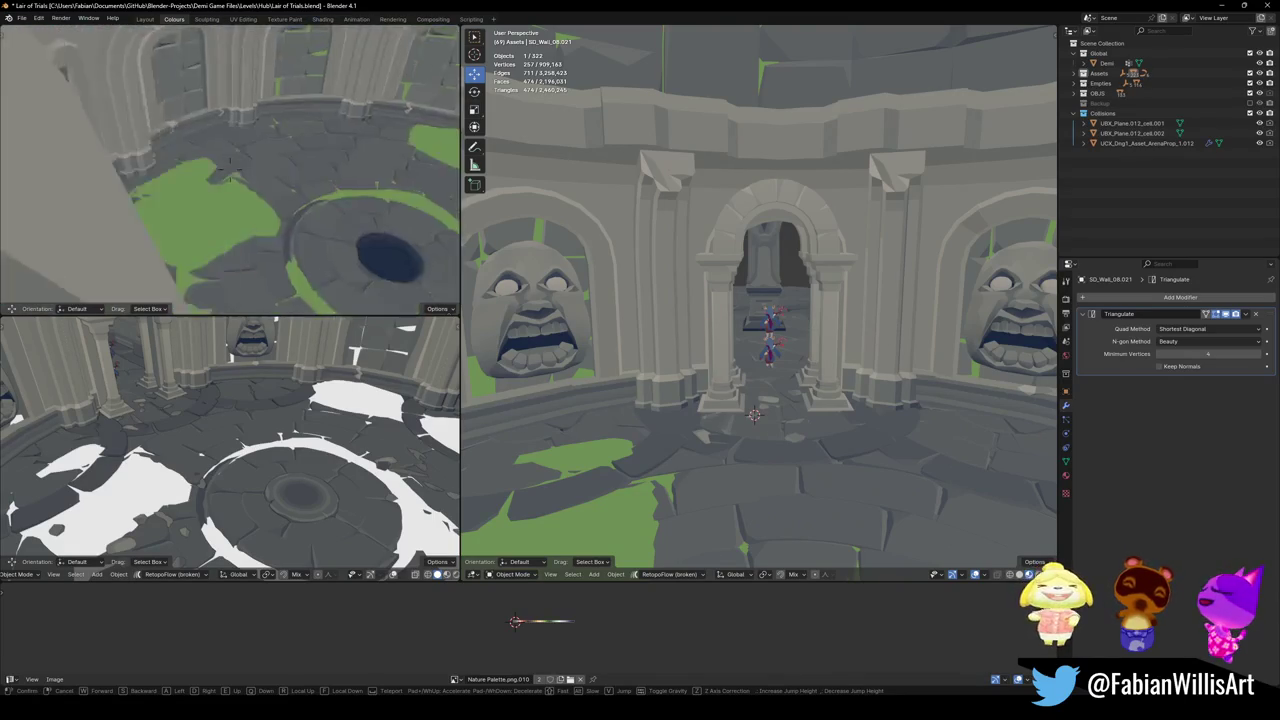
{"action": "key", "text": "s"}
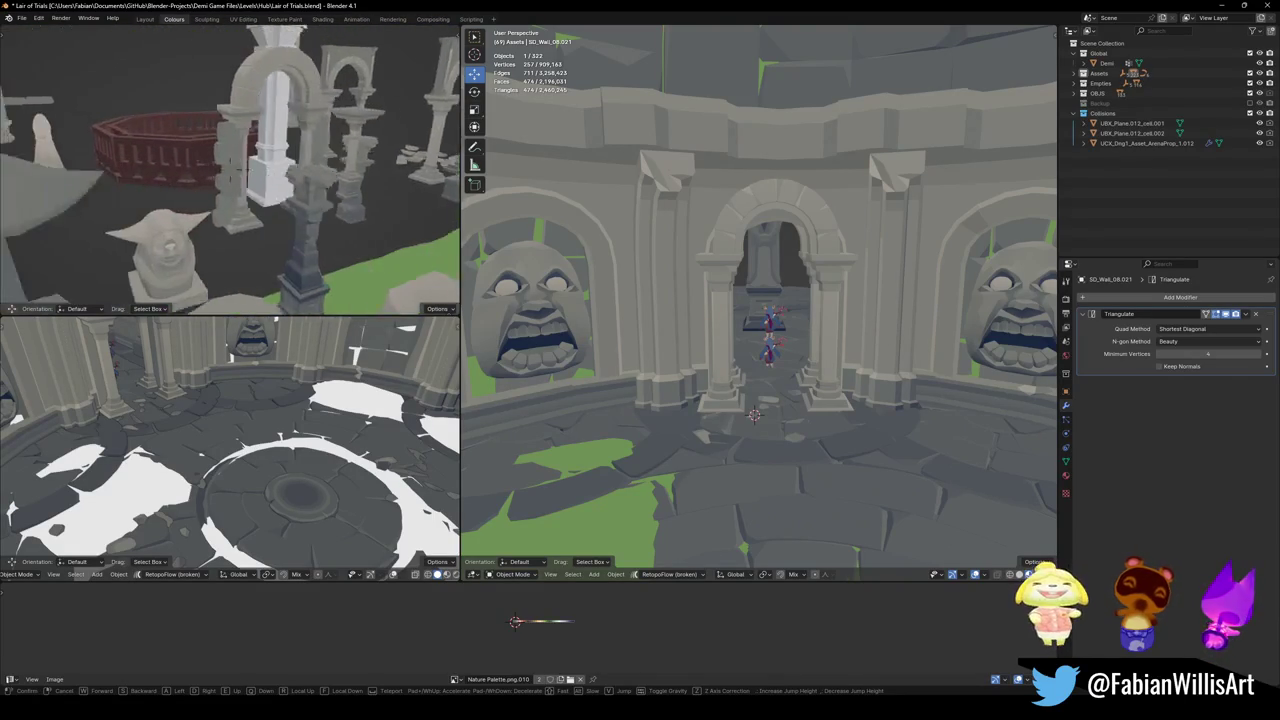
{"action": "key", "text": "s"}
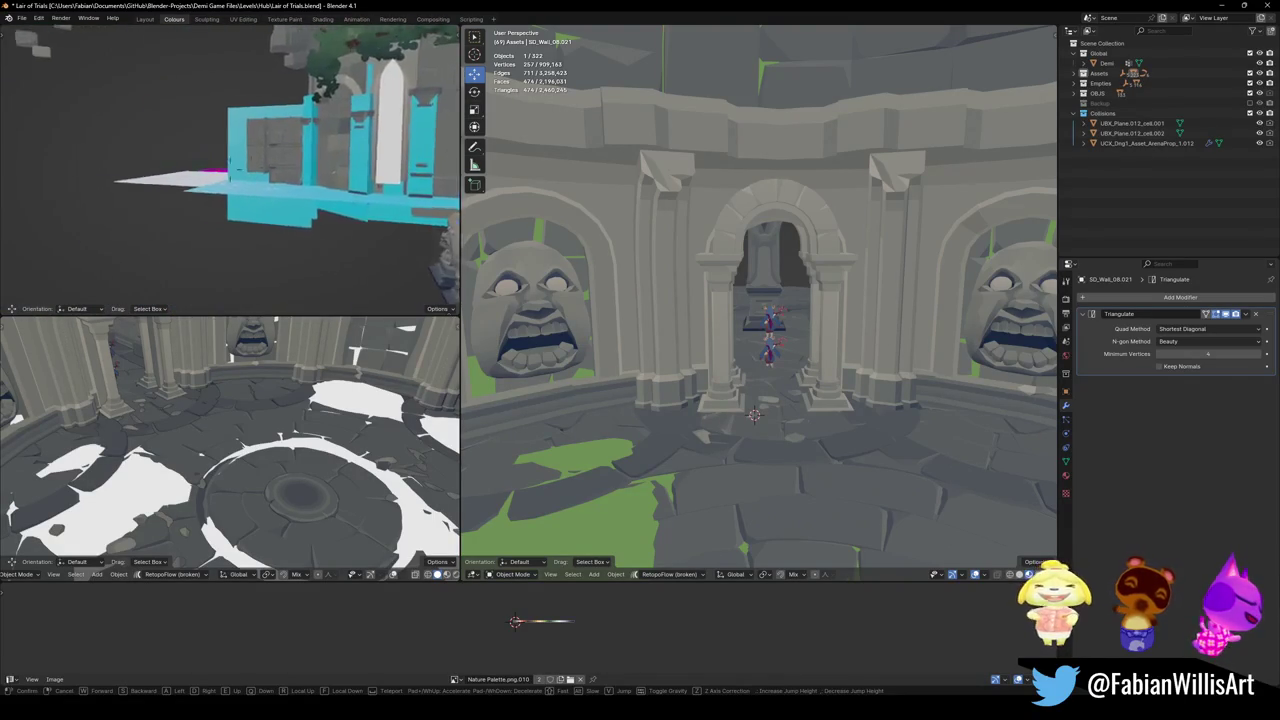
{"action": "key", "text": "s"}
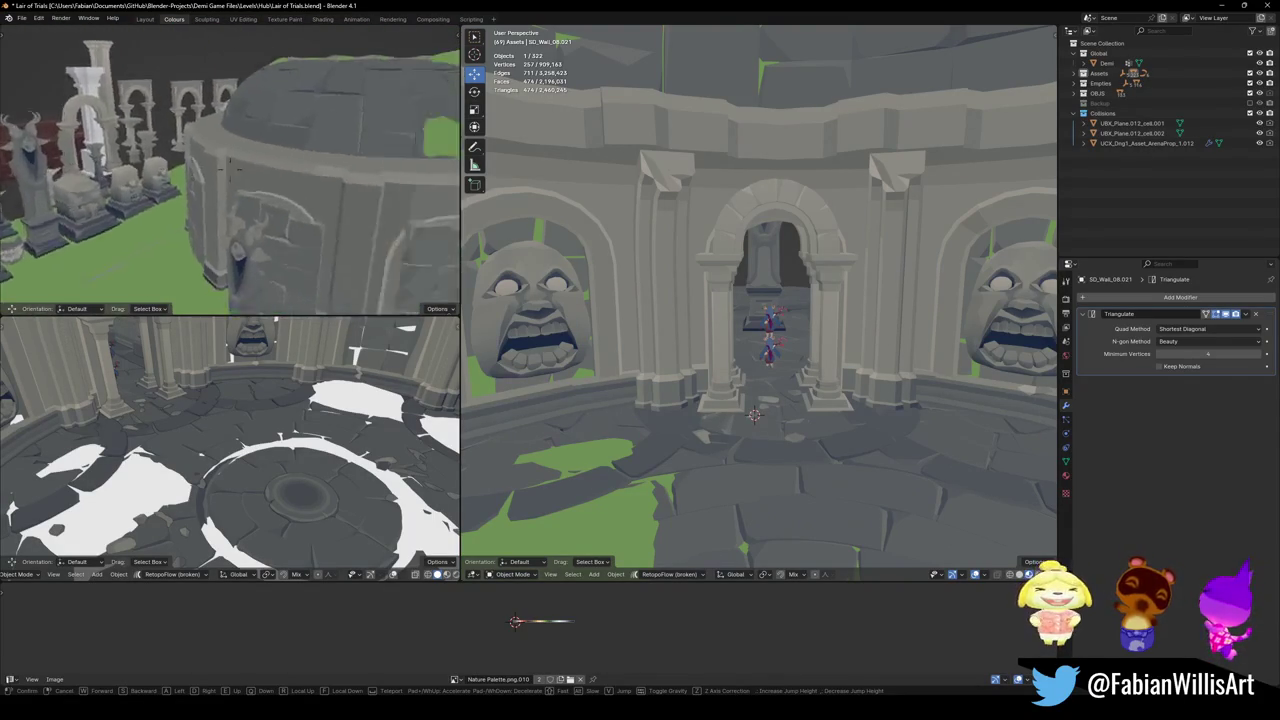
{"action": "key", "text": "w"}
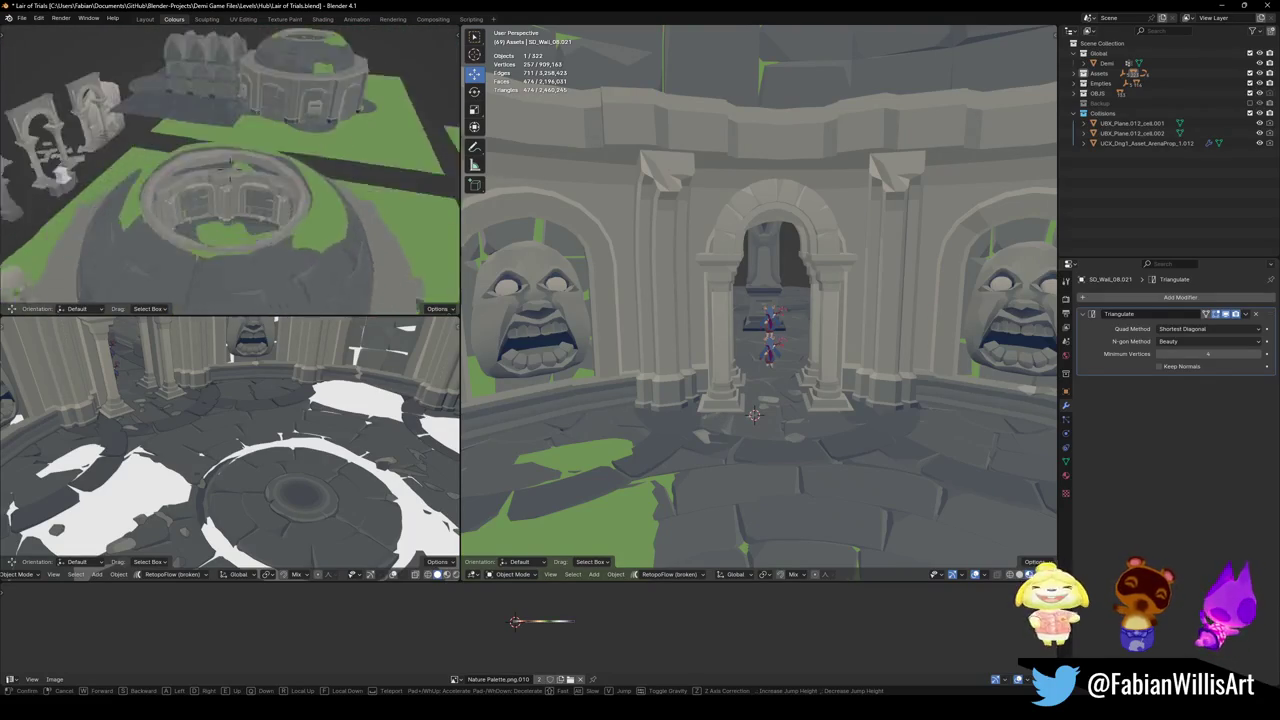
{"action": "key", "text": "s"}
{"action": "key", "text": "w"}
{"action": "key", "text": "w"}
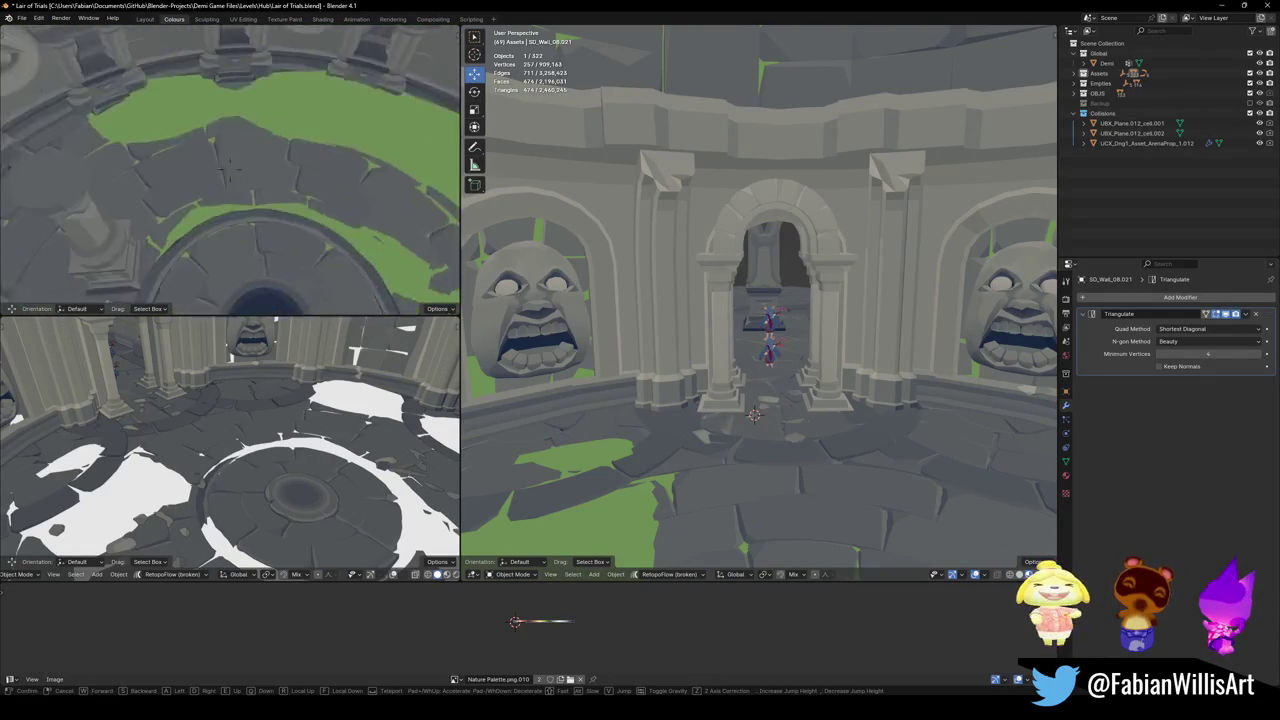
{"action": "key", "text": "w"}
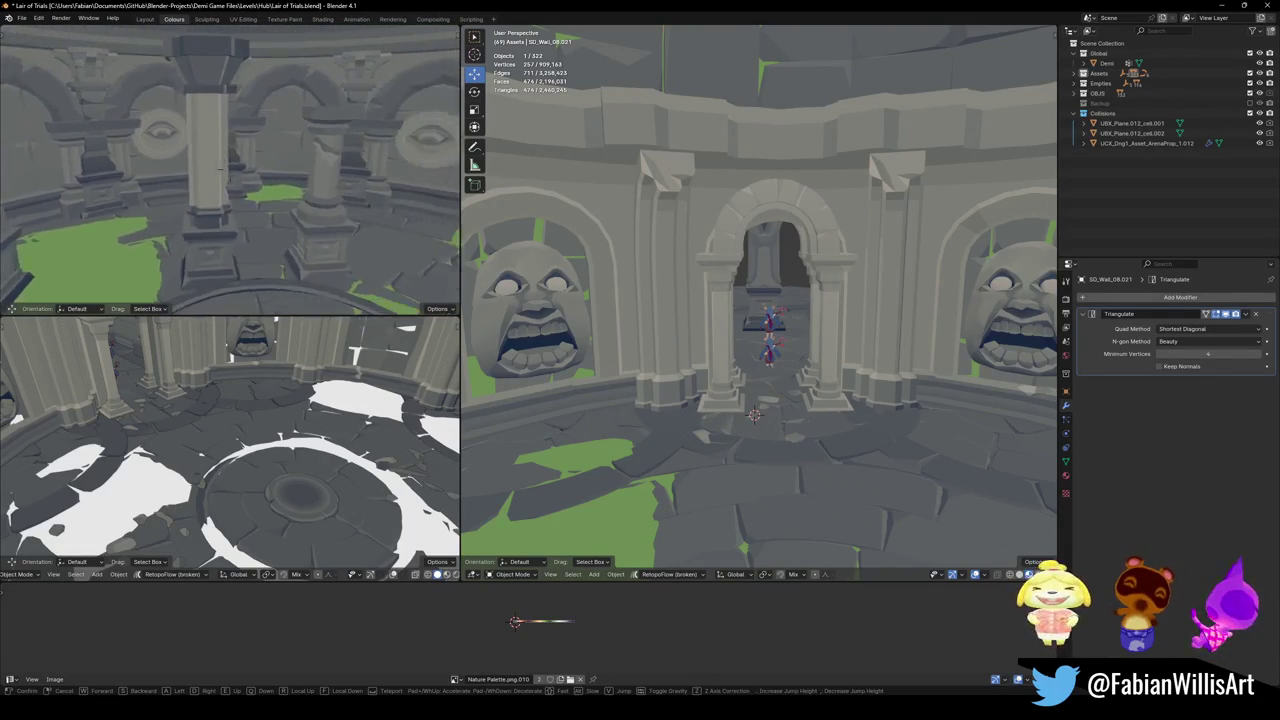
{"action": "left_click", "coordinate": [273, 259]}
- Duplicate a pillar into the archway and delete the unwanted extra copy
{"action": "key", "text": "shift+d"}
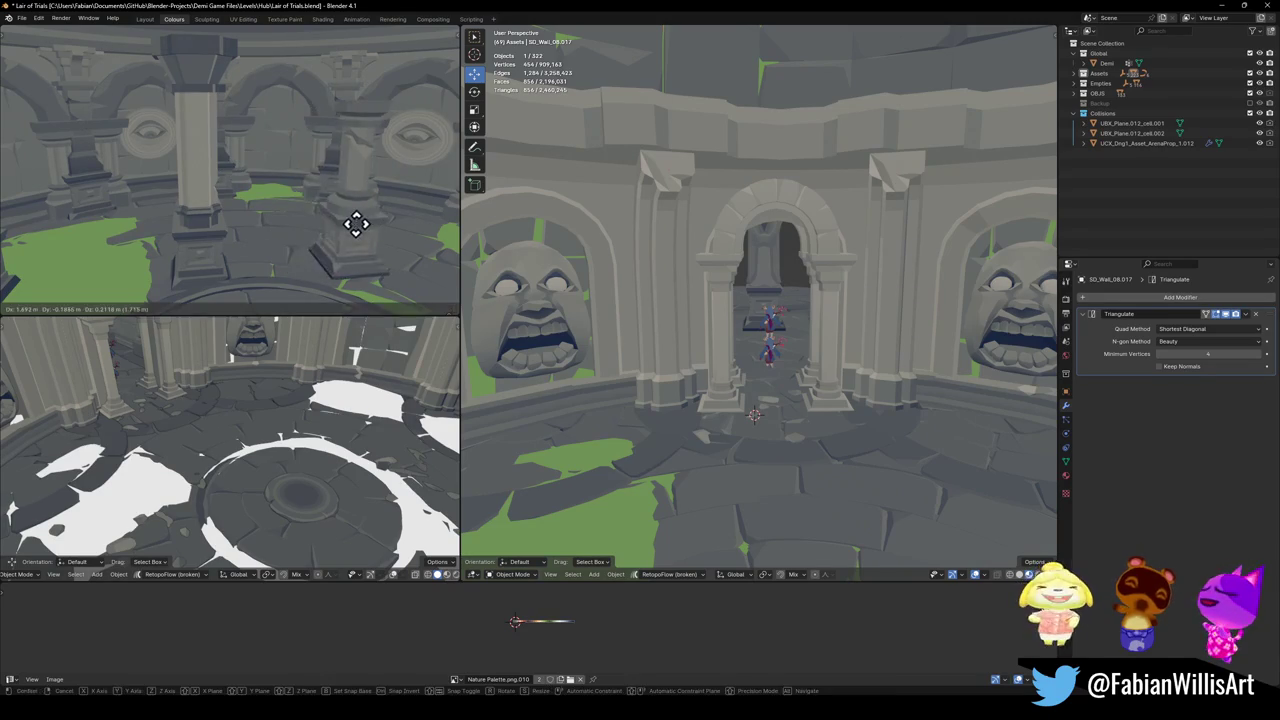
{"action": "left_click", "coordinate": [217, 241]}
{"action": "key", "text": "shift+s"}
{"action": "left_click", "coordinate": [771, 409]}
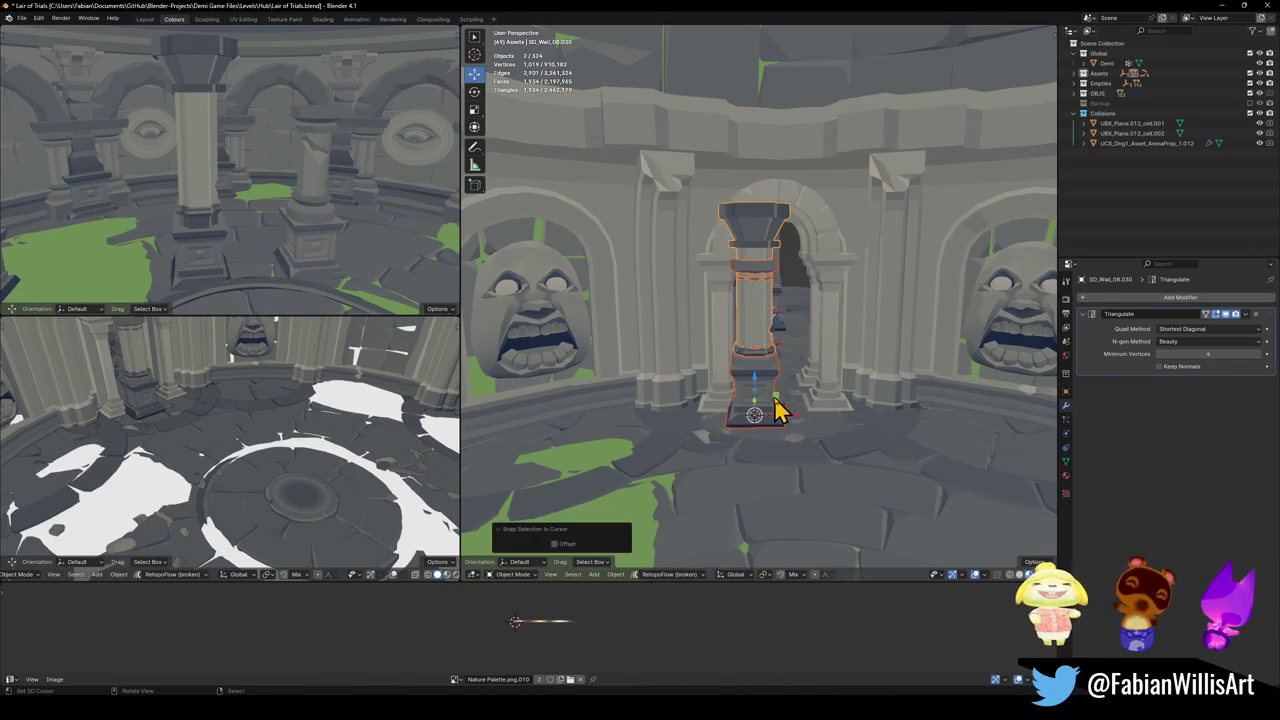
{"action": "left_click", "coordinate": [750, 386]}
{"action": "key", "text": "Delete"}
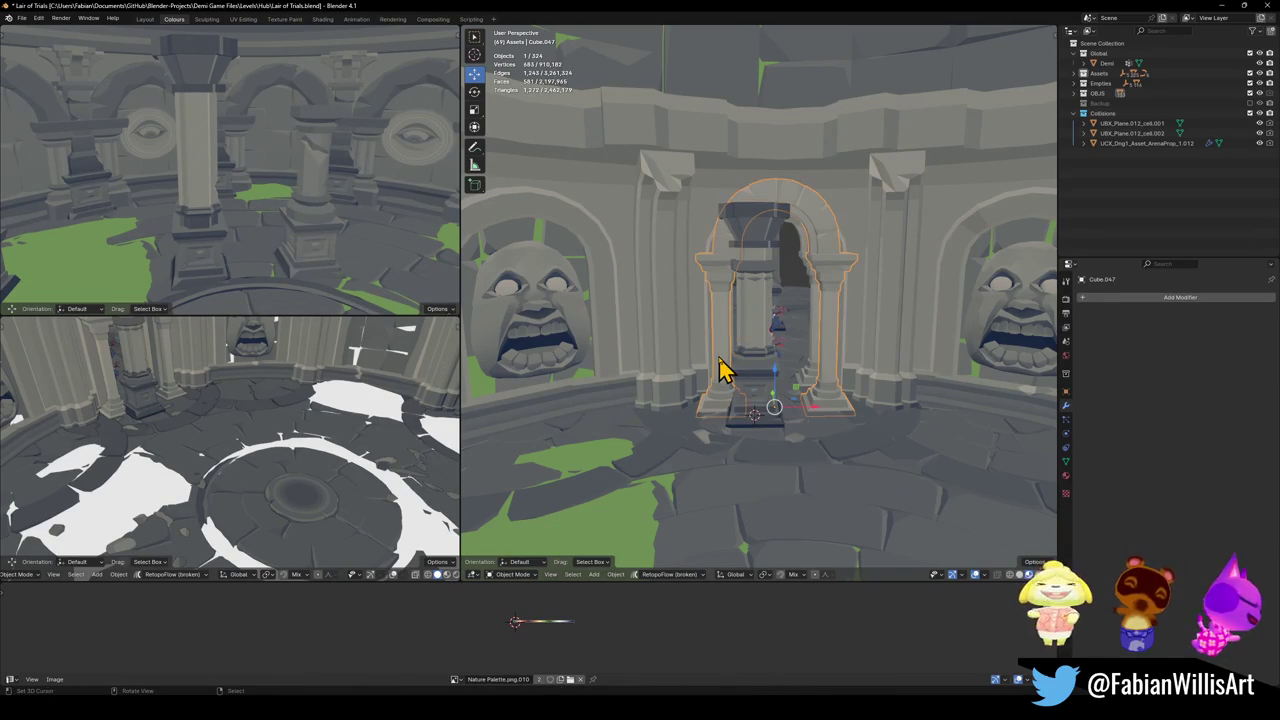
- Adjust the full-height pillar vertically and place it beside the right arch
{"action": "left_click", "coordinate": [757, 378]}
{"action": "left_click", "coordinate": [760, 385]}
{"action": "key", "text": "g"}
{"action": "key", "text": "z"}
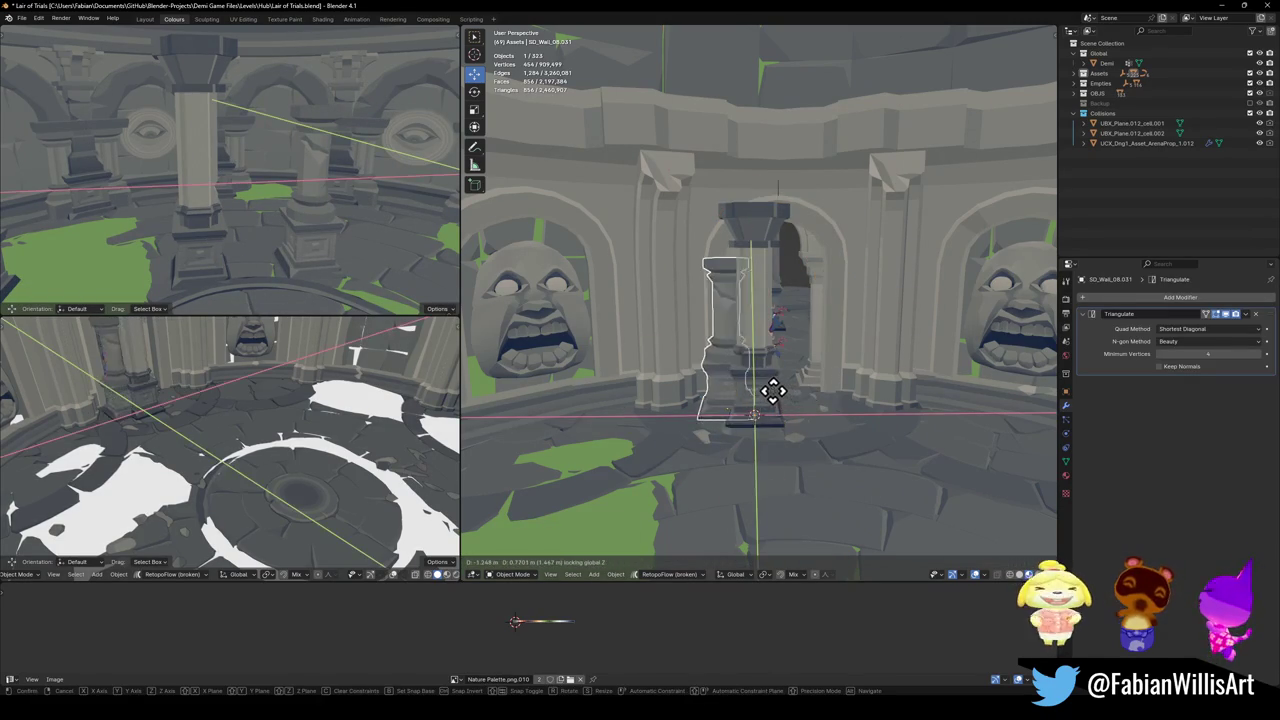
{"action": "left_click", "coordinate": [766, 397]}
{"action": "key", "text": "g"}
{"action": "key", "text": "z"}
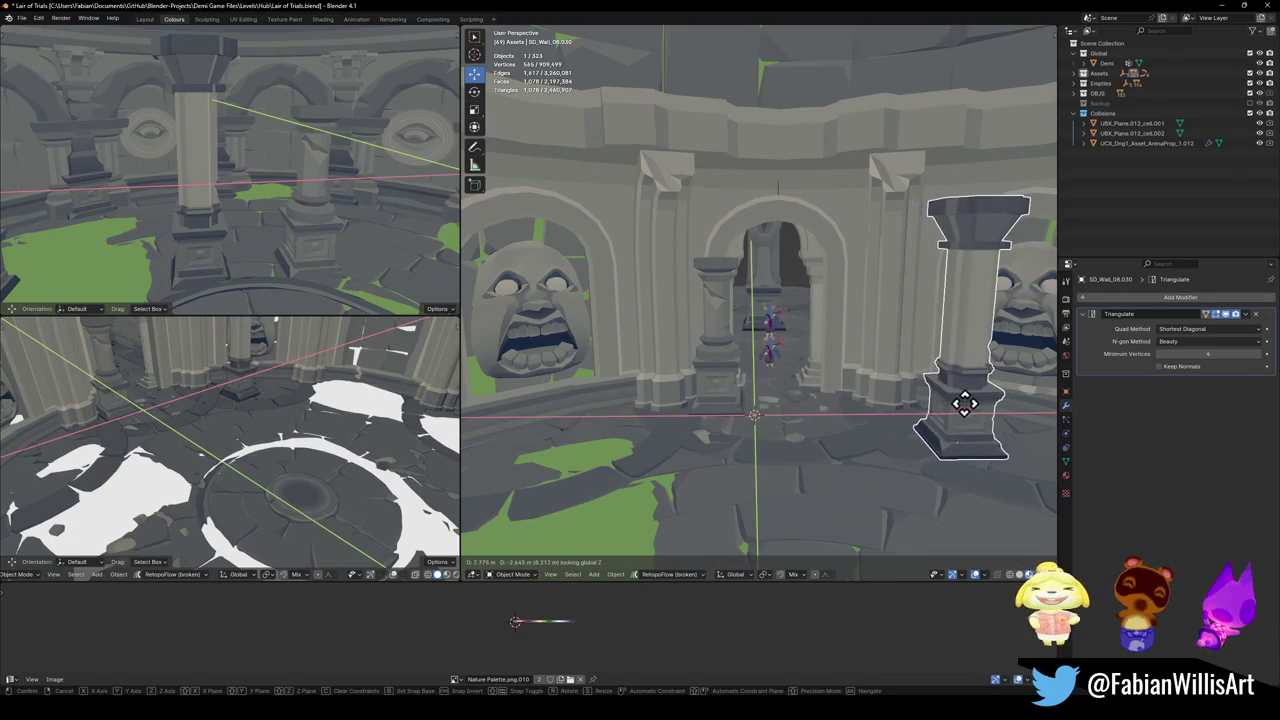
{"action": "left_click", "coordinate": [966, 420]}
- Duplicate the short archway pillar and slide the copy along X to the archway's other side
{"action": "left_click", "coordinate": [705, 385]}
{"action": "key", "text": "shift+d"}
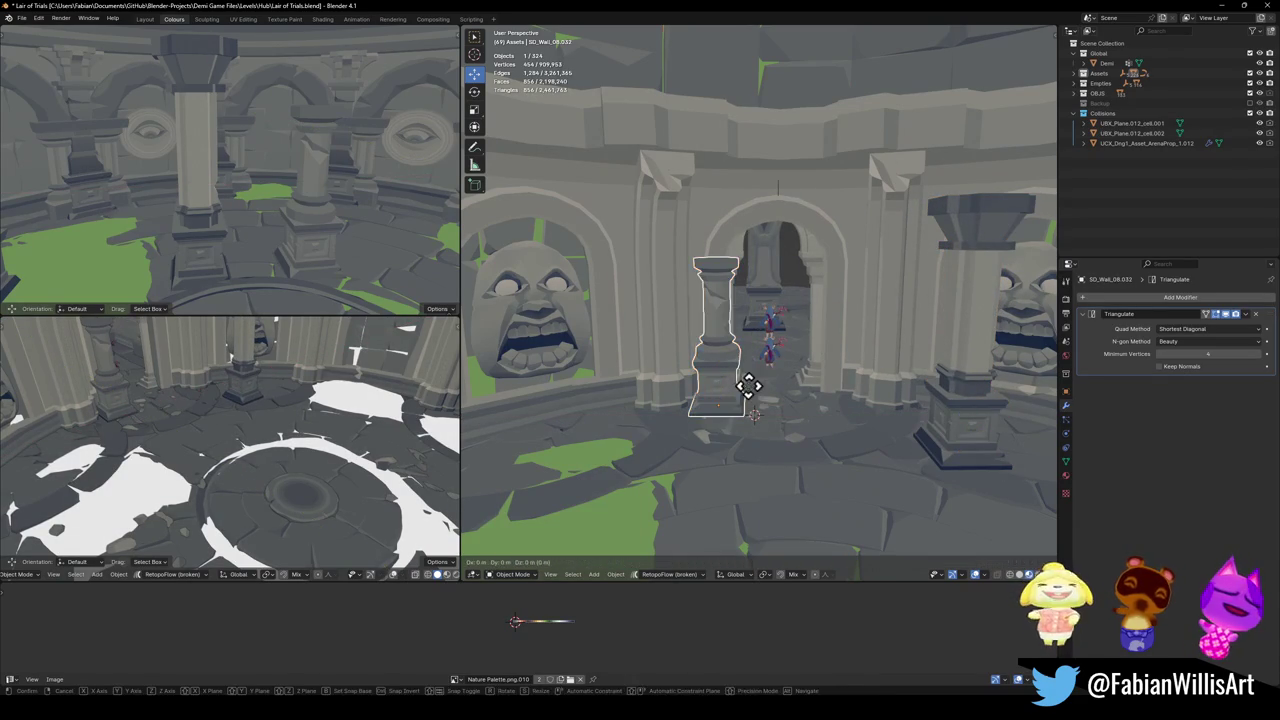
{"action": "key", "text": "x"}
{"action": "left_click", "coordinate": [860, 405]}
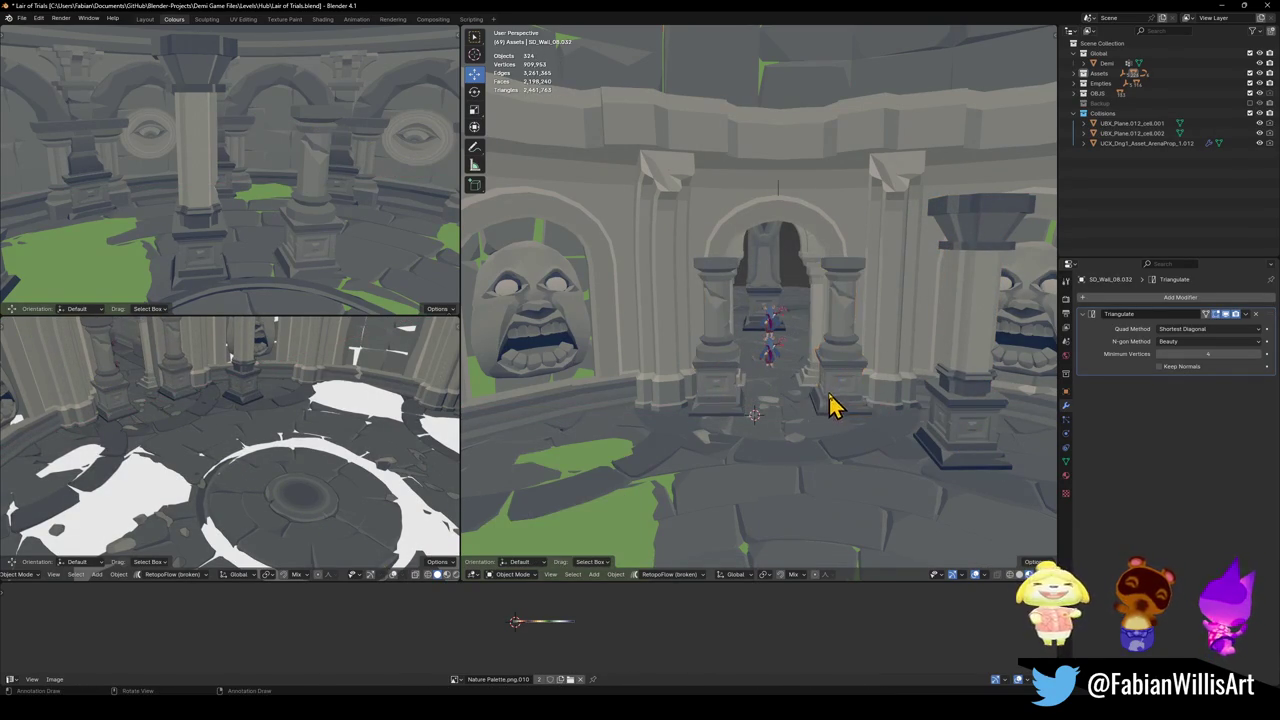
{"action": "key", "text": "g"}
{"action": "key", "text": "x"}
{"action": "left_click", "coordinate": [840, 400]}
- Shift both archway pillars along Y, then undo a trial X move of the right pillar
{"action": "middle_click_drag", "start_coordinate": [840, 400], "coordinate": [823, 400]}
{"action": "left_click", "coordinate": [735, 362], "text": "shift"}
{"action": "key", "text": "g"}
{"action": "key", "text": "y"}
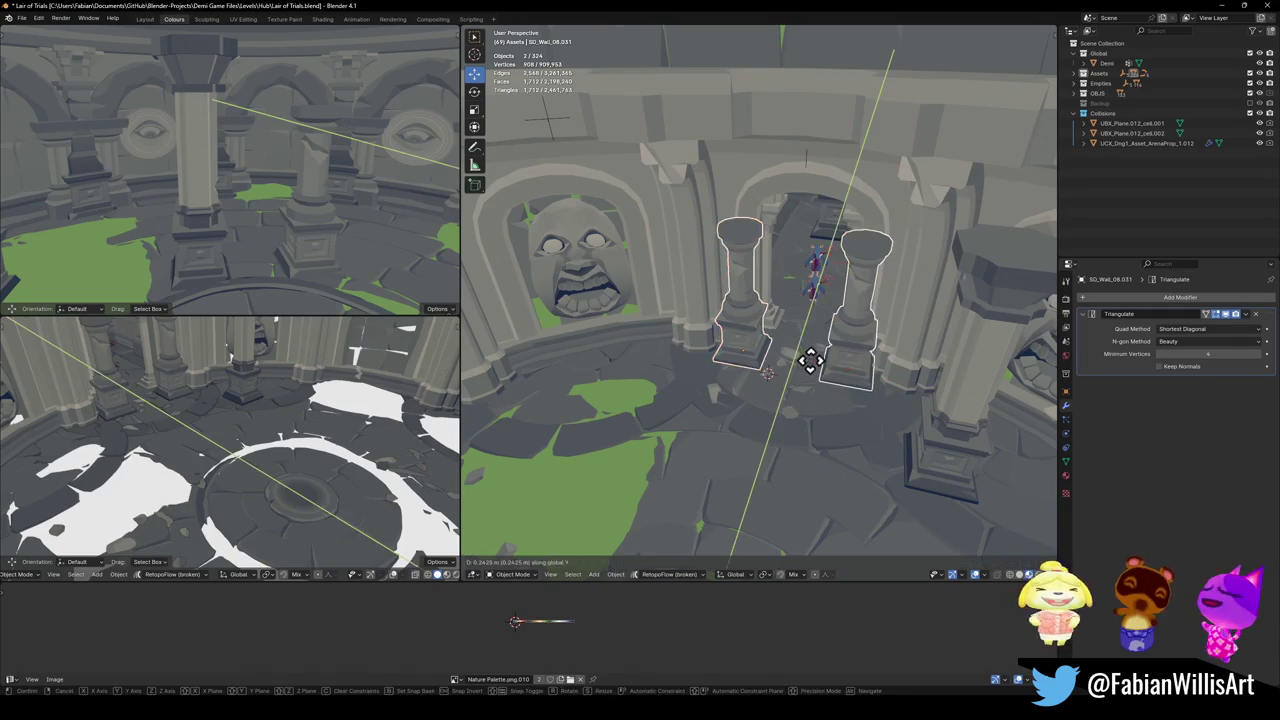
{"action": "left_click", "coordinate": [827, 355]}
{"action": "left_click", "coordinate": [851, 362]}
{"action": "key", "text": "g"}
{"action": "key", "text": "x"}
{"action": "left_click", "coordinate": [852, 355]}
{"action": "key", "text": "ctrl+z"}
- Reposition the left archway pillar along Y, then move both pillars together along Y
{"action": "left_click", "coordinate": [757, 337]}
{"action": "scroll", "coordinate": [770, 332], "scroll_direction": "up", "scroll_amount": 3}
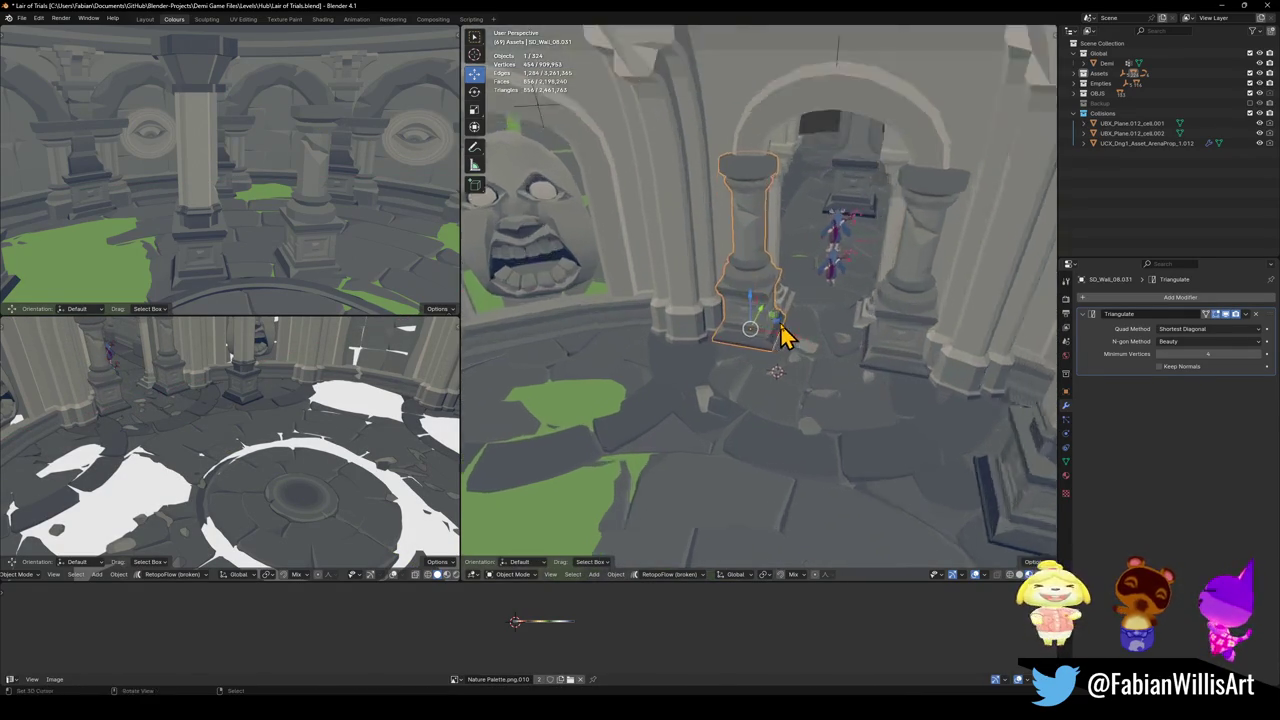
{"action": "scroll", "coordinate": [766, 349], "scroll_direction": "up", "scroll_amount": 2}
{"action": "key", "text": "g"}
{"action": "key", "text": "y"}
{"action": "left_click", "coordinate": [754, 365]}
{"action": "left_click", "coordinate": [912, 447], "text": "shift"}
{"action": "key", "text": "g"}
{"action": "key", "text": "y"}
{"action": "mouse_move", "coordinate": [916, 438]}
{"action": "middle_mouse_down"}
{"action": "mouse_move", "coordinate": [757, 349]}
{"action": "mouse_move", "coordinate": [805, 305]}
{"action": "middle_mouse_up"}
- Inspect the archway pillars from around, leave the left pillar in place, and clear the selection
{"action": "scroll", "coordinate": [790, 352], "scroll_direction": "down", "scroll_amount": 3}
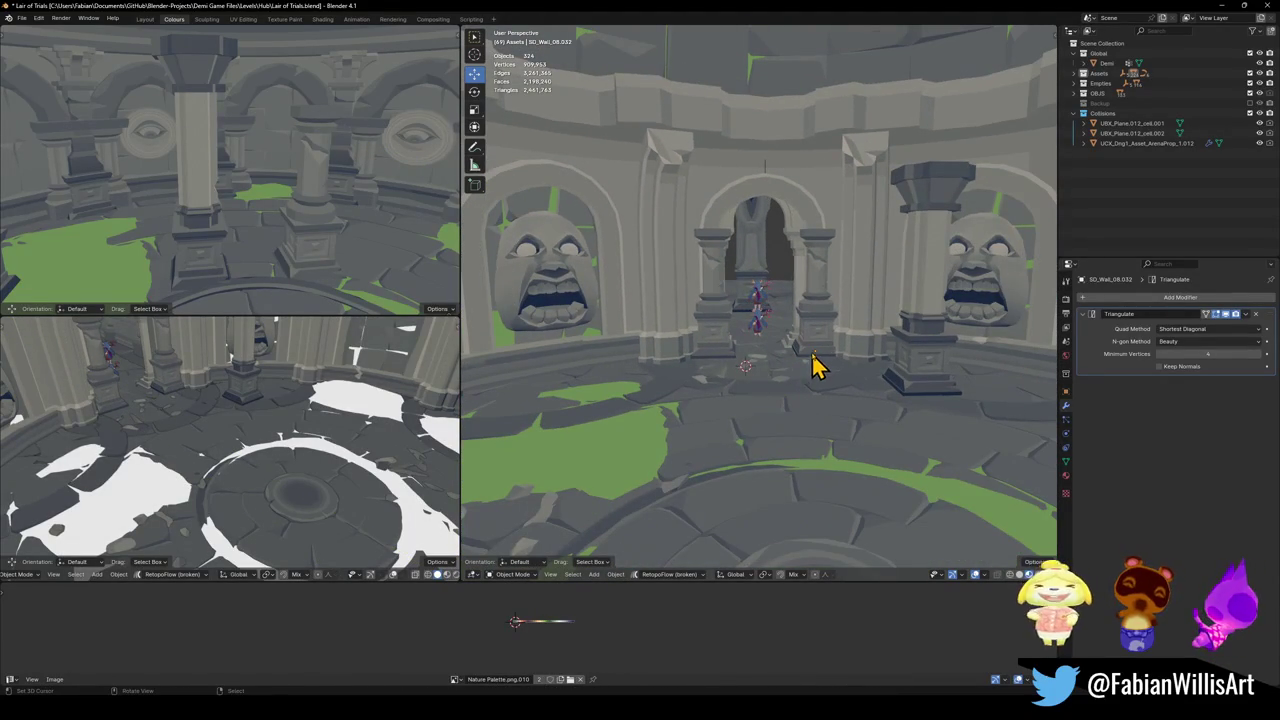
{"action": "scroll", "coordinate": [813, 345], "scroll_direction": "down", "scroll_amount": 2}
{"action": "scroll", "coordinate": [815, 340], "scroll_direction": "down", "scroll_amount": 2}
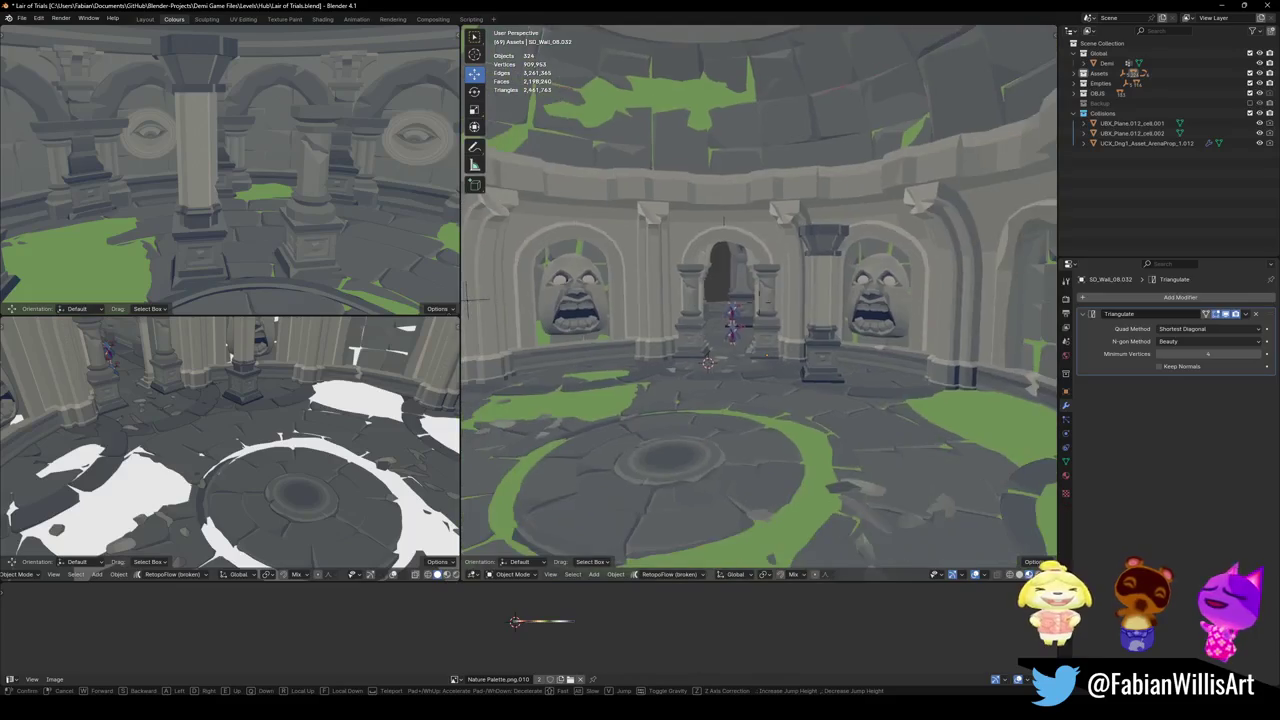
{"action": "scroll", "coordinate": [828, 322], "scroll_direction": "up", "scroll_amount": 1}
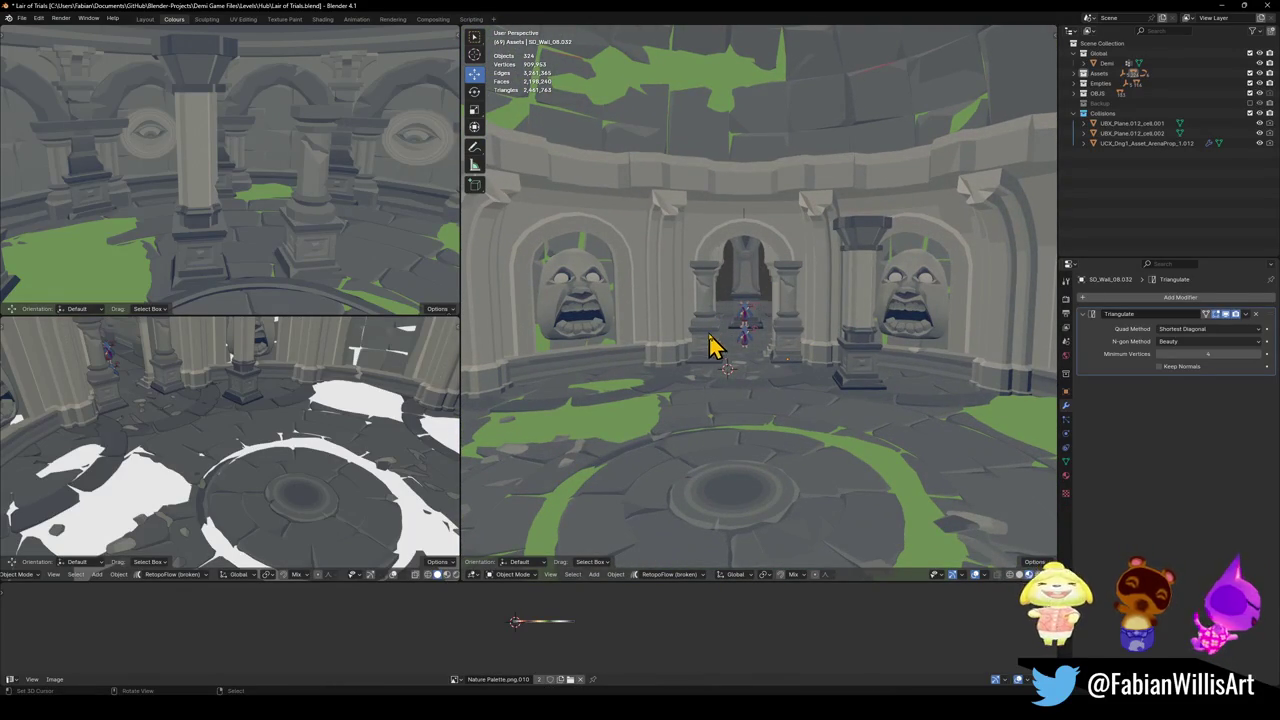
{"action": "mouse_move", "coordinate": [729, 342]}
{"action": "middle_mouse_down"}
{"action": "mouse_move", "coordinate": [806, 334]}
{"action": "mouse_move", "coordinate": [771, 337]}
{"action": "mouse_move", "coordinate": [786, 337]}
{"action": "middle_mouse_up"}
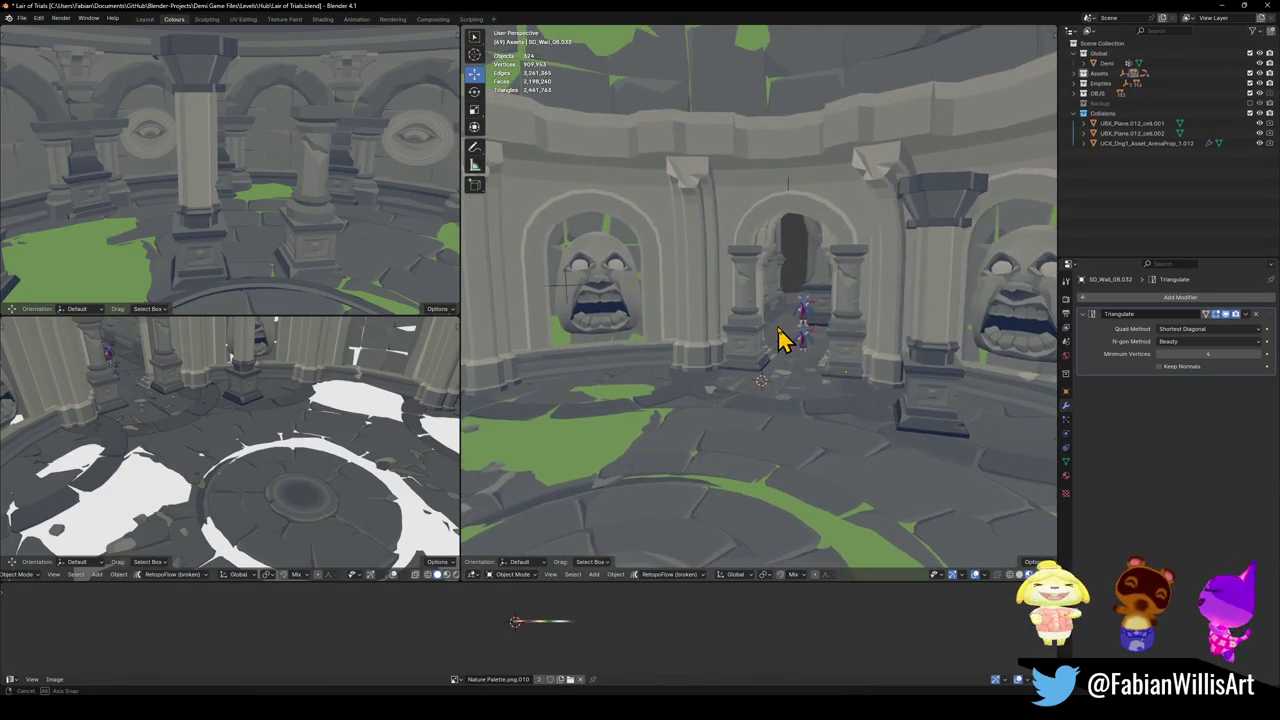
{"action": "scroll", "coordinate": [805, 333], "scroll_direction": "up", "scroll_amount": 2}
{"action": "left_click", "coordinate": [703, 352]}
{"action": "key", "text": "g"}
{"action": "key", "text": "x"}
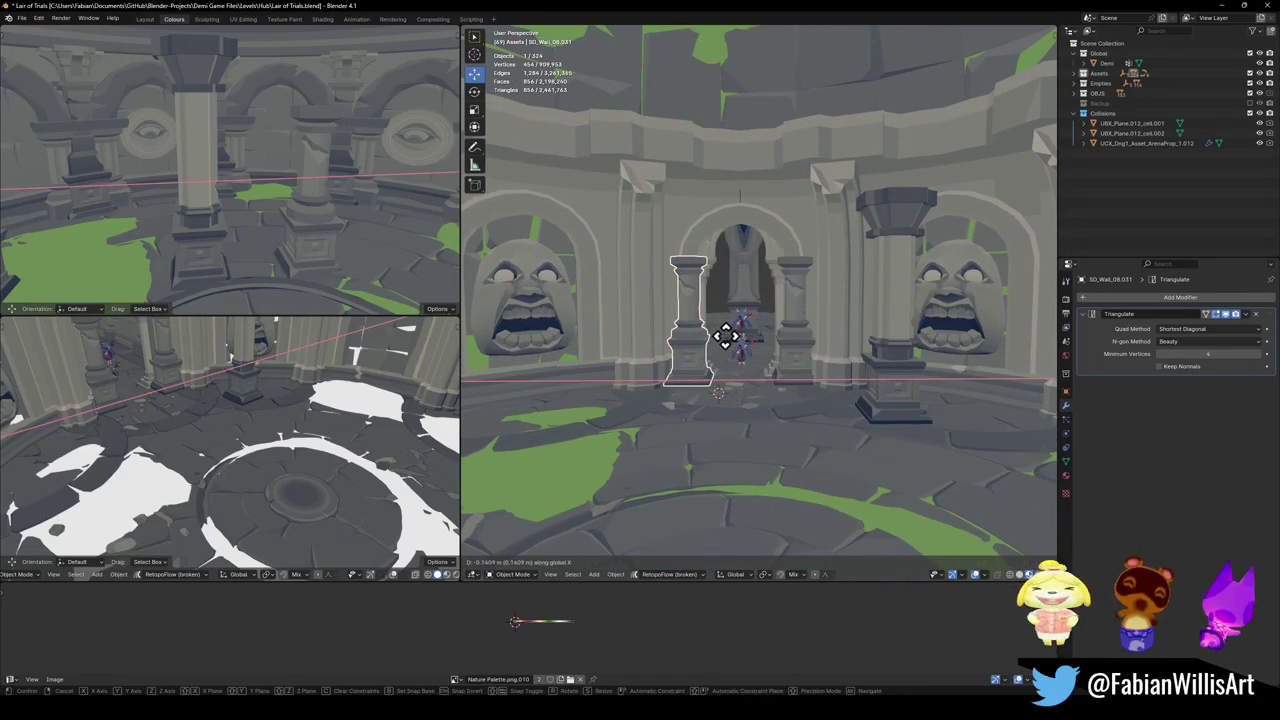
{"action": "right_click", "coordinate": [729, 352]}
{"action": "left_click", "coordinate": [735, 355]}
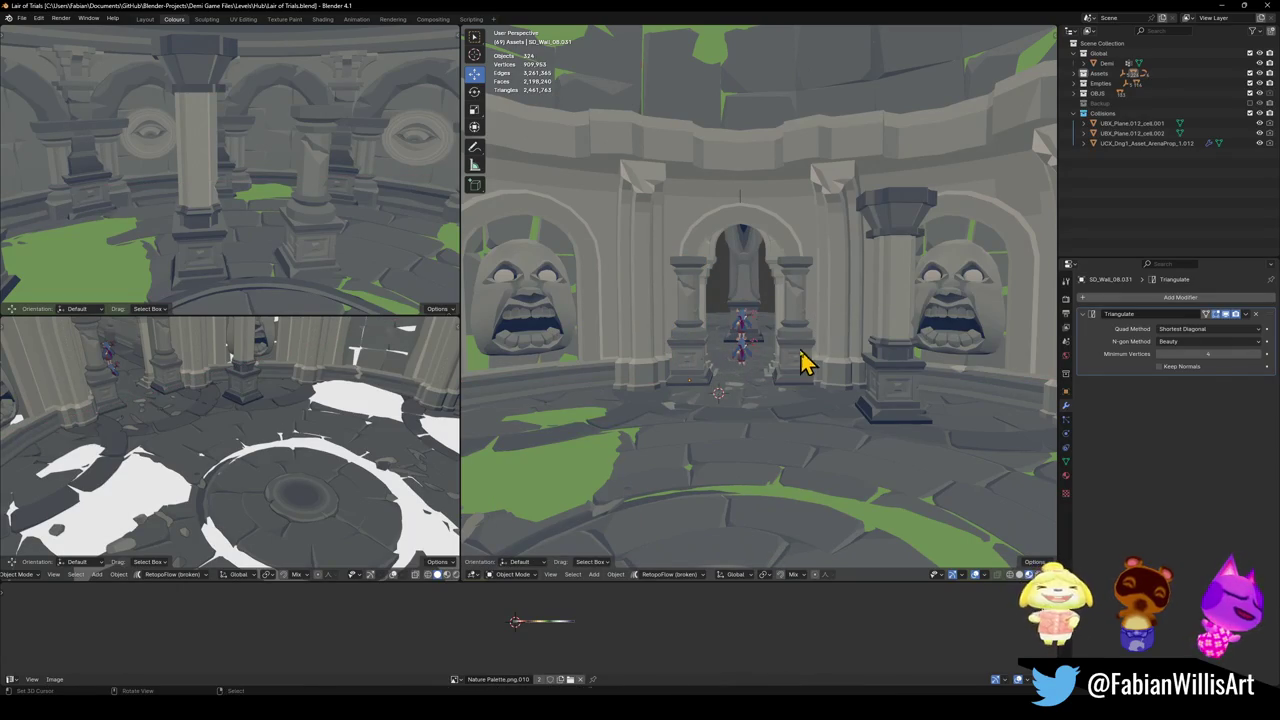
- Walk-navigate through the arena and arch to face the statue alcove
{"action": "key", "text": "shift+grave"}
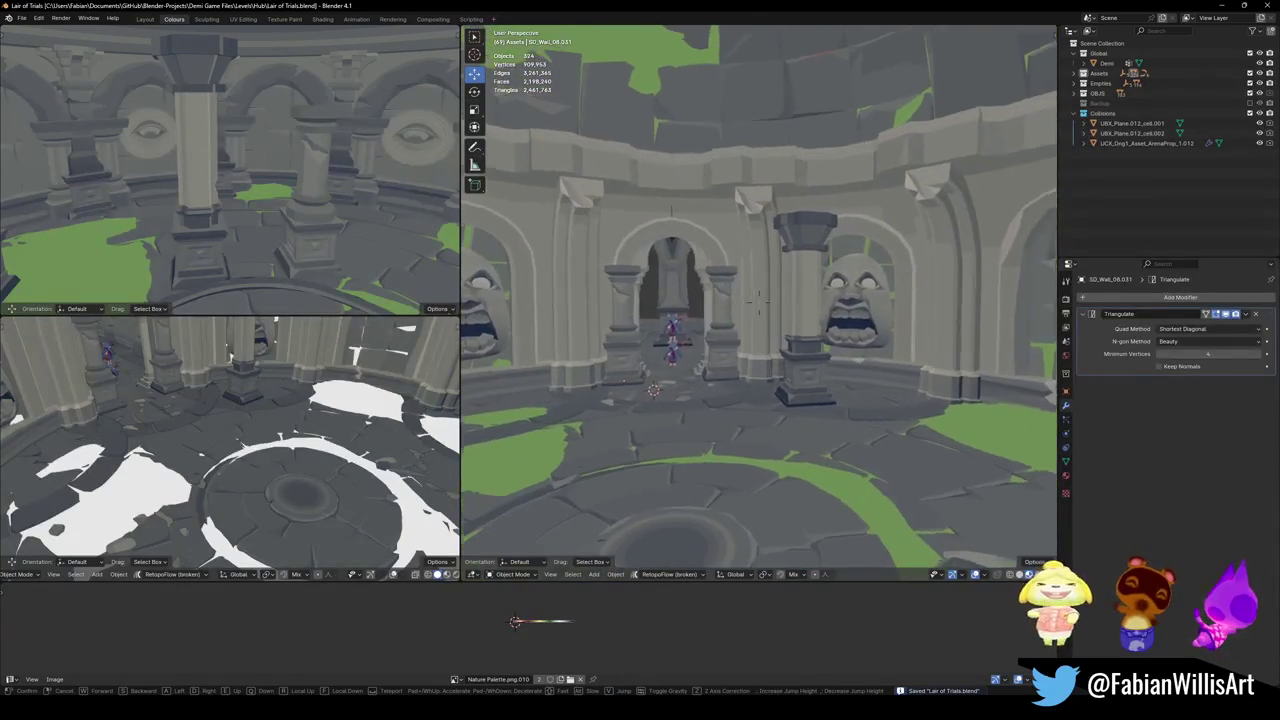
{"action": "key", "text": "ctrl+z"}
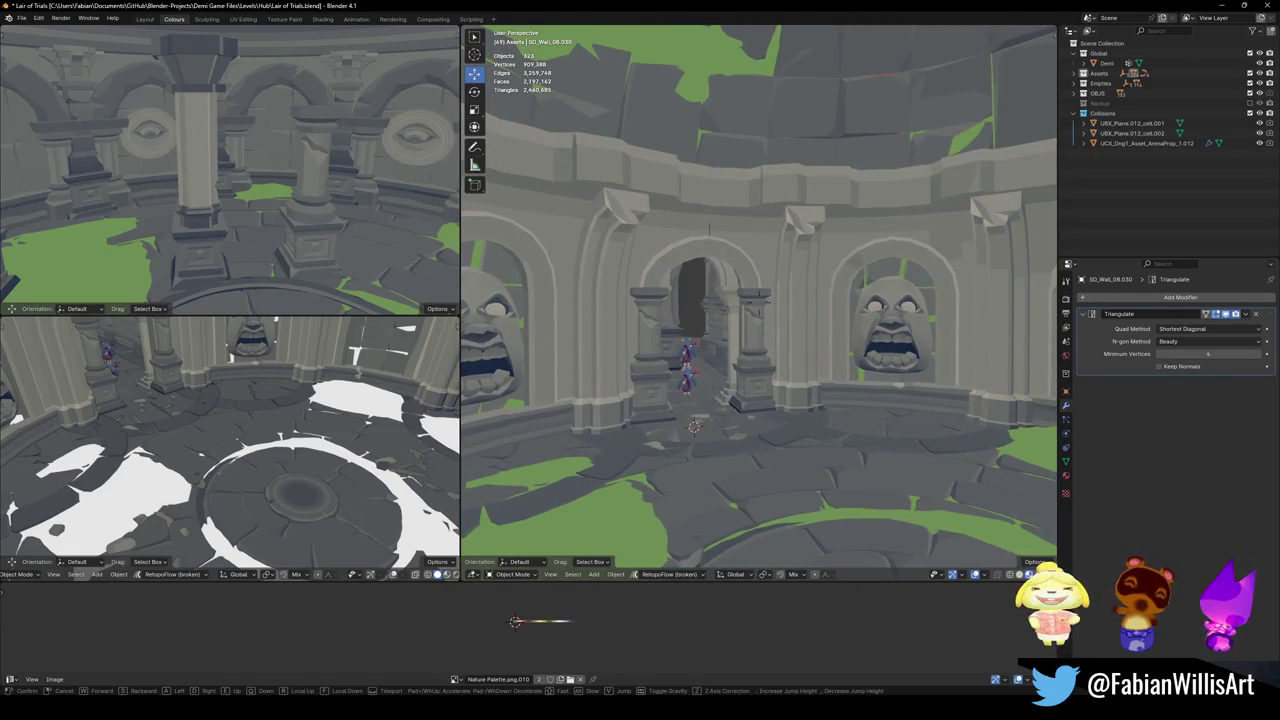
{"action": "key", "text": "w"}
{"action": "key", "text": "s"}
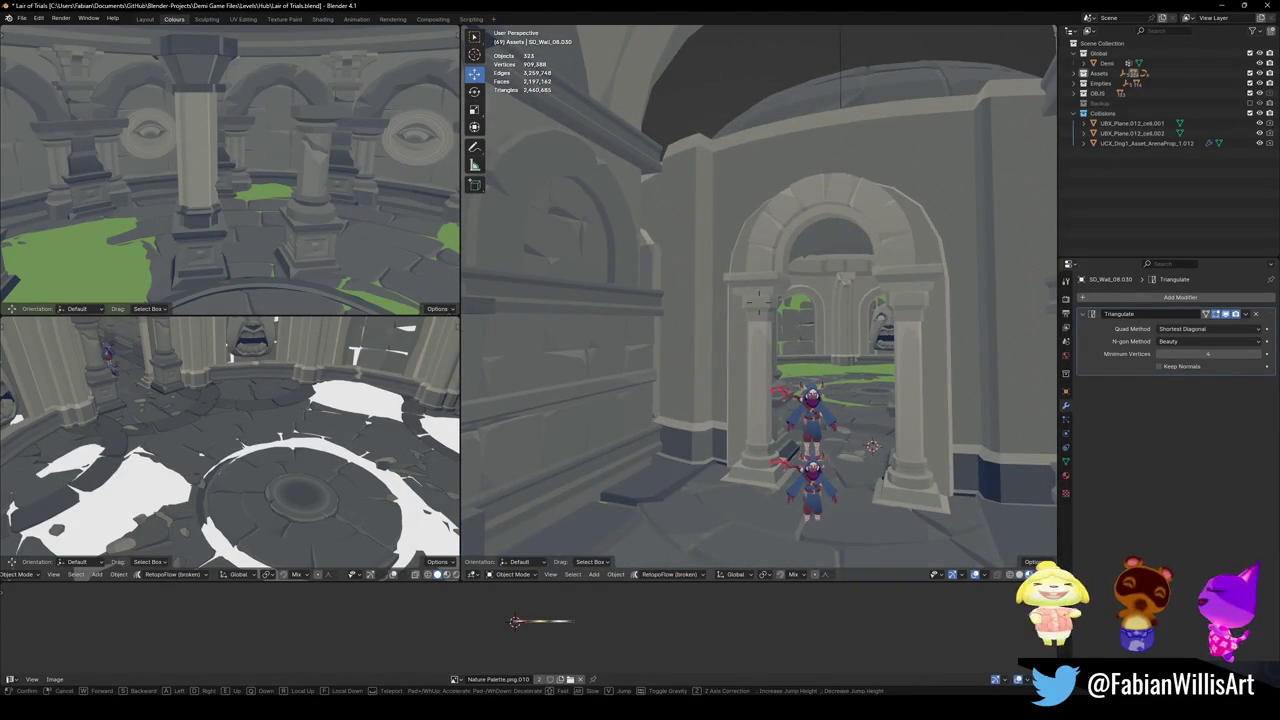
{"action": "key", "text": "w"}
{"action": "left_click", "coordinate": [855, 287]}
{"action": "left_click", "coordinate": [771, 206]}
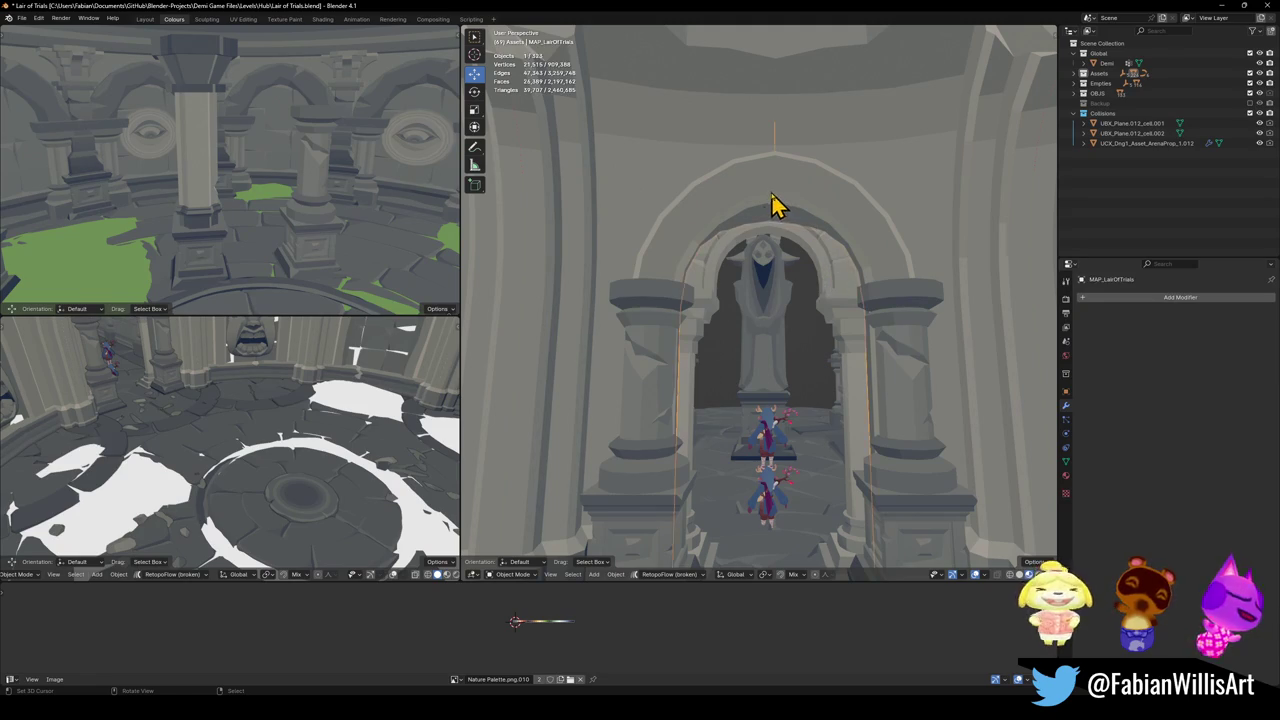
- Delete the stray vertical edge above the arch in the MAP_LairOfTrials mesh
{"action": "key", "text": "Tab"}
{"action": "scroll", "coordinate": [809, 280], "scroll_direction": "up", "scroll_amount": 3}
{"action": "scroll", "coordinate": [792, 300], "scroll_direction": "up", "scroll_amount": 2}
{"action": "scroll", "coordinate": [792, 300], "scroll_direction": "down", "scroll_amount": 1}
{"action": "key", "text": "a"}
{"action": "left_click", "coordinate": [781, 205]}
{"action": "key", "text": "x"}
{"action": "key", "text": "Escape"}
{"action": "key", "text": "x"}
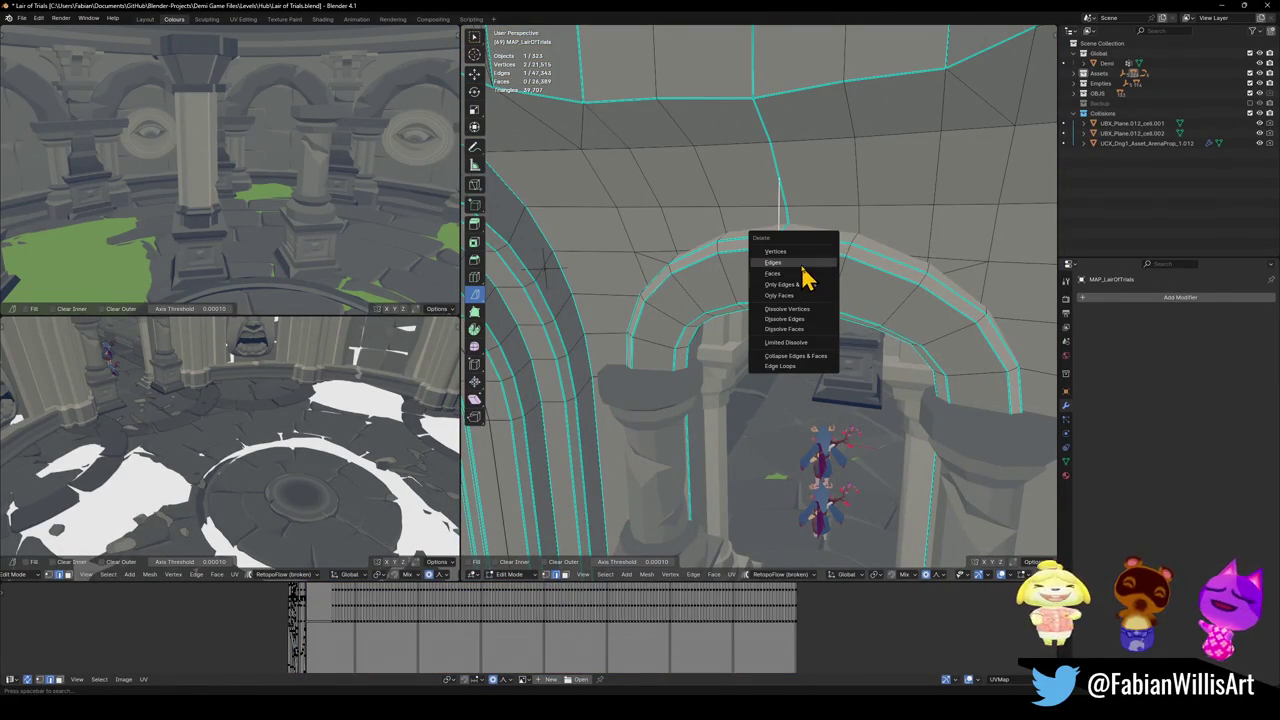
{"action": "left_click", "coordinate": [790, 263]}
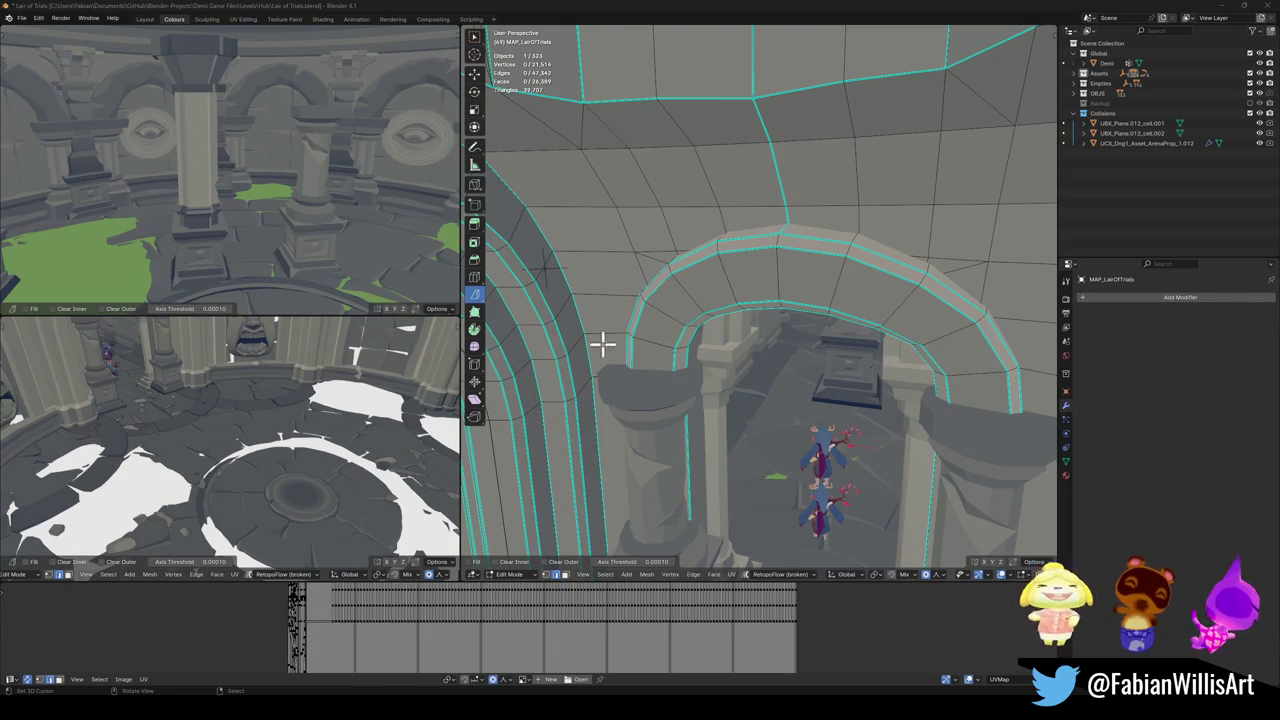
- Select the linked arch stones of Cube.053 in Edit Mode
{"action": "middle_click_drag", "start_coordinate": [757, 338], "coordinate": [743, 380]}
{"action": "scroll", "coordinate": [740, 340], "scroll_direction": "up", "scroll_amount": 3}
{"action": "key", "text": "Tab"}
{"action": "left_click", "coordinate": [715, 287]}
{"action": "key", "text": "Tab"}
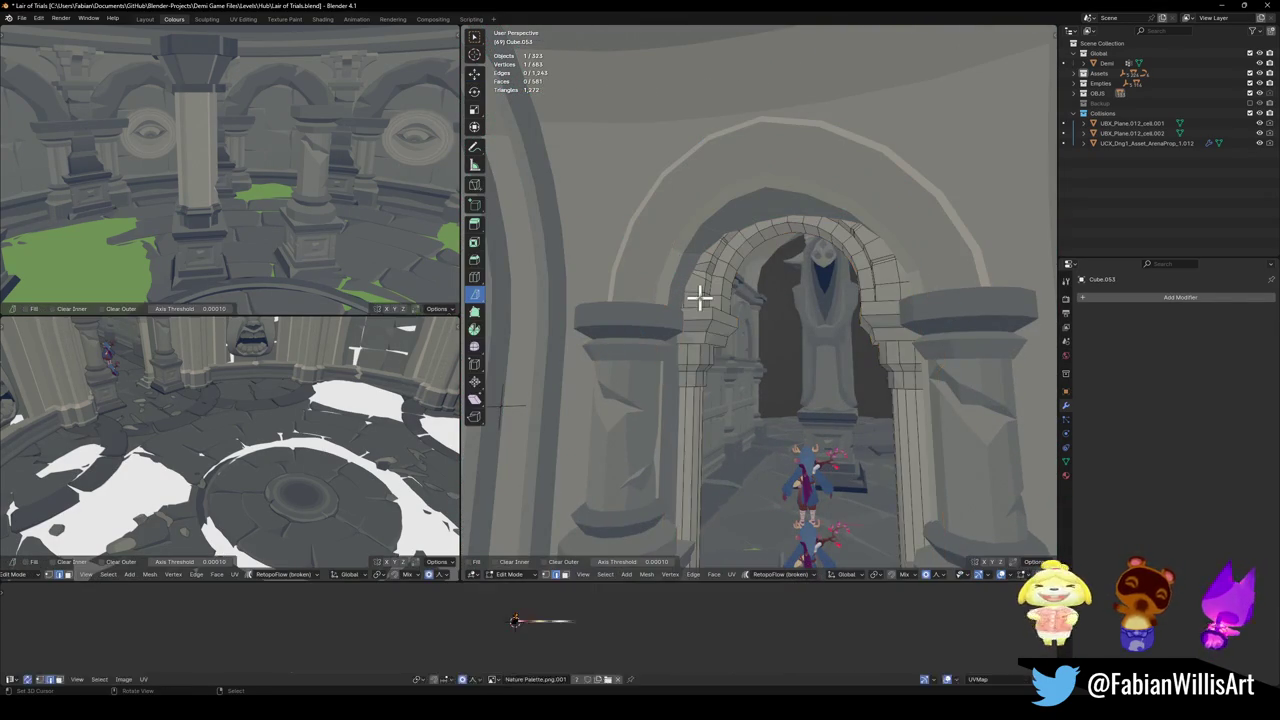
{"action": "key", "text": "a"}
{"action": "key", "text": "alt+a"}
{"action": "key", "text": "l"}
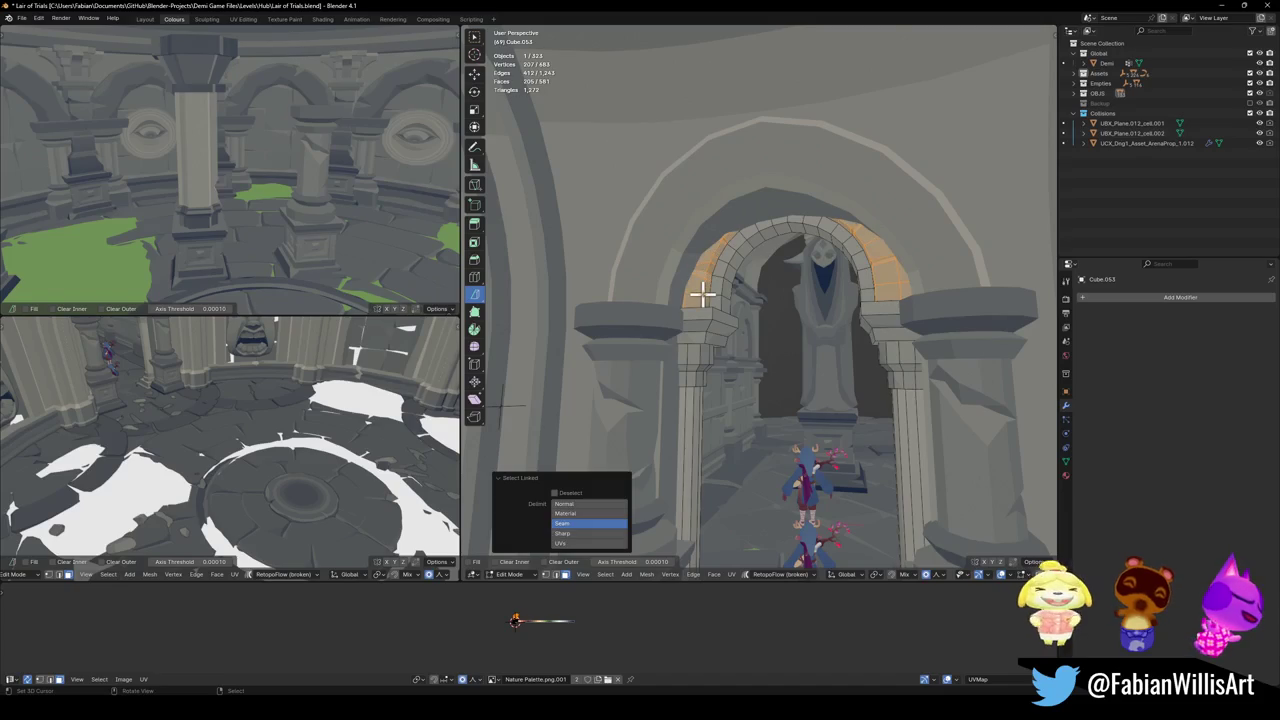
{"action": "key", "text": "l"}
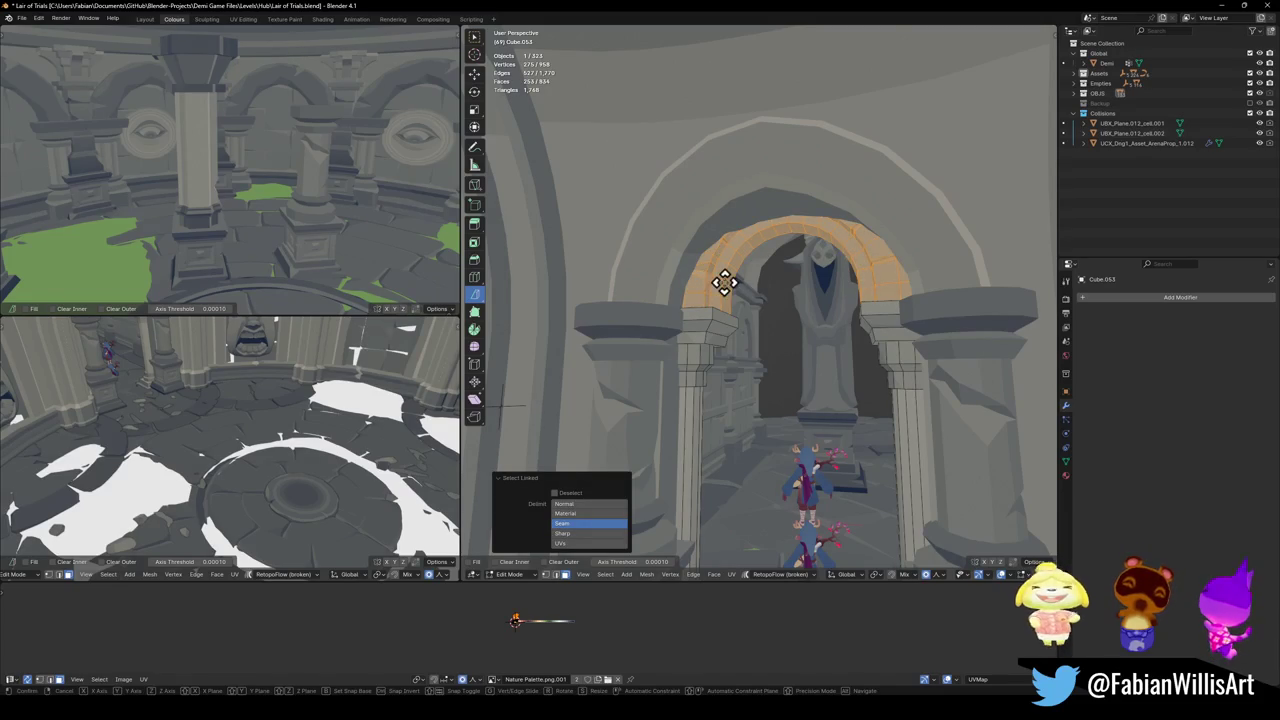
- Duplicate the arch stones, move the copy along Z, and tilt it 18.4° about X
{"action": "key", "text": "shift+d"}
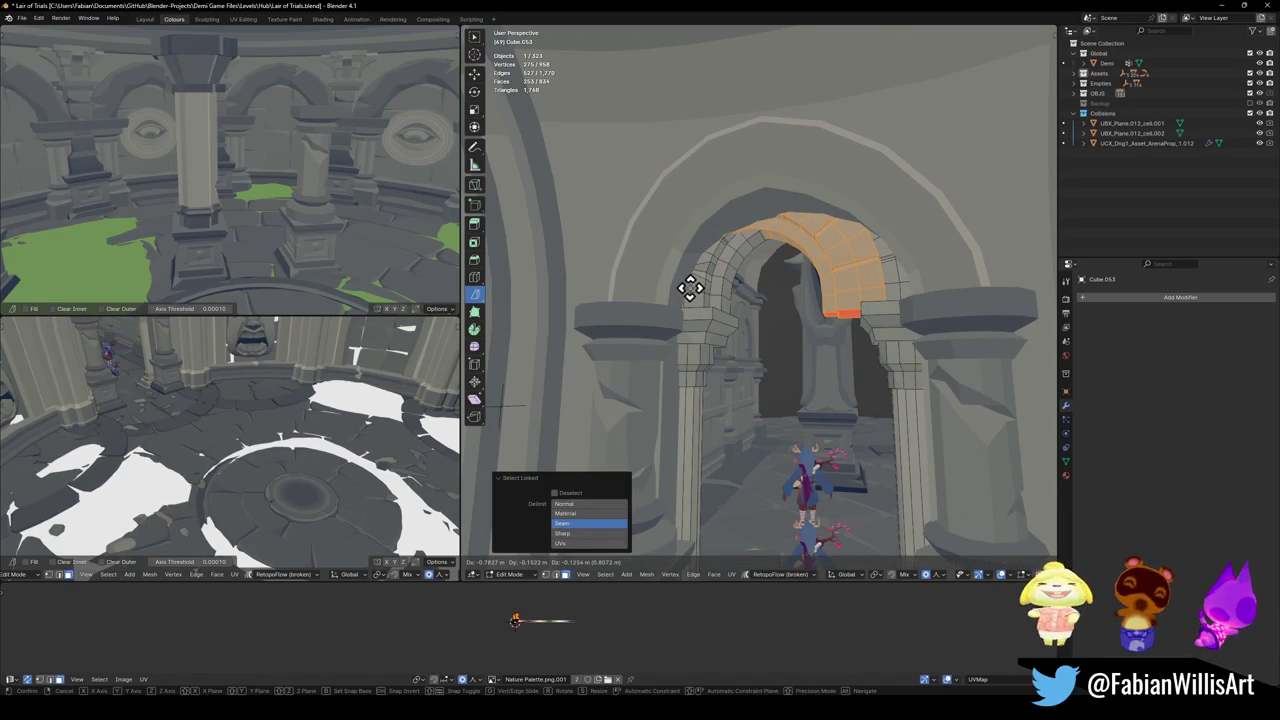
{"action": "key", "text": "y"}
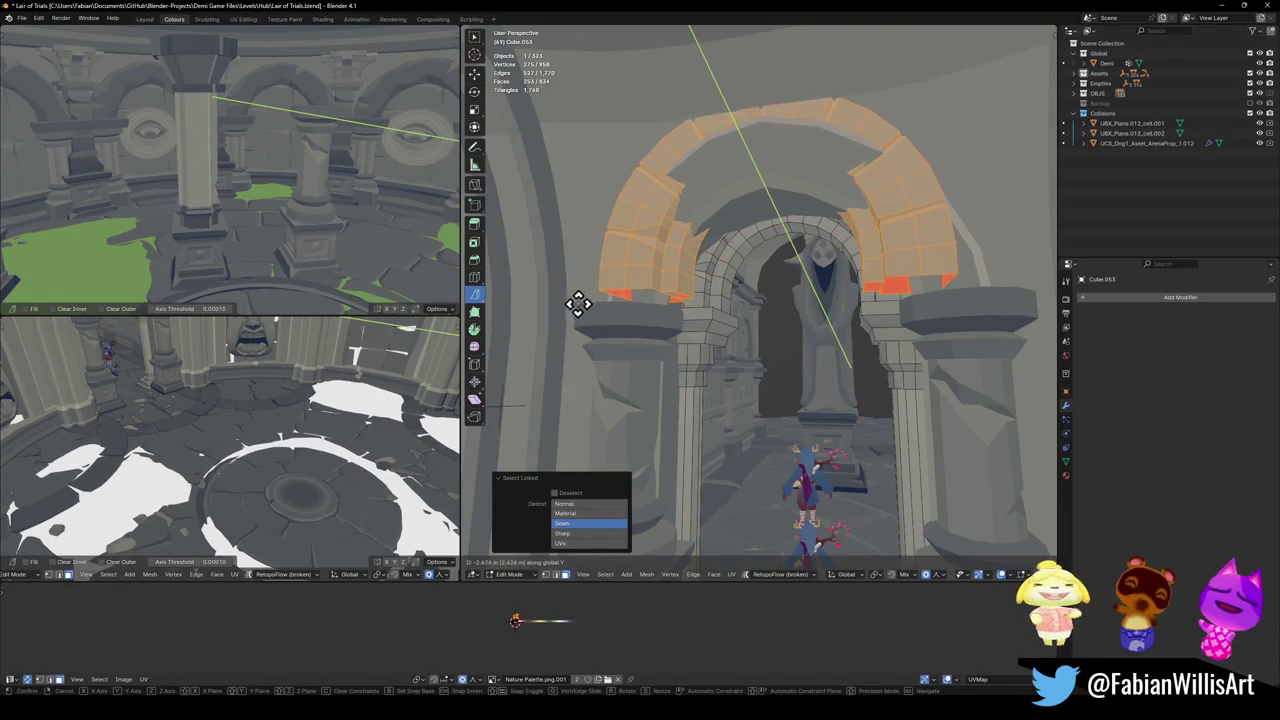
{"action": "key", "text": "Escape"}
{"action": "key", "text": "g"}
{"action": "key", "text": "z"}
{"action": "left_click", "coordinate": [690, 300]}
{"action": "key", "text": "r"}
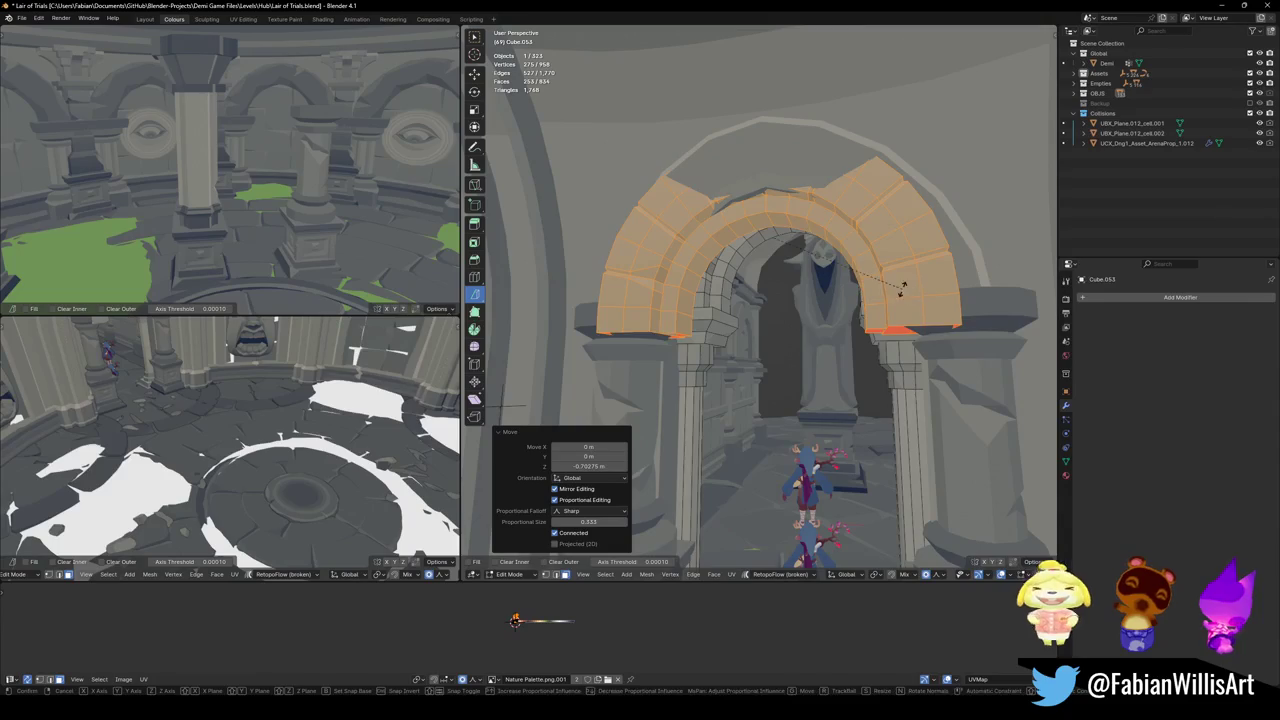
{"action": "key", "text": "x"}
{"action": "left_click", "coordinate": [905, 245]}
- Scale the copied stones to 1.208 with Y locked and raise them 0.673 m along local Z
{"action": "key", "text": "s"}
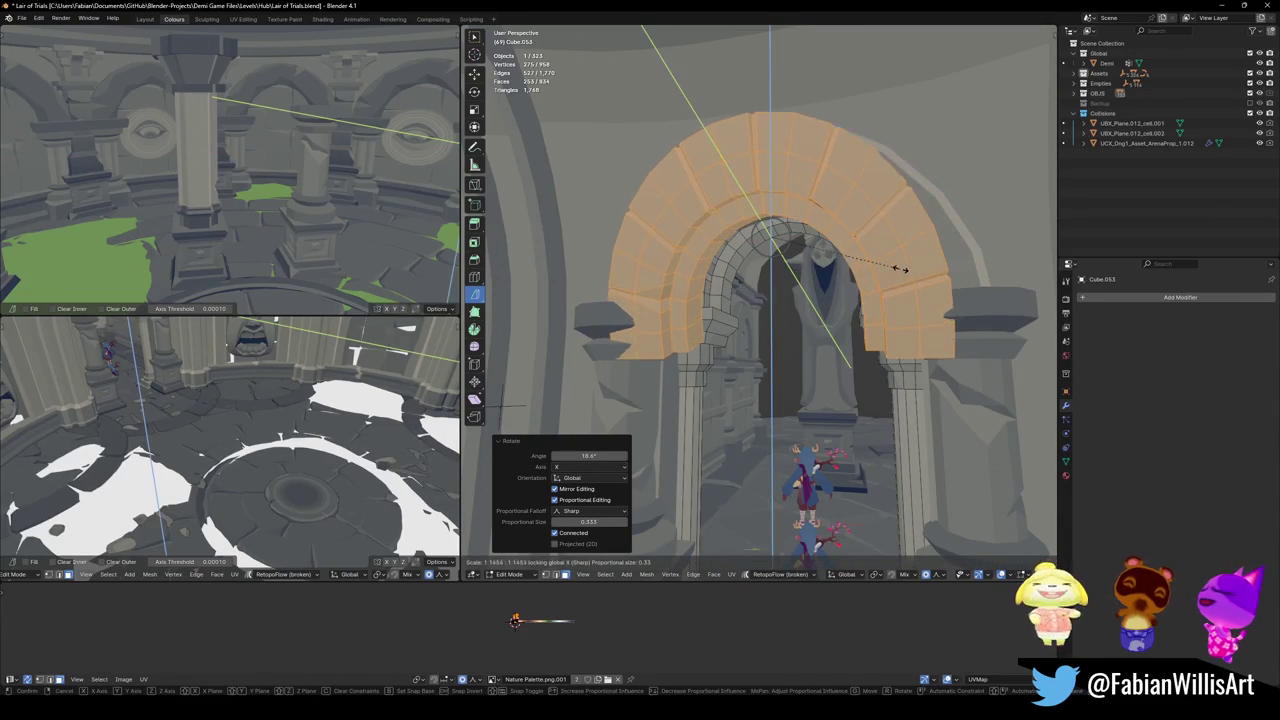
{"action": "right_click", "coordinate": [845, 273]}
{"action": "key", "text": "shift+y"}
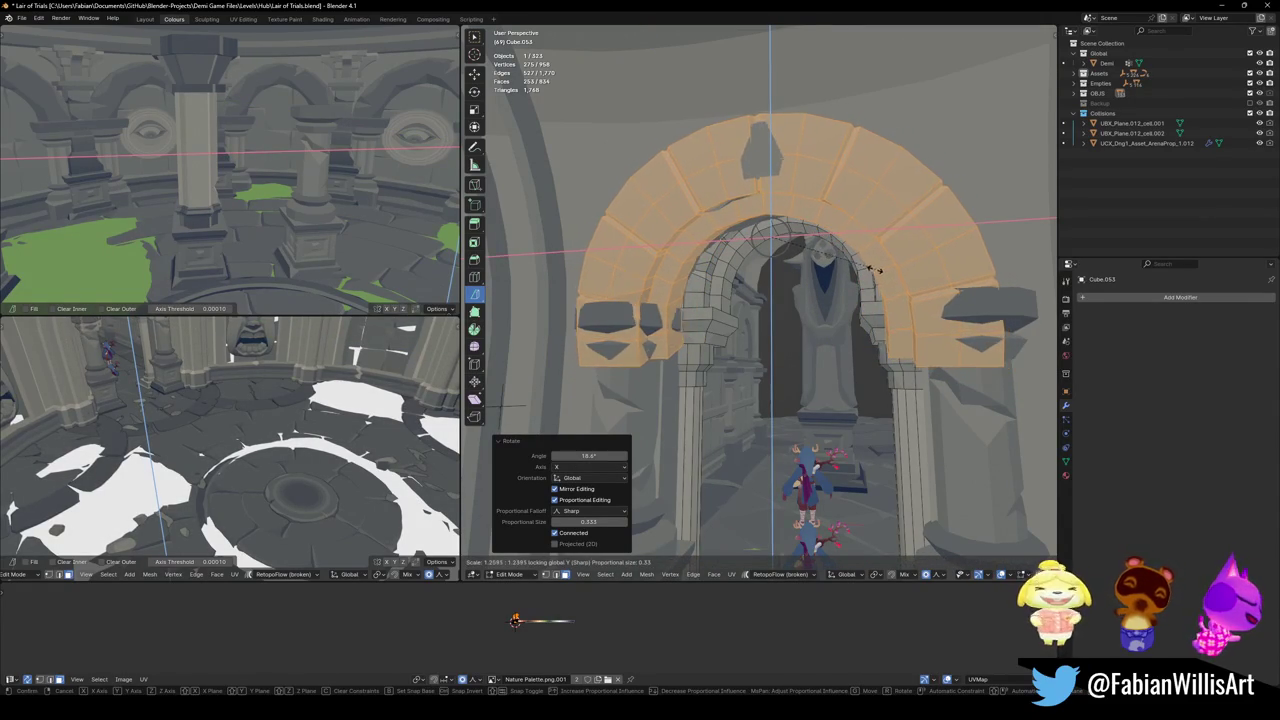
{"action": "left_click", "coordinate": [872, 270]}
{"action": "key", "text": "g"}
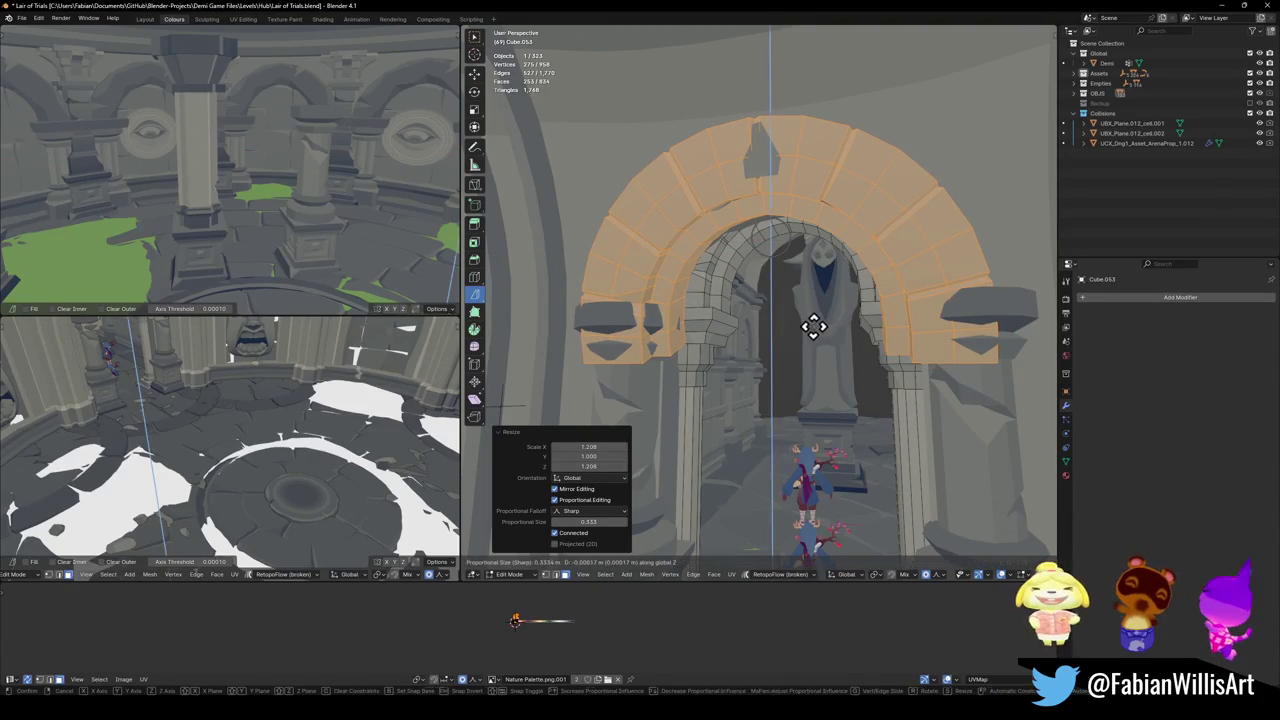
{"action": "key", "text": "z"}
{"action": "key", "text": "z"}
{"action": "left_click", "coordinate": [826, 290]}
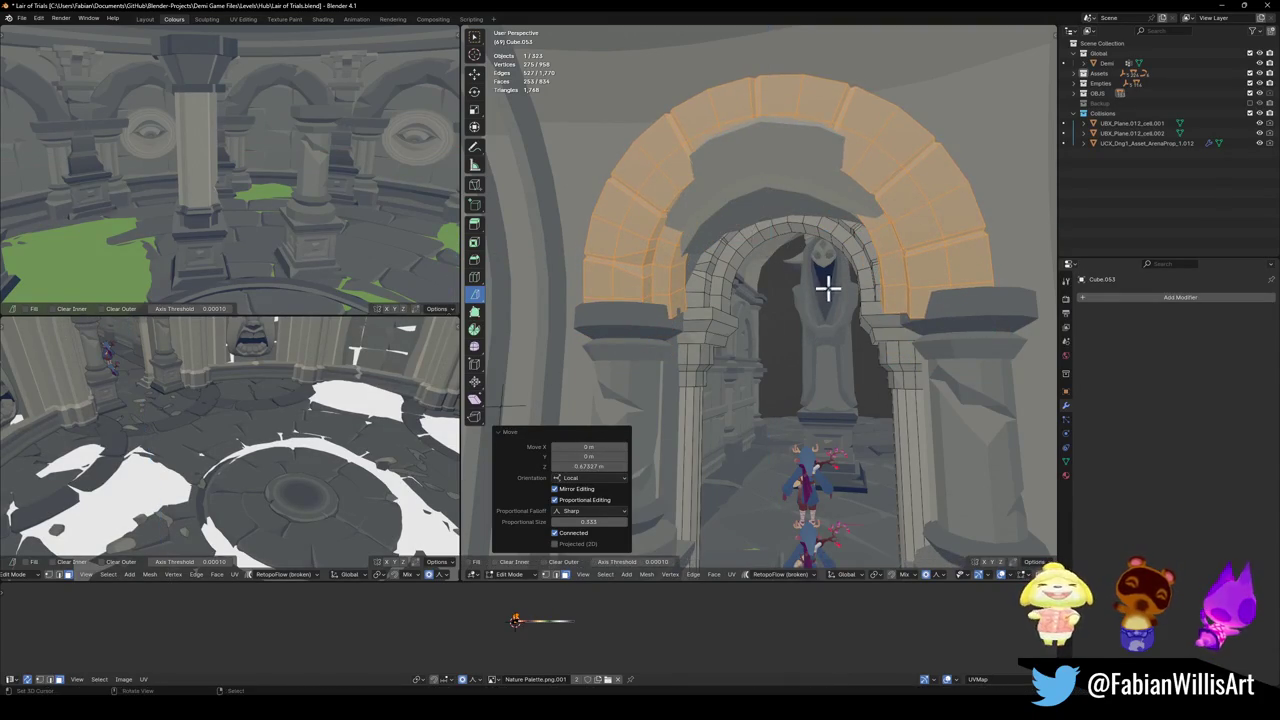
{"action": "scroll", "coordinate": [815, 287], "scroll_direction": "down", "scroll_amount": 4}
{"action": "scroll", "coordinate": [830, 297], "scroll_direction": "up", "scroll_amount": 2}
{"action": "middle_click_drag", "start_coordinate": [838, 305], "coordinate": [838, 305]}
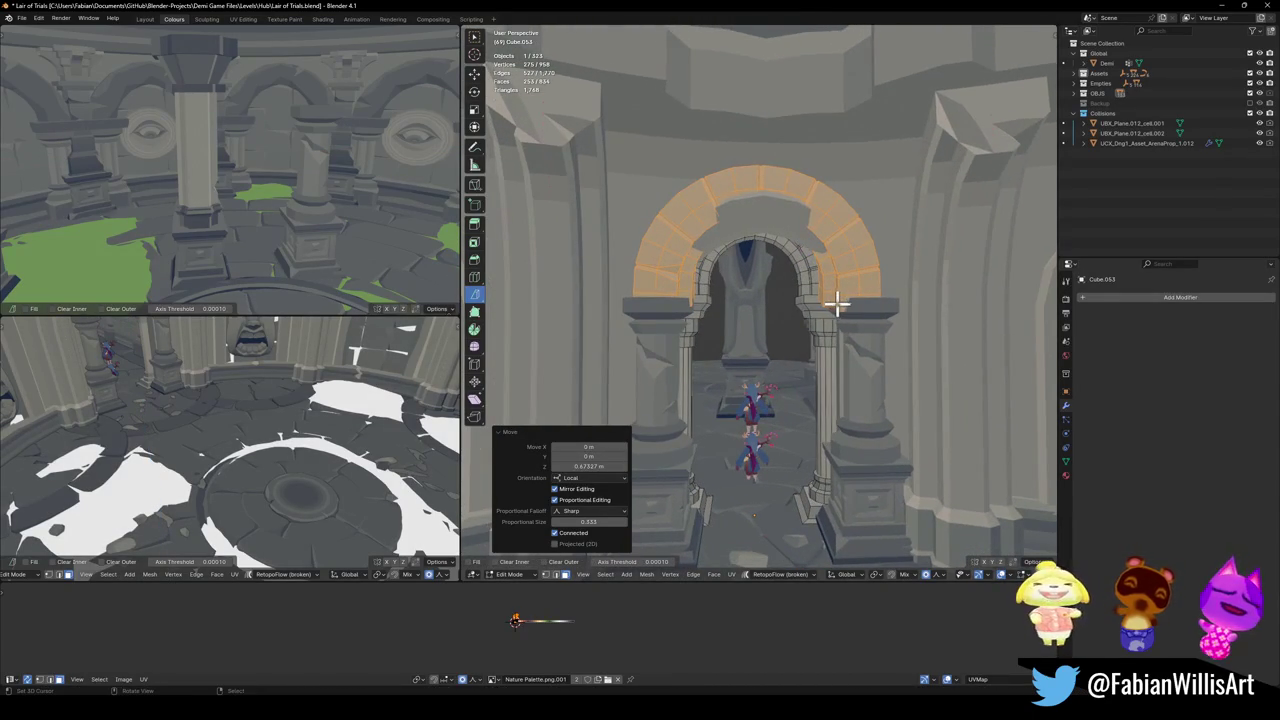
{"action": "key", "text": "Tab"}
{"action": "left_click", "coordinate": [858, 350]}
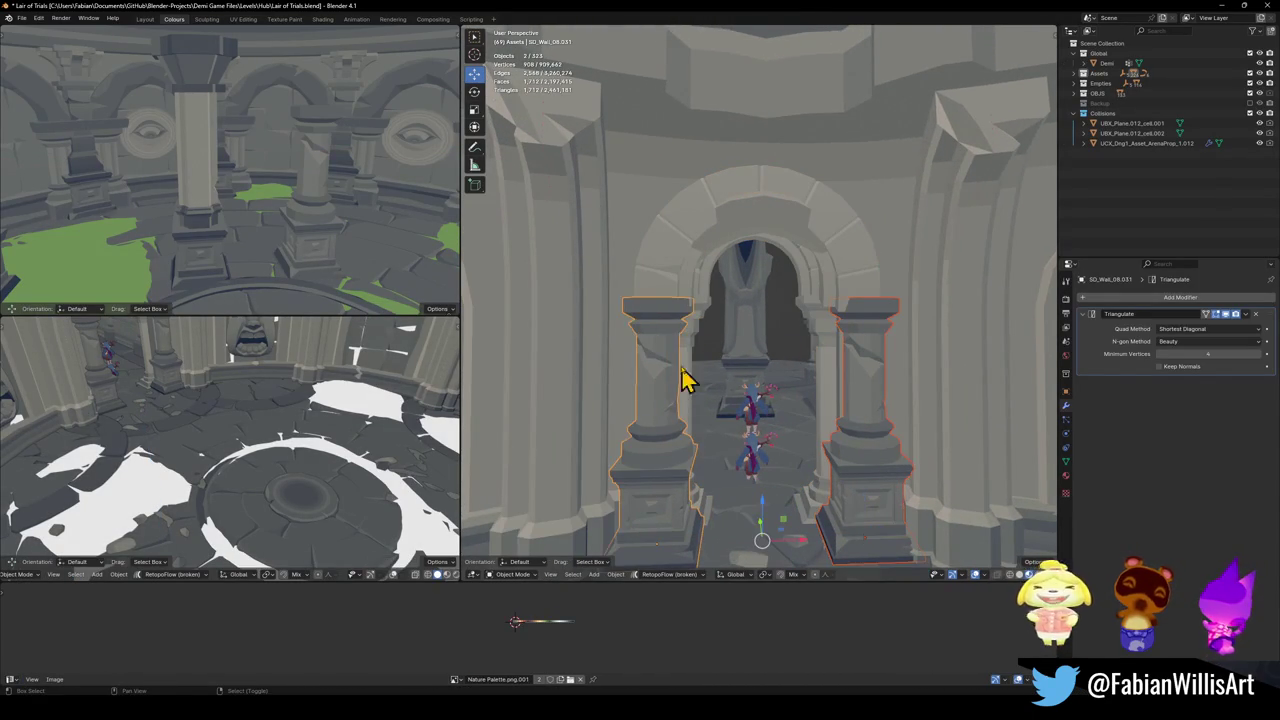
- Set arch Cube.057's origin to its geometry and raise it along Z
{"action": "left_click", "coordinate": [786, 200]}
{"action": "left_click", "coordinate": [792, 212]}
{"action": "scroll", "coordinate": [783, 238], "scroll_direction": "down", "scroll_amount": 2}
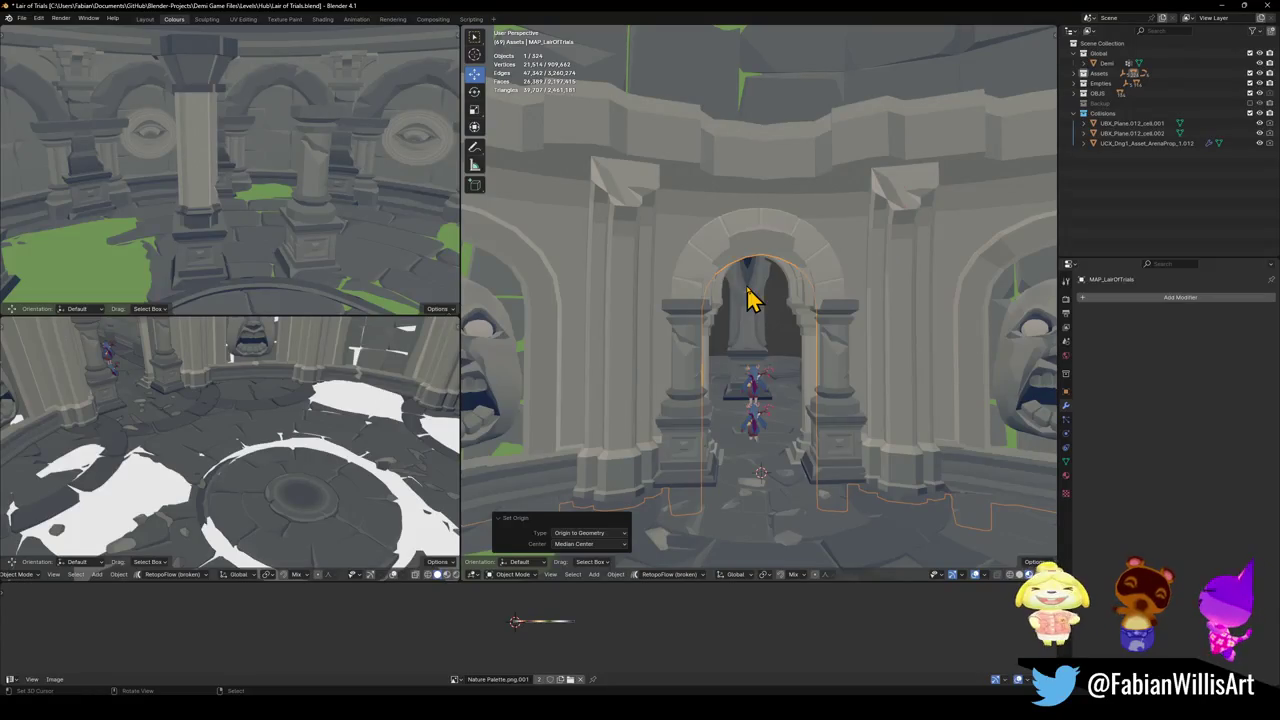
{"action": "left_click", "coordinate": [768, 238]}
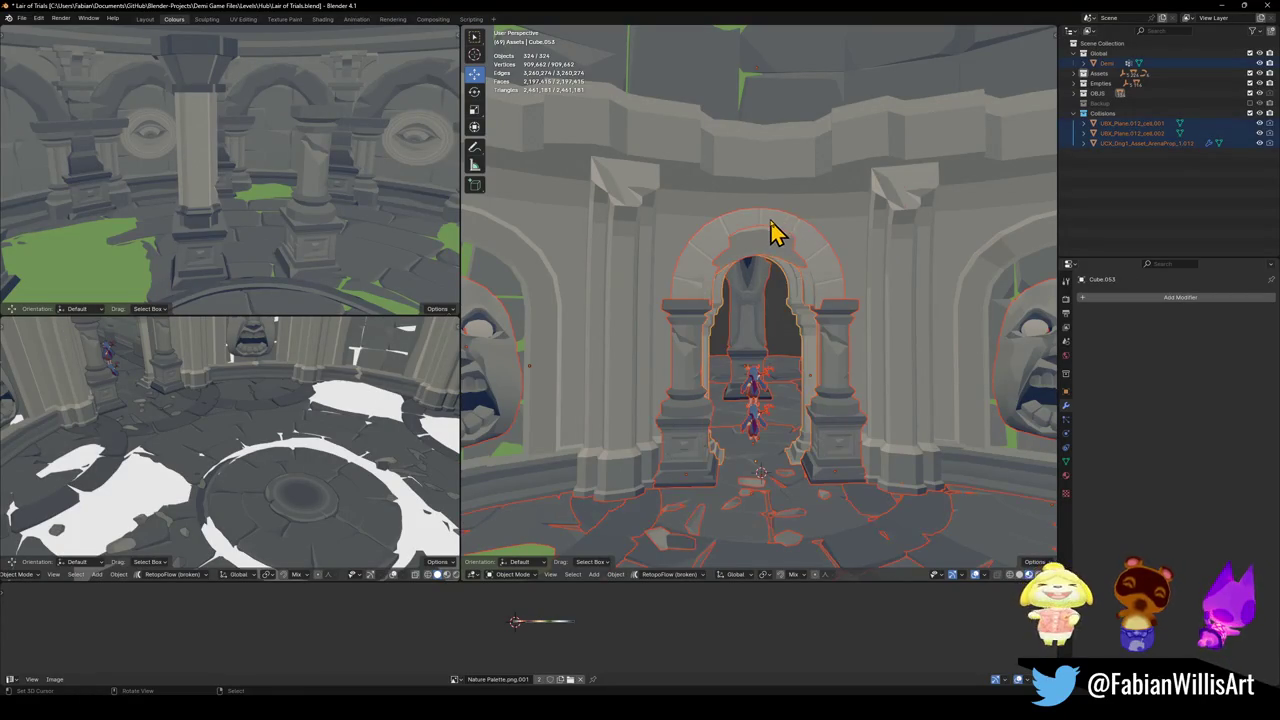
{"action": "key", "text": "g"}
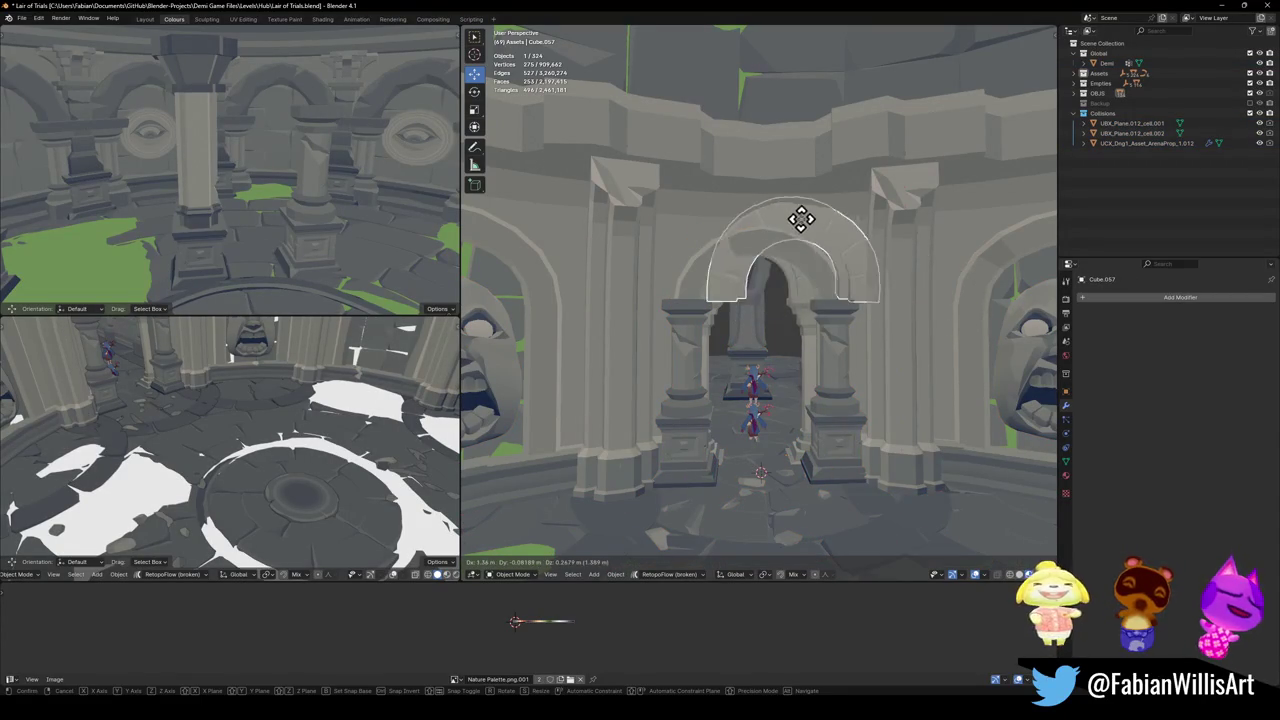
{"action": "key", "text": "Escape"}
{"action": "key", "text": "q"}
{"action": "left_click", "coordinate": [838, 240]}
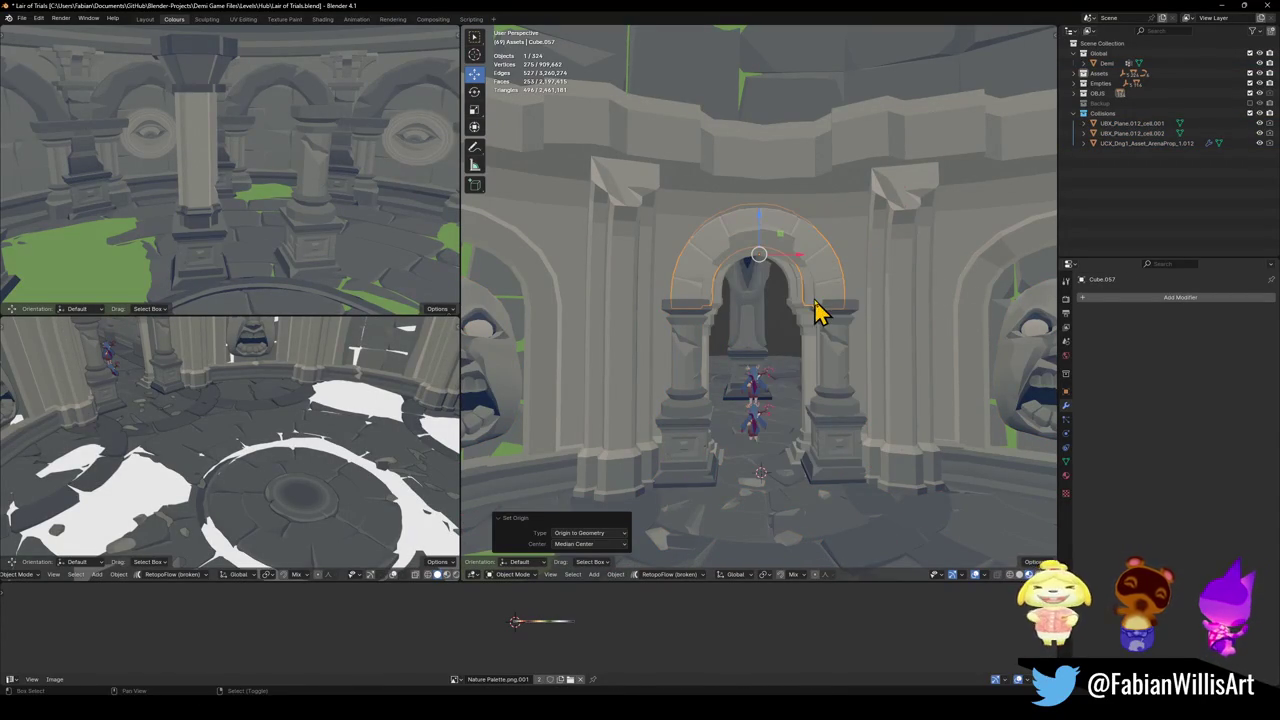
{"action": "key", "text": "g"}
{"action": "key", "text": "z"}
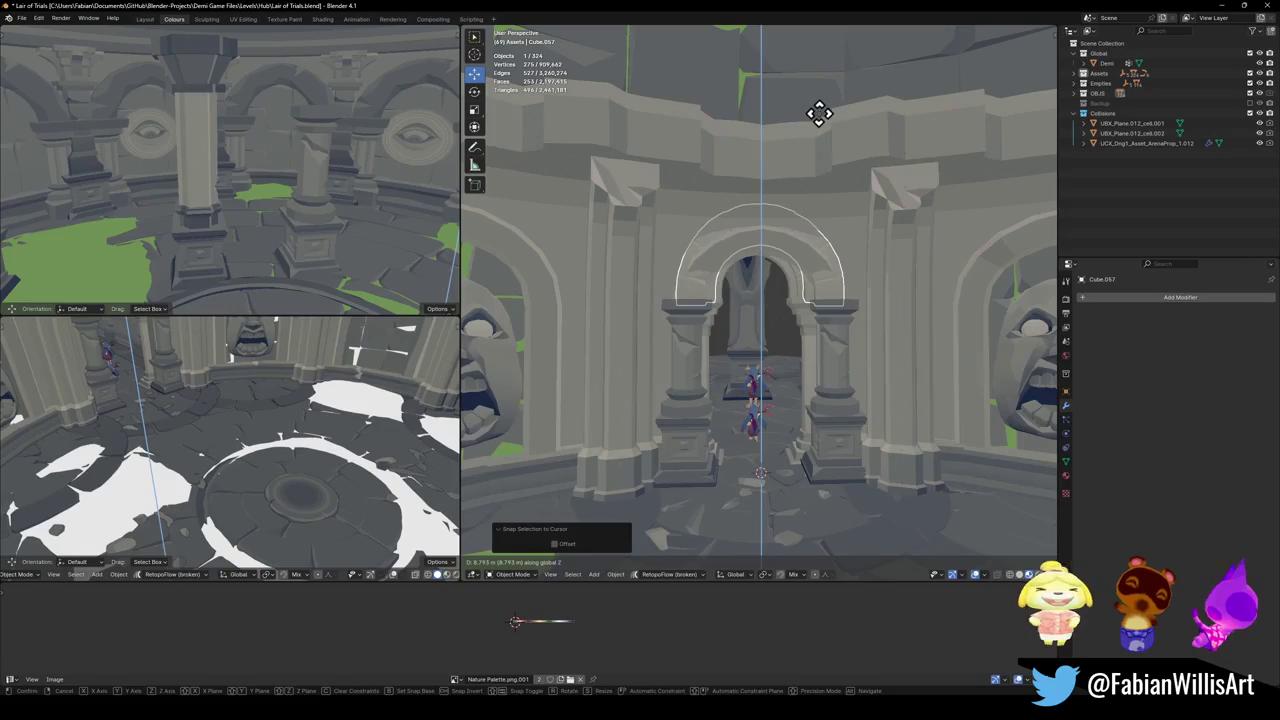
{"action": "left_click", "coordinate": [843, 222]}
- Move the arch 0.928 m along Y, scale it 1.048 with Y locked, then shift it 0.365 m
{"action": "mouse_move", "coordinate": [843, 222]}
{"action": "middle_mouse_down"}
{"action": "mouse_move", "coordinate": [789, 263]}
{"action": "mouse_move", "coordinate": [855, 265]}
{"action": "middle_mouse_up"}
{"action": "key", "text": "g"}
{"action": "key", "text": "y"}
{"action": "left_click", "coordinate": [748, 263]}
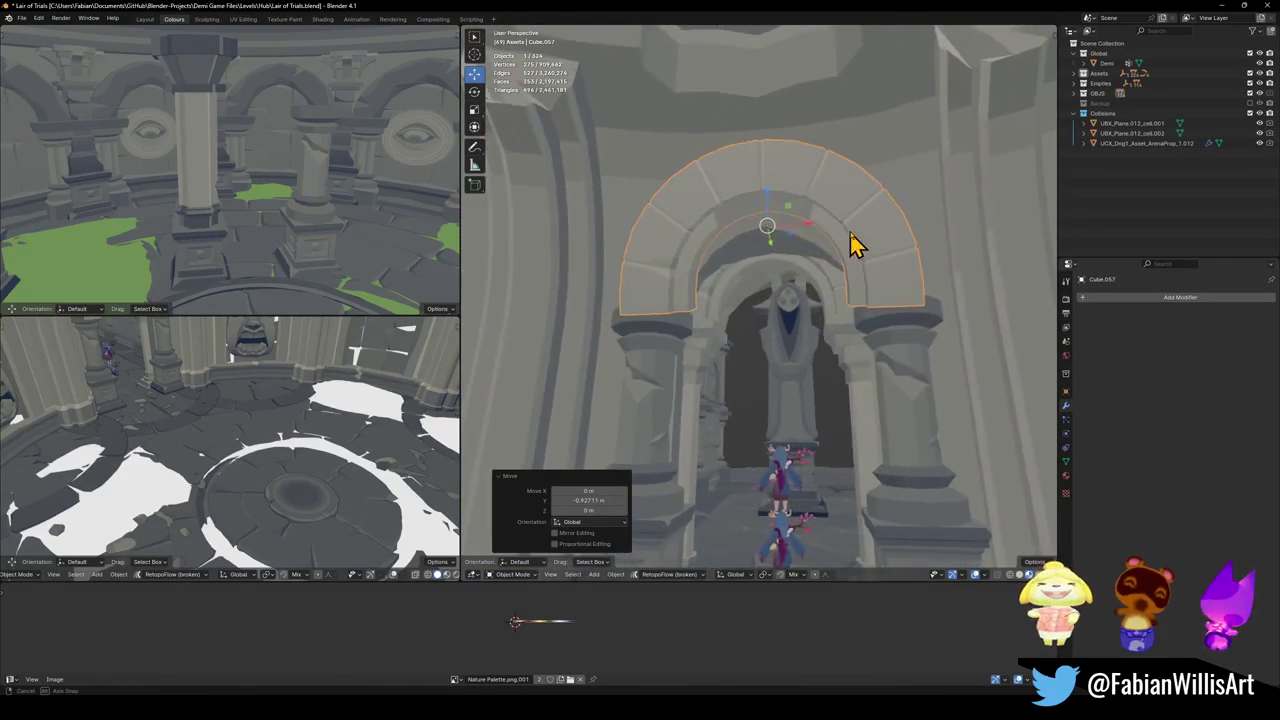
{"action": "key", "text": "s"}
{"action": "key", "text": "shift+y"}
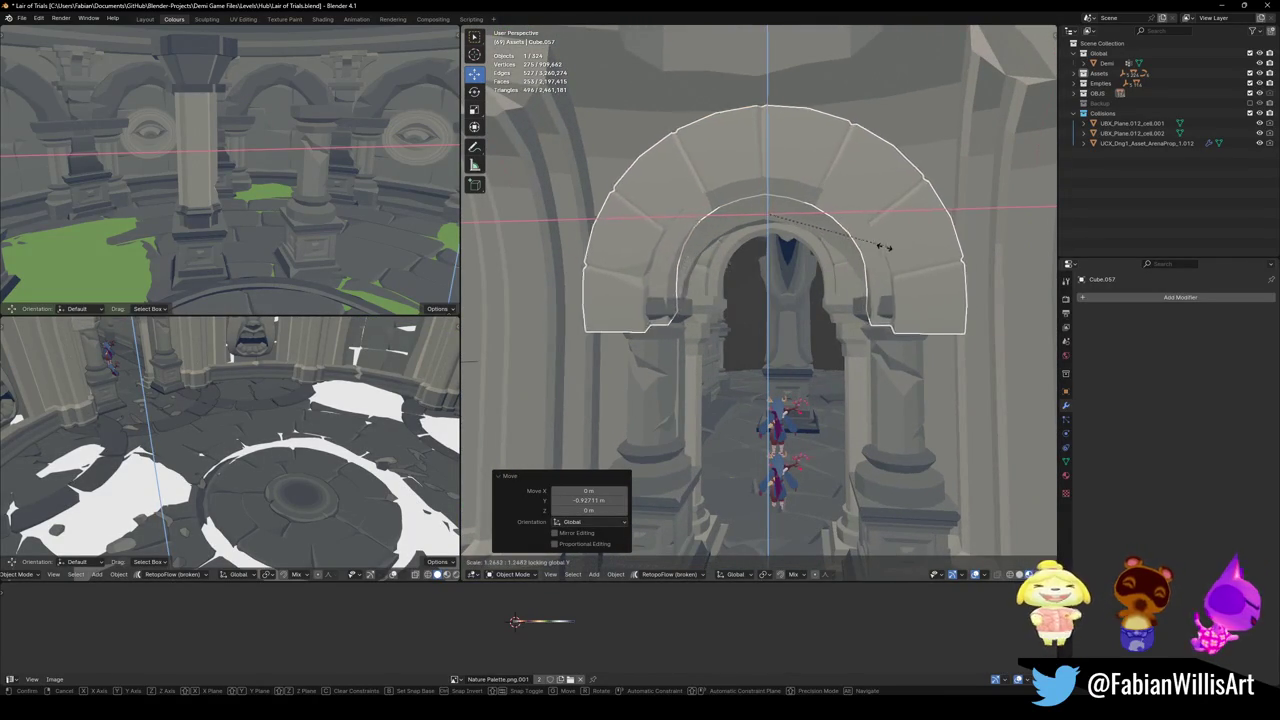
{"action": "left_click", "coordinate": [866, 252]}
{"action": "middle_click_drag", "start_coordinate": [871, 257], "coordinate": [886, 289]}
{"action": "key", "text": "g"}
{"action": "key", "text": "y"}
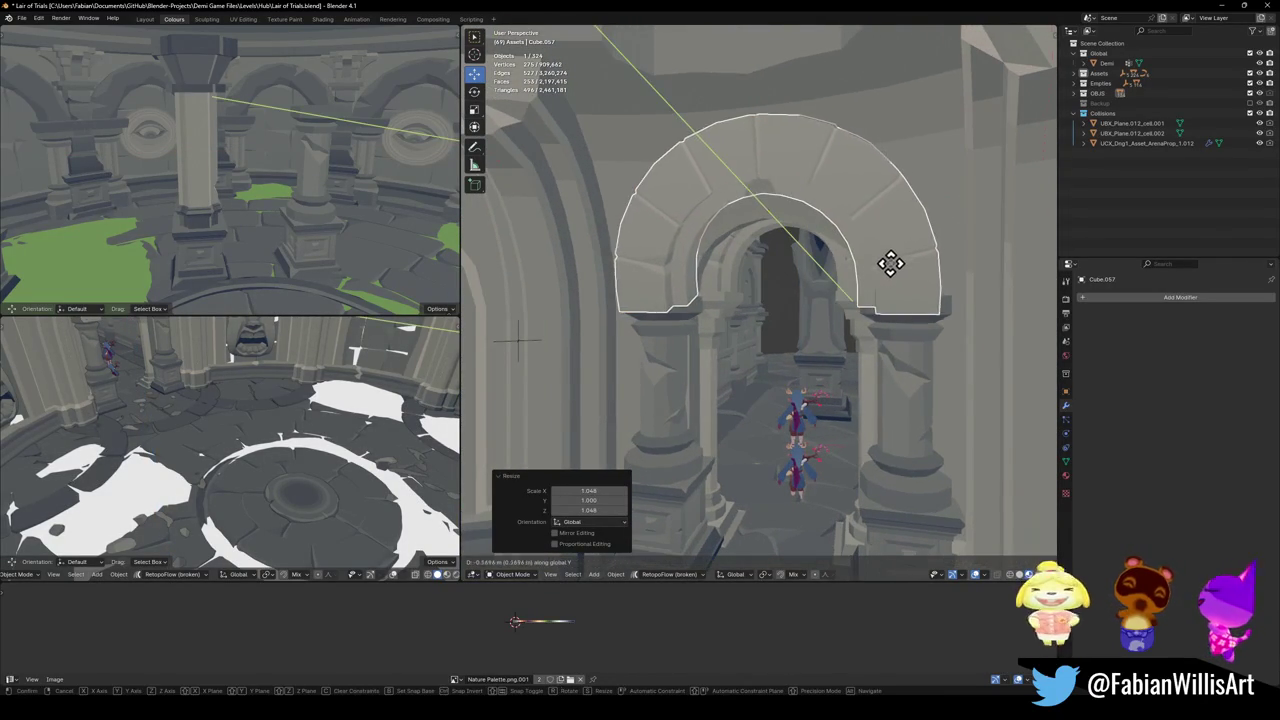
{"action": "left_click", "coordinate": [886, 280]}
- Move both pillars and the arch together along Y
{"action": "mouse_move", "coordinate": [886, 280]}
{"action": "middle_mouse_down"}
{"action": "mouse_move", "coordinate": [840, 300]}
{"action": "mouse_move", "coordinate": [800, 262]}
{"action": "middle_mouse_up"}
{"action": "key", "text": "alt+a"}
{"action": "scroll", "coordinate": [886, 286], "scroll_direction": "down", "scroll_amount": 3}
{"action": "left_click", "coordinate": [685, 383]}
{"action": "left_click", "coordinate": [674, 289], "text": "shift"}
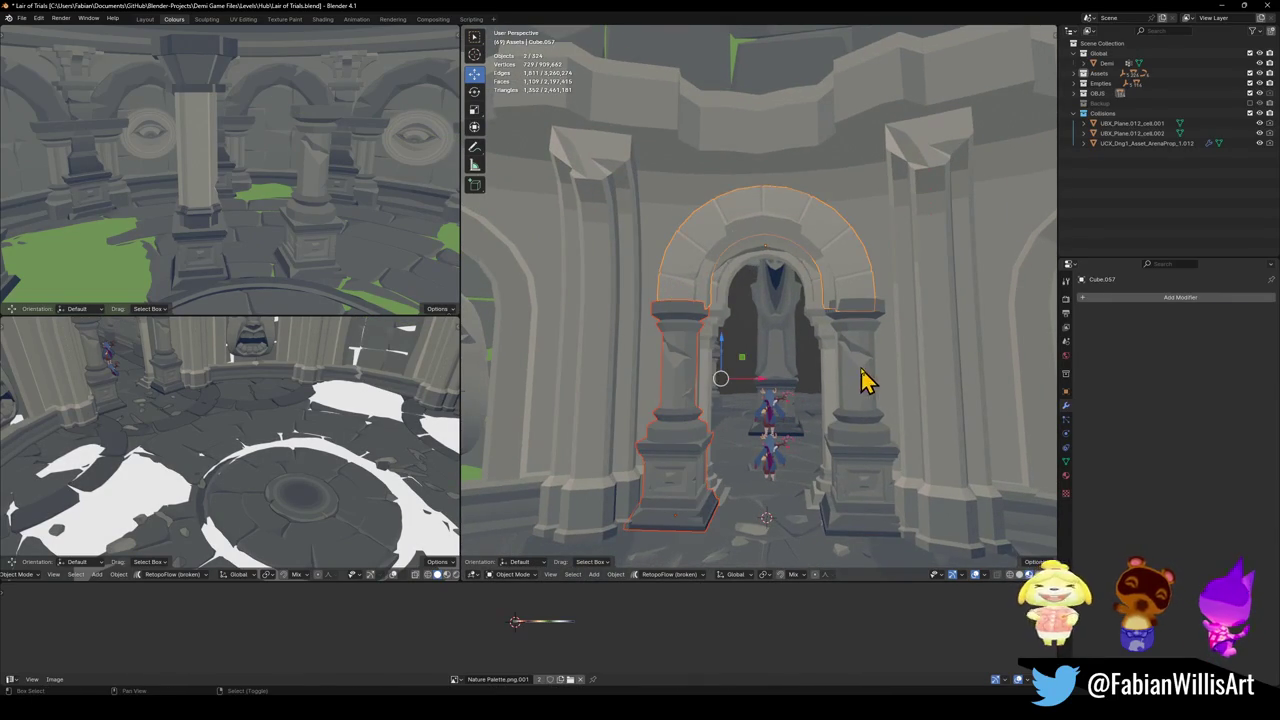
{"action": "left_click", "coordinate": [863, 374], "text": "shift"}
{"action": "key", "text": "g"}
{"action": "key", "text": "y"}
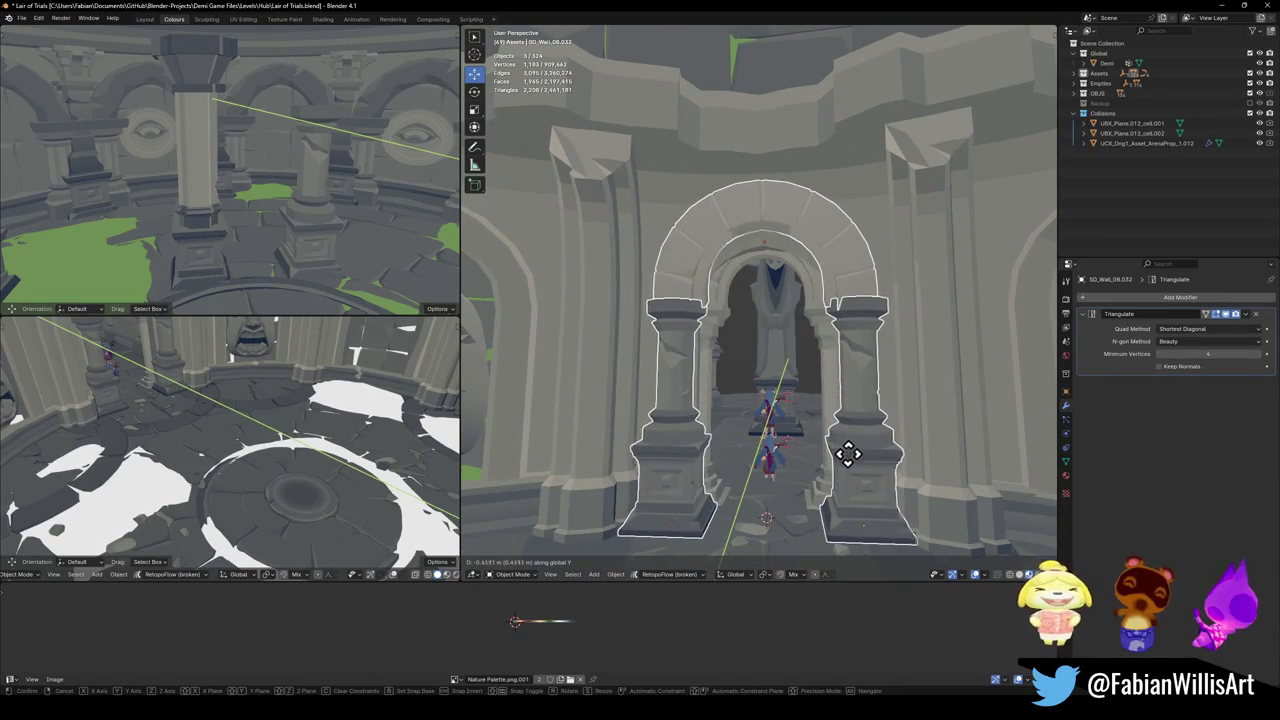
{"action": "left_click", "coordinate": [846, 460]}
- Reframe the view on arch Cube.057 and enter Edit Mode on its mesh
{"action": "key", "text": "KP_0"}
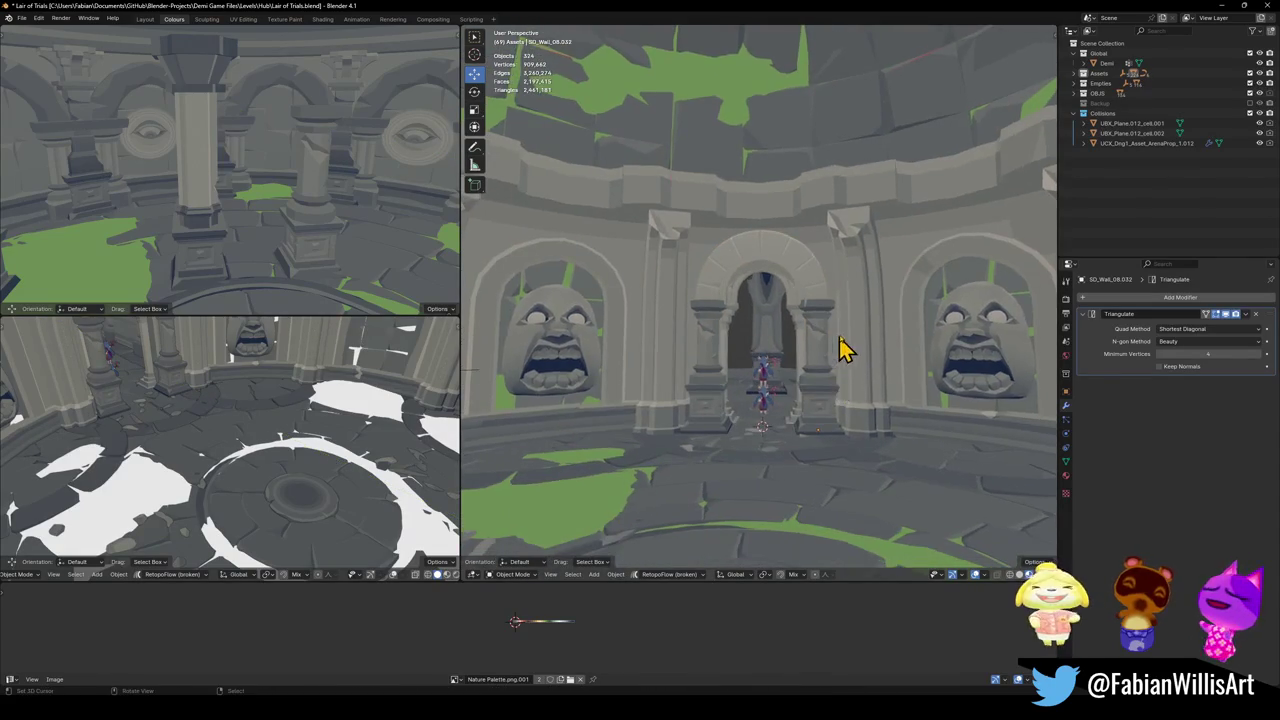
{"action": "key", "text": "KP_0"}
{"action": "left_click", "coordinate": [868, 292]}
{"action": "scroll", "coordinate": [870, 300], "scroll_direction": "up", "scroll_amount": 2}
{"action": "key", "text": "Tab"}
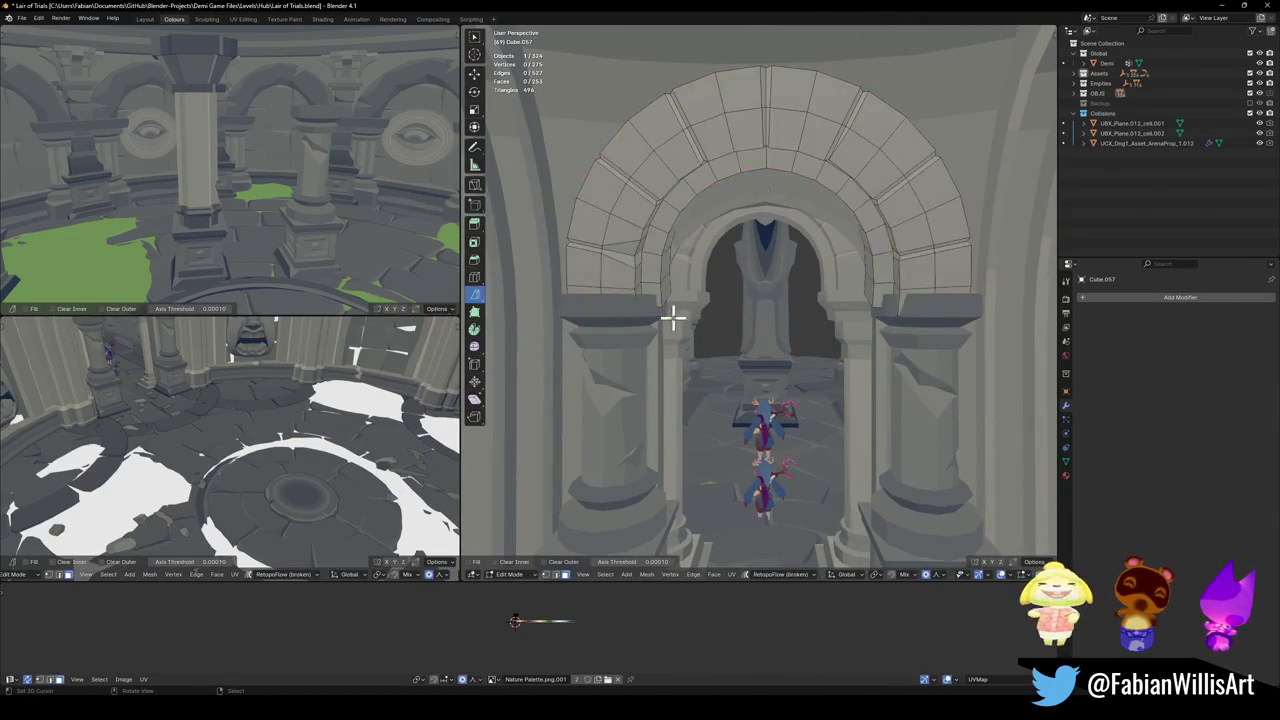
- Try scaling the arch along X with proportional falloff, then undo the unsatisfying result
{"action": "key", "text": "alt+z"}
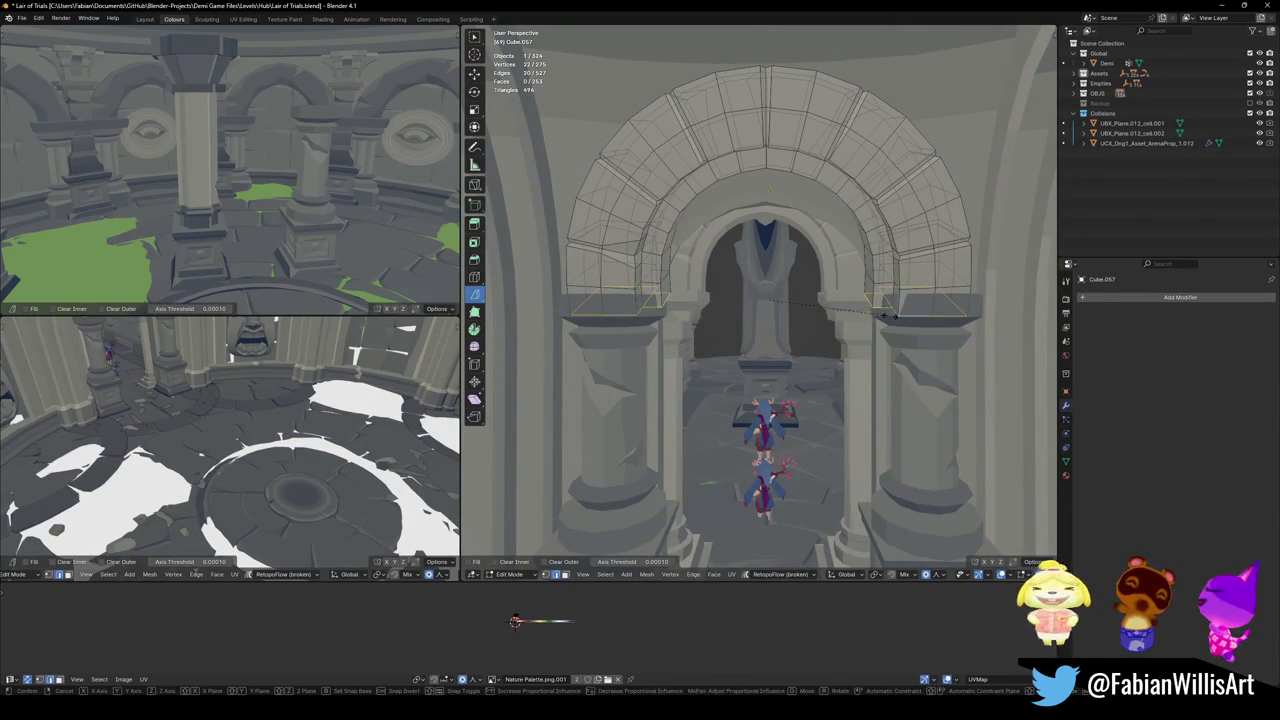
{"action": "key", "text": "s"}
{"action": "key", "text": "x"}
{"action": "scroll", "coordinate": [898, 316], "scroll_direction": "down", "scroll_amount": 5}
{"action": "scroll", "coordinate": [898, 316], "scroll_direction": "down", "scroll_amount": 5}
{"action": "scroll", "coordinate": [898, 316], "scroll_direction": "down", "scroll_amount": 5}
{"action": "scroll", "coordinate": [898, 316], "scroll_direction": "down", "scroll_amount": 5}
{"action": "scroll", "coordinate": [898, 316], "scroll_direction": "down", "scroll_amount": 3}
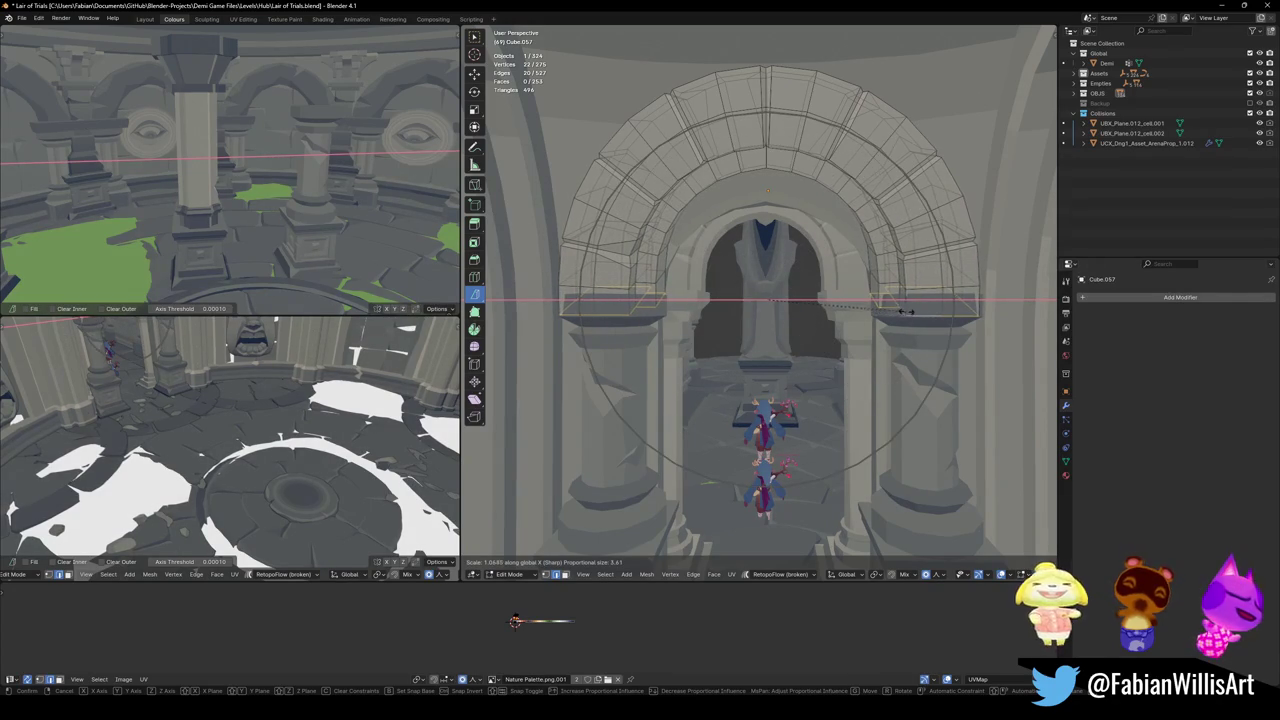
{"action": "left_click", "coordinate": [933, 311]}
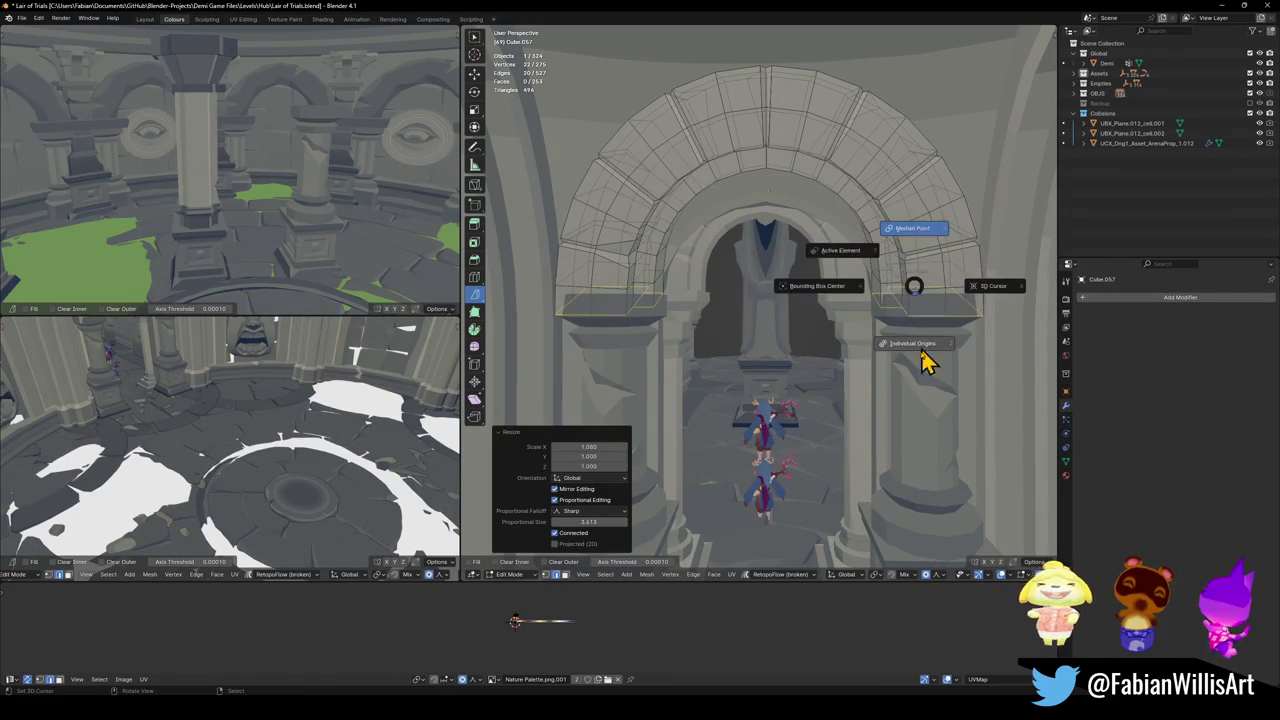
{"action": "key", "text": "s"}
{"action": "key", "text": "x"}
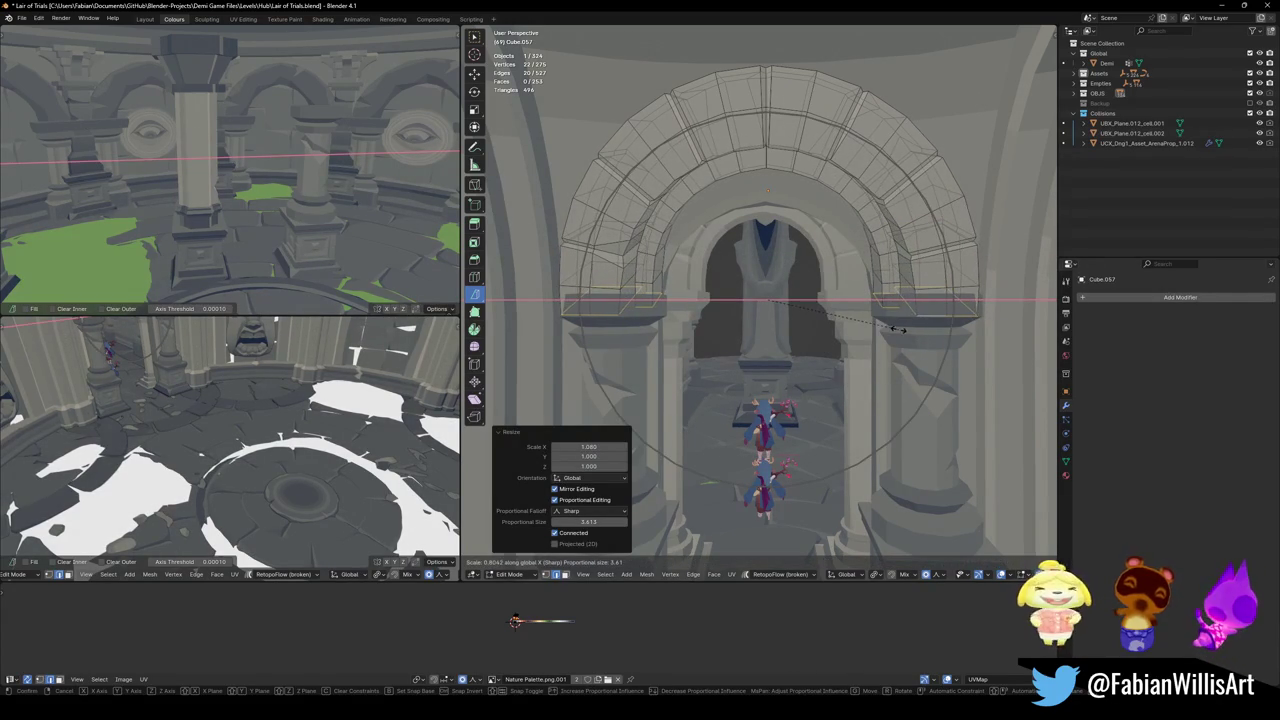
{"action": "left_click", "coordinate": [898, 326]}
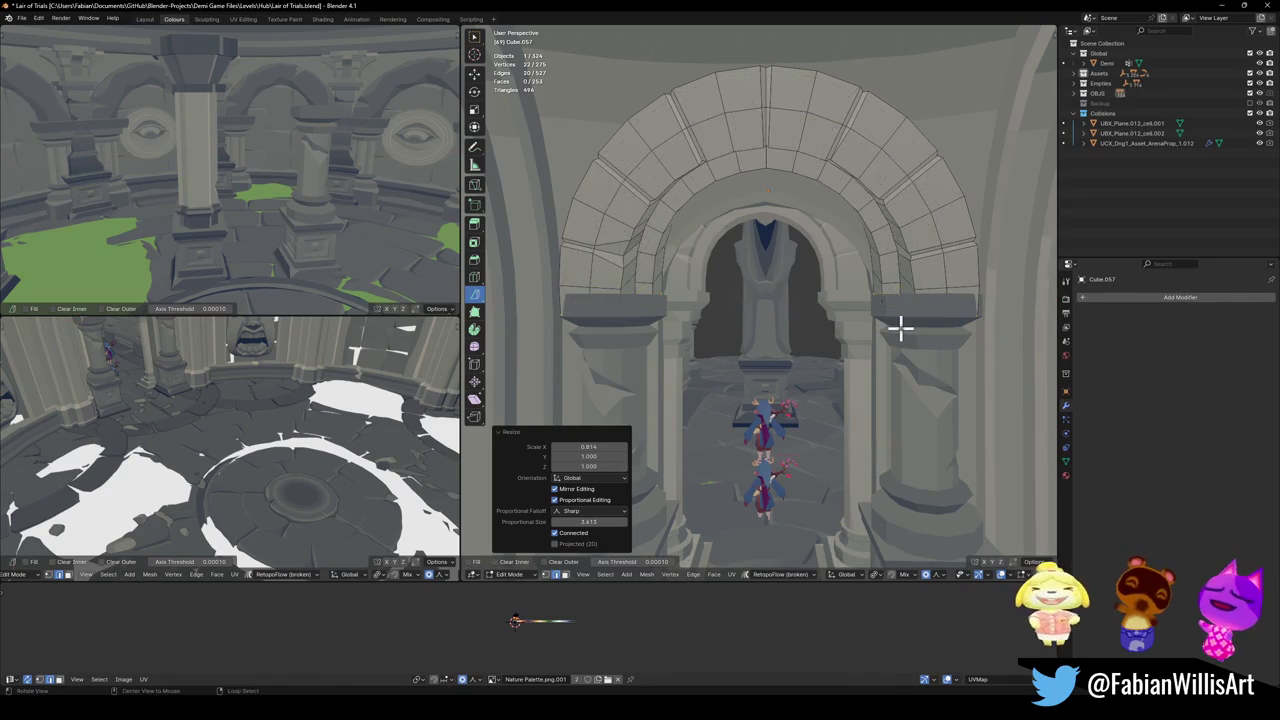
{"action": "middle_click_drag", "start_coordinate": [894, 328], "coordinate": [894, 326]}
{"action": "key", "text": "ctrl+z"}
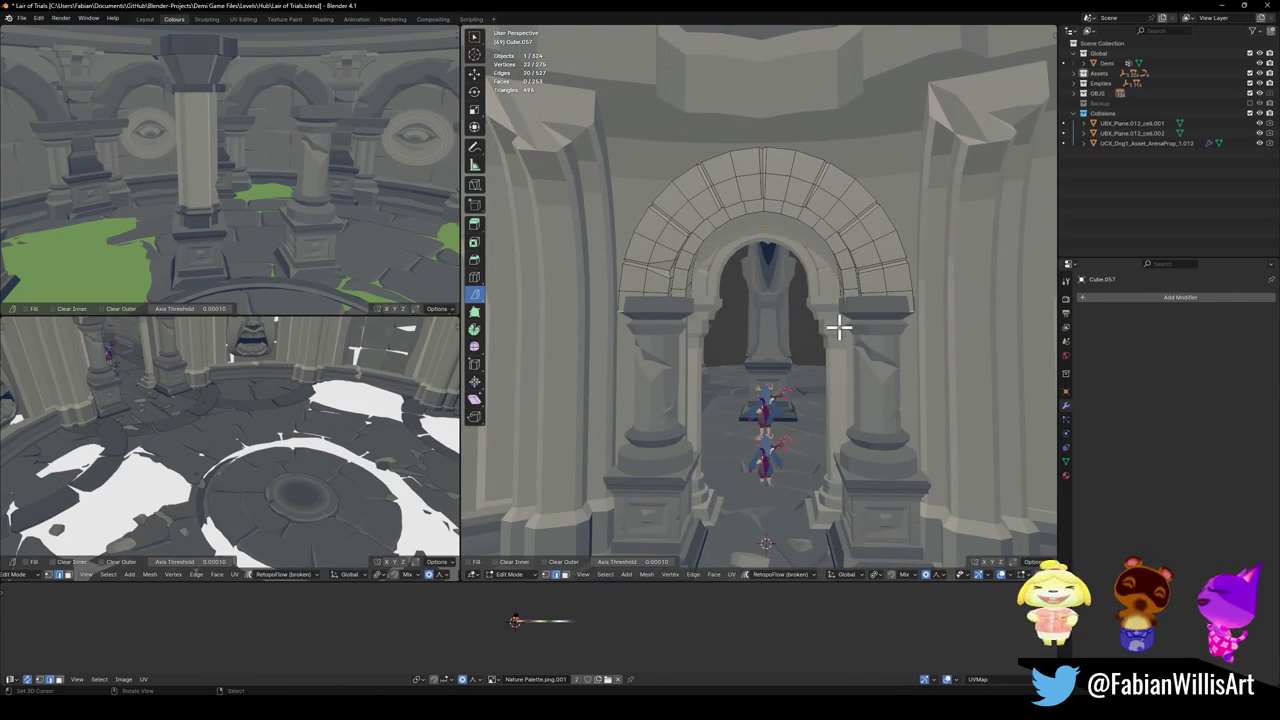
- Rescale the arch to 0.947 along X with a widened falloff radius
{"action": "key", "text": "s"}
{"action": "key", "text": "x"}
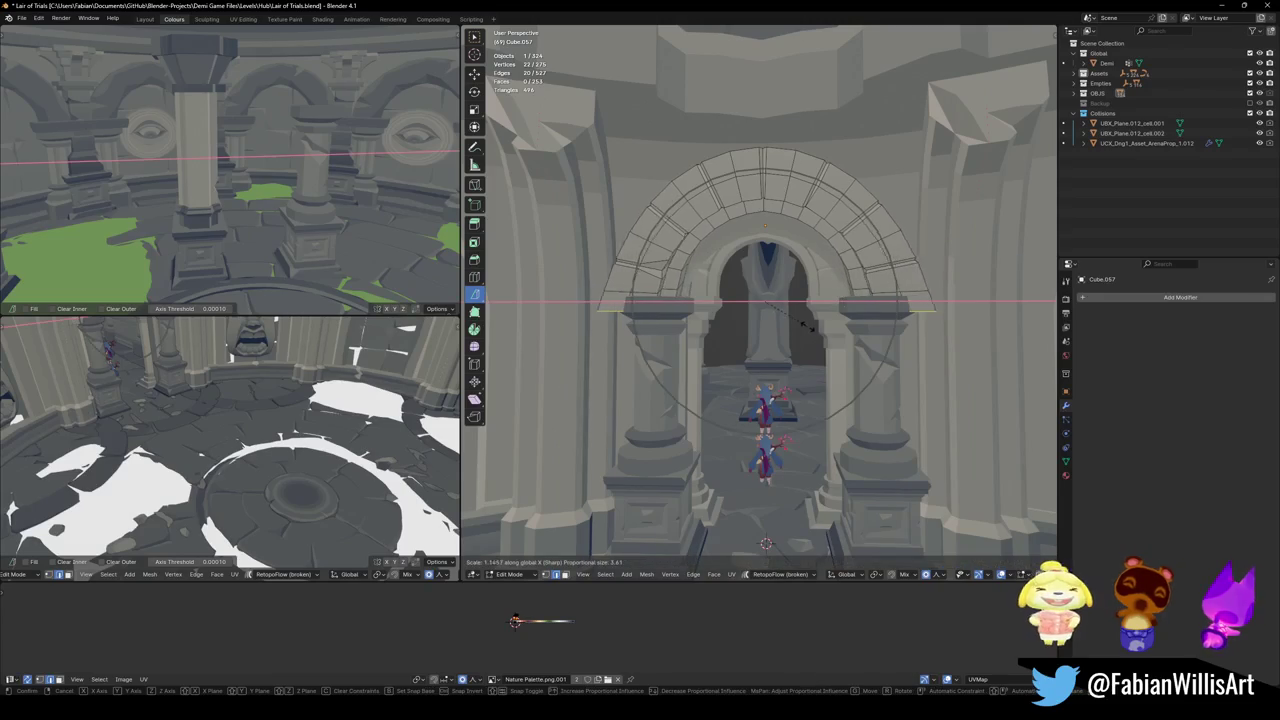
{"action": "scroll", "coordinate": [797, 323], "scroll_direction": "down", "scroll_amount": 2}
{"action": "scroll", "coordinate": [797, 323], "scroll_direction": "down", "scroll_amount": 2}
{"action": "scroll", "coordinate": [797, 323], "scroll_direction": "down", "scroll_amount": 2}
{"action": "scroll", "coordinate": [797, 323], "scroll_direction": "down", "scroll_amount": 2}
{"action": "scroll", "coordinate": [797, 323], "scroll_direction": "down", "scroll_amount": 2}
{"action": "scroll", "coordinate": [797, 323], "scroll_direction": "down", "scroll_amount": 2}
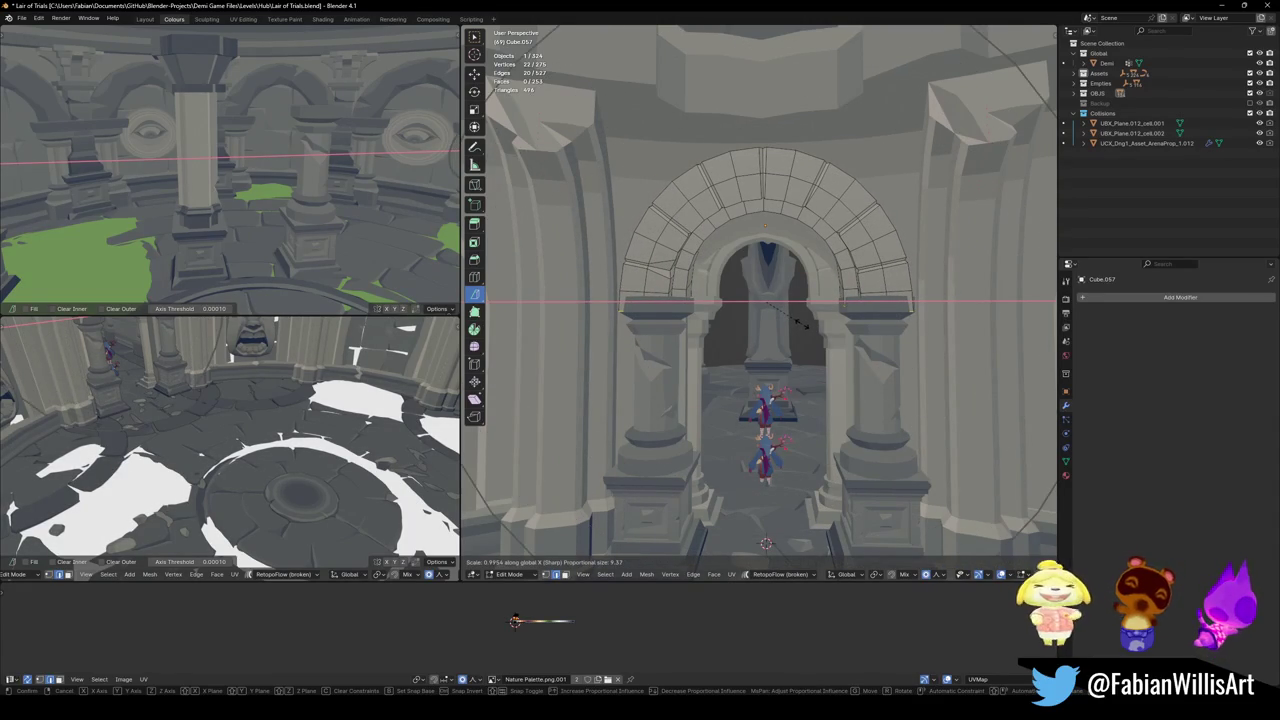
{"action": "scroll", "coordinate": [797, 323], "scroll_direction": "down", "scroll_amount": 1}
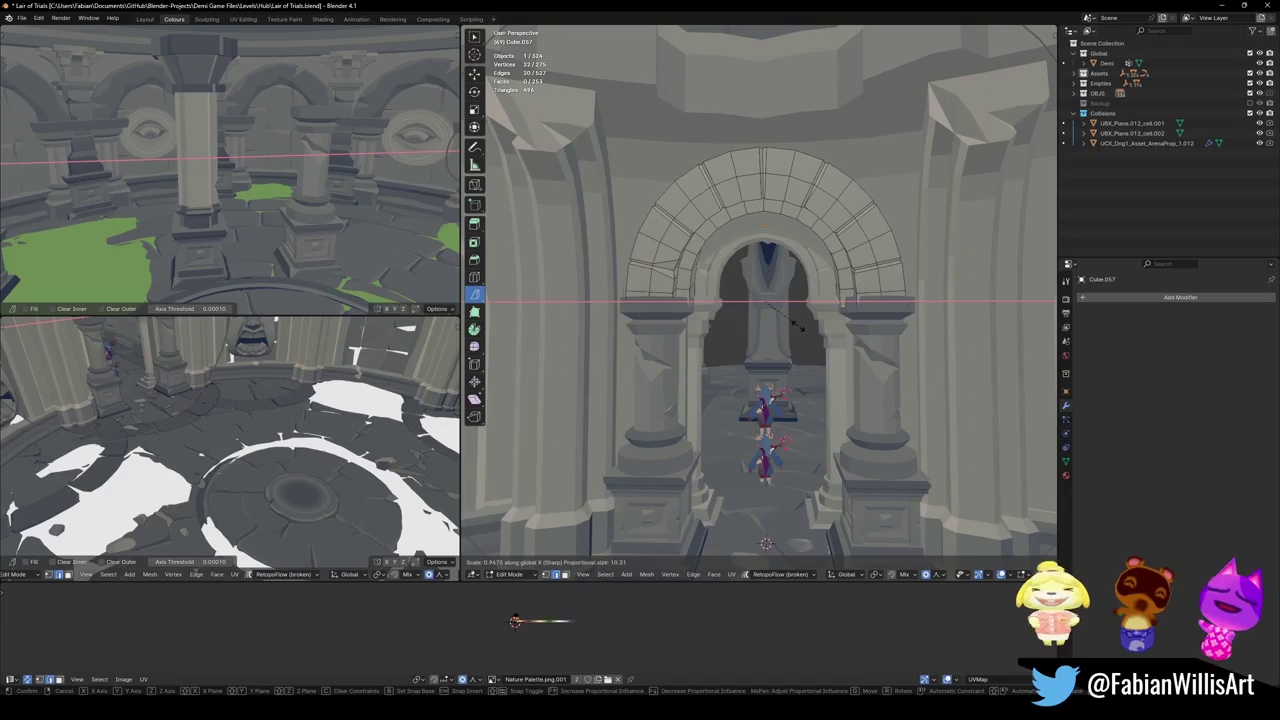
{"action": "left_click", "coordinate": [799, 325]}
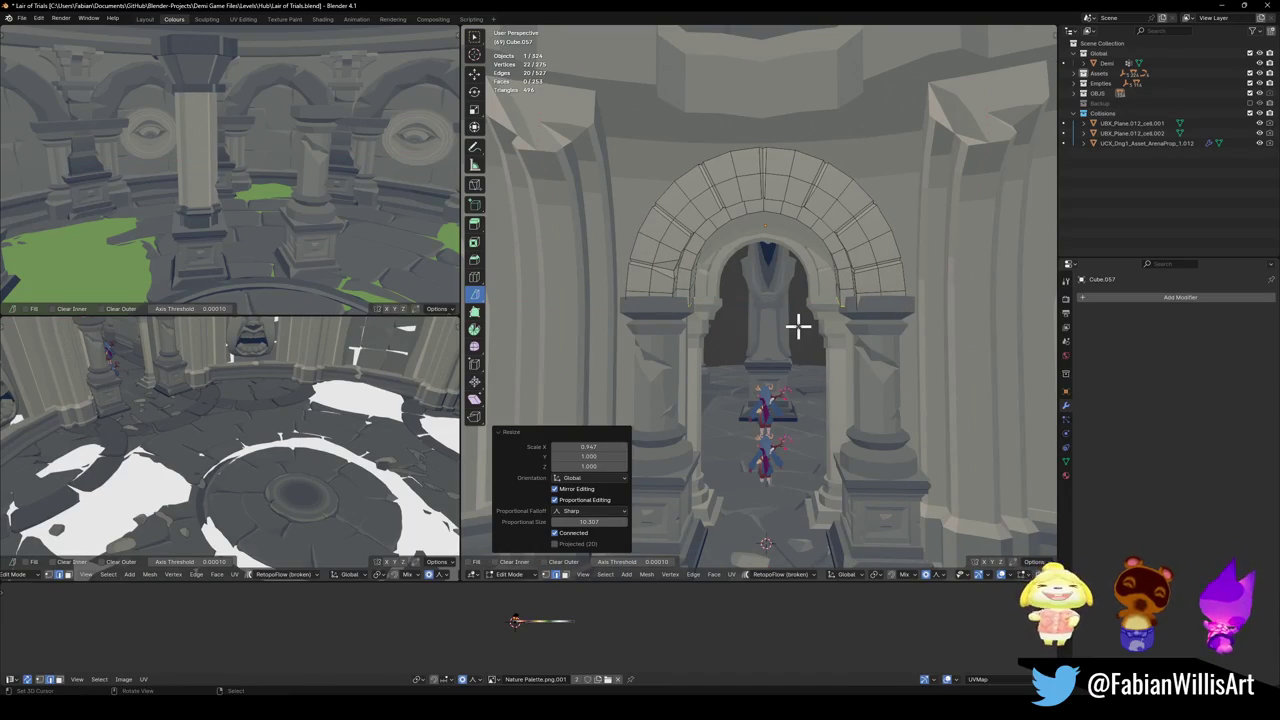
{"action": "mouse_move", "coordinate": [797, 325]}
{"action": "middle_mouse_down"}
{"action": "mouse_move", "coordinate": [814, 334]}
{"action": "mouse_move", "coordinate": [789, 320]}
{"action": "middle_mouse_up"}
- Select the whole arch, then shift its UVs along X and shrink them on the palette
{"action": "key", "text": "a"}
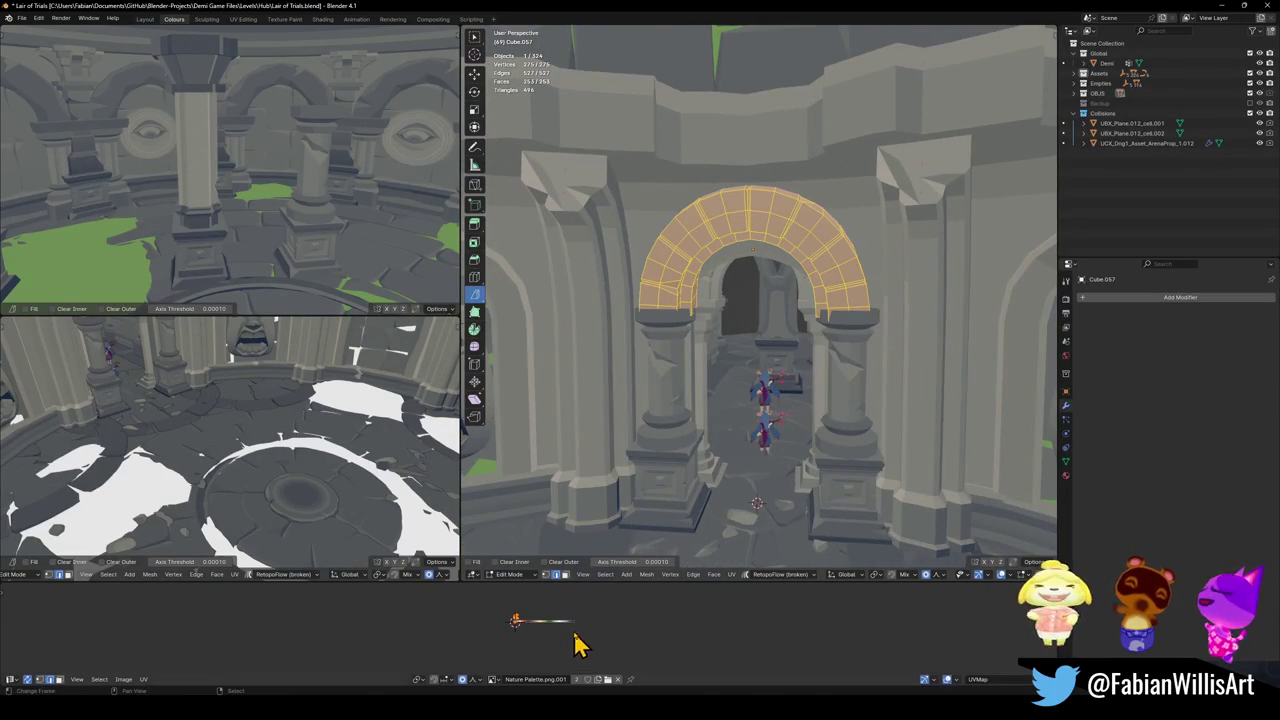
{"action": "key", "text": "g"}
{"action": "key", "text": "x"}
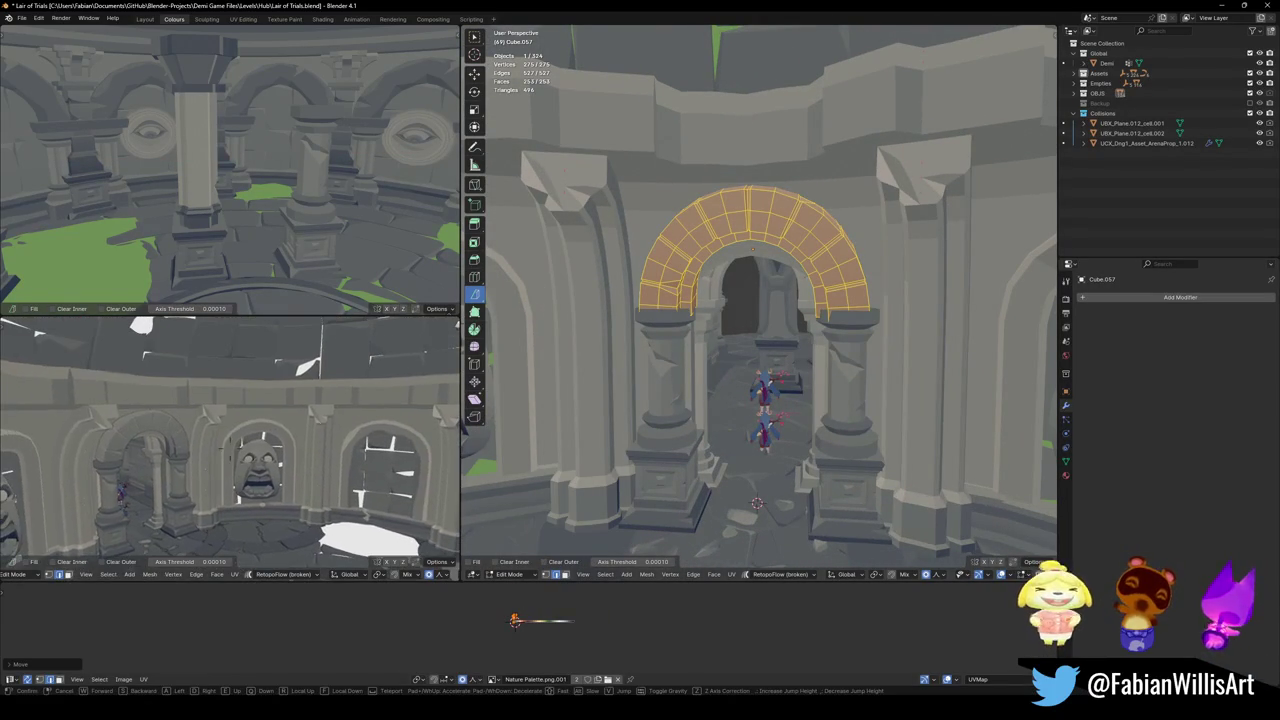
{"action": "left_click", "coordinate": [533, 621]}
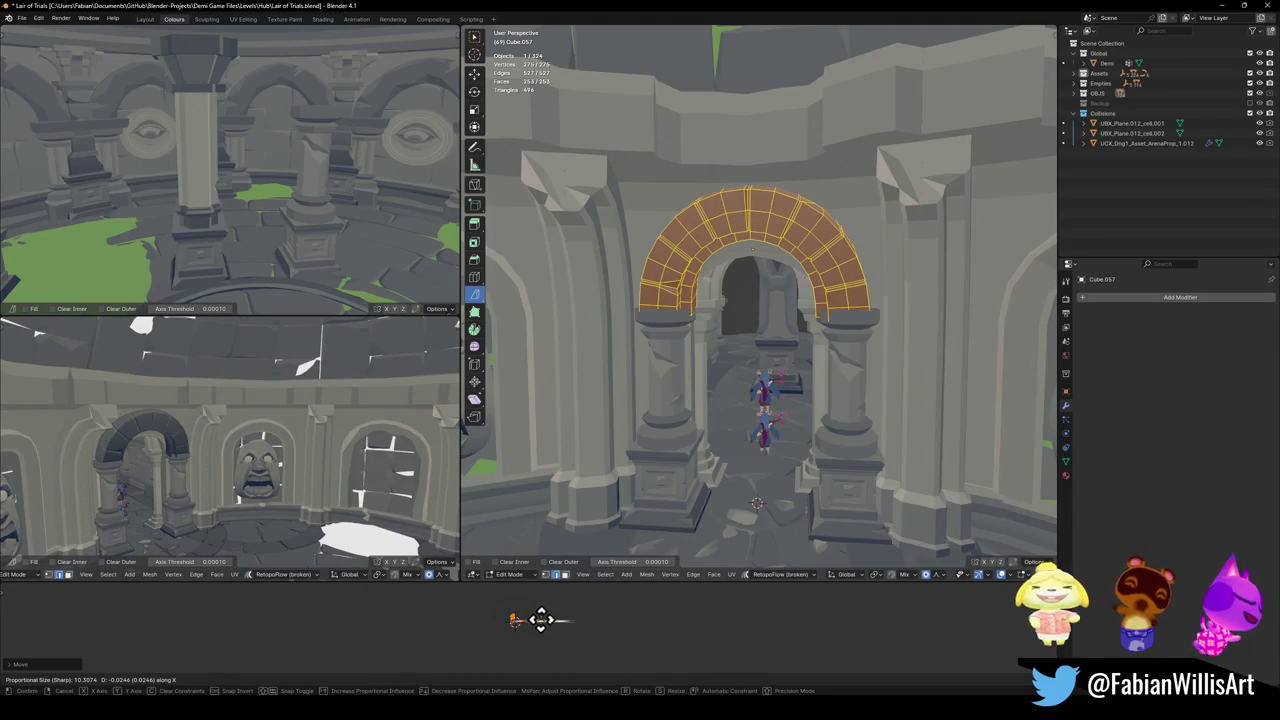
{"action": "left_click", "coordinate": [540, 620]}
{"action": "key", "text": "s"}
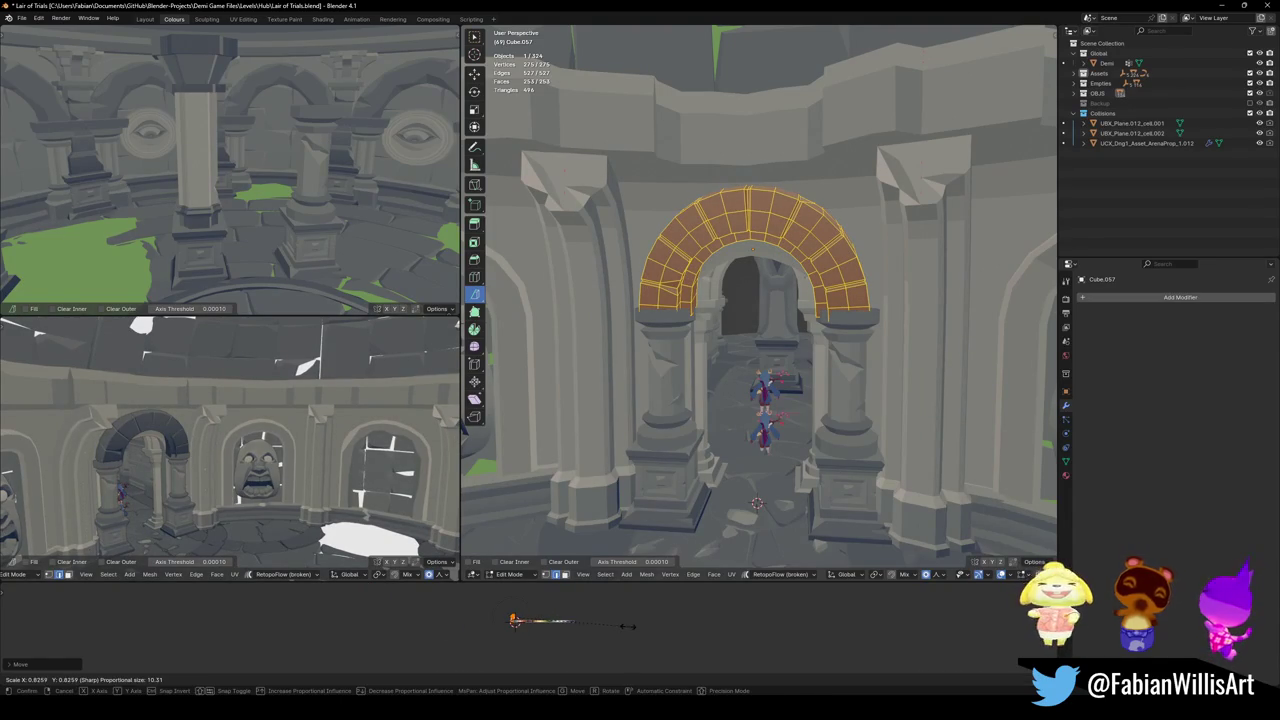
{"action": "left_click", "coordinate": [514, 620]}
{"action": "key", "text": "shift+grave"}
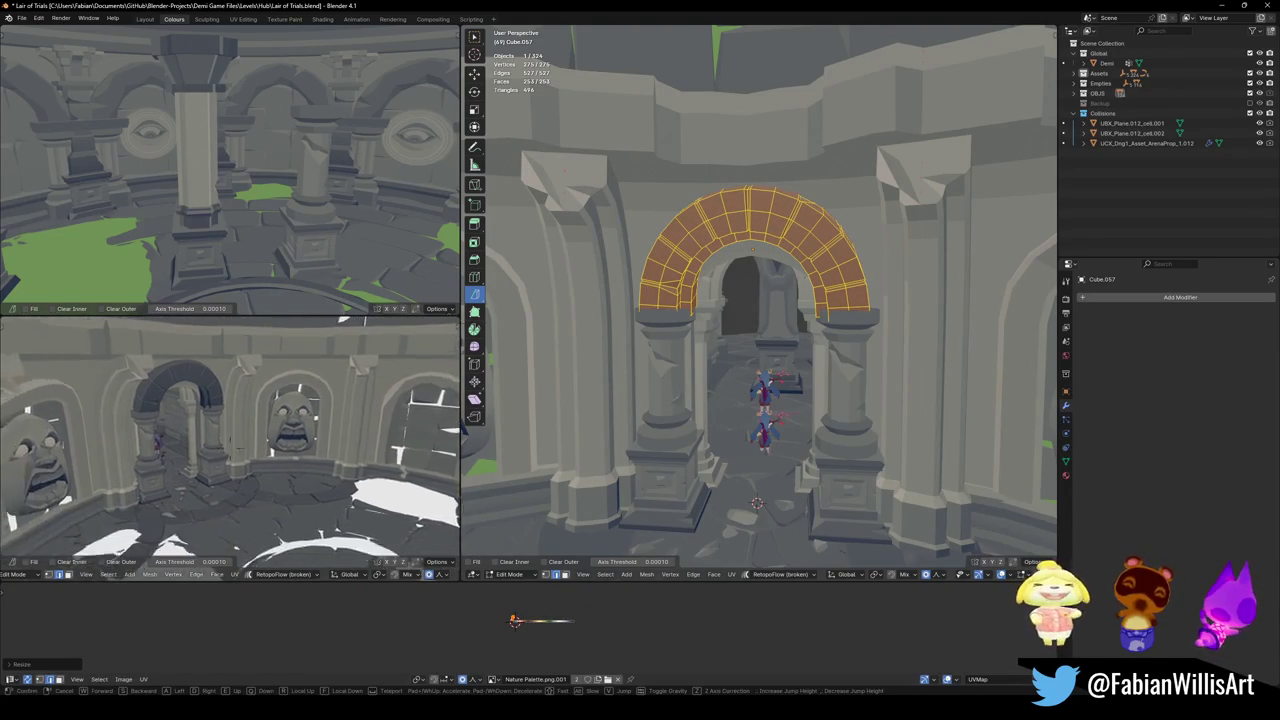
{"action": "key", "text": "Escape"}
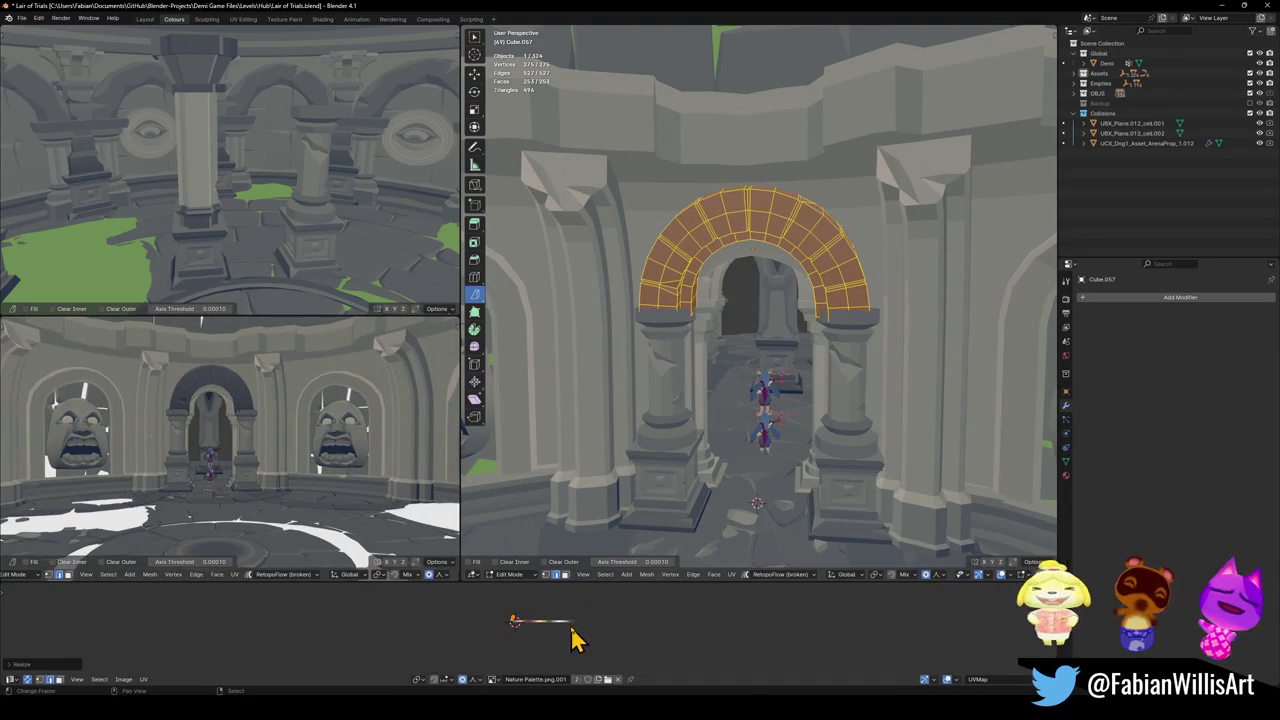
- Fine-tune the arch UVs along X onto a darker grey swatch, then deselect
{"action": "key", "text": "g"}
{"action": "key", "text": "x"}
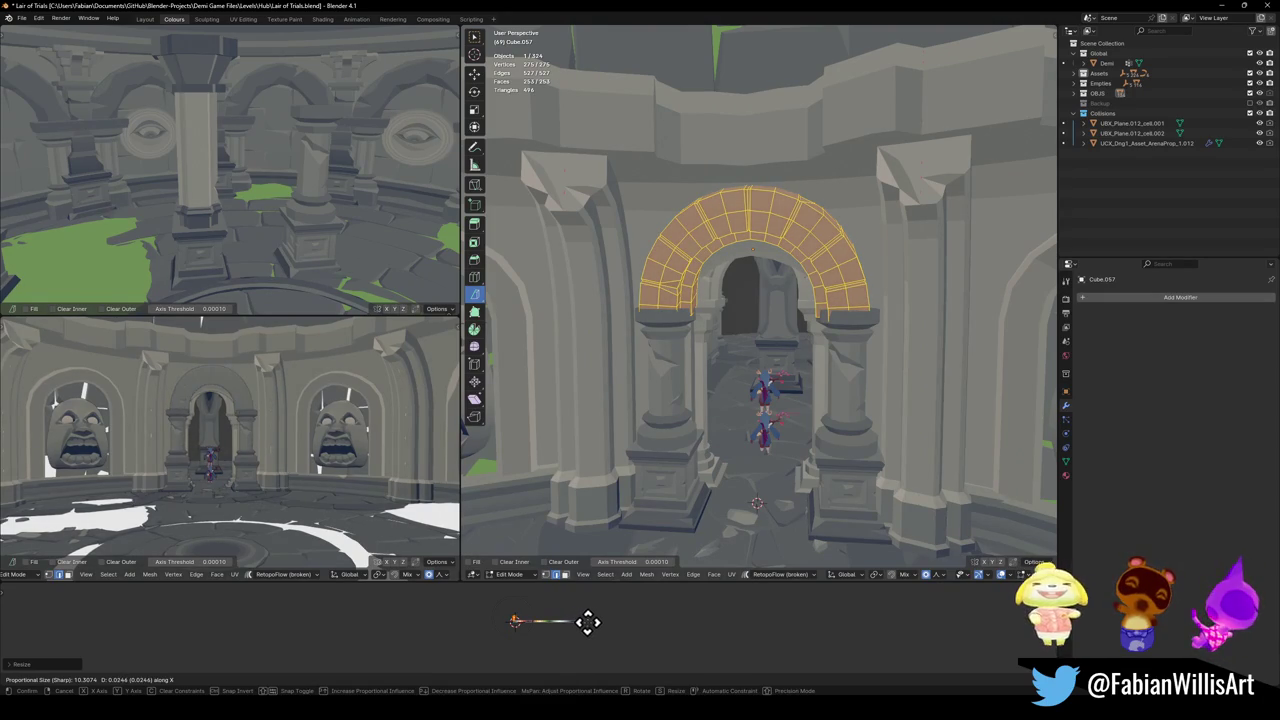
{"action": "left_click", "coordinate": [587, 628]}
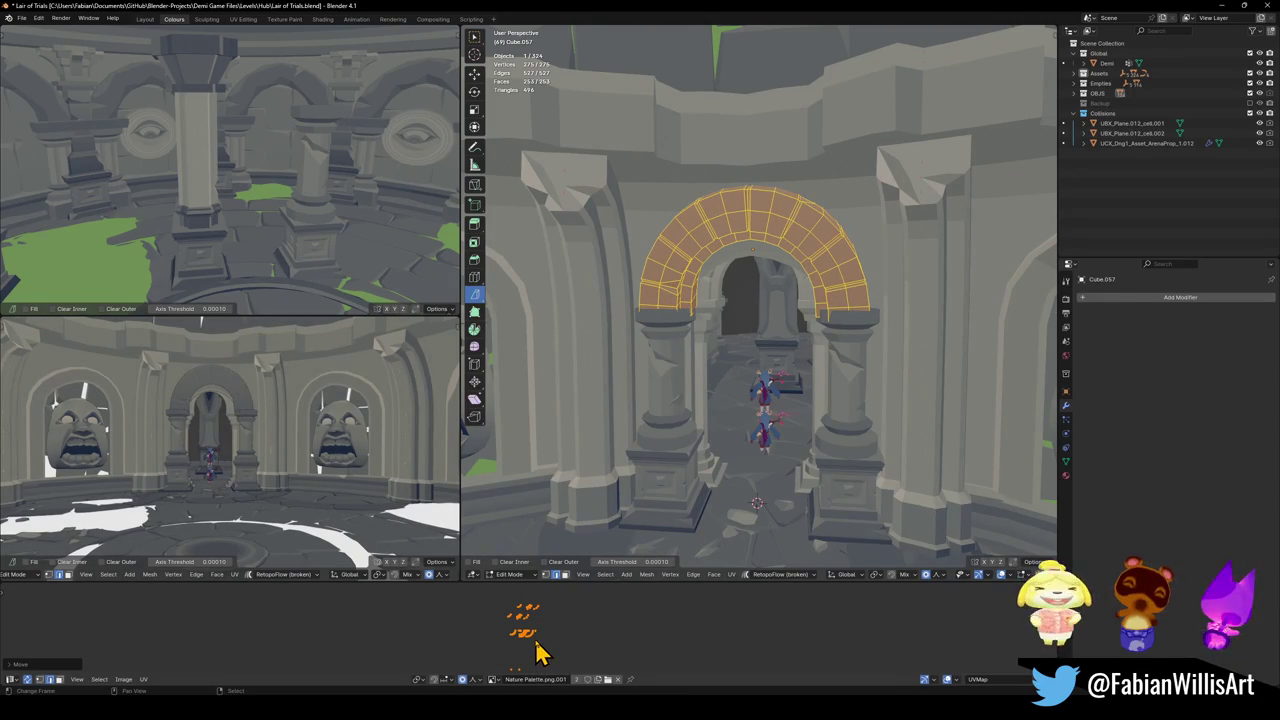
{"action": "scroll", "coordinate": [538, 649], "scroll_direction": "down", "scroll_amount": 1}
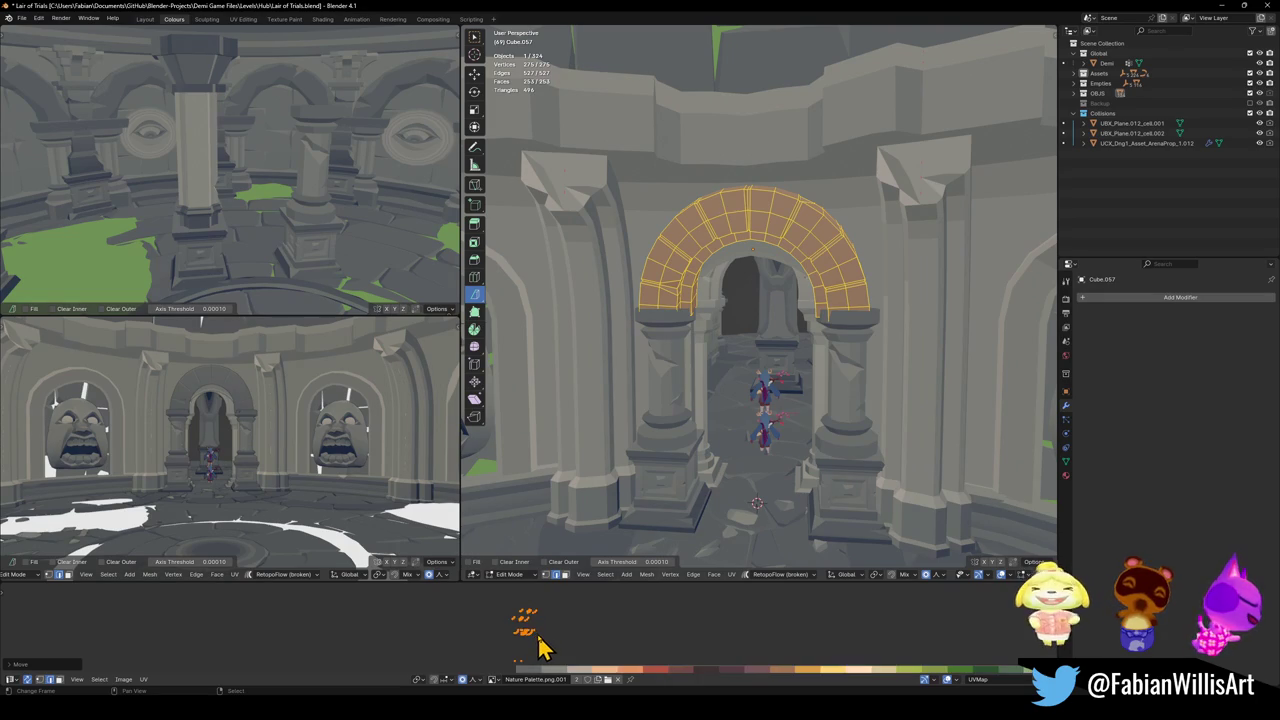
{"action": "key", "text": "s"}
{"action": "left_click", "coordinate": [580, 608]}
{"action": "key", "text": "g"}
{"action": "key", "text": "x"}
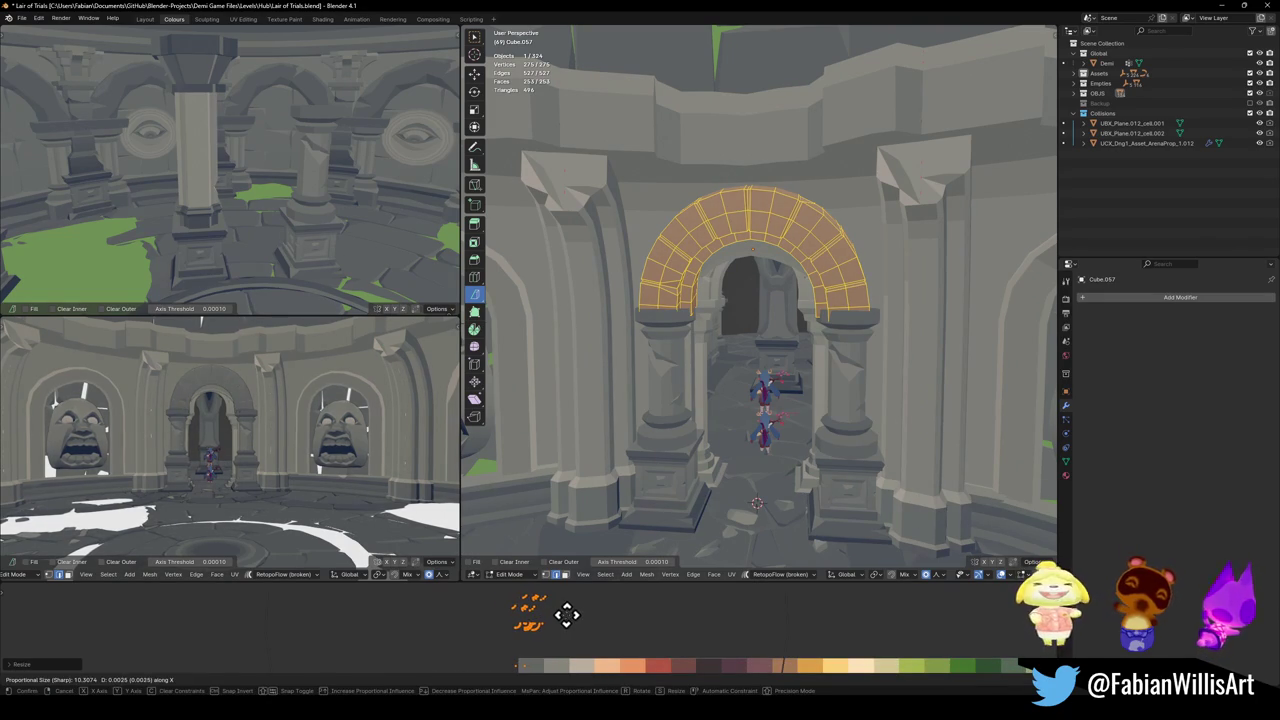
{"action": "left_click", "coordinate": [556, 627]}
{"action": "key", "text": "alt+a"}
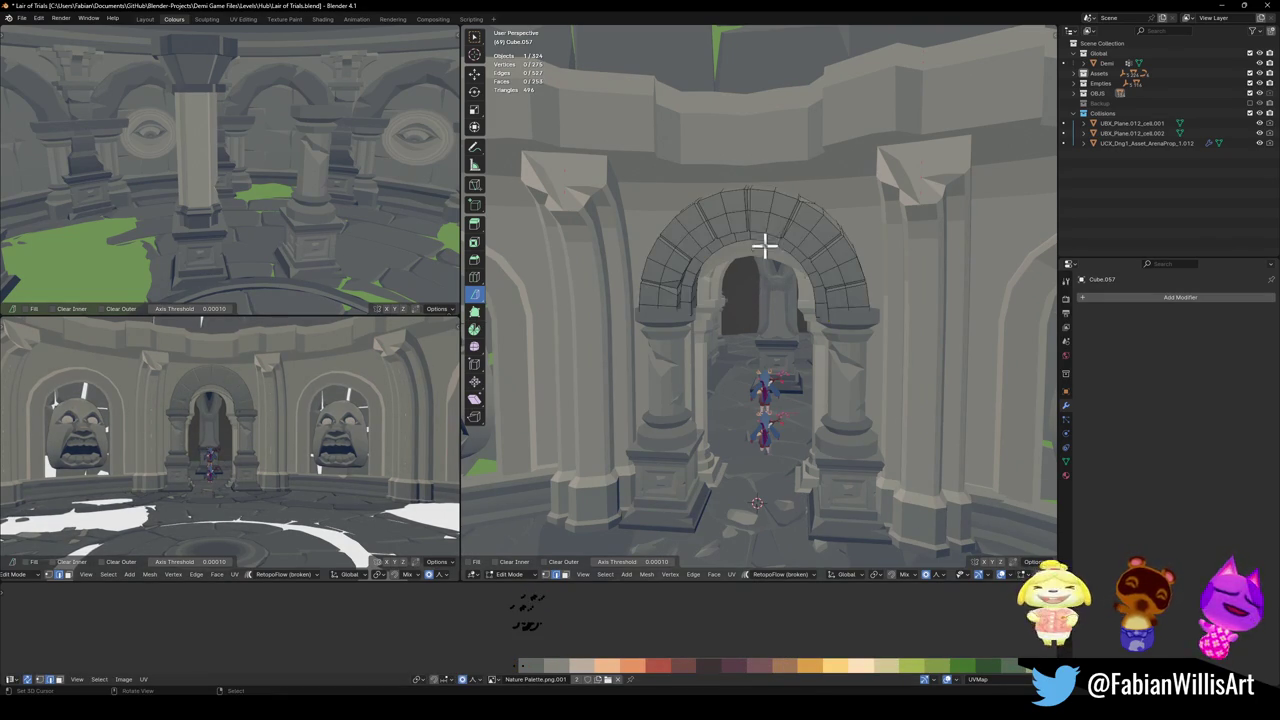
- Select the arch's keystone edge and slide it to a new position
{"action": "scroll", "coordinate": [769, 231], "scroll_direction": "up", "scroll_amount": 2}
{"action": "scroll", "coordinate": [774, 286], "scroll_direction": "up", "scroll_amount": 3}
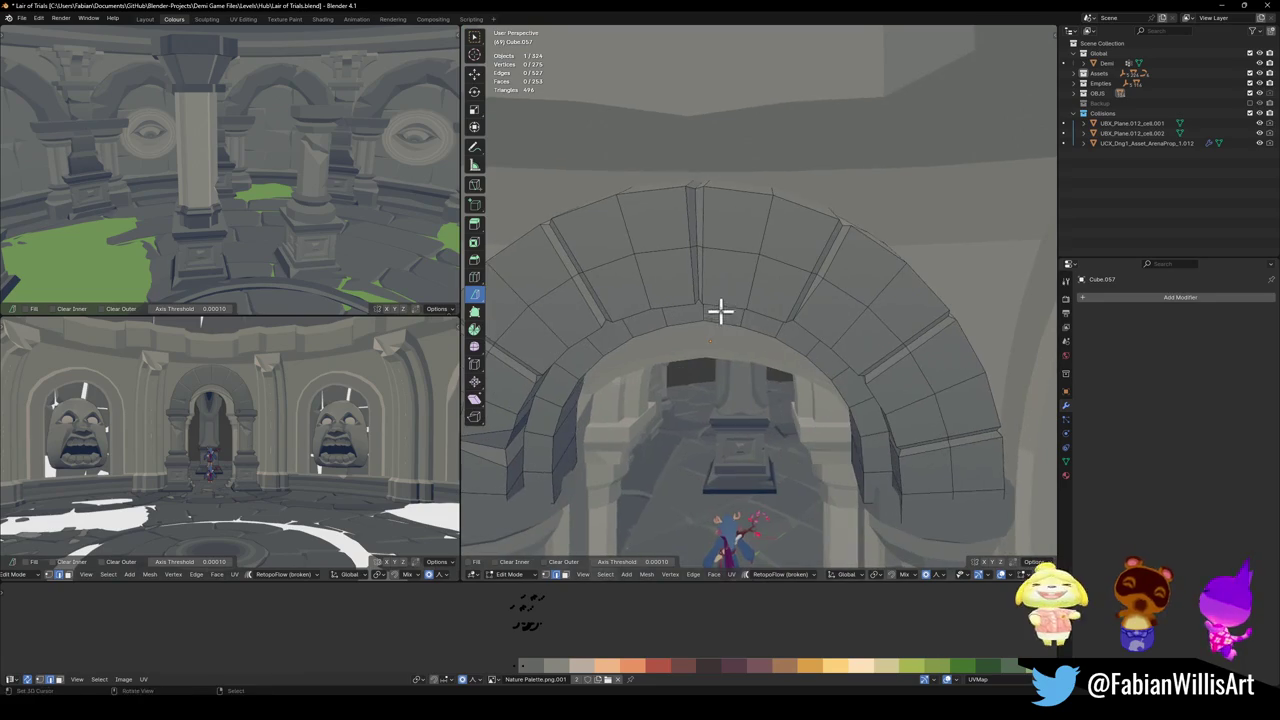
{"action": "left_click", "coordinate": [691, 268]}
{"action": "key", "text": "g"}
{"action": "key", "text": "g"}
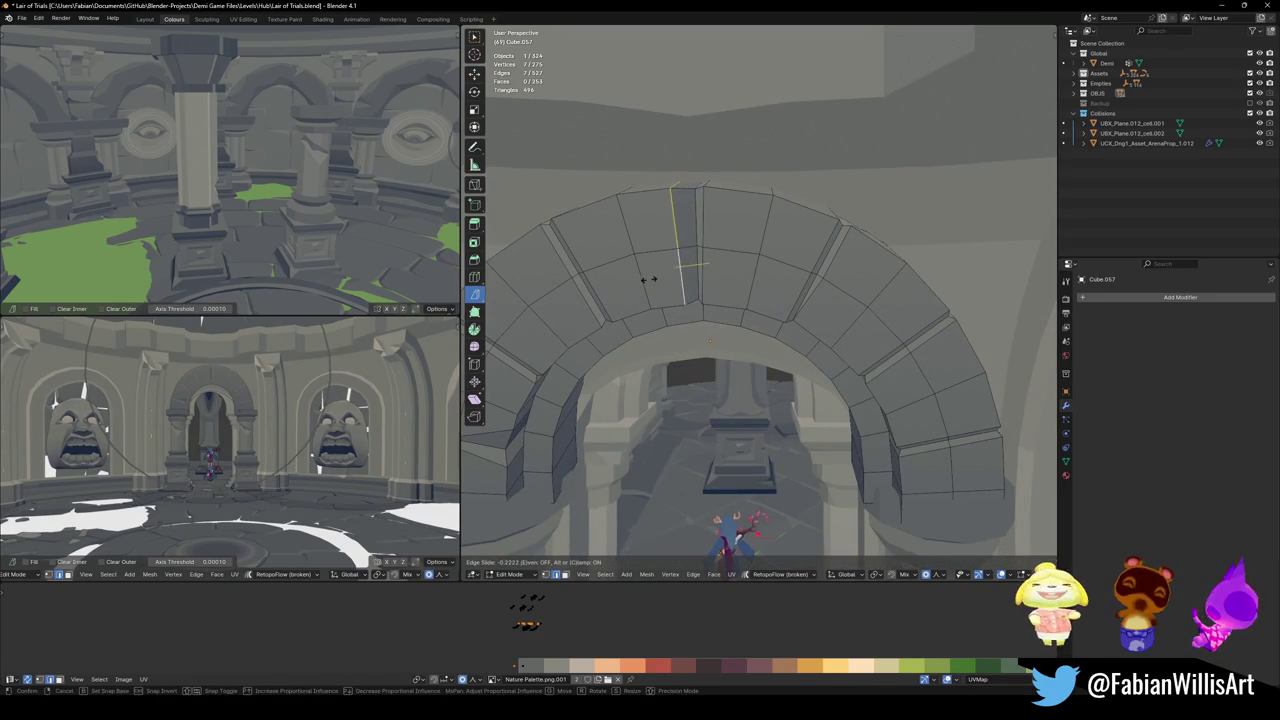
{"action": "left_click", "coordinate": [772, 278]}
{"action": "key", "text": "g"}
{"action": "key", "text": "g"}
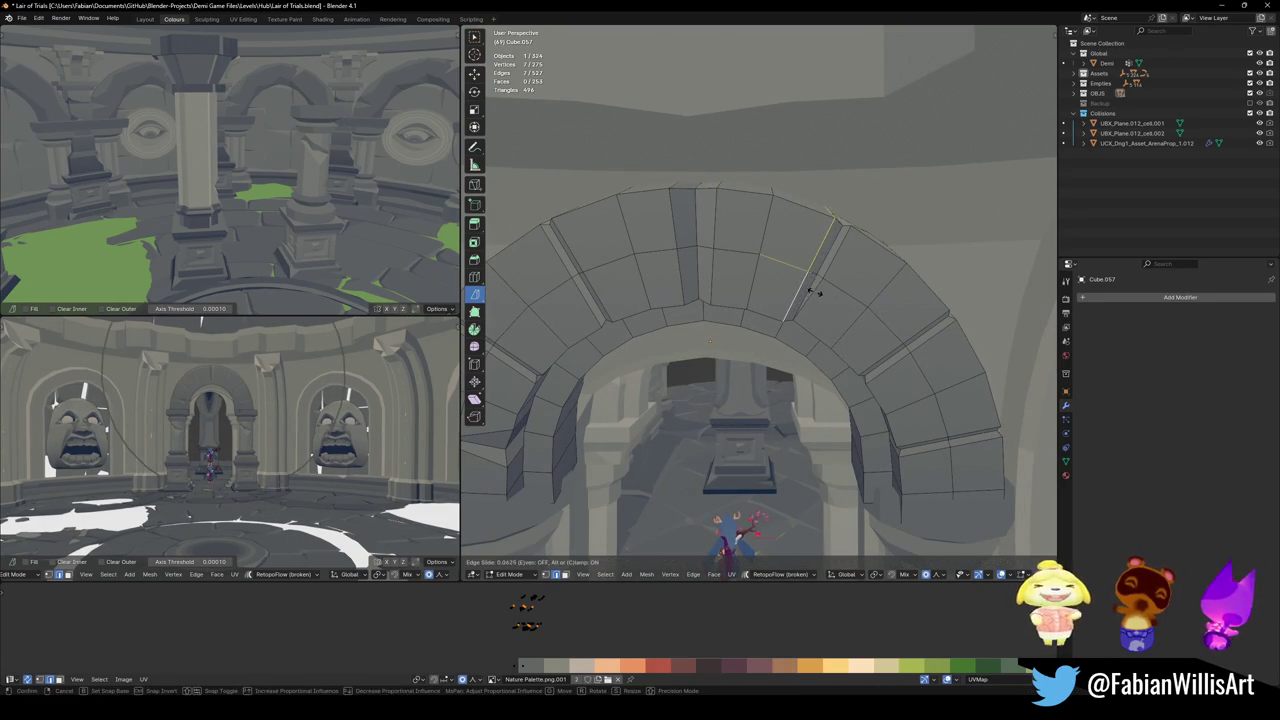
{"action": "left_click", "coordinate": [788, 290]}
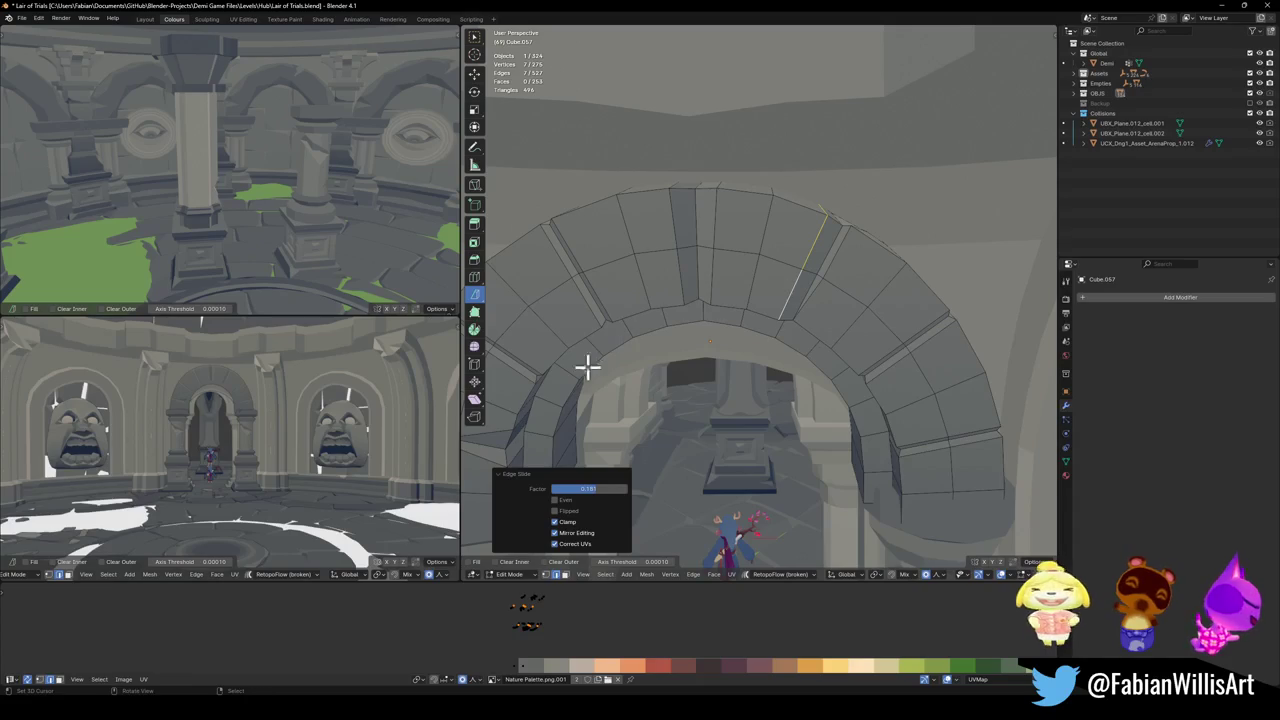
- Select the whole arch, then scale and shift its UVs along X
{"action": "key", "text": "a"}
{"action": "key", "text": "s"}
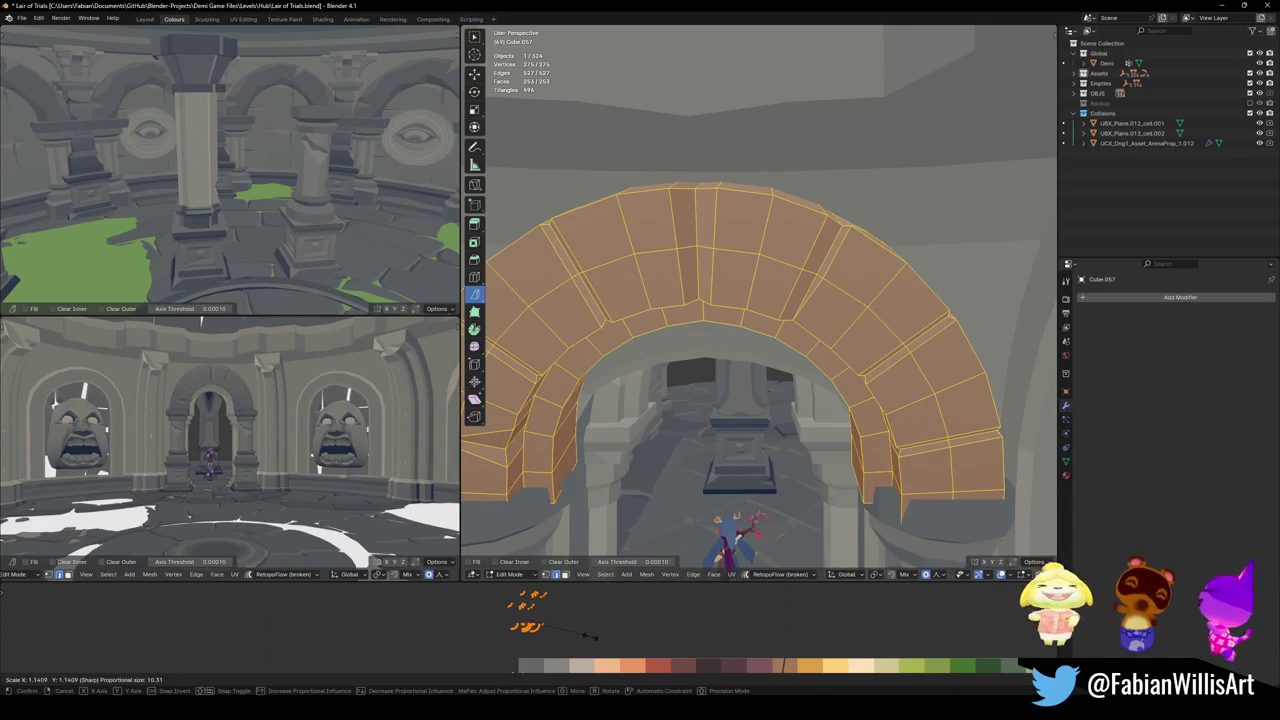
{"action": "left_click", "coordinate": [595, 636]}
{"action": "key", "text": "g"}
{"action": "key", "text": "x"}
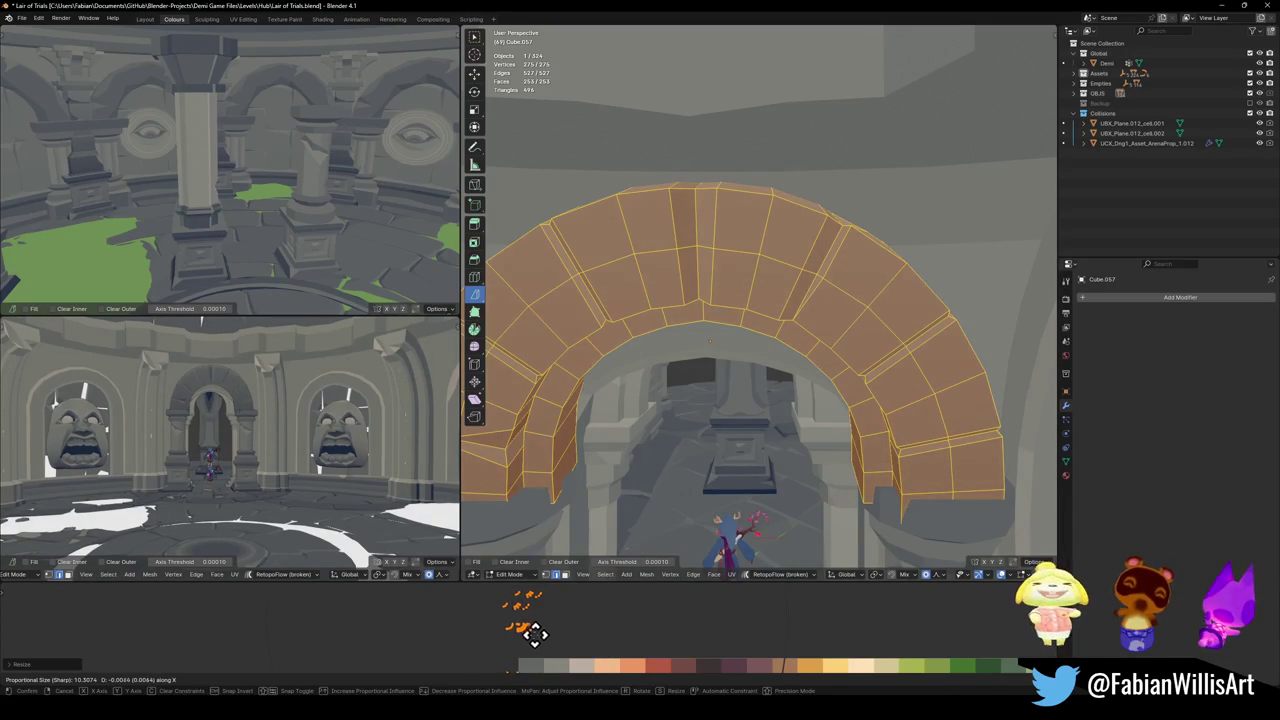
{"action": "left_click", "coordinate": [560, 634]}
{"action": "scroll", "coordinate": [294, 403], "scroll_direction": "up", "scroll_amount": 2}
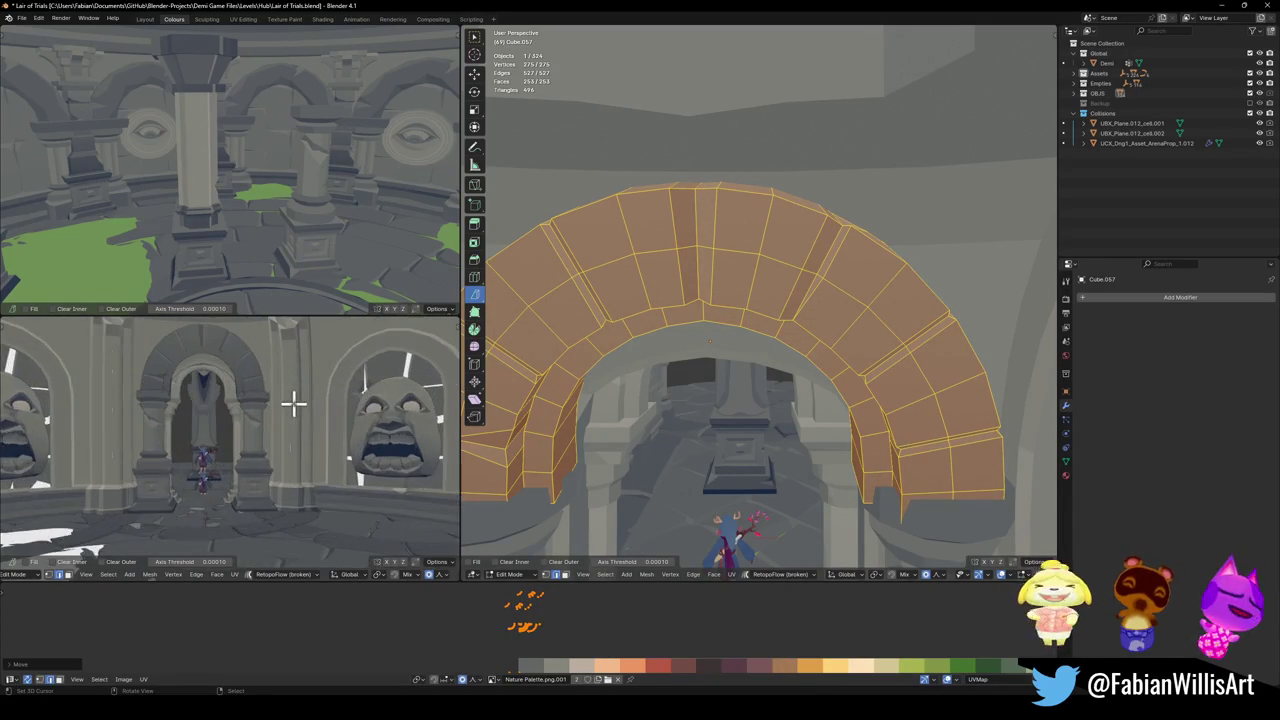
{"action": "scroll", "coordinate": [288, 393], "scroll_direction": "up", "scroll_amount": 2}
{"action": "middle_click_drag", "start_coordinate": [231, 428], "coordinate": [266, 434]}
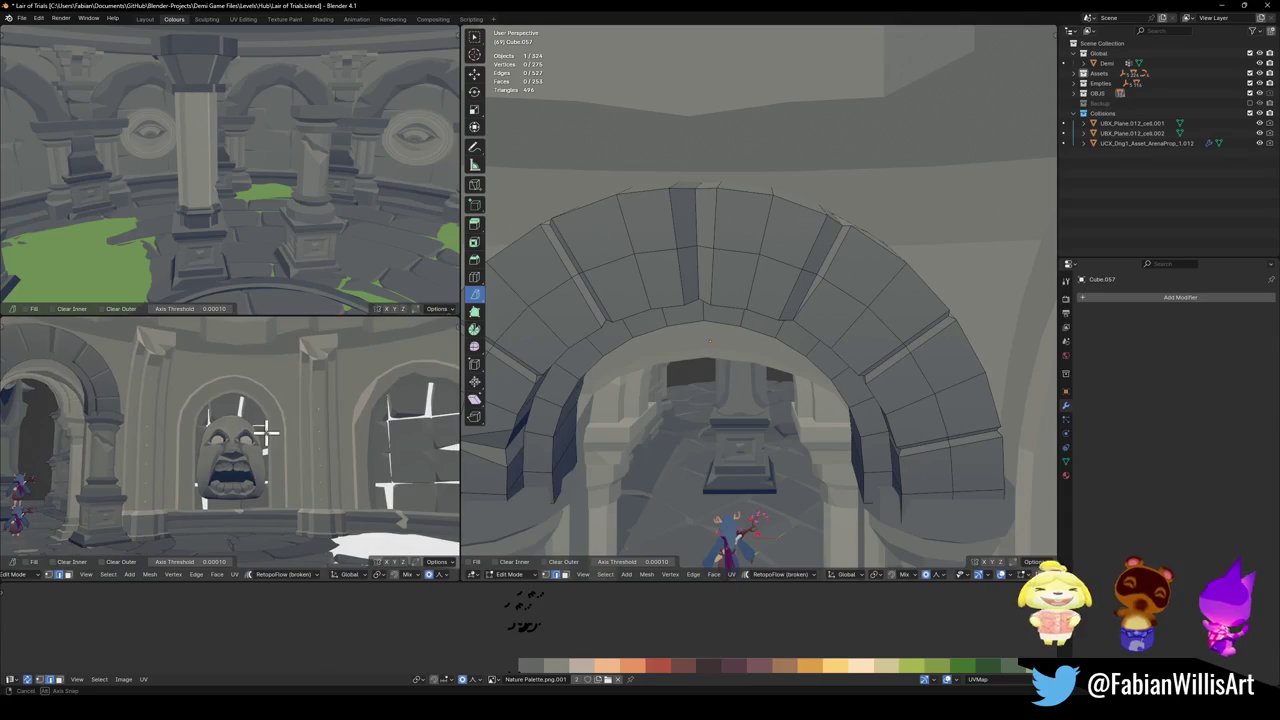
- Shift the UVs of the arch's inner ring along X onto a different palette swatch
{"action": "key", "text": "alt+a"}
{"action": "key", "text": "l"}
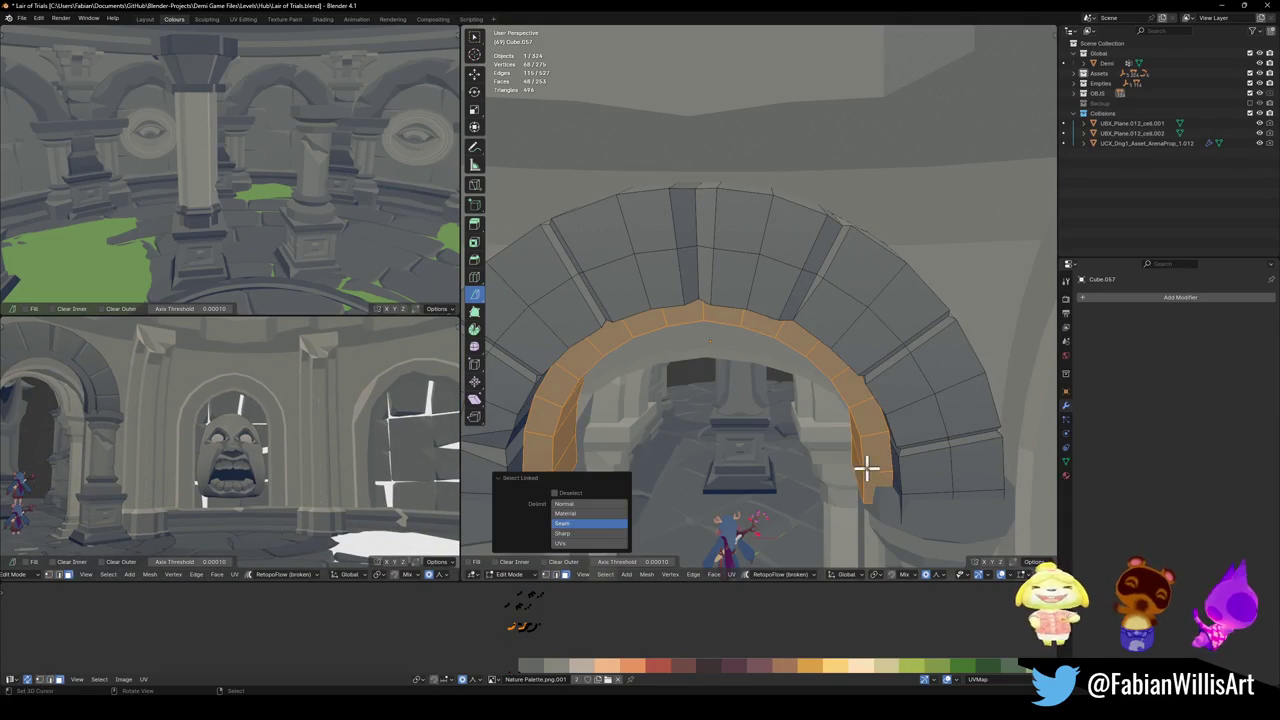
{"action": "key", "text": "g"}
{"action": "key", "text": "x"}
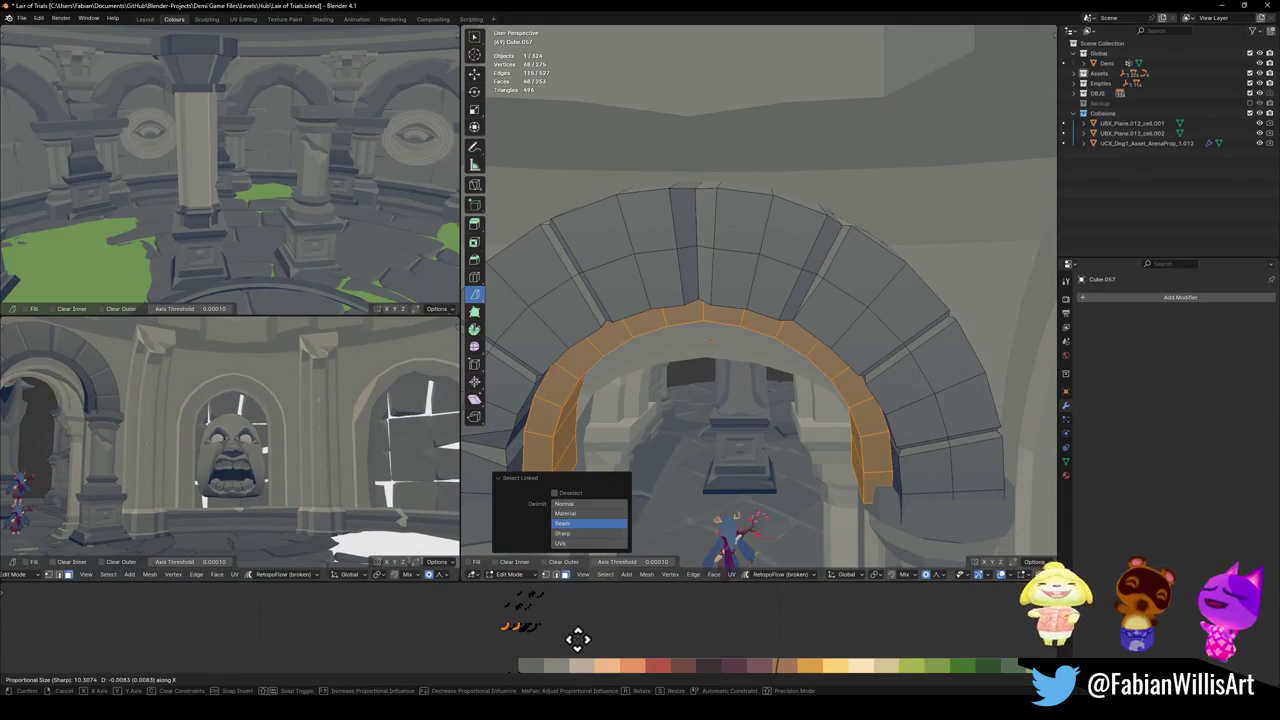
{"action": "left_click", "coordinate": [577, 638]}
{"action": "key", "text": "shift+grave"}
{"action": "left_click", "coordinate": [243, 330]}
{"action": "key", "text": "g"}
{"action": "key", "text": "x"}
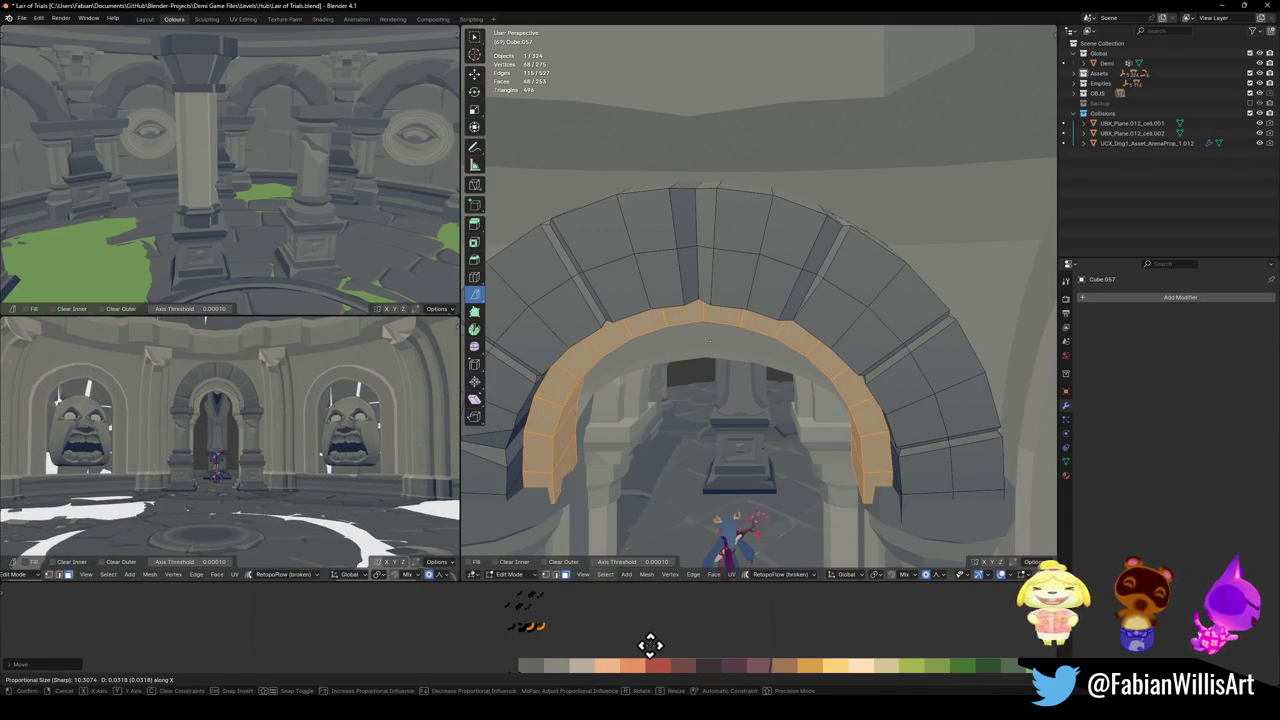
{"action": "middle_click_drag", "start_coordinate": [278, 424], "coordinate": [293, 440]}
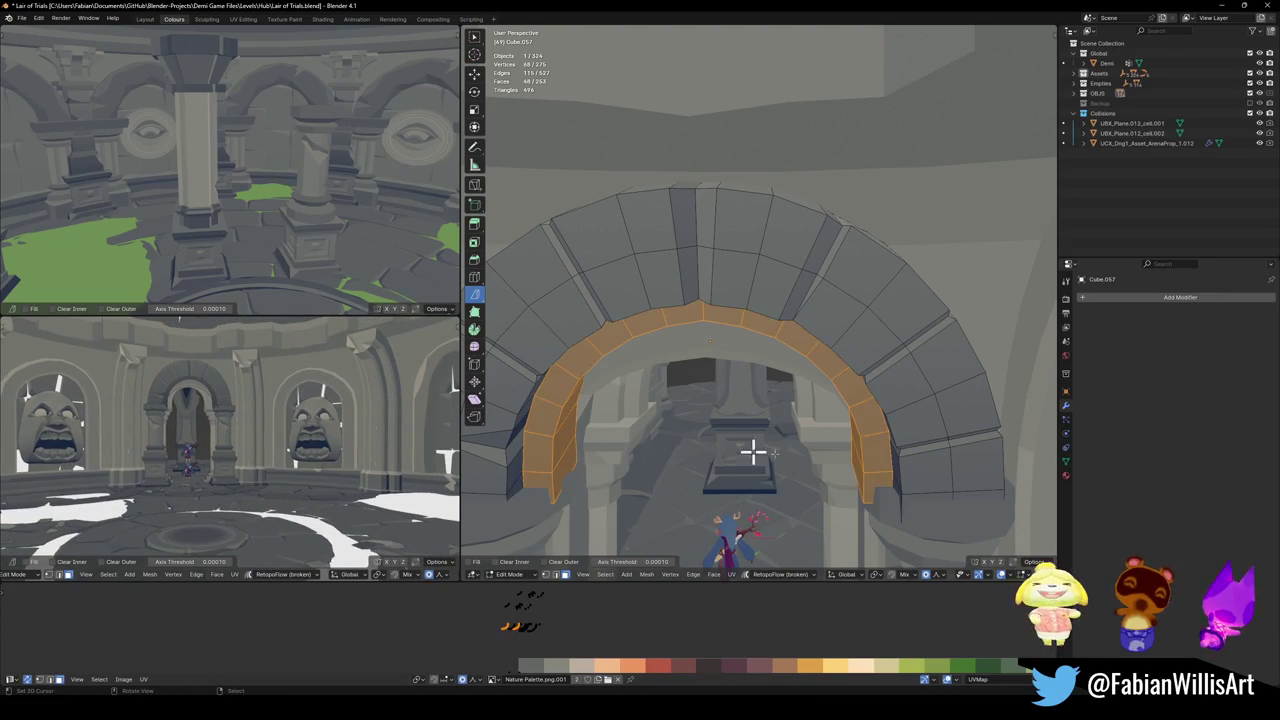
- Return to Object Mode and zoom out to view the whole arena
{"action": "key", "text": "Tab"}
{"action": "scroll", "coordinate": [831, 443], "scroll_direction": "down", "scroll_amount": 5}
{"action": "scroll", "coordinate": [849, 457], "scroll_direction": "down", "scroll_amount": 3}
{"action": "middle_click_drag", "start_coordinate": [849, 457], "coordinate": [865, 365]}
{"action": "key", "text": "shift+grave"}
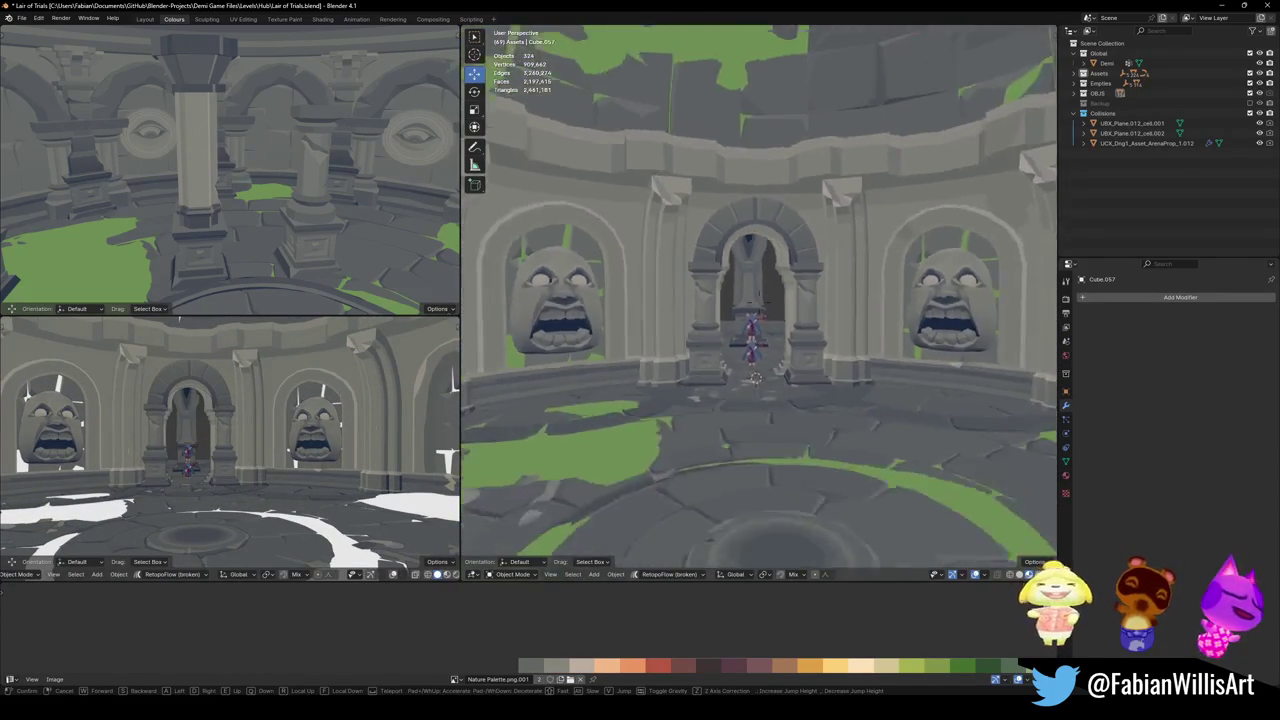
- Walk to the doorway and delete the inner arch trim object
{"action": "key", "text": "s"}
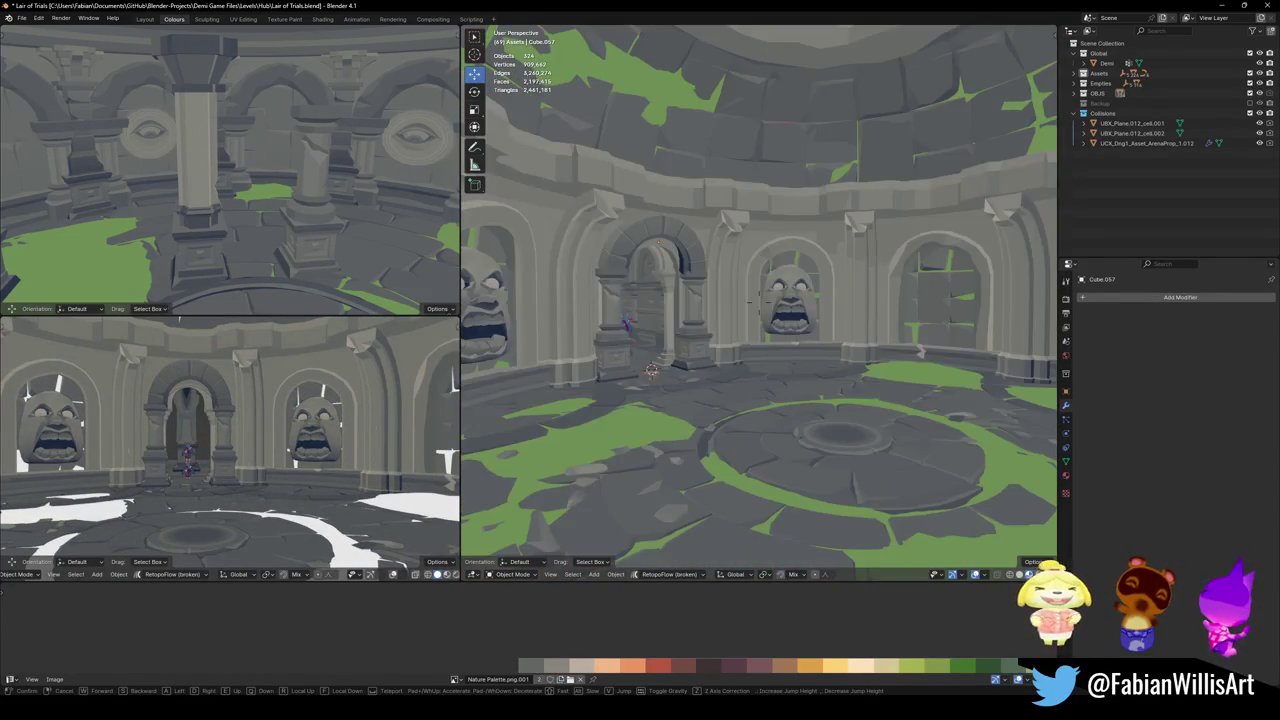
{"action": "key", "text": "w"}
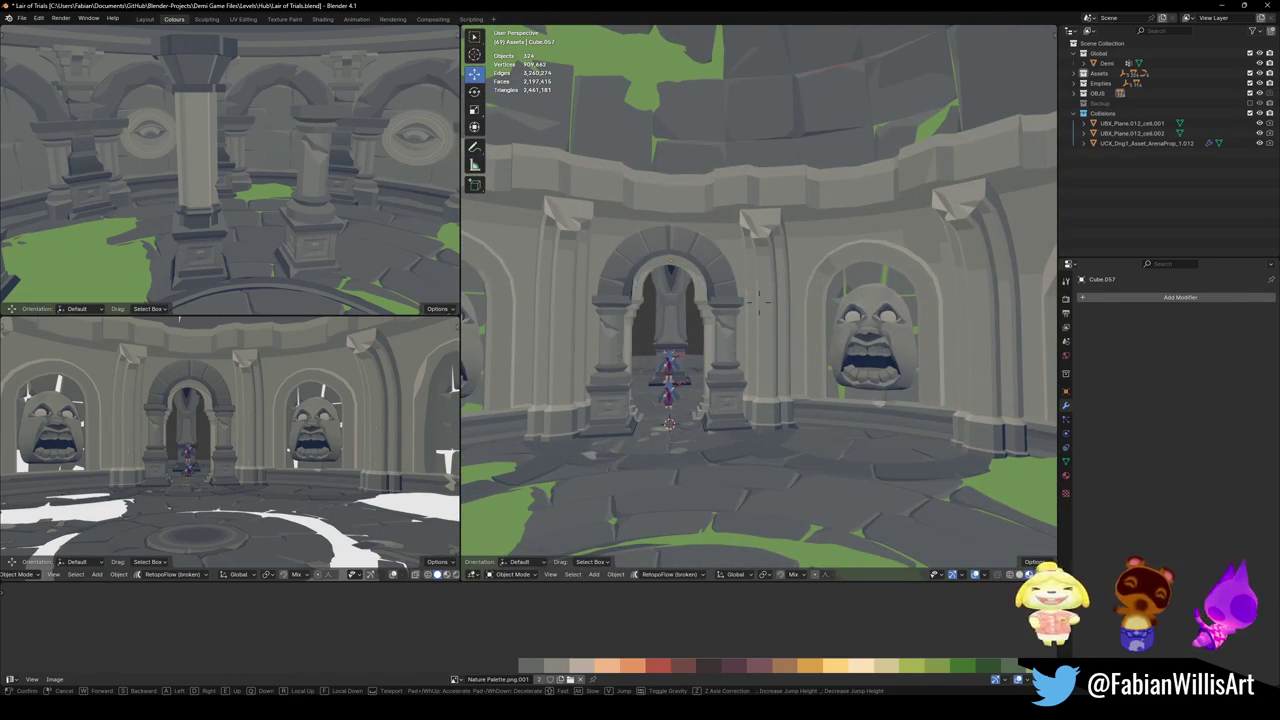
{"action": "left_click", "coordinate": [760, 300]}
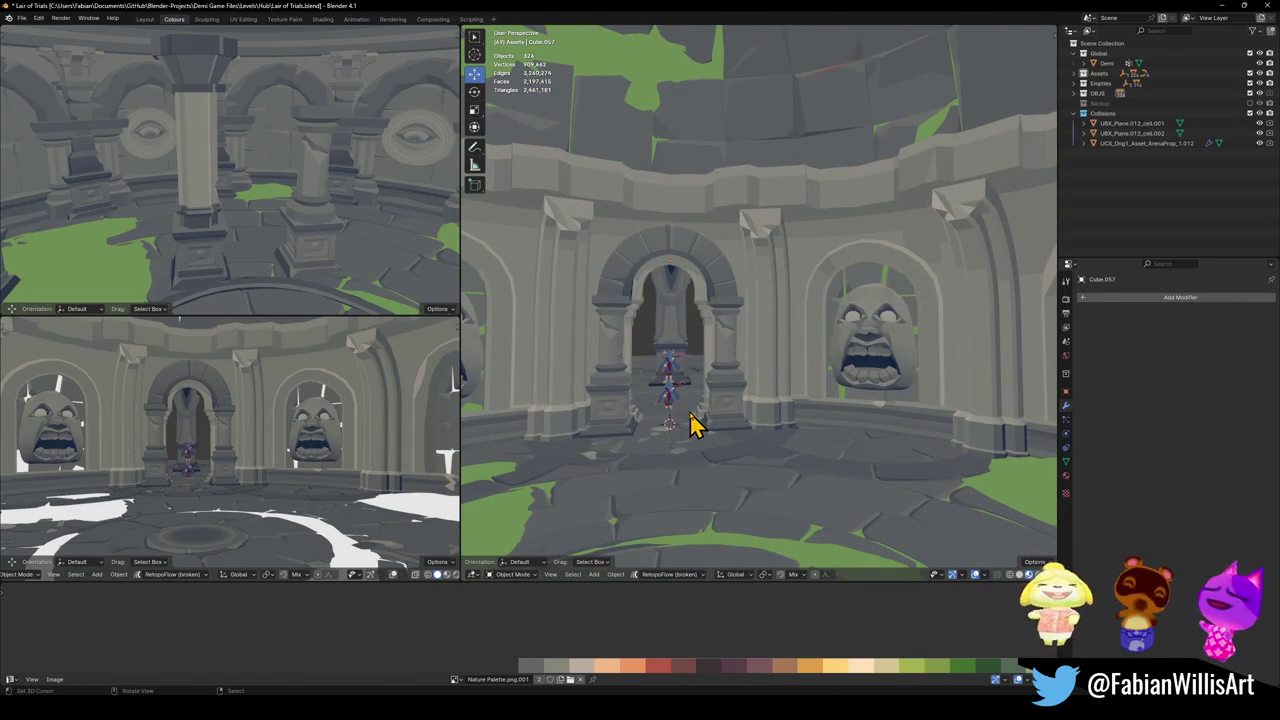
{"action": "left_click", "coordinate": [705, 277]}
{"action": "key", "text": "Delete"}
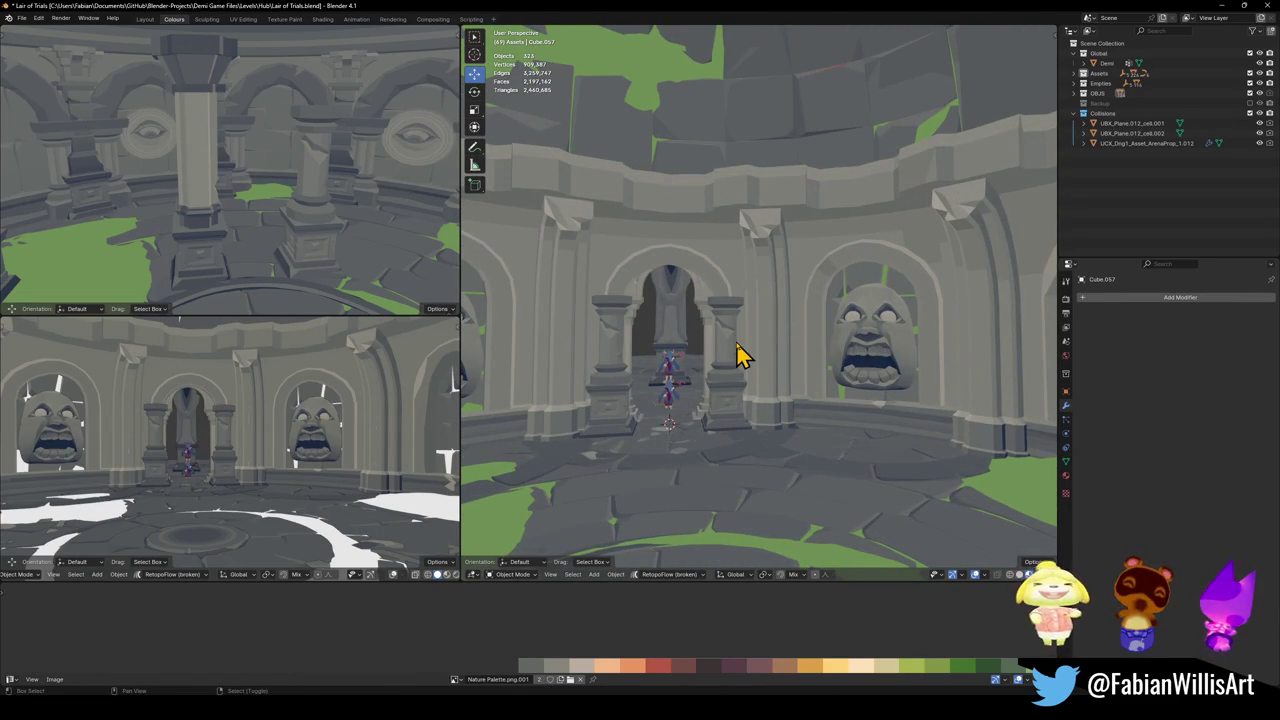
- In MAP_LairOfTrials Edit Mode, select the linked arch loop and move it along X
{"action": "left_click", "coordinate": [745, 290]}
{"action": "key", "text": "Tab"}
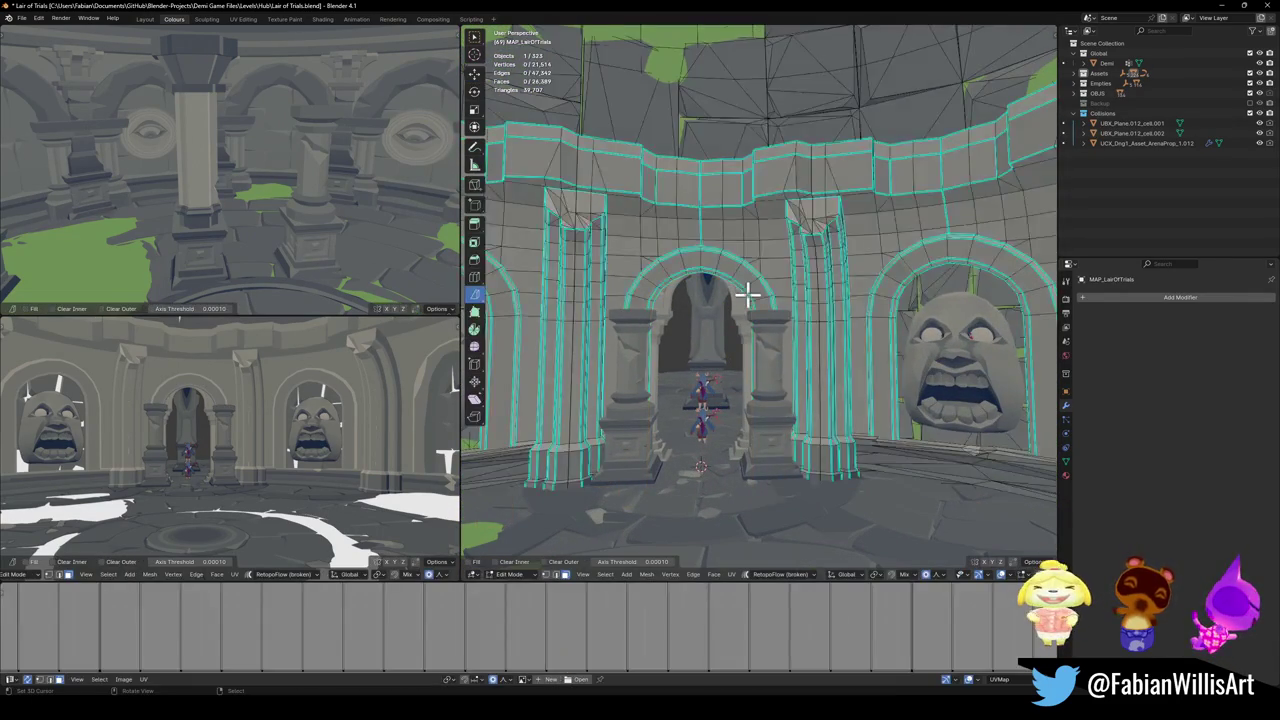
{"action": "key", "text": "l"}
{"action": "key", "text": "g"}
{"action": "key", "text": "x"}
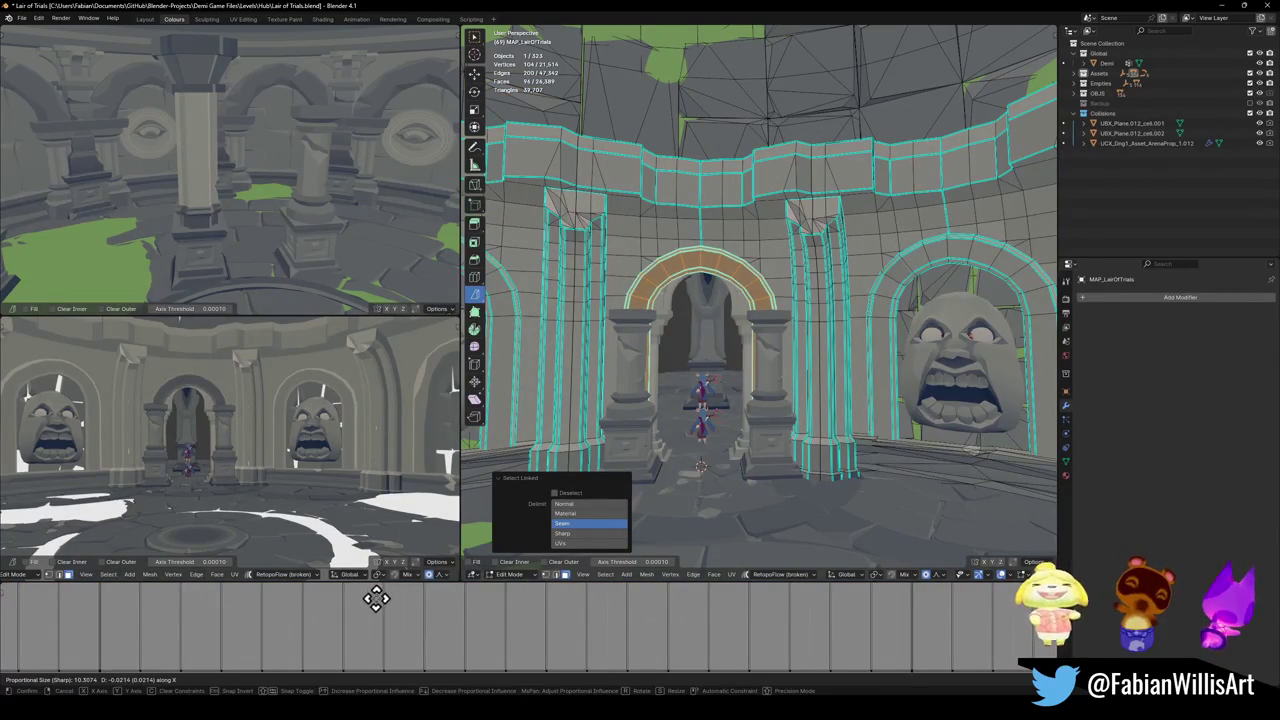
{"action": "middle_click_drag", "start_coordinate": [795, 371], "coordinate": [766, 371]}
{"action": "scroll", "coordinate": [785, 363], "scroll_direction": "up", "scroll_amount": 4}
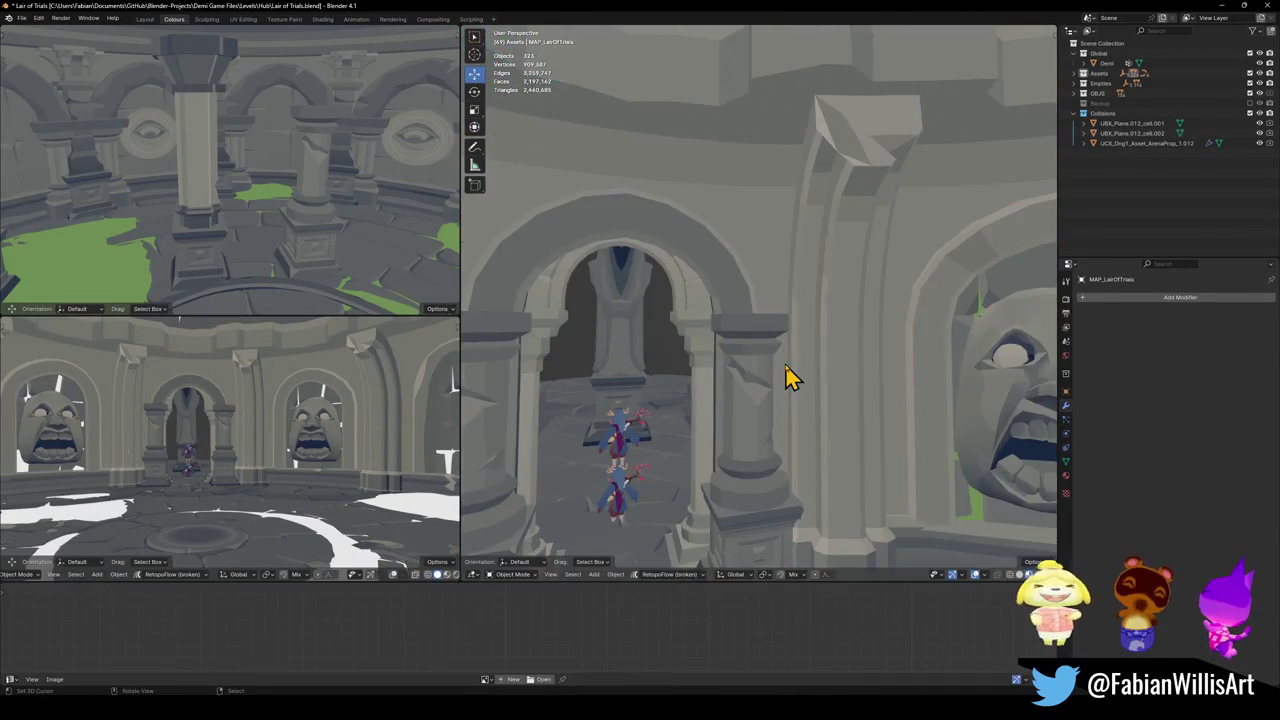
{"action": "scroll", "coordinate": [786, 372], "scroll_direction": "down", "scroll_amount": 3}
{"action": "scroll", "coordinate": [786, 372], "scroll_direction": "down", "scroll_amount": 2}
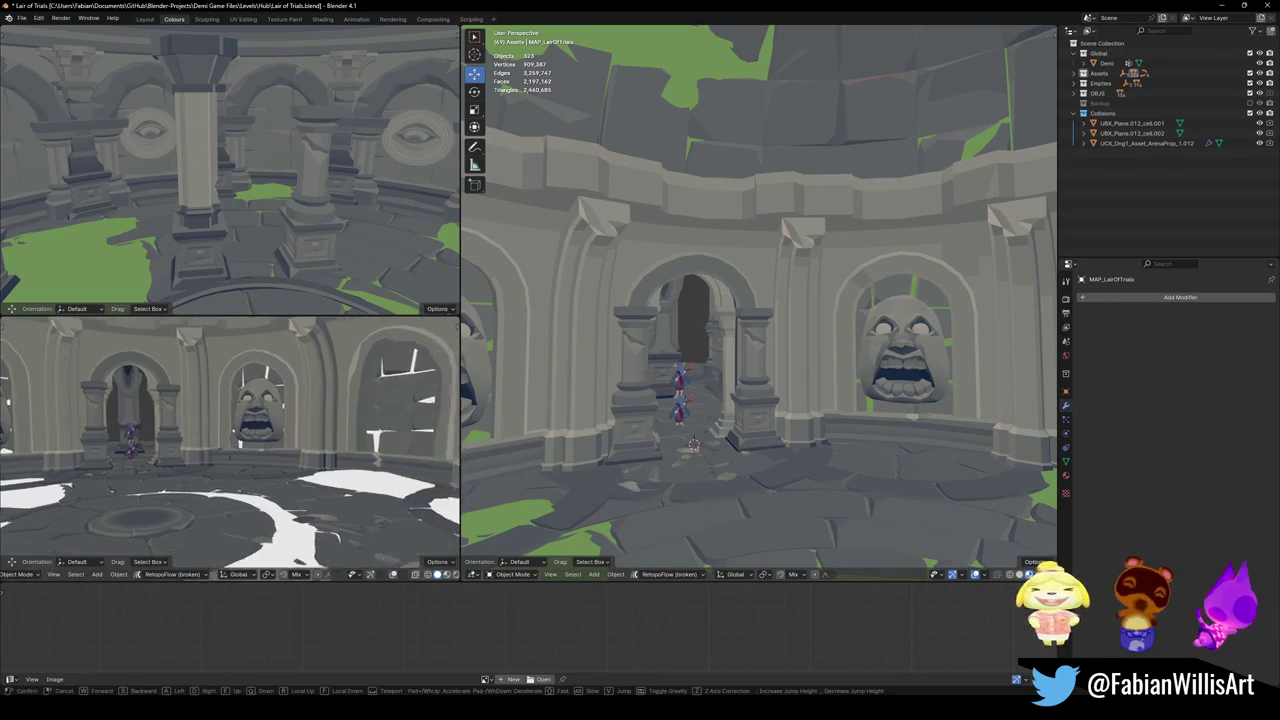
{"action": "middle_click_drag", "start_coordinate": [250, 428], "coordinate": [240, 445]}
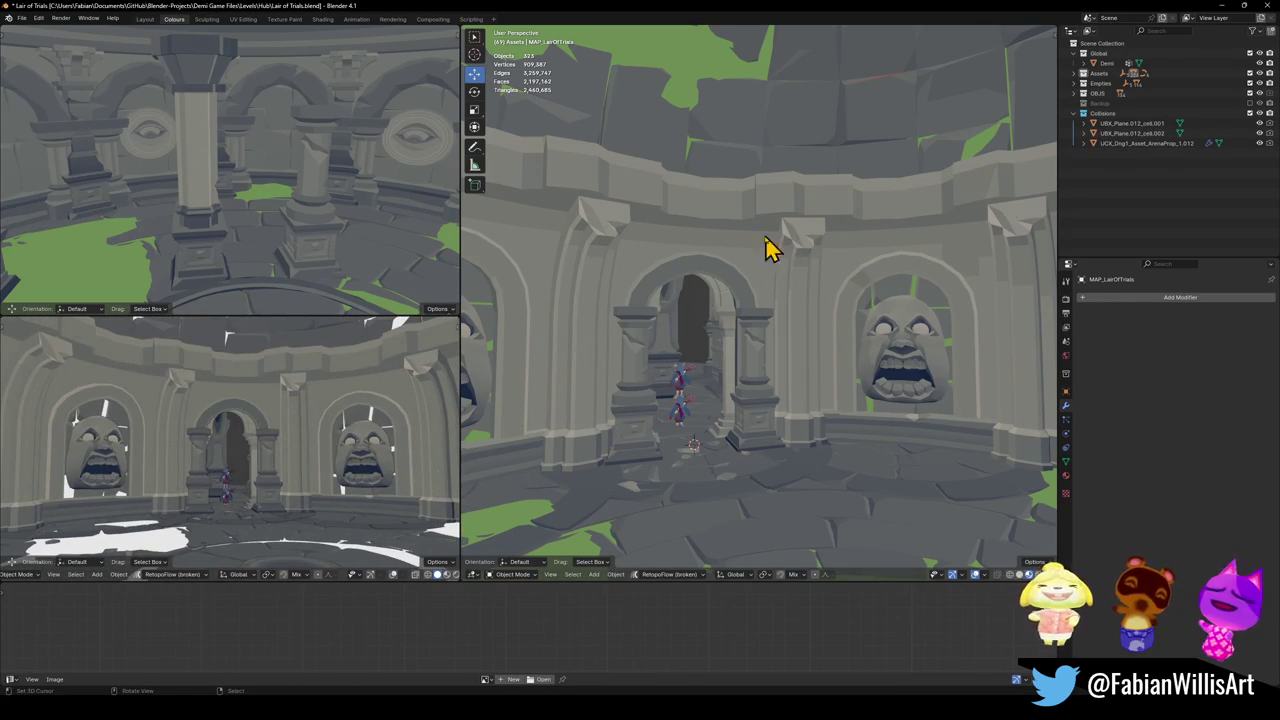
{"action": "middle_click_drag", "start_coordinate": [785, 240], "coordinate": [709, 271]}
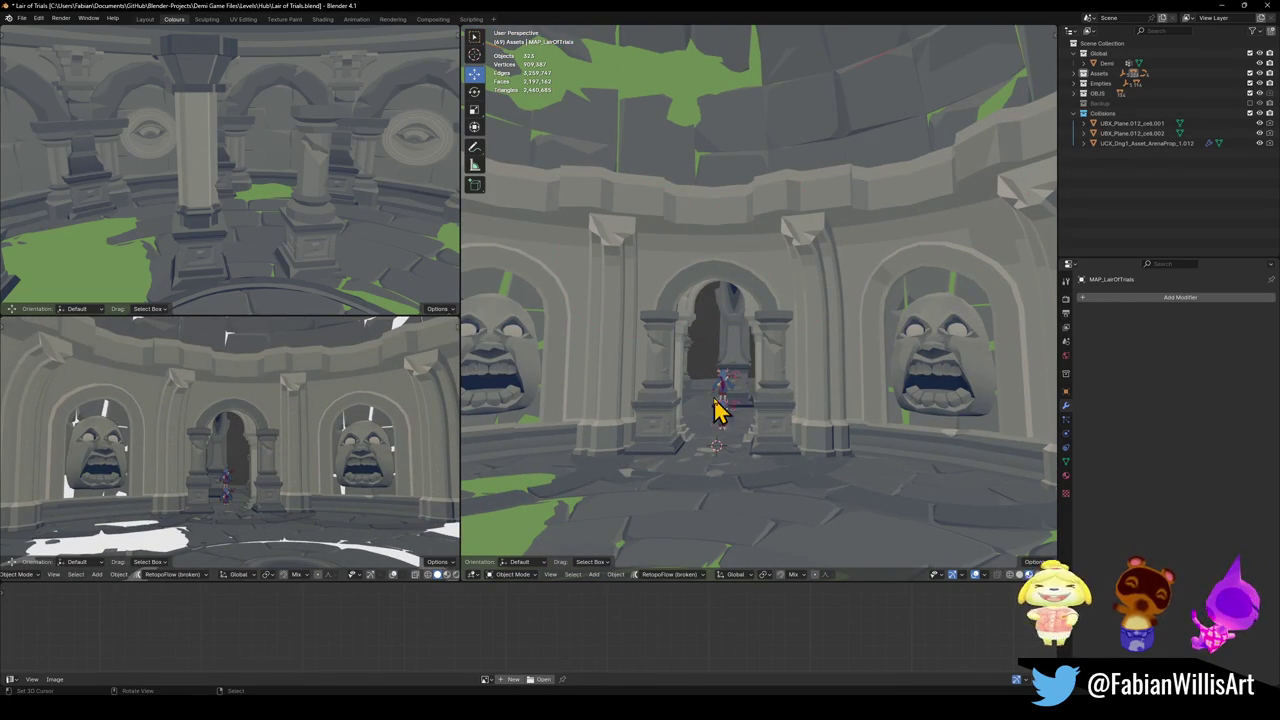
- Duplicate the eye medallion row, strip its Array and Curve modifiers, snap to cursor and clear rotation
{"action": "left_click", "coordinate": [443, 152]}
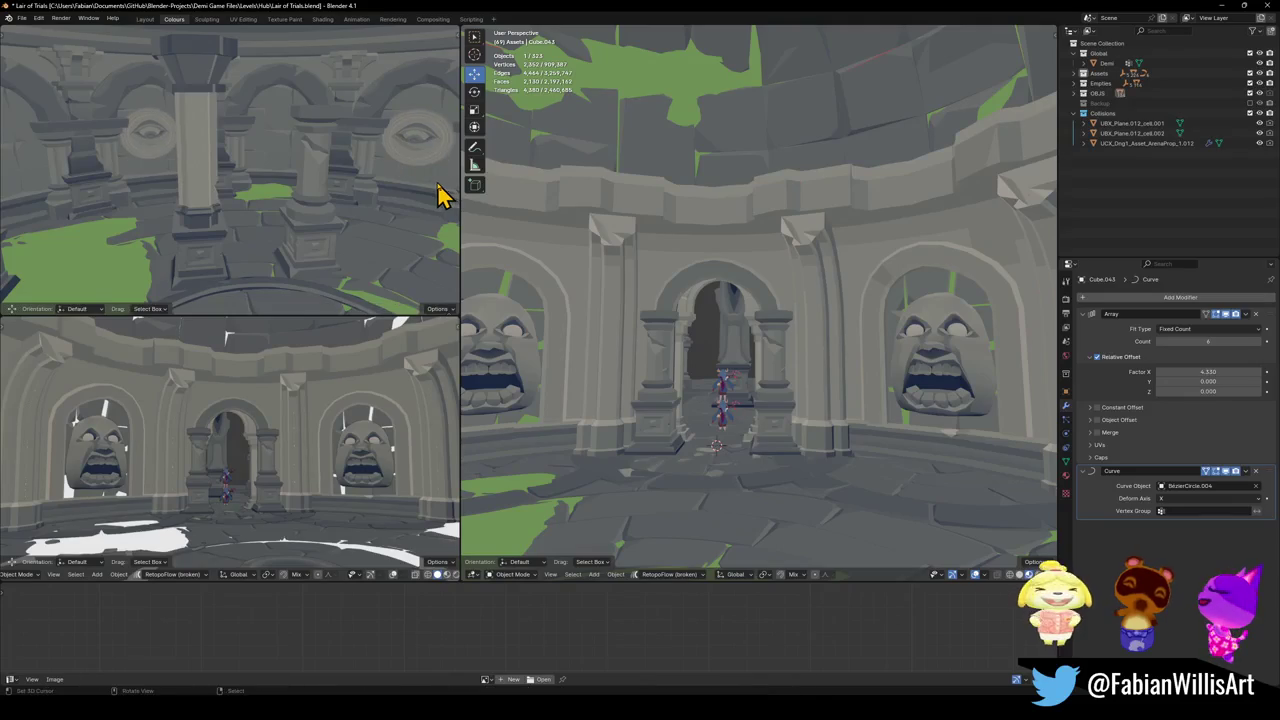
{"action": "key", "text": "shift+d"}
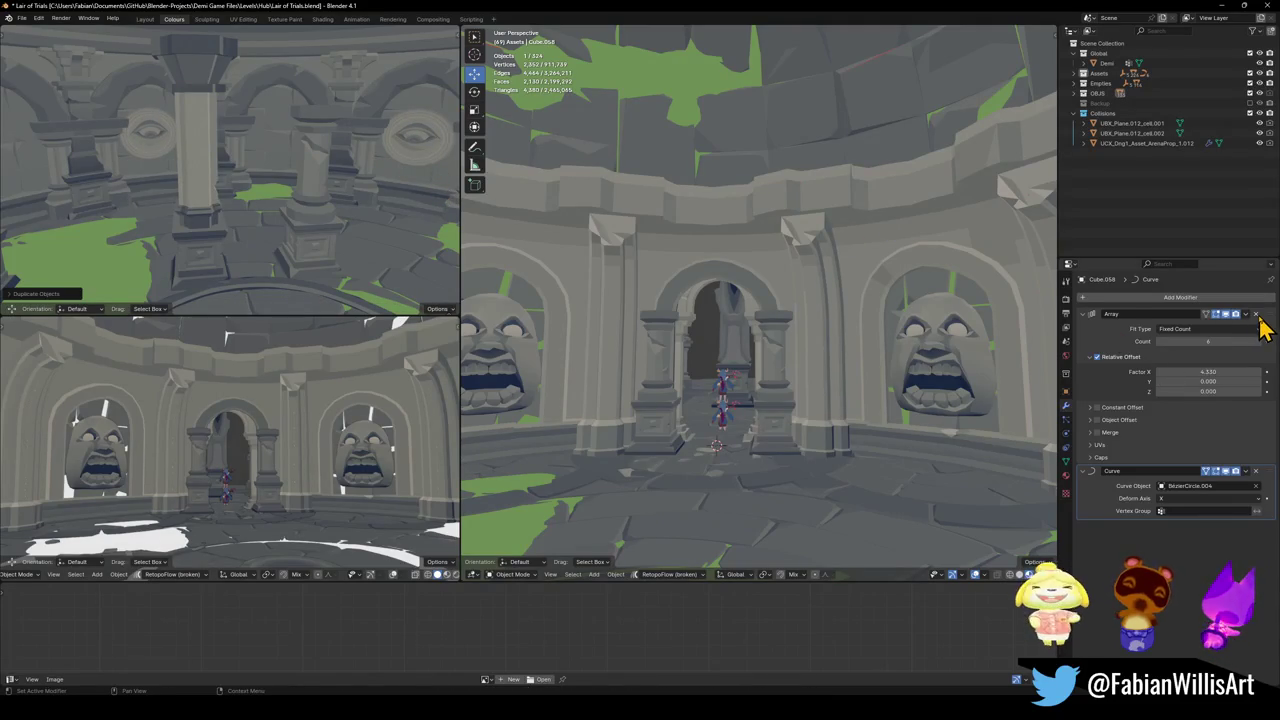
{"action": "left_click", "coordinate": [1257, 315]}
{"action": "left_click", "coordinate": [1259, 322]}
{"action": "key", "text": "shift+s"}
{"action": "left_click", "coordinate": [775, 410]}
{"action": "key", "text": "alt+r"}
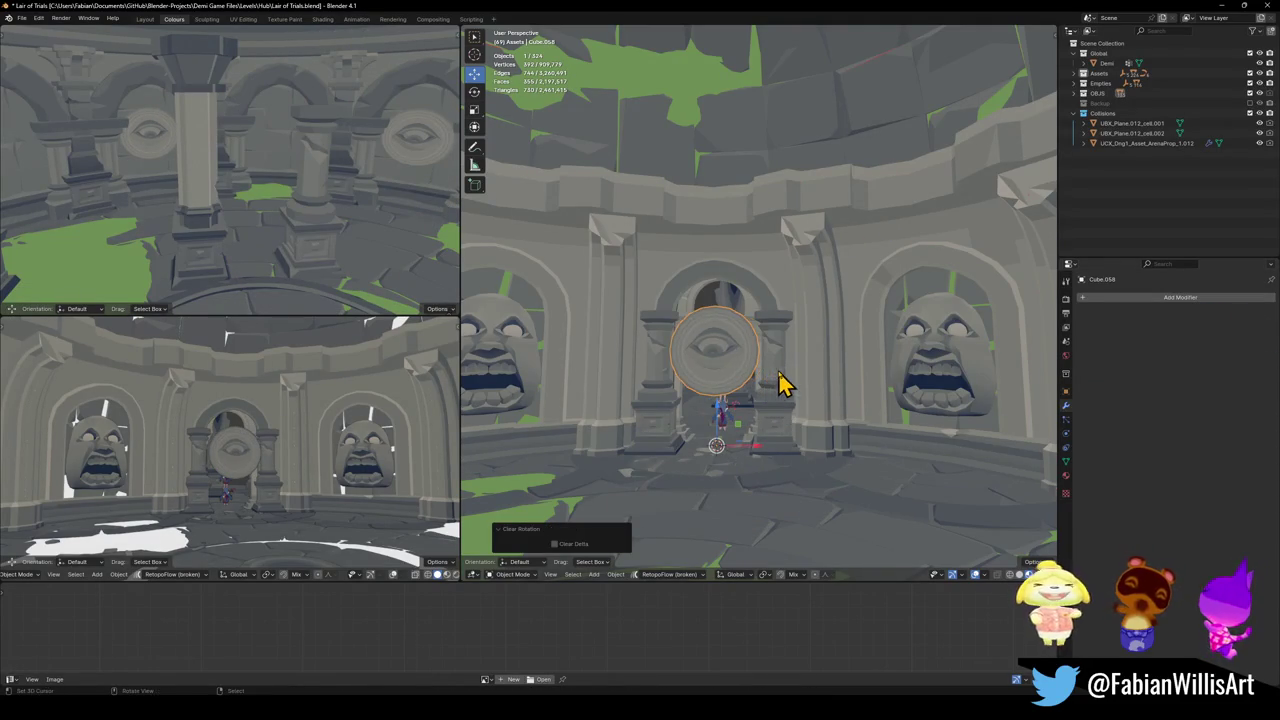
- Shrink the medallion and raise it above the doorway arch against the wall
{"action": "scroll", "coordinate": [777, 383], "scroll_direction": "up", "scroll_amount": 3}
{"action": "key", "text": "g"}
{"action": "key", "text": "z"}
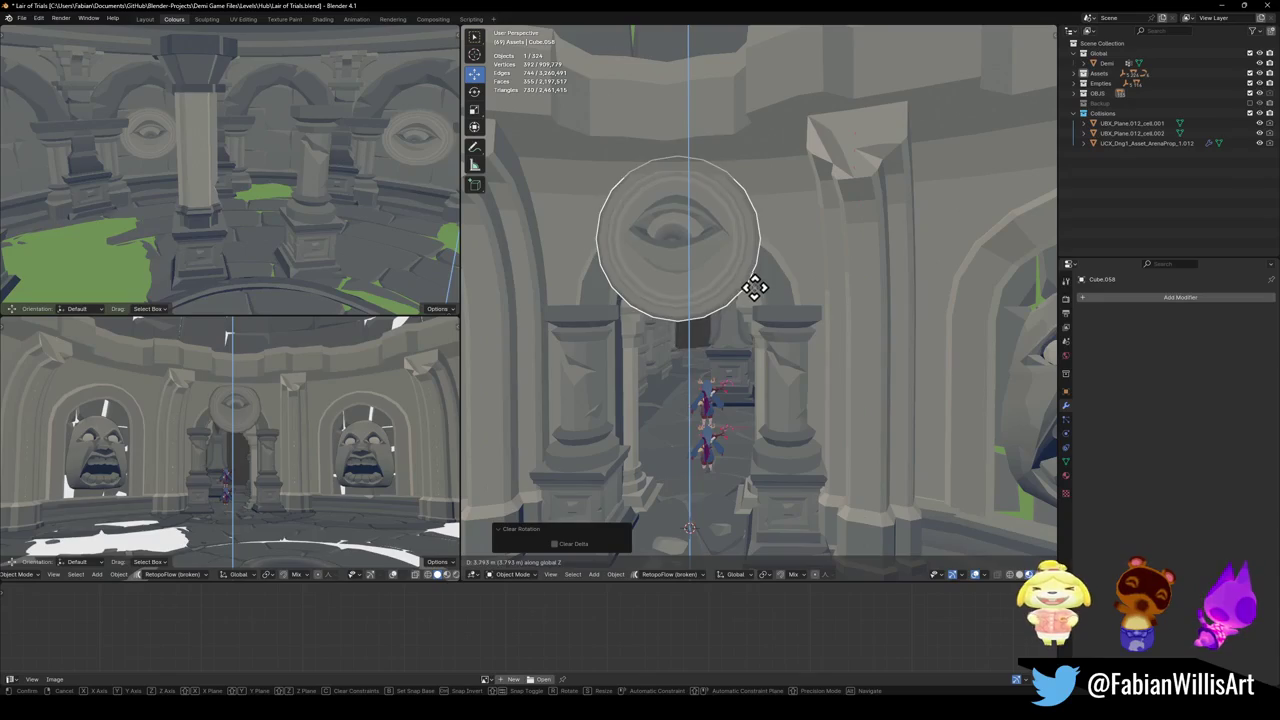
{"action": "left_click", "coordinate": [750, 306]}
{"action": "key", "text": "s"}
{"action": "left_click", "coordinate": [734, 314]}
{"action": "key", "text": "g"}
{"action": "key", "text": "z"}
{"action": "left_click", "coordinate": [757, 257]}
{"action": "key", "text": "g"}
{"action": "key", "text": "y"}
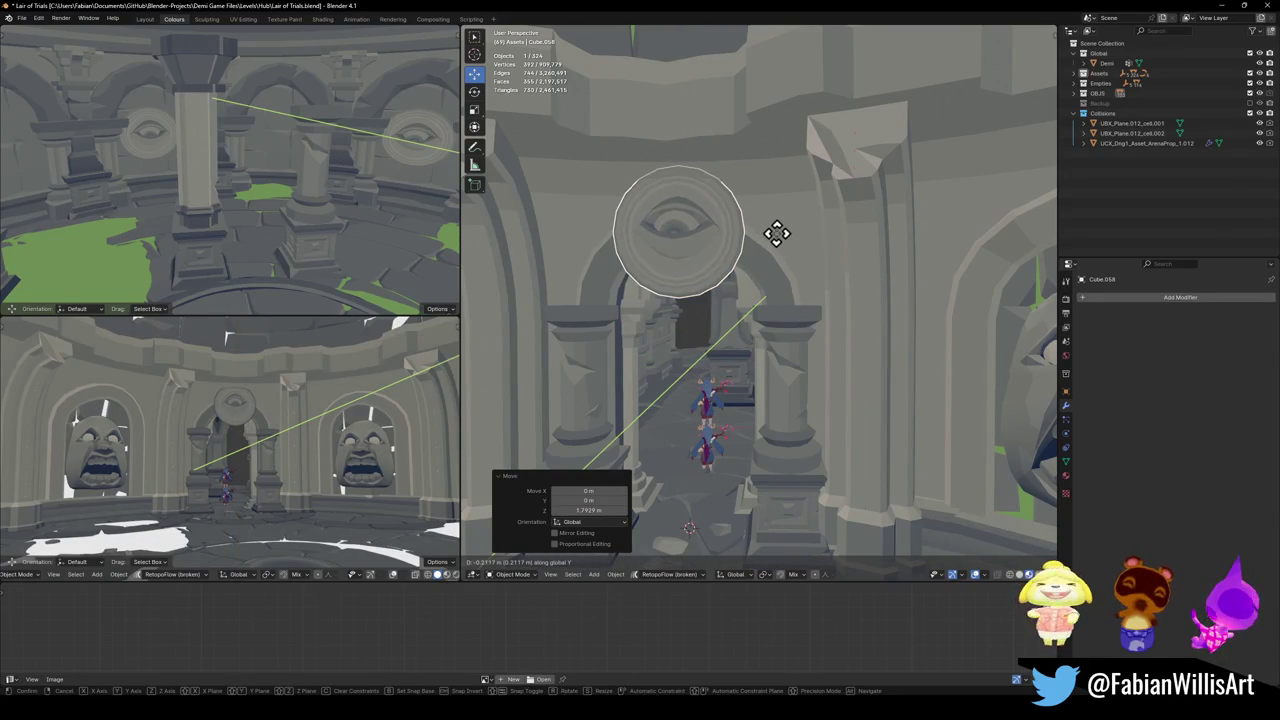
{"action": "left_click", "coordinate": [777, 233]}
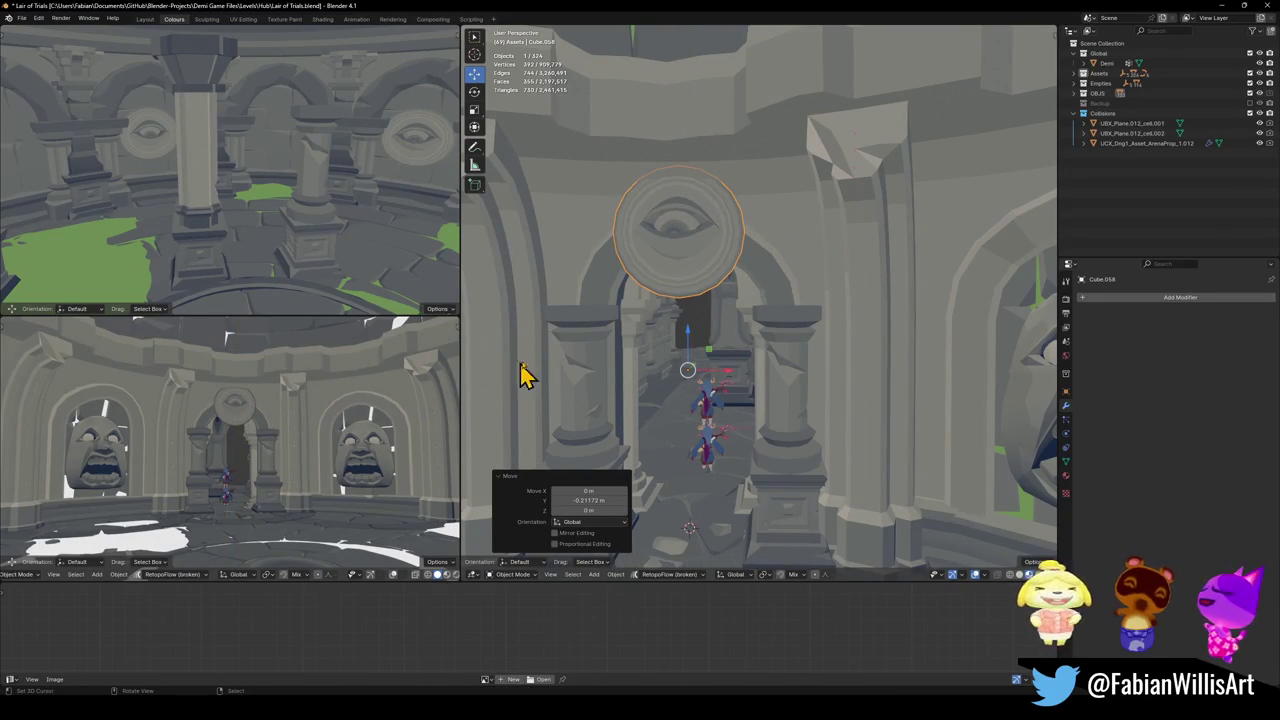
- In Edit Mode, tilt the medallion faces 77.8° on X and adjust their height and depth
{"action": "key", "text": "Tab"}
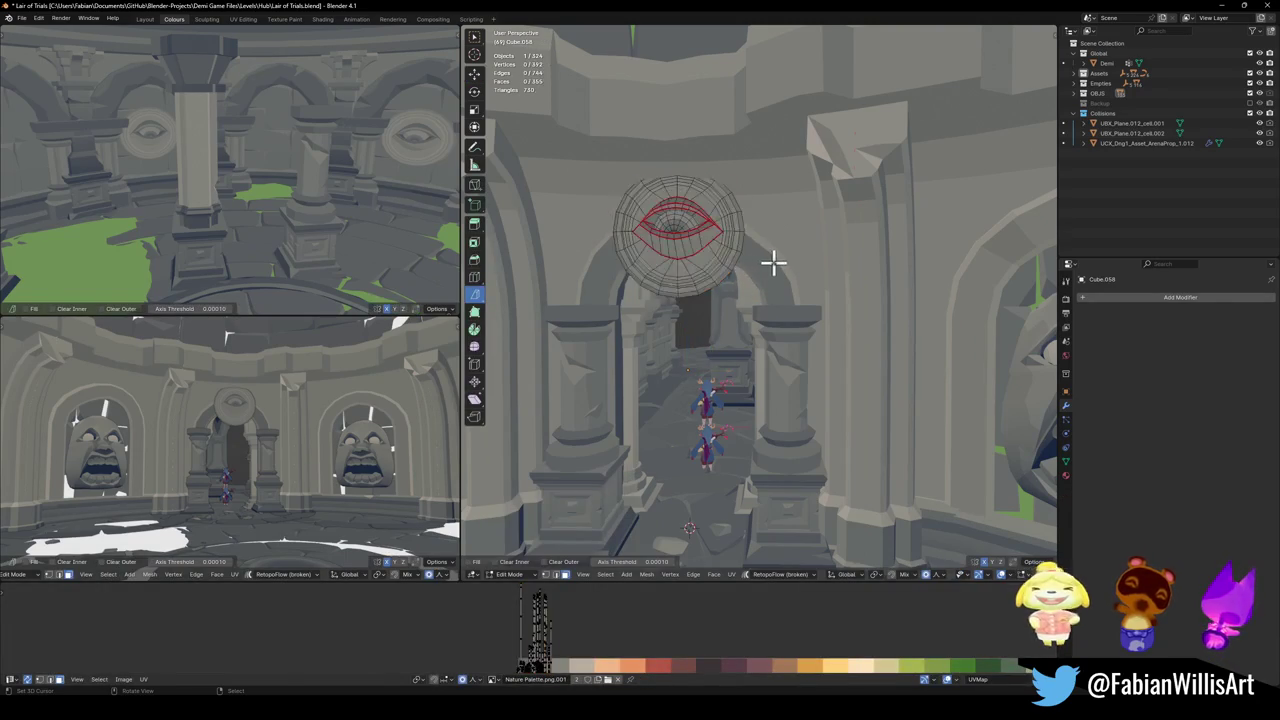
{"action": "key", "text": "a"}
{"action": "key", "text": "r"}
{"action": "key", "text": "x"}
{"action": "left_click", "coordinate": [775, 230]}
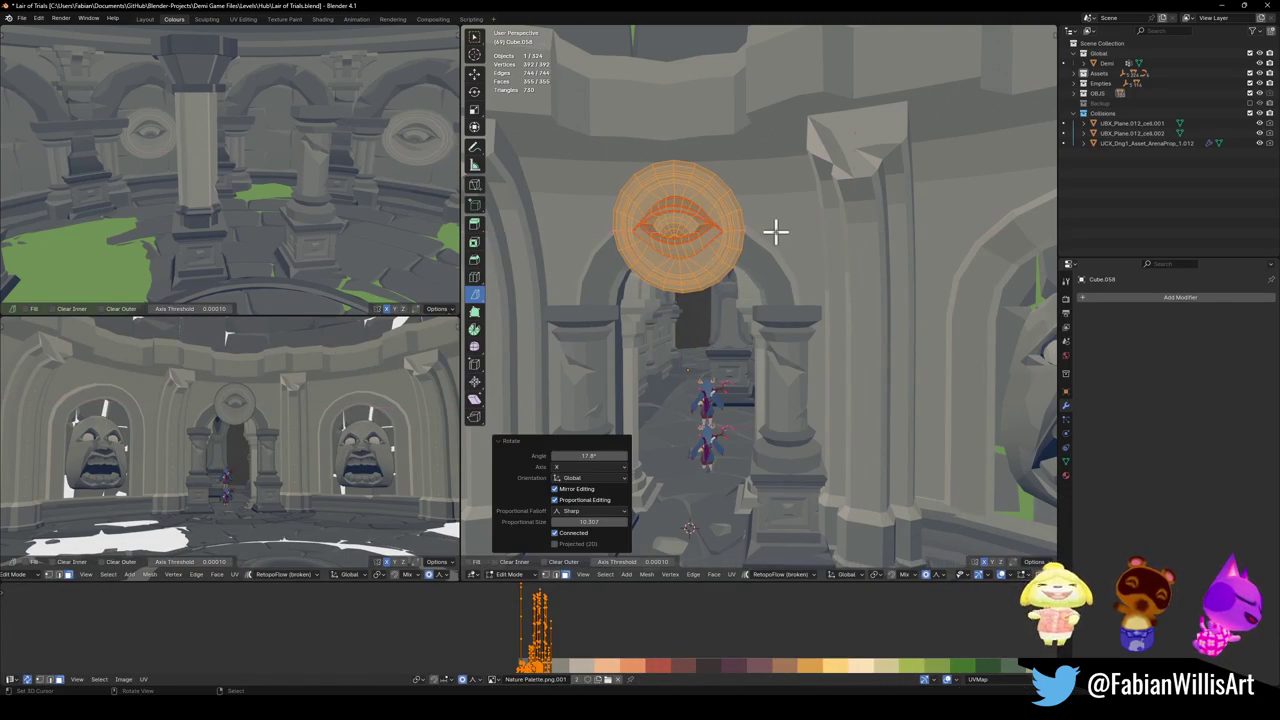
{"action": "key", "text": "g"}
{"action": "key", "text": "z"}
{"action": "left_click", "coordinate": [771, 250]}
{"action": "key", "text": "g"}
{"action": "key", "text": "y"}
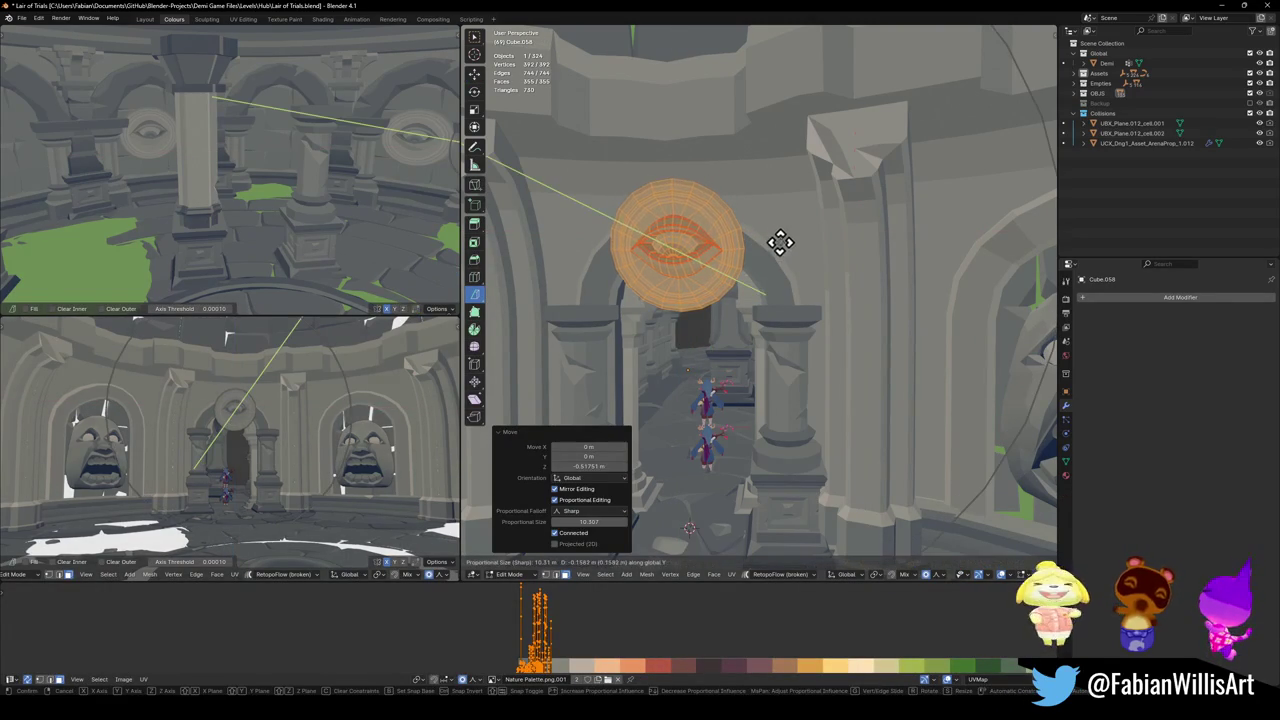
{"action": "left_click", "coordinate": [778, 260]}
{"action": "key", "text": "Tab"}
- Select the eye medallion's linked mesh and shift its UVs along Y on the Nature Palette
{"action": "mouse_move", "coordinate": [766, 266]}
{"action": "middle_mouse_down"}
{"action": "mouse_move", "coordinate": [749, 286]}
{"action": "mouse_move", "coordinate": [765, 297]}
{"action": "middle_mouse_up"}
{"action": "left_click", "coordinate": [733, 294]}
{"action": "key", "text": "Tab"}
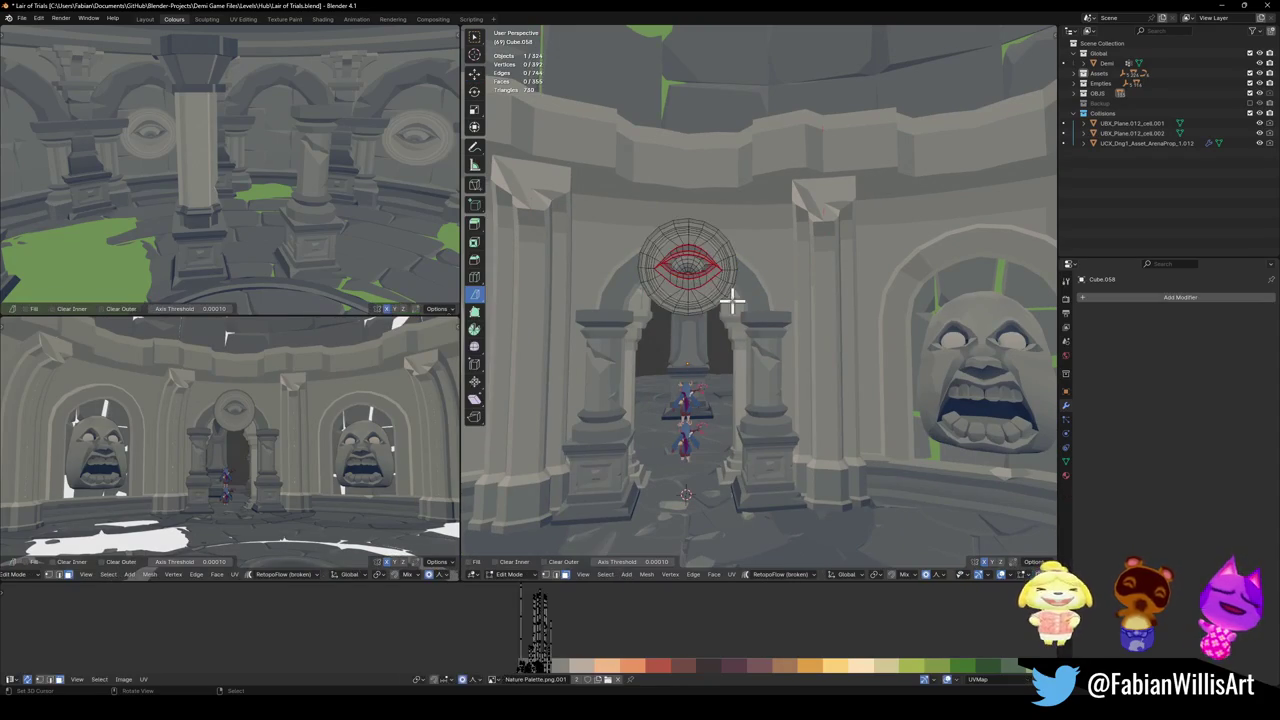
{"action": "key", "text": "ctrl+l"}
{"action": "key", "text": "g"}
{"action": "key", "text": "y"}
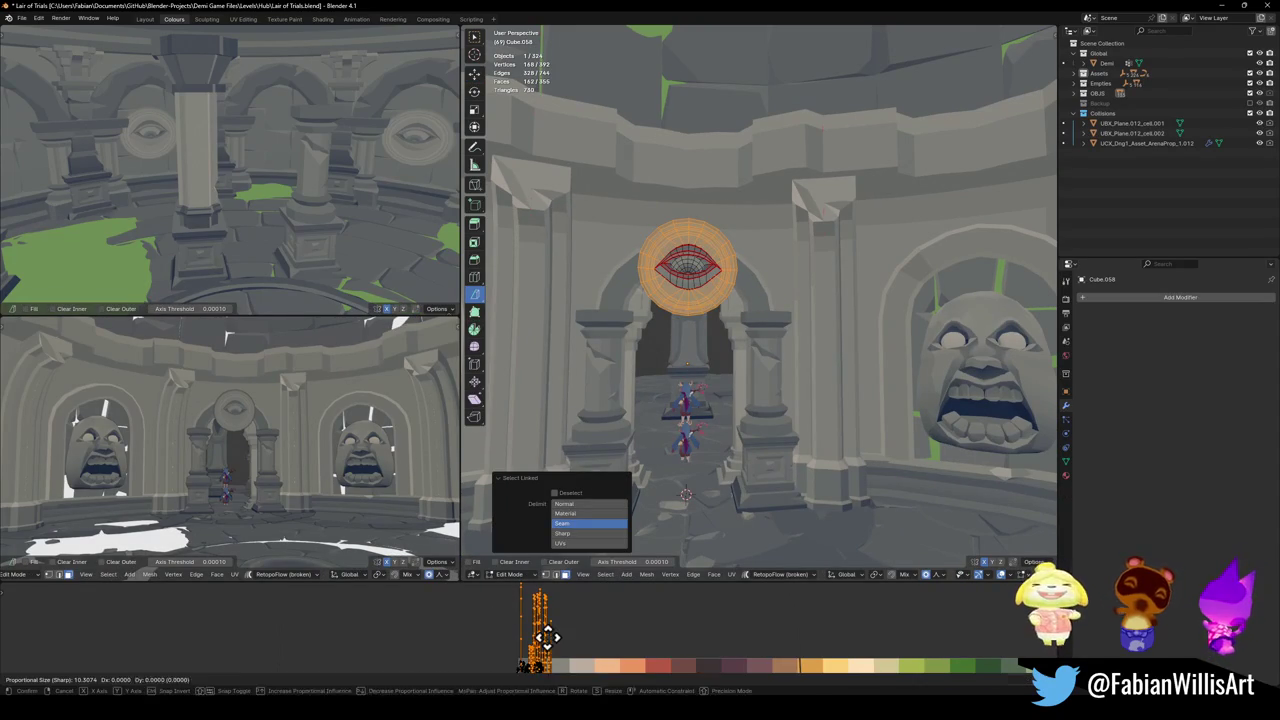
{"action": "left_click", "coordinate": [429, 611]}
{"action": "key", "text": "Tab"}
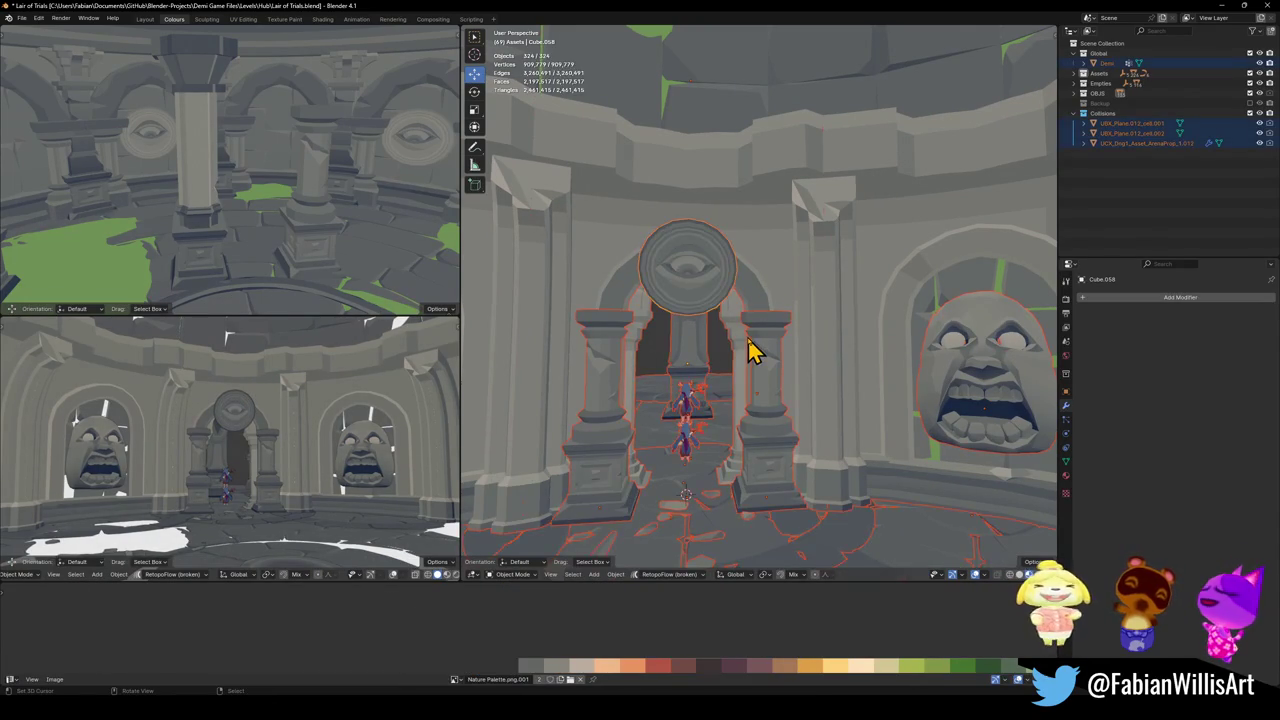
- Save Lair of Trials.blend, then select the doorway arch piece
{"action": "scroll", "coordinate": [751, 439], "scroll_direction": "down", "scroll_amount": 3}
{"action": "mouse_move", "coordinate": [751, 439]}
{"action": "middle_mouse_down"}
{"action": "mouse_move", "coordinate": [800, 345]}
{"action": "mouse_move", "coordinate": [786, 349]}
{"action": "mouse_move", "coordinate": [837, 366]}
{"action": "mouse_move", "coordinate": [768, 352]}
{"action": "mouse_move", "coordinate": [808, 346]}
{"action": "mouse_move", "coordinate": [737, 340]}
{"action": "mouse_move", "coordinate": [823, 337]}
{"action": "mouse_move", "coordinate": [686, 363]}
{"action": "mouse_move", "coordinate": [670, 345]}
{"action": "mouse_move", "coordinate": [763, 371]}
{"action": "mouse_move", "coordinate": [760, 357]}
{"action": "mouse_move", "coordinate": [666, 360]}
{"action": "mouse_move", "coordinate": [813, 360]}
{"action": "mouse_move", "coordinate": [846, 383]}
{"action": "mouse_move", "coordinate": [857, 374]}
{"action": "mouse_move", "coordinate": [843, 388]}
{"action": "mouse_move", "coordinate": [851, 400]}
{"action": "mouse_move", "coordinate": [655, 385]}
{"action": "middle_mouse_up"}
{"action": "key", "text": "ctrl+s"}
{"action": "left_click", "coordinate": [617, 362]}
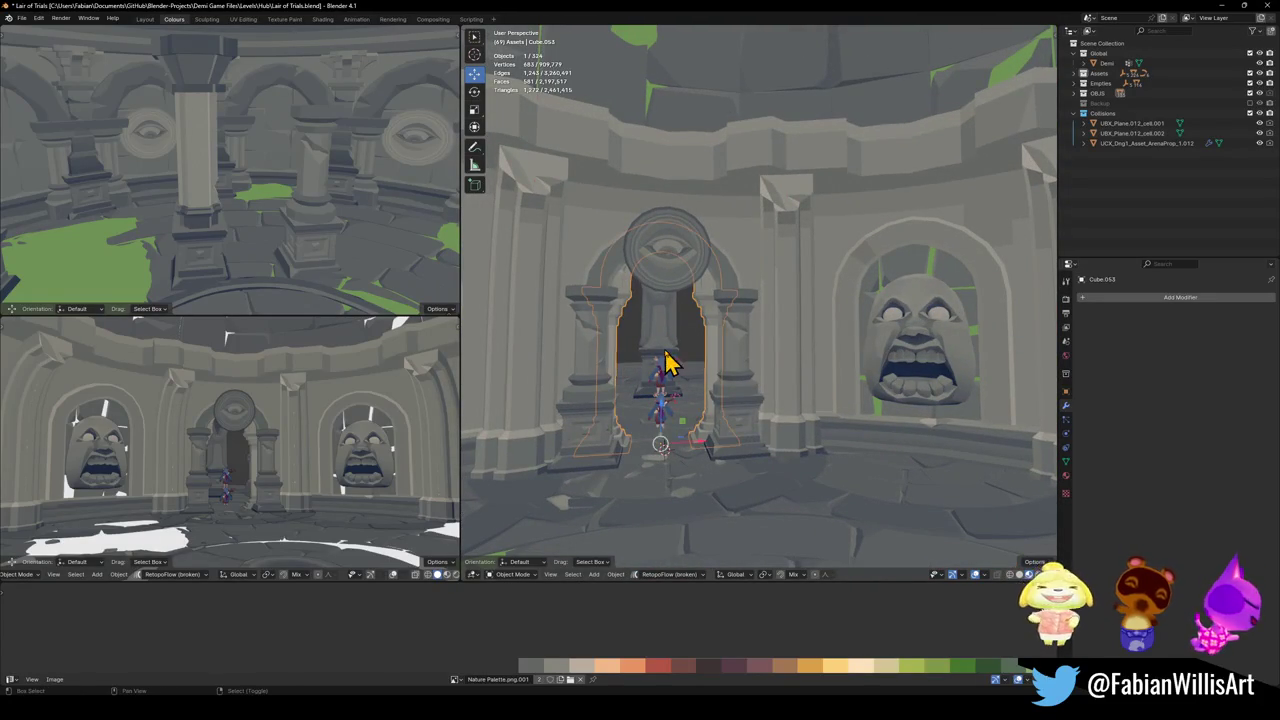
- Slide the doorway arch along Y and delete the two pillars flanking the doorway
{"action": "key", "text": "g"}
{"action": "key", "text": "y"}
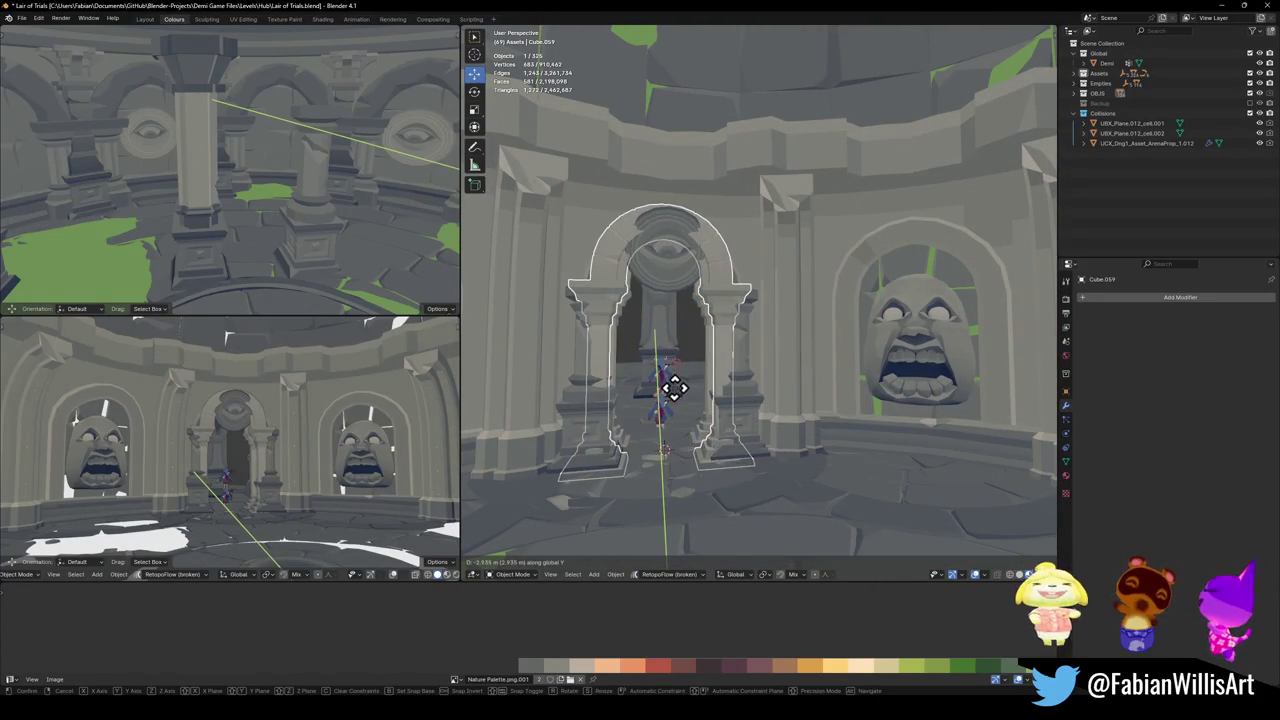
{"action": "left_click", "coordinate": [673, 388]}
{"action": "left_click", "coordinate": [582, 425]}
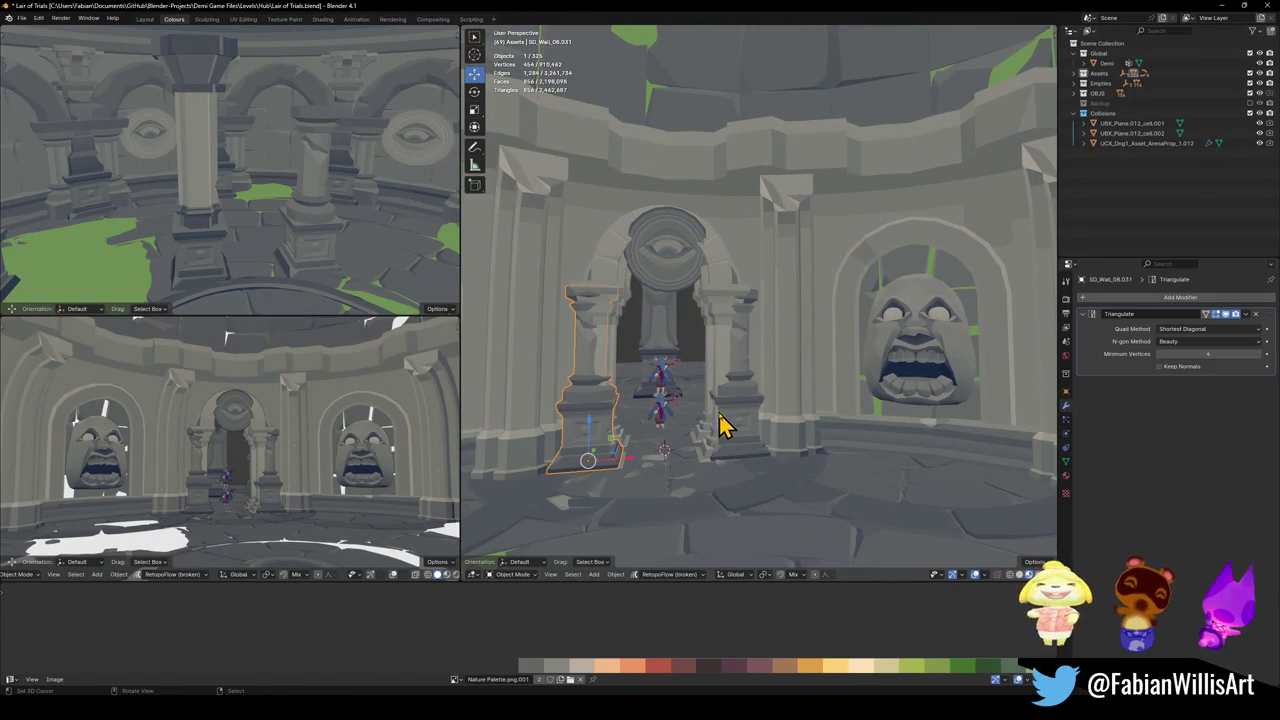
{"action": "key", "text": "Delete"}
{"action": "left_click", "coordinate": [740, 412]}
{"action": "key", "text": "Delete"}
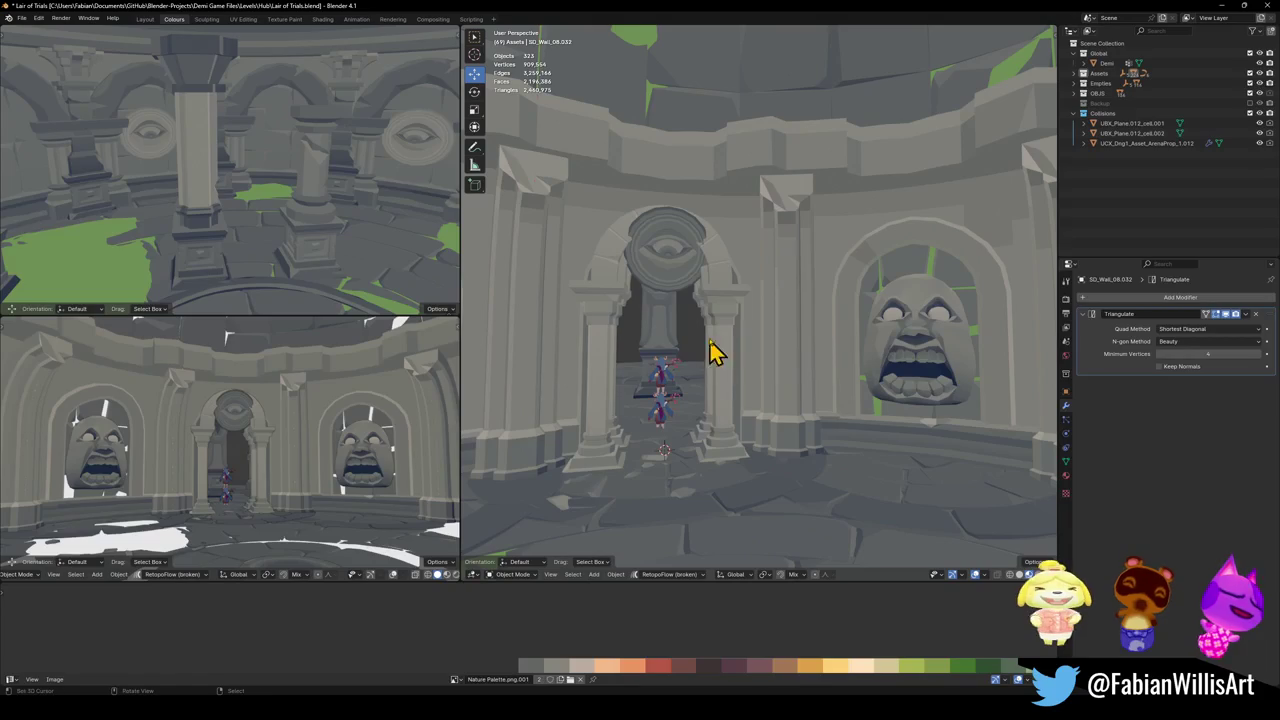
- Reposition the arch and then the eye medallion above it along the Y axis
{"action": "left_click", "coordinate": [716, 305]}
{"action": "key", "text": "g"}
{"action": "key", "text": "y"}
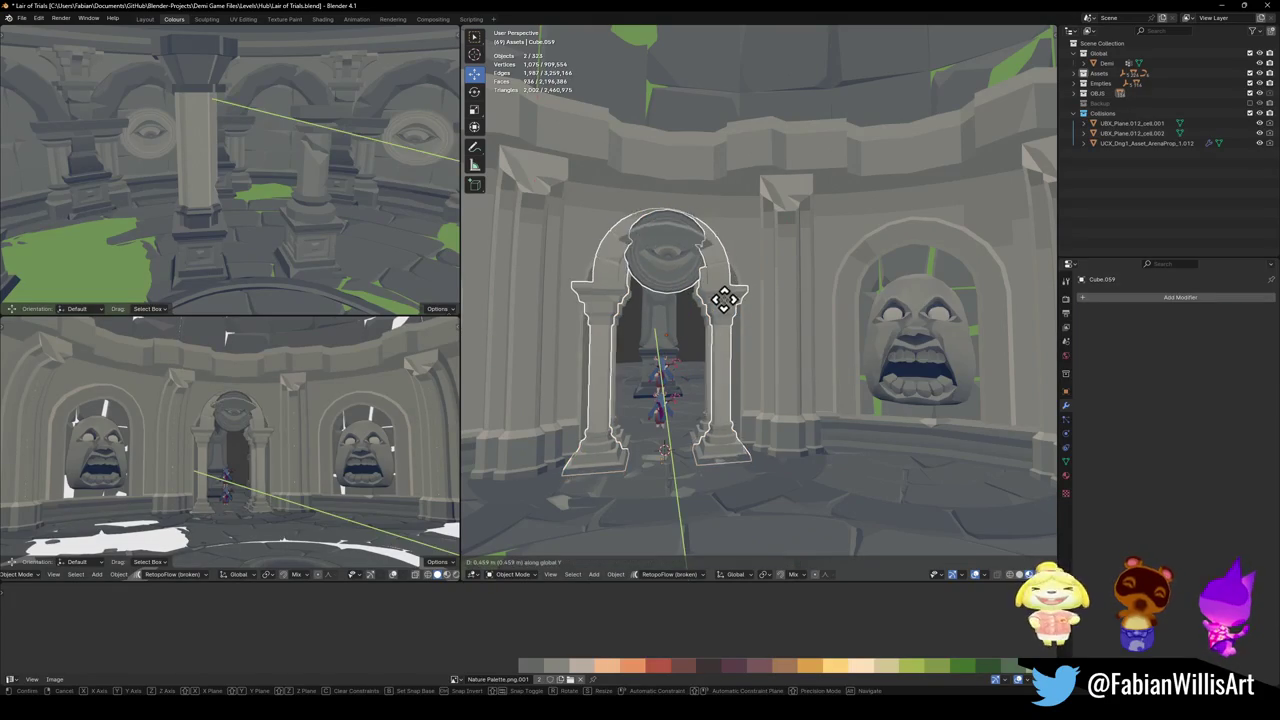
{"action": "left_click", "coordinate": [721, 333]}
{"action": "left_click", "coordinate": [677, 270]}
{"action": "key", "text": "g"}
{"action": "key", "text": "y"}
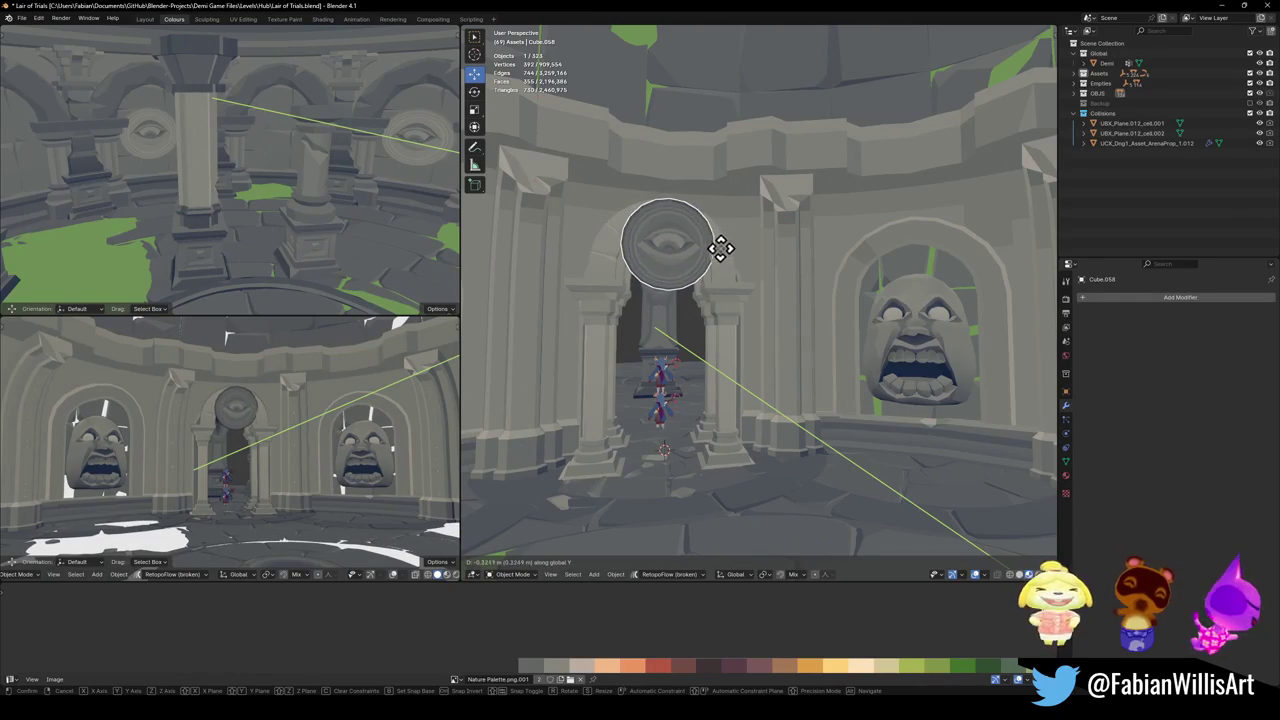
{"action": "left_click", "coordinate": [727, 245]}
- Pull back to a wider view of the hall and save the scene
{"action": "mouse_move", "coordinate": [734, 257]}
{"action": "middle_mouse_down"}
{"action": "mouse_move", "coordinate": [752, 340]}
{"action": "mouse_move", "coordinate": [766, 309]}
{"action": "mouse_move", "coordinate": [757, 294]}
{"action": "mouse_move", "coordinate": [809, 314]}
{"action": "mouse_move", "coordinate": [825, 305]}
{"action": "mouse_move", "coordinate": [748, 352]}
{"action": "mouse_move", "coordinate": [714, 337]}
{"action": "mouse_move", "coordinate": [780, 323]}
{"action": "mouse_move", "coordinate": [706, 331]}
{"action": "mouse_move", "coordinate": [763, 314]}
{"action": "mouse_move", "coordinate": [770, 335]}
{"action": "middle_mouse_up"}
{"action": "scroll", "coordinate": [770, 335], "scroll_direction": "up", "scroll_amount": 2}
{"action": "key", "text": "ctrl+s"}
- Slide the eye disc's UVs sideways along X on the colour palette
{"action": "mouse_move", "coordinate": [751, 289]}
{"action": "middle_mouse_down"}
{"action": "mouse_move", "coordinate": [710, 280]}
{"action": "mouse_move", "coordinate": [720, 243]}
{"action": "middle_mouse_up"}
{"action": "left_click", "coordinate": [722, 238]}
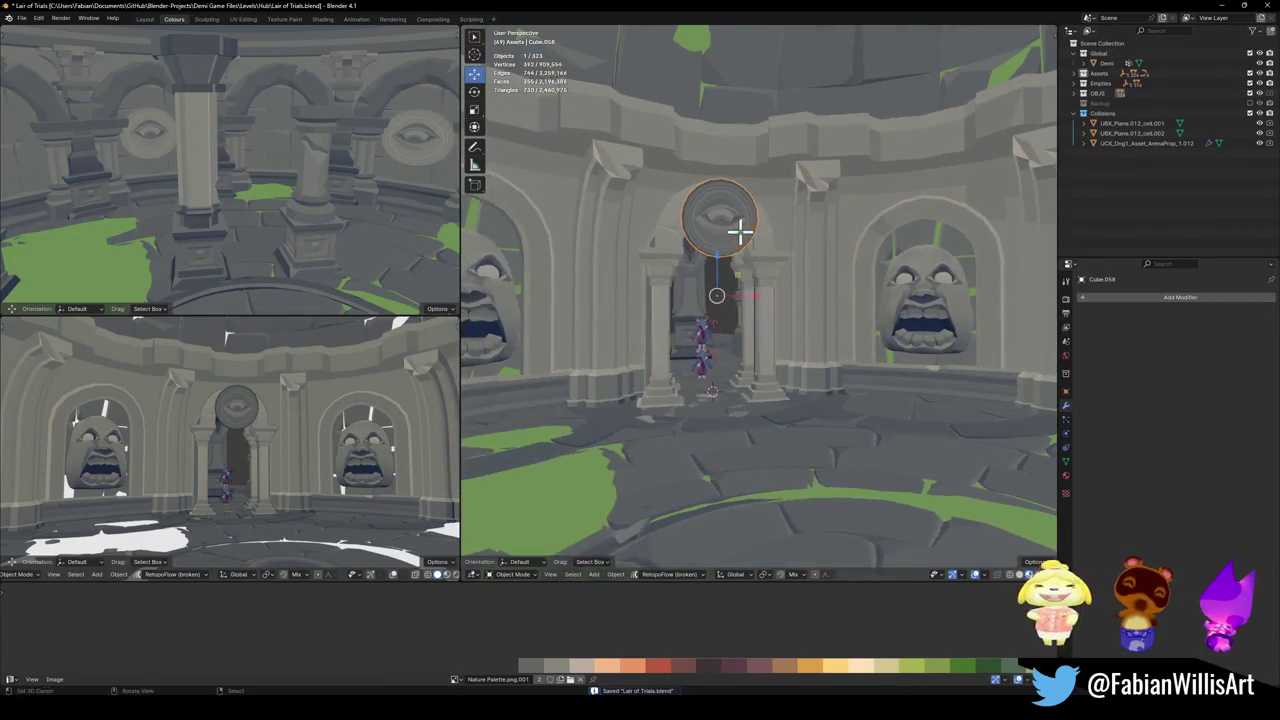
{"action": "key", "text": "Tab"}
{"action": "key", "text": "g"}
{"action": "key", "text": "x"}
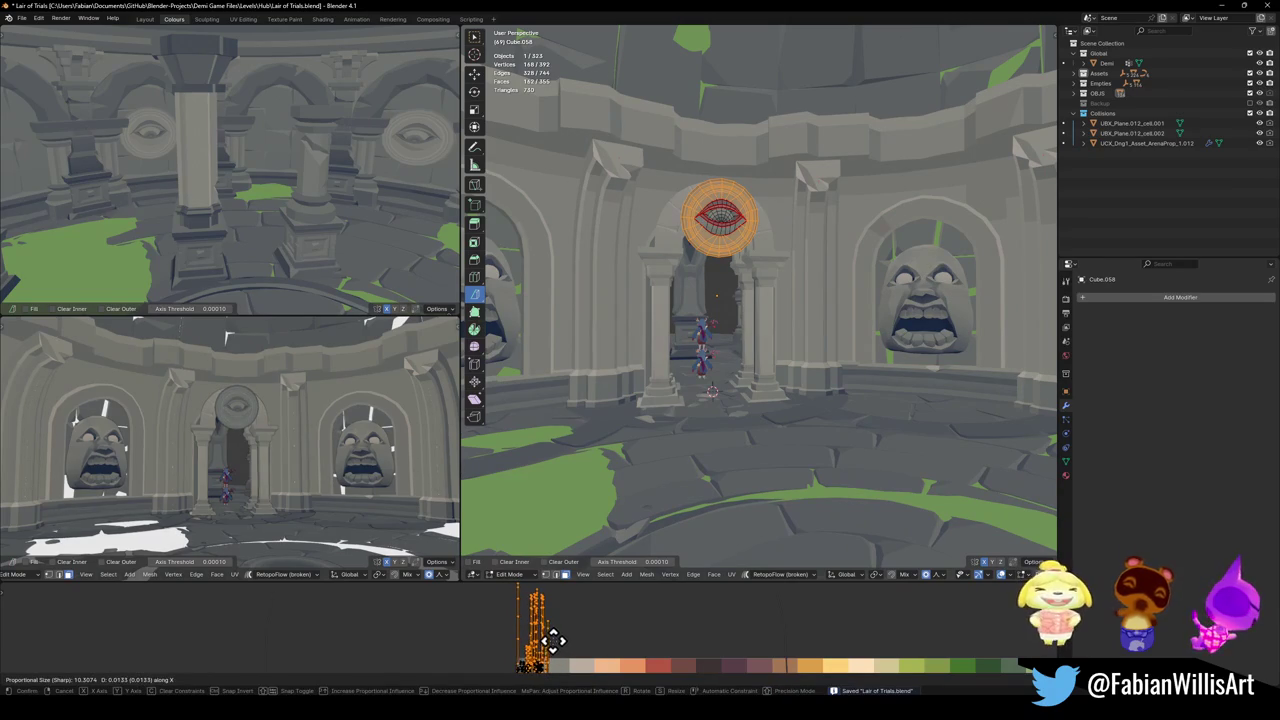
{"action": "left_click", "coordinate": [557, 640]}
{"action": "key", "text": "Tab"}
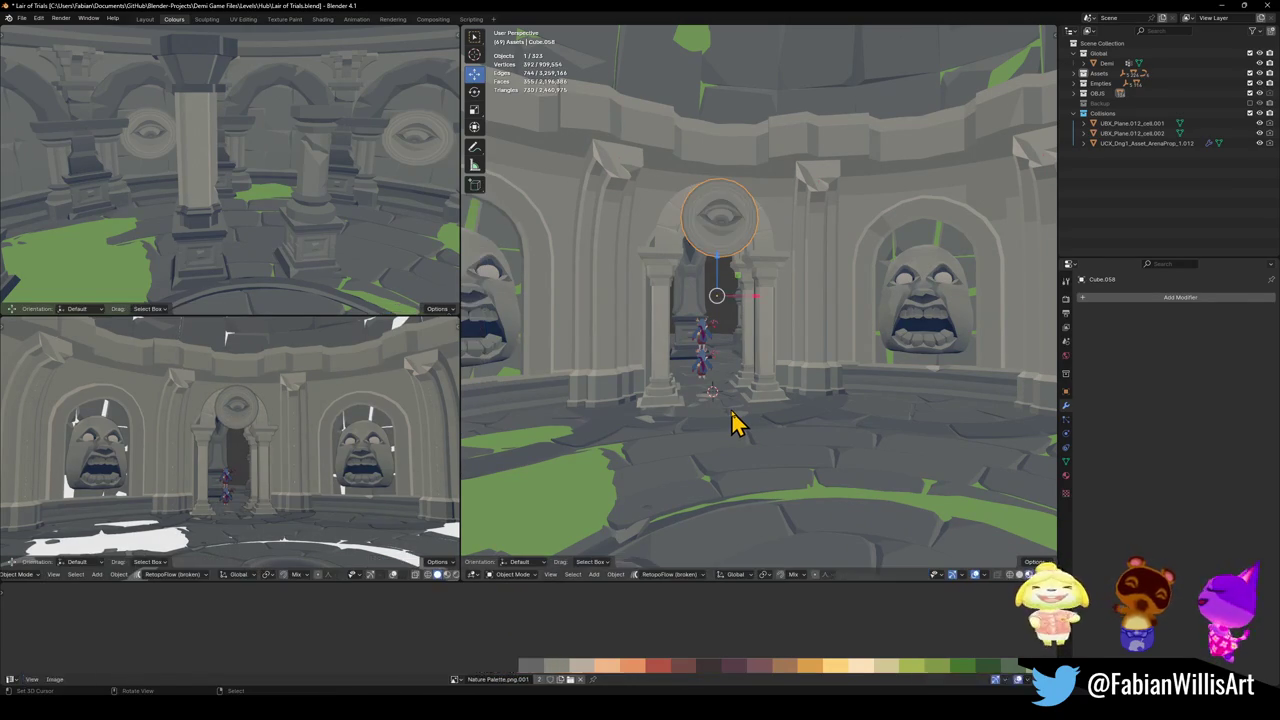
{"action": "scroll", "coordinate": [752, 380], "scroll_direction": "down", "scroll_amount": 2}
{"action": "scroll", "coordinate": [768, 374], "scroll_direction": "down", "scroll_amount": 1}
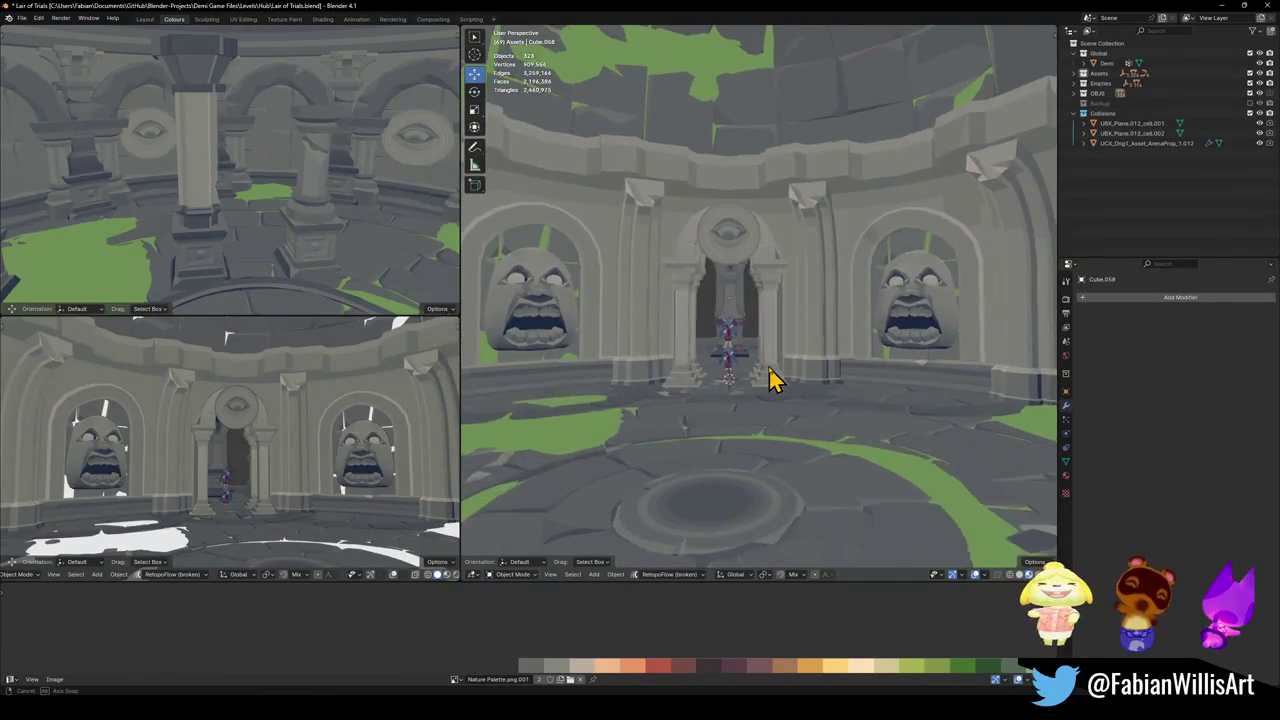
- Nudge all of the eye medallion's UVs about -0.009 along X and save Lair of Trials.blend
{"action": "scroll", "coordinate": [771, 374], "scroll_direction": "down", "scroll_amount": 1}
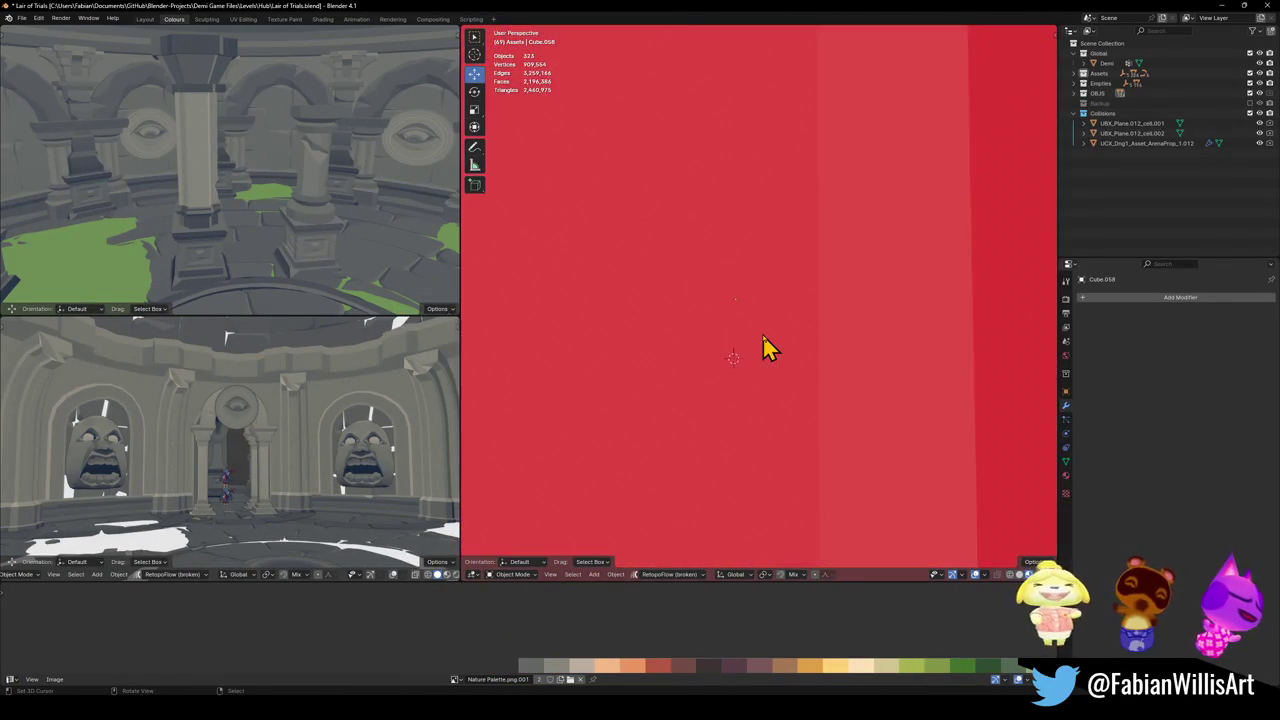
{"action": "key", "text": "Tab"}
{"action": "key", "text": "a"}
{"action": "key", "text": "g"}
{"action": "key", "text": "x"}
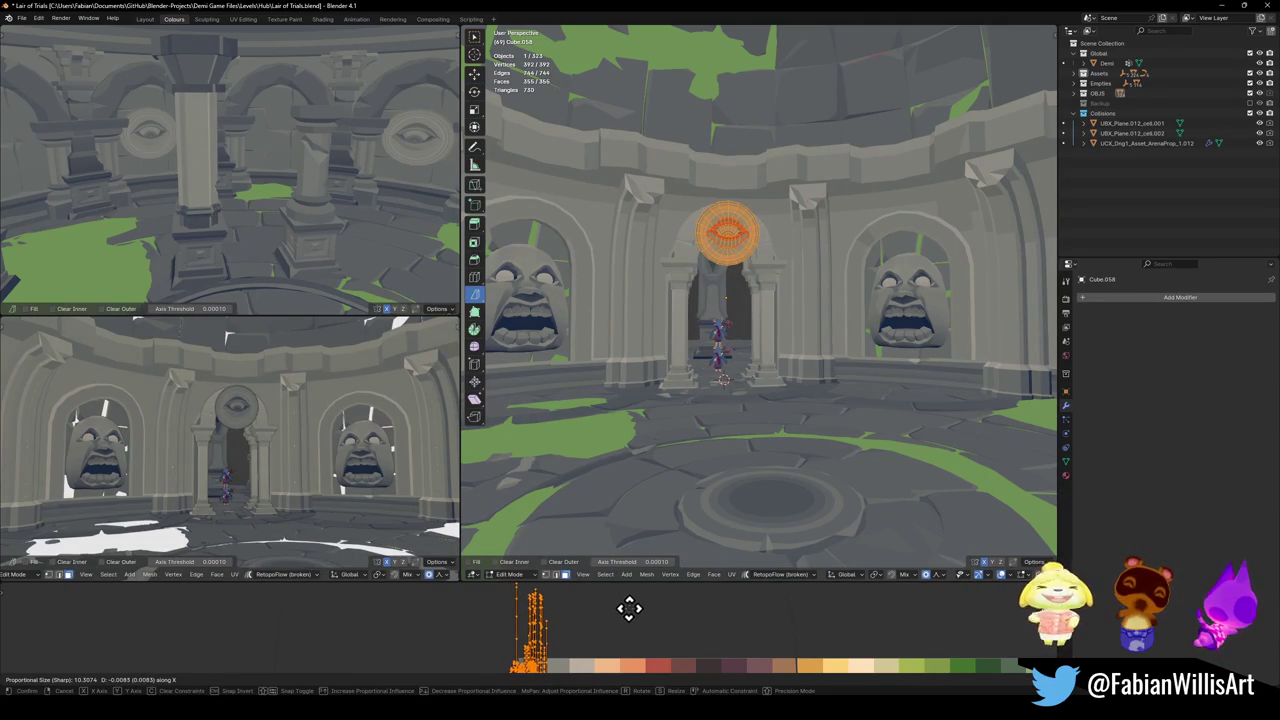
{"action": "left_click", "coordinate": [634, 610]}
{"action": "key", "text": "Tab"}
{"action": "key", "text": "ctrl+s"}
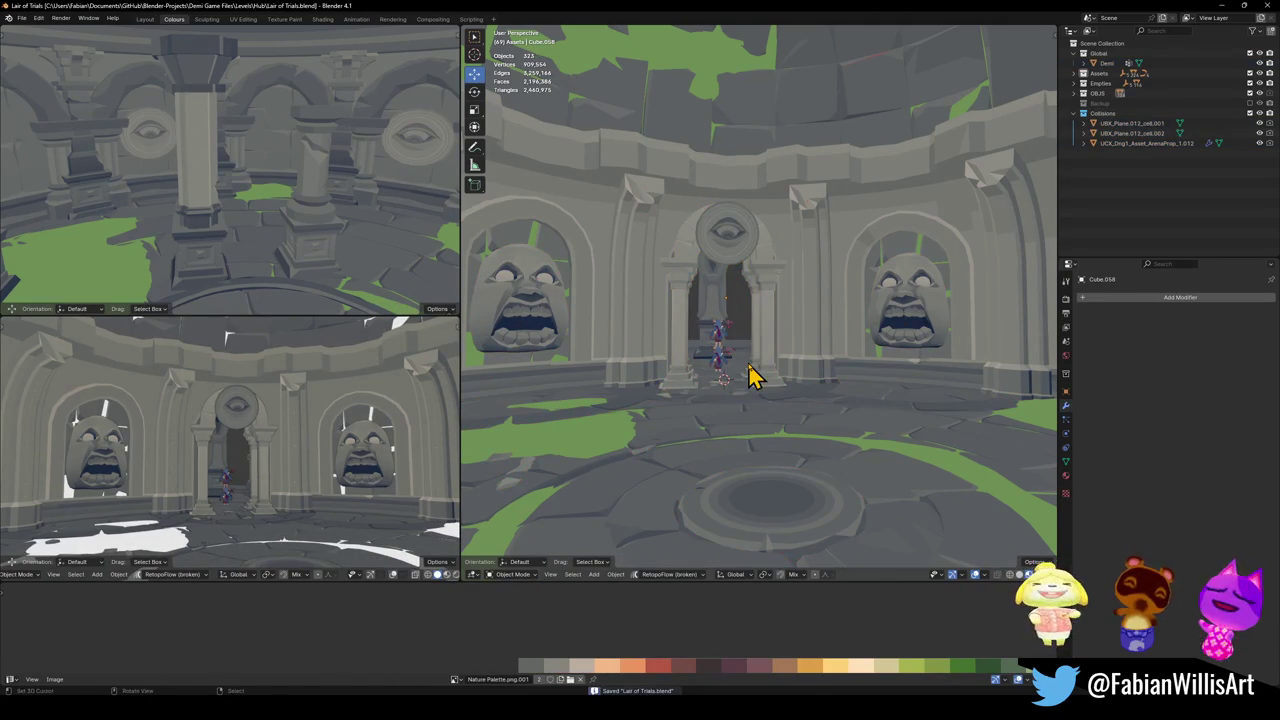
- Walk-navigate the view back from the doorway and then toward it again
{"action": "key", "text": "shift+grave"}
{"action": "key", "text": "s"}
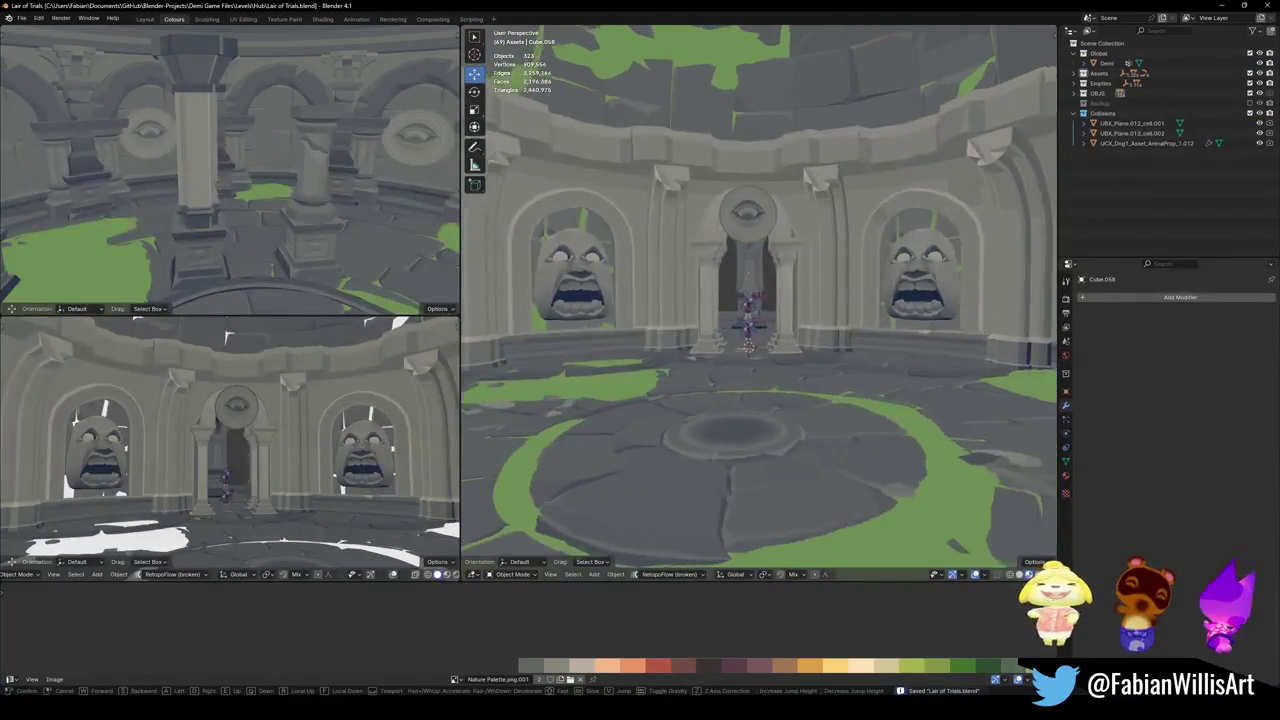
{"action": "left_click", "coordinate": [755, 377]}
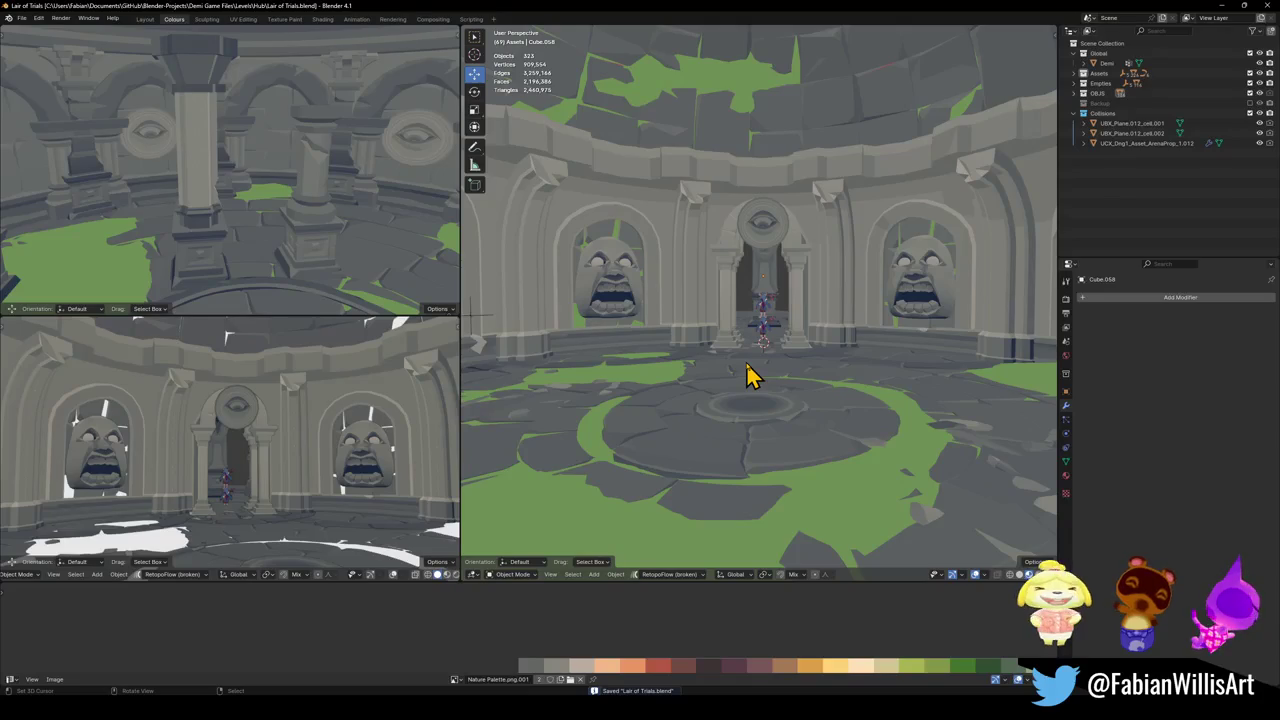
{"action": "key", "text": "shift+grave"}
{"action": "key", "text": "w"}
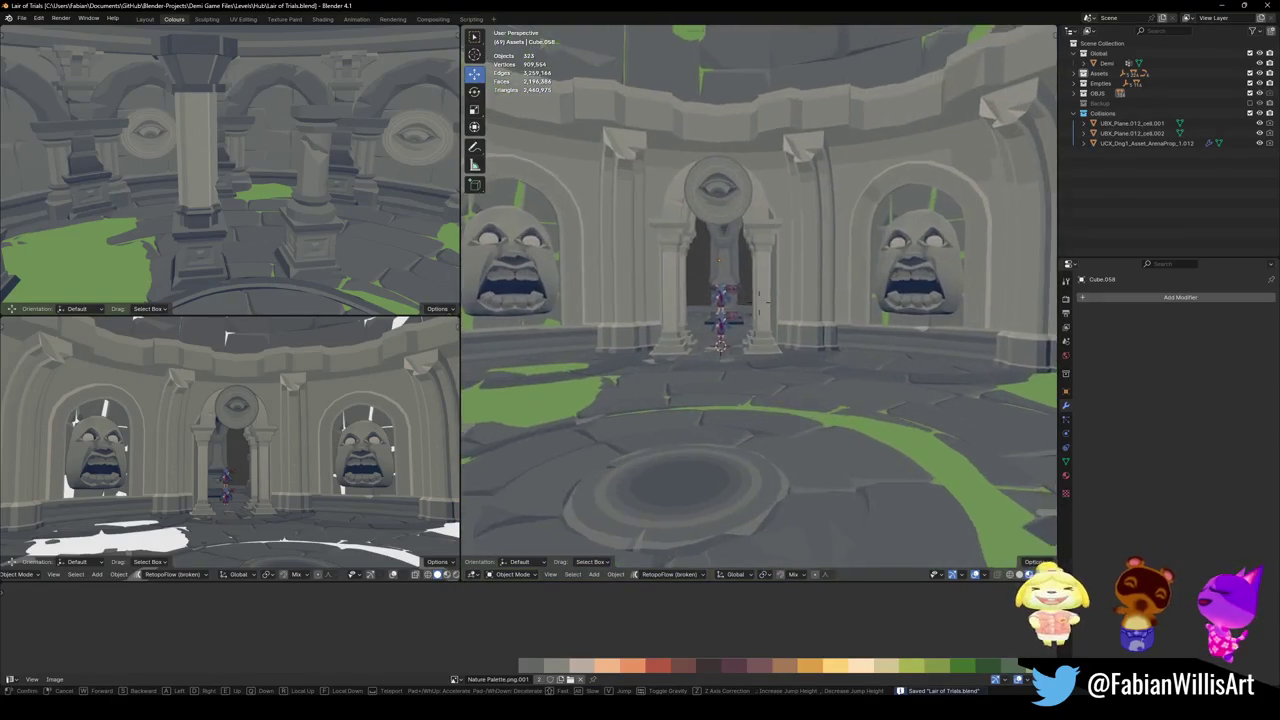
{"action": "key", "text": "s"}
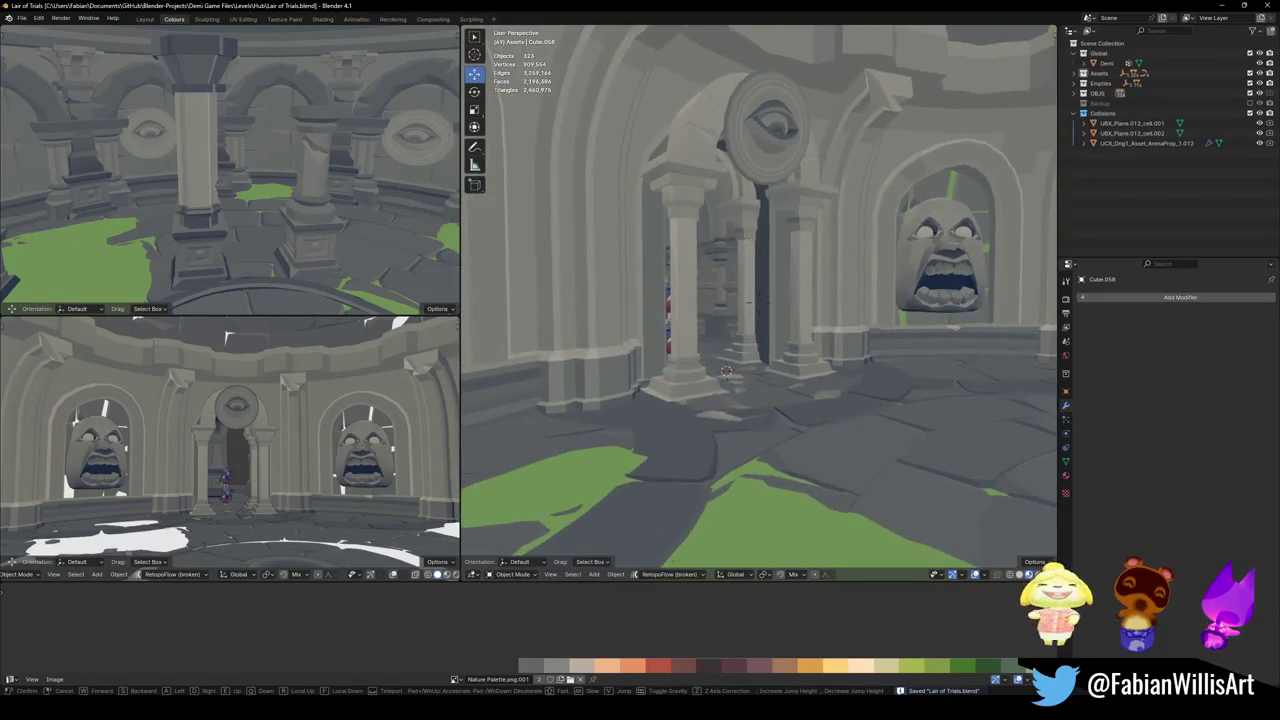
{"action": "left_click", "coordinate": [757, 380]}
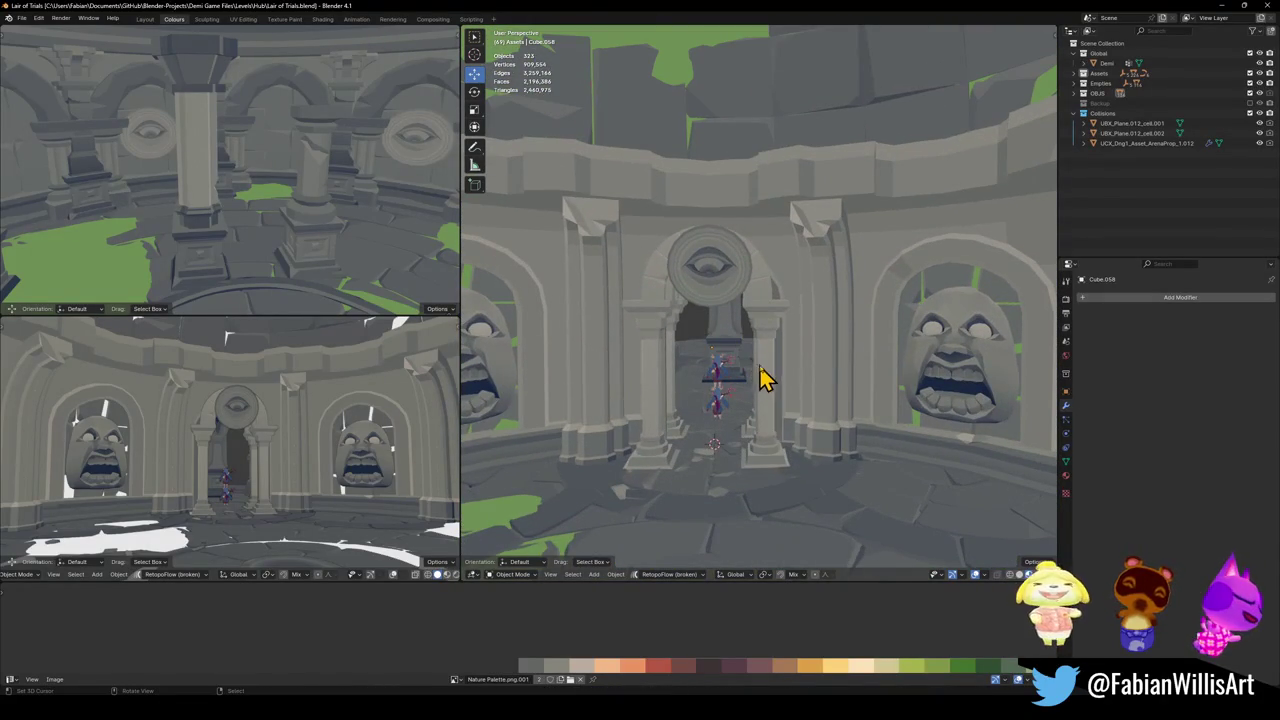
- Shift the arched doorframe Cube.059's UVs about -0.029 along X and save the file
{"action": "left_click", "coordinate": [757, 380]}
{"action": "key", "text": "Tab"}
{"action": "scroll", "coordinate": [770, 370], "scroll_direction": "up", "scroll_amount": 3}
{"action": "scroll", "coordinate": [776, 380], "scroll_direction": "down", "scroll_amount": 5}
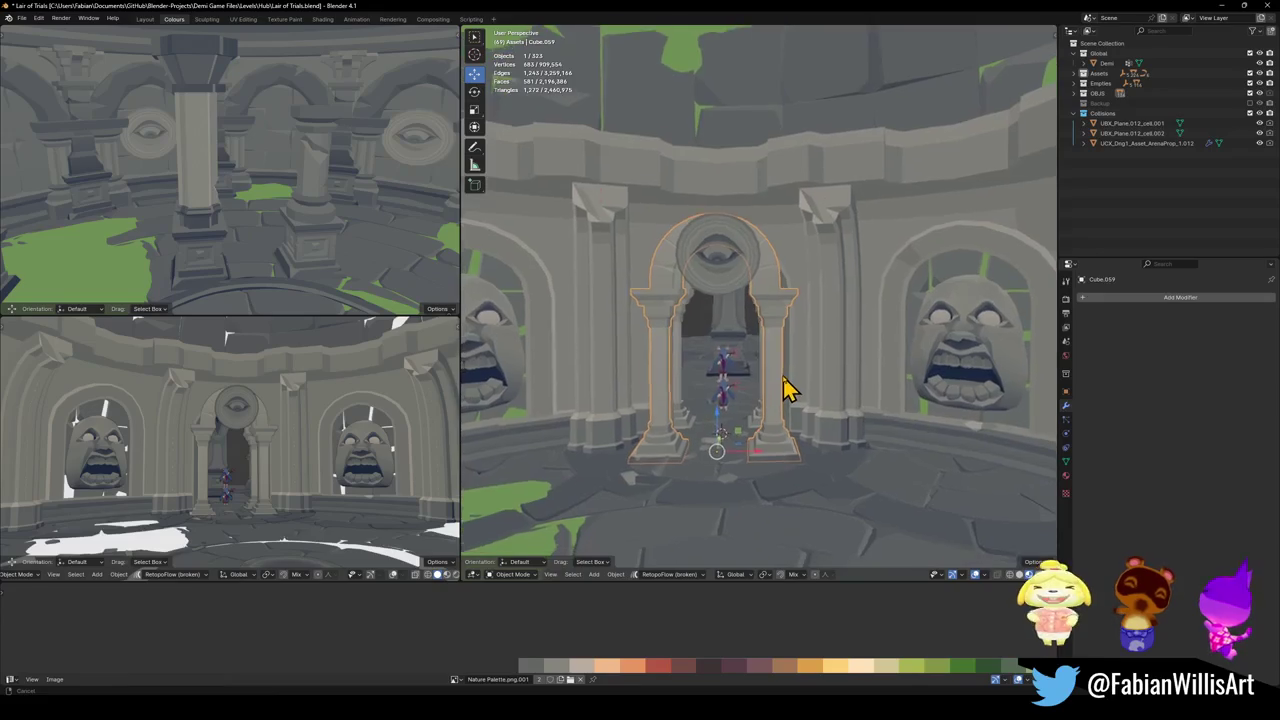
{"action": "scroll", "coordinate": [785, 385], "scroll_direction": "down", "scroll_amount": 1}
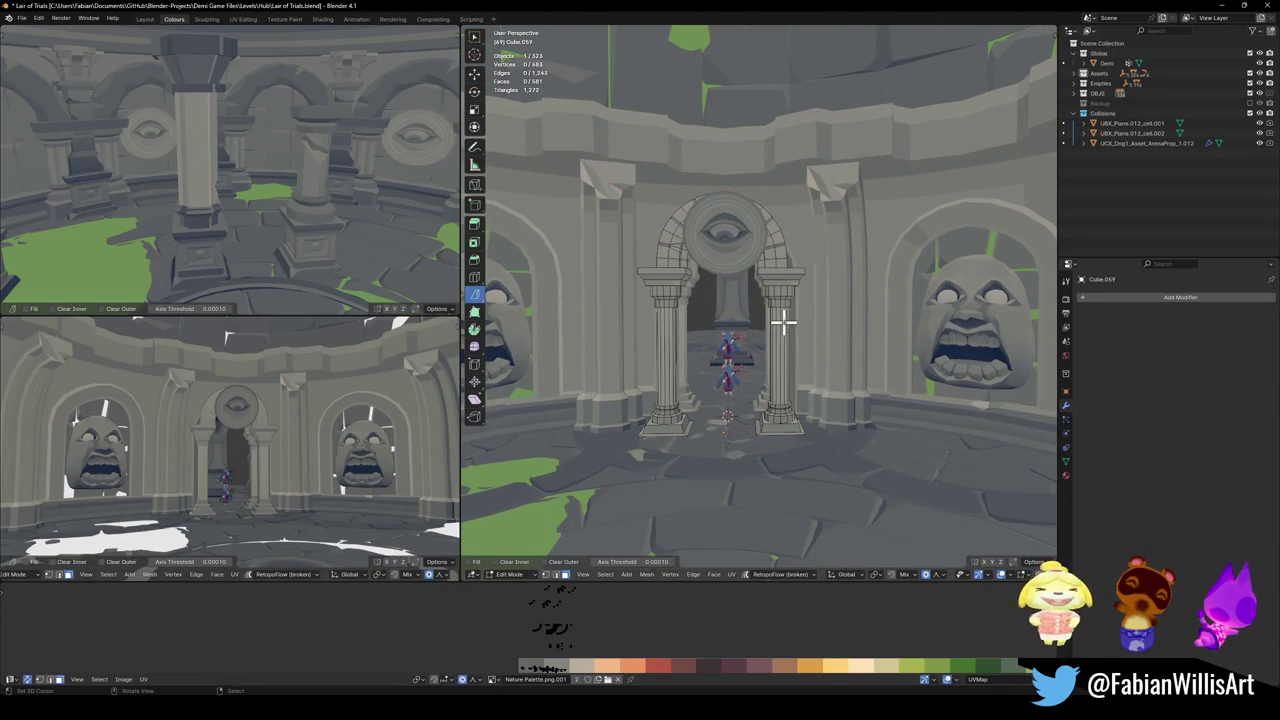
{"action": "key", "text": "a"}
{"action": "key", "text": "g"}
{"action": "key", "text": "x"}
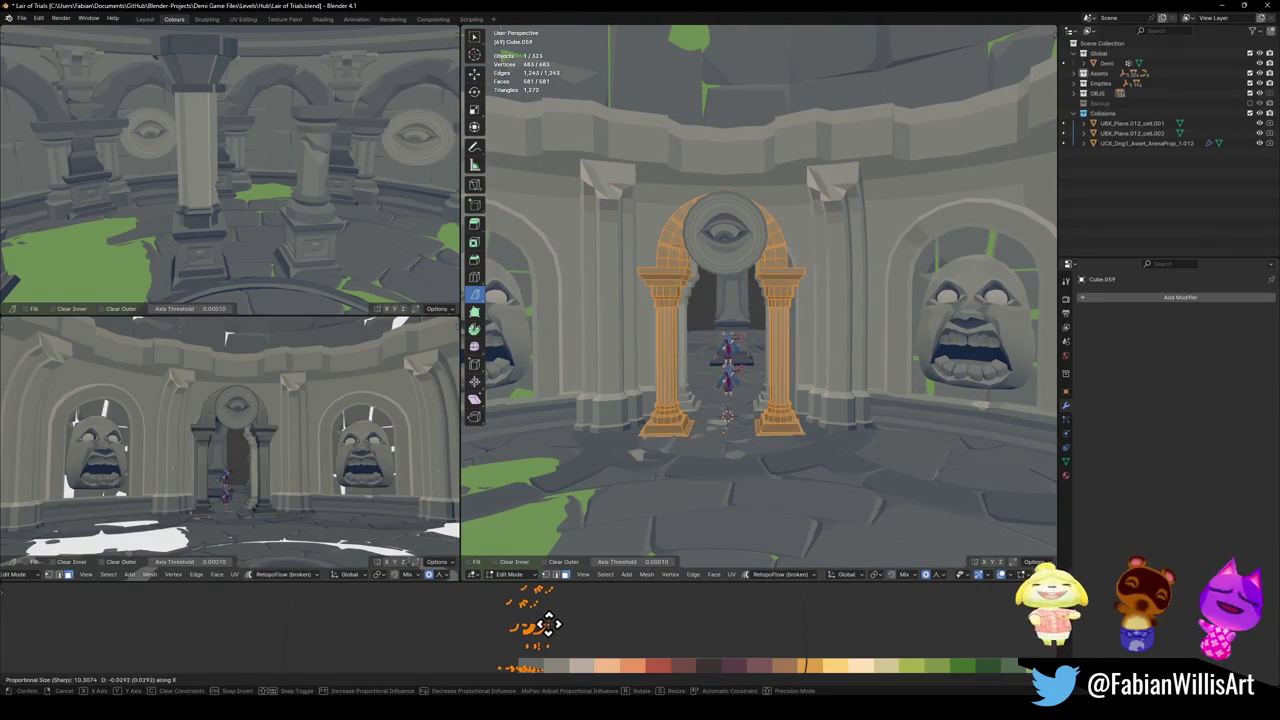
{"action": "left_click", "coordinate": [552, 625]}
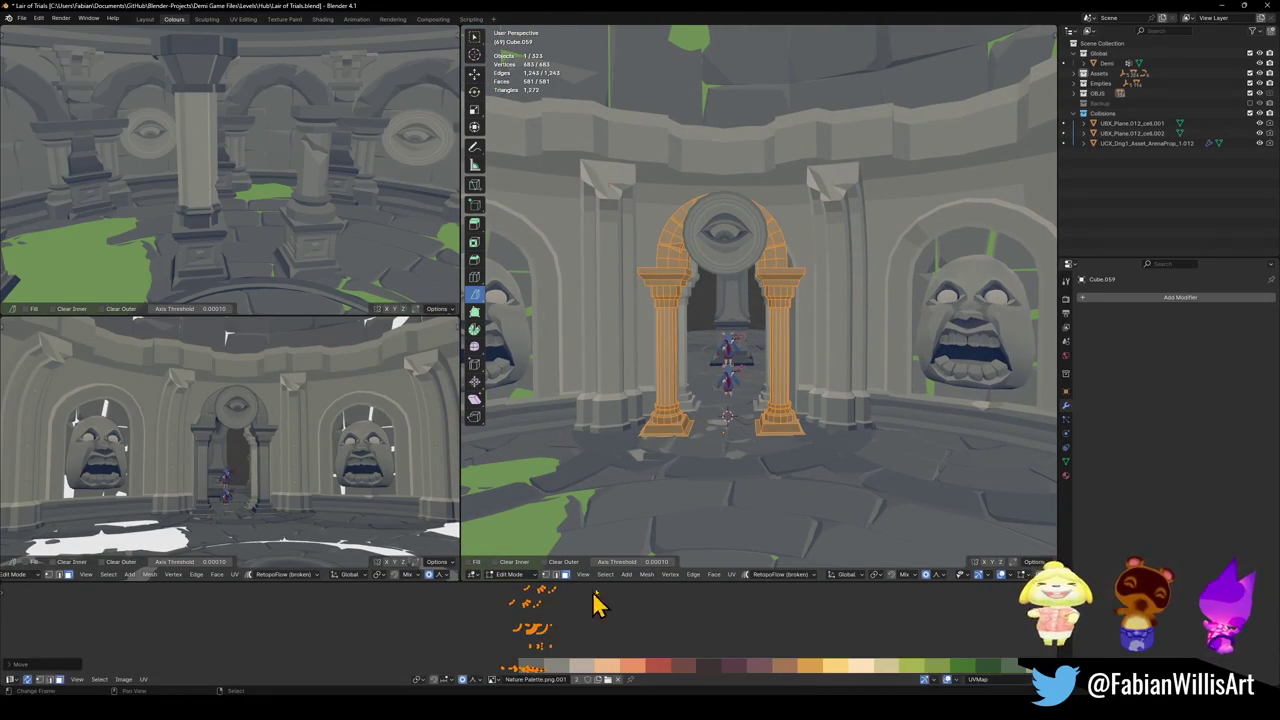
{"action": "key", "text": "Tab"}
{"action": "key", "text": "ctrl+s"}
- Select the arch and the MAP_LairOfTrials object, then clear the selection
{"action": "left_click", "coordinate": [770, 385]}
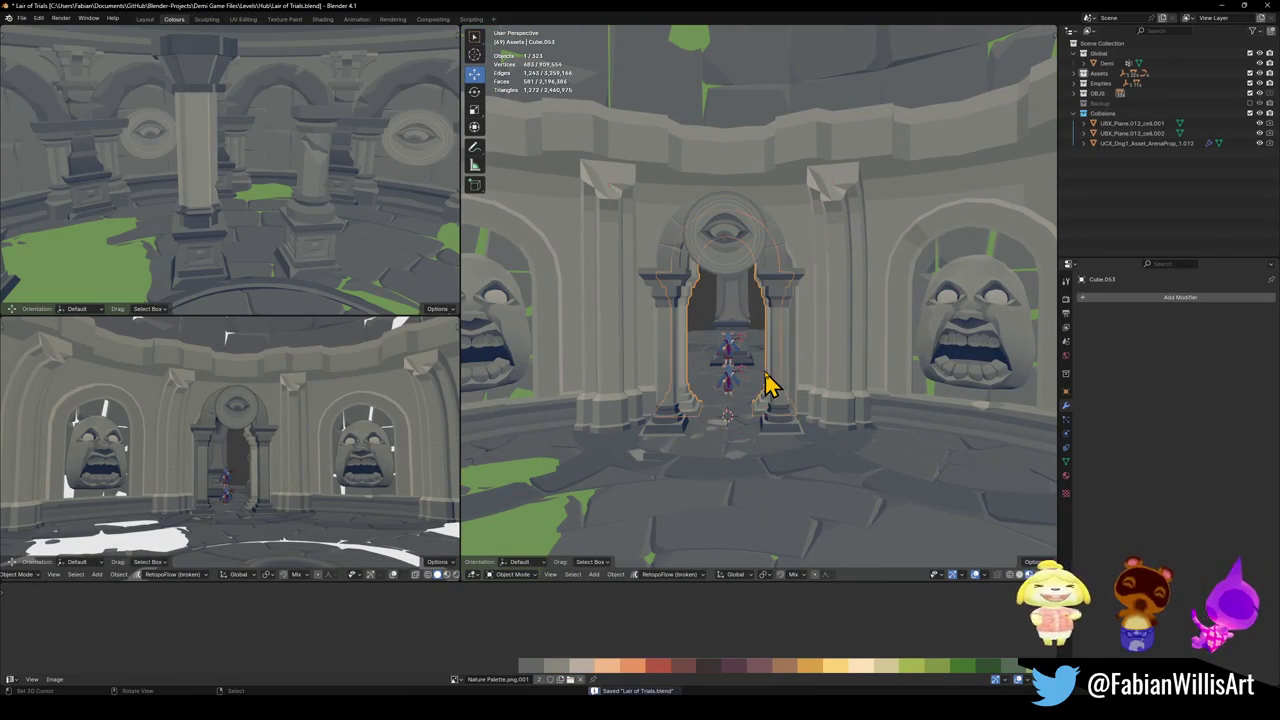
{"action": "left_click", "coordinate": [803, 351]}
{"action": "key", "text": "q"}
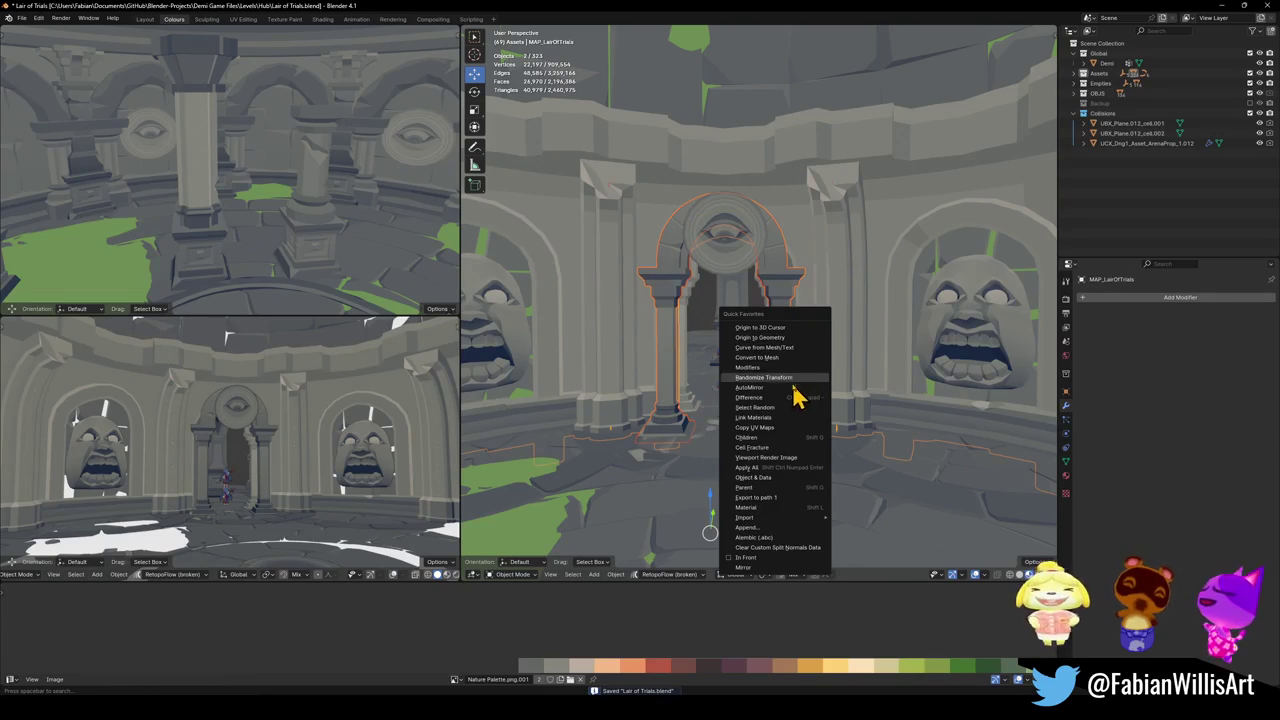
{"action": "key", "text": "Escape"}
{"action": "key", "text": "alt+a"}
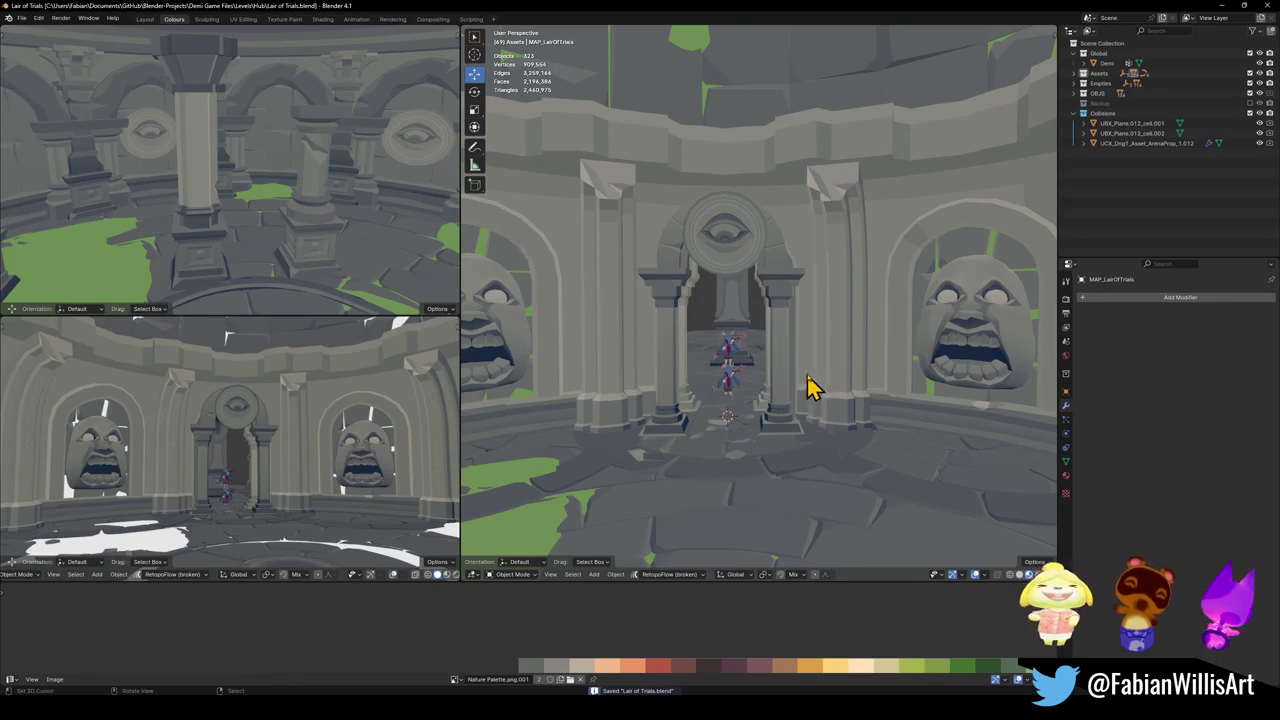
- Walk the view back and toward the doorway, then pick the eye medallion
{"action": "key", "text": "shift+grave"}
{"action": "key", "text": "s"}
{"action": "key", "text": "w"}
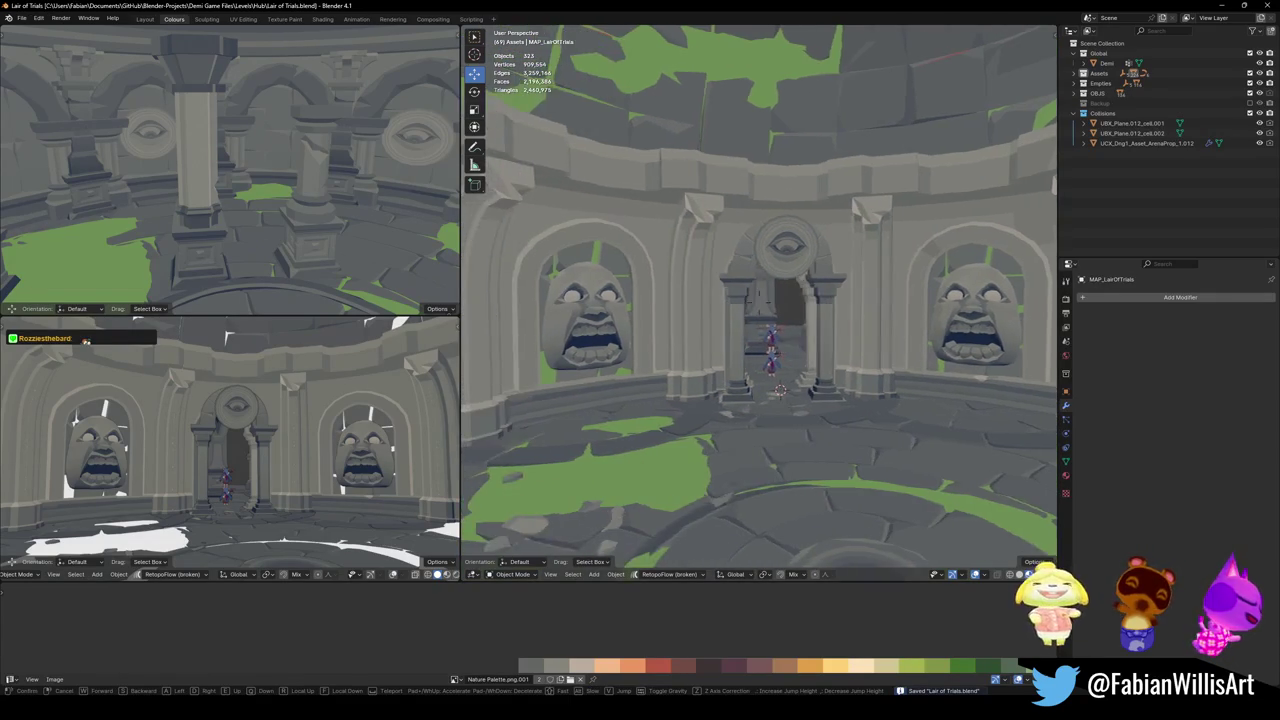
{"action": "left_click", "coordinate": [803, 351]}
{"action": "left_click", "coordinate": [709, 288]}
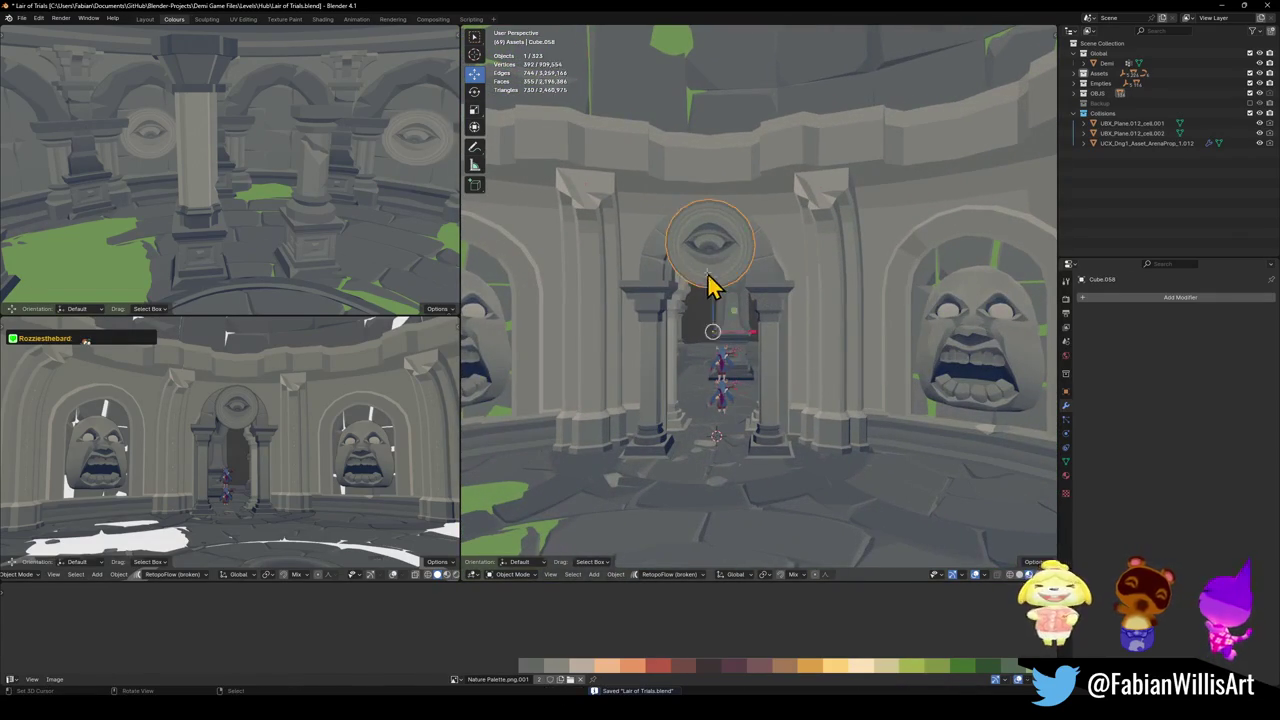
- Slide the linked eye part of medallion Cube.058's UVs along X on the palette
{"action": "key", "text": "Tab"}
{"action": "key", "text": "alt+a"}
{"action": "key", "text": "l"}
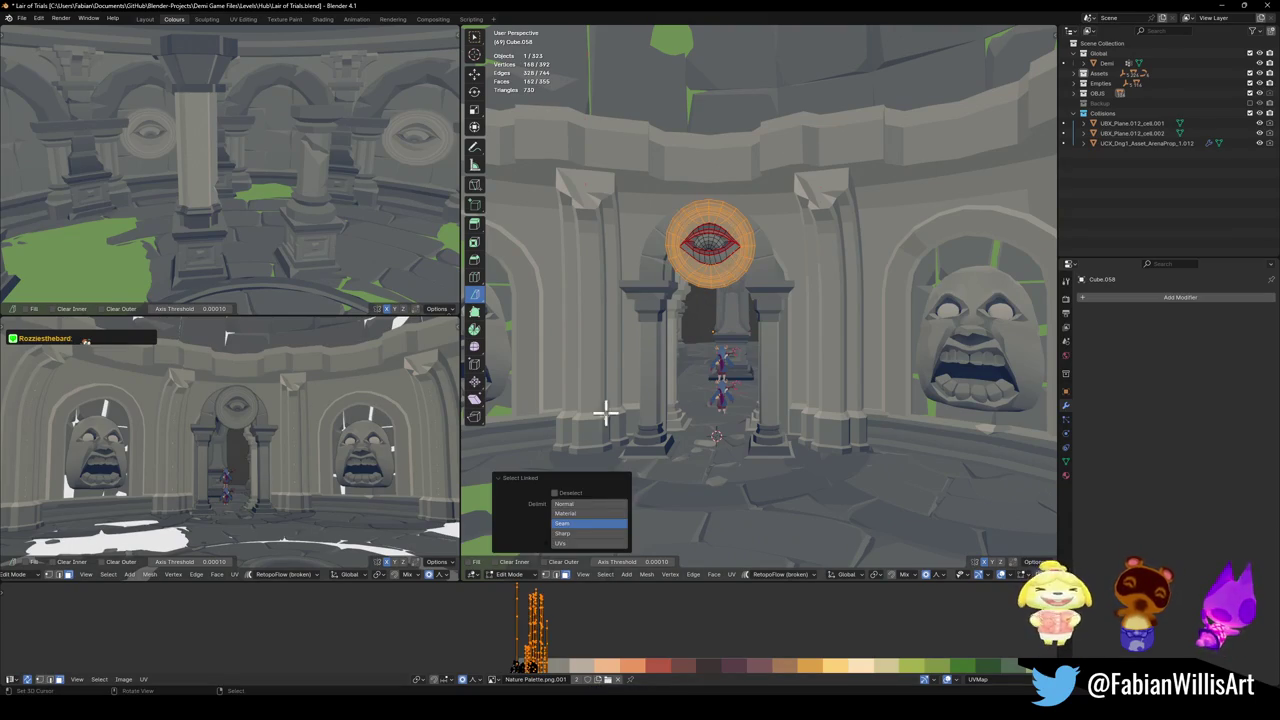
{"action": "key", "text": "g"}
{"action": "key", "text": "x"}
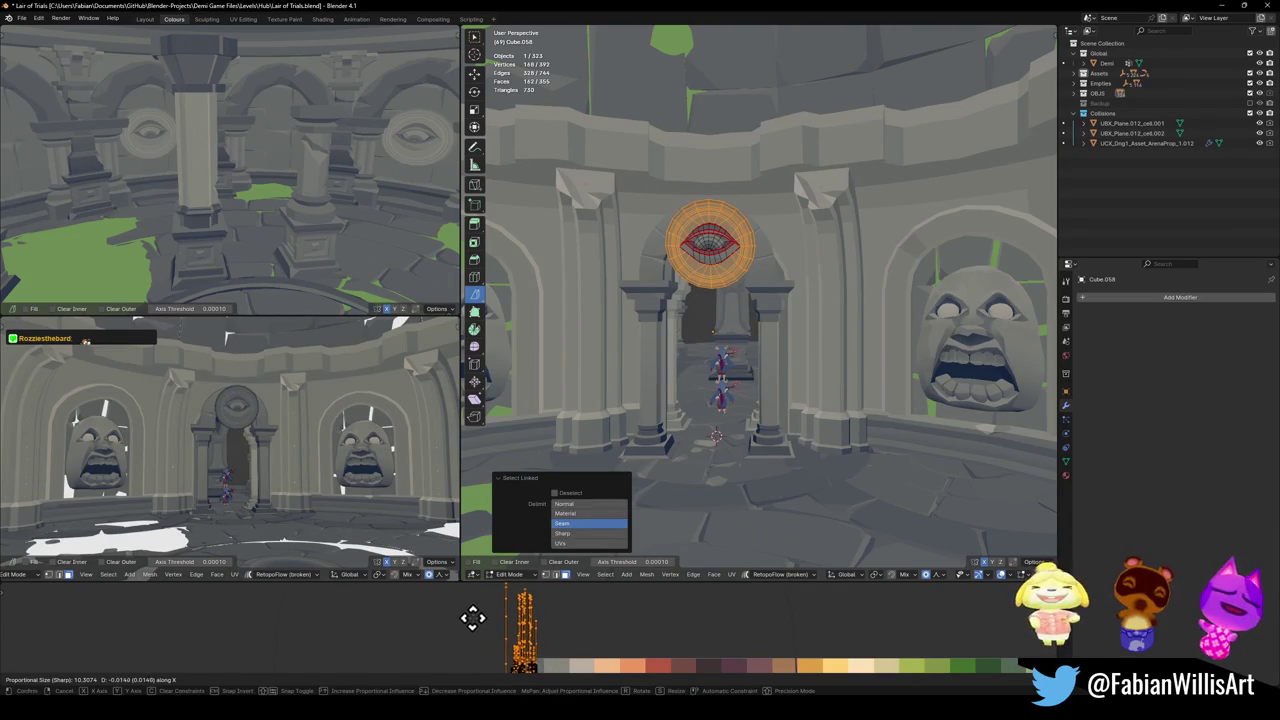
{"action": "left_click", "coordinate": [483, 616]}
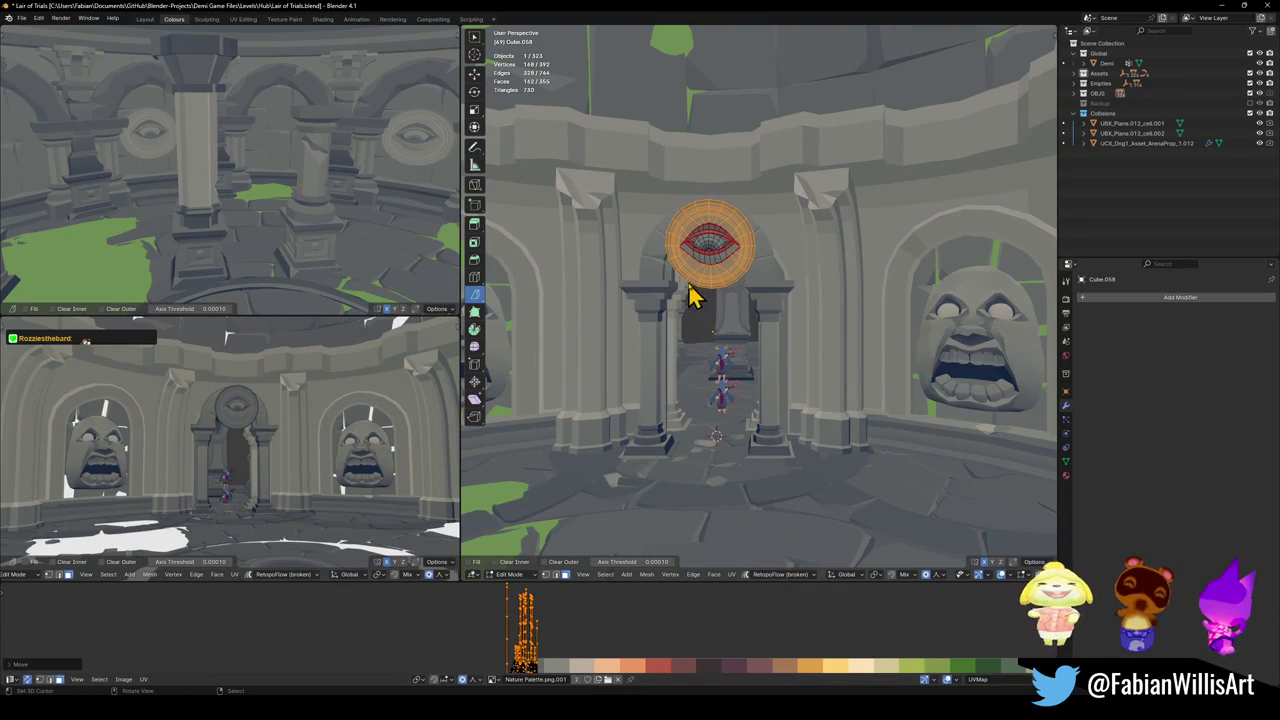
{"action": "key", "text": "alt+a"}
{"action": "key", "text": "l"}
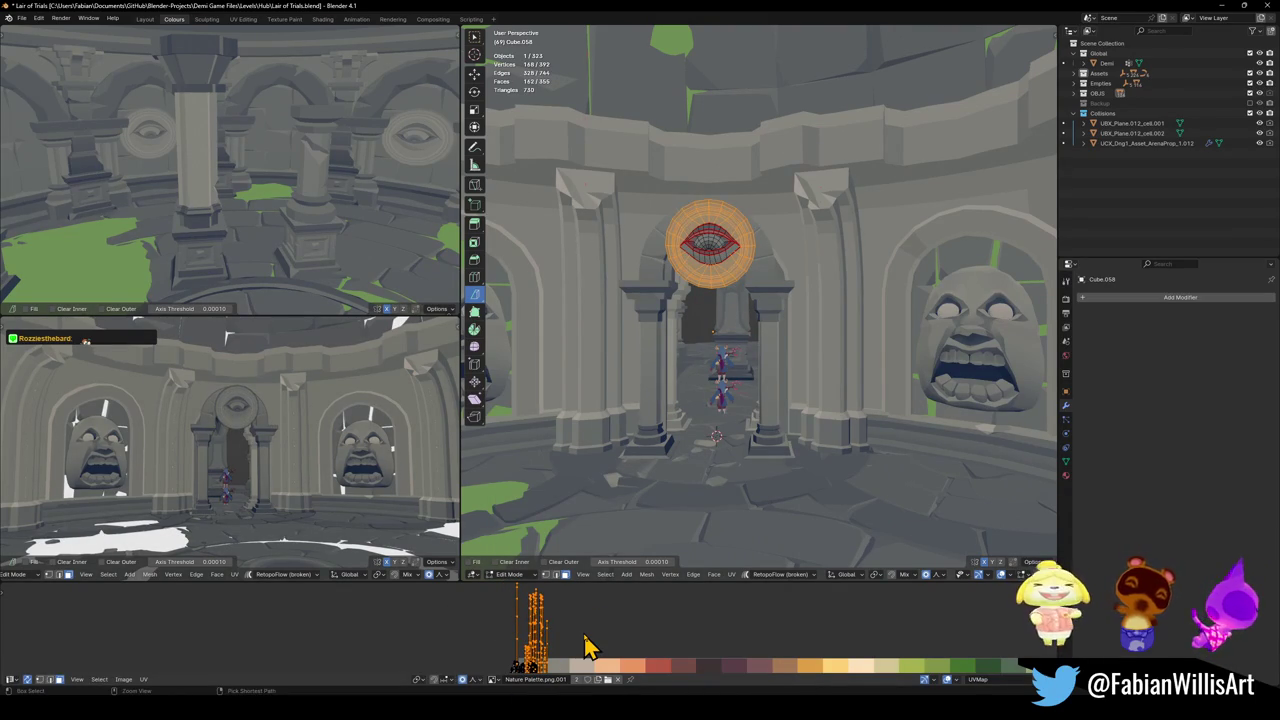
{"action": "key", "text": "ctrl+z"}
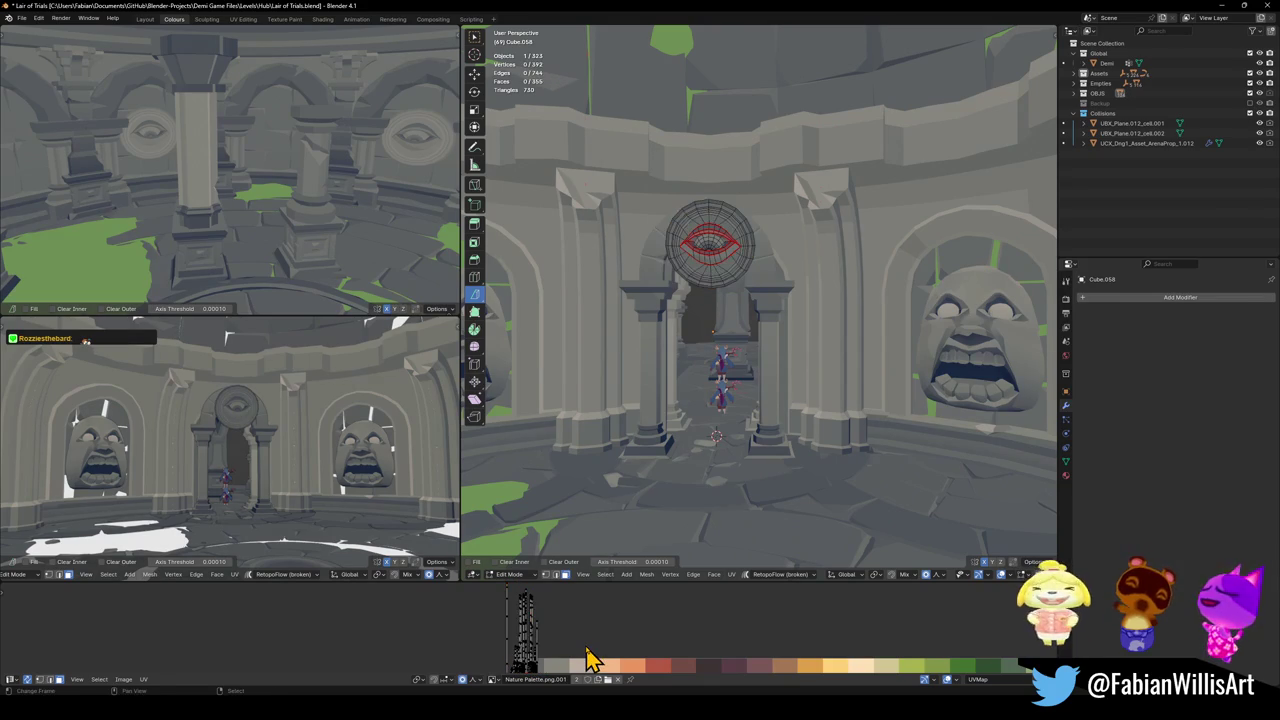
- Invert the selection and shift the rest of the medallion's UVs along X
{"action": "key", "text": "ctrl+i"}
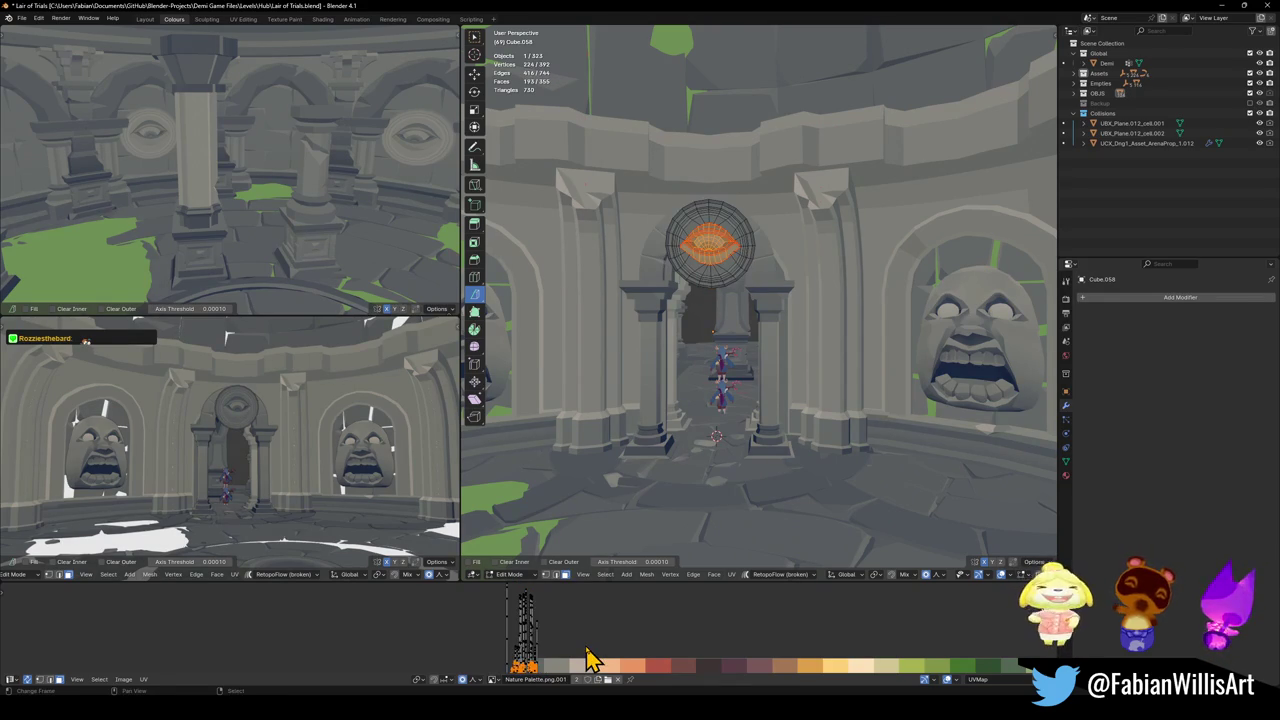
{"action": "key", "text": "g"}
{"action": "key", "text": "x"}
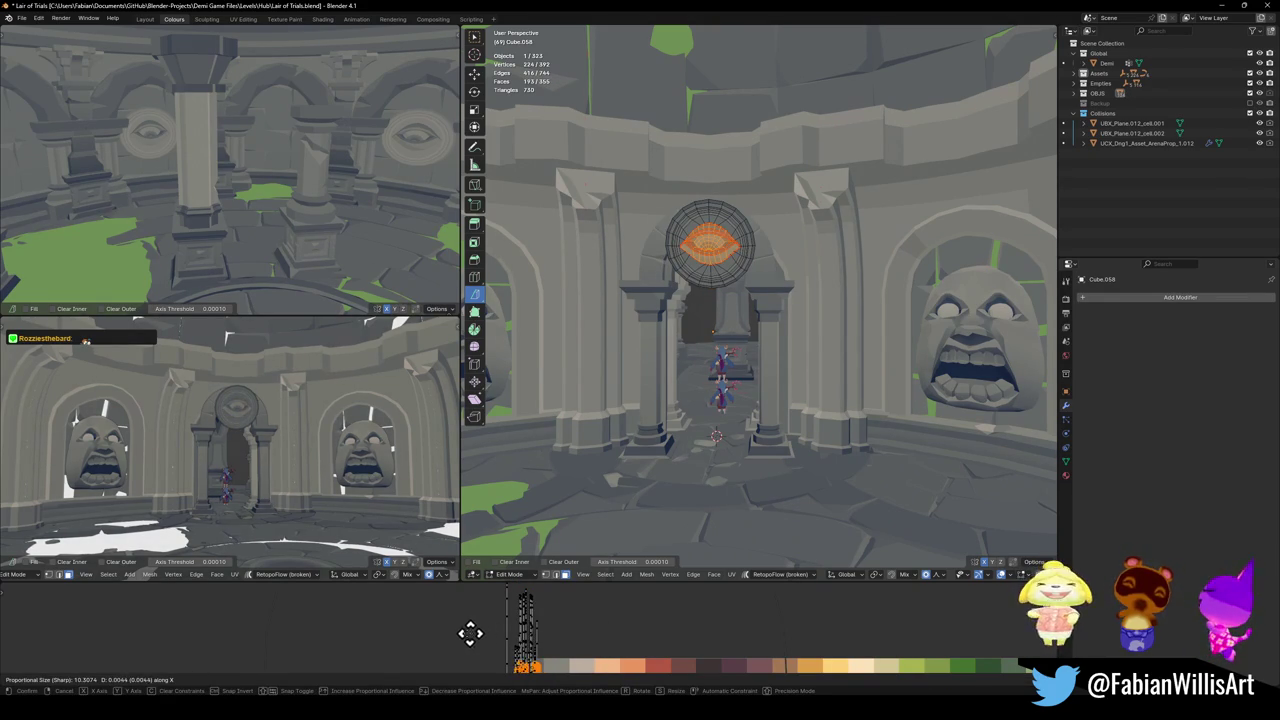
{"action": "left_click", "coordinate": [314, 597]}
{"action": "key", "text": "Tab"}
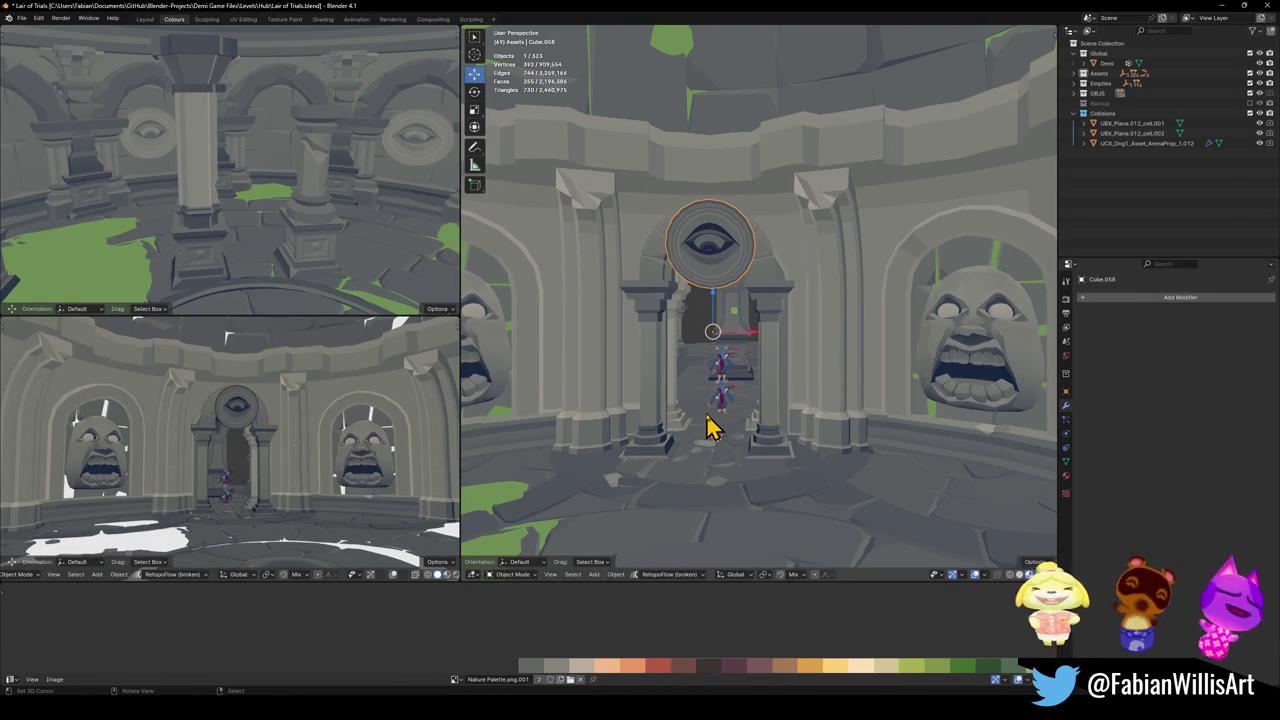
- Slide the medallion's UV islands further along X and save Lair of Trials.blend
{"action": "key", "text": "Tab"}
{"action": "key", "text": "g"}
{"action": "key", "text": "x"}
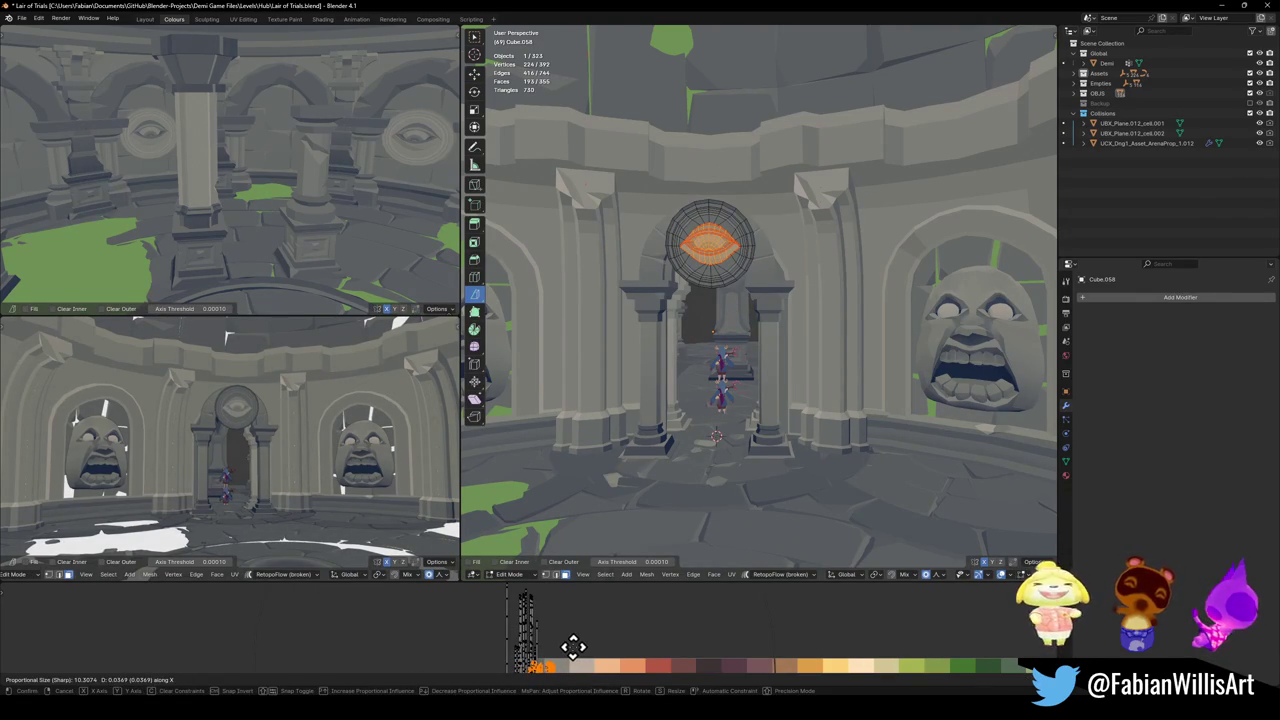
{"action": "left_click", "coordinate": [573, 647]}
{"action": "key", "text": "Tab"}
{"action": "key", "text": "ctrl+s"}
{"action": "key", "text": "shift+grave"}
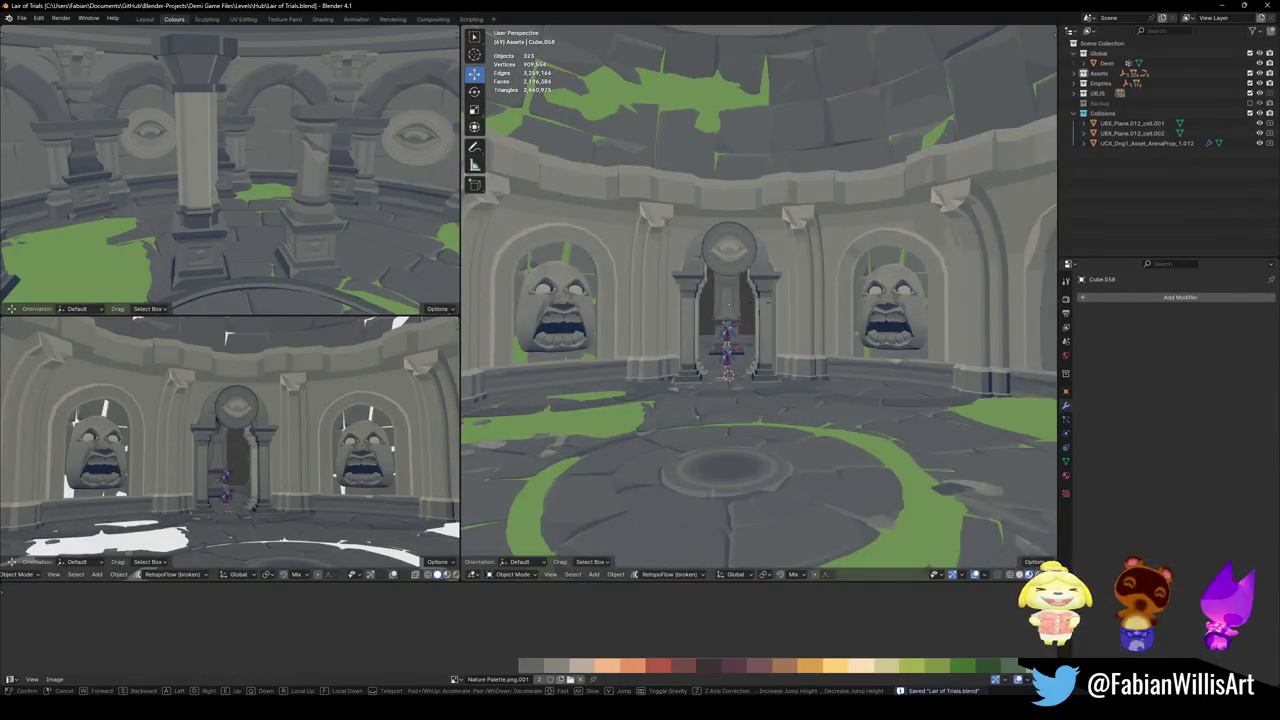
- Shift the eye medallion's UVs along X again to adjust its palette colour
{"action": "left_click", "coordinate": [713, 397]}
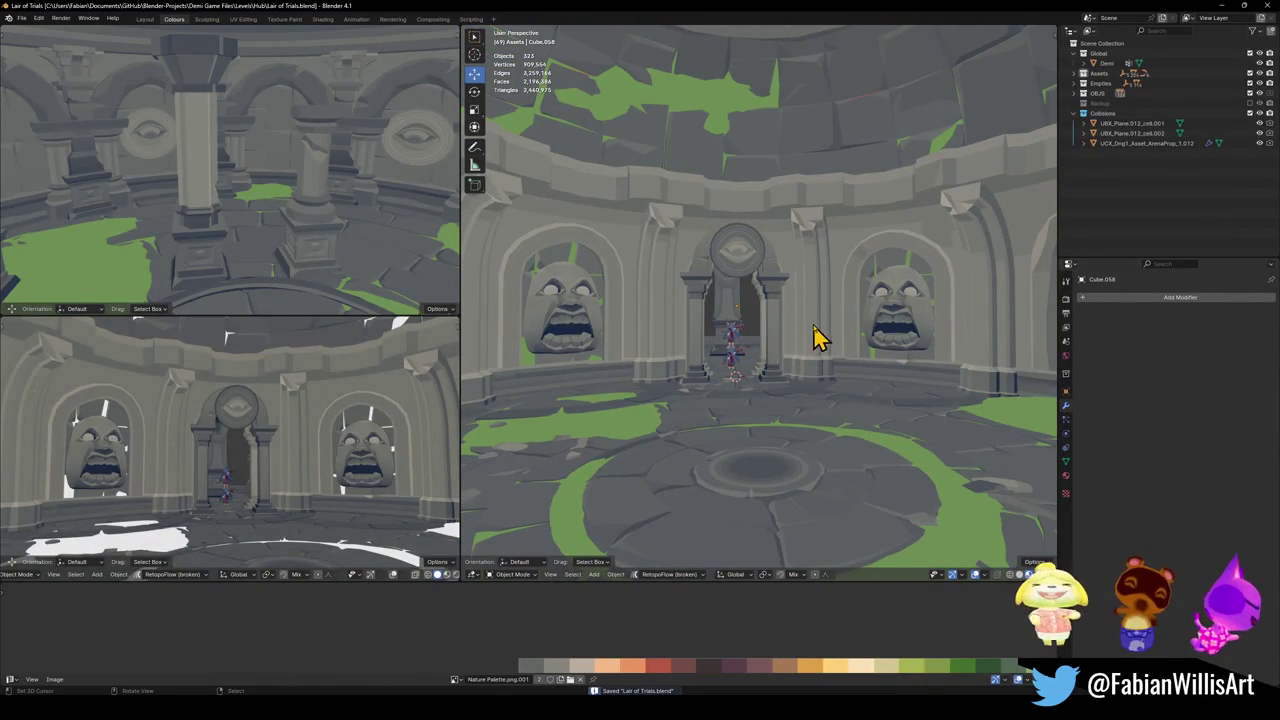
{"action": "left_click", "coordinate": [737, 250]}
{"action": "key", "text": "Tab"}
{"action": "key", "text": "g"}
{"action": "key", "text": "x"}
{"action": "left_click", "coordinate": [595, 640]}
{"action": "key", "text": "Tab"}
- Save, walk forward through the eye doorway, and select the horned statue SD_Wall_08.028
{"action": "left_click", "coordinate": [766, 406]}
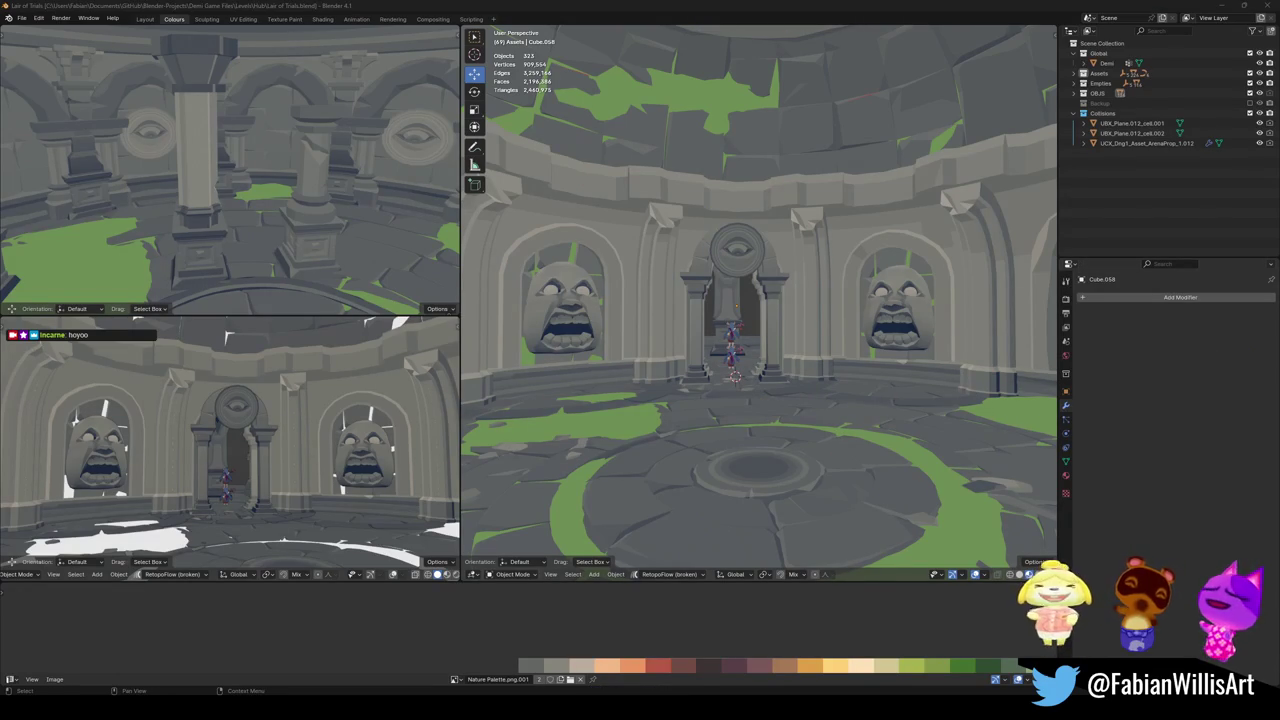
{"action": "scroll", "coordinate": [785, 315], "scroll_direction": "up", "scroll_amount": 3}
{"action": "mouse_move", "coordinate": [788, 337]}
{"action": "middle_mouse_down"}
{"action": "mouse_move", "coordinate": [751, 337]}
{"action": "mouse_move", "coordinate": [782, 375]}
{"action": "mouse_move", "coordinate": [834, 374]}
{"action": "mouse_move", "coordinate": [711, 330]}
{"action": "mouse_move", "coordinate": [657, 354]}
{"action": "mouse_move", "coordinate": [849, 400]}
{"action": "mouse_move", "coordinate": [817, 380]}
{"action": "middle_mouse_up"}
{"action": "key", "text": "ctrl+s"}
{"action": "key", "text": "shift+grave"}
{"action": "key", "text": "w"}
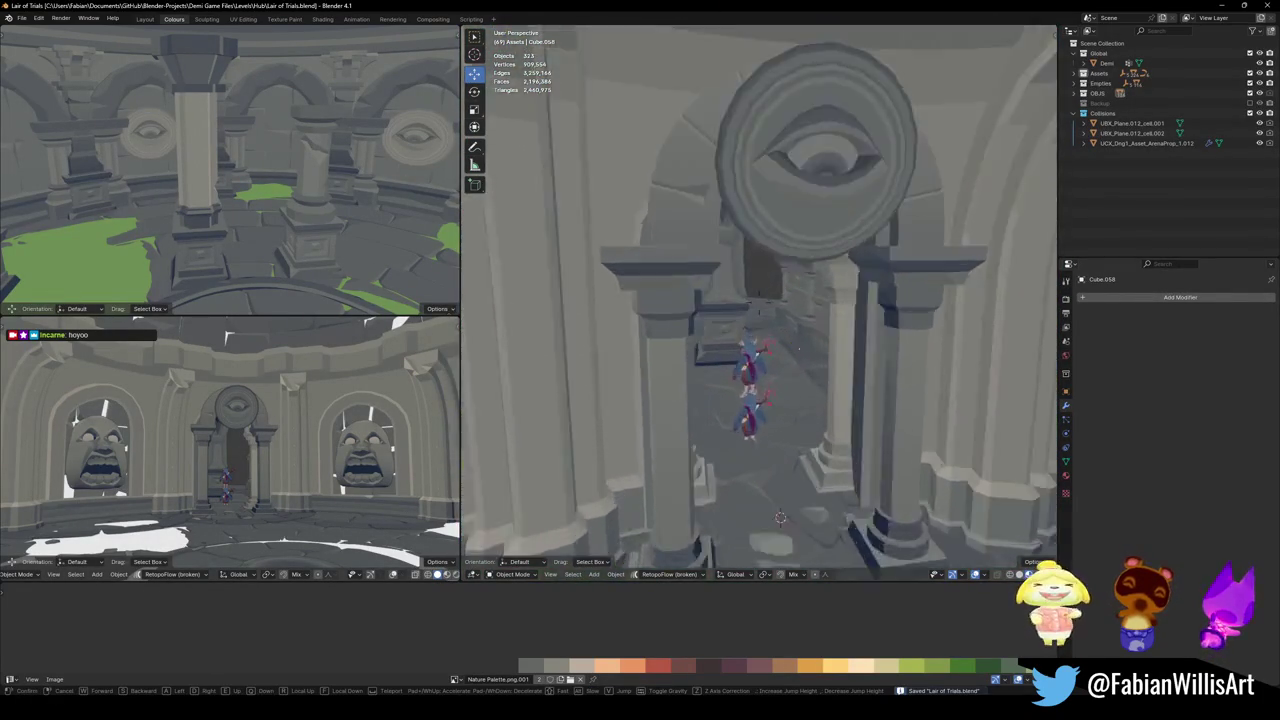
{"action": "left_click", "coordinate": [785, 393]}
{"action": "left_click", "coordinate": [785, 393]}
- Nudge the horned statue along Y to its new spot in the corridor
{"action": "key", "text": "g"}
{"action": "key", "text": "y"}
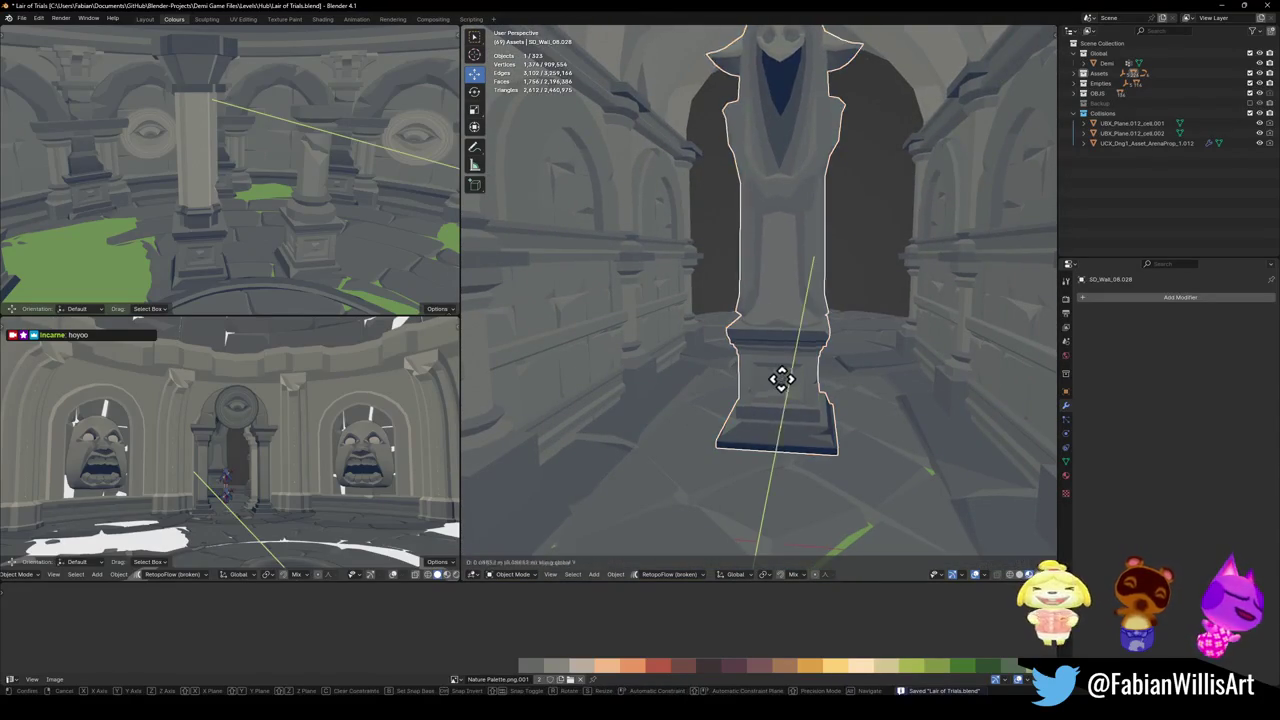
{"action": "left_click", "coordinate": [808, 350]}
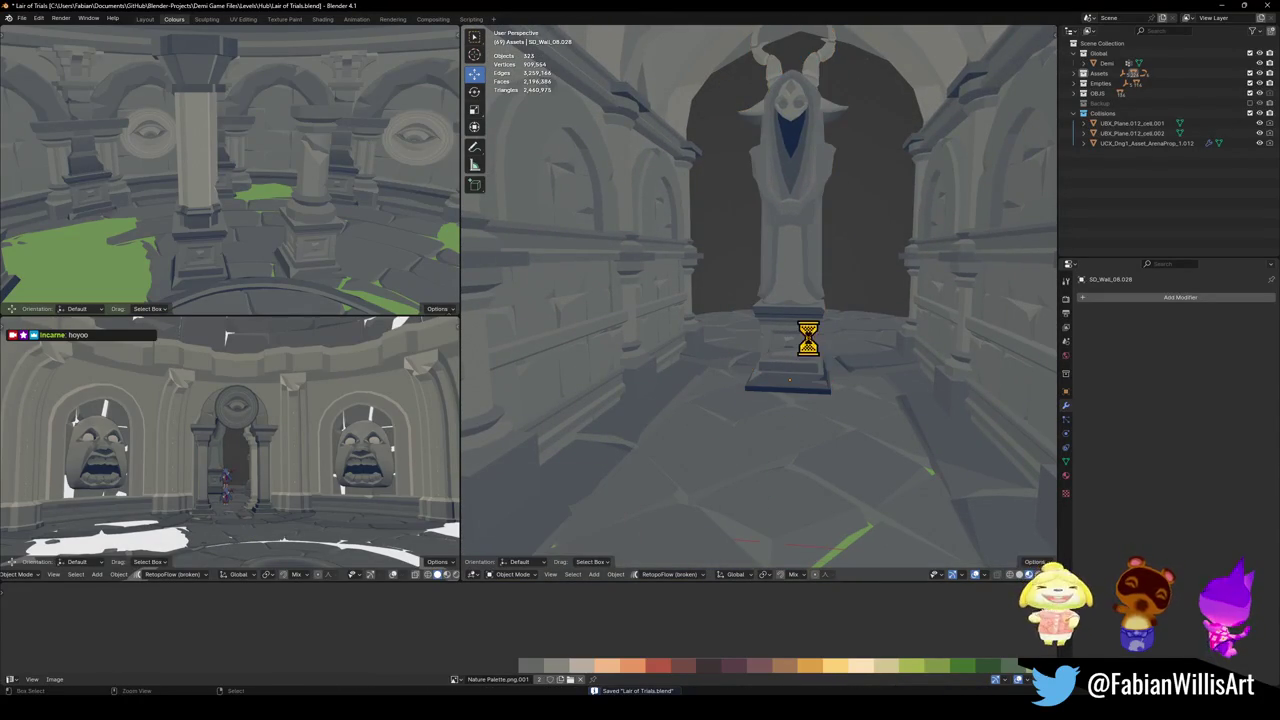
{"action": "key", "text": "g"}
{"action": "key", "text": "y"}
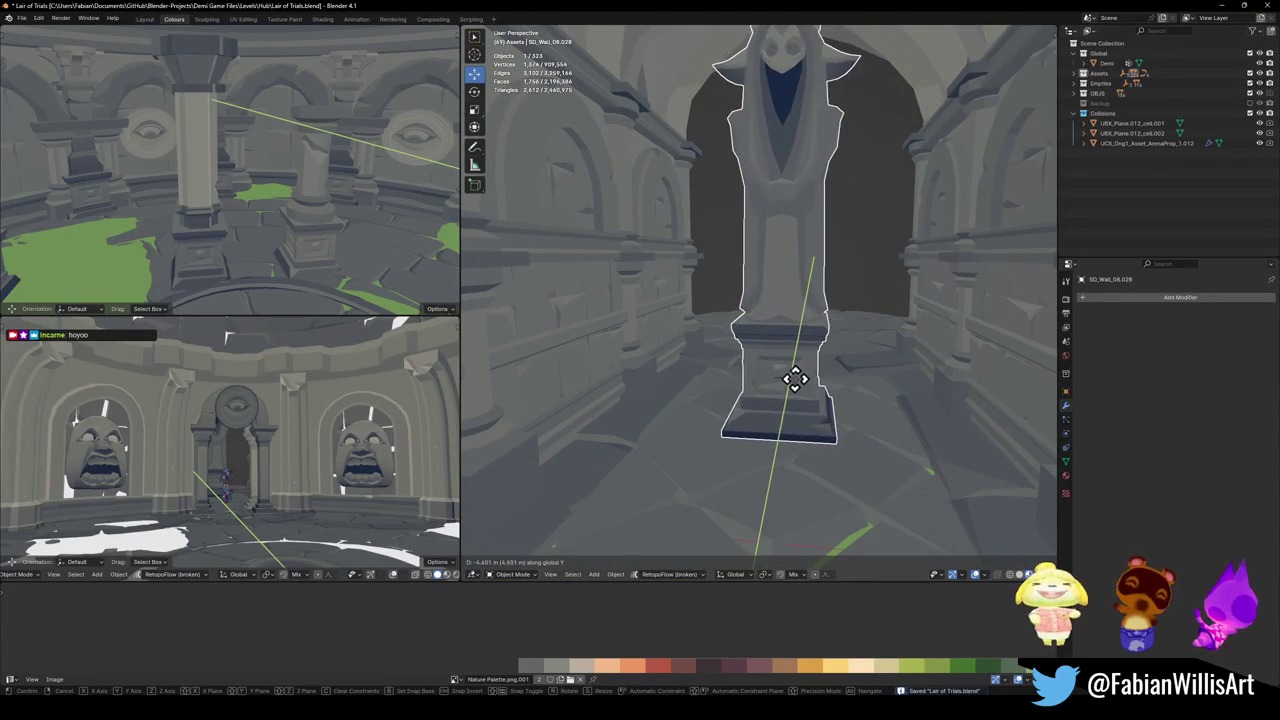
{"action": "left_click", "coordinate": [792, 385]}
{"action": "scroll", "coordinate": [790, 398], "scroll_direction": "up", "scroll_amount": 2}
{"action": "left_click", "coordinate": [787, 385]}
{"action": "key", "text": "Delete"}
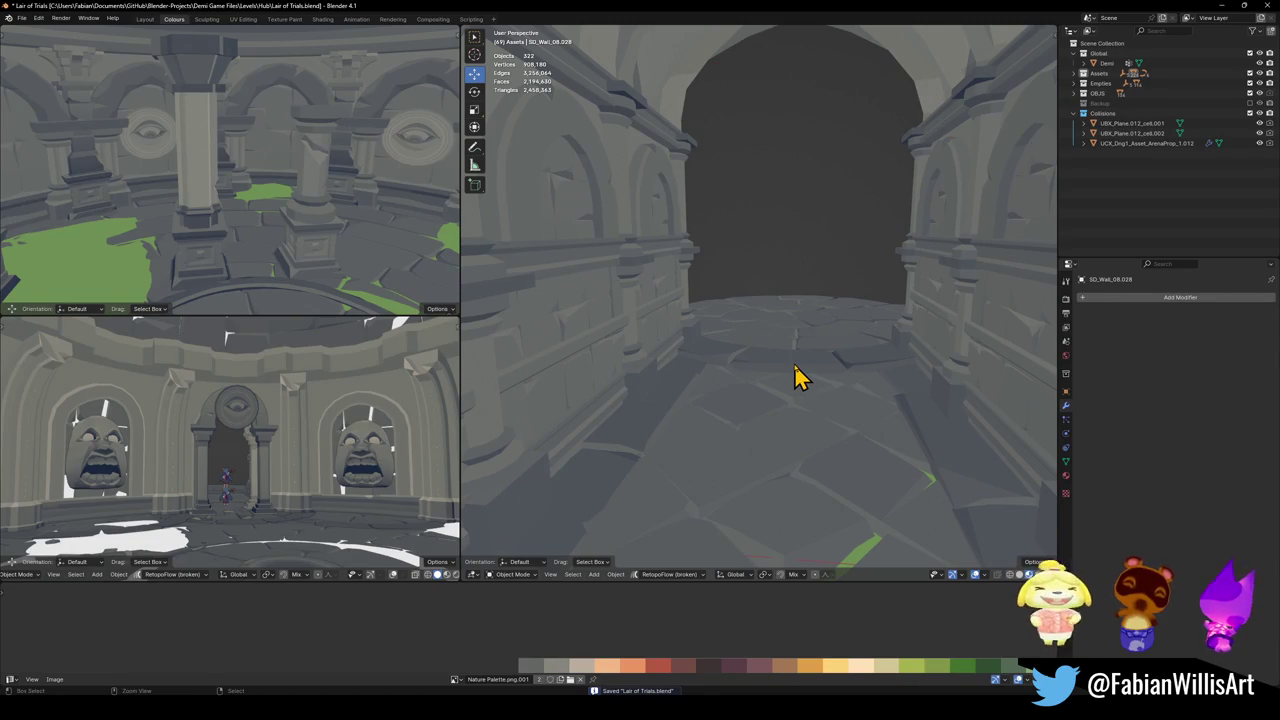
{"action": "key", "text": "ctrl+z"}
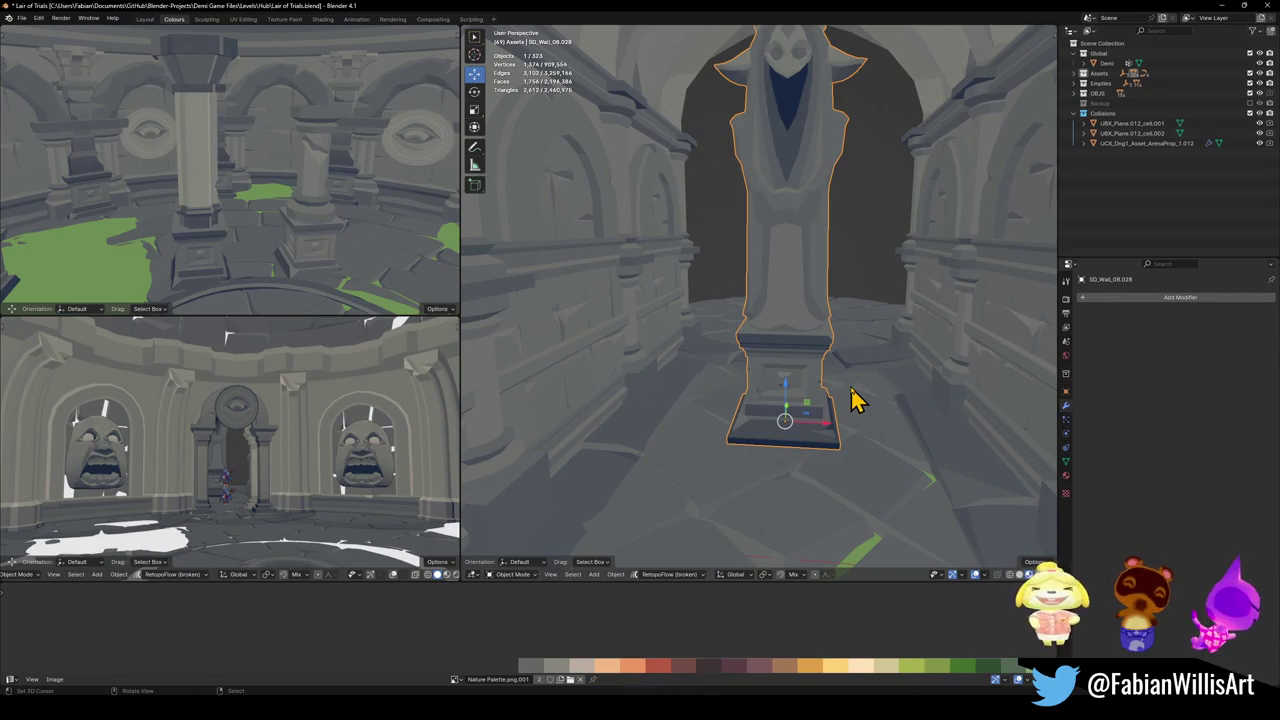
- Duplicate the statue, turn the copy 90° about Z, and place it about 3.7 m along X
{"action": "key", "text": "shift+d"}
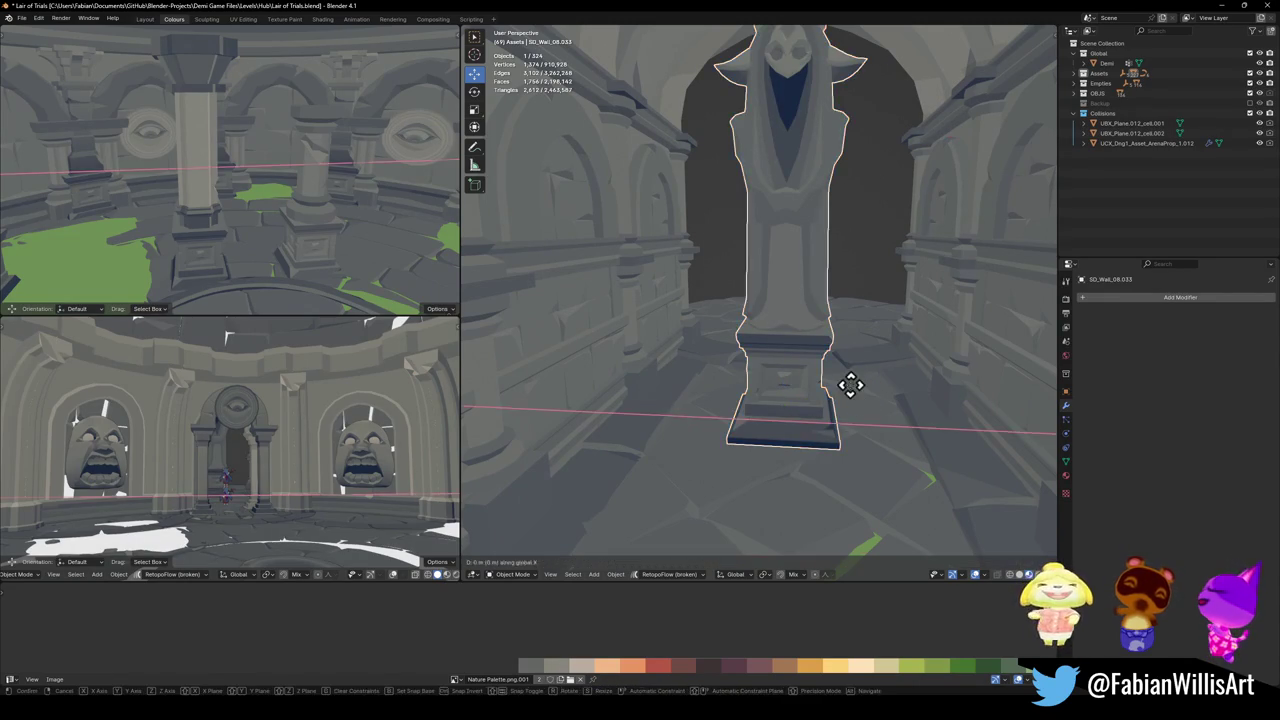
{"action": "key", "text": "x"}
{"action": "left_click", "coordinate": [777, 386]}
{"action": "key", "text": "r"}
{"action": "key", "text": "z"}
{"action": "key", "text": "0"}
{"action": "key", "text": "Return"}
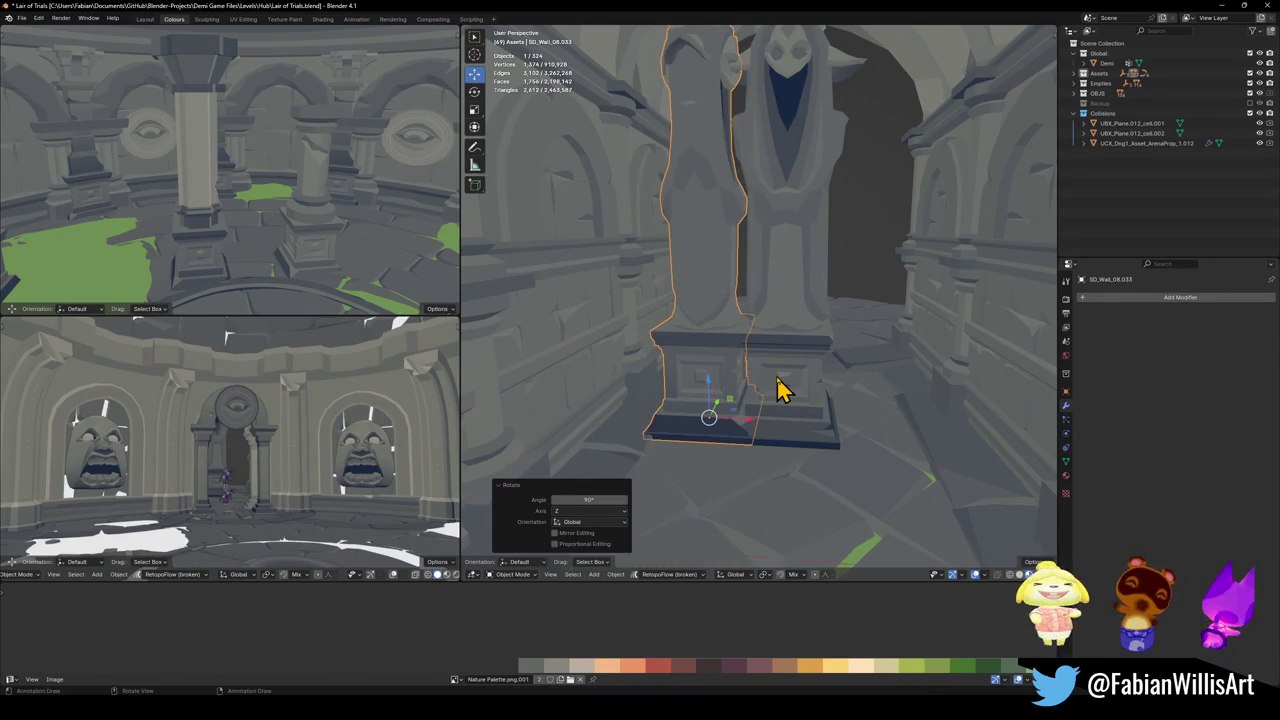
{"action": "key", "text": "g"}
{"action": "key", "text": "x"}
{"action": "left_click", "coordinate": [670, 358]}
{"action": "key", "text": "g"}
{"action": "key", "text": "y"}
{"action": "left_click", "coordinate": [646, 394]}
- Inspect the pedestals, discard an accidental wall-prop duplicate, and save the file
{"action": "mouse_move", "coordinate": [646, 394]}
{"action": "middle_mouse_down"}
{"action": "mouse_move", "coordinate": [768, 372]}
{"action": "mouse_move", "coordinate": [733, 377]}
{"action": "mouse_move", "coordinate": [760, 410]}
{"action": "mouse_move", "coordinate": [786, 420]}
{"action": "mouse_move", "coordinate": [791, 397]}
{"action": "mouse_move", "coordinate": [803, 406]}
{"action": "mouse_move", "coordinate": [751, 377]}
{"action": "middle_mouse_up"}
{"action": "scroll", "coordinate": [735, 378], "scroll_direction": "up", "scroll_amount": 5}
{"action": "scroll", "coordinate": [745, 388], "scroll_direction": "down", "scroll_amount": 5}
{"action": "left_click", "coordinate": [751, 377]}
{"action": "key", "text": "shift+d"}
{"action": "right_click", "coordinate": [755, 380]}
{"action": "key", "text": "Delete"}
{"action": "key", "text": "ctrl+s"}
- Select the arena wall prop and briefly inspect its mesh in Edit Mode
{"action": "left_click", "coordinate": [710, 378]}
{"action": "mouse_move", "coordinate": [800, 363]}
{"action": "middle_mouse_down"}
{"action": "mouse_move", "coordinate": [780, 360]}
{"action": "mouse_move", "coordinate": [840, 388]}
{"action": "mouse_move", "coordinate": [826, 383]}
{"action": "mouse_move", "coordinate": [926, 386]}
{"action": "mouse_move", "coordinate": [757, 357]}
{"action": "mouse_move", "coordinate": [914, 386]}
{"action": "mouse_move", "coordinate": [817, 360]}
{"action": "mouse_move", "coordinate": [870, 375]}
{"action": "mouse_move", "coordinate": [848, 374]}
{"action": "mouse_move", "coordinate": [877, 414]}
{"action": "mouse_move", "coordinate": [903, 409]}
{"action": "middle_mouse_up"}
{"action": "key", "text": "Tab"}
{"action": "scroll", "coordinate": [920, 383], "scroll_direction": "up", "scroll_amount": 4}
{"action": "key", "text": "Tab"}
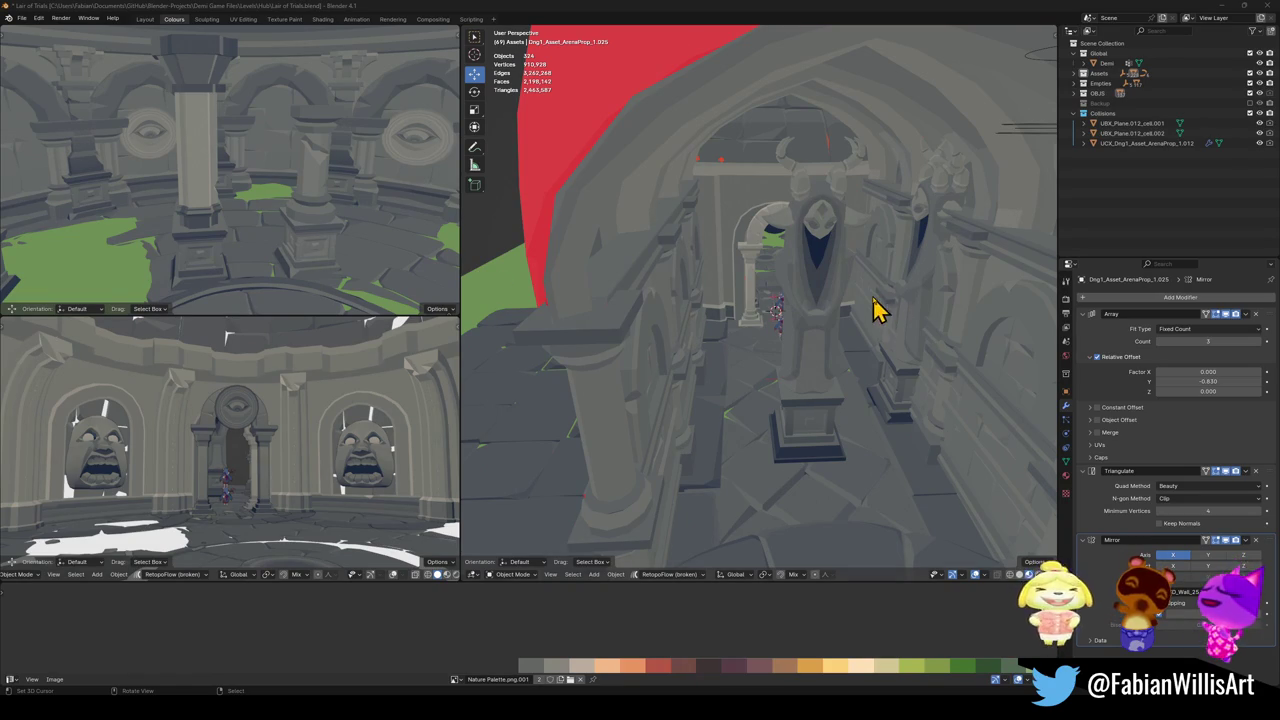
{"action": "middle_click_drag", "start_coordinate": [905, 405], "coordinate": [837, 366]}
- Slide the duplicate horned statue along Y and about 12.8 m toward the side-wall alcove
{"action": "left_click", "coordinate": [877, 366]}
{"action": "key", "text": "g"}
{"action": "key", "text": "y"}
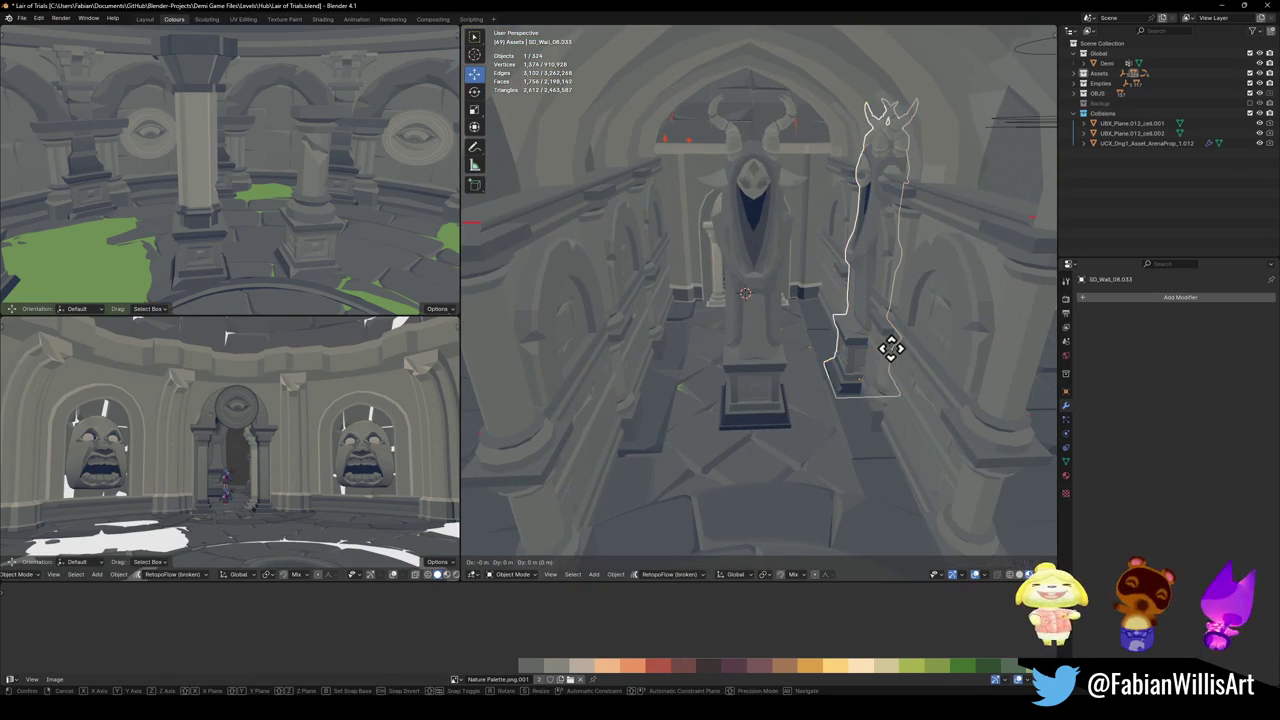
{"action": "left_click", "coordinate": [948, 470]}
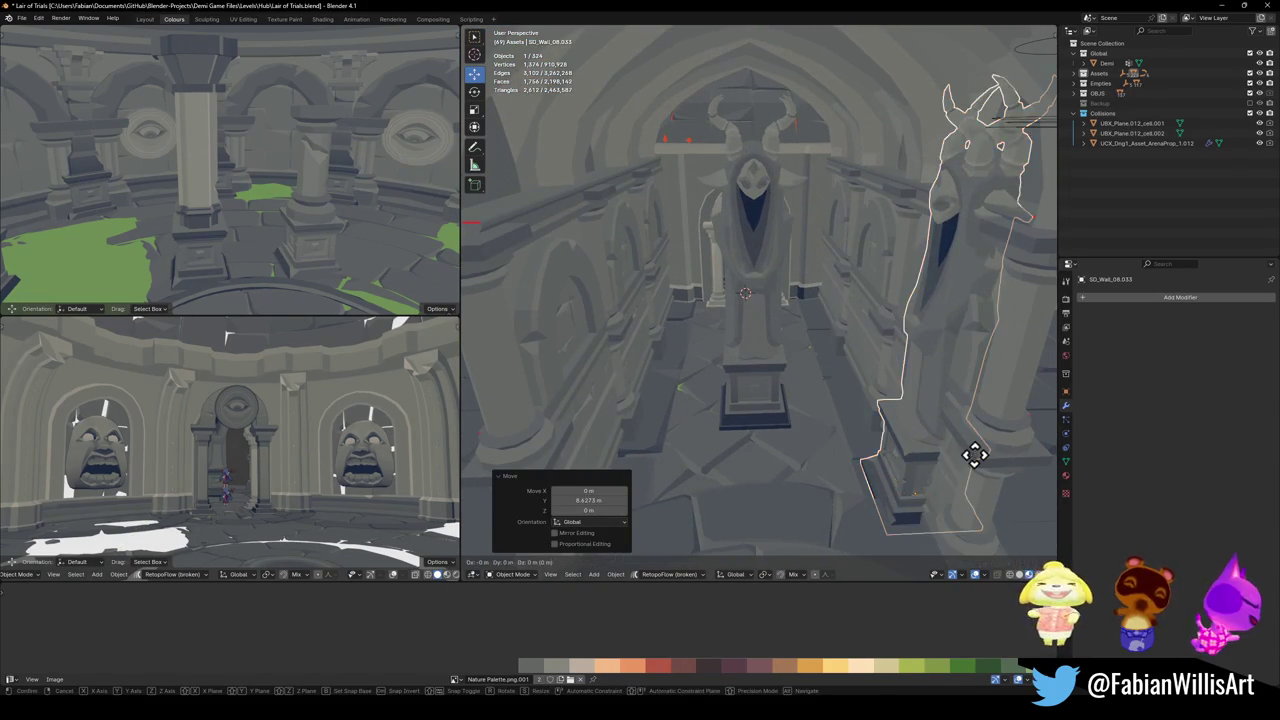
{"action": "key", "text": "g"}
{"action": "key", "text": "y"}
{"action": "left_click", "coordinate": [672, 425]}
- Frame the statue and scale it down to 0.669
{"action": "key", "text": "KP_Decimal"}
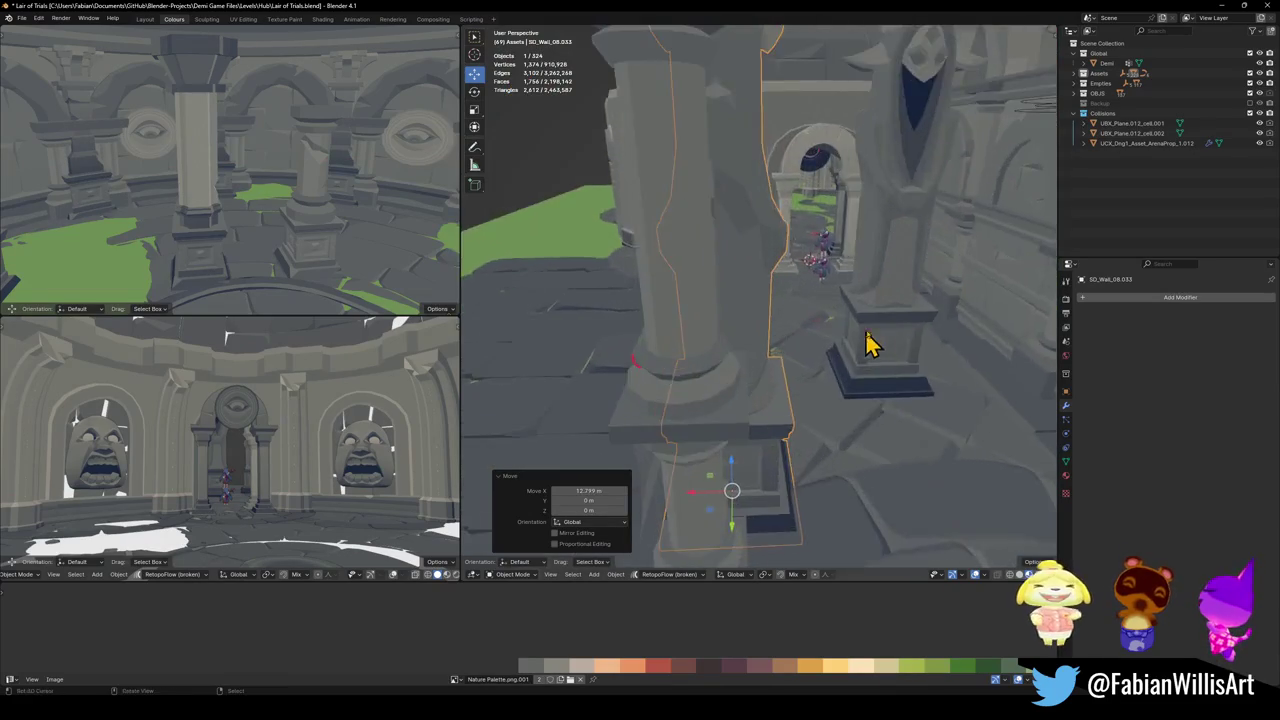
{"action": "scroll", "coordinate": [805, 343], "scroll_direction": "down", "scroll_amount": 3}
{"action": "key", "text": "s"}
{"action": "left_click", "coordinate": [851, 380]}
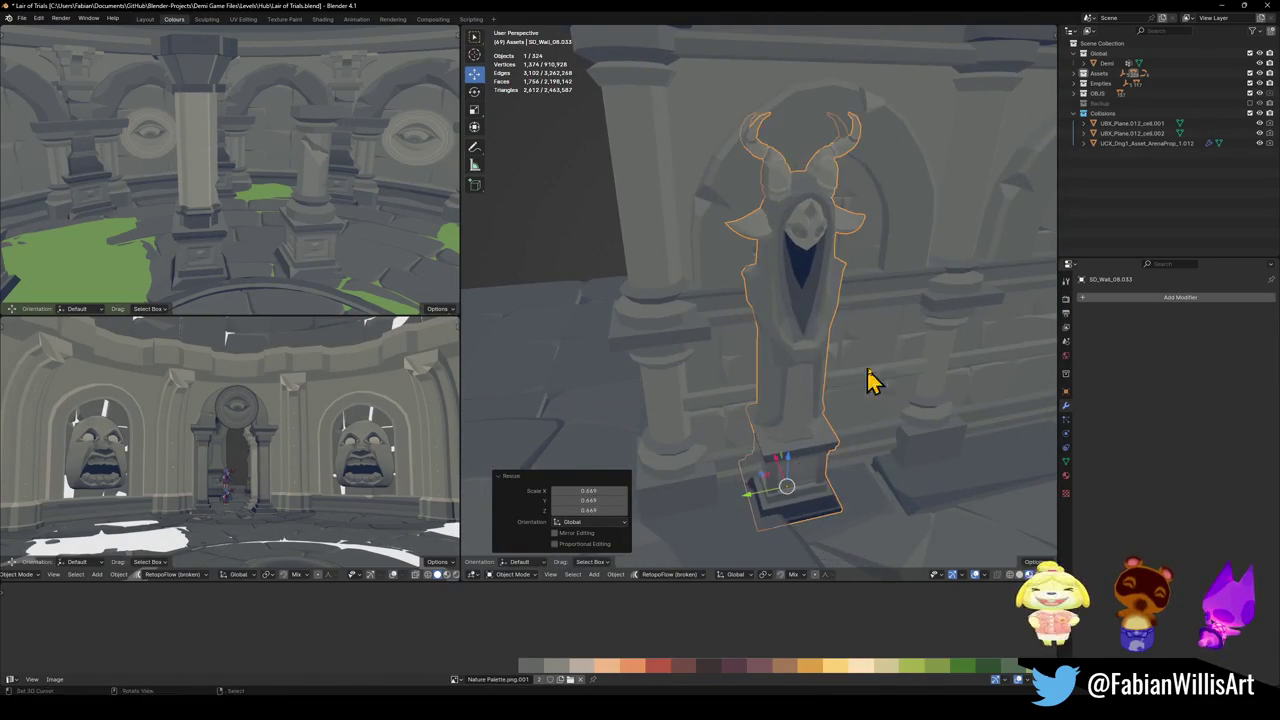
- Nudge the statue 0.64 m along Y and 0.745 m along X to seat it in the alcove
{"action": "key", "text": "g"}
{"action": "key", "text": "y"}
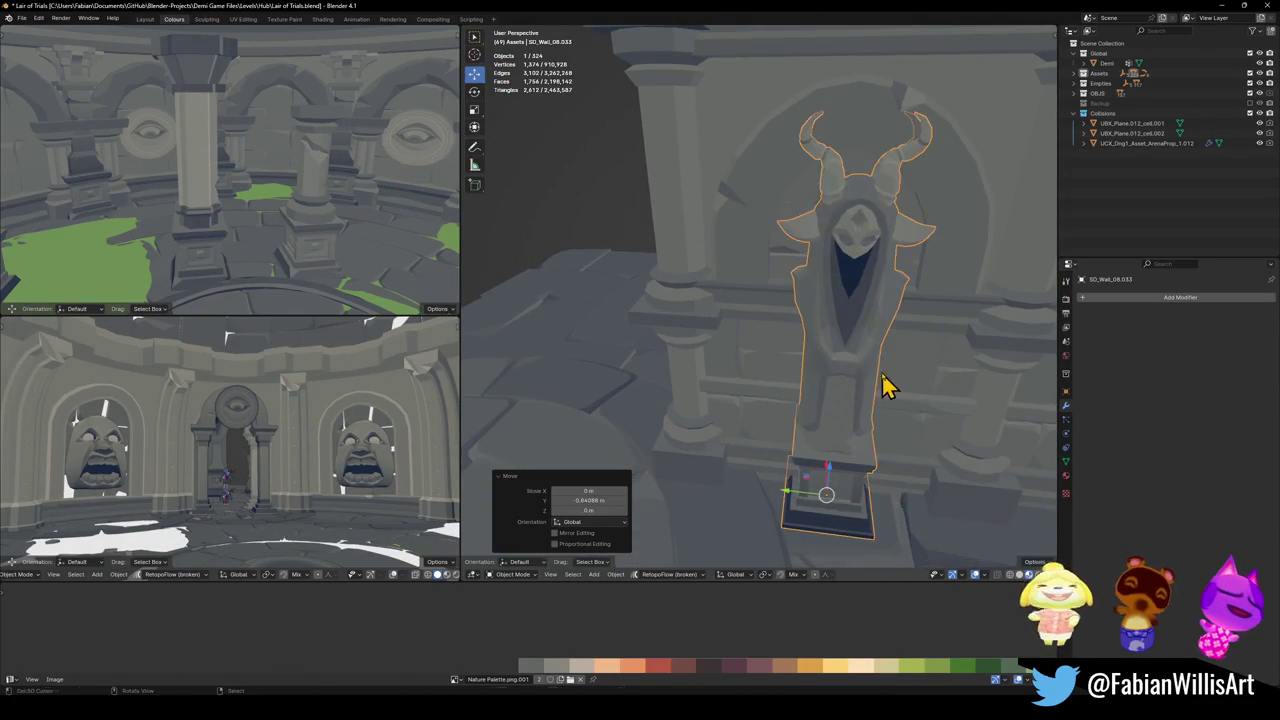
{"action": "left_click", "coordinate": [884, 380]}
{"action": "key", "text": "KP_Decimal"}
{"action": "key", "text": "g"}
{"action": "key", "text": "x"}
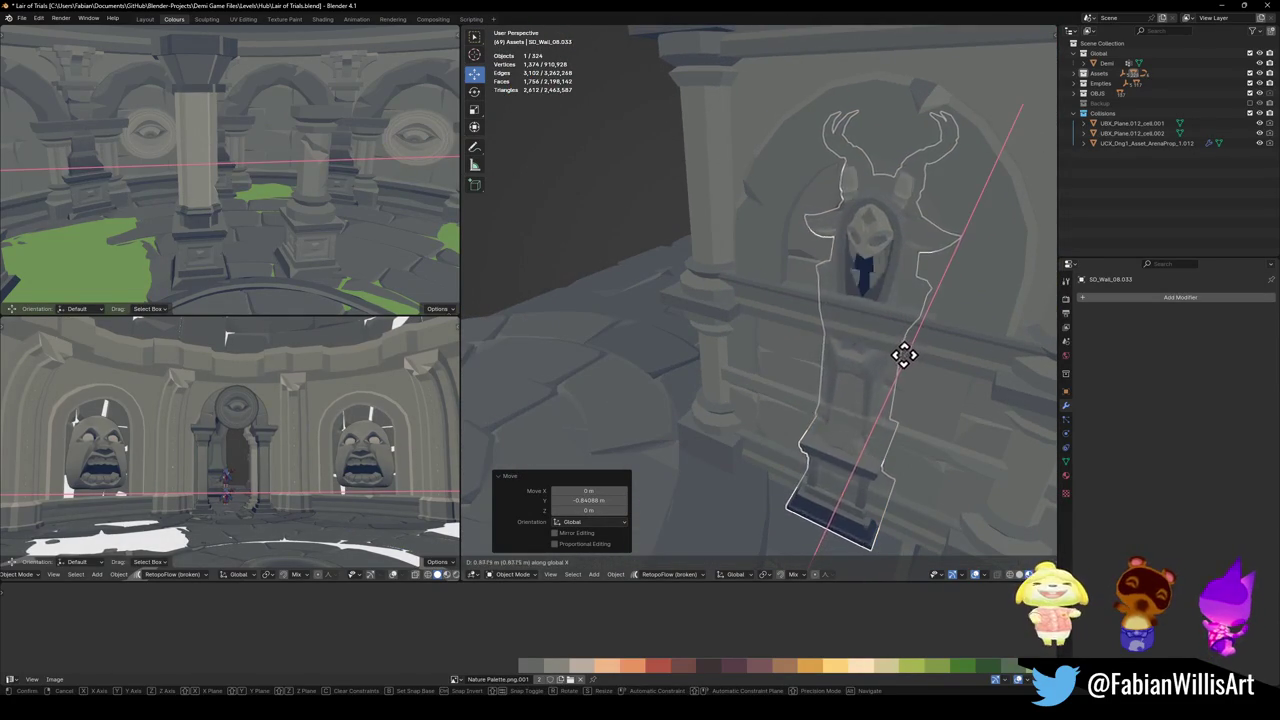
{"action": "left_click", "coordinate": [905, 370]}
{"action": "key", "text": "KP_Decimal"}
{"action": "key", "text": "g"}
{"action": "key", "text": "x"}
{"action": "key", "text": "y"}
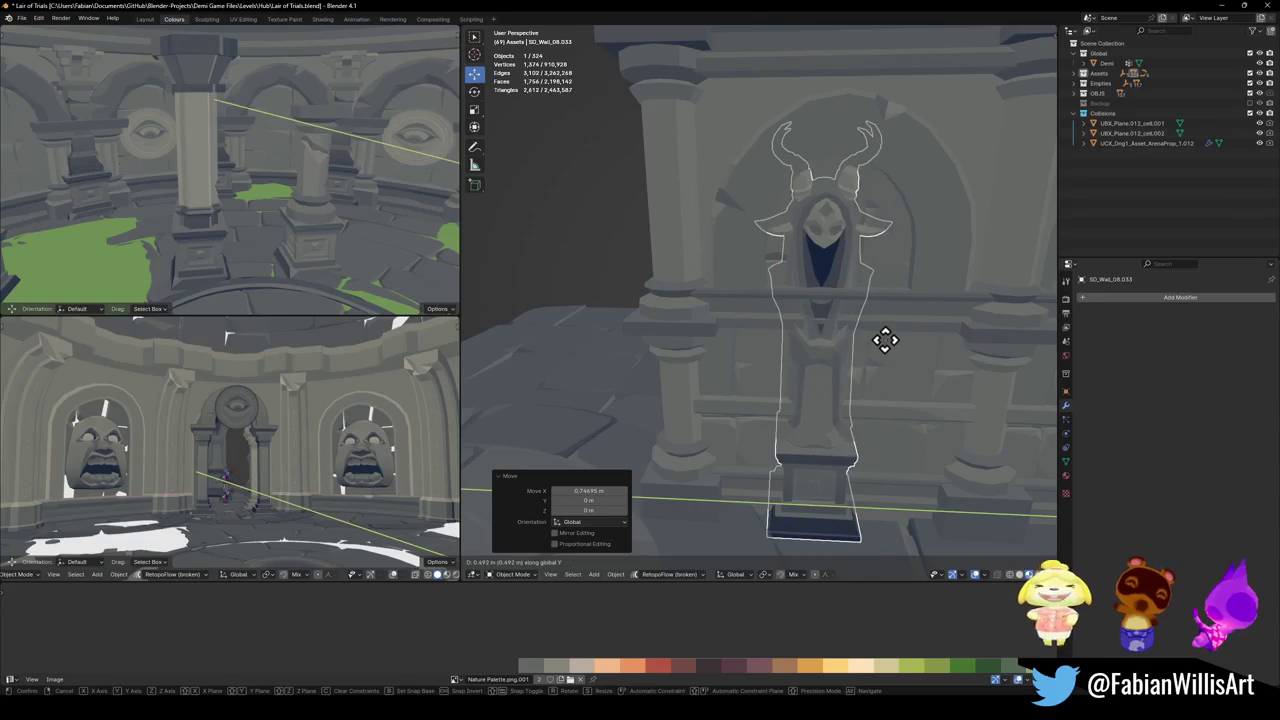
{"action": "left_click", "coordinate": [897, 348]}
{"action": "left_click", "coordinate": [880, 383]}
{"action": "key", "text": "Tab"}
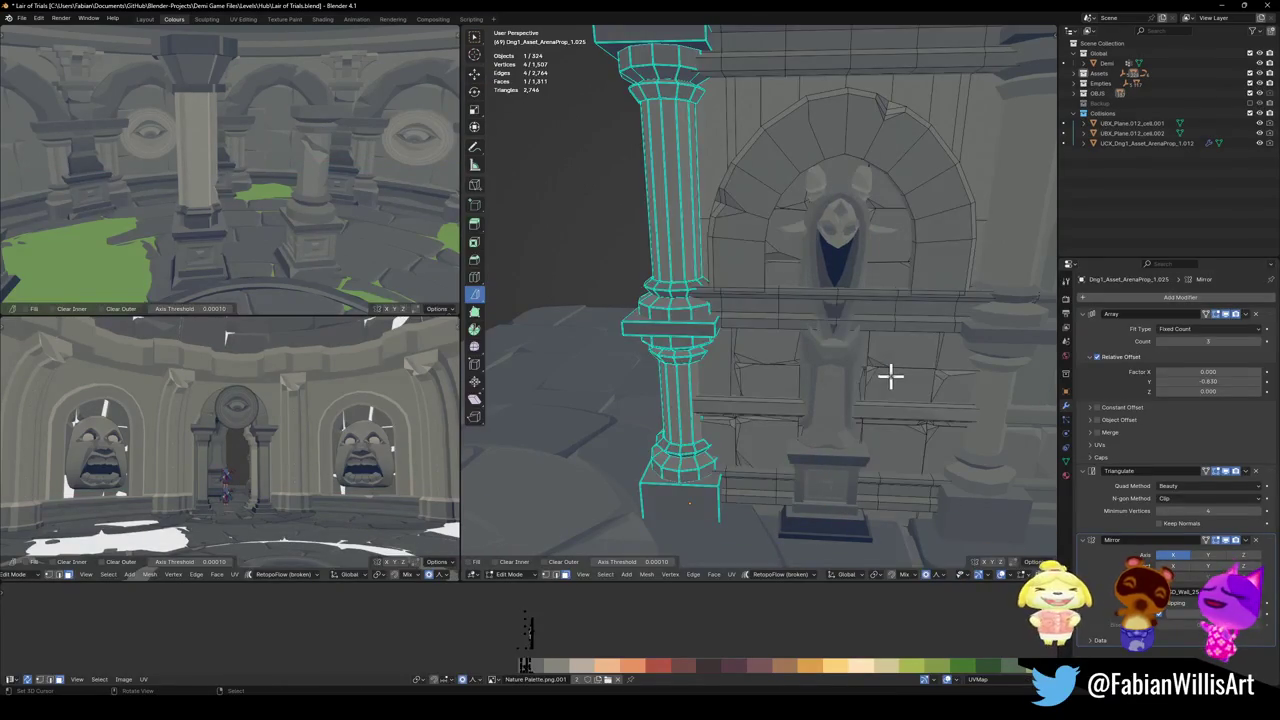
- Select the linked wall blocks and arch inset behind the statue, then cancel a trial X move
{"action": "key", "text": "a"}
{"action": "key", "text": "alt+a"}
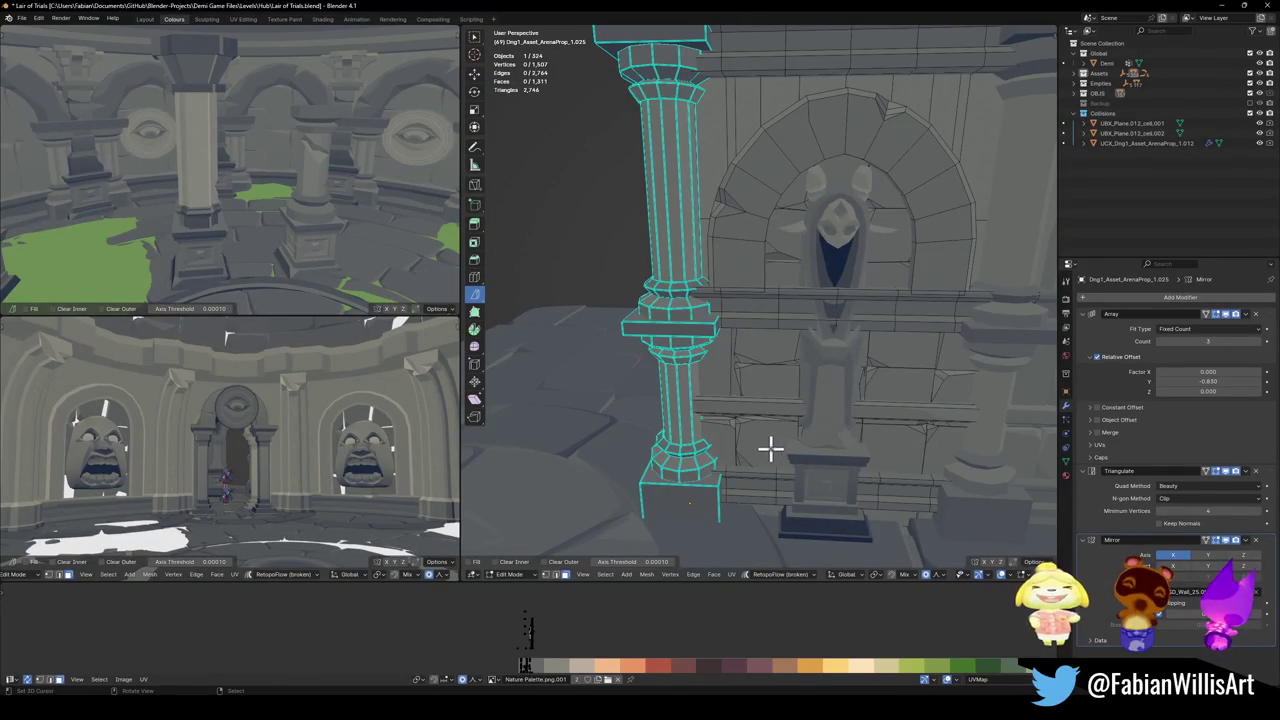
{"action": "key", "text": "l"}
{"action": "key", "text": "l"}
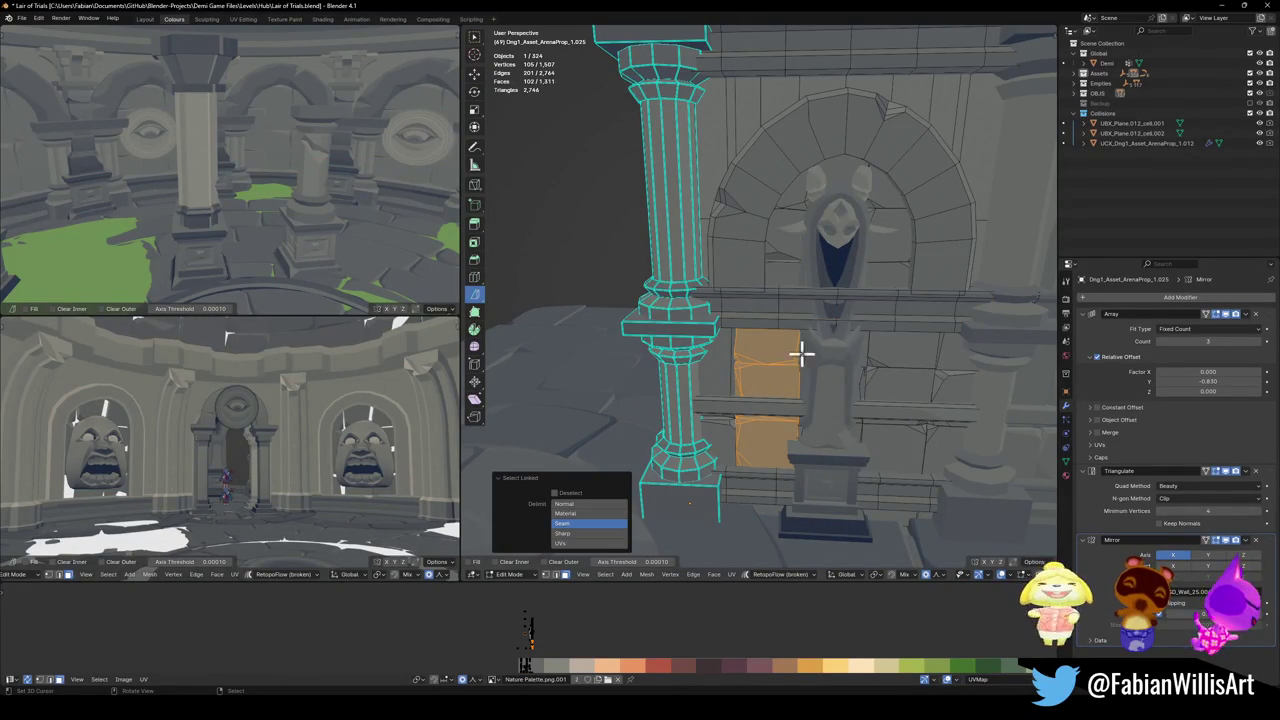
{"action": "key", "text": "l"}
{"action": "key", "text": "l"}
{"action": "key", "text": "l"}
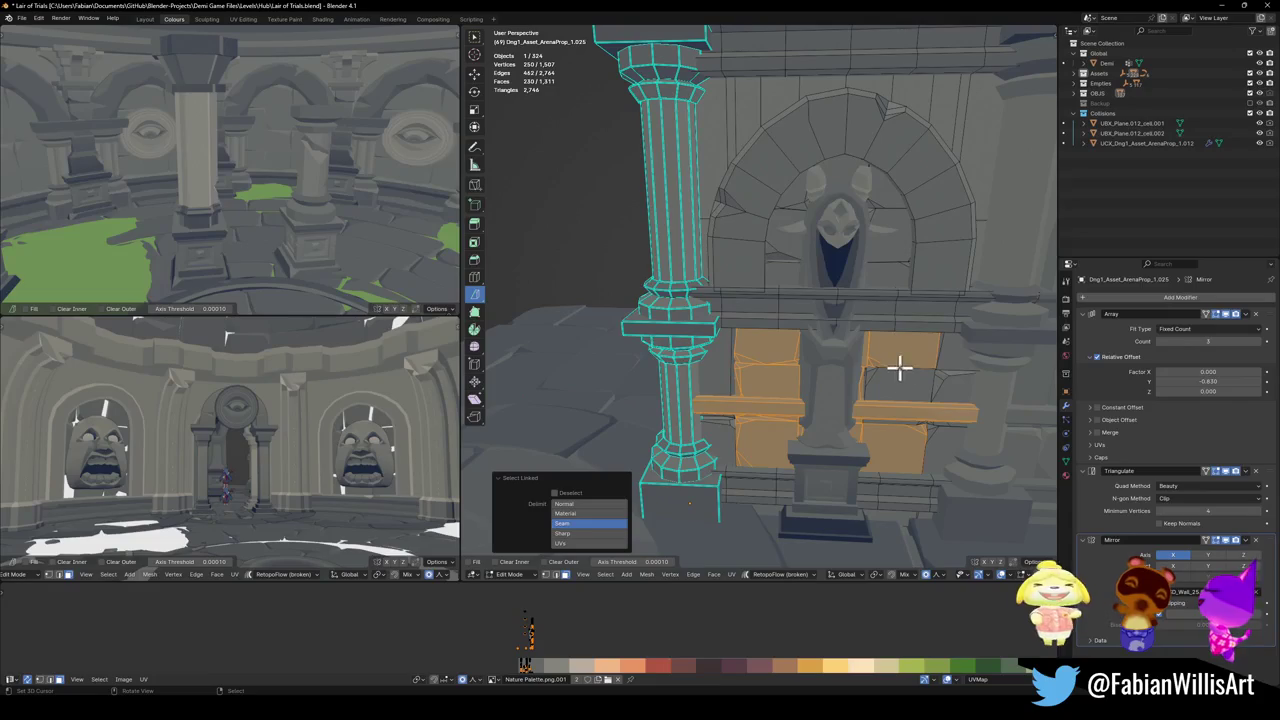
{"action": "key", "text": "l"}
{"action": "key", "text": "shift+l"}
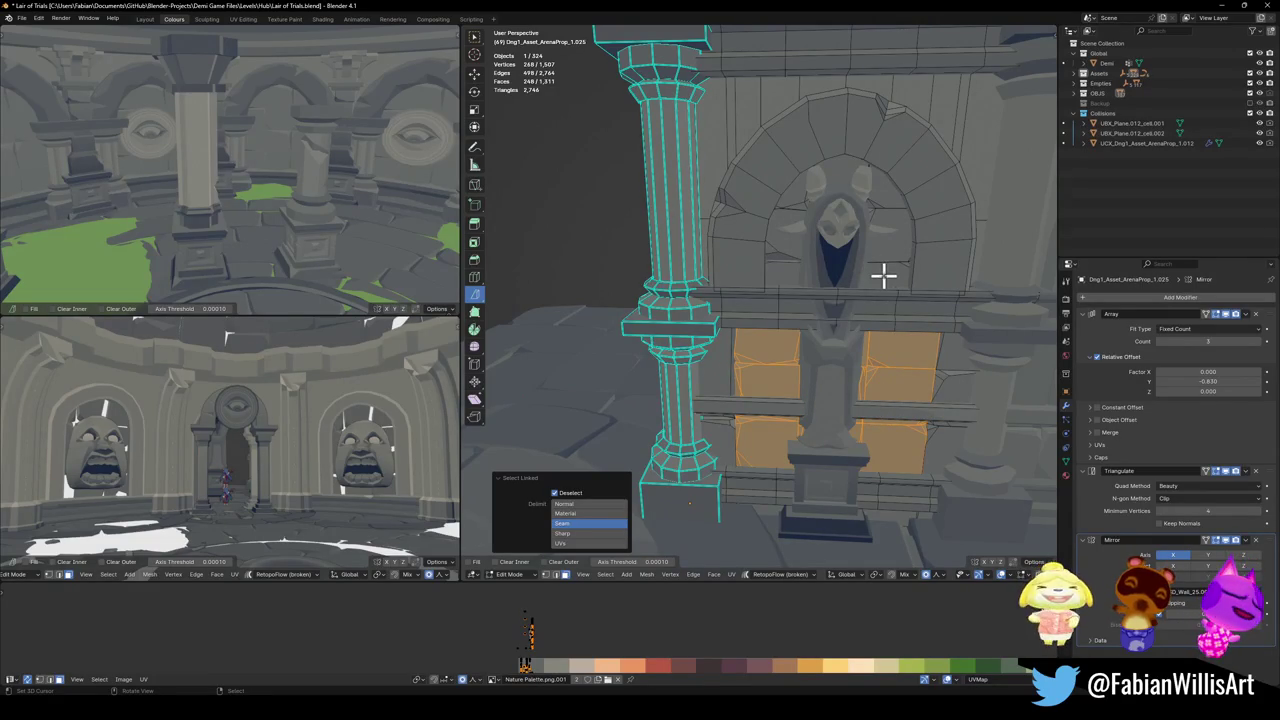
{"action": "key", "text": "l"}
{"action": "middle_click_drag", "start_coordinate": [879, 290], "coordinate": [857, 297]}
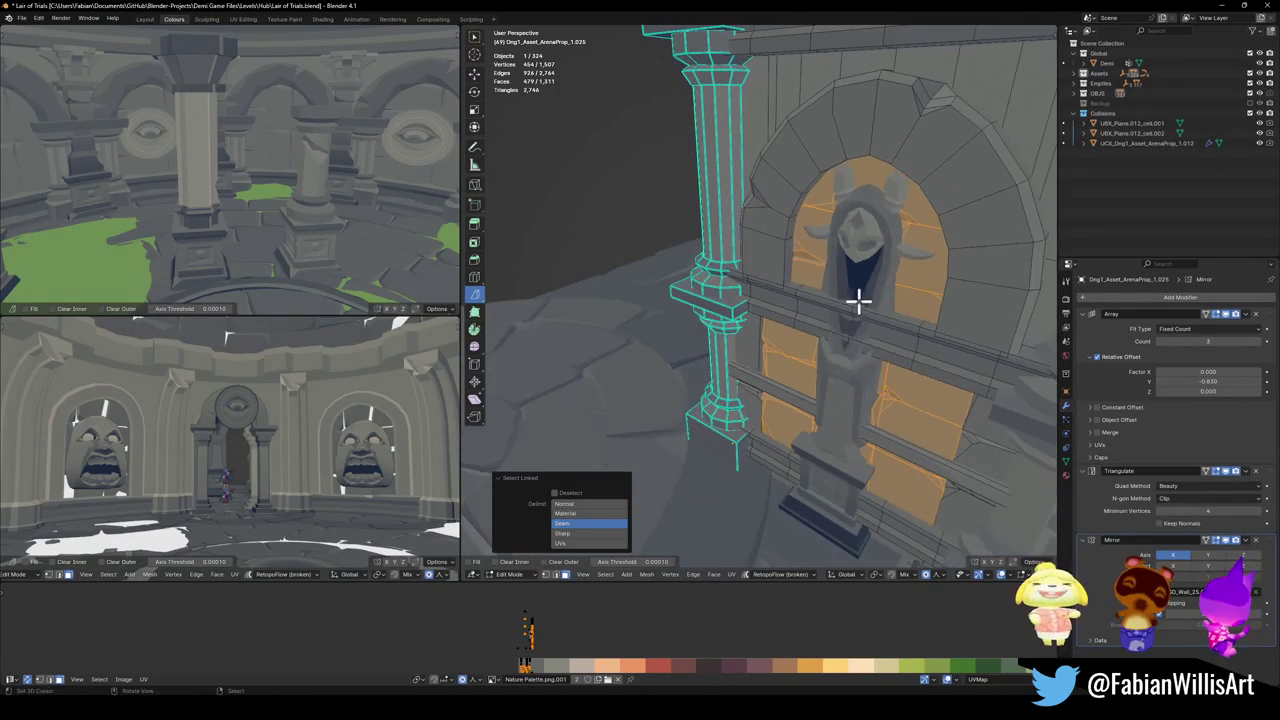
{"action": "key", "text": "g"}
{"action": "key", "text": "x"}
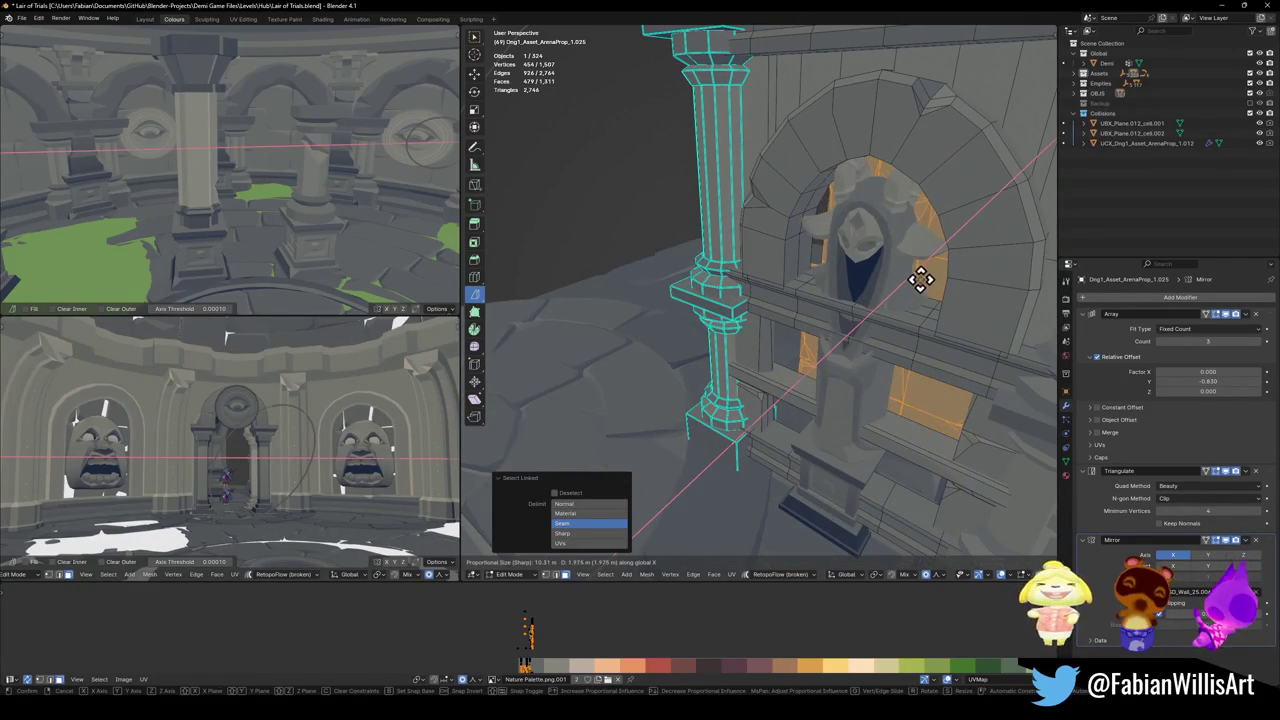
{"action": "key", "text": "Escape"}
{"action": "left_click", "coordinate": [880, 453]}
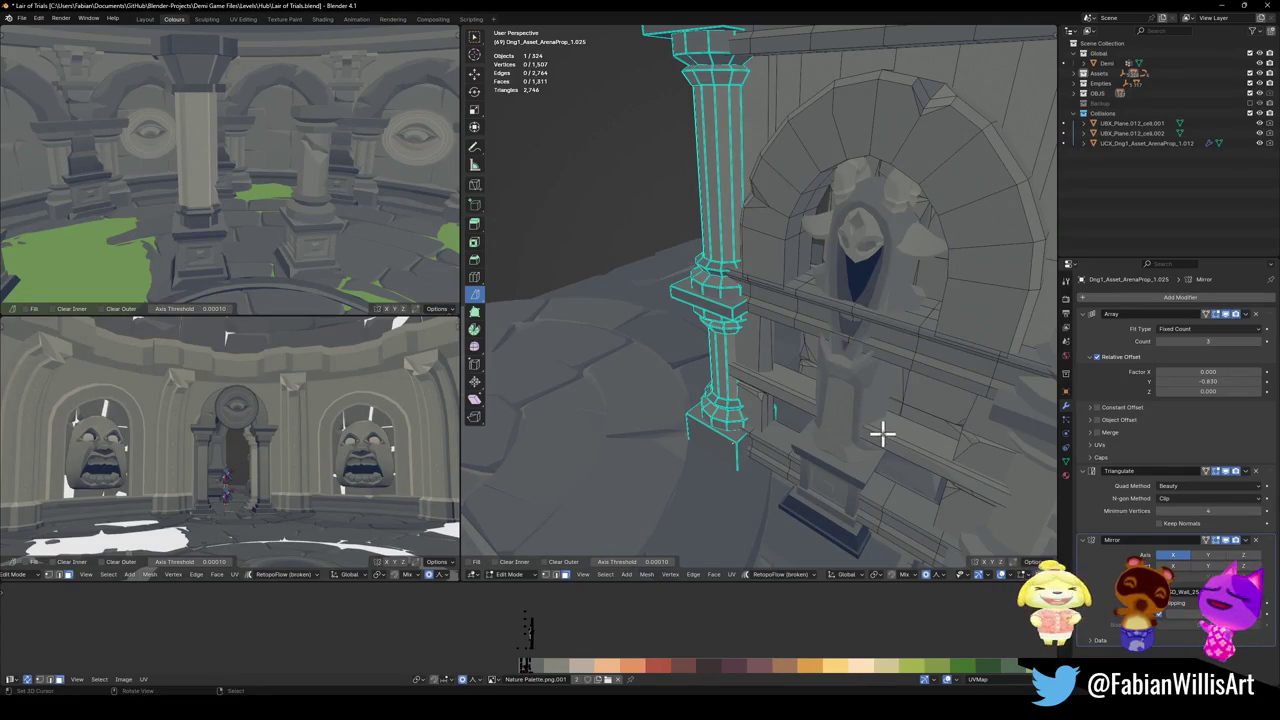
- Delete the ledge pieces in front of the statue on the first side
{"action": "key", "text": "l"}
{"action": "key", "text": "x"}
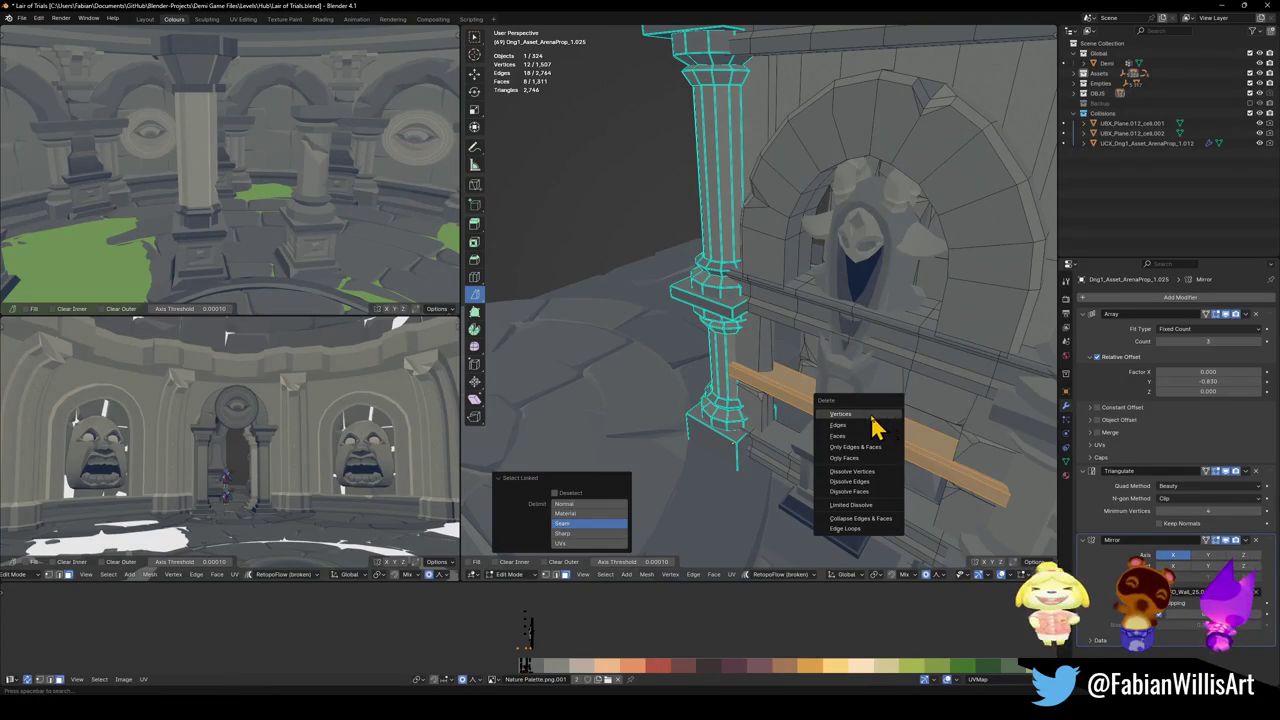
{"action": "left_click", "coordinate": [873, 405]}
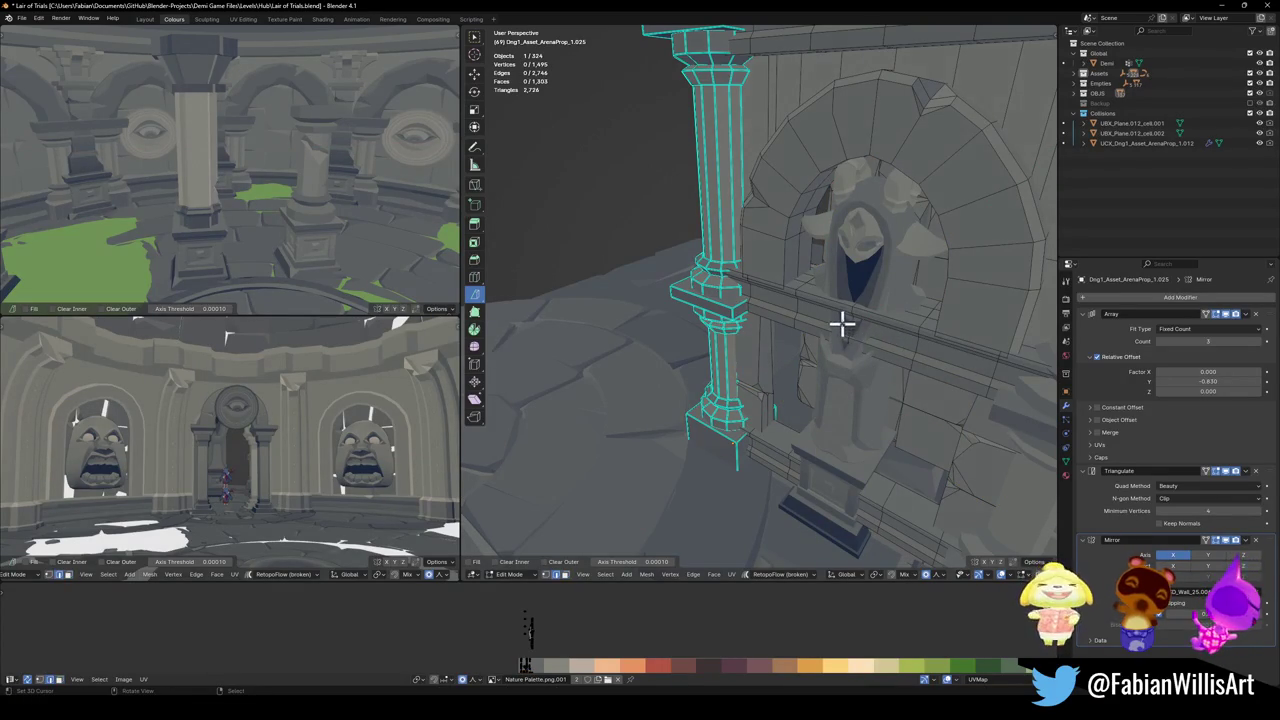
{"action": "key", "text": "l"}
{"action": "key", "text": "l"}
{"action": "key", "text": "x"}
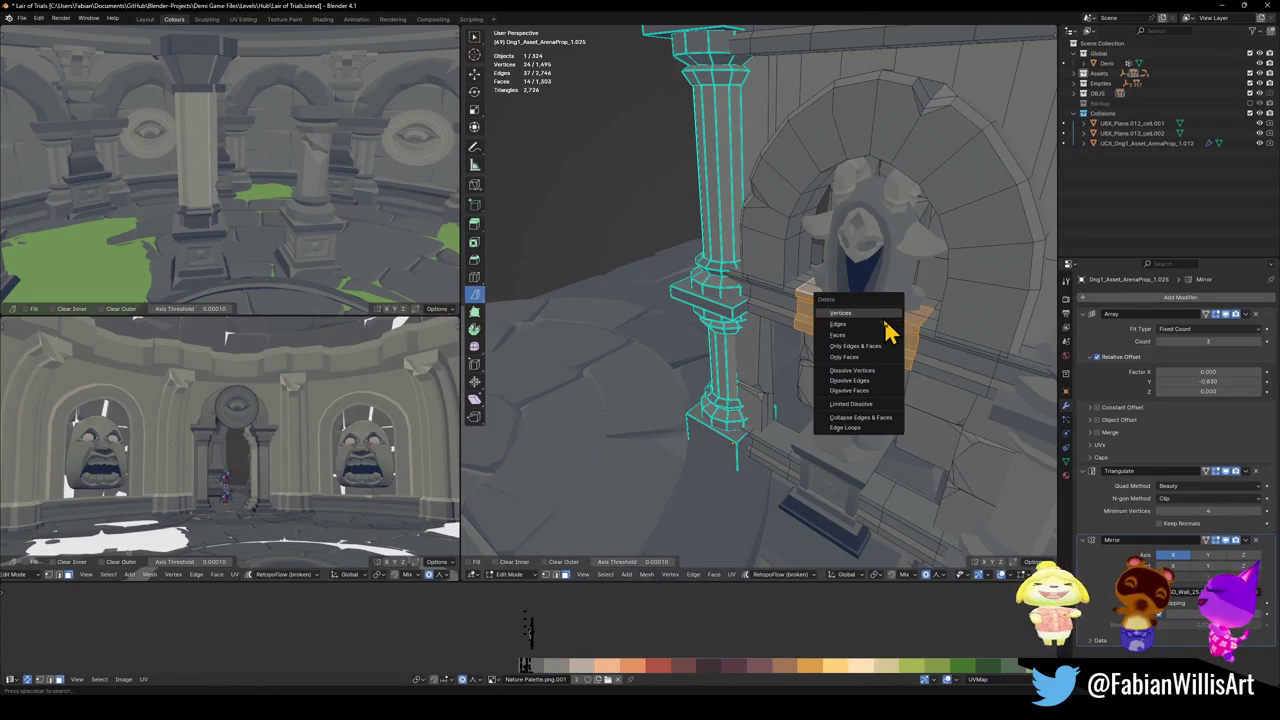
{"action": "left_click", "coordinate": [857, 335]}
- Delete the ledge faces on the other side and orbit to view both holes
{"action": "middle_click_drag", "start_coordinate": [845, 320], "coordinate": [880, 306]}
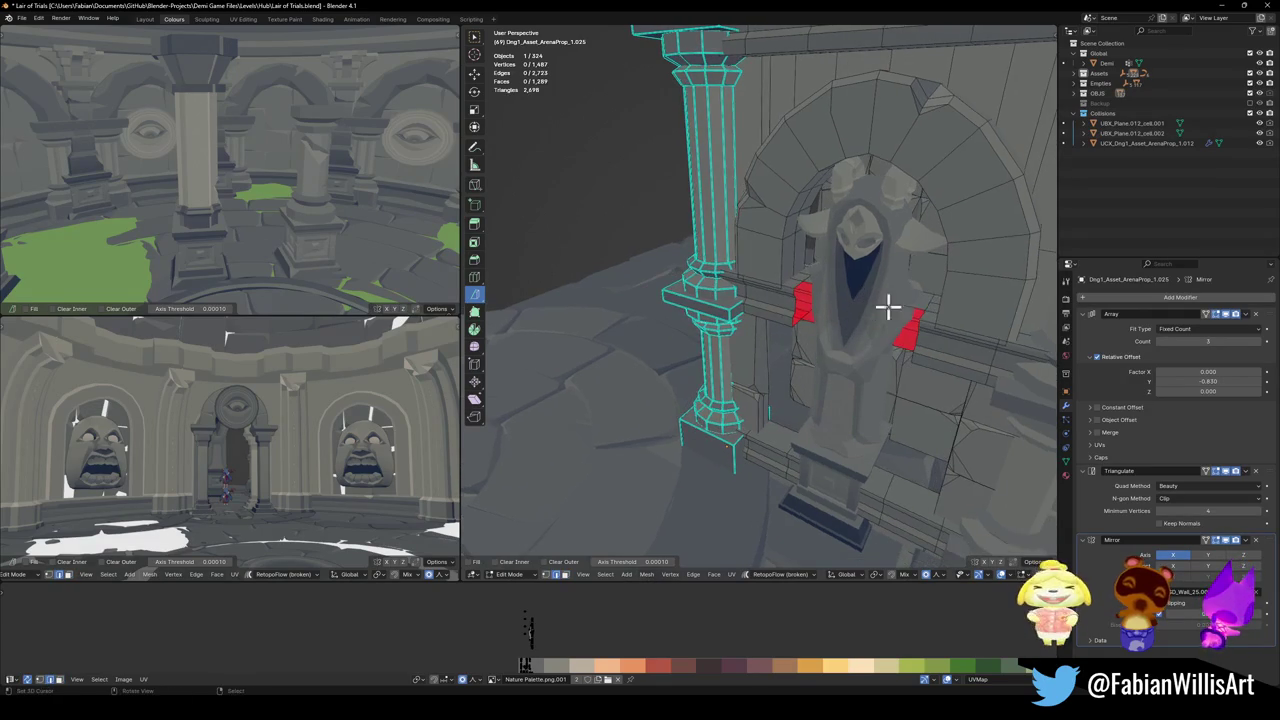
{"action": "key", "text": "l"}
{"action": "key", "text": "x"}
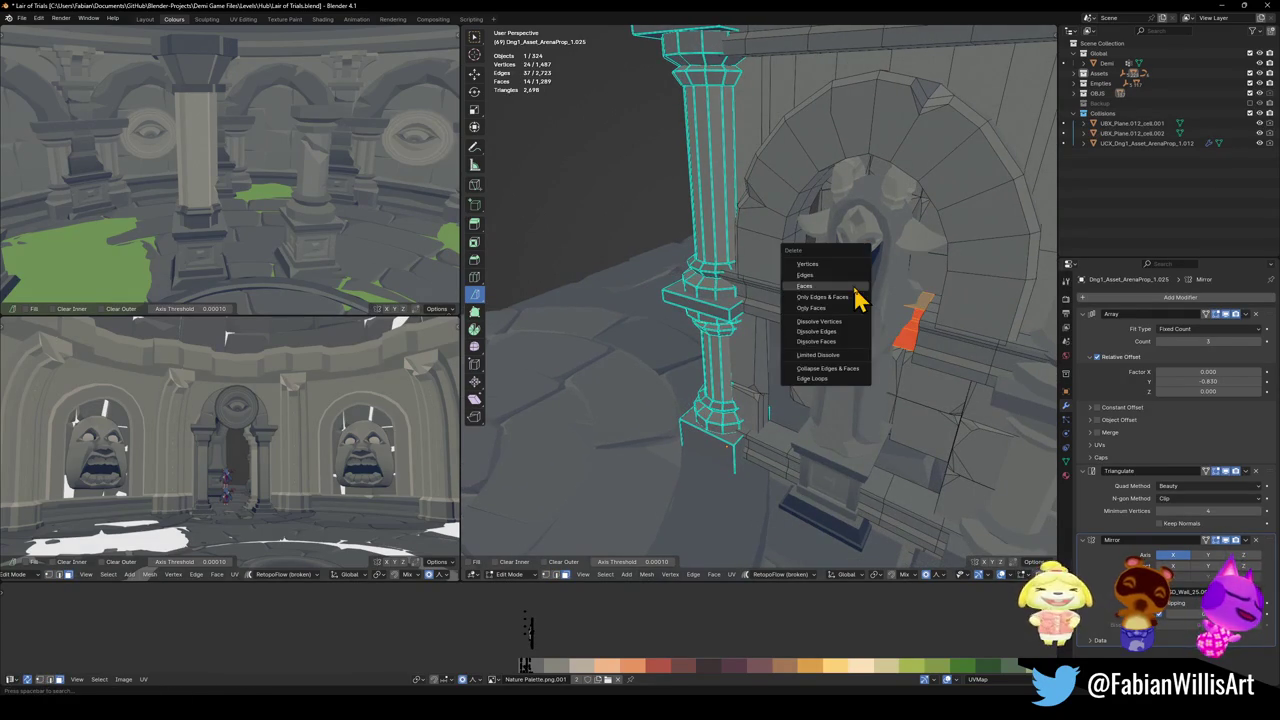
{"action": "left_click", "coordinate": [843, 294]}
{"action": "mouse_move", "coordinate": [803, 309]}
{"action": "middle_mouse_down"}
{"action": "mouse_move", "coordinate": [772, 307]}
{"action": "mouse_move", "coordinate": [831, 323]}
{"action": "mouse_move", "coordinate": [840, 312]}
{"action": "middle_mouse_up"}
{"action": "scroll", "coordinate": [820, 323], "scroll_direction": "up", "scroll_amount": 3}
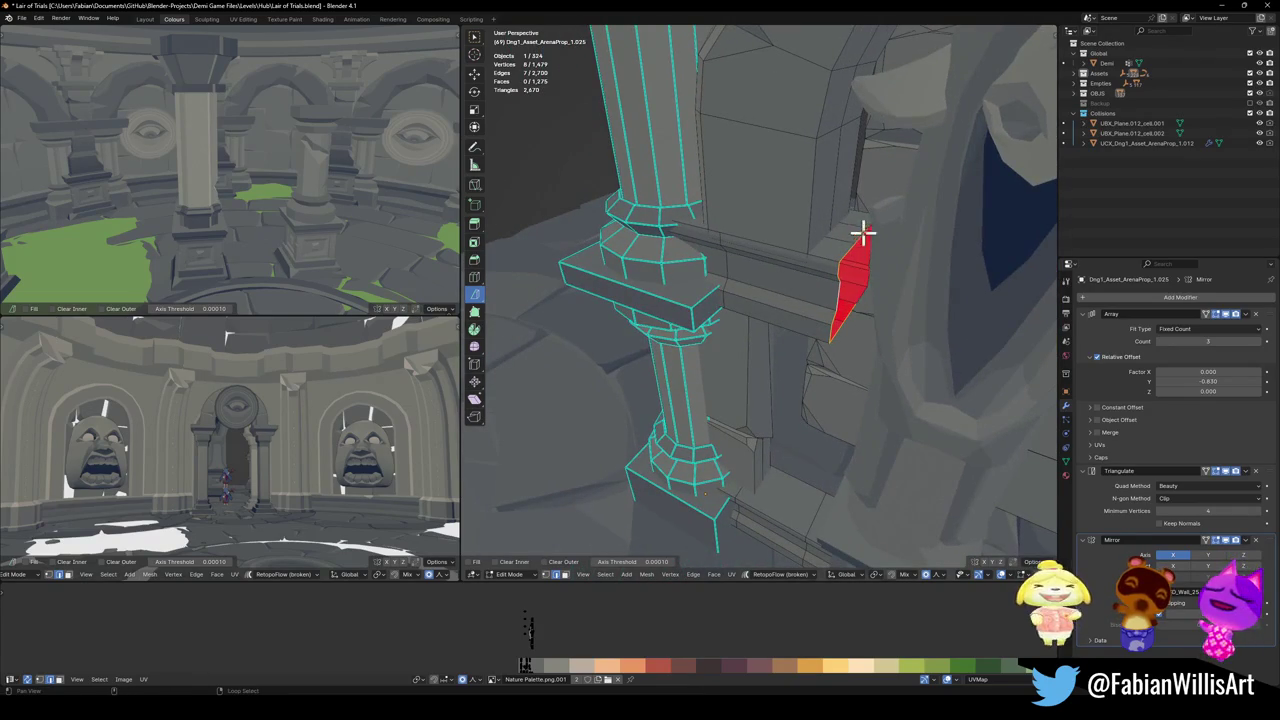
{"action": "mouse_move", "coordinate": [870, 218]}
{"action": "middle_mouse_down"}
{"action": "mouse_move", "coordinate": [851, 237]}
{"action": "mouse_move", "coordinate": [886, 283]}
{"action": "mouse_move", "coordinate": [885, 307]}
{"action": "middle_mouse_up"}
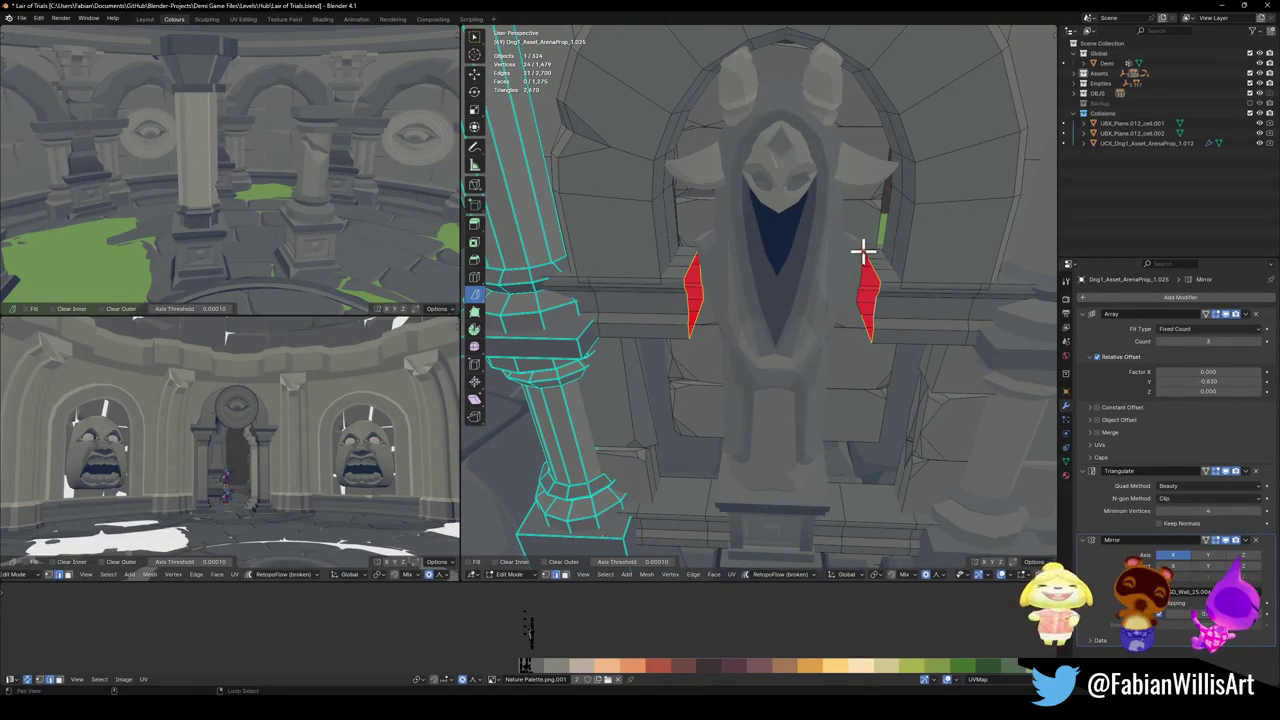
- Try scaling the hole faces along Y, then undo the change
{"action": "key", "text": "s"}
{"action": "key", "text": "y"}
{"action": "key", "text": "Escape"}
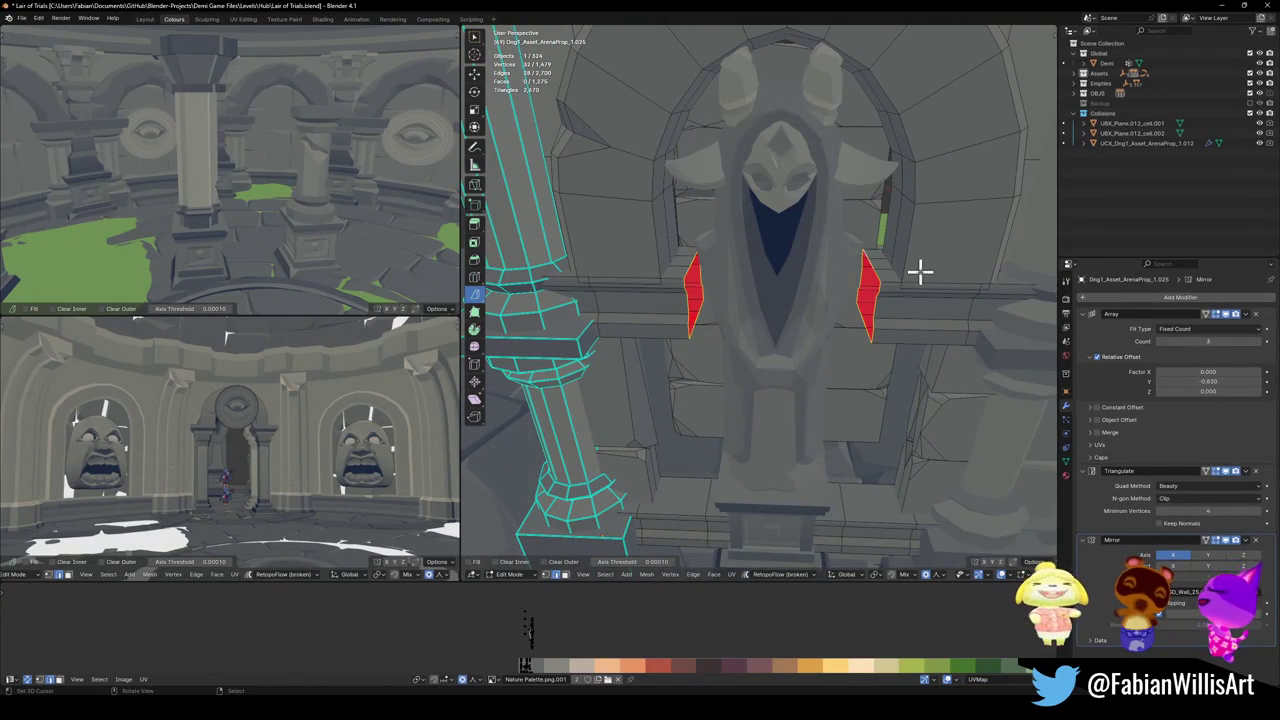
{"action": "key", "text": "s"}
{"action": "key", "text": "y"}
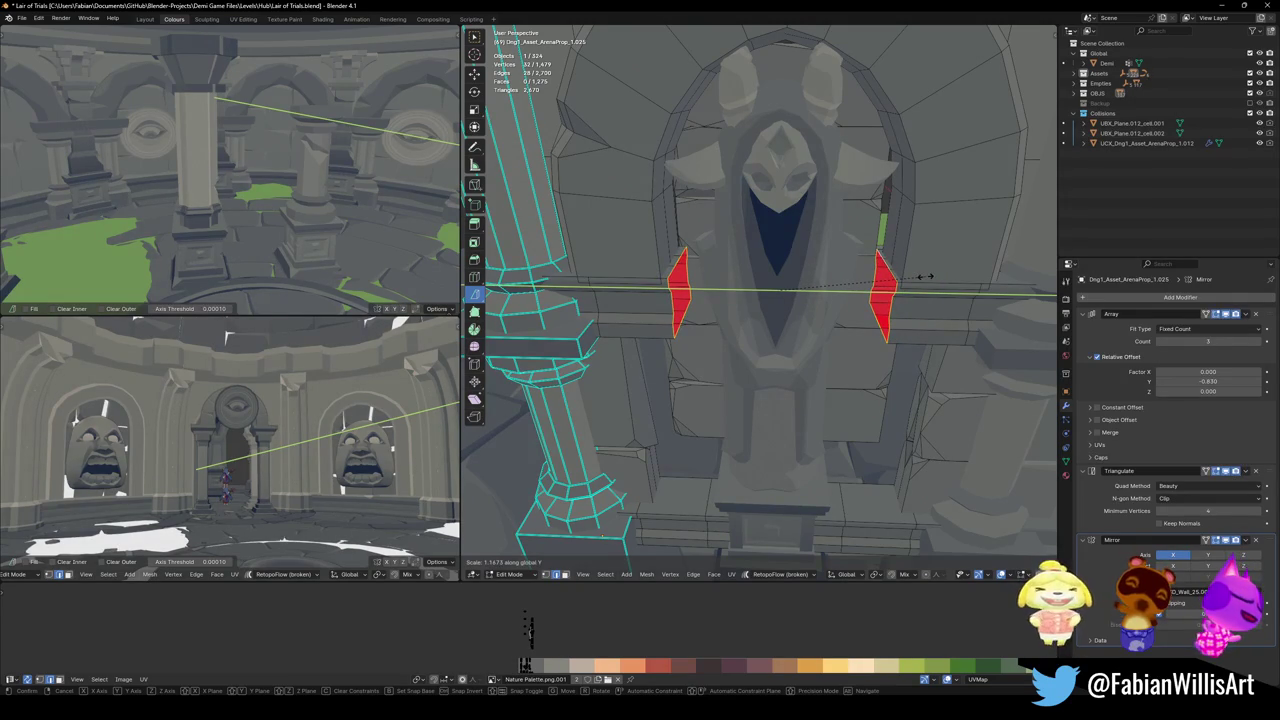
{"action": "left_click", "coordinate": [926, 277]}
{"action": "key", "text": "ctrl+z"}
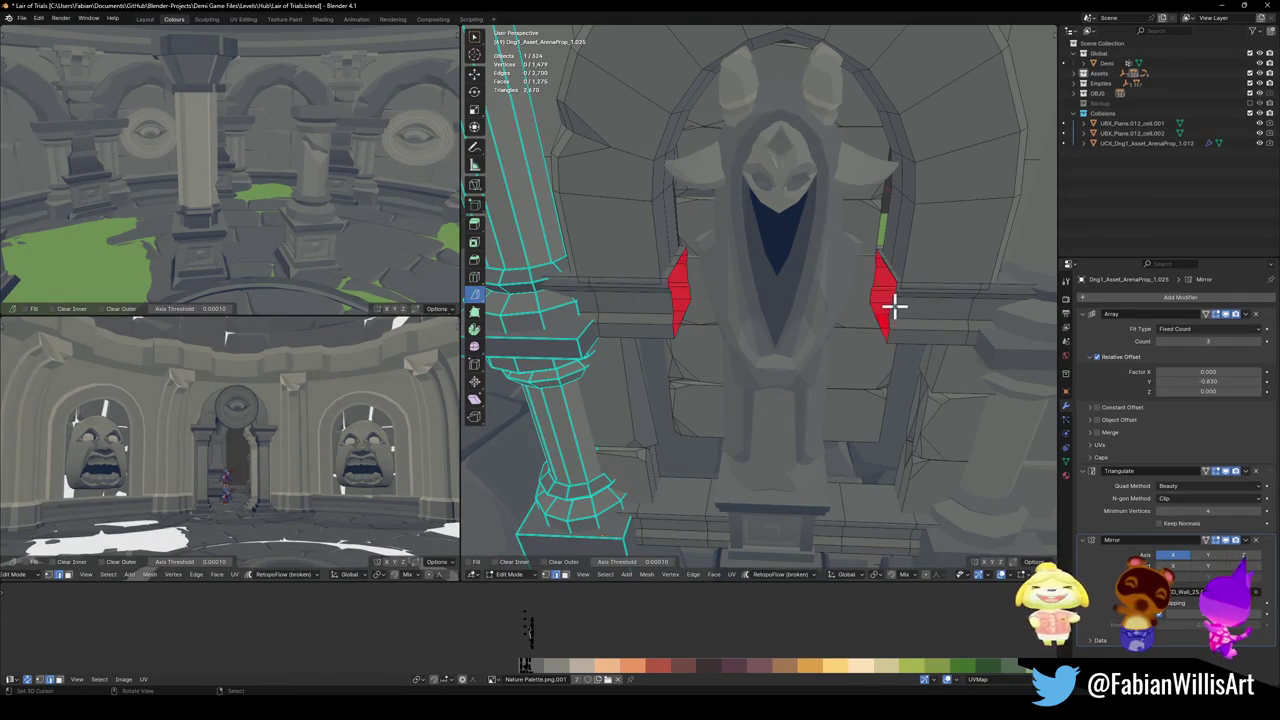
- Merge by distance on the part beside the statue and fill the holes with new faces
{"action": "key", "text": "l"}
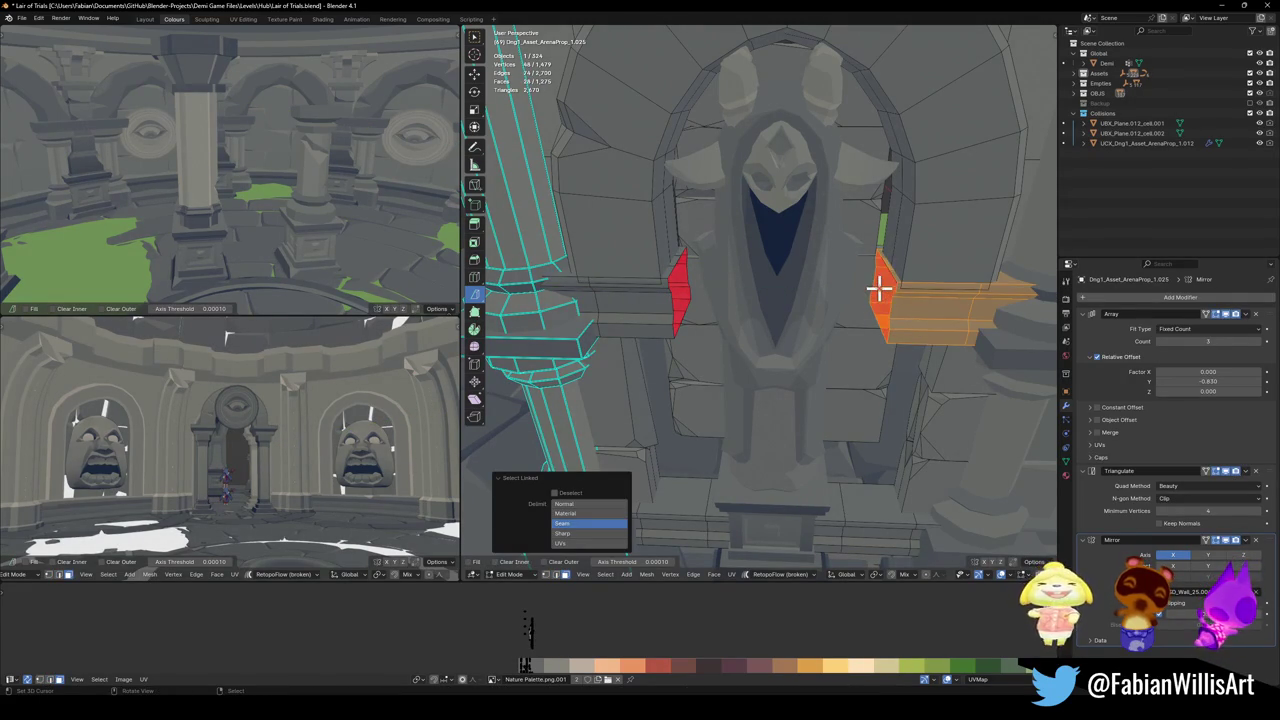
{"action": "key", "text": "q"}
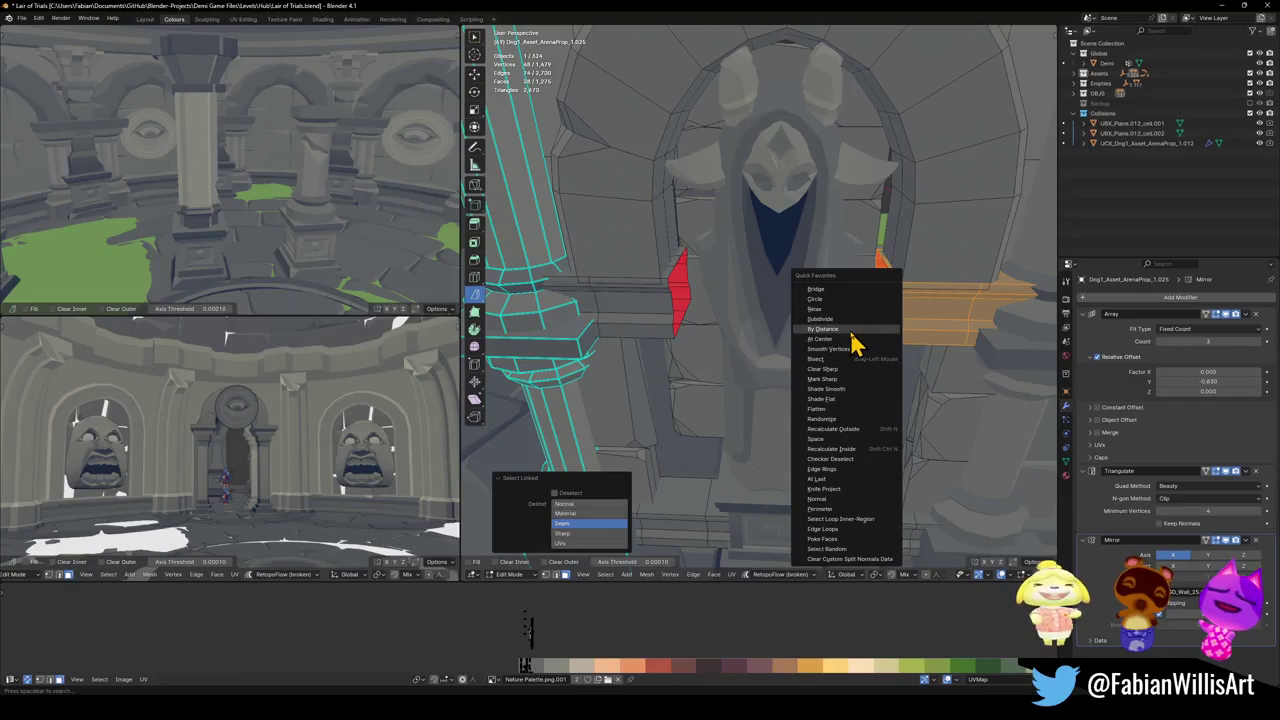
{"action": "left_click", "coordinate": [853, 343]}
{"action": "key", "text": "alt+a"}
{"action": "left_click", "coordinate": [895, 308], "text": "ctrl"}
{"action": "left_click", "coordinate": [897, 300], "text": "ctrl"}
{"action": "left_click", "coordinate": [687, 282], "text": "ctrl"}
- Scale the new patch faces narrower and shift them along X against the ledges
{"action": "mouse_move", "coordinate": [762, 320]}
{"action": "middle_mouse_down"}
{"action": "mouse_move", "coordinate": [803, 329]}
{"action": "mouse_move", "coordinate": [827, 308]}
{"action": "middle_mouse_up"}
{"action": "key", "text": "Tab"}
{"action": "key", "text": "Tab"}
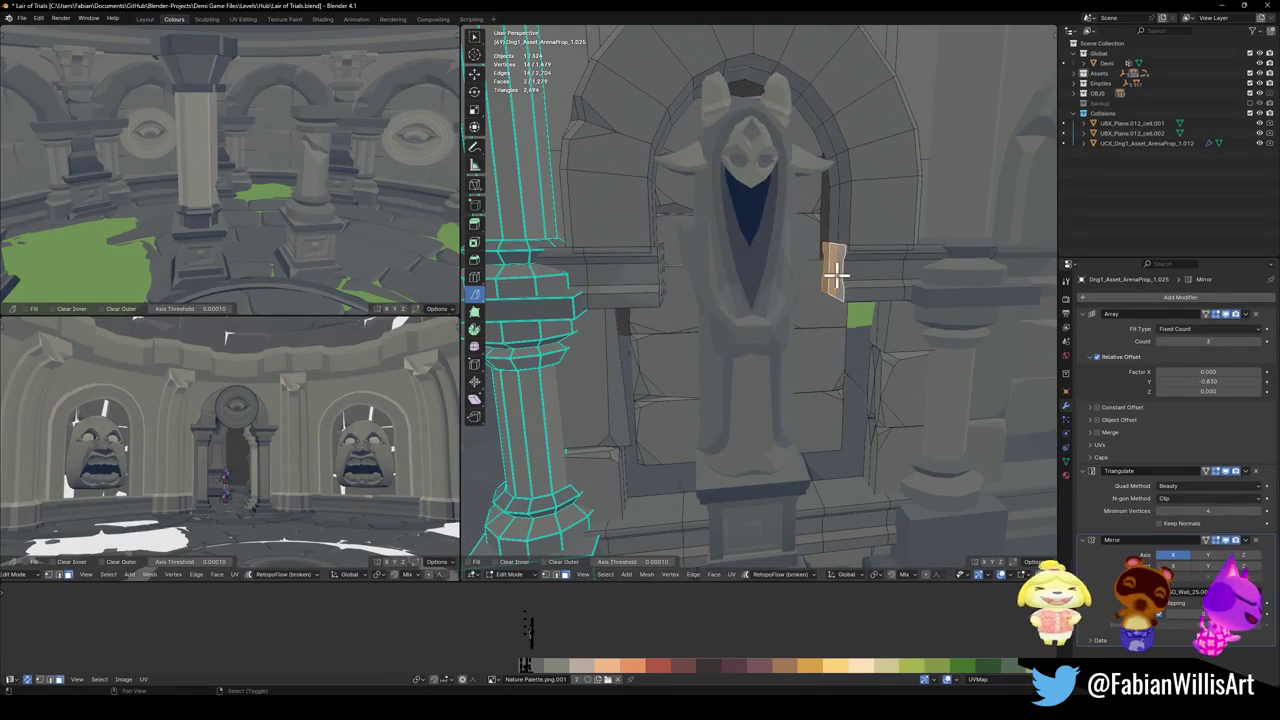
{"action": "middle_click_drag", "start_coordinate": [672, 290], "coordinate": [700, 274]}
{"action": "left_click", "coordinate": [715, 262], "text": "shift"}
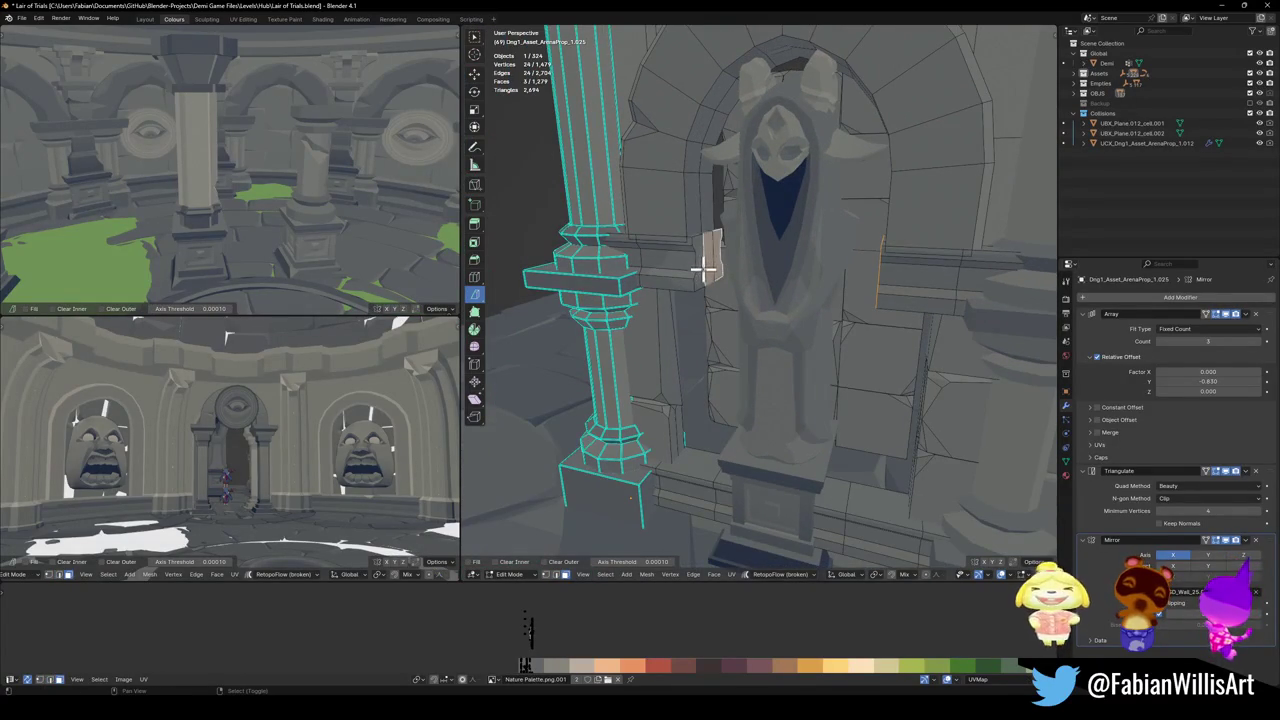
{"action": "left_click", "coordinate": [704, 268], "text": "shift"}
{"action": "key", "text": "s"}
{"action": "left_click", "coordinate": [566, 640]}
{"action": "key", "text": "g"}
{"action": "key", "text": "x"}
{"action": "left_click", "coordinate": [618, 617]}
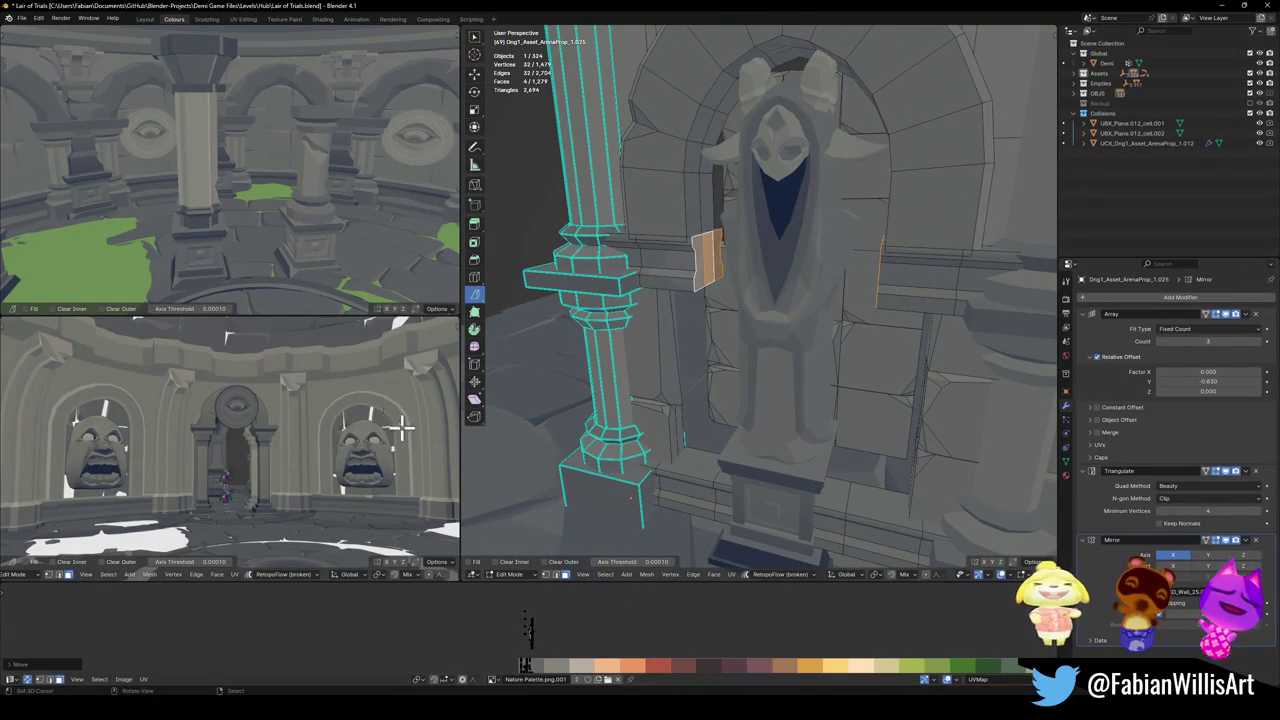
{"action": "key", "text": "Tab"}
- Try a loop cut across the base in X-ray, undo it, and frame the arch wall
{"action": "mouse_move", "coordinate": [830, 345]}
{"action": "middle_mouse_down"}
{"action": "mouse_move", "coordinate": [843, 323]}
{"action": "mouse_move", "coordinate": [886, 323]}
{"action": "mouse_move", "coordinate": [849, 329]}
{"action": "mouse_move", "coordinate": [848, 313]}
{"action": "mouse_move", "coordinate": [846, 340]}
{"action": "mouse_move", "coordinate": [803, 351]}
{"action": "mouse_move", "coordinate": [817, 486]}
{"action": "middle_mouse_up"}
{"action": "left_click", "coordinate": [816, 397]}
{"action": "key", "text": "ctrl+z"}
{"action": "key", "text": "ctrl+z"}
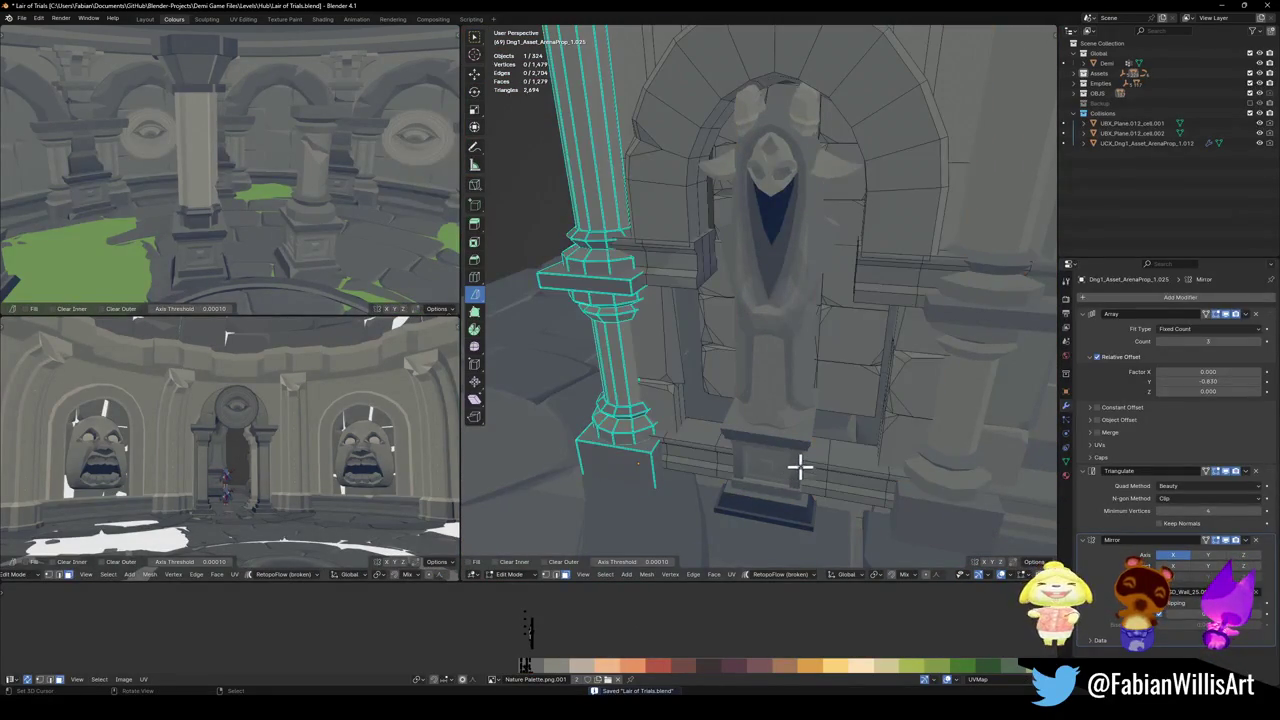
{"action": "key", "text": "alt+z"}
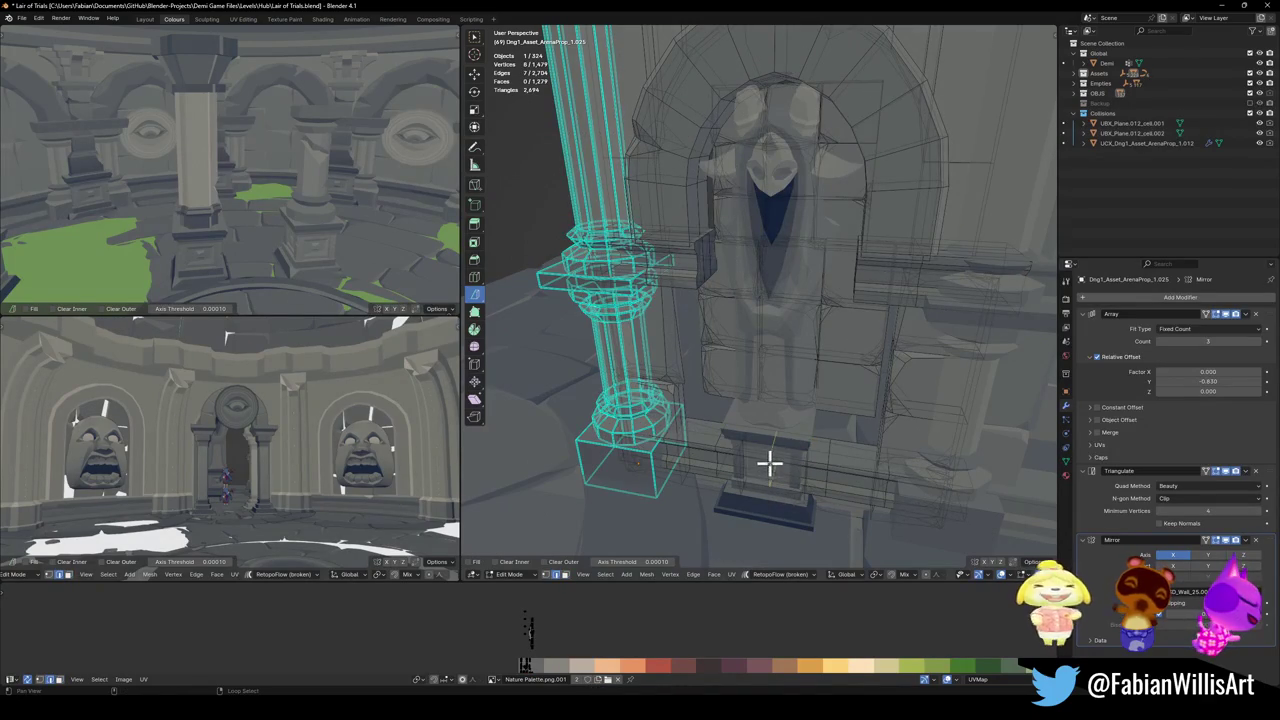
{"action": "left_click", "coordinate": [803, 463]}
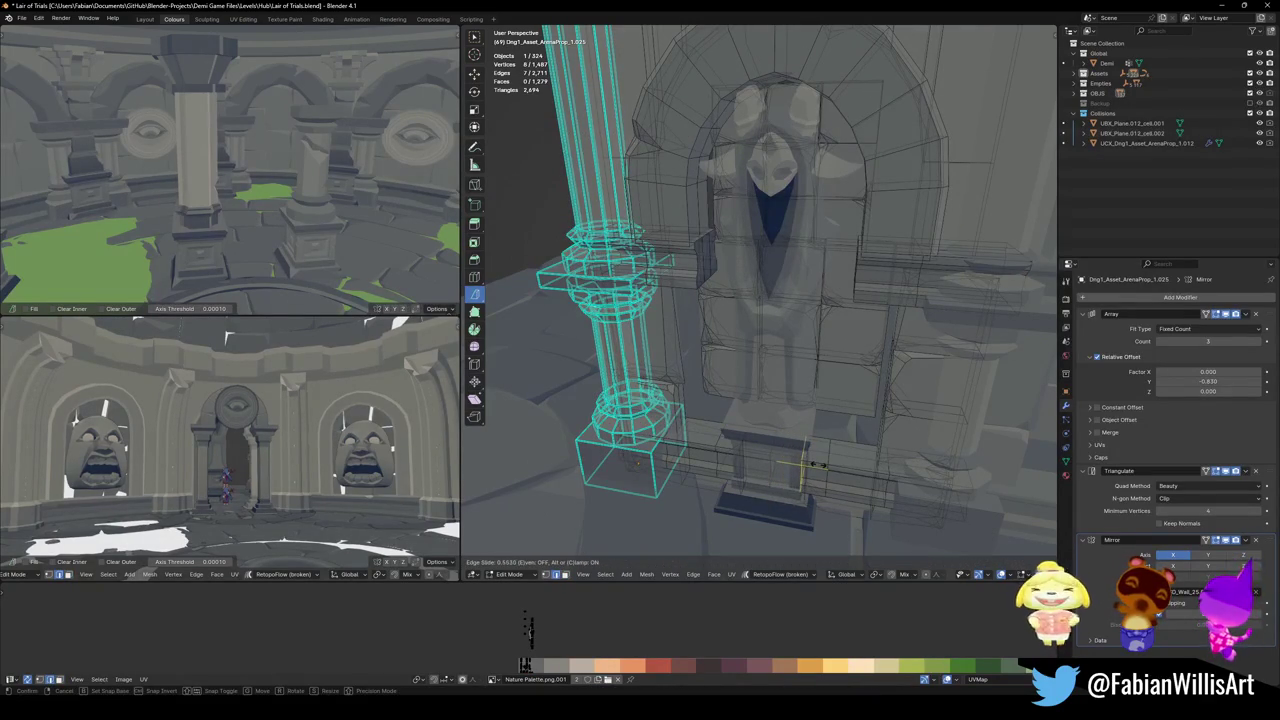
{"action": "left_click", "coordinate": [813, 464]}
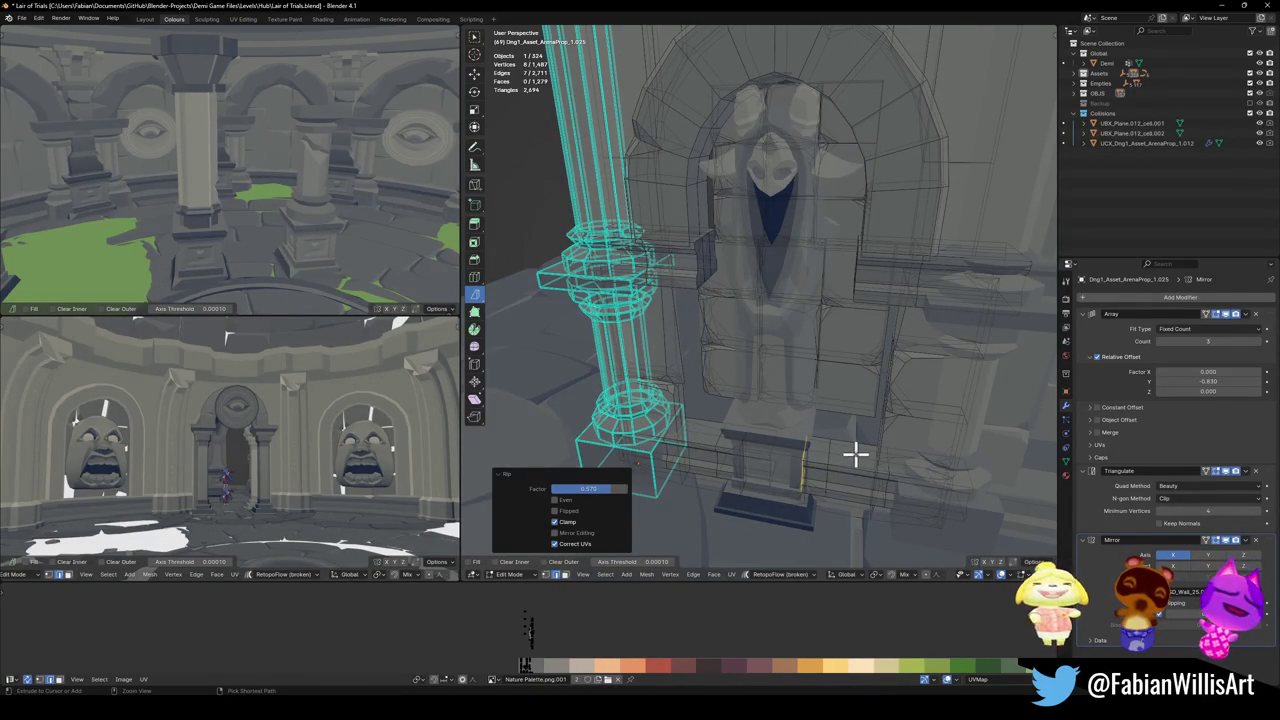
{"action": "key", "text": "ctrl+z"}
{"action": "key", "text": "Tab"}
{"action": "key", "text": "alt+z"}
{"action": "key", "text": "KP_Decimal"}
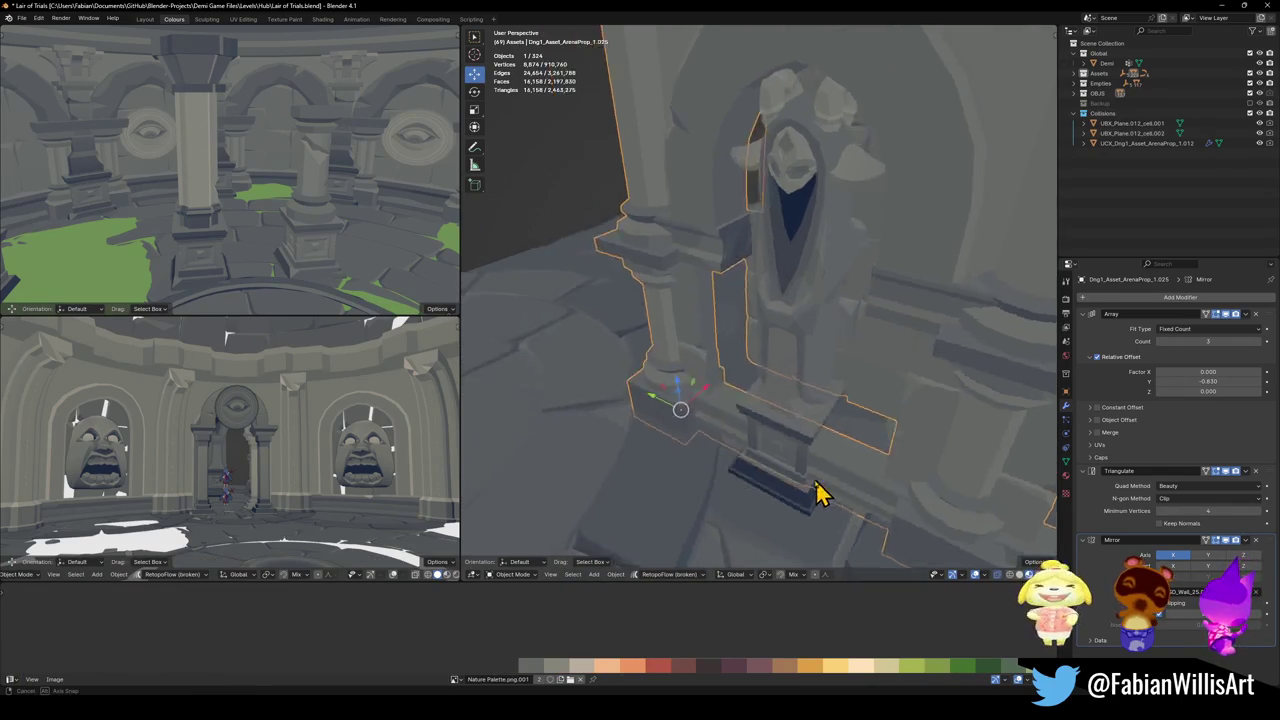
{"action": "scroll", "coordinate": [815, 440], "scroll_direction": "down", "scroll_amount": 5}
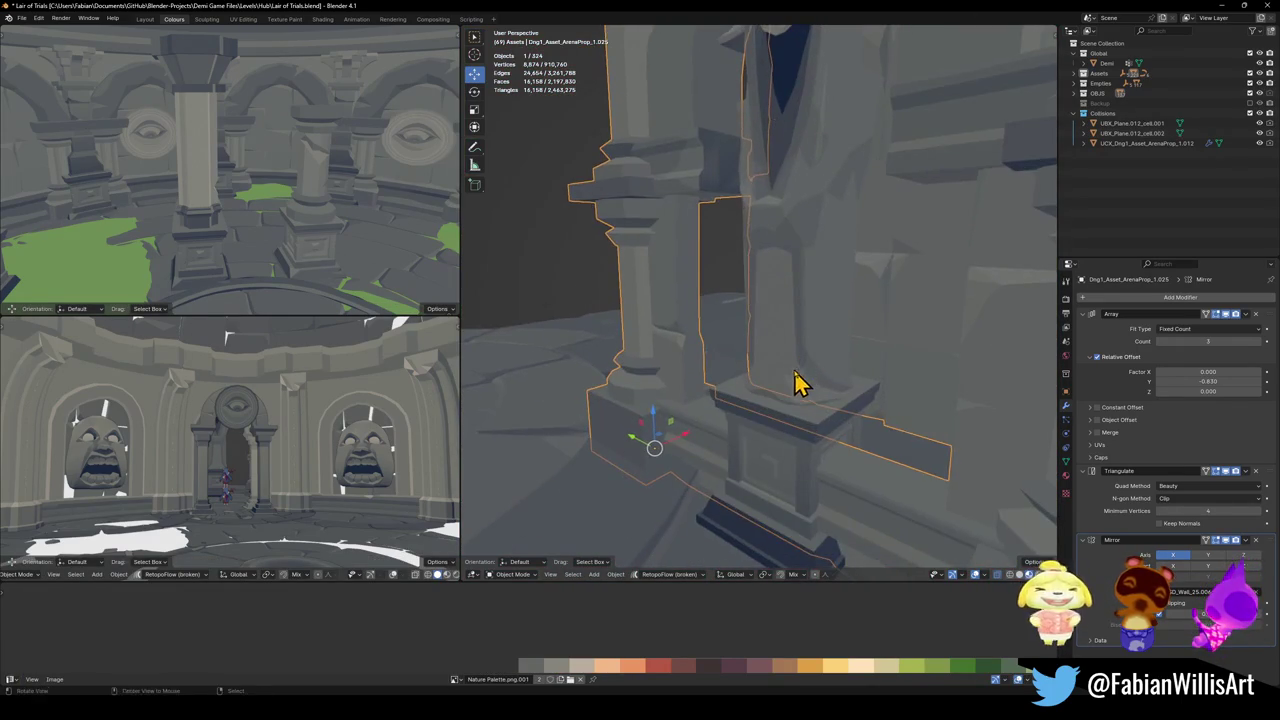
- Move the horned statue along Y and X to sit inside the niche
{"action": "middle_click_drag", "start_coordinate": [800, 386], "coordinate": [840, 388]}
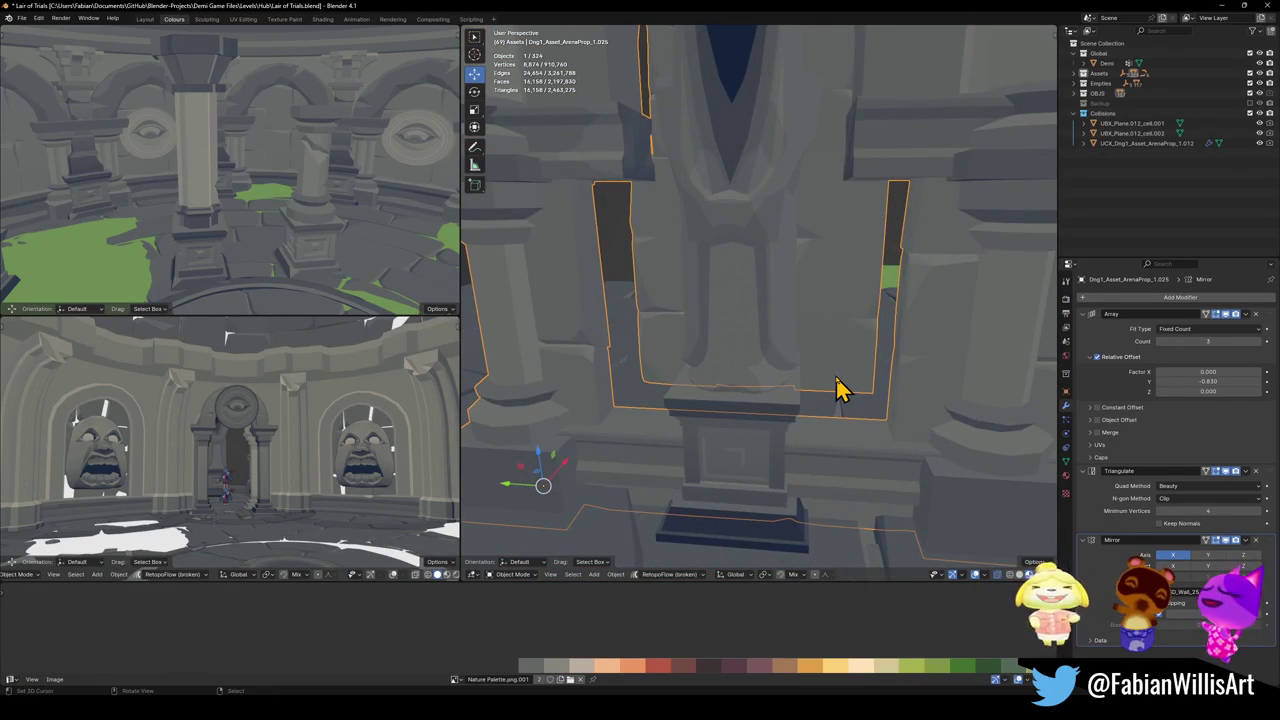
{"action": "scroll", "coordinate": [840, 390], "scroll_direction": "down", "scroll_amount": 2}
{"action": "mouse_move", "coordinate": [843, 414]}
{"action": "middle_mouse_down"}
{"action": "mouse_move", "coordinate": [823, 500]}
{"action": "mouse_move", "coordinate": [837, 429]}
{"action": "mouse_move", "coordinate": [748, 437]}
{"action": "mouse_move", "coordinate": [746, 451]}
{"action": "middle_mouse_up"}
{"action": "scroll", "coordinate": [830, 410], "scroll_direction": "down", "scroll_amount": 2}
{"action": "left_click", "coordinate": [746, 451]}
{"action": "key", "text": "g"}
{"action": "key", "text": "y"}
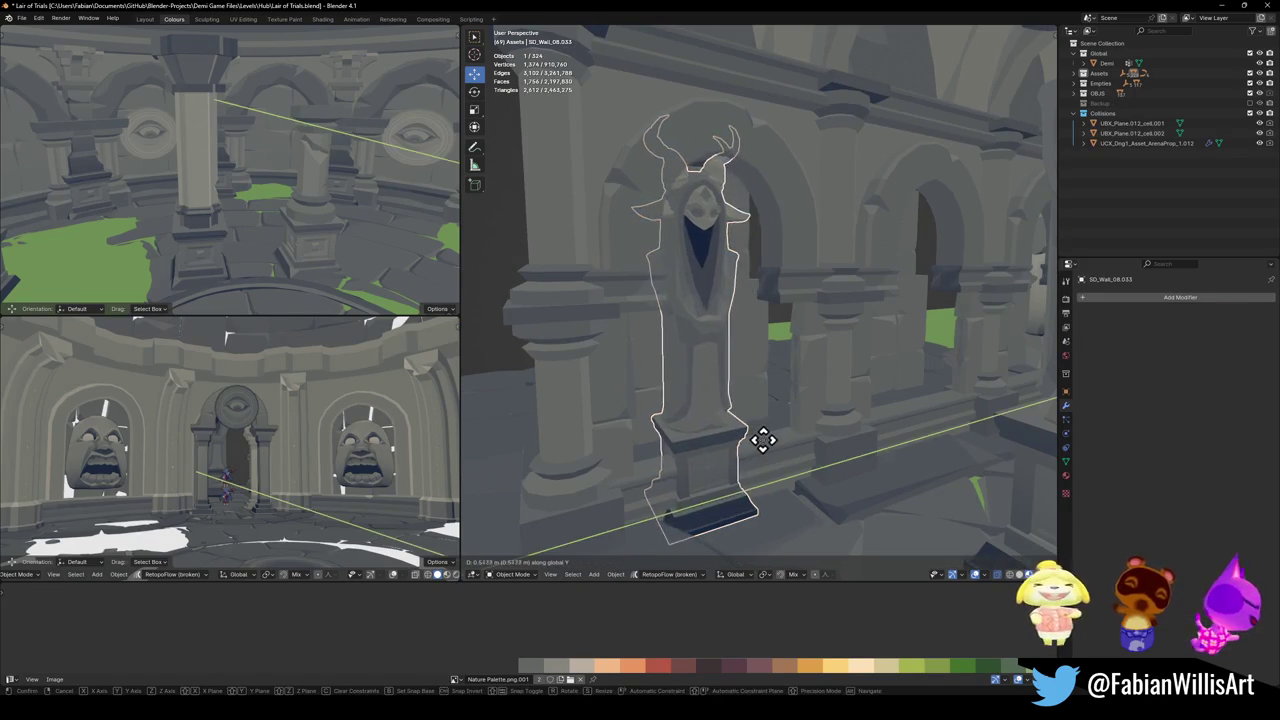
{"action": "key", "text": "x"}
{"action": "left_click", "coordinate": [766, 451]}
- In the arch wall mesh, delete the ledge piece inside the niche
{"action": "mouse_move", "coordinate": [766, 451]}
{"action": "middle_mouse_down"}
{"action": "mouse_move", "coordinate": [757, 420]}
{"action": "mouse_move", "coordinate": [826, 404]}
{"action": "mouse_move", "coordinate": [794, 486]}
{"action": "middle_mouse_up"}
{"action": "left_click", "coordinate": [780, 483]}
{"action": "key", "text": "Tab"}
{"action": "key", "text": "a"}
{"action": "key", "text": "alt+a"}
{"action": "key", "text": "l"}
{"action": "key", "text": "x"}
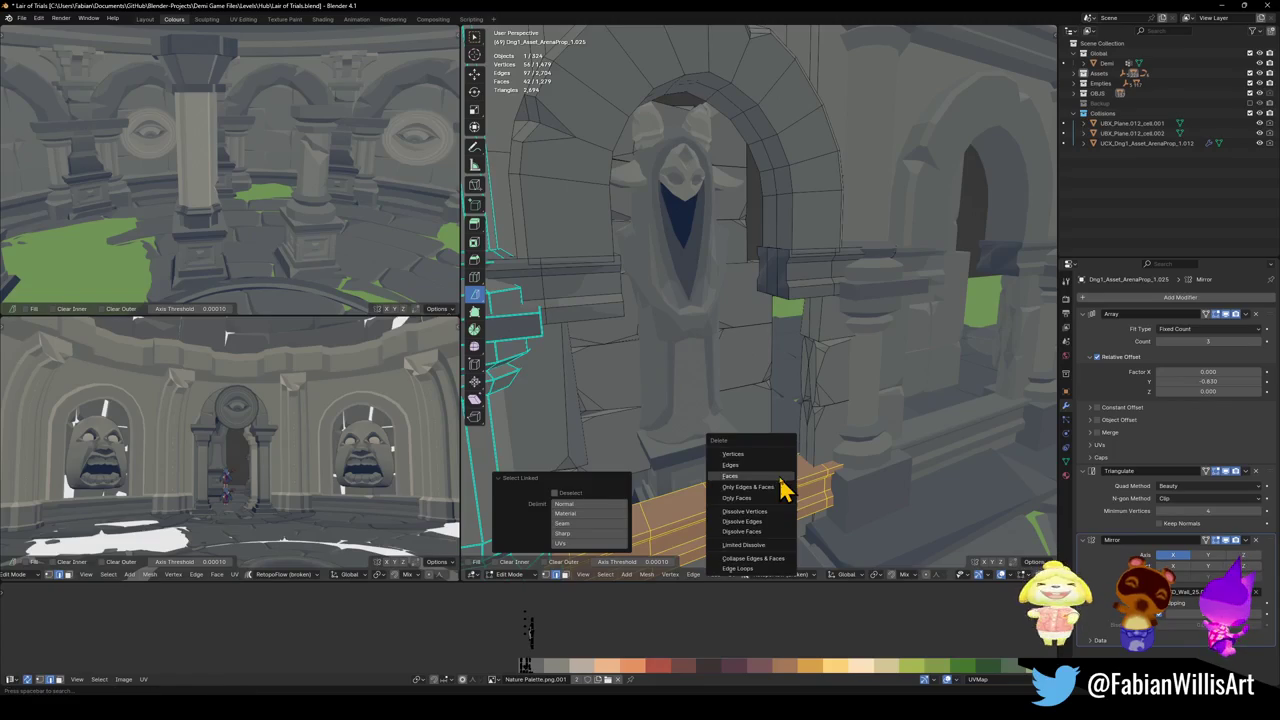
{"action": "left_click", "coordinate": [767, 458]}
- Move the block beneath the statue vertically along Z
{"action": "middle_click_drag", "start_coordinate": [846, 434], "coordinate": [800, 458]}
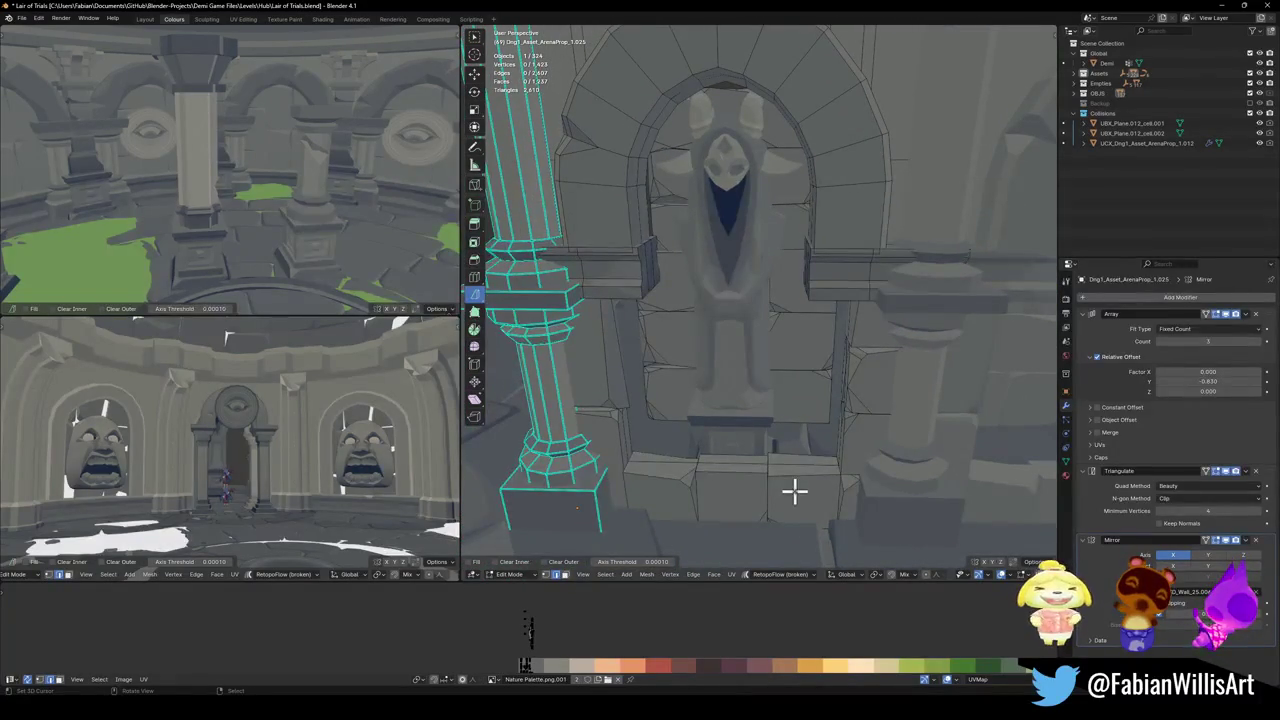
{"action": "key", "text": "l"}
{"action": "key", "text": "x"}
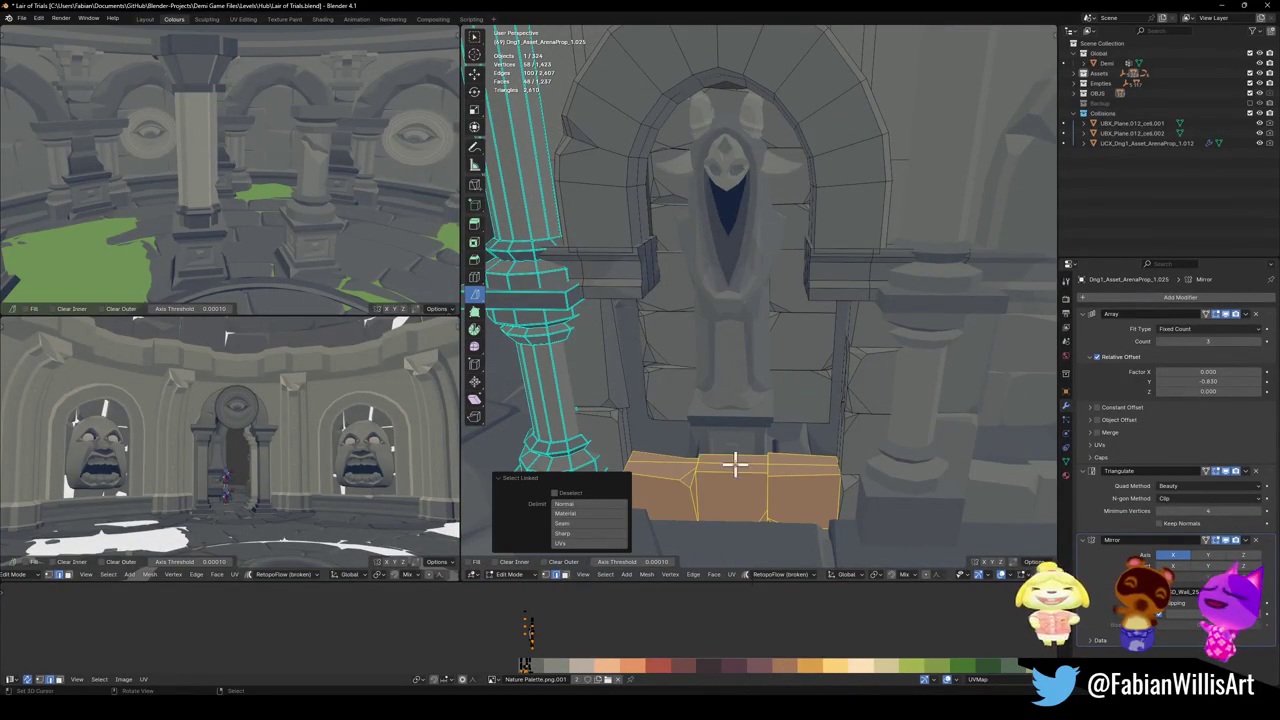
{"action": "key", "text": "Escape"}
{"action": "key", "text": "g"}
{"action": "key", "text": "z"}
{"action": "key", "text": "z"}
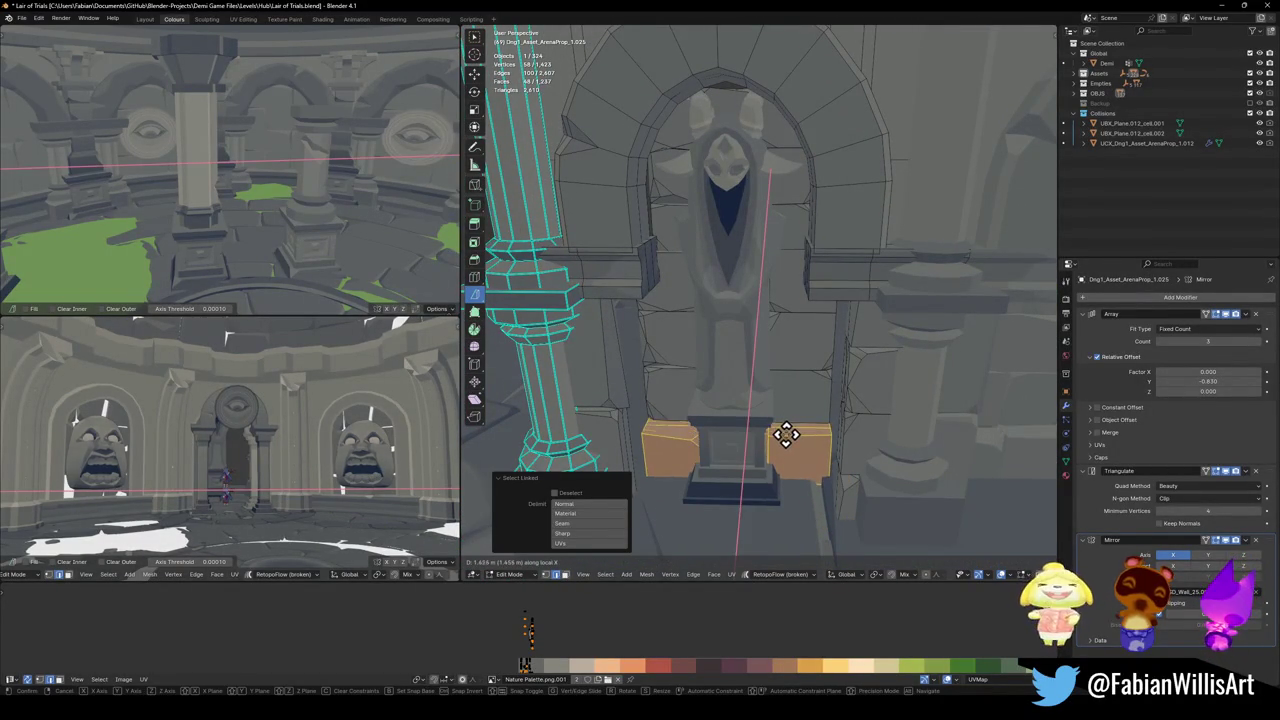
{"action": "left_click", "coordinate": [787, 430]}
{"action": "key", "text": "alt+a"}
- Delete both ledge blocks beside the arch and the connected piece beside the pillar
{"action": "mouse_move", "coordinate": [787, 430]}
{"action": "middle_mouse_down"}
{"action": "mouse_move", "coordinate": [838, 403]}
{"action": "mouse_move", "coordinate": [817, 389]}
{"action": "mouse_move", "coordinate": [797, 400]}
{"action": "mouse_move", "coordinate": [843, 403]}
{"action": "mouse_move", "coordinate": [783, 400]}
{"action": "mouse_move", "coordinate": [817, 391]}
{"action": "middle_mouse_up"}
{"action": "scroll", "coordinate": [817, 391], "scroll_direction": "up", "scroll_amount": 5}
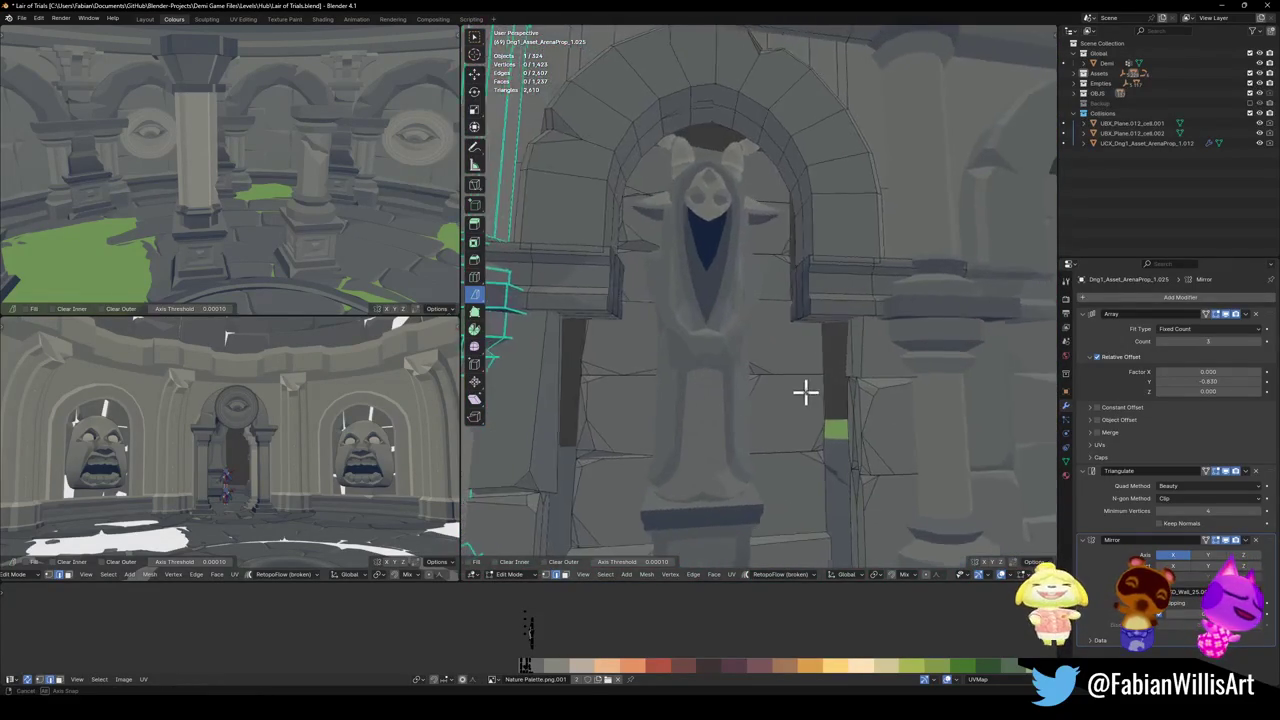
{"action": "scroll", "coordinate": [806, 391], "scroll_direction": "up", "scroll_amount": 2}
{"action": "key", "text": "a"}
{"action": "key", "text": "alt+a"}
{"action": "key", "text": "l"}
{"action": "key", "text": "l"}
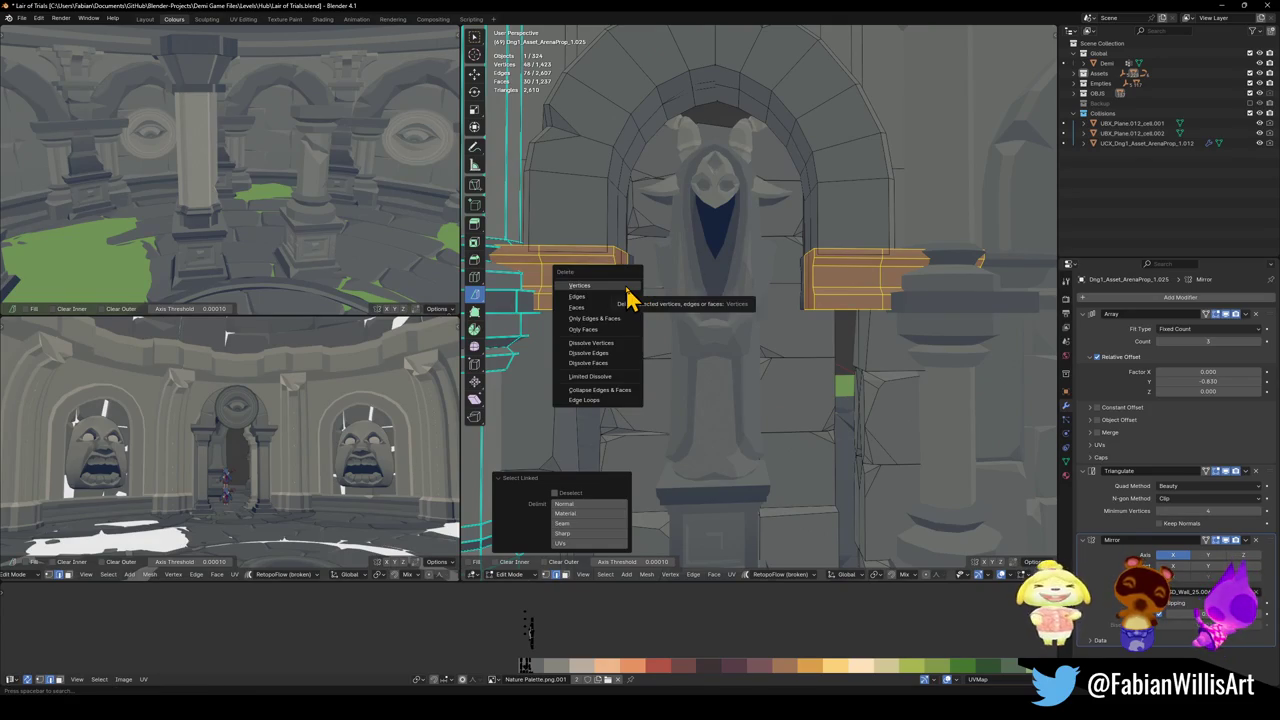
{"action": "left_click", "coordinate": [627, 288]}
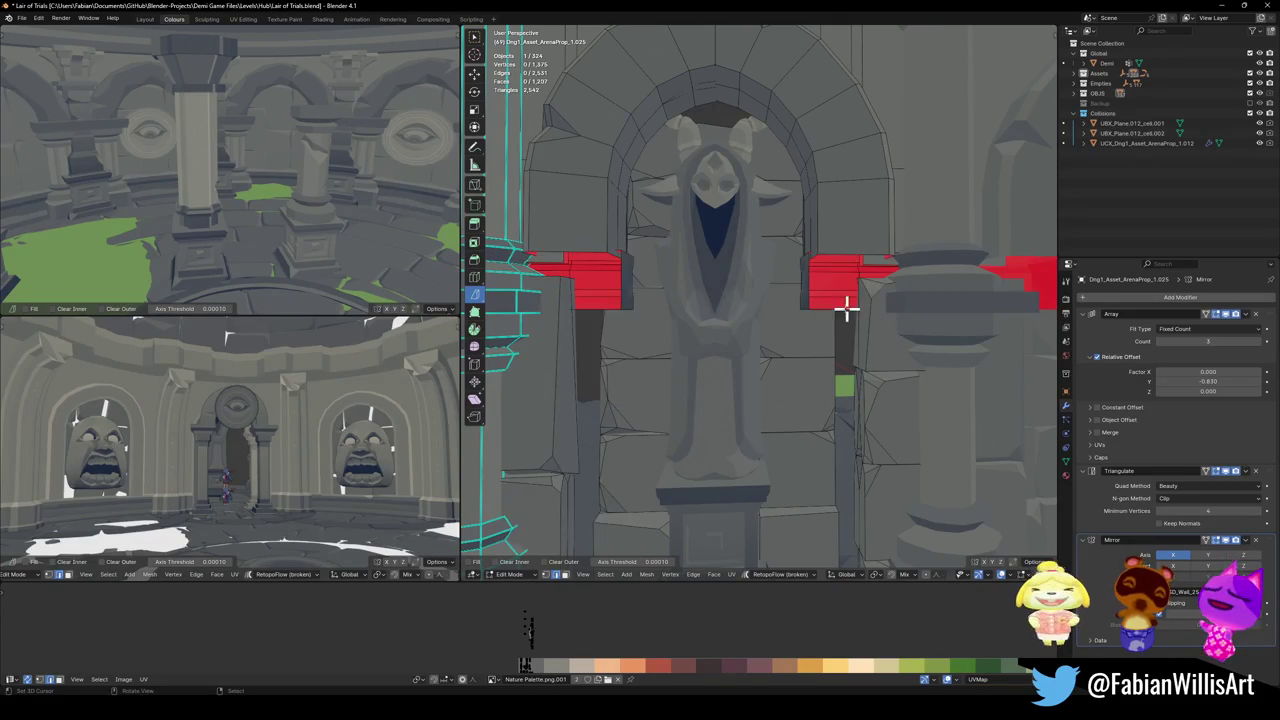
{"action": "key", "text": "l"}
{"action": "key", "text": "x"}
{"action": "left_click", "coordinate": [632, 296]}
- Extrude the open hole edges along Z and raise the new wall section
{"action": "middle_click_drag", "start_coordinate": [808, 337], "coordinate": [852, 291]}
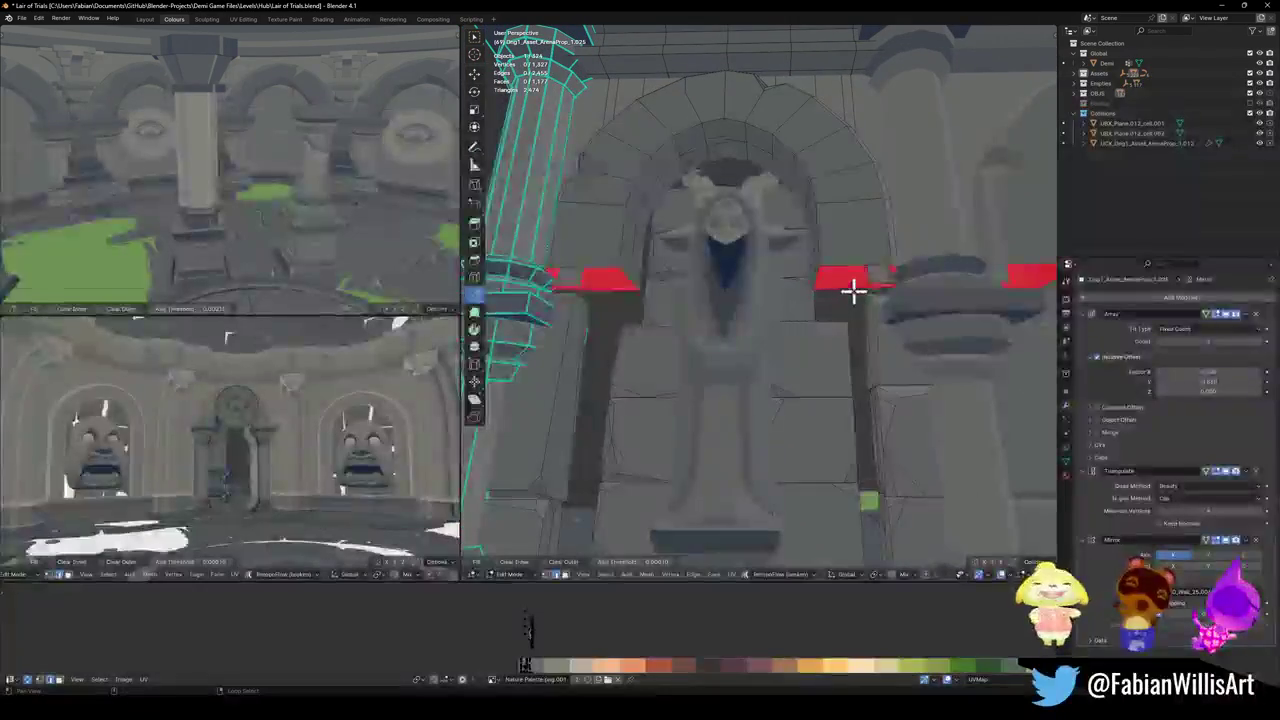
{"action": "key", "text": "e"}
{"action": "key", "text": "z"}
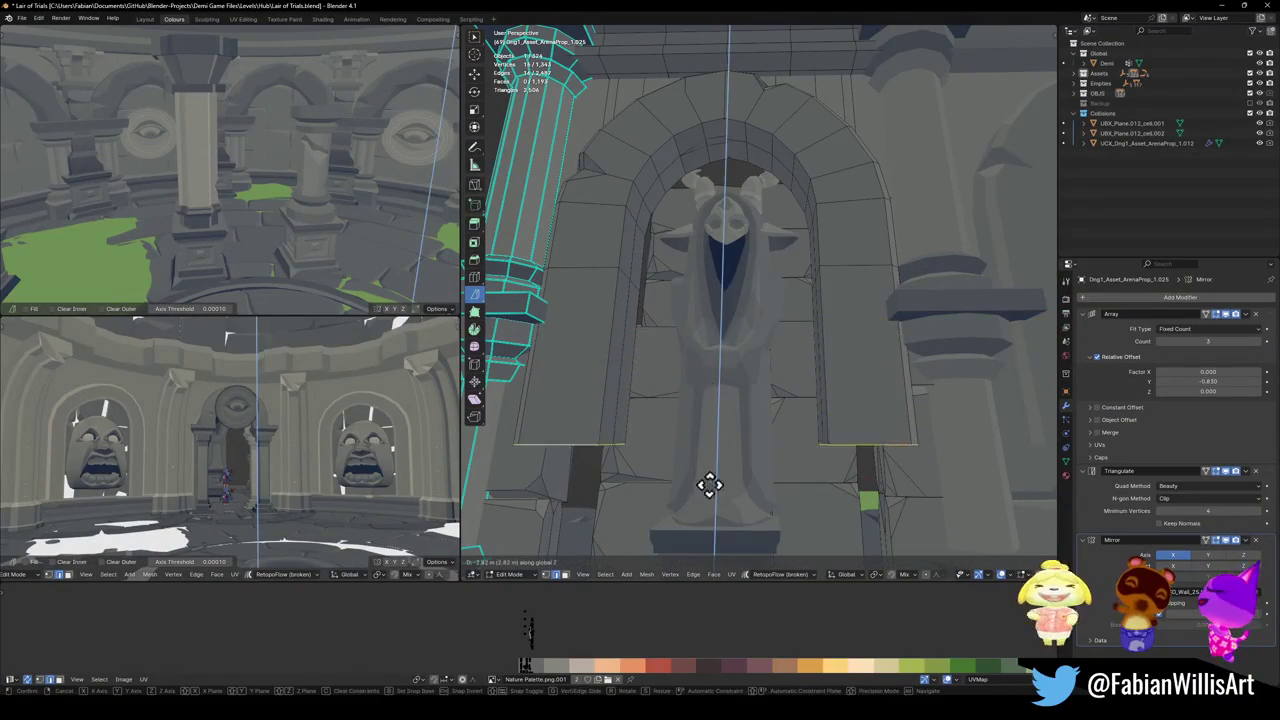
{"action": "left_click", "coordinate": [706, 466]}
{"action": "middle_click_drag", "start_coordinate": [749, 371], "coordinate": [783, 348]}
{"action": "key", "text": "g"}
{"action": "key", "text": "z"}
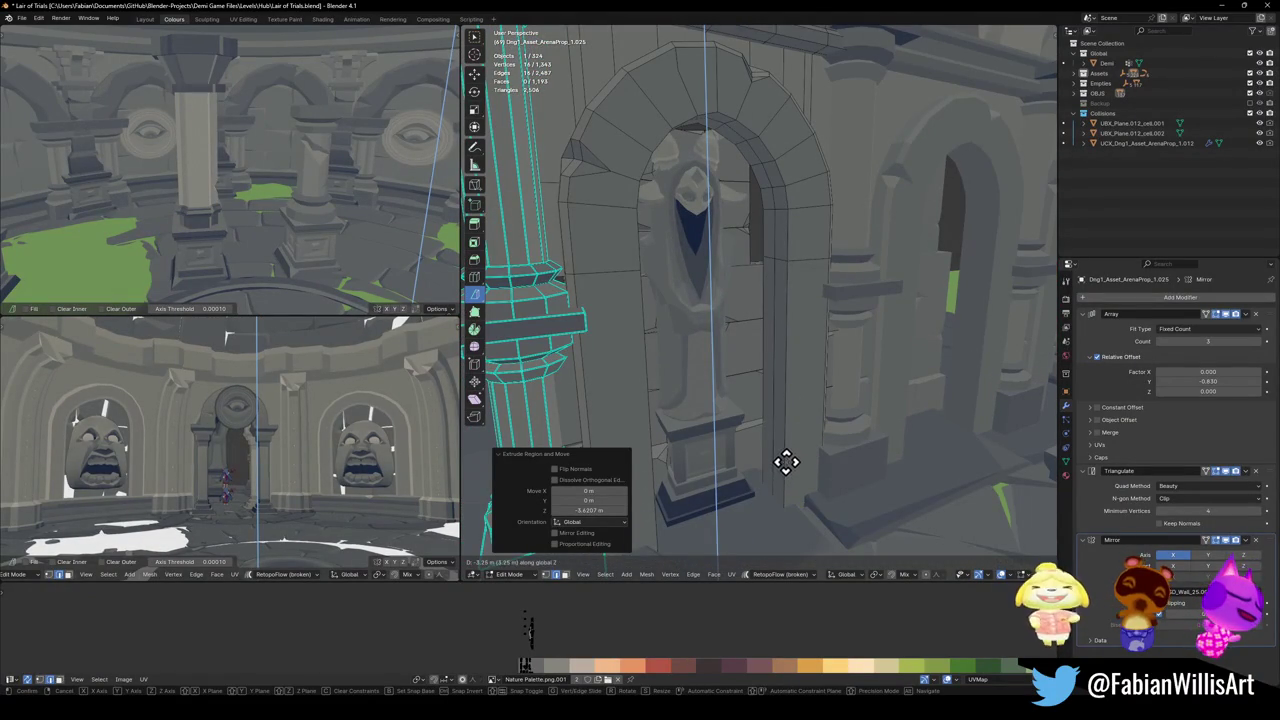
{"action": "left_click", "coordinate": [787, 459]}
- Return to Object Mode, orbit around the arches, and reopen the arena prop in Edit Mode
{"action": "key", "text": "Tab"}
{"action": "mouse_move", "coordinate": [786, 463]}
{"action": "middle_mouse_down"}
{"action": "mouse_move", "coordinate": [803, 397]}
{"action": "mouse_move", "coordinate": [889, 366]}
{"action": "mouse_move", "coordinate": [957, 371]}
{"action": "mouse_move", "coordinate": [734, 380]}
{"action": "mouse_move", "coordinate": [851, 370]}
{"action": "middle_mouse_up"}
{"action": "scroll", "coordinate": [857, 366], "scroll_direction": "up", "scroll_amount": 2}
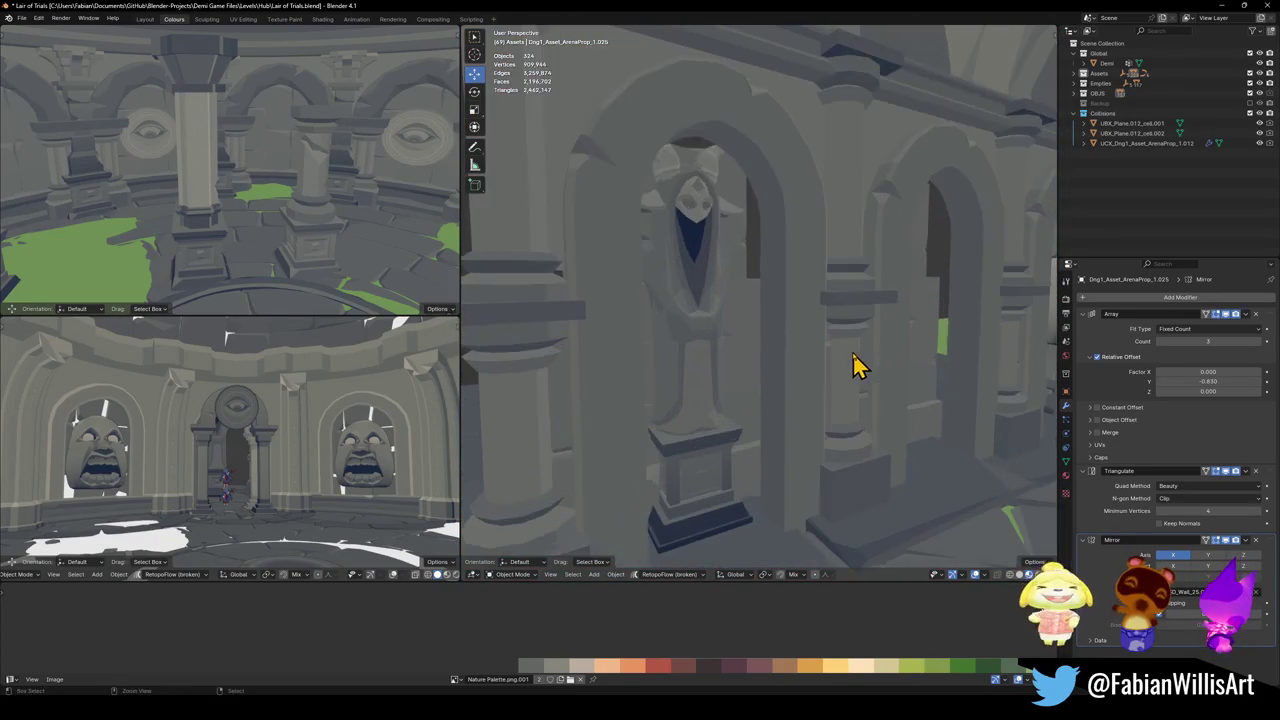
{"action": "key", "text": "Tab"}
{"action": "mouse_move", "coordinate": [707, 381]}
{"action": "middle_mouse_down"}
{"action": "mouse_move", "coordinate": [774, 380]}
{"action": "mouse_move", "coordinate": [766, 420]}
{"action": "mouse_move", "coordinate": [799, 403]}
{"action": "mouse_move", "coordinate": [692, 427]}
{"action": "middle_mouse_up"}
{"action": "key", "text": "ctrl+z"}
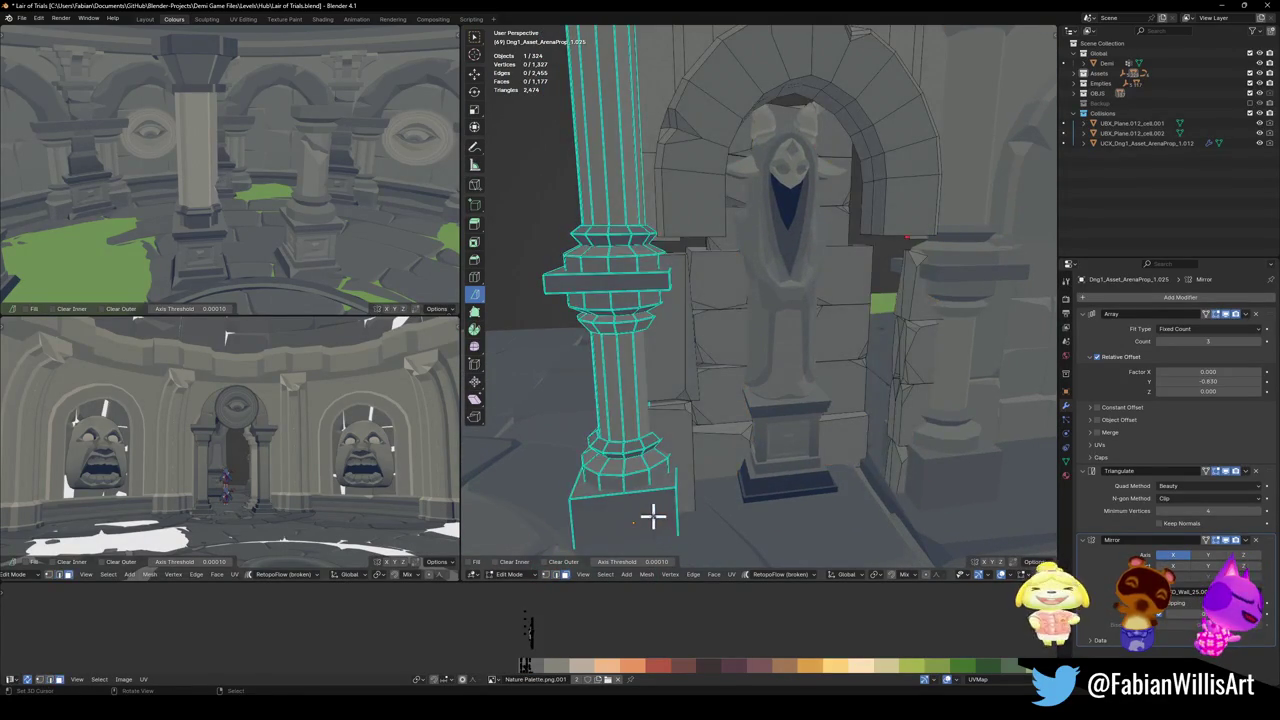
- Copy the column along Y beside the original and raise its capital vertically into a ledge
{"action": "key", "text": "l"}
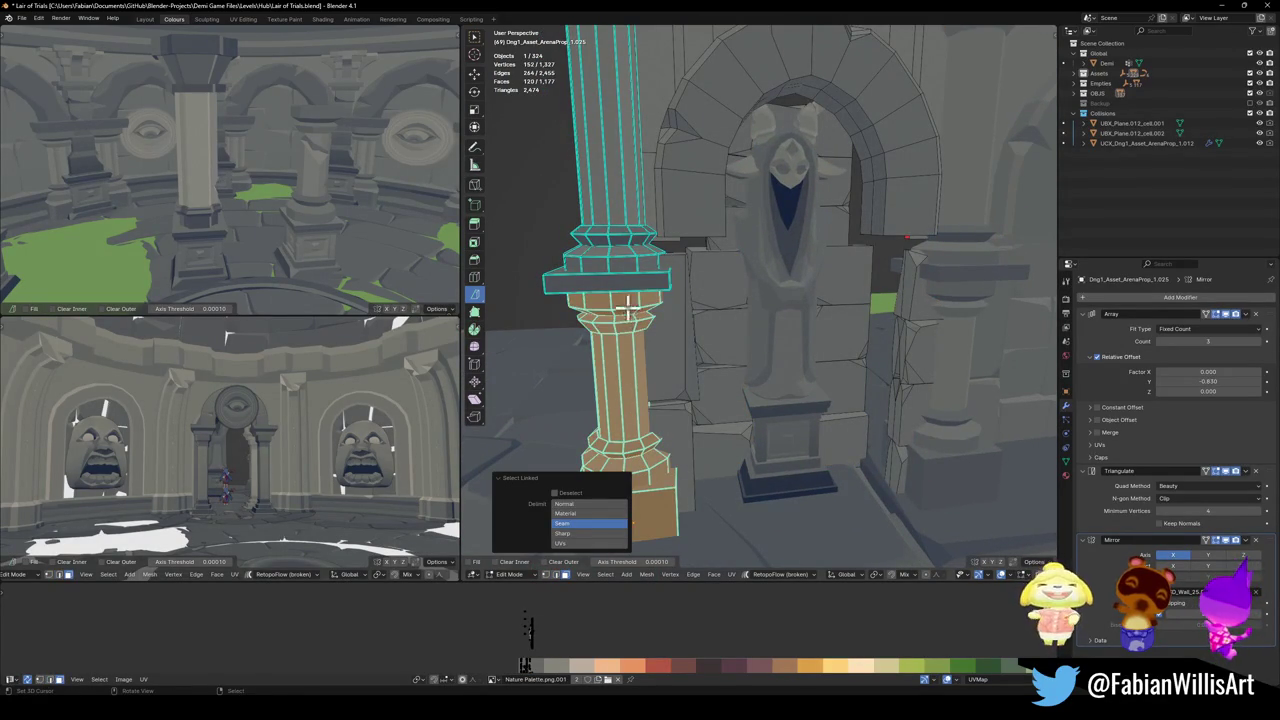
{"action": "key", "text": "shift+d"}
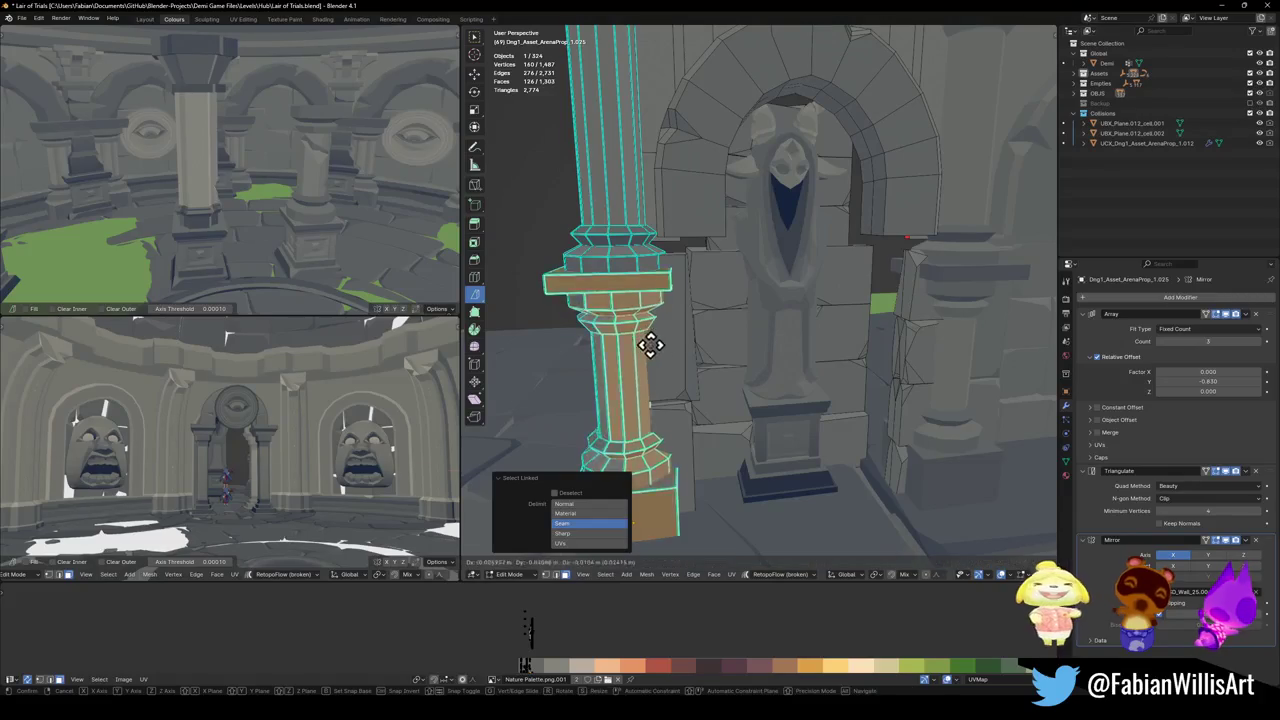
{"action": "key", "text": "y"}
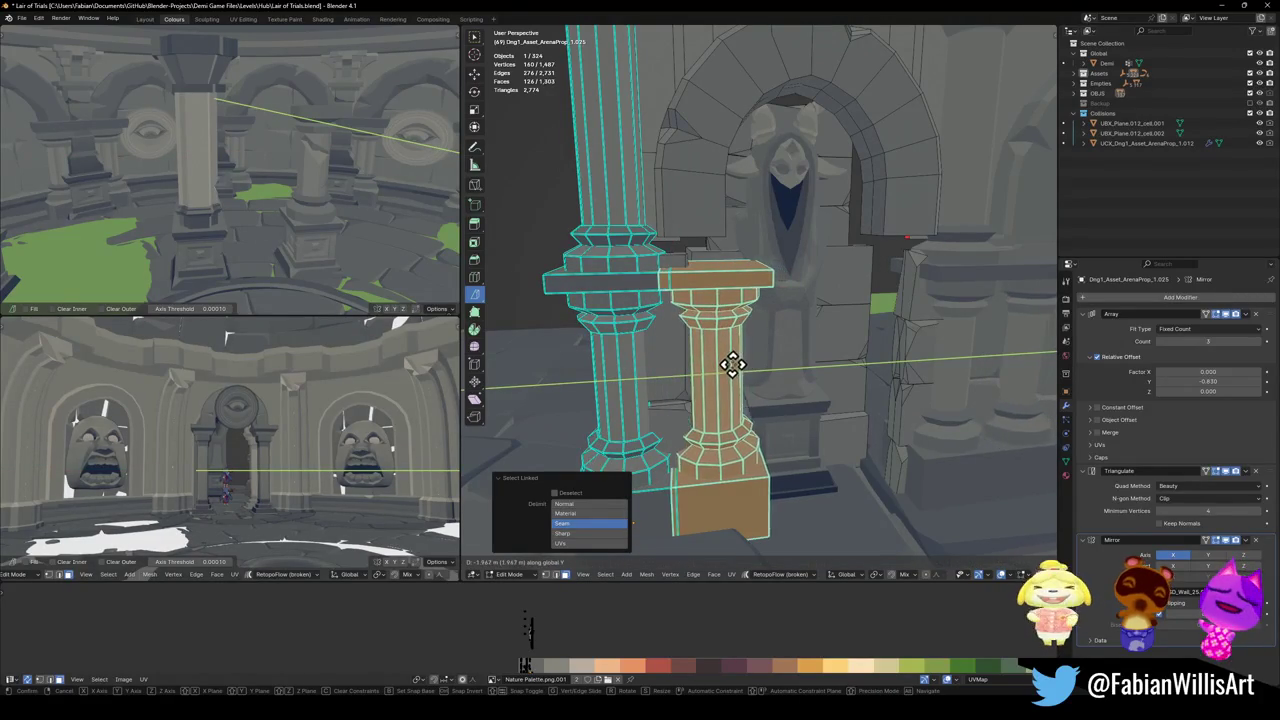
{"action": "left_click", "coordinate": [718, 357]}
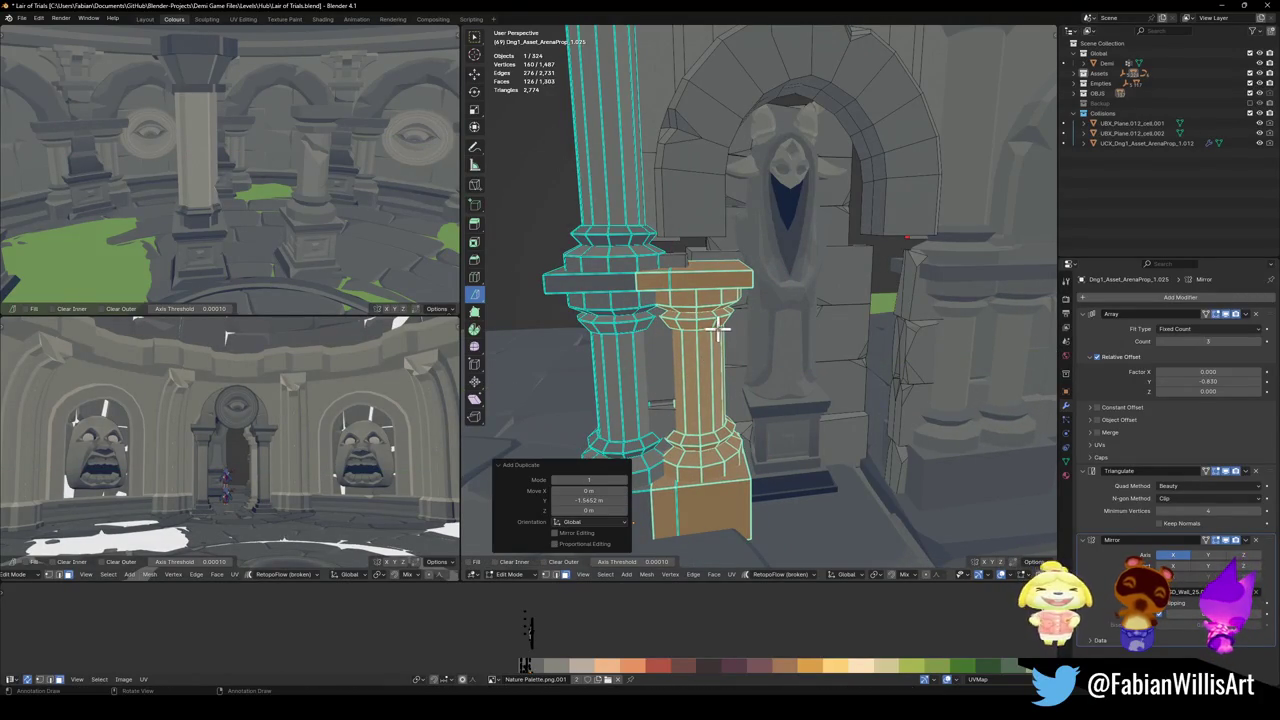
{"action": "key", "text": "alt+a"}
{"action": "key", "text": "l"}
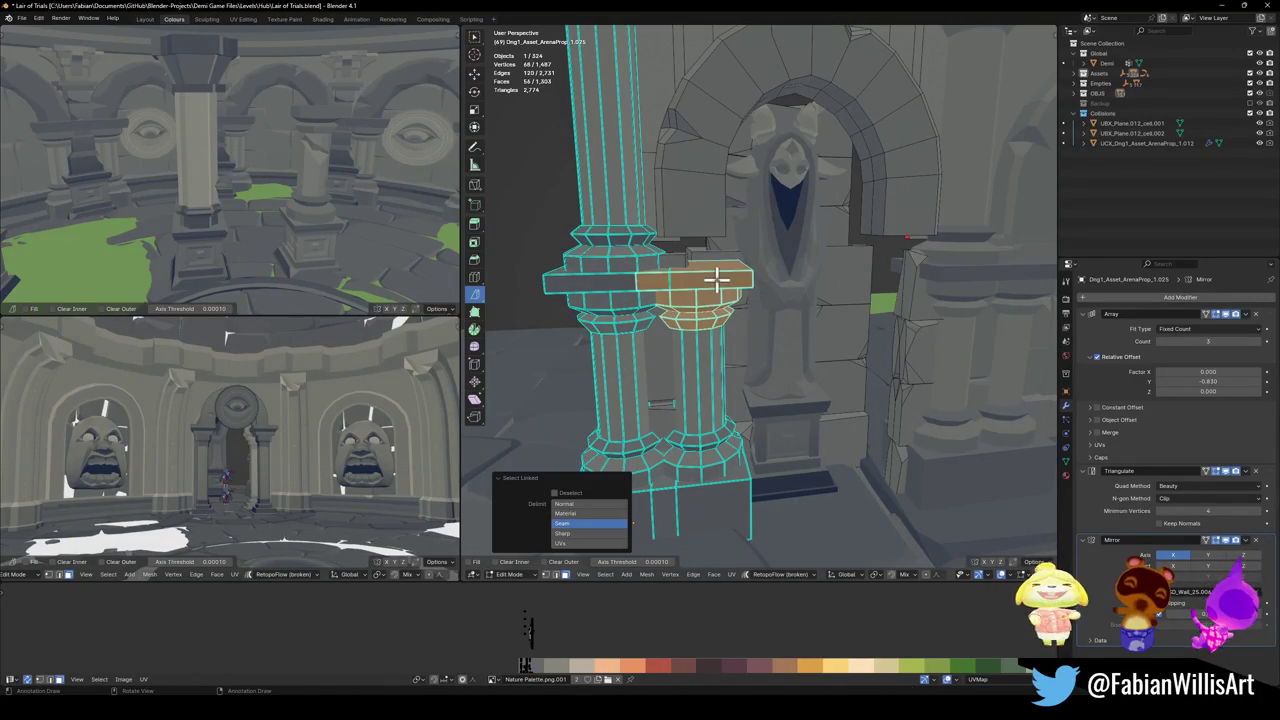
{"action": "key", "text": "g"}
{"action": "key", "text": "z"}
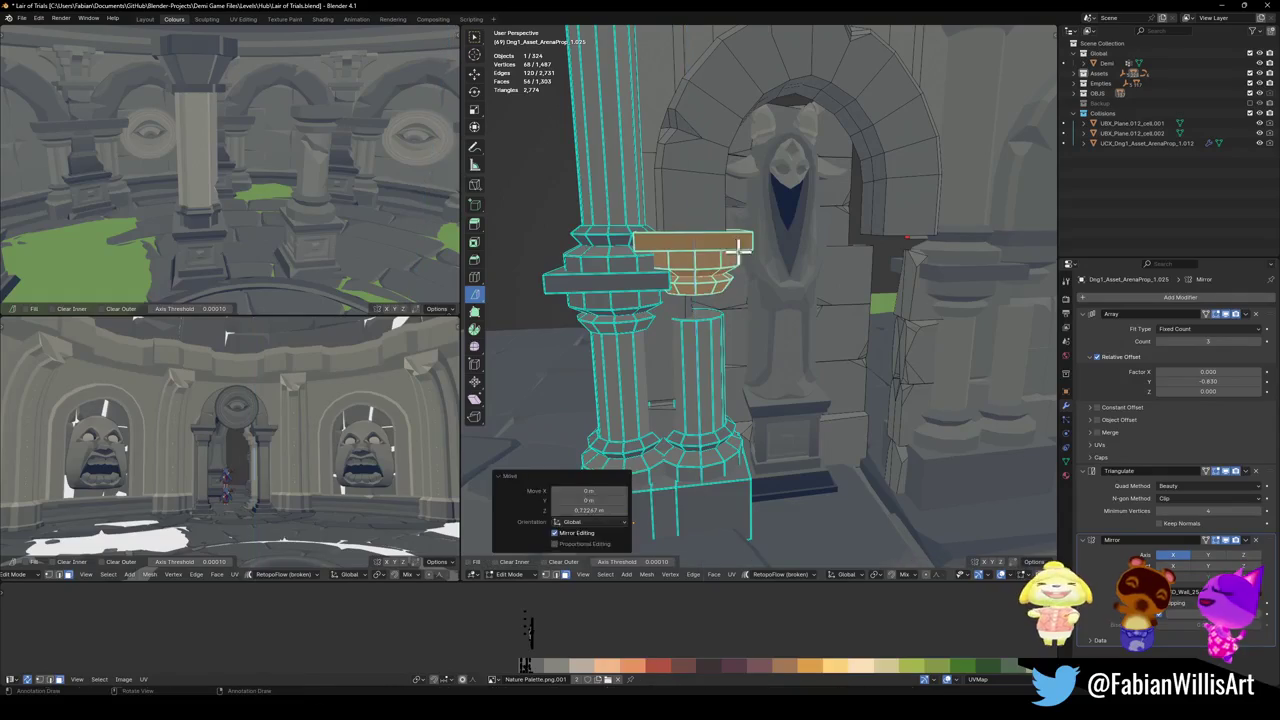
{"action": "left_click", "coordinate": [708, 278]}
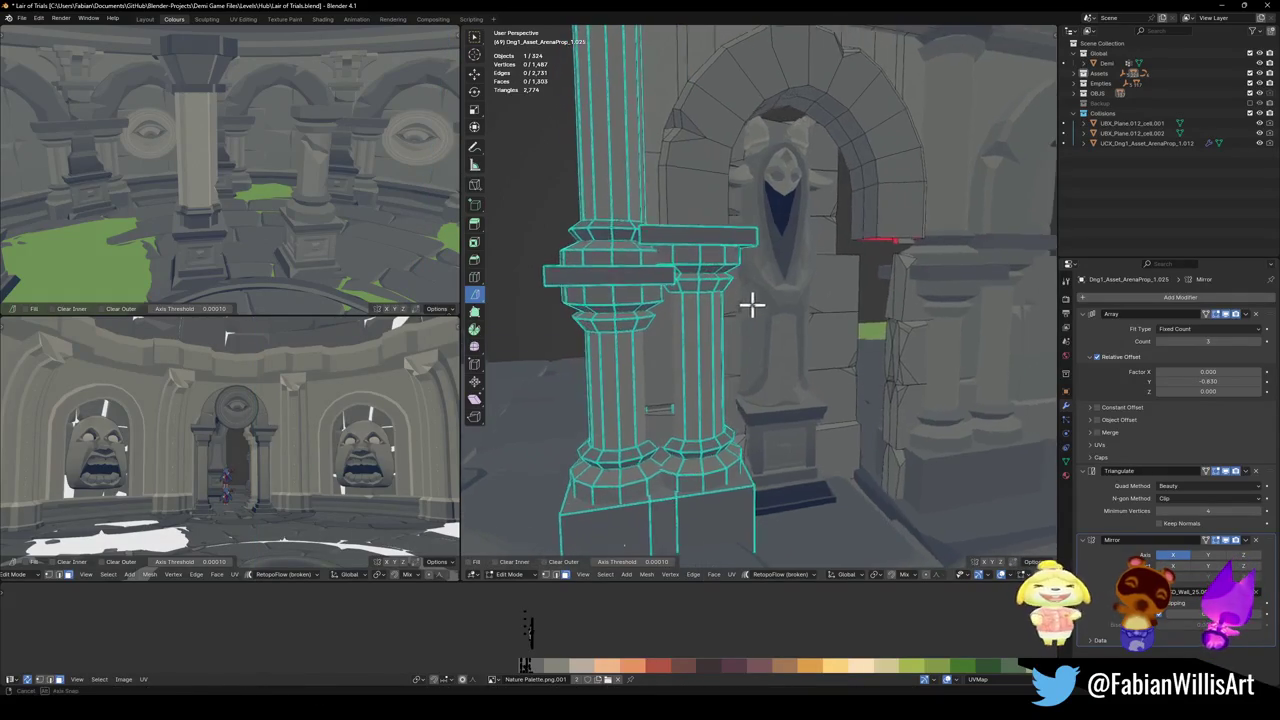
{"action": "key", "text": "Tab"}
{"action": "key", "text": "Tab"}
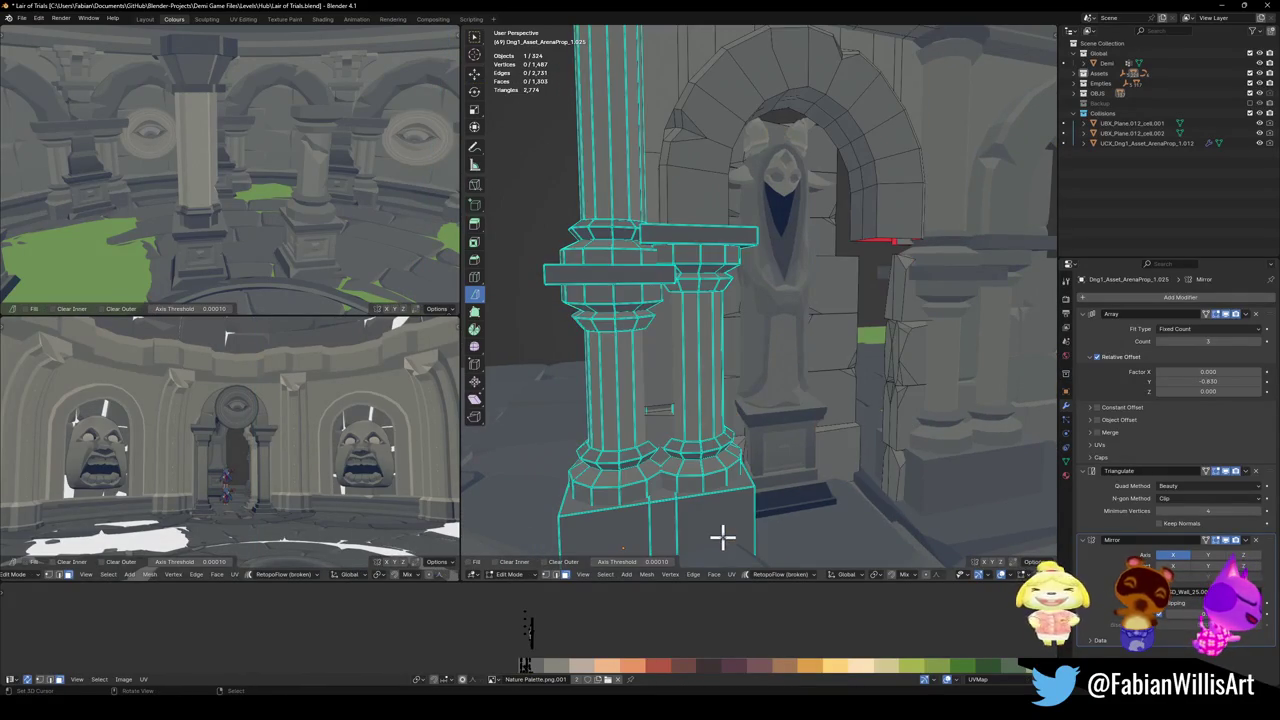
- Place a third column copy further along the wall and return to object mode
{"action": "key", "text": "l"}
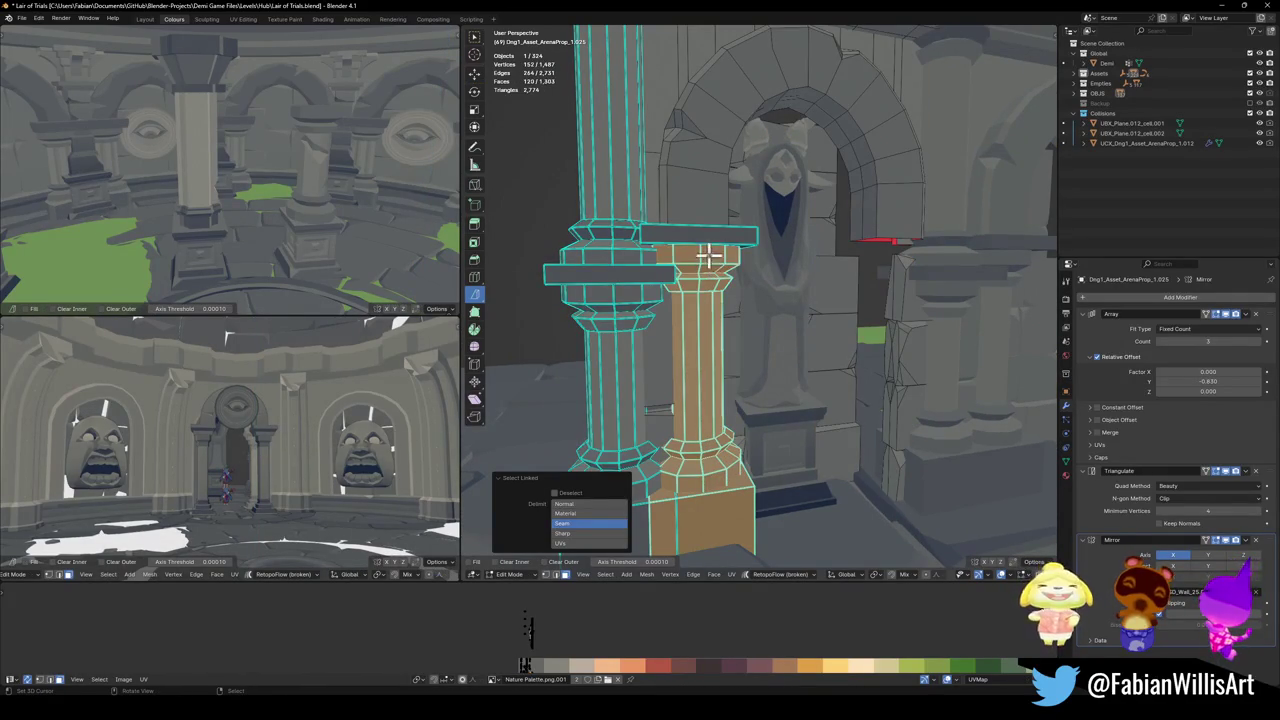
{"action": "key", "text": "shift+d"}
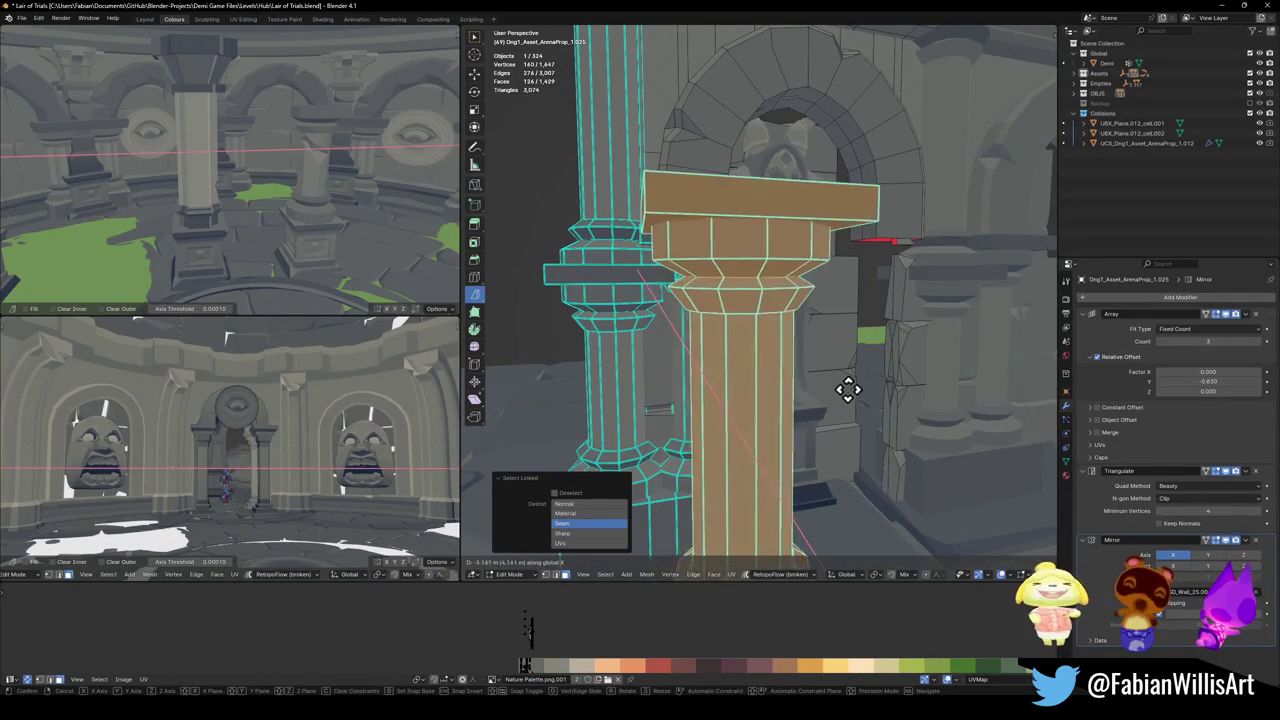
{"action": "key", "text": "y"}
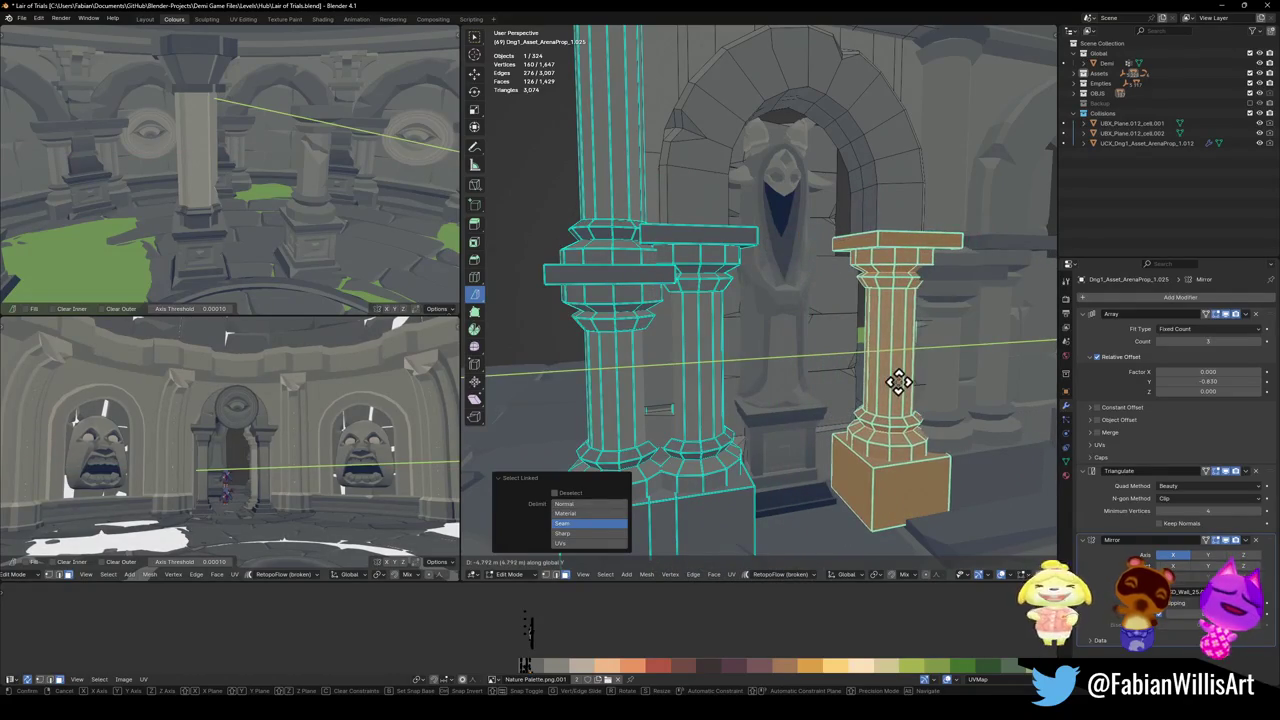
{"action": "left_click", "coordinate": [891, 385]}
{"action": "key", "text": "Tab"}
{"action": "mouse_move", "coordinate": [903, 400]}
{"action": "middle_mouse_down"}
{"action": "mouse_move", "coordinate": [815, 428]}
{"action": "mouse_move", "coordinate": [757, 425]}
{"action": "middle_mouse_up"}
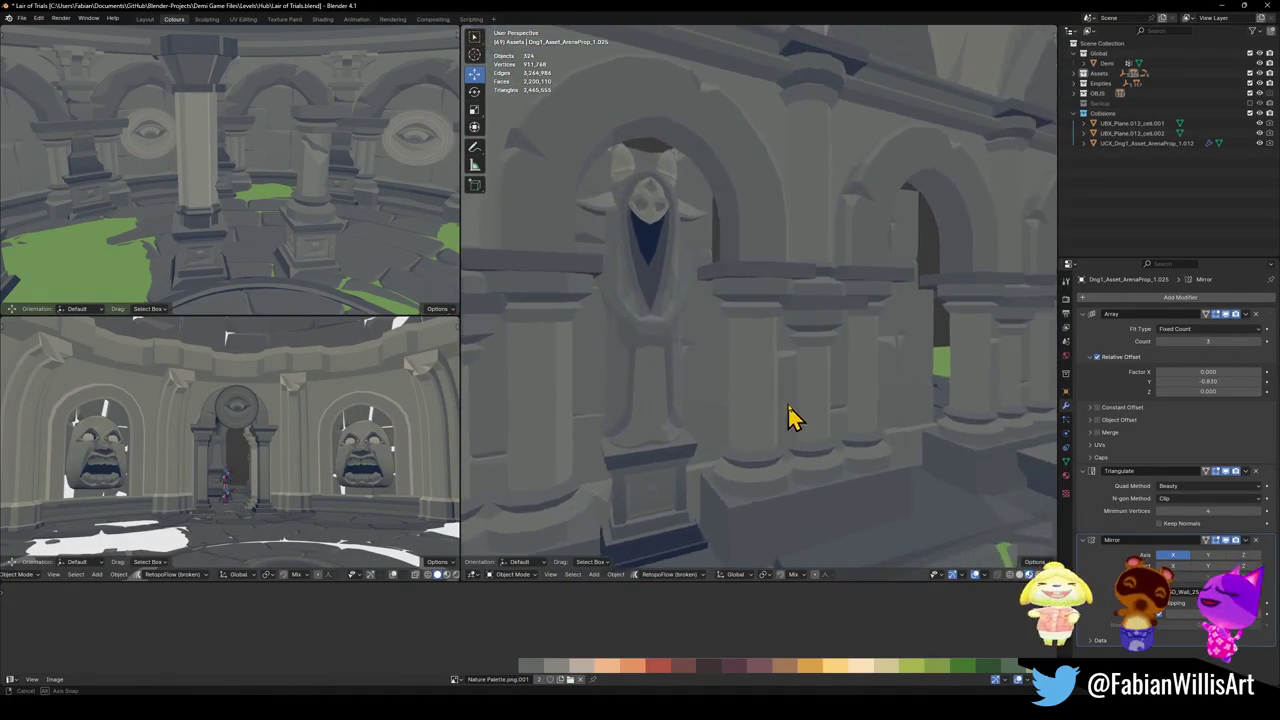
{"action": "mouse_move", "coordinate": [757, 425]}
{"action": "middle_mouse_down"}
{"action": "mouse_move", "coordinate": [797, 395]}
{"action": "mouse_move", "coordinate": [728, 375]}
{"action": "mouse_move", "coordinate": [980, 385]}
{"action": "mouse_move", "coordinate": [709, 437]}
{"action": "mouse_move", "coordinate": [677, 374]}
{"action": "mouse_move", "coordinate": [771, 363]}
{"action": "mouse_move", "coordinate": [673, 378]}
{"action": "mouse_move", "coordinate": [614, 363]}
{"action": "mouse_move", "coordinate": [703, 397]}
{"action": "mouse_move", "coordinate": [643, 352]}
{"action": "mouse_move", "coordinate": [789, 369]}
{"action": "mouse_move", "coordinate": [700, 425]}
{"action": "mouse_move", "coordinate": [706, 400]}
{"action": "middle_mouse_up"}
- Select the horned statue and rotate it 180° around the Z axis
{"action": "left_click", "coordinate": [968, 394]}
{"action": "key", "text": "s"}
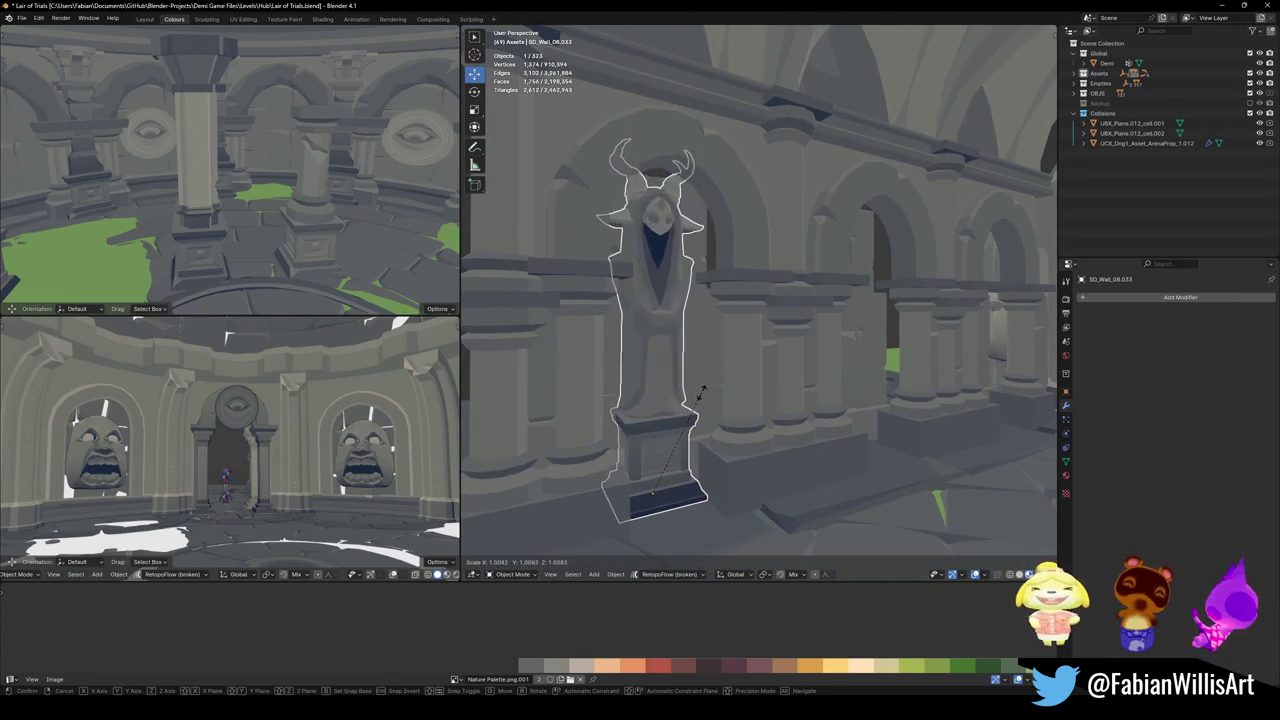
{"action": "key", "text": "Escape"}
{"action": "key", "text": "r"}
{"action": "key", "text": "z"}
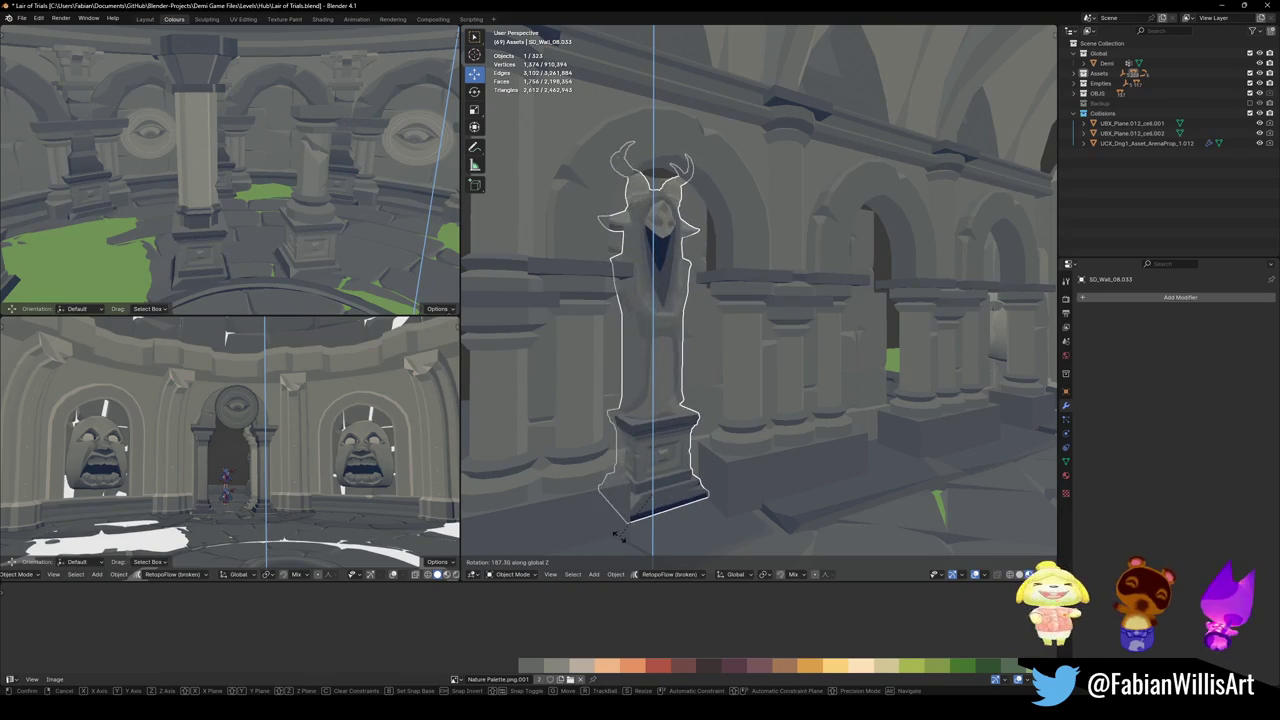
{"action": "left_click", "coordinate": [683, 515]}
{"action": "key", "text": "r"}
{"action": "key", "text": "z"}
{"action": "key", "text": "1"}
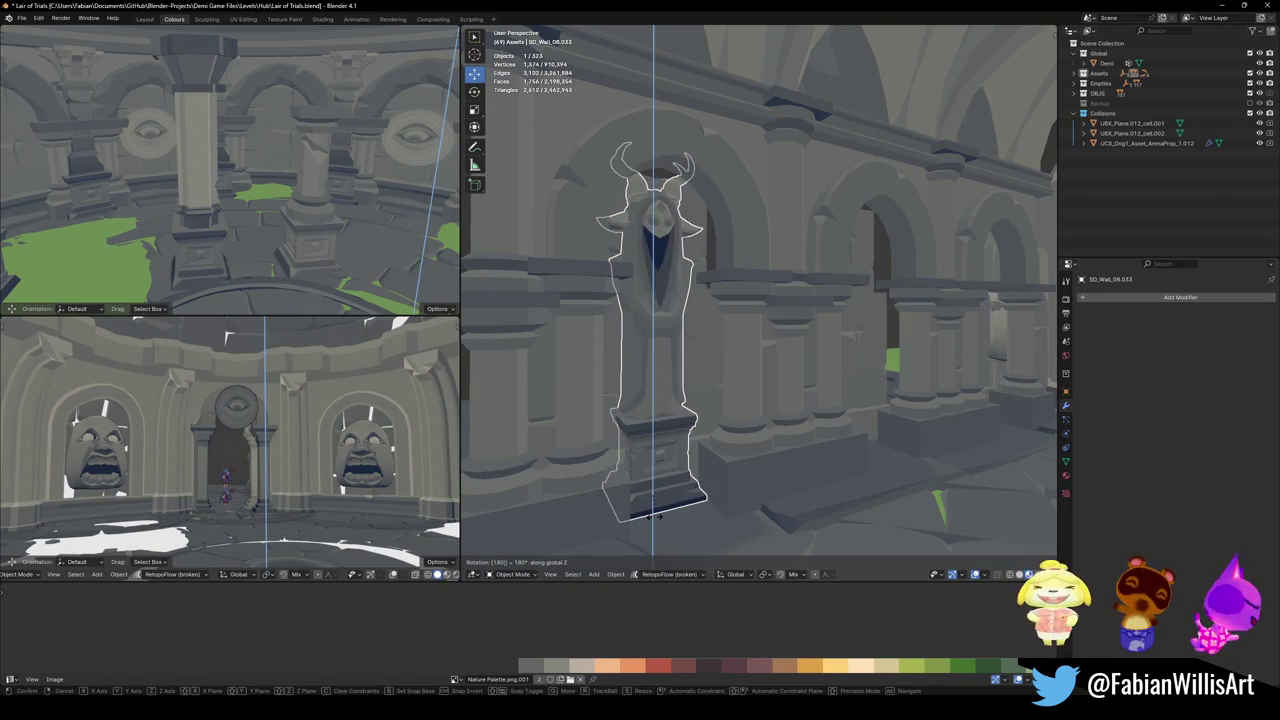
{"action": "key", "text": "Return"}
- Shift the statue 1.5442 m along X into the corridor alcove and check it
{"action": "key", "text": "y"}
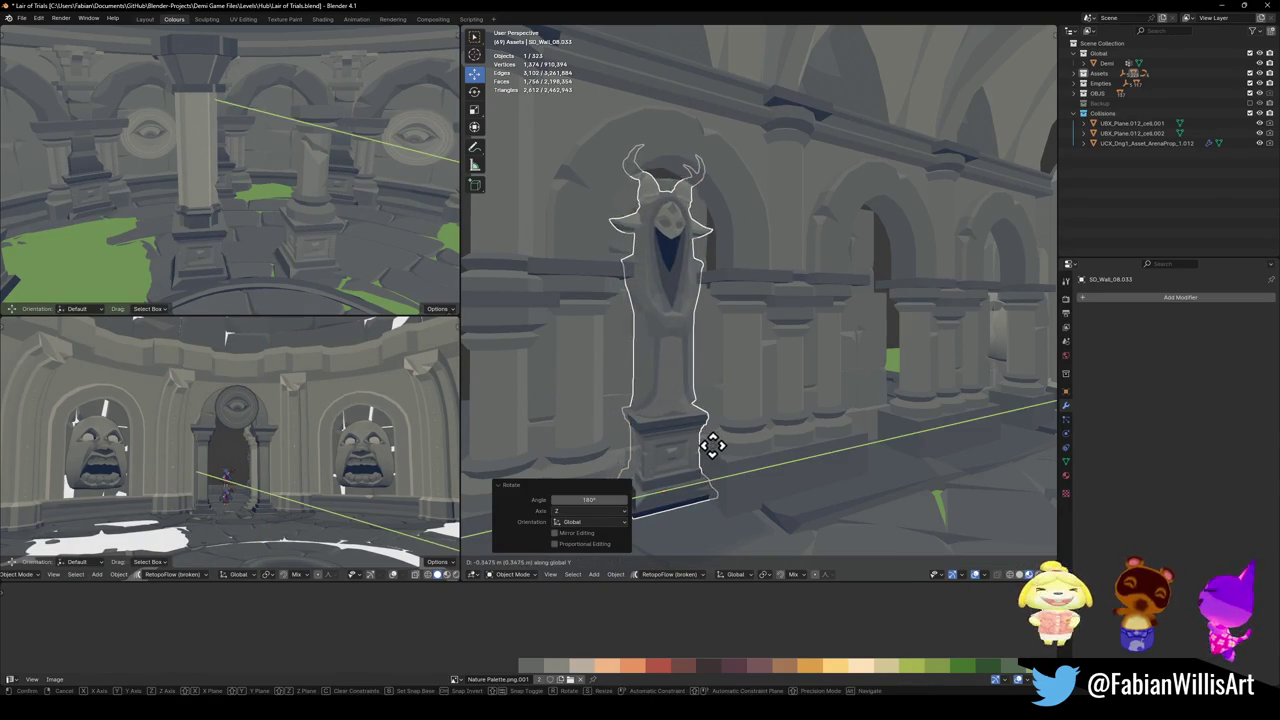
{"action": "key", "text": "x"}
{"action": "left_click", "coordinate": [714, 465]}
{"action": "mouse_move", "coordinate": [714, 471]}
{"action": "middle_mouse_down"}
{"action": "mouse_move", "coordinate": [752, 425]}
{"action": "mouse_move", "coordinate": [734, 417]}
{"action": "mouse_move", "coordinate": [705, 453]}
{"action": "mouse_move", "coordinate": [766, 420]}
{"action": "mouse_move", "coordinate": [600, 434]}
{"action": "mouse_move", "coordinate": [657, 414]}
{"action": "mouse_move", "coordinate": [866, 440]}
{"action": "middle_mouse_up"}
{"action": "key", "text": "alt+a"}
{"action": "key", "text": "Escape"}
{"action": "key", "text": "alt+a"}
{"action": "scroll", "coordinate": [778, 435], "scroll_direction": "down", "scroll_amount": 3}
{"action": "scroll", "coordinate": [778, 435], "scroll_direction": "up", "scroll_amount": 3}
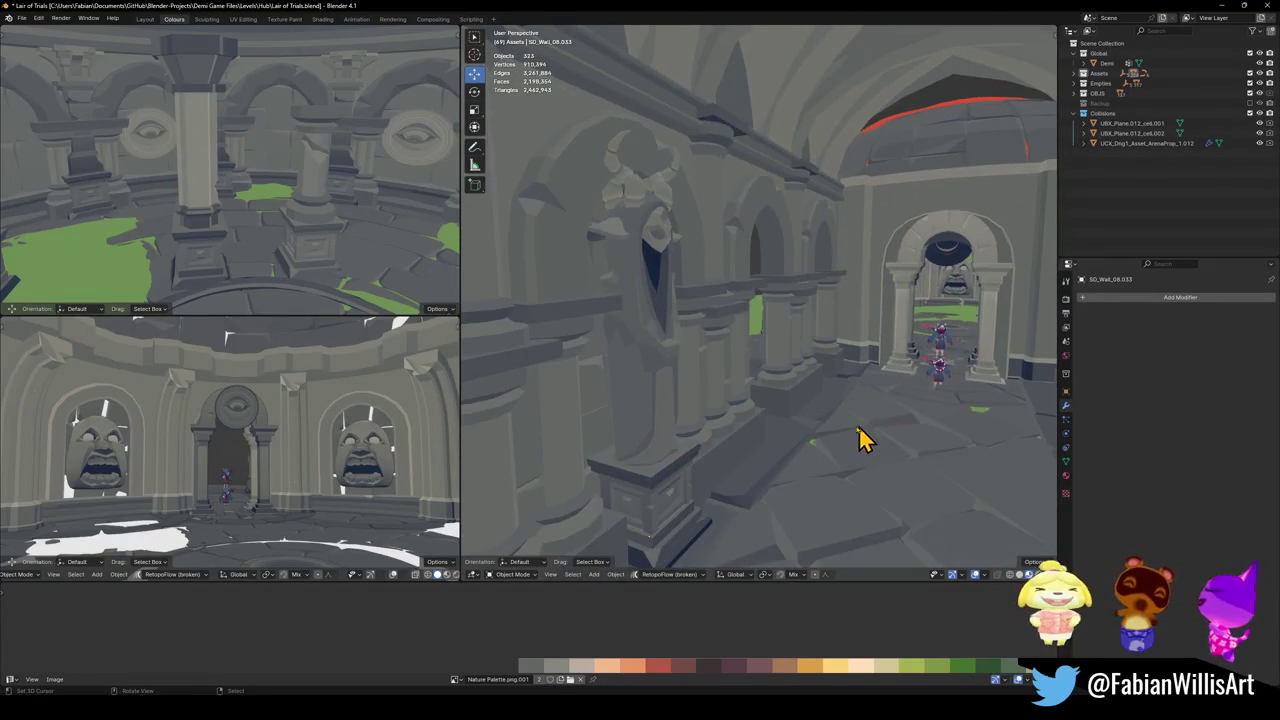
{"action": "scroll", "coordinate": [700, 325], "scroll_direction": "up", "scroll_amount": 2}
{"action": "middle_click_drag", "start_coordinate": [666, 334], "coordinate": [640, 320]}
- Save the file, then copy the statue along Y and adjust its wall position
{"action": "key", "text": "ctrl+s"}
{"action": "key", "text": "shift+d"}
{"action": "key", "text": "y"}
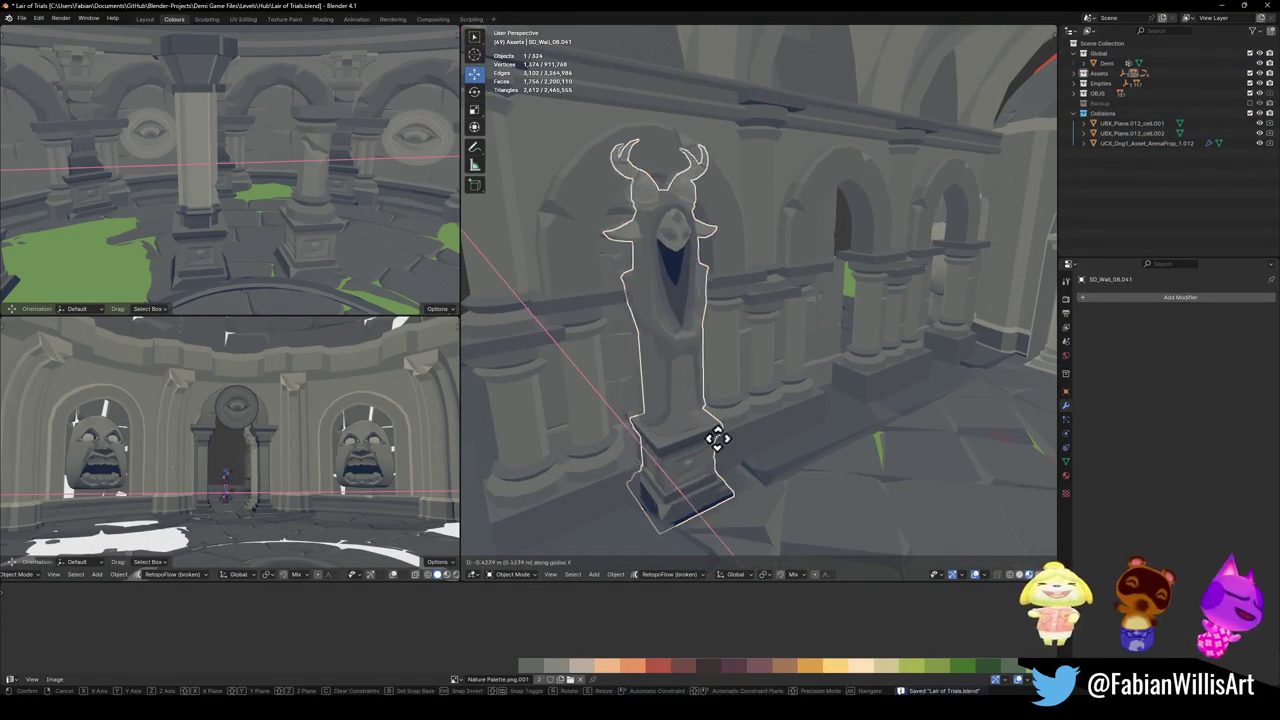
{"action": "left_click", "coordinate": [877, 400]}
{"action": "key", "text": "alt+a"}
{"action": "mouse_move", "coordinate": [871, 414]}
{"action": "middle_mouse_down"}
{"action": "mouse_move", "coordinate": [863, 380]}
{"action": "mouse_move", "coordinate": [975, 415]}
{"action": "mouse_move", "coordinate": [720, 377]}
{"action": "mouse_move", "coordinate": [766, 377]}
{"action": "mouse_move", "coordinate": [742, 402]}
{"action": "middle_mouse_up"}
{"action": "left_click", "coordinate": [742, 402]}
{"action": "key", "text": "g"}
{"action": "key", "text": "y"}
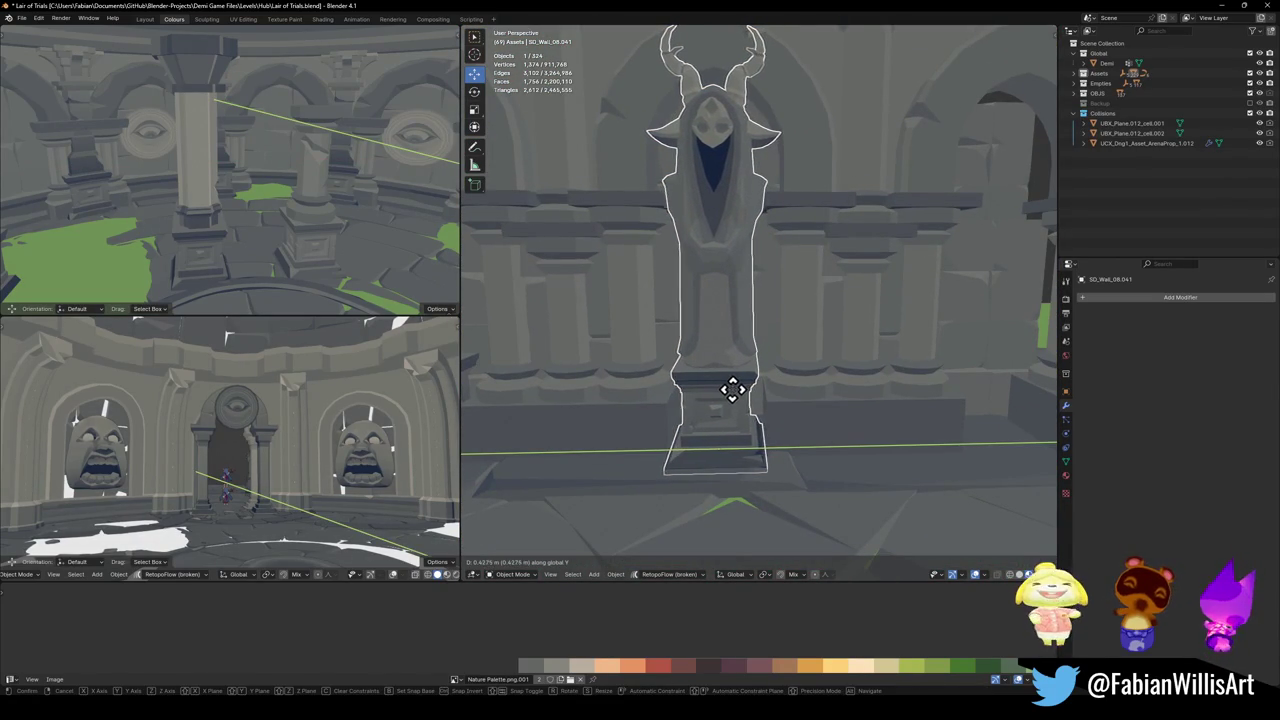
{"action": "left_click", "coordinate": [733, 390]}
- Copy the statue again along Y into the next alcove
{"action": "scroll", "coordinate": [740, 410], "scroll_direction": "down", "scroll_amount": 2}
{"action": "key", "text": "shift+d"}
{"action": "key", "text": "y"}
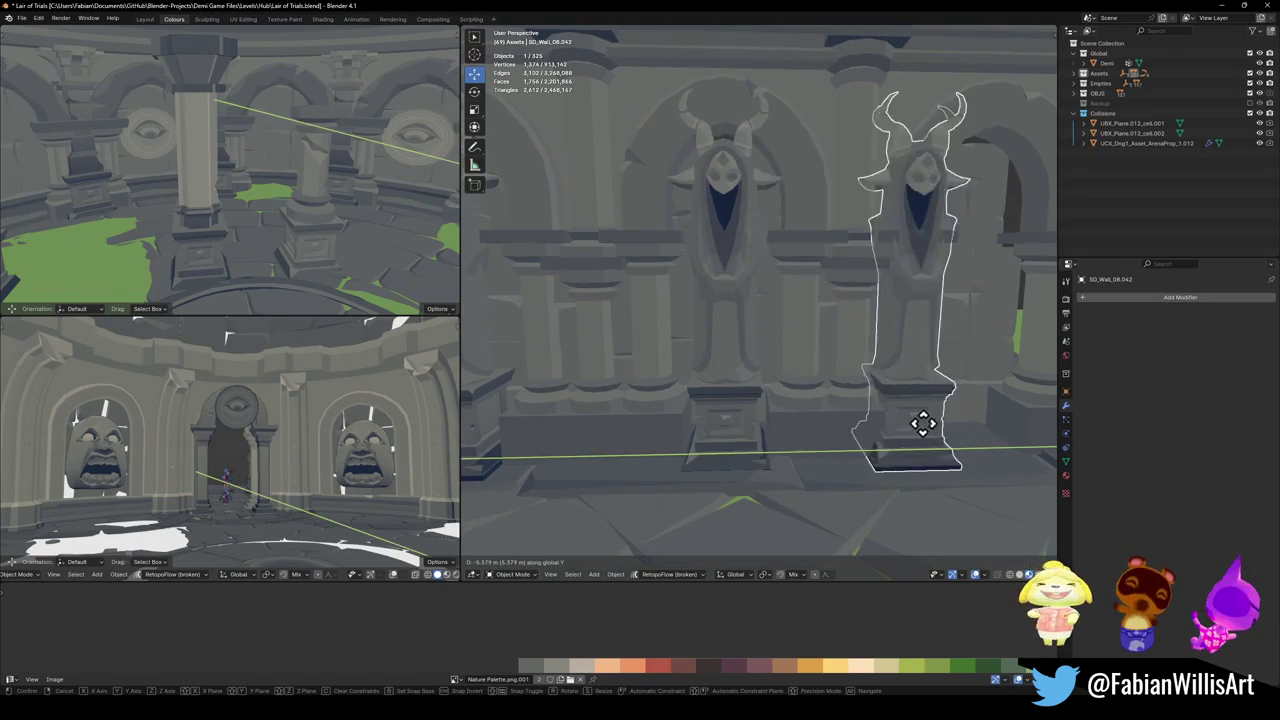
{"action": "left_click", "coordinate": [985, 420]}
{"action": "mouse_move", "coordinate": [983, 434]}
{"action": "middle_mouse_down"}
{"action": "mouse_move", "coordinate": [700, 425]}
{"action": "mouse_move", "coordinate": [700, 414]}
{"action": "mouse_move", "coordinate": [851, 403]}
{"action": "middle_mouse_up"}
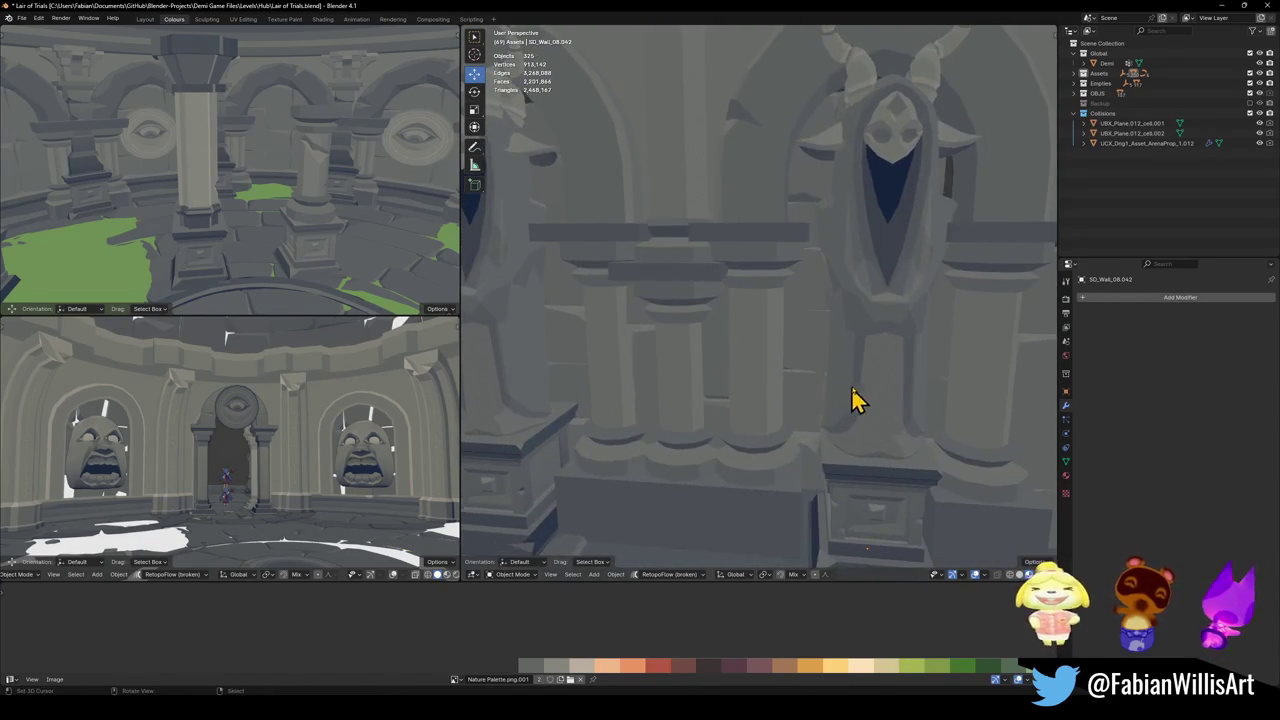
{"action": "left_click", "coordinate": [851, 400]}
{"action": "key", "text": "g"}
{"action": "key", "text": "y"}
{"action": "key", "text": "Escape"}
- Walk forward down the corridor in walk navigation mode
{"action": "key", "text": "shift+grave"}
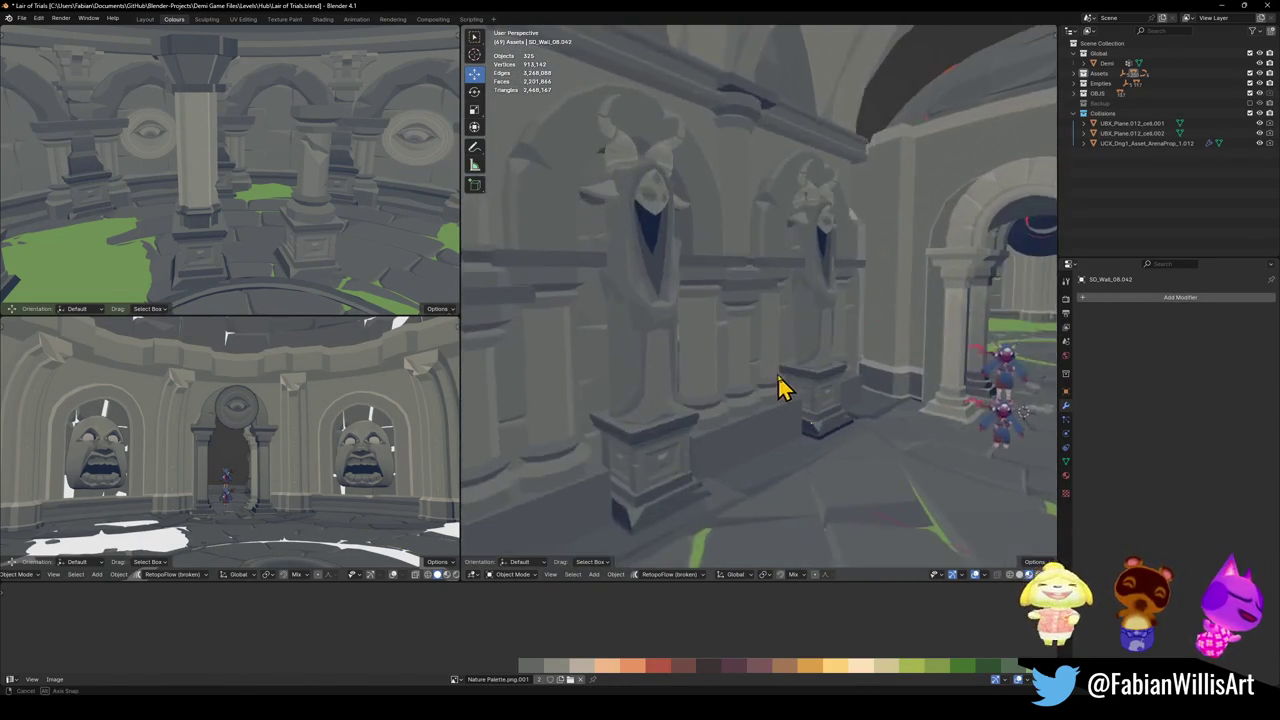
{"action": "key", "text": "shift+grave"}
{"action": "key", "text": "w"}
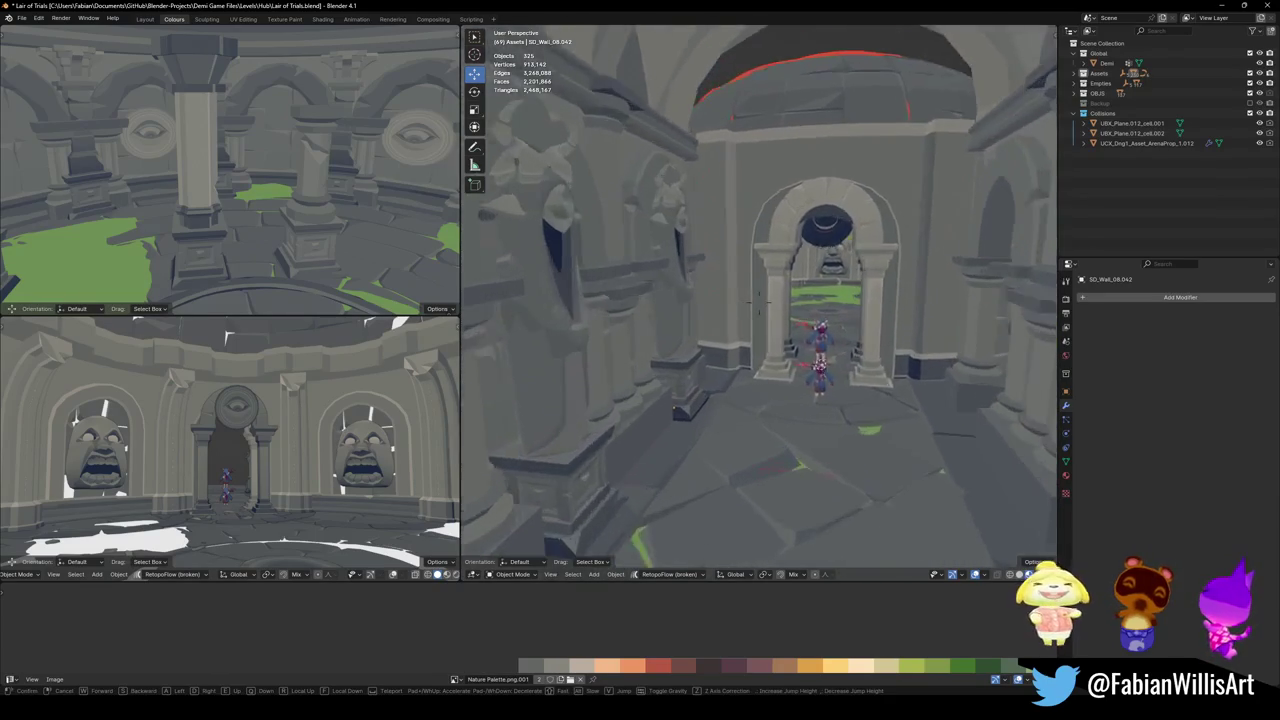
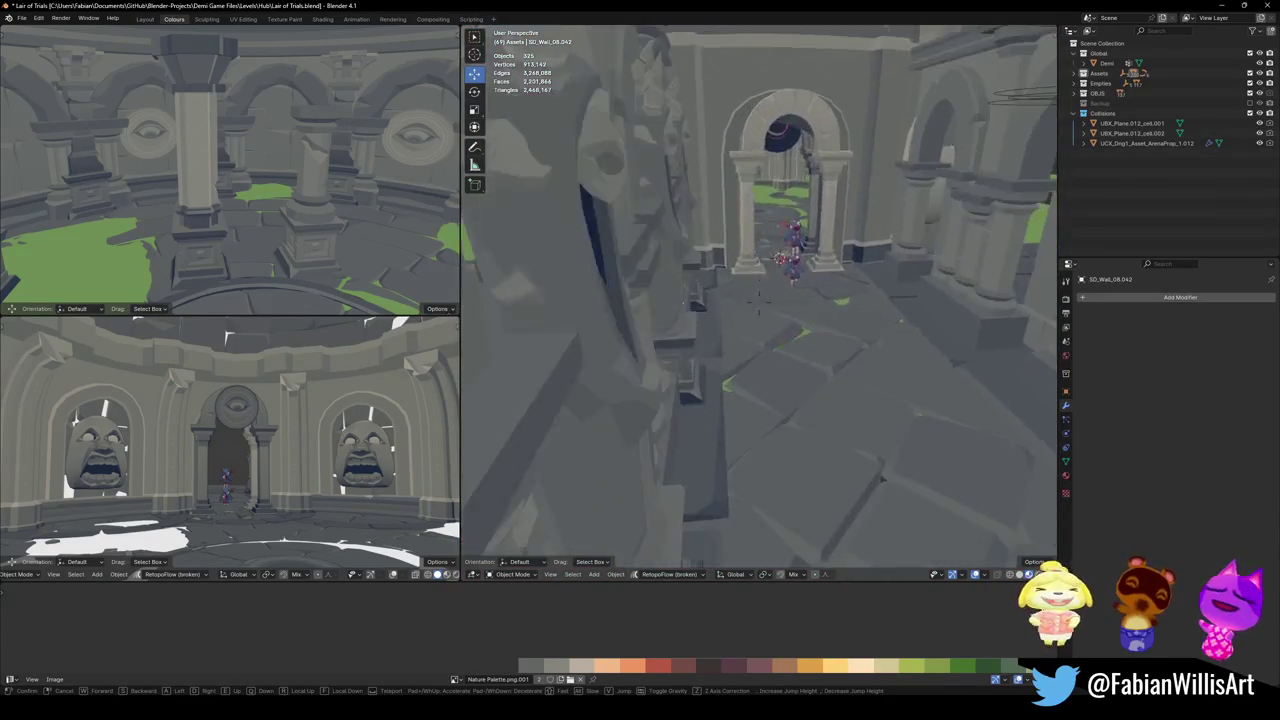
- Duplicate the selected wall statues and mirror the copies across the X axis
{"action": "left_click", "coordinate": [598, 397]}
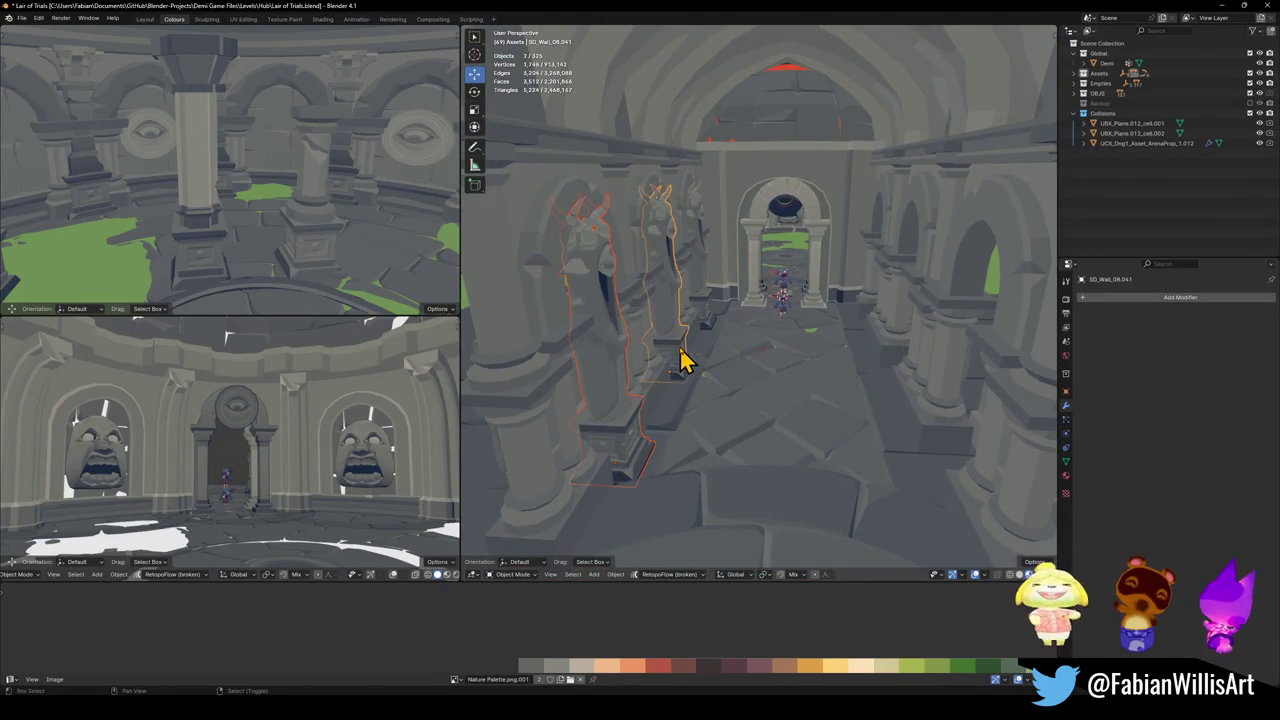
{"action": "key", "text": "shift+d"}
{"action": "key", "text": "x"}
{"action": "left_click", "coordinate": [760, 355]}
{"action": "key", "text": "ctrl+m"}
{"action": "key", "text": "x"}
{"action": "left_click", "coordinate": [686, 380]}
- Slide the mirrored statues along X against the opposite wall of the hall
{"action": "key", "text": "g"}
{"action": "key", "text": "x"}
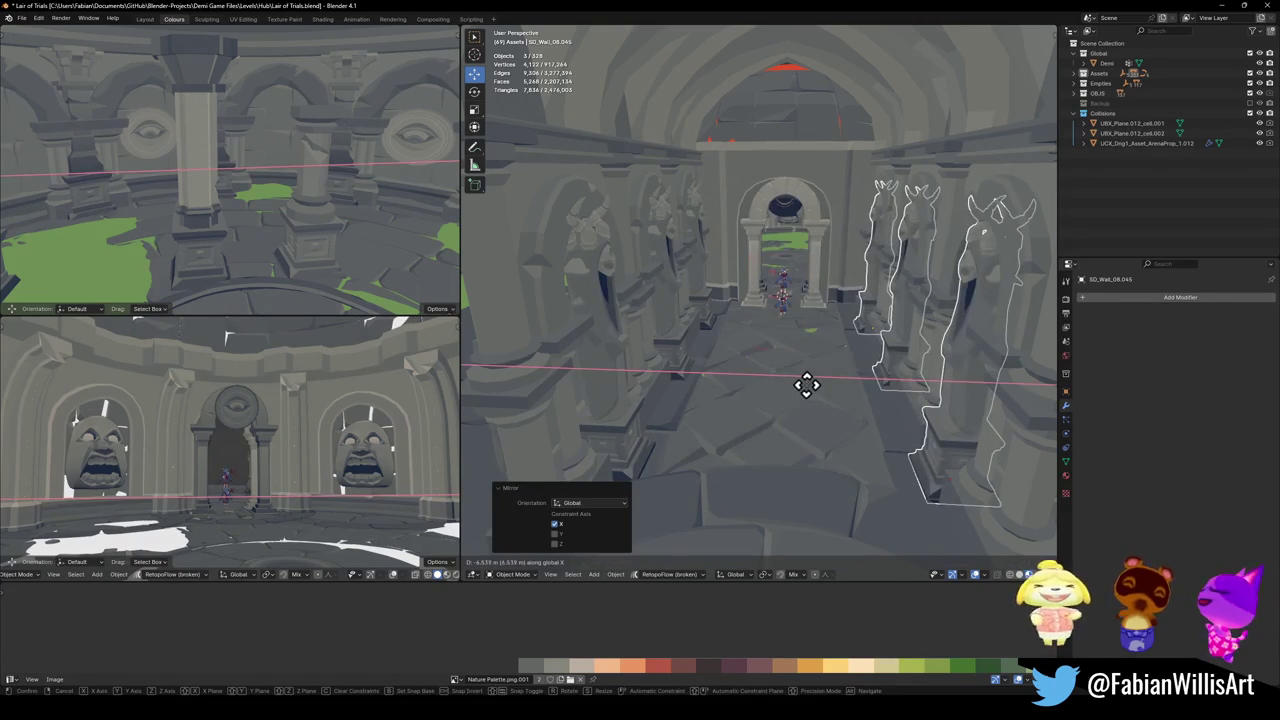
{"action": "left_click", "coordinate": [803, 387]}
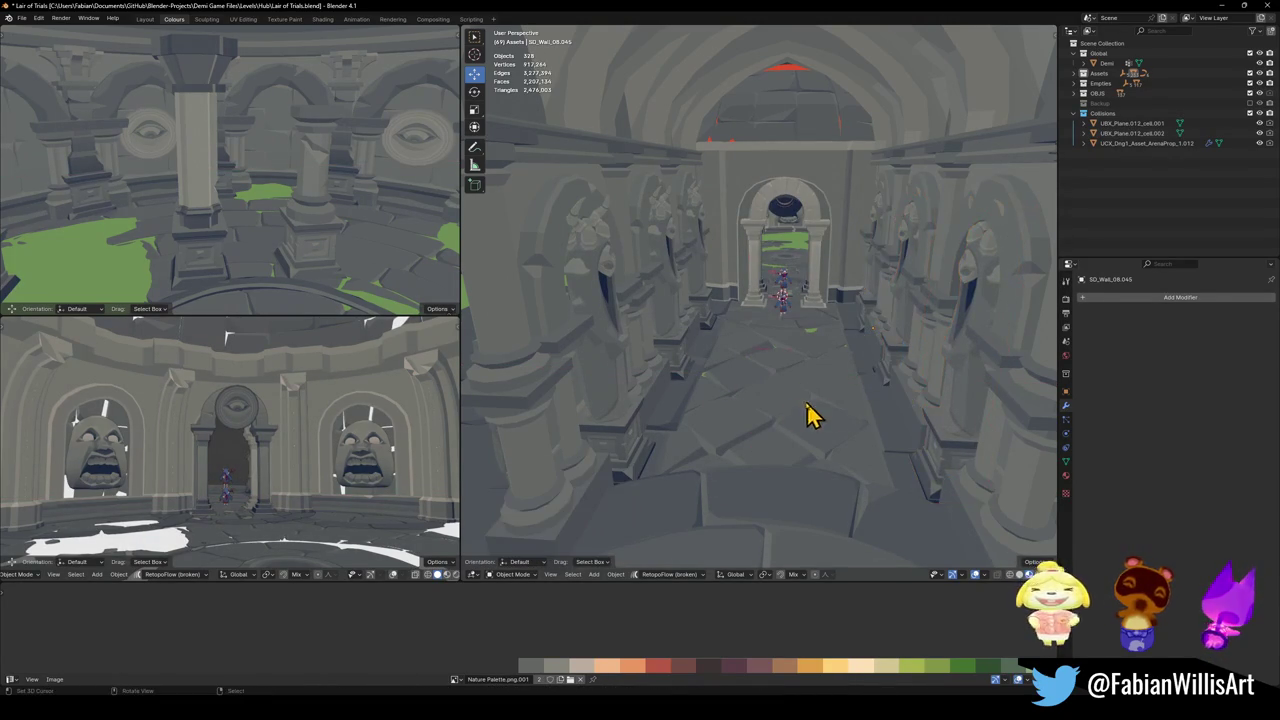
{"action": "key", "text": "shift+grave"}
{"action": "key", "text": "w"}
{"action": "key", "text": "w"}
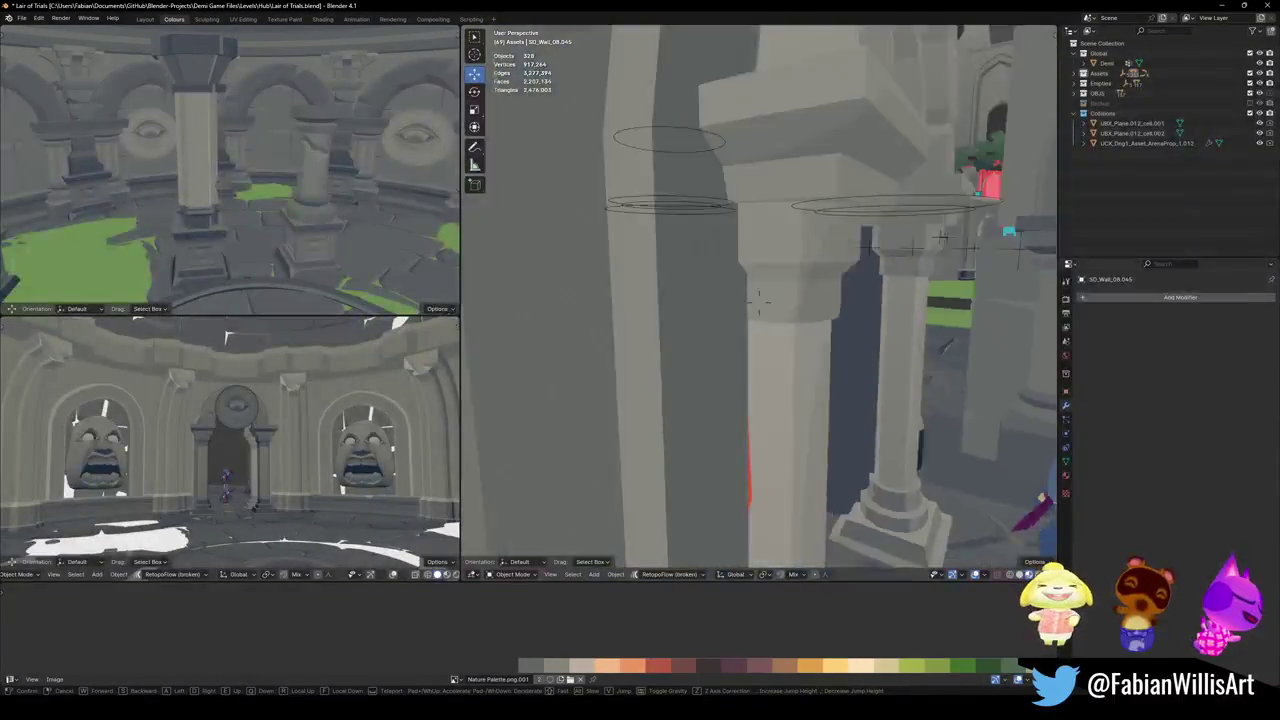
- Walk back down the corridor and delete the unwanted wall statue
{"action": "key", "text": "s"}
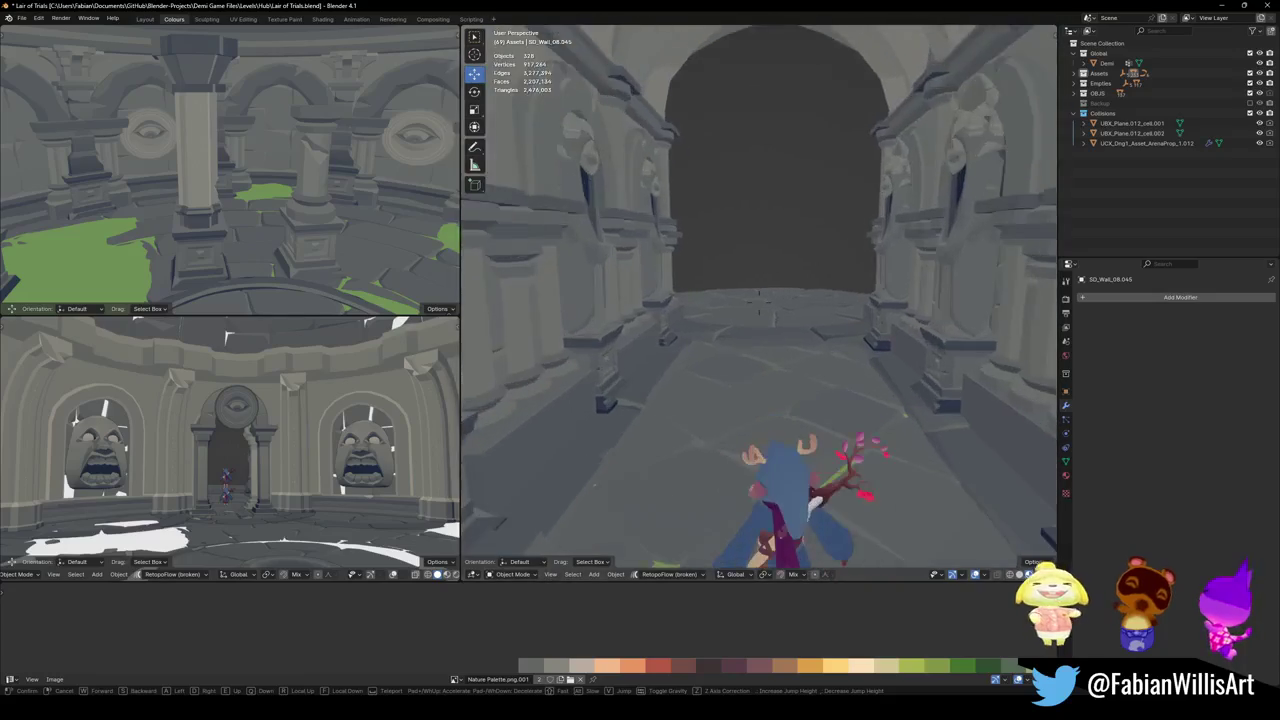
{"action": "left_click", "coordinate": [783, 415]}
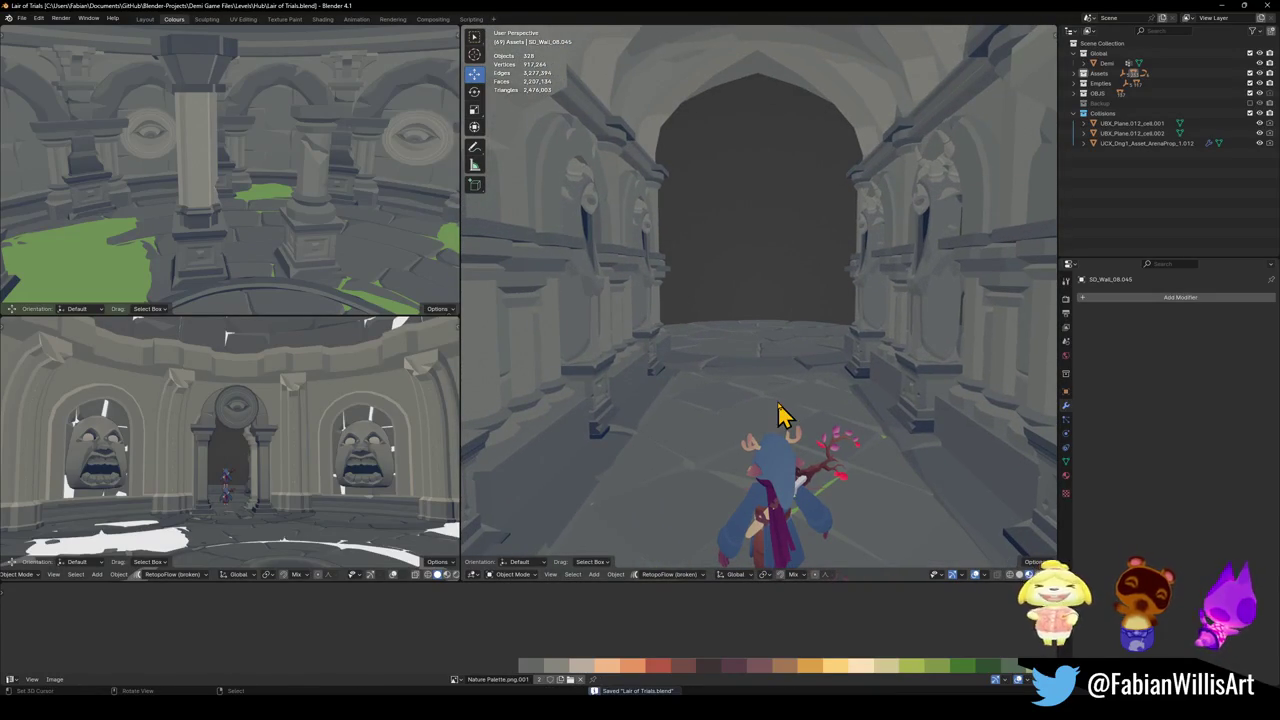
{"action": "key", "text": "shift+grave"}
{"action": "key", "text": "s"}
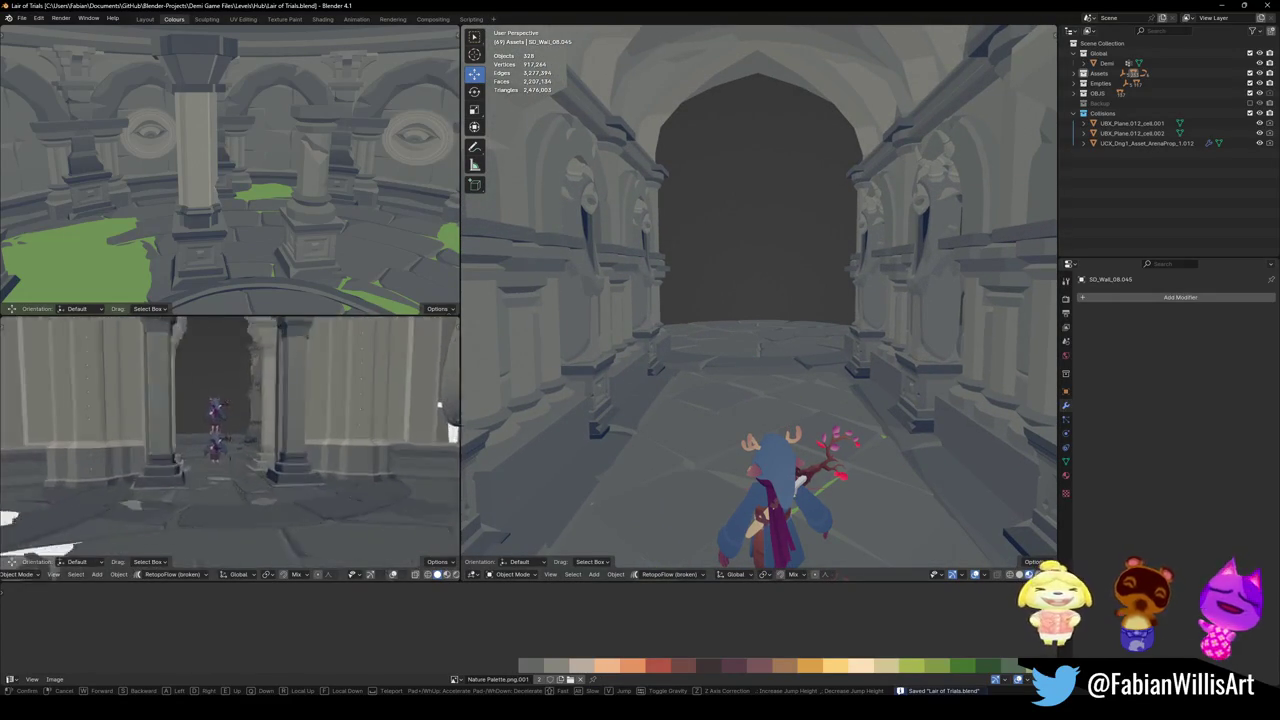
{"action": "key", "text": "s"}
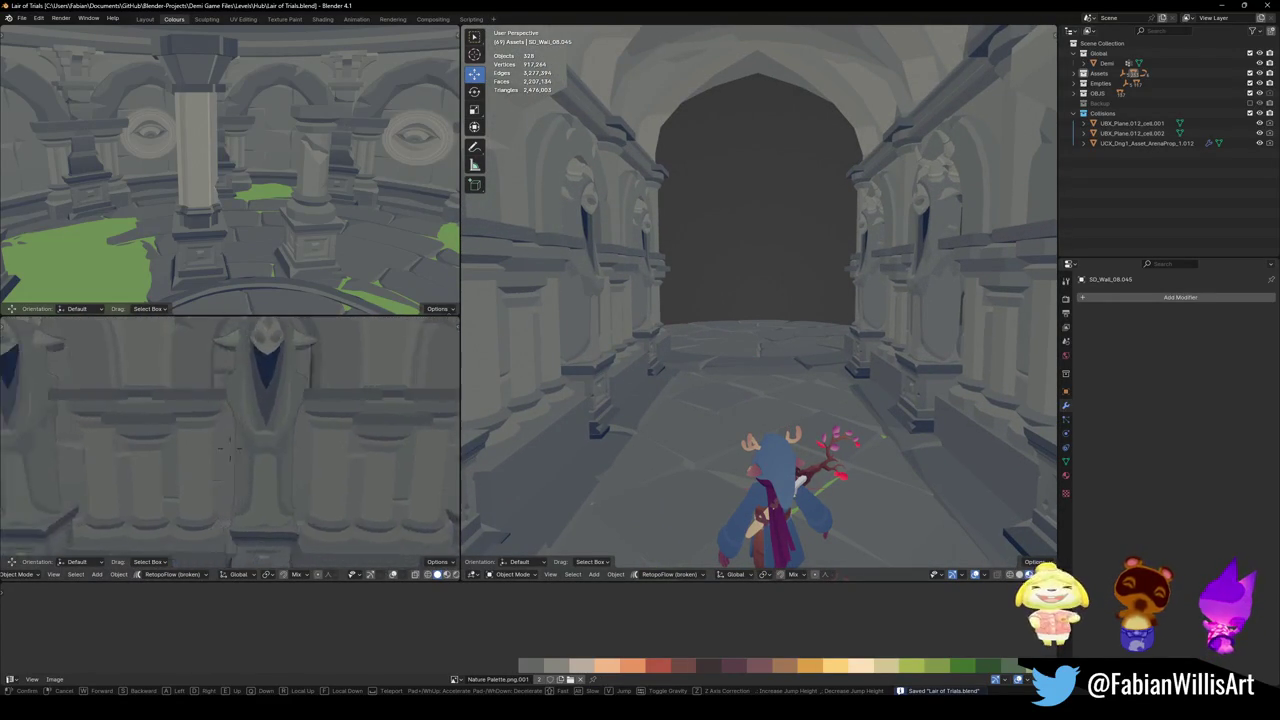
{"action": "key", "text": "s"}
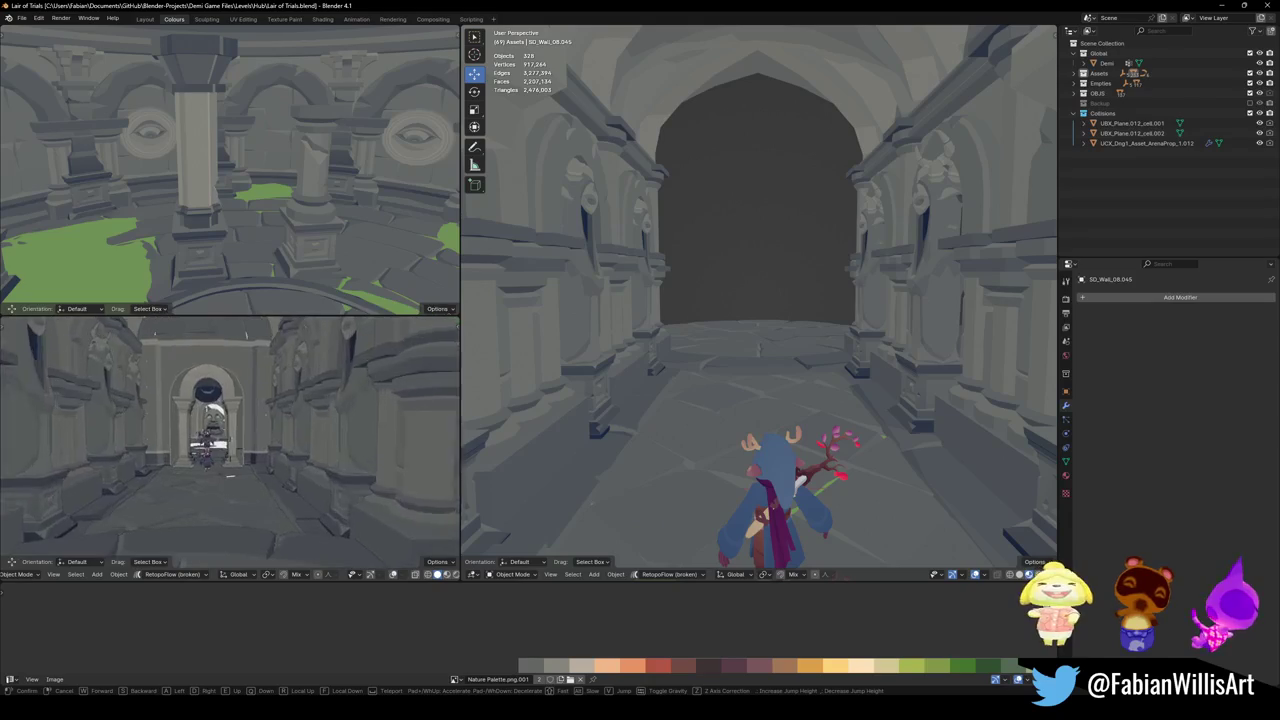
{"action": "key", "text": "w"}
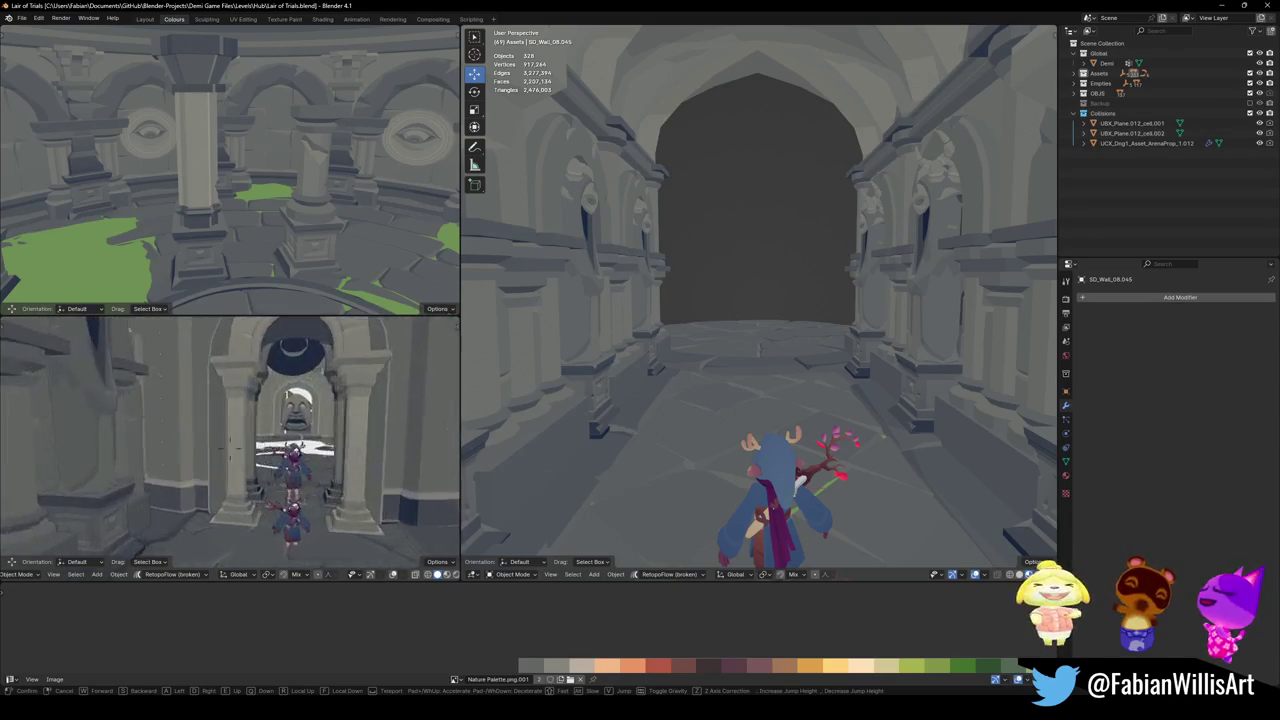
{"action": "key", "text": "s"}
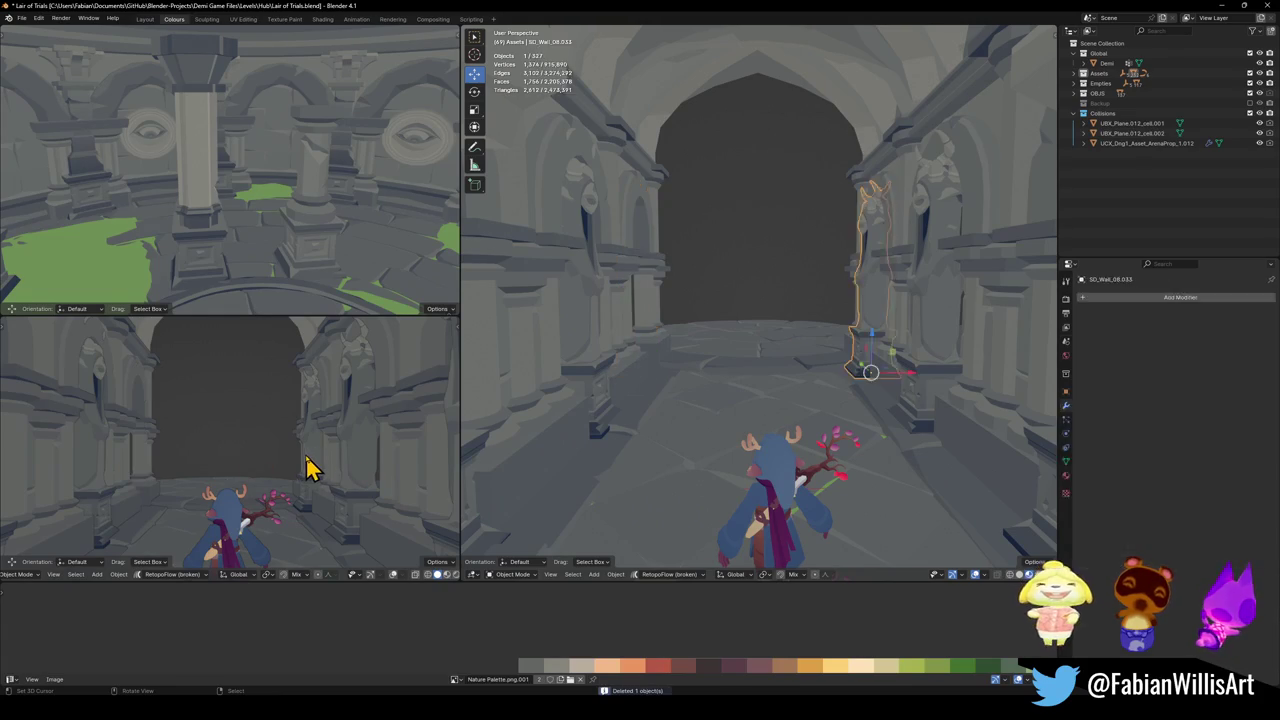
{"action": "key", "text": "Delete"}
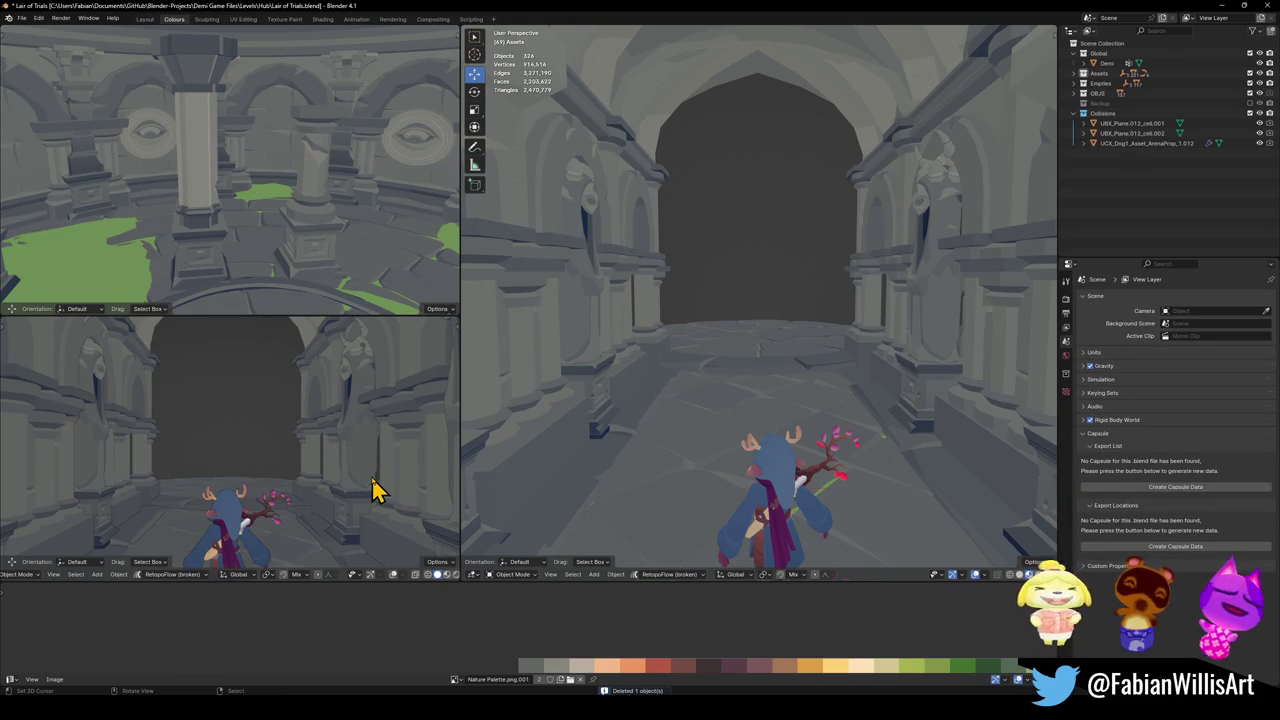
- Select the arched wall prop on the right-hand wall and enter Edit Mode on it
{"action": "key", "text": "shift+grave"}
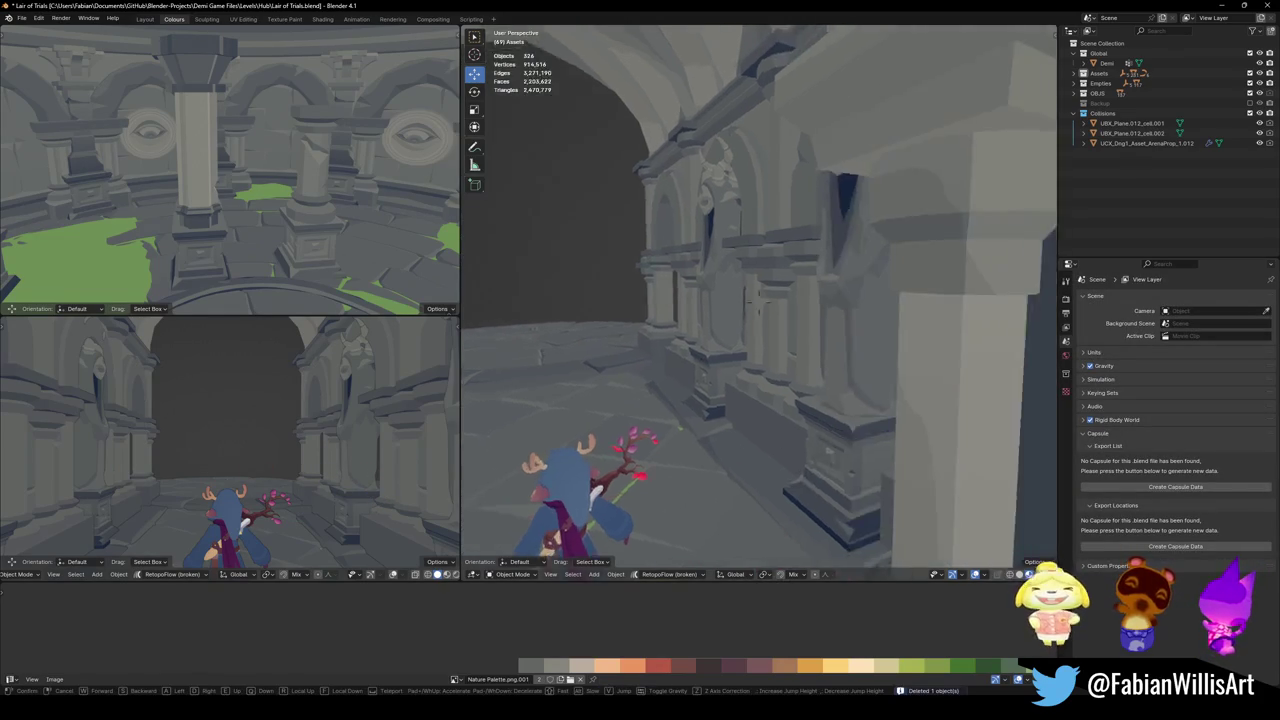
{"action": "left_click", "coordinate": [623, 408]}
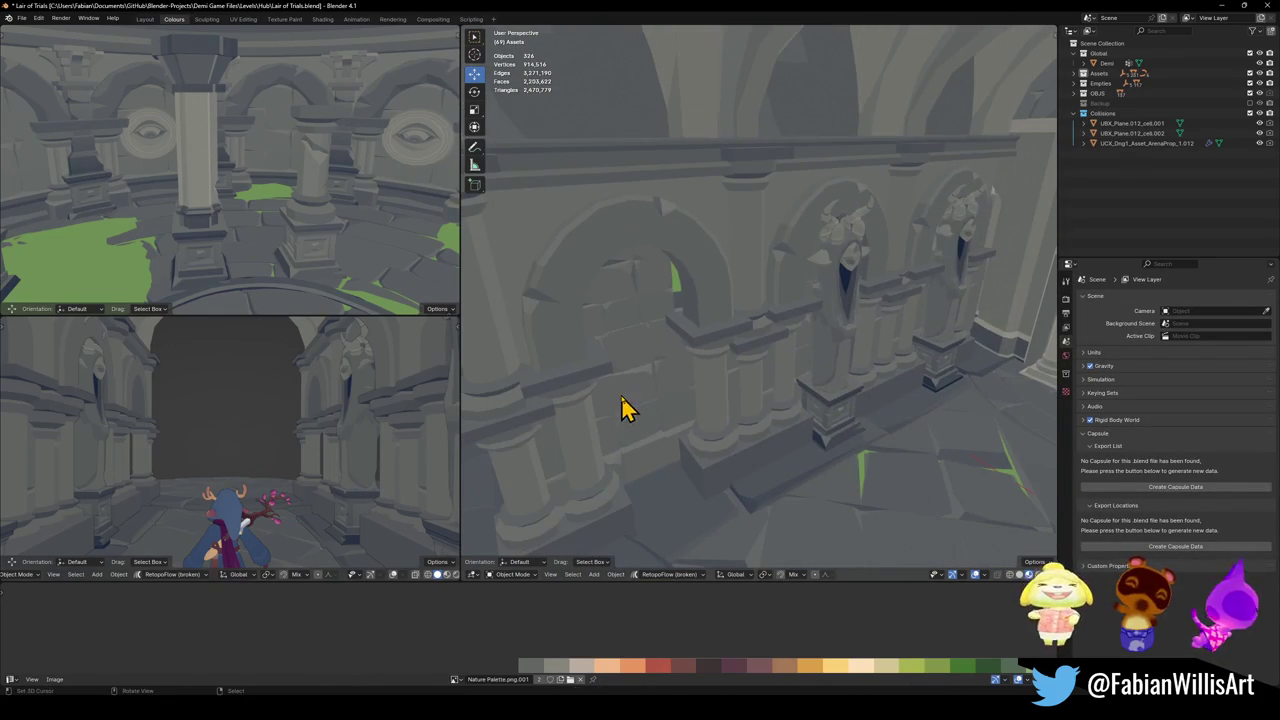
{"action": "left_click", "coordinate": [640, 418]}
{"action": "key", "text": "Tab"}
- Try linked selections of the wall-block patches and a trial X move, then cancel and undo
{"action": "key", "text": "l"}
{"action": "key", "text": "alt+a"}
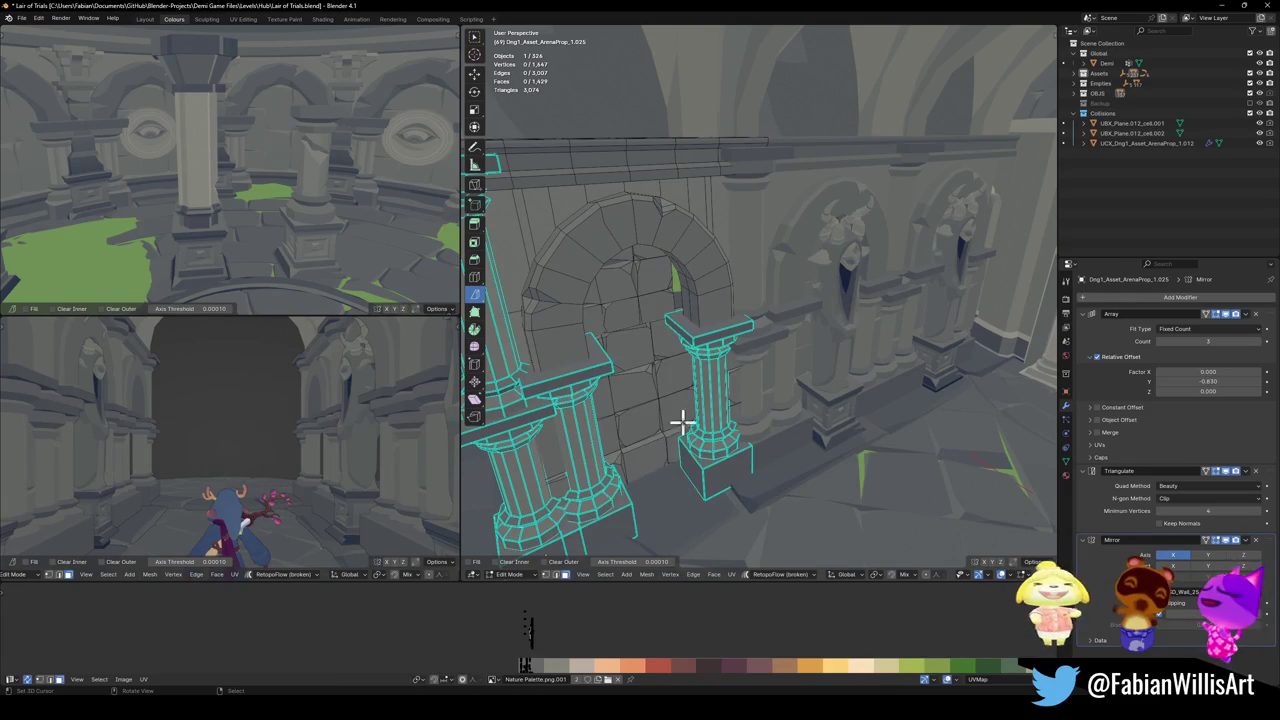
{"action": "scroll", "coordinate": [640, 420], "scroll_direction": "up", "scroll_amount": 3}
{"action": "key", "text": "l"}
{"action": "key", "text": "alt+a"}
{"action": "mouse_move", "coordinate": [634, 437]}
{"action": "middle_mouse_down"}
{"action": "mouse_move", "coordinate": [814, 380]}
{"action": "mouse_move", "coordinate": [760, 366]}
{"action": "mouse_move", "coordinate": [765, 437]}
{"action": "middle_mouse_up"}
{"action": "key", "text": "l"}
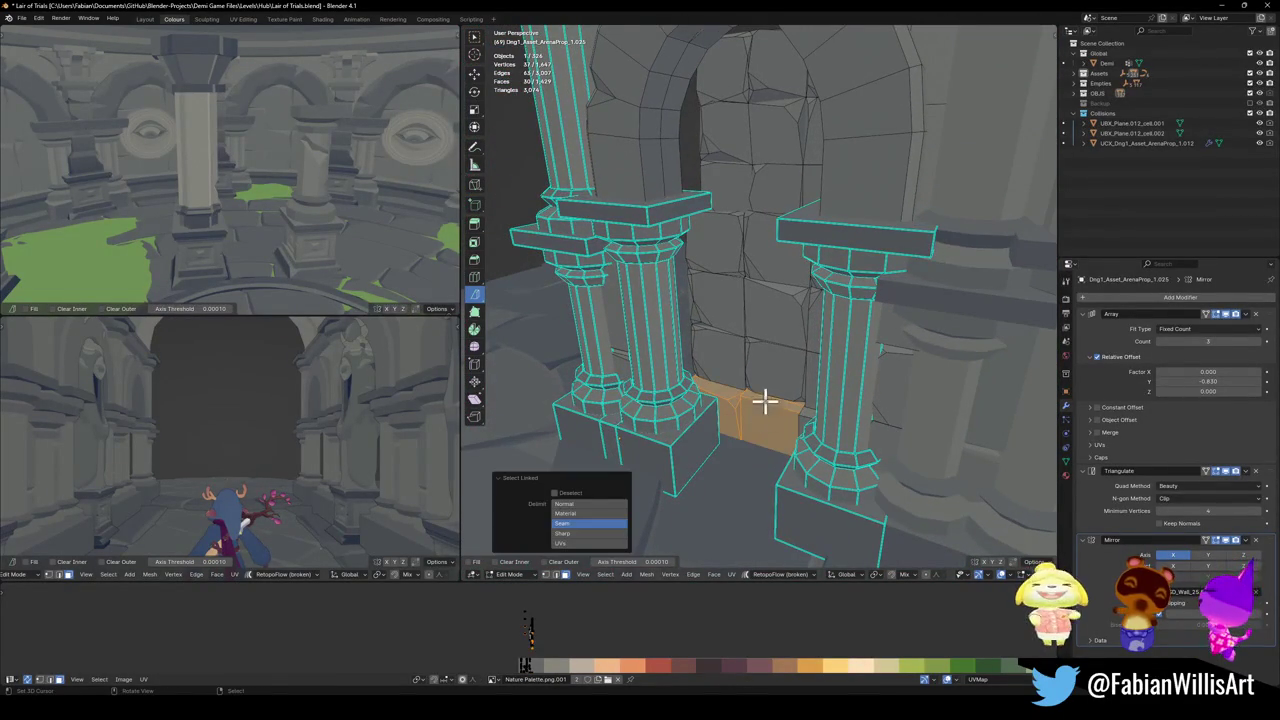
{"action": "key", "text": "g"}
{"action": "key", "text": "x"}
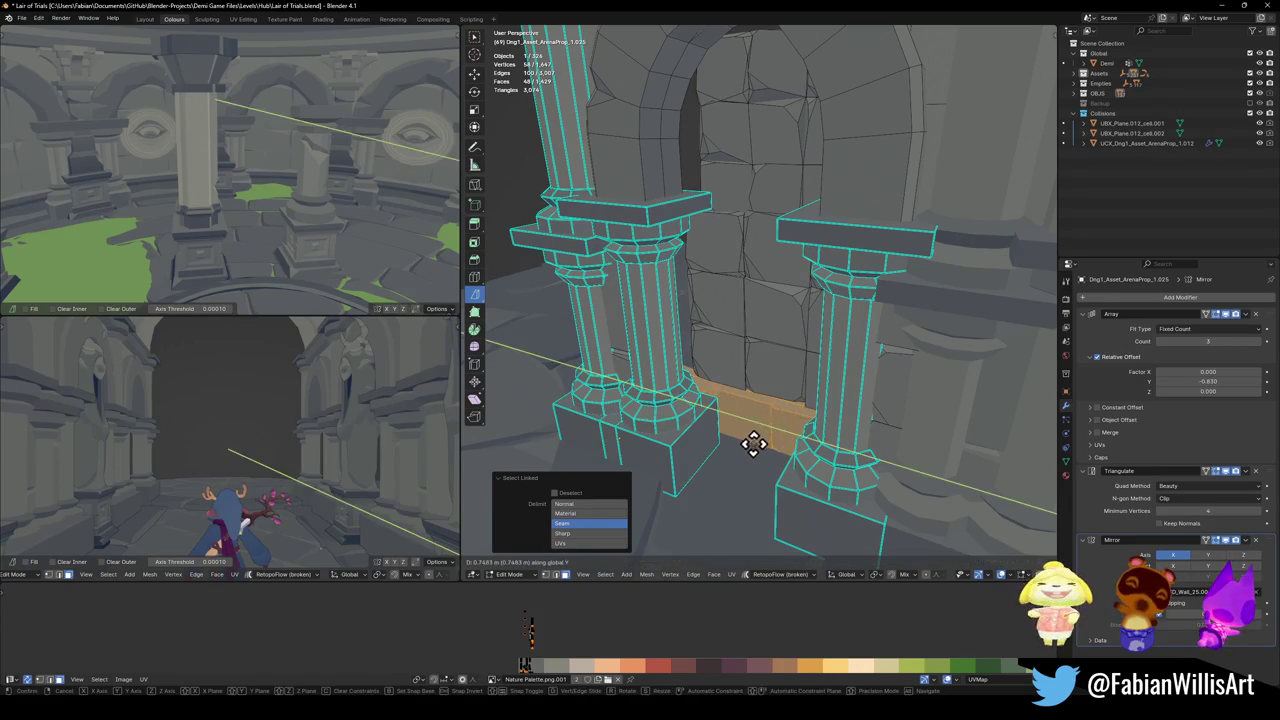
{"action": "right_click", "coordinate": [755, 447]}
{"action": "key", "text": "ctrl+z"}
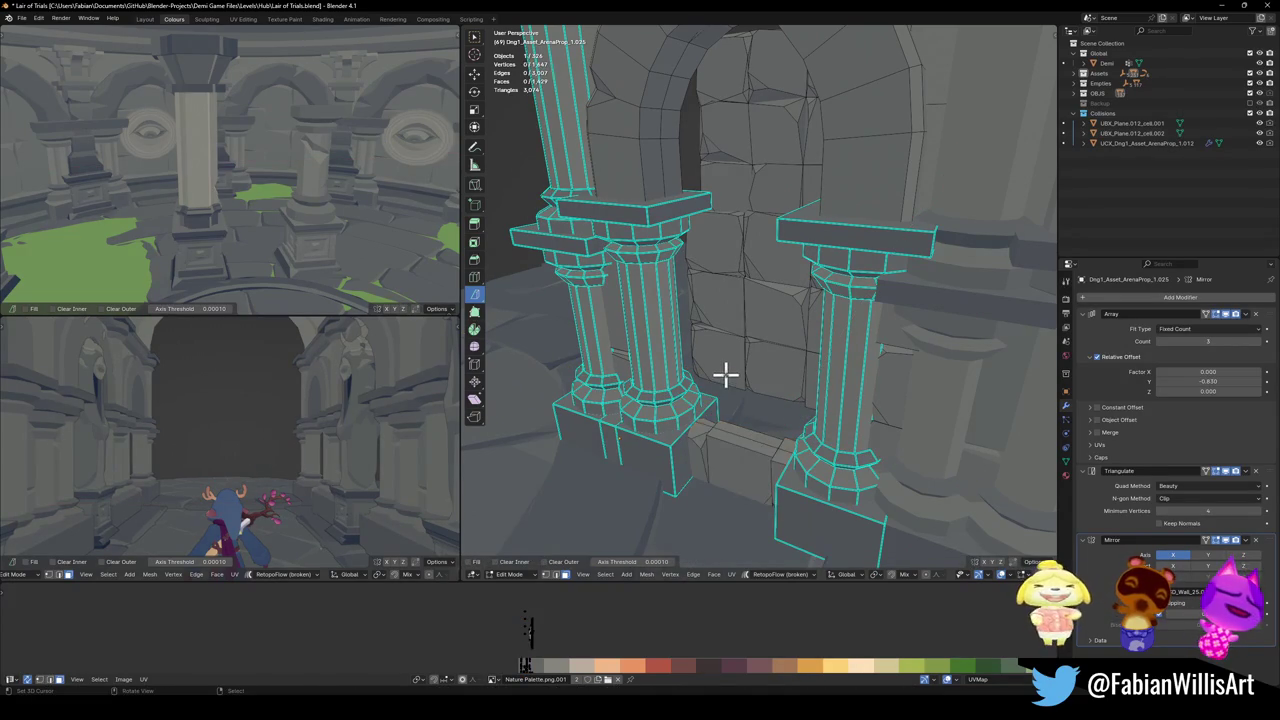
- Select the infill block patches and arch top, and move them about 2 m along X
{"action": "key", "text": "l"}
{"action": "key", "text": "l"}
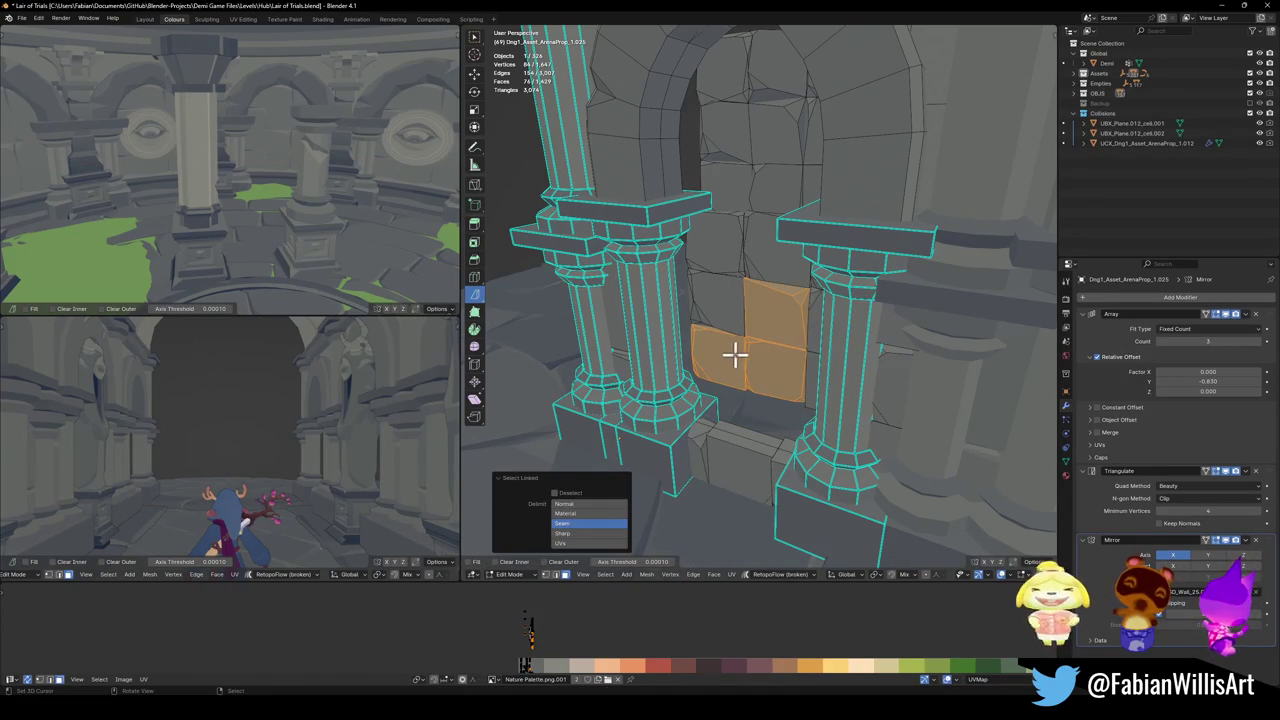
{"action": "middle_click_drag", "start_coordinate": [727, 353], "coordinate": [780, 353]}
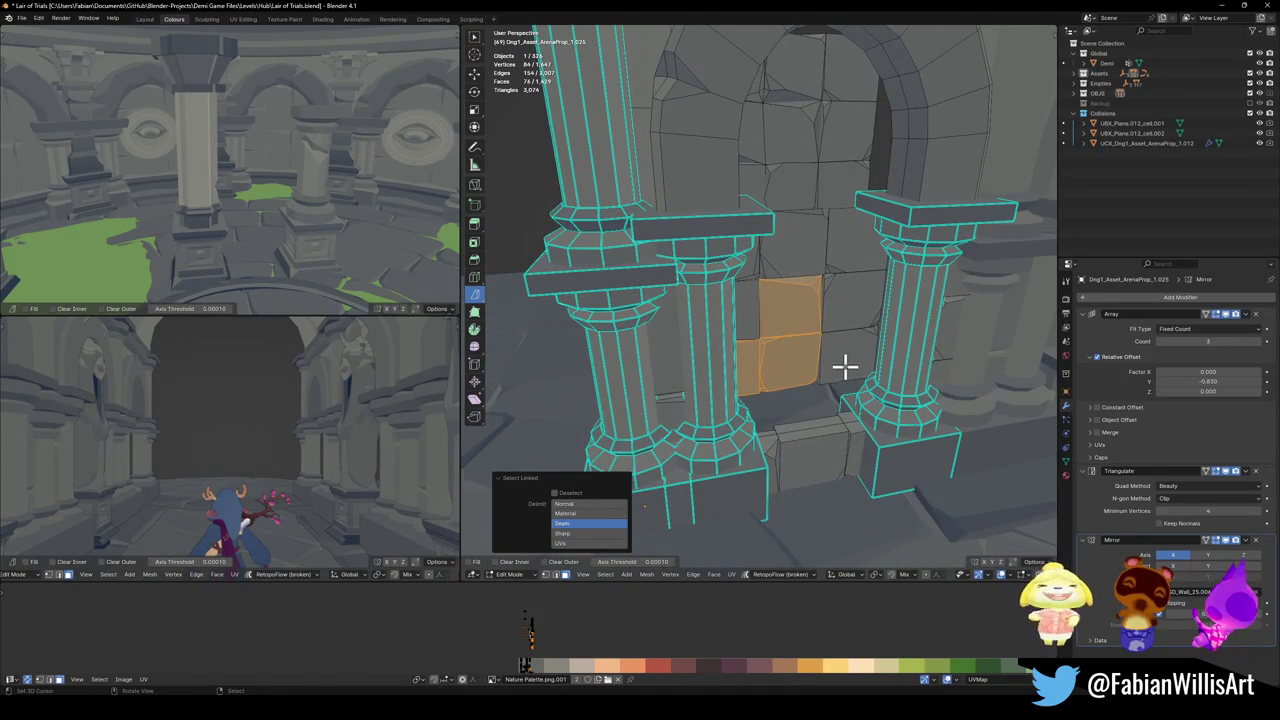
{"action": "key", "text": "l"}
{"action": "key", "text": "l"}
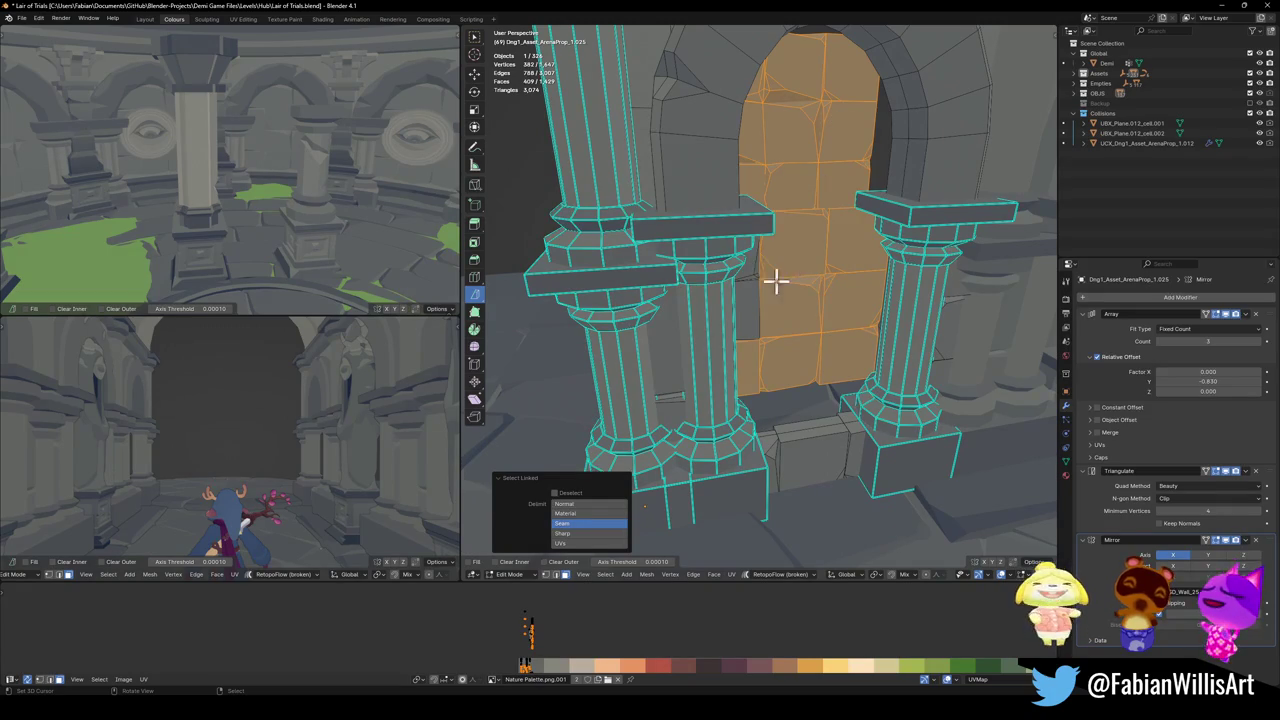
{"action": "mouse_move", "coordinate": [757, 263]}
{"action": "middle_mouse_down"}
{"action": "mouse_move", "coordinate": [820, 303]}
{"action": "mouse_move", "coordinate": [783, 317]}
{"action": "mouse_move", "coordinate": [791, 289]}
{"action": "middle_mouse_up"}
{"action": "key", "text": "g"}
{"action": "key", "text": "y"}
{"action": "key", "text": "x"}
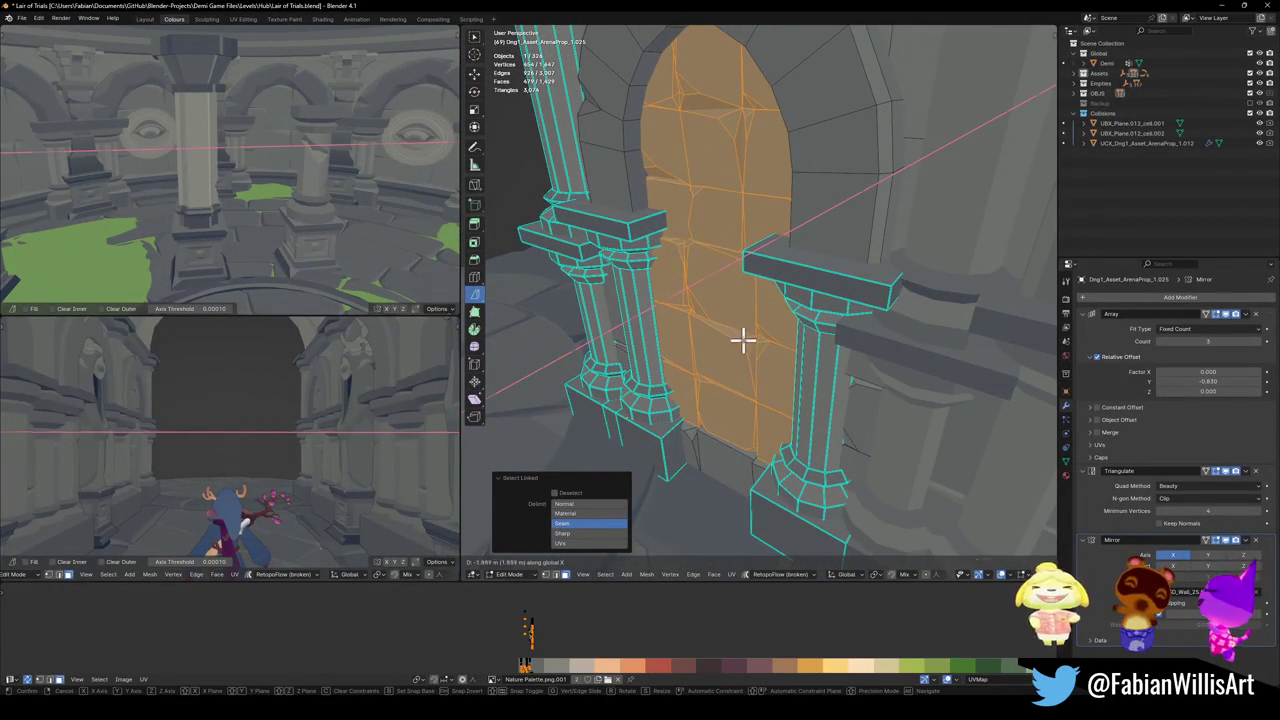
{"action": "left_click", "coordinate": [743, 339]}
{"action": "key", "text": "Tab"}
{"action": "mouse_move", "coordinate": [726, 337]}
{"action": "middle_mouse_down"}
{"action": "mouse_move", "coordinate": [857, 334]}
{"action": "mouse_move", "coordinate": [726, 371]}
{"action": "mouse_move", "coordinate": [775, 424]}
{"action": "mouse_move", "coordinate": [766, 449]}
{"action": "mouse_move", "coordinate": [671, 460]}
{"action": "middle_mouse_up"}
{"action": "key", "text": "Tab"}
{"action": "key", "text": "alt+a"}
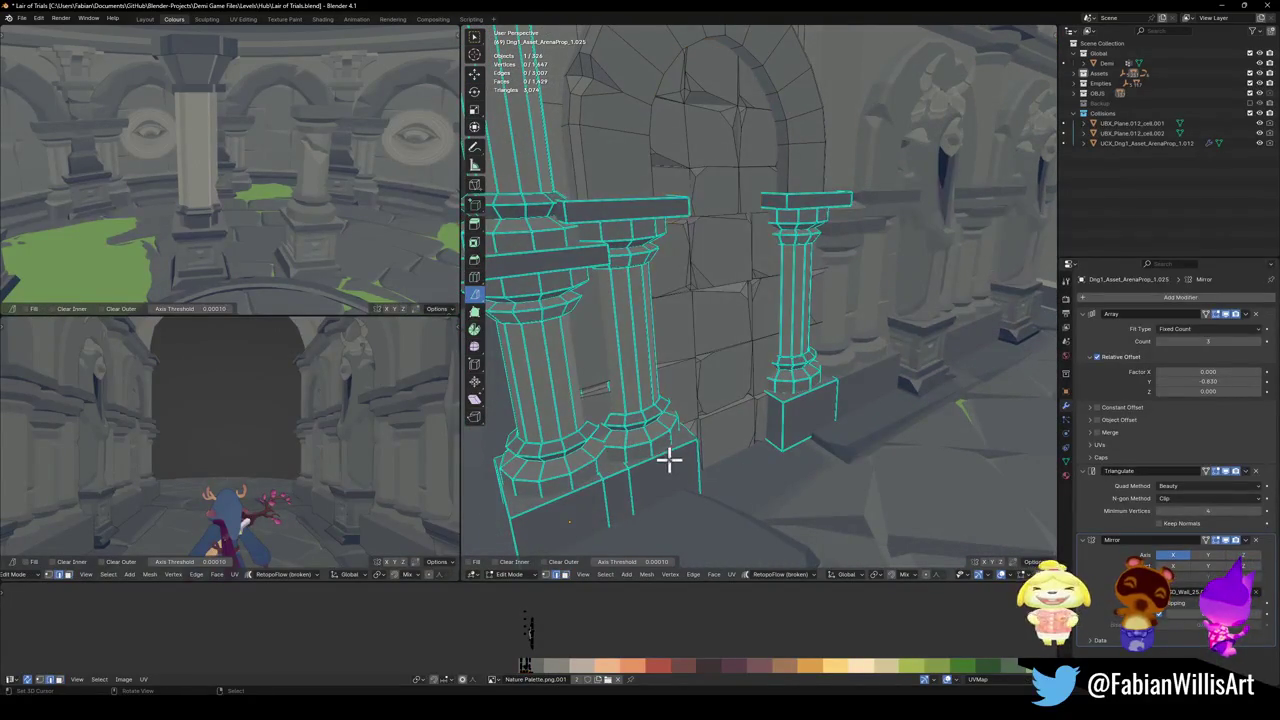
- Bevel the bottom edges of both pillars
{"action": "key", "text": "ctrl+b"}
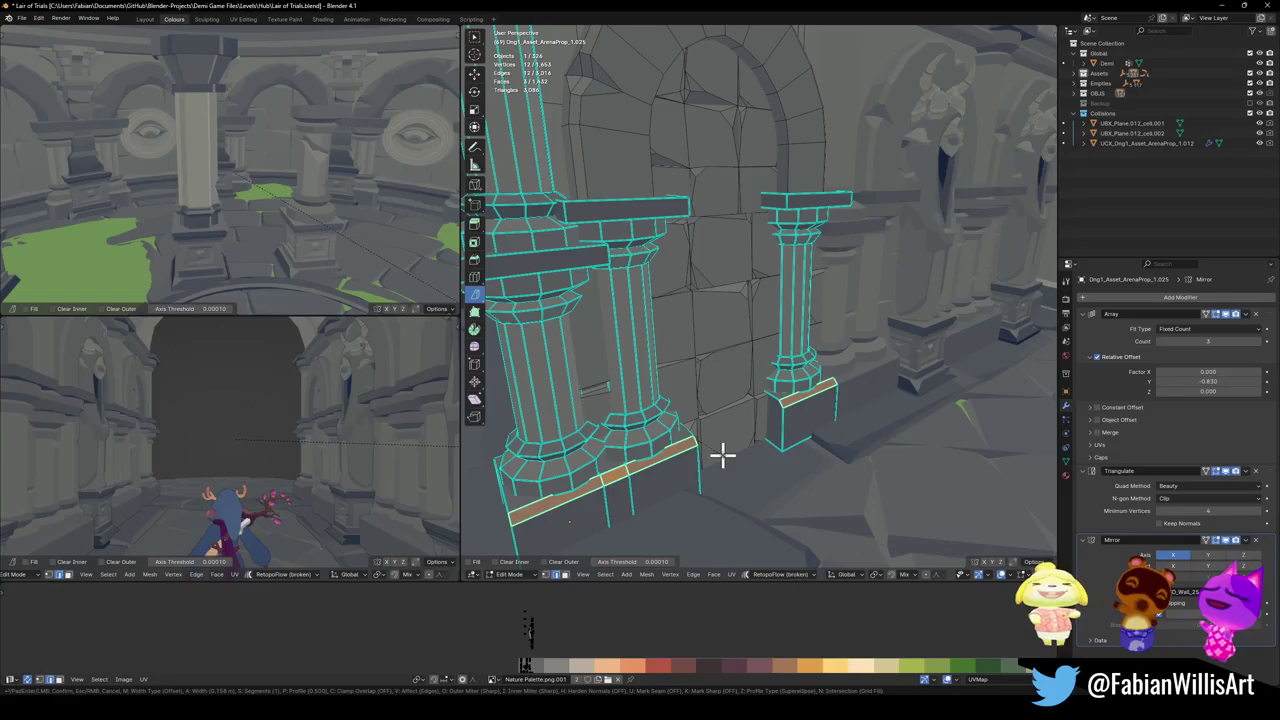
{"action": "left_click", "coordinate": [722, 455]}
{"action": "left_click_drag", "start_coordinate": [536, 662], "coordinate": [550, 662]}
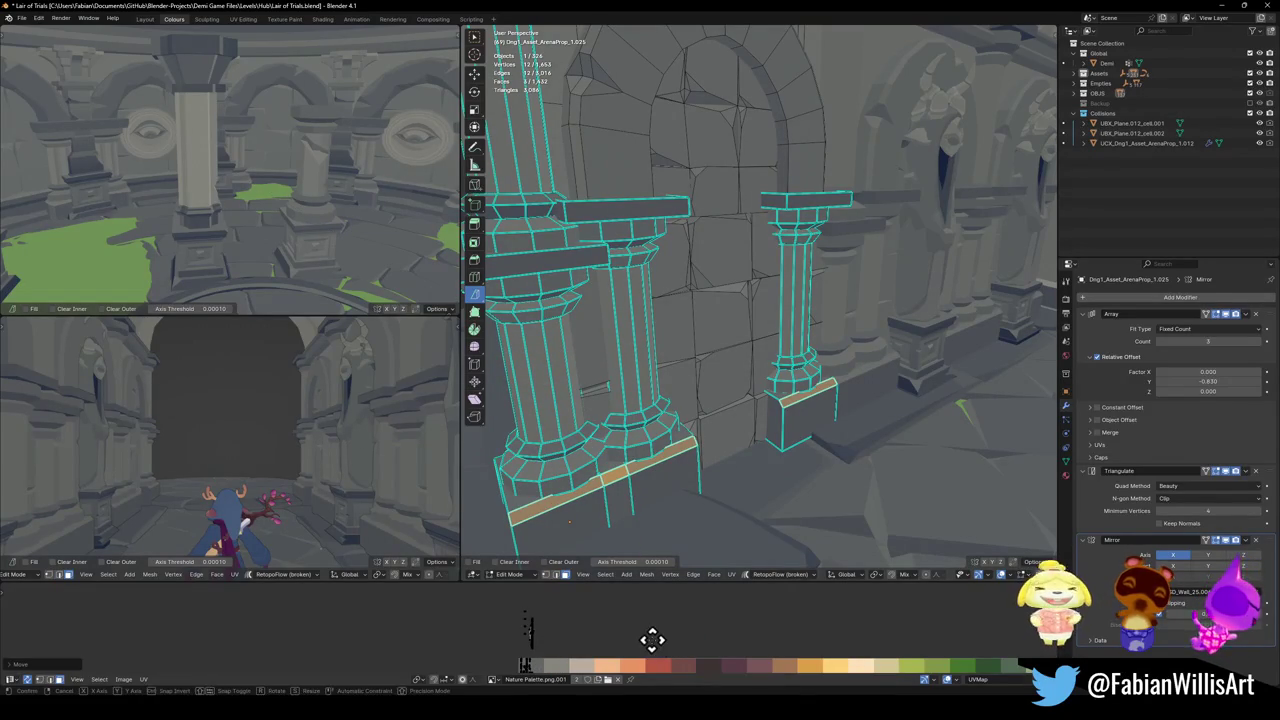
{"action": "key", "text": "Tab"}
{"action": "mouse_move", "coordinate": [835, 452]}
{"action": "middle_mouse_down"}
{"action": "mouse_move", "coordinate": [748, 494]}
{"action": "mouse_move", "coordinate": [686, 486]}
{"action": "mouse_move", "coordinate": [686, 467]}
{"action": "mouse_move", "coordinate": [741, 455]}
{"action": "middle_mouse_up"}
{"action": "mouse_move", "coordinate": [837, 452]}
{"action": "middle_mouse_down"}
{"action": "mouse_move", "coordinate": [880, 449]}
{"action": "mouse_move", "coordinate": [849, 434]}
{"action": "mouse_move", "coordinate": [800, 437]}
{"action": "mouse_move", "coordinate": [780, 456]}
{"action": "mouse_move", "coordinate": [806, 449]}
{"action": "mouse_move", "coordinate": [735, 450]}
{"action": "mouse_move", "coordinate": [790, 445]}
{"action": "mouse_move", "coordinate": [763, 410]}
{"action": "mouse_move", "coordinate": [763, 423]}
{"action": "middle_mouse_up"}
{"action": "scroll", "coordinate": [806, 449], "scroll_direction": "up", "scroll_amount": 3}
{"action": "scroll", "coordinate": [803, 443], "scroll_direction": "up", "scroll_amount": 3}
- Duplicate a pillar face, extrude it outward and reposition the extruded face
{"action": "key", "text": "Tab"}
{"action": "key", "text": "alt+a"}
{"action": "key", "text": "shift+d"}
{"action": "key", "text": "shift+z"}
{"action": "left_click", "coordinate": [770, 440]}
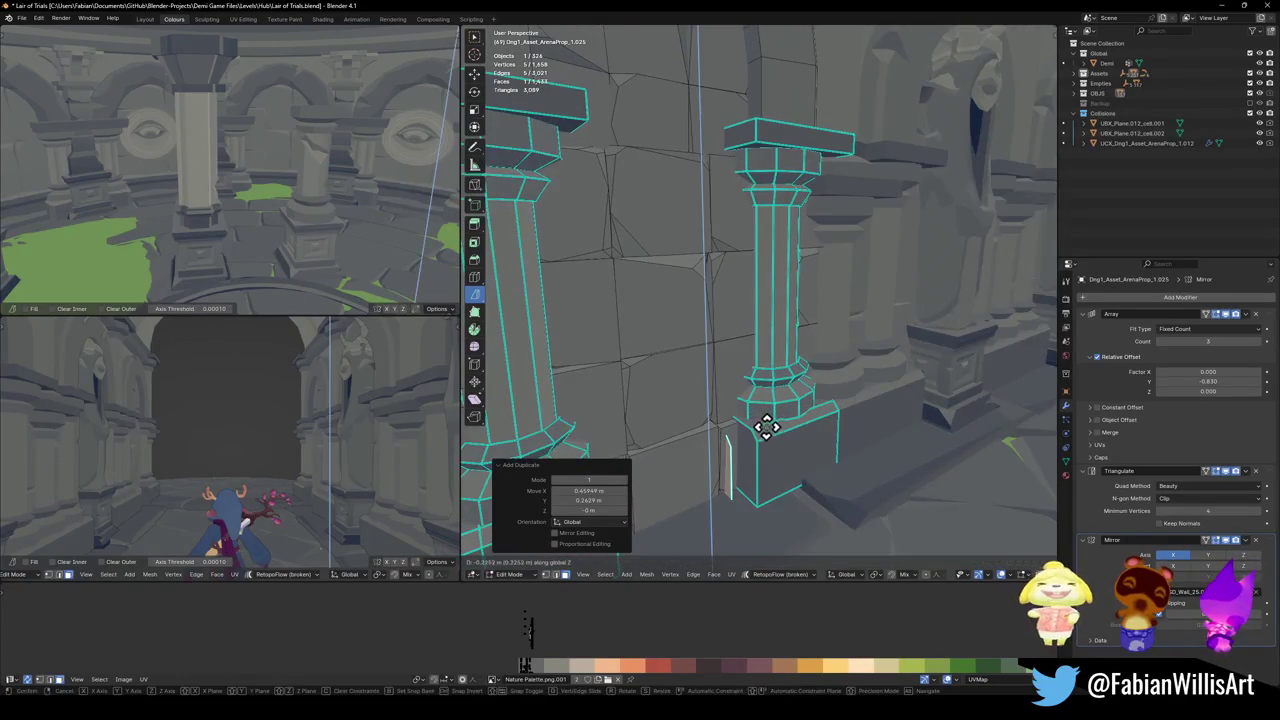
{"action": "key", "text": "e"}
{"action": "left_click", "coordinate": [686, 483]}
{"action": "mouse_move", "coordinate": [686, 483]}
{"action": "middle_mouse_down"}
{"action": "mouse_move", "coordinate": [726, 443]}
{"action": "mouse_move", "coordinate": [809, 414]}
{"action": "mouse_move", "coordinate": [771, 426]}
{"action": "mouse_move", "coordinate": [783, 440]}
{"action": "middle_mouse_up"}
{"action": "key", "text": "g"}
{"action": "key", "text": "x"}
{"action": "key", "text": "y"}
{"action": "left_click", "coordinate": [738, 424]}
{"action": "key", "text": "alt+a"}
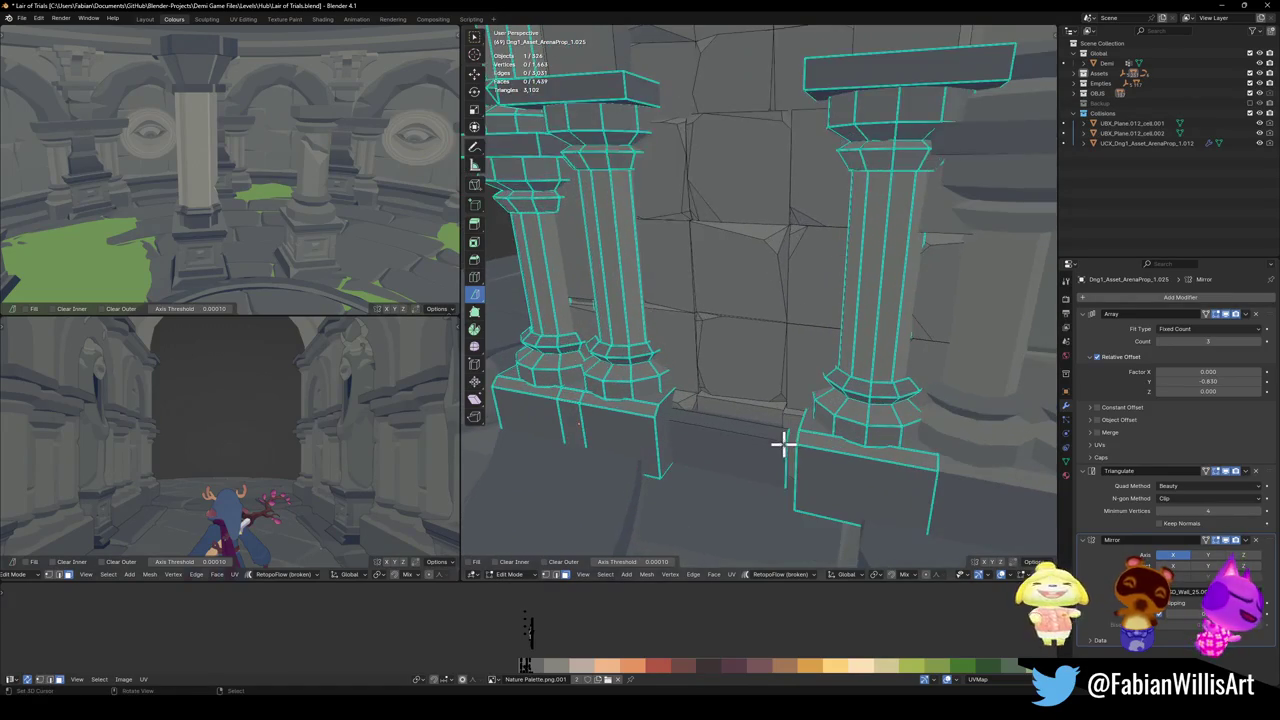
- Select the face at the pillar base edge and shift it slightly along X
{"action": "left_click", "coordinate": [787, 462]}
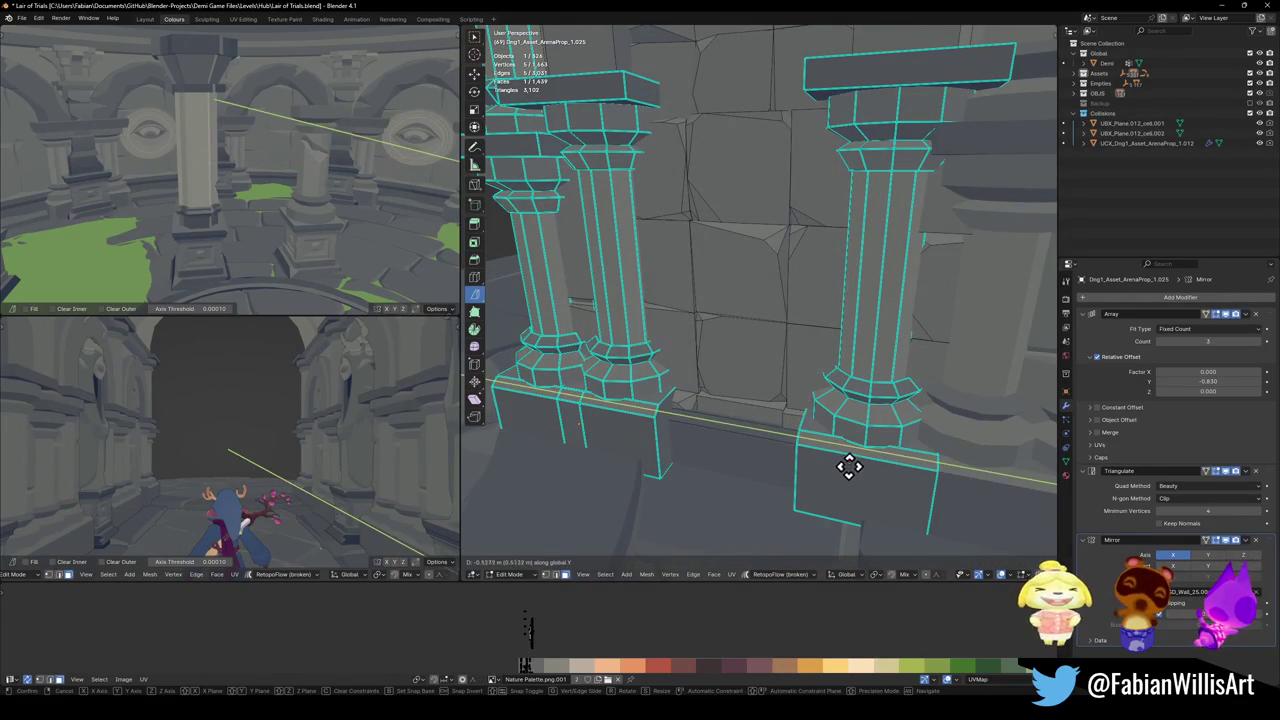
{"action": "mouse_move", "coordinate": [808, 455]}
{"action": "middle_mouse_down"}
{"action": "mouse_move", "coordinate": [791, 440]}
{"action": "mouse_move", "coordinate": [792, 453]}
{"action": "middle_mouse_up"}
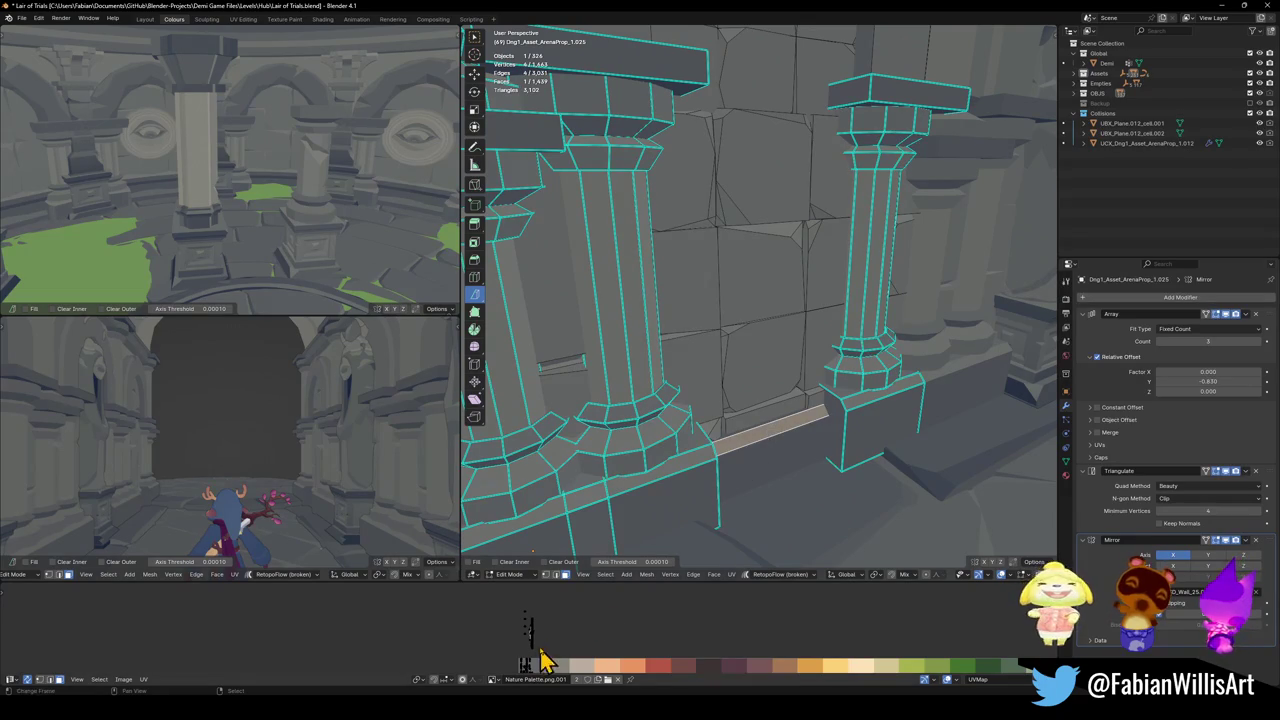
{"action": "key", "text": "shift+grave"}
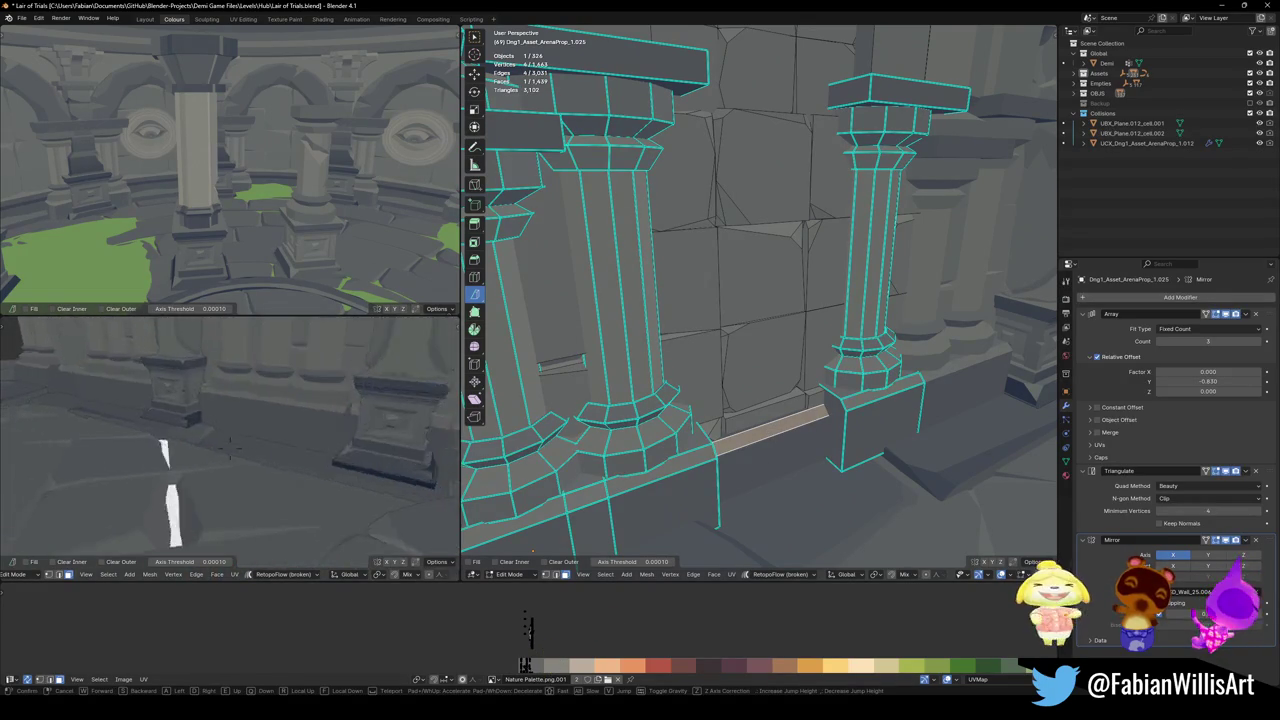
{"action": "left_click", "coordinate": [467, 557]}
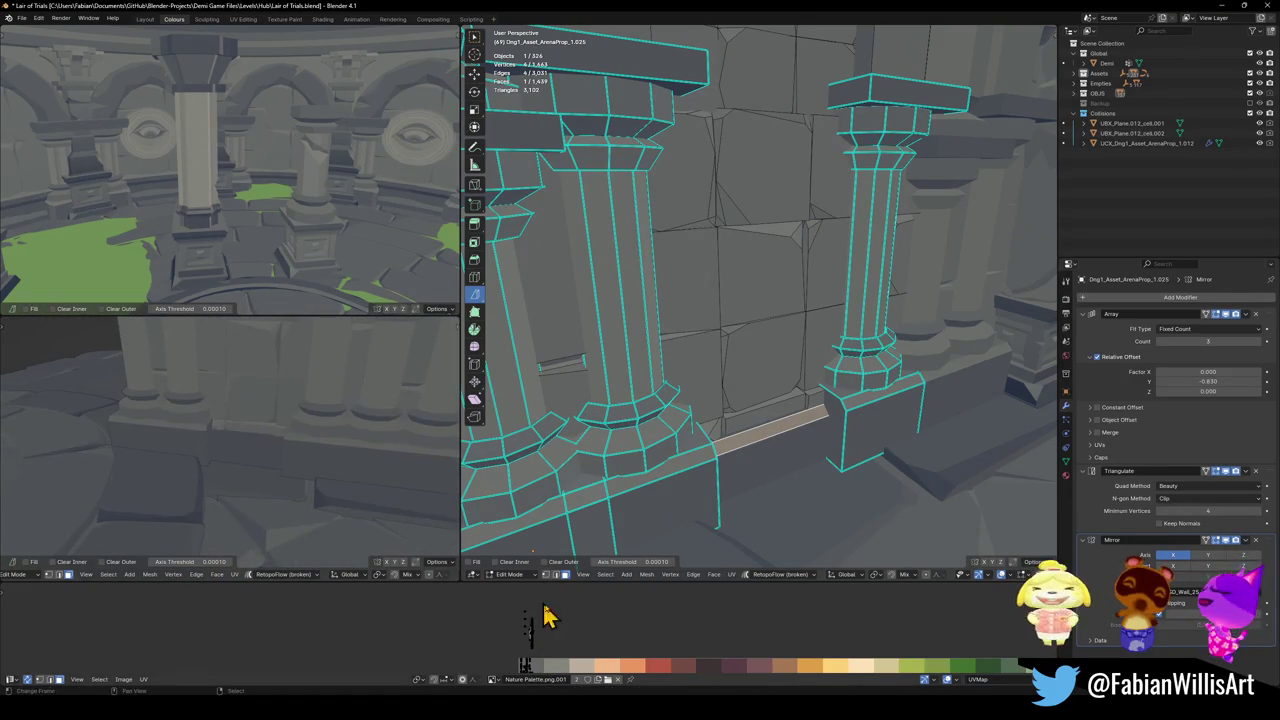
{"action": "key", "text": "x"}
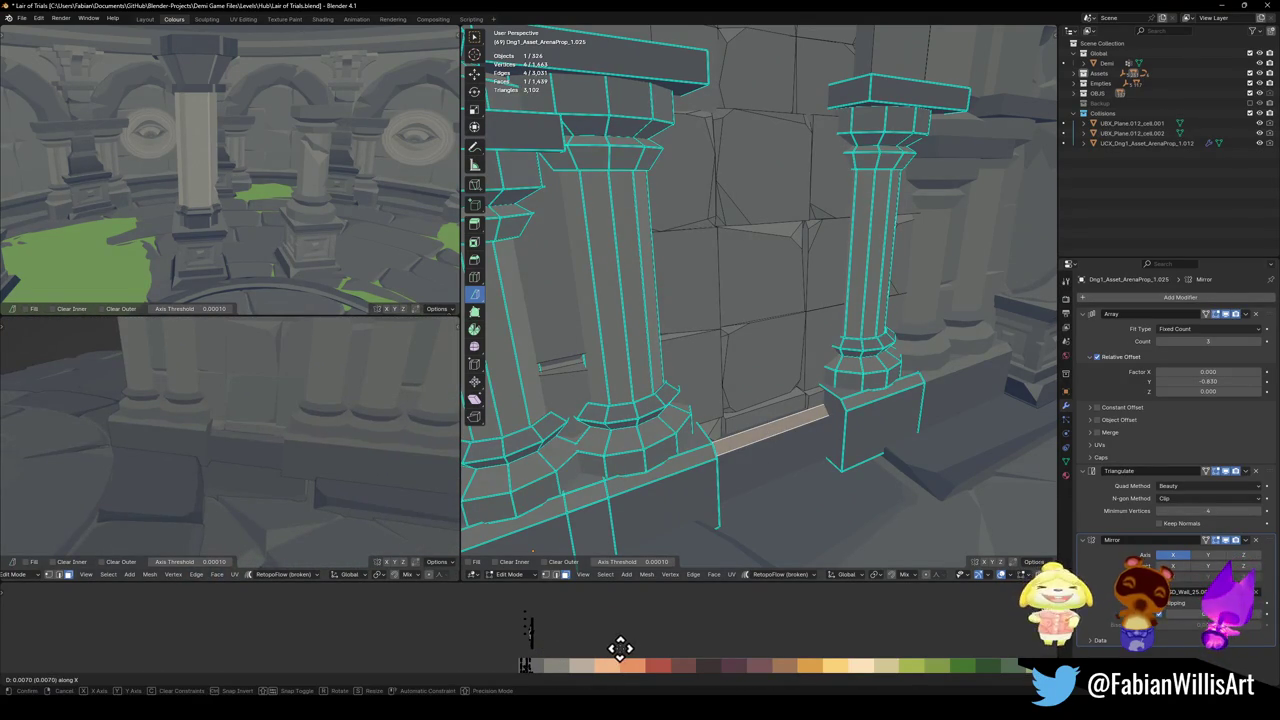
{"action": "left_click", "coordinate": [621, 648]}
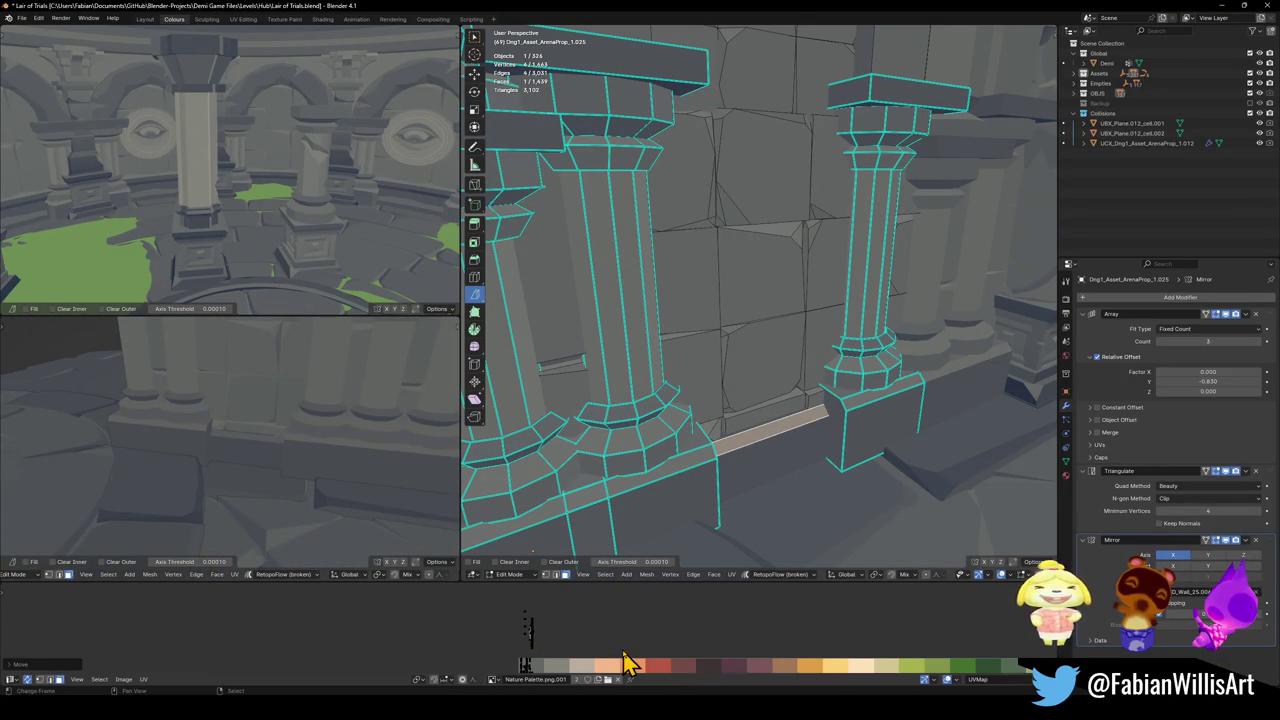
- Lower the base face about 0.27 m, extrude it 0.6 m along X, and scale it 2.242 along Y
{"action": "left_click", "coordinate": [753, 470]}
{"action": "key", "text": "g"}
{"action": "key", "text": "z"}
{"action": "left_click", "coordinate": [781, 470]}
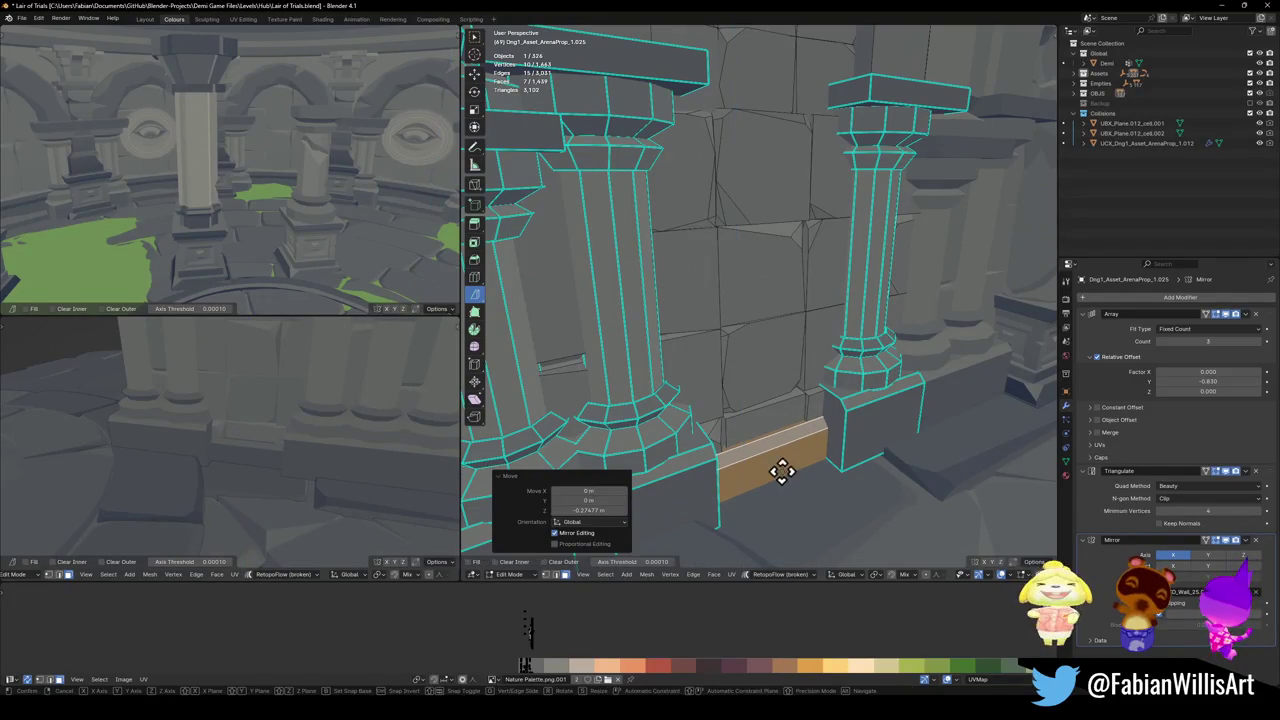
{"action": "key", "text": "e"}
{"action": "key", "text": "x"}
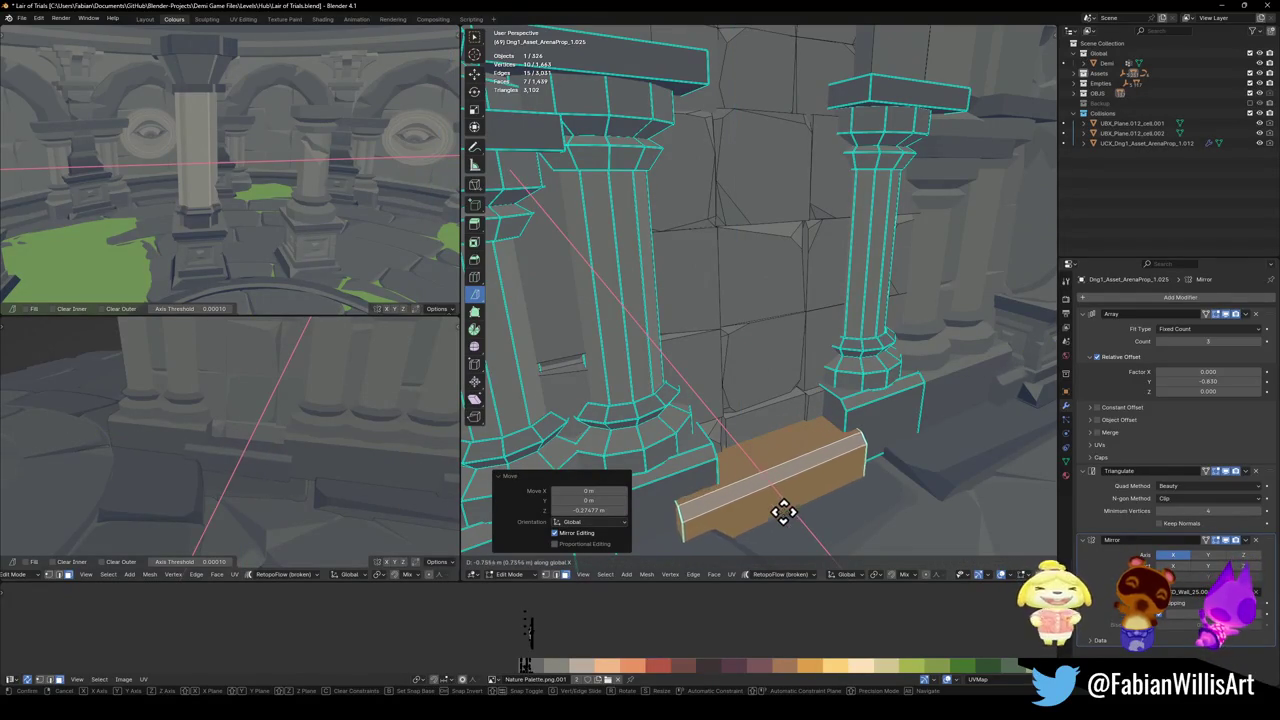
{"action": "left_click", "coordinate": [780, 508]}
{"action": "key", "text": "s"}
{"action": "key", "text": "y"}
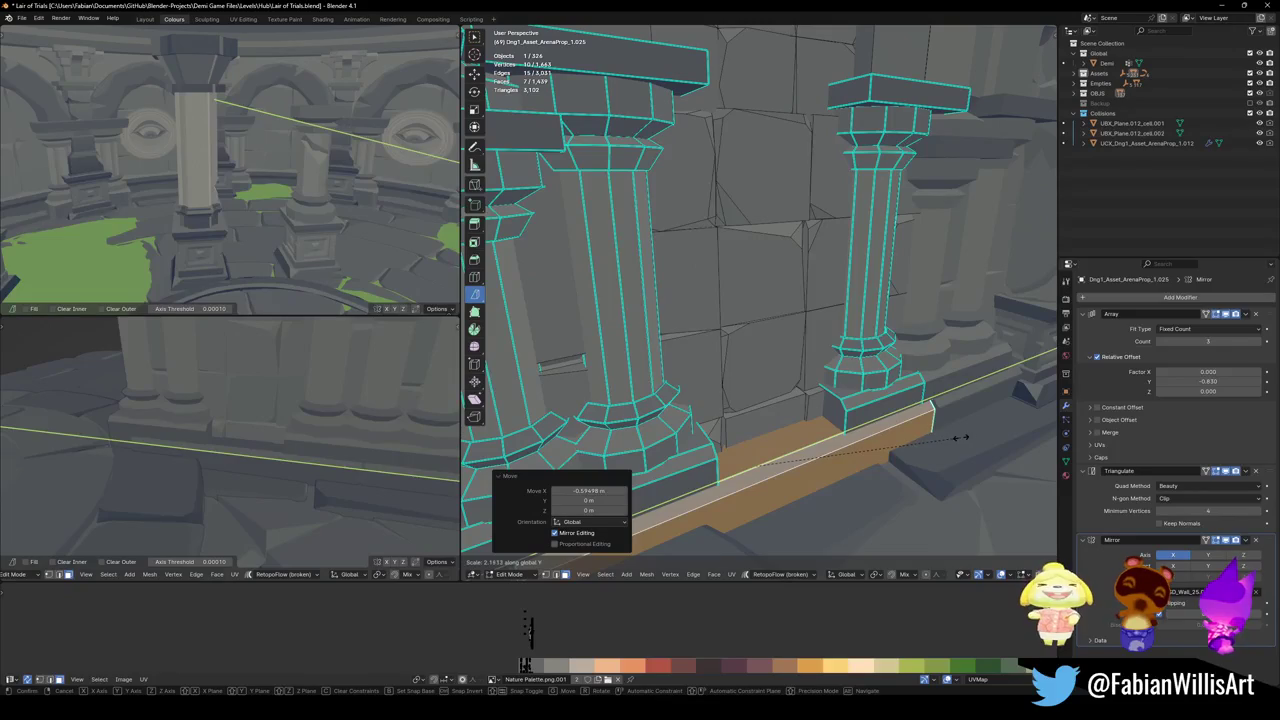
{"action": "left_click", "coordinate": [965, 435]}
- Leave Edit Mode and delete the selected object, leaving 325 objects
{"action": "key", "text": "shift+grave"}
{"action": "key", "text": "w"}
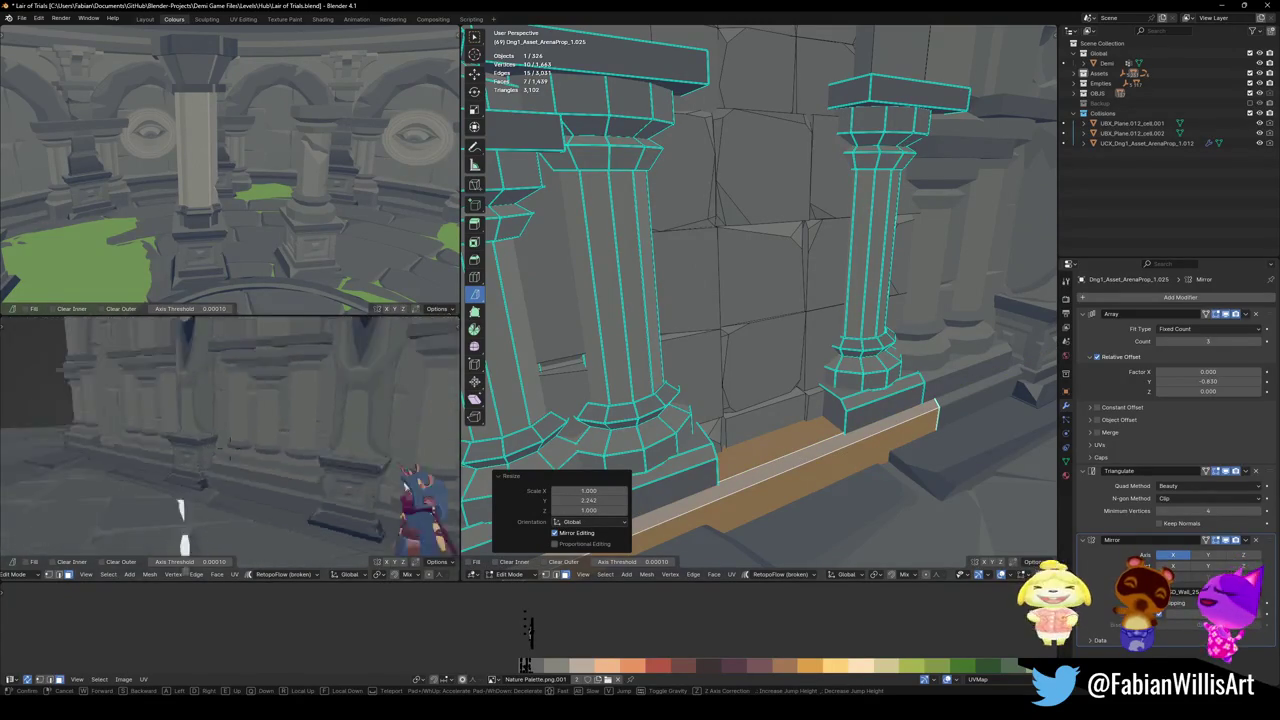
{"action": "left_click", "coordinate": [230, 445]}
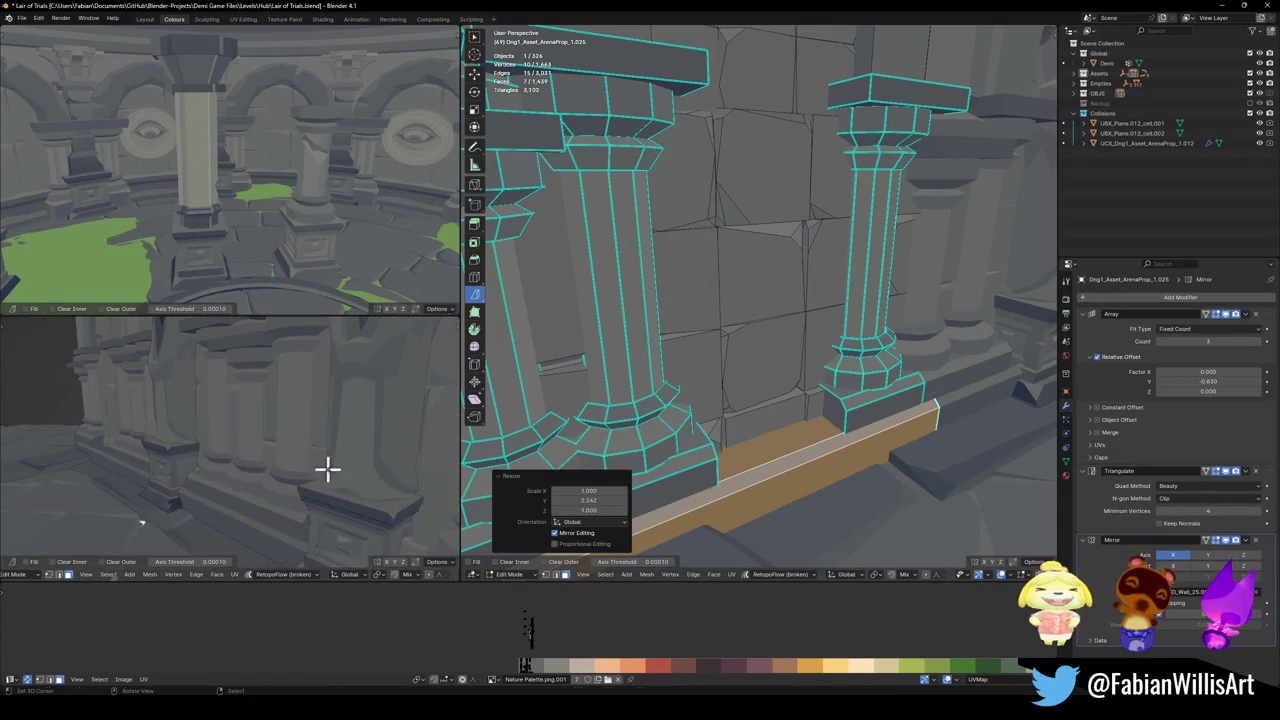
{"action": "key", "text": "Tab"}
{"action": "key", "text": "Delete"}
- Walk the lower view down the corridor up to the statue wall
{"action": "key", "text": "shift+grave"}
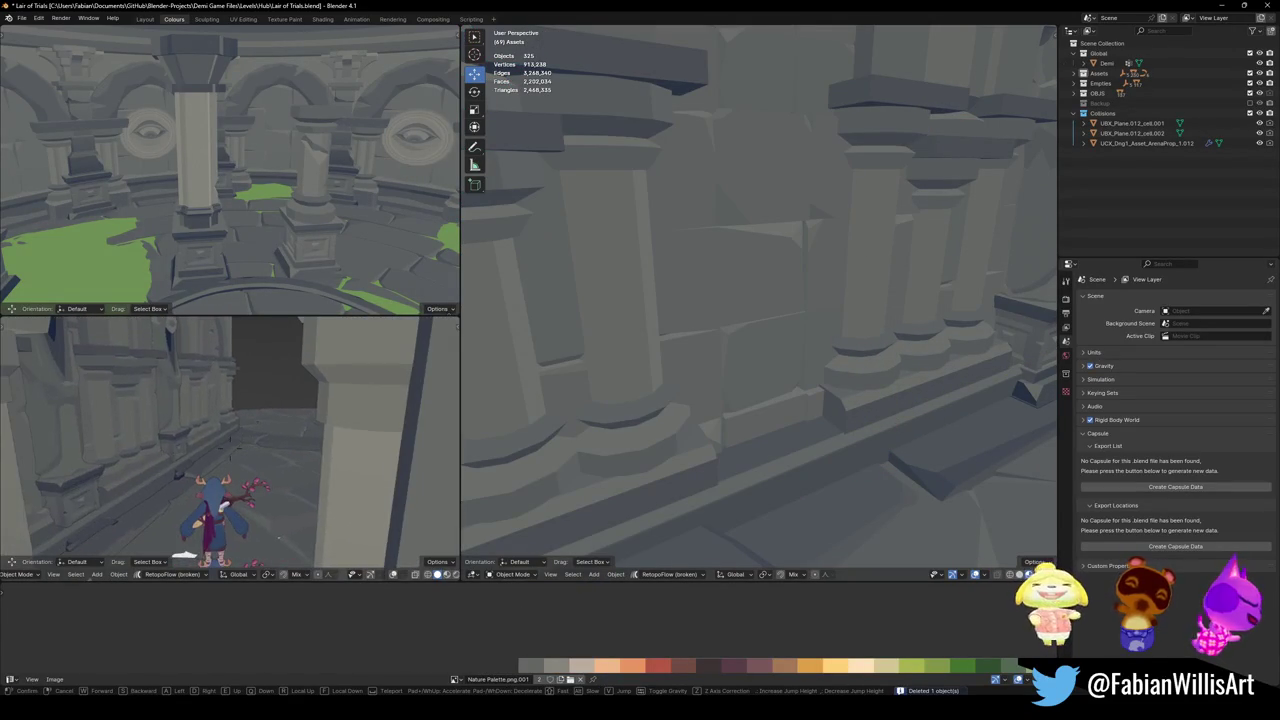
{"action": "left_click", "coordinate": [360, 500]}
{"action": "key", "text": "shift+grave"}
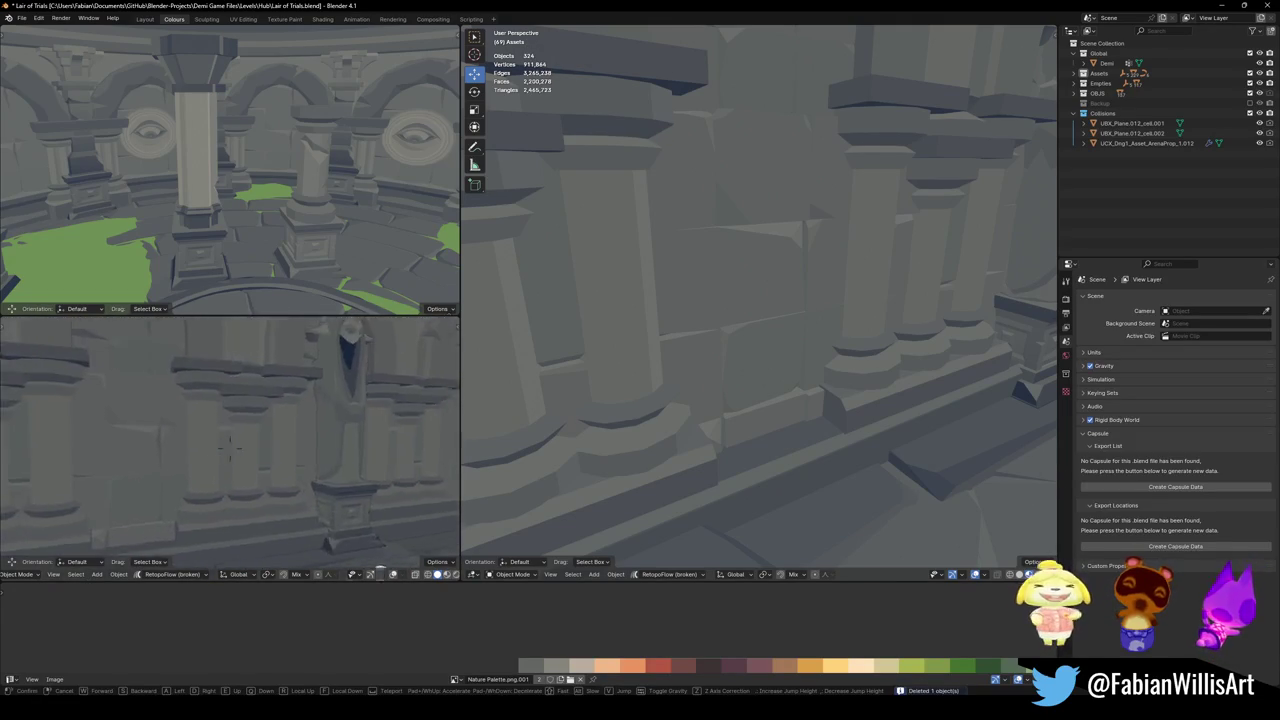
{"action": "left_click", "coordinate": [195, 483]}
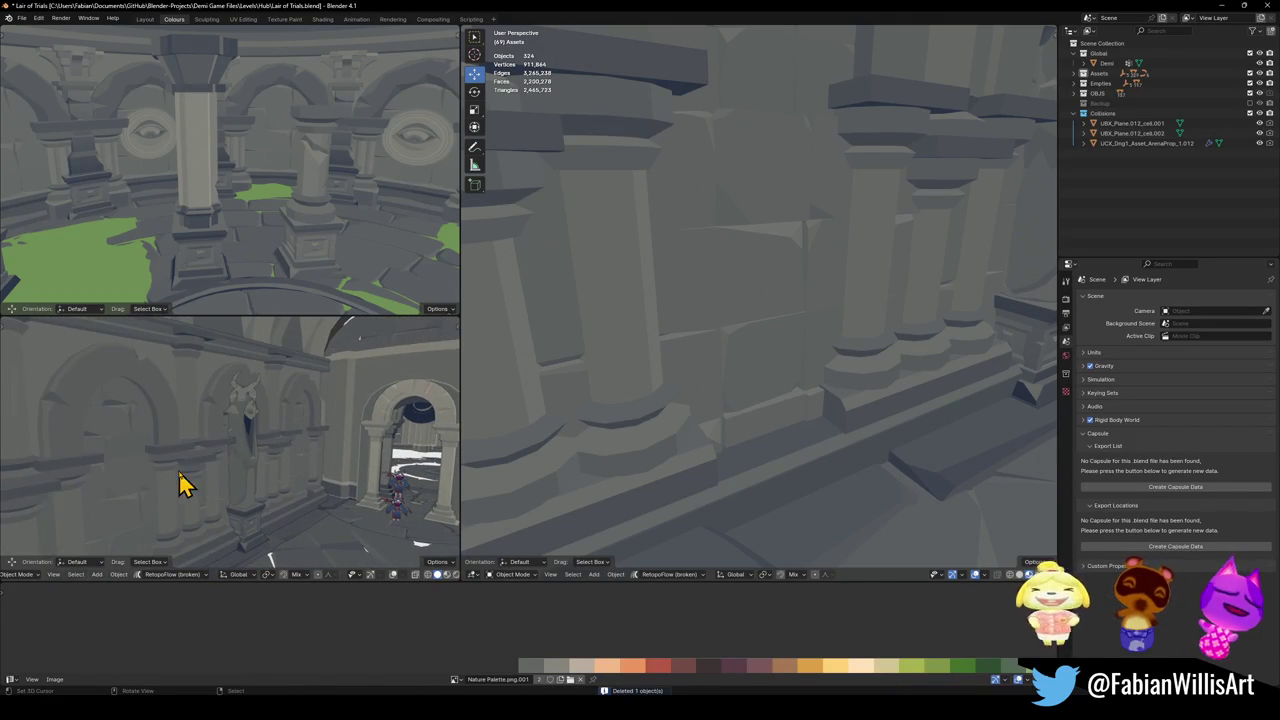
{"action": "key", "text": "w"}
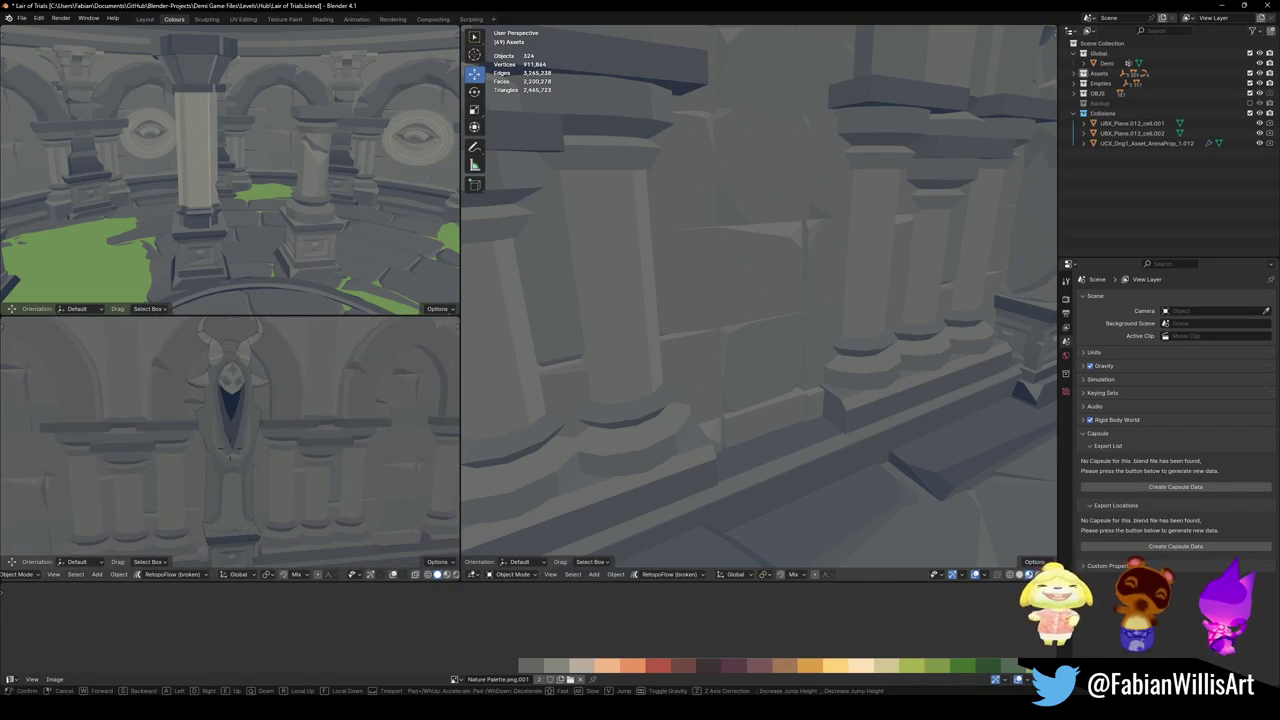
{"action": "key", "text": "w"}
{"action": "key", "text": "Escape"}
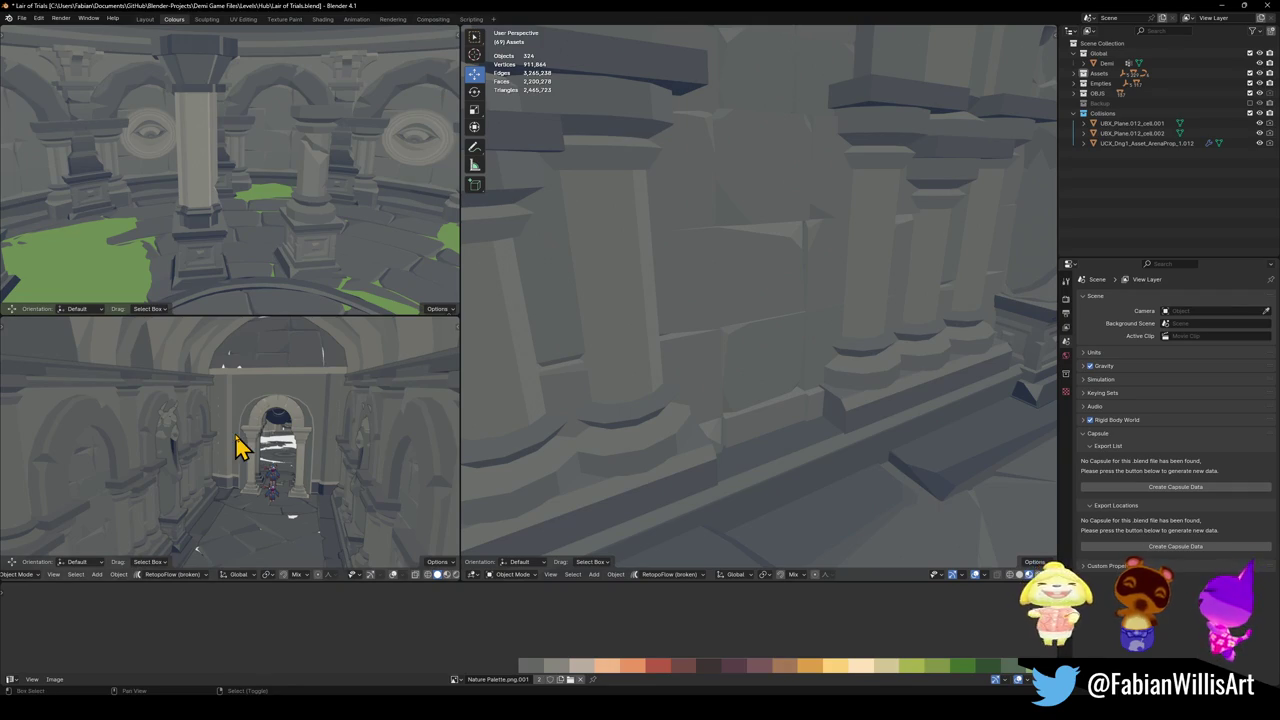
- Walk the lower view toward the arch and turn the main view down the corridor
{"action": "key", "text": "shift+grave"}
{"action": "key", "text": "w"}
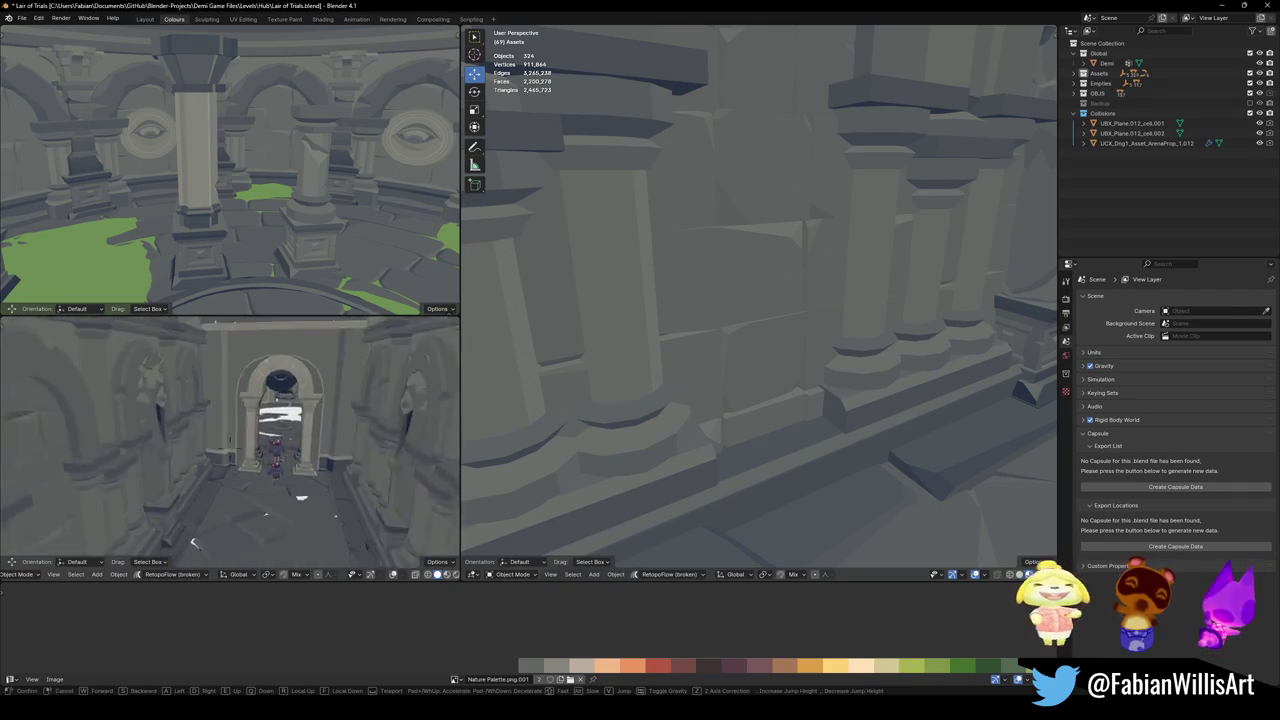
{"action": "left_click", "coordinate": [230, 442]}
{"action": "key", "text": "shift+grave"}
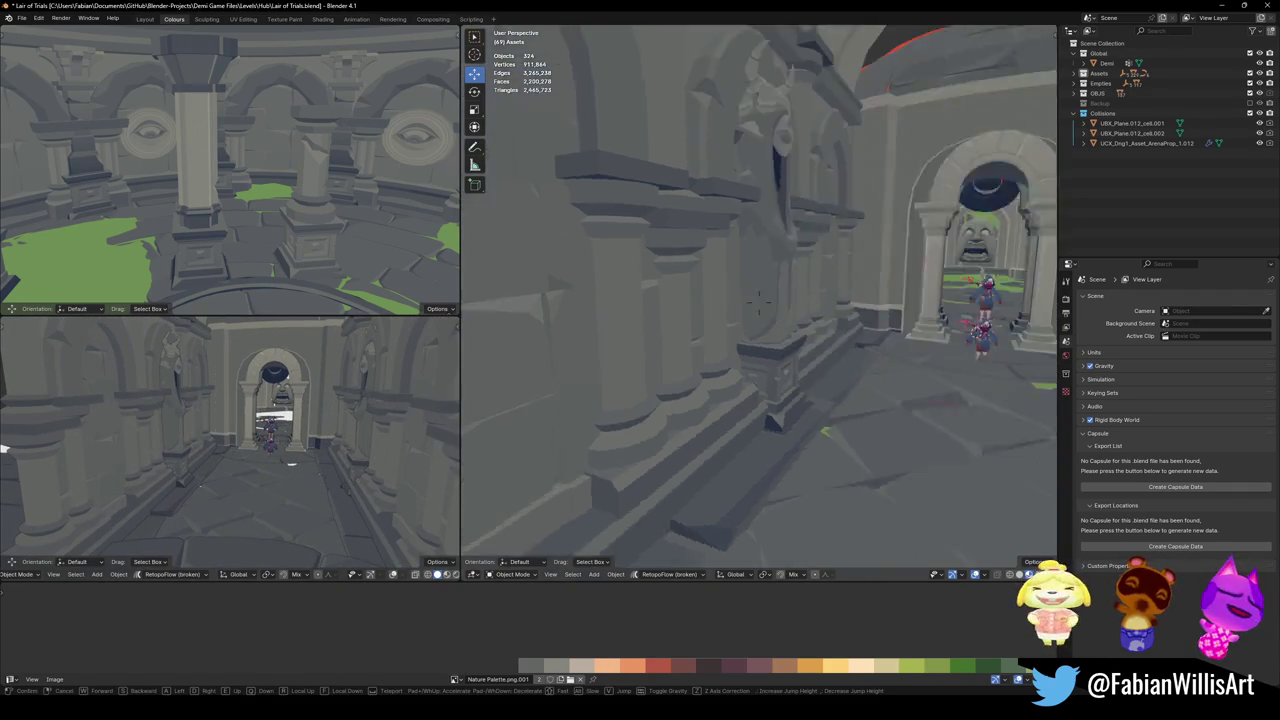
{"action": "key", "text": "w"}
{"action": "key", "text": "s"}
{"action": "key", "text": "Return"}
- Select the horned statue wall piece SD_Wall_08.041 and duplicate it
{"action": "left_click", "coordinate": [745, 368]}
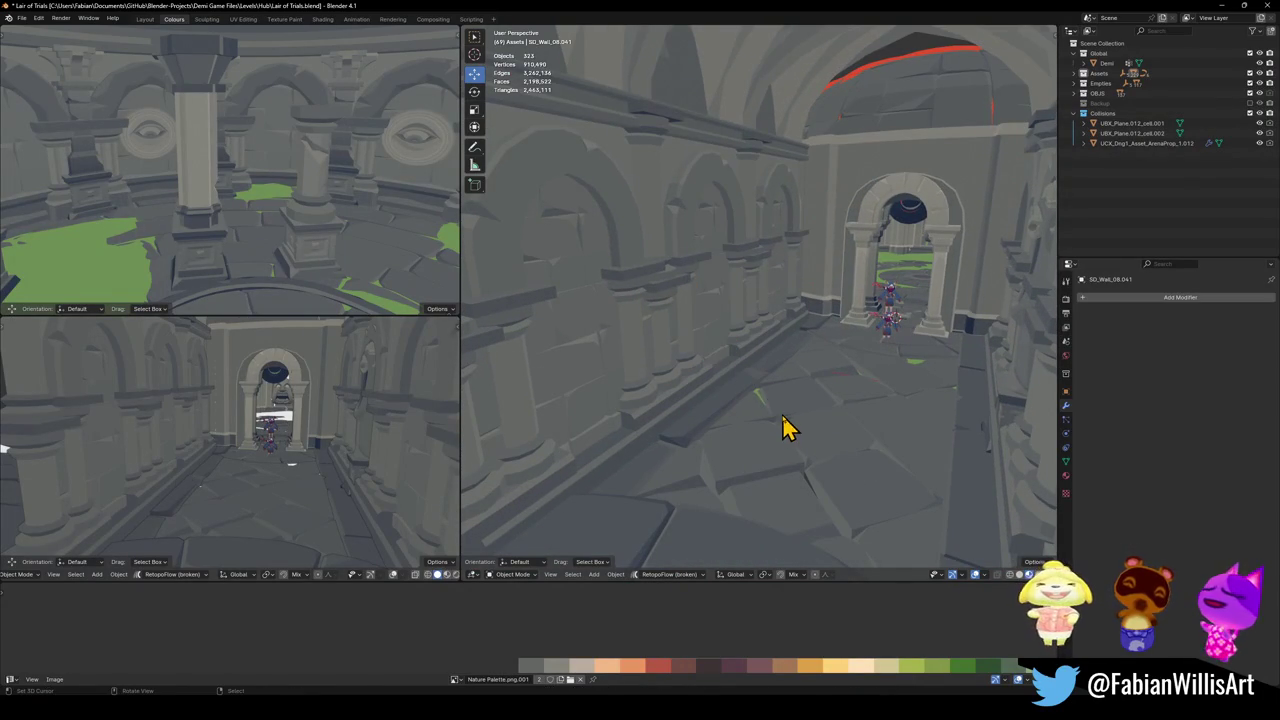
{"action": "key", "text": "shift+grave"}
{"action": "key", "text": "w"}
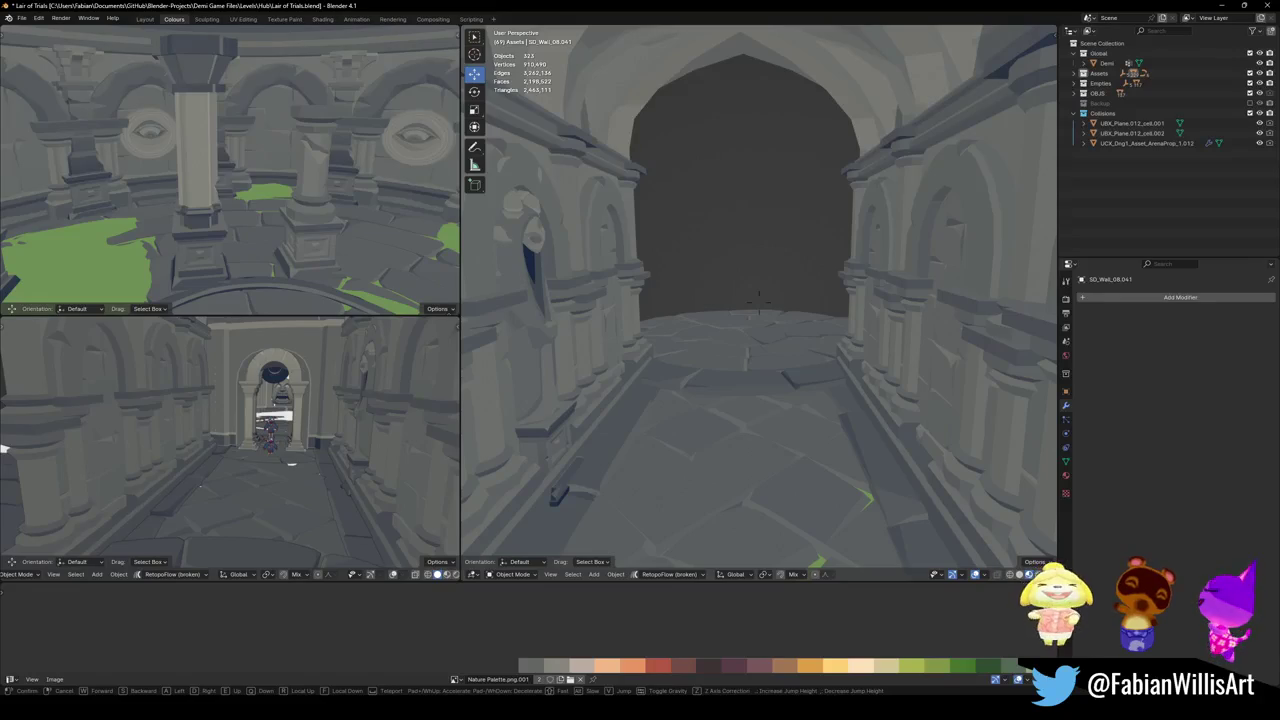
{"action": "key", "text": "ctrl+v"}
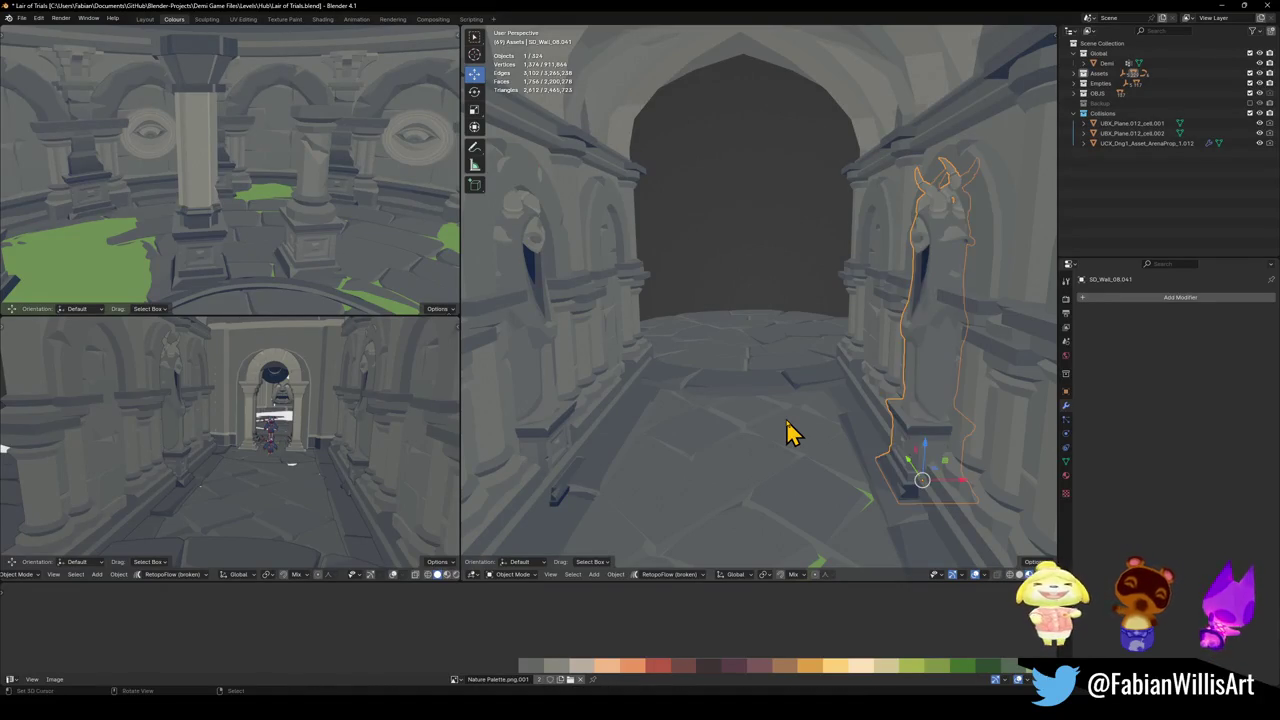
- Slide the new right-hand statue along X into the corridor wall
{"action": "middle_click_drag", "start_coordinate": [787, 432], "coordinate": [797, 430], "text": "shift"}
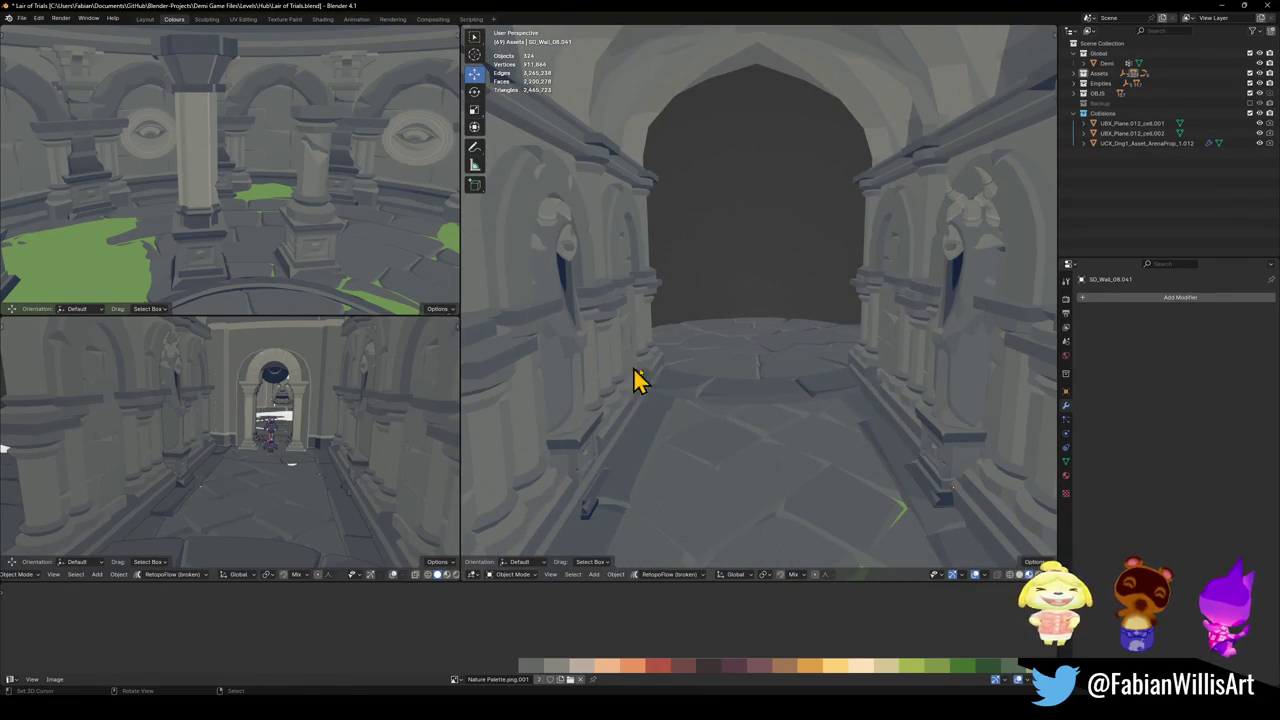
{"action": "left_click", "coordinate": [955, 410]}
{"action": "key", "text": "g"}
{"action": "key", "text": "x"}
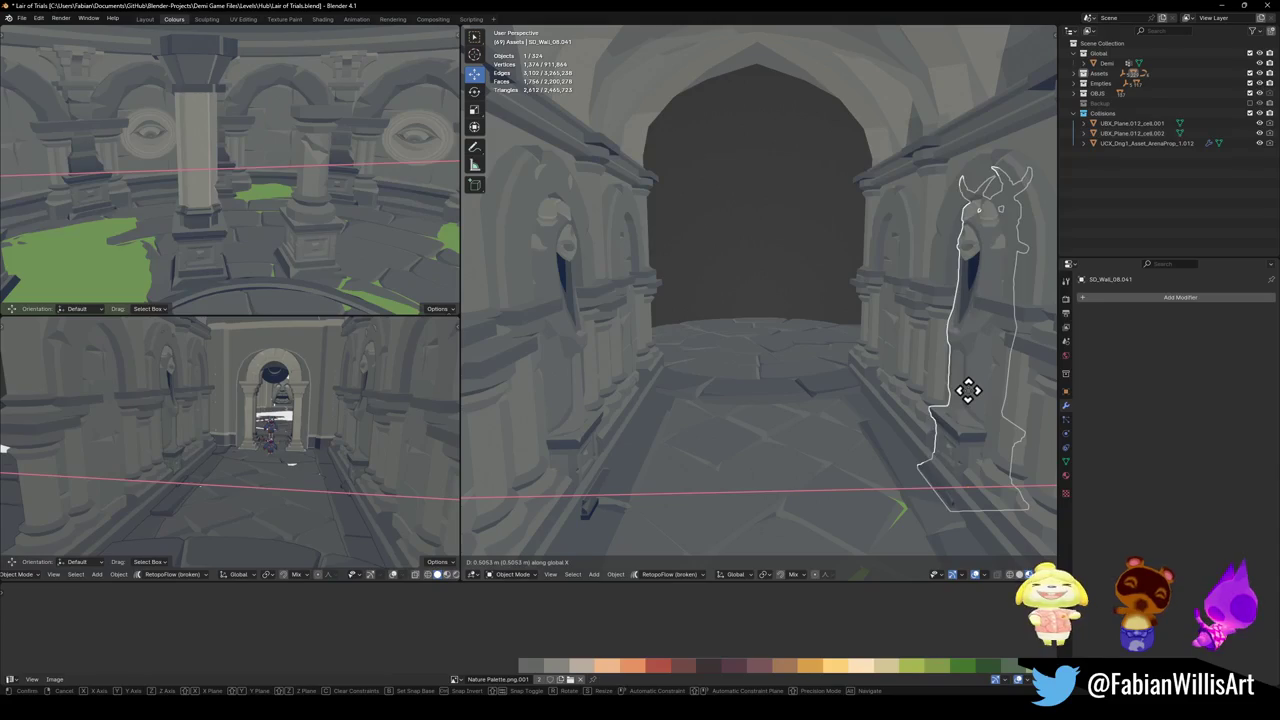
{"action": "left_click", "coordinate": [971, 398]}
{"action": "key", "text": "alt+a"}
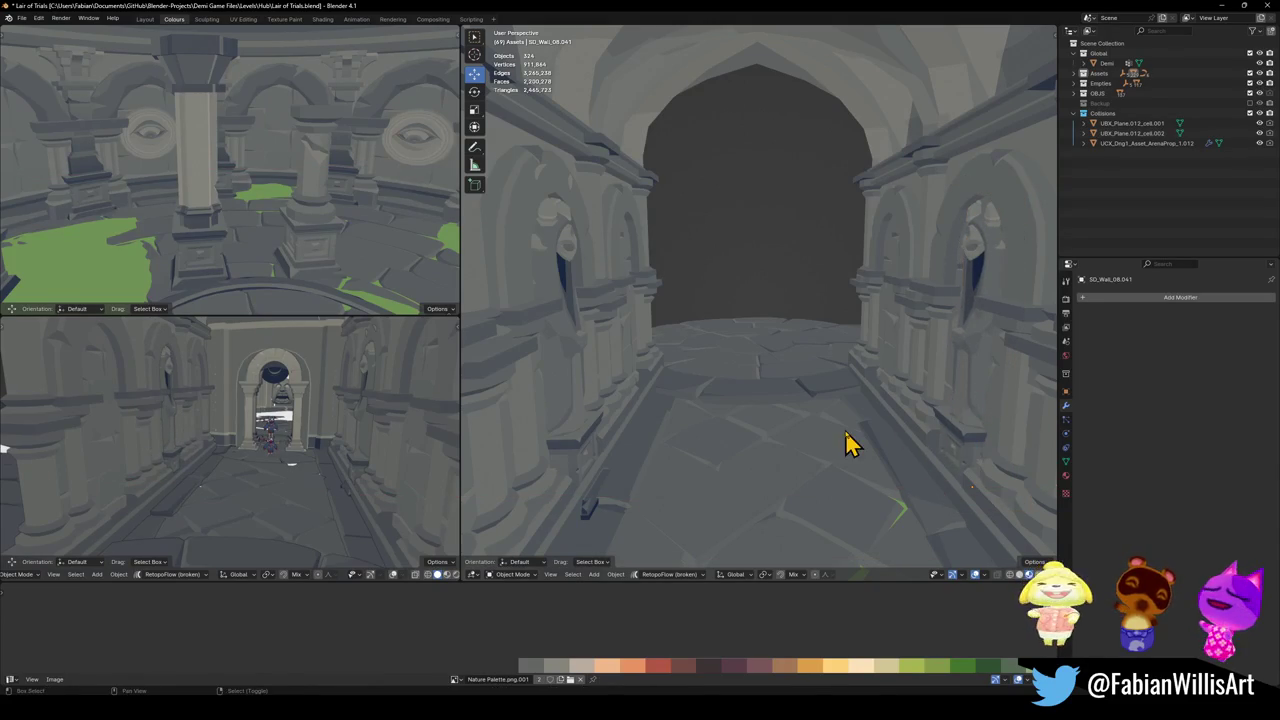
- Slide the left statue along X back into its wall, then view the archway from the side
{"action": "key", "text": "shift+grave"}
{"action": "key", "text": "w"}
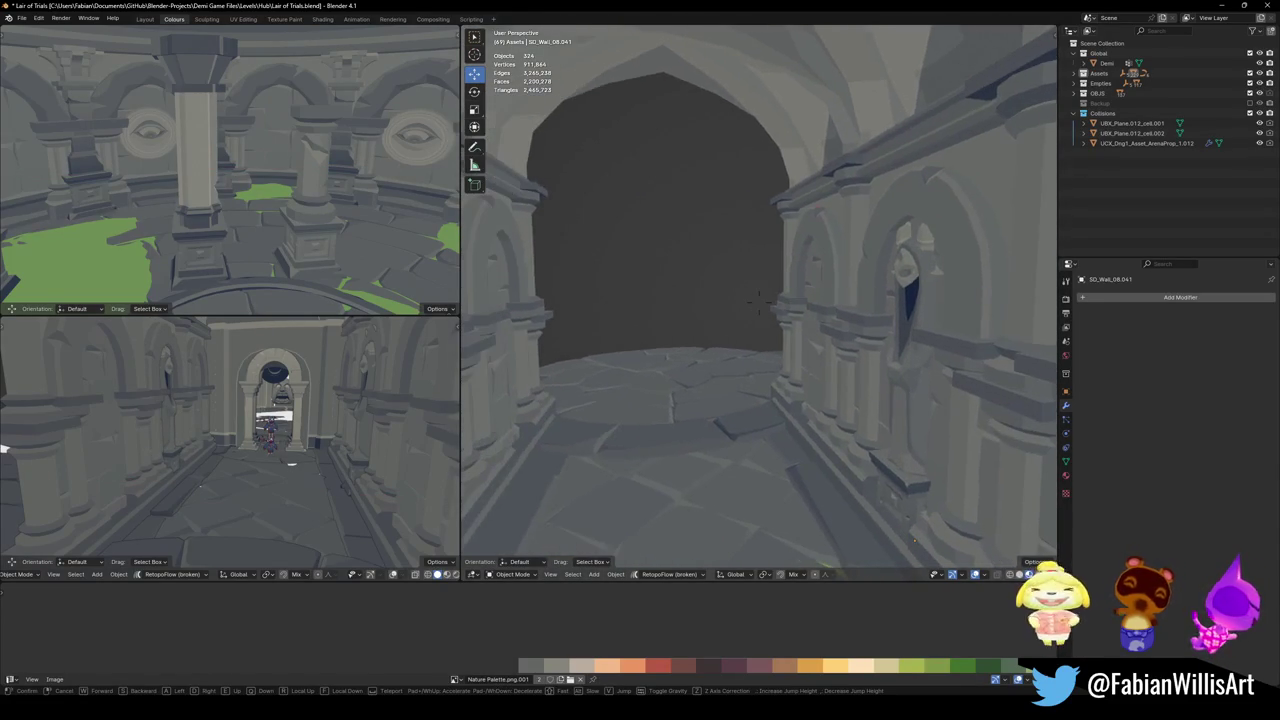
{"action": "left_click", "coordinate": [612, 410]}
{"action": "key", "text": "g"}
{"action": "key", "text": "x"}
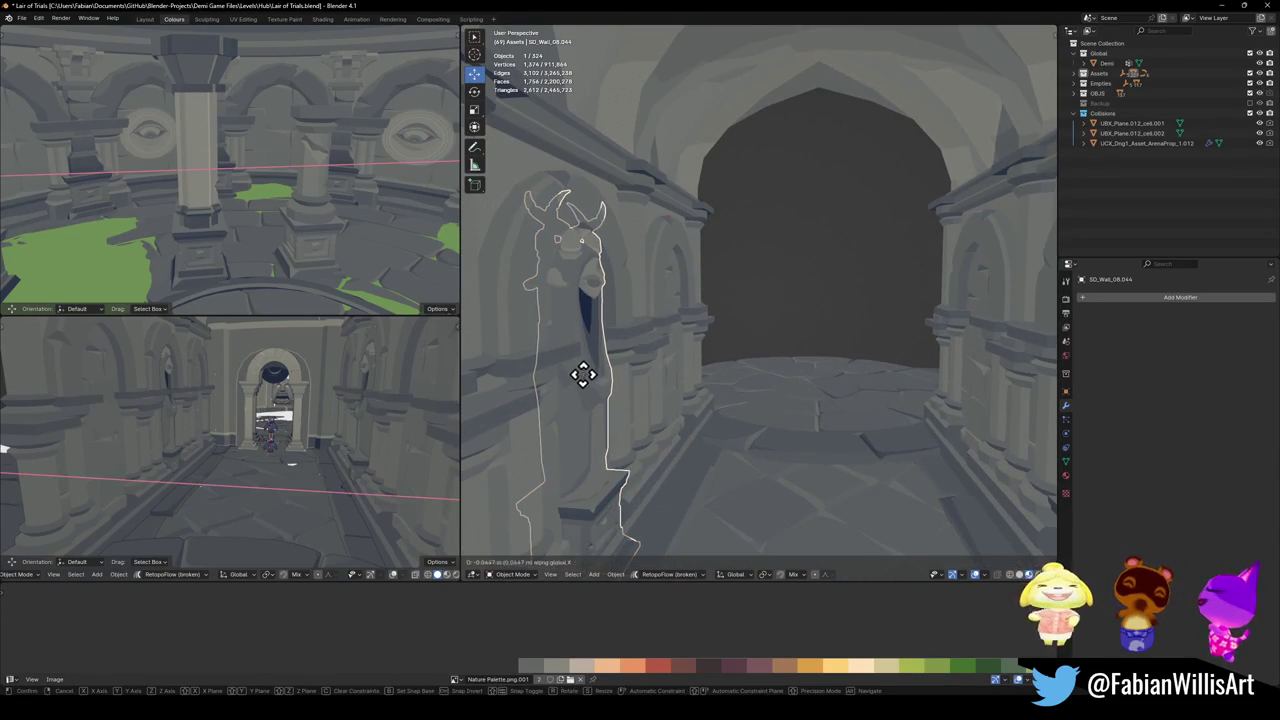
{"action": "left_click", "coordinate": [543, 390]}
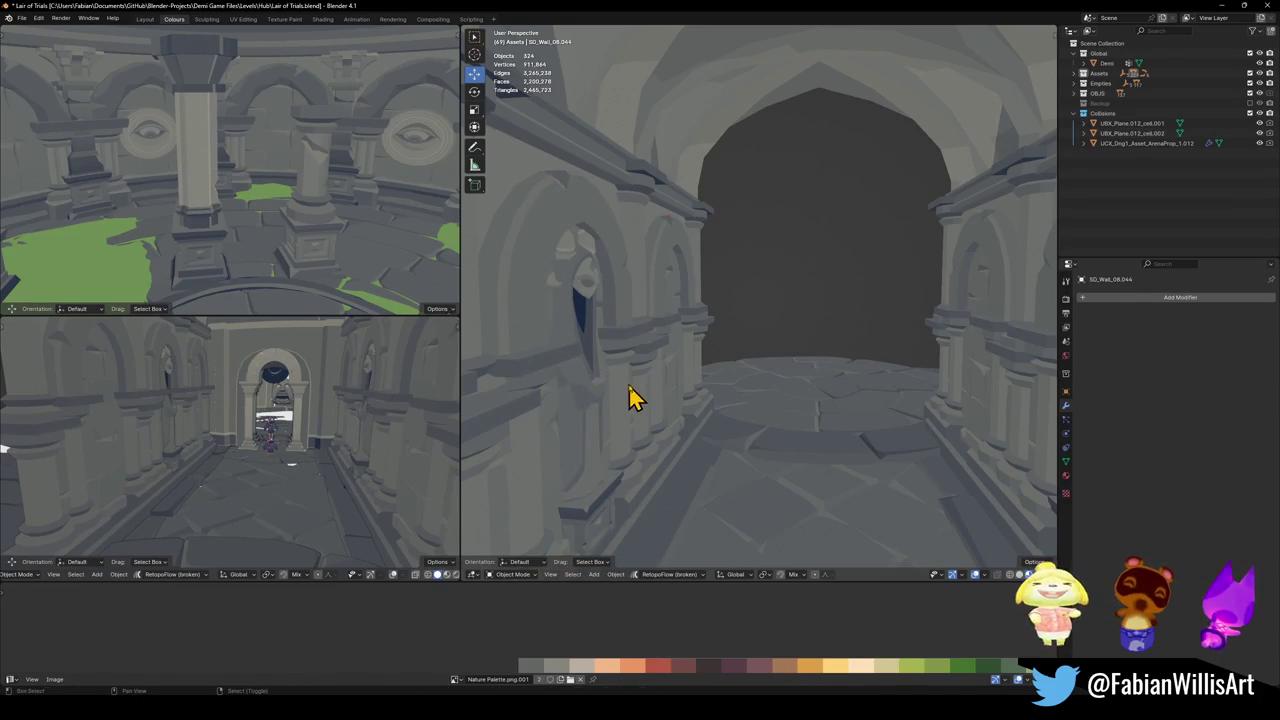
{"action": "key", "text": "shift+grave"}
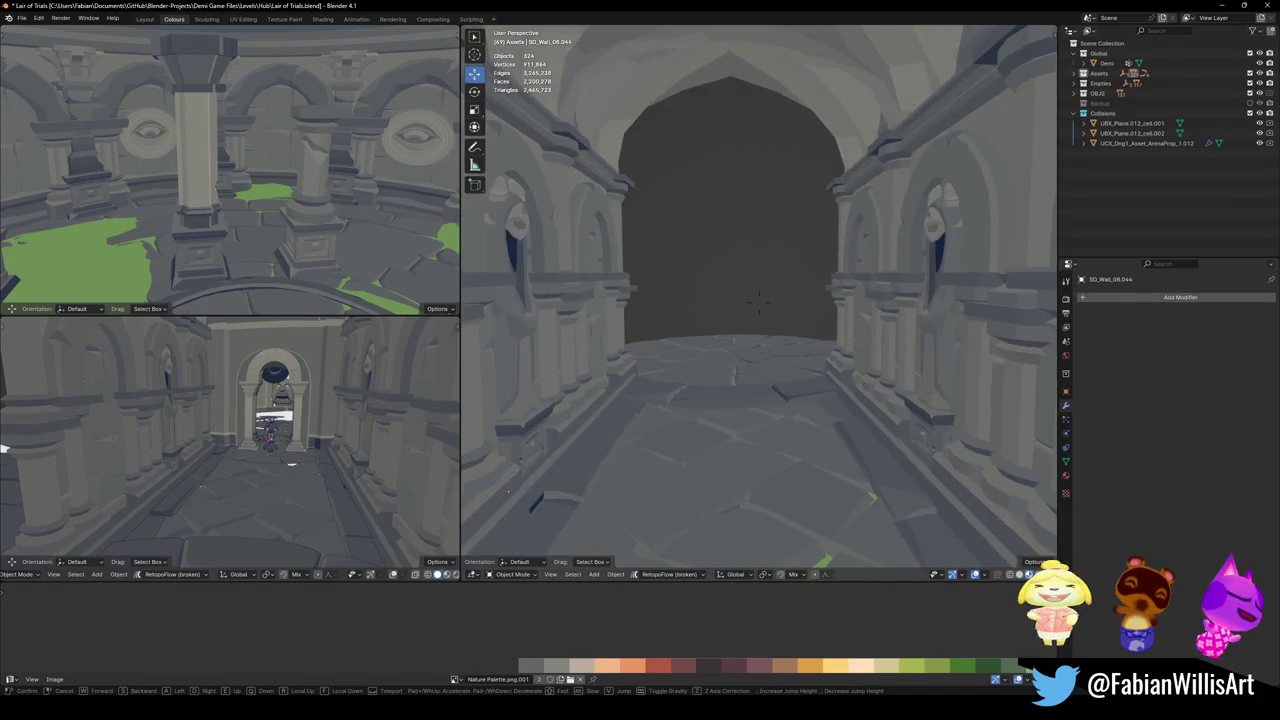
{"action": "left_click", "coordinate": [632, 397]}
{"action": "middle_click_drag", "start_coordinate": [652, 408], "coordinate": [652, 408]}
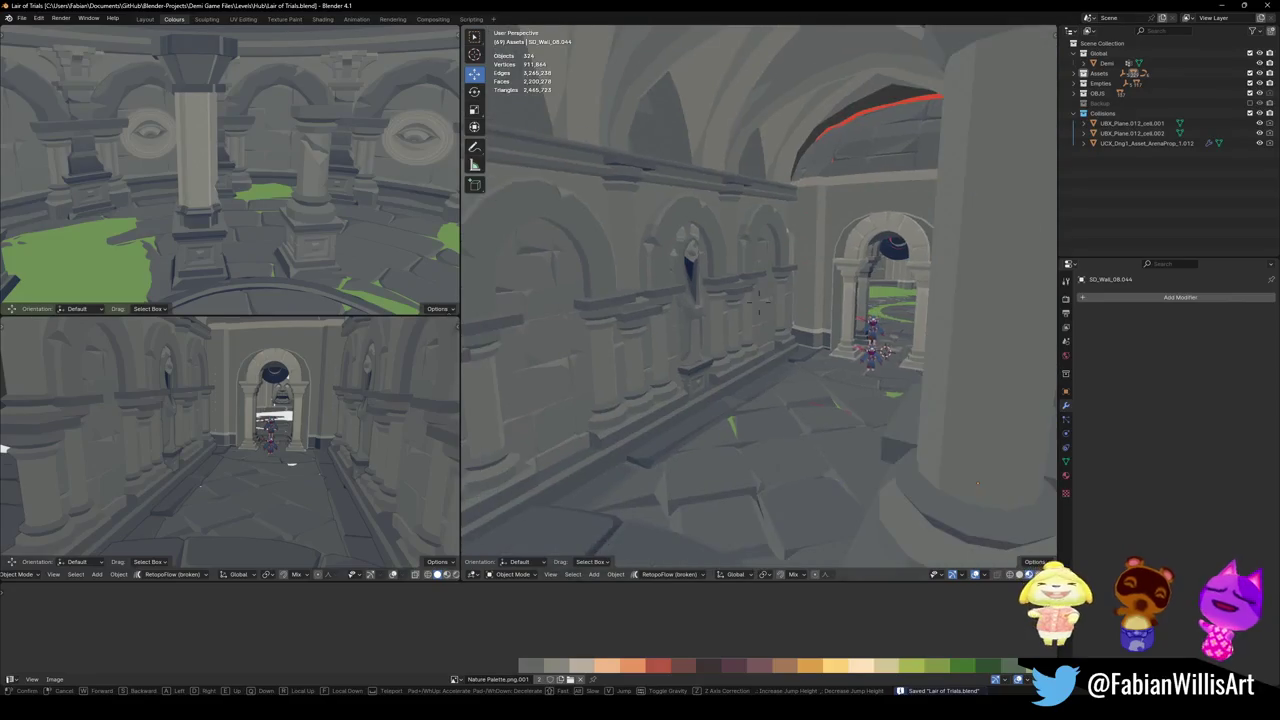
- Walk along the arcaded wall to inspect it, then save the level
{"action": "key", "text": "shift+grave"}
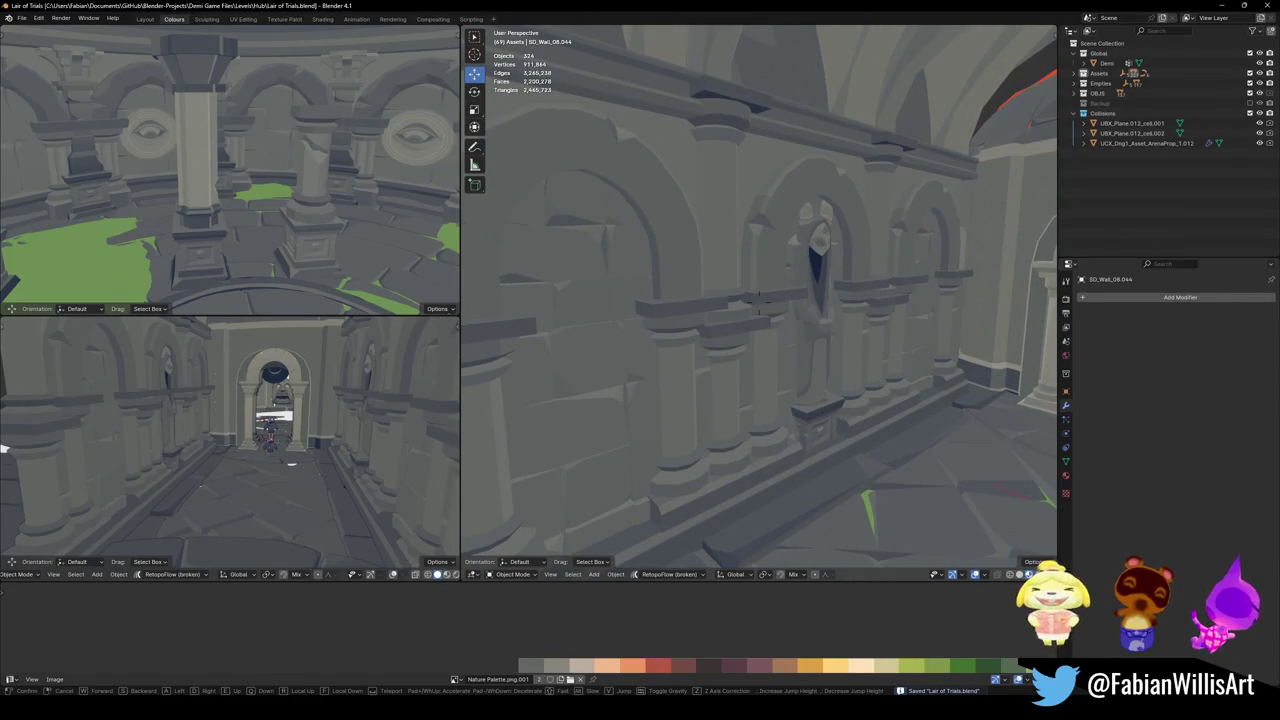
{"action": "key", "text": "w"}
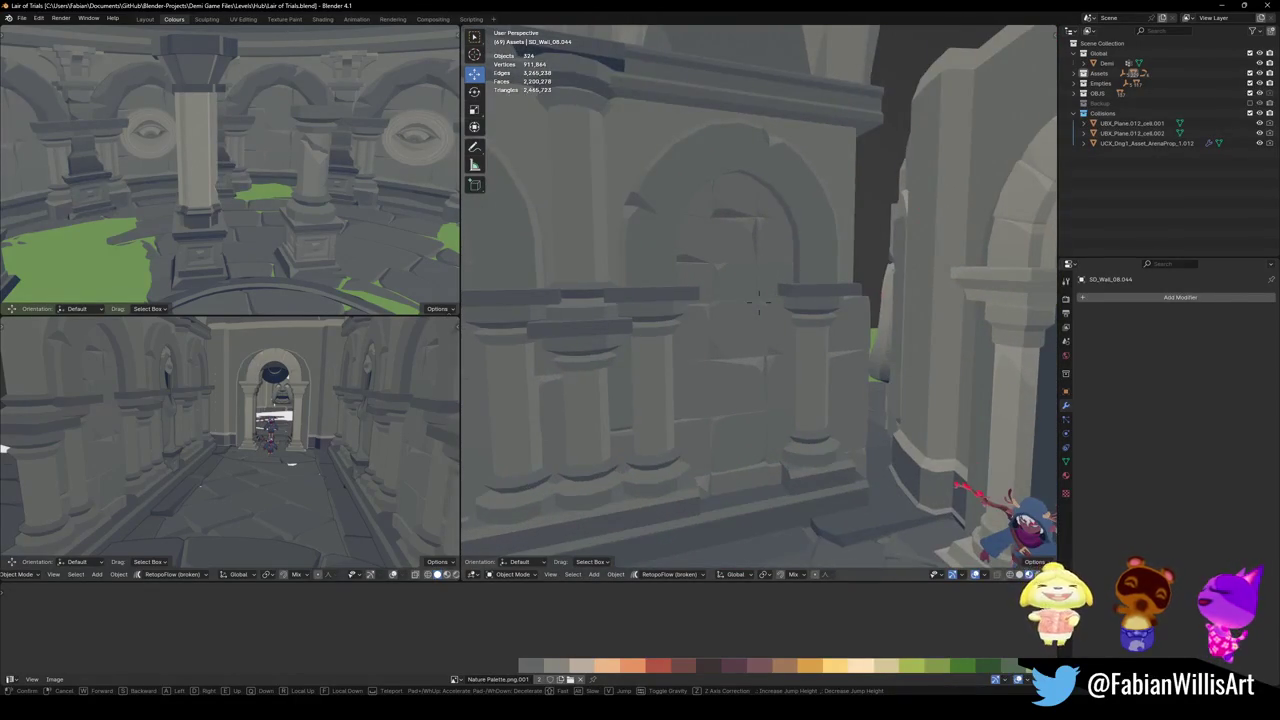
{"action": "key", "text": "s"}
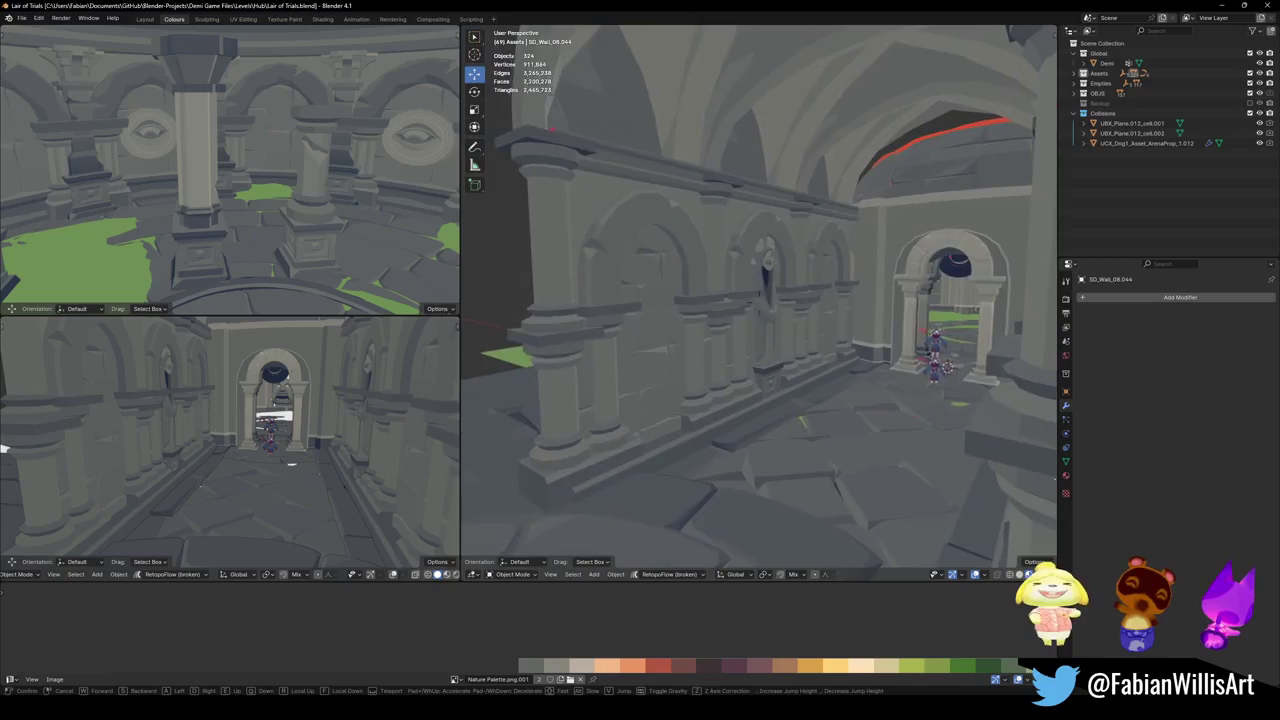
{"action": "key", "text": "s"}
{"action": "key", "text": "ctrl+s"}
- Walk through the archway past the statue niche into the round room, then save again
{"action": "key", "text": "shift+grave"}
{"action": "key", "text": "w"}
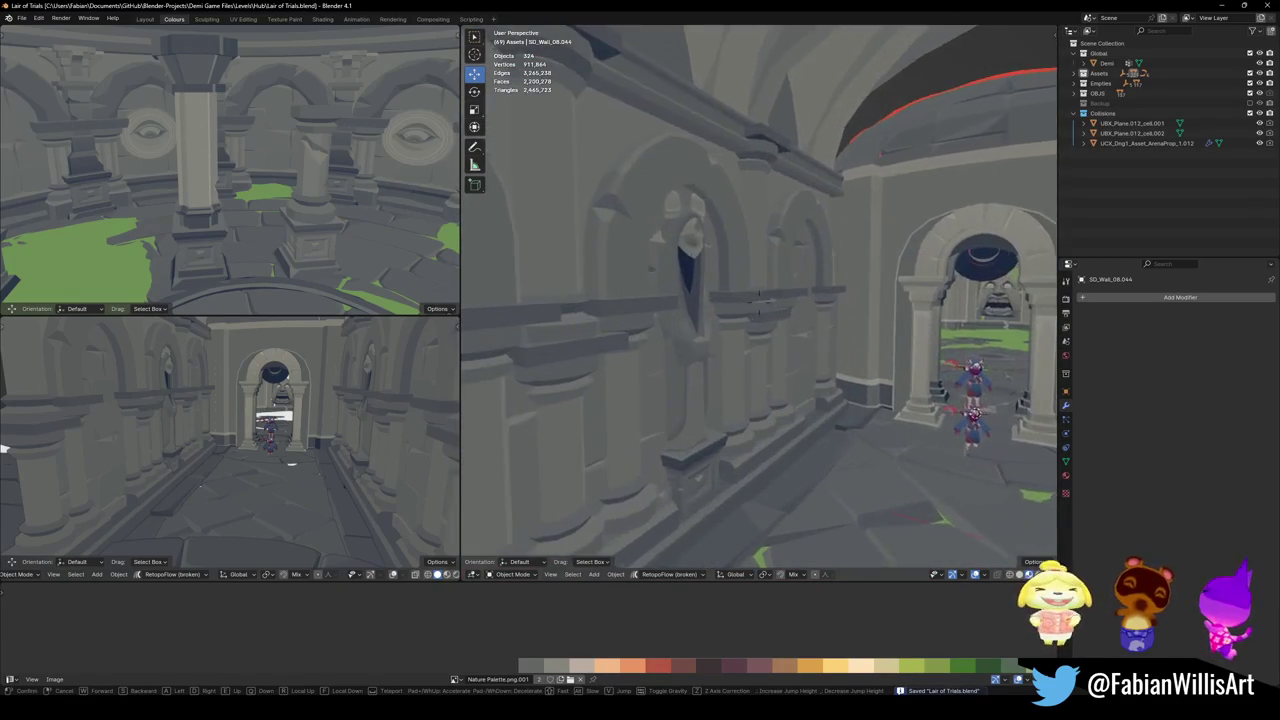
{"action": "key", "text": "w"}
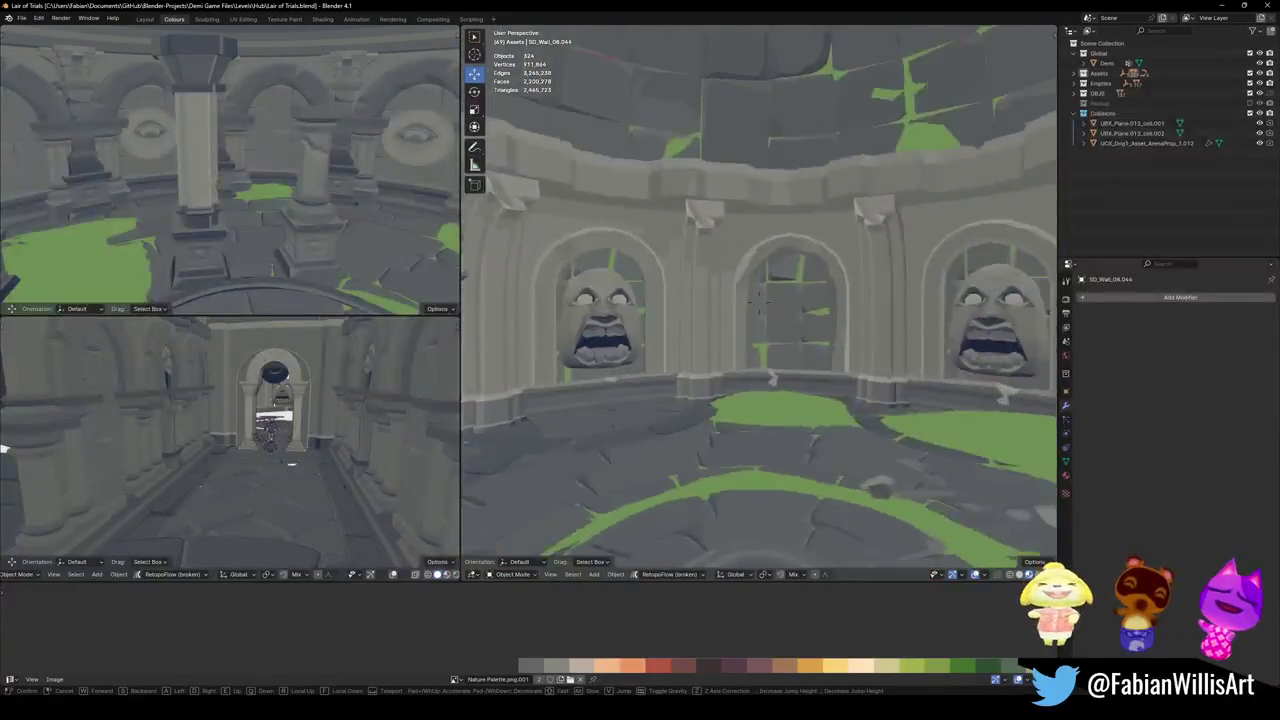
{"action": "key", "text": "w"}
{"action": "key", "text": "Escape"}
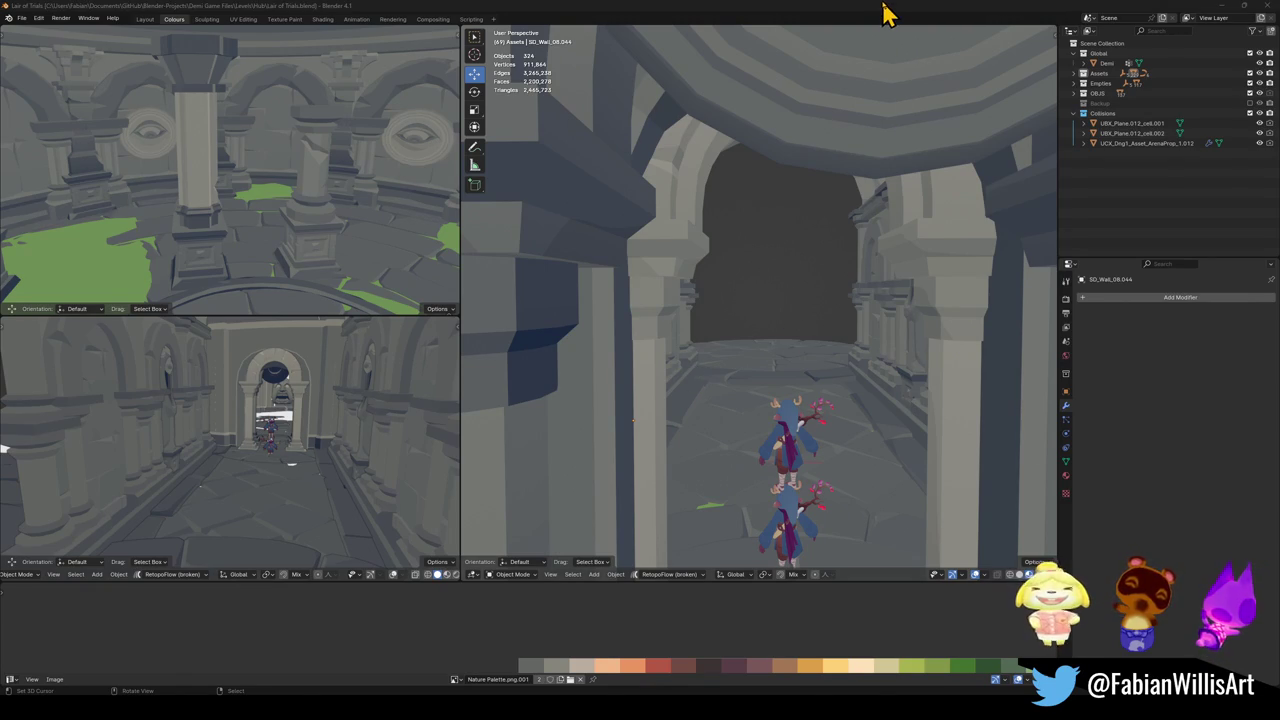
{"action": "key", "text": "ctrl+s"}
- Back away to view the round room's ceiling and floor centre, then approach the central arch
{"action": "key", "text": "shift+grave"}
{"action": "key", "text": "s"}
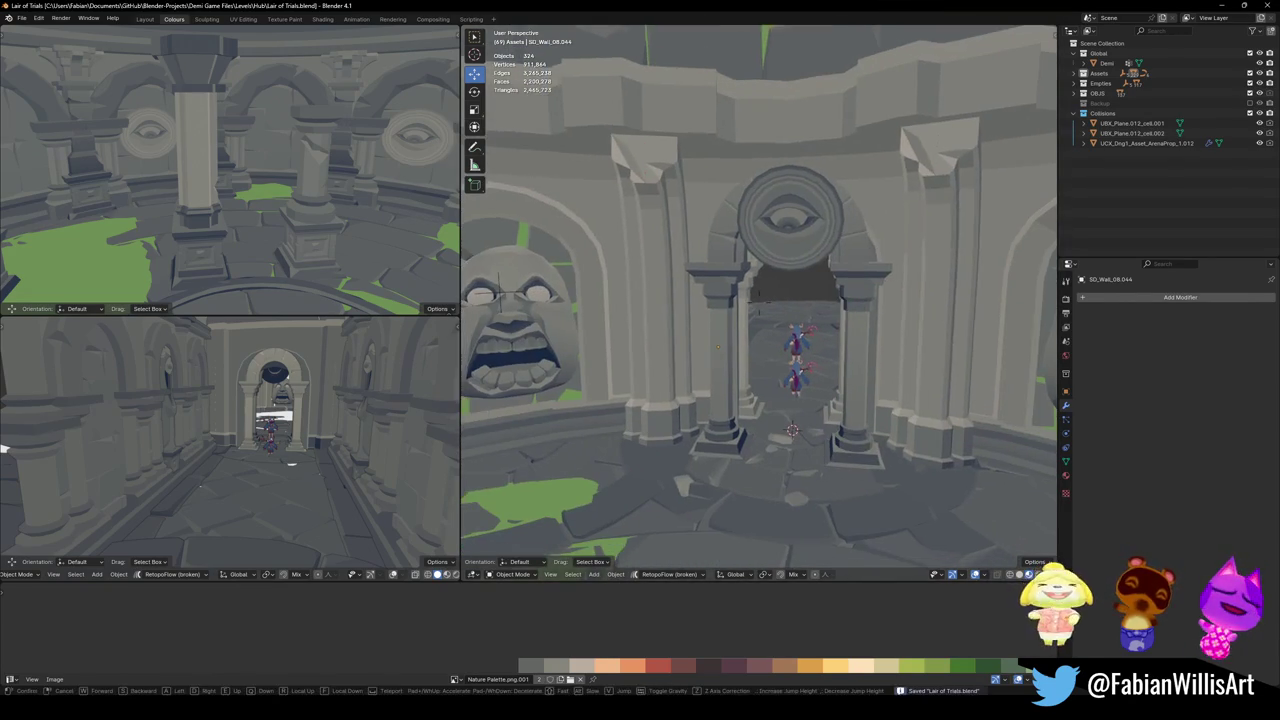
{"action": "key", "text": "s"}
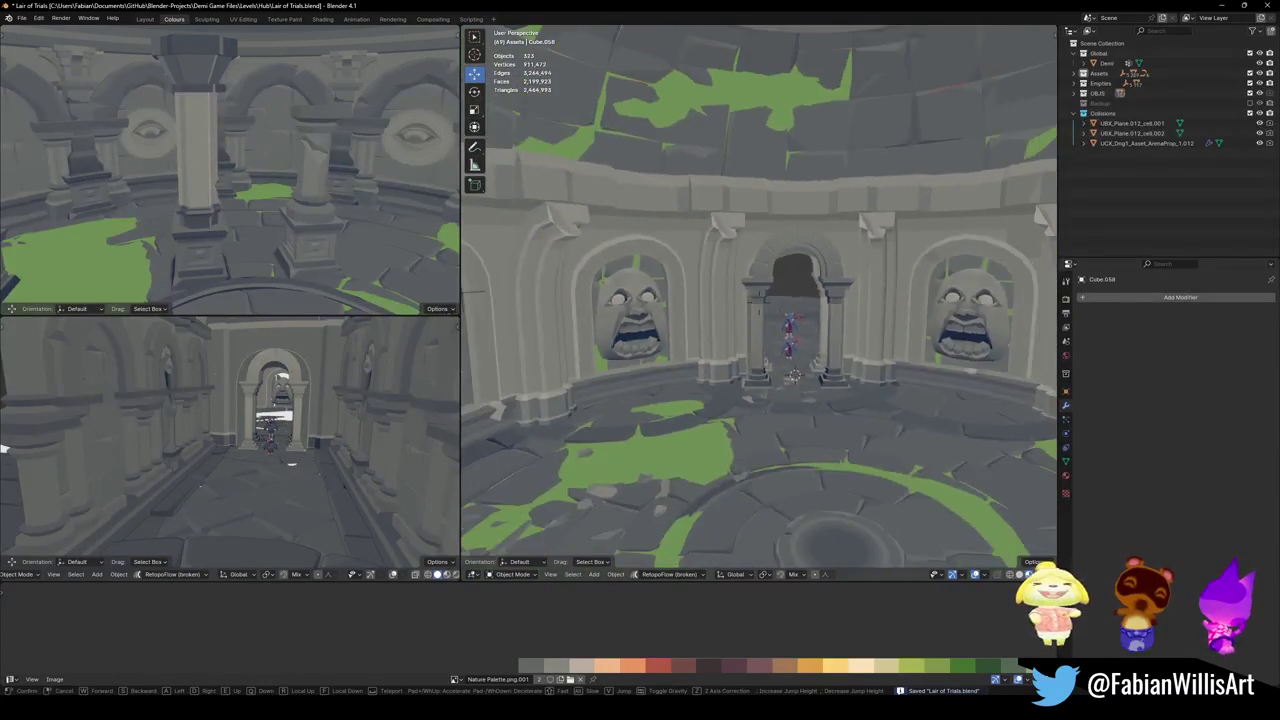
{"action": "key", "text": "s"}
{"action": "left_click", "coordinate": [873, 296]}
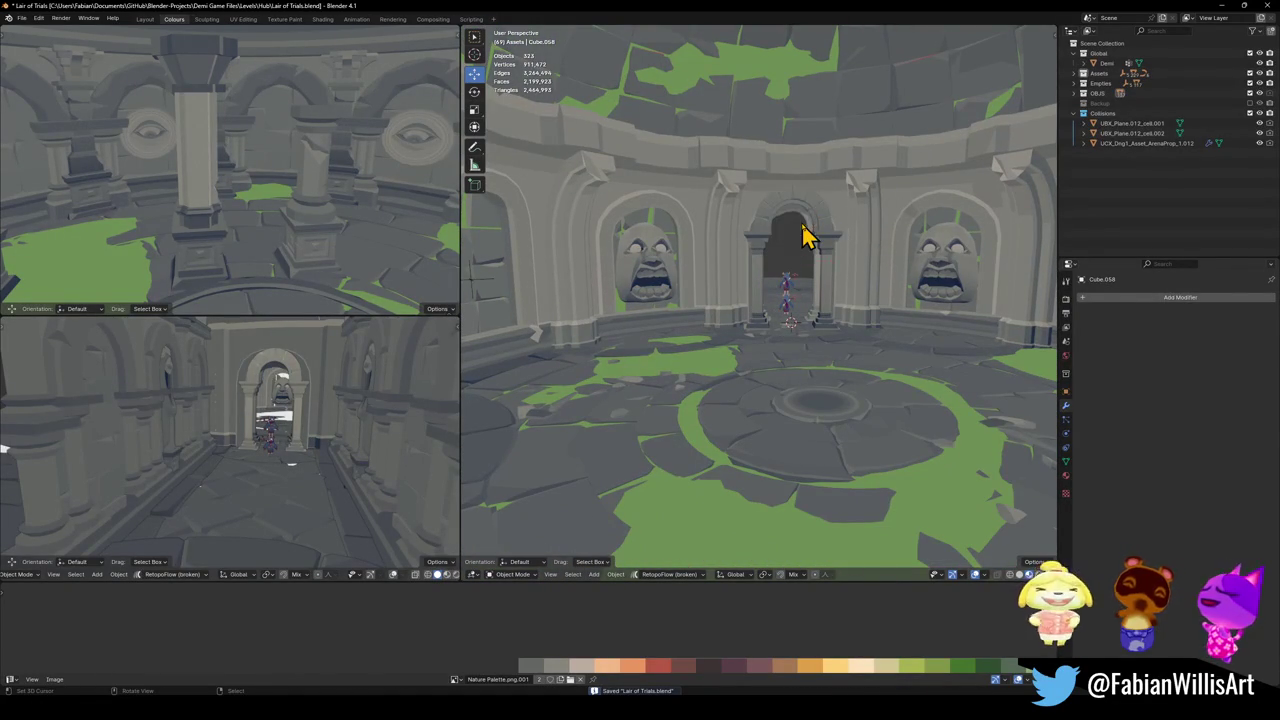
{"action": "key", "text": "shift+grave"}
{"action": "key", "text": "w"}
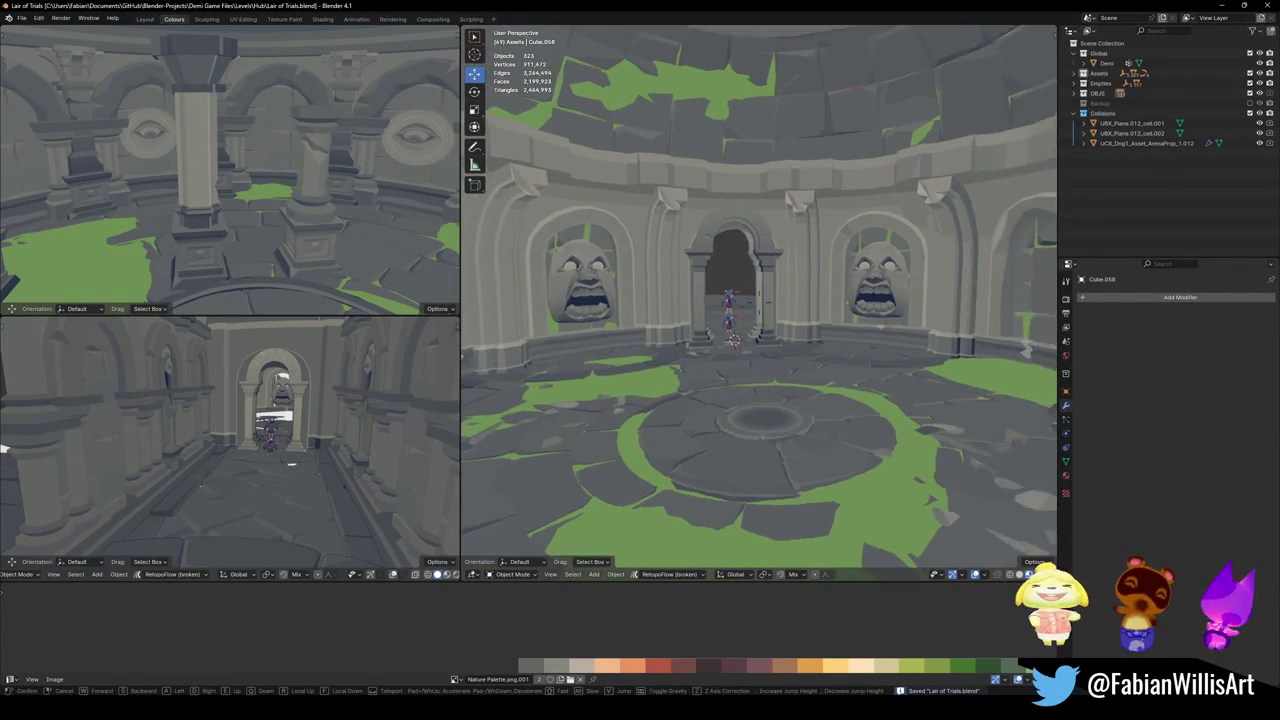
{"action": "left_click", "coordinate": [800, 349]}
- Reveal and re-hide the collision objects, walk into the corridor and back, and save
{"action": "key", "text": "alt+h"}
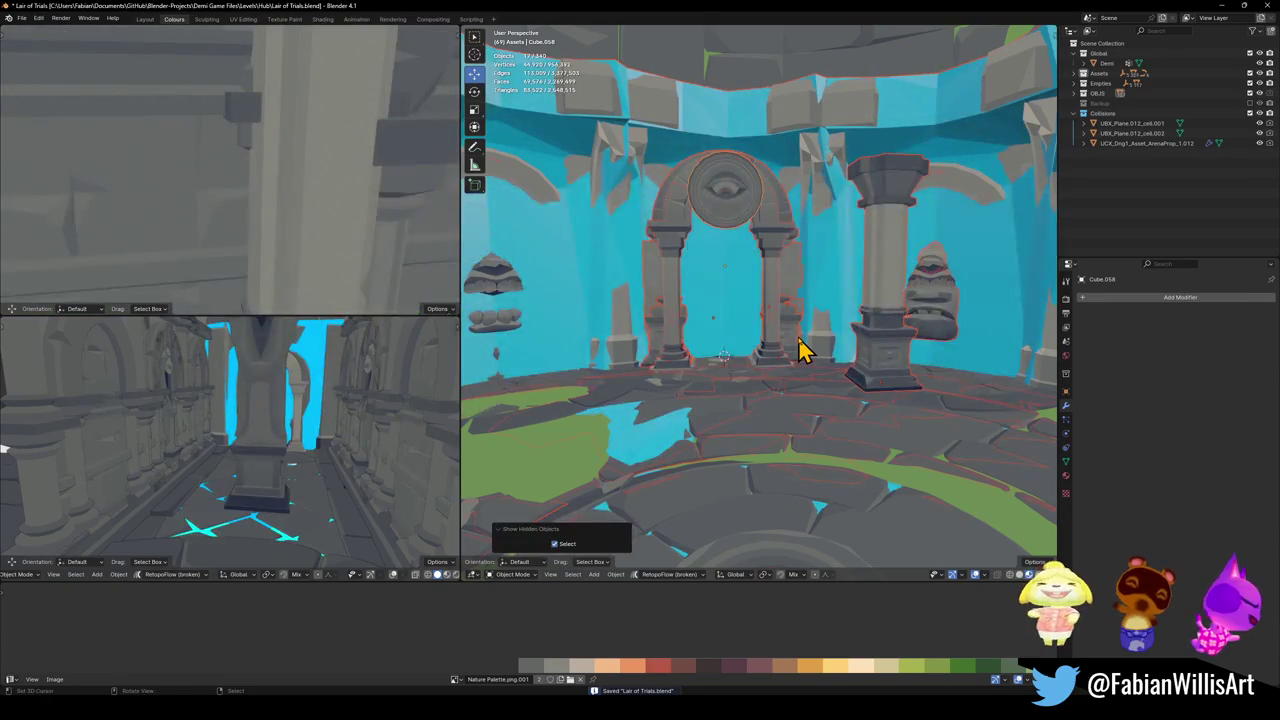
{"action": "key", "text": "ctrl+z"}
{"action": "key", "text": "shift+grave"}
{"action": "key", "text": "s"}
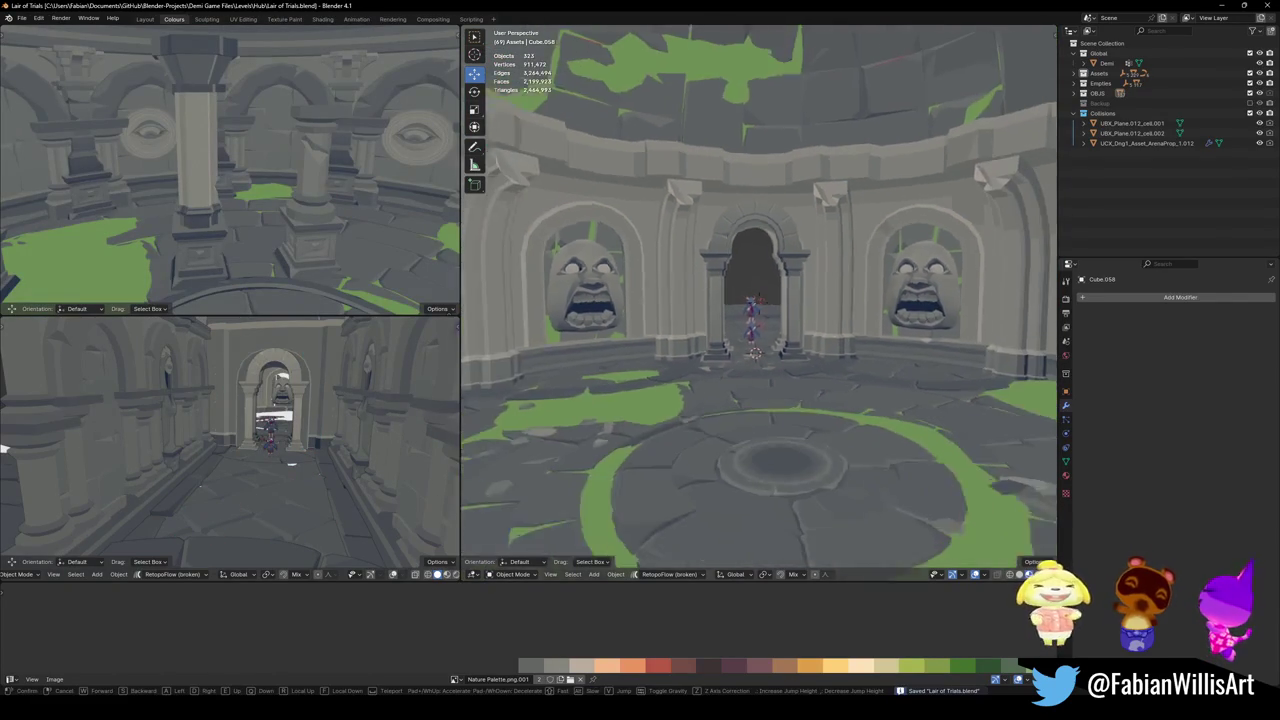
{"action": "key", "text": "w"}
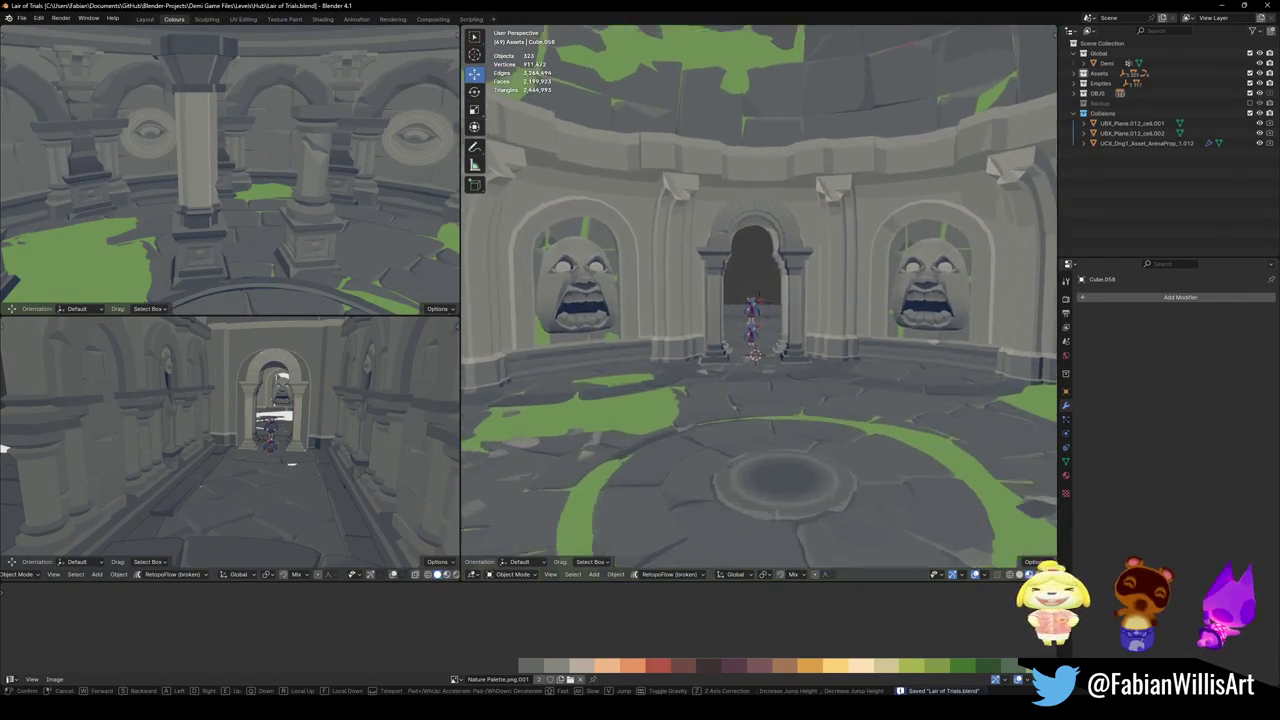
{"action": "key", "text": "s"}
{"action": "key", "text": "w"}
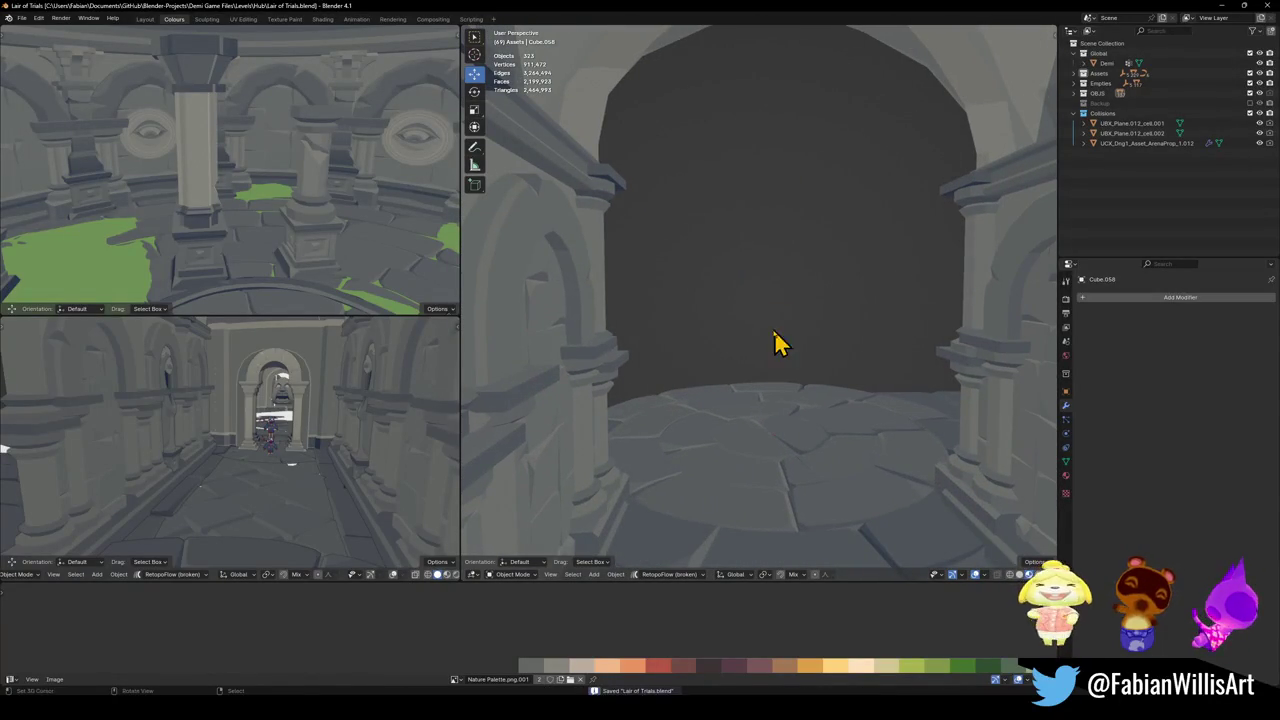
{"action": "key", "text": "s"}
{"action": "key", "text": "ctrl+s"}
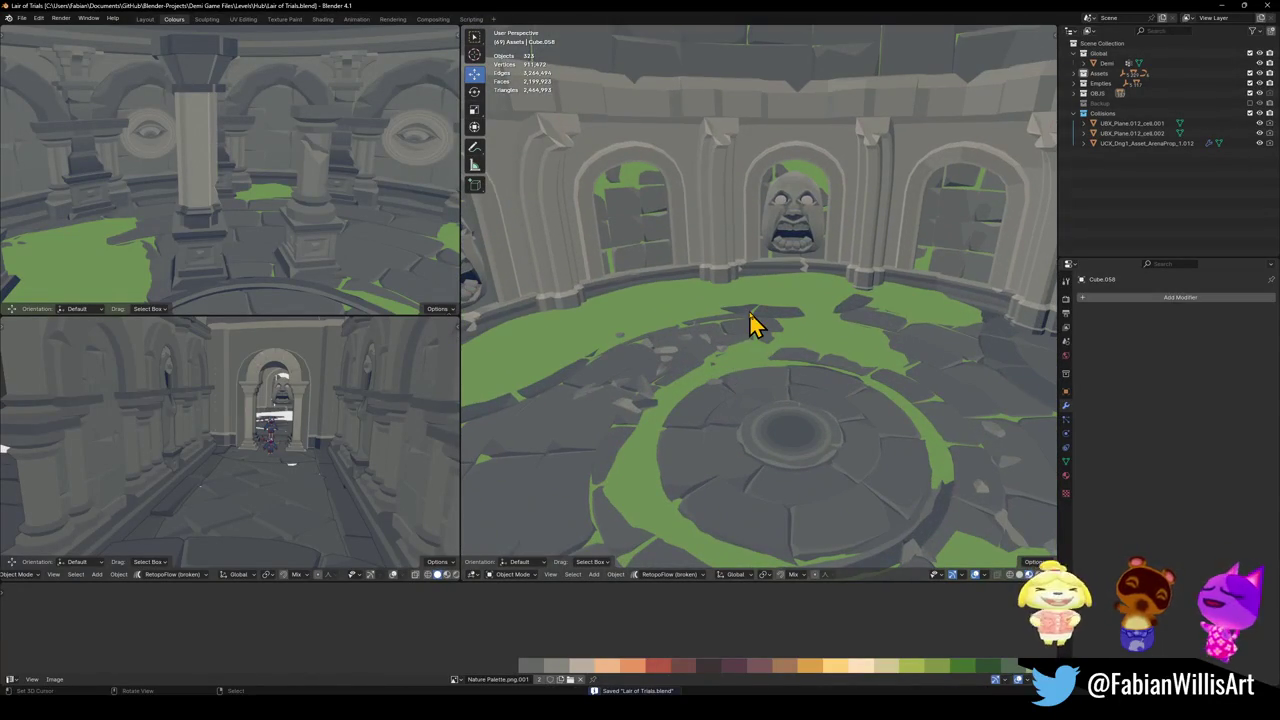
- Select two round-room floor pieces and save a copy as Lair of Trials1.blend
{"action": "left_click", "coordinate": [753, 328]}
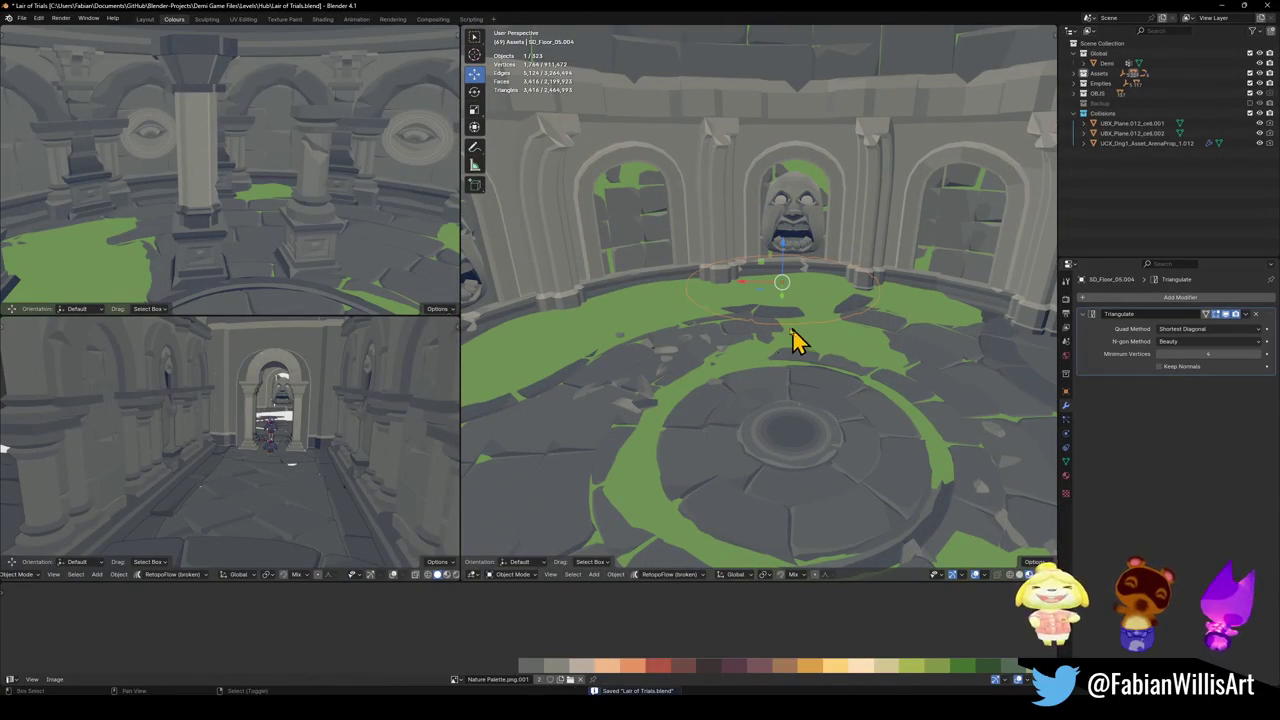
{"action": "mouse_move", "coordinate": [800, 340]}
{"action": "middle_mouse_down"}
{"action": "mouse_move", "coordinate": [765, 292]}
{"action": "mouse_move", "coordinate": [640, 280]}
{"action": "middle_mouse_up"}
{"action": "left_click", "coordinate": [765, 292], "text": "shift"}
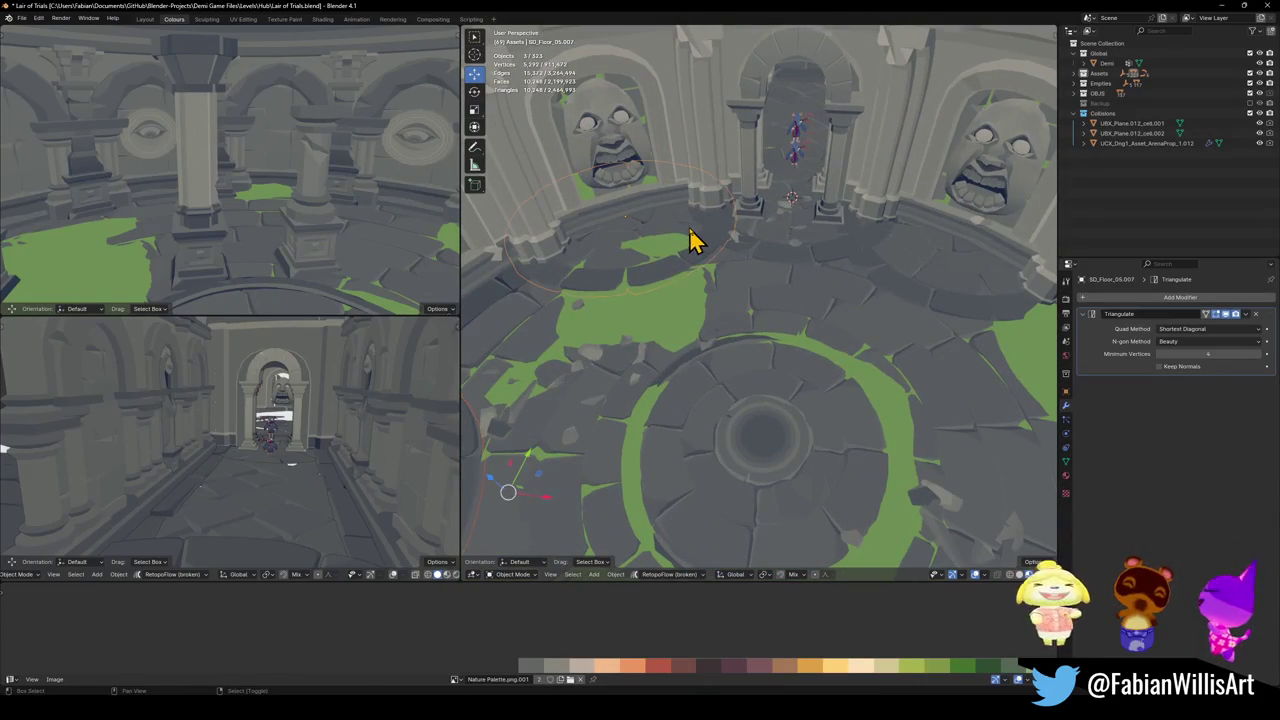
{"action": "mouse_move", "coordinate": [922, 310]}
{"action": "middle_mouse_down"}
{"action": "mouse_move", "coordinate": [897, 253]}
{"action": "mouse_move", "coordinate": [672, 280]}
{"action": "mouse_move", "coordinate": [740, 294]}
{"action": "mouse_move", "coordinate": [800, 330]}
{"action": "mouse_move", "coordinate": [806, 303]}
{"action": "mouse_move", "coordinate": [806, 340]}
{"action": "middle_mouse_up"}
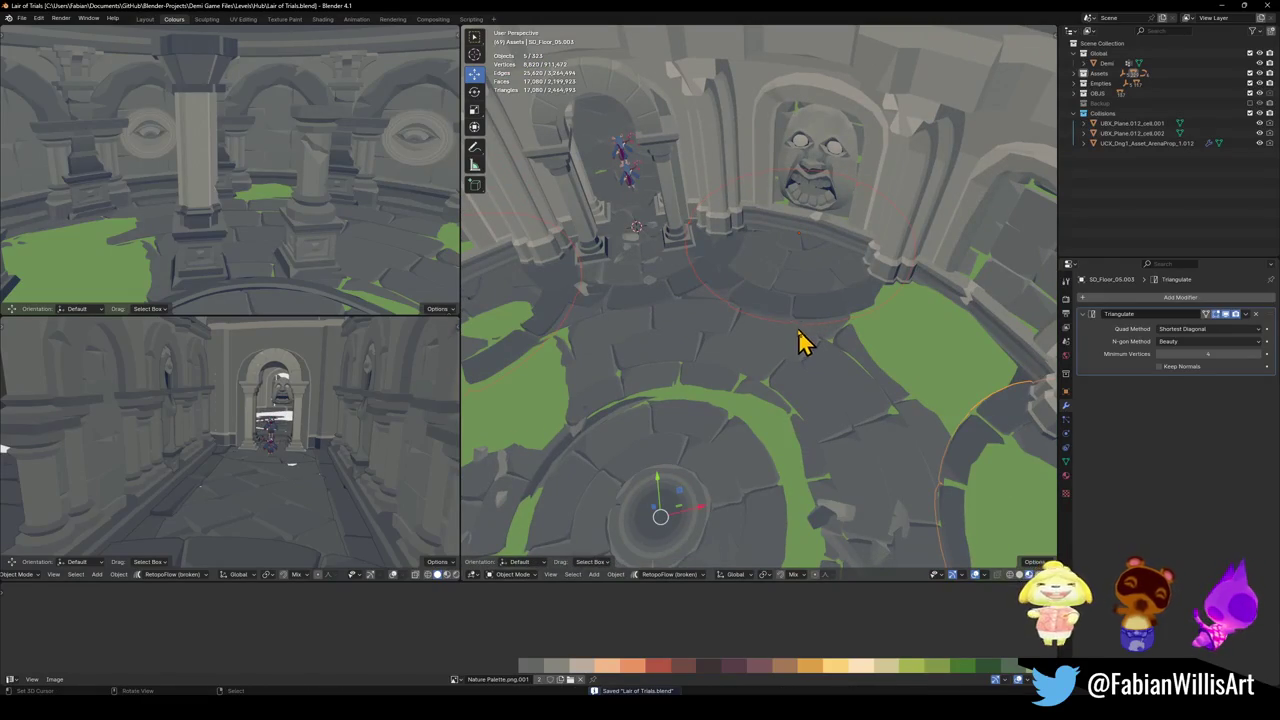
{"action": "key", "text": "ctrl+shift+s"}
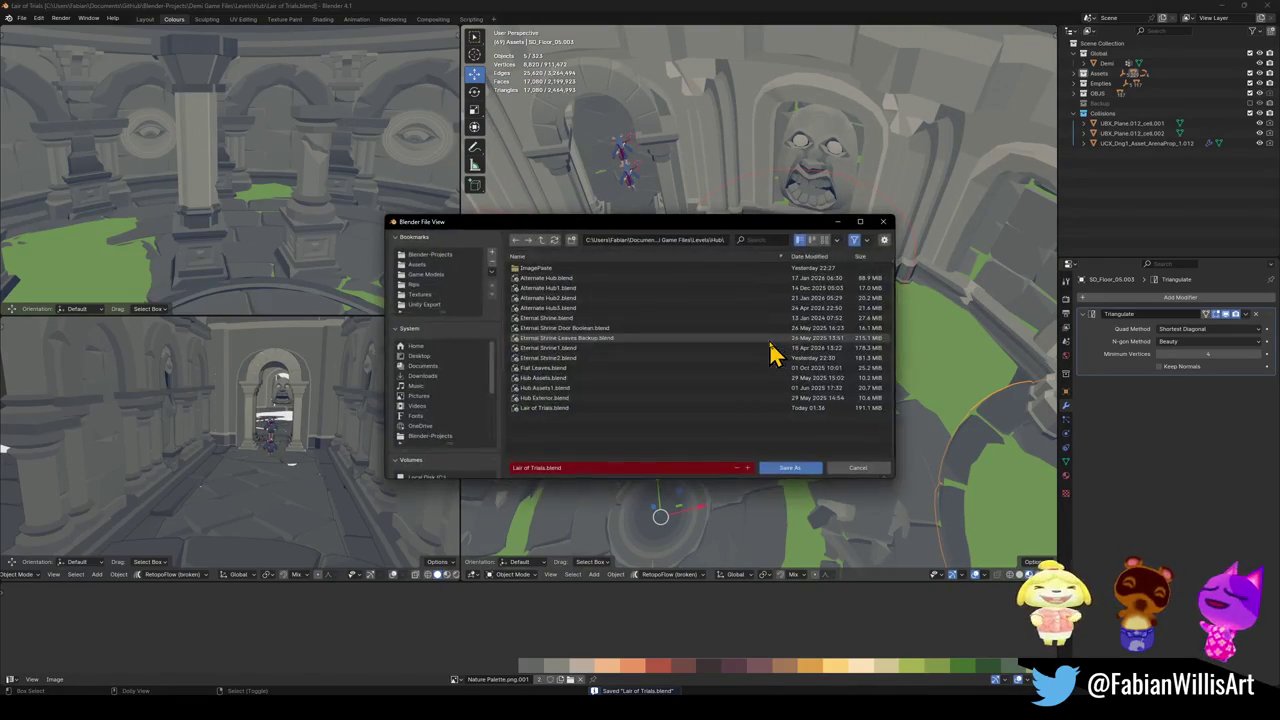
{"action": "left_click", "coordinate": [778, 470]}
- Add Floor.001 to the floor selection and join the pieces into one object
{"action": "mouse_move", "coordinate": [770, 445]}
{"action": "middle_mouse_down", "text": "shift"}
{"action": "mouse_move", "coordinate": [786, 414]}
{"action": "mouse_move", "coordinate": [846, 371]}
{"action": "middle_mouse_up", "text": "shift"}
{"action": "left_click", "coordinate": [840, 368], "text": "shift"}
{"action": "key", "text": "ctrl+j"}
{"action": "key", "text": "g"}
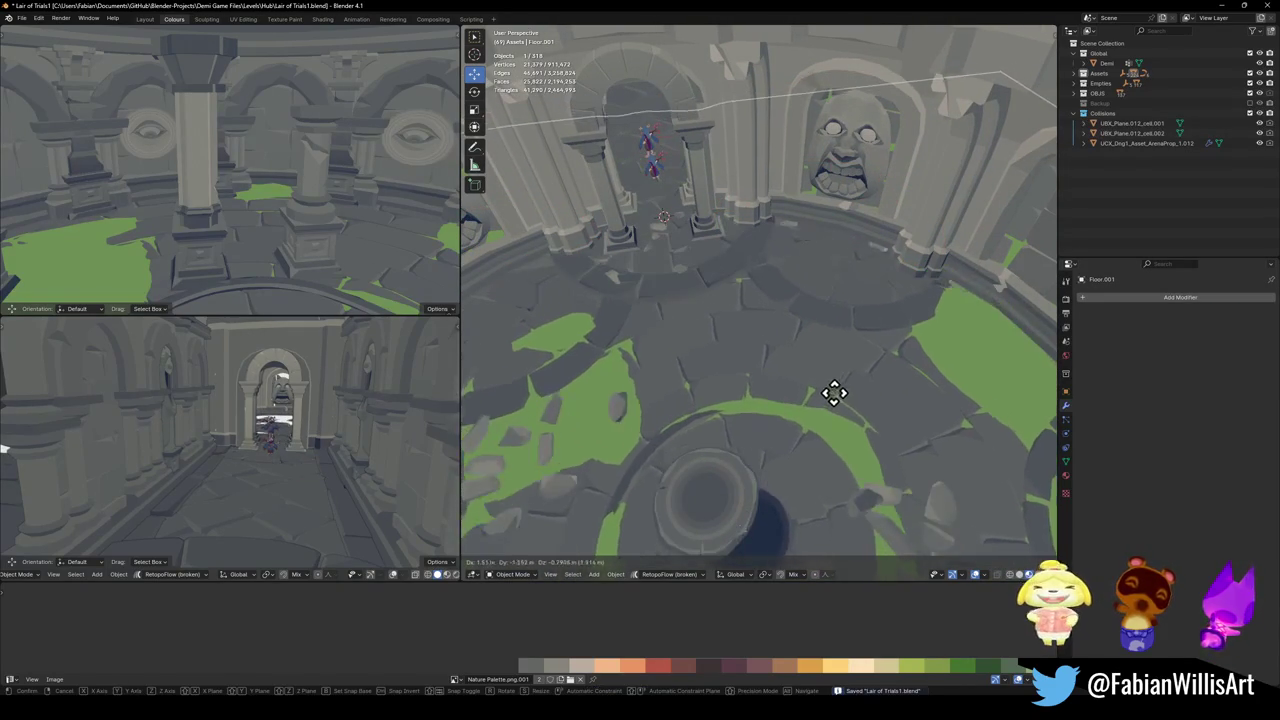
{"action": "key", "text": "Escape"}
- Reselect the merged Floor.001 object and save the level
{"action": "middle_click_drag", "start_coordinate": [750, 477], "coordinate": [836, 393], "text": "shift"}
{"action": "left_click", "coordinate": [836, 393]}
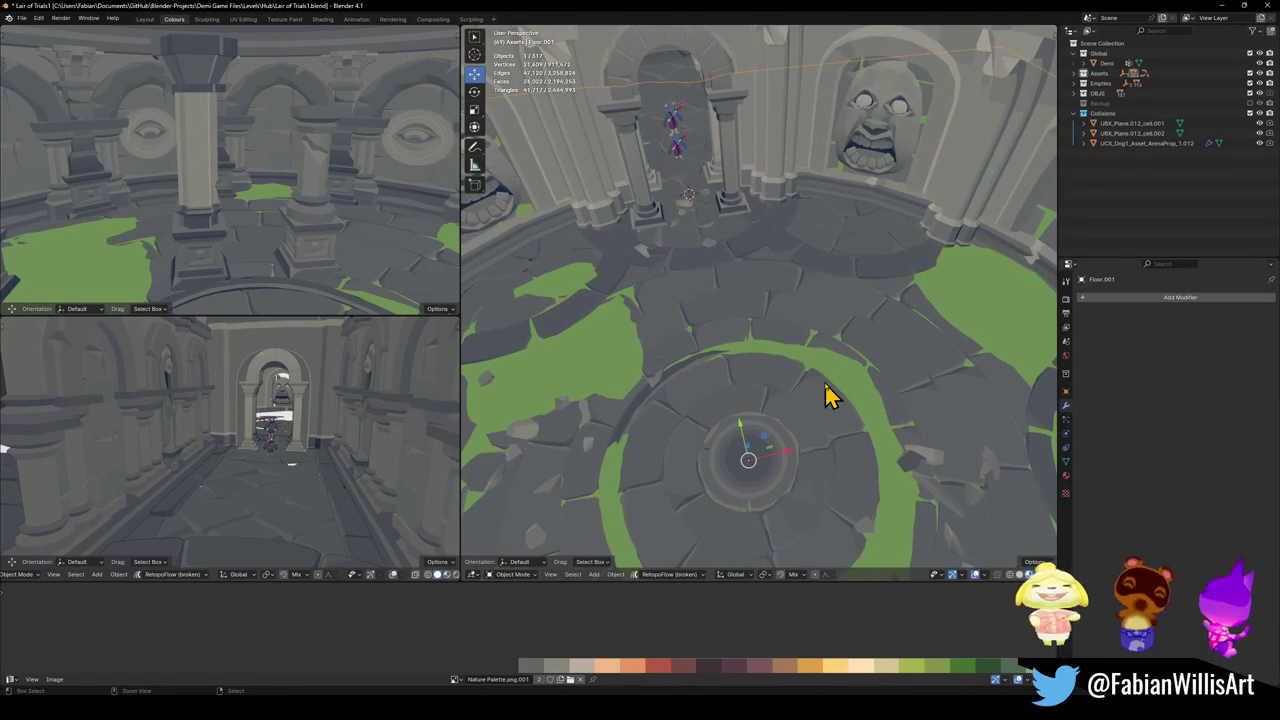
{"action": "middle_click_drag", "start_coordinate": [815, 410], "coordinate": [808, 410]}
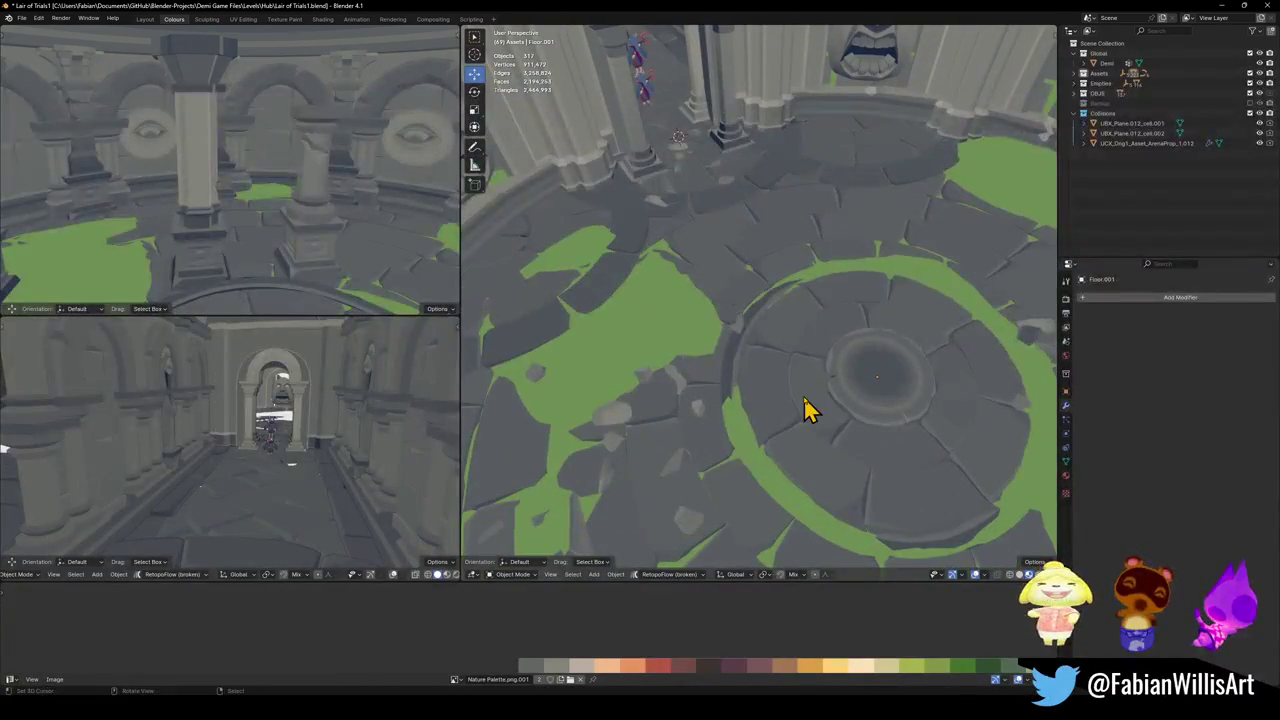
{"action": "left_click", "coordinate": [812, 398]}
{"action": "key", "text": "g"}
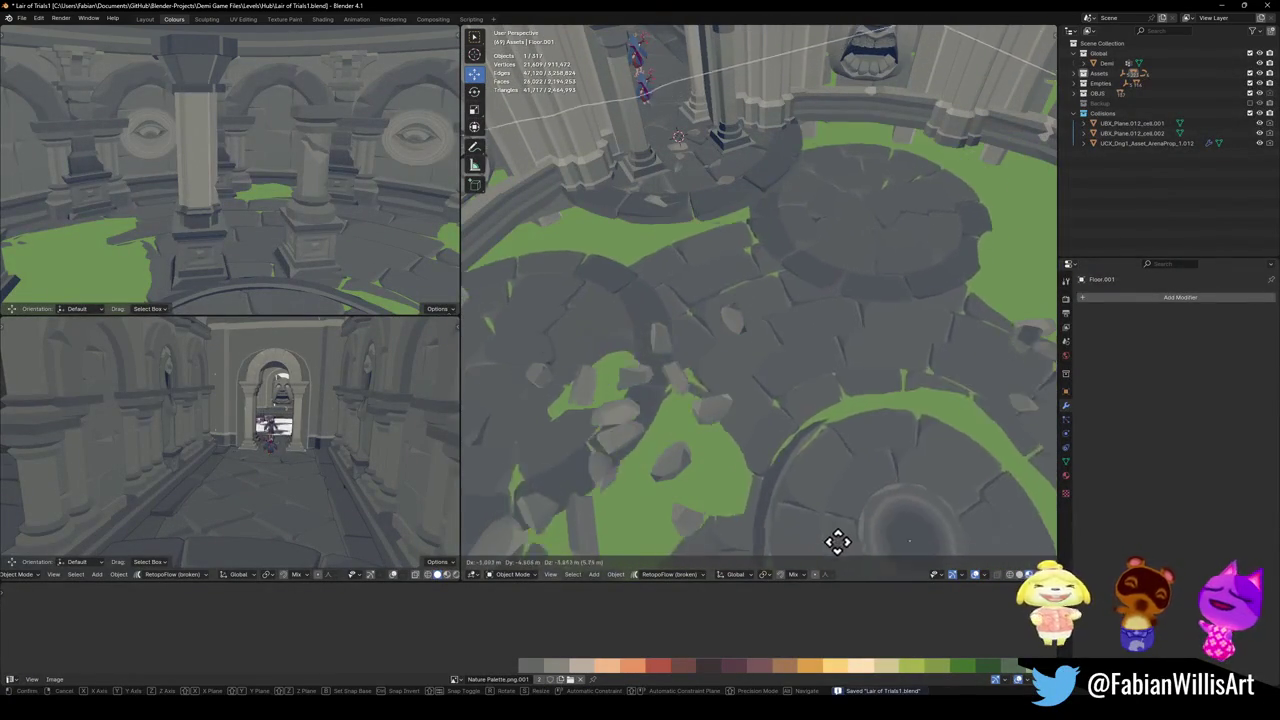
{"action": "key", "text": "Escape"}
{"action": "key", "text": "ctrl+s"}
- Select the stone face relief on the arched wall
{"action": "middle_click_drag", "start_coordinate": [857, 467], "coordinate": [873, 435]}
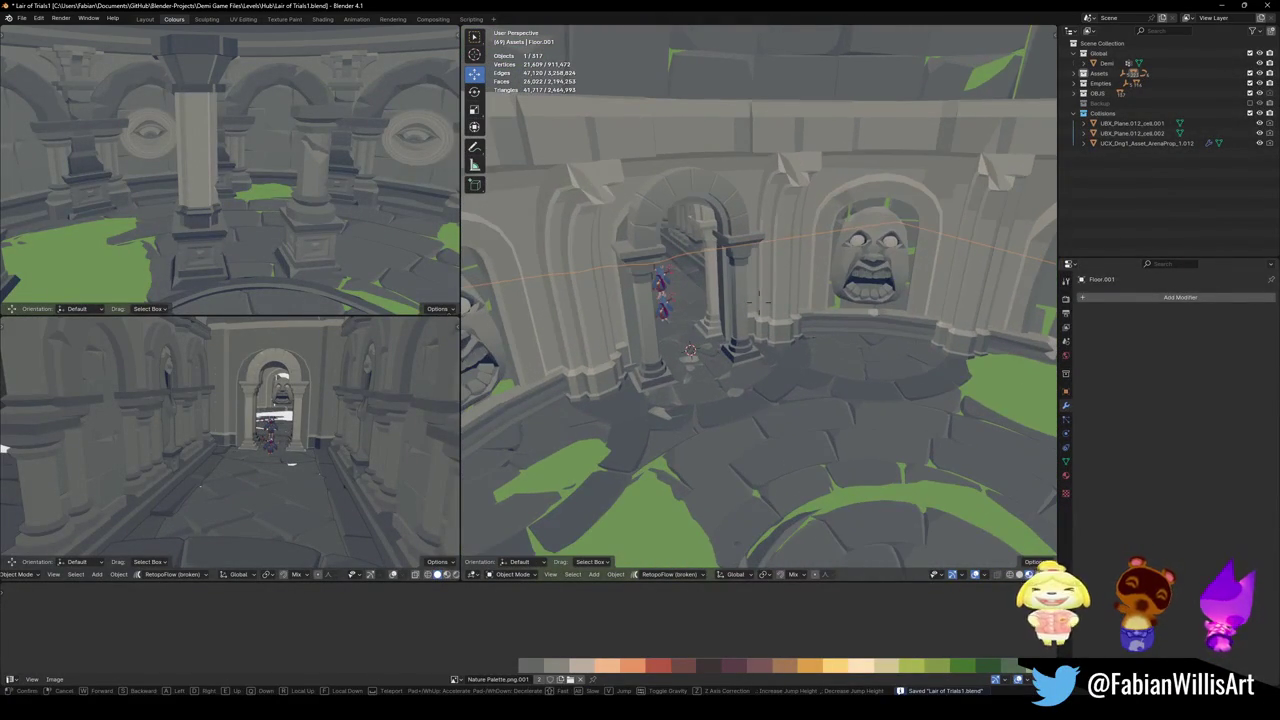
{"action": "left_click", "coordinate": [855, 278]}
{"action": "middle_click_drag", "start_coordinate": [855, 278], "coordinate": [755, 352]}
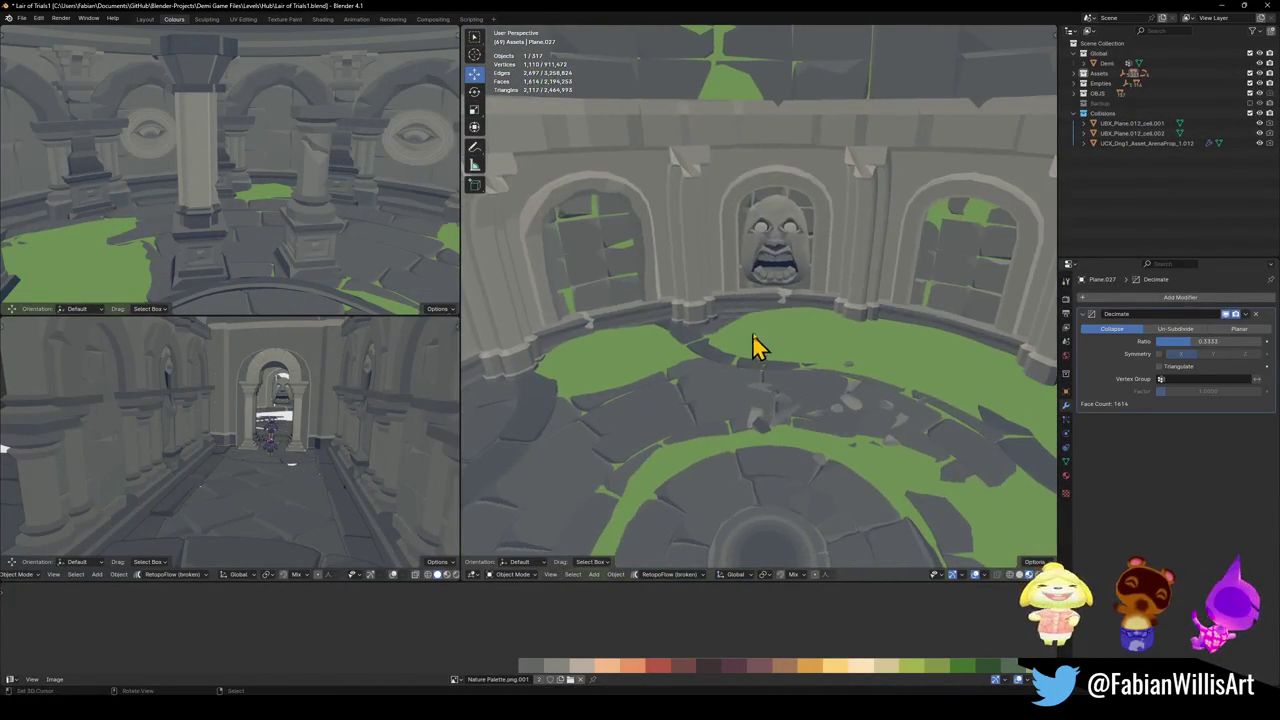
- Add the right and central face reliefs to the selection while walking the round wall
{"action": "key", "text": "shift+grave"}
{"action": "left_click", "coordinate": [871, 320]}
{"action": "left_click", "coordinate": [871, 320], "text": "shift"}
{"action": "key", "text": "shift+grave"}
{"action": "left_click", "coordinate": [770, 290], "text": "shift"}
{"action": "left_click", "coordinate": [735, 278]}
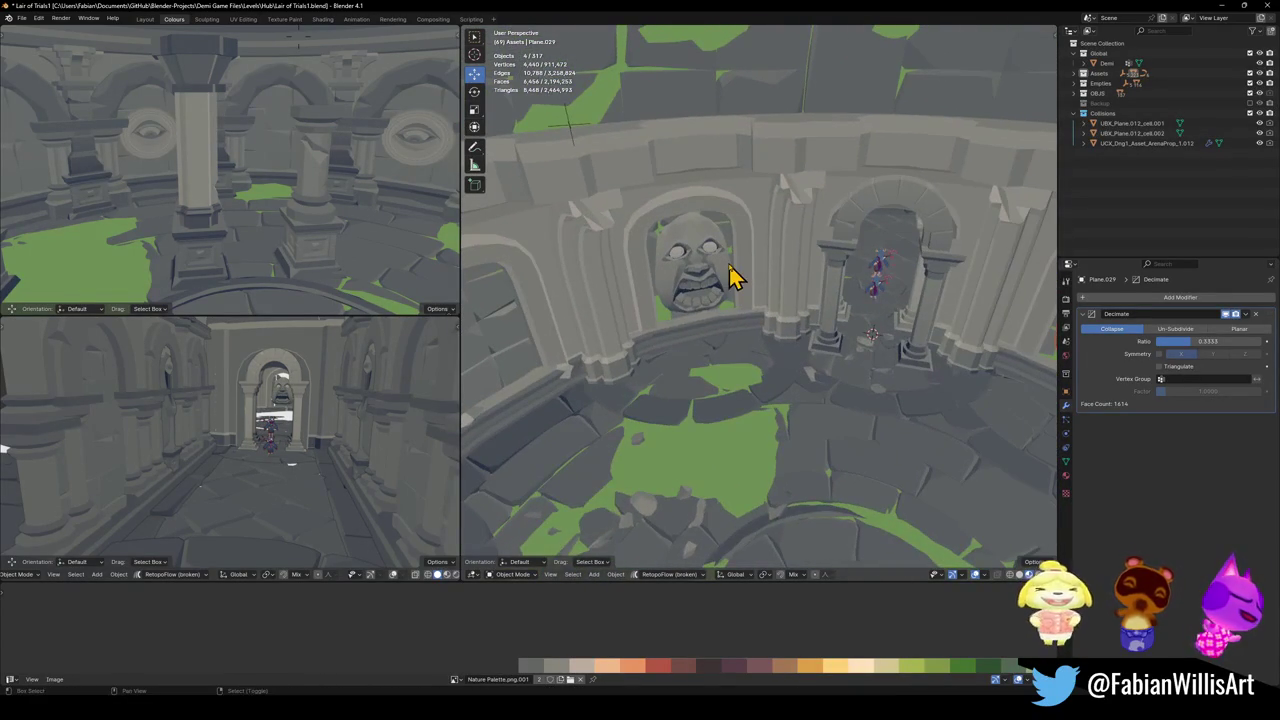
{"action": "key", "text": "shift+grave"}
{"action": "key", "text": "Escape"}
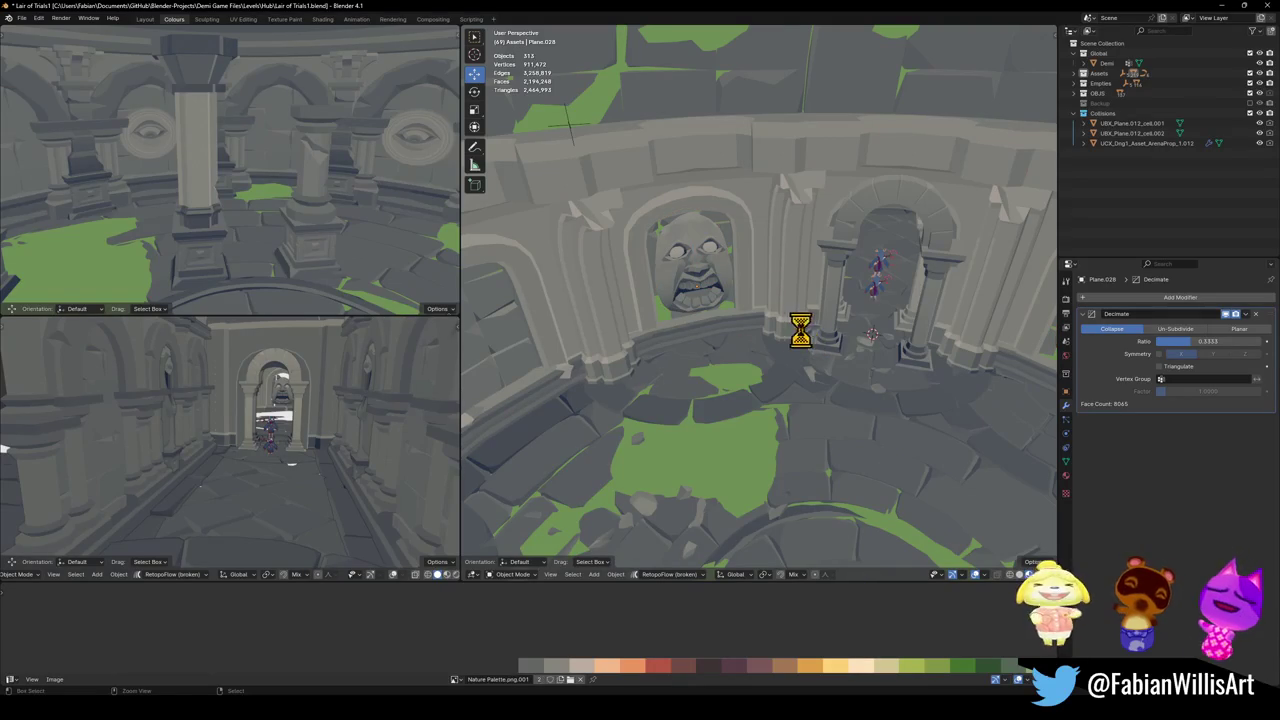
- Set the stone face relief's origin to the 3D cursor and reframe the floor circle
{"action": "left_click", "coordinate": [731, 306]}
{"action": "key", "text": "q"}
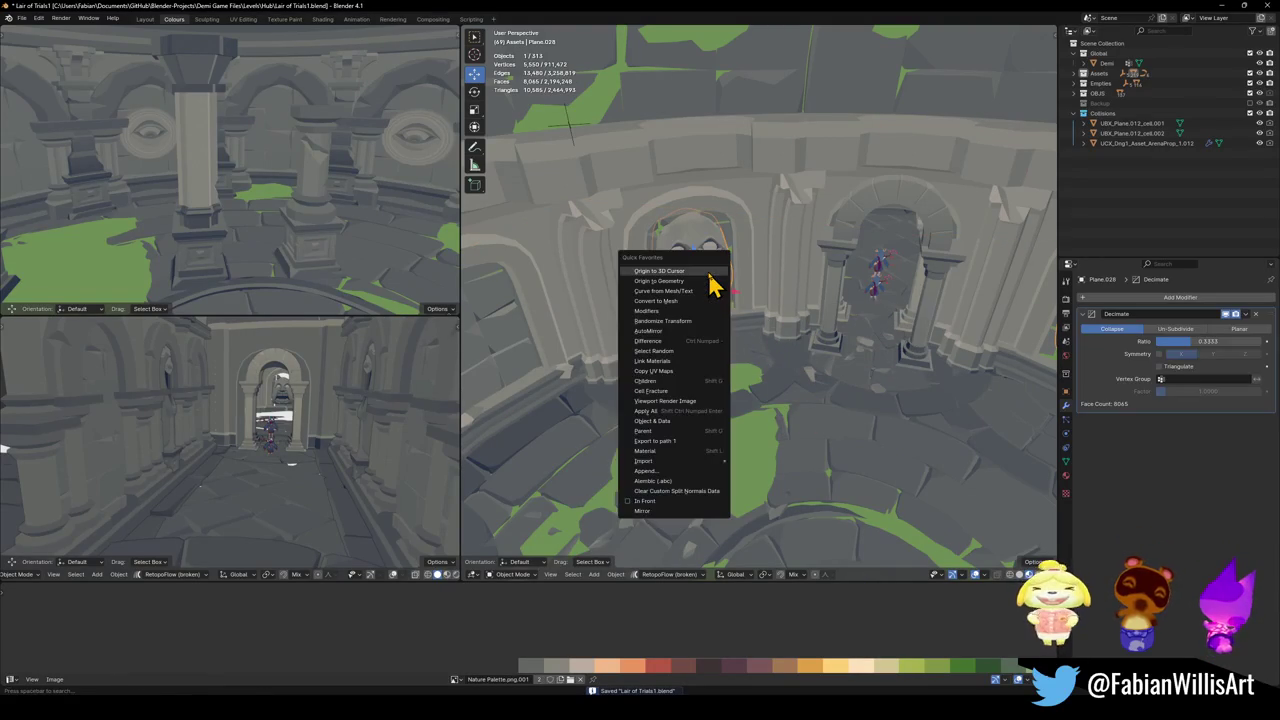
{"action": "left_click", "coordinate": [670, 271]}
{"action": "key", "text": "KP_Decimal"}
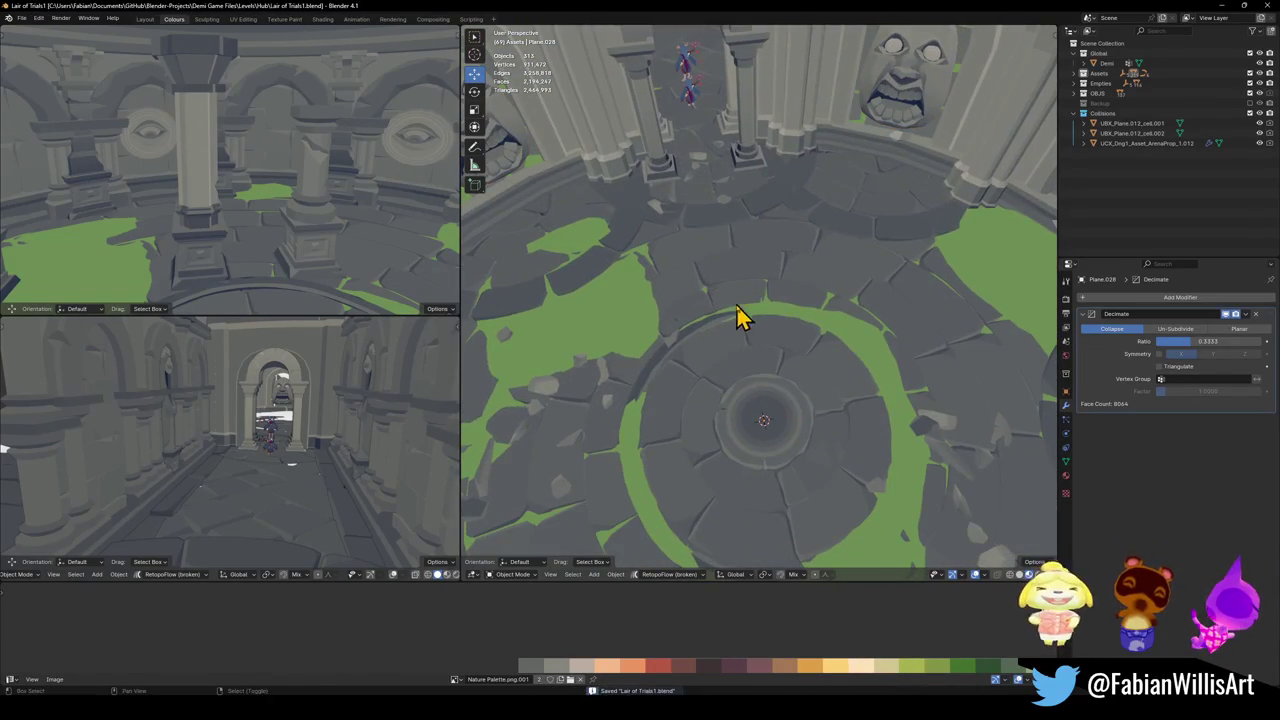
- Walk around the room to inspect the wall niches and corridor
{"action": "key", "text": "shift+grave"}
{"action": "key", "text": "s"}
{"action": "key", "text": "w"}
{"action": "key", "text": "s"}
{"action": "key", "text": "space"}
{"action": "key", "text": "w"}
{"action": "key", "text": "s"}
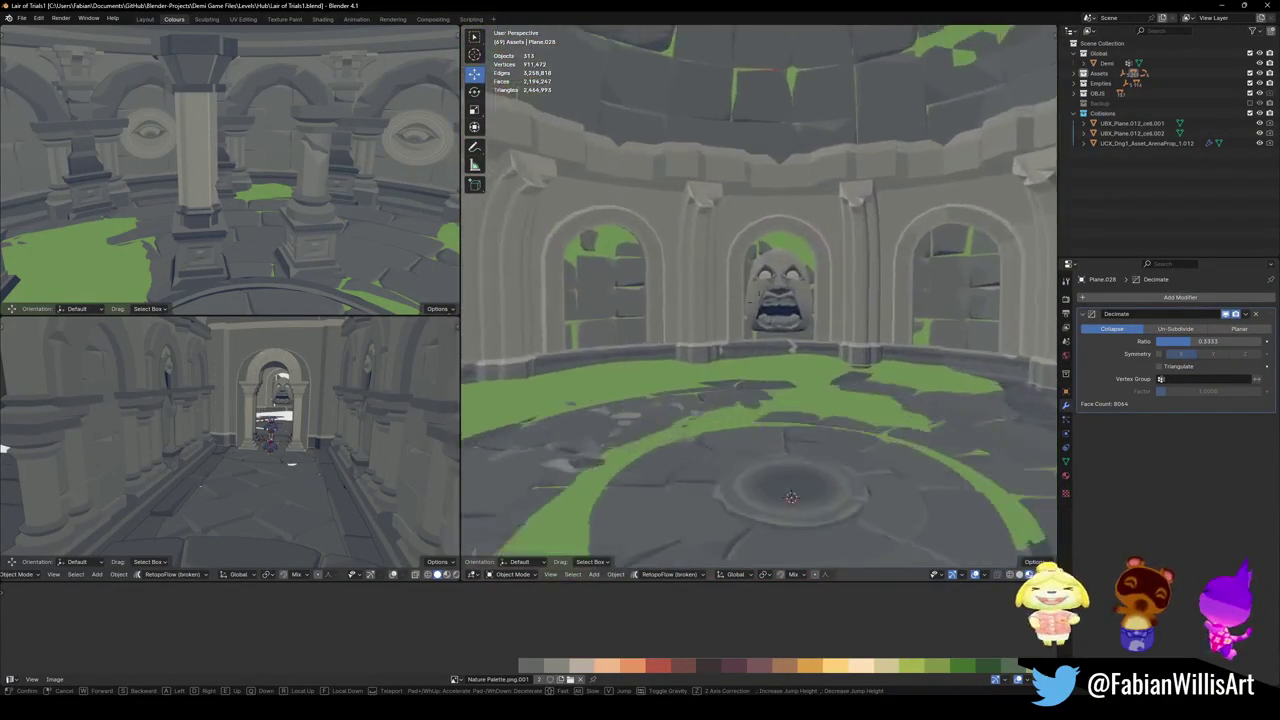
{"action": "key", "text": "w"}
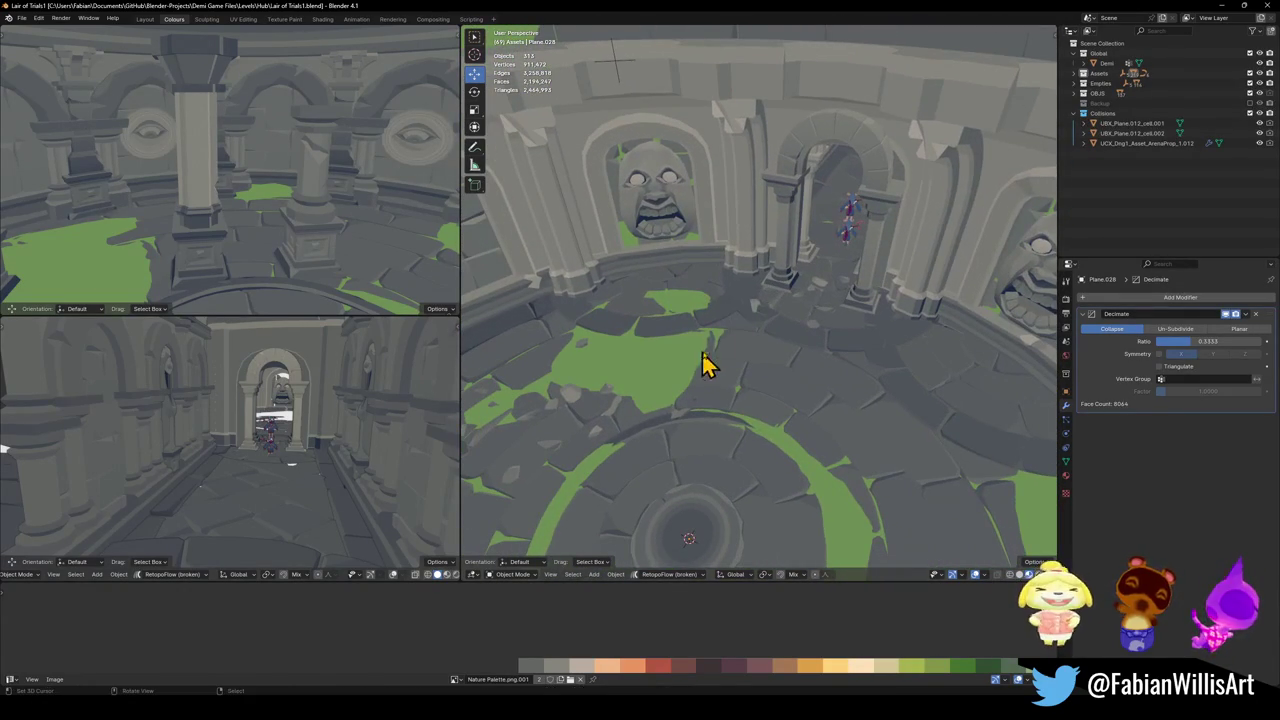
- Add the level map object and arena floor ring to the selection, overlooking the arena
{"action": "left_click", "coordinate": [718, 375], "text": "shift"}
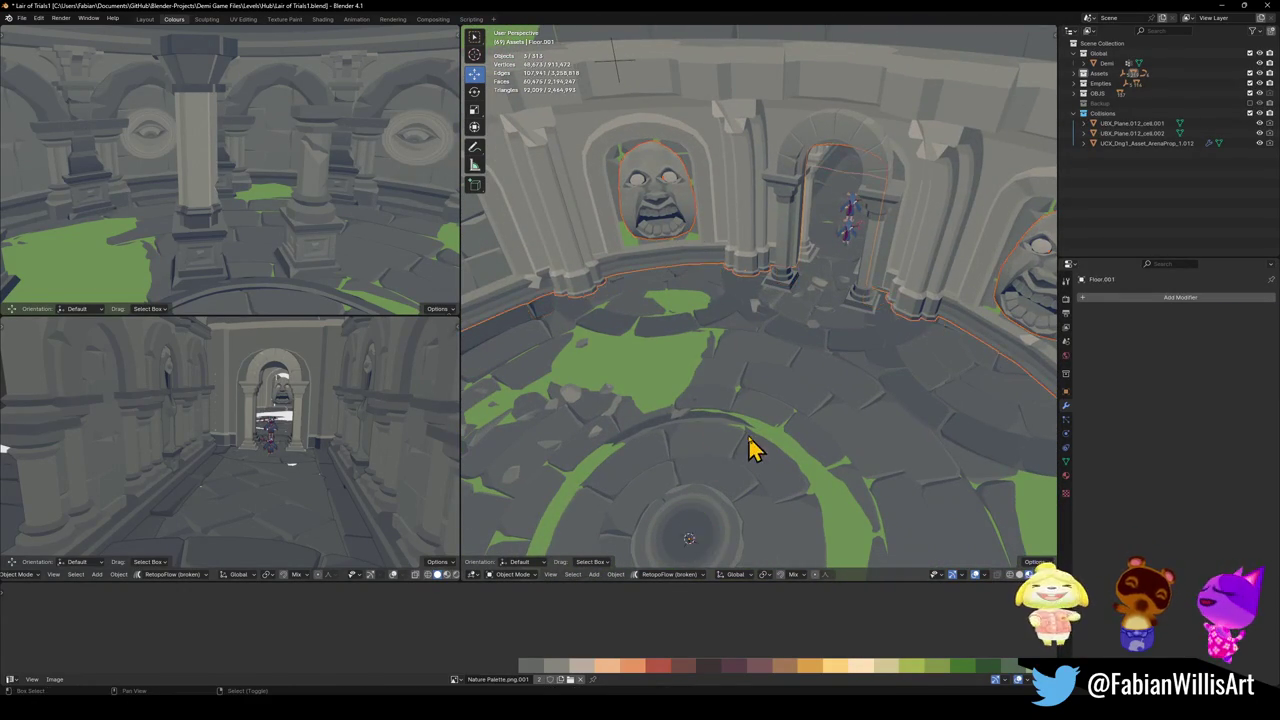
{"action": "left_click", "coordinate": [728, 395], "text": "shift"}
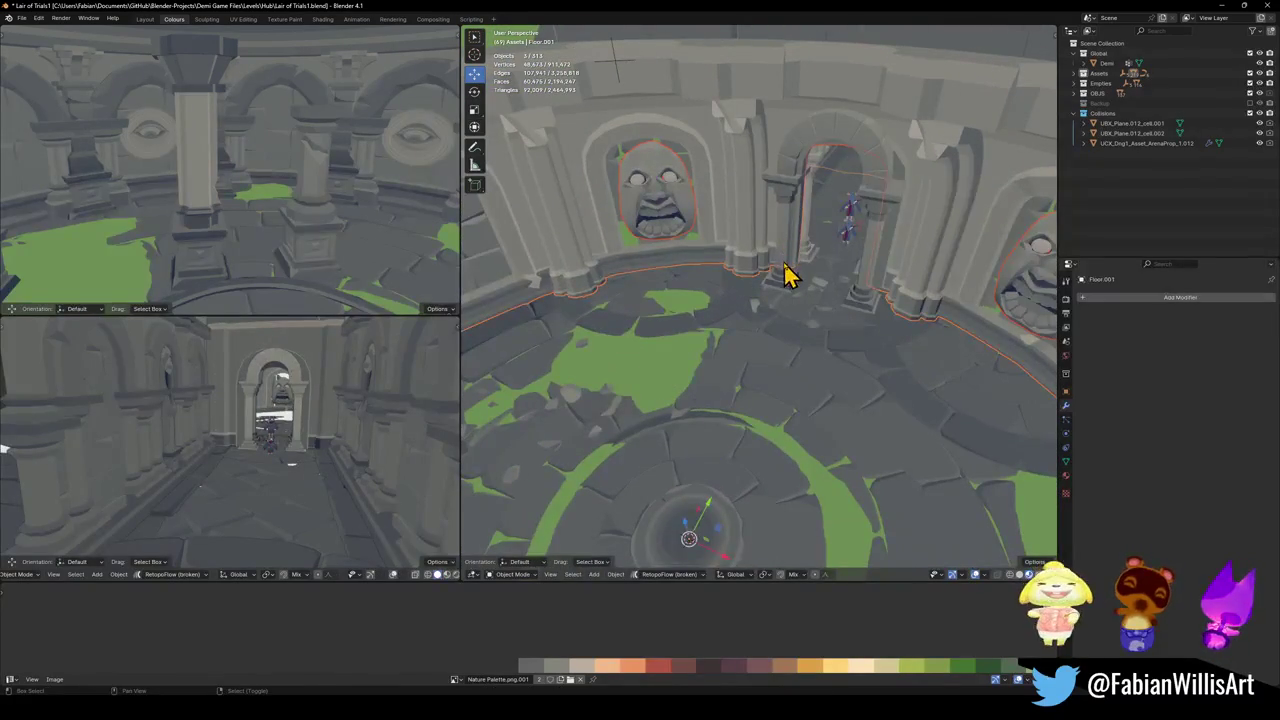
{"action": "key", "text": "s"}
{"action": "key", "text": "e"}
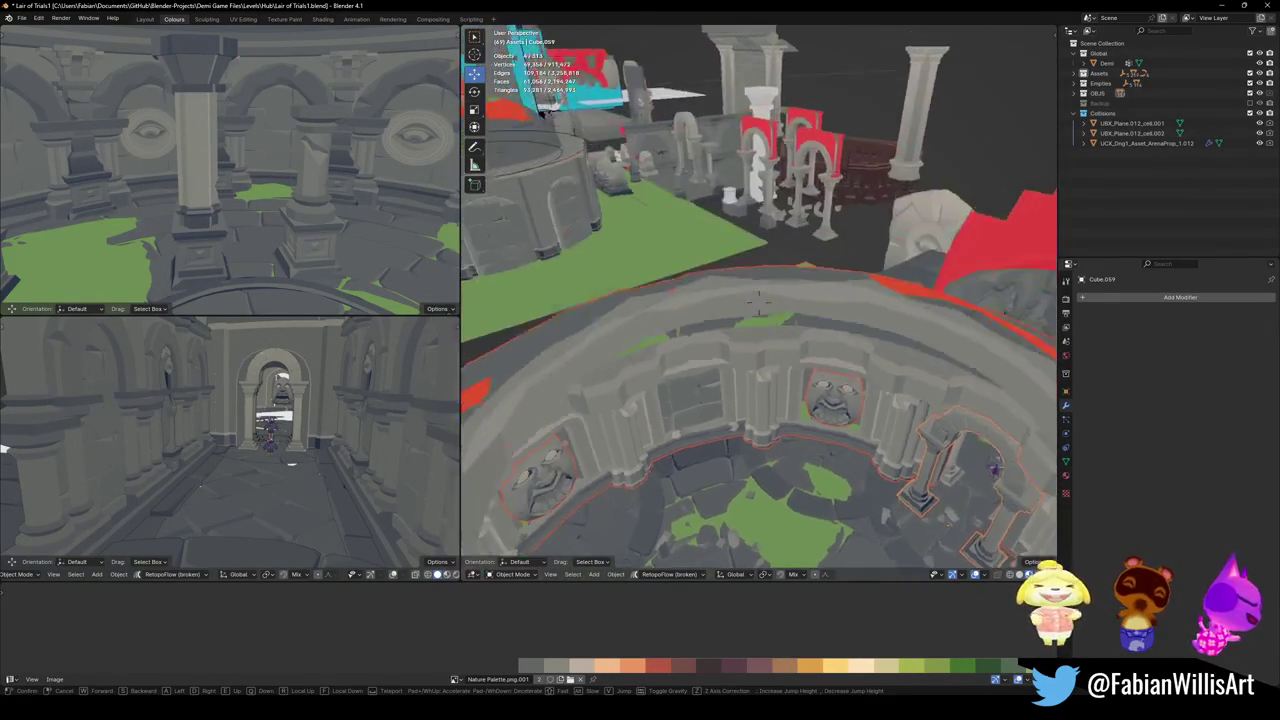
{"action": "left_click", "coordinate": [855, 300]}
{"action": "key", "text": "shift+grave"}
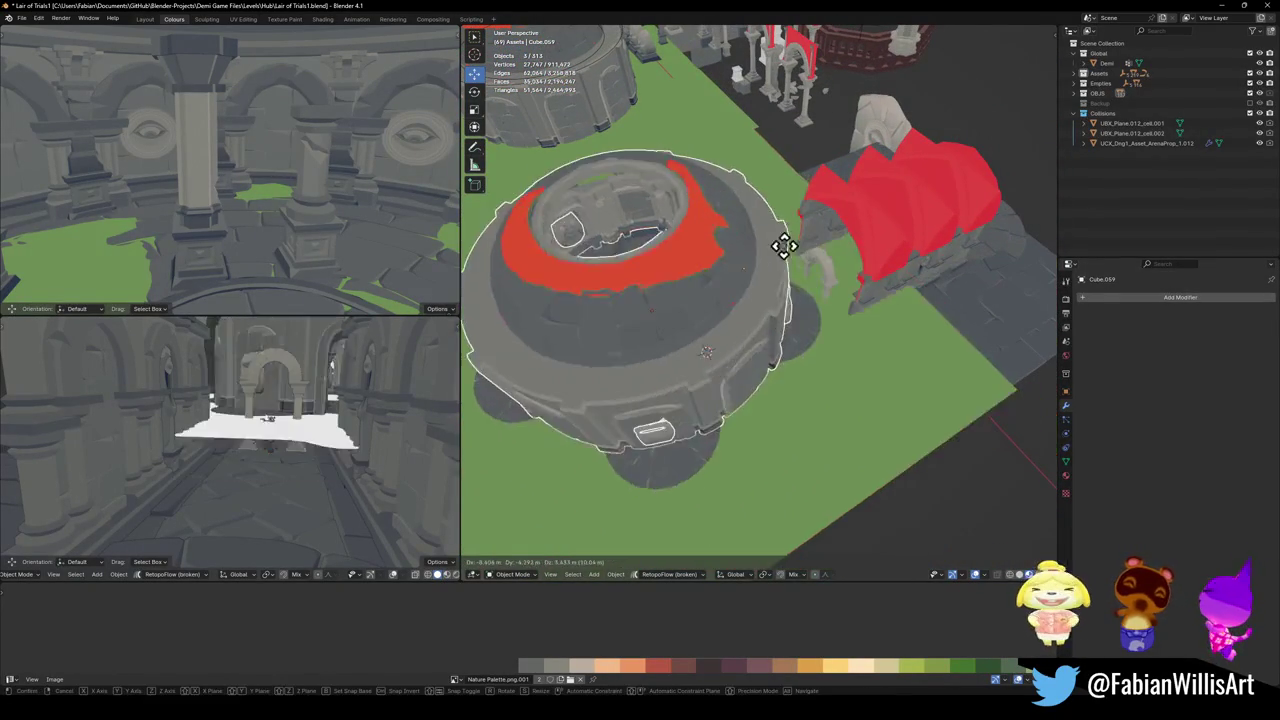
{"action": "key", "text": "Escape"}
{"action": "mouse_move", "coordinate": [768, 342]}
{"action": "middle_mouse_down"}
{"action": "mouse_move", "coordinate": [760, 332]}
{"action": "mouse_move", "coordinate": [840, 335]}
{"action": "middle_mouse_up"}
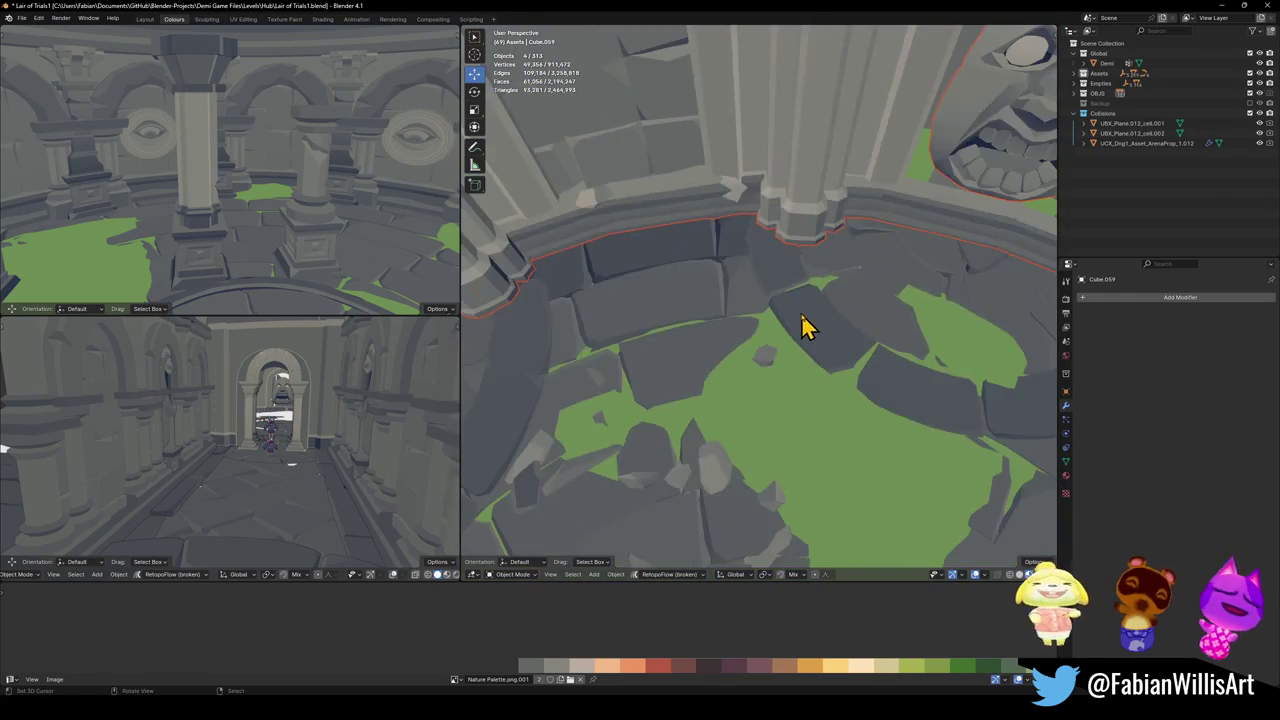
- Save the level and duplicate the selected arena pieces
{"action": "key", "text": "ctrl+s"}
{"action": "scroll", "coordinate": [840, 335], "scroll_direction": "down", "scroll_amount": 1}
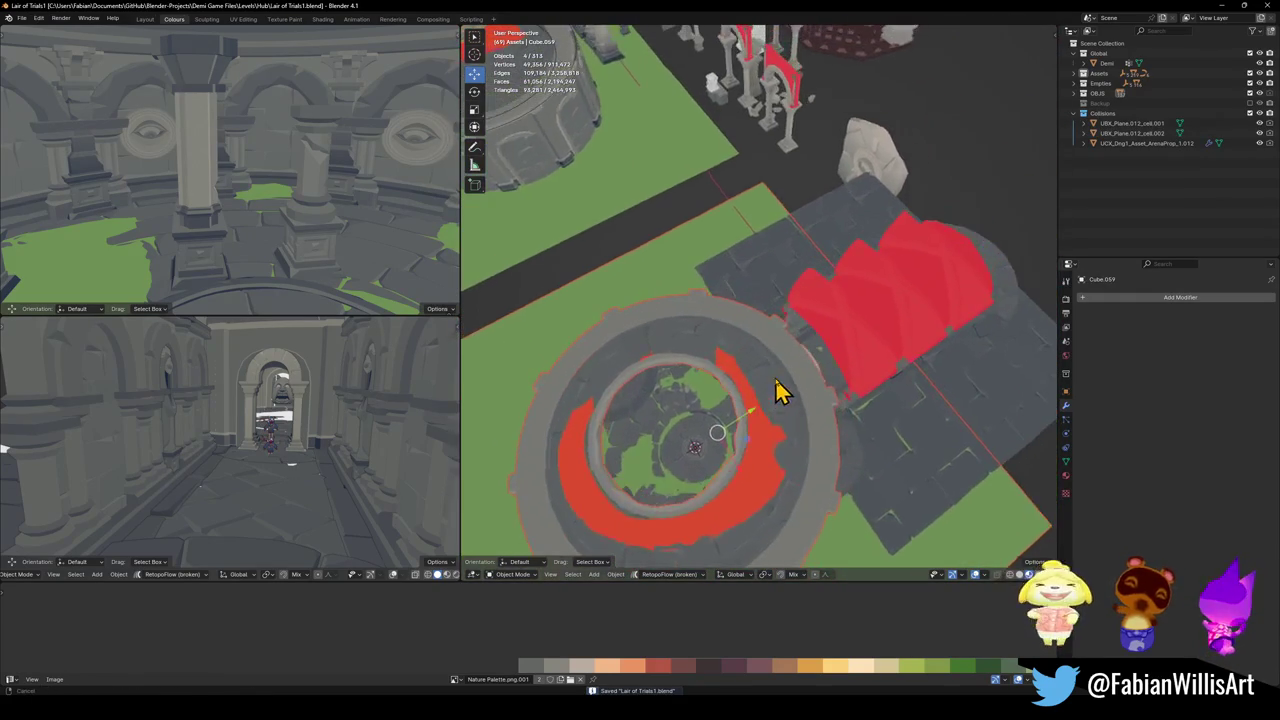
{"action": "scroll", "coordinate": [783, 391], "scroll_direction": "down", "scroll_amount": 3}
{"action": "key", "text": "shift+d"}
- Place the duplicated arena 73.242 m along global Y and look over the copy
{"action": "key", "text": "y"}
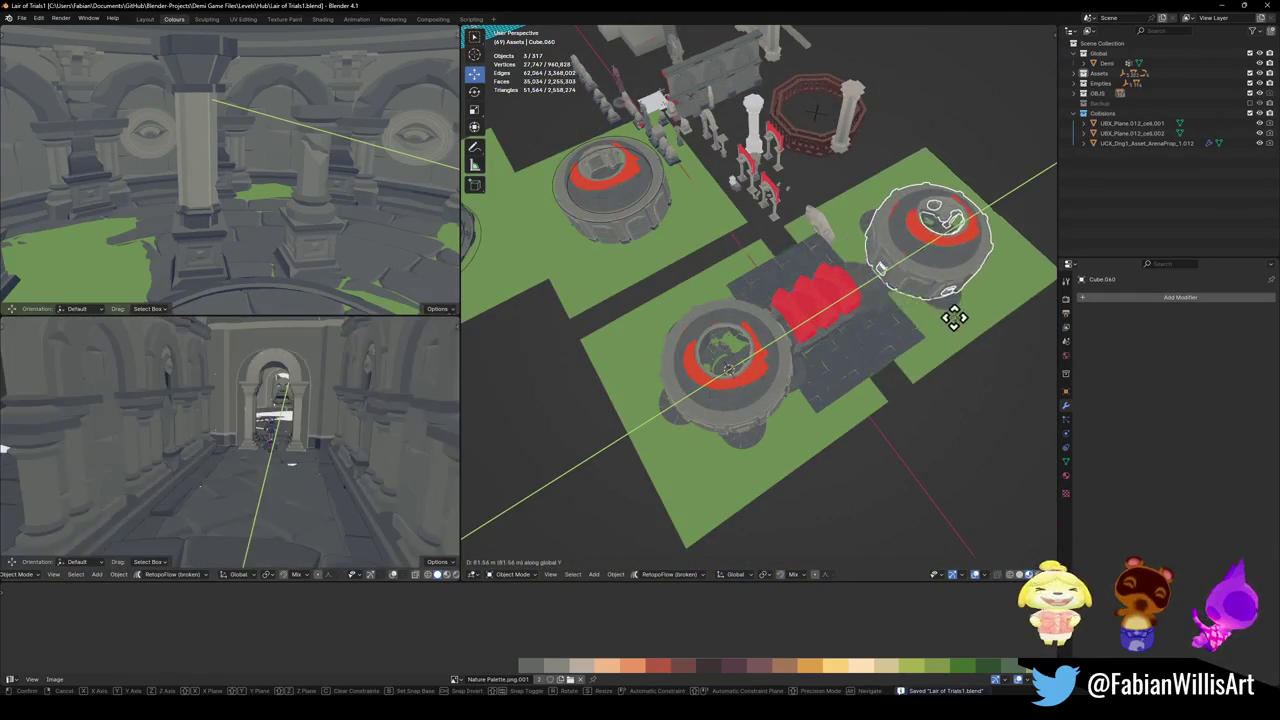
{"action": "left_click", "coordinate": [926, 316]}
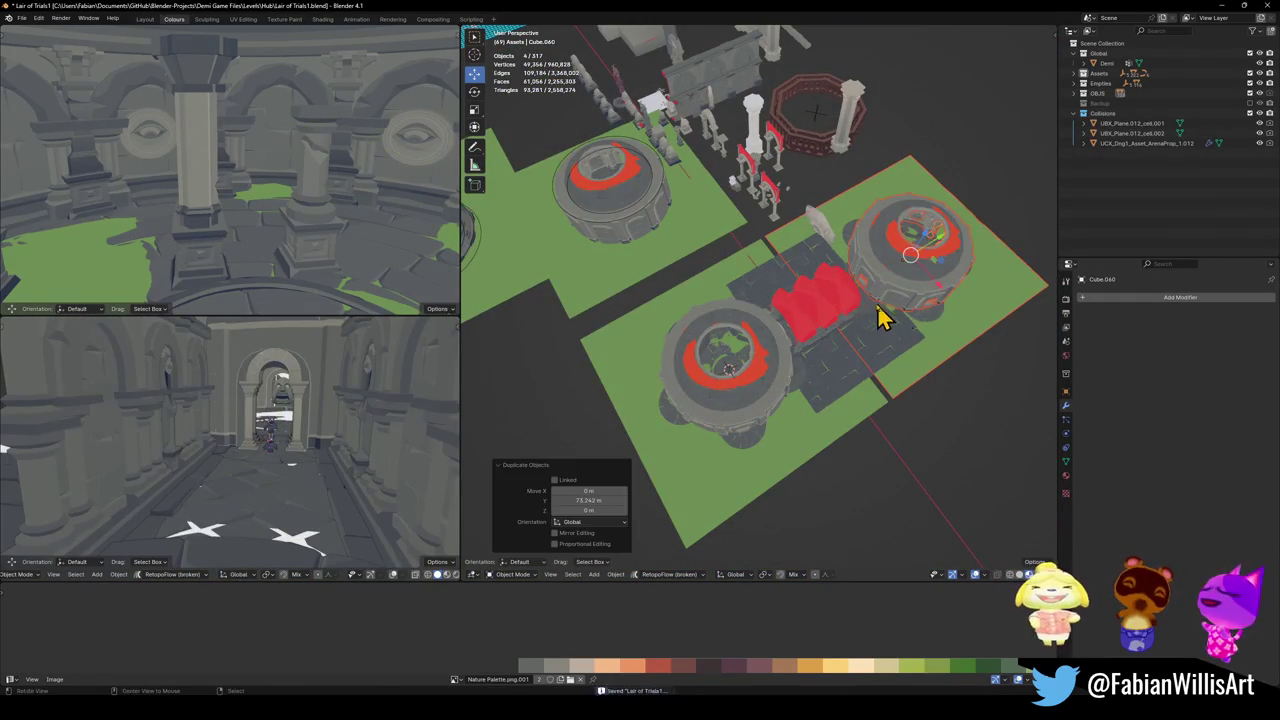
{"action": "scroll", "coordinate": [876, 296], "scroll_direction": "up", "scroll_amount": 3}
{"action": "middle_click_drag", "start_coordinate": [800, 329], "coordinate": [827, 280]}
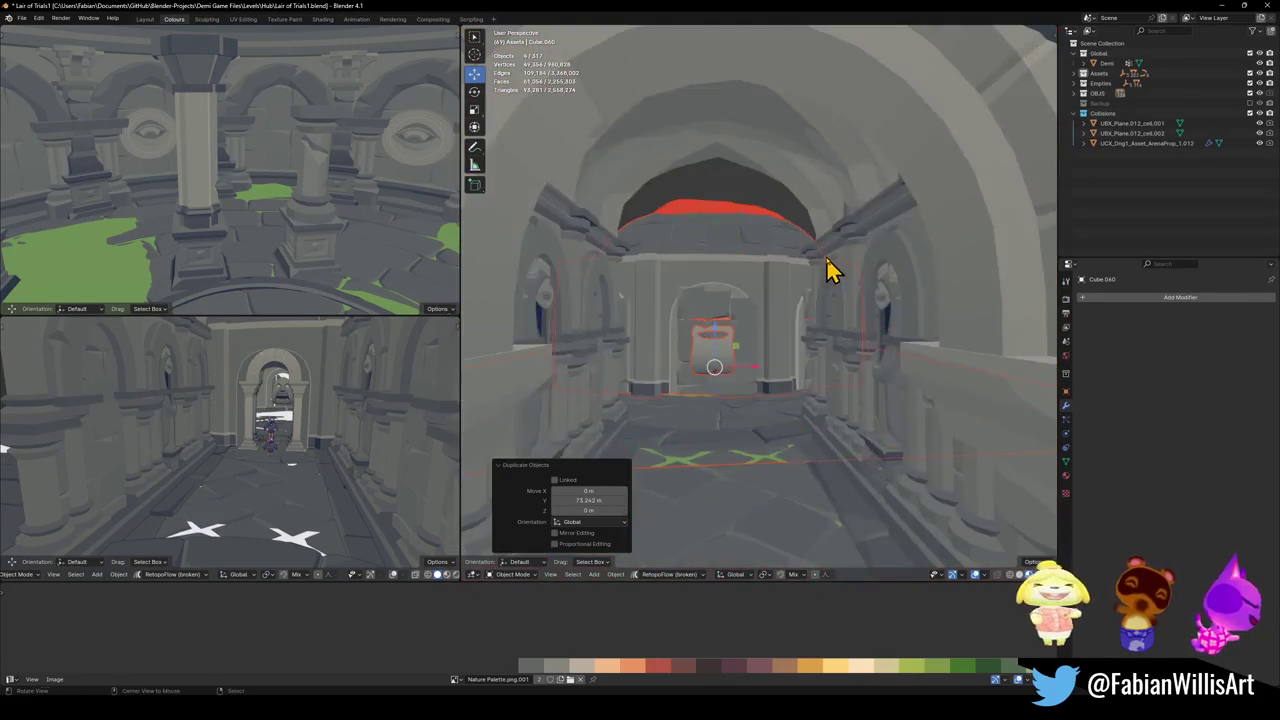
{"action": "scroll", "coordinate": [703, 380], "scroll_direction": "up", "scroll_amount": 4}
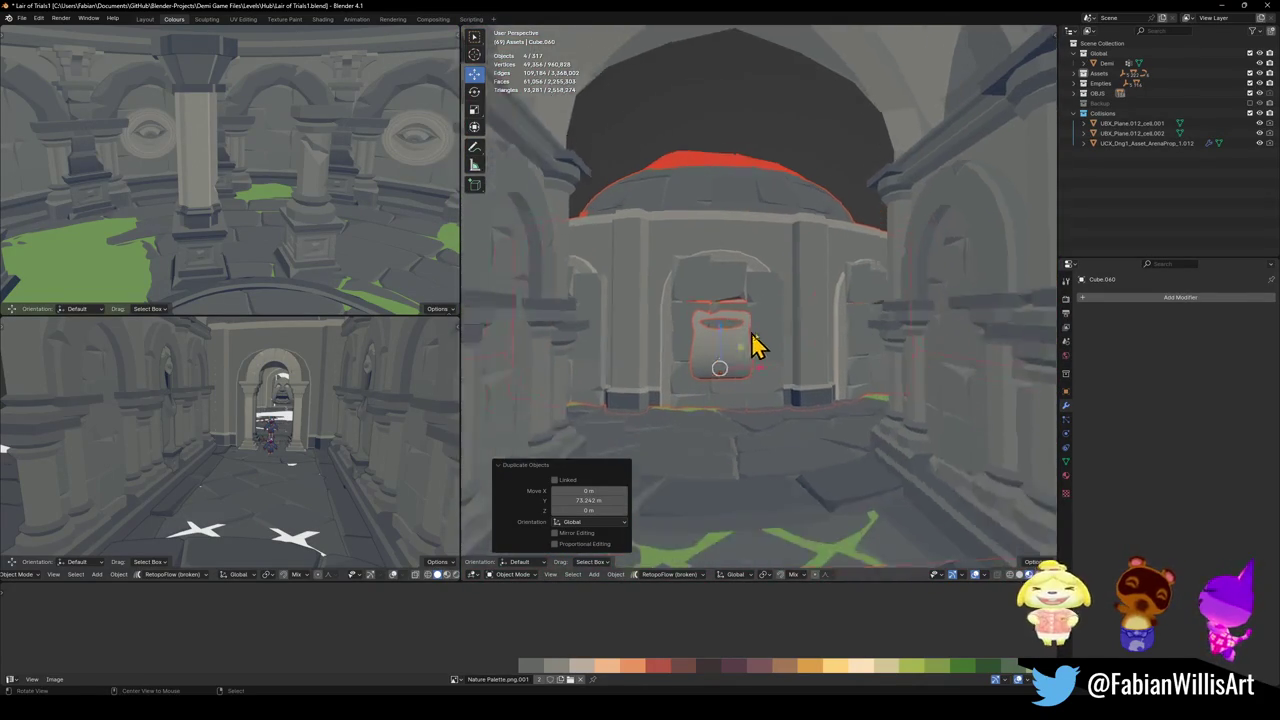
{"action": "middle_click_drag", "start_coordinate": [800, 331], "coordinate": [775, 352]}
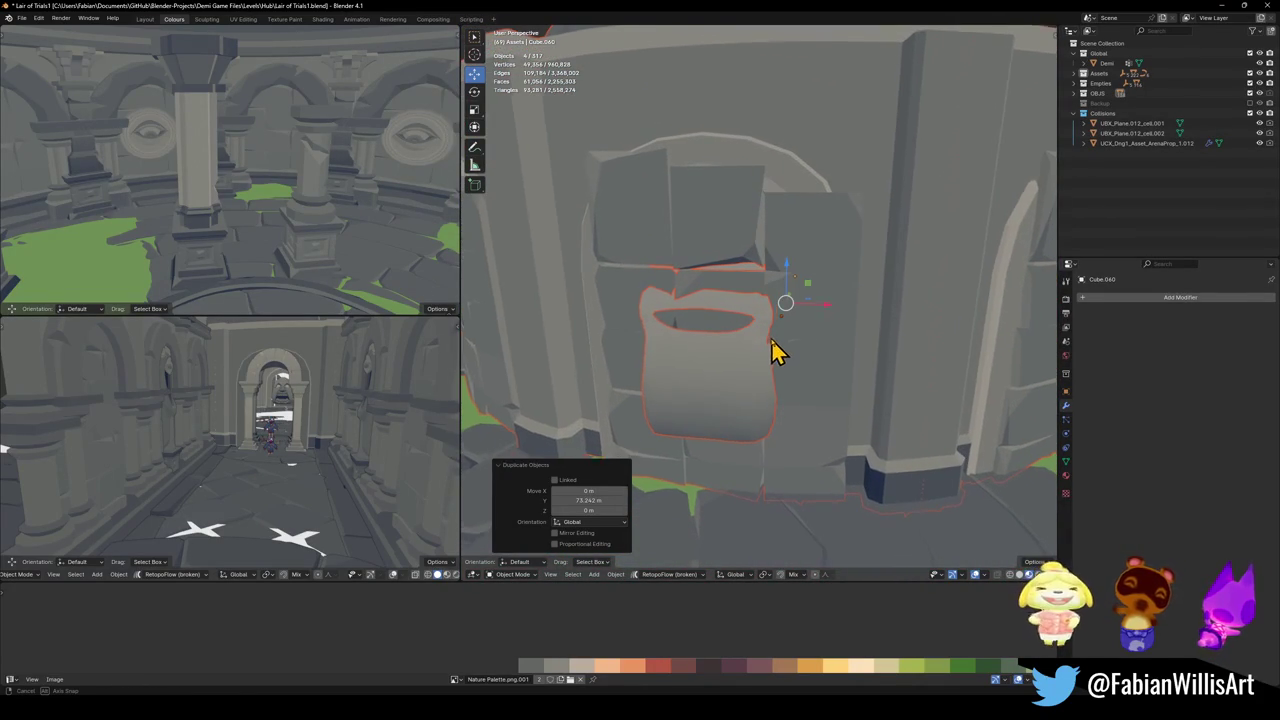
- Fly through the copied arena toward the domed doorway building
{"action": "key", "text": "shift+grave"}
{"action": "key", "text": "s"}
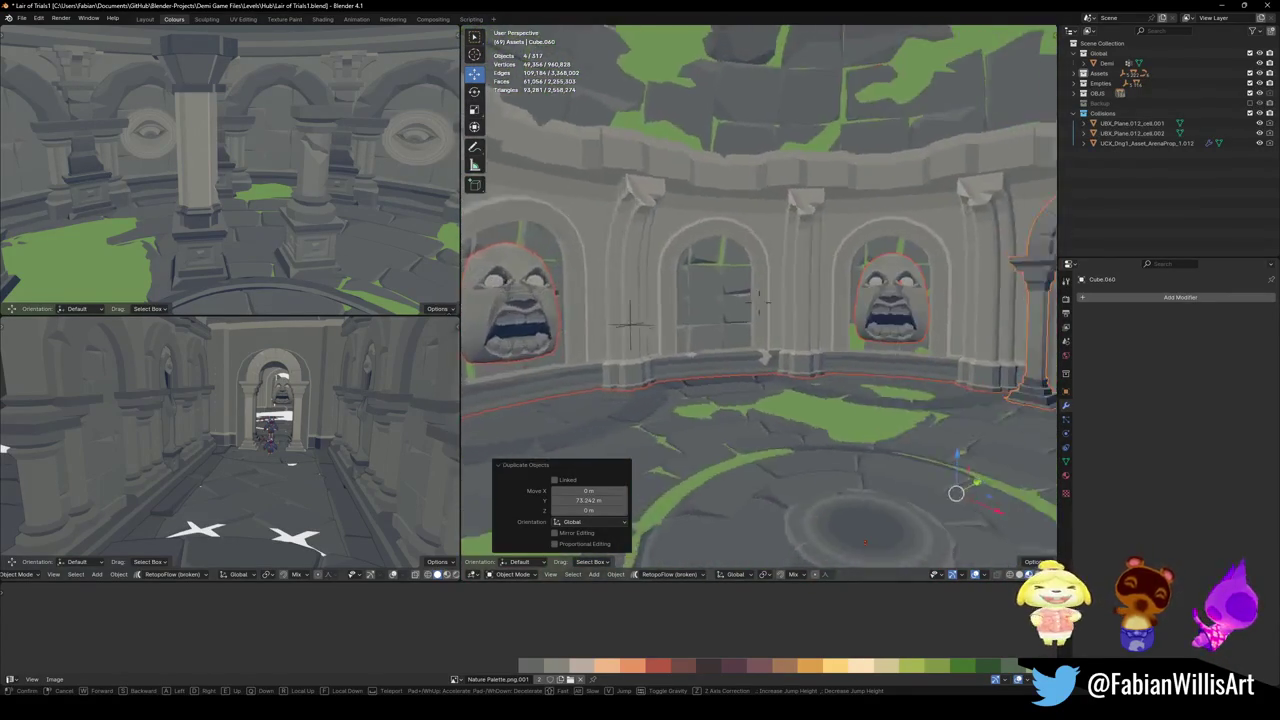
{"action": "key", "text": "w"}
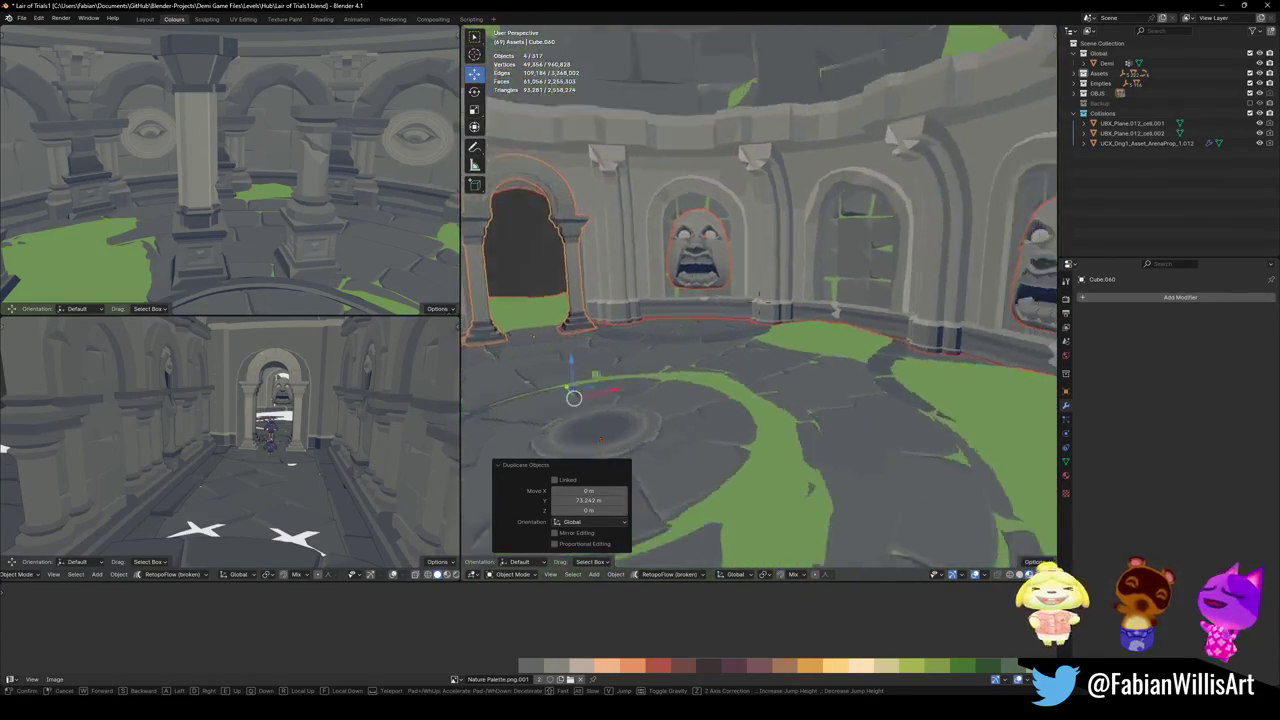
{"action": "key", "text": "s"}
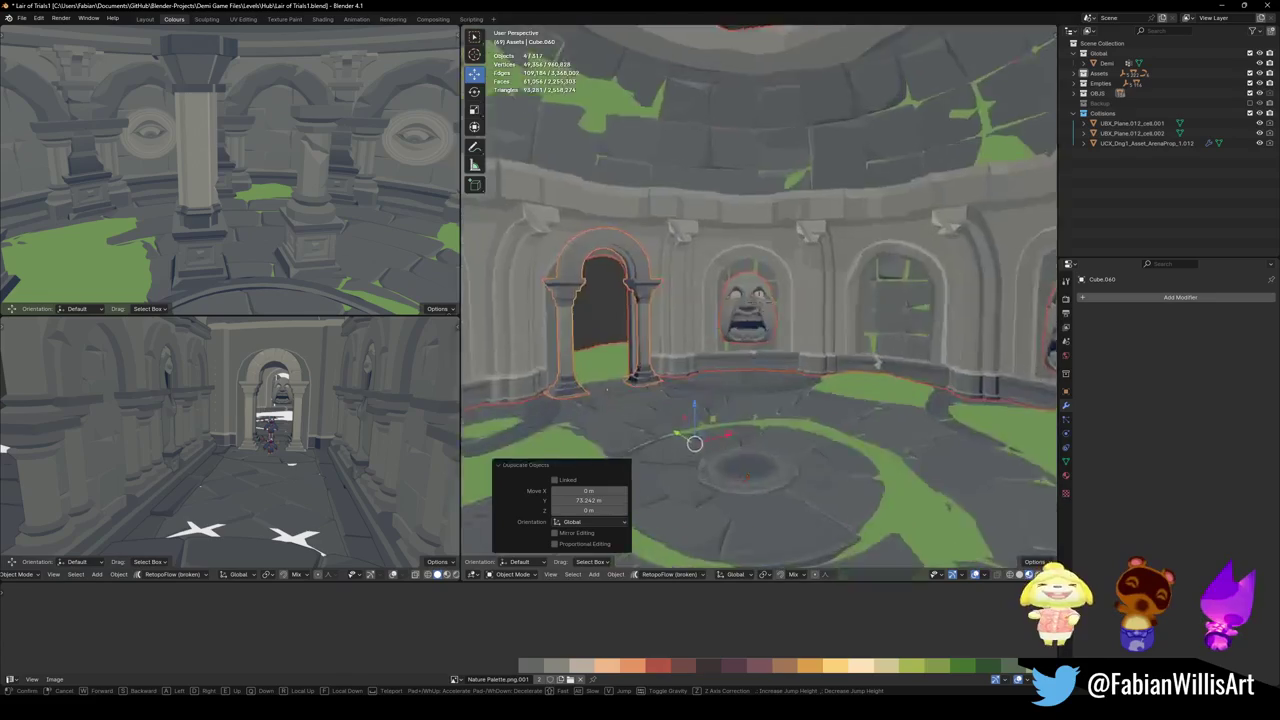
{"action": "key", "text": "w"}
{"action": "key", "text": "s"}
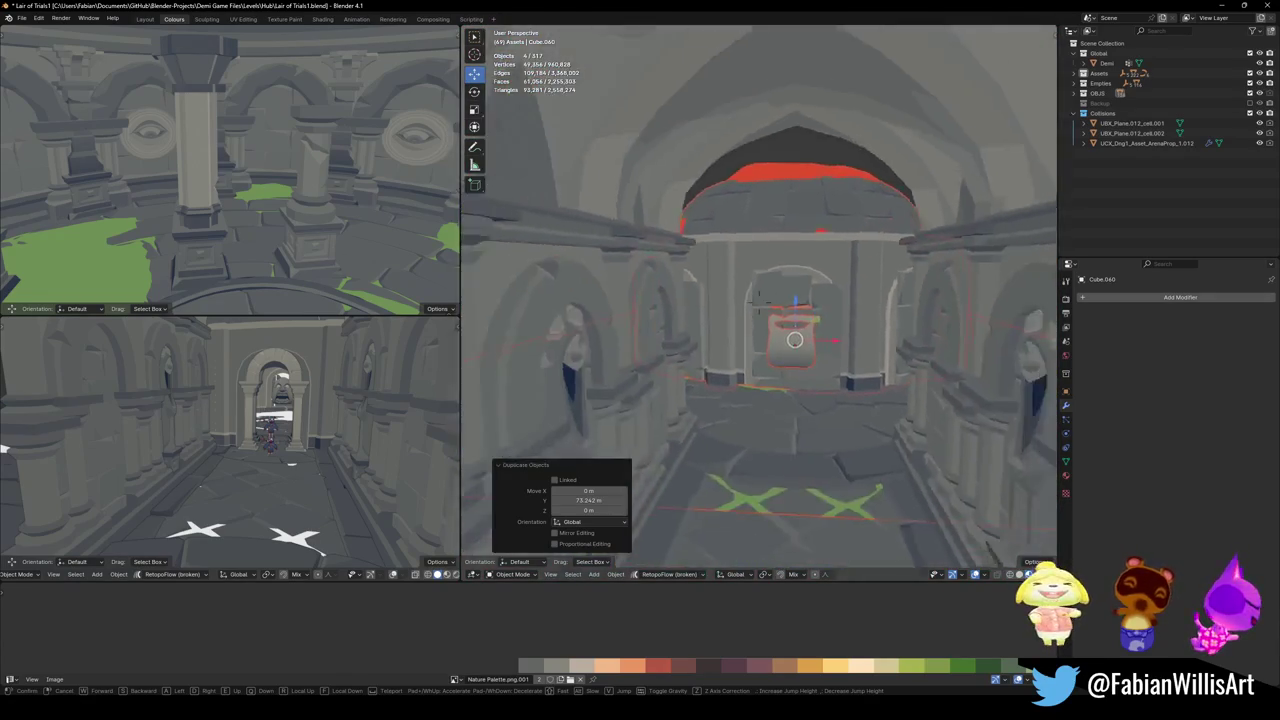
{"action": "key", "text": "w"}
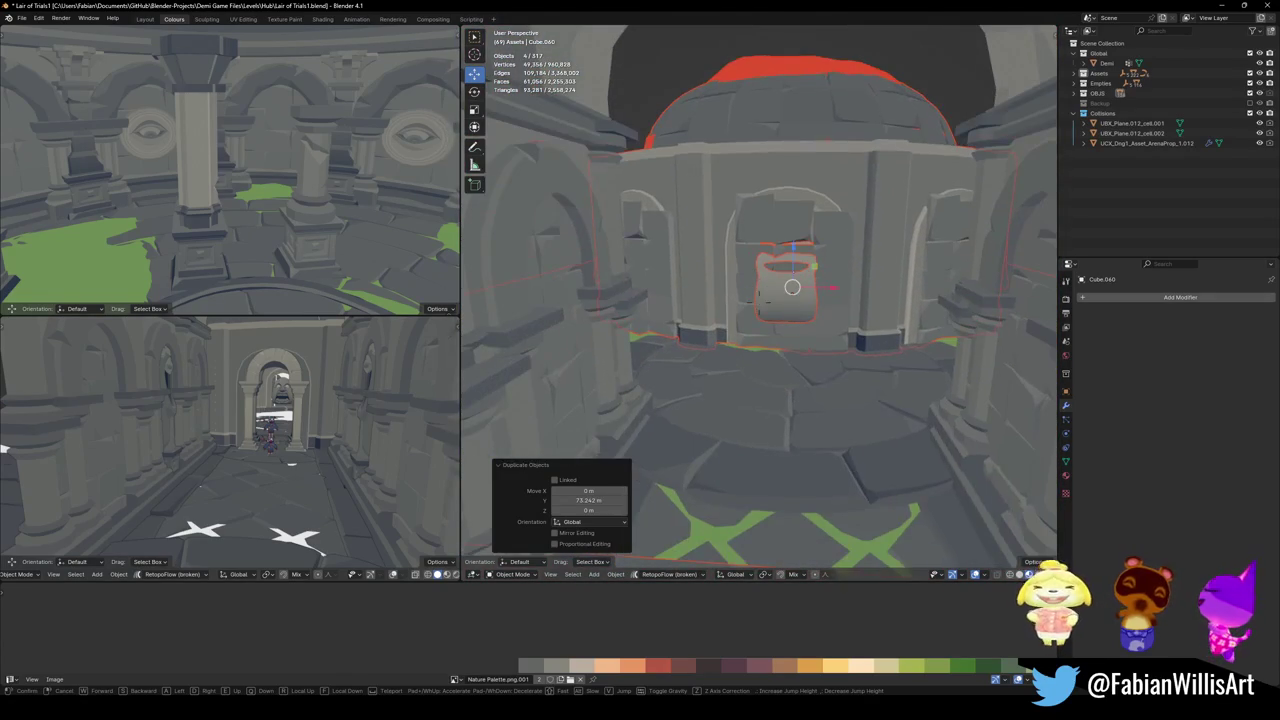
- Open MAP_LairOfTrials.001 in Edit Mode with its mesh selection cleared
{"action": "left_click", "coordinate": [817, 314]}
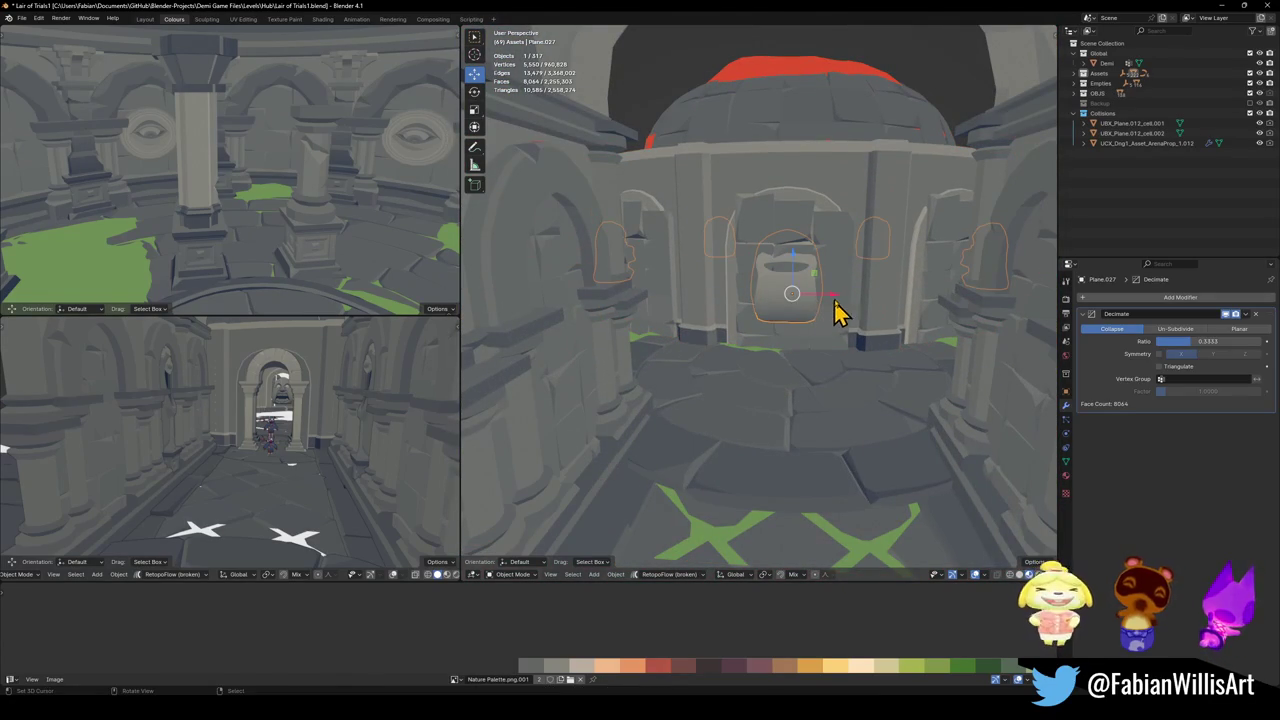
{"action": "left_click", "coordinate": [840, 312]}
{"action": "key", "text": "Tab"}
{"action": "scroll", "coordinate": [841, 296], "scroll_direction": "up", "scroll_amount": 2}
{"action": "key", "text": "a"}
{"action": "key", "text": "alt+a"}
{"action": "scroll", "coordinate": [769, 337], "scroll_direction": "up", "scroll_amount": 5}
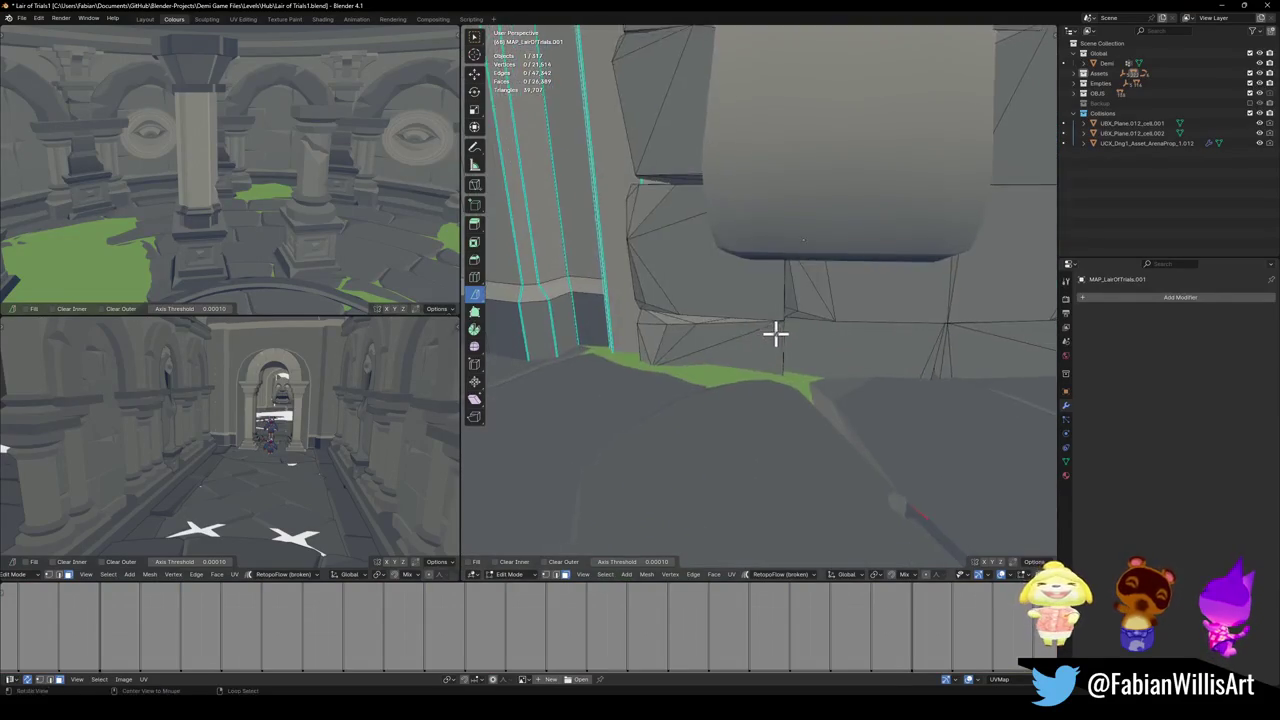
- Box-select and delete the wall face mesh on the bucket plane in the doorway
{"action": "scroll", "coordinate": [769, 337], "scroll_direction": "down", "scroll_amount": 3}
{"action": "key", "text": "Tab"}
{"action": "left_click", "coordinate": [787, 298]}
{"action": "key", "text": "Tab"}
{"action": "mouse_move", "coordinate": [792, 236]}
{"action": "middle_mouse_down"}
{"action": "mouse_move", "coordinate": [791, 257]}
{"action": "mouse_move", "coordinate": [703, 251]}
{"action": "middle_mouse_up"}
{"action": "key", "text": "alt+a"}
{"action": "left_click_drag", "start_coordinate": [681, 204], "coordinate": [886, 443]}
{"action": "key", "text": "x"}
{"action": "left_click", "coordinate": [826, 292]}
{"action": "key", "text": "Tab"}
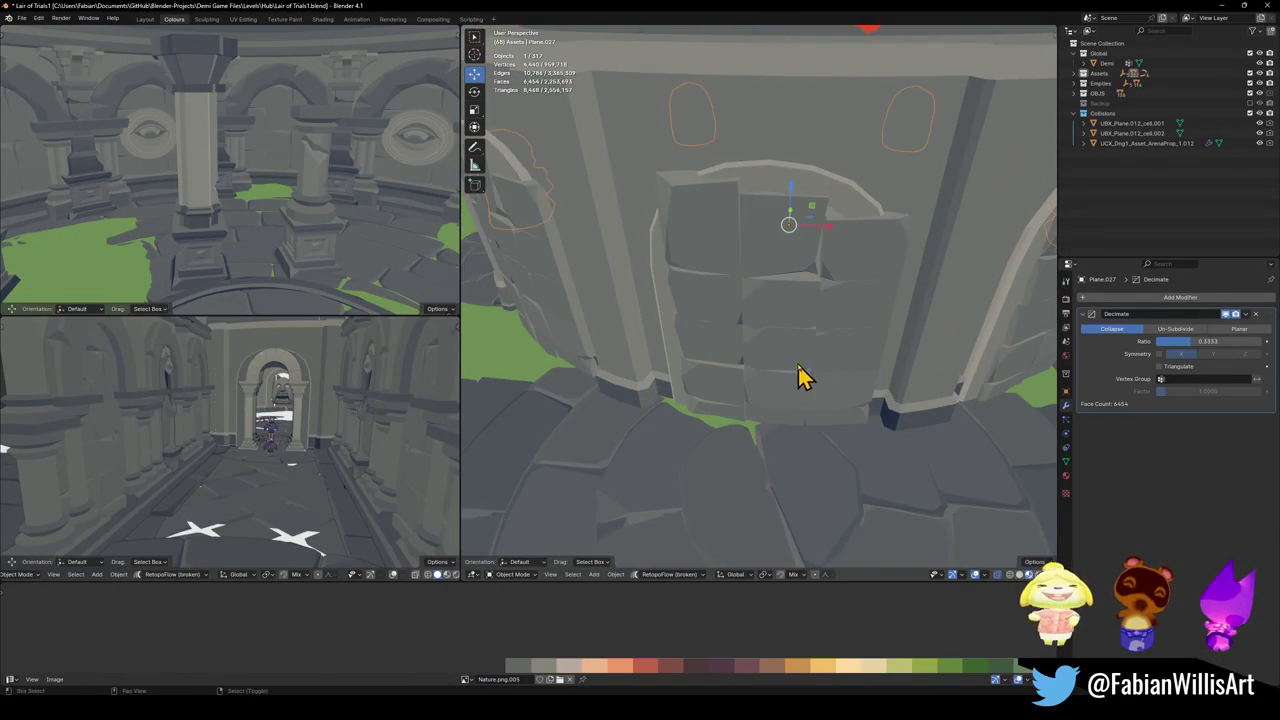
- In solid view, select the linked rubble faces in MAP_LairOfTrials.001's doorway and delete them
{"action": "left_click", "coordinate": [800, 363]}
{"action": "key", "text": "Tab"}
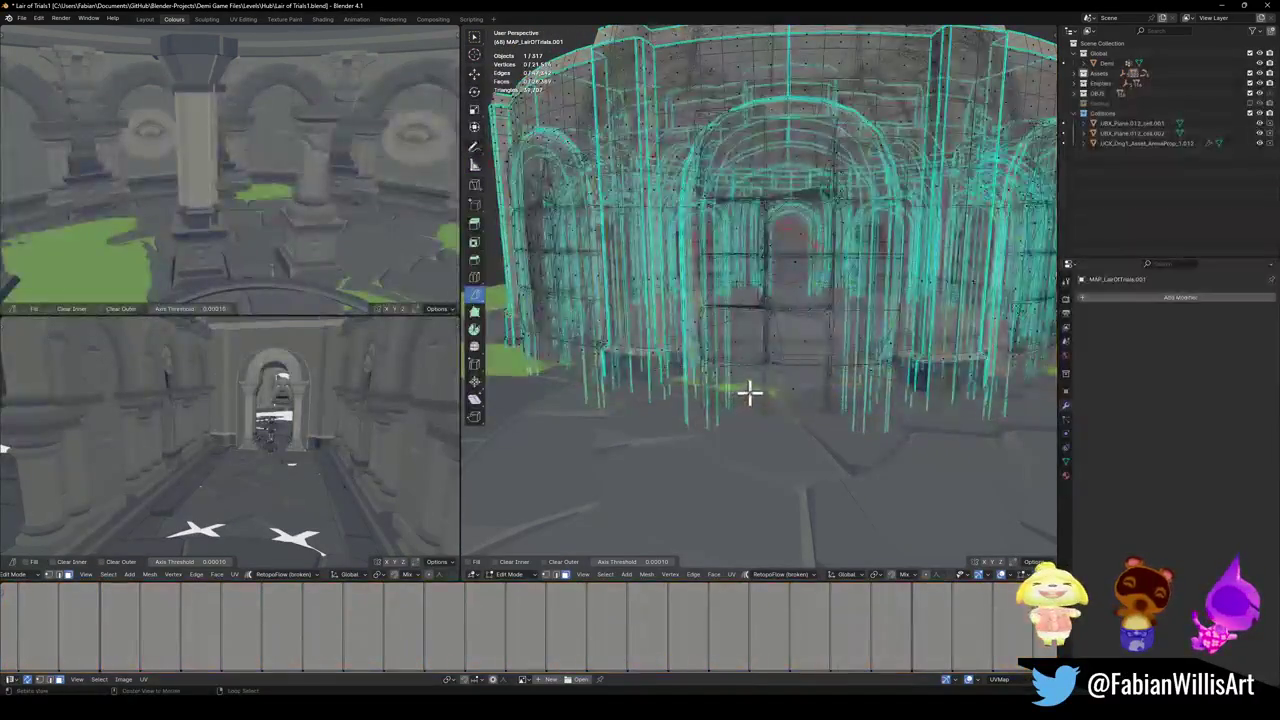
{"action": "key", "text": "alt+z"}
{"action": "key", "text": "l"}
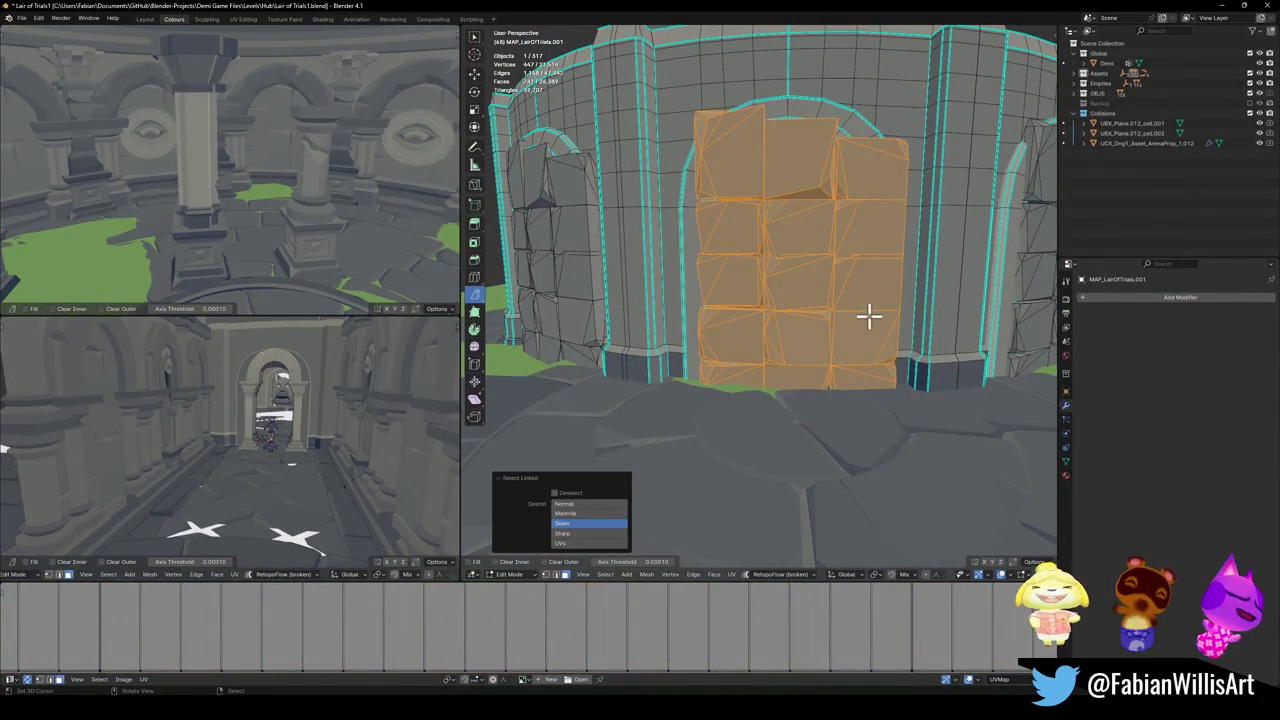
{"action": "key", "text": "x"}
{"action": "left_click", "coordinate": [866, 318]}
- Select the eight columns of red door faces and delete them
{"action": "middle_click_drag", "start_coordinate": [857, 326], "coordinate": [791, 338]}
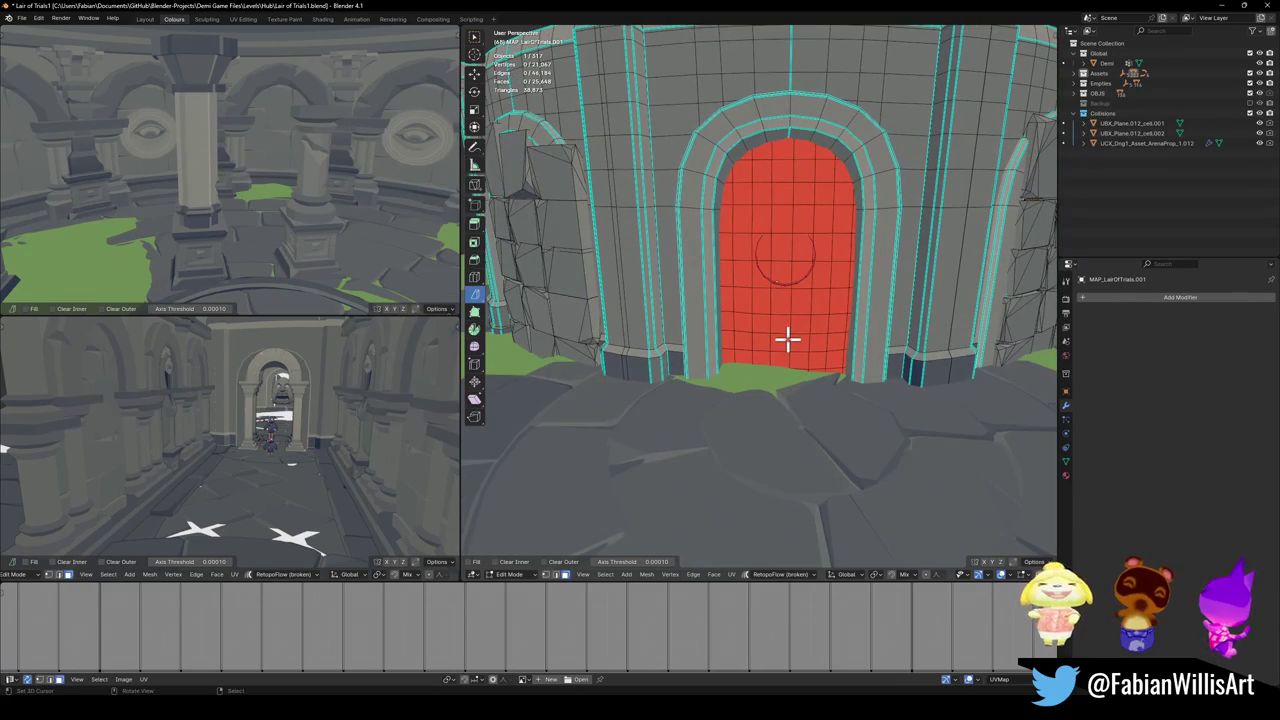
{"action": "scroll", "coordinate": [796, 334], "scroll_direction": "up", "scroll_amount": 3}
{"action": "left_click", "coordinate": [708, 380], "text": "alt"}
{"action": "left_click", "coordinate": [738, 389], "text": "alt+shift"}
{"action": "left_click", "coordinate": [765, 390], "text": "alt+shift"}
{"action": "left_click", "coordinate": [794, 388], "text": "alt+shift"}
{"action": "left_click", "coordinate": [825, 396], "text": "alt+shift"}
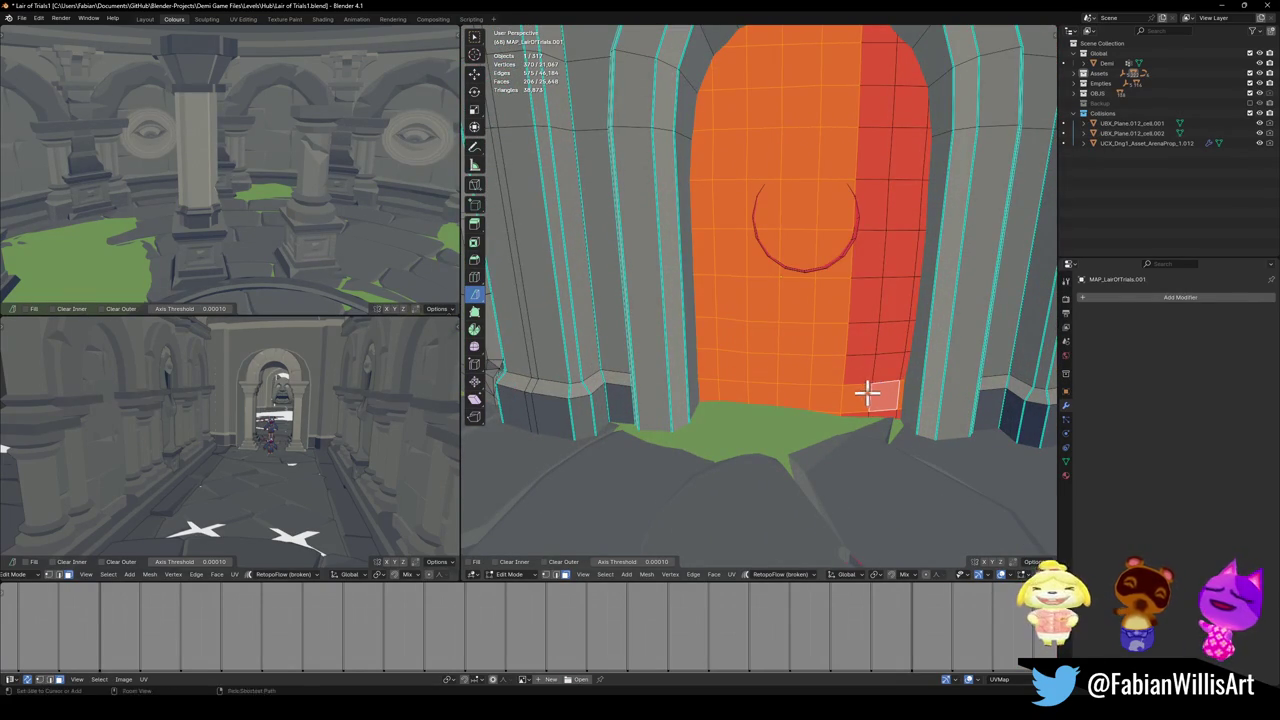
{"action": "left_click", "coordinate": [857, 384], "text": "alt+shift"}
{"action": "left_click", "coordinate": [886, 375], "text": "alt+shift"}
{"action": "left_click", "coordinate": [911, 374], "text": "alt+shift"}
{"action": "key", "text": "x"}
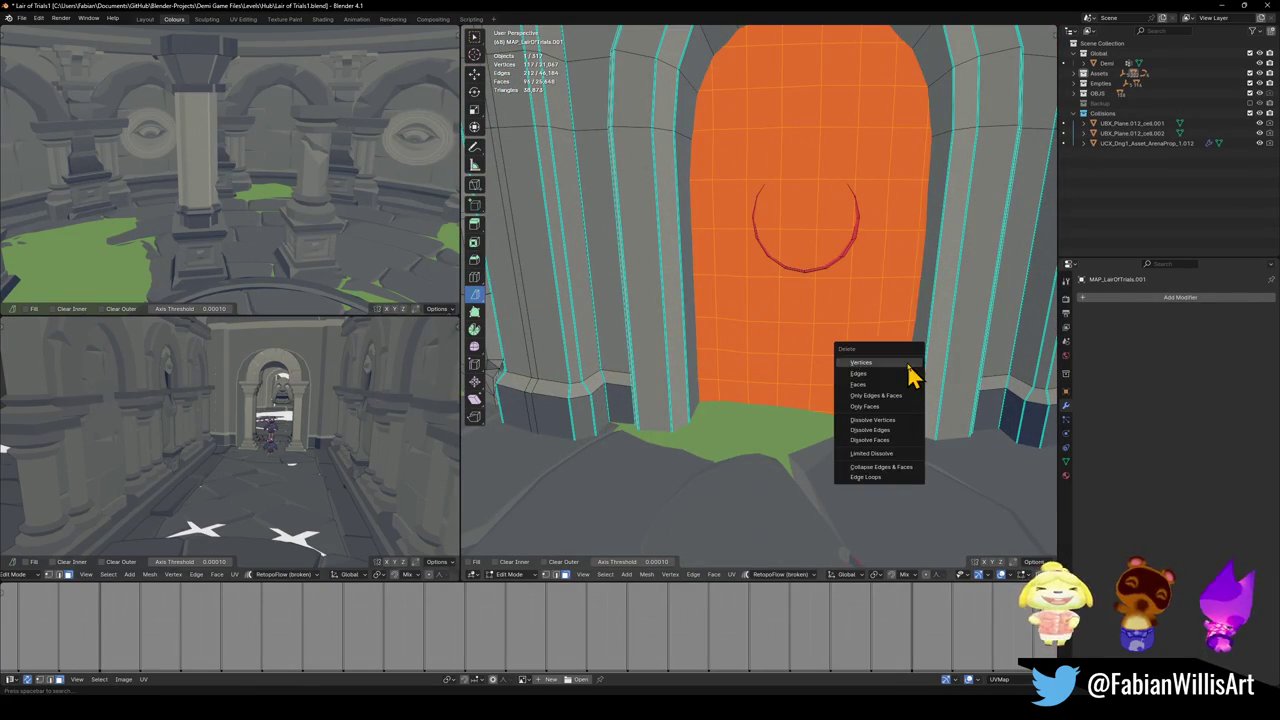
{"action": "left_click", "coordinate": [878, 386]}
- Toggle the hidden benches on and off to check them around the doorway
{"action": "mouse_move", "coordinate": [871, 368]}
{"action": "middle_mouse_down"}
{"action": "mouse_move", "coordinate": [818, 388]}
{"action": "mouse_move", "coordinate": [974, 371]}
{"action": "mouse_move", "coordinate": [846, 377]}
{"action": "mouse_move", "coordinate": [766, 409]}
{"action": "mouse_move", "coordinate": [762, 380]}
{"action": "middle_mouse_up"}
{"action": "key", "text": "a"}
{"action": "key", "text": "alt+a"}
{"action": "key", "text": "alt+h"}
{"action": "mouse_move", "coordinate": [766, 432]}
{"action": "middle_mouse_down"}
{"action": "mouse_move", "coordinate": [711, 408]}
{"action": "mouse_move", "coordinate": [791, 391]}
{"action": "mouse_move", "coordinate": [775, 390]}
{"action": "middle_mouse_up"}
{"action": "key", "text": "h"}
{"action": "key", "text": "alt+h"}
{"action": "key", "text": "h"}
{"action": "key", "text": "alt+h"}
{"action": "key", "text": "h"}
- Reveal the benches as a selection and delete their faces
{"action": "key", "text": "alt+h"}
{"action": "scroll", "coordinate": [790, 400], "scroll_direction": "up", "scroll_amount": 1}
{"action": "key", "text": "x"}
{"action": "left_click", "coordinate": [788, 406]}
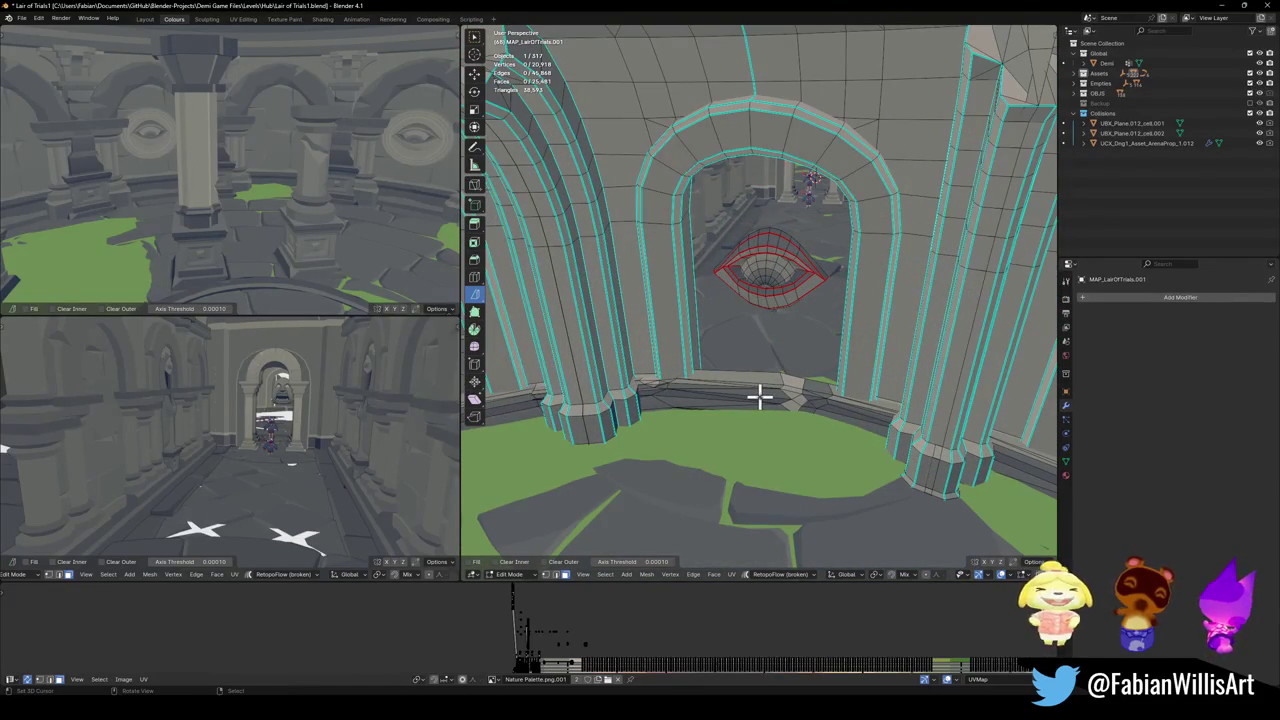
- Knife-cut across the orange ledge and rip it apart along the cut
{"action": "key", "text": "l"}
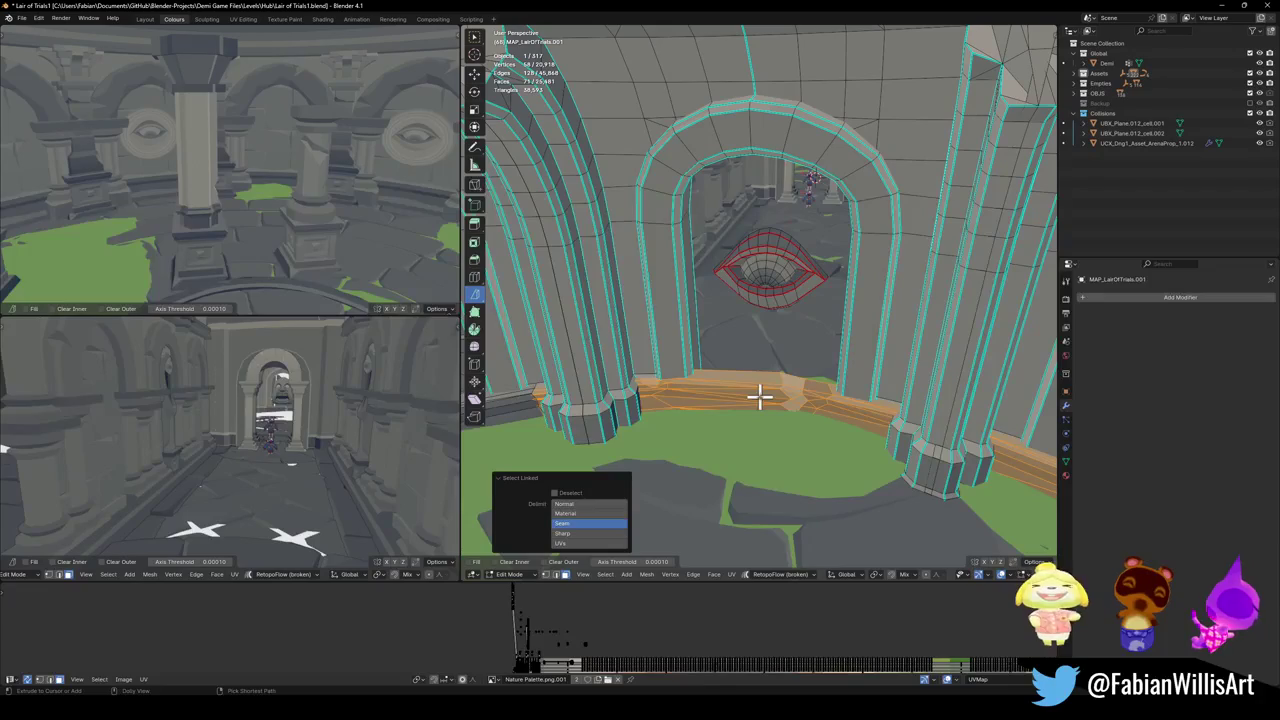
{"action": "key", "text": "Escape"}
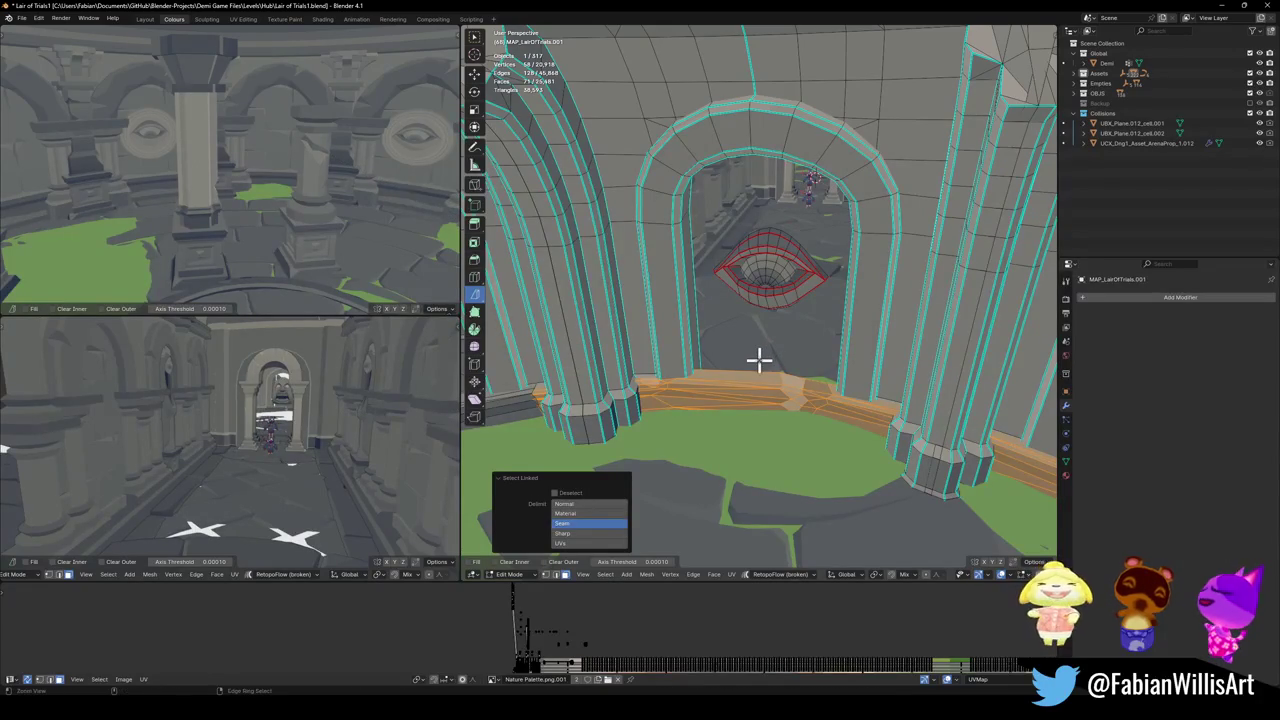
{"action": "key", "text": "k"}
{"action": "left_click_drag", "start_coordinate": [776, 344], "coordinate": [773, 398]}
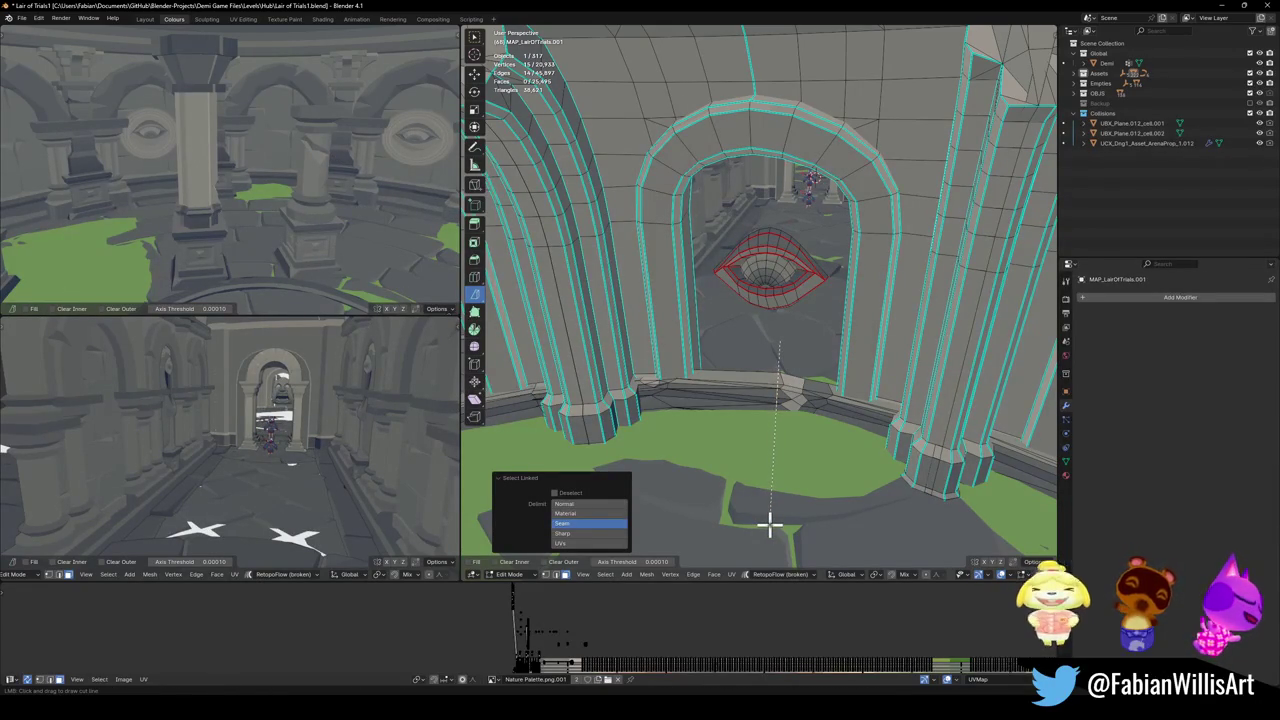
{"action": "left_click", "coordinate": [832, 385], "text": "ctrl"}
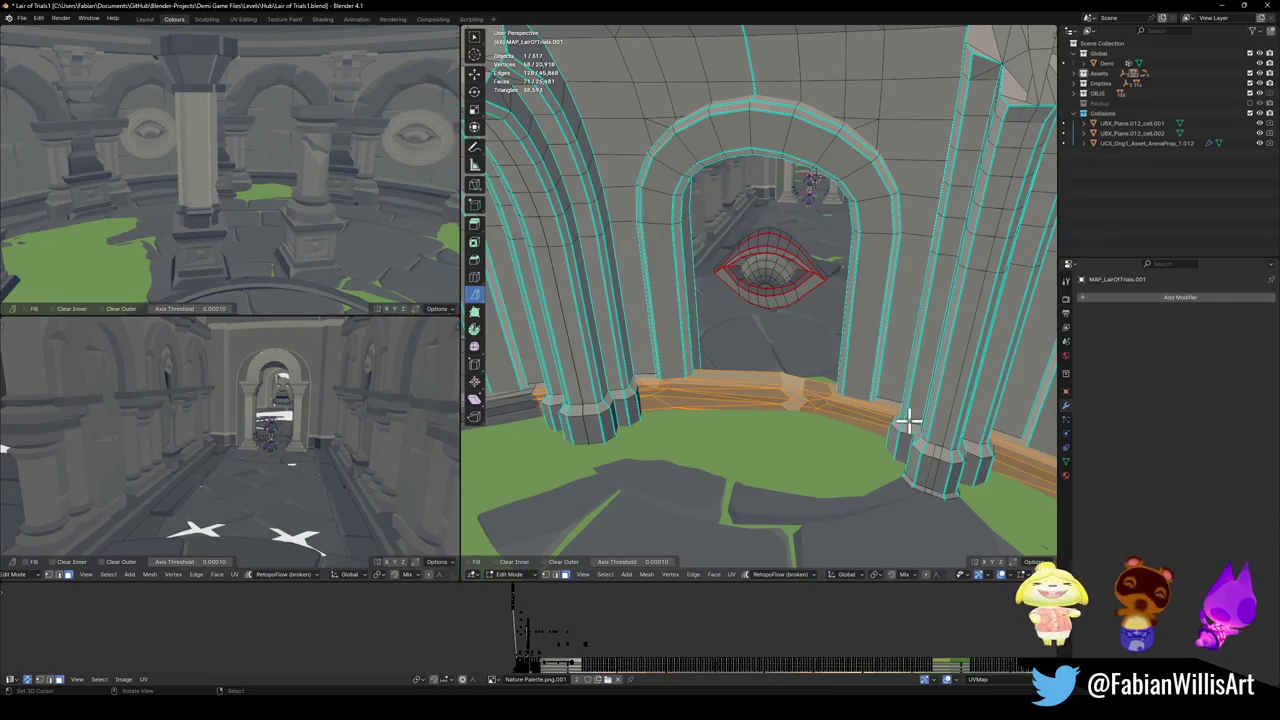
{"action": "key", "text": "k"}
{"action": "left_click_drag", "start_coordinate": [950, 372], "coordinate": [929, 531]}
{"action": "key", "text": "Return"}
{"action": "key", "text": "v"}
{"action": "right_click", "coordinate": [845, 460]}
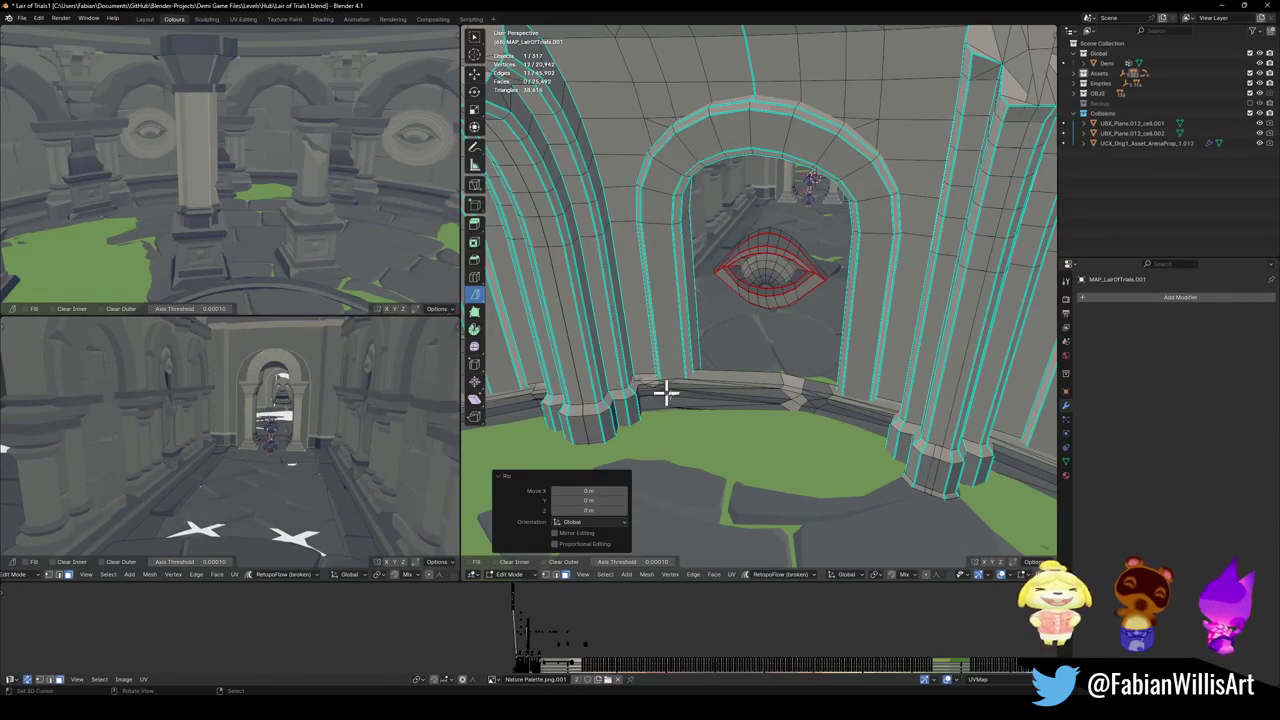
- Cut off the ledge section, select it as linked geometry and delete it
{"action": "middle_click_drag", "start_coordinate": [648, 383], "coordinate": [789, 402]}
{"action": "key", "text": "l"}
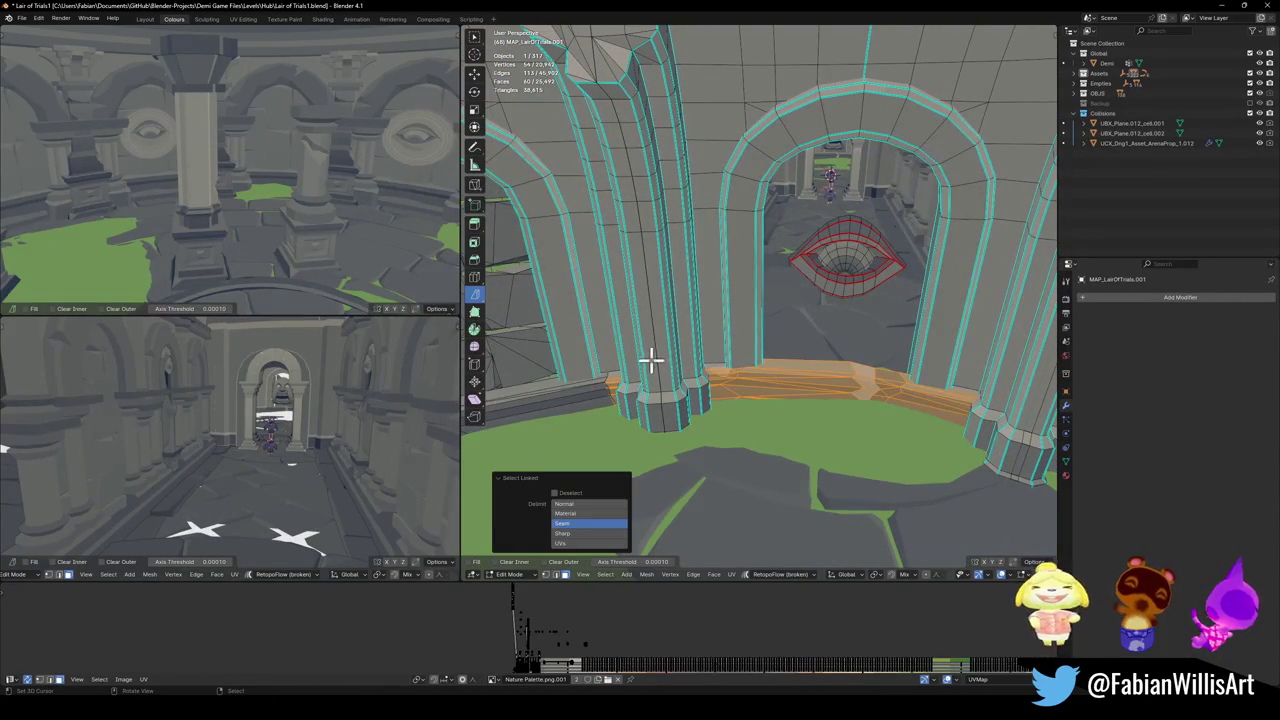
{"action": "key", "text": "k"}
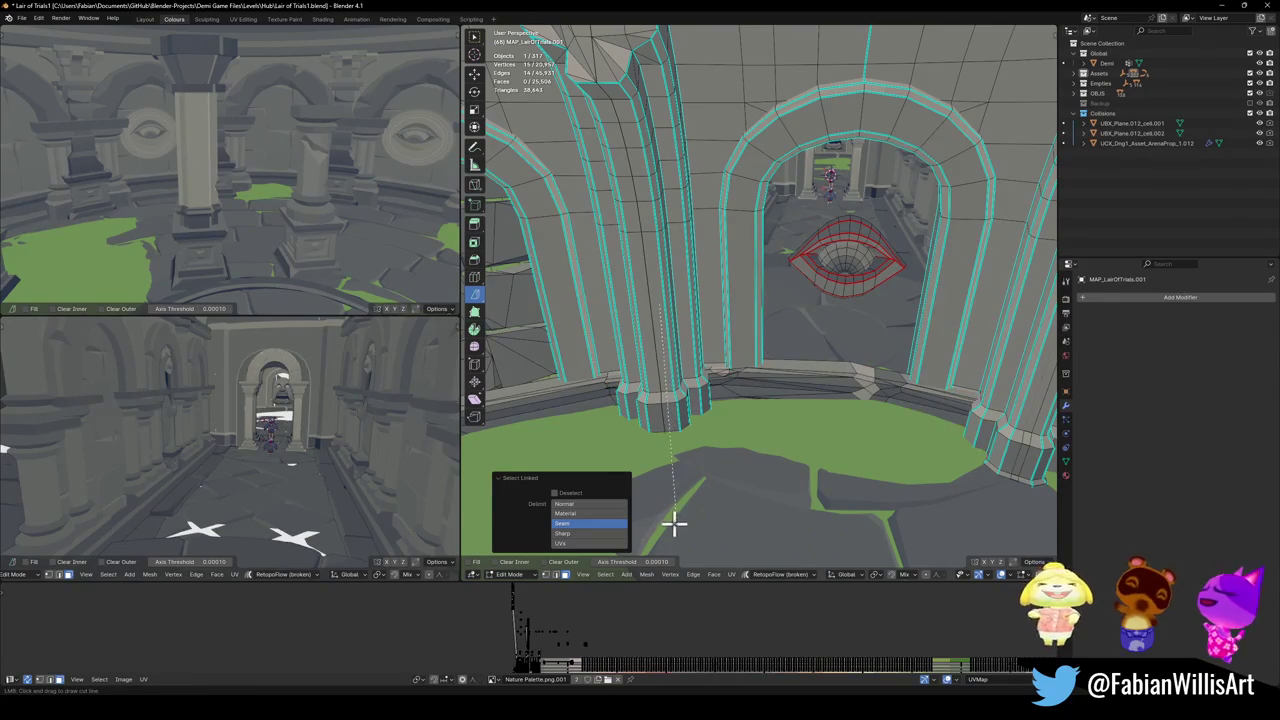
{"action": "key", "text": "Return"}
{"action": "key", "text": "l"}
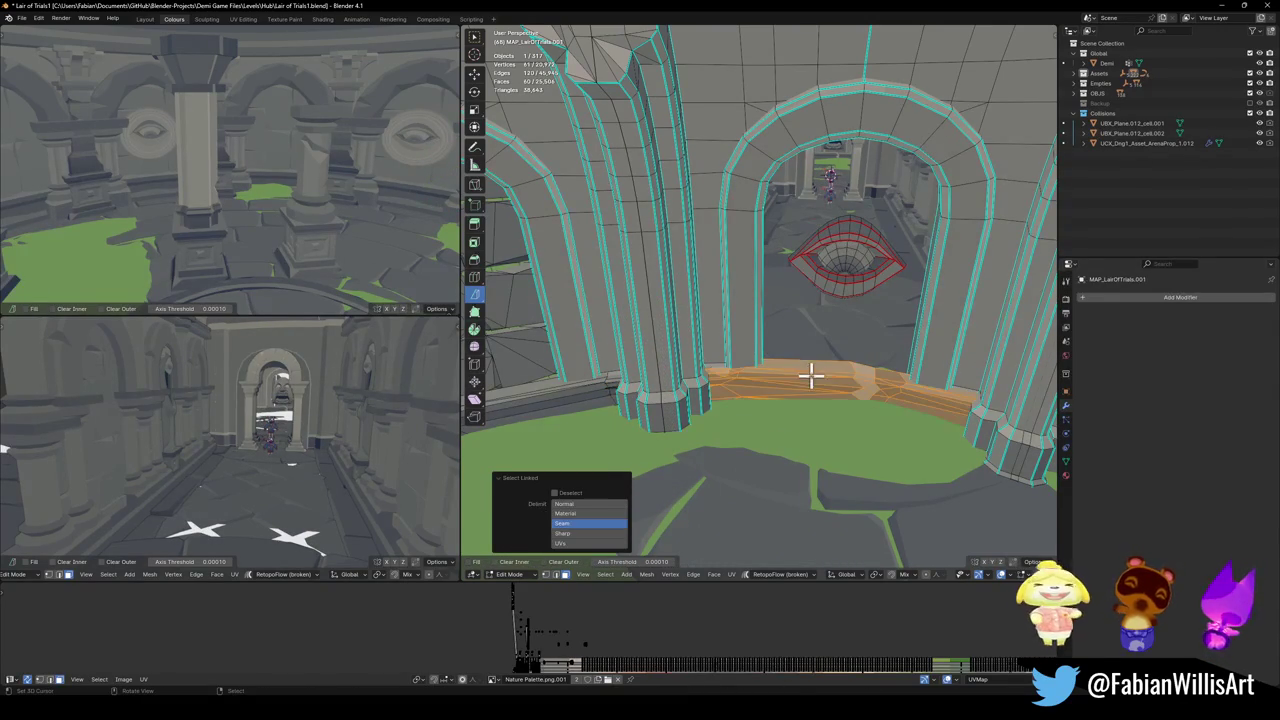
{"action": "key", "text": "x"}
{"action": "left_click", "coordinate": [788, 360]}
- Select the eye-shaped piece on the arch wall and delete it
{"action": "middle_click_drag", "start_coordinate": [817, 377], "coordinate": [760, 347]}
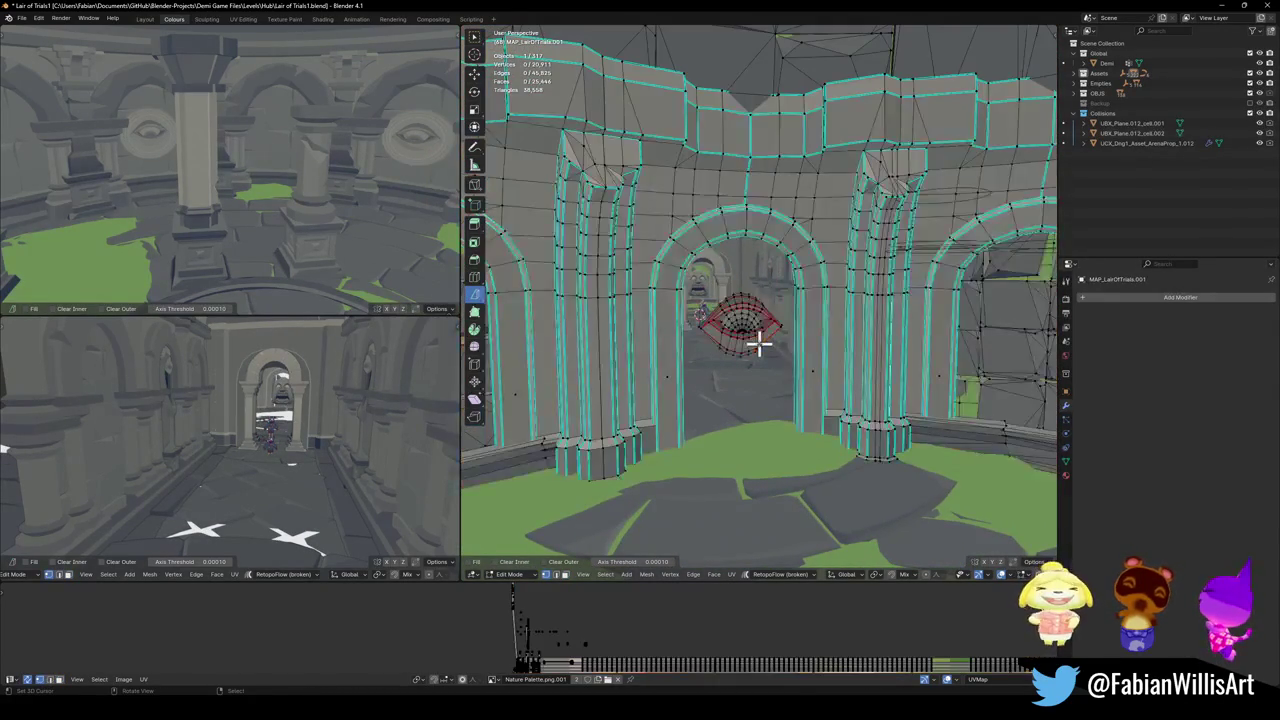
{"action": "key", "text": "l"}
{"action": "key", "text": "x"}
{"action": "left_click", "coordinate": [766, 328]}
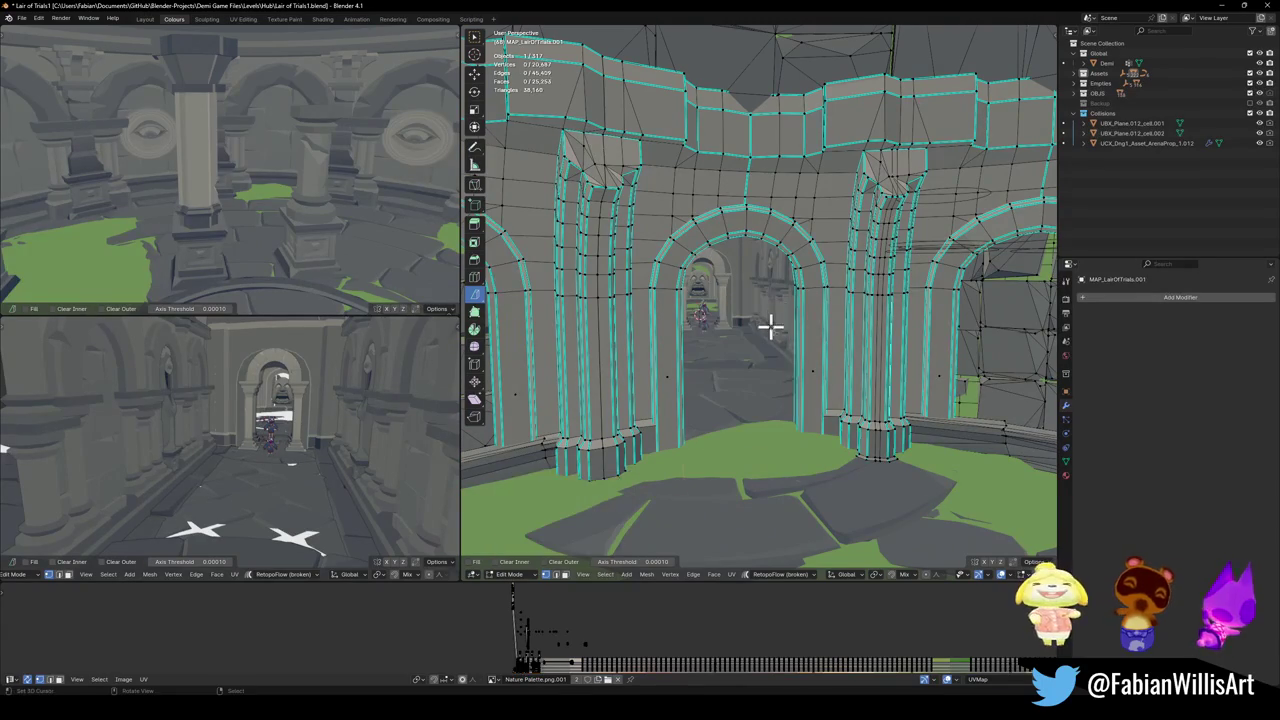
- Select the connected archway trim and inspect the arch in Object Mode
{"action": "key", "text": "Tab"}
{"action": "mouse_move", "coordinate": [788, 362]}
{"action": "middle_mouse_down"}
{"action": "mouse_move", "coordinate": [734, 363]}
{"action": "mouse_move", "coordinate": [808, 337]}
{"action": "middle_mouse_up"}
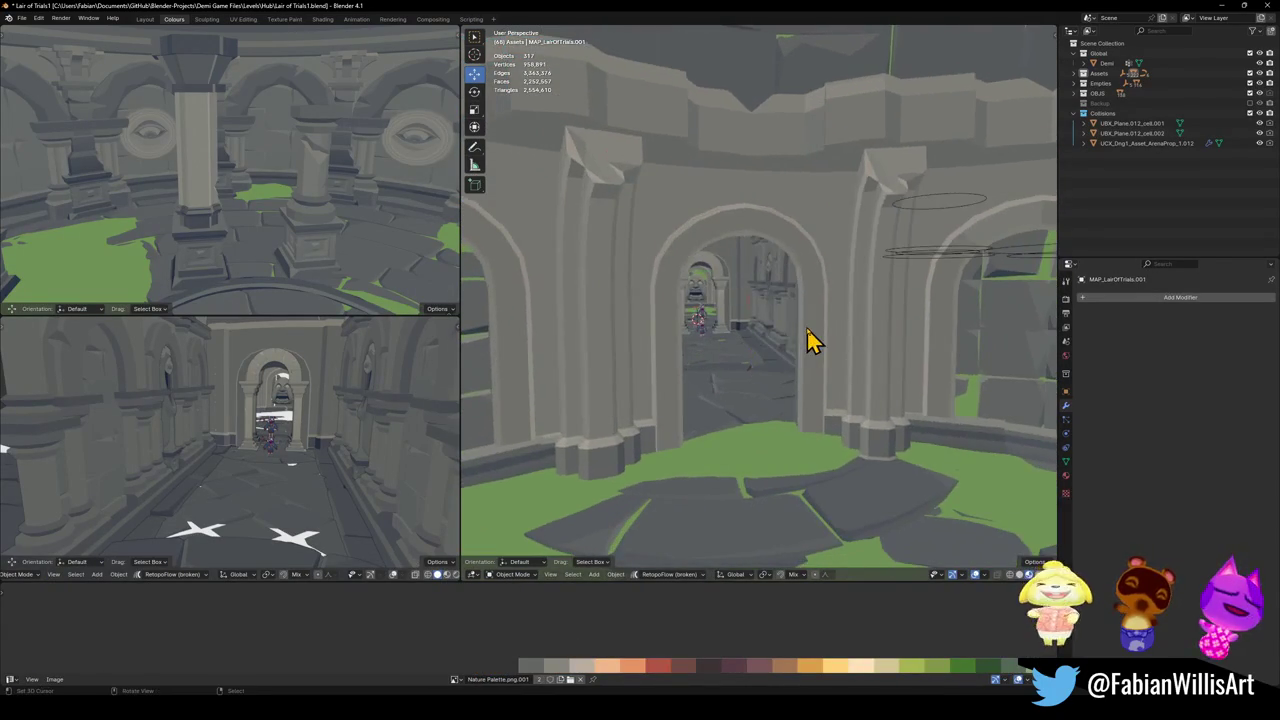
{"action": "key", "text": "Tab"}
{"action": "key", "text": "l"}
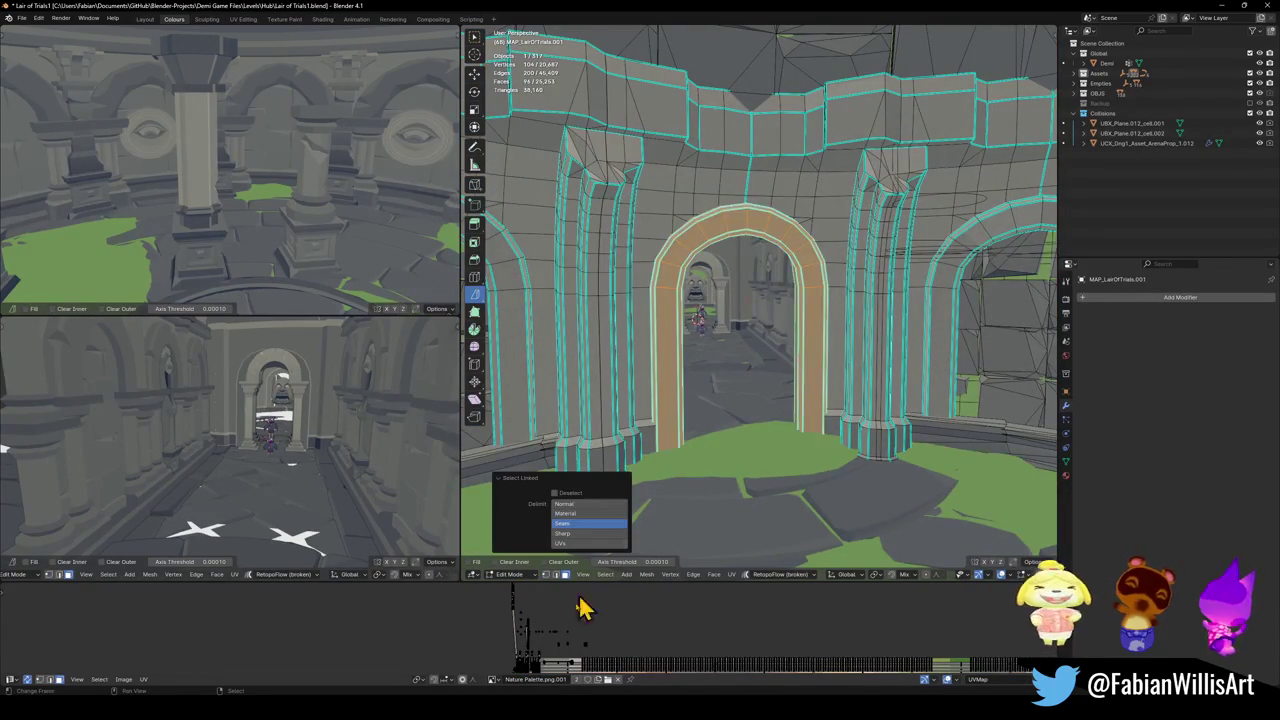
{"action": "key", "text": "Tab"}
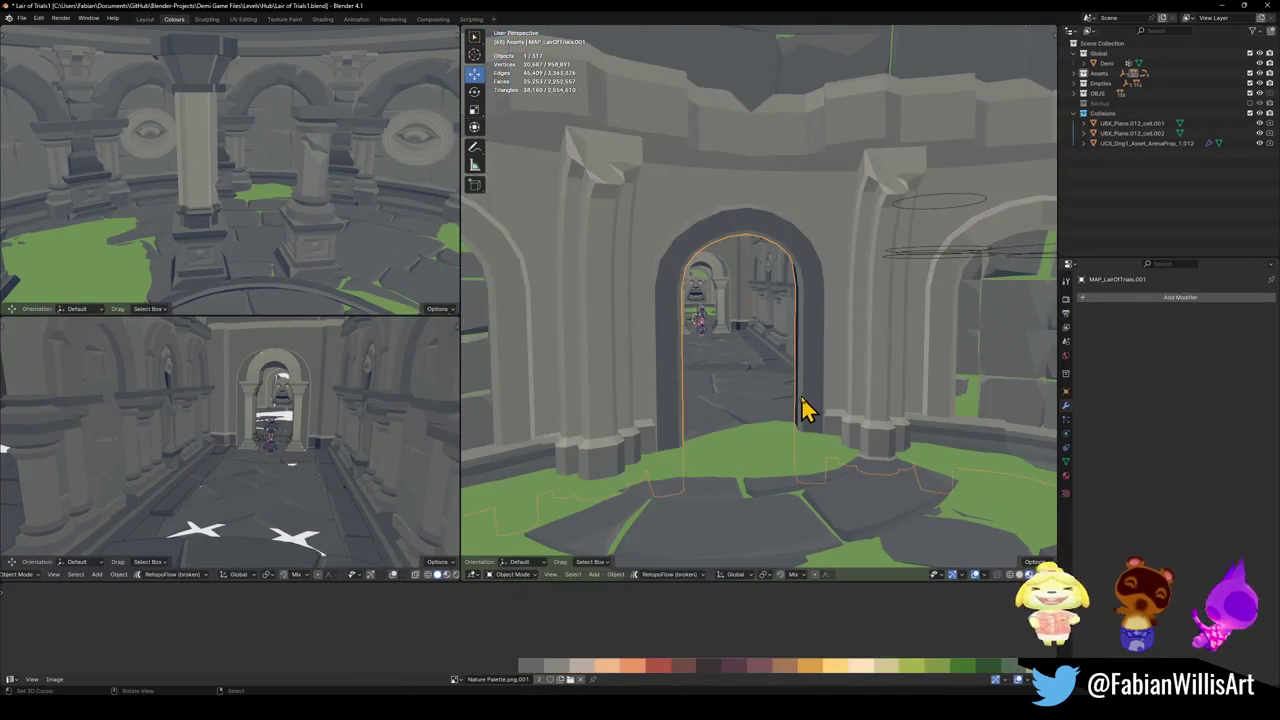
{"action": "key", "text": "Tab"}
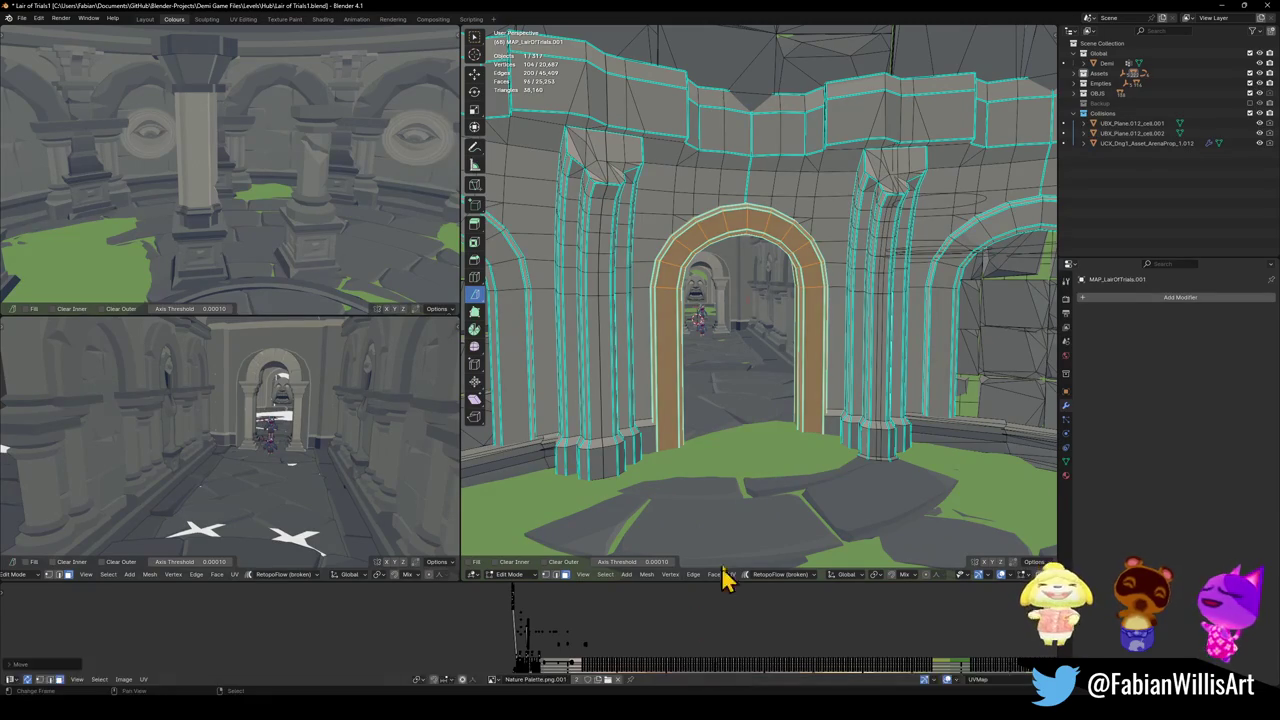
{"action": "key", "text": "Tab"}
- Walk over the dome and through the stone arch, then delete the active object
{"action": "key", "text": "shift+grave"}
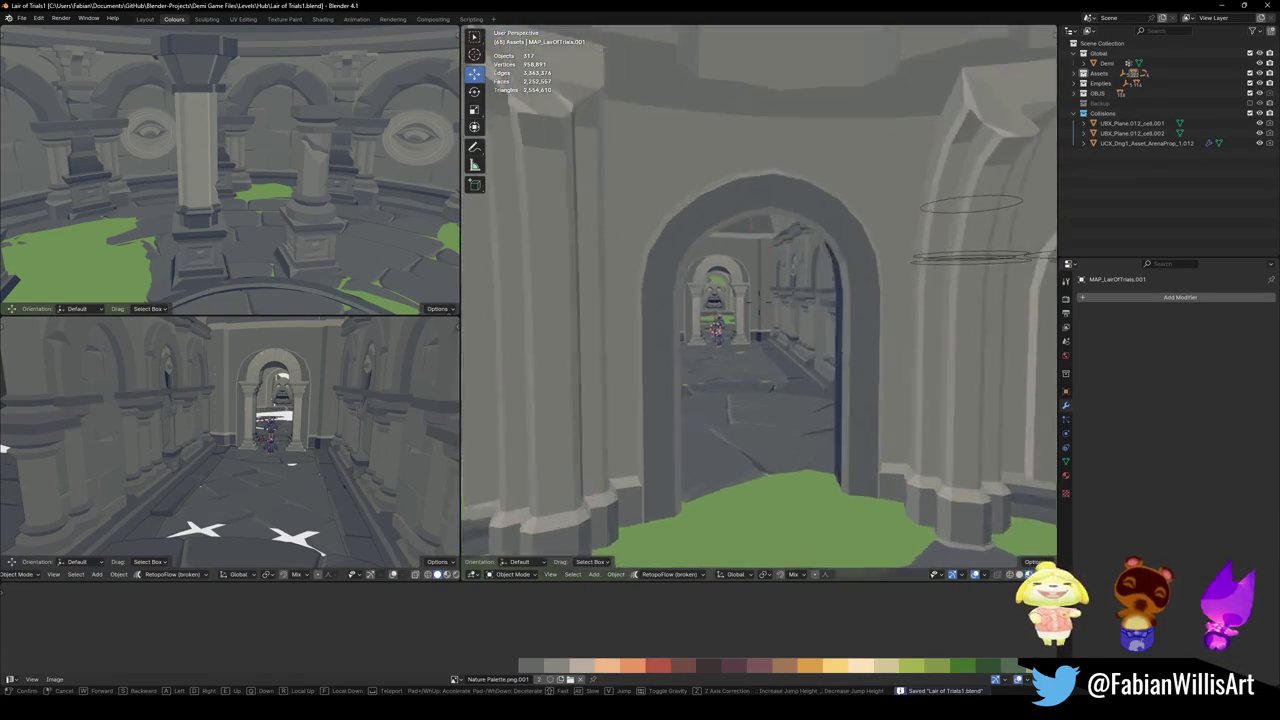
{"action": "key", "text": "e"}
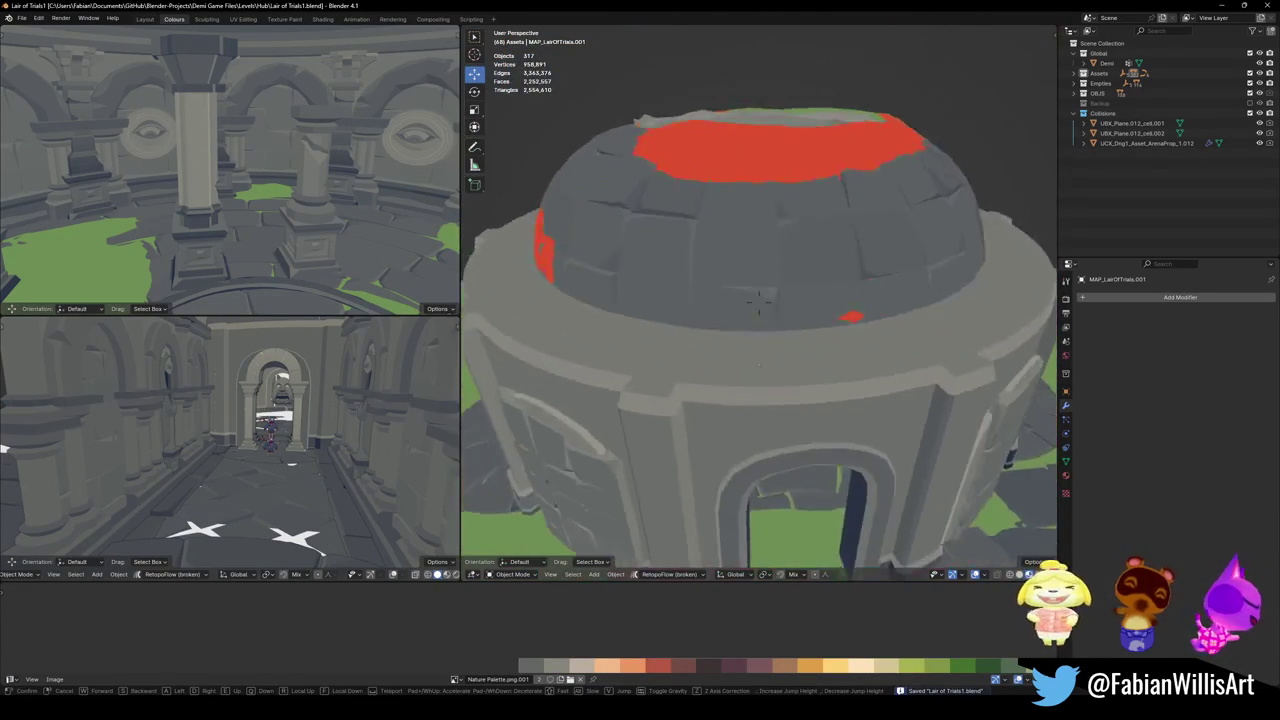
{"action": "key", "text": "q"}
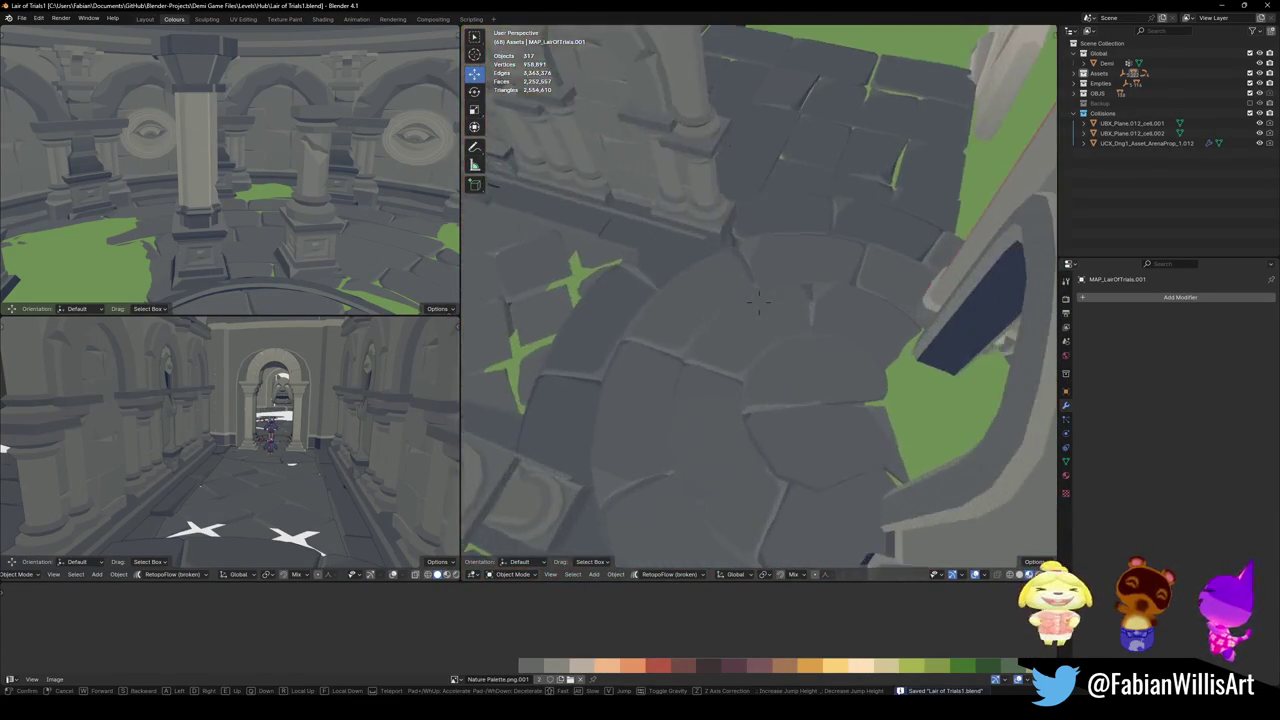
{"action": "key", "text": "w"}
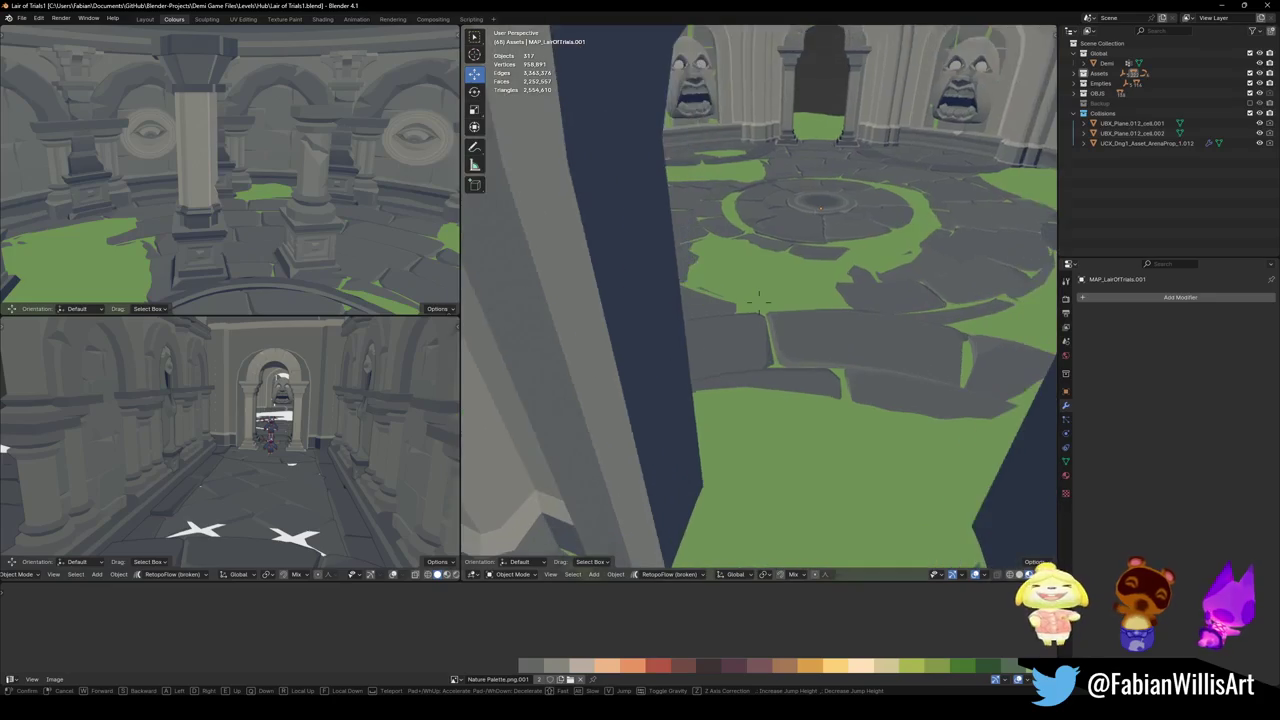
{"action": "left_click", "coordinate": [851, 366]}
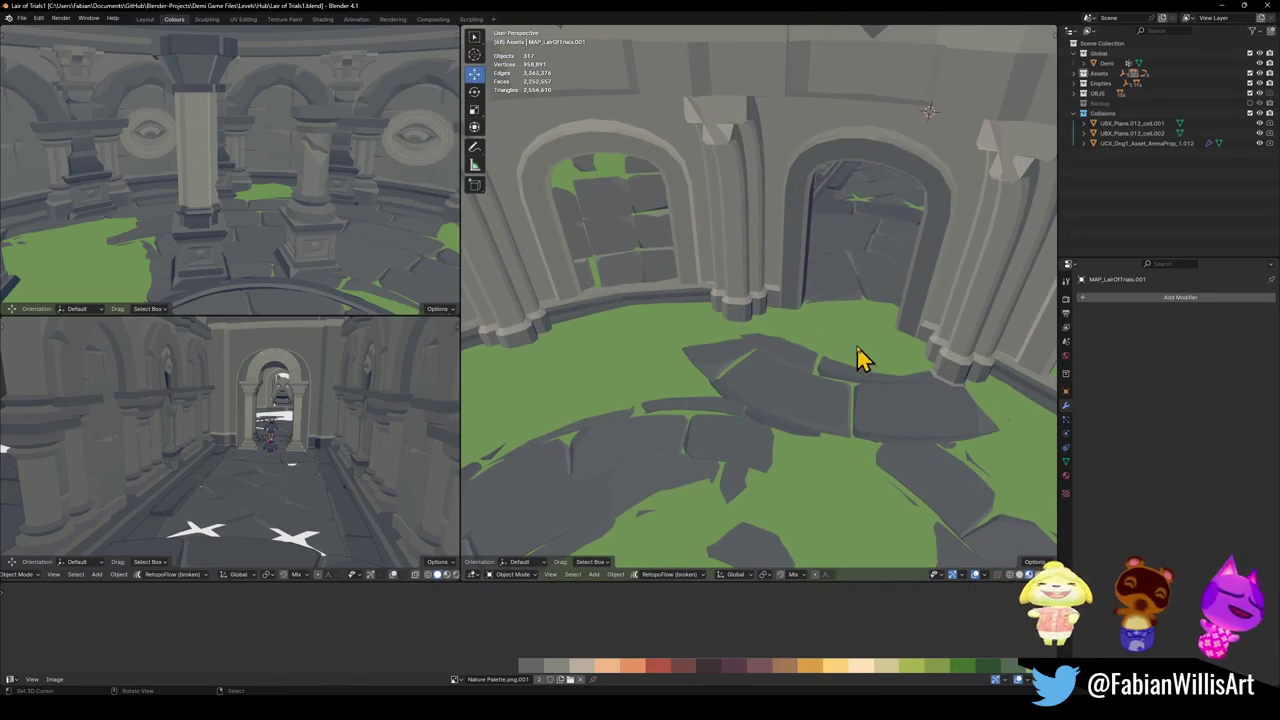
{"action": "key", "text": "Delete"}
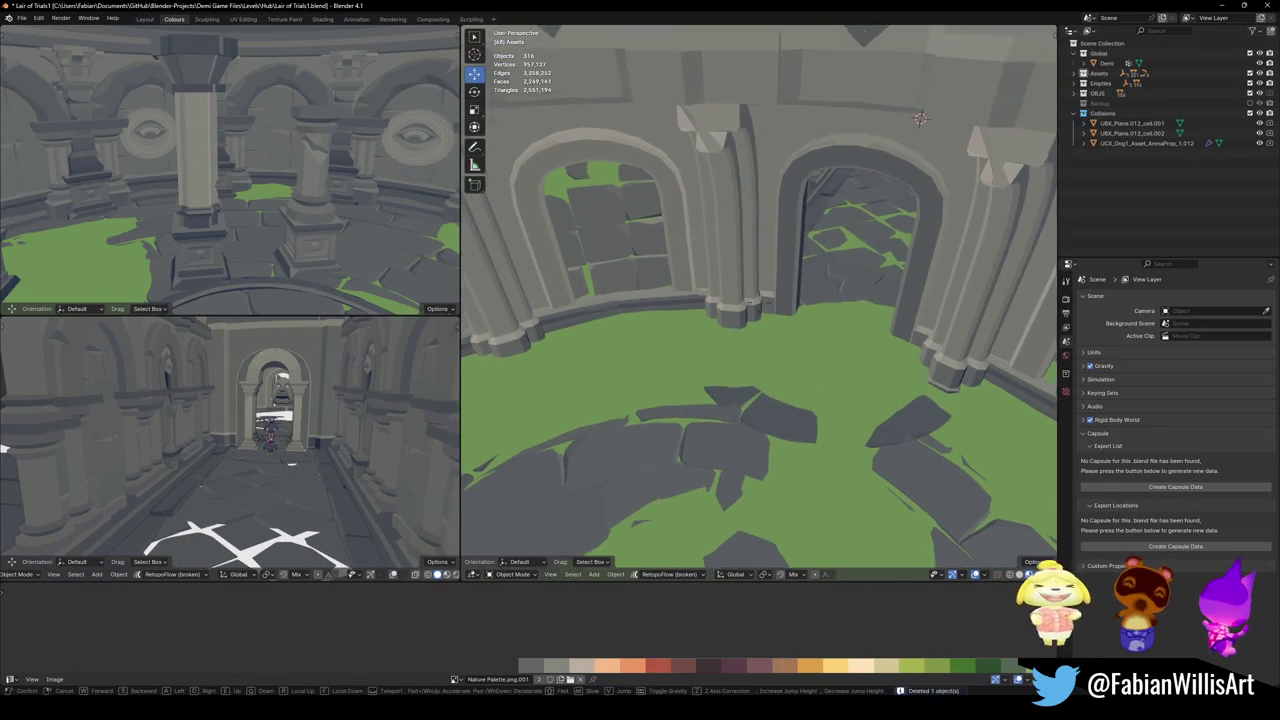
- Walk through the arch into the corridor facing the domed building
{"action": "key", "text": "w"}
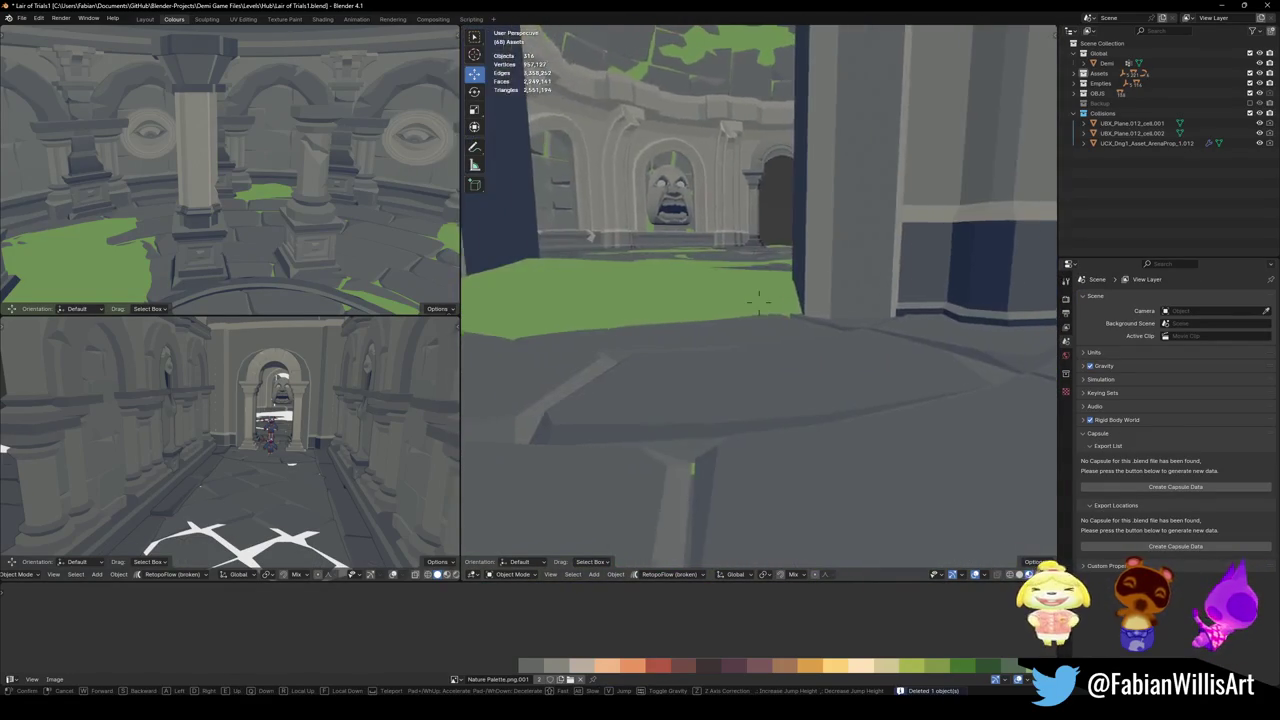
{"action": "key", "text": "w"}
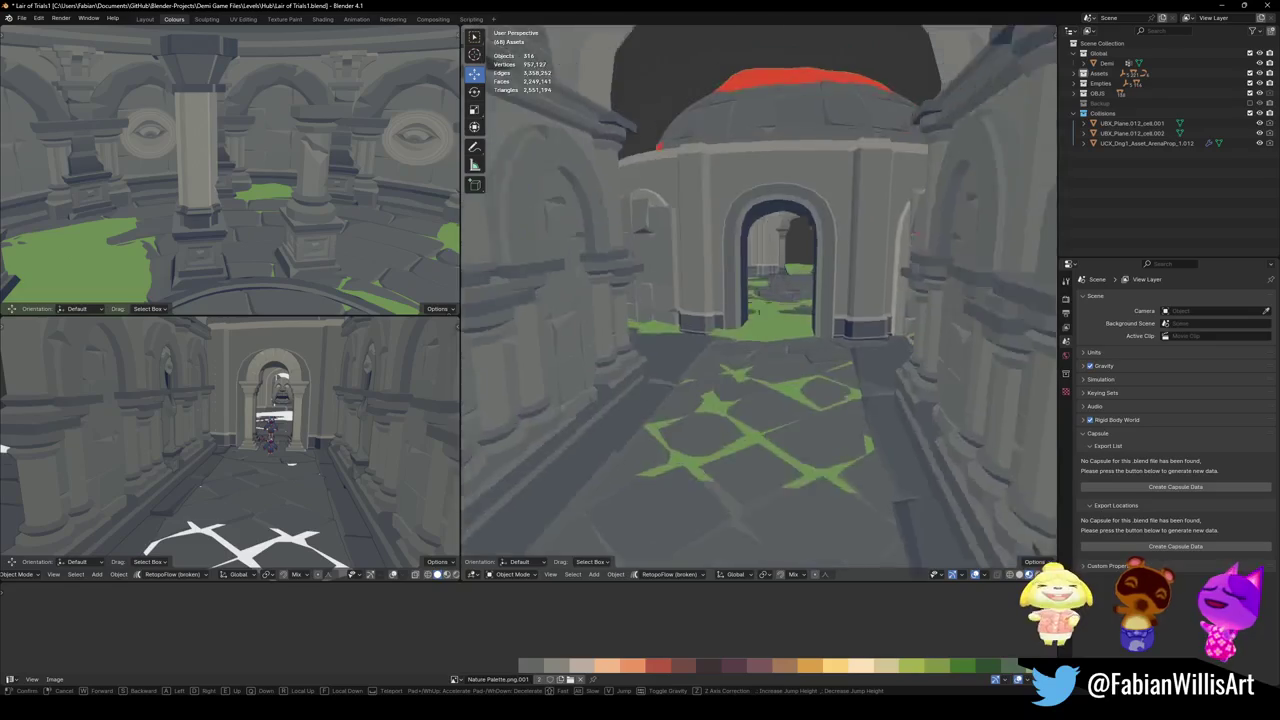
{"action": "left_click", "coordinate": [771, 394]}
- Parent the arch and face carving to MAP_LairOfTrials.001 with Object (Keep Transform)
{"action": "left_click", "coordinate": [787, 381]}
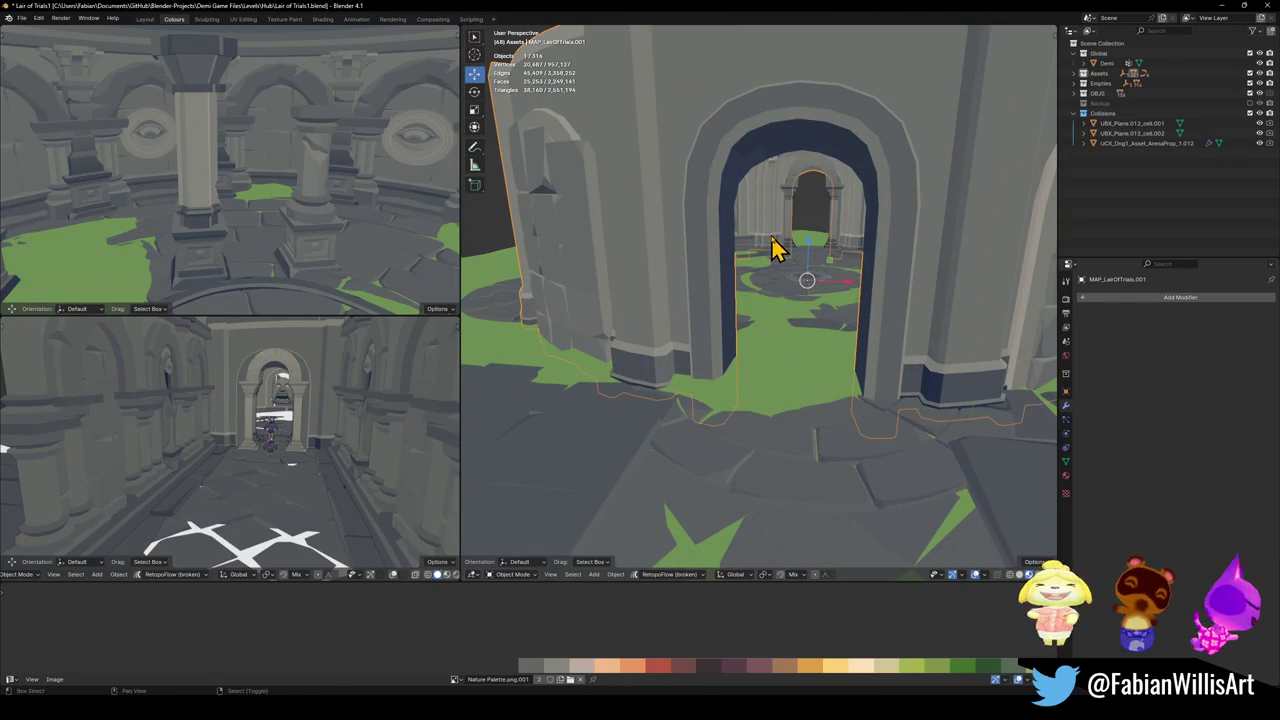
{"action": "scroll", "coordinate": [778, 248], "scroll_direction": "up", "scroll_amount": 3}
{"action": "scroll", "coordinate": [775, 252], "scroll_direction": "up", "scroll_amount": 3}
{"action": "scroll", "coordinate": [770, 256], "scroll_direction": "up", "scroll_amount": 3}
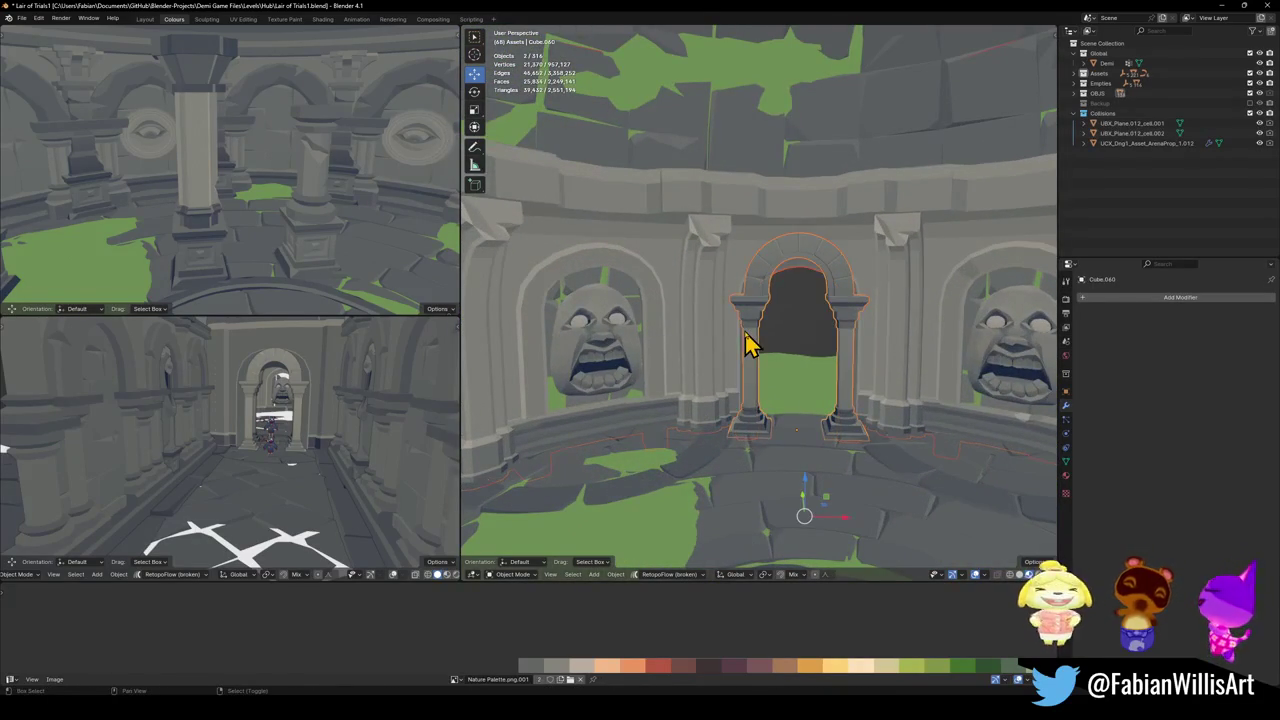
{"action": "left_click", "coordinate": [637, 372], "text": "shift"}
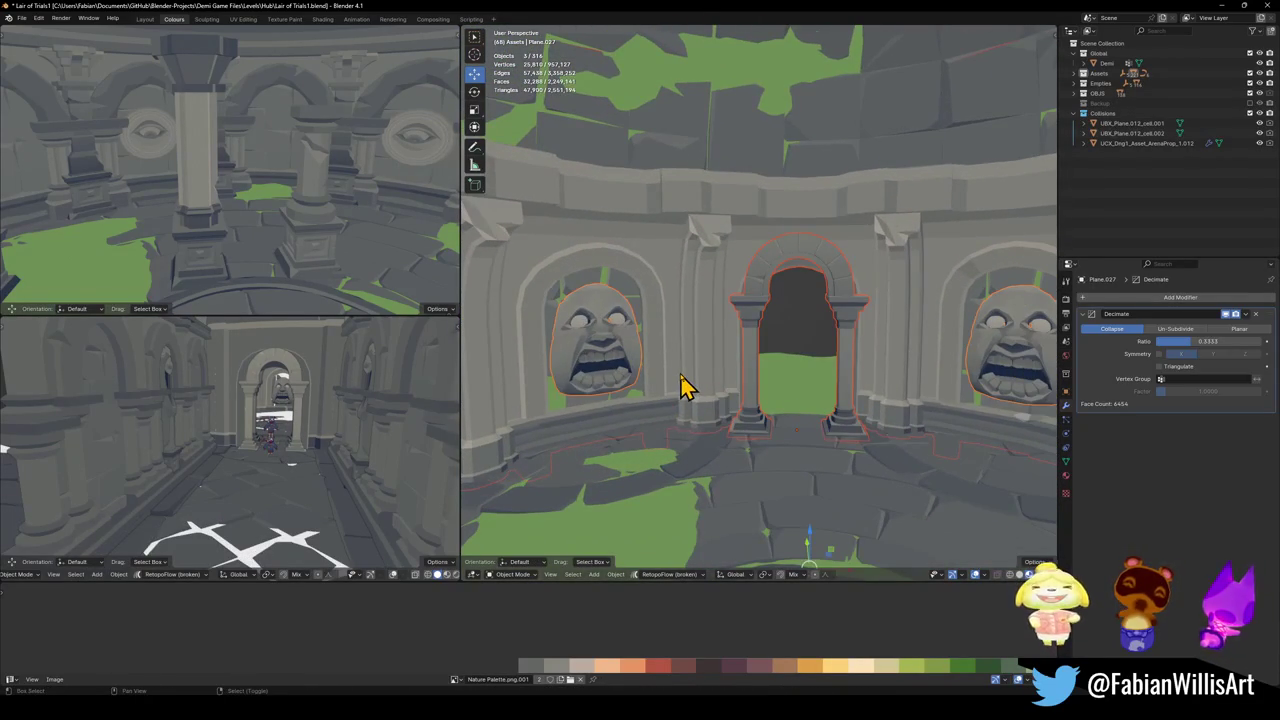
{"action": "left_click", "coordinate": [679, 388], "text": "shift"}
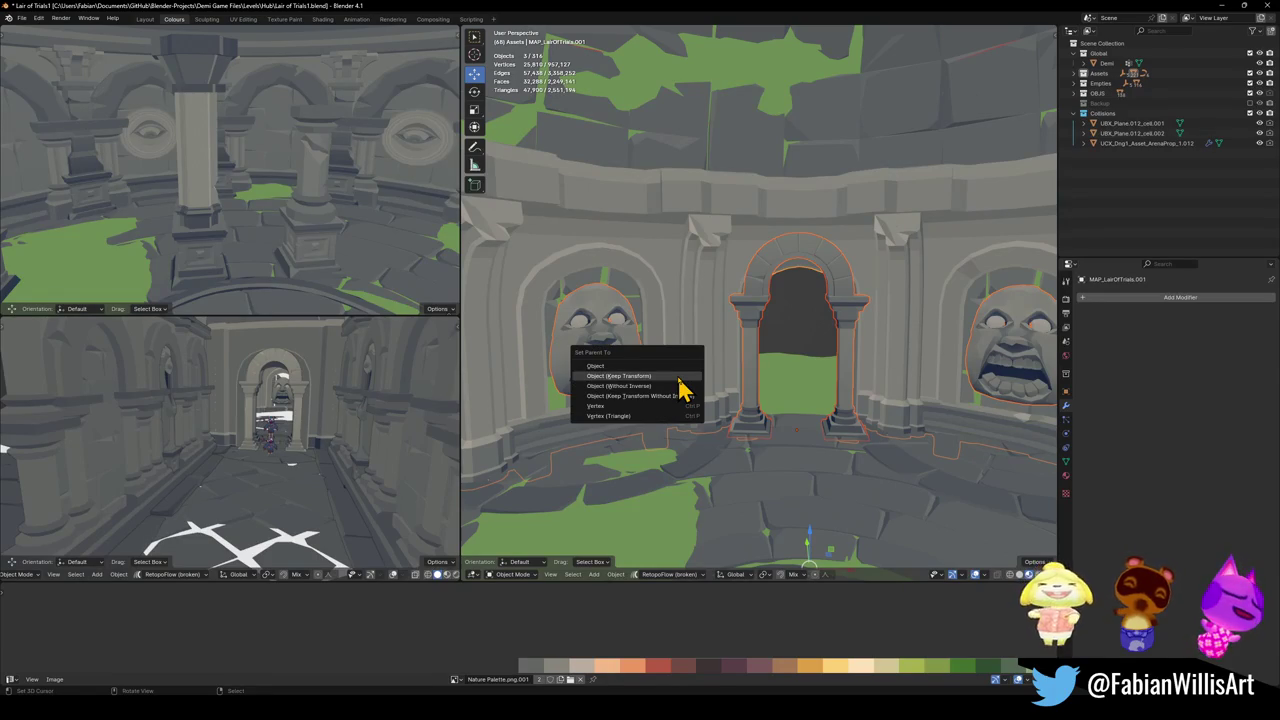
{"action": "left_click", "coordinate": [737, 428]}
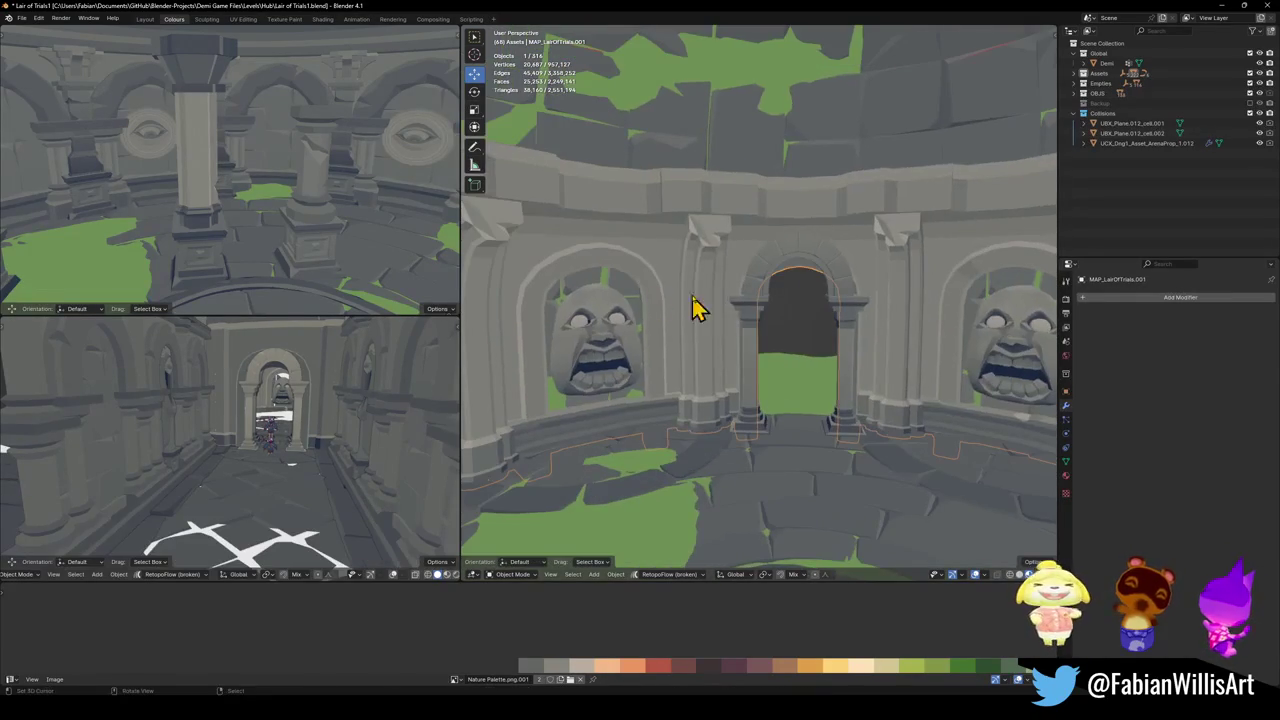
- Fly forward through the level and rise to look down on the tower
{"action": "key", "text": "shift+grave"}
{"action": "key", "text": "w"}
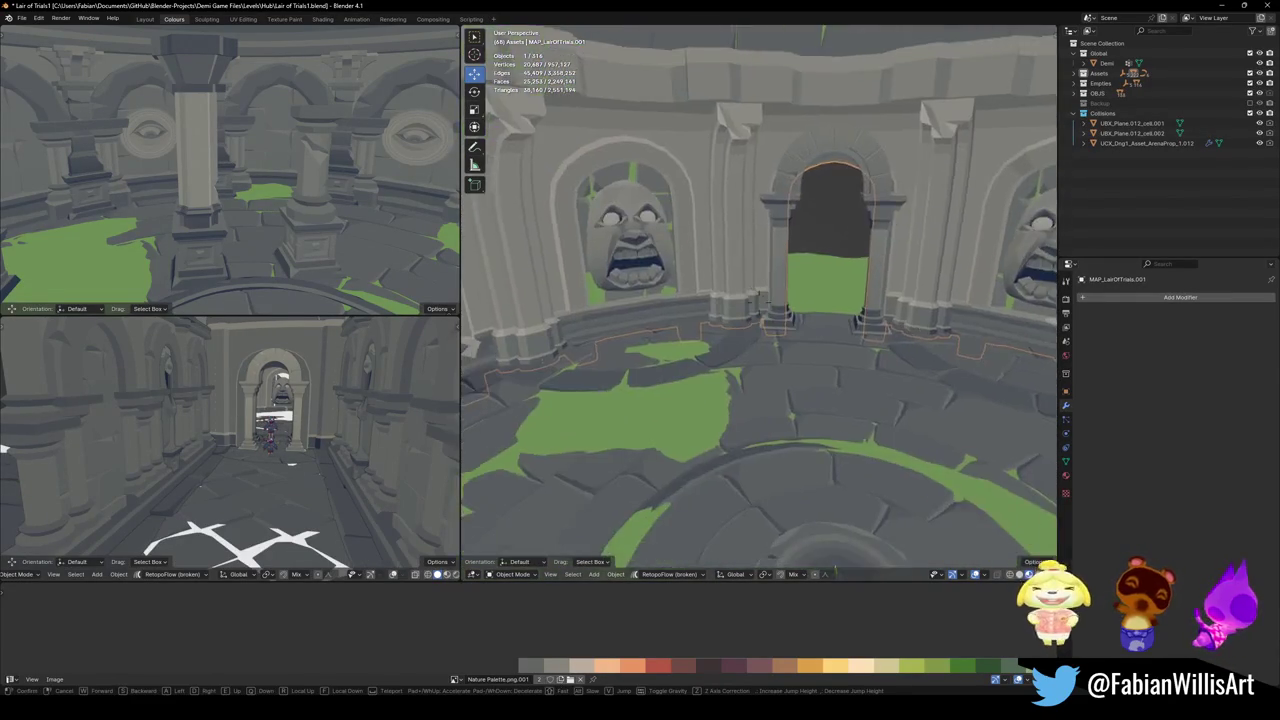
{"action": "key", "text": "s"}
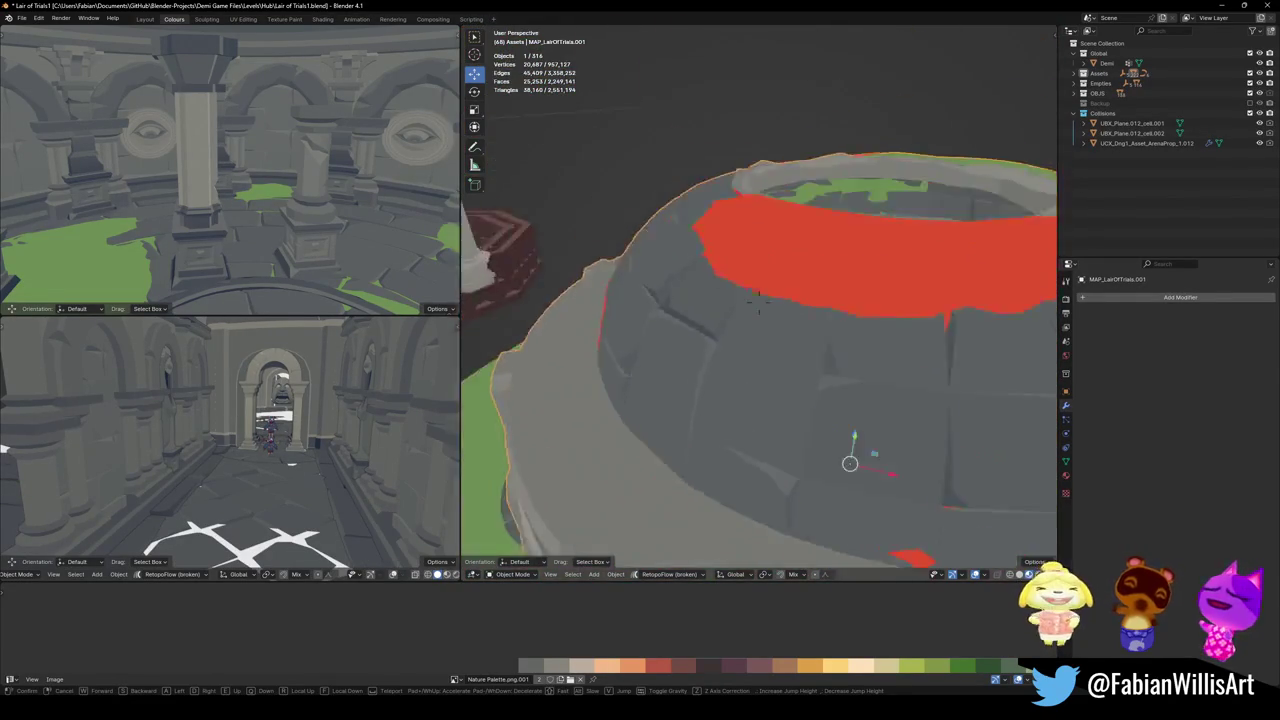
- Orbit over the tower top and move the piece along the Y axis
{"action": "left_click", "coordinate": [876, 338]}
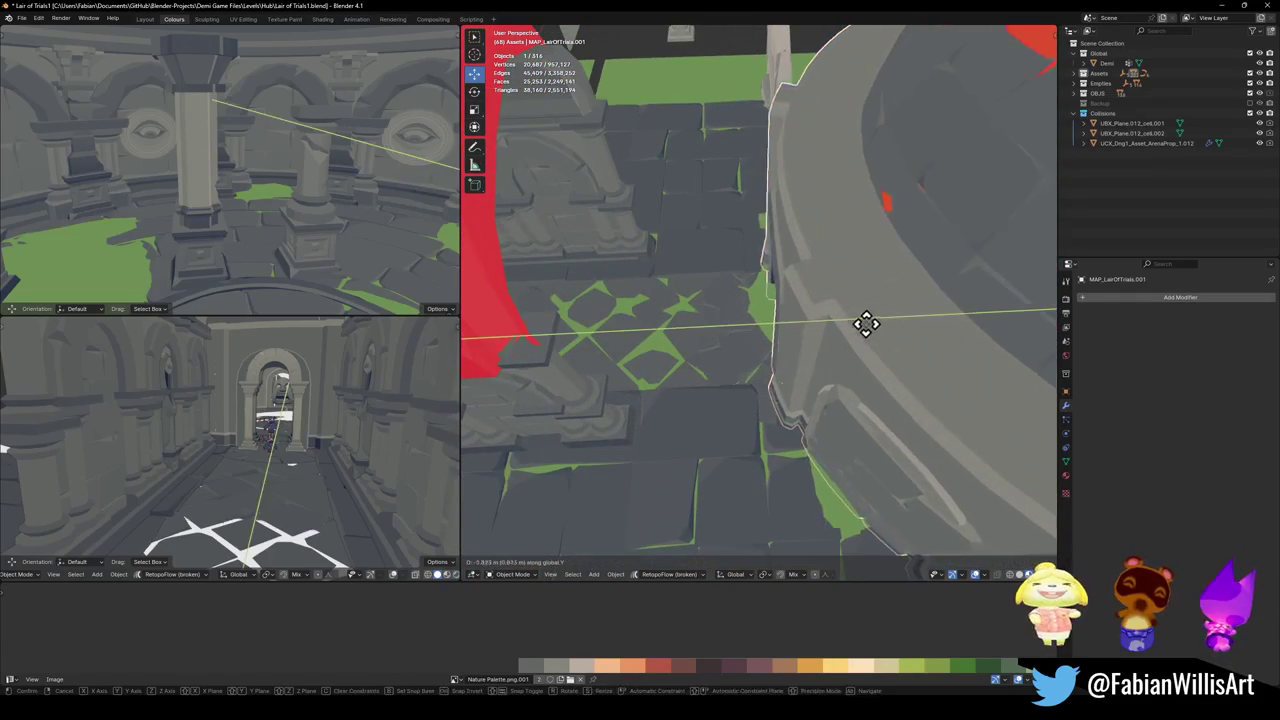
{"action": "key", "text": "Escape"}
{"action": "mouse_move", "coordinate": [884, 310]}
{"action": "middle_mouse_down"}
{"action": "mouse_move", "coordinate": [880, 298]}
{"action": "mouse_move", "coordinate": [663, 291]}
{"action": "middle_mouse_up"}
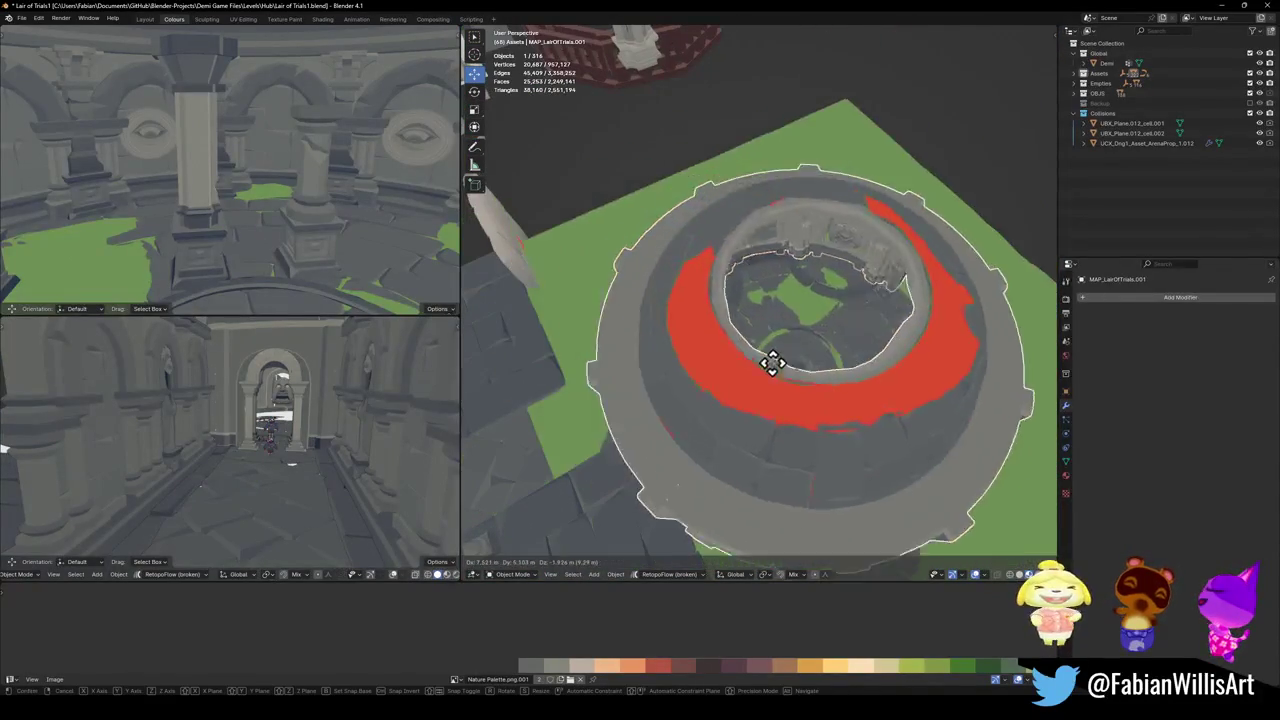
{"action": "mouse_move", "coordinate": [711, 389]}
{"action": "middle_mouse_down"}
{"action": "mouse_move", "coordinate": [683, 375]}
{"action": "mouse_move", "coordinate": [686, 394]}
{"action": "mouse_move", "coordinate": [837, 337]}
{"action": "mouse_move", "coordinate": [857, 368]}
{"action": "middle_mouse_up"}
{"action": "mouse_move", "coordinate": [670, 392]}
{"action": "middle_mouse_down"}
{"action": "mouse_move", "coordinate": [728, 366]}
{"action": "mouse_move", "coordinate": [723, 357]}
{"action": "middle_mouse_up"}
{"action": "key", "text": "g"}
{"action": "key", "text": "y"}
{"action": "left_click", "coordinate": [577, 366]}
- Back away to view the dome and shift the room piece along Y and X
{"action": "key", "text": "shift+grave"}
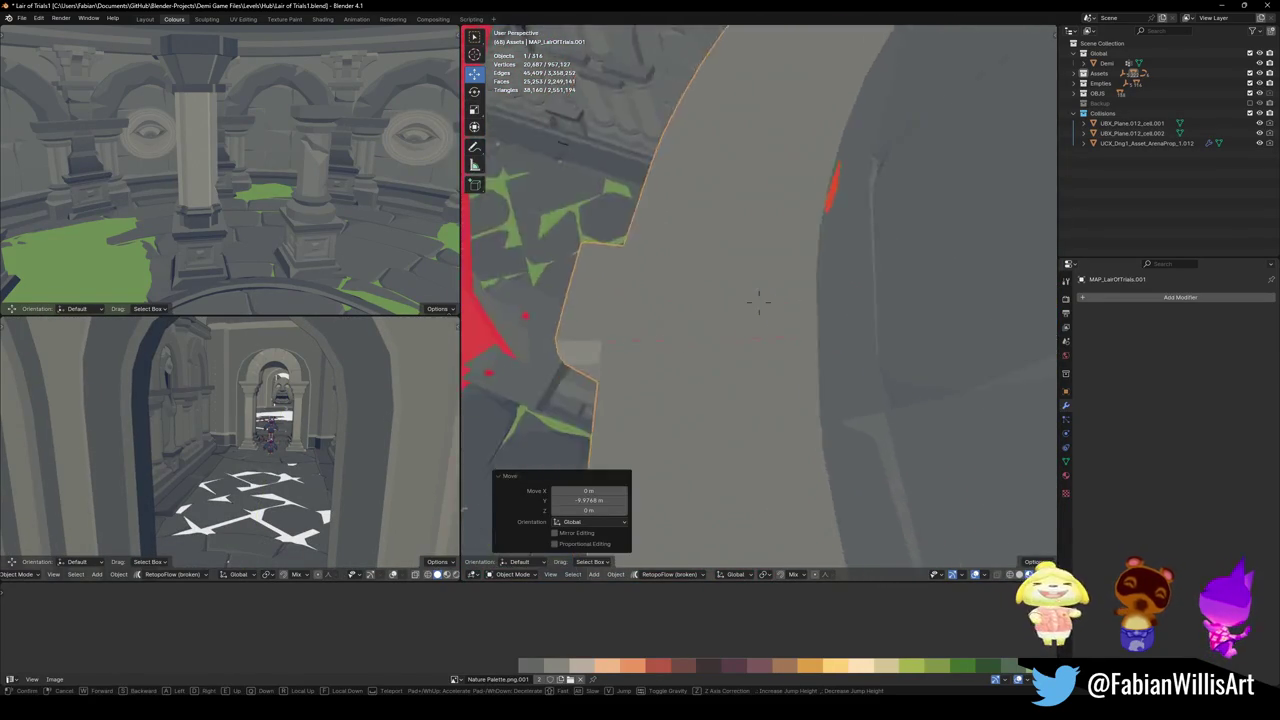
{"action": "key", "text": "s"}
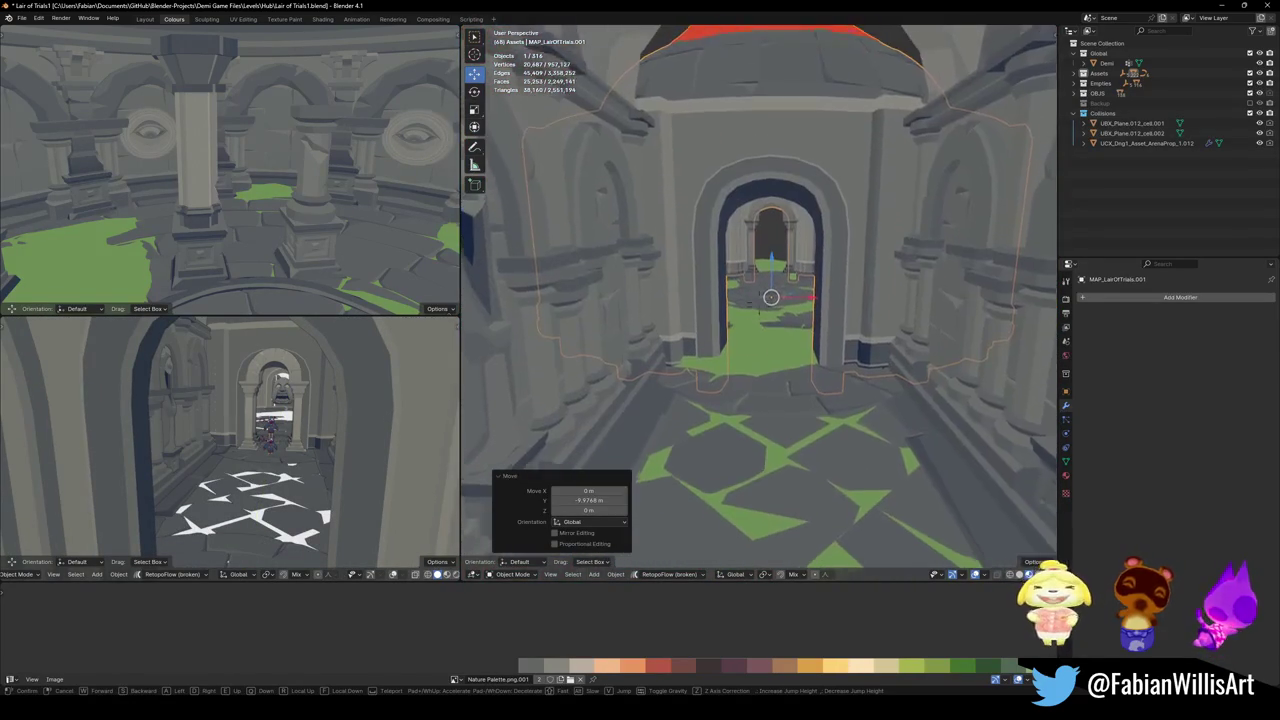
{"action": "key", "text": "s"}
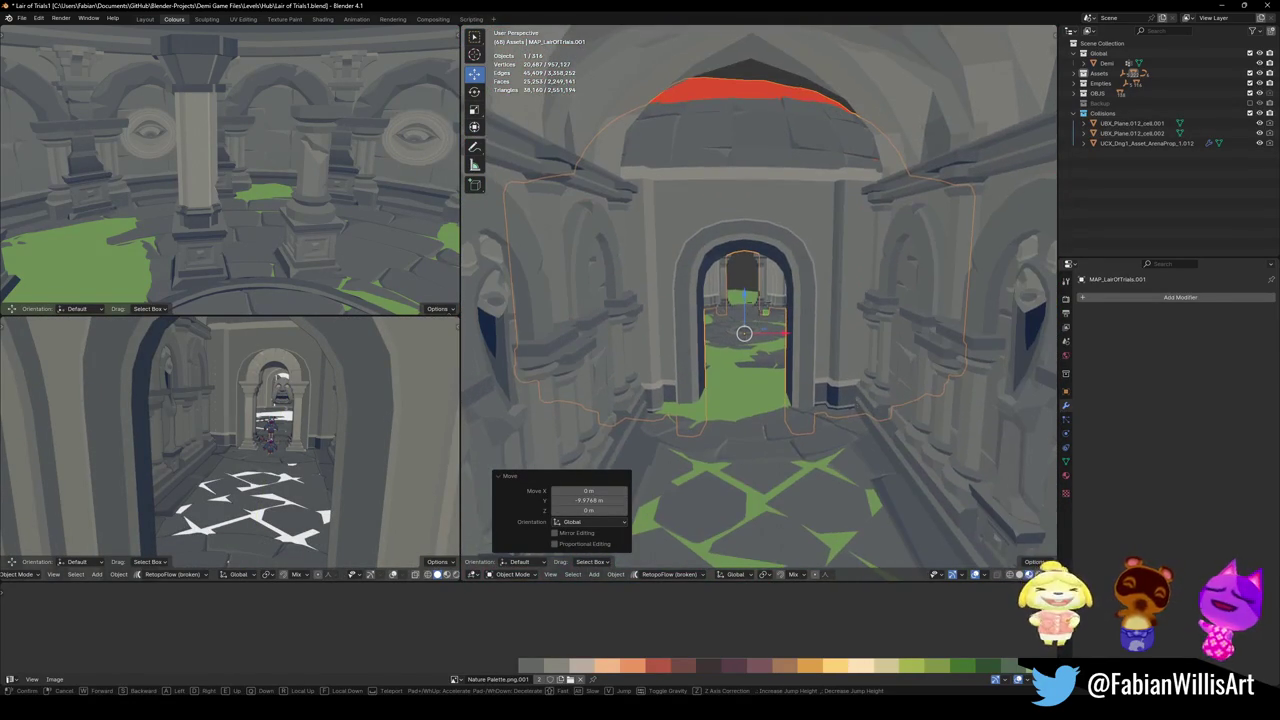
{"action": "key", "text": "y"}
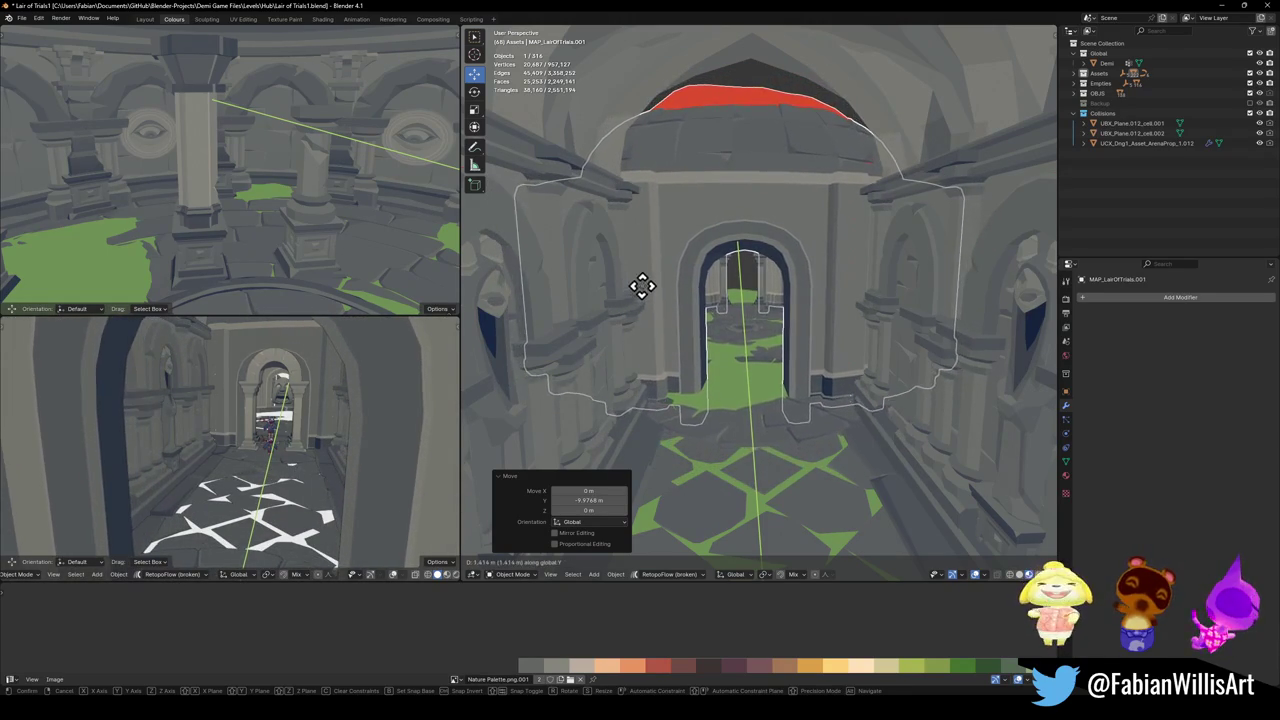
{"action": "left_click", "coordinate": [748, 343]}
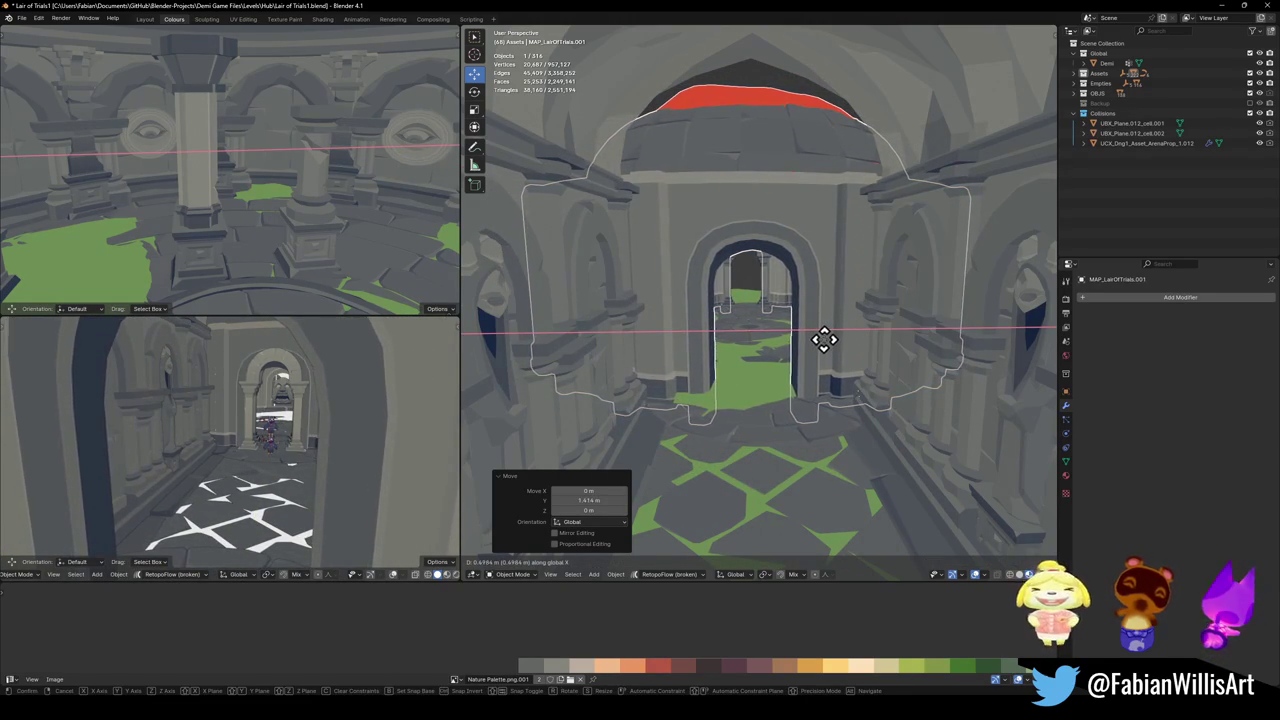
{"action": "left_click", "coordinate": [821, 342]}
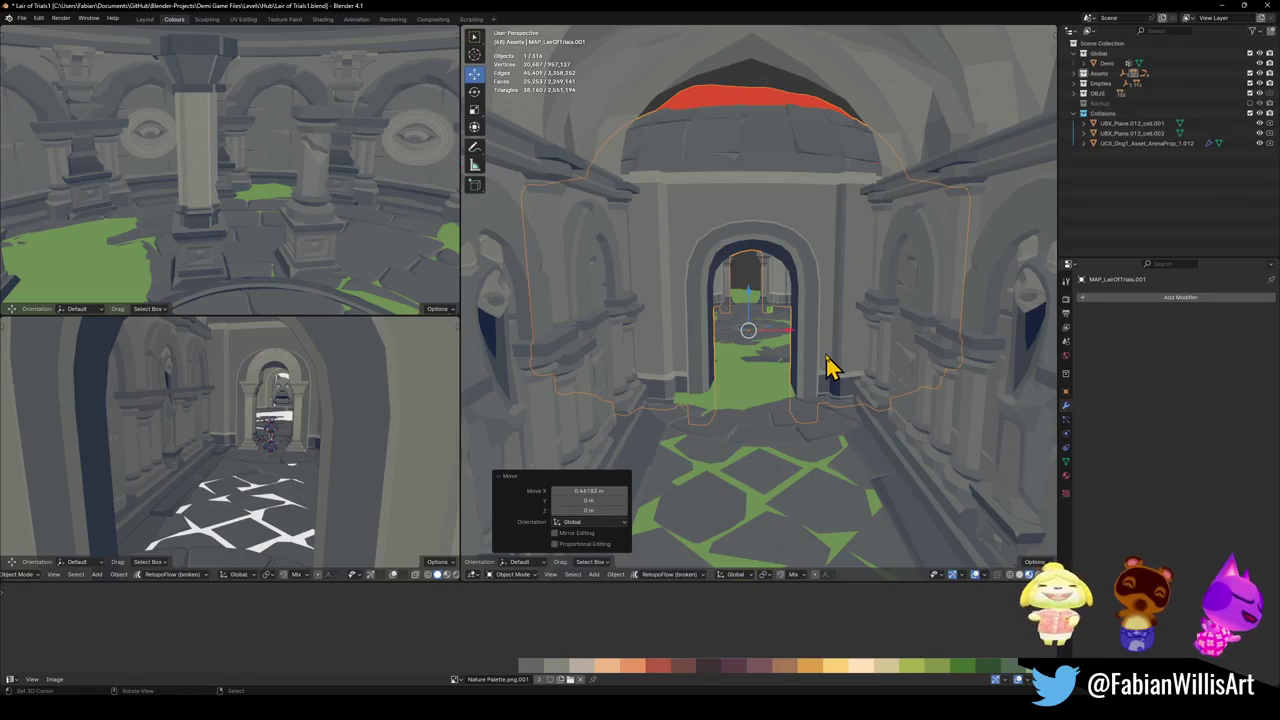
{"action": "key", "text": "h"}
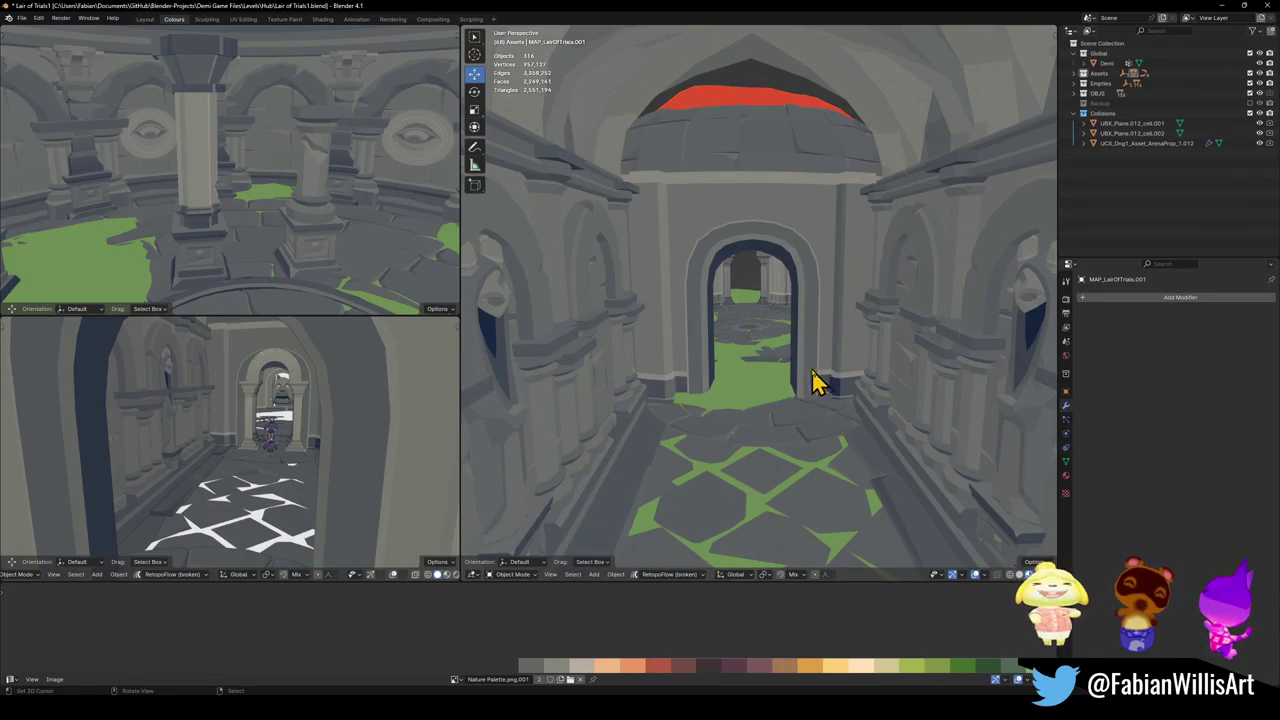
- Nudge the room piece along the X axis to line its archway up with the corridor
{"action": "key", "text": "shift+grave"}
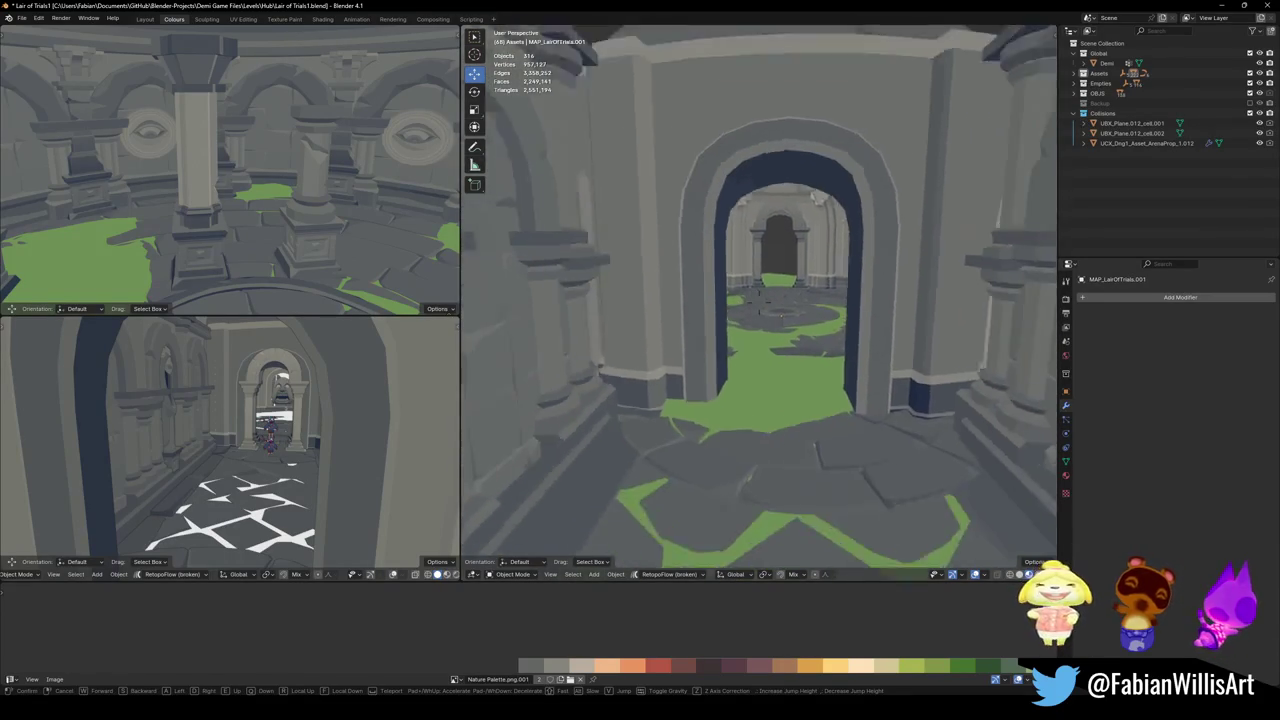
{"action": "key", "text": "g"}
{"action": "key", "text": "x"}
{"action": "key", "text": "y"}
{"action": "key", "text": "x"}
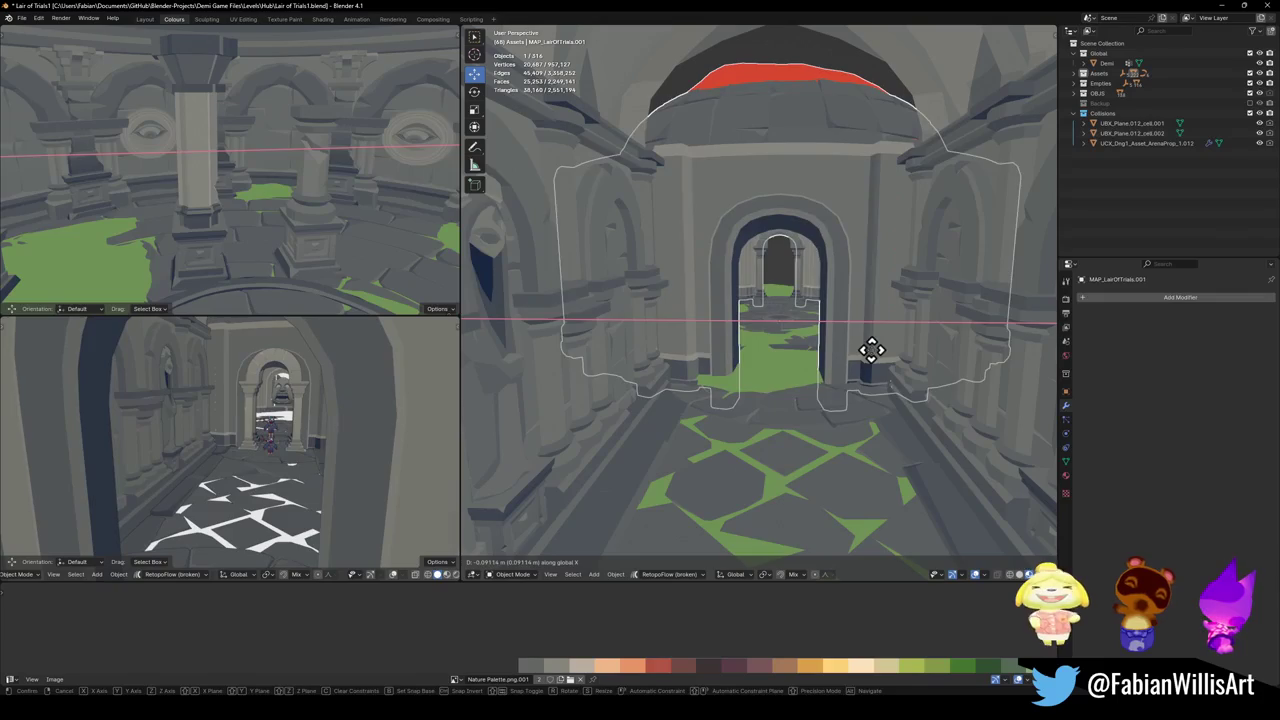
{"action": "left_click", "coordinate": [870, 350]}
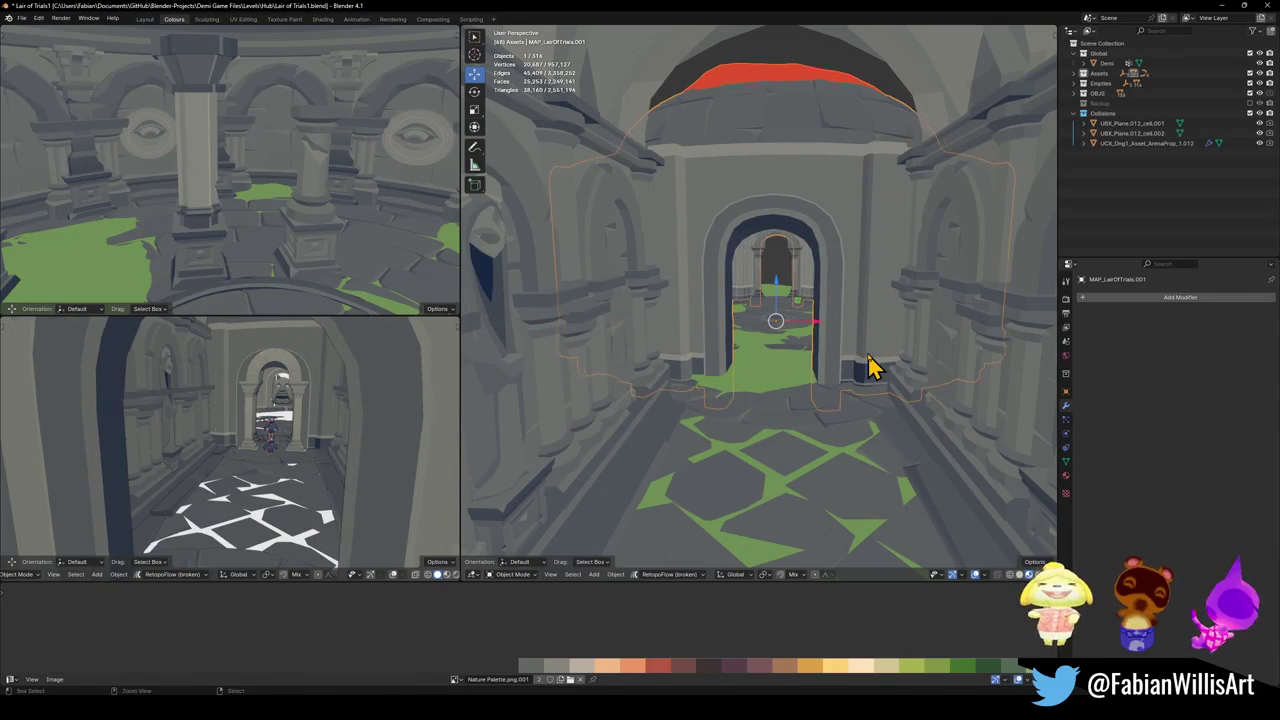
- Deselect everything and walk through the corridor into the domed room
{"action": "key", "text": "alt+a"}
{"action": "key", "text": "shift+grave"}
{"action": "key", "text": "w"}
{"action": "key", "text": "w"}
{"action": "left_click", "coordinate": [853, 372]}
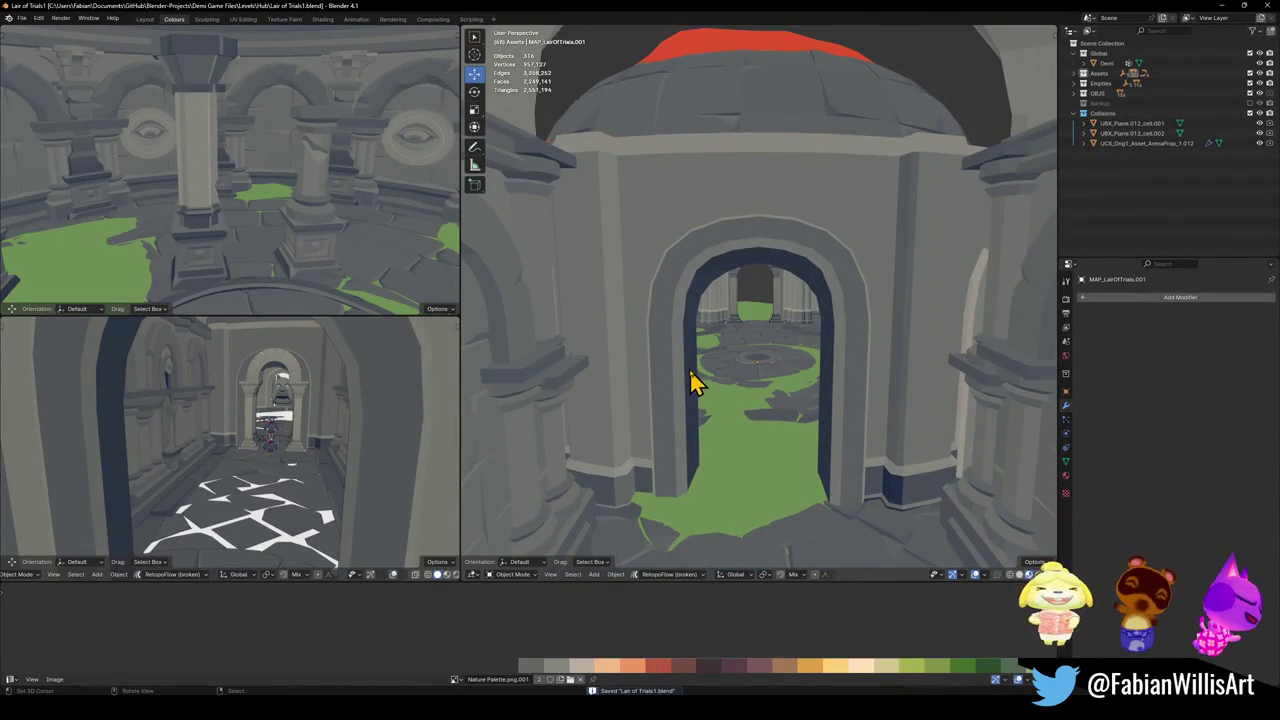
- Snap a pillar wall piece beside the archway and enlarge it to 1.289 scale
{"action": "left_click", "coordinate": [184, 222]}
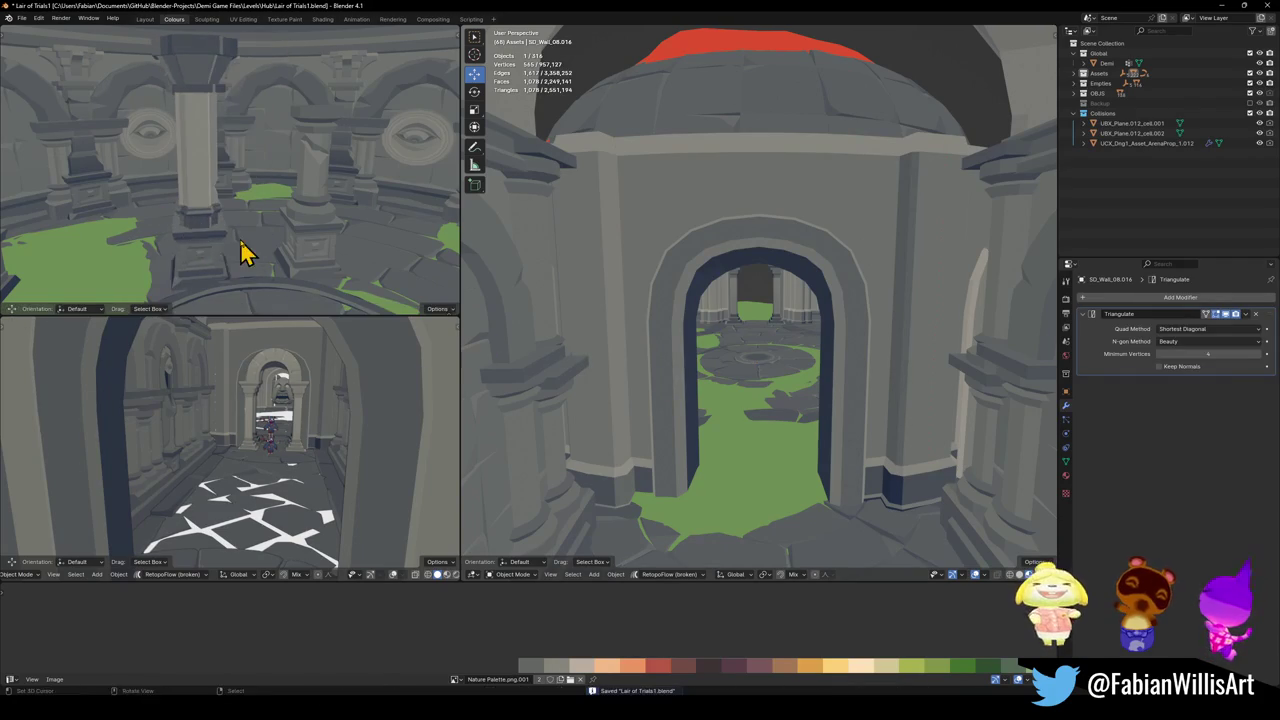
{"action": "right_click", "coordinate": [922, 510], "text": "shift"}
{"action": "key", "text": "shift+s"}
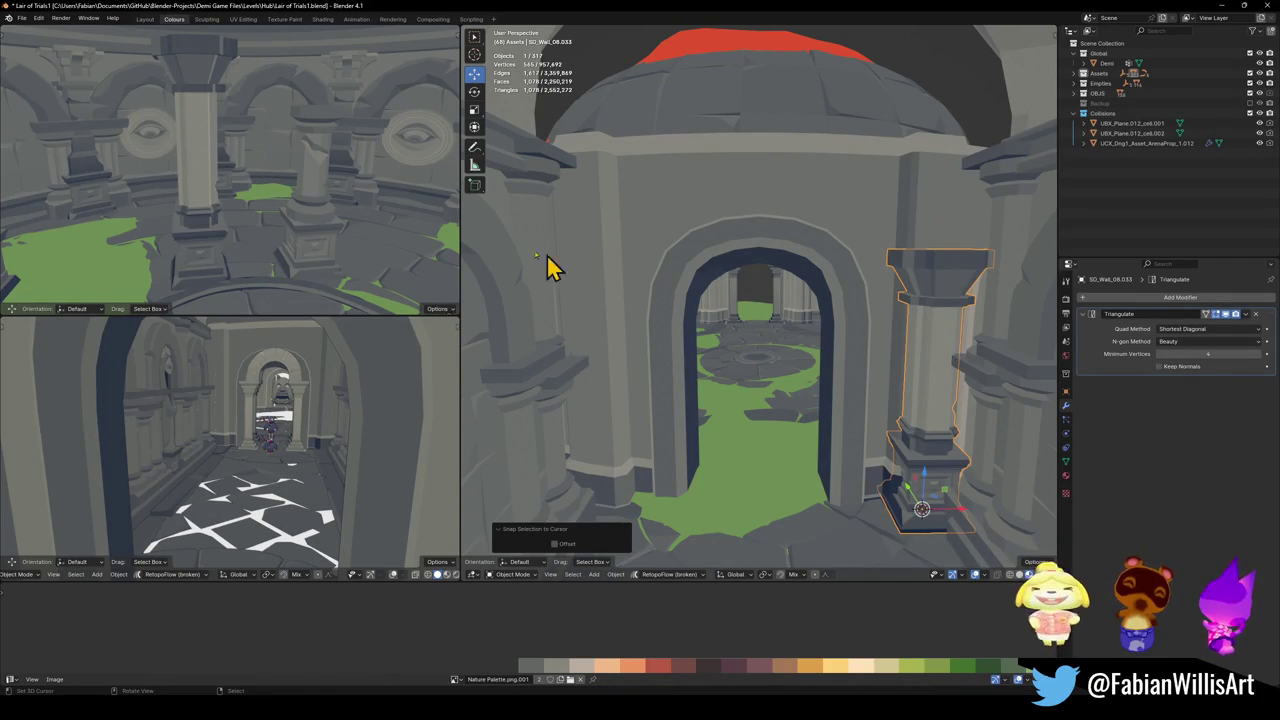
{"action": "key", "text": "s"}
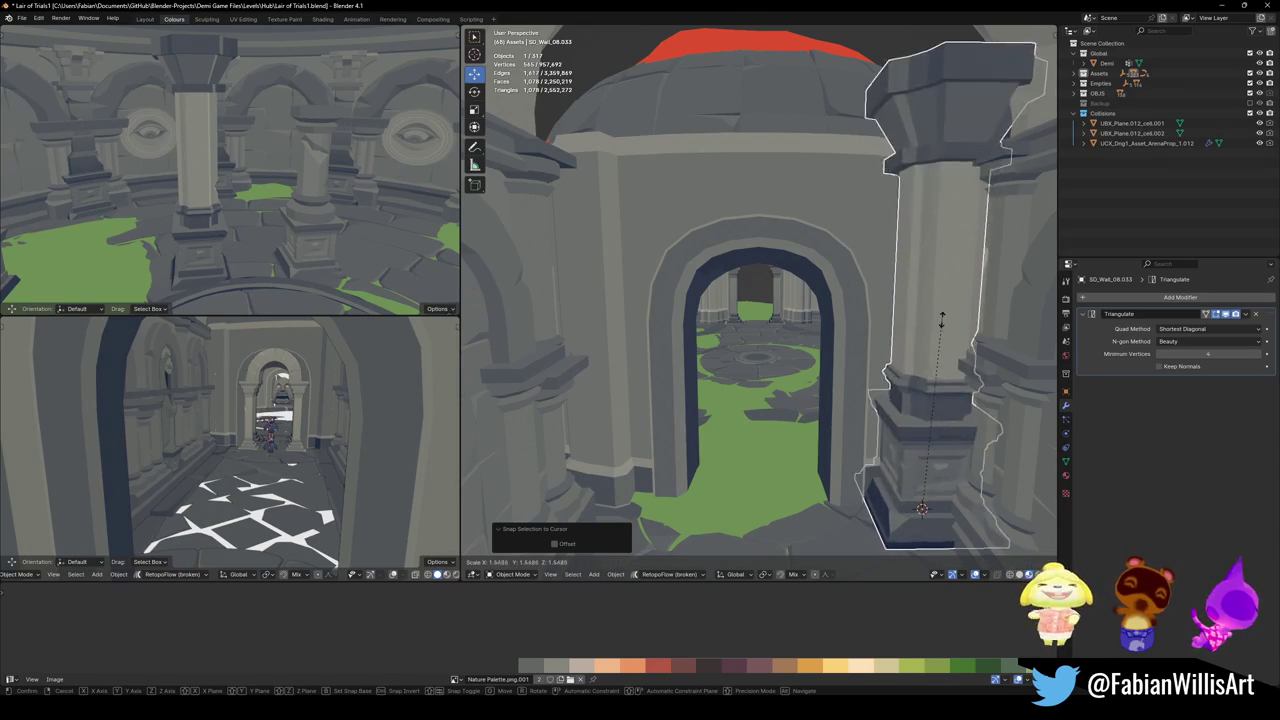
{"action": "left_click", "coordinate": [942, 352]}
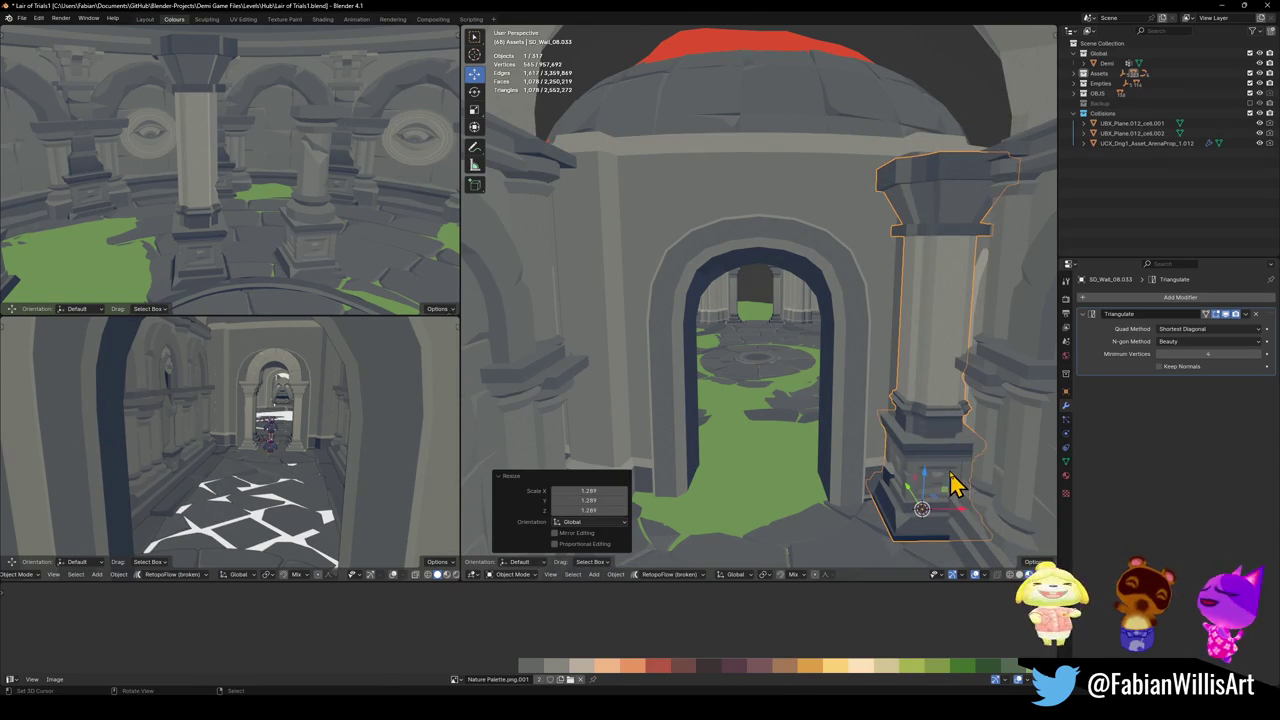
- Add a Mirror modifier to the pillar with SD_Wall_25.006 as the mirror object
{"action": "scroll", "coordinate": [915, 462], "scroll_direction": "down", "scroll_amount": 2}
{"action": "scroll", "coordinate": [912, 450], "scroll_direction": "down", "scroll_amount": 2}
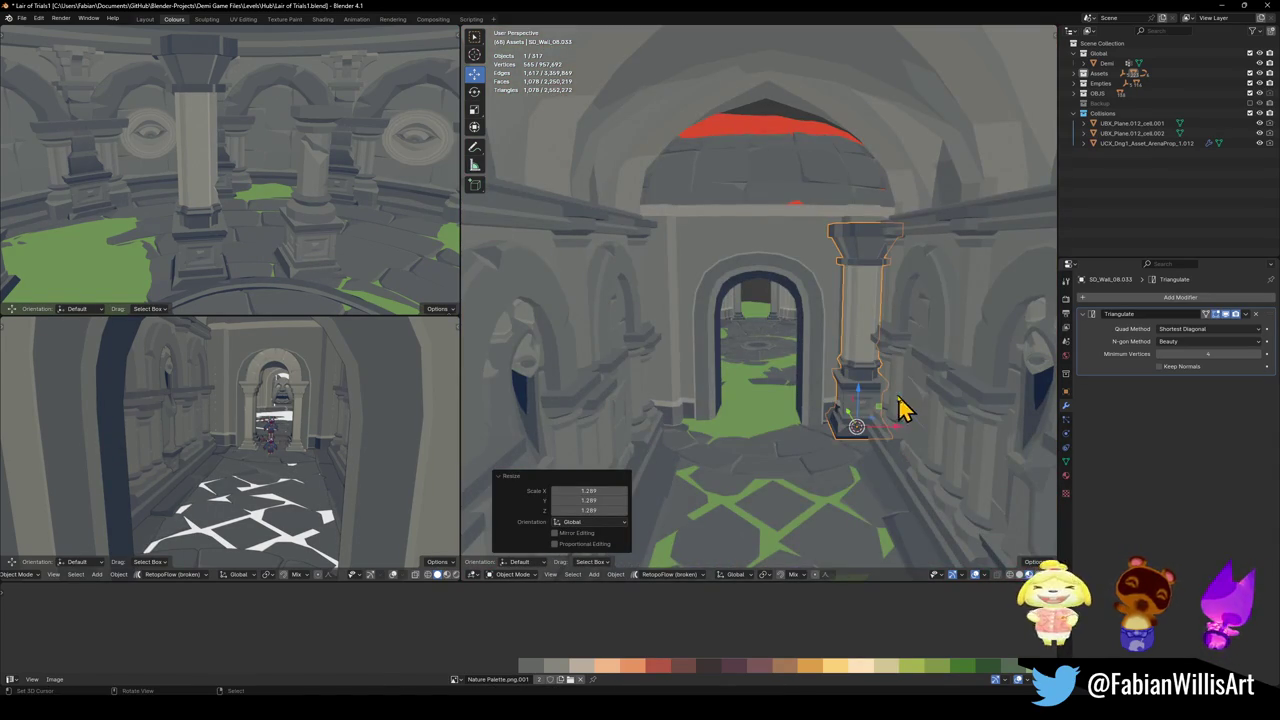
{"action": "key", "text": "q"}
{"action": "left_click", "coordinate": [782, 623]}
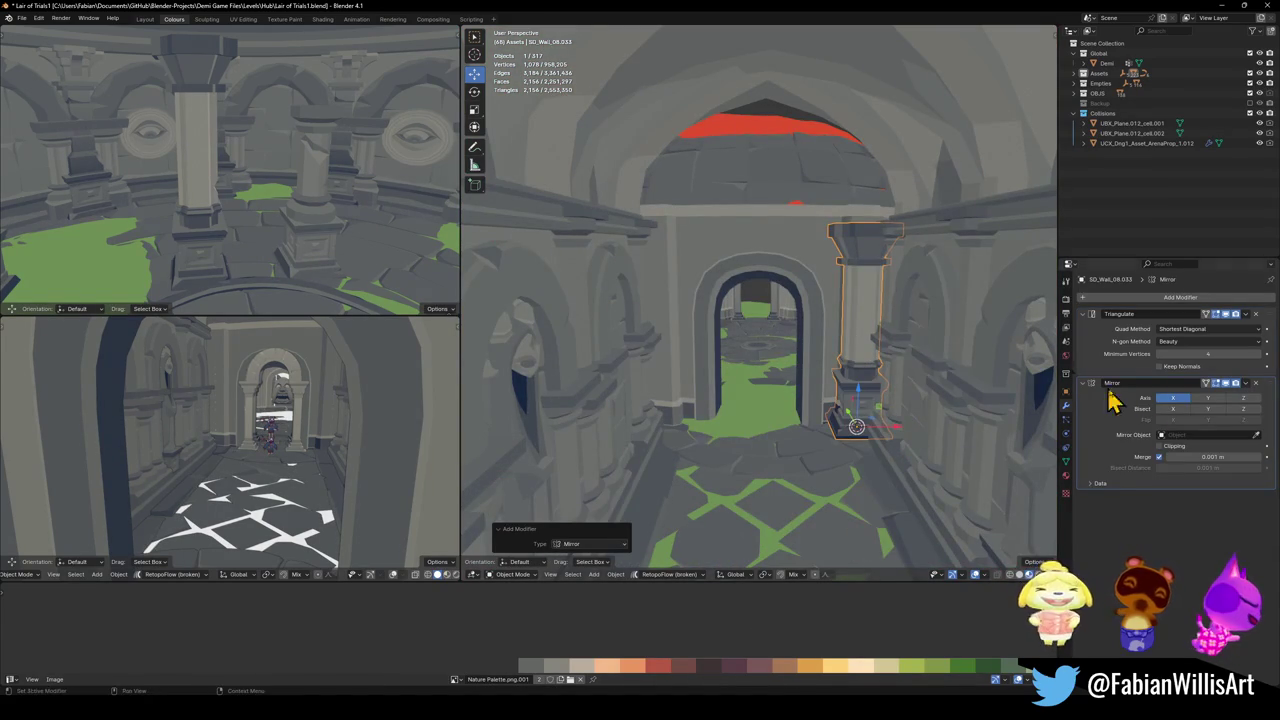
{"action": "left_click", "coordinate": [912, 133]}
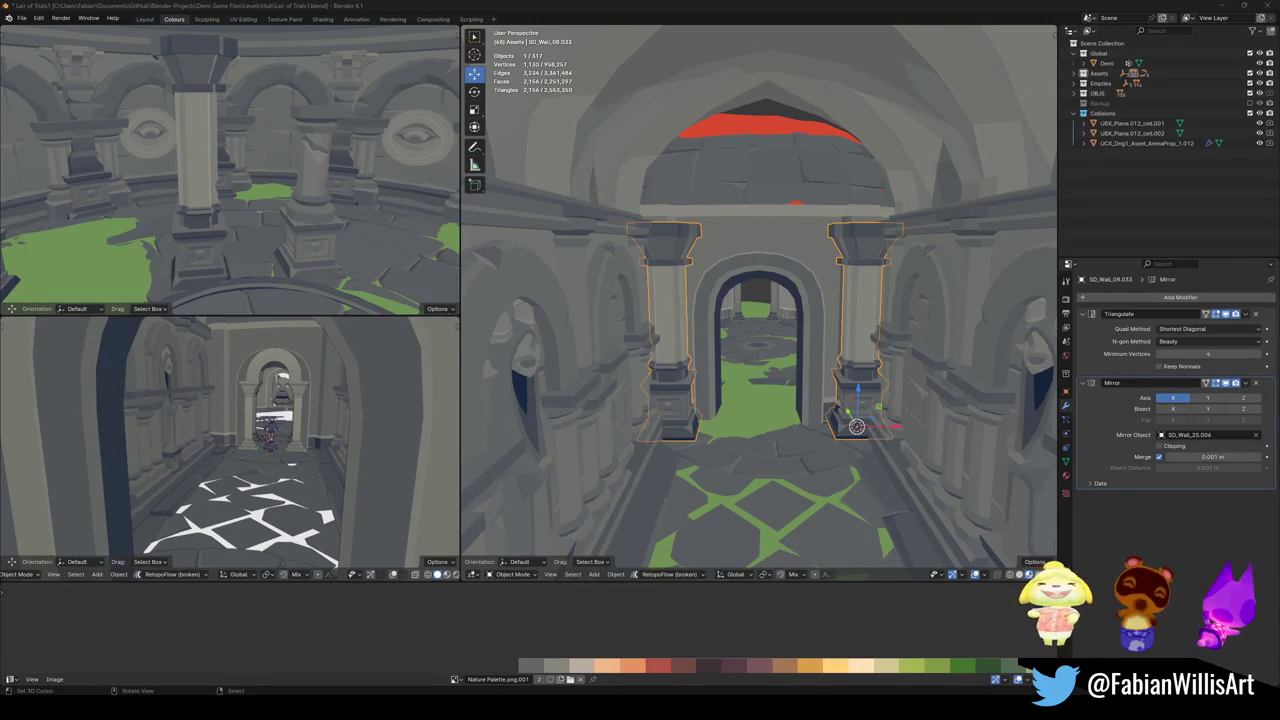
- Try repositioning the mirrored pillars along X and the base along Y, cancelling both moves
{"action": "scroll", "coordinate": [800, 330], "scroll_direction": "up", "scroll_amount": 2}
{"action": "left_click", "coordinate": [790, 340]}
{"action": "key", "text": "g"}
{"action": "key", "text": "x"}
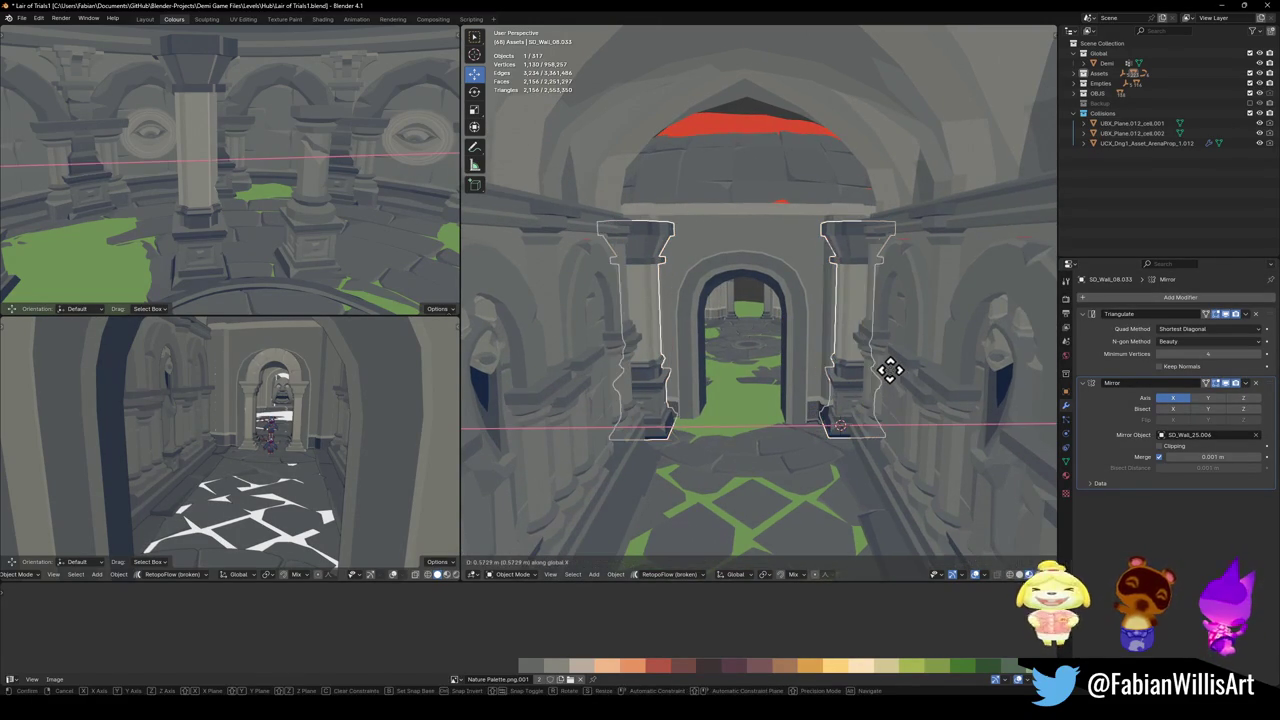
{"action": "key", "text": "Escape"}
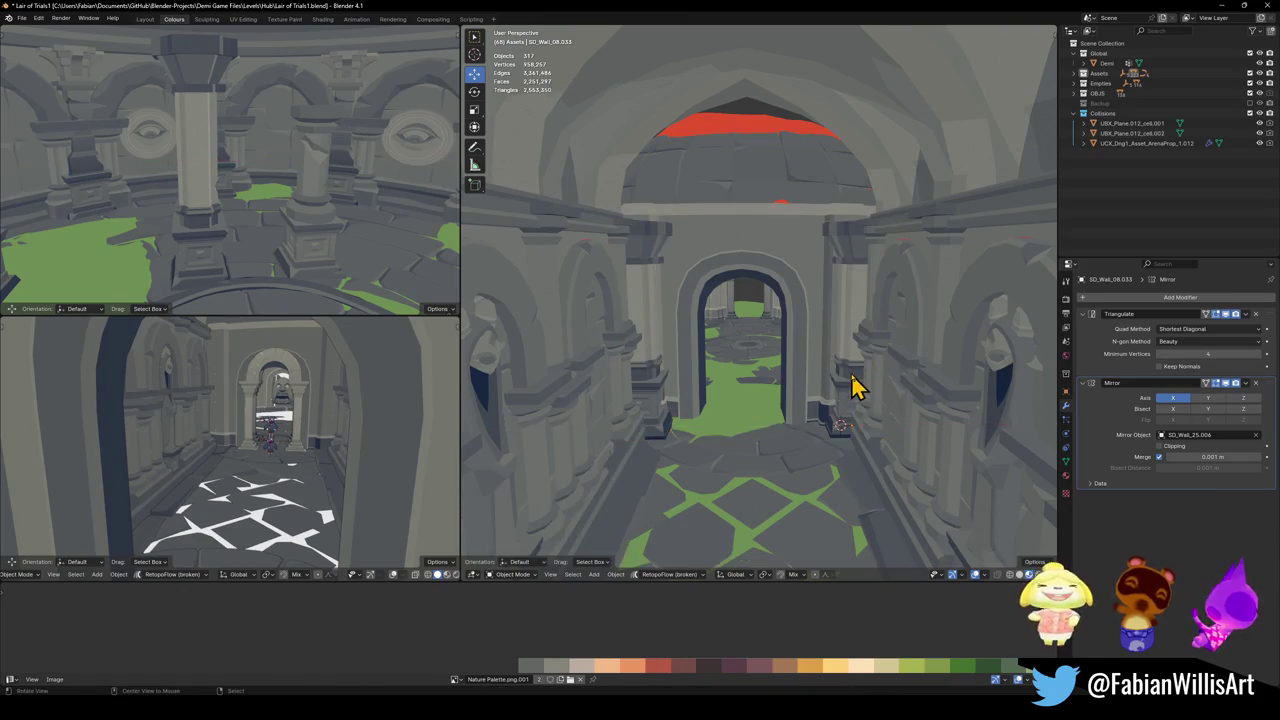
{"action": "scroll", "coordinate": [849, 386], "scroll_direction": "up", "scroll_amount": 3}
{"action": "middle_click_drag", "start_coordinate": [843, 360], "coordinate": [765, 358]}
{"action": "left_click", "coordinate": [765, 358]}
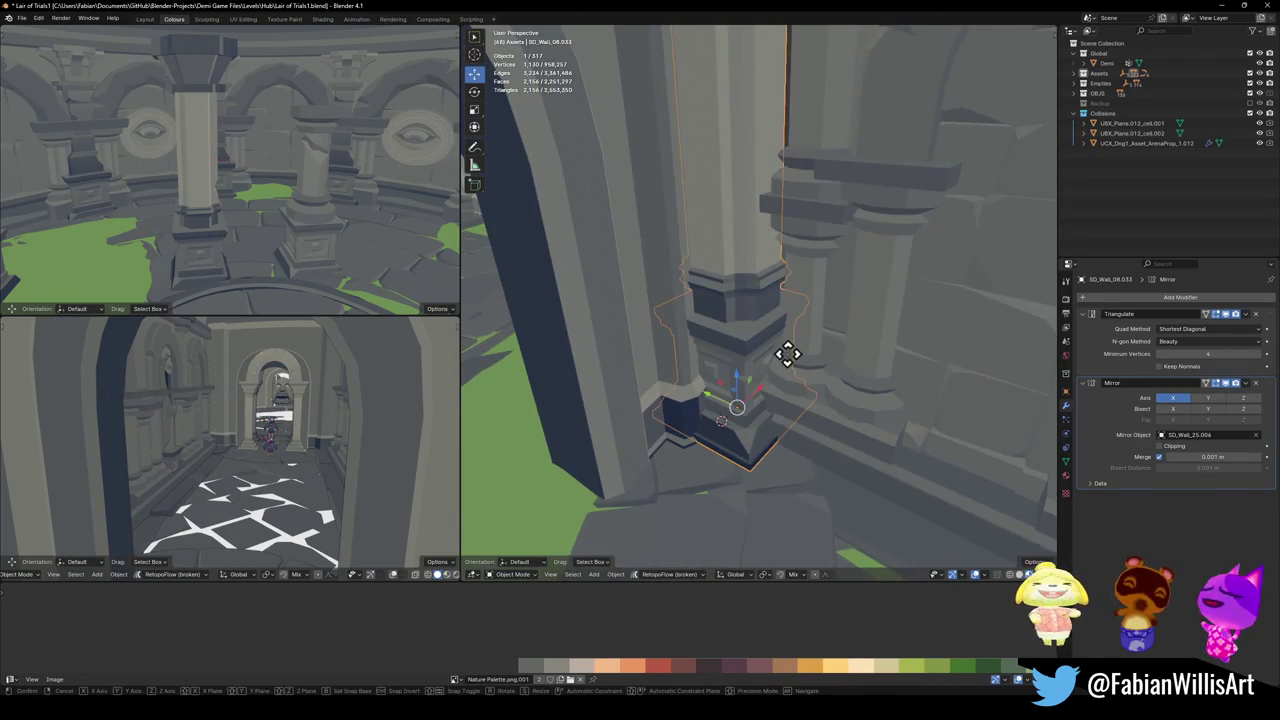
{"action": "key", "text": "g"}
{"action": "key", "text": "y"}
{"action": "key", "text": "Escape"}
- Fill in the pillar's shaft and raise its capital along Z for a taller pillar
{"action": "mouse_move", "coordinate": [808, 358]}
{"action": "middle_mouse_down"}
{"action": "mouse_move", "coordinate": [814, 400]}
{"action": "mouse_move", "coordinate": [770, 360]}
{"action": "mouse_move", "coordinate": [780, 394]}
{"action": "mouse_move", "coordinate": [786, 371]}
{"action": "mouse_move", "coordinate": [766, 363]}
{"action": "mouse_move", "coordinate": [794, 291]}
{"action": "middle_mouse_up"}
{"action": "left_click", "coordinate": [768, 360]}
{"action": "key", "text": "Tab"}
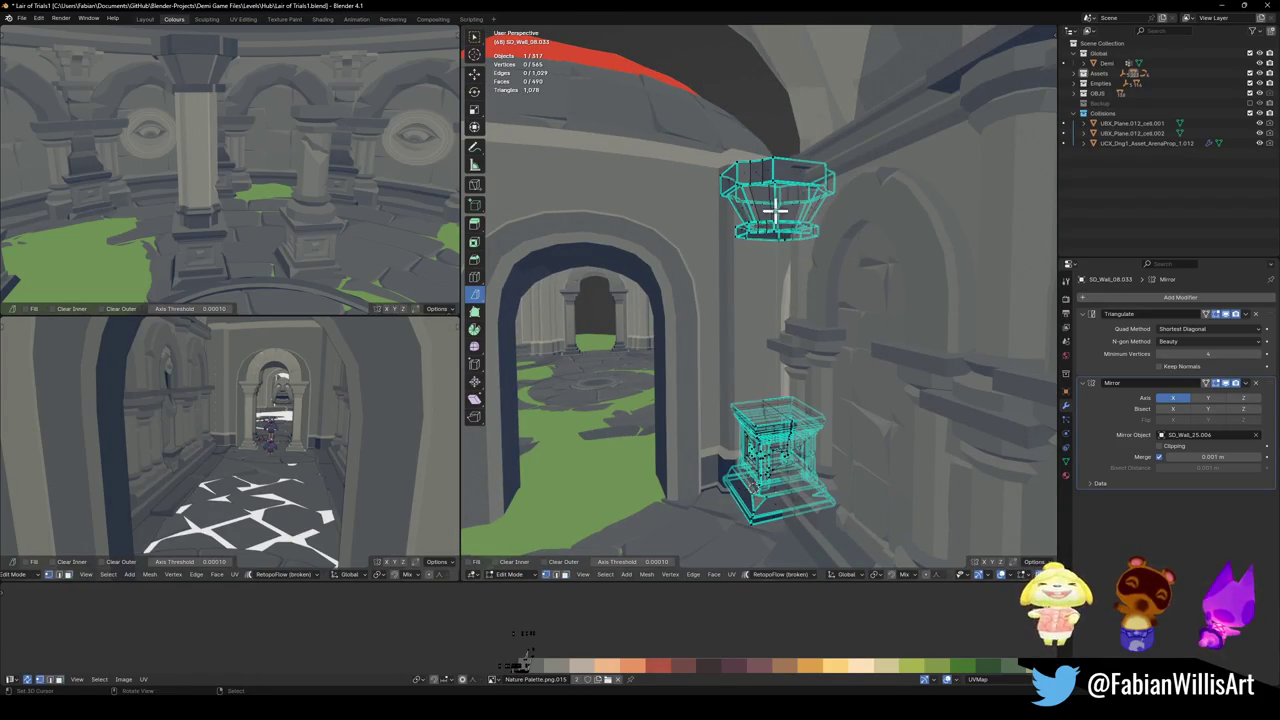
{"action": "key", "text": "f"}
{"action": "key", "text": "alt+a"}
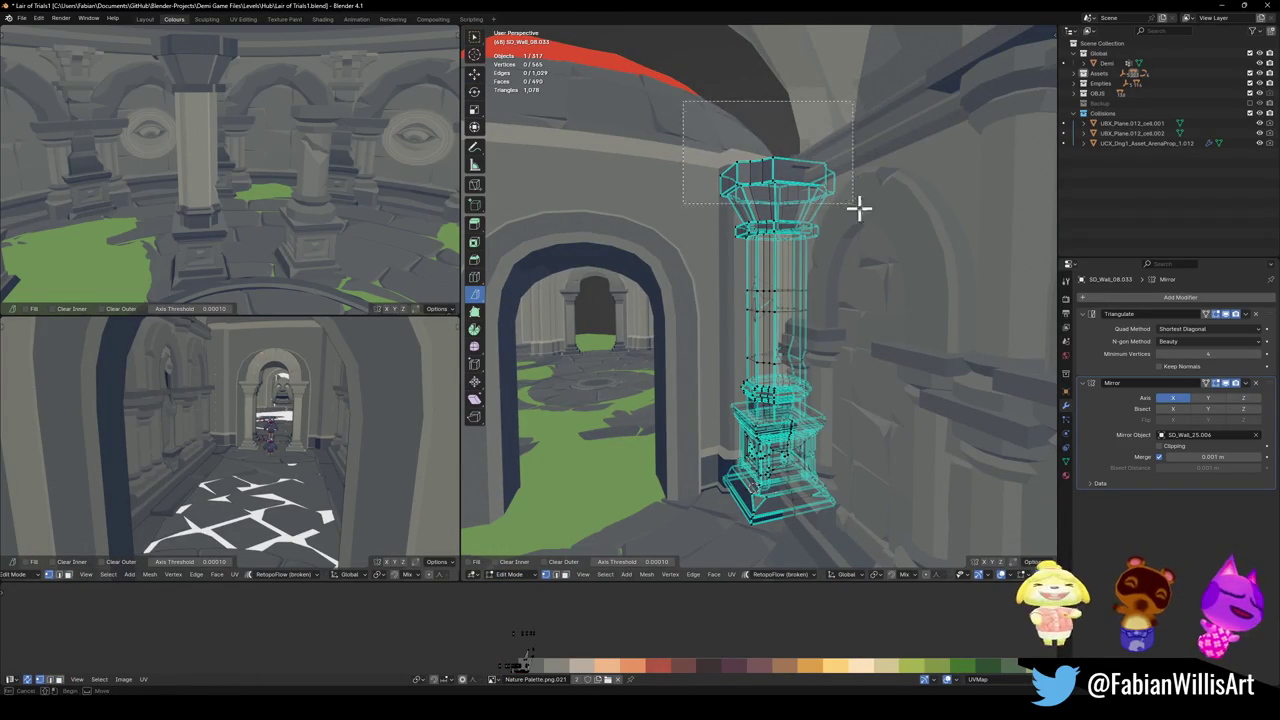
{"action": "left_click_drag", "start_coordinate": [795, 170], "coordinate": [840, 235]}
{"action": "key", "text": "g"}
{"action": "key", "text": "z"}
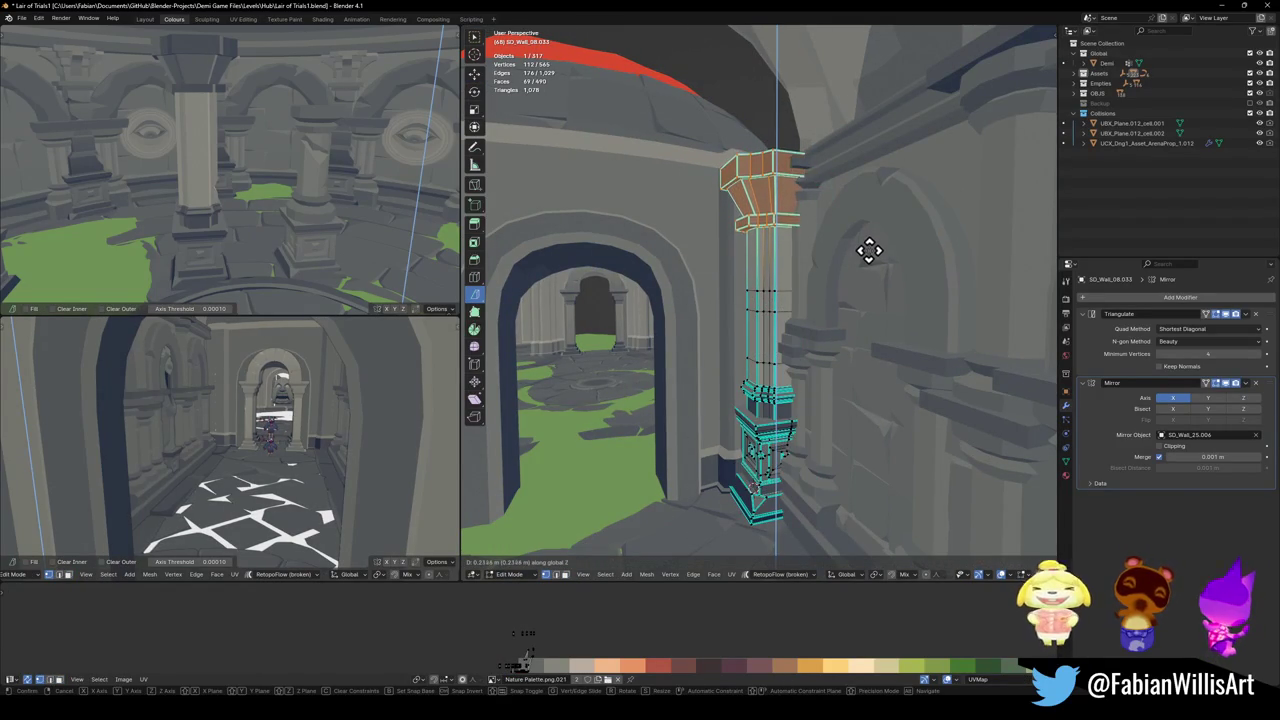
{"action": "left_click", "coordinate": [870, 254]}
{"action": "key", "text": "Tab"}
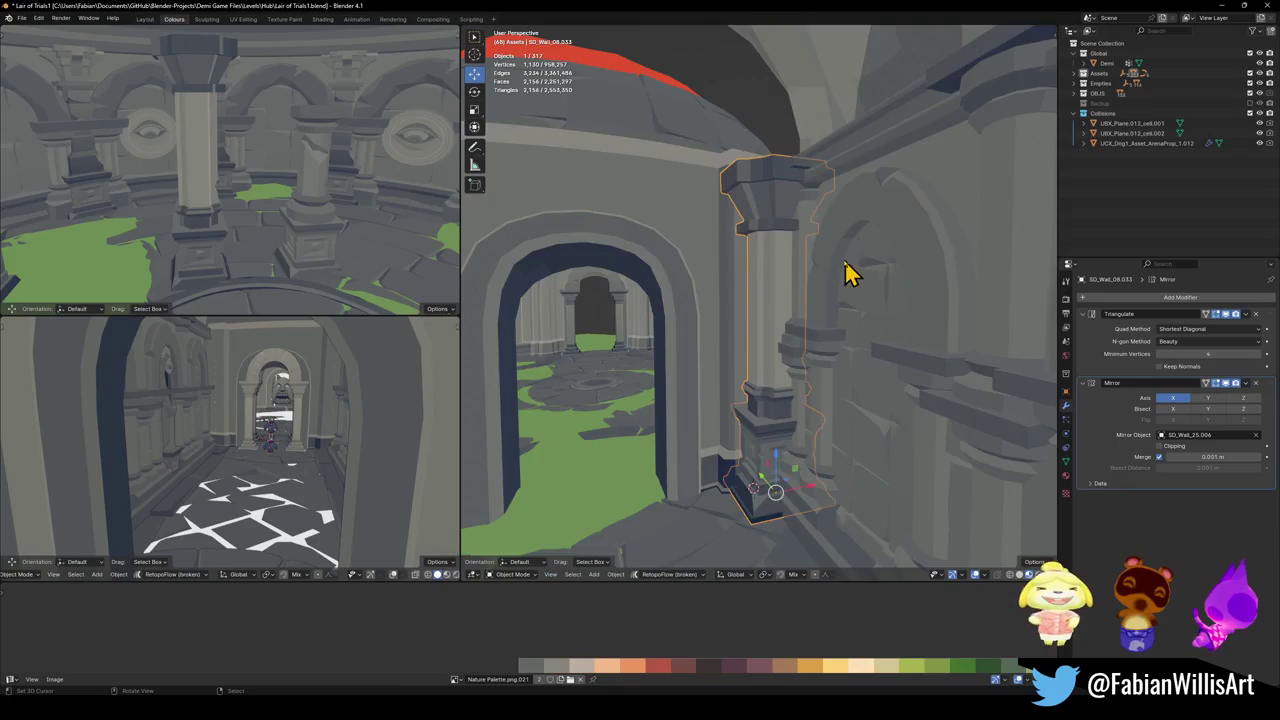
- Pull the view back toward the arch and start a walk-through to check the pillars
{"action": "scroll", "coordinate": [771, 300], "scroll_direction": "down", "scroll_amount": 5}
{"action": "scroll", "coordinate": [757, 298], "scroll_direction": "down", "scroll_amount": 5}
{"action": "scroll", "coordinate": [760, 310], "scroll_direction": "down", "scroll_amount": 5}
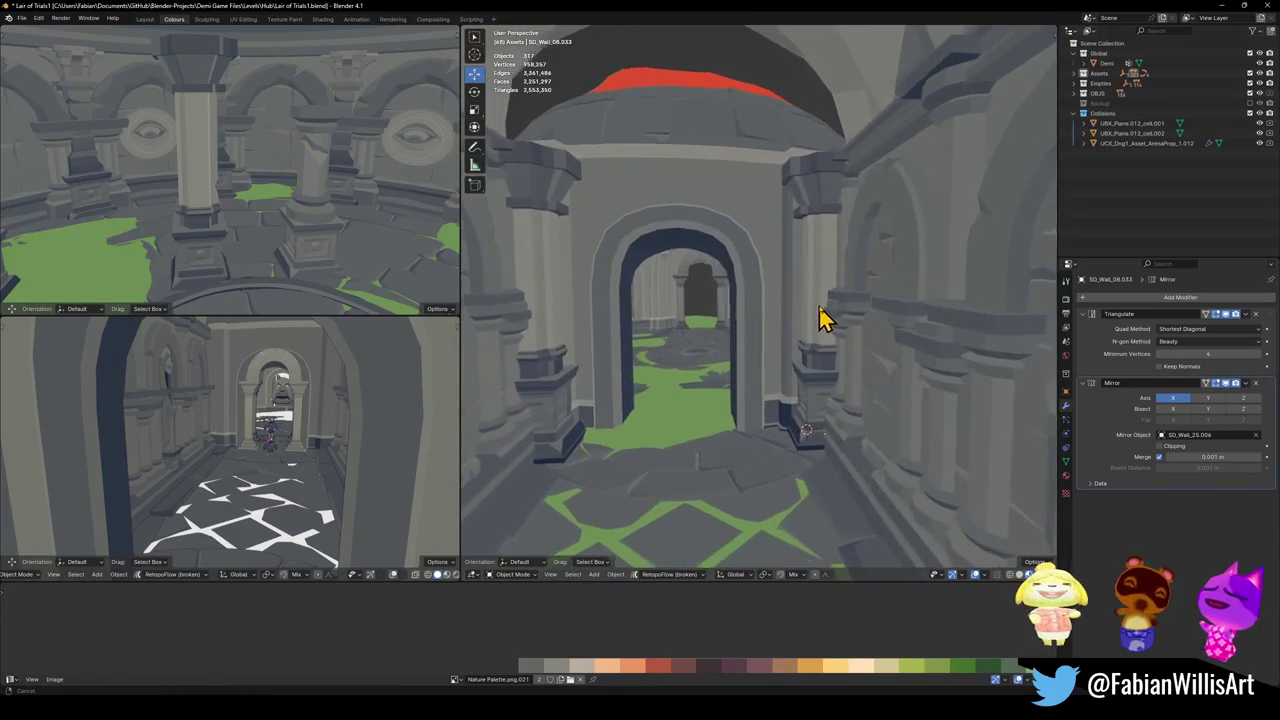
{"action": "middle_click_drag", "start_coordinate": [771, 329], "coordinate": [840, 303]}
{"action": "scroll", "coordinate": [840, 303], "scroll_direction": "up", "scroll_amount": 2}
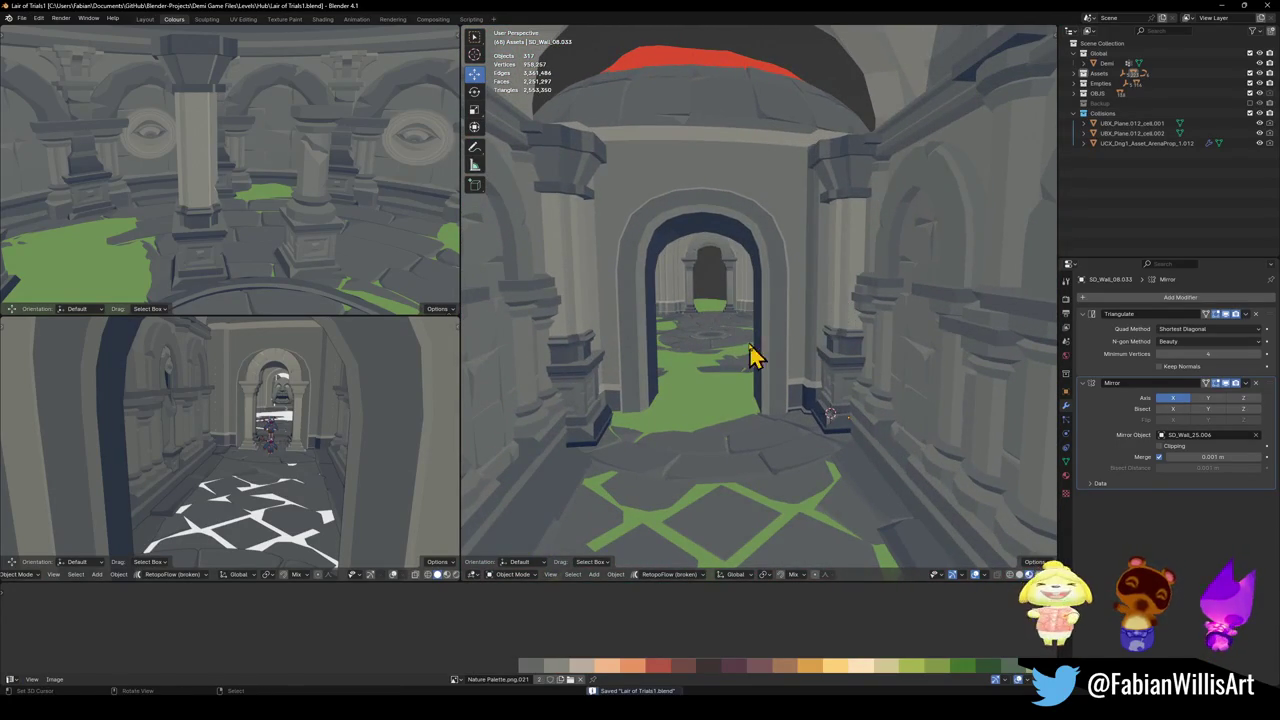
{"action": "key", "text": "shift+grave"}
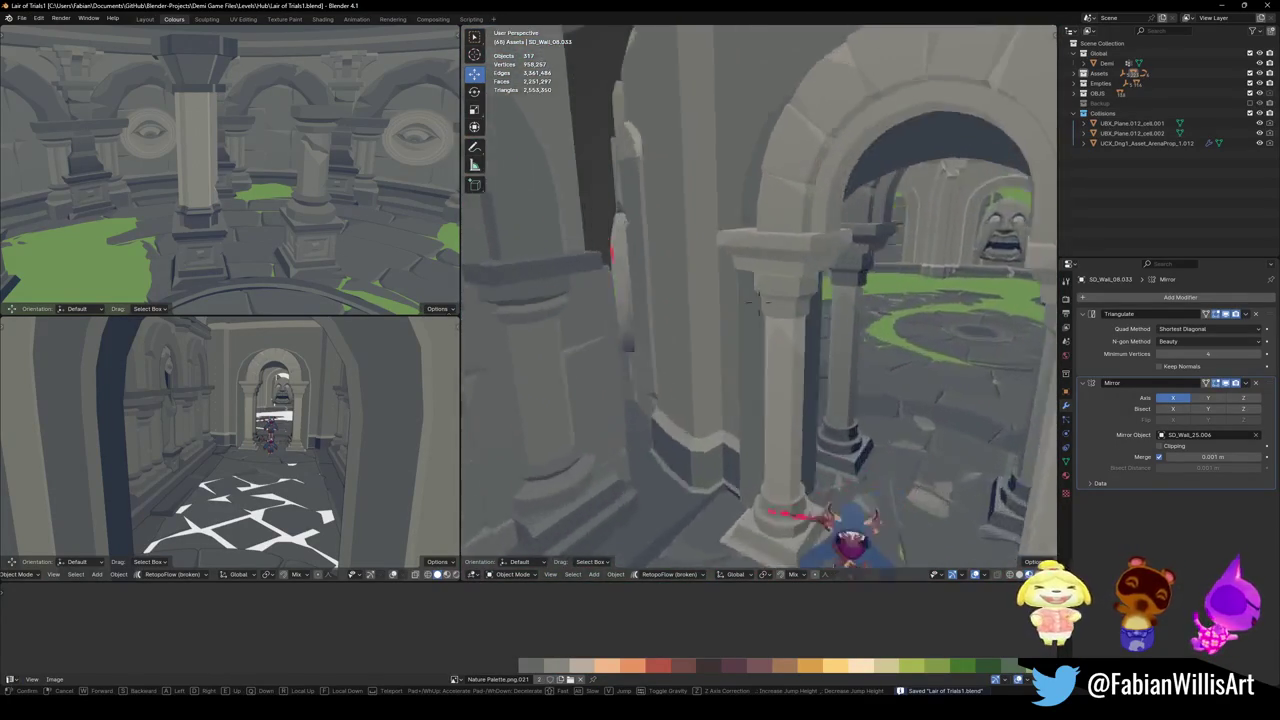
- Slide the left arch piece farther down the corridor along Y
{"action": "left_click", "coordinate": [758, 302]}
{"action": "left_click", "coordinate": [749, 400]}
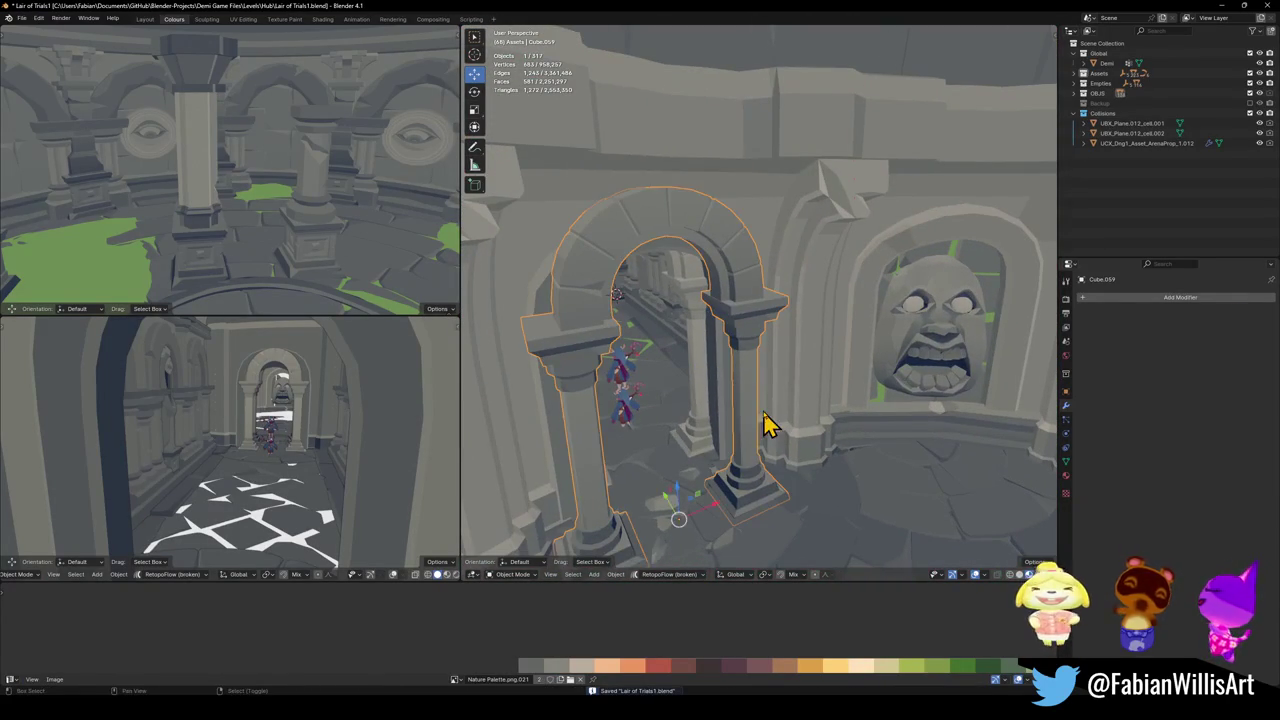
{"action": "key", "text": "g"}
{"action": "key", "text": "y"}
{"action": "left_click", "coordinate": [623, 271]}
{"action": "key", "text": "KP_Decimal"}
{"action": "key", "text": "g"}
{"action": "key", "text": "y"}
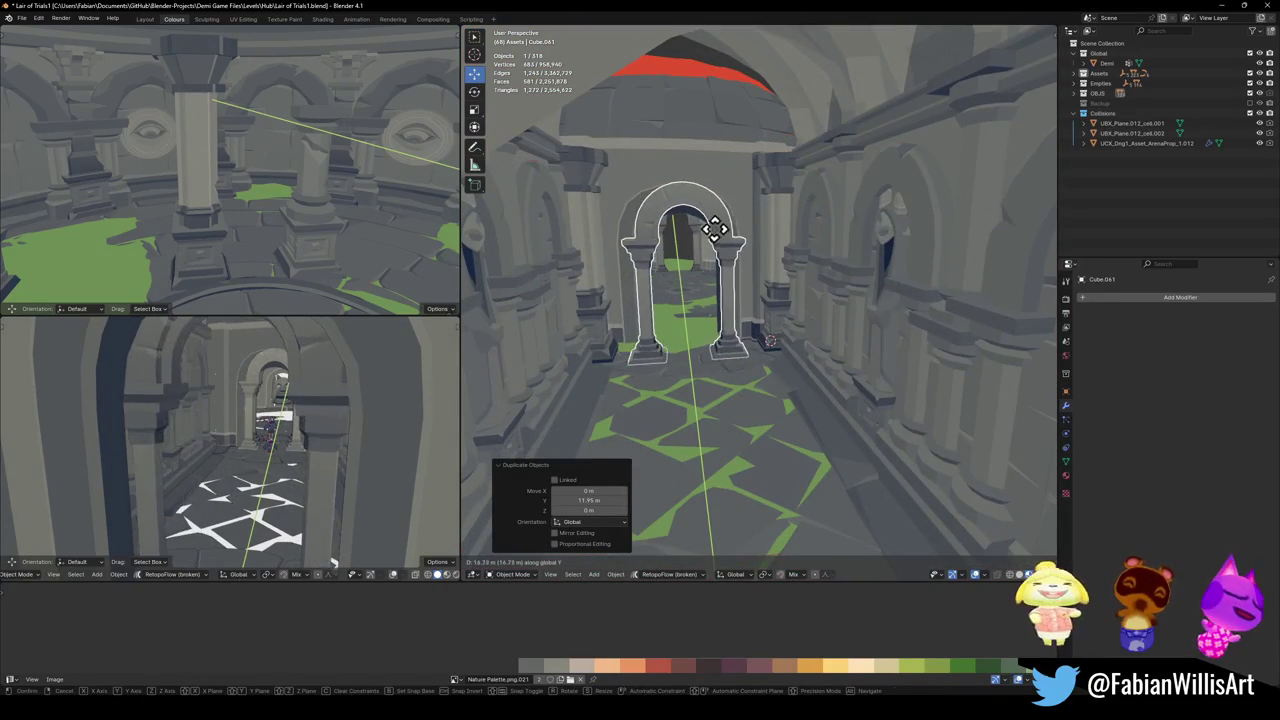
{"action": "left_click", "coordinate": [723, 228]}
- Select the MAP_LairOfTrials.001 mesh and snap it to the 3D cursor
{"action": "mouse_move", "coordinate": [714, 306]}
{"action": "middle_mouse_down"}
{"action": "mouse_move", "coordinate": [783, 320]}
{"action": "mouse_move", "coordinate": [760, 329]}
{"action": "mouse_move", "coordinate": [808, 365]}
{"action": "middle_mouse_up"}
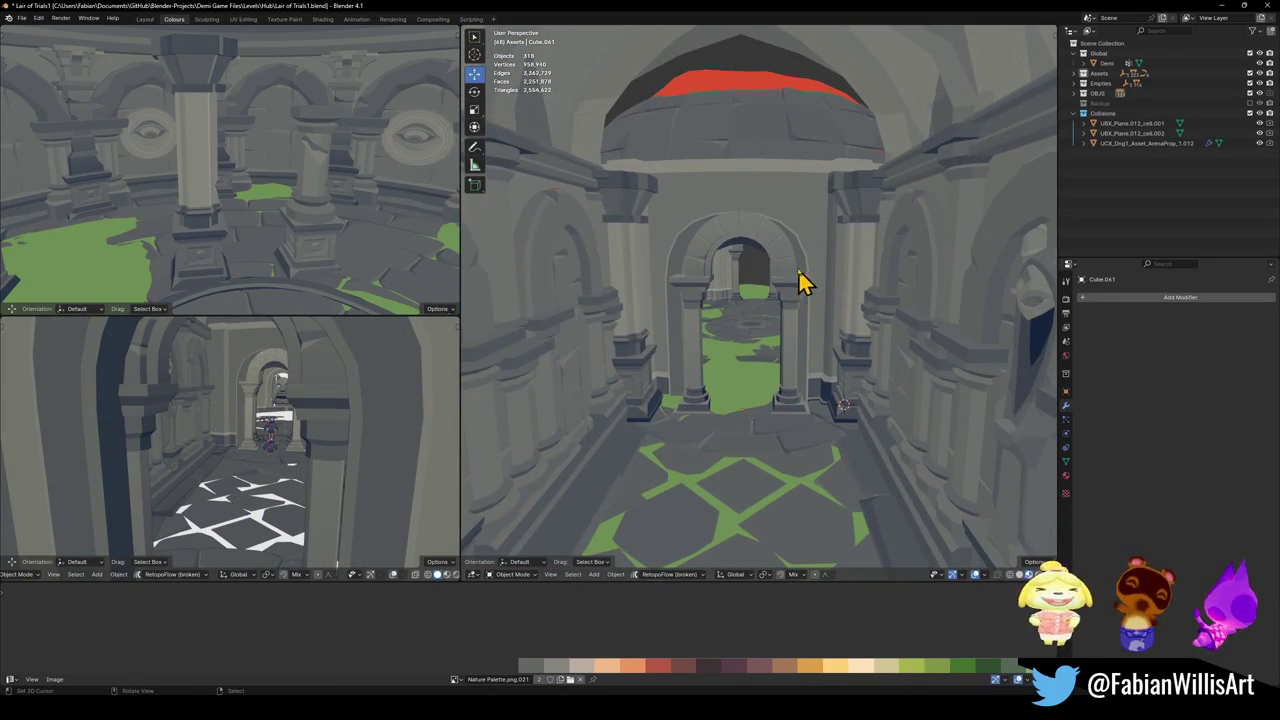
{"action": "middle_click_drag", "start_coordinate": [800, 316], "coordinate": [784, 150]}
{"action": "scroll", "coordinate": [789, 286], "scroll_direction": "down", "scroll_amount": 2}
{"action": "left_click", "coordinate": [786, 155]}
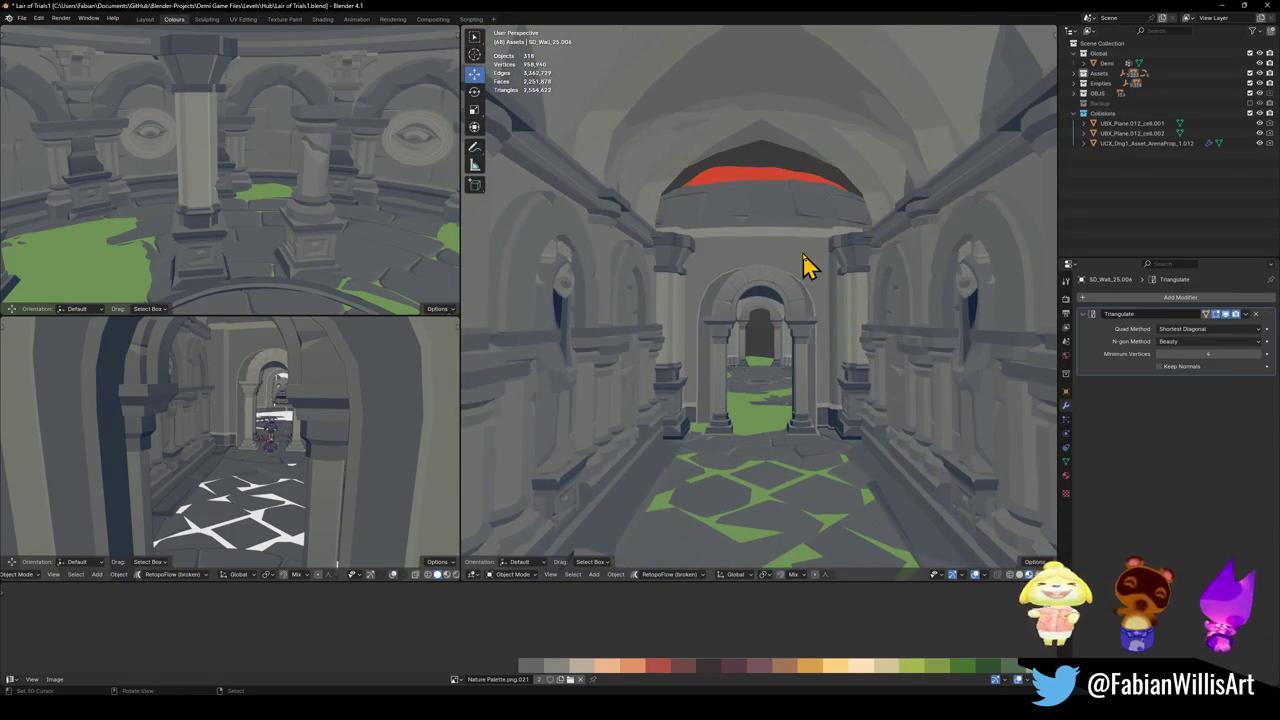
{"action": "left_click", "coordinate": [803, 327]}
{"action": "key", "text": "shift+s"}
{"action": "left_click", "coordinate": [820, 294]}
- Lower MAP_LairOfTrials.001 16.37 m, shift it along Y, then lower it about 2 m more
{"action": "key", "text": "g"}
{"action": "key", "text": "z"}
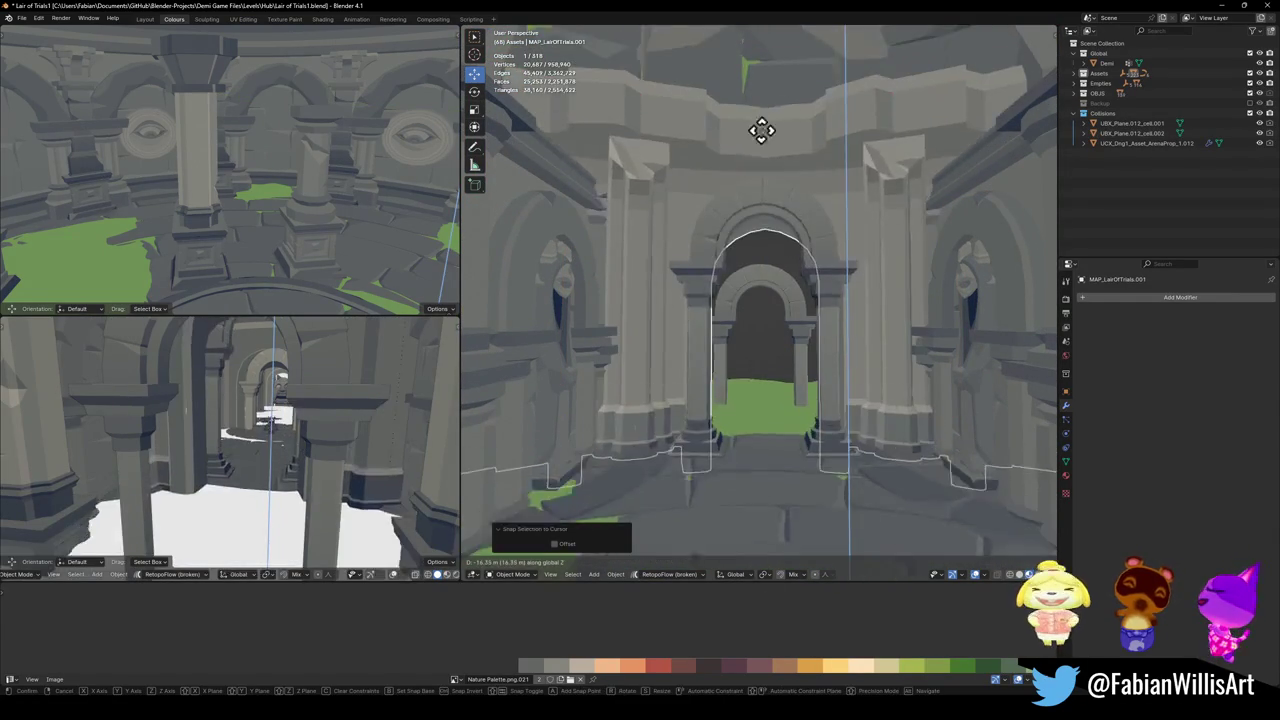
{"action": "left_click", "coordinate": [772, 158]}
{"action": "key", "text": "g"}
{"action": "key", "text": "y"}
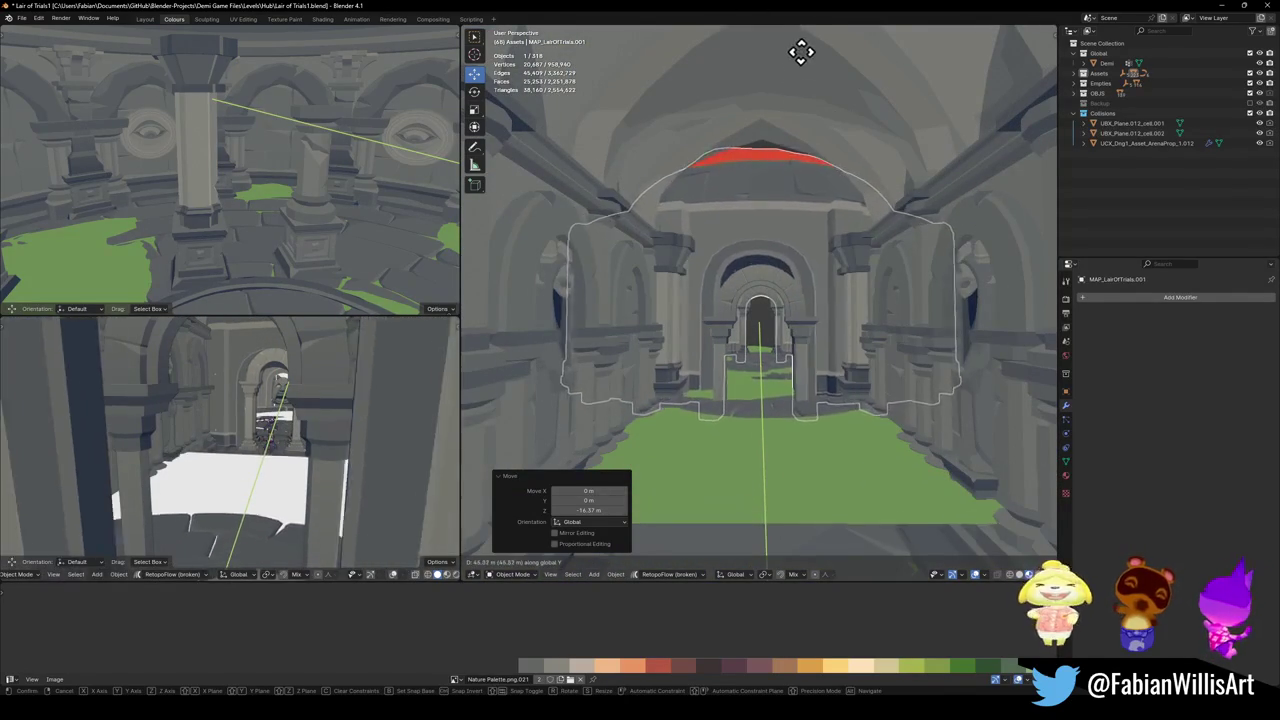
{"action": "left_click", "coordinate": [835, 58]}
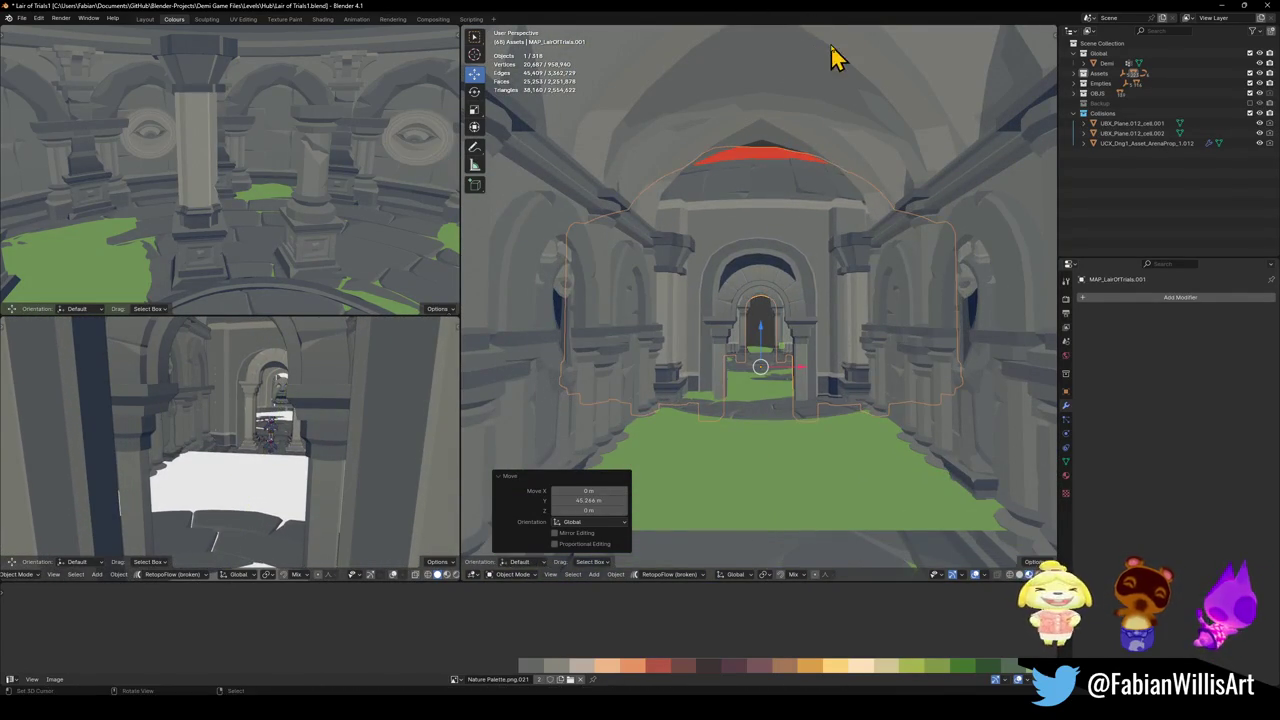
{"action": "key", "text": "g"}
{"action": "key", "text": "z"}
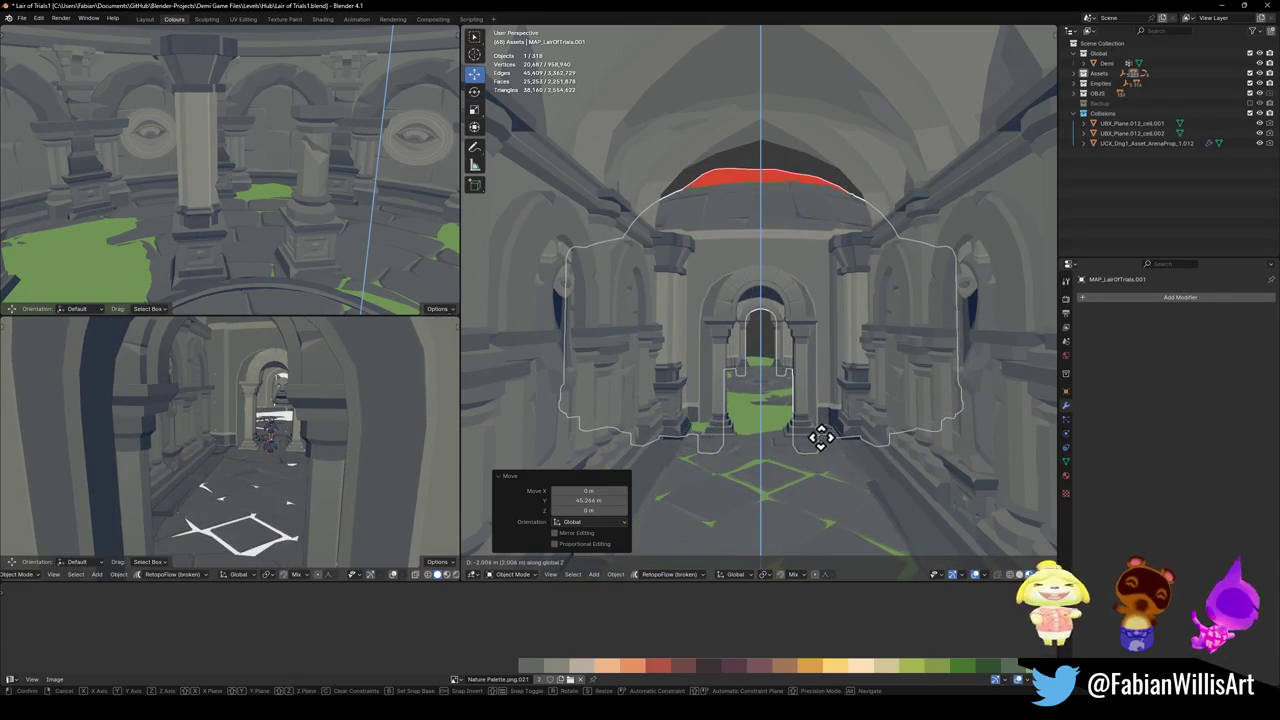
{"action": "left_click", "coordinate": [826, 452]}
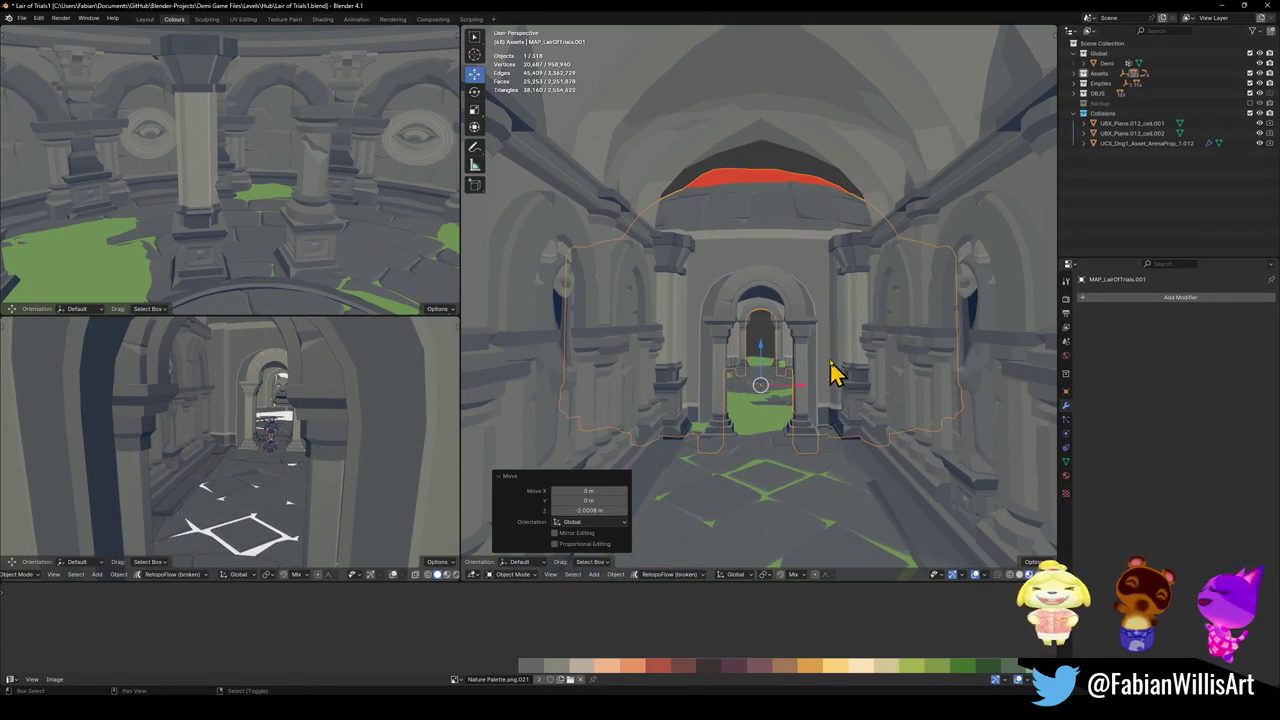
- Fly through the corridor and dome to check the map mesh's alignment
{"action": "key", "text": "shift+grave"}
{"action": "key", "text": "w"}
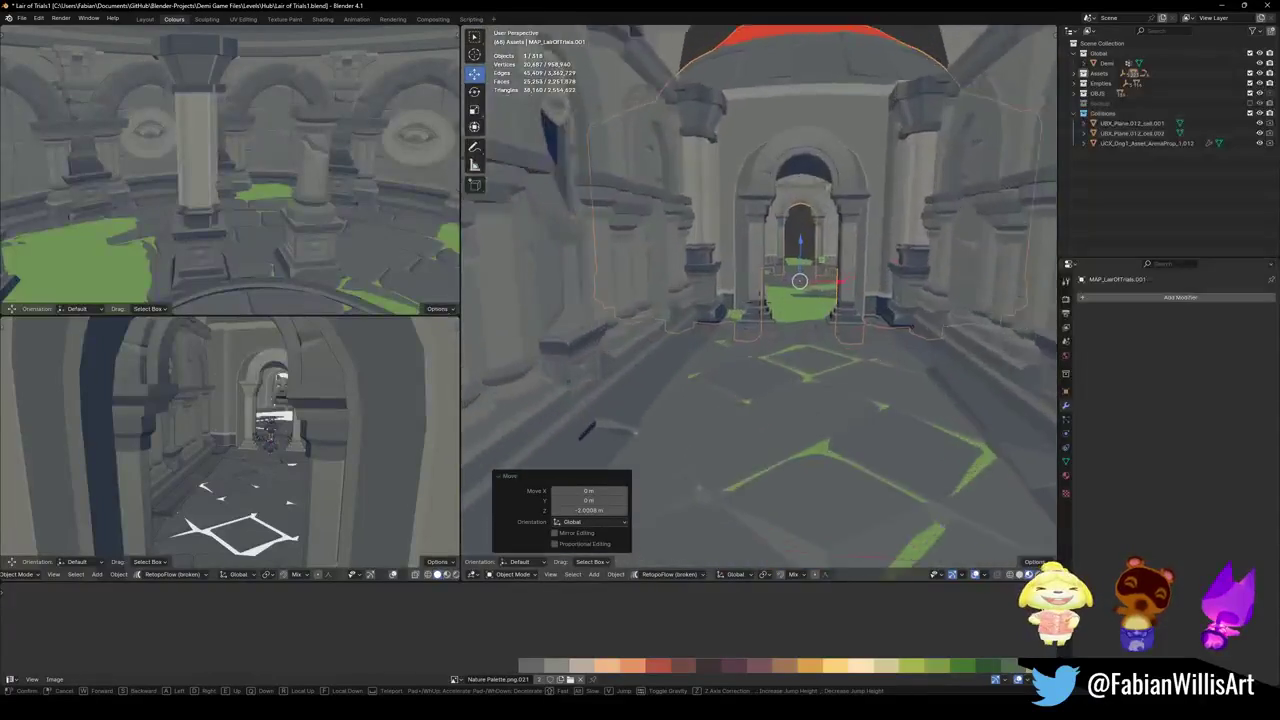
{"action": "key", "text": "s"}
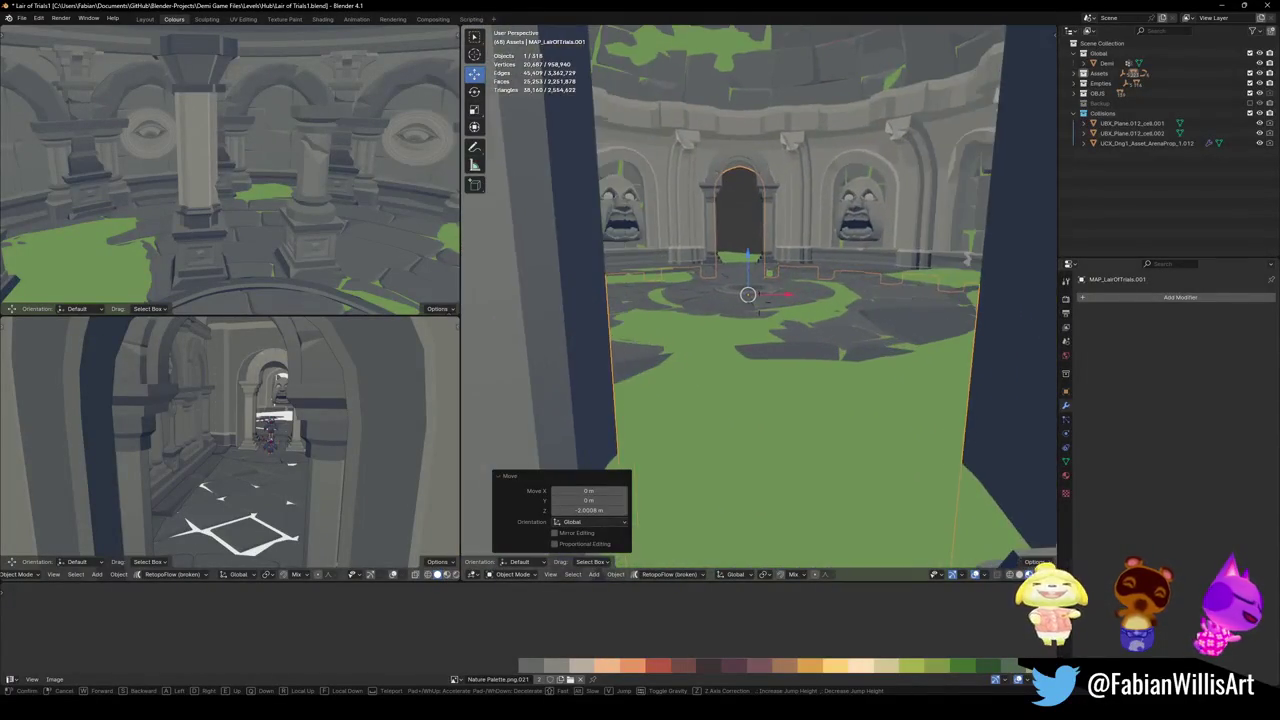
{"action": "key", "text": "s"}
{"action": "key", "text": "s"}
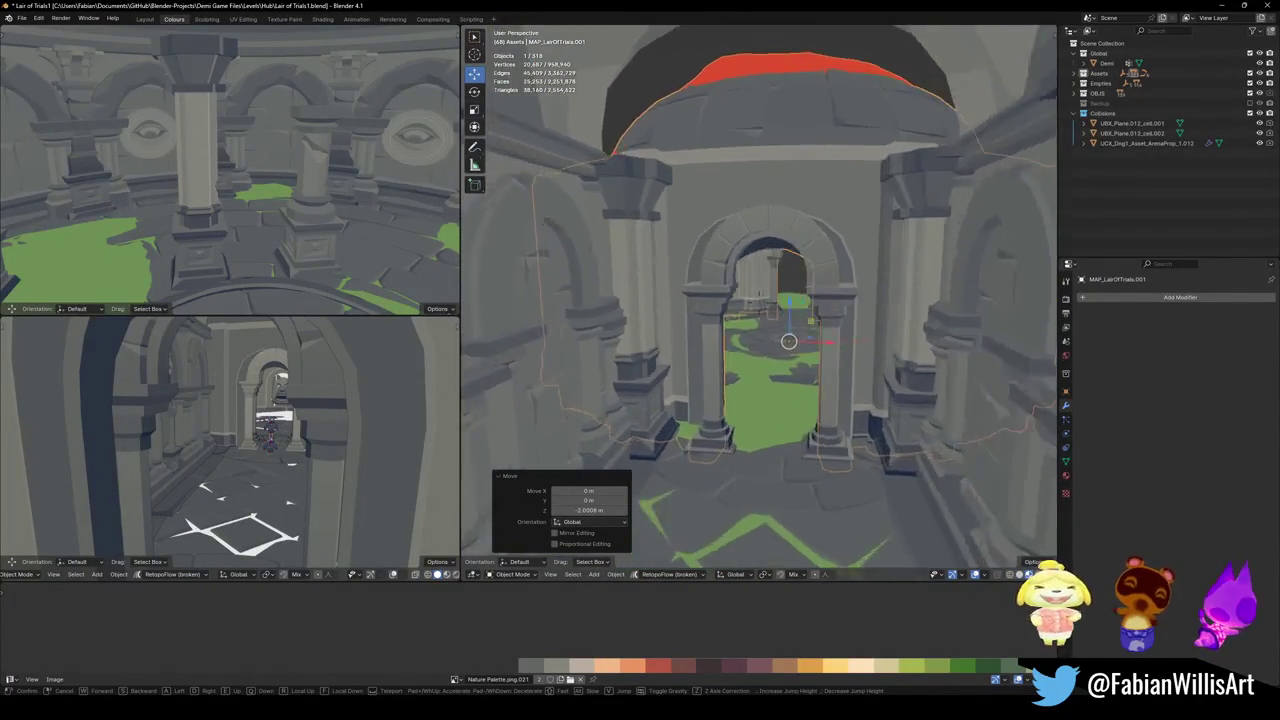
{"action": "key", "text": "w"}
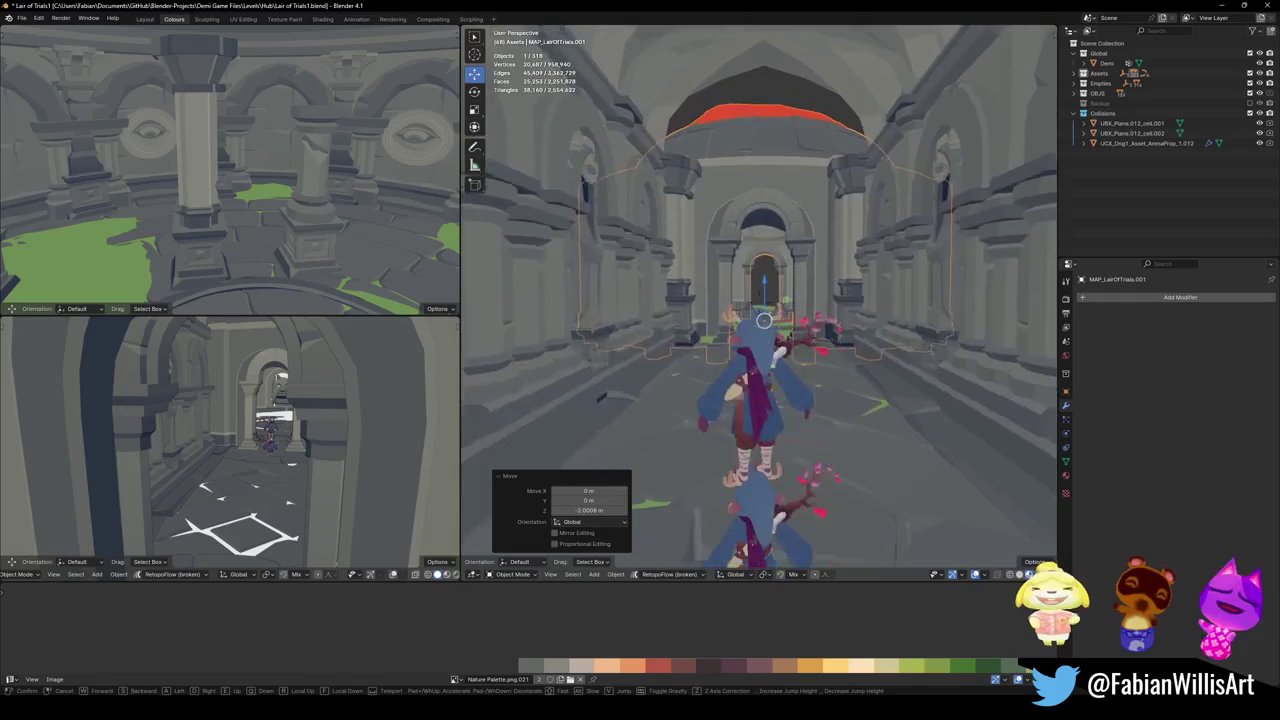
{"action": "left_click", "coordinate": [830, 352]}
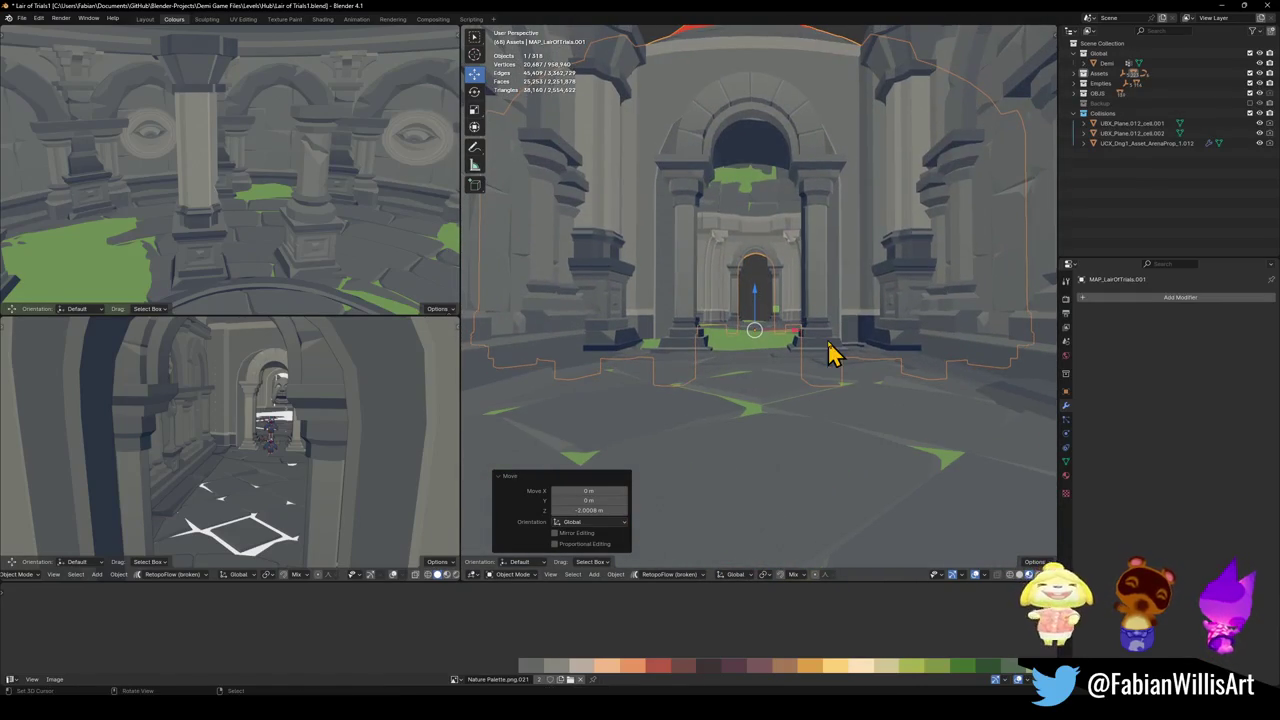
- Rotate the map mesh 0.456° around Z, clear the selection, and fly through to inspect
{"action": "key", "text": "r"}
{"action": "key", "text": "z"}
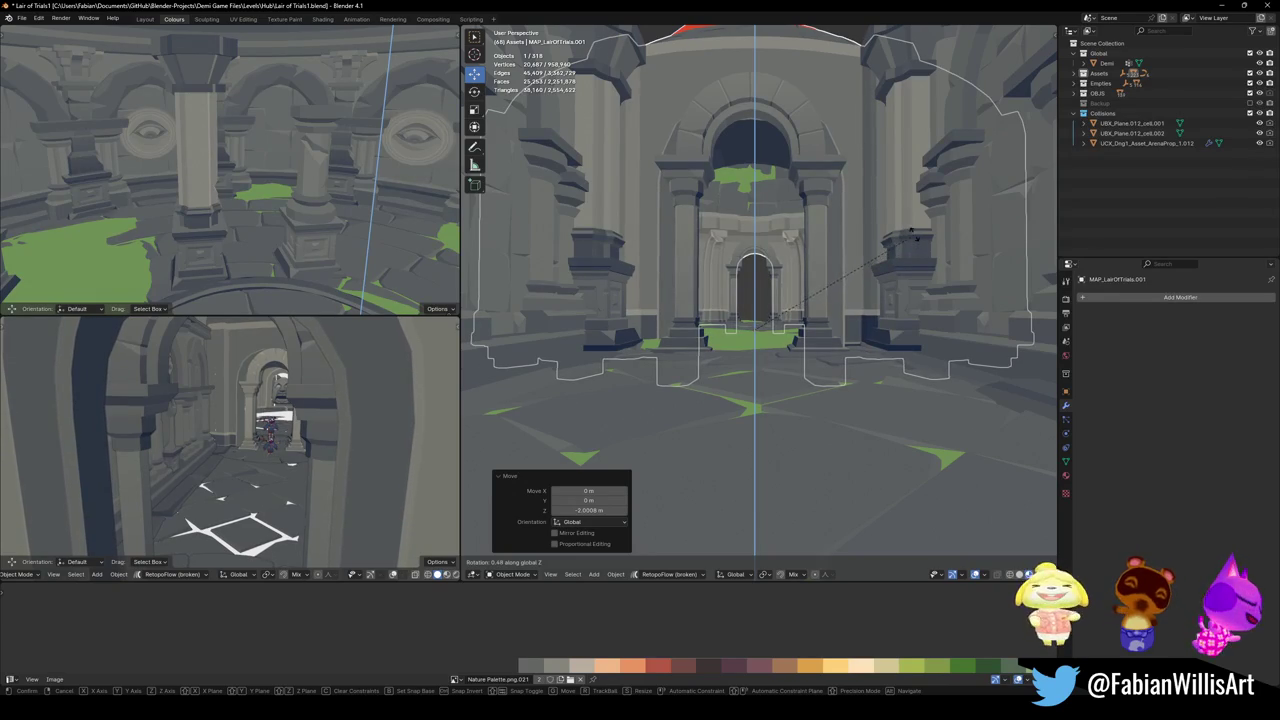
{"action": "left_click", "coordinate": [912, 234]}
{"action": "key", "text": "shift+grave"}
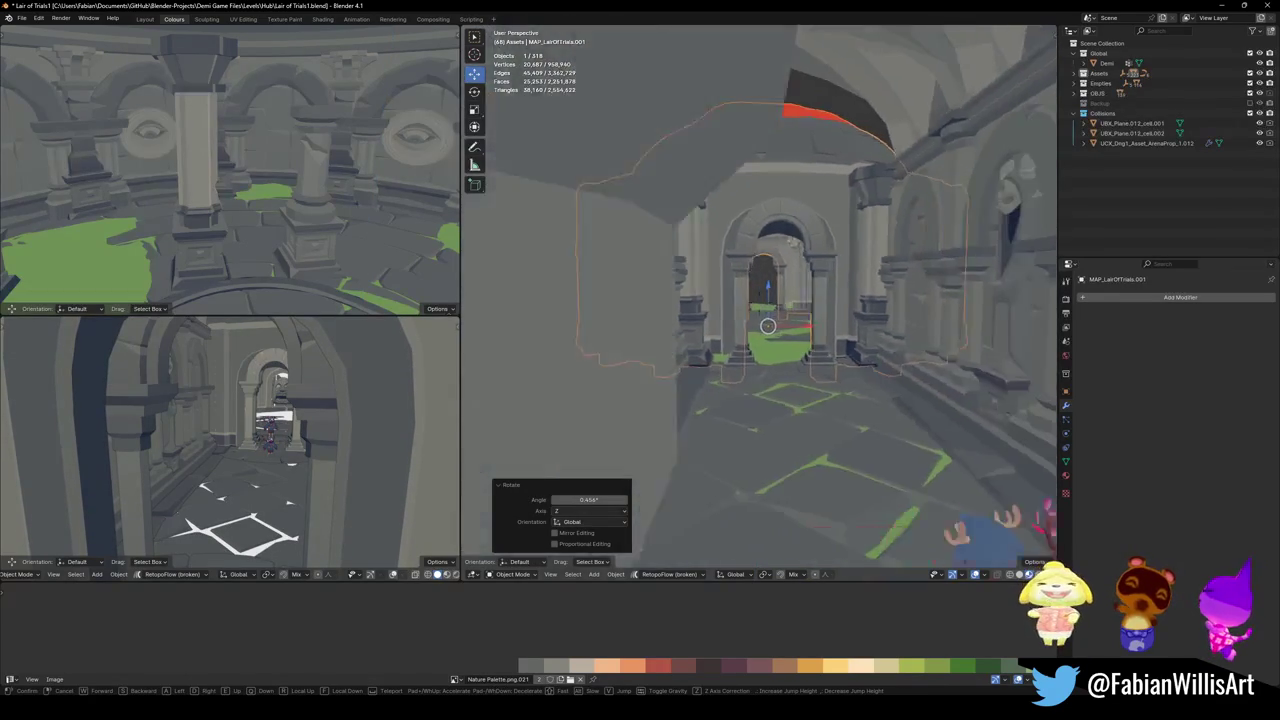
{"action": "left_click", "coordinate": [762, 351]}
{"action": "key", "text": "alt+a"}
{"action": "key", "text": "shift+grave"}
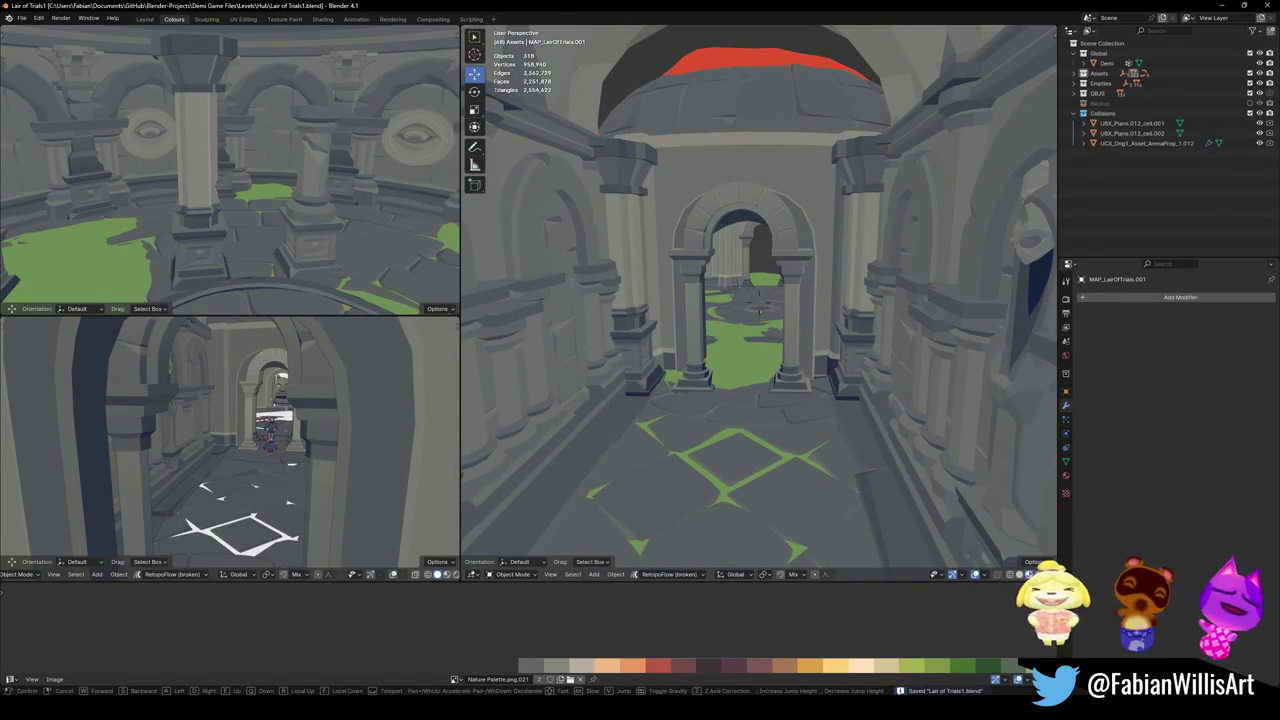
- Delete the arch piece and place a duplicate 4.074 m along Y
{"action": "key", "text": "w"}
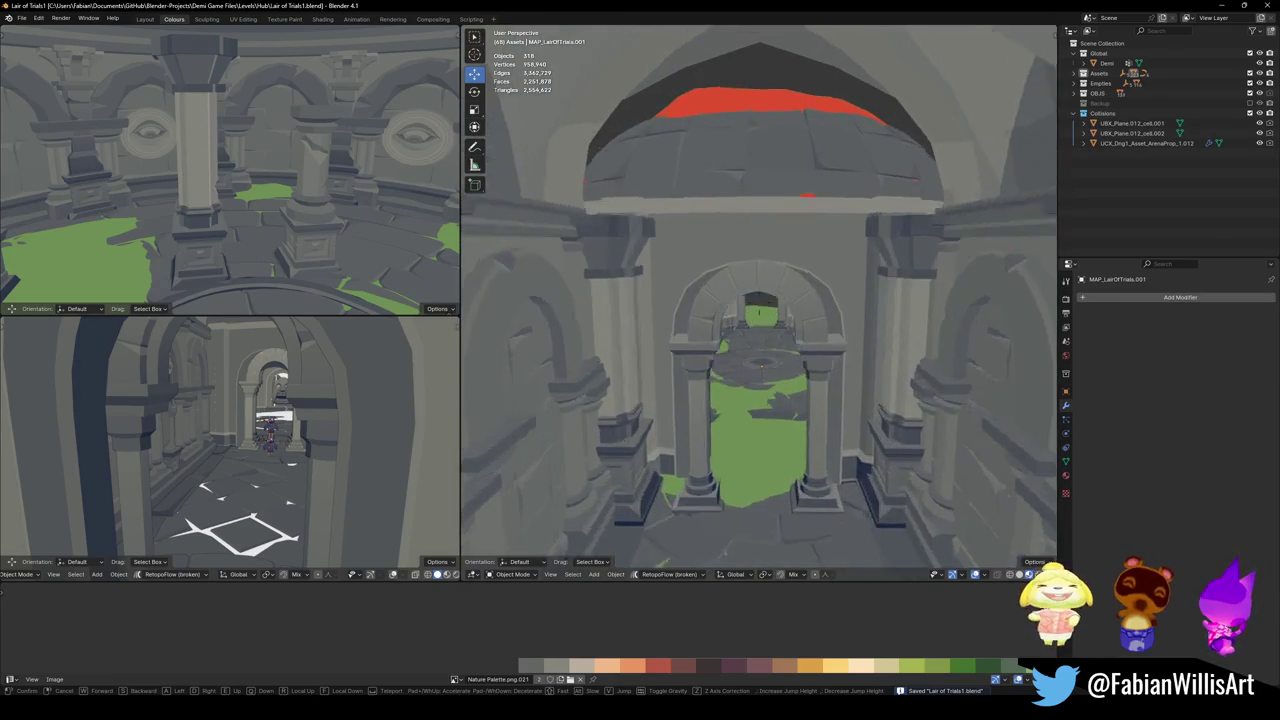
{"action": "key", "text": "s"}
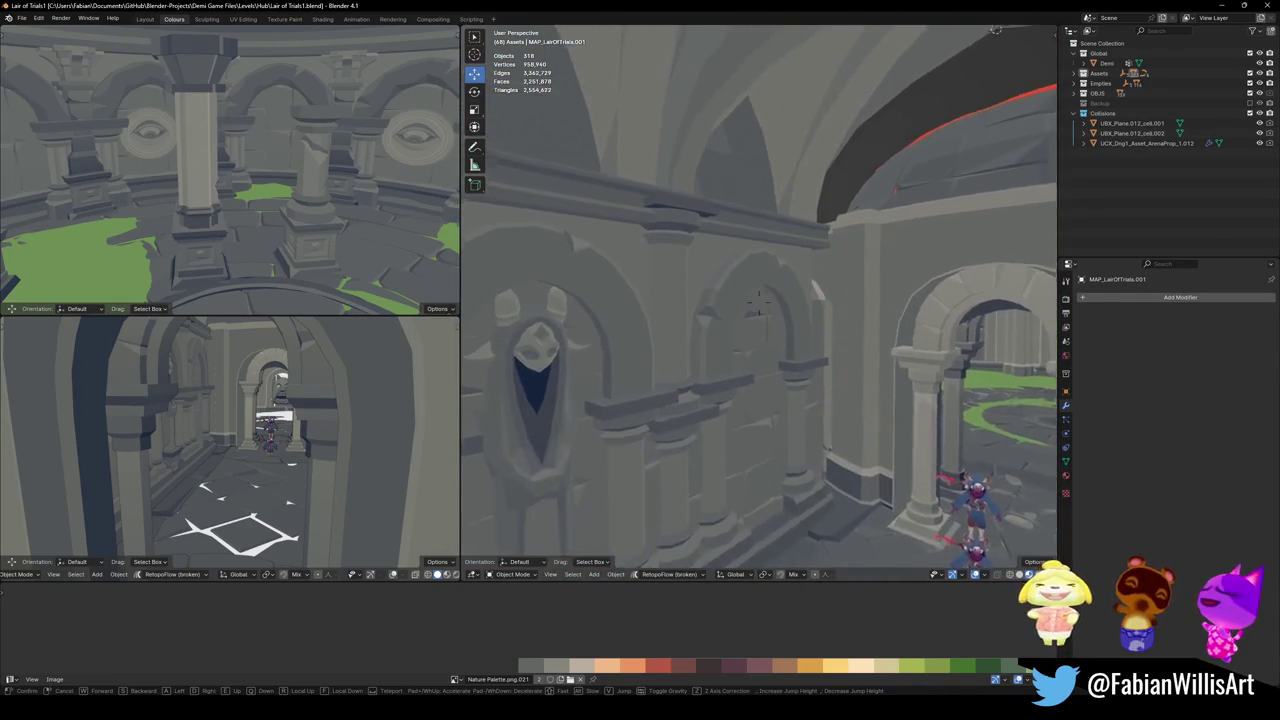
{"action": "key", "text": "w"}
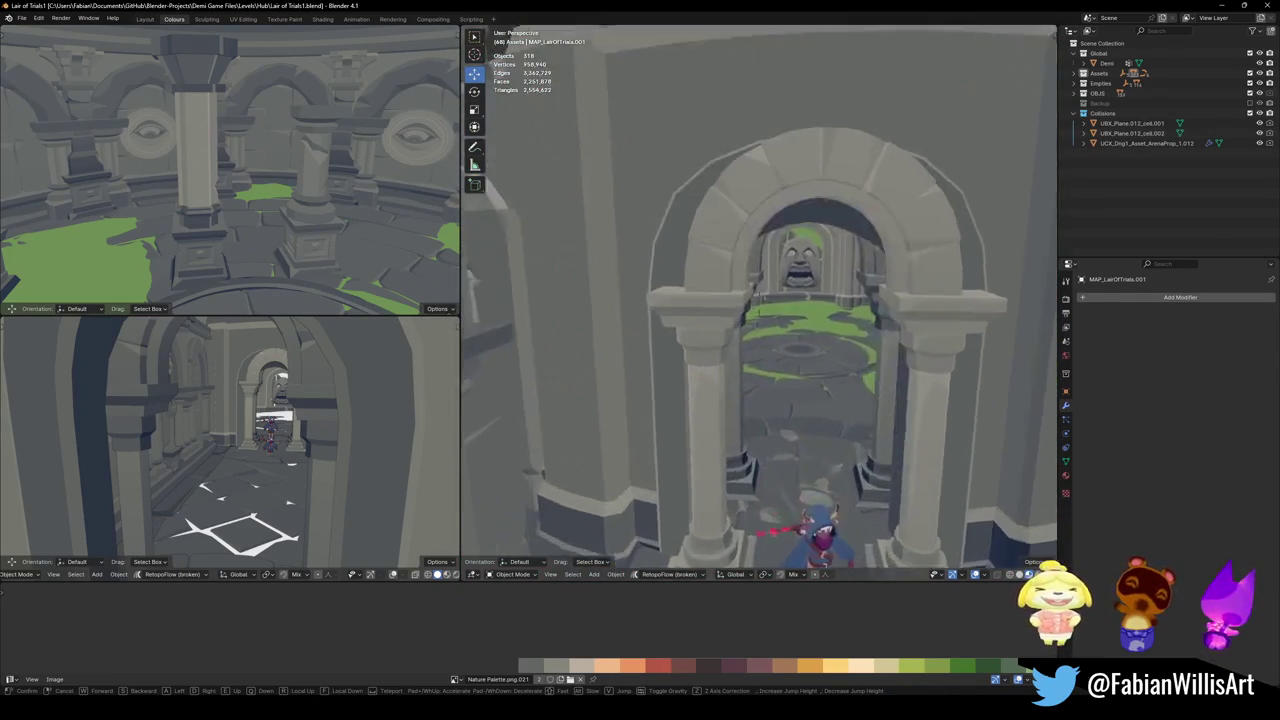
{"action": "key", "text": "e"}
{"action": "key", "text": "Delete"}
{"action": "key", "text": "shift+d"}
{"action": "key", "text": "y"}
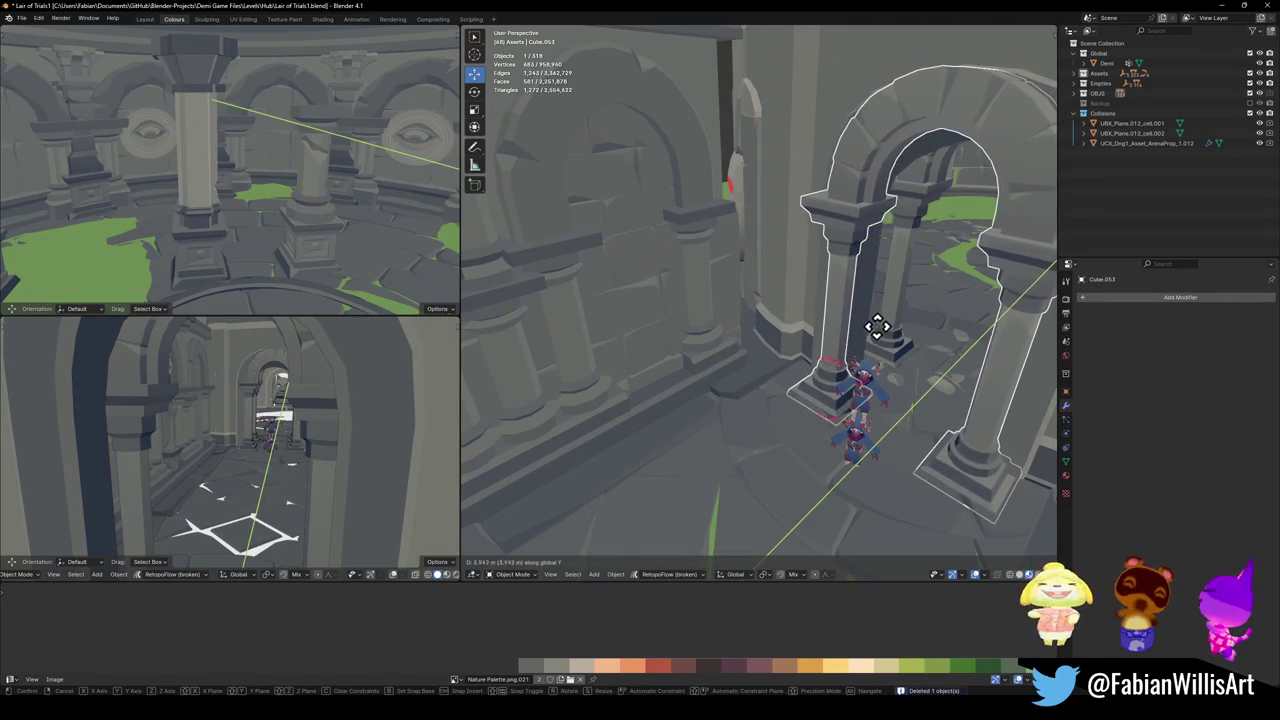
{"action": "left_click", "coordinate": [880, 342]}
- Slide a copy of the wall pillar section along Y to close the side-wall gap
{"action": "middle_click_drag", "start_coordinate": [876, 318], "coordinate": [777, 251]}
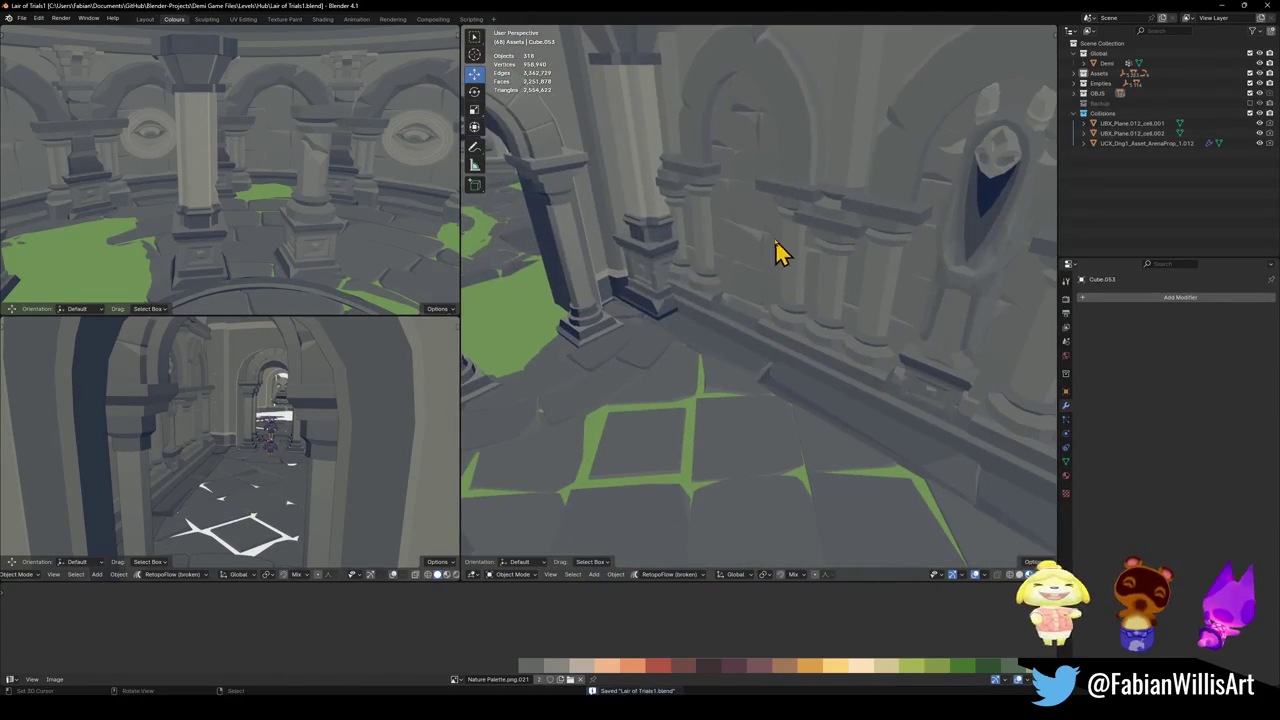
{"action": "left_click", "coordinate": [643, 256]}
{"action": "key", "text": "g"}
{"action": "key", "text": "y"}
{"action": "left_click", "coordinate": [948, 314]}
{"action": "key", "text": "KP_Decimal"}
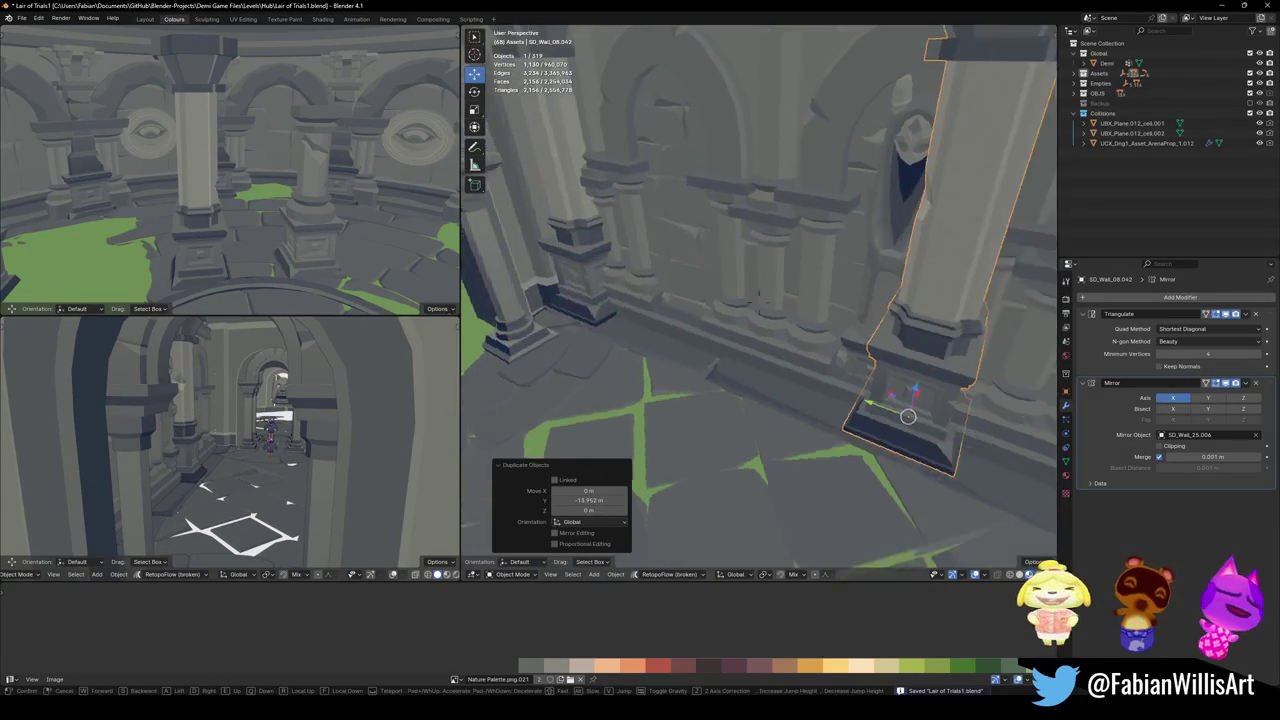
{"action": "middle_click_drag", "start_coordinate": [777, 374], "coordinate": [743, 397]}
{"action": "key", "text": "g"}
{"action": "key", "text": "y"}
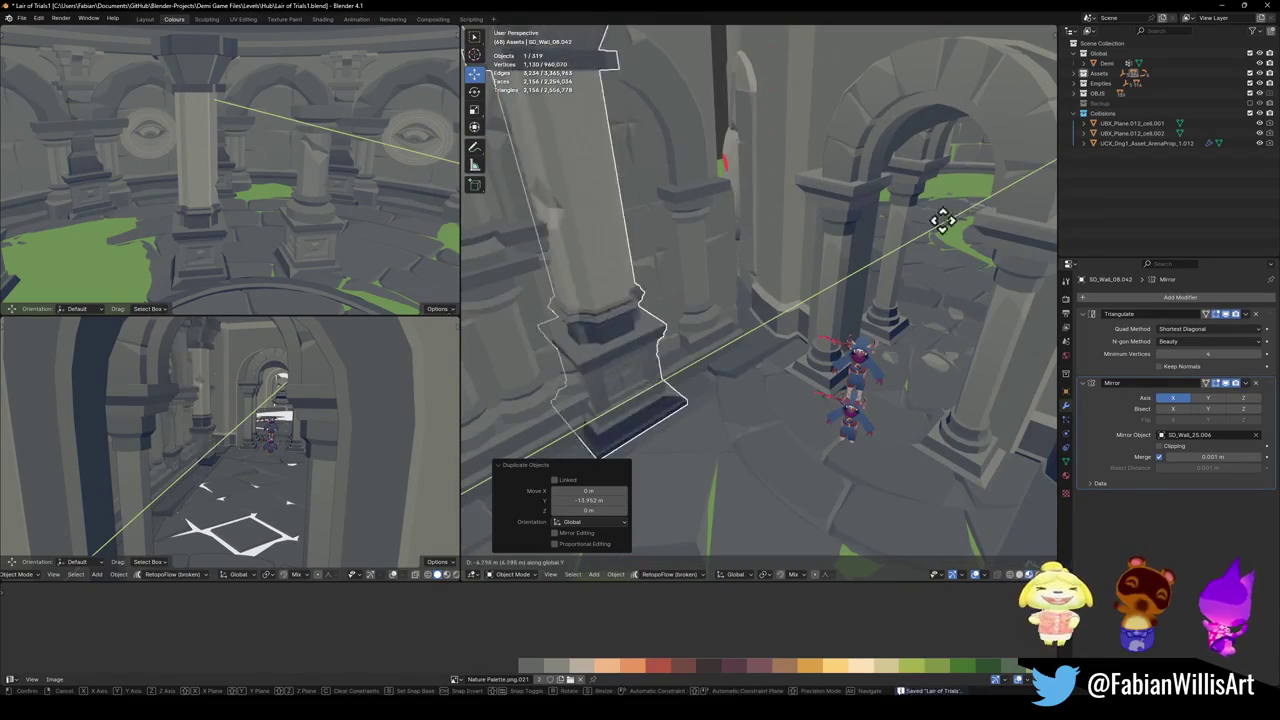
{"action": "left_click", "coordinate": [1040, 180]}
- Fly down the corridor toward the character figures to check the wall placement
{"action": "key", "text": "shift+grave"}
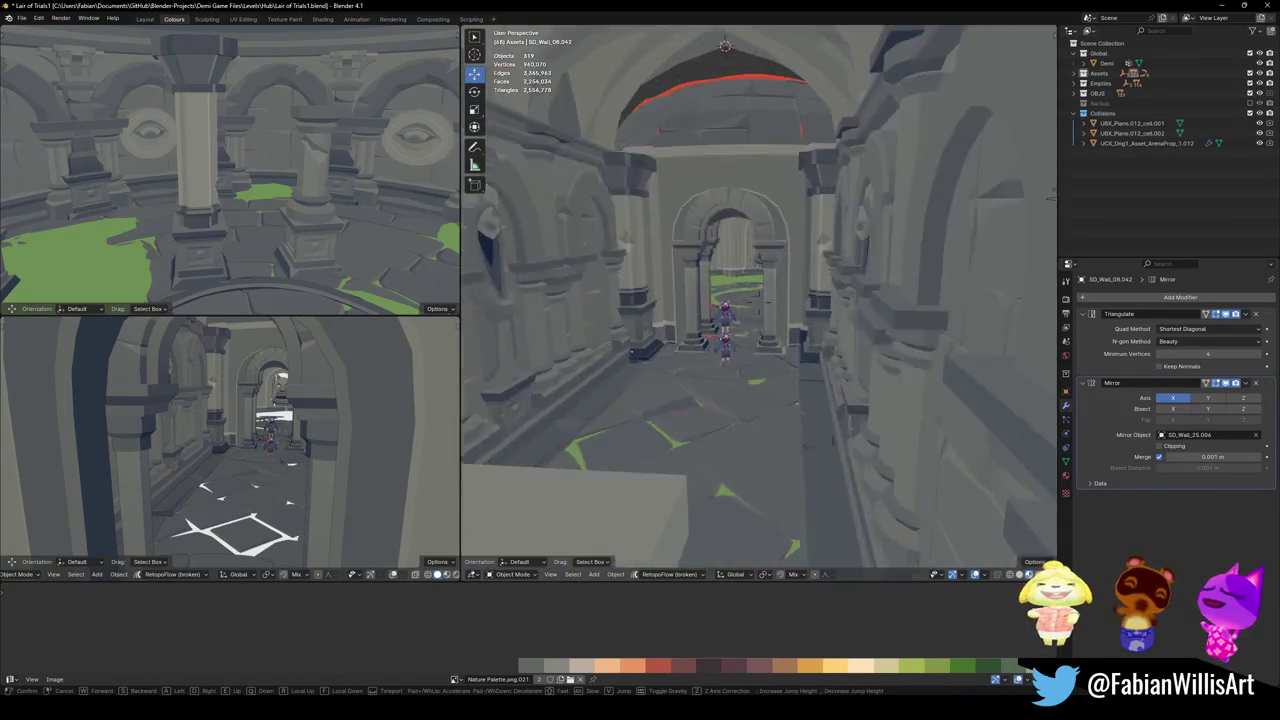
{"action": "left_click", "coordinate": [775, 305]}
{"action": "key", "text": "shift+grave"}
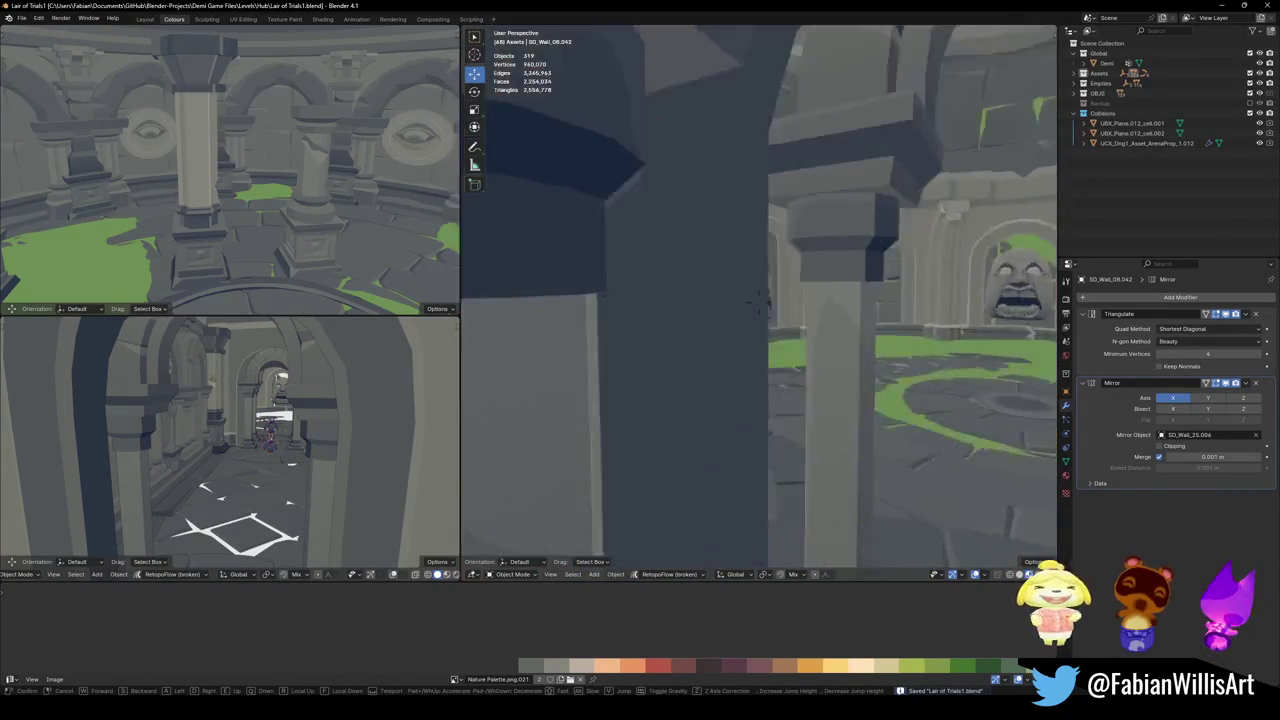
{"action": "key", "text": "w"}
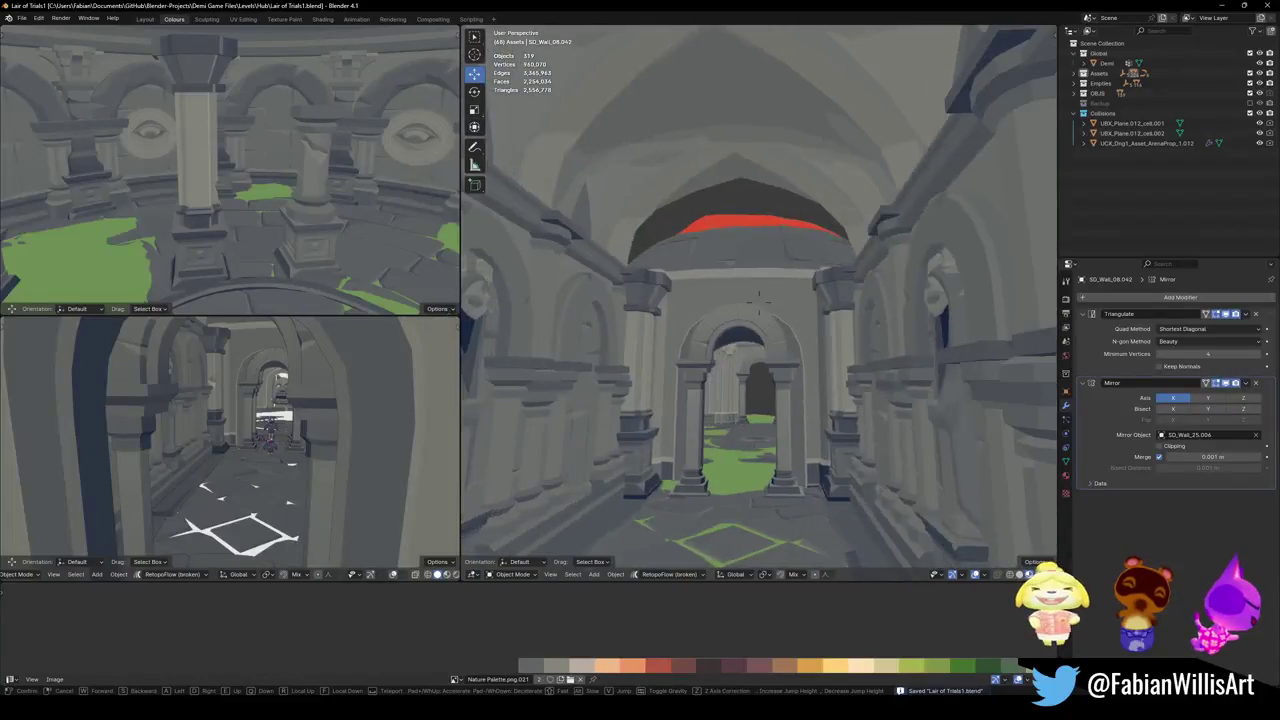
{"action": "left_click", "coordinate": [768, 290]}
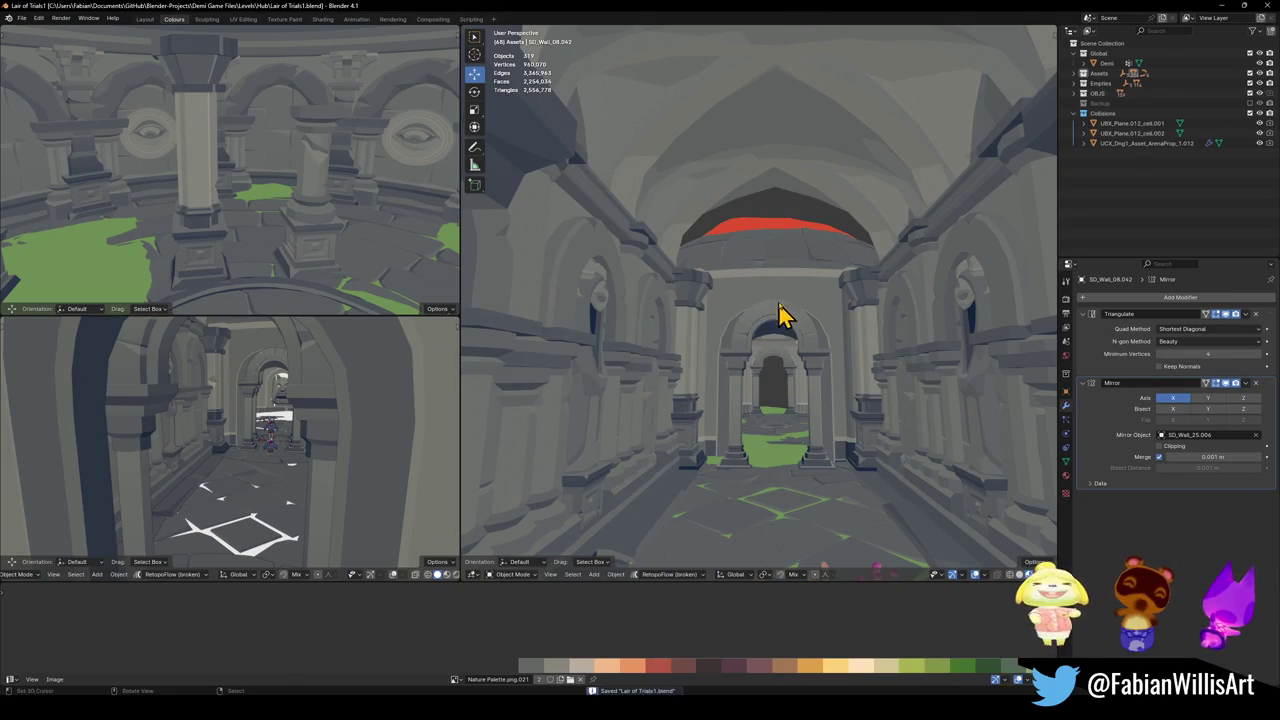
{"action": "key", "text": "shift+grave"}
{"action": "key", "text": "w"}
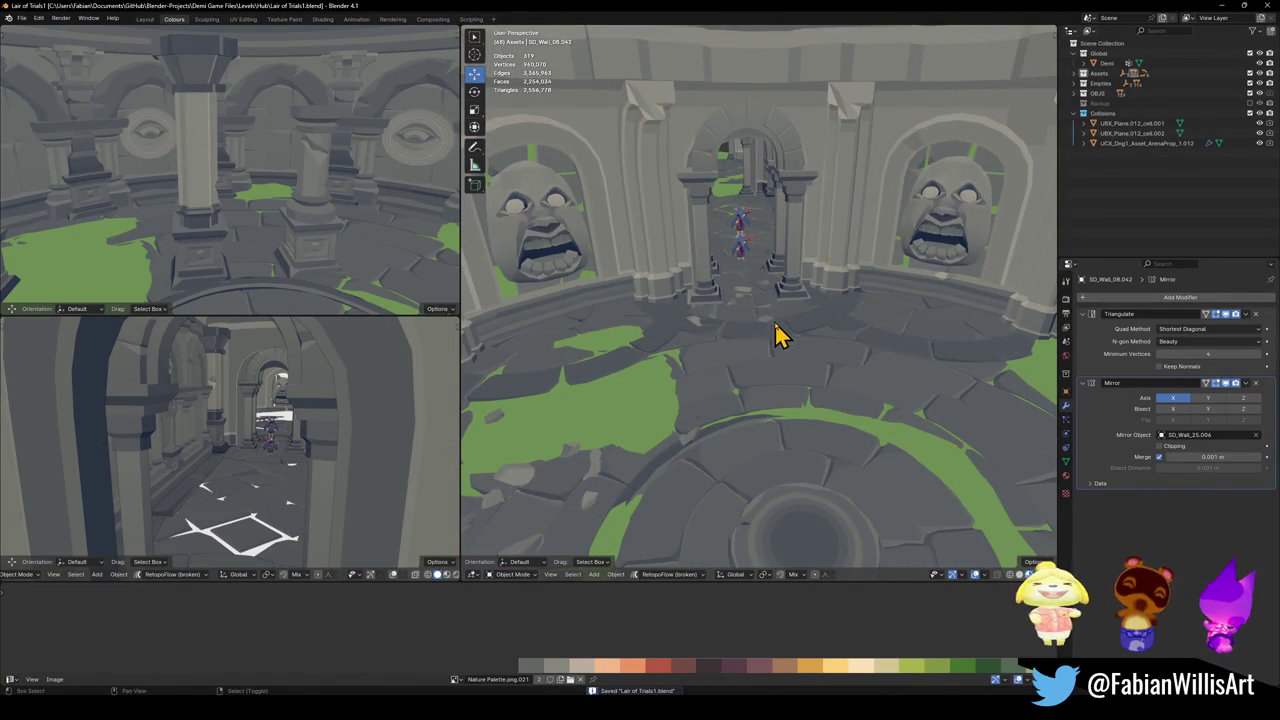
{"action": "key", "text": "shift+grave"}
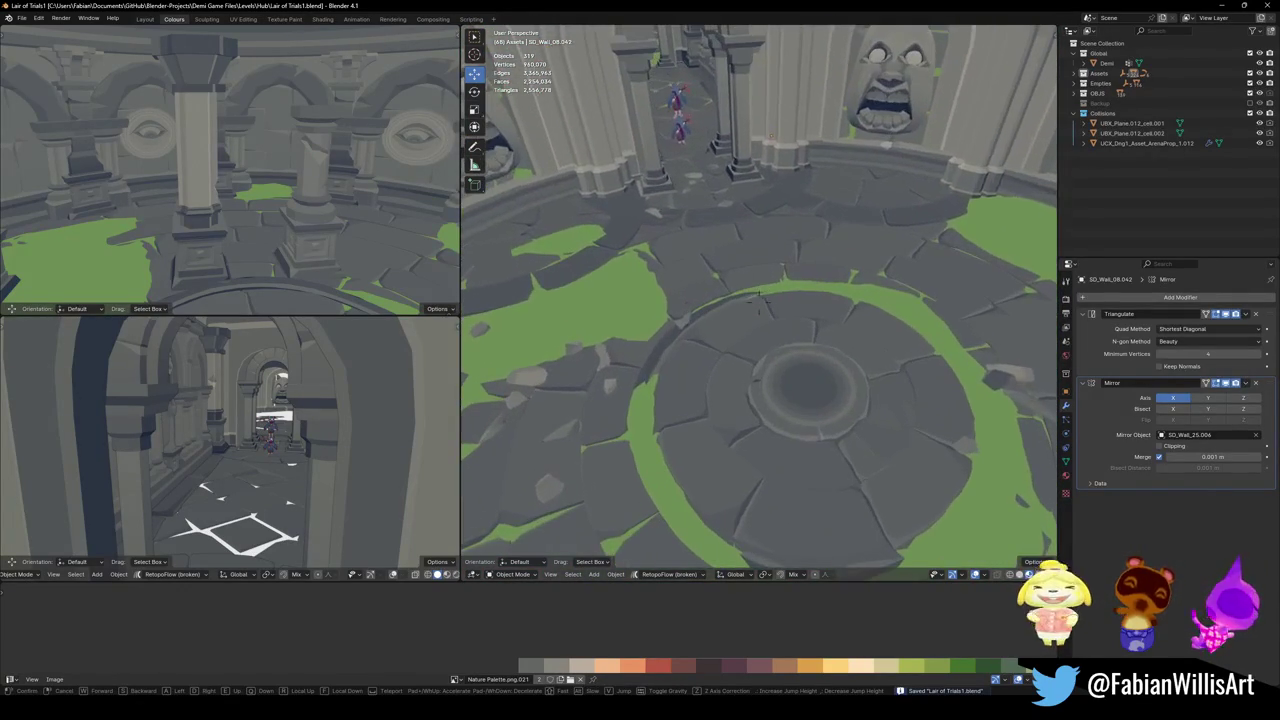
{"action": "left_click", "coordinate": [783, 378]}
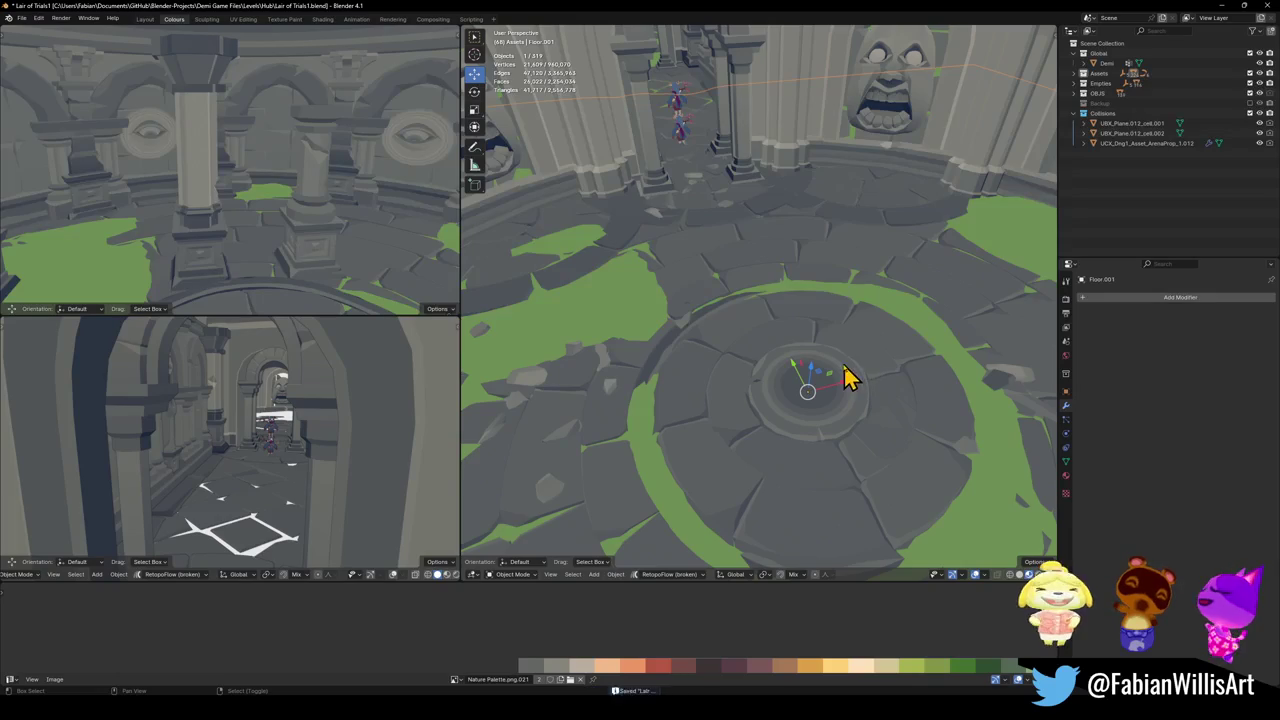
- Walk through the room and delete an unwanted floor copy
{"action": "key", "text": "shift+grave"}
{"action": "key", "text": "Escape"}
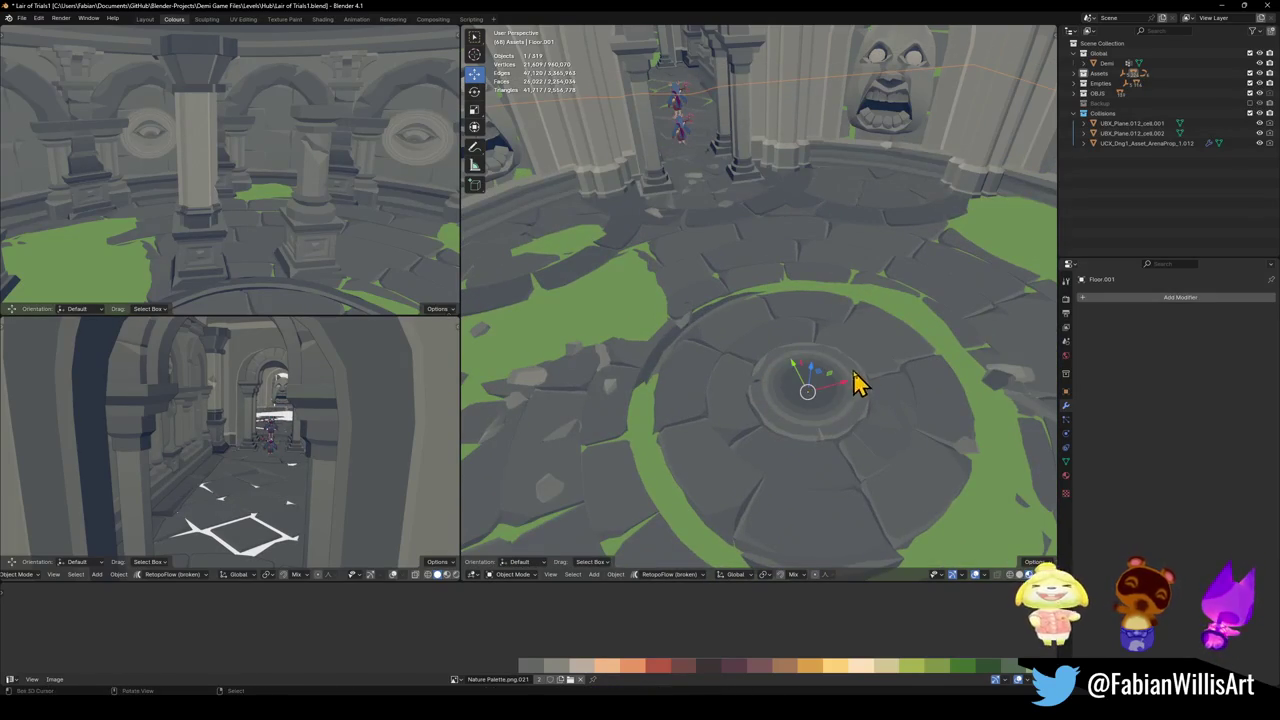
{"action": "key", "text": "shift+grave"}
{"action": "left_click", "coordinate": [760, 323]}
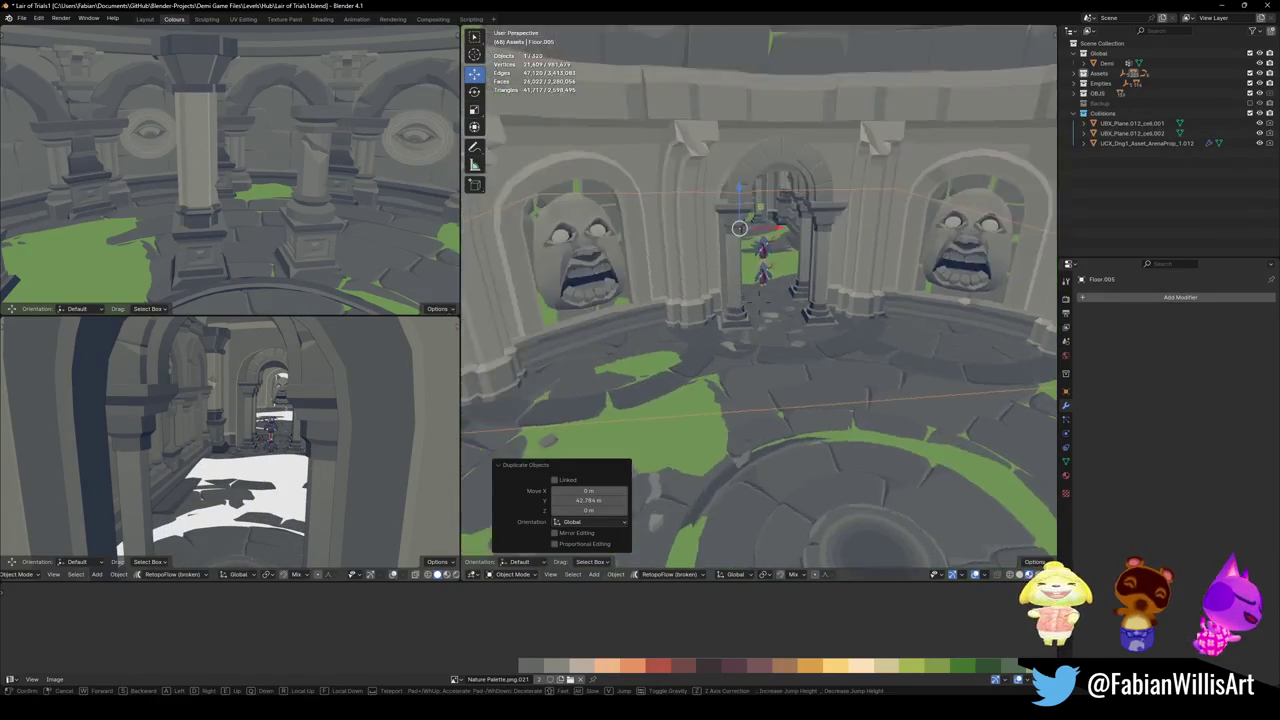
{"action": "key", "text": "shift+grave"}
{"action": "left_click", "coordinate": [760, 323]}
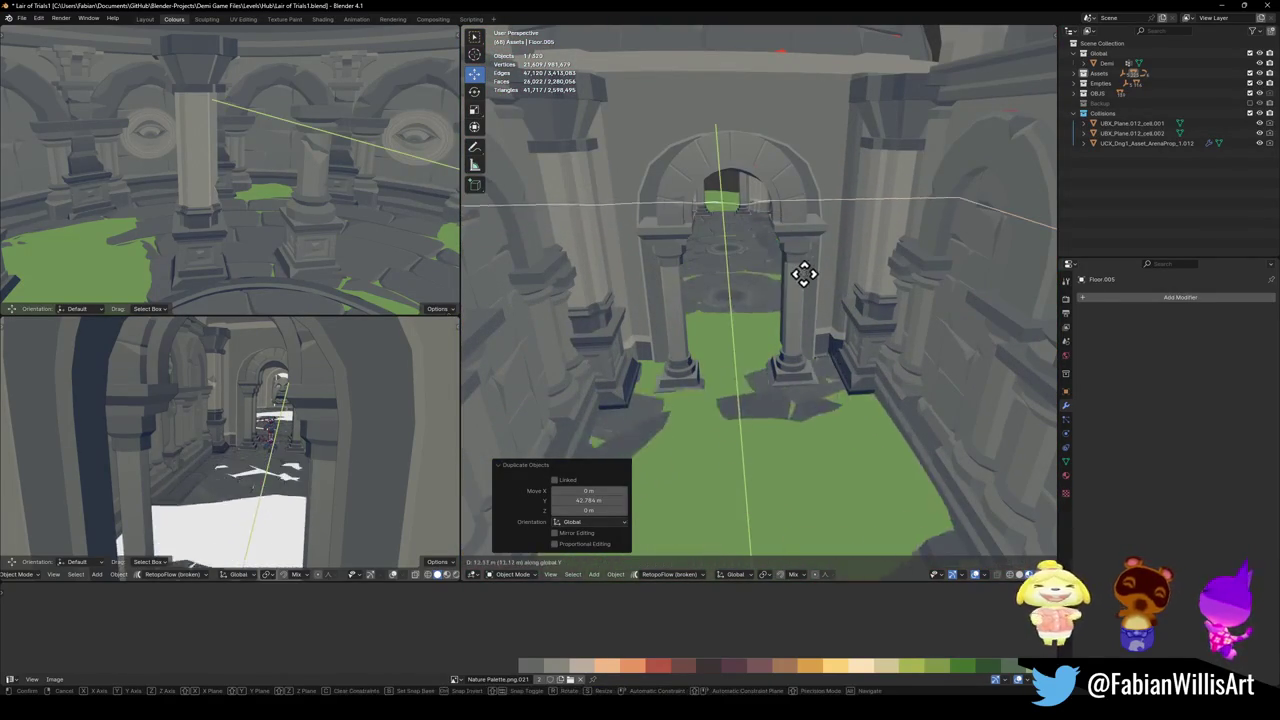
{"action": "key", "text": "Escape"}
{"action": "key", "text": "Delete"}
{"action": "key", "text": "shift+grave"}
{"action": "left_click", "coordinate": [757, 427]}
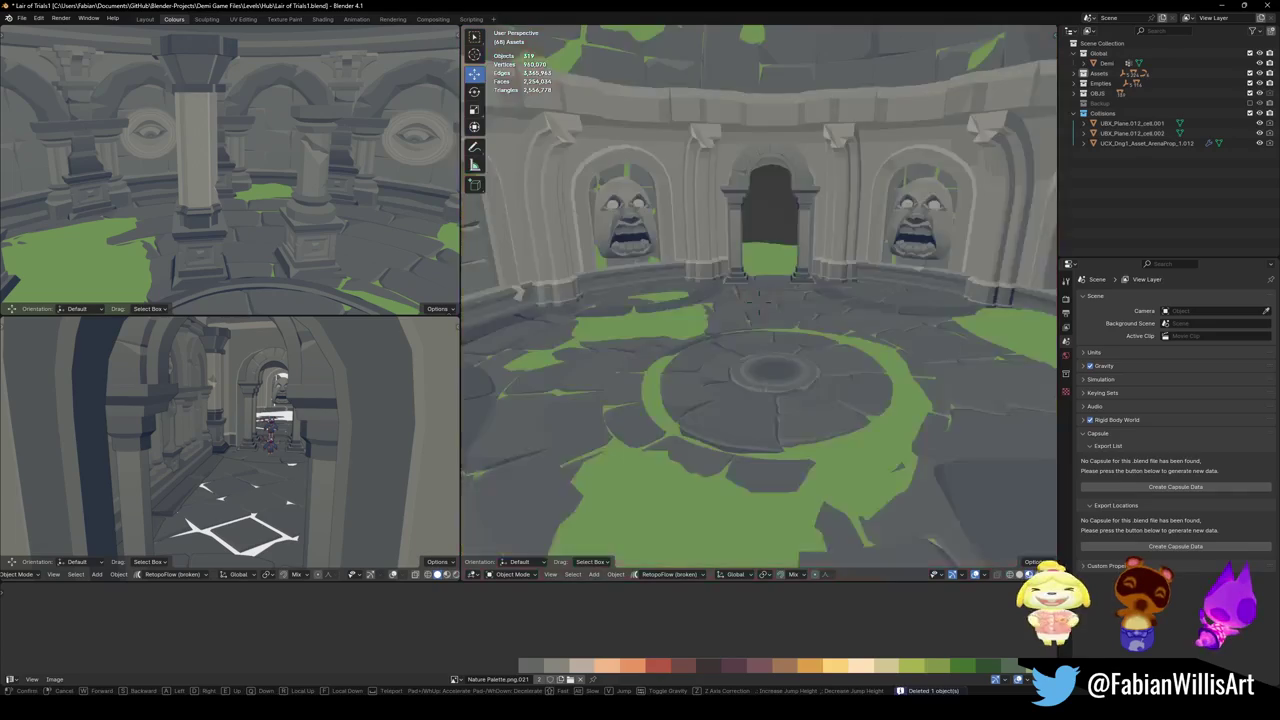
- Duplicate the round floor piece in place, flip it upside down along Z, and raise it
{"action": "left_click", "coordinate": [757, 427]}
{"action": "key", "text": "shift+d"}
{"action": "key", "text": "Escape"}
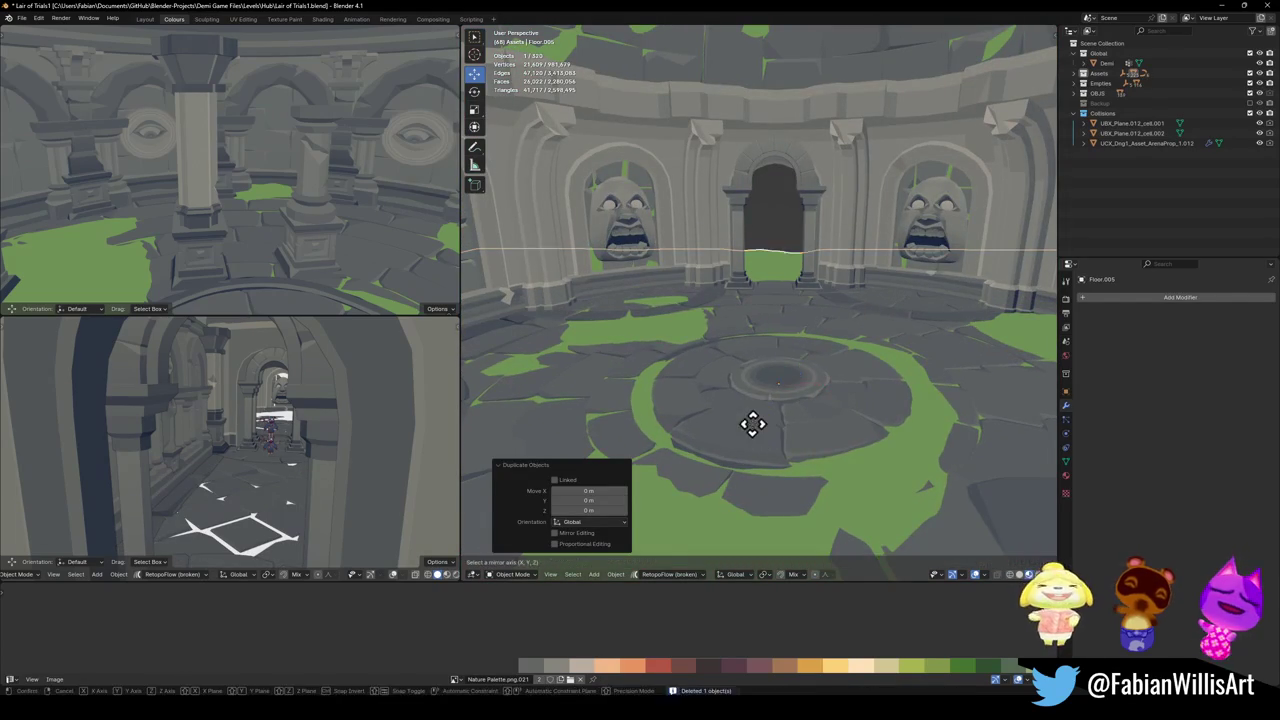
{"action": "key", "text": "z"}
{"action": "left_click", "coordinate": [757, 438]}
{"action": "key", "text": "g"}
{"action": "key", "text": "z"}
{"action": "left_click", "coordinate": [857, 590]}
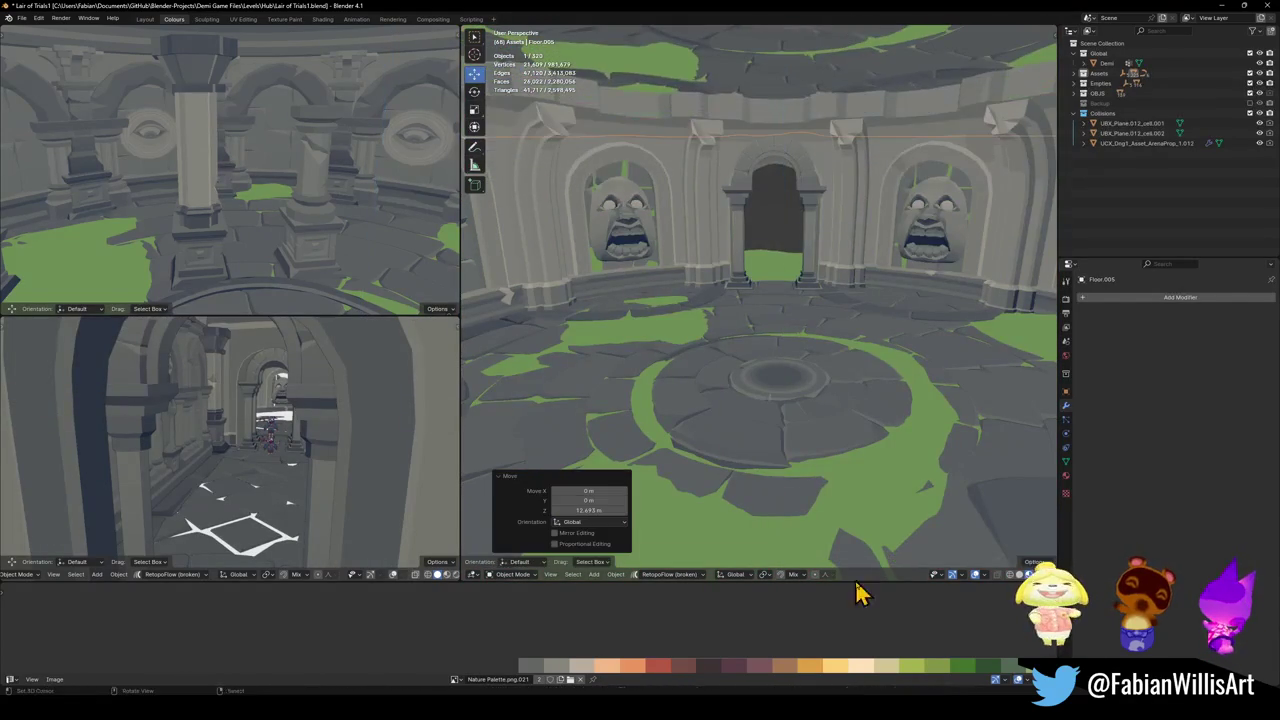
- Fine-tune the ceiling's height to 12.693 m along Z and deselect it
{"action": "middle_click_drag", "start_coordinate": [857, 380], "coordinate": [829, 363]}
{"action": "key", "text": "g"}
{"action": "key", "text": "z"}
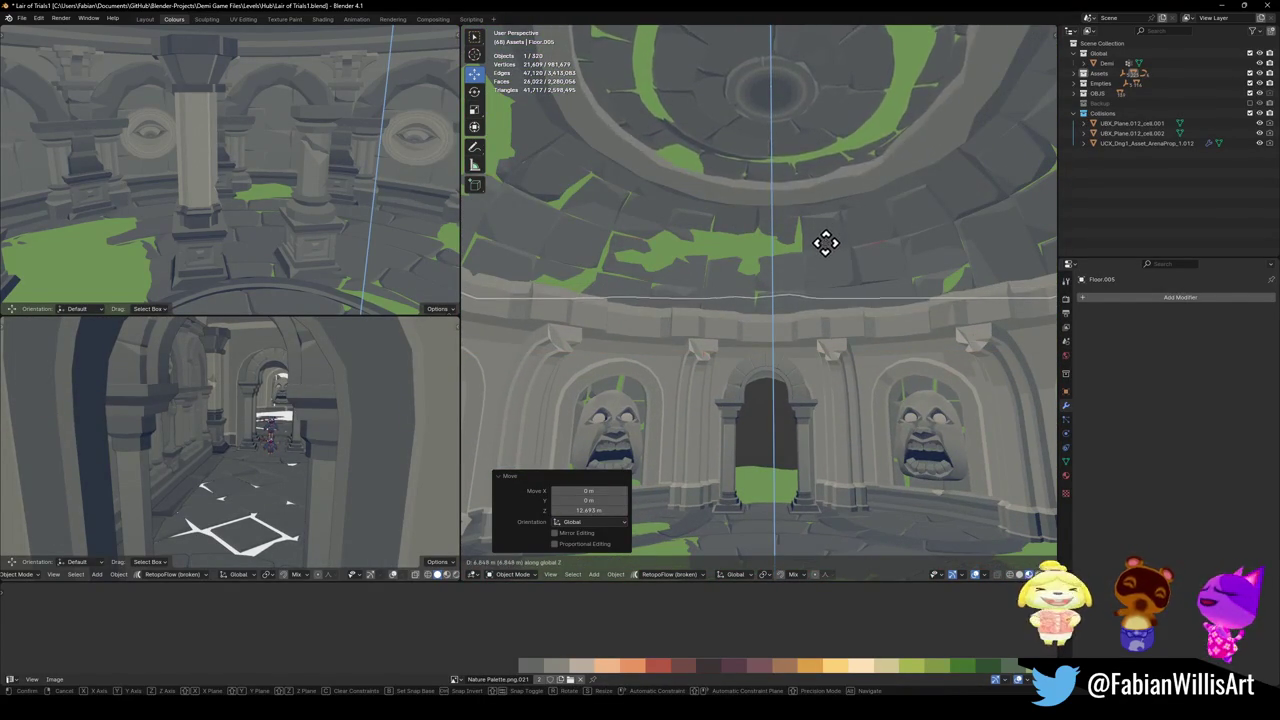
{"action": "left_click", "coordinate": [824, 248]}
{"action": "key", "text": "alt+a"}
- Walk through the room and look up to inspect the new ceiling
{"action": "key", "text": "shift+grave"}
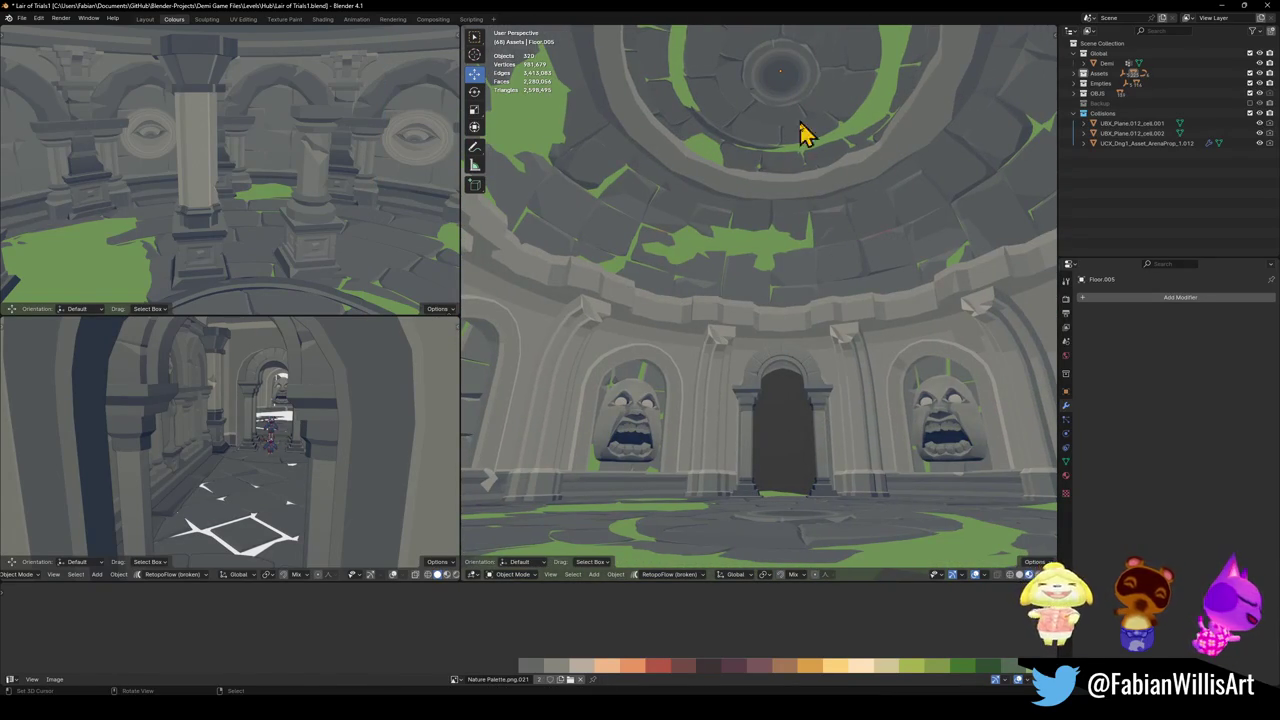
{"action": "key", "text": "shift+grave"}
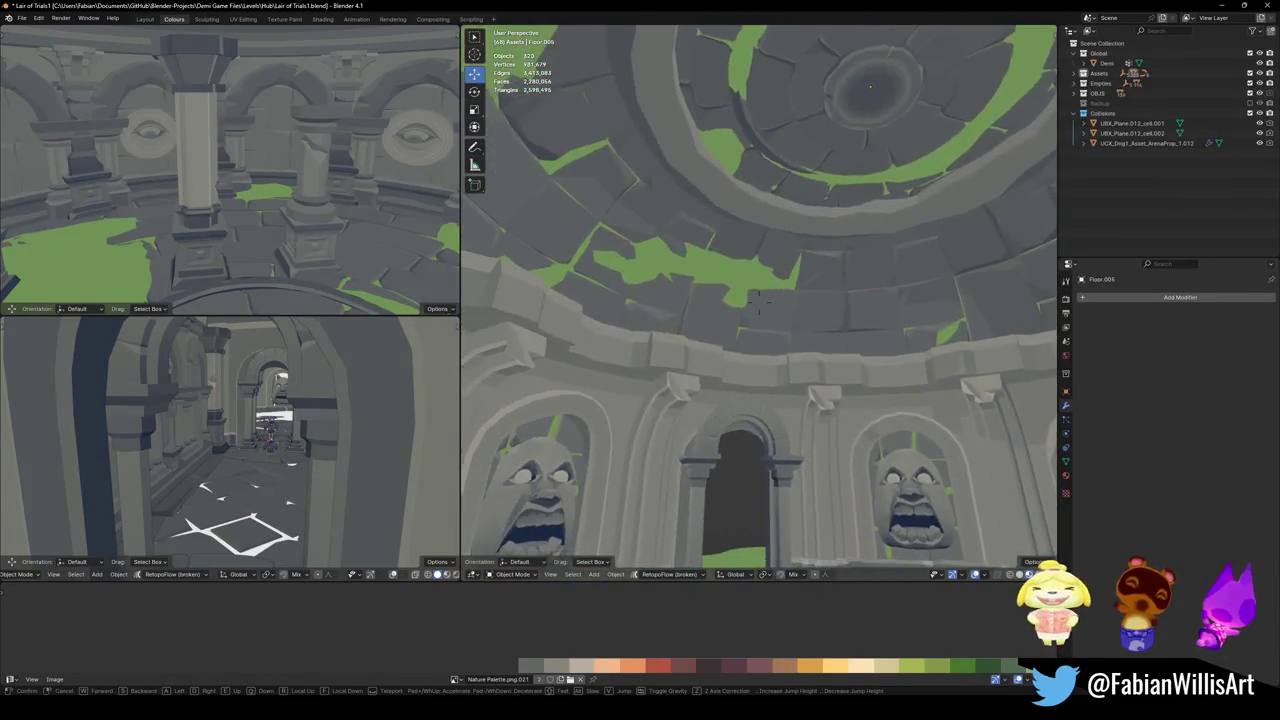
{"action": "key", "text": "s"}
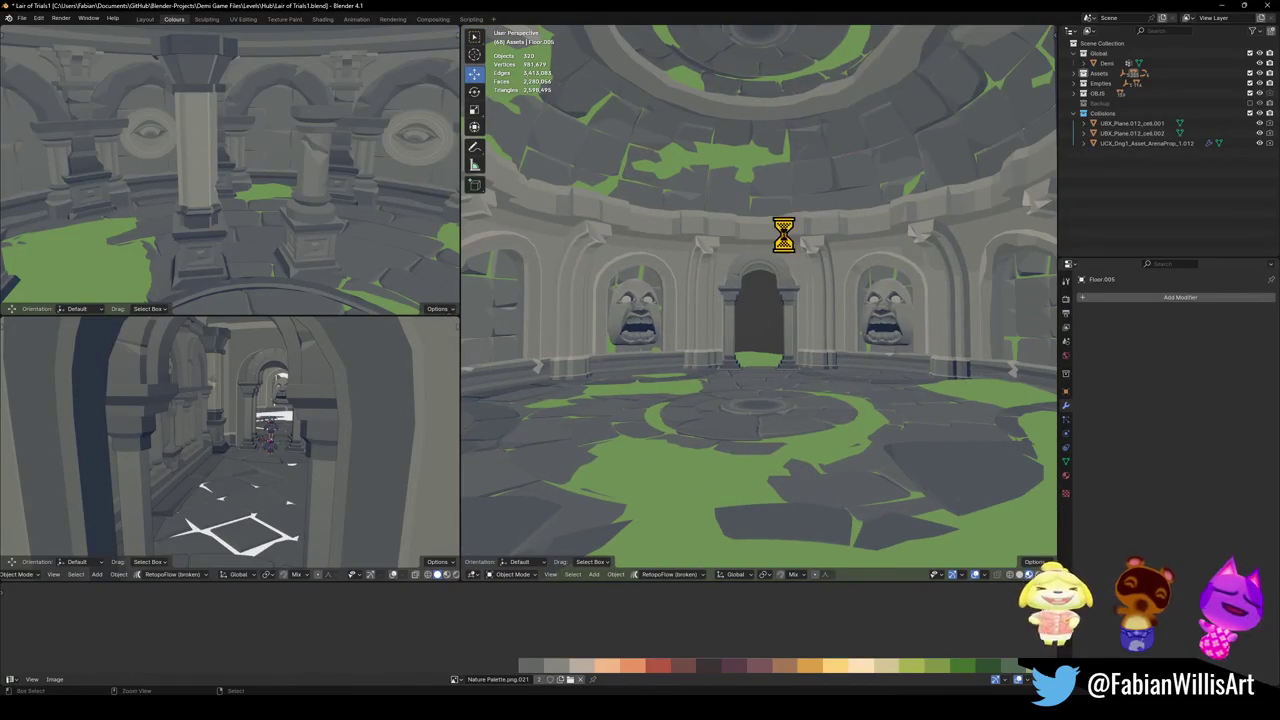
{"action": "middle_click_drag", "start_coordinate": [745, 280], "coordinate": [735, 247]}
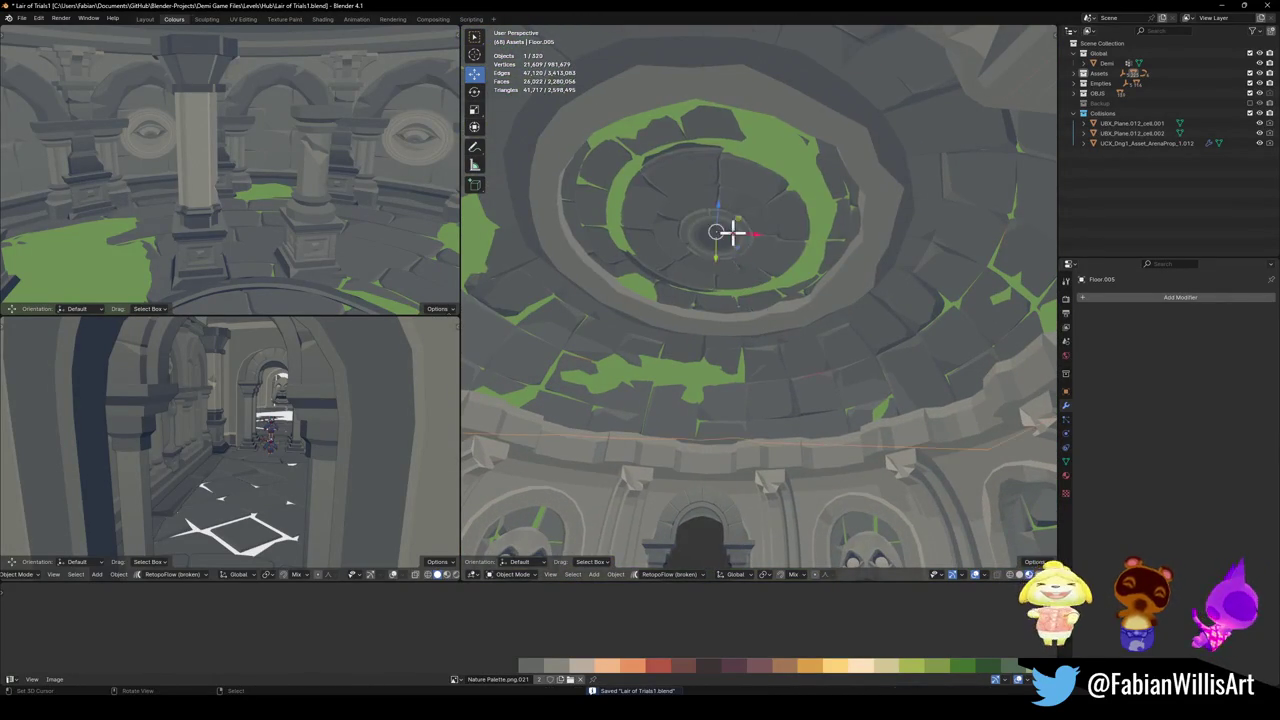
{"action": "key", "text": "Tab"}
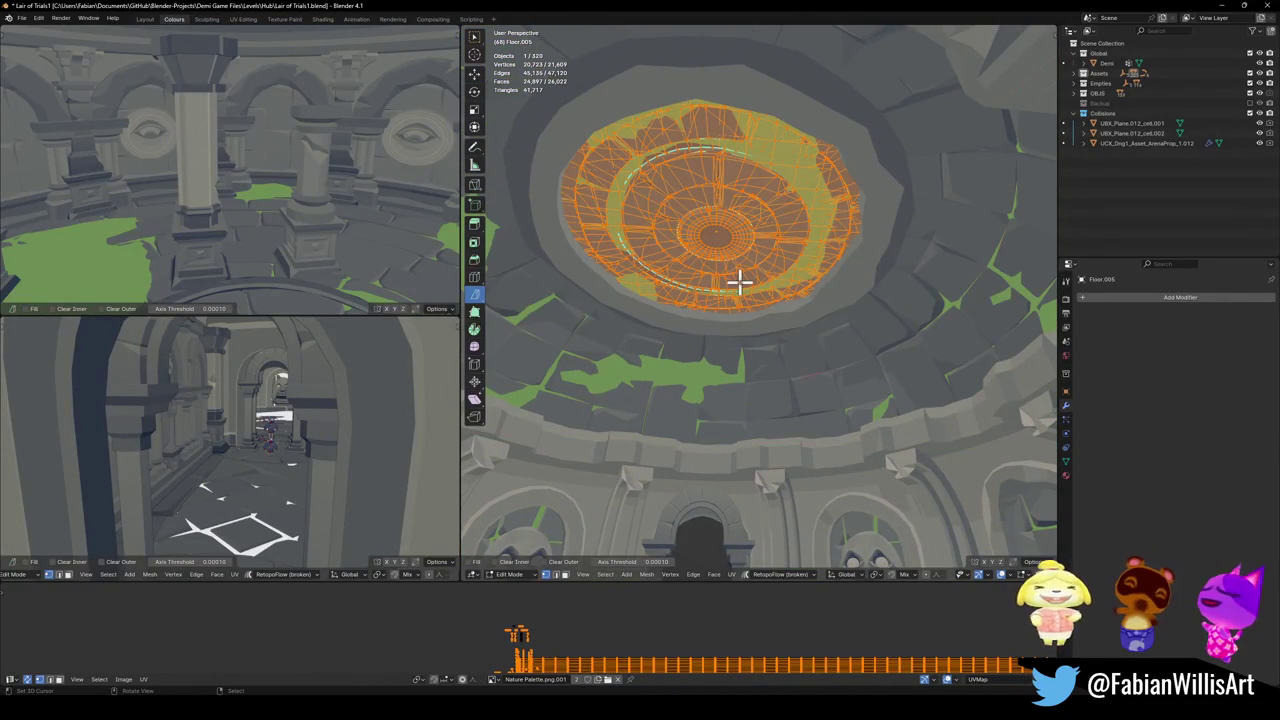
- Isolate the ceiling mesh in see-through view and circle-select its central round part
{"action": "key", "text": "KP_Divide"}
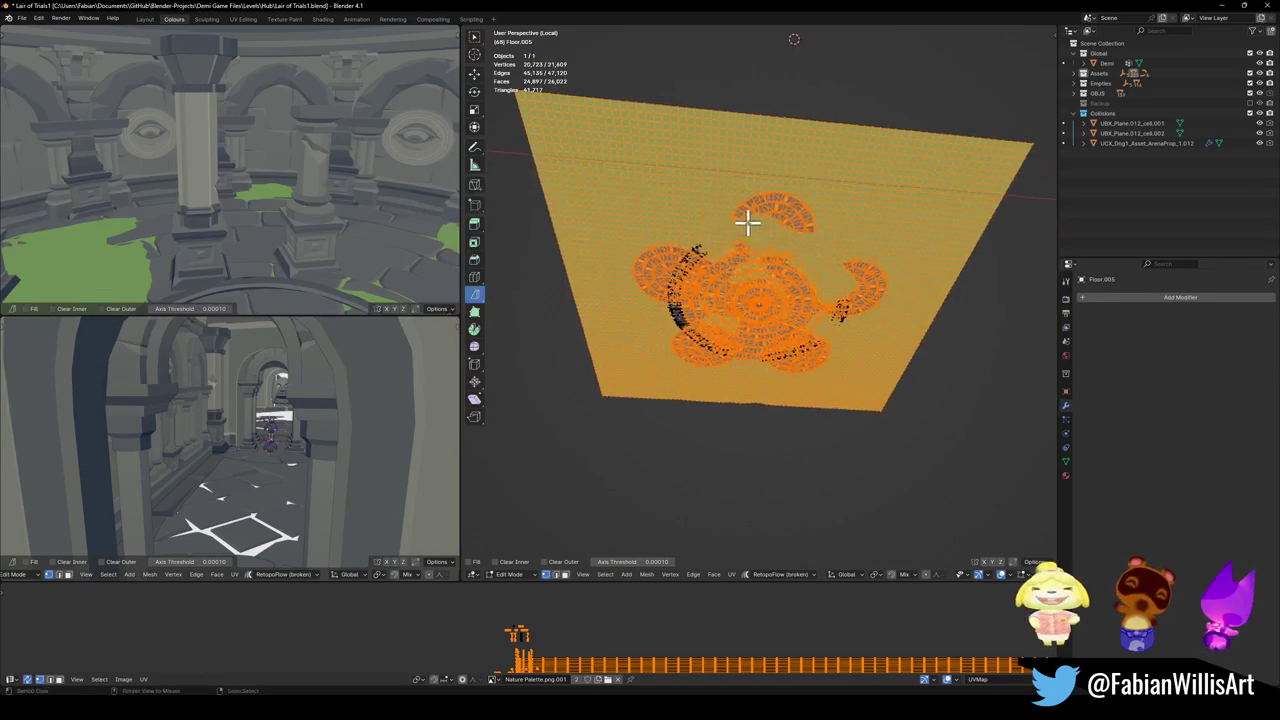
{"action": "key", "text": "alt+a"}
{"action": "scroll", "coordinate": [820, 234], "scroll_direction": "up", "scroll_amount": 4}
{"action": "mouse_move", "coordinate": [820, 234]}
{"action": "middle_mouse_down"}
{"action": "mouse_move", "coordinate": [810, 263]}
{"action": "mouse_move", "coordinate": [634, 297]}
{"action": "middle_mouse_up"}
{"action": "key", "text": "a"}
{"action": "key", "text": "alt+a"}
{"action": "key", "text": "l"}
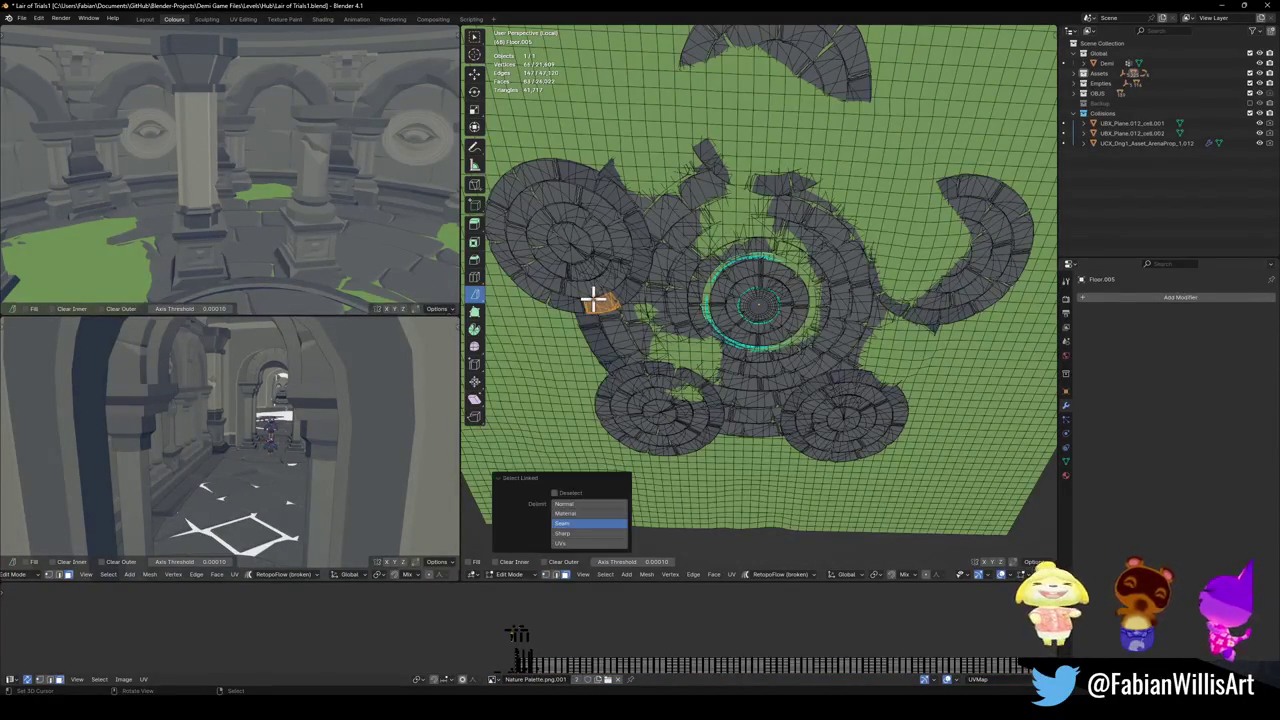
{"action": "key", "text": "alt+z"}
{"action": "key", "text": "a"}
{"action": "key", "text": "alt+a"}
{"action": "key", "text": "c"}
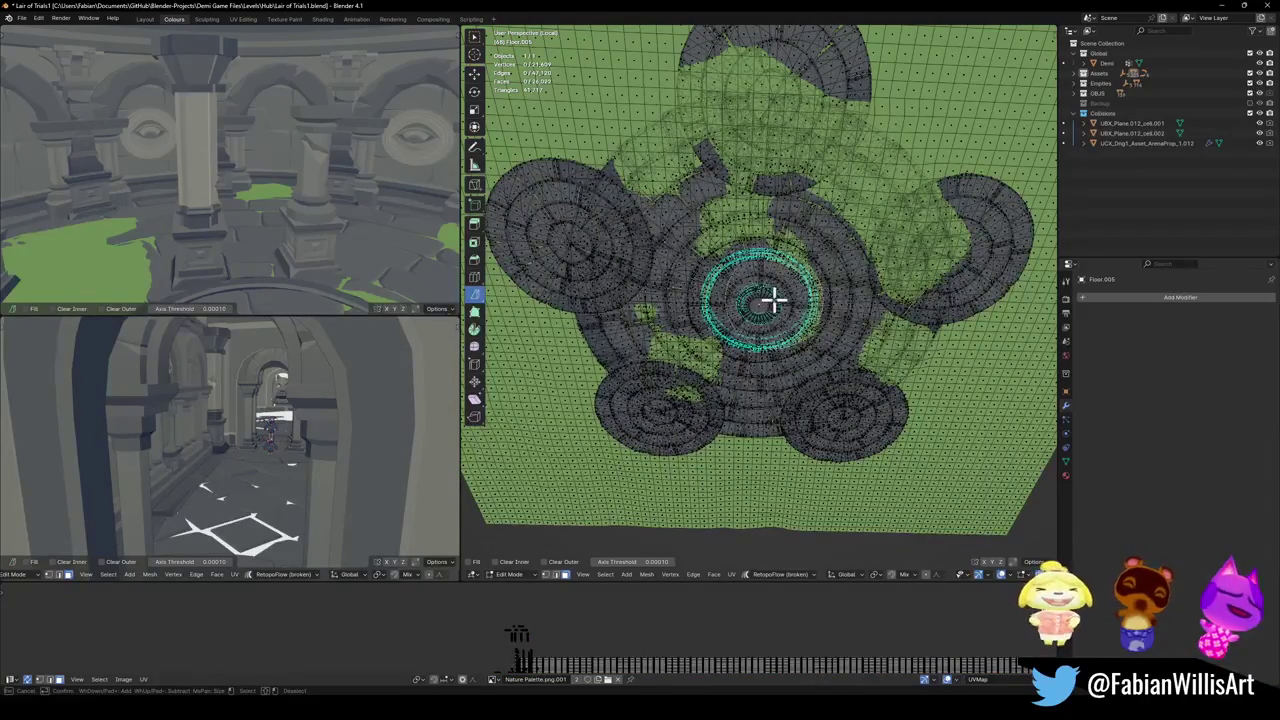
{"action": "mouse_move", "coordinate": [800, 298]}
{"action": "left_mouse_down"}
{"action": "mouse_move", "coordinate": [800, 312]}
{"action": "mouse_move", "coordinate": [723, 240]}
{"action": "mouse_move", "coordinate": [789, 334]}
{"action": "mouse_move", "coordinate": [733, 263]}
{"action": "left_mouse_up"}
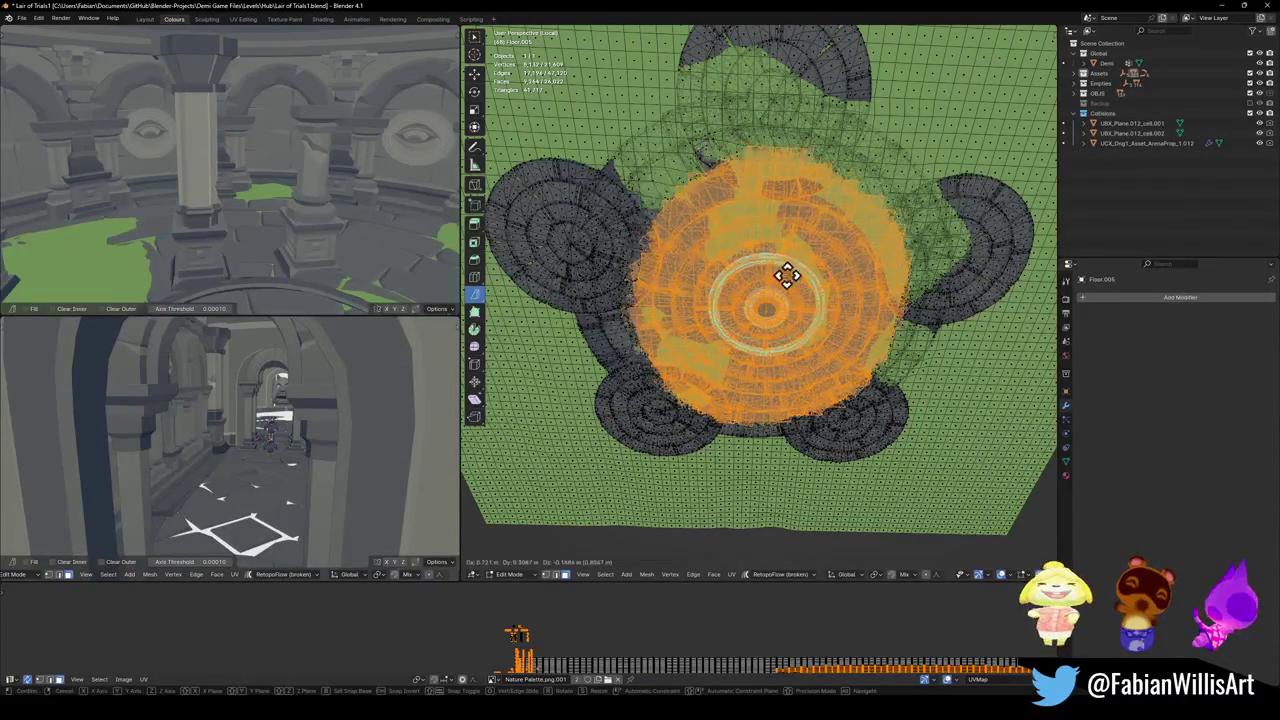
- Delete the surrounding ceiling mesh, keeping only the central disc, and return to the full scene
{"action": "right_click", "coordinate": [800, 330]}
{"action": "key", "text": "ctrl+i"}
{"action": "key", "text": "x"}
{"action": "left_click", "coordinate": [739, 362]}
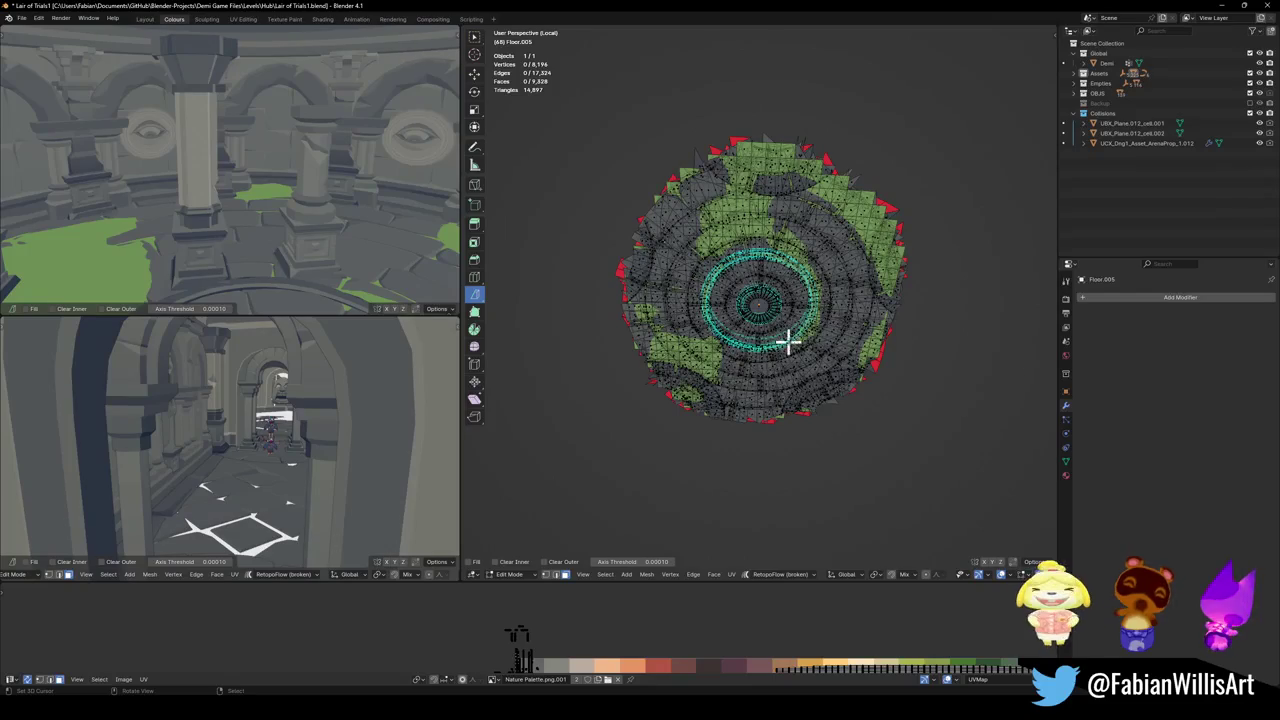
{"action": "key", "text": "KP_Divide"}
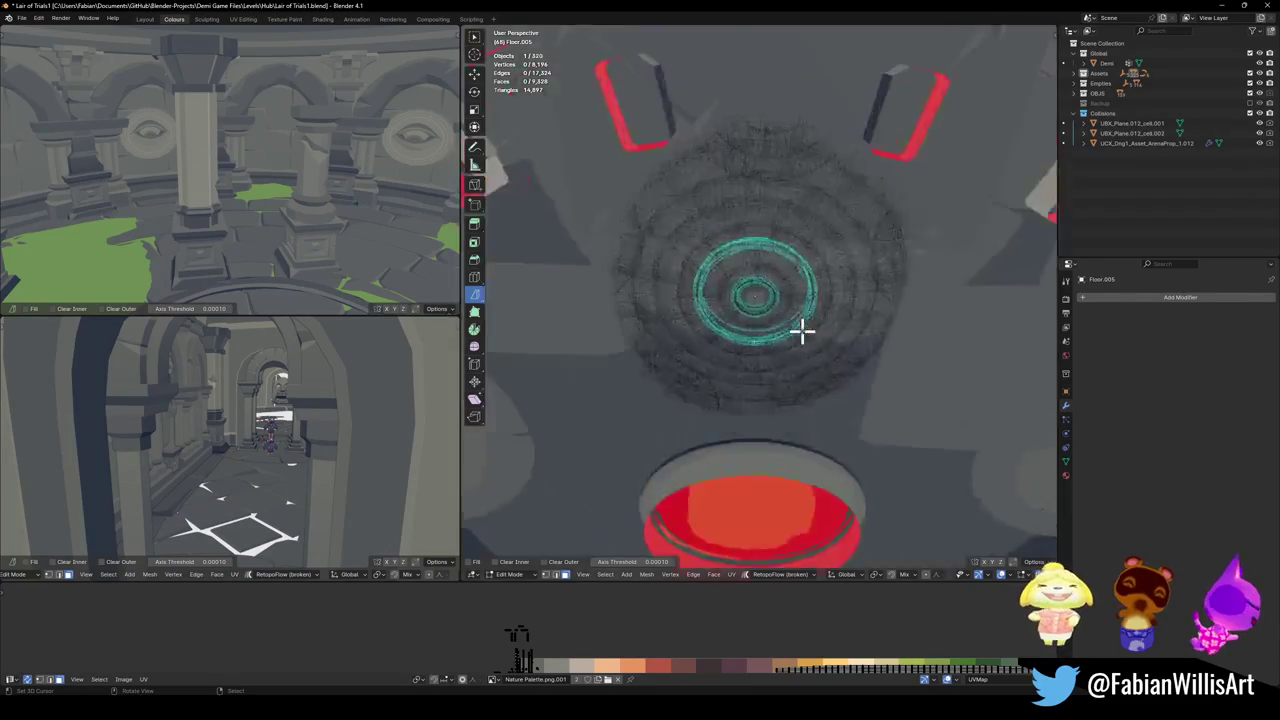
{"action": "key", "text": "Tab"}
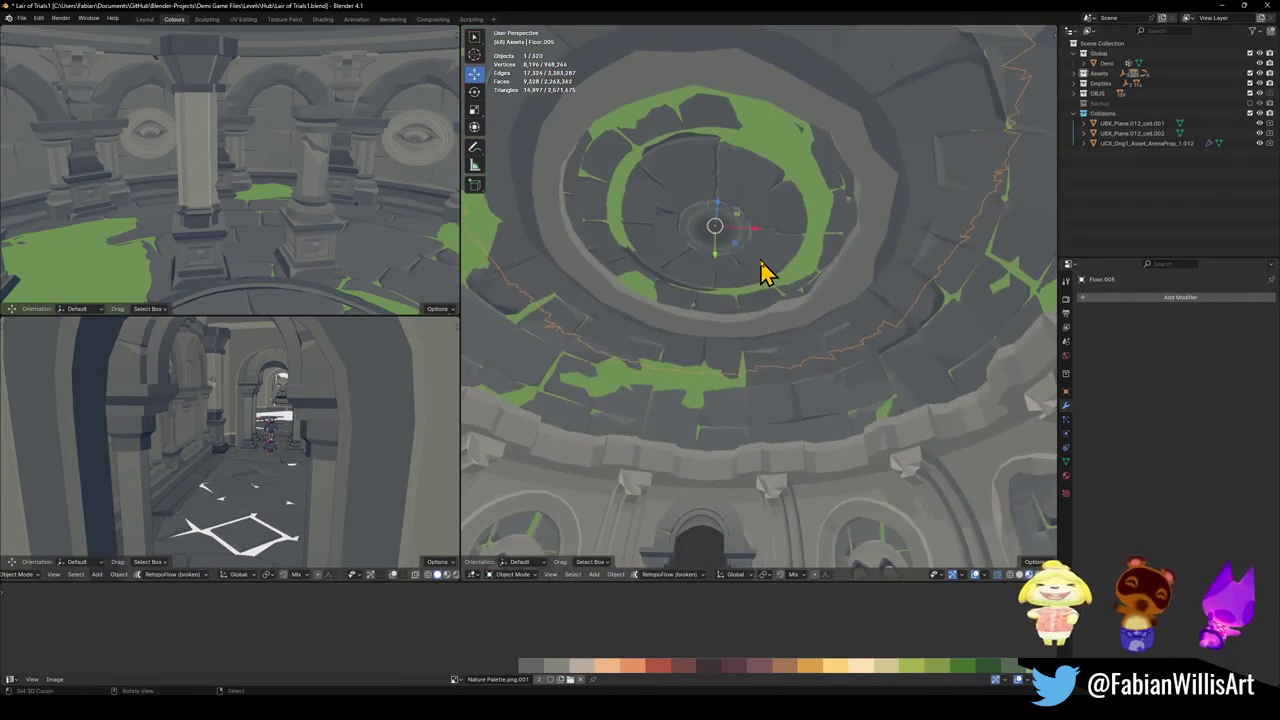
- Shift the texture of MAP_LairOfTrials.001's linked ring of ceiling faces along X
{"action": "key", "text": "shift+grave"}
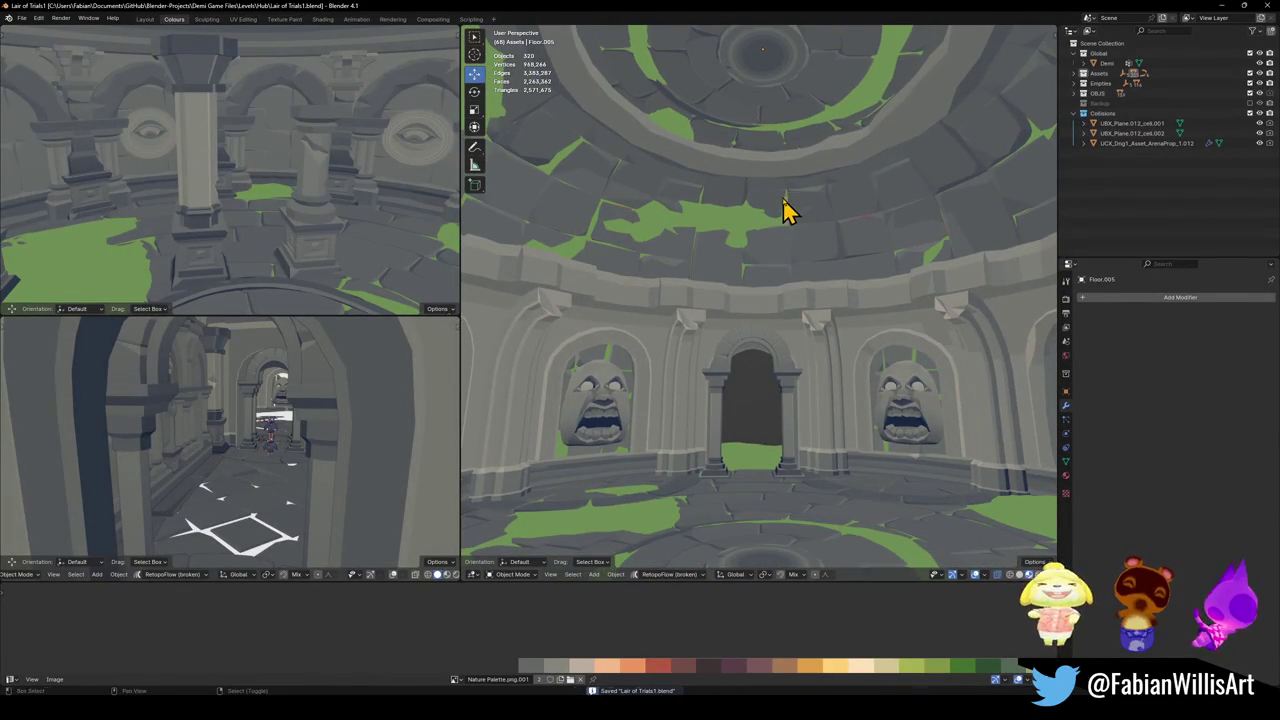
{"action": "key", "text": "shift+grave"}
{"action": "key", "text": "Tab"}
{"action": "key", "text": "Tab"}
{"action": "left_click", "coordinate": [763, 188]}
{"action": "key", "text": "Tab"}
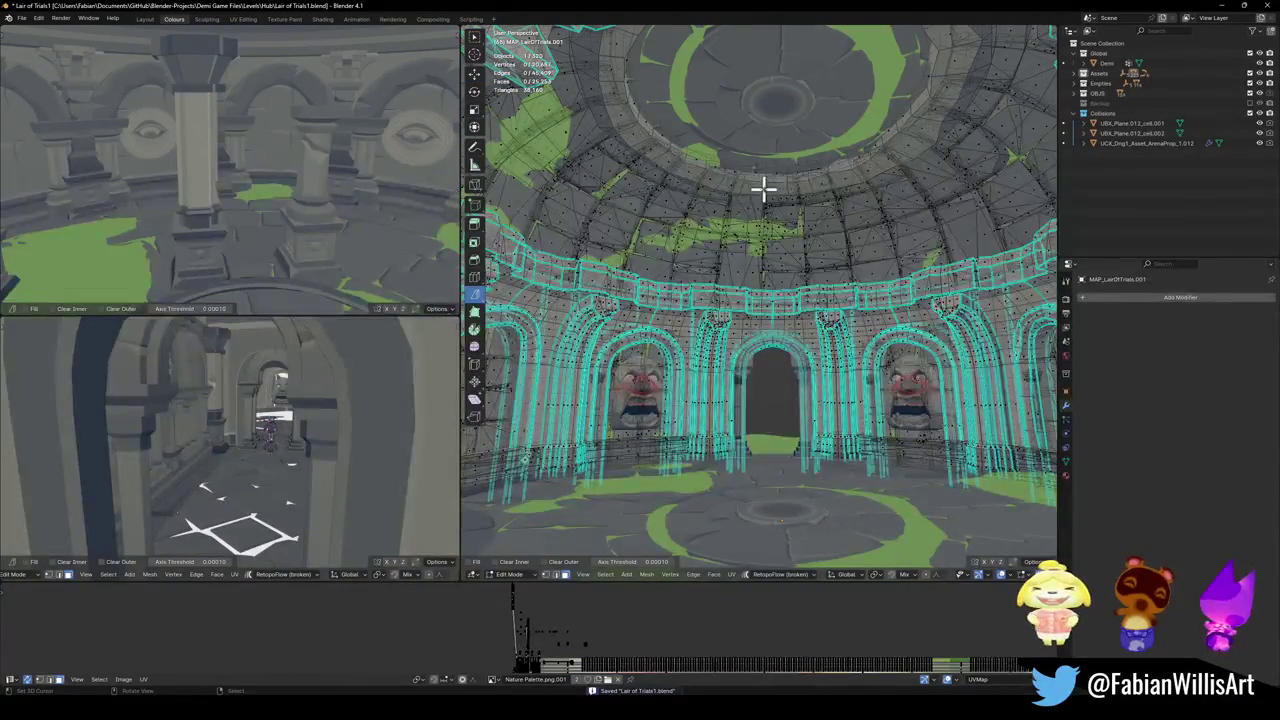
{"action": "key", "text": "2"}
{"action": "key", "text": "l"}
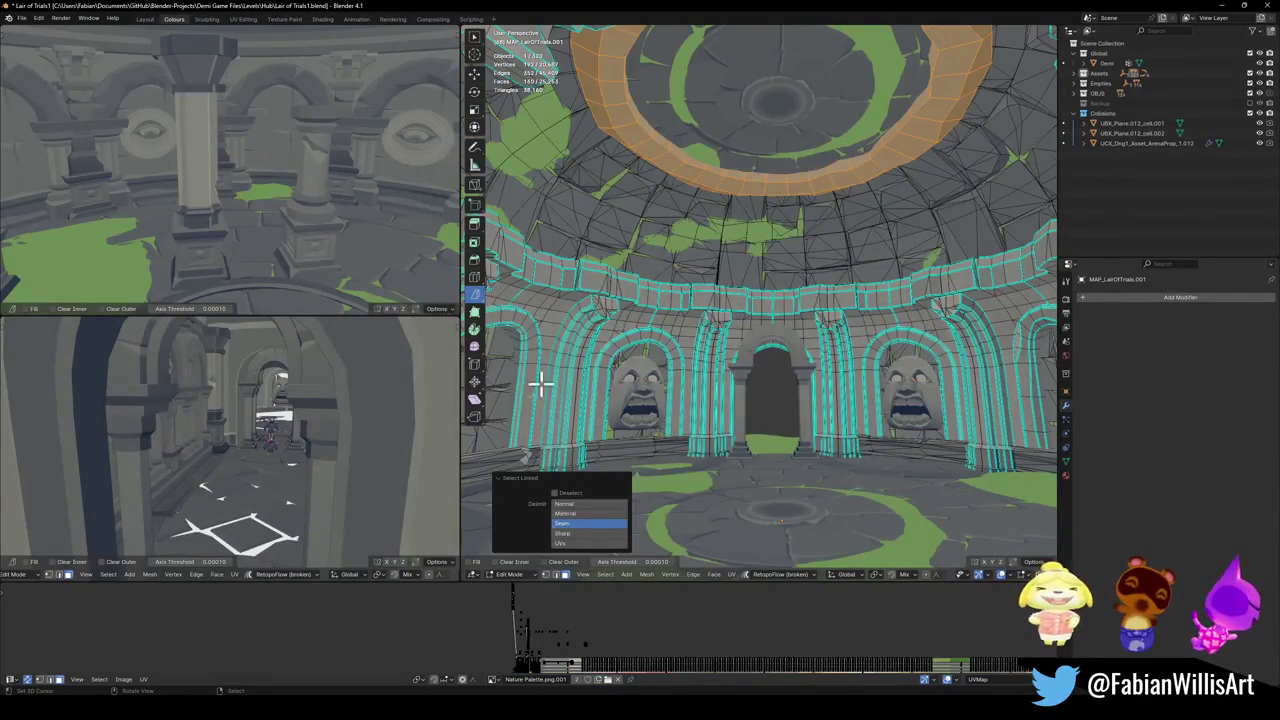
{"action": "key", "text": "g"}
{"action": "key", "text": "x"}
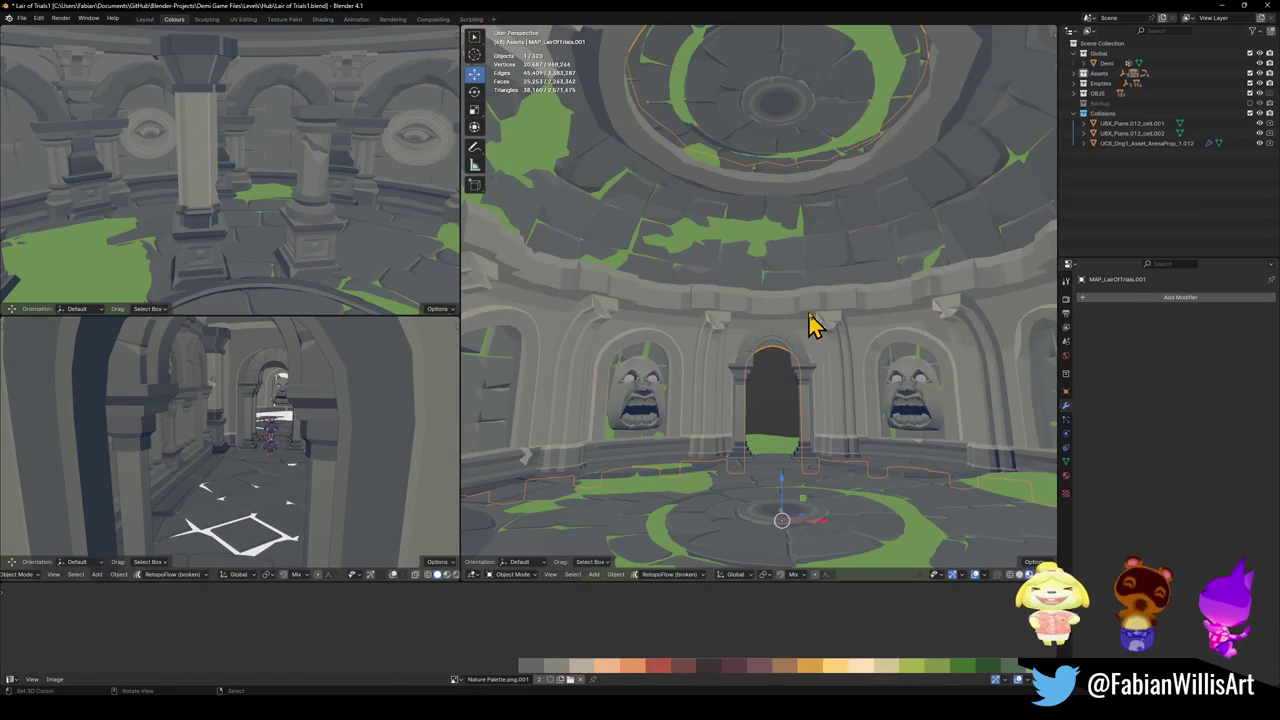
{"action": "key", "text": "shift+grave"}
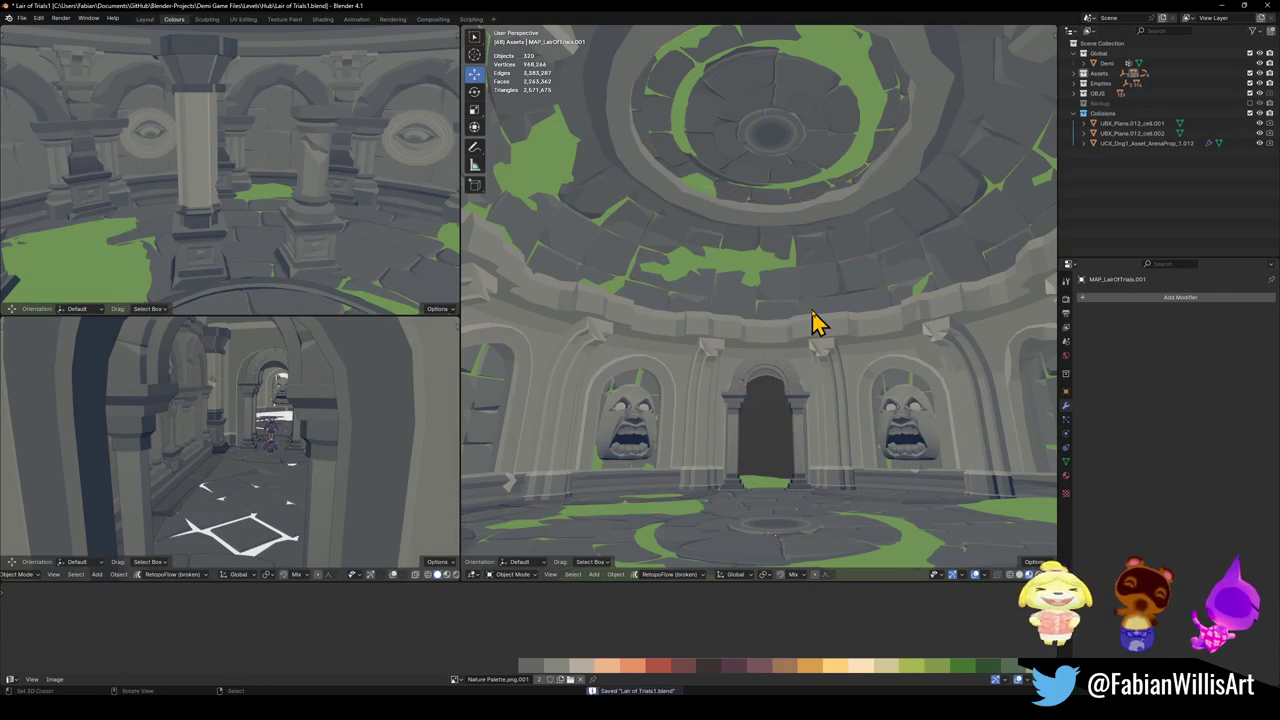
- Nudge the whole ceiling piece's texture along X and confirm the shift
{"action": "key", "text": "Tab"}
{"action": "key", "text": "a"}
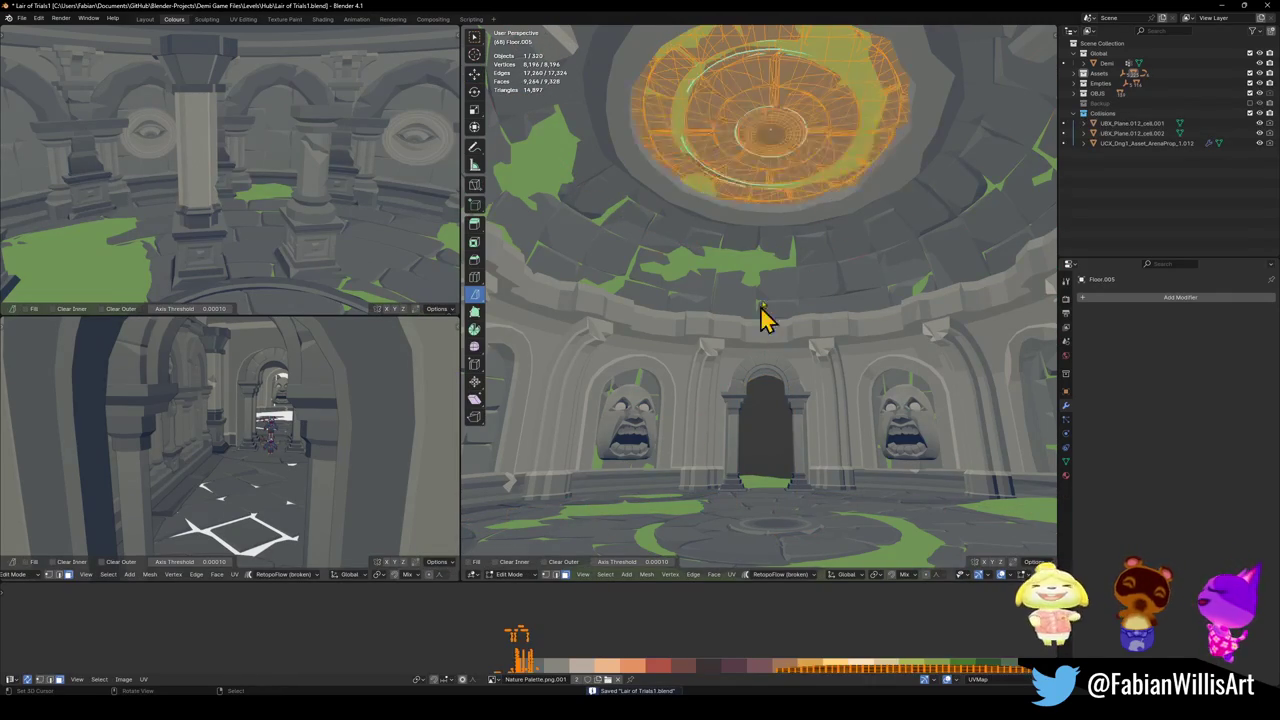
{"action": "key", "text": "g"}
{"action": "key", "text": "x"}
{"action": "left_click", "coordinate": [584, 640]}
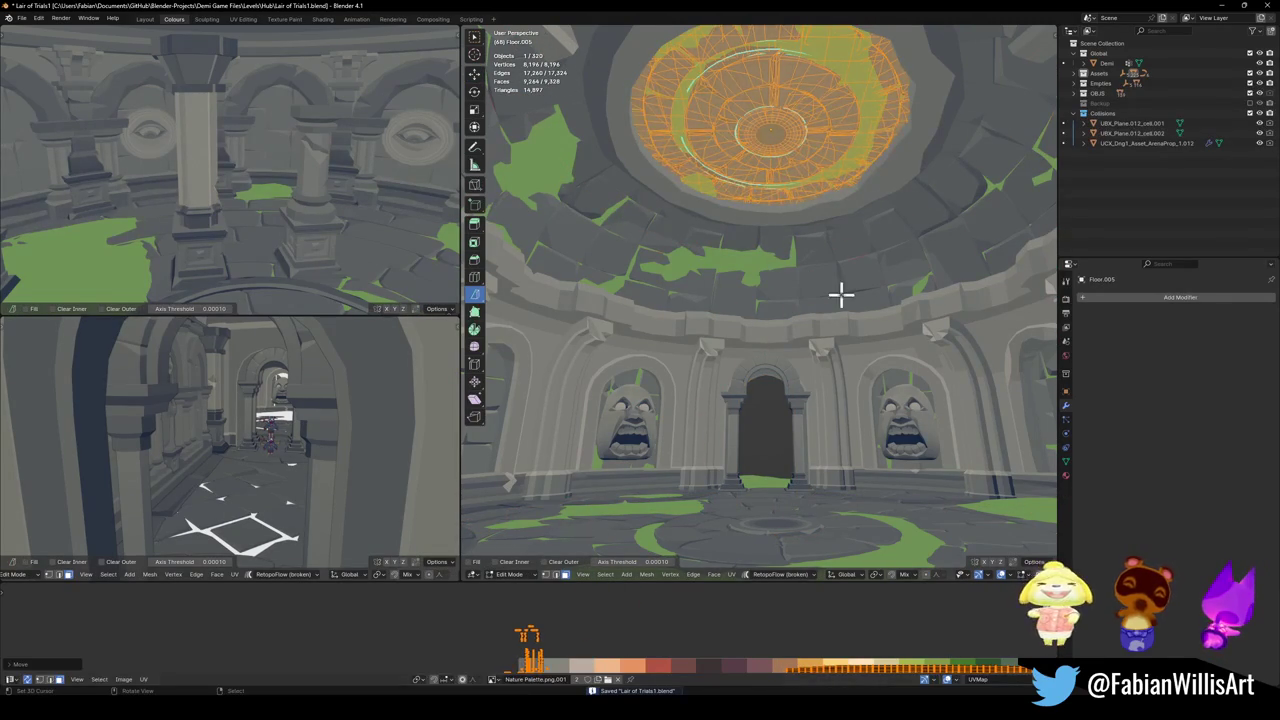
{"action": "key", "text": "Tab"}
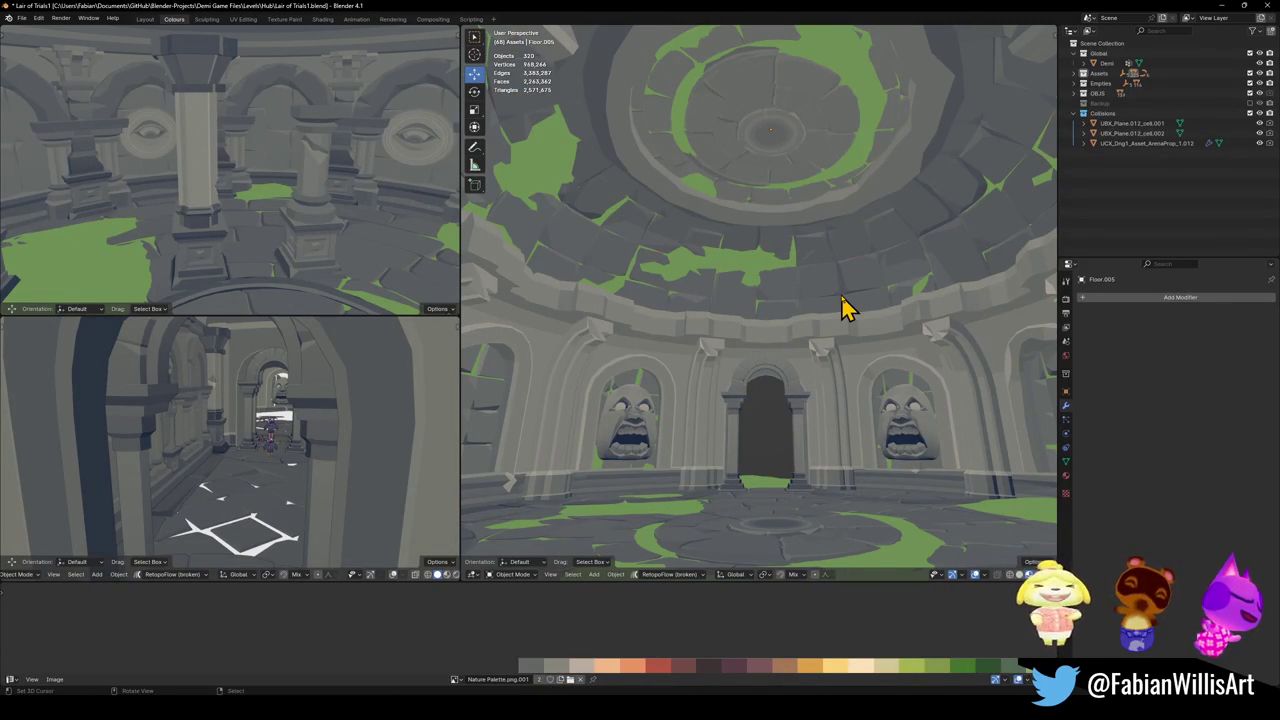
- Reposition the dome's ceiling texture, then return to Object Mode with everything deselected
{"action": "key", "text": "Tab"}
{"action": "key", "text": "alt+a"}
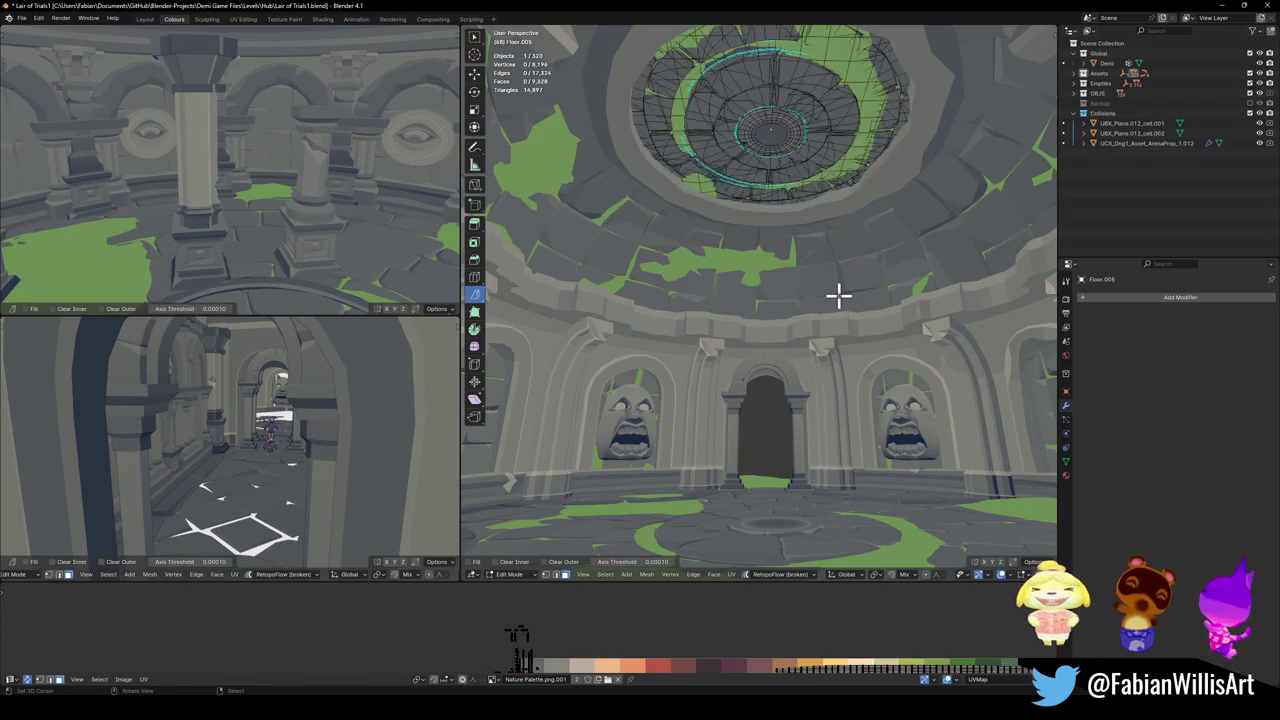
{"action": "key", "text": "Tab"}
{"action": "key", "text": "Tab"}
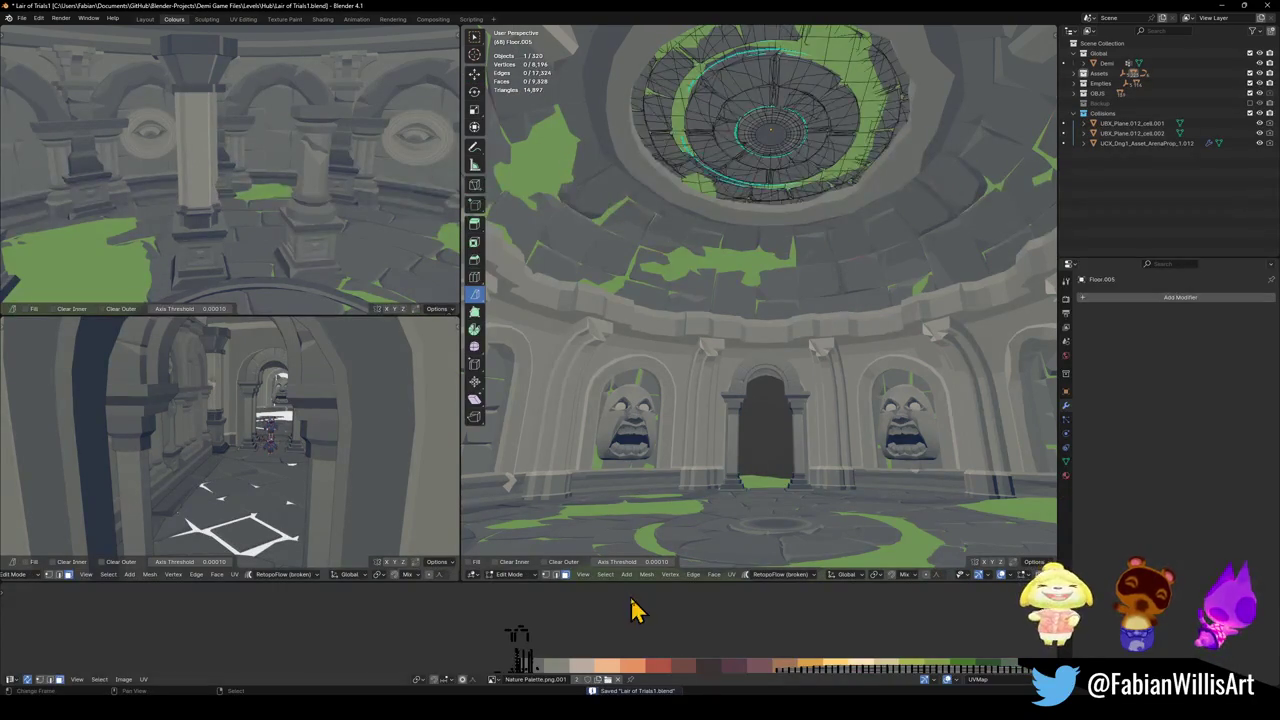
{"action": "key", "text": "a"}
{"action": "key", "text": "g"}
{"action": "left_click", "coordinate": [646, 613]}
{"action": "key", "text": "Tab"}
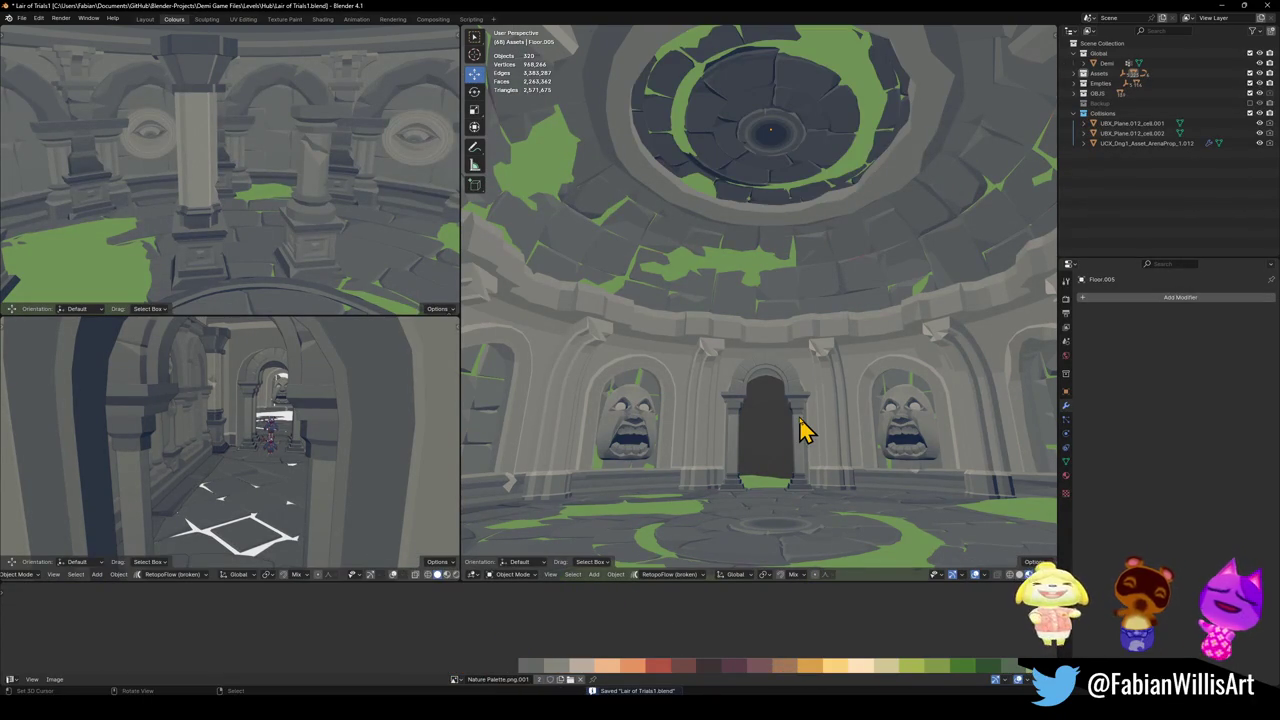
{"action": "key", "text": "Tab"}
{"action": "key", "text": "alt+a"}
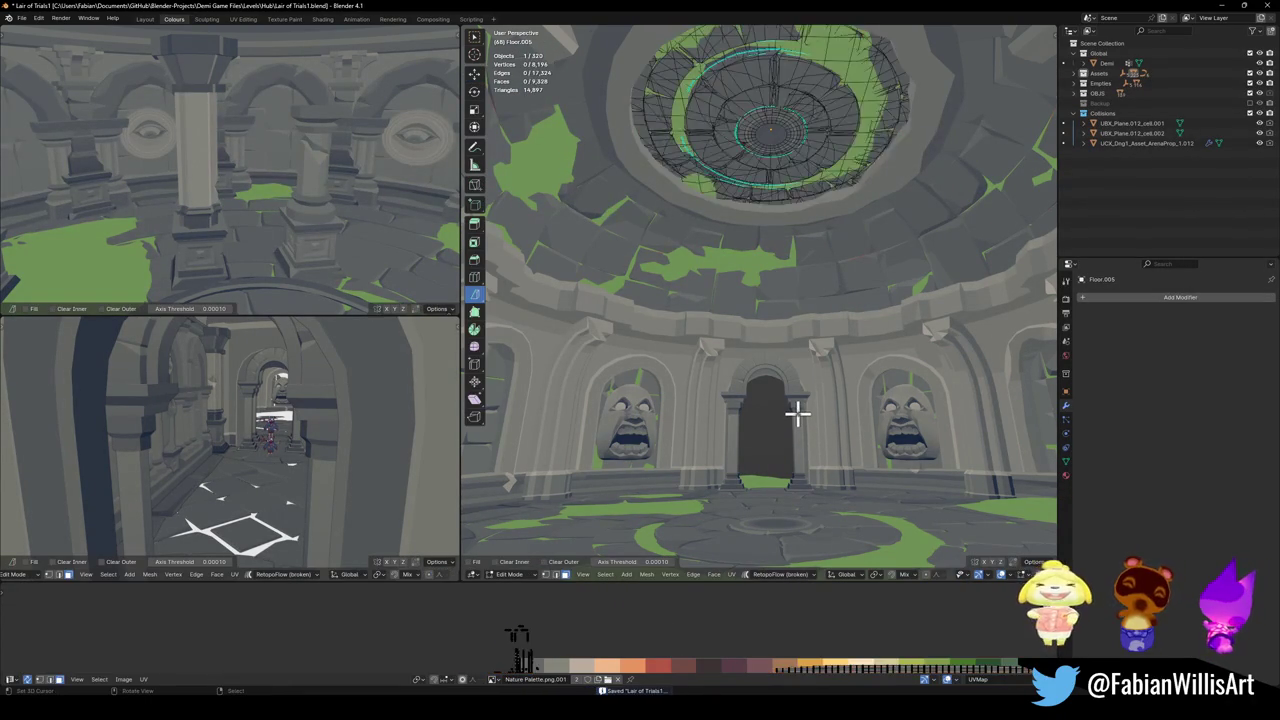
{"action": "key", "text": "Tab"}
{"action": "key", "text": "a"}
{"action": "key", "text": "shift+grave"}
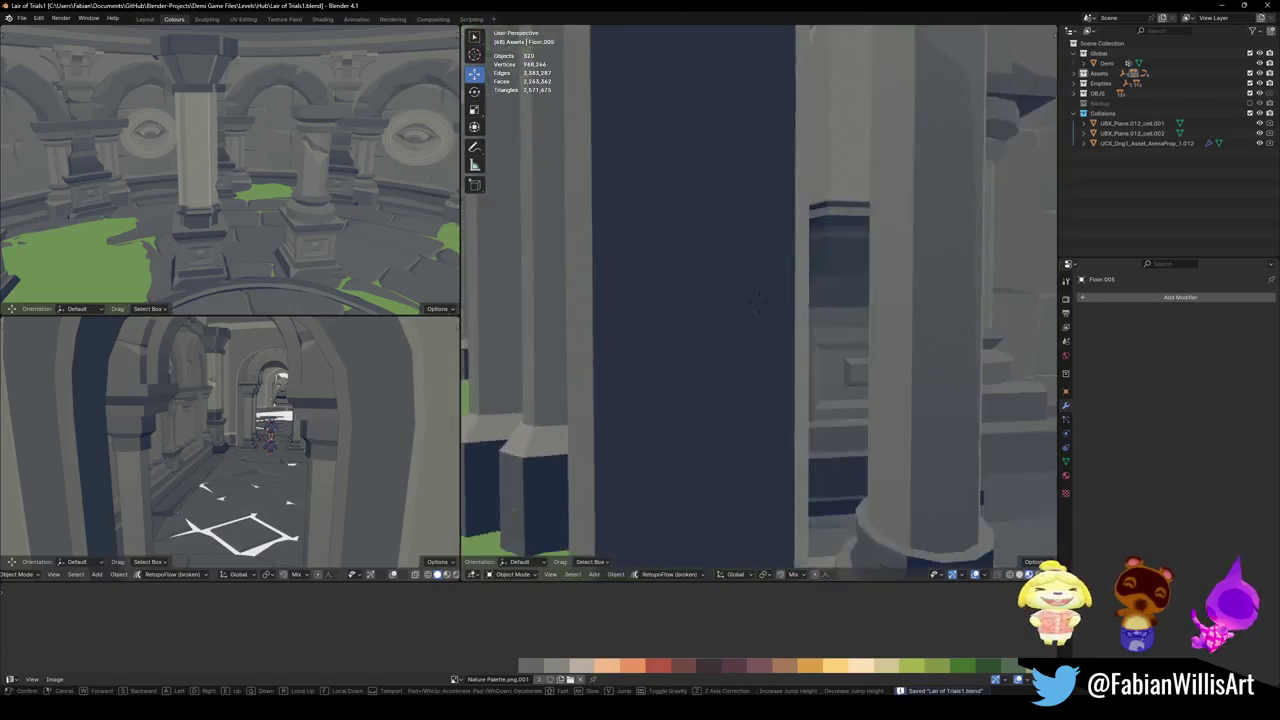
- Walk through the corridor into the round room and back out
{"action": "key", "text": "w"}
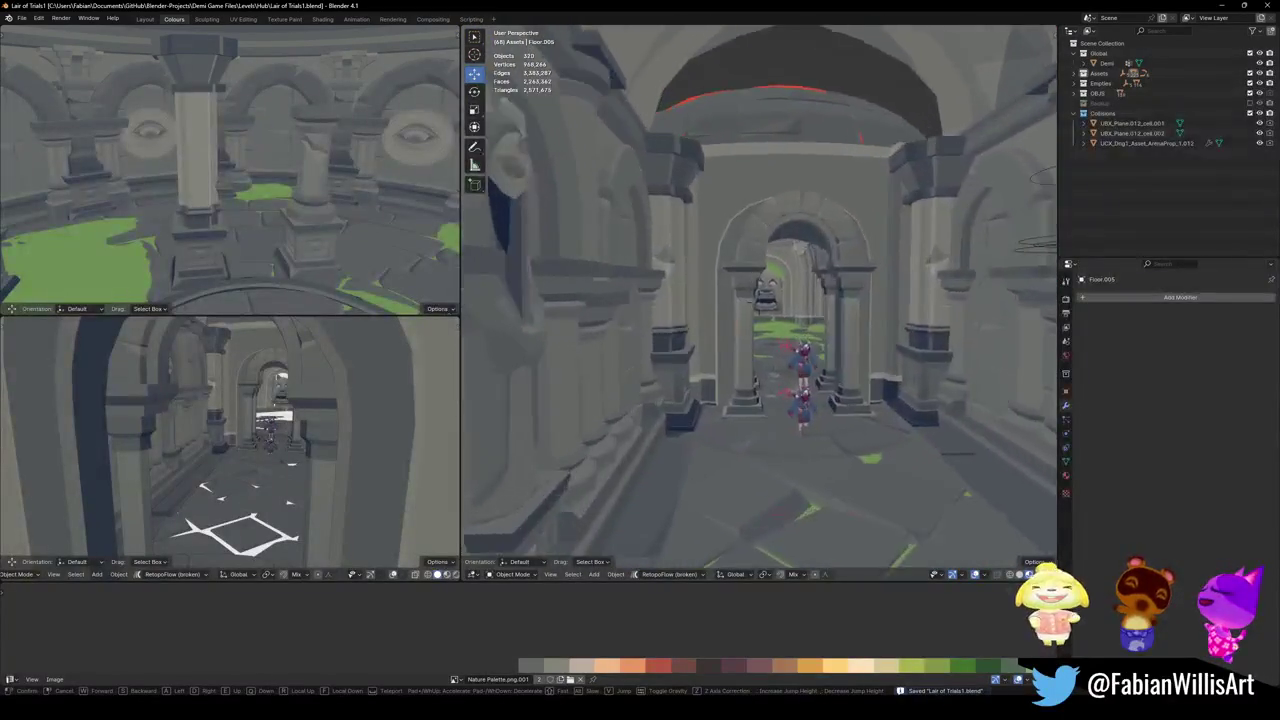
{"action": "key", "text": "s"}
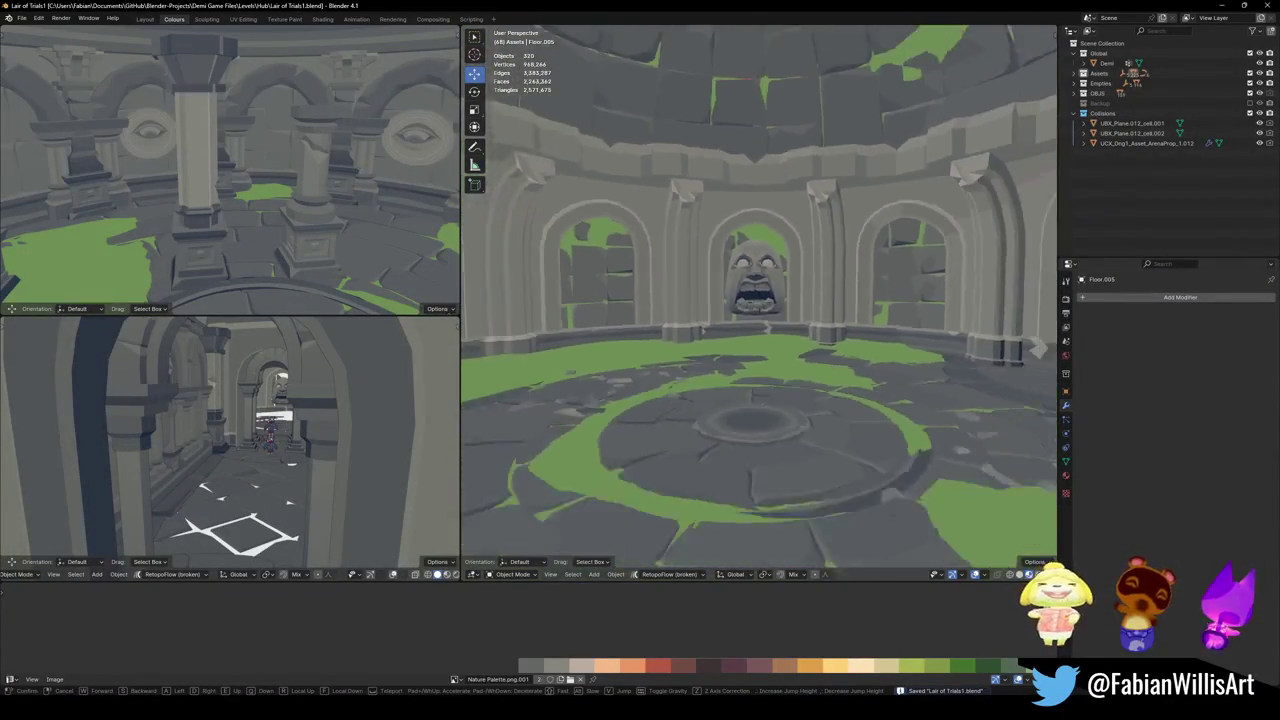
{"action": "left_click", "coordinate": [555, 315]}
- Fly the side view past the walls, statues and columned structure toward the cyan wall pieces
{"action": "key", "text": "shift+grave"}
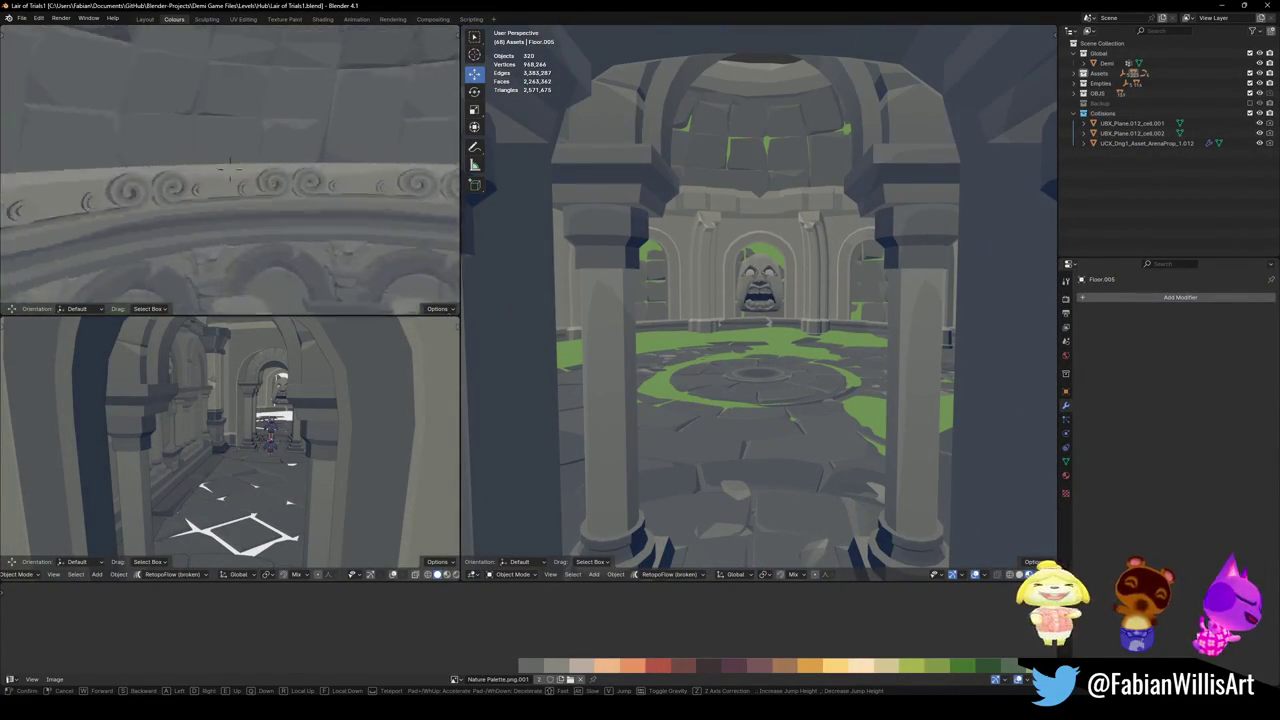
{"action": "key", "text": "w"}
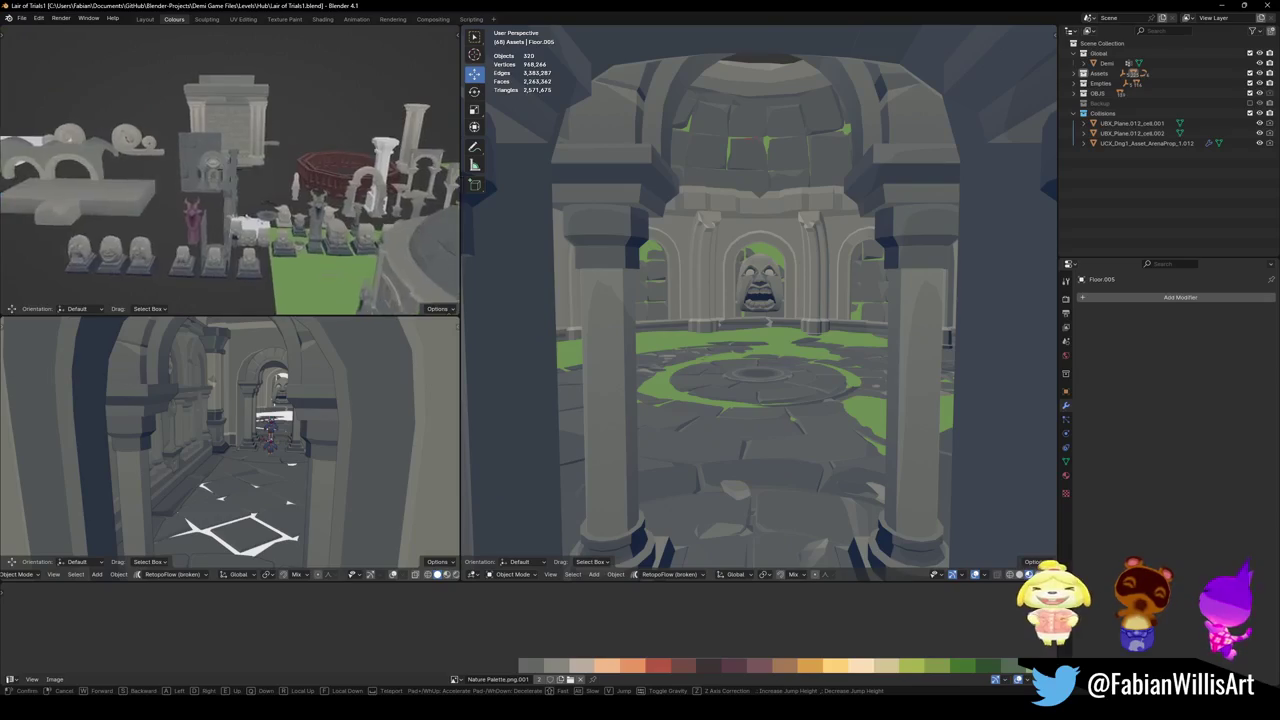
{"action": "key", "text": "w"}
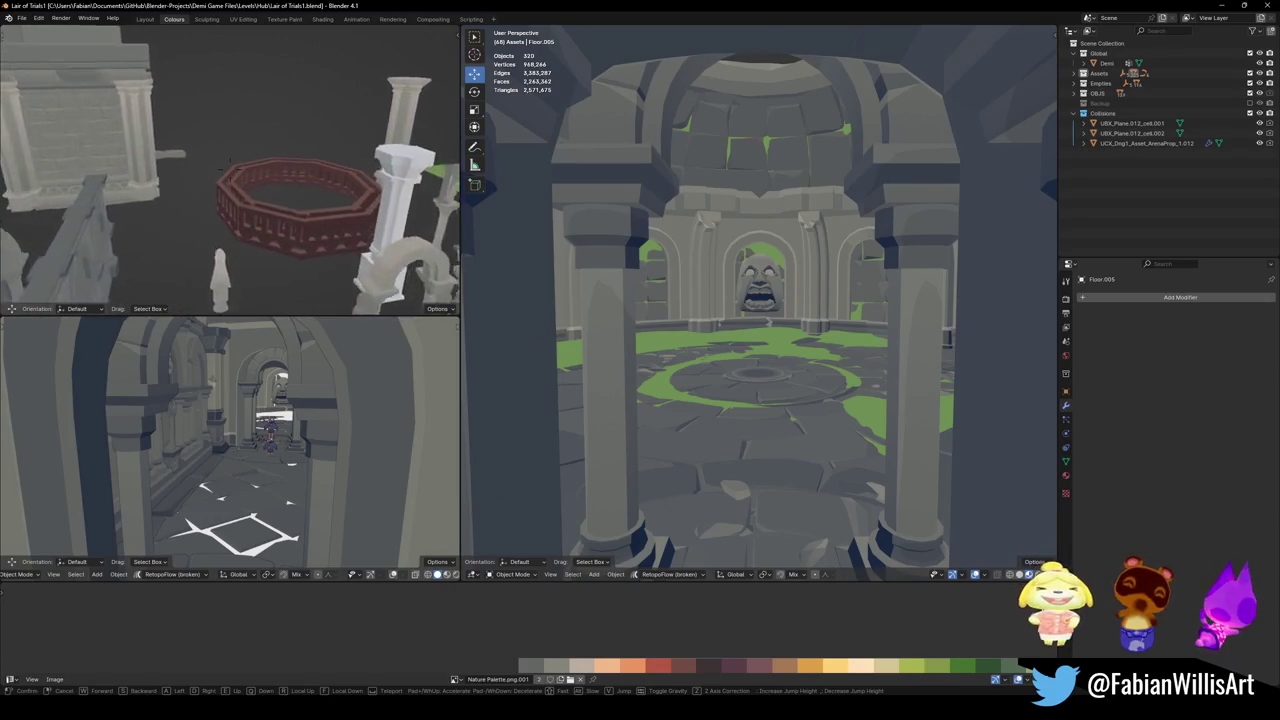
{"action": "key", "text": "w"}
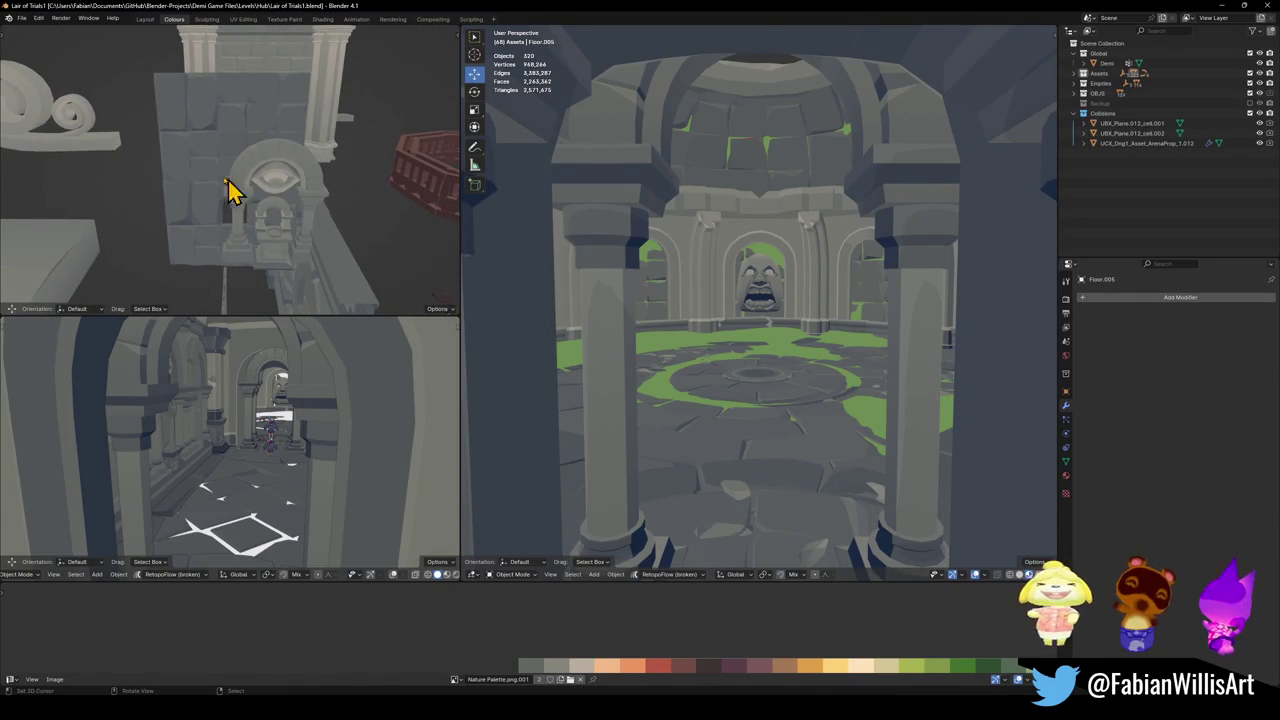
{"action": "key", "text": "w"}
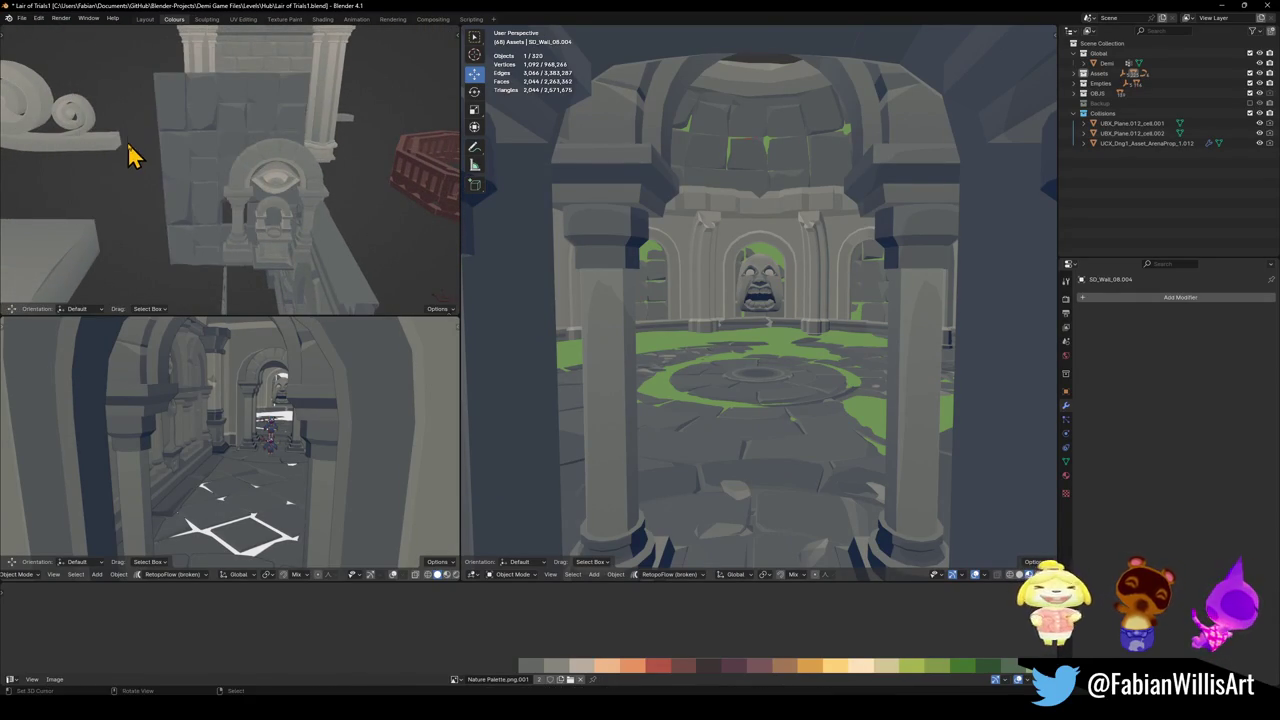
{"action": "key", "text": "w"}
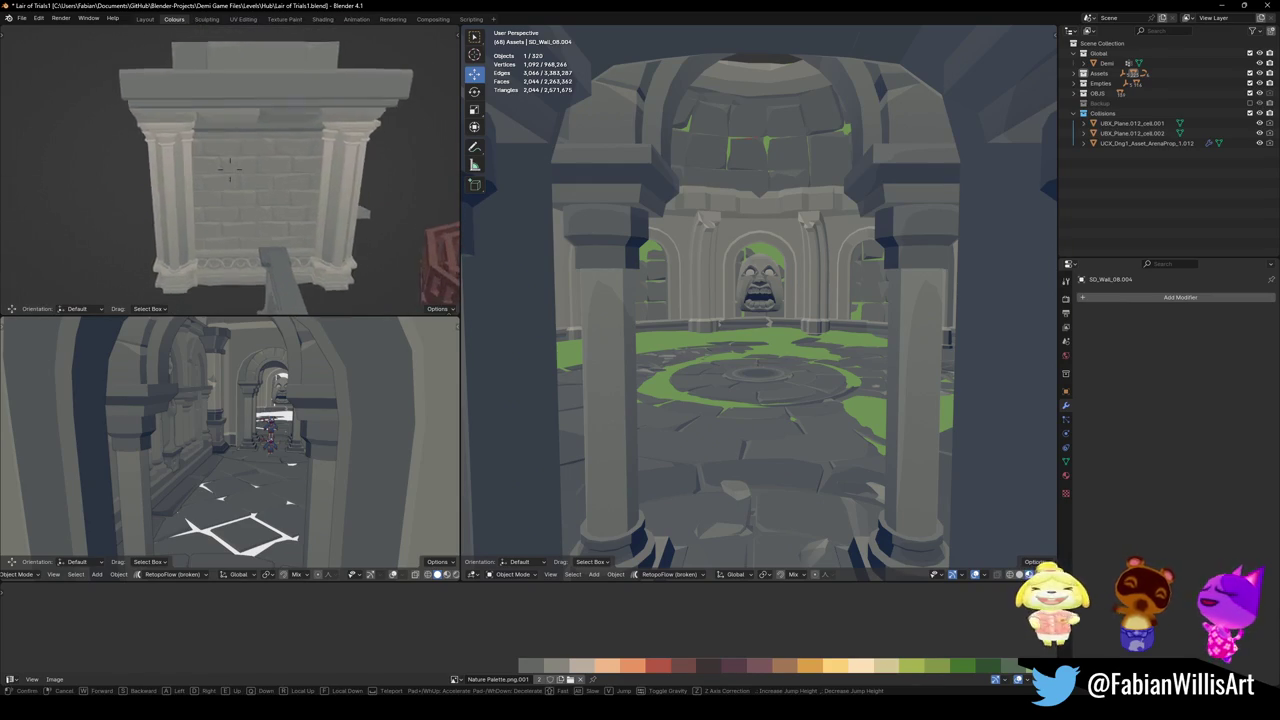
{"action": "key", "text": "w"}
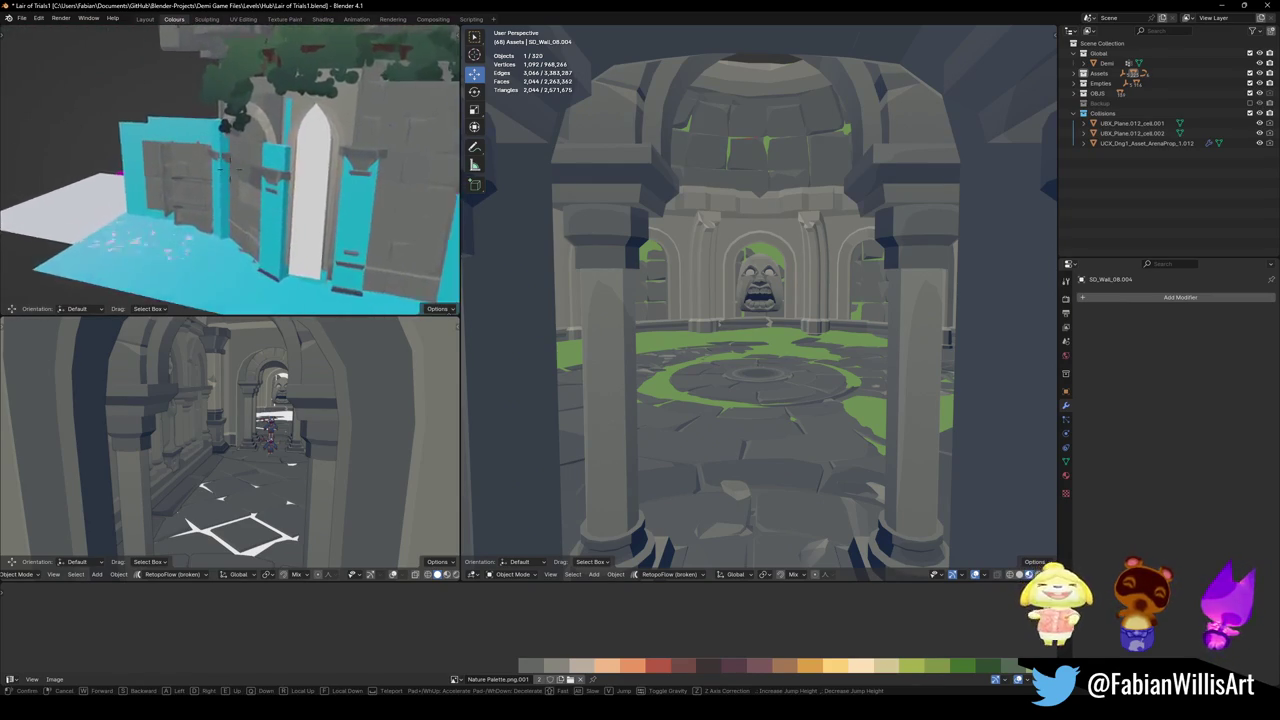
{"action": "key", "text": "w"}
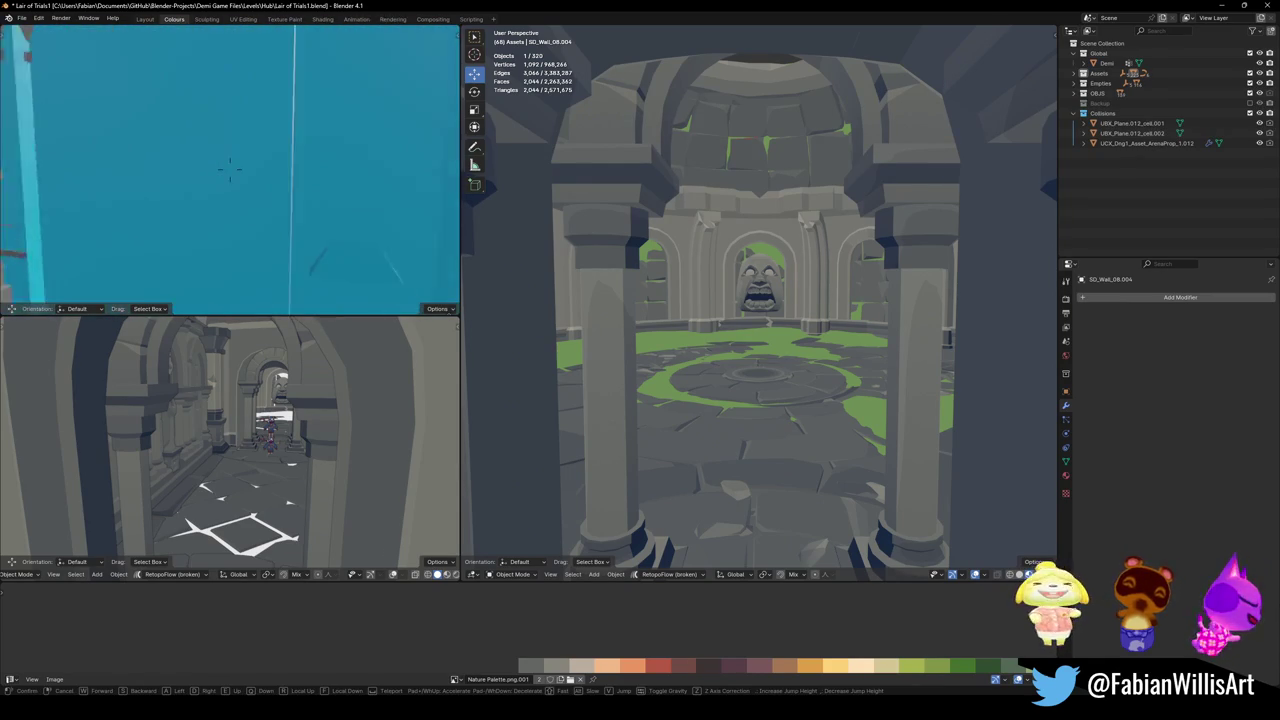
- Fly in among the village columns and duplicate the stone wall prop
{"action": "key", "text": "w"}
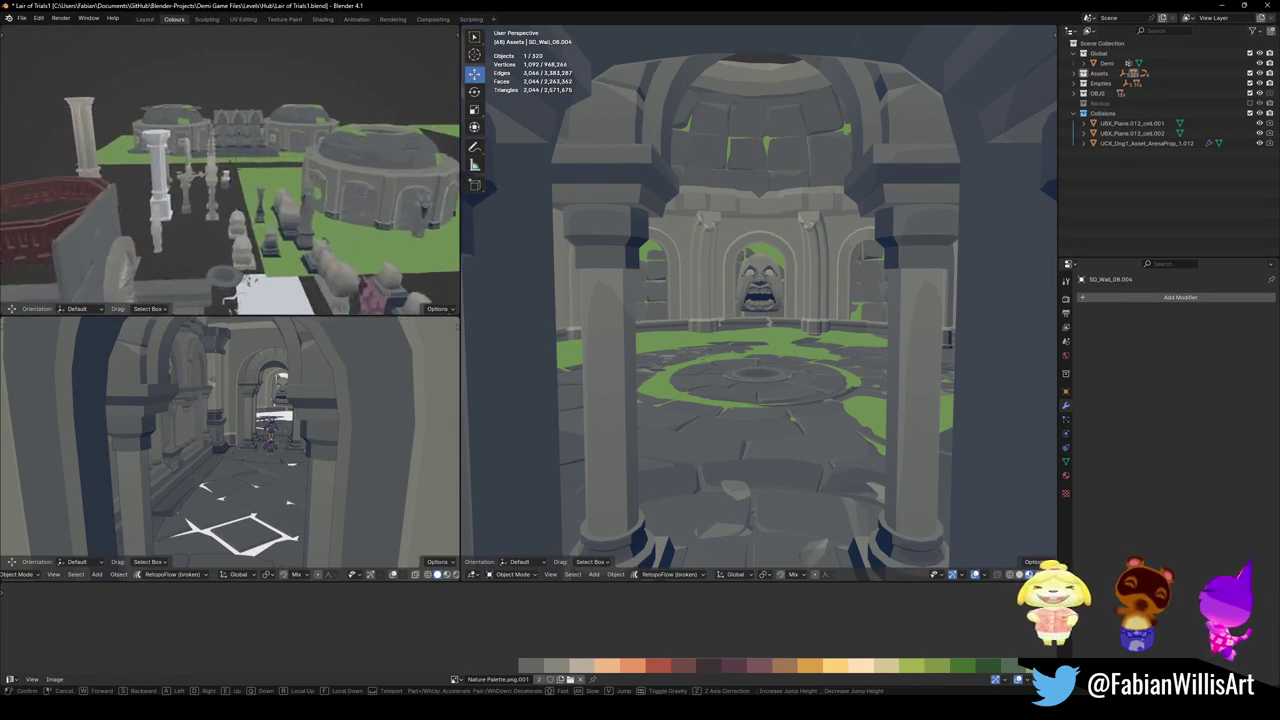
{"action": "key", "text": "w"}
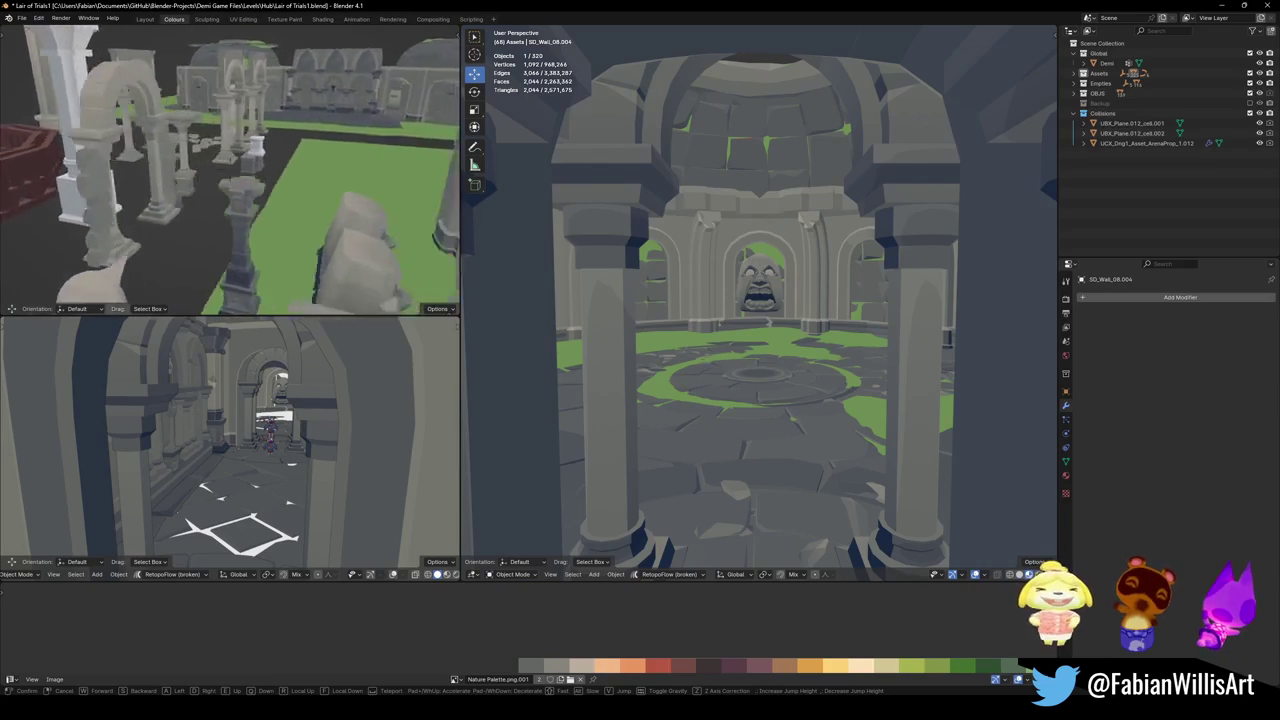
{"action": "key", "text": "w"}
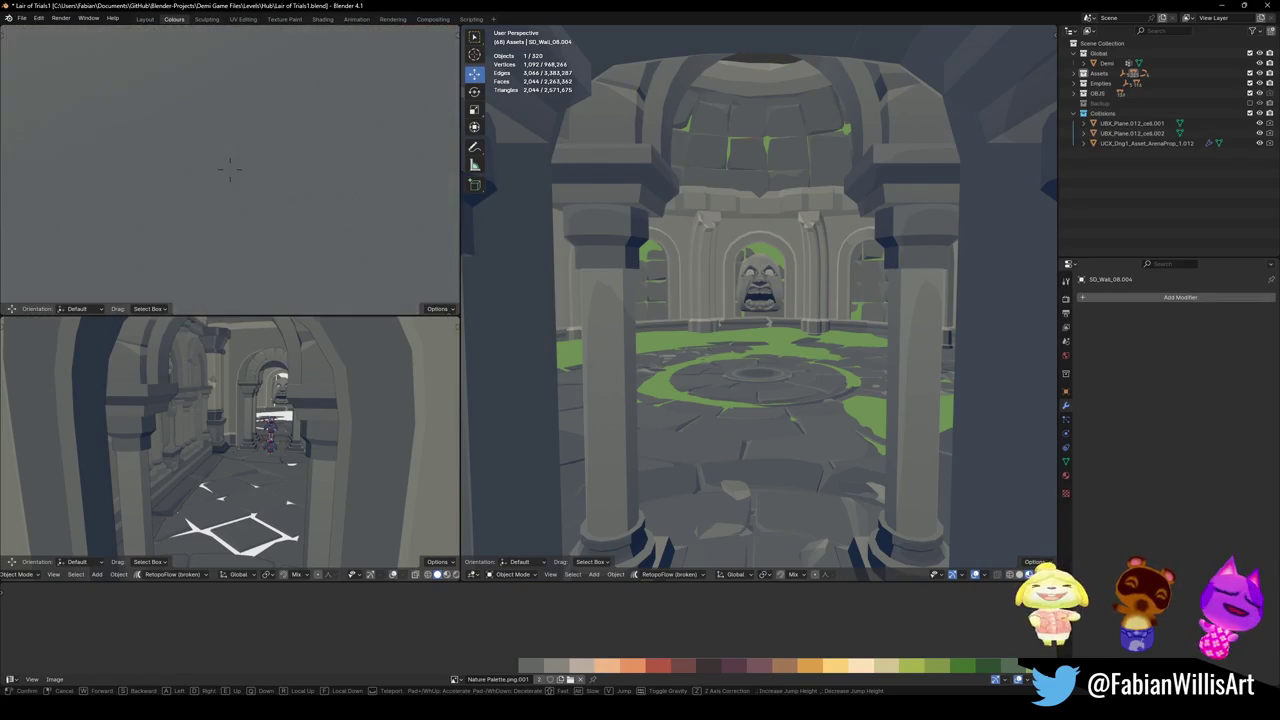
{"action": "left_click", "coordinate": [229, 166]}
{"action": "left_click", "coordinate": [233, 176]}
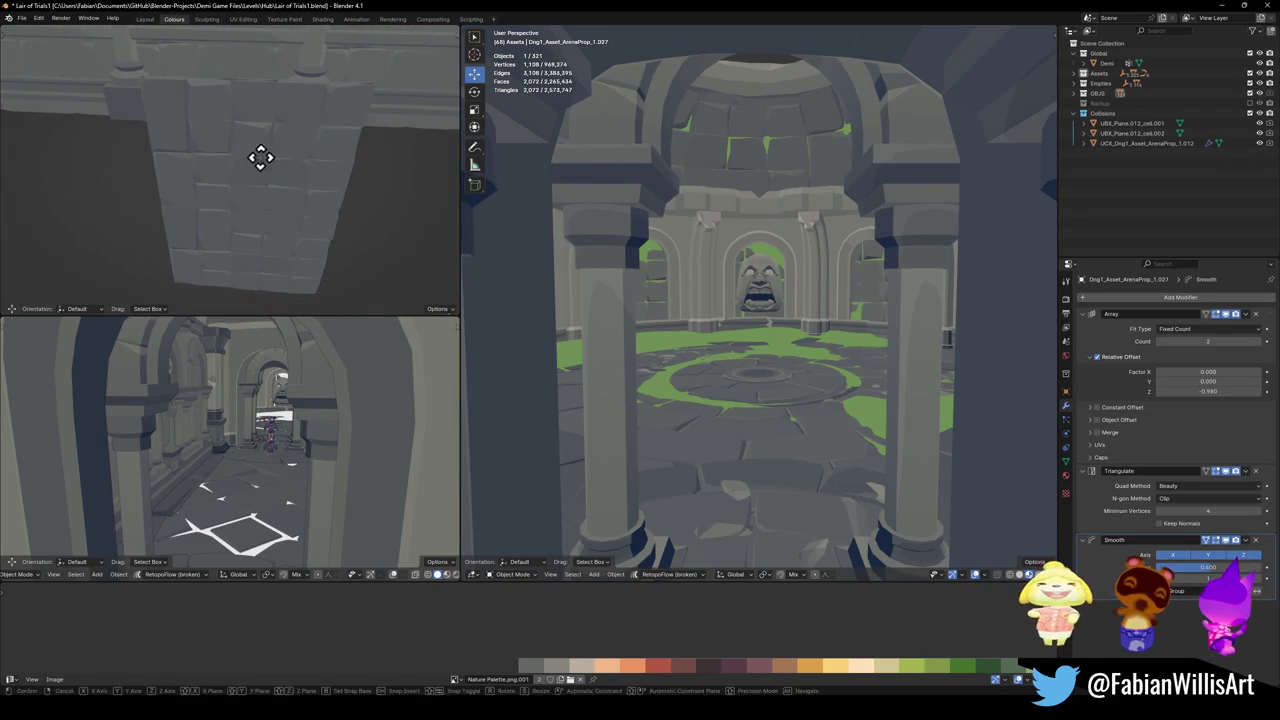
- Fly to the green-floored archway and snap the copied wall prop onto its floor
{"action": "key", "text": "shift+grave"}
{"action": "key", "text": "s"}
{"action": "left_click", "coordinate": [822, 245]}
{"action": "key", "text": "shift+grave"}
{"action": "key", "text": "w"}
{"action": "left_click", "coordinate": [815, 248]}
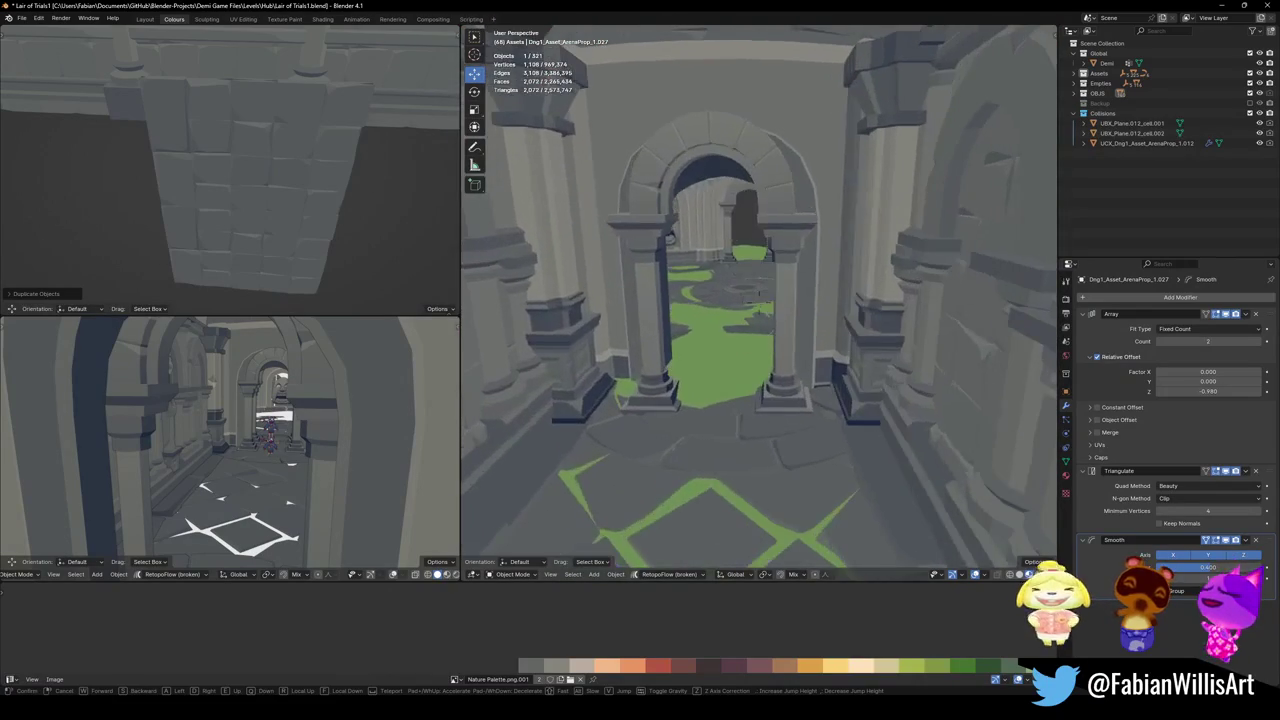
{"action": "right_click", "coordinate": [714, 406], "text": "shift"}
{"action": "key", "text": "shift+s"}
{"action": "left_click", "coordinate": [765, 400]}
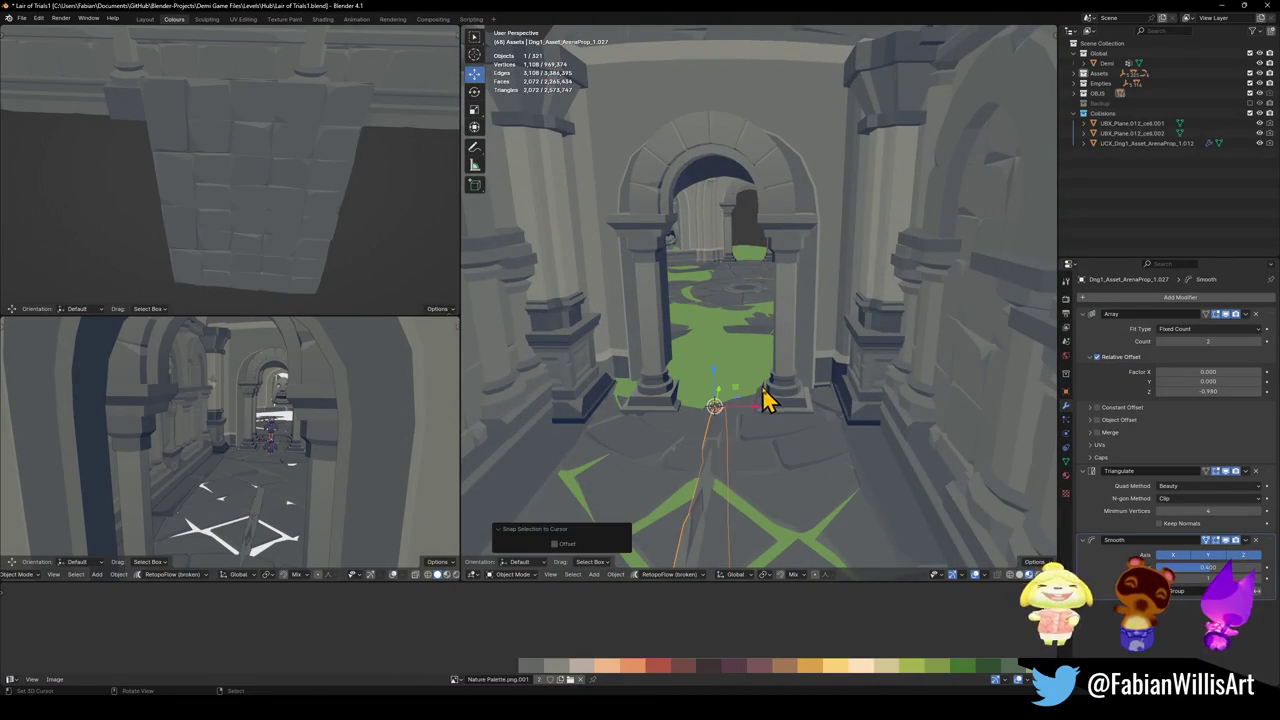
- Turn the wall prop 90° about the vertical axis and raise it along Z
{"action": "key", "text": "r"}
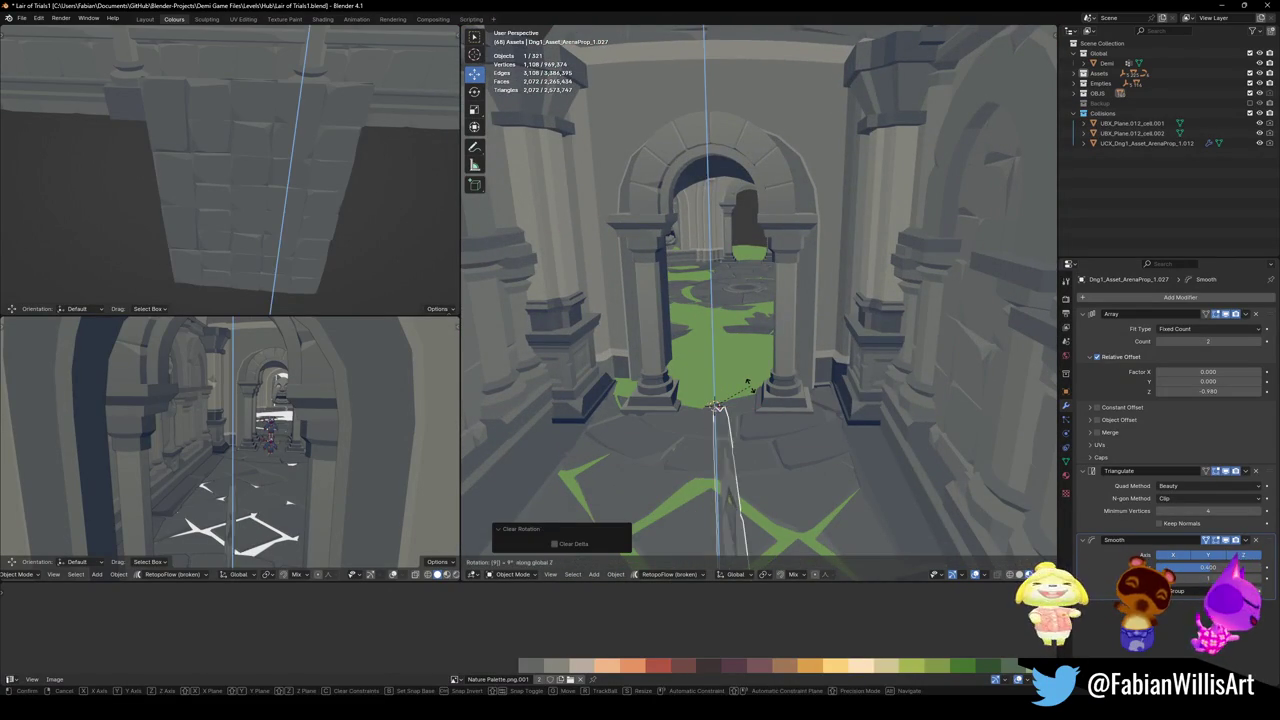
{"action": "key", "text": "0"}
{"action": "key", "text": "Return"}
{"action": "key", "text": "g"}
{"action": "key", "text": "z"}
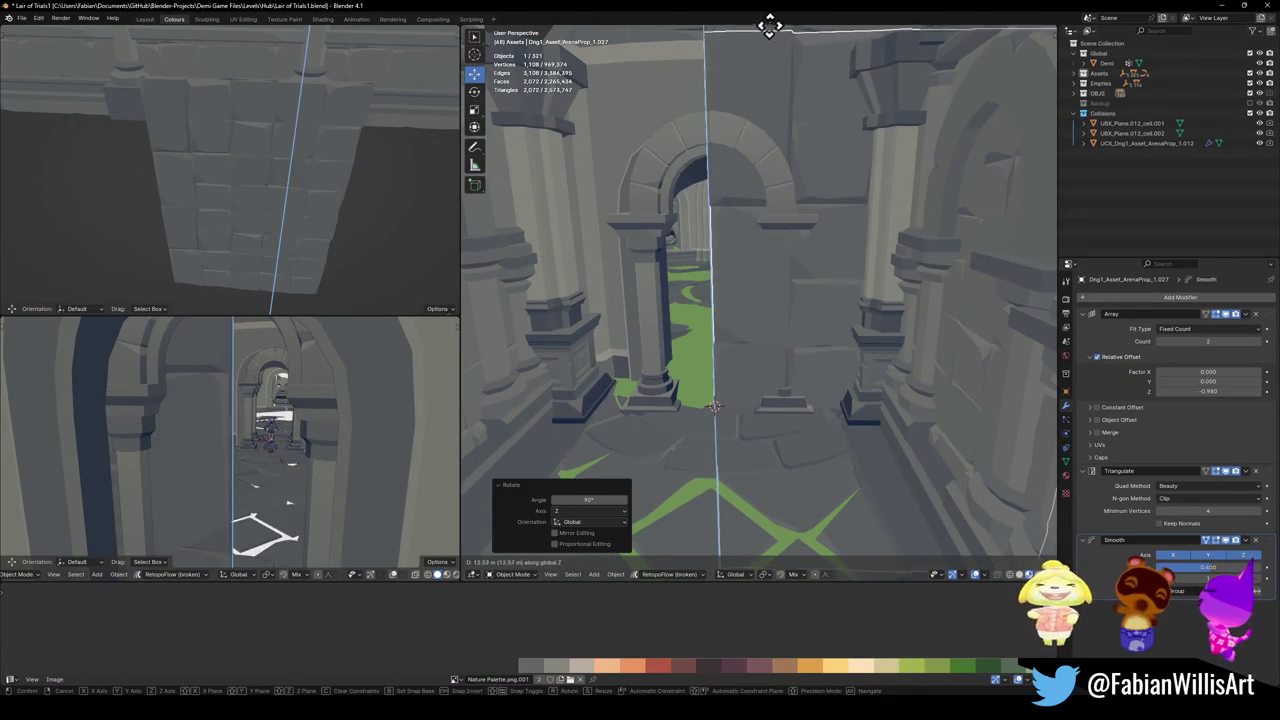
{"action": "left_click", "coordinate": [794, 163]}
- Adjust the prop's height and slide it along X into the archway
{"action": "middle_click_drag", "start_coordinate": [794, 163], "coordinate": [815, 226]}
{"action": "key", "text": "g"}
{"action": "key", "text": "z"}
{"action": "left_click", "coordinate": [860, 178]}
{"action": "key", "text": "g"}
{"action": "key", "text": "x"}
{"action": "left_click", "coordinate": [750, 159]}
- Raise the wall prop along Z to about 2.6247 m so it fills the archway
{"action": "key", "text": "s"}
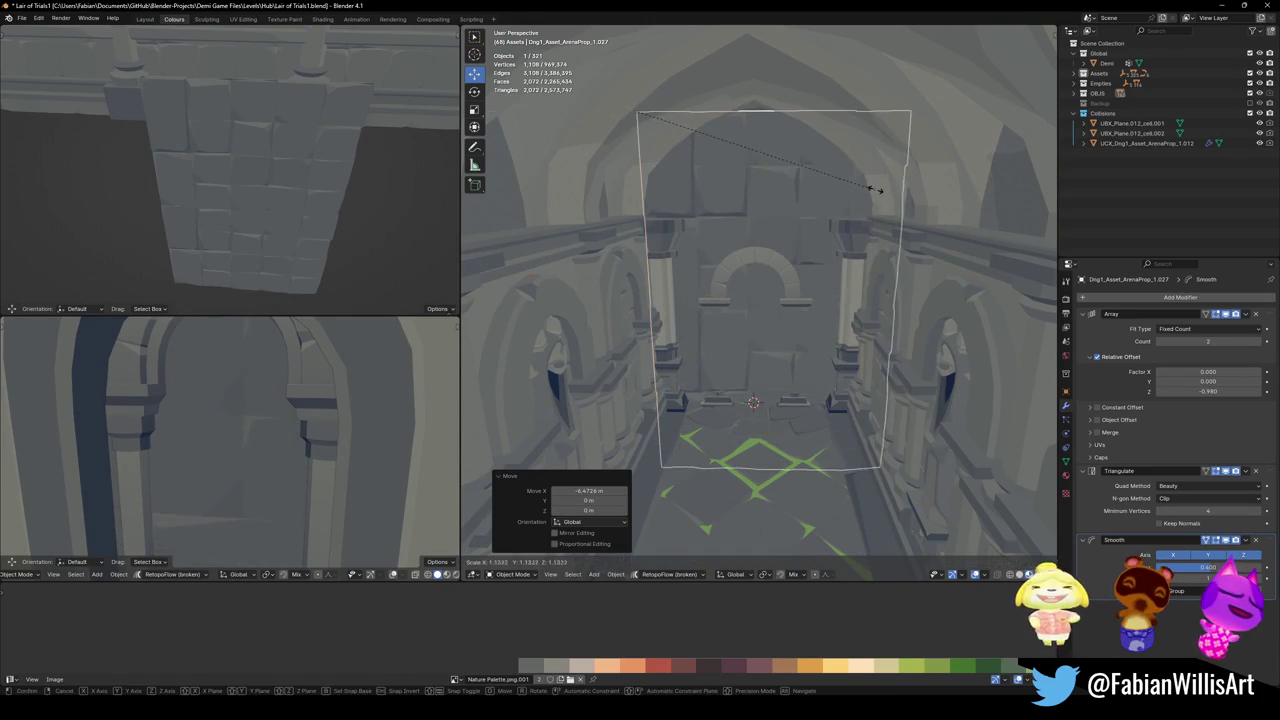
{"action": "key", "text": "Escape"}
{"action": "key", "text": "g"}
{"action": "key", "text": "x"}
{"action": "key", "text": "z"}
{"action": "left_click", "coordinate": [880, 170]}
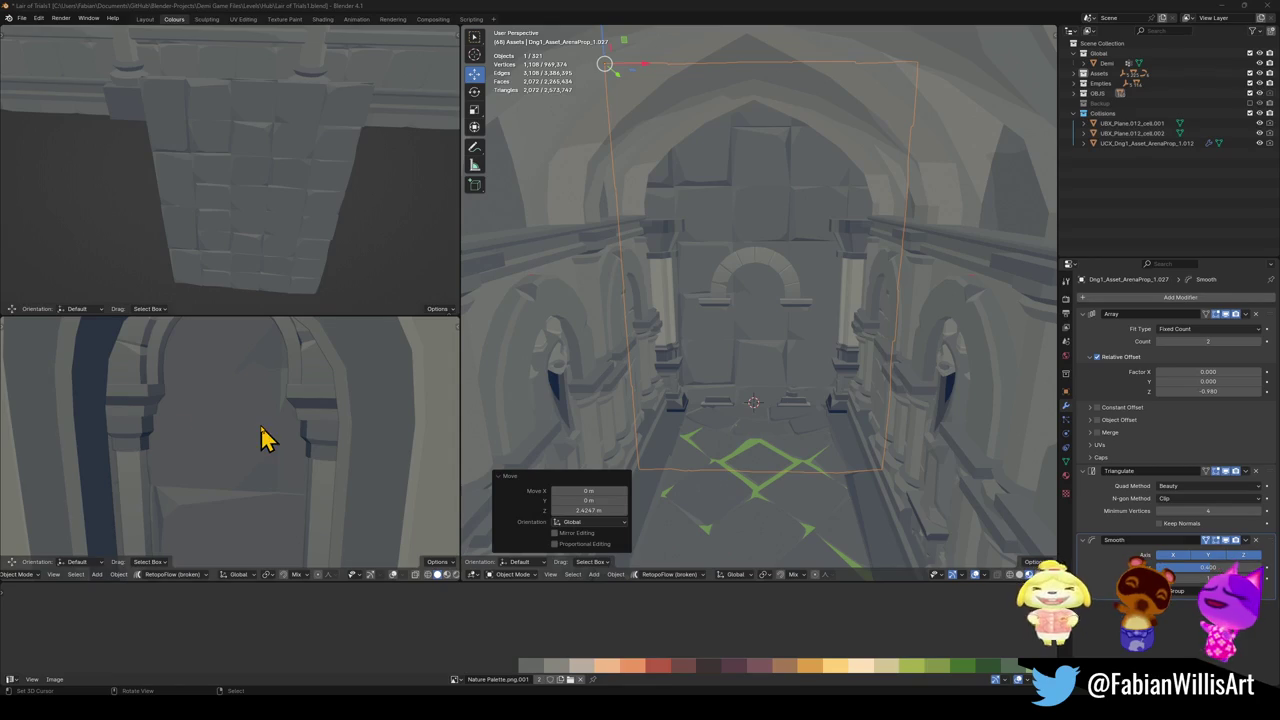
- Zoom in and set the wall prop's origin to its geometry
{"action": "scroll", "coordinate": [880, 333], "scroll_direction": "up", "scroll_amount": 1}
{"action": "scroll", "coordinate": [835, 345], "scroll_direction": "up", "scroll_amount": 1}
{"action": "scroll", "coordinate": [830, 355], "scroll_direction": "up", "scroll_amount": 1}
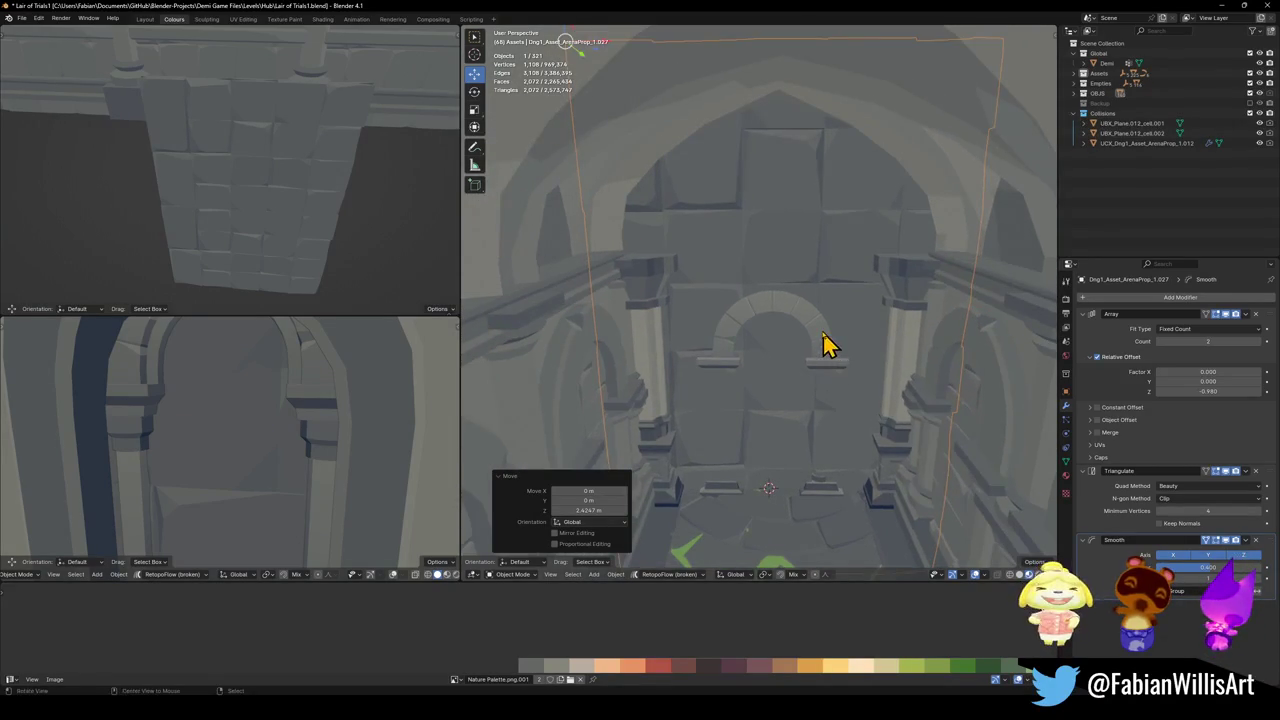
{"action": "scroll", "coordinate": [820, 340], "scroll_direction": "up", "scroll_amount": 1}
{"action": "key", "text": "g"}
{"action": "key", "text": "y"}
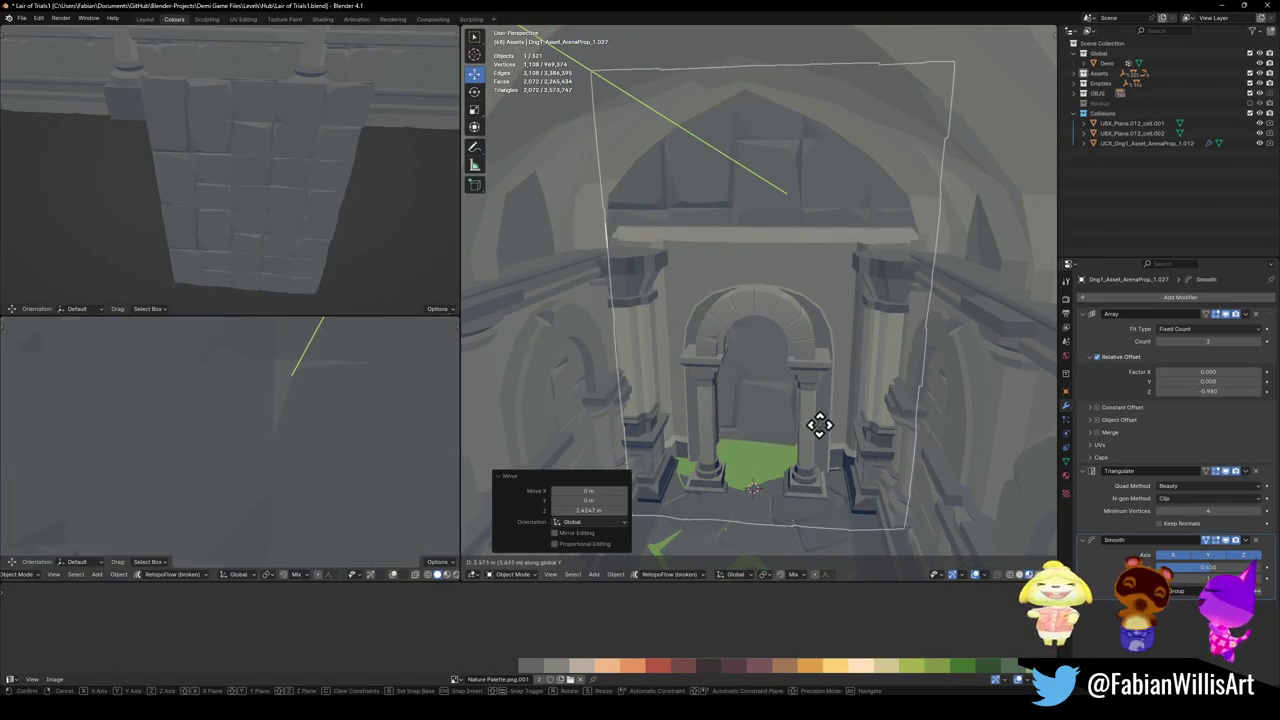
{"action": "right_click", "coordinate": [812, 424]}
{"action": "scroll", "coordinate": [797, 420], "scroll_direction": "up", "scroll_amount": 1}
{"action": "scroll", "coordinate": [780, 390], "scroll_direction": "up", "scroll_amount": 2}
{"action": "scroll", "coordinate": [772, 372], "scroll_direction": "up", "scroll_amount": 1}
{"action": "key", "text": "q"}
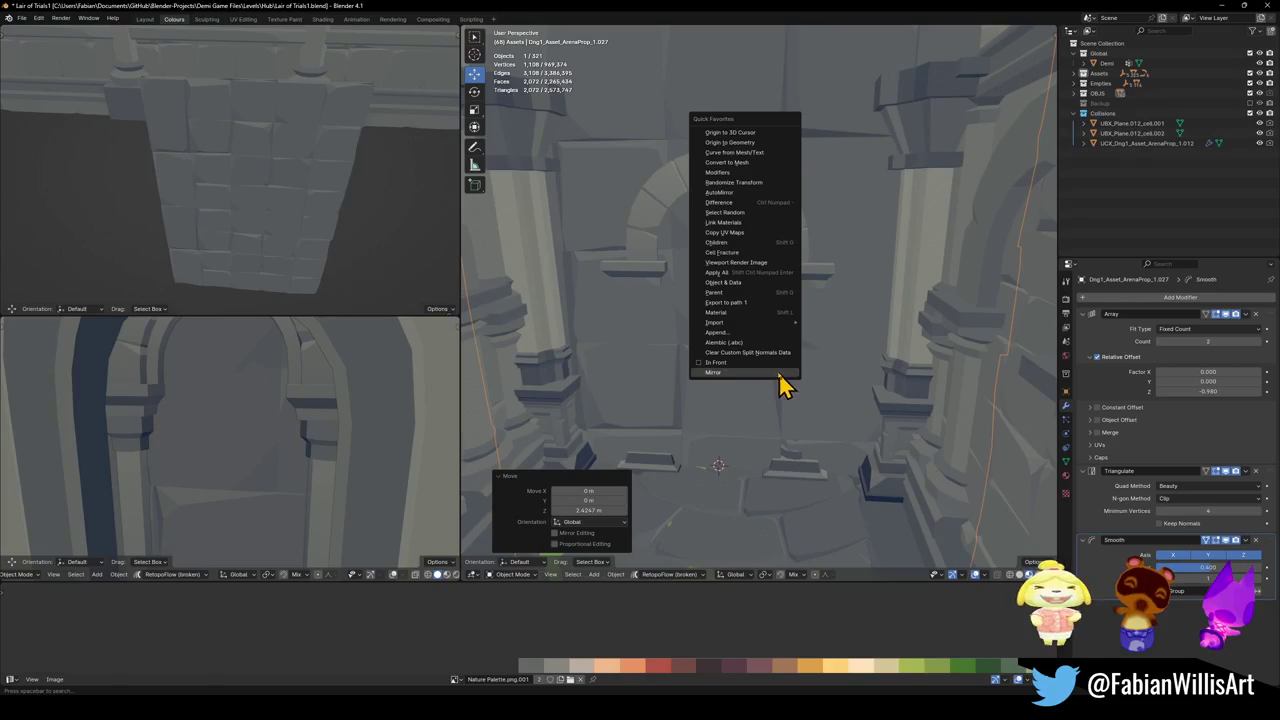
{"action": "left_click", "coordinate": [744, 146]}
- Orbit around the arch and begin sliding the prop deeper along Y
{"action": "mouse_move", "coordinate": [766, 286]}
{"action": "middle_mouse_down"}
{"action": "mouse_move", "coordinate": [808, 380]}
{"action": "mouse_move", "coordinate": [803, 357]}
{"action": "middle_mouse_up"}
{"action": "key", "text": "g"}
{"action": "key", "text": "y"}
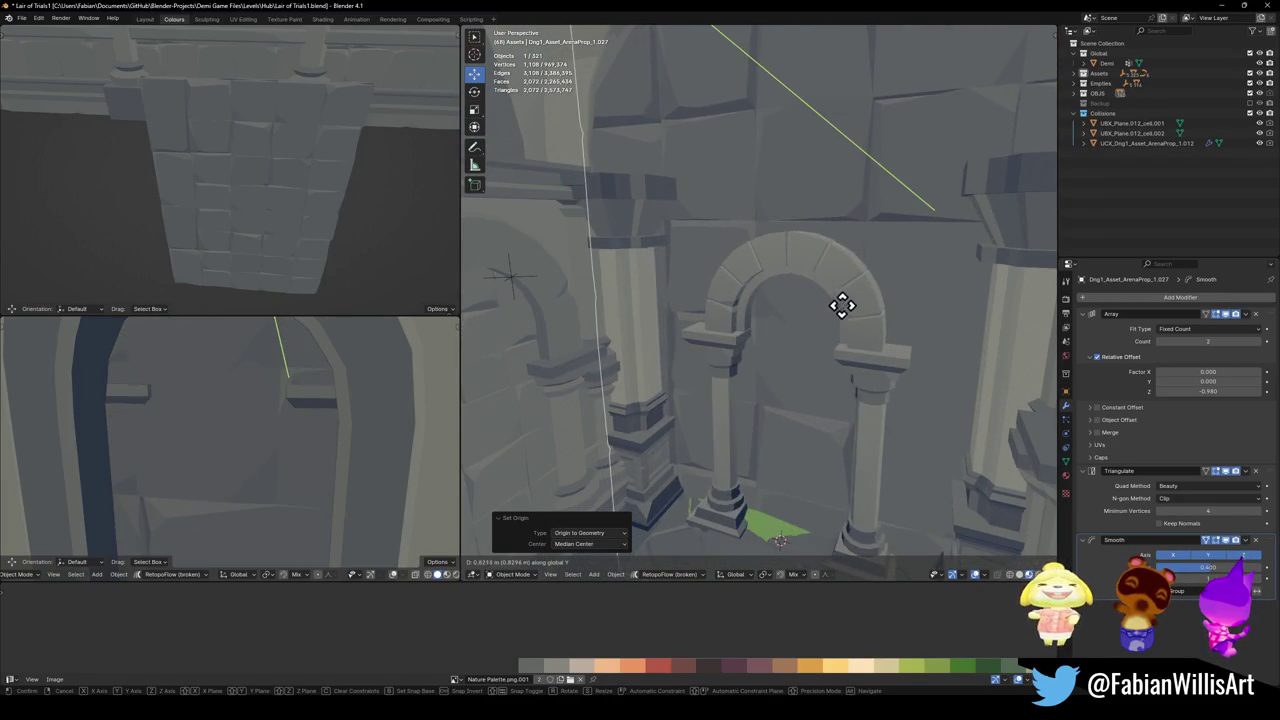
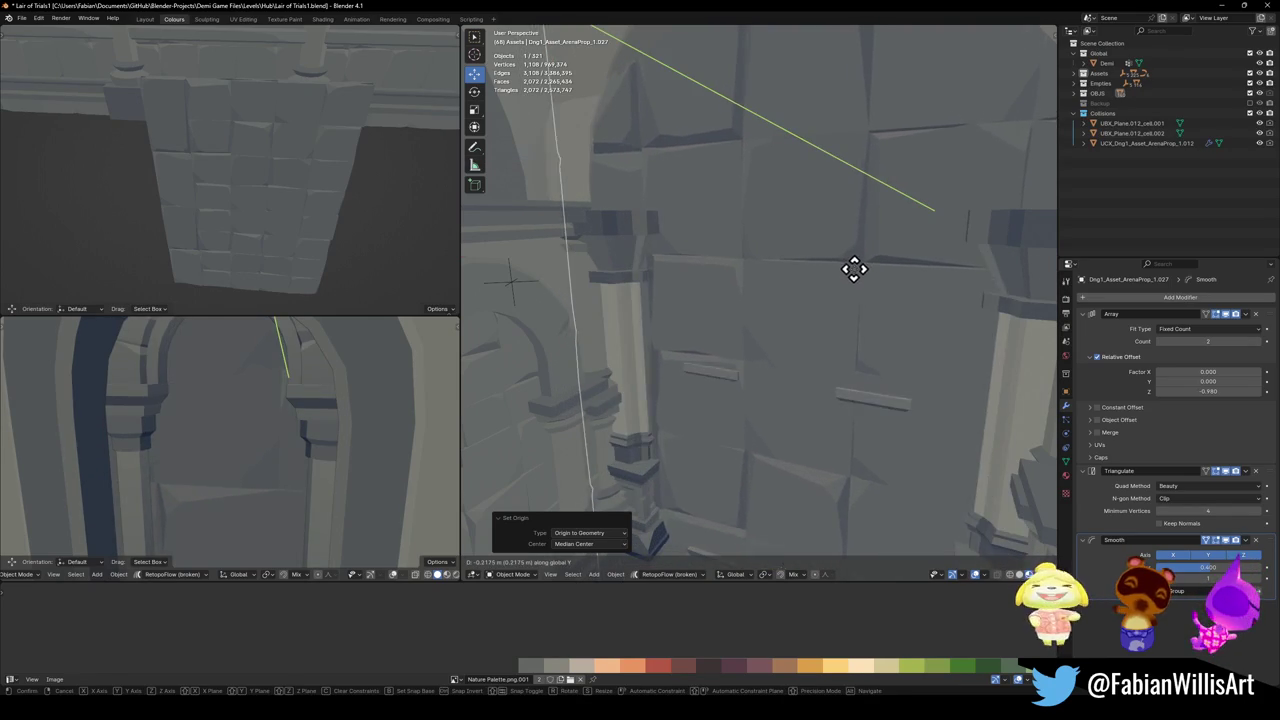
- Shrink the wall panel to about half size and shift it along X
{"action": "left_click", "coordinate": [802, 270]}
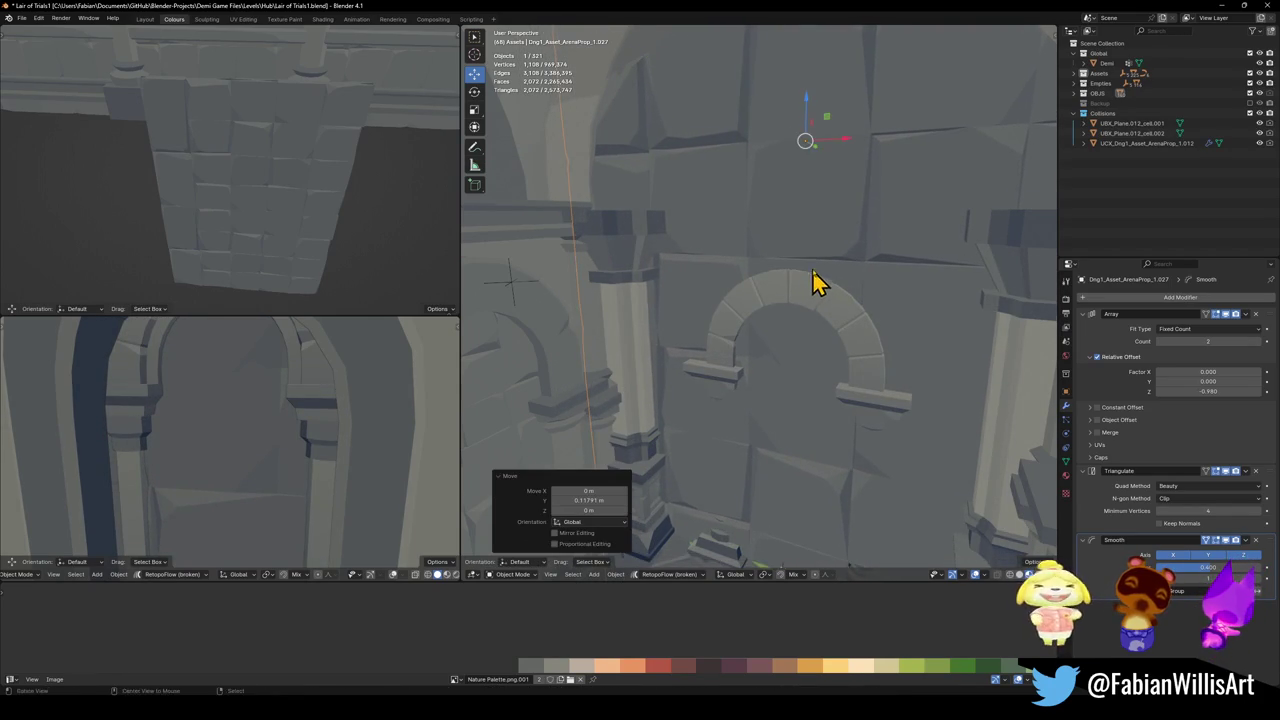
{"action": "key", "text": "s"}
{"action": "left_click", "coordinate": [858, 238]}
{"action": "key", "text": "g"}
{"action": "key", "text": "x"}
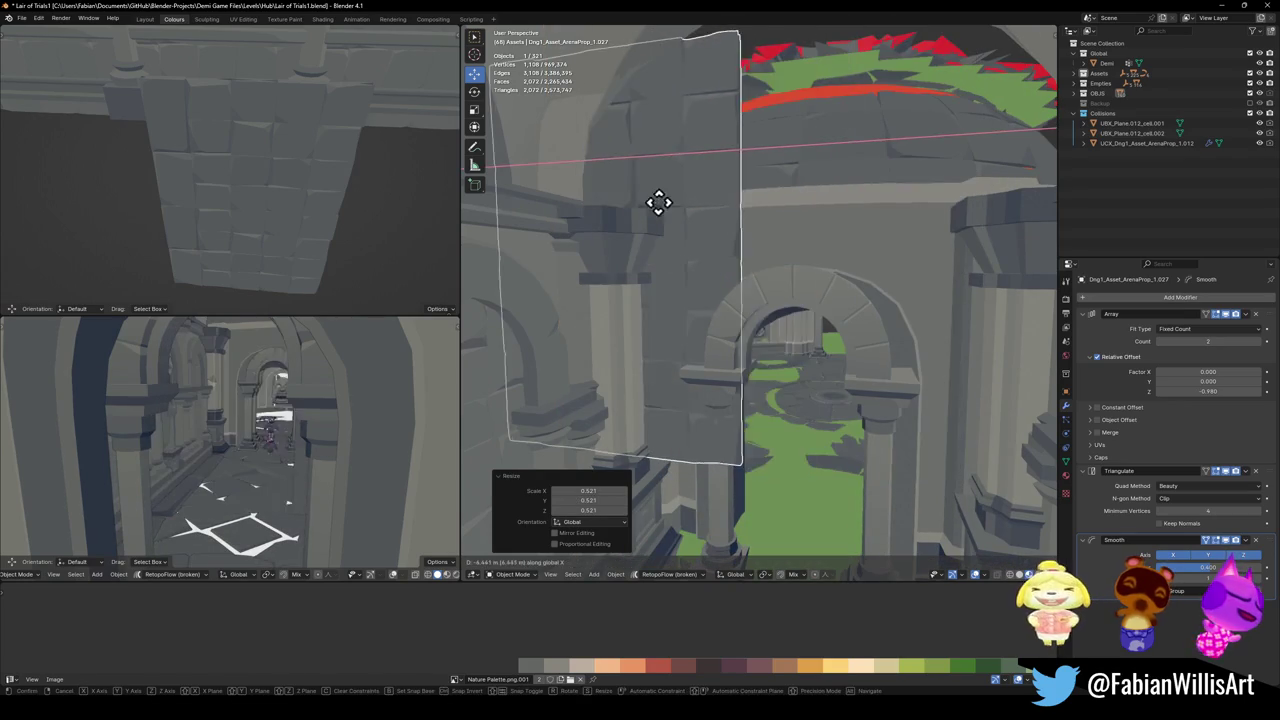
{"action": "left_click", "coordinate": [666, 237]}
- Enlarge the panel to about 1.57 and reposition it along X
{"action": "mouse_move", "coordinate": [666, 237]}
{"action": "middle_mouse_down"}
{"action": "mouse_move", "coordinate": [697, 266]}
{"action": "mouse_move", "coordinate": [751, 237]}
{"action": "middle_mouse_up"}
{"action": "key", "text": "s"}
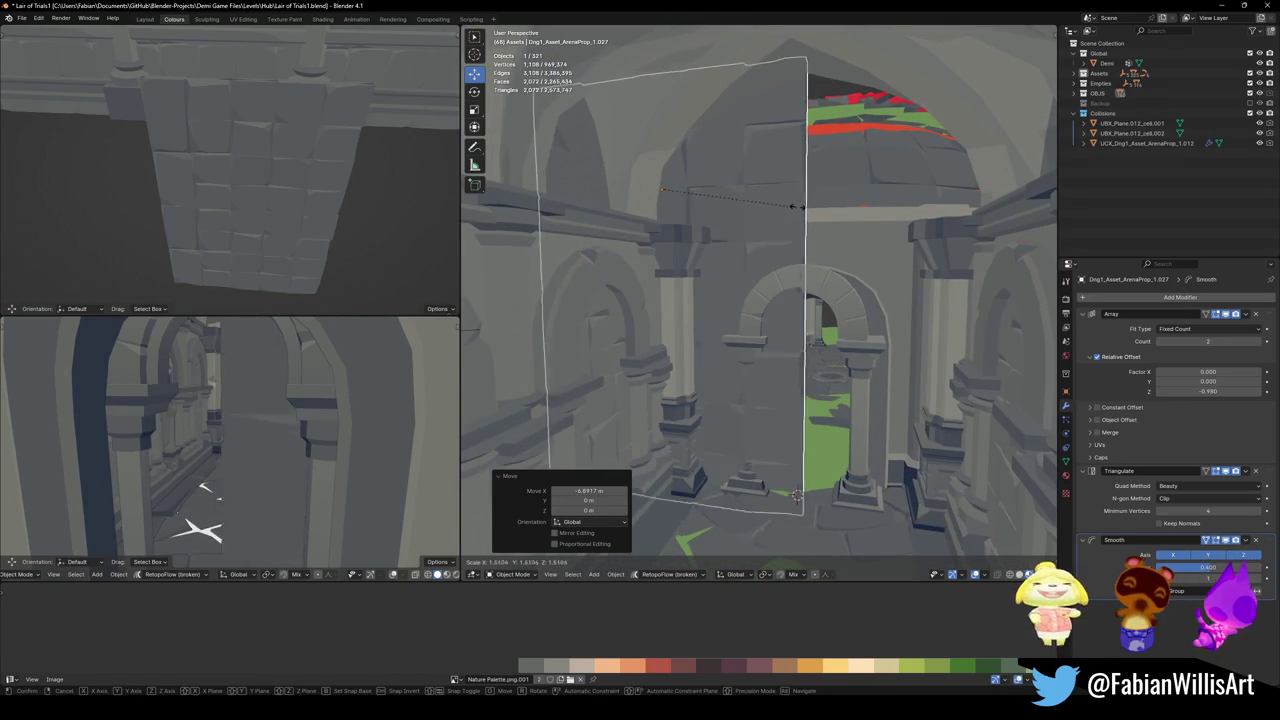
{"action": "left_click", "coordinate": [676, 188]}
{"action": "key", "text": "g"}
{"action": "key", "text": "x"}
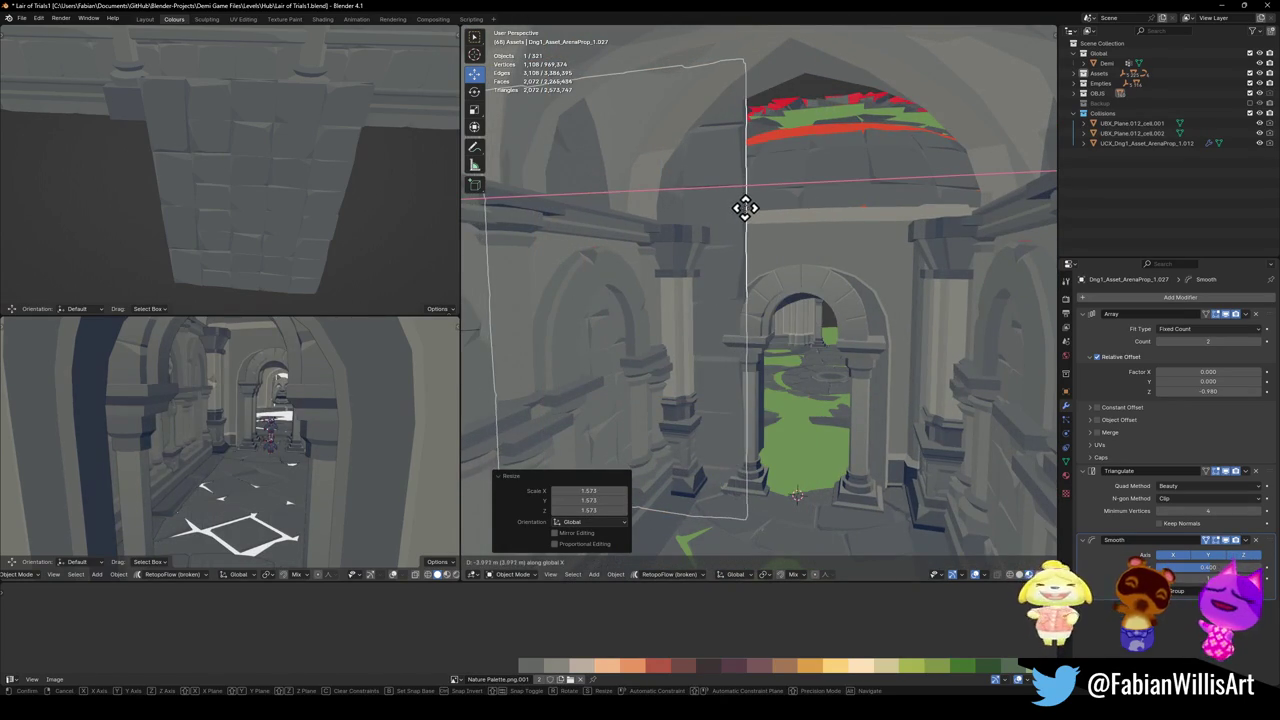
{"action": "left_click", "coordinate": [745, 207]}
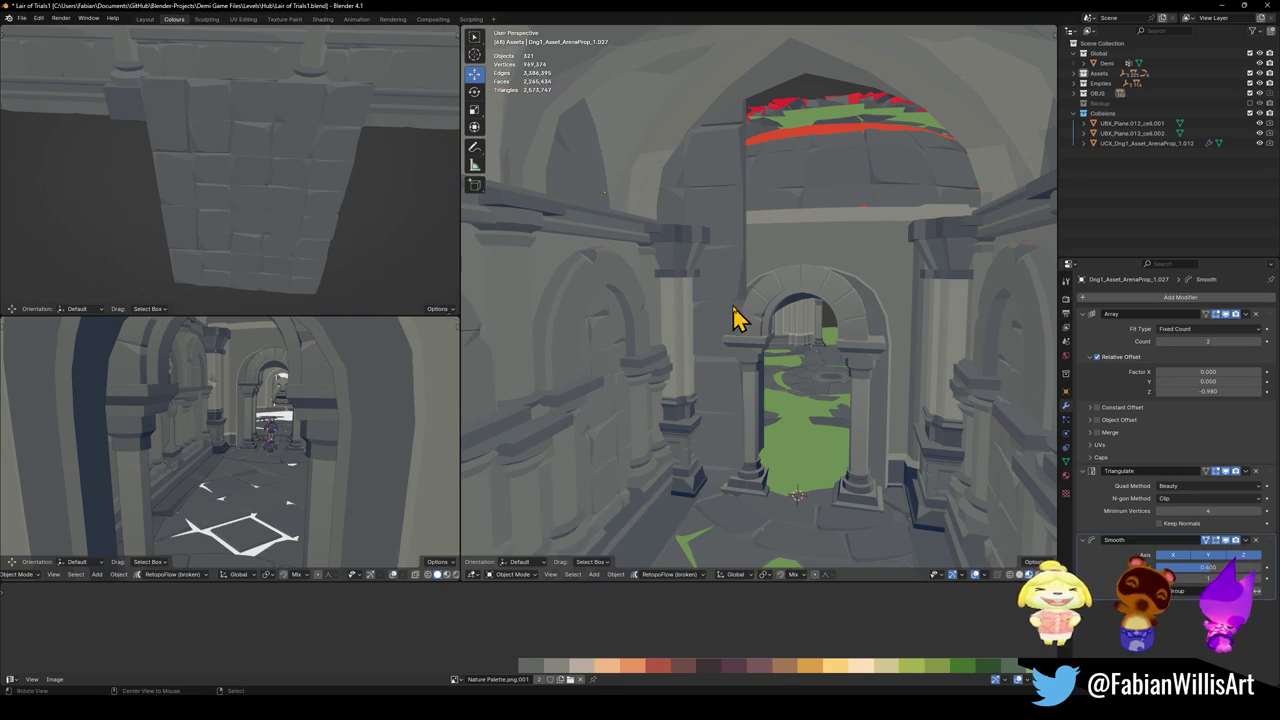
- Make a small Y adjustment to the panel's position, then deselect it
{"action": "scroll", "coordinate": [731, 320], "scroll_direction": "up", "scroll_amount": 3}
{"action": "scroll", "coordinate": [794, 286], "scroll_direction": "up", "scroll_amount": 3}
{"action": "key", "text": "g"}
{"action": "key", "text": "y"}
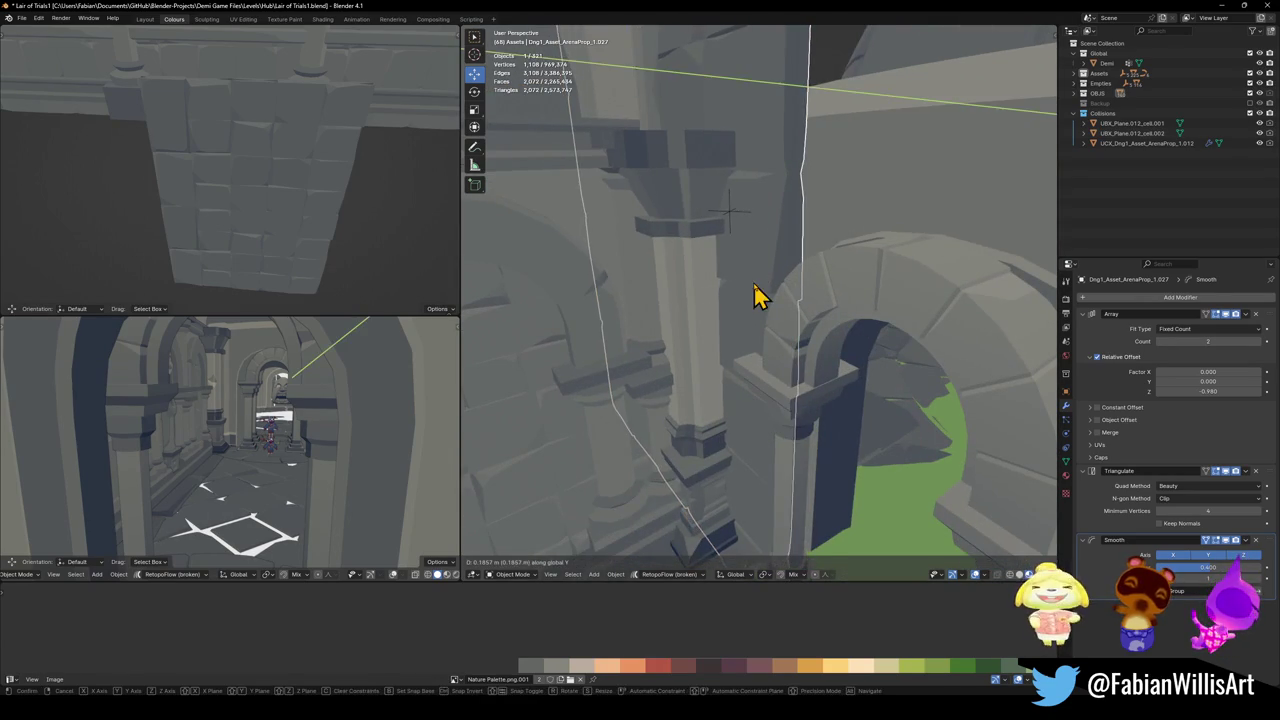
{"action": "left_click", "coordinate": [754, 281]}
{"action": "key", "text": "alt+a"}
- Slide the panel along X so it stands across the archway at the corridor end
{"action": "scroll", "coordinate": [766, 286], "scroll_direction": "down", "scroll_amount": 4}
{"action": "scroll", "coordinate": [770, 284], "scroll_direction": "down", "scroll_amount": 3}
{"action": "mouse_move", "coordinate": [752, 287]}
{"action": "middle_mouse_down"}
{"action": "mouse_move", "coordinate": [723, 283]}
{"action": "mouse_move", "coordinate": [735, 277]}
{"action": "middle_mouse_up"}
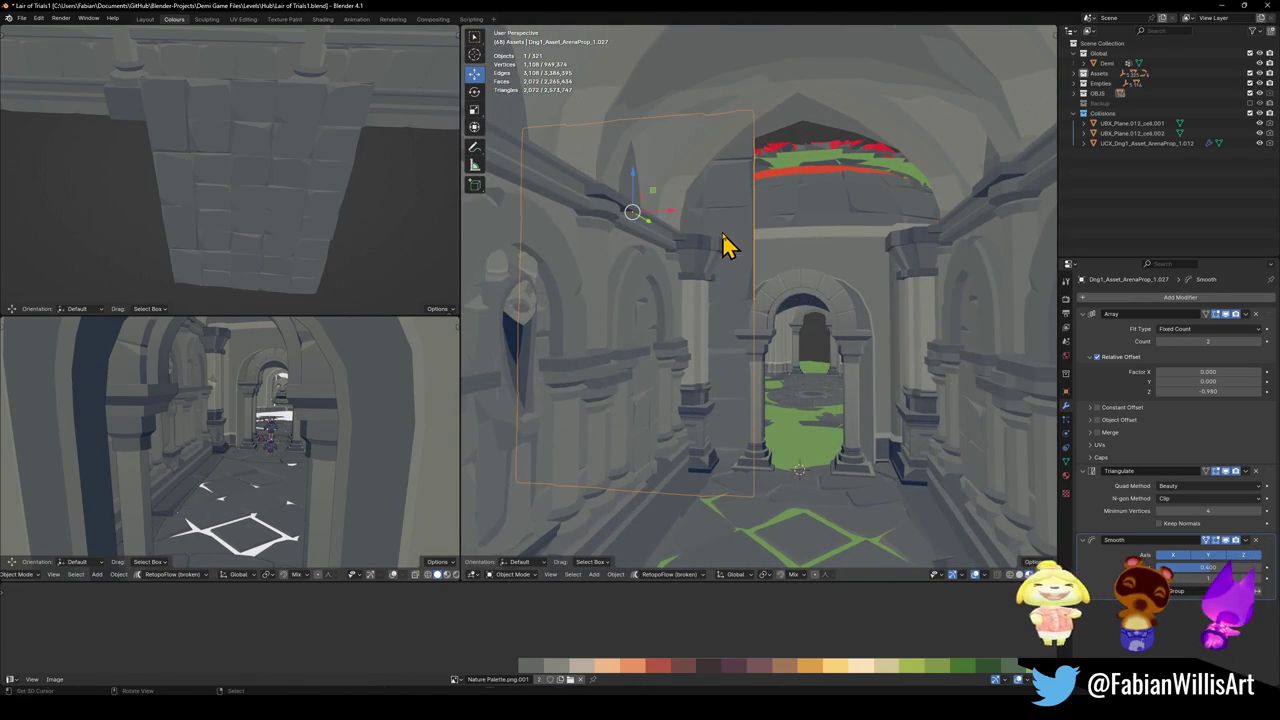
{"action": "key", "text": "g"}
{"action": "key", "text": "y"}
{"action": "key", "text": "x"}
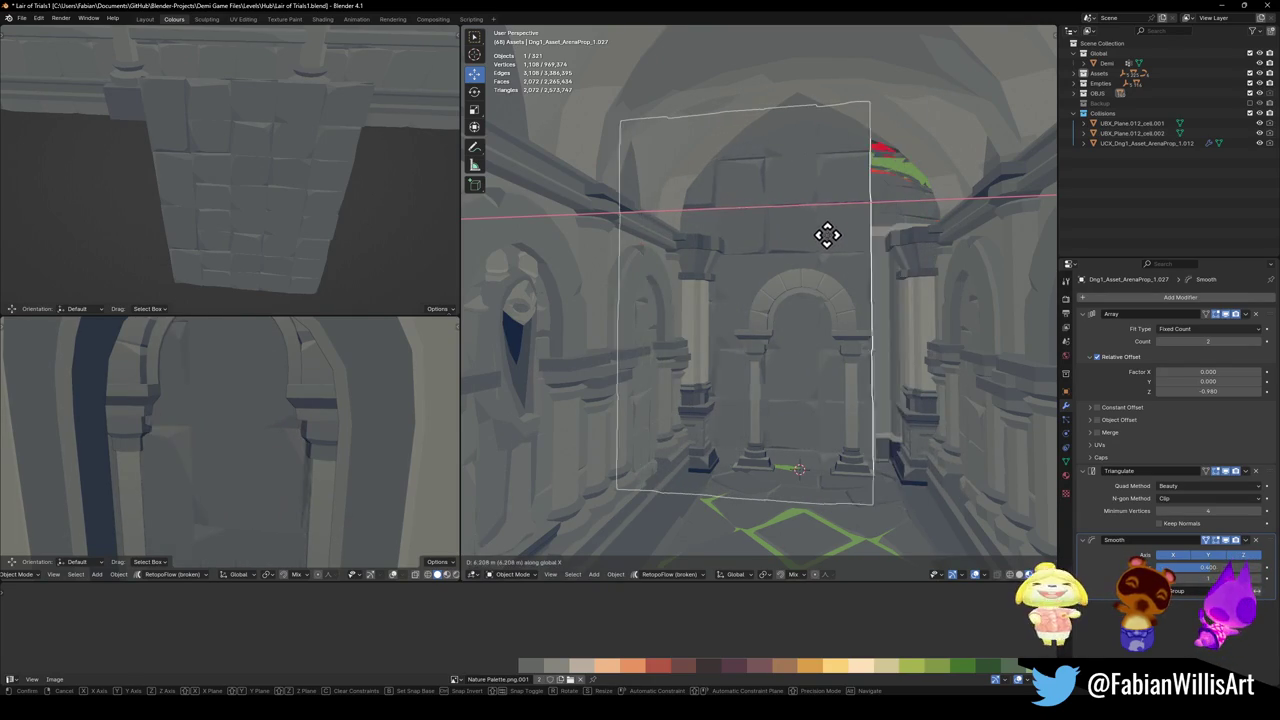
{"action": "left_click", "coordinate": [854, 234]}
- Enter Edit Mode on the wall panel and isolate it, facing it in view
{"action": "key", "text": "Tab"}
{"action": "key", "text": "alt+a"}
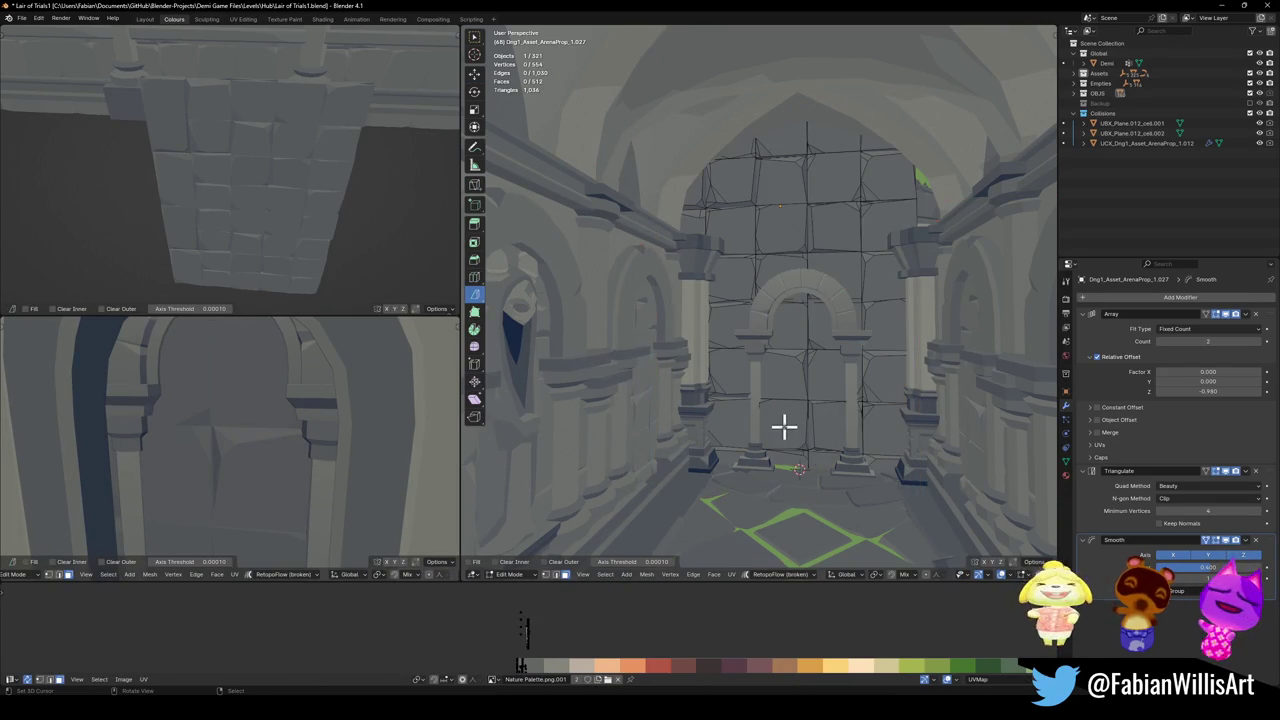
{"action": "key", "text": "KP_Divide"}
{"action": "middle_click_drag", "start_coordinate": [771, 420], "coordinate": [783, 271]}
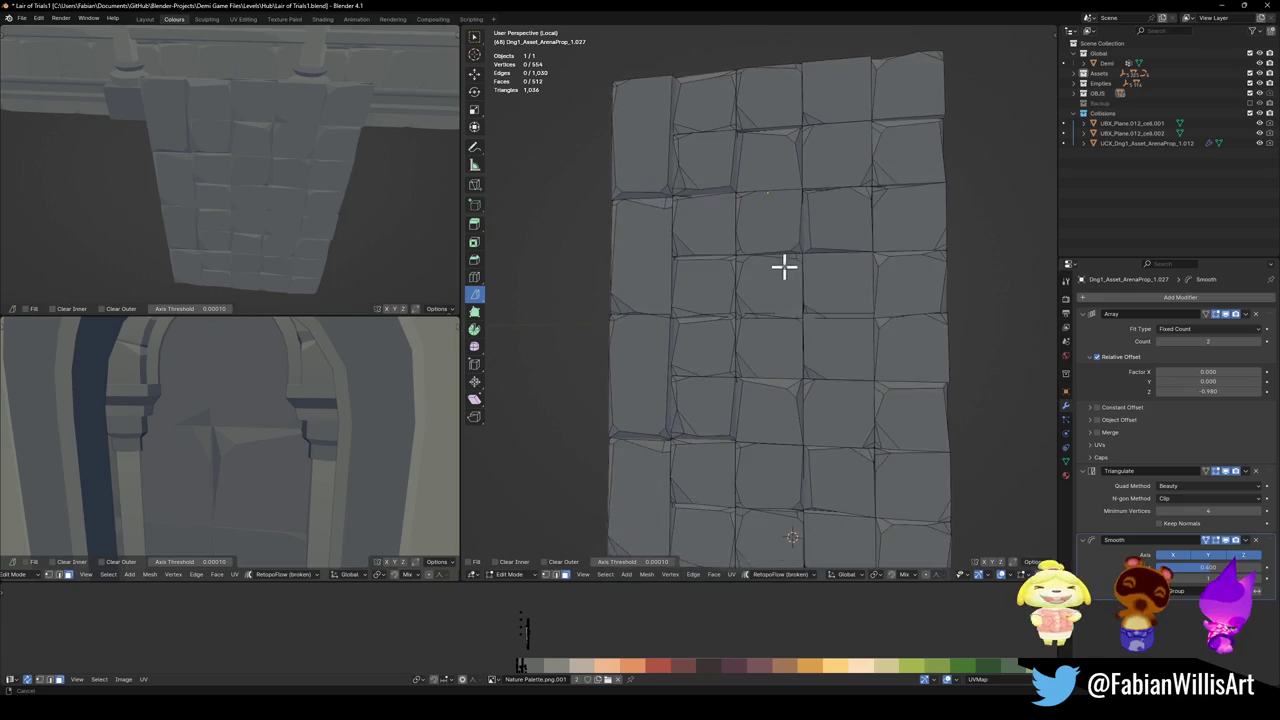
{"action": "mouse_move", "coordinate": [773, 412]}
{"action": "middle_mouse_down"}
{"action": "mouse_move", "coordinate": [783, 374]}
{"action": "mouse_move", "coordinate": [726, 454]}
{"action": "middle_mouse_up"}
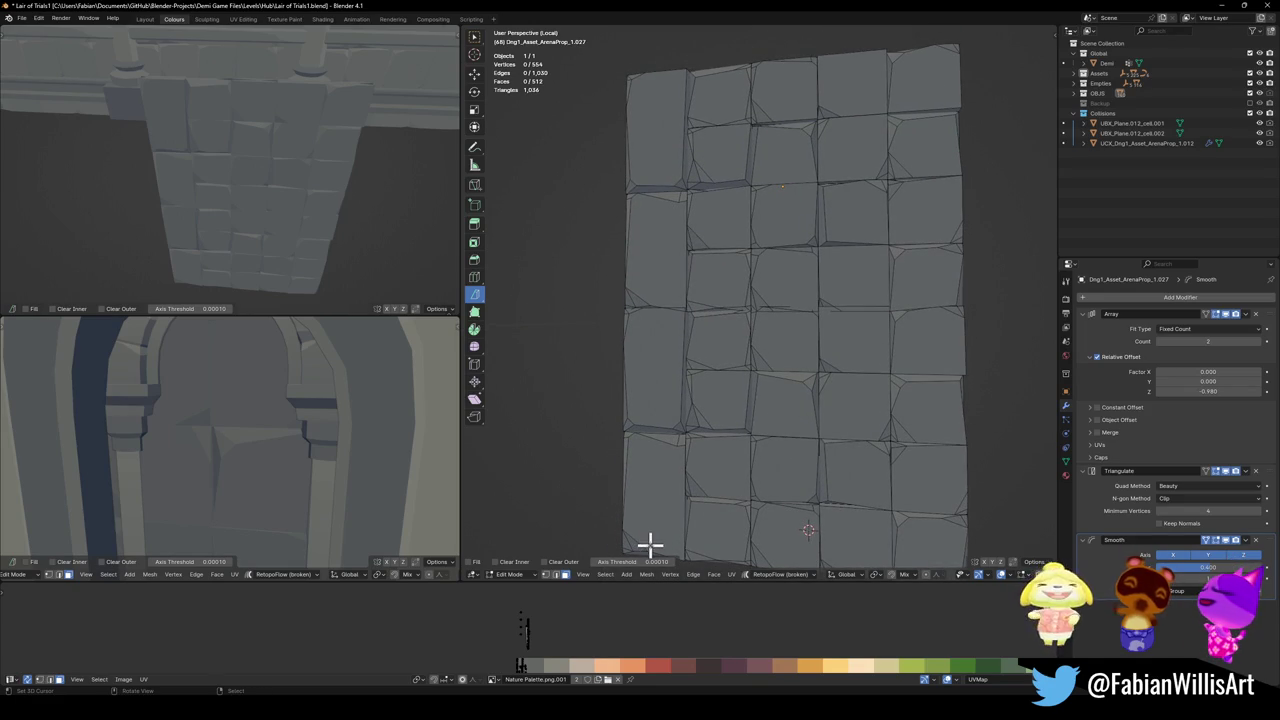
- Duplicate the left-column brick blocks and offset the copies vertically and sideways
{"action": "key", "text": "l"}
{"action": "key", "text": "l"}
{"action": "key", "text": "l"}
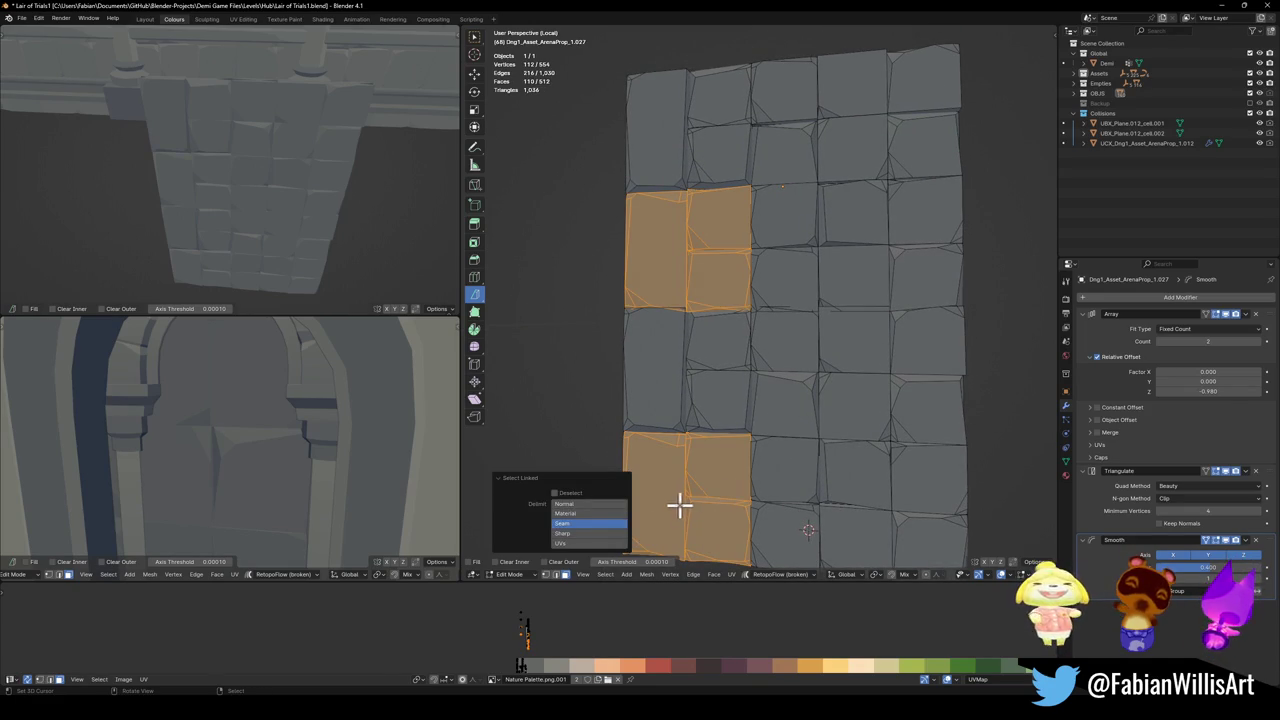
{"action": "key", "text": "e"}
{"action": "key", "text": "Escape"}
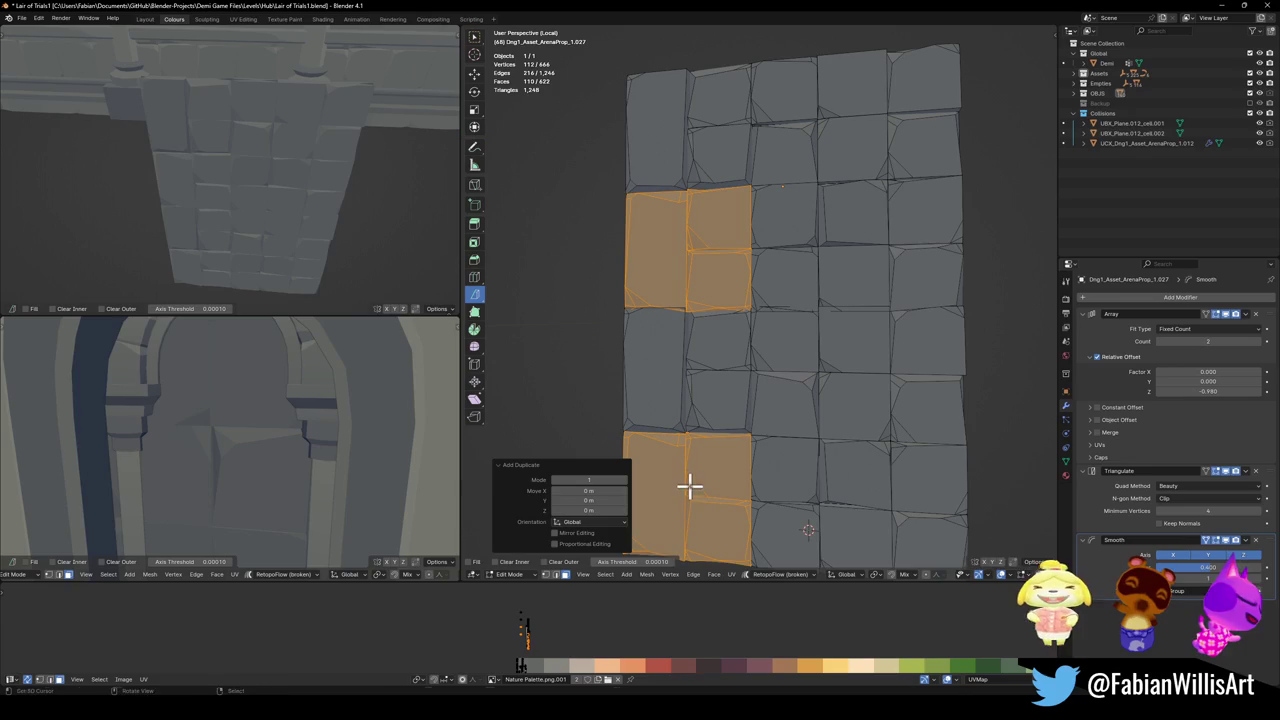
{"action": "key", "text": "shift+d"}
{"action": "key", "text": "x"}
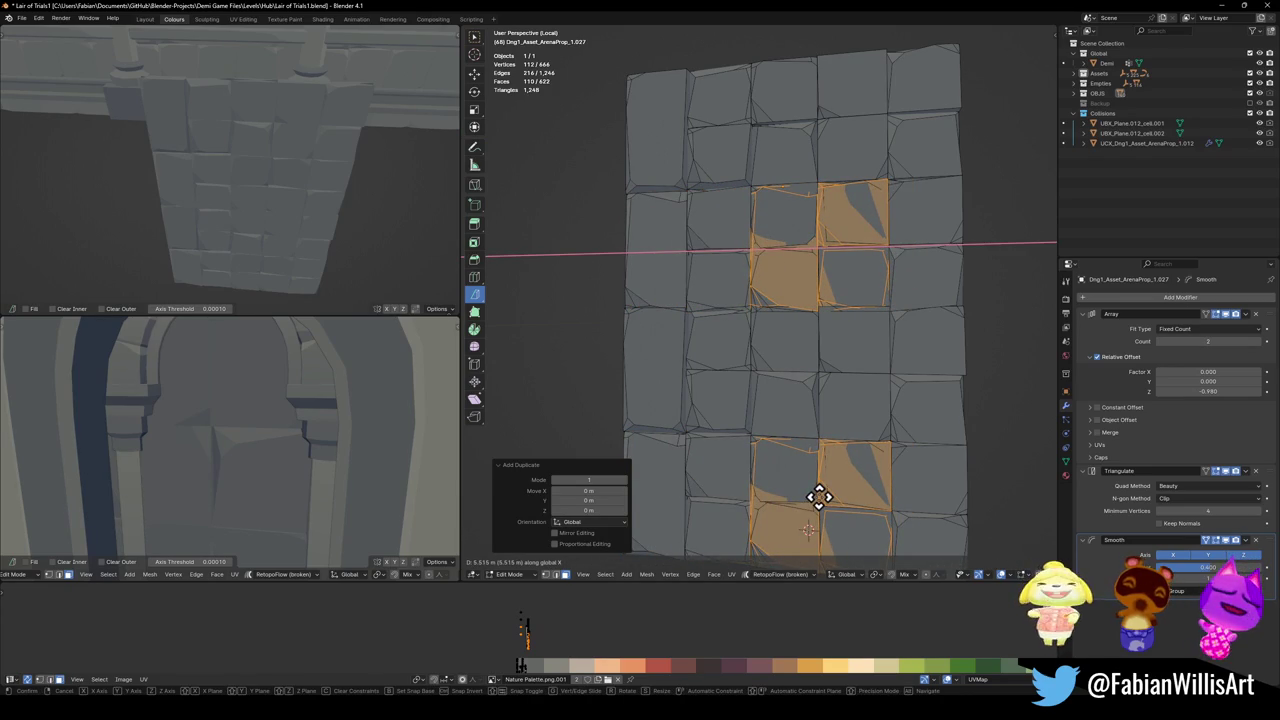
{"action": "key", "text": "z"}
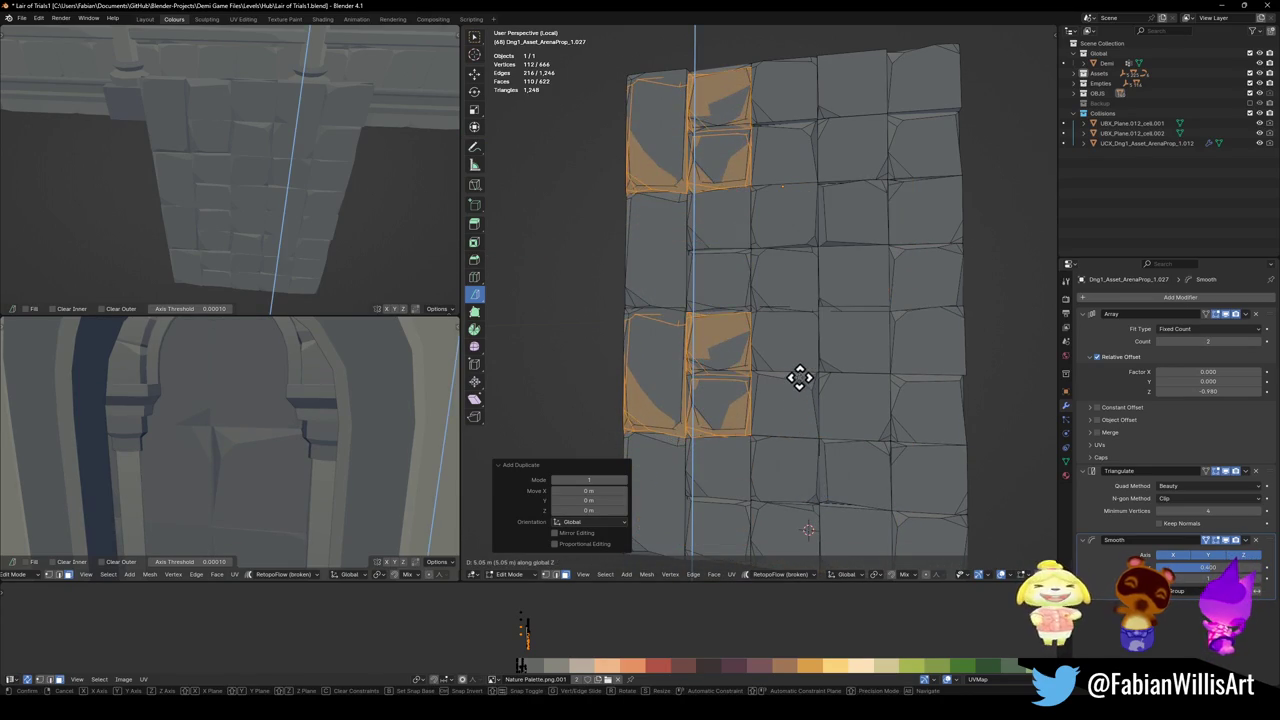
{"action": "left_click", "coordinate": [800, 377]}
{"action": "key", "text": "g"}
{"action": "key", "text": "x"}
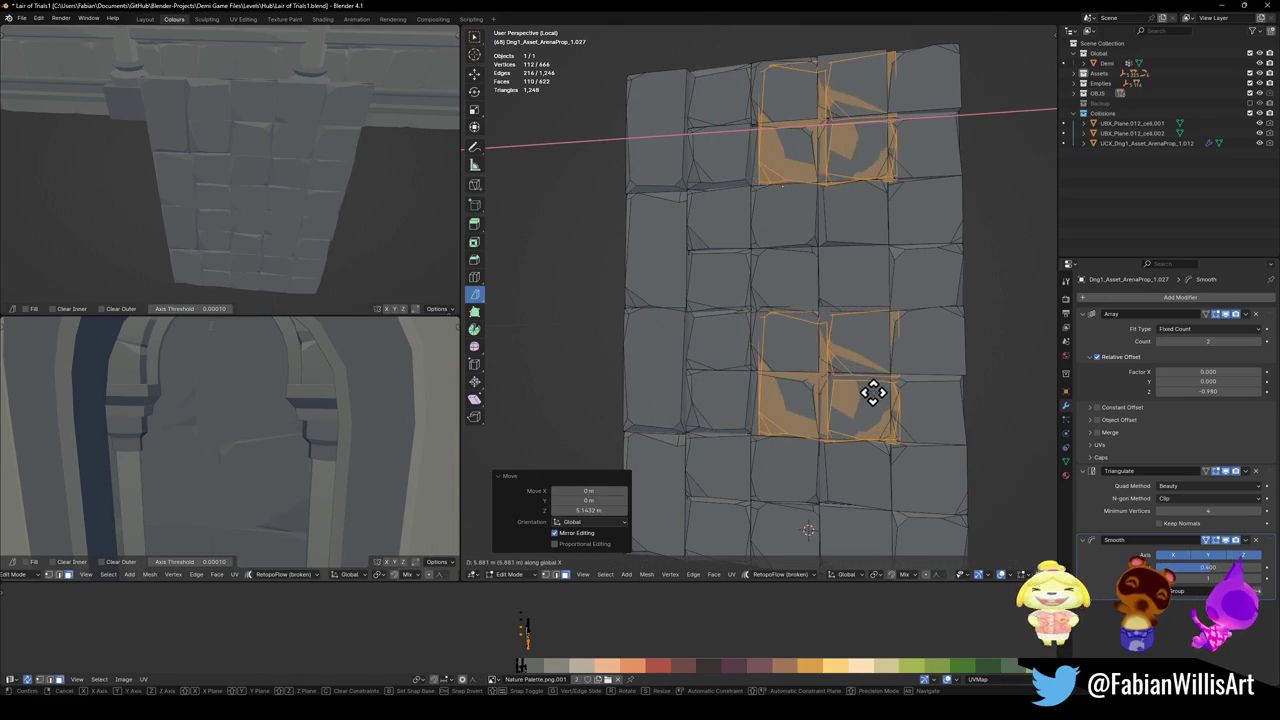
{"action": "left_click", "coordinate": [865, 393]}
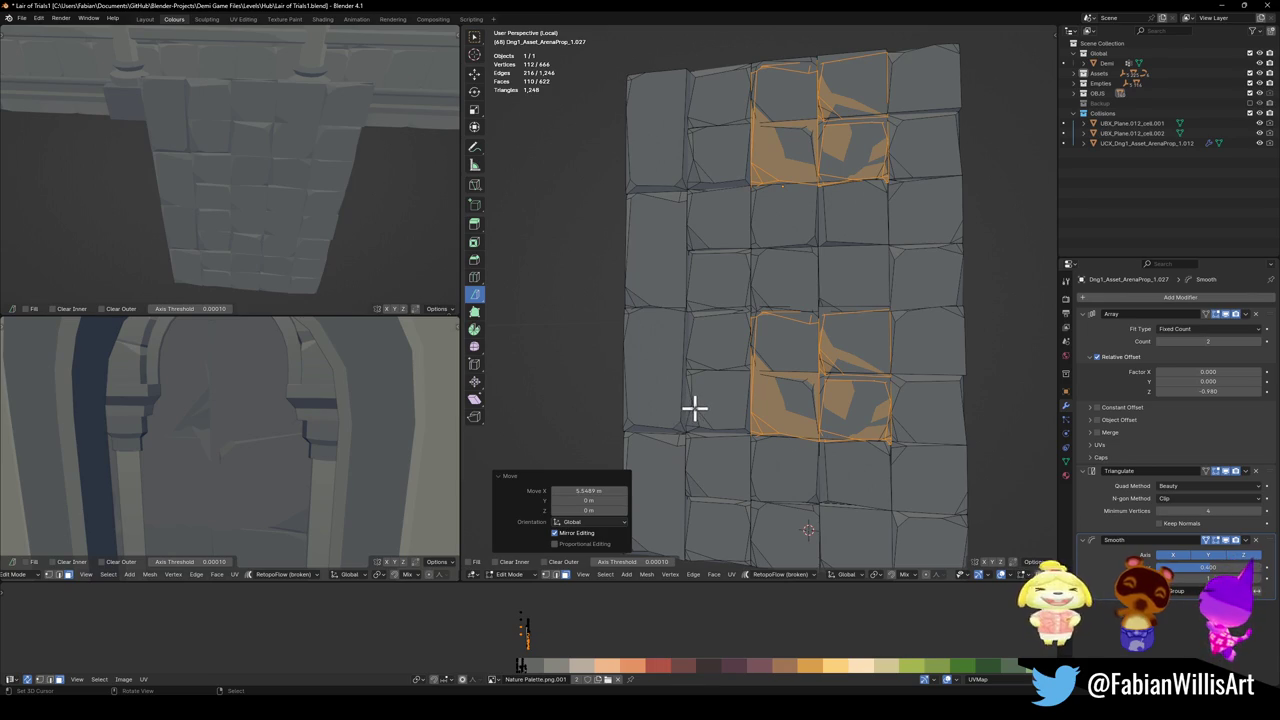
- Select the wanted brick groups, invert the selection, and delete the unwanted brick faces
{"action": "key", "text": "alt+a"}
{"action": "key", "text": "ctrl+z"}
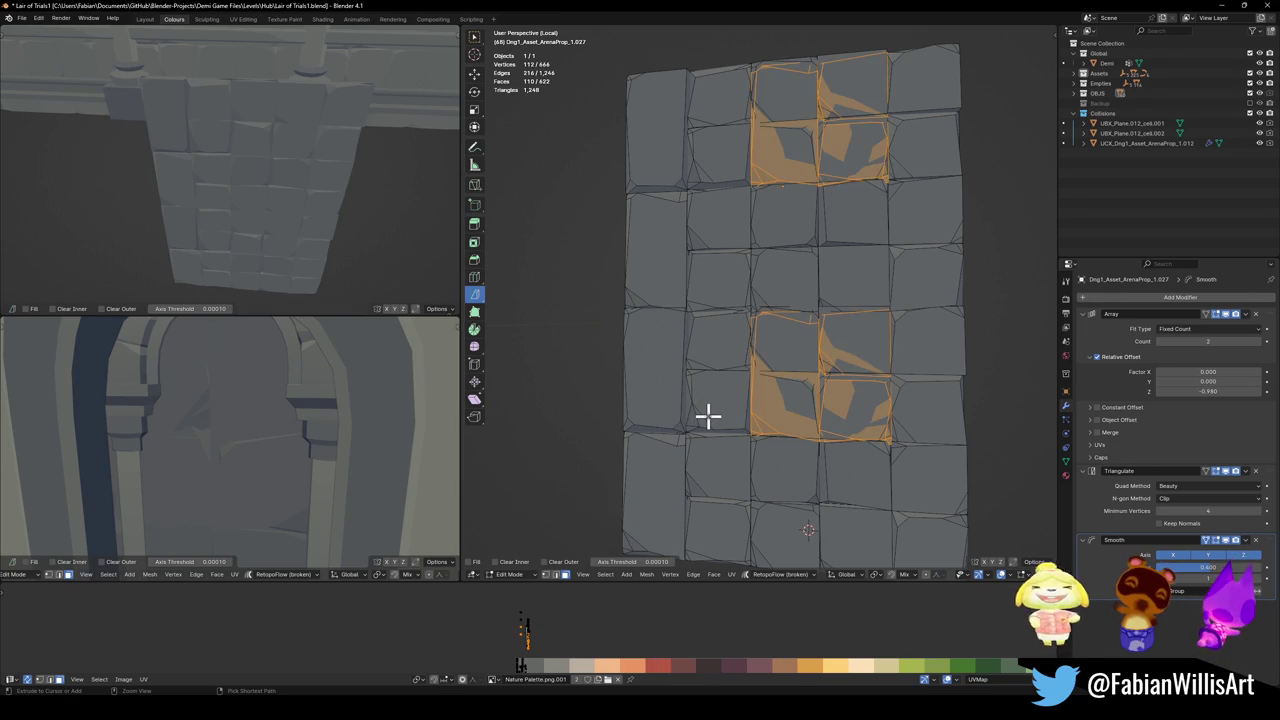
{"action": "key", "text": "l"}
{"action": "key", "text": "l"}
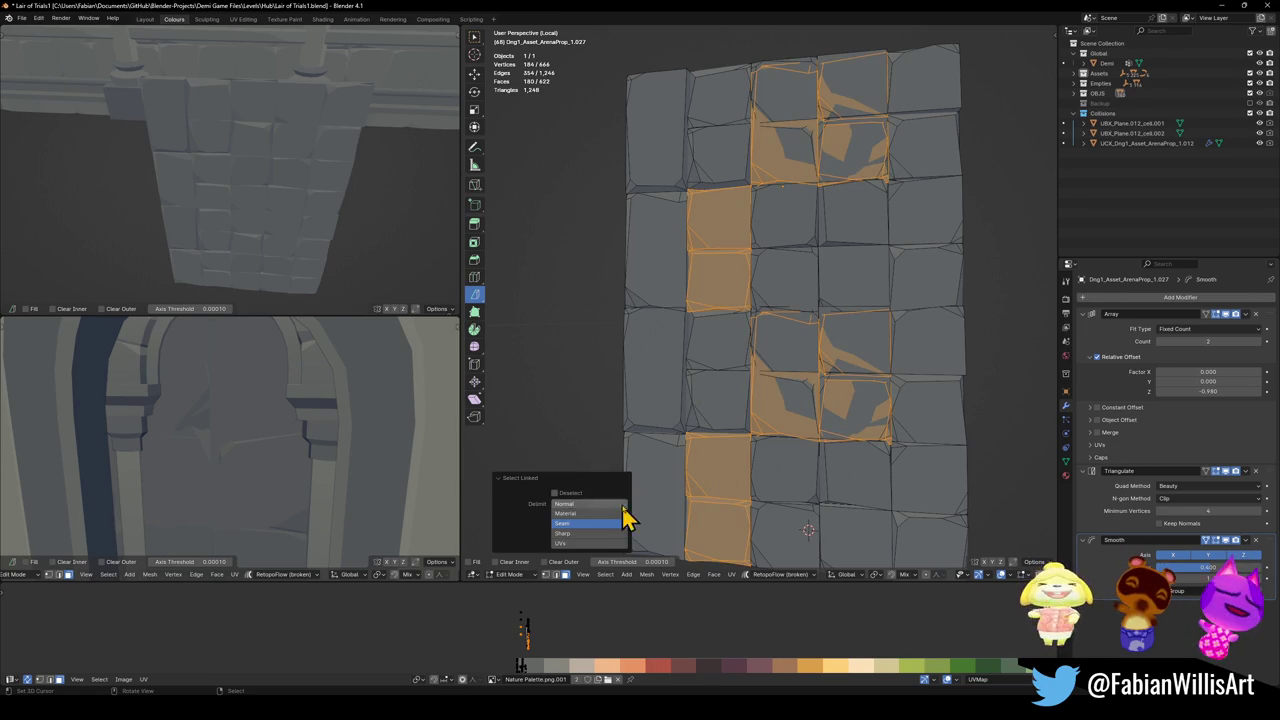
{"action": "key", "text": "l"}
{"action": "key", "text": "l"}
{"action": "key", "text": "l"}
{"action": "key", "text": "l"}
{"action": "key", "text": "l"}
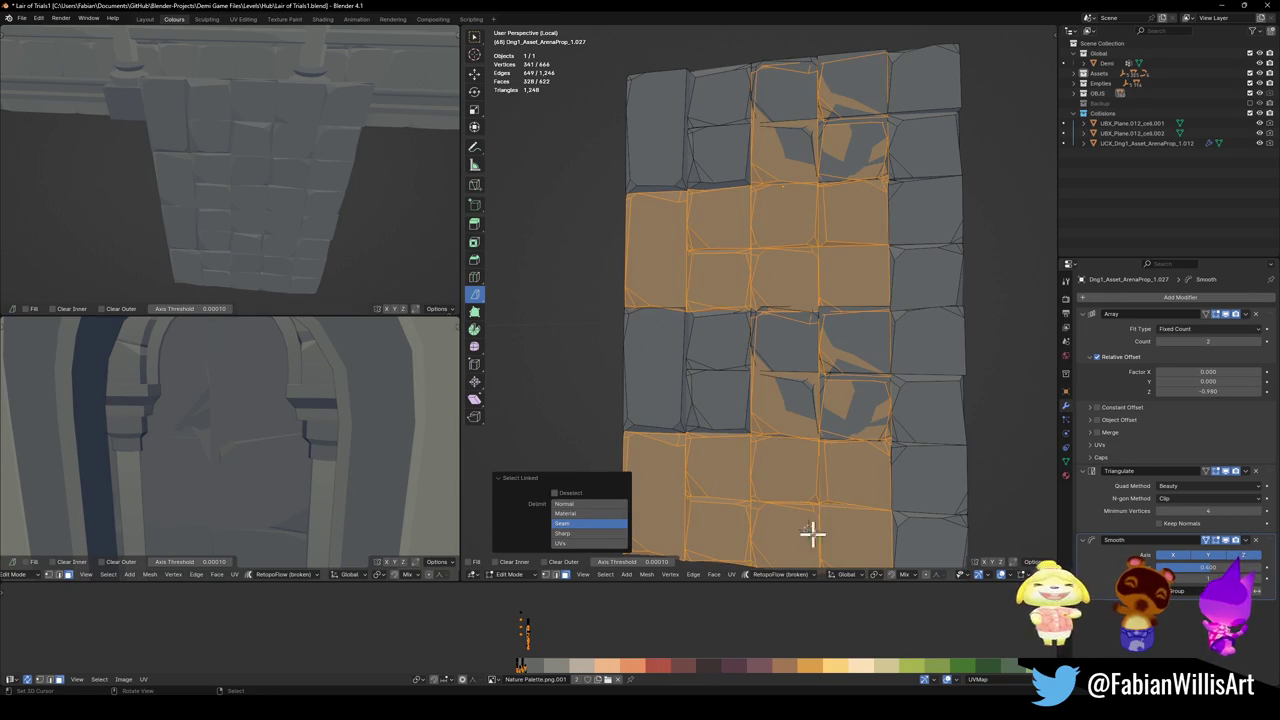
{"action": "key", "text": "ctrl+i"}
{"action": "key", "text": "x"}
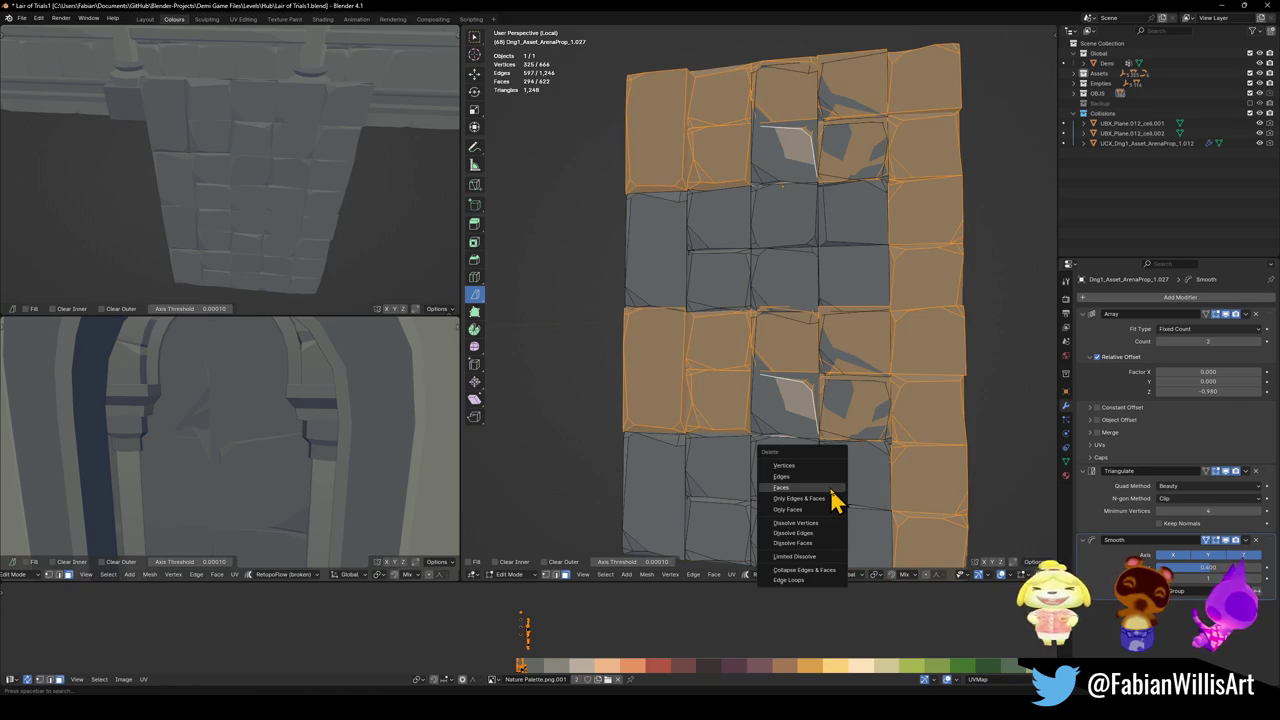
{"action": "left_click", "coordinate": [833, 489]}
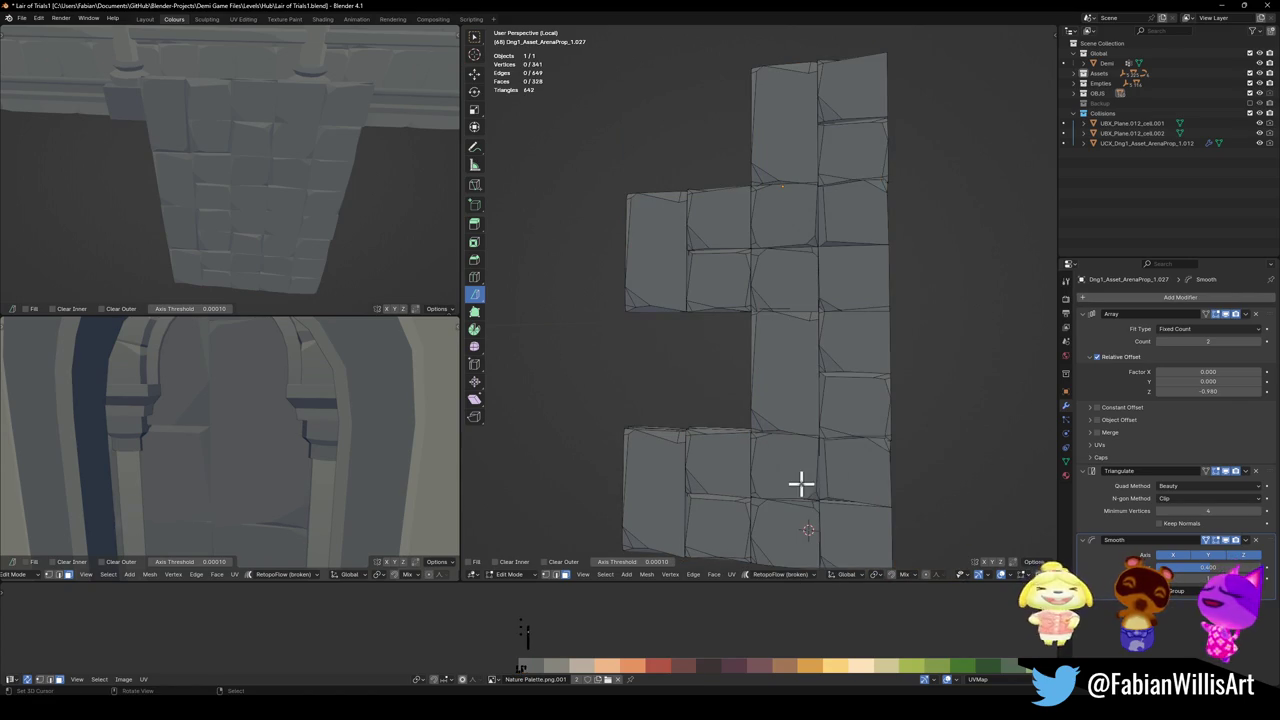
- Duplicate two brick blocks, place the copies on the left and raise them, then exit Edit Mode
{"action": "key", "text": "l"}
{"action": "key", "text": "l"}
{"action": "key", "text": "shift+d"}
{"action": "key", "text": "y"}
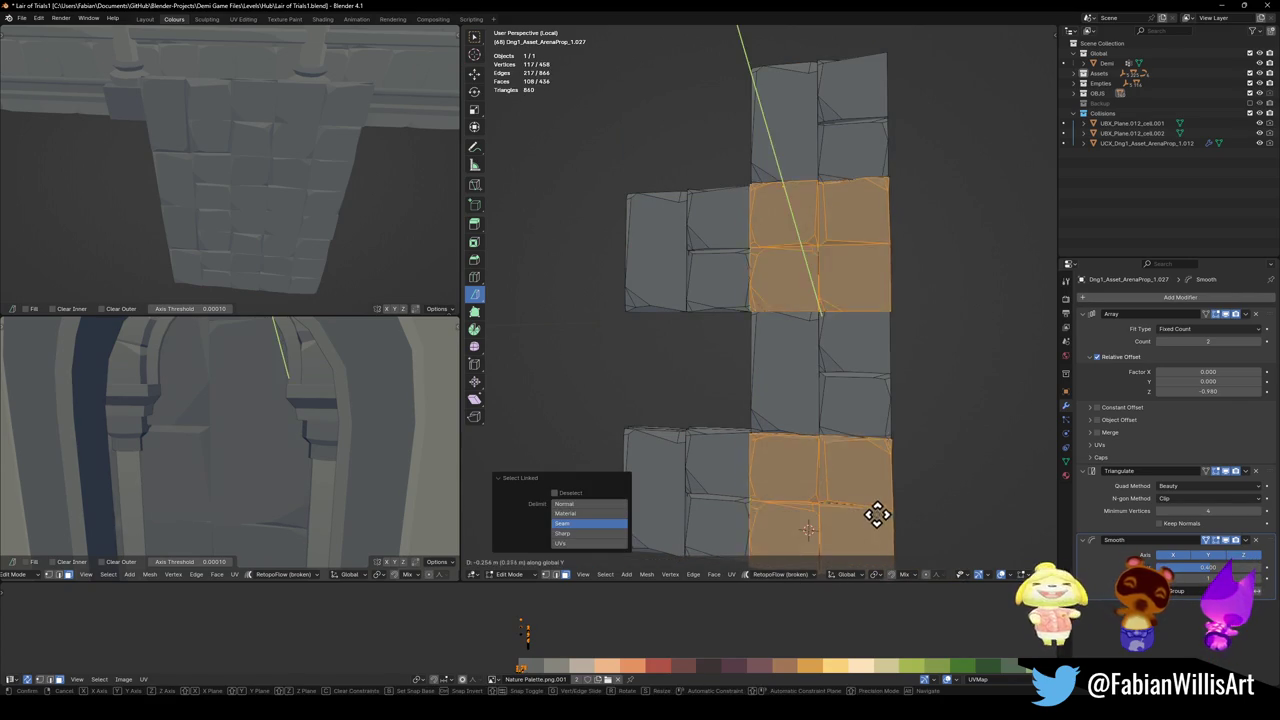
{"action": "key", "text": "x"}
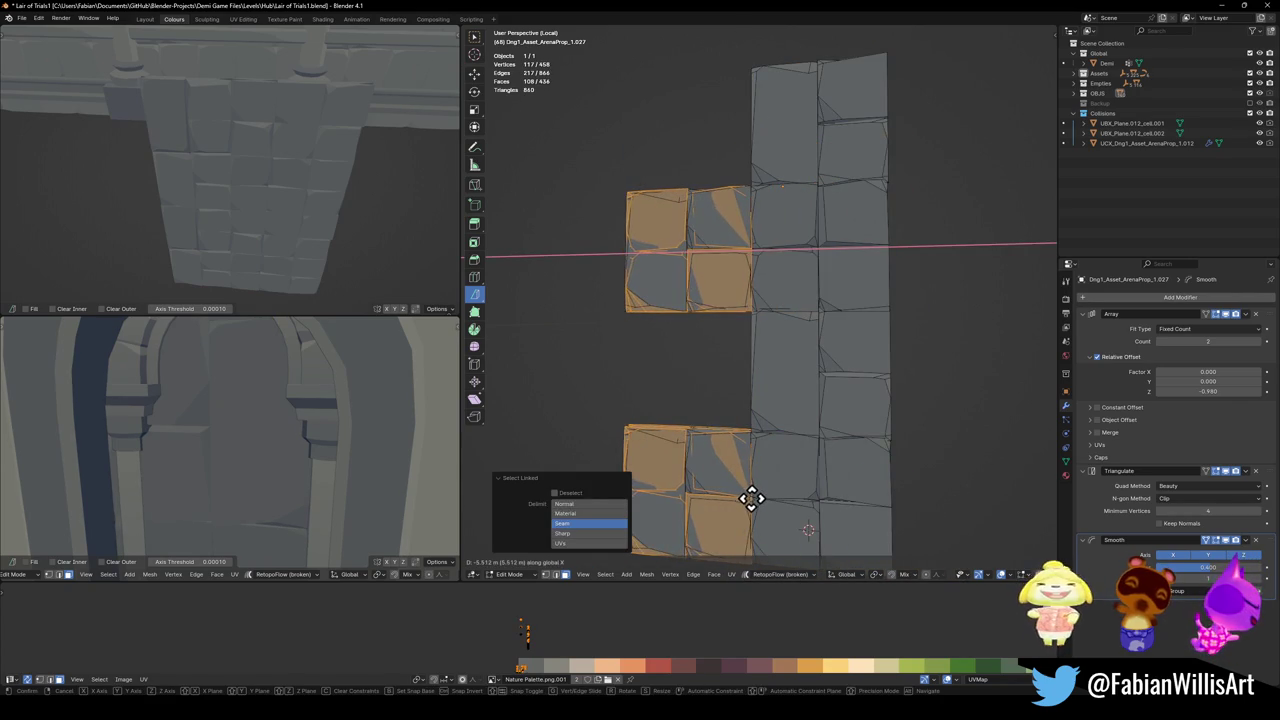
{"action": "left_click", "coordinate": [750, 497]}
{"action": "key", "text": "g"}
{"action": "key", "text": "z"}
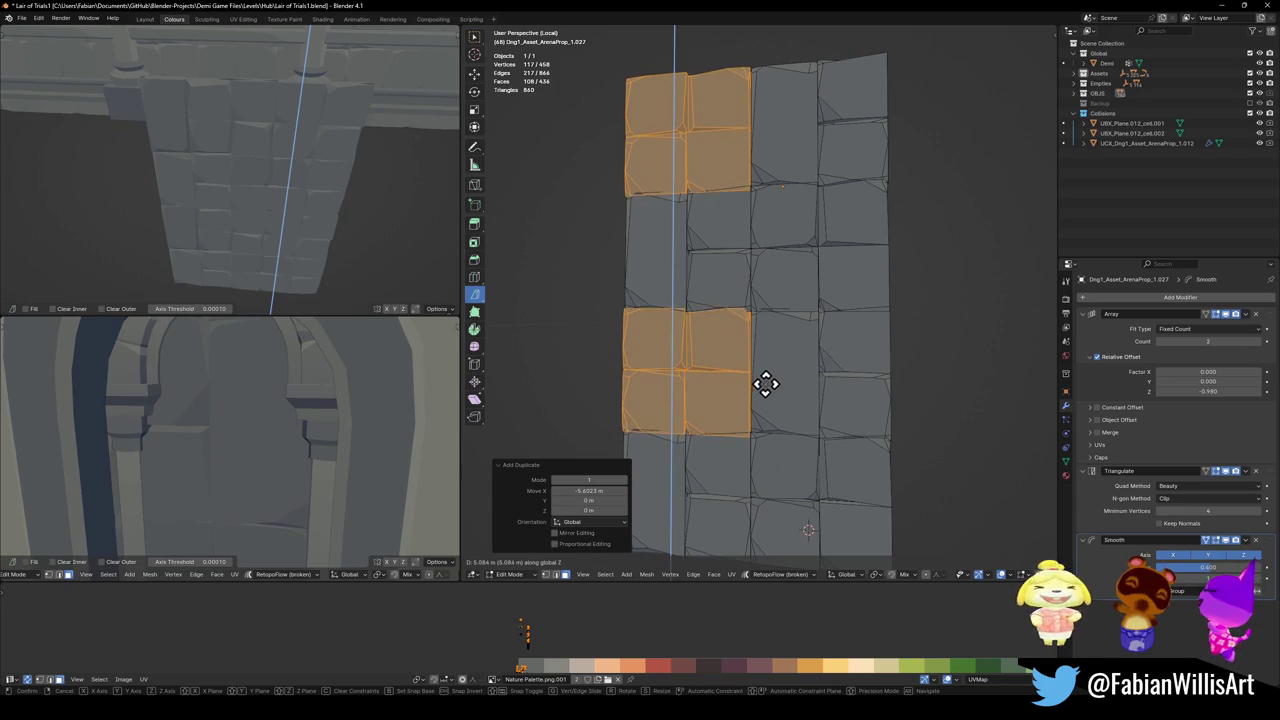
{"action": "left_click", "coordinate": [765, 385]}
{"action": "key", "text": "Tab"}
{"action": "key", "text": "alt+a"}
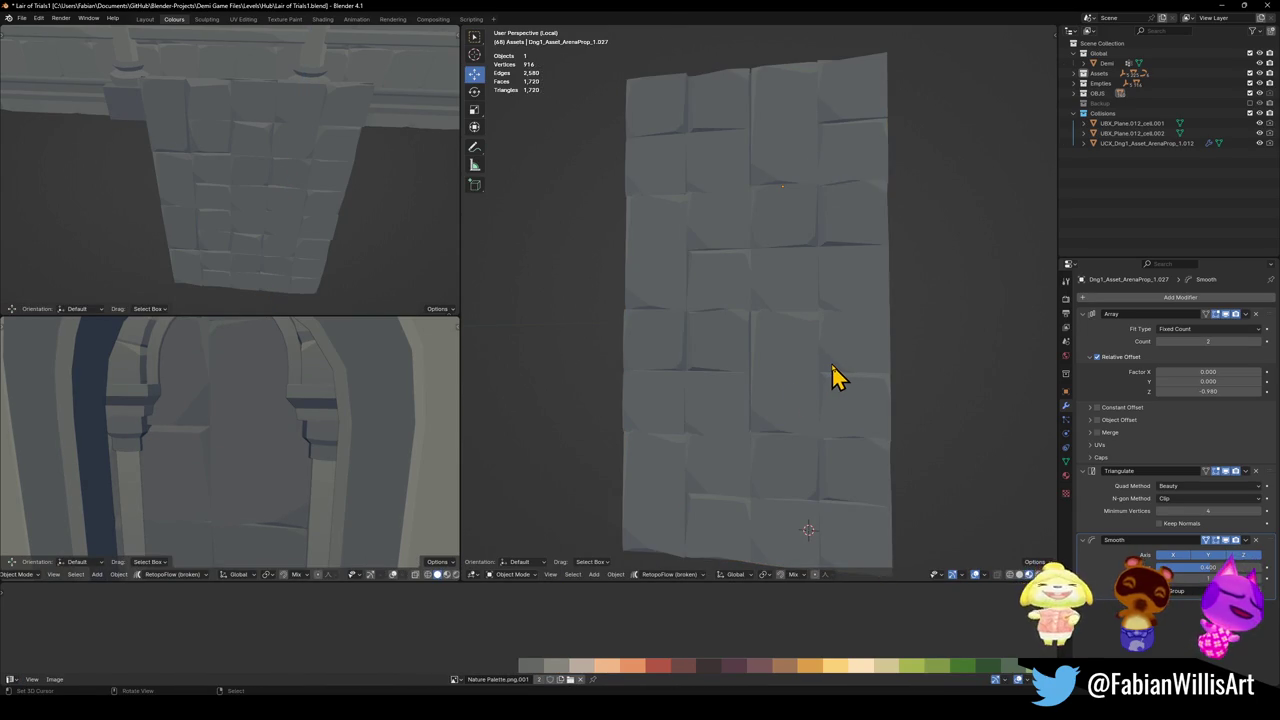
- Scale two brick faces in the third column and preview the wall
{"action": "key", "text": "Tab"}
{"action": "key", "text": "alt+a"}
{"action": "left_click", "coordinate": [790, 370]}
{"action": "key", "text": "s"}
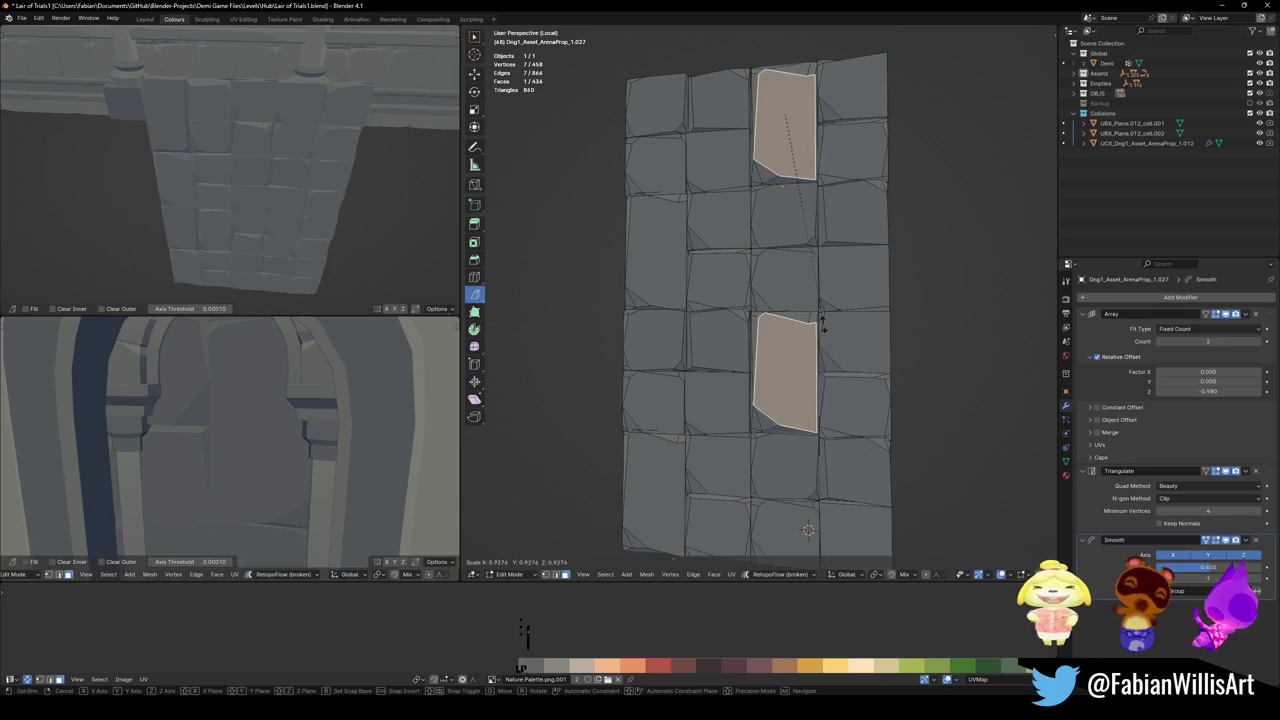
{"action": "left_click", "coordinate": [820, 352]}
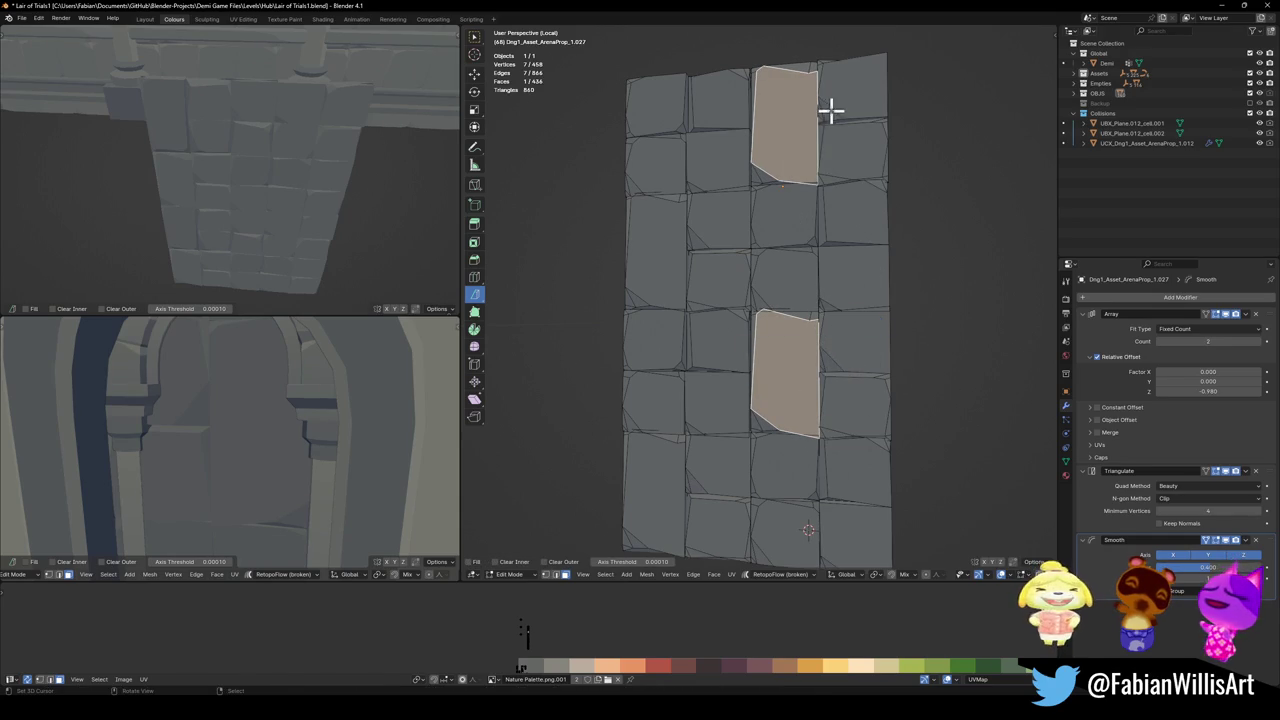
{"action": "key", "text": "Tab"}
{"action": "middle_click_drag", "start_coordinate": [808, 186], "coordinate": [800, 250]}
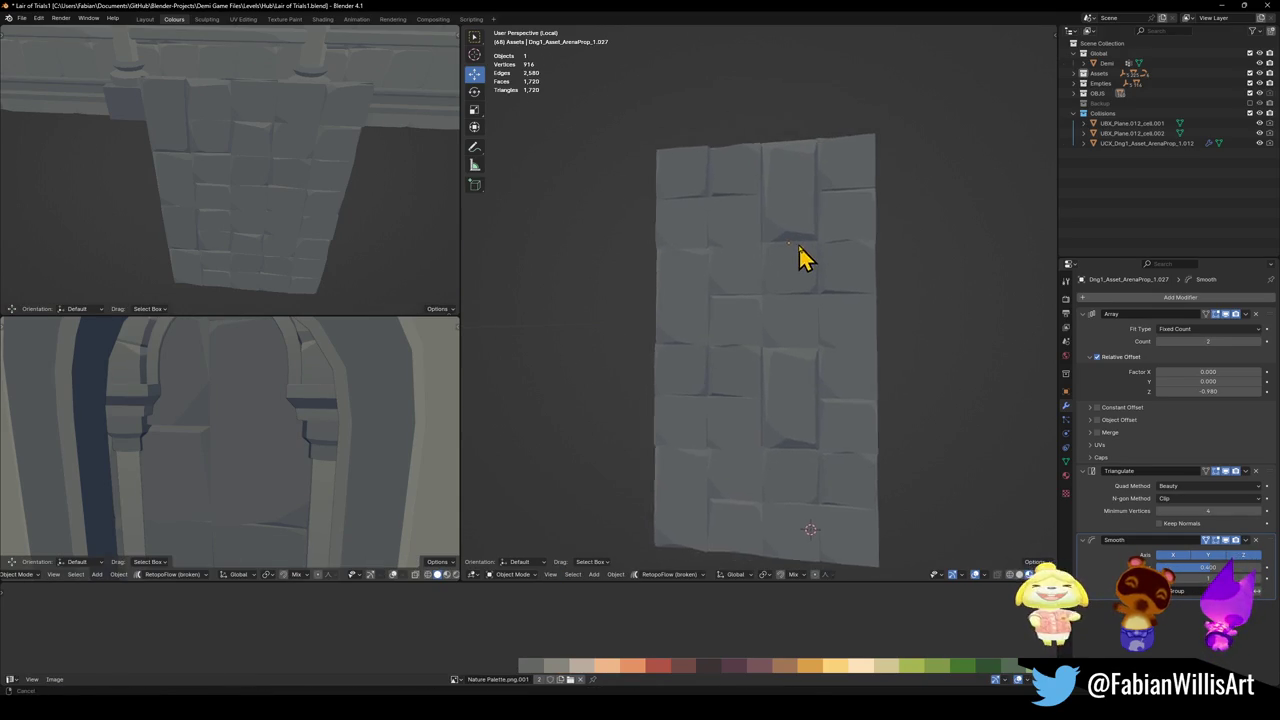
{"action": "scroll", "coordinate": [800, 250], "scroll_direction": "up", "scroll_amount": 2}
- Move a stray vertex on the wall and check the result in Object Mode
{"action": "key", "text": "Tab"}
{"action": "key", "text": "alt+a"}
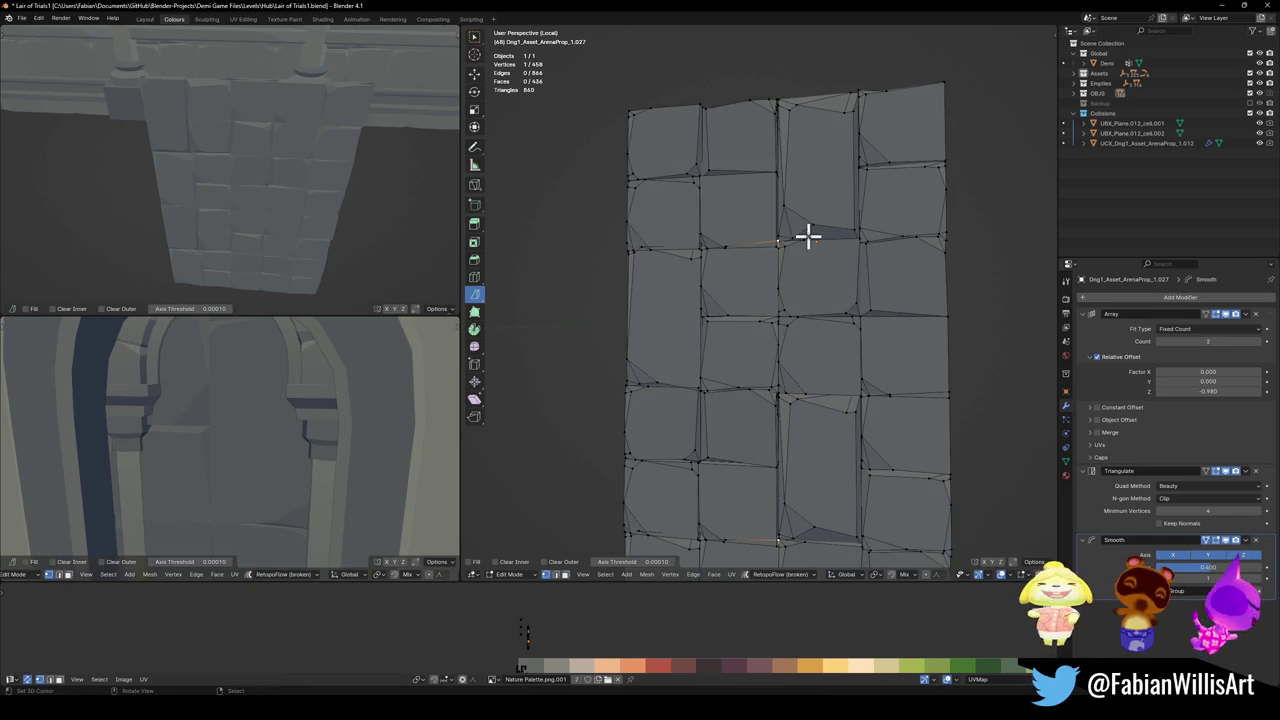
{"action": "key", "text": "g"}
{"action": "left_click", "coordinate": [789, 153]}
{"action": "key", "text": "Tab"}
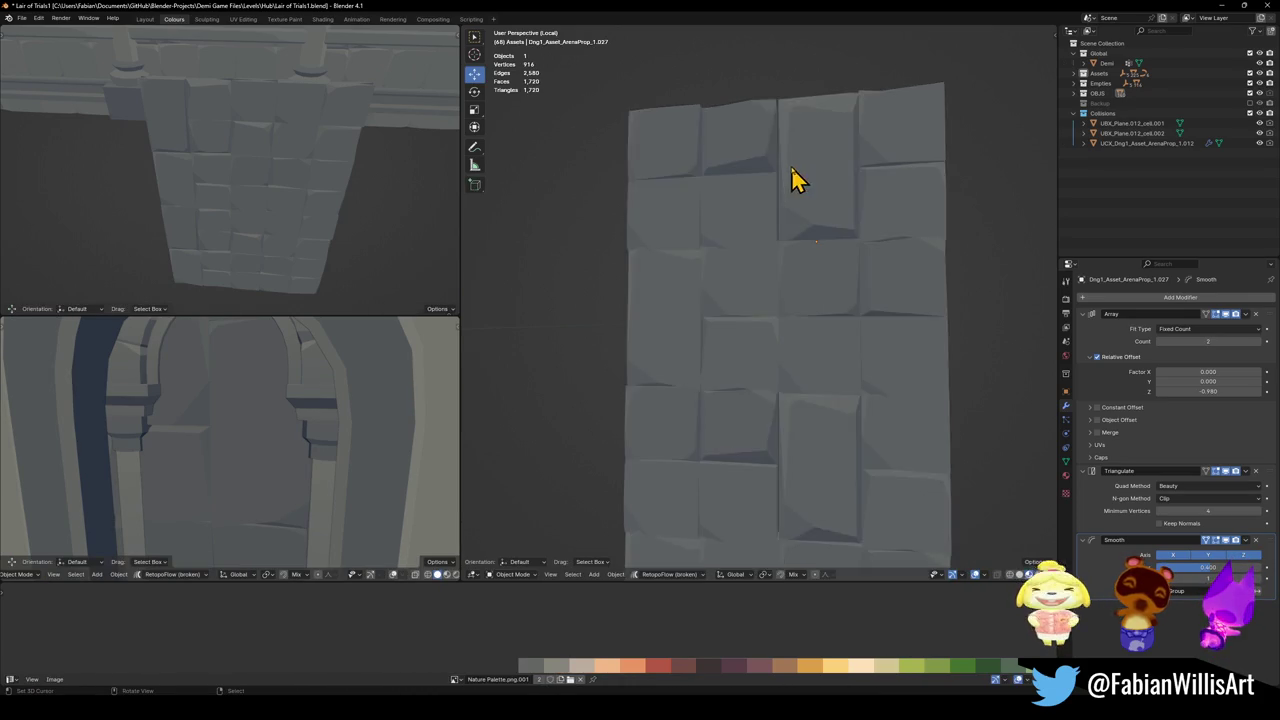
{"action": "scroll", "coordinate": [820, 210], "scroll_direction": "down", "scroll_amount": 2}
{"action": "scroll", "coordinate": [800, 260], "scroll_direction": "up", "scroll_amount": 2}
- Reposition a stray triangle face on the wall and preview it
{"action": "key", "text": "Tab"}
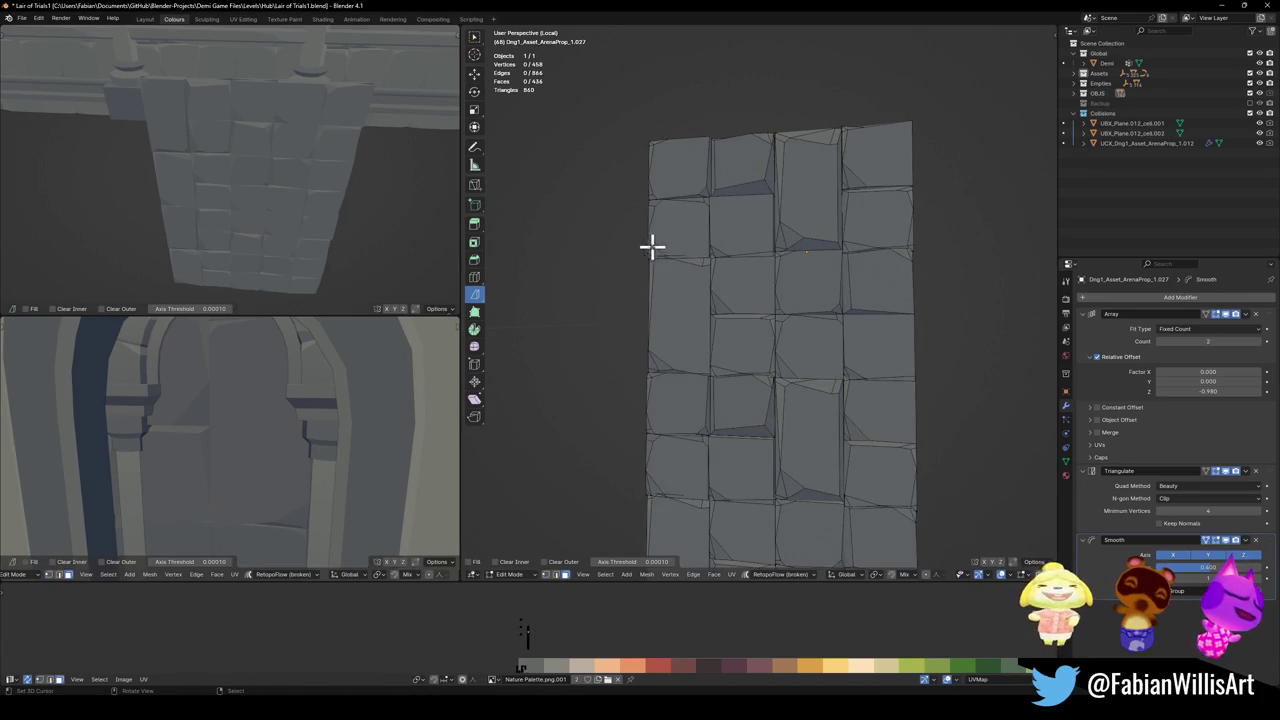
{"action": "left_click", "coordinate": [652, 245]}
{"action": "key", "text": "g"}
{"action": "left_click", "coordinate": [692, 228]}
{"action": "key", "text": "Tab"}
{"action": "mouse_move", "coordinate": [695, 228]}
{"action": "middle_mouse_down"}
{"action": "mouse_move", "coordinate": [808, 329]}
{"action": "mouse_move", "coordinate": [808, 286]}
{"action": "middle_mouse_up"}
{"action": "scroll", "coordinate": [770, 300], "scroll_direction": "up", "scroll_amount": 3}
- Nudge an edge between the bricks and preview the wall
{"action": "key", "text": "Tab"}
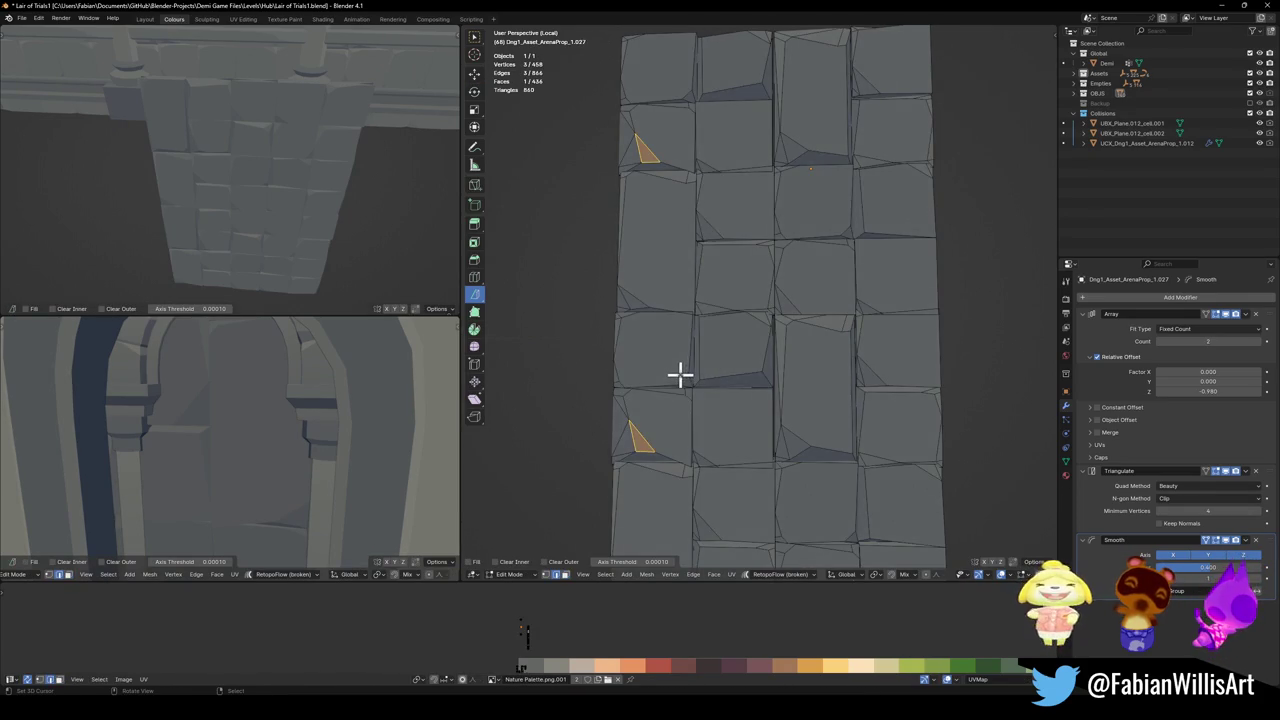
{"action": "left_click", "coordinate": [681, 378]}
{"action": "key", "text": "g"}
{"action": "left_click", "coordinate": [692, 357]}
{"action": "key", "text": "Tab"}
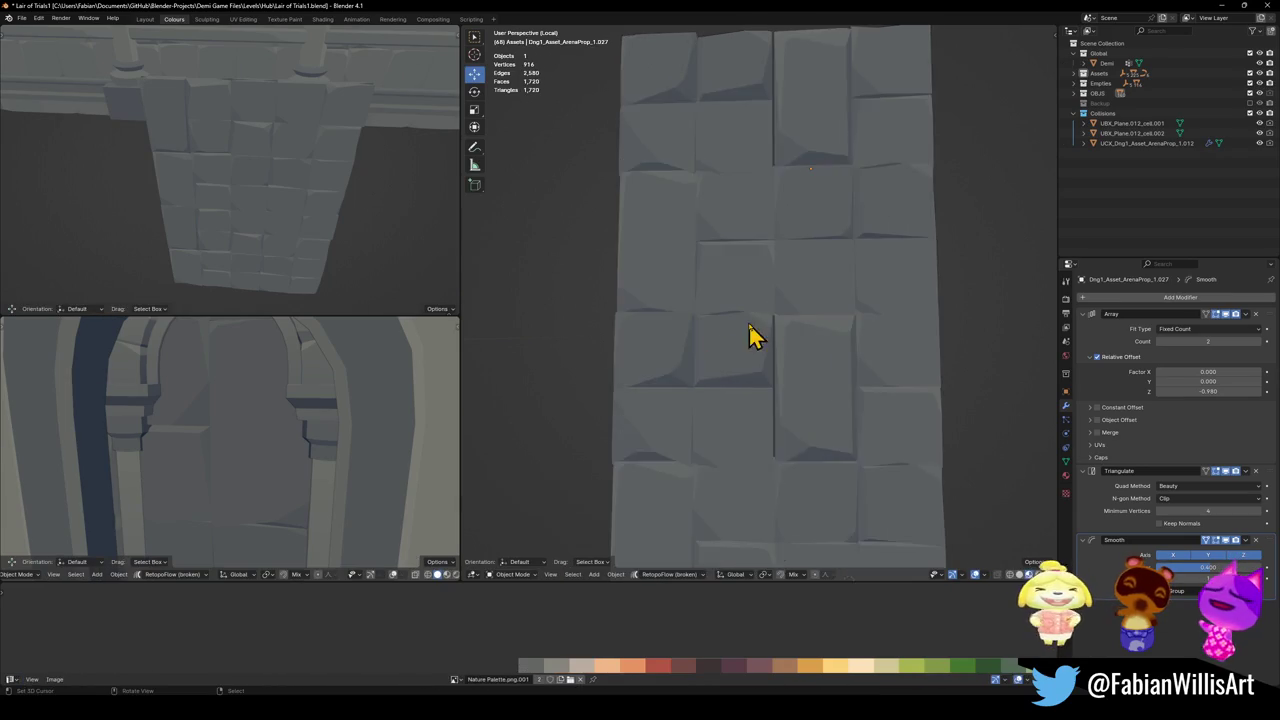
{"action": "scroll", "coordinate": [862, 342], "scroll_direction": "down", "scroll_amount": 2}
- Move a brick-corner vertex and inspect the wall shading
{"action": "key", "text": "Tab"}
{"action": "scroll", "coordinate": [757, 371], "scroll_direction": "up", "scroll_amount": 2}
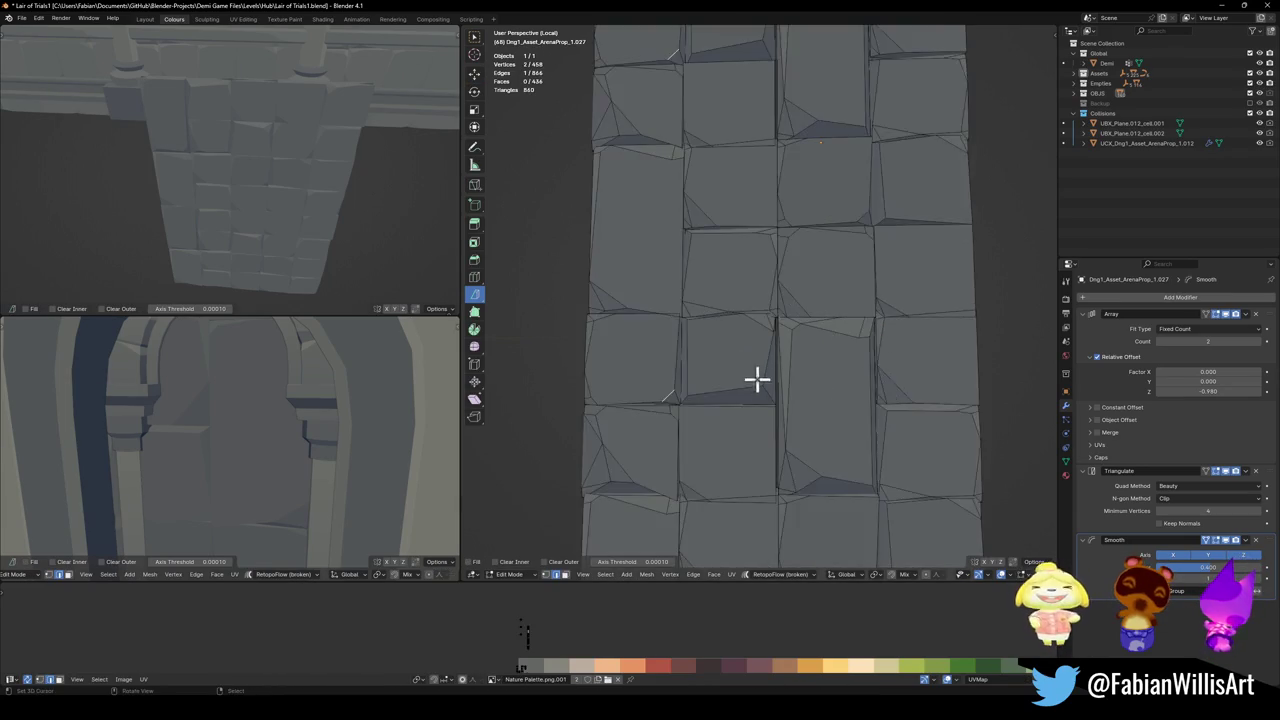
{"action": "scroll", "coordinate": [736, 408], "scroll_direction": "up", "scroll_amount": 1}
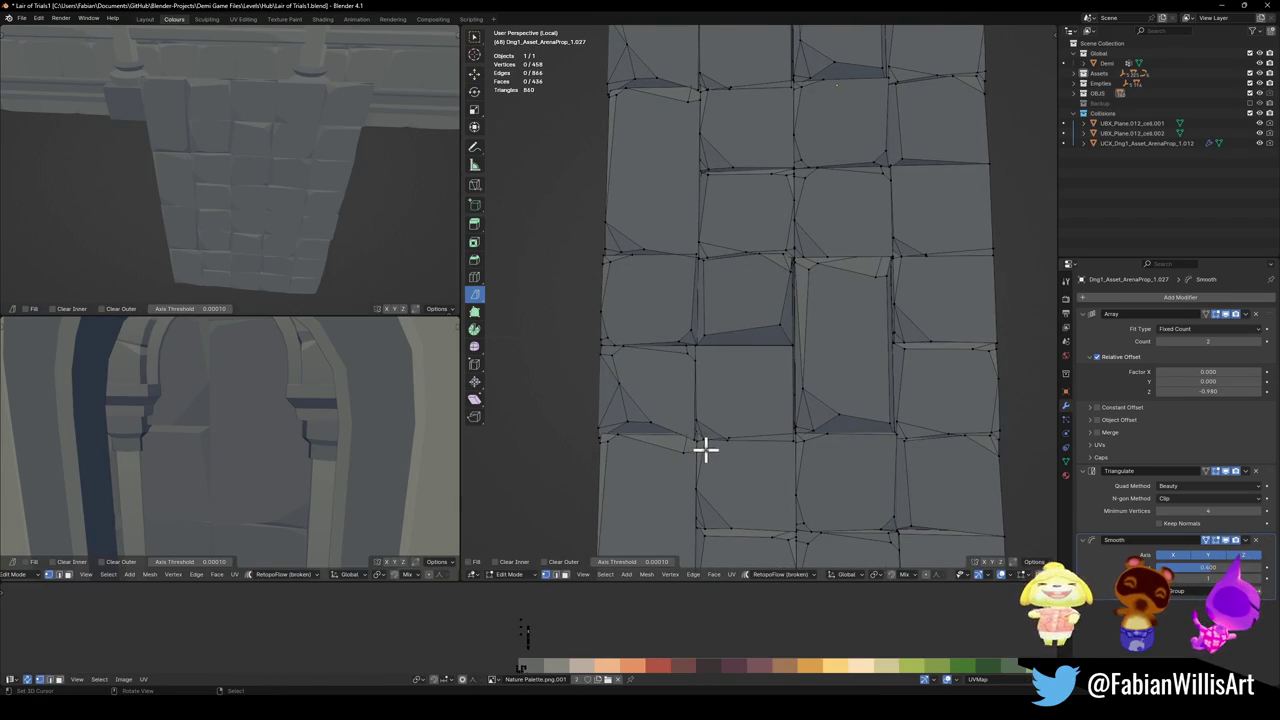
{"action": "left_click", "coordinate": [706, 447]}
{"action": "key", "text": "g"}
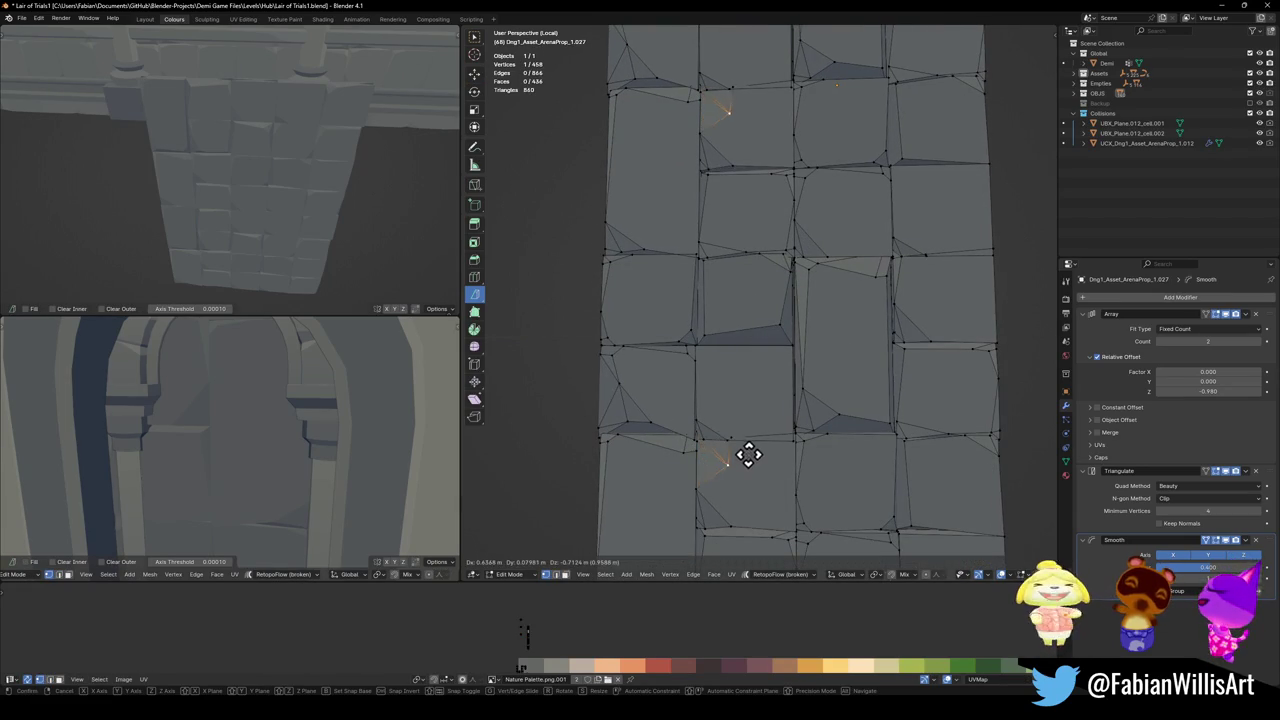
{"action": "left_click", "coordinate": [720, 433]}
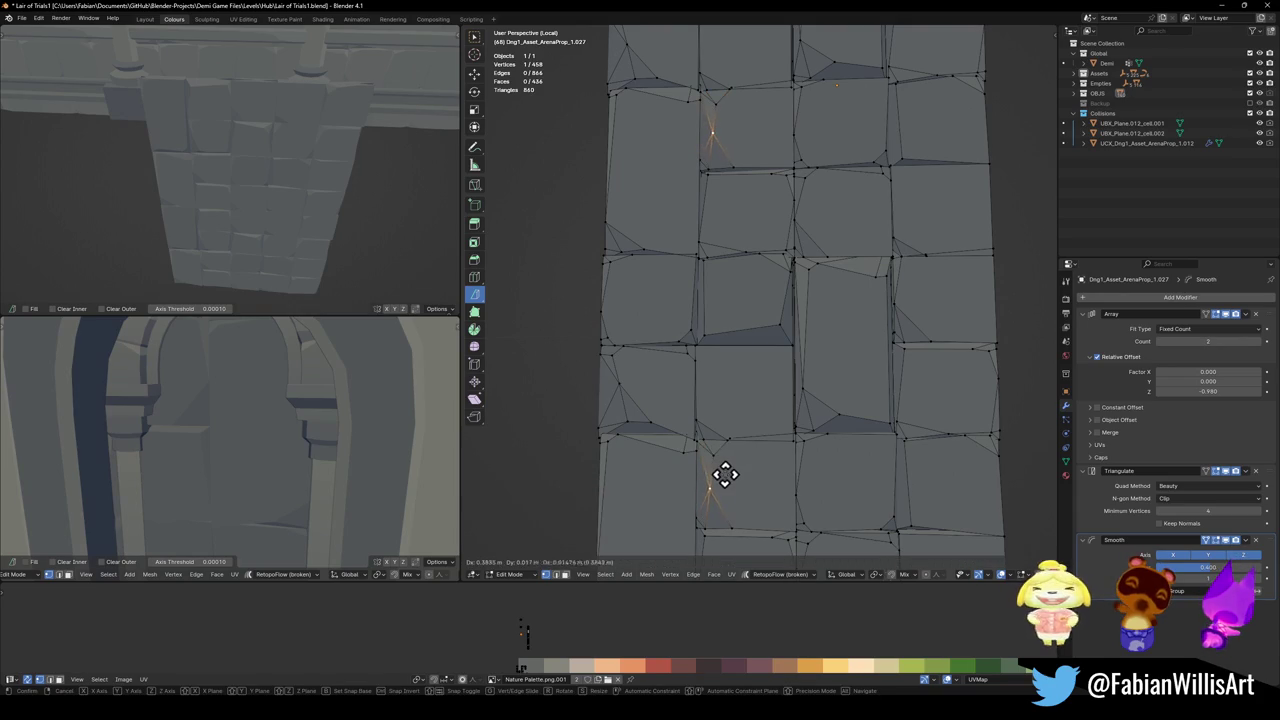
{"action": "key", "text": "Tab"}
{"action": "scroll", "coordinate": [815, 395], "scroll_direction": "down", "scroll_amount": 4}
{"action": "scroll", "coordinate": [845, 383], "scroll_direction": "up", "scroll_amount": 5}
{"action": "scroll", "coordinate": [814, 363], "scroll_direction": "down", "scroll_amount": 5}
{"action": "scroll", "coordinate": [780, 323], "scroll_direction": "down", "scroll_amount": 1}
{"action": "scroll", "coordinate": [809, 343], "scroll_direction": "up", "scroll_amount": 3}
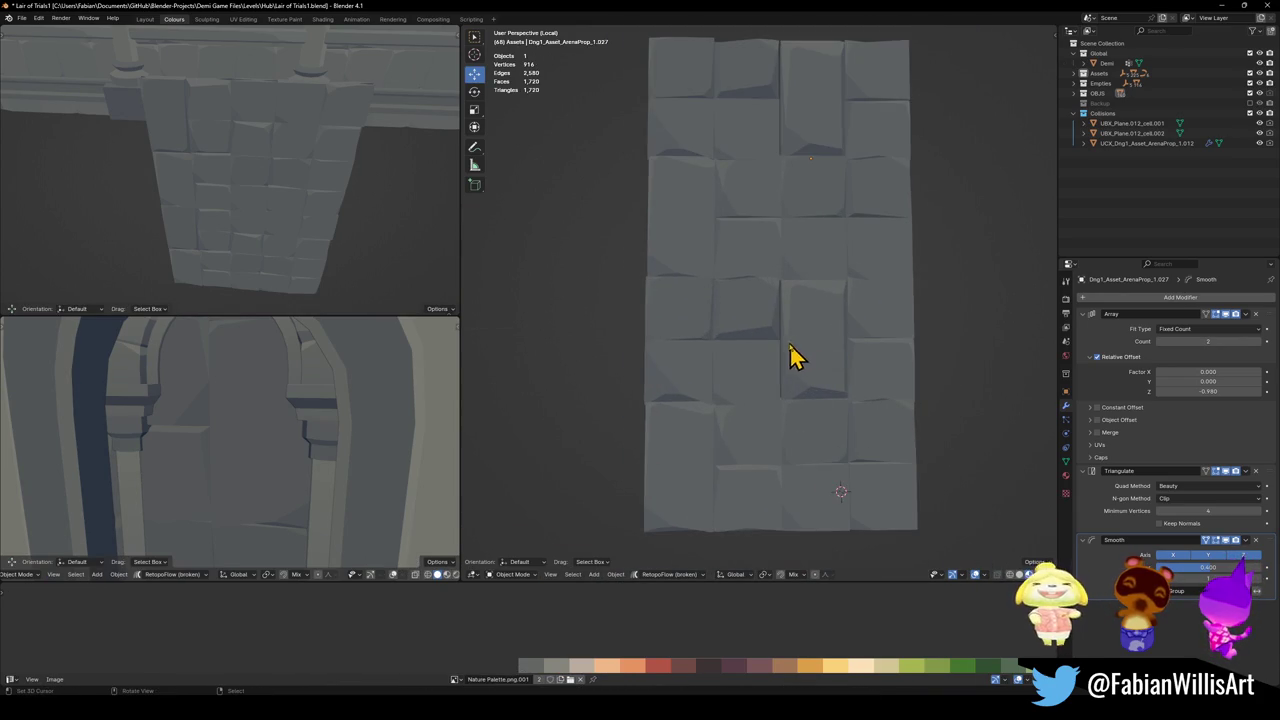
- Abandon a brick-face move and turn the view toward the wall's side
{"action": "key", "text": "Tab"}
{"action": "scroll", "coordinate": [779, 322], "scroll_direction": "up", "scroll_amount": 2}
{"action": "left_click", "coordinate": [708, 266]}
{"action": "key", "text": "g"}
{"action": "right_click", "coordinate": [712, 265]}
{"action": "key", "text": "alt+a"}
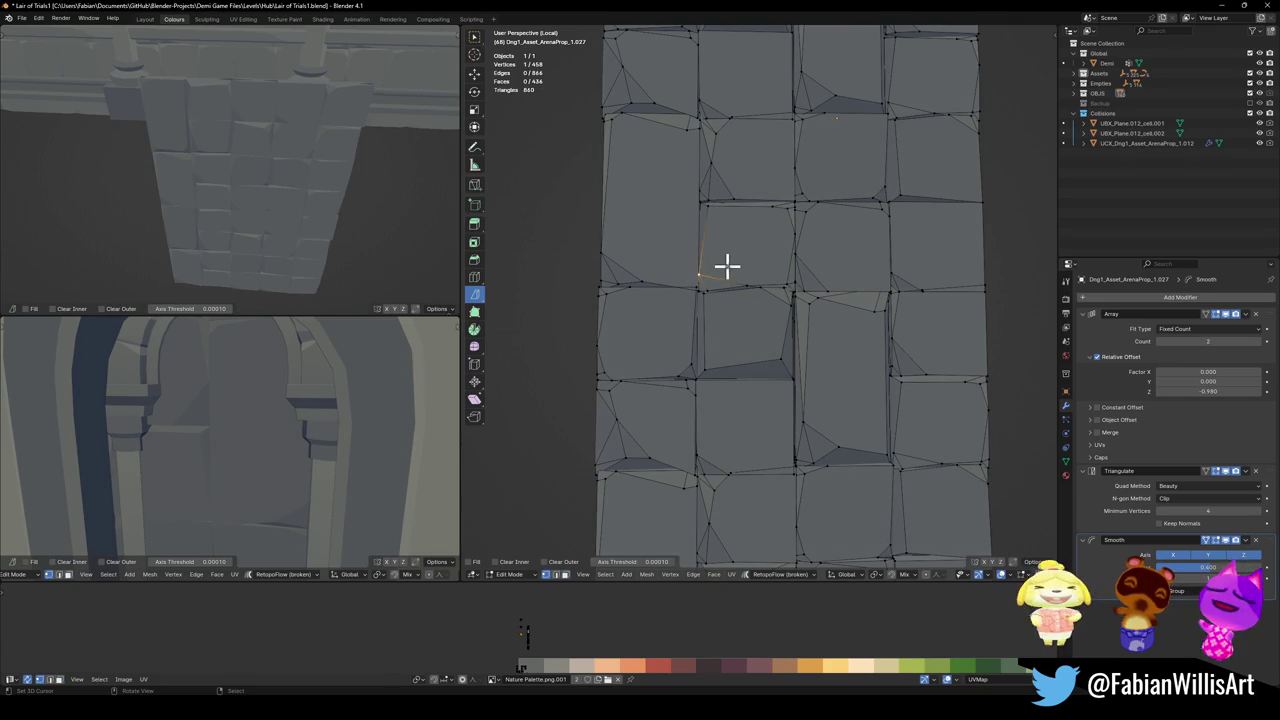
{"action": "key", "text": "Tab"}
{"action": "scroll", "coordinate": [846, 285], "scroll_direction": "down", "scroll_amount": 4}
{"action": "mouse_move", "coordinate": [846, 290]}
{"action": "middle_mouse_down"}
{"action": "mouse_move", "coordinate": [851, 309]}
{"action": "mouse_move", "coordinate": [680, 325]}
{"action": "middle_mouse_up"}
{"action": "scroll", "coordinate": [840, 315], "scroll_direction": "up", "scroll_amount": 4}
- Scale a face on the wall's side, then exit local view and select the panel
{"action": "key", "text": "Tab"}
{"action": "left_click", "coordinate": [723, 374]}
{"action": "key", "text": "s"}
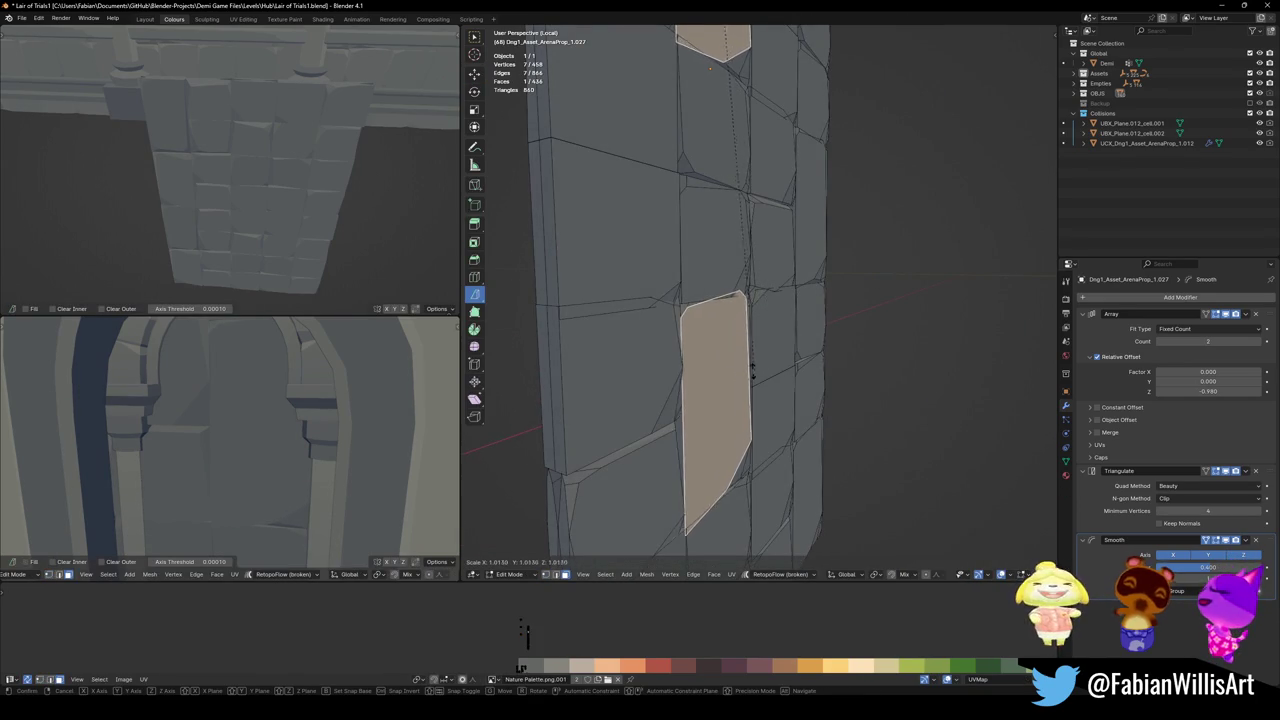
{"action": "left_click", "coordinate": [745, 402]}
{"action": "key", "text": "Tab"}
{"action": "mouse_move", "coordinate": [743, 406]}
{"action": "middle_mouse_down"}
{"action": "mouse_move", "coordinate": [811, 371]}
{"action": "mouse_move", "coordinate": [870, 380]}
{"action": "middle_mouse_up"}
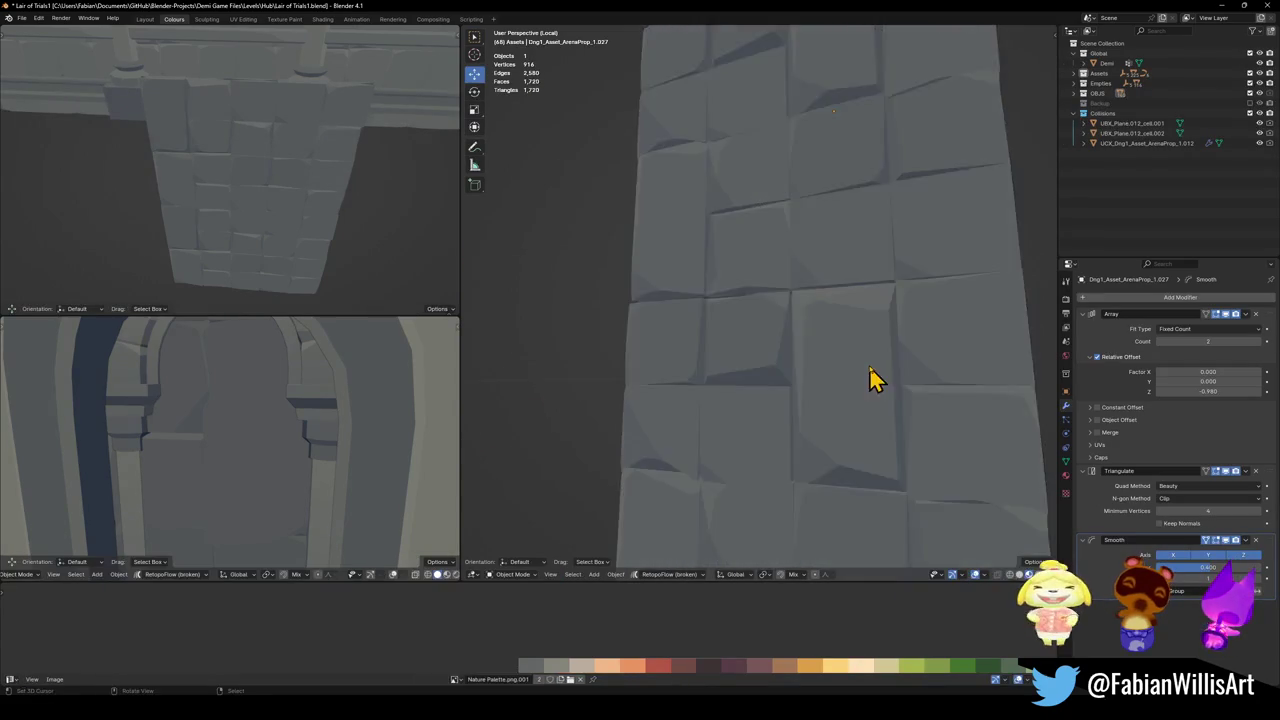
{"action": "scroll", "coordinate": [870, 380], "scroll_direction": "down", "scroll_amount": 3}
{"action": "scroll", "coordinate": [789, 351], "scroll_direction": "down", "scroll_amount": 2}
{"action": "scroll", "coordinate": [831, 354], "scroll_direction": "down", "scroll_amount": 2}
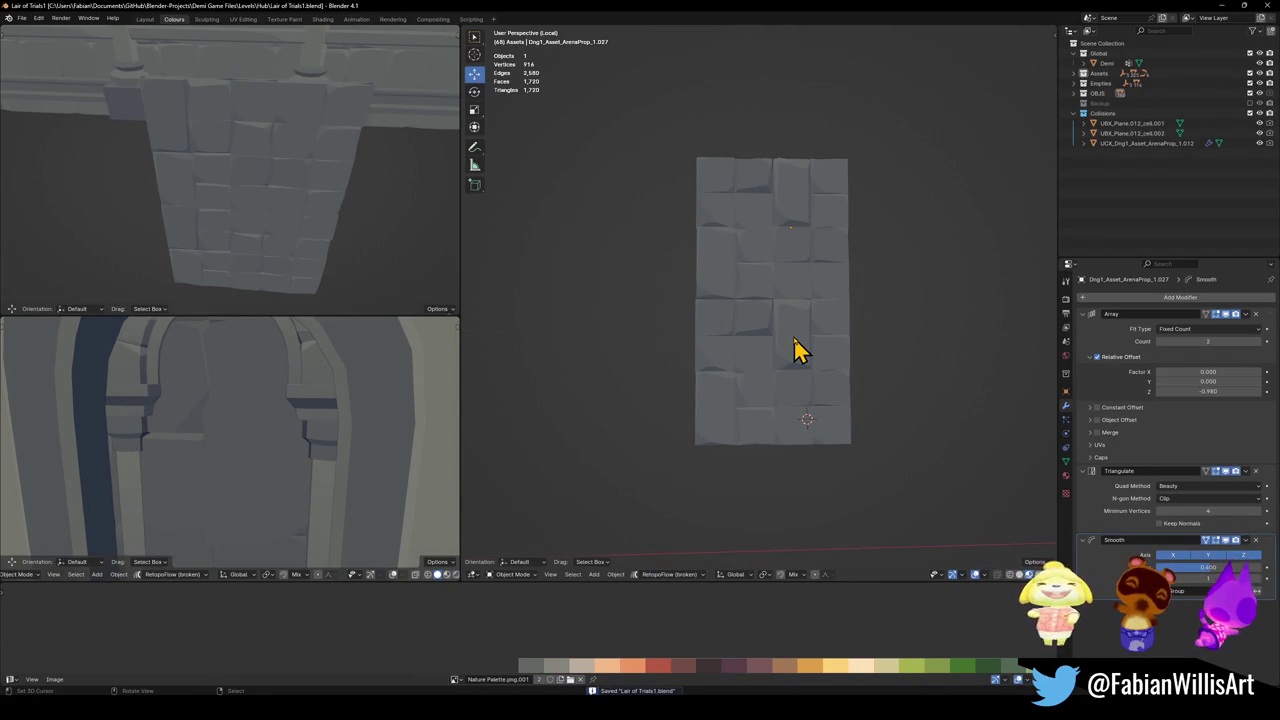
{"action": "key", "text": "KP_Divide"}
{"action": "left_click", "coordinate": [805, 230]}
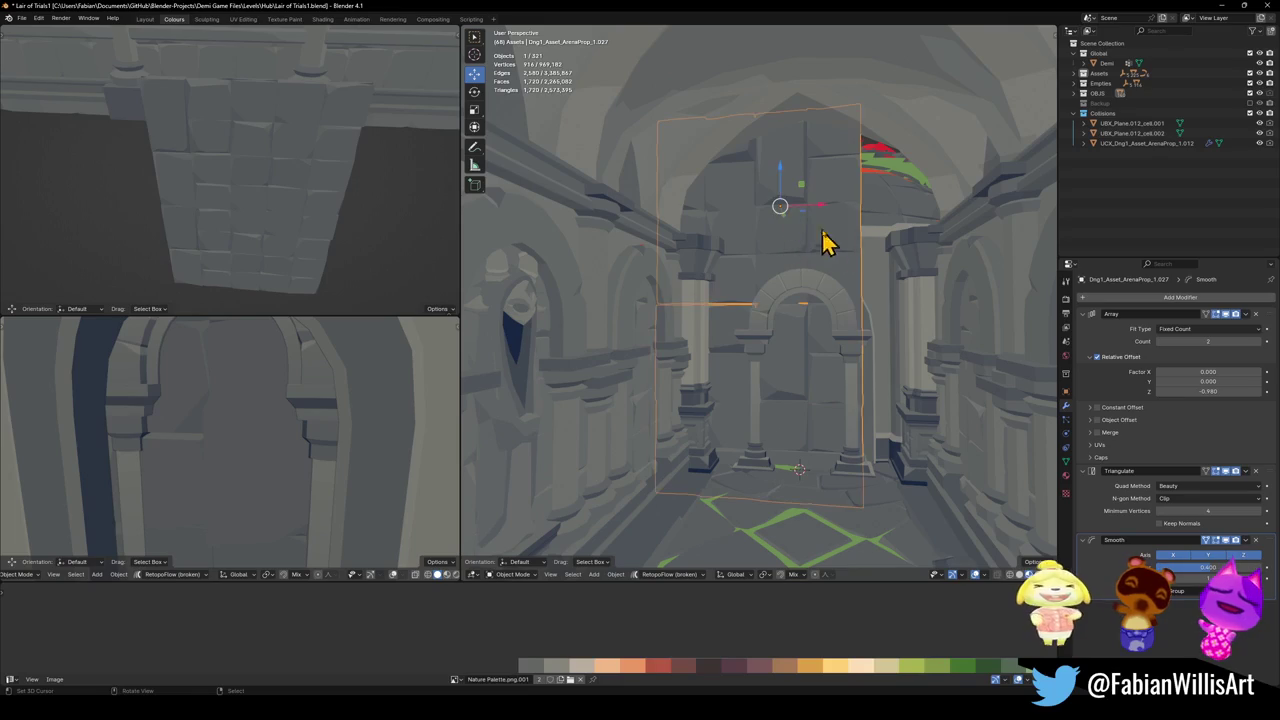
{"action": "key", "text": "g"}
{"action": "key", "text": "x"}
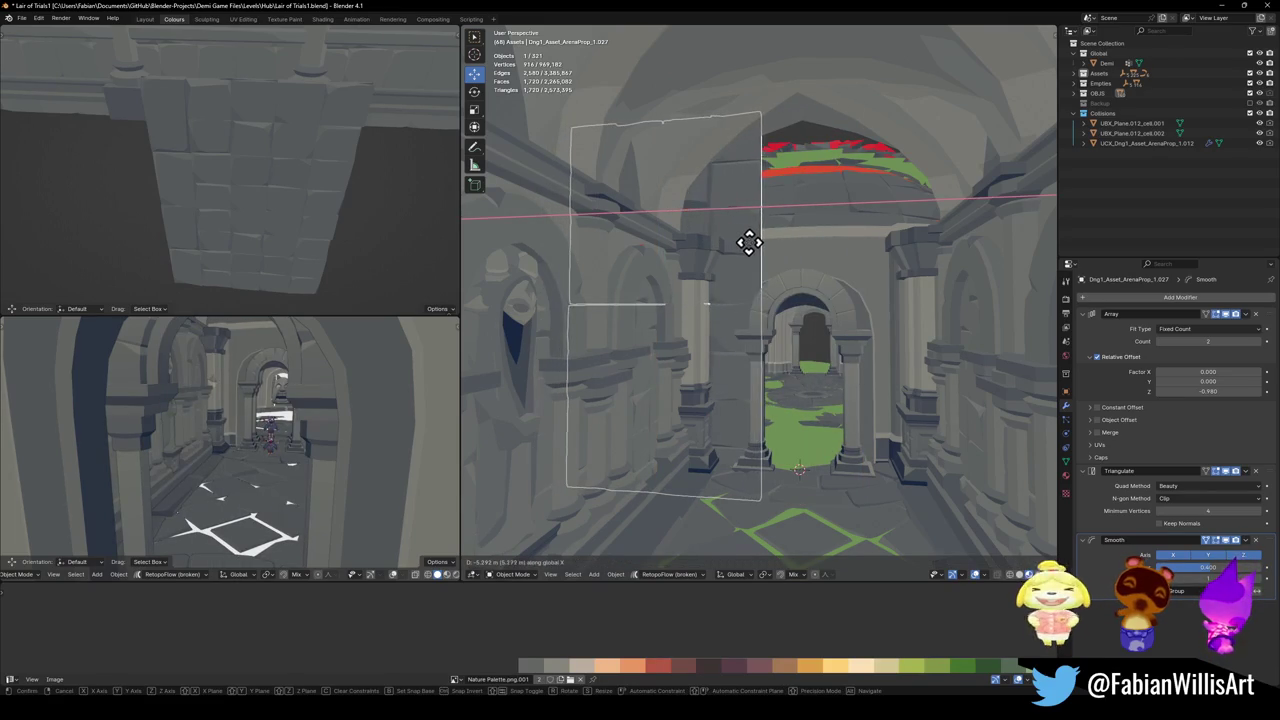
{"action": "right_click", "coordinate": [755, 250]}
{"action": "scroll", "coordinate": [785, 285], "scroll_direction": "up", "scroll_amount": 3}
{"action": "key", "text": "g"}
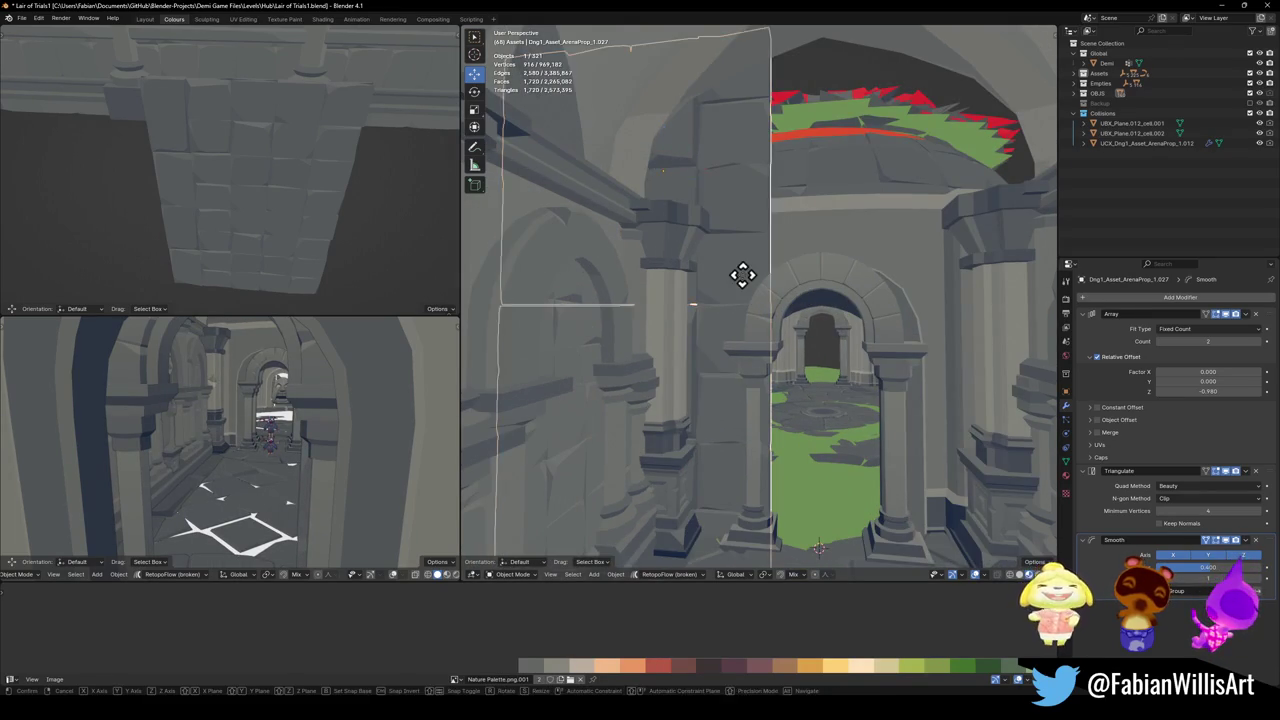
{"action": "key", "text": "x"}
{"action": "left_click", "coordinate": [728, 303]}
{"action": "key", "text": "shift+d"}
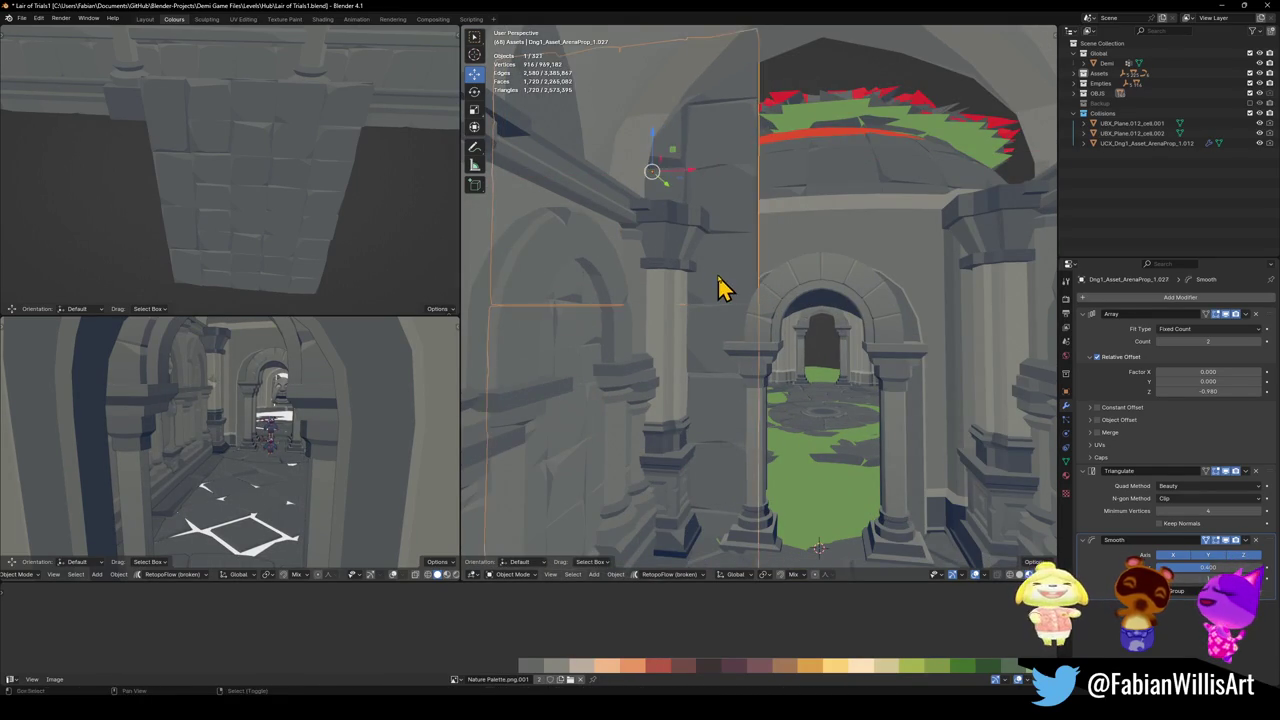
{"action": "scroll", "coordinate": [720, 286], "scroll_direction": "up", "scroll_amount": 5}
{"action": "key", "text": "x"}
{"action": "left_click", "coordinate": [1015, 310]}
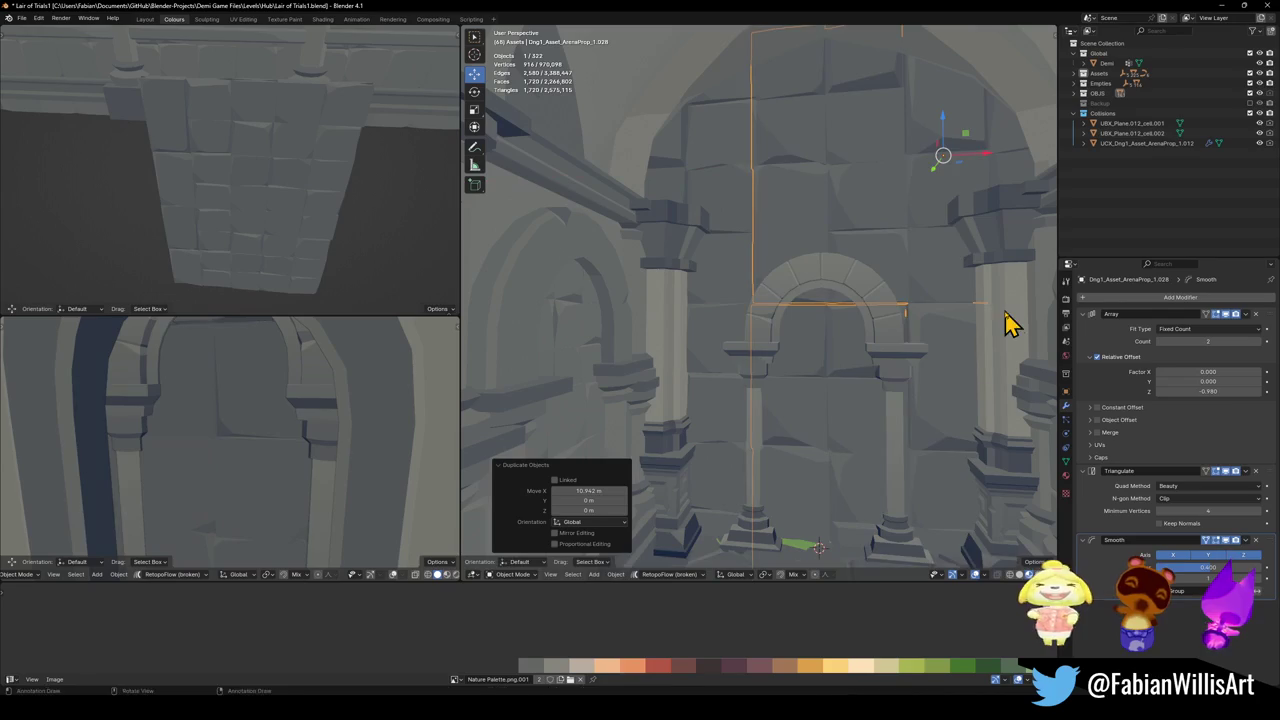
{"action": "key", "text": "g"}
{"action": "key", "text": "x"}
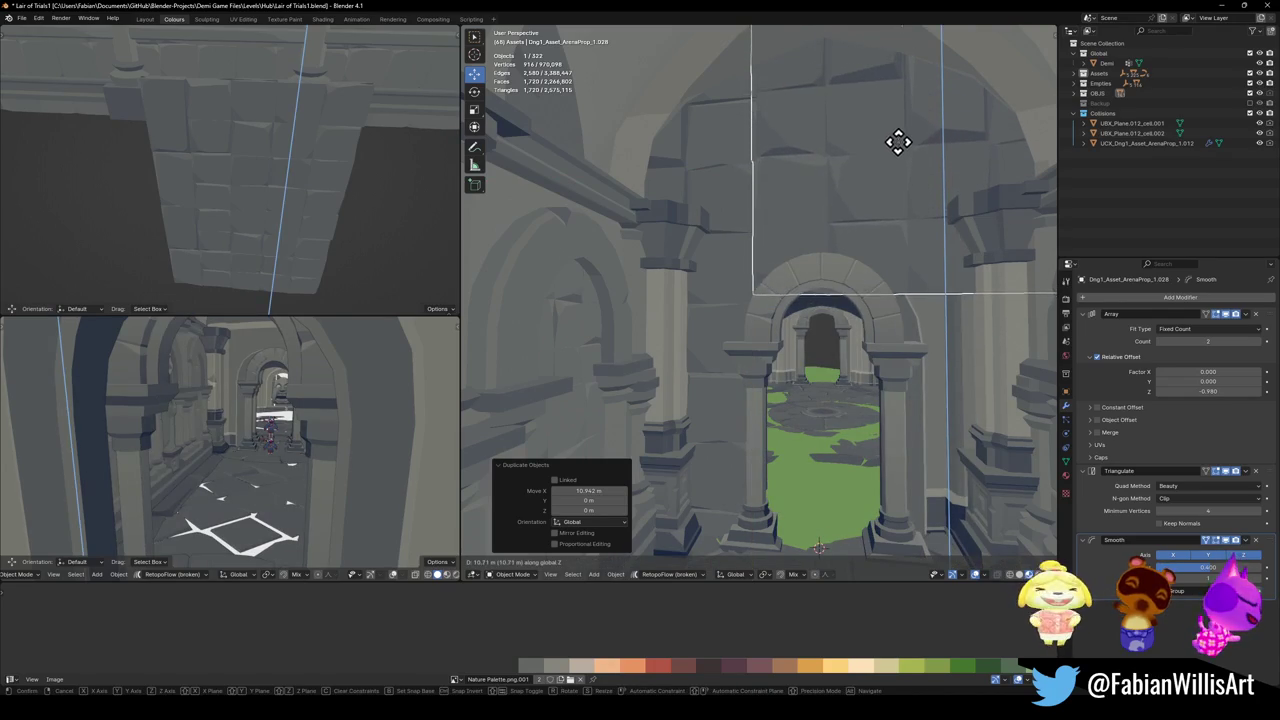
{"action": "left_click", "coordinate": [895, 142]}
{"action": "key", "text": "alt+a"}
{"action": "left_click", "coordinate": [740, 285]}
{"action": "key", "text": "shift+d"}
{"action": "key", "text": "x"}
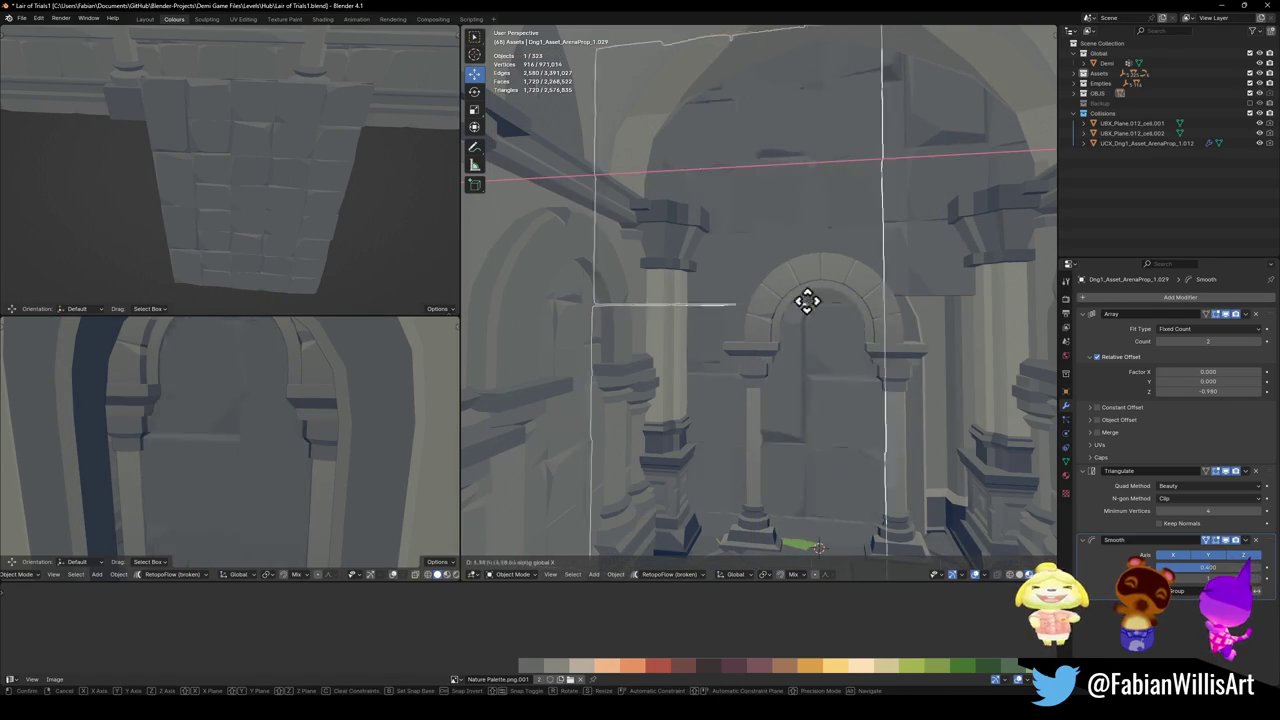
{"action": "left_click", "coordinate": [516, 323]}
{"action": "key", "text": "alt+a"}
{"action": "mouse_move", "coordinate": [855, 180]}
{"action": "middle_mouse_down"}
{"action": "mouse_move", "coordinate": [814, 217]}
{"action": "mouse_move", "coordinate": [831, 234]}
{"action": "mouse_move", "coordinate": [808, 235]}
{"action": "mouse_move", "coordinate": [843, 246]}
{"action": "mouse_move", "coordinate": [770, 275]}
{"action": "mouse_move", "coordinate": [837, 283]}
{"action": "mouse_move", "coordinate": [818, 305]}
{"action": "mouse_move", "coordinate": [866, 269]}
{"action": "mouse_move", "coordinate": [740, 340]}
{"action": "mouse_move", "coordinate": [771, 266]}
{"action": "mouse_move", "coordinate": [823, 266]}
{"action": "mouse_move", "coordinate": [717, 271]}
{"action": "mouse_move", "coordinate": [823, 256]}
{"action": "mouse_move", "coordinate": [810, 254]}
{"action": "mouse_move", "coordinate": [818, 290]}
{"action": "middle_mouse_up"}
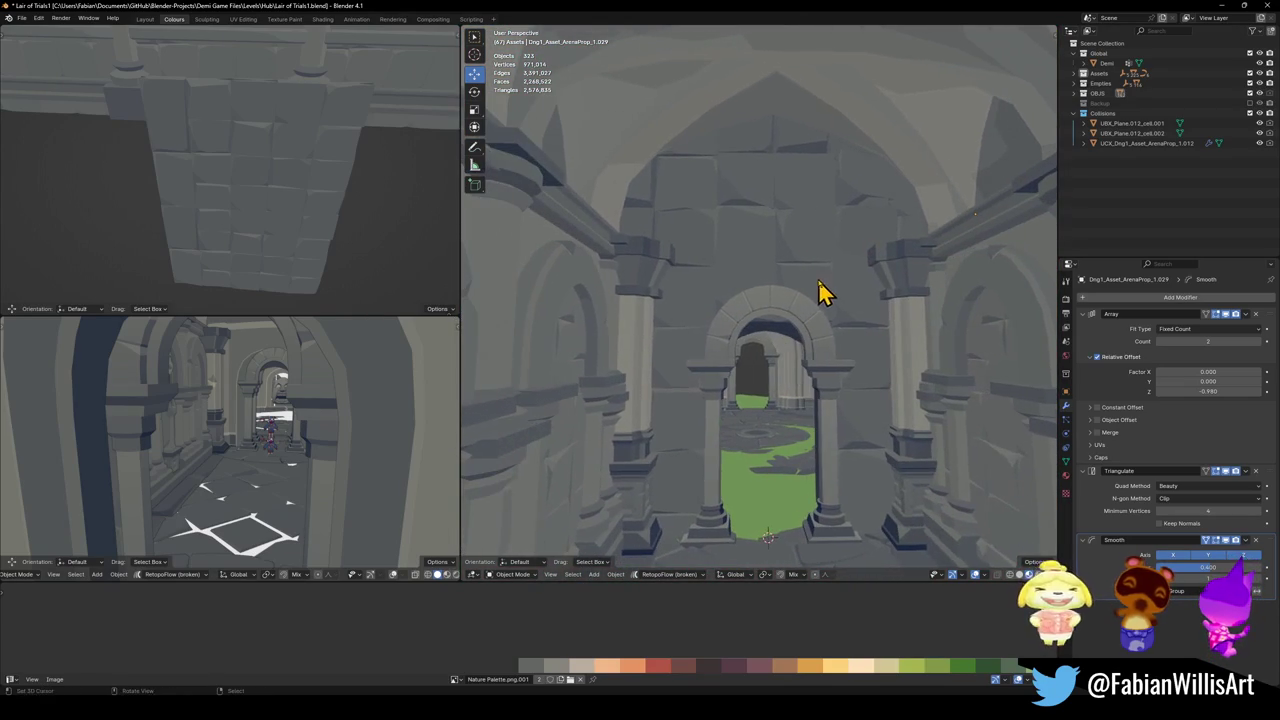
{"action": "left_click", "coordinate": [640, 293]}
{"action": "key", "text": "g"}
{"action": "key", "text": "x"}
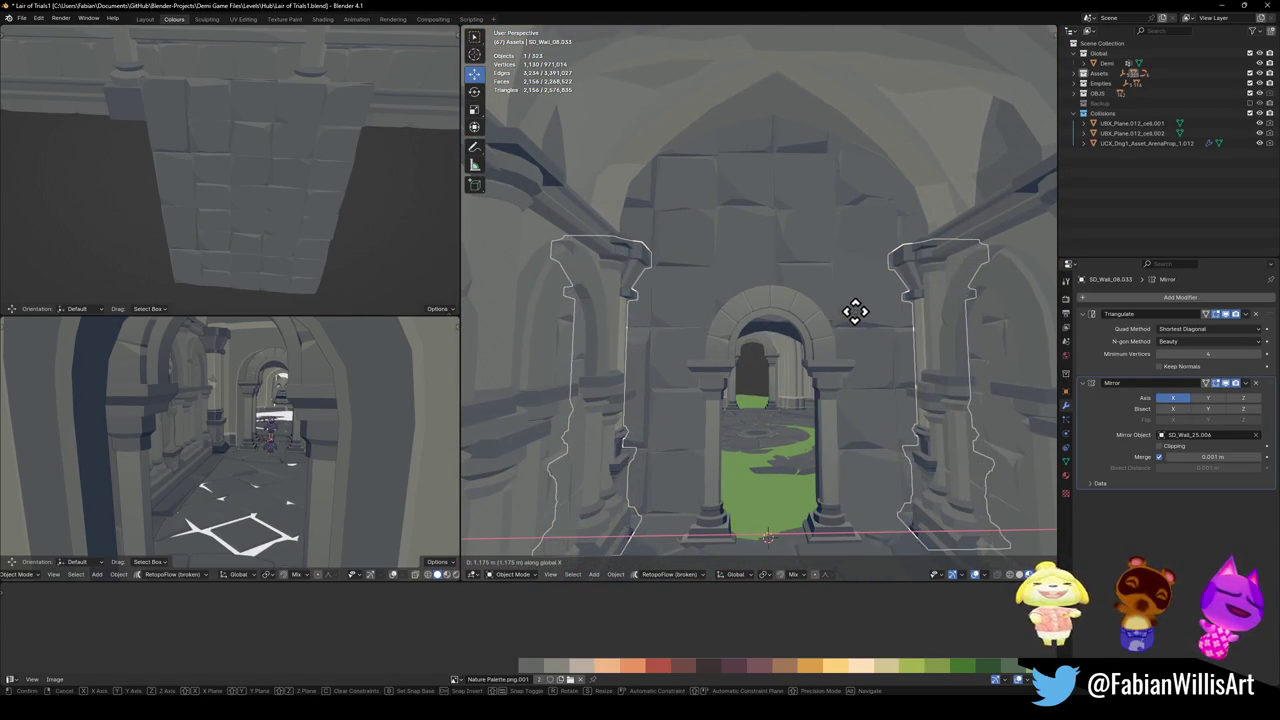
{"action": "left_click", "coordinate": [867, 322]}
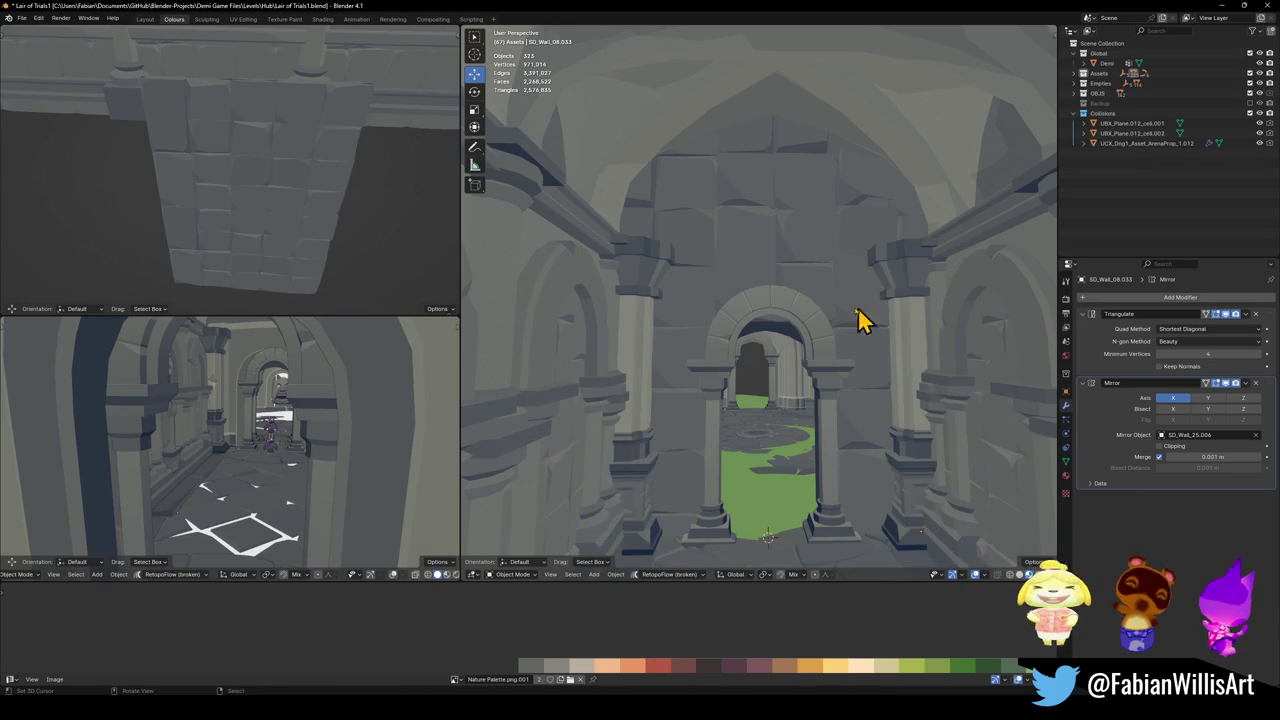
{"action": "left_click", "coordinate": [620, 337]}
{"action": "key", "text": "g"}
{"action": "key", "text": "x"}
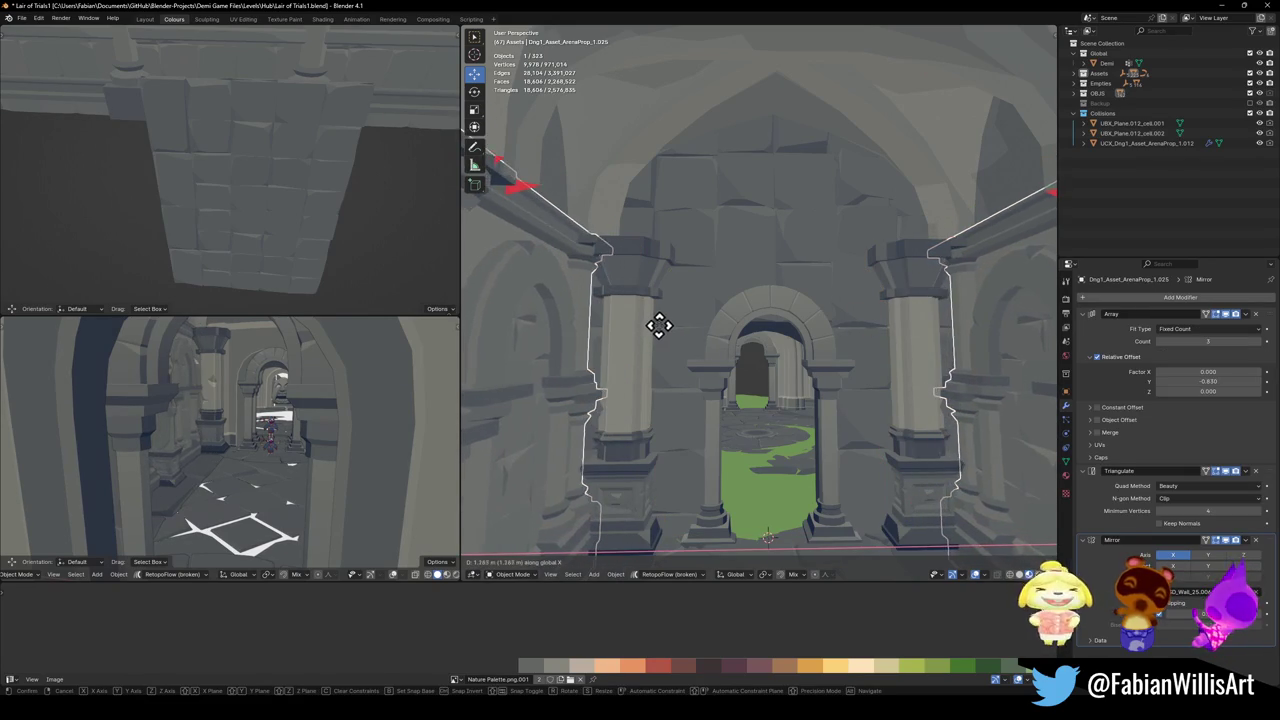
{"action": "key", "text": "Escape"}
{"action": "key", "text": "alt+a"}
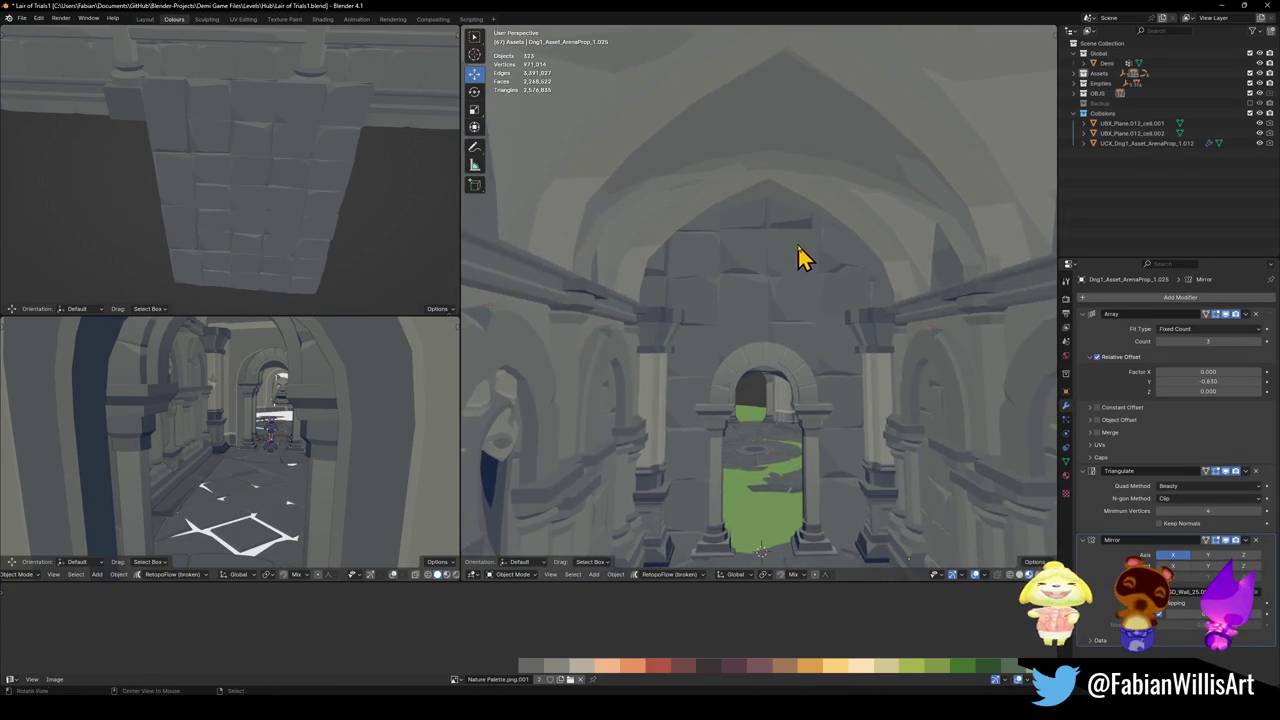
{"action": "key", "text": "shift+grave"}
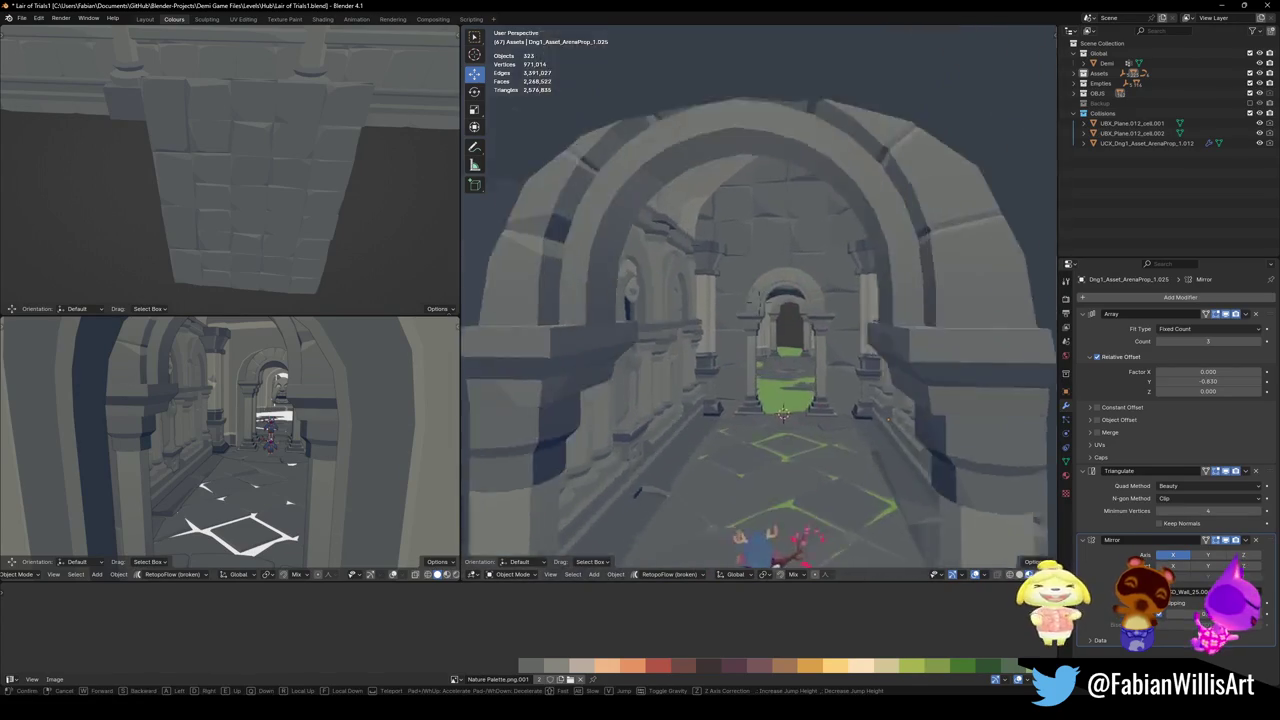
- Keep the current fly-through view and save the level with Ctrl+S
{"action": "left_click", "coordinate": [800, 251]}
{"action": "key", "text": "ctrl+s"}
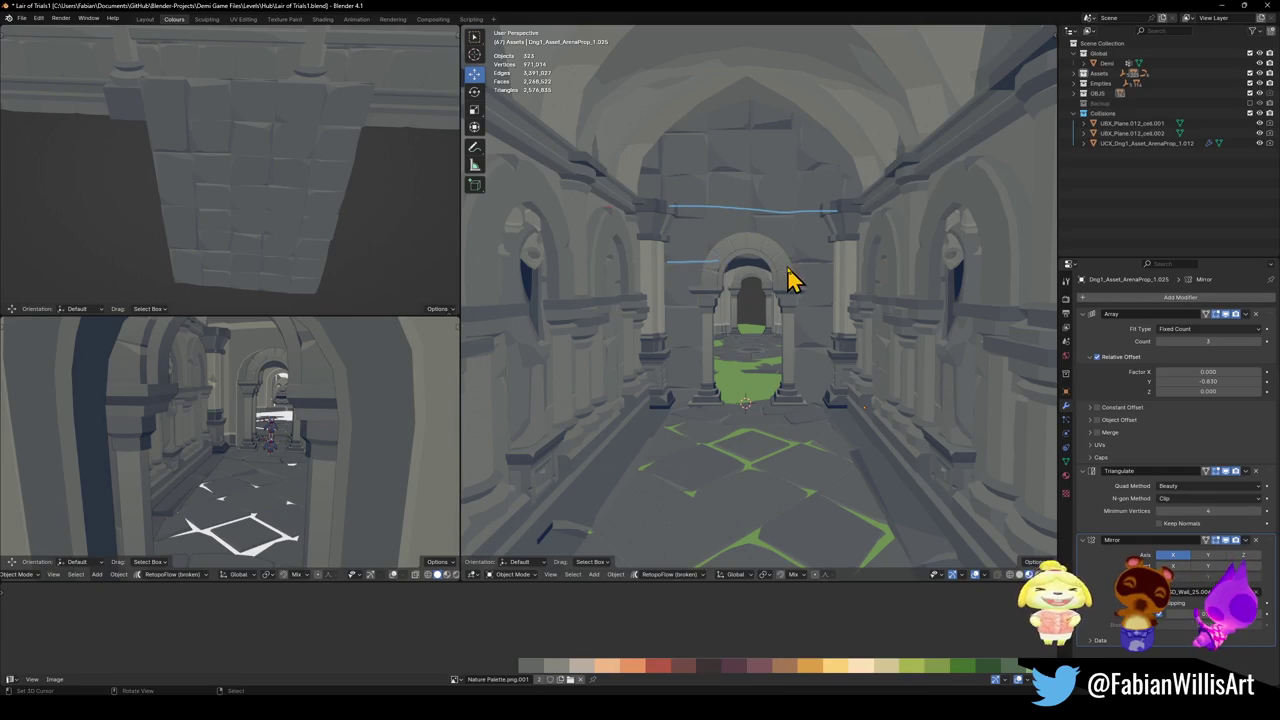
{"action": "middle_click_drag", "start_coordinate": [748, 272], "coordinate": [718, 267]}
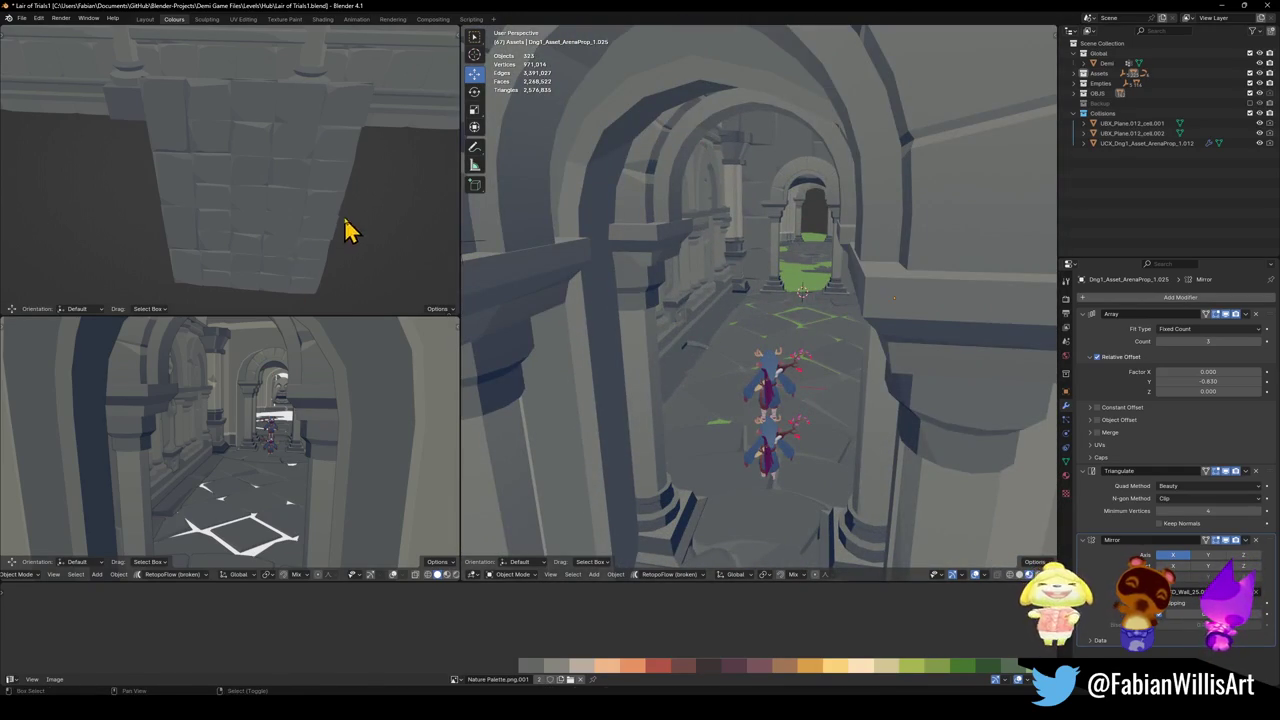
- Fly through the corridor into the round arena using walk navigation
{"action": "key", "text": "shift+grave"}
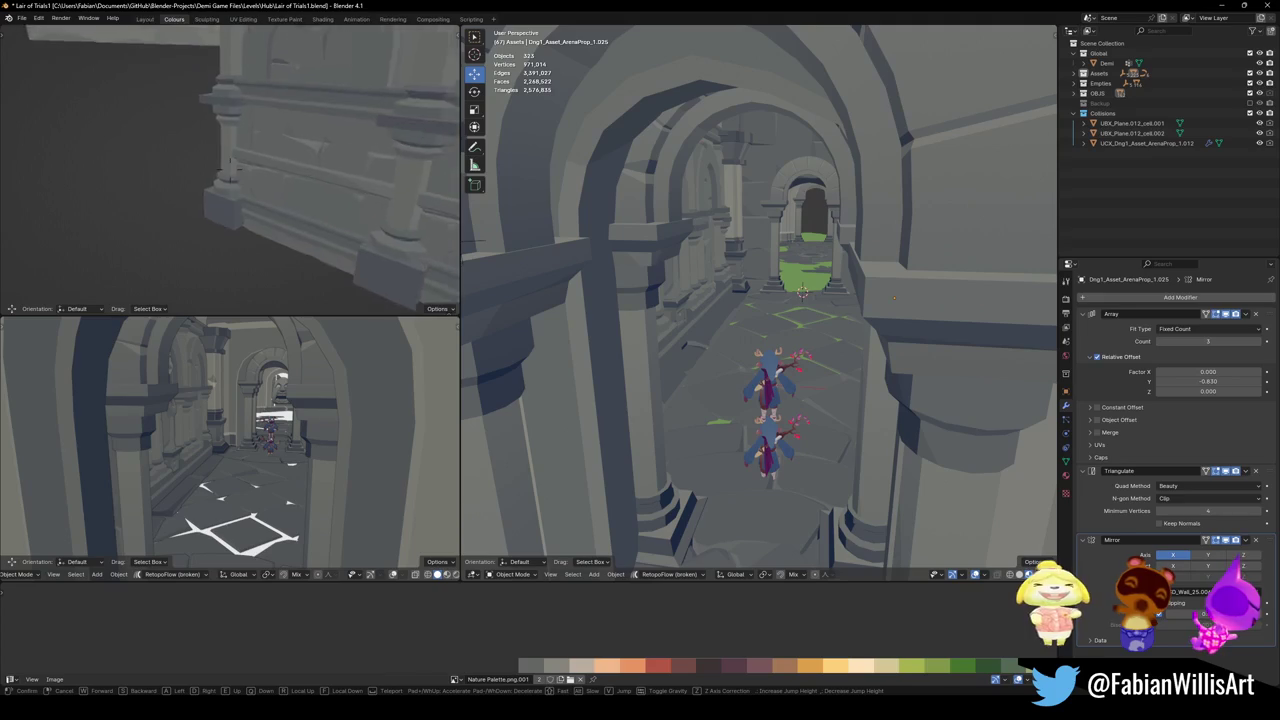
{"action": "left_click", "coordinate": [228, 170]}
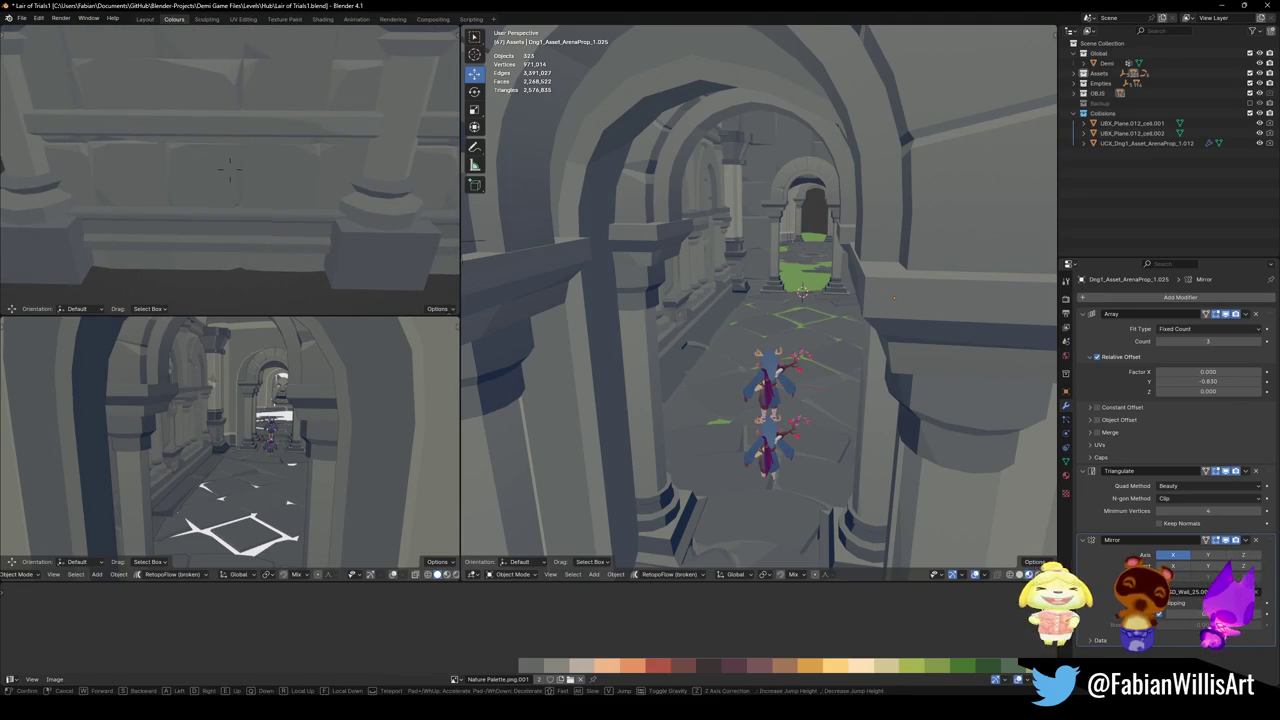
{"action": "key", "text": "shift+grave"}
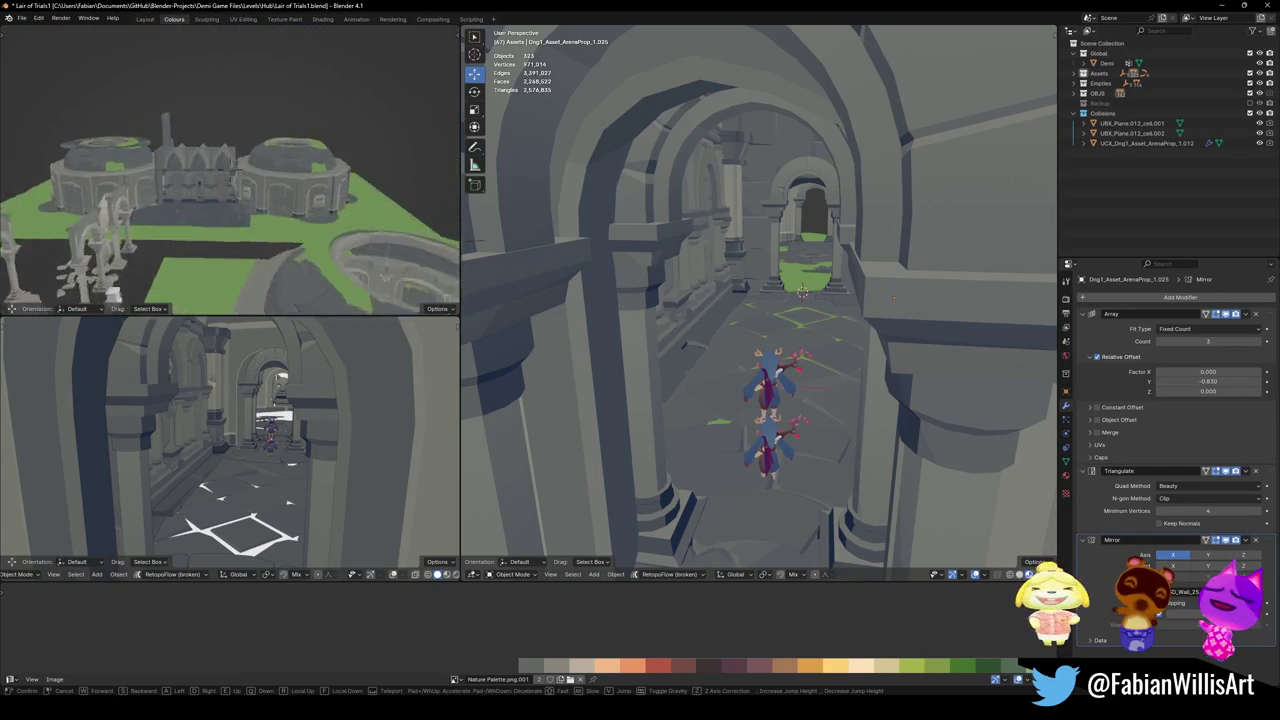
{"action": "left_click", "coordinate": [275, 222]}
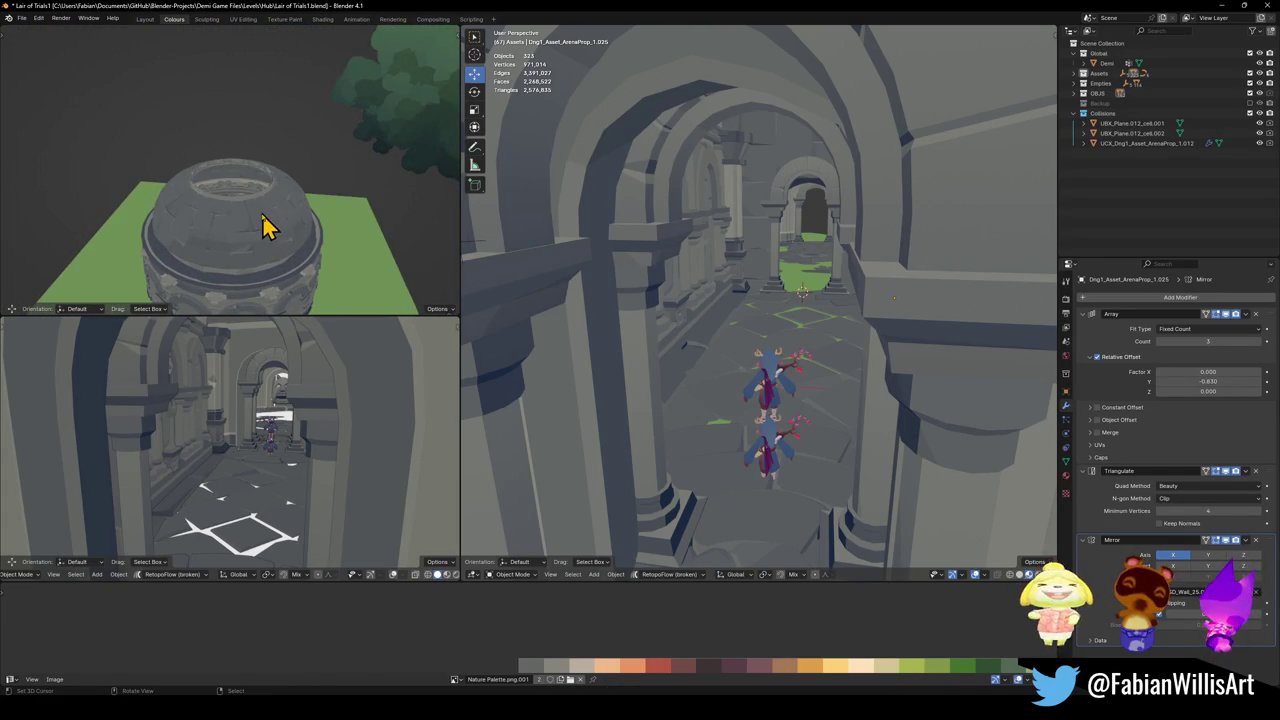
{"action": "key", "text": "shift+grave"}
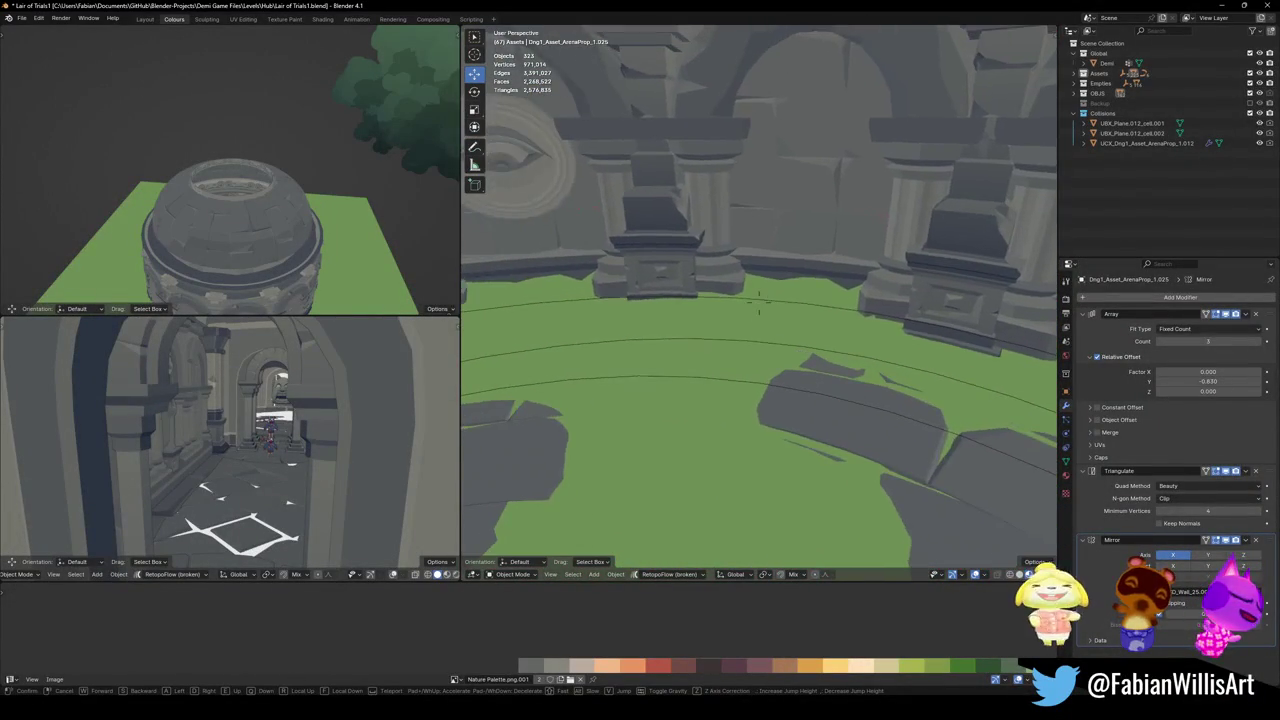
- Duplicate the ledge strip from the curved arena wall and separate it into its own object
{"action": "left_click", "coordinate": [790, 237]}
{"action": "left_click", "coordinate": [775, 268]}
{"action": "key", "text": "Tab"}
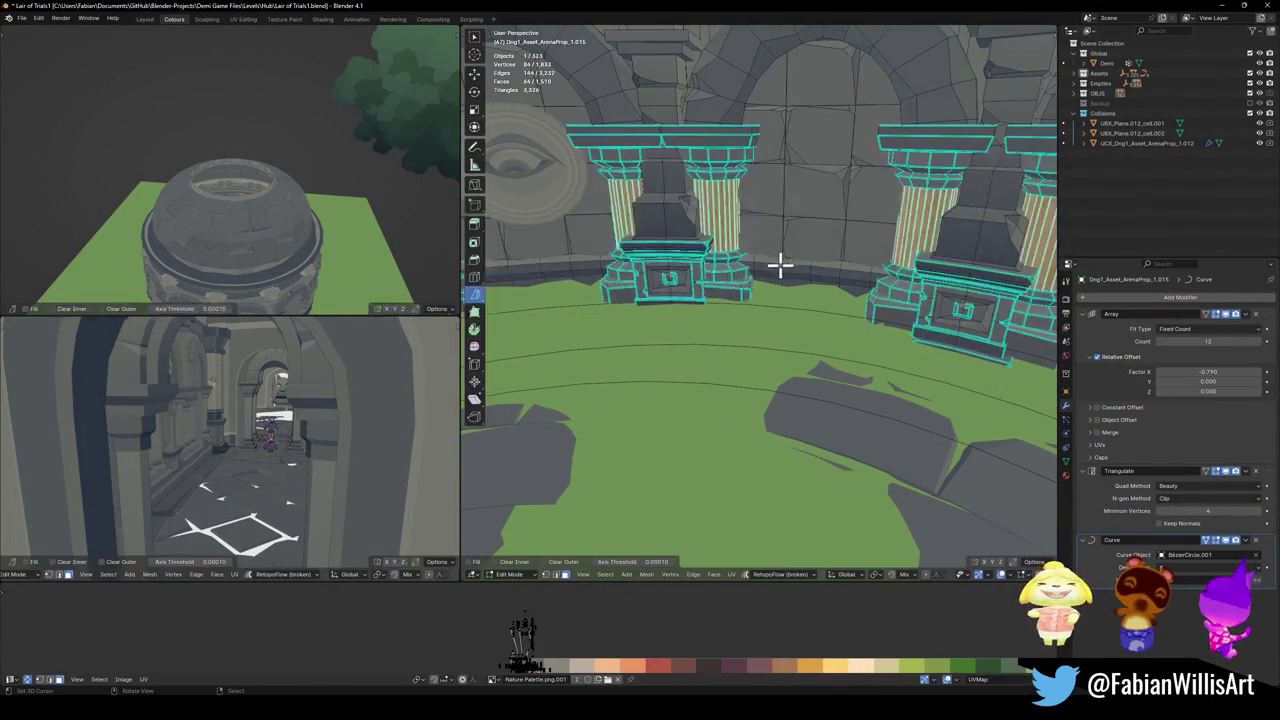
{"action": "key", "text": "l"}
{"action": "key", "text": "shift+d"}
{"action": "right_click", "coordinate": [790, 282]}
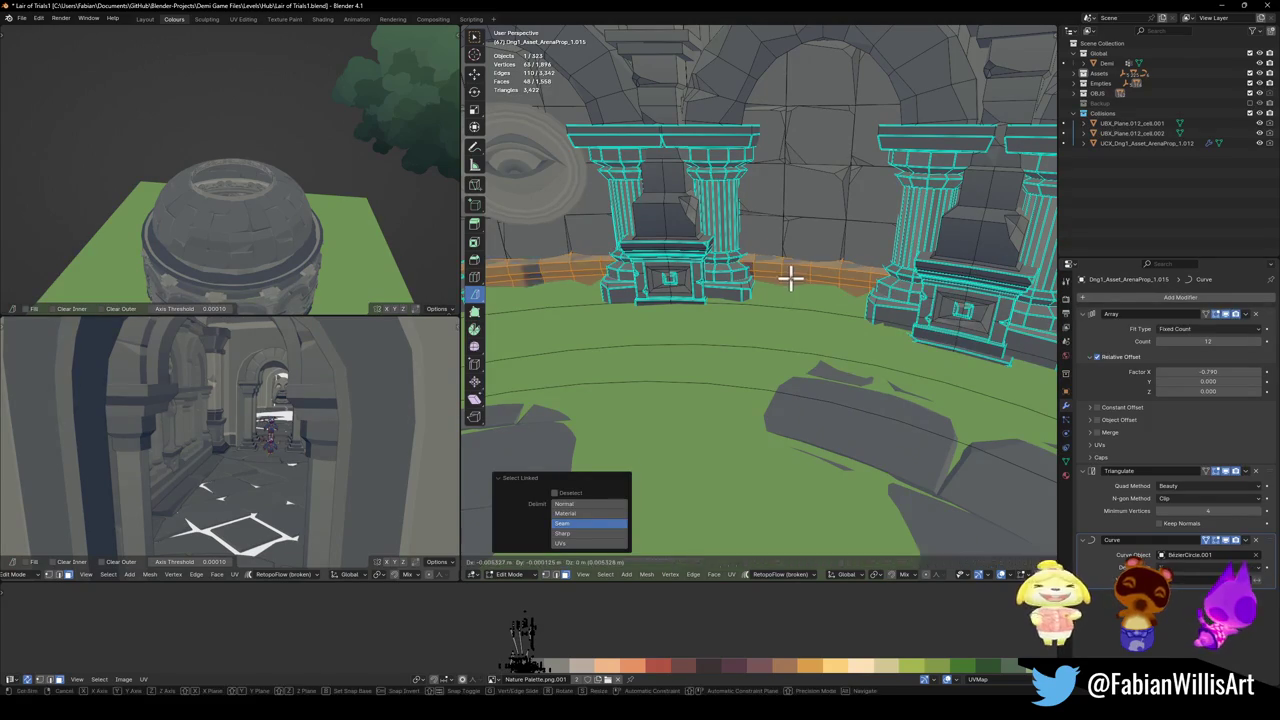
{"action": "key", "text": "p"}
{"action": "left_click", "coordinate": [791, 280]}
{"action": "key", "text": "Tab"}
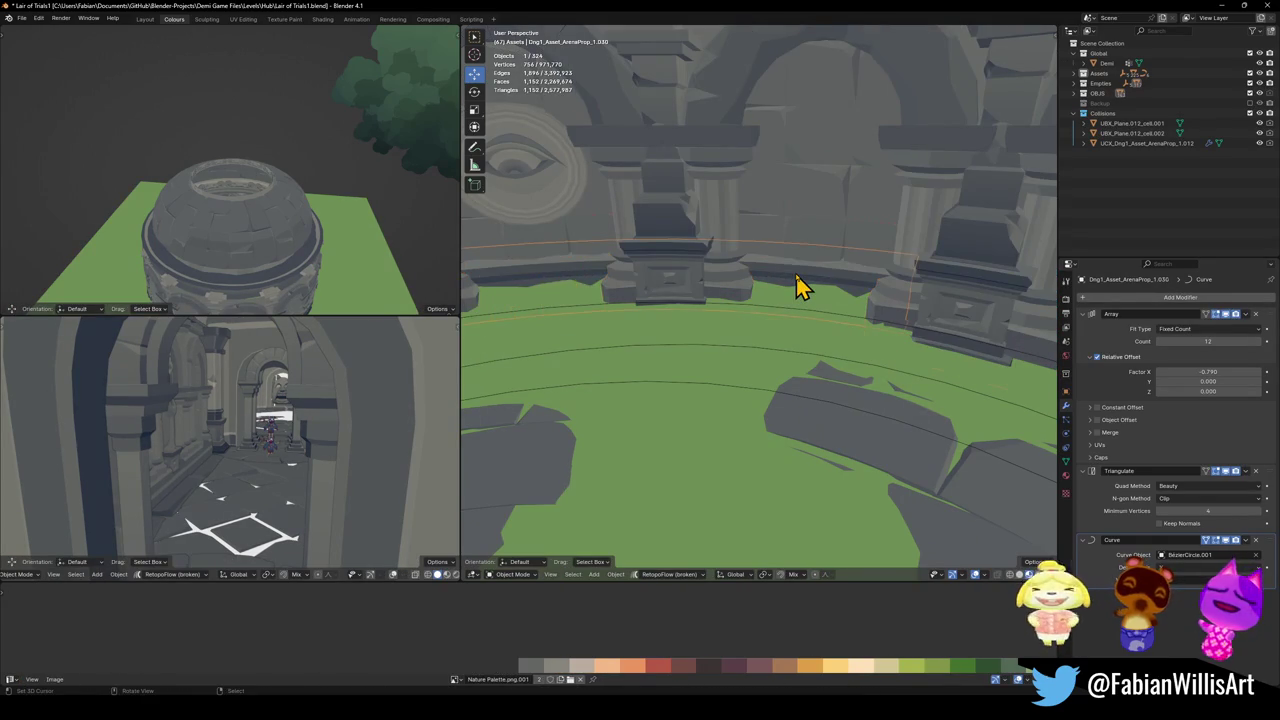
- Remove the Array, Triangulate and Curve modifiers from the separated ledge
{"action": "left_click", "coordinate": [780, 266]}
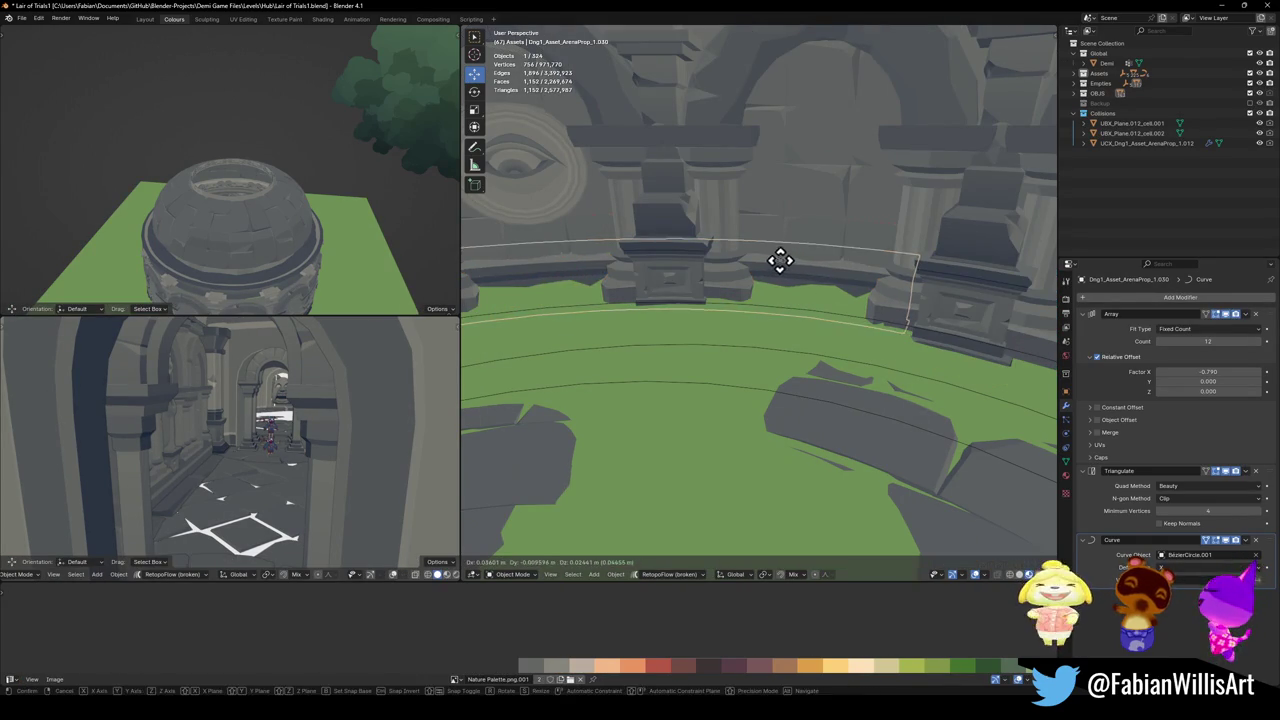
{"action": "left_click", "coordinate": [1256, 316]}
{"action": "left_click", "coordinate": [1256, 316]}
{"action": "left_click", "coordinate": [1256, 316]}
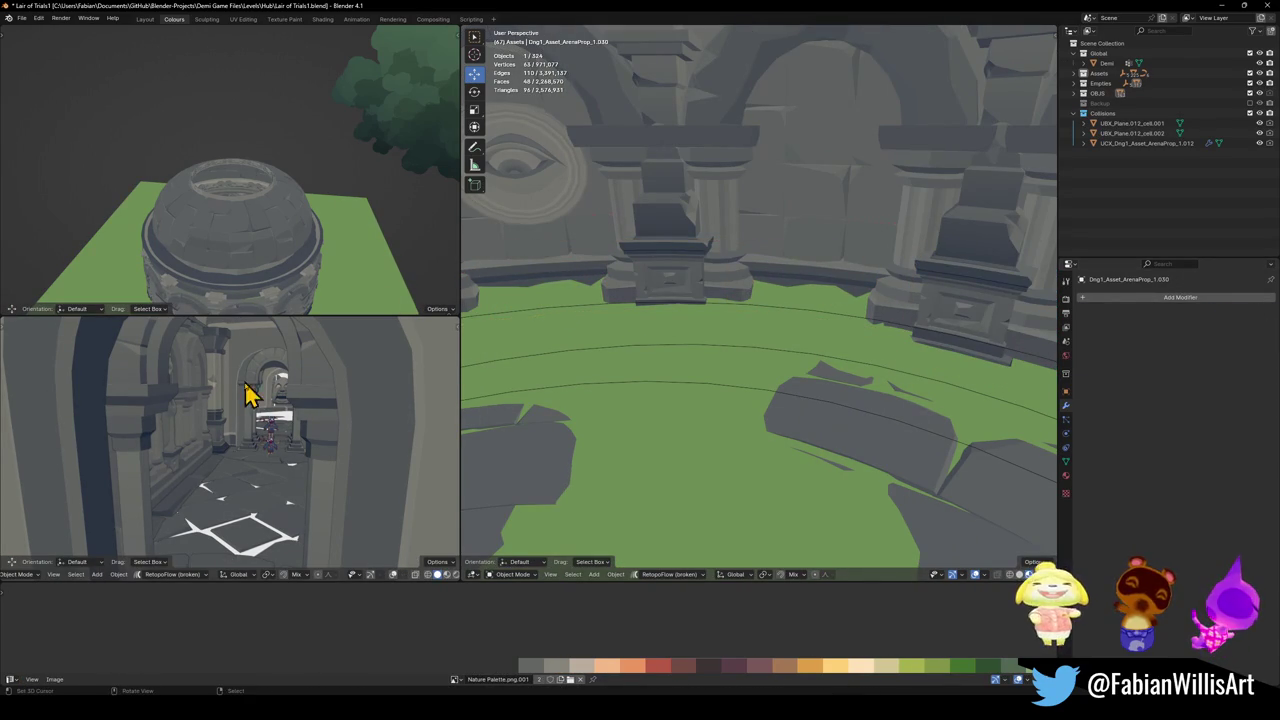
- Snap the ledge to the 3D cursor by the corridor arch and set its origin to geometry
{"action": "key", "text": "shift+s"}
{"action": "key", "text": "shift+grave"}
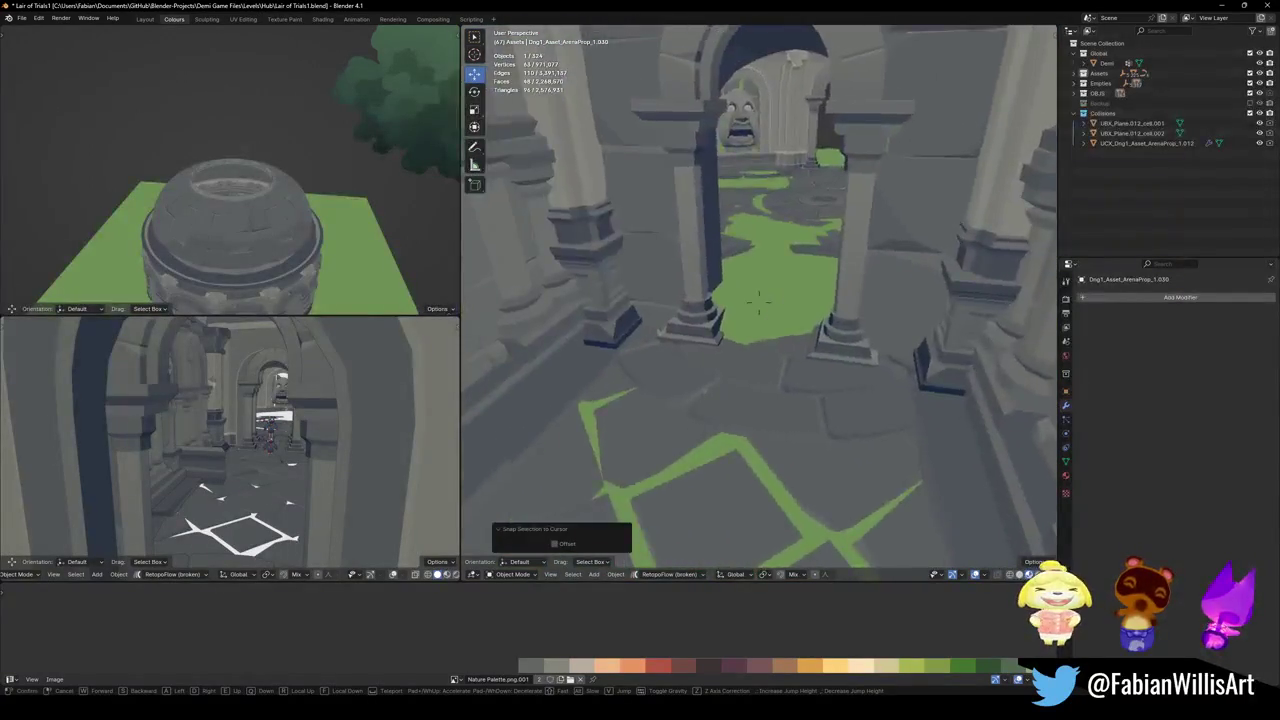
{"action": "left_click", "coordinate": [848, 355]}
{"action": "key", "text": "Escape"}
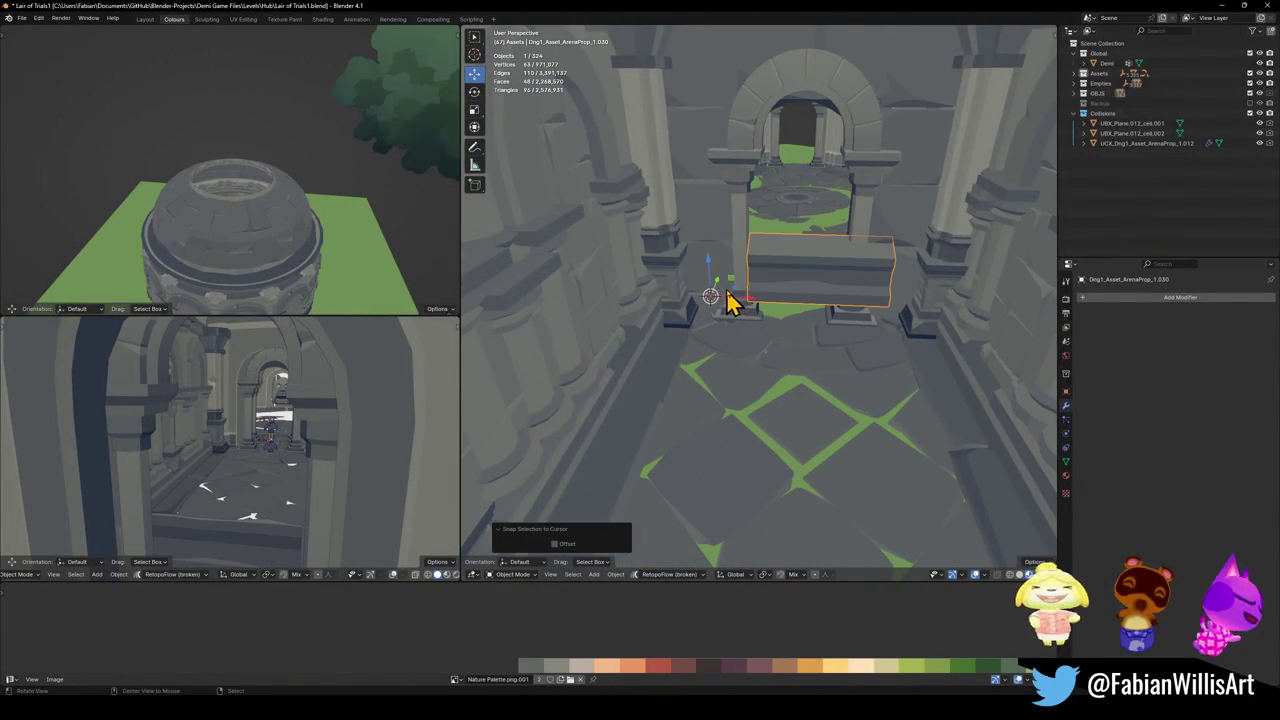
{"action": "scroll", "coordinate": [823, 314], "scroll_direction": "up", "scroll_amount": 5}
{"action": "key", "text": "q"}
{"action": "left_click", "coordinate": [825, 296]}
{"action": "scroll", "coordinate": [905, 310], "scroll_direction": "down", "scroll_amount": 3}
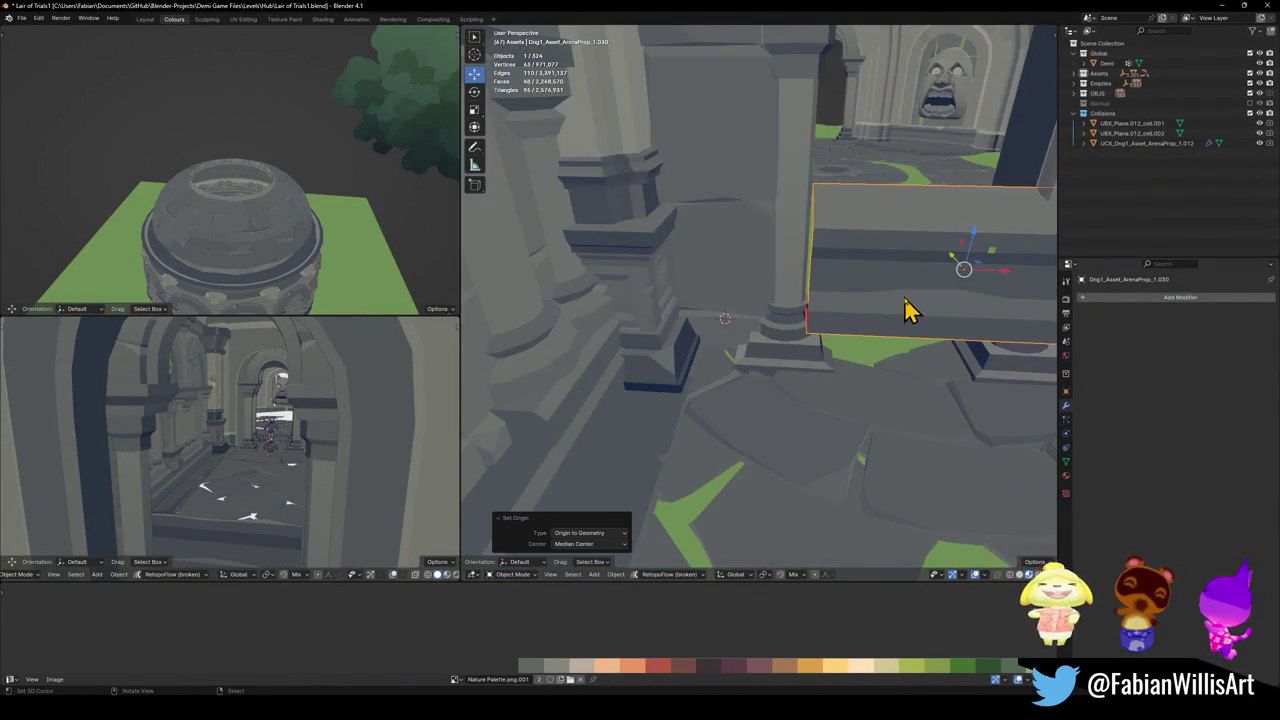
- Position the ledge along X and Z and clear its rotation
{"action": "key", "text": "g"}
{"action": "key", "text": "x"}
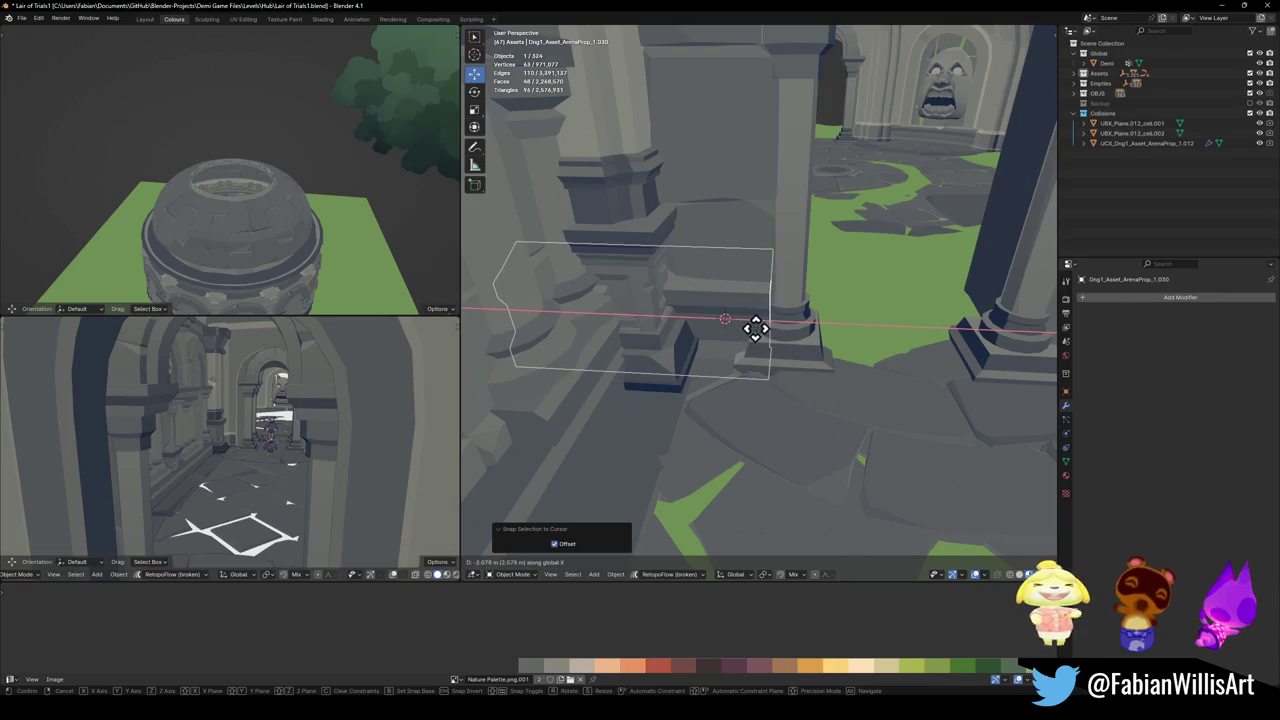
{"action": "left_click", "coordinate": [778, 330]}
{"action": "mouse_move", "coordinate": [778, 330]}
{"action": "middle_mouse_down"}
{"action": "mouse_move", "coordinate": [766, 300]}
{"action": "mouse_move", "coordinate": [826, 323]}
{"action": "mouse_move", "coordinate": [794, 305]}
{"action": "middle_mouse_up"}
{"action": "key", "text": "g"}
{"action": "key", "text": "z"}
{"action": "left_click", "coordinate": [794, 323]}
{"action": "key", "text": "alt+r"}
{"action": "key", "text": "g"}
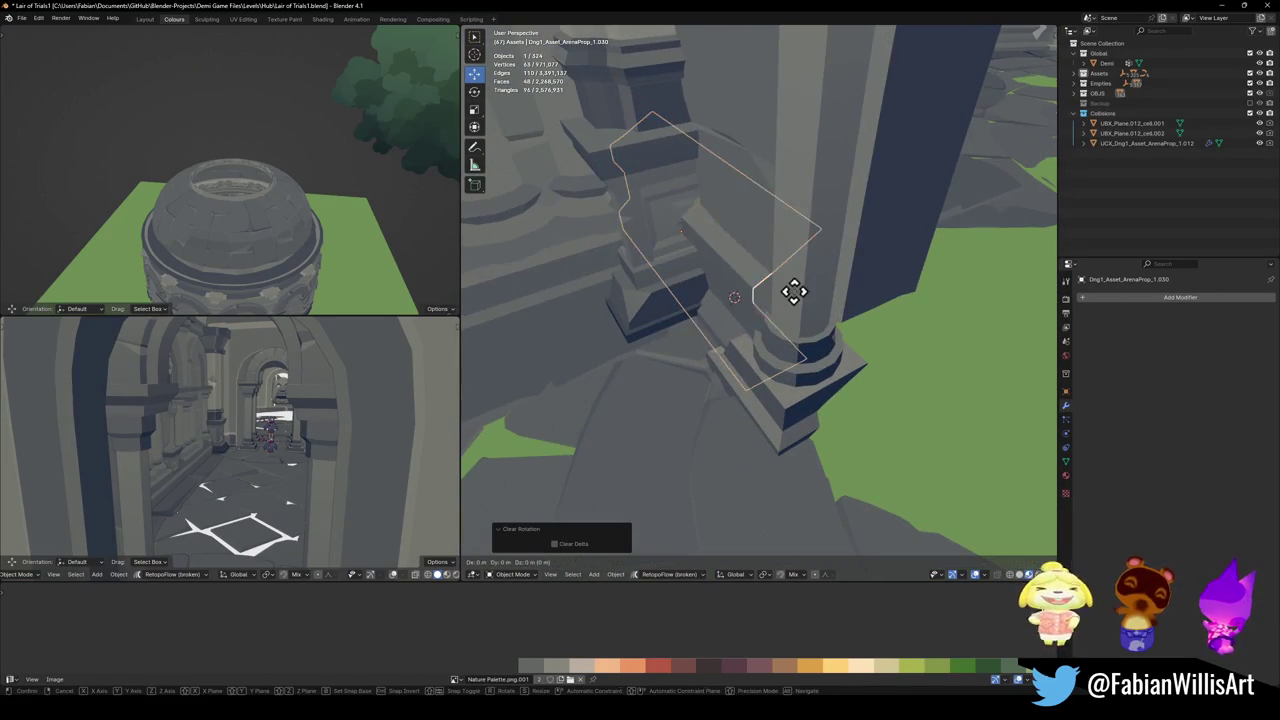
{"action": "key", "text": "y"}
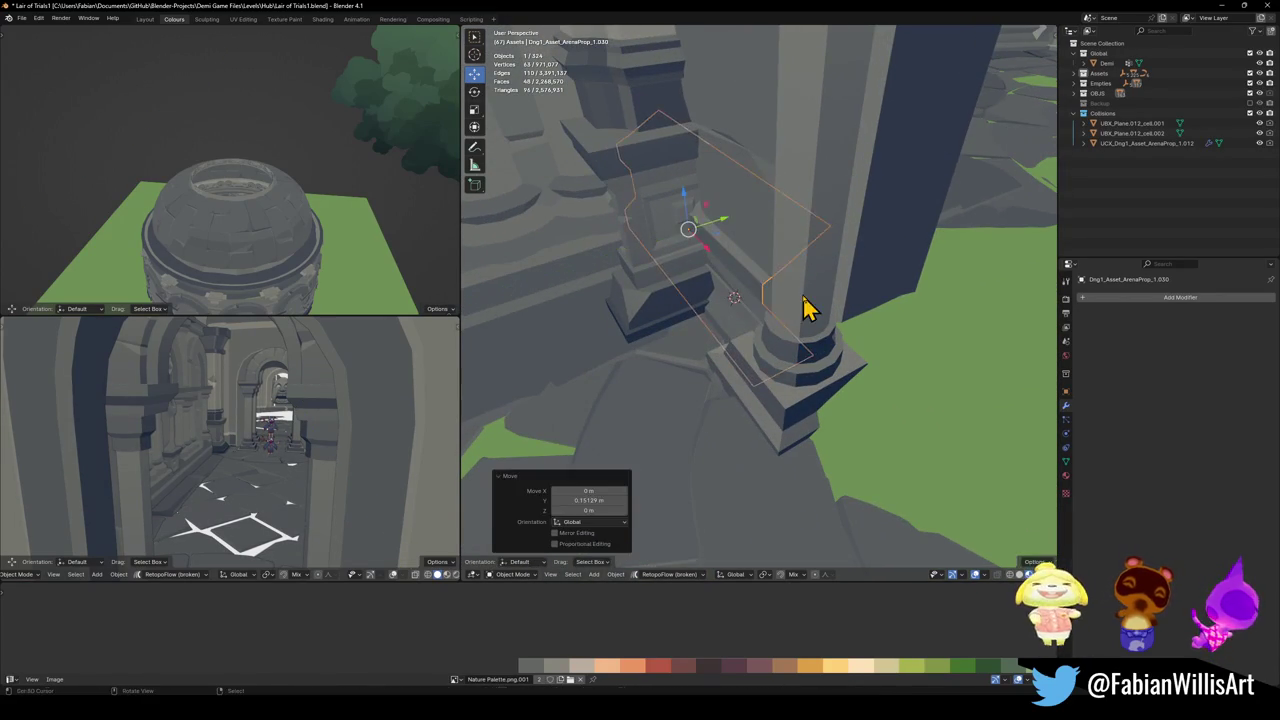
- Nudge the corridor pillar slightly along Y
{"action": "left_click", "coordinate": [808, 308]}
{"action": "mouse_move", "coordinate": [808, 323]}
{"action": "middle_mouse_down"}
{"action": "mouse_move", "coordinate": [794, 348]}
{"action": "mouse_move", "coordinate": [731, 320]}
{"action": "mouse_move", "coordinate": [710, 367]}
{"action": "middle_mouse_up"}
{"action": "left_click", "coordinate": [790, 340]}
{"action": "key", "text": "g"}
{"action": "key", "text": "y"}
{"action": "left_click", "coordinate": [787, 335]}
{"action": "key", "text": "alt+a"}
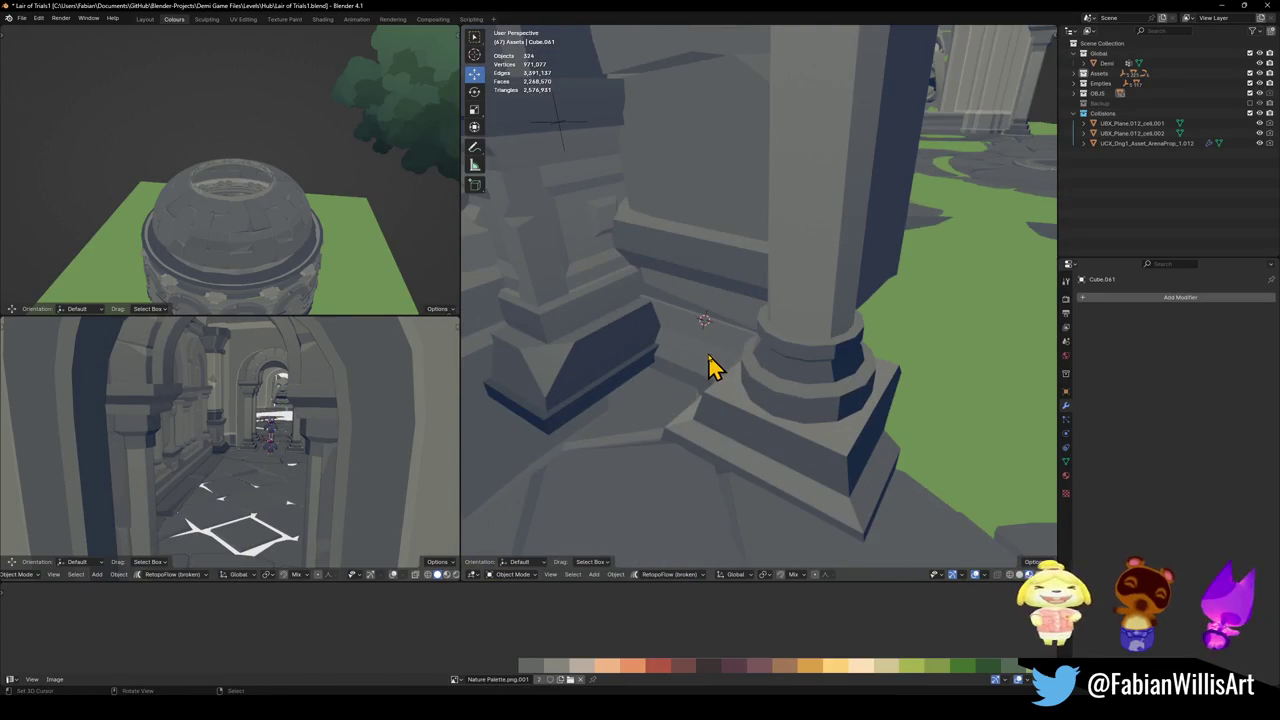
- Shift the ledge along Y so it sits against the pillar's foot
{"action": "key", "text": "g"}
{"action": "key", "text": "y"}
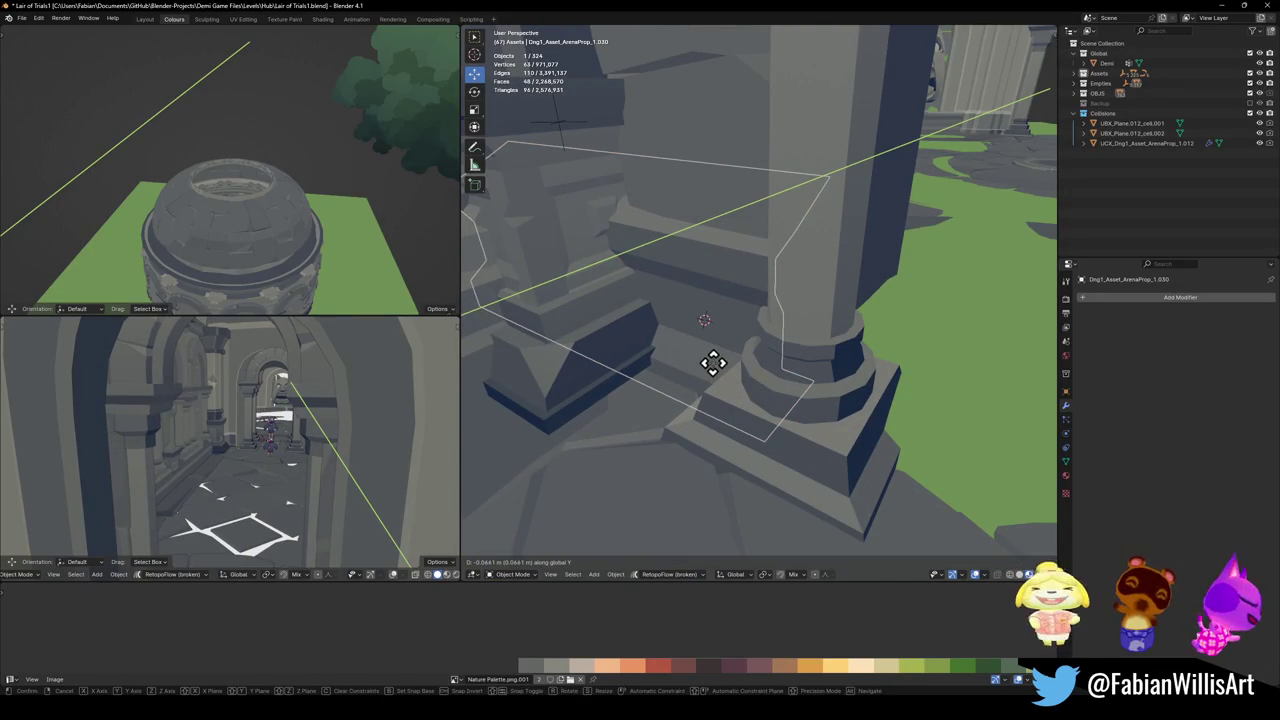
{"action": "left_click", "coordinate": [713, 366]}
{"action": "key", "text": "alt+a"}
{"action": "left_click", "coordinate": [720, 206]}
{"action": "mouse_move", "coordinate": [720, 206]}
{"action": "middle_mouse_down"}
{"action": "mouse_move", "coordinate": [714, 294]}
{"action": "mouse_move", "coordinate": [786, 257]}
{"action": "mouse_move", "coordinate": [709, 323]}
{"action": "middle_mouse_up"}
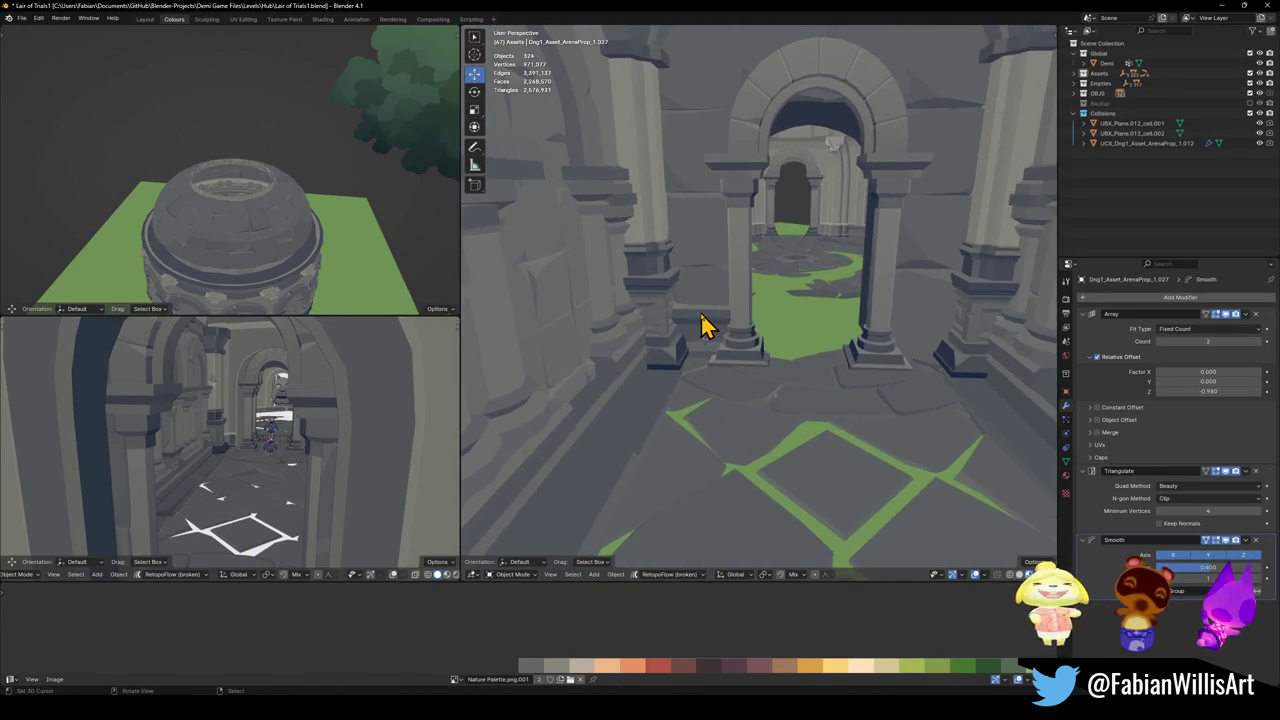
- Duplicate the small ledge piece along X and save the level file
{"action": "left_click", "coordinate": [700, 330]}
{"action": "key", "text": "shift+d"}
{"action": "key", "text": "x"}
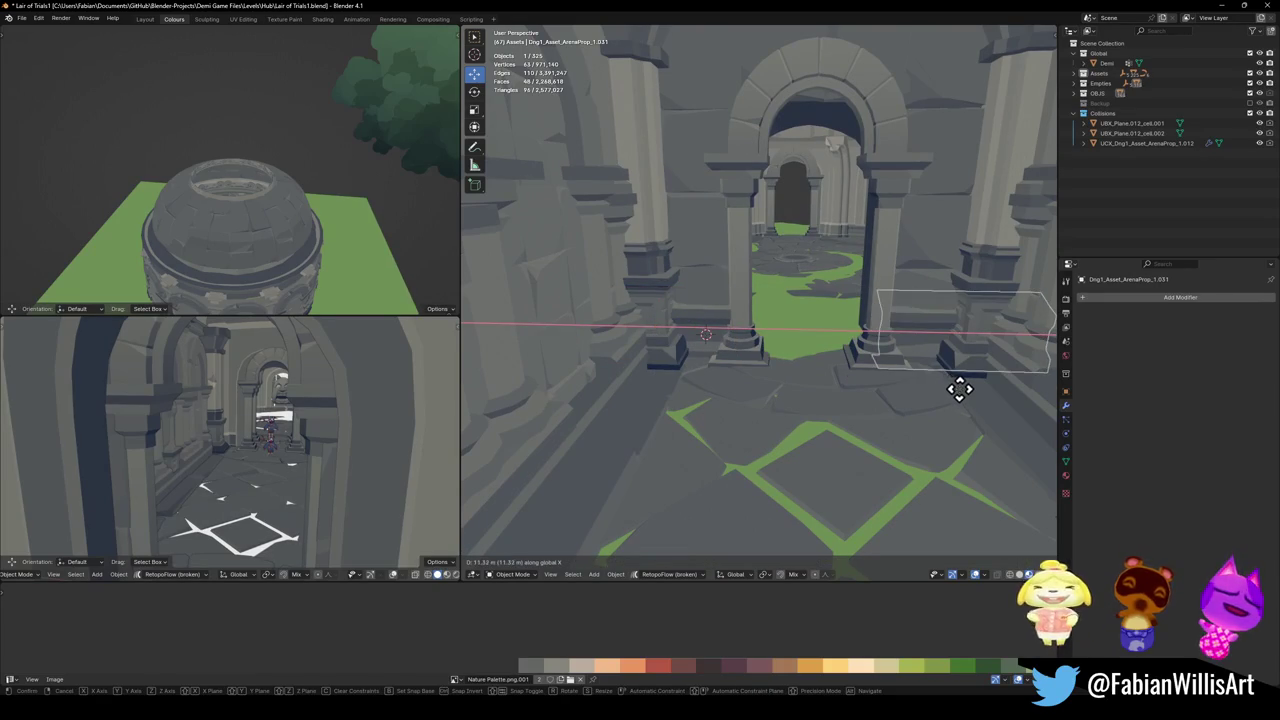
{"action": "left_click", "coordinate": [958, 398]}
{"action": "mouse_move", "coordinate": [963, 406]}
{"action": "middle_mouse_down"}
{"action": "mouse_move", "coordinate": [937, 297]}
{"action": "mouse_move", "coordinate": [880, 331]}
{"action": "mouse_move", "coordinate": [871, 300]}
{"action": "mouse_move", "coordinate": [837, 334]}
{"action": "mouse_move", "coordinate": [845, 303]}
{"action": "mouse_move", "coordinate": [848, 390]}
{"action": "middle_mouse_up"}
{"action": "key", "text": "ctrl+s"}
- Make another ledge copy, slide it along X, raise it on Z, and try an X scale
{"action": "key", "text": "shift+d"}
{"action": "key", "text": "x"}
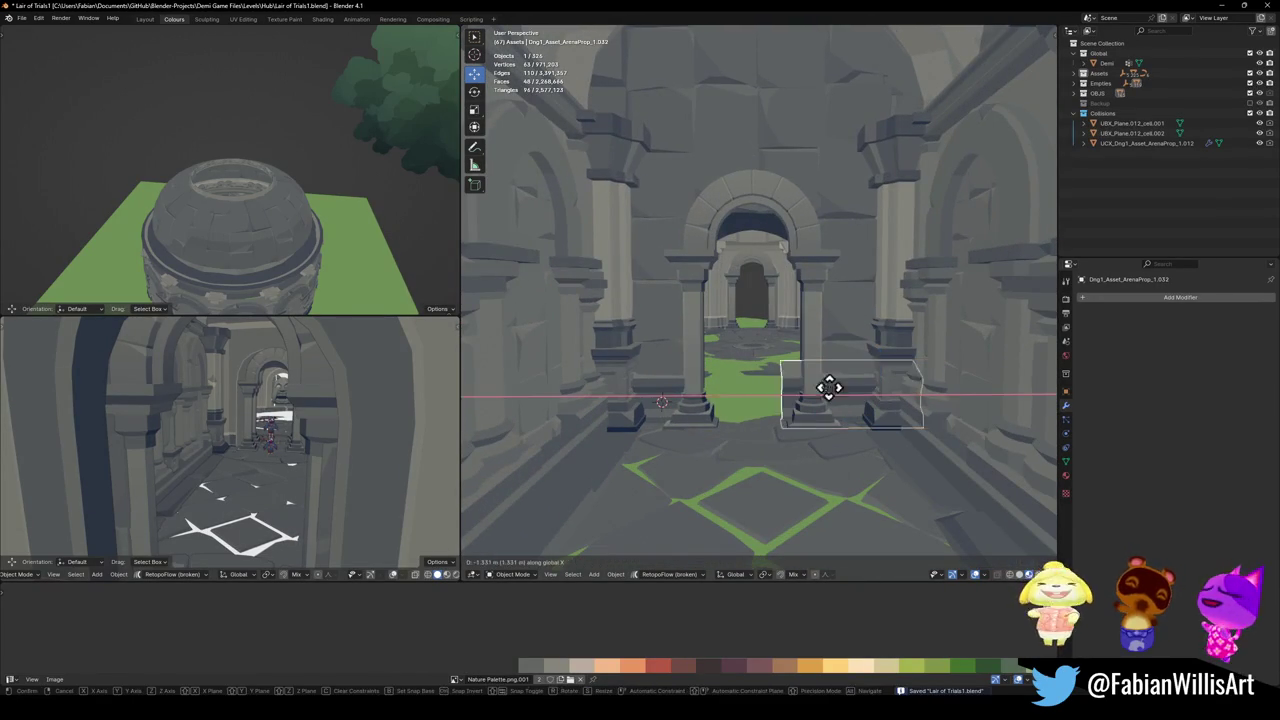
{"action": "left_click", "coordinate": [829, 409]}
{"action": "key", "text": "g"}
{"action": "key", "text": "z"}
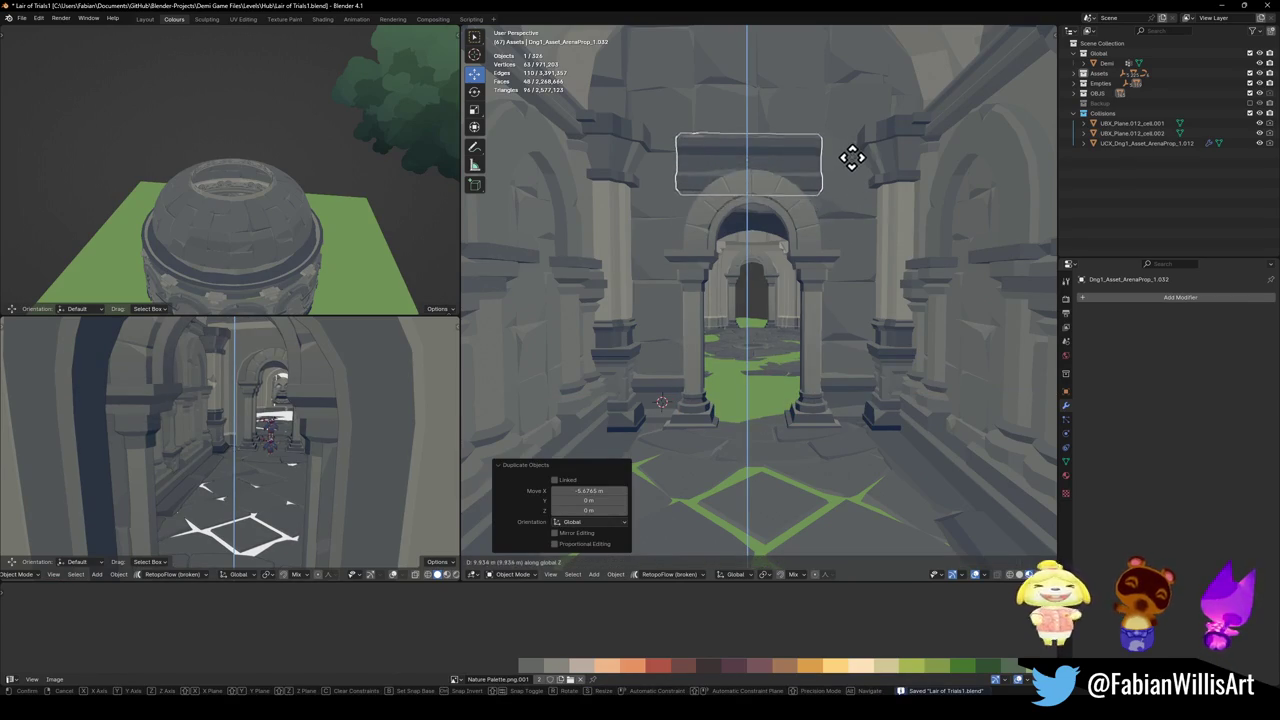
{"action": "left_click", "coordinate": [852, 155]}
{"action": "key", "text": "s"}
{"action": "key", "text": "x"}
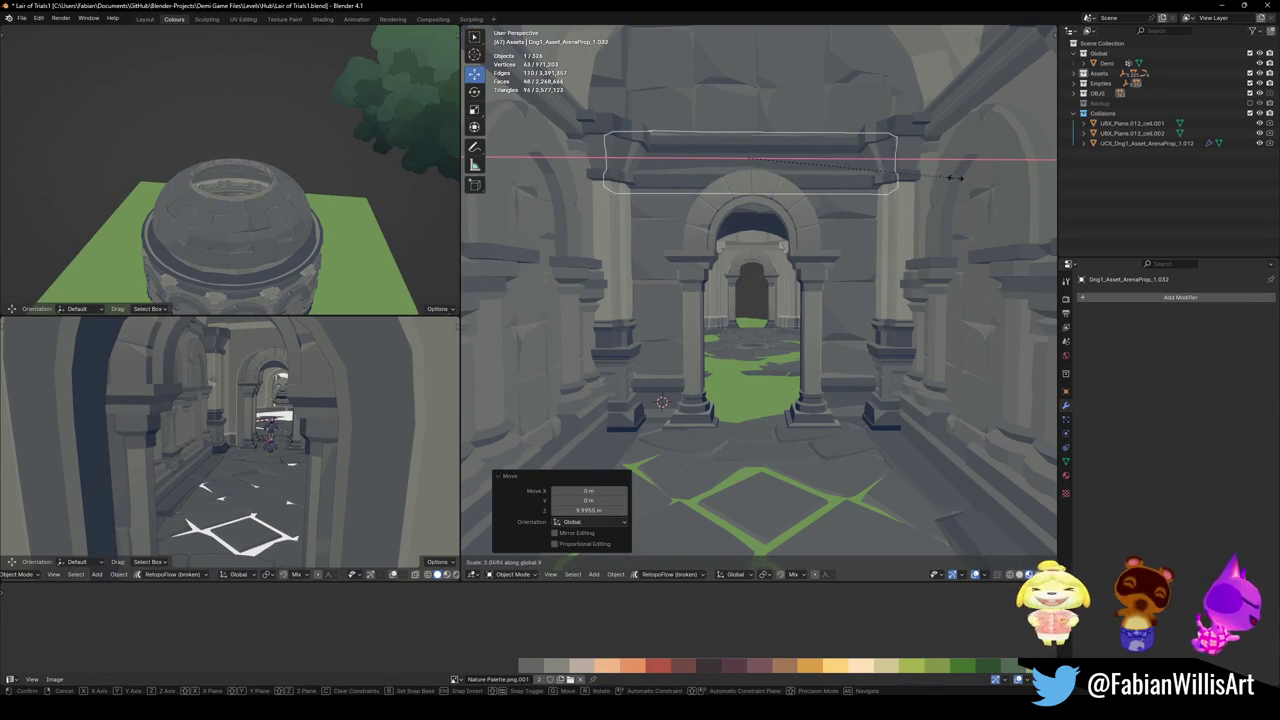
{"action": "key", "text": "Escape"}
- Walk down the corridor in first-person view and save the file
{"action": "key", "text": "shift+grave"}
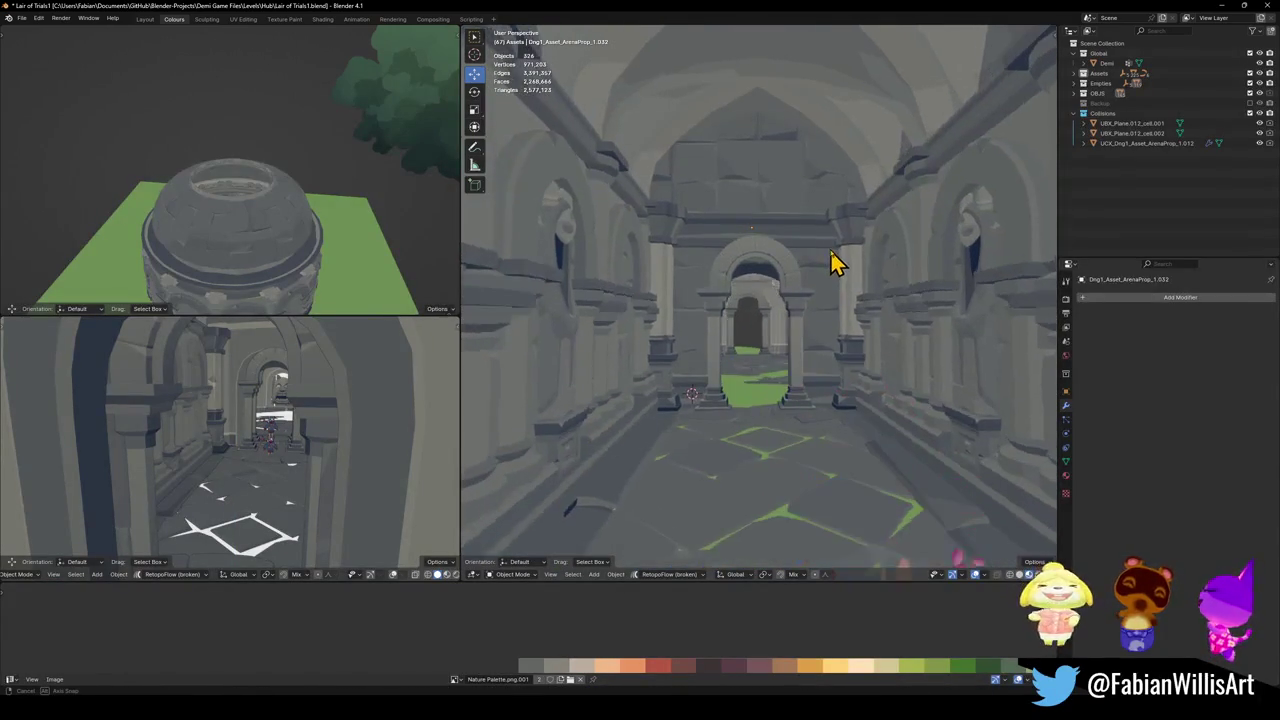
{"action": "key", "text": "w"}
{"action": "key", "text": "ctrl+s"}
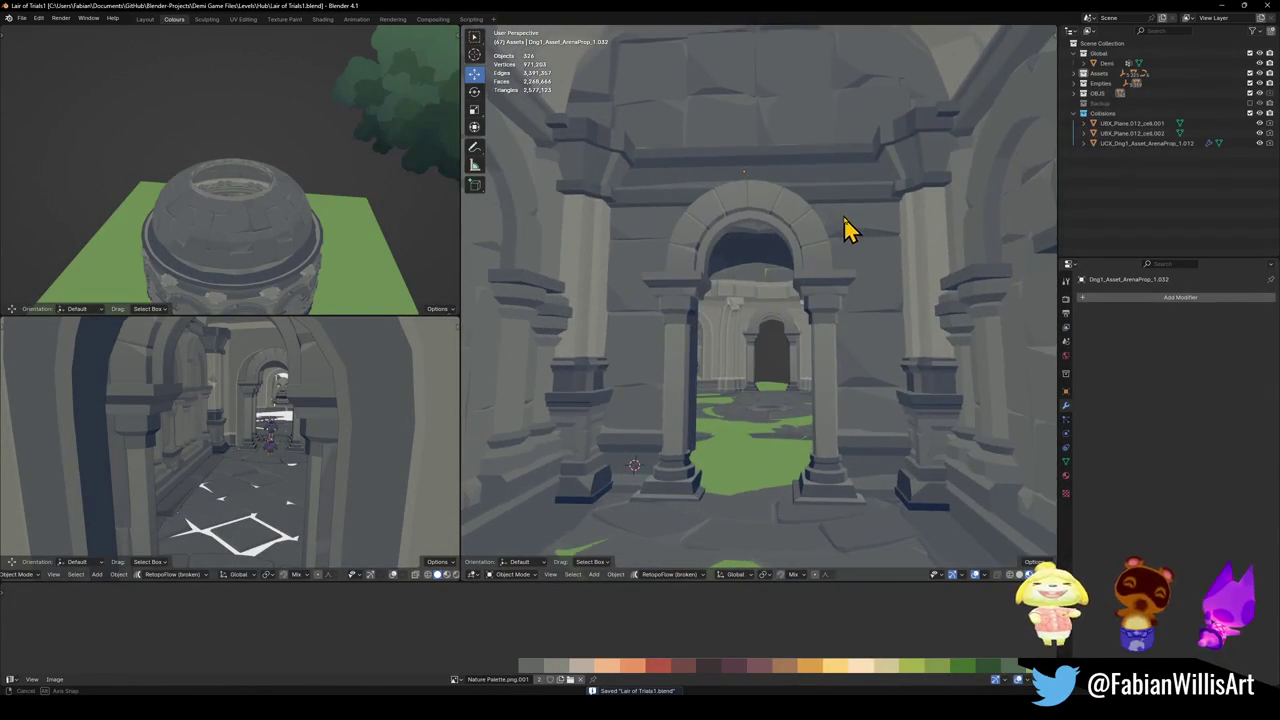
{"action": "key", "text": "Escape"}
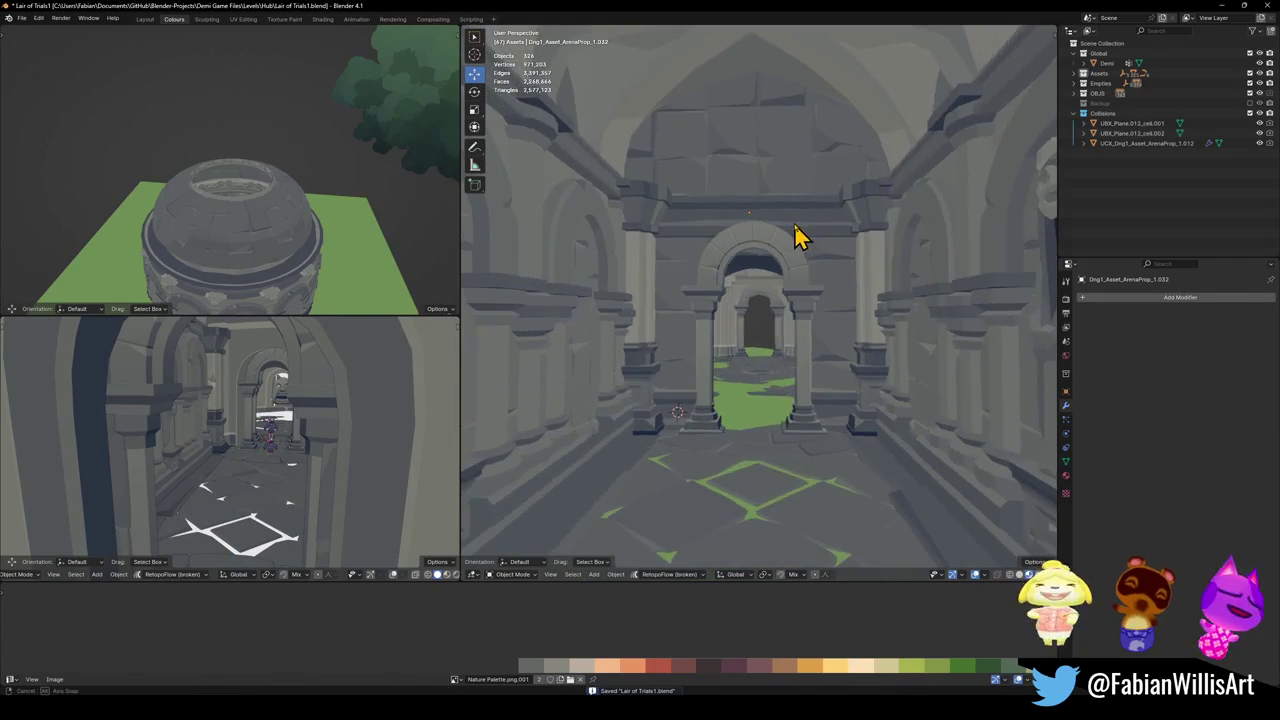
{"action": "scroll", "coordinate": [806, 232], "scroll_direction": "up", "scroll_amount": 2}
{"action": "scroll", "coordinate": [818, 230], "scroll_direction": "up", "scroll_amount": 2}
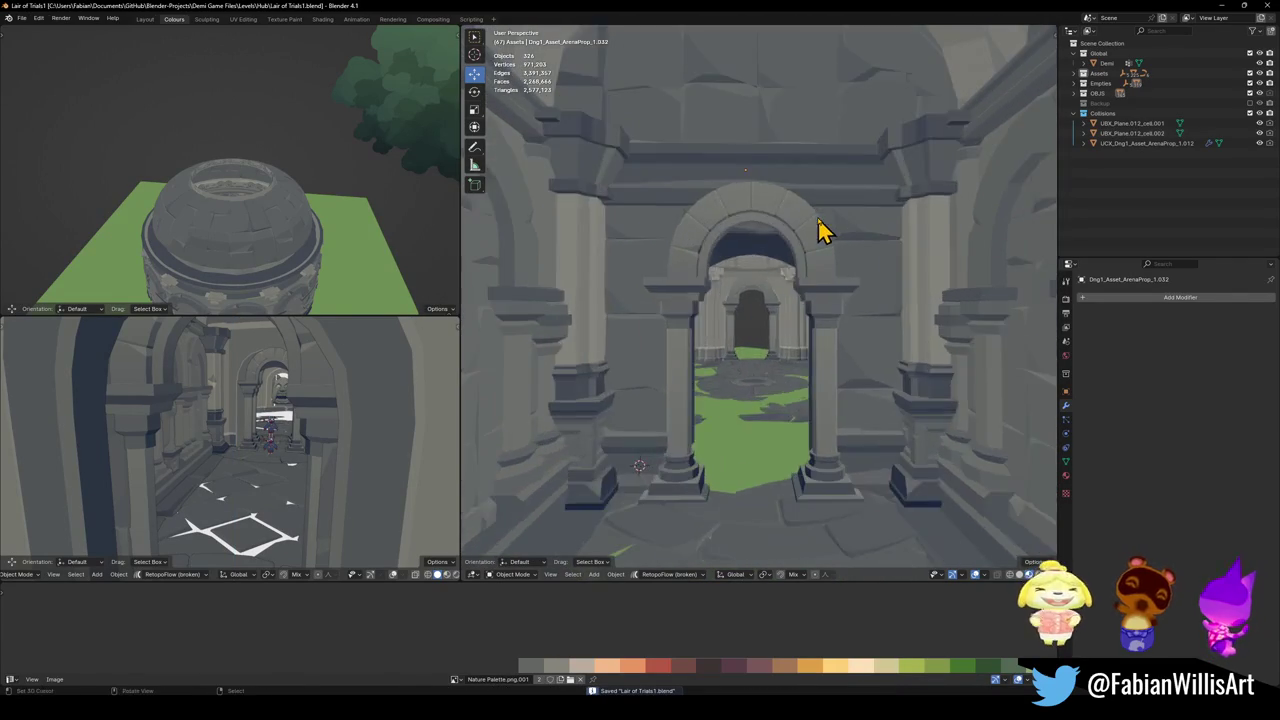
{"action": "scroll", "coordinate": [818, 230], "scroll_direction": "down", "scroll_amount": 2}
- Duplicate the ledge above the arch, raise the copy 4.4667 m, and enter Edit Mode
{"action": "left_click", "coordinate": [816, 258]}
{"action": "key", "text": "shift+d"}
{"action": "key", "text": "z"}
{"action": "left_click", "coordinate": [820, 133]}
{"action": "scroll", "coordinate": [818, 150], "scroll_direction": "down", "scroll_amount": 2}
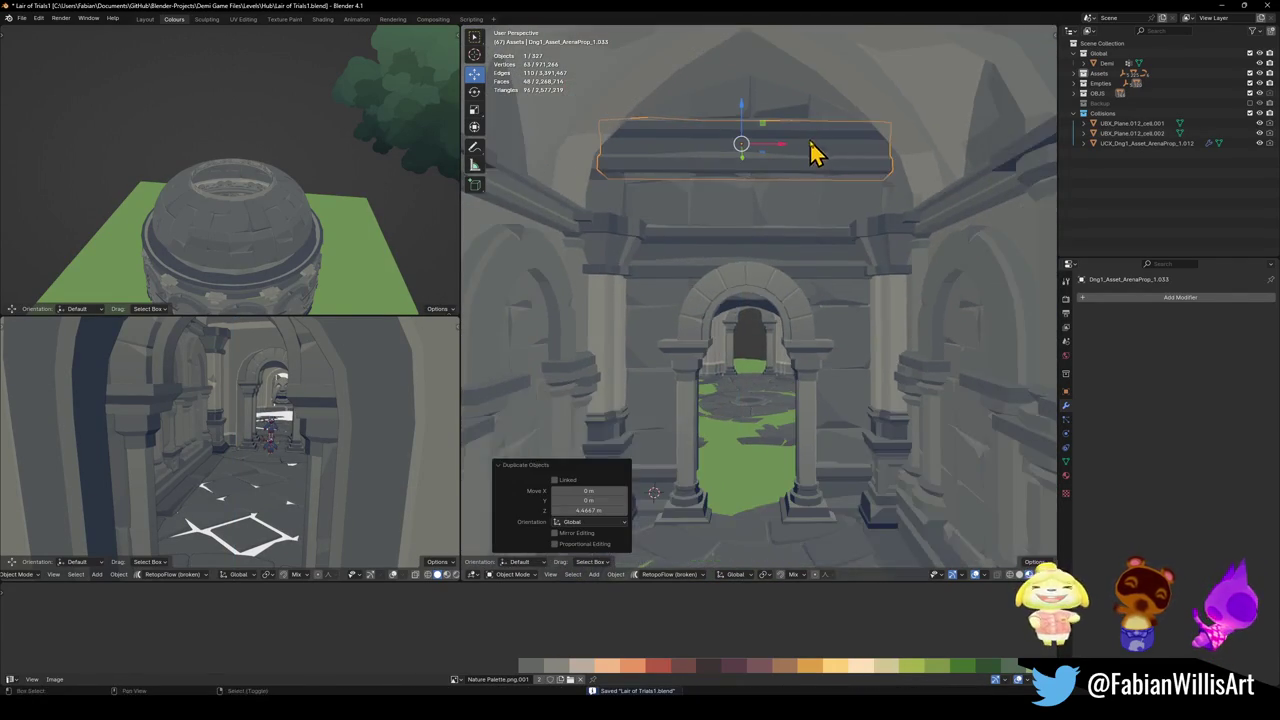
{"action": "scroll", "coordinate": [812, 160], "scroll_direction": "up", "scroll_amount": 2}
{"action": "scroll", "coordinate": [800, 200], "scroll_direction": "up", "scroll_amount": 1}
{"action": "key", "text": "g"}
{"action": "key", "text": "z"}
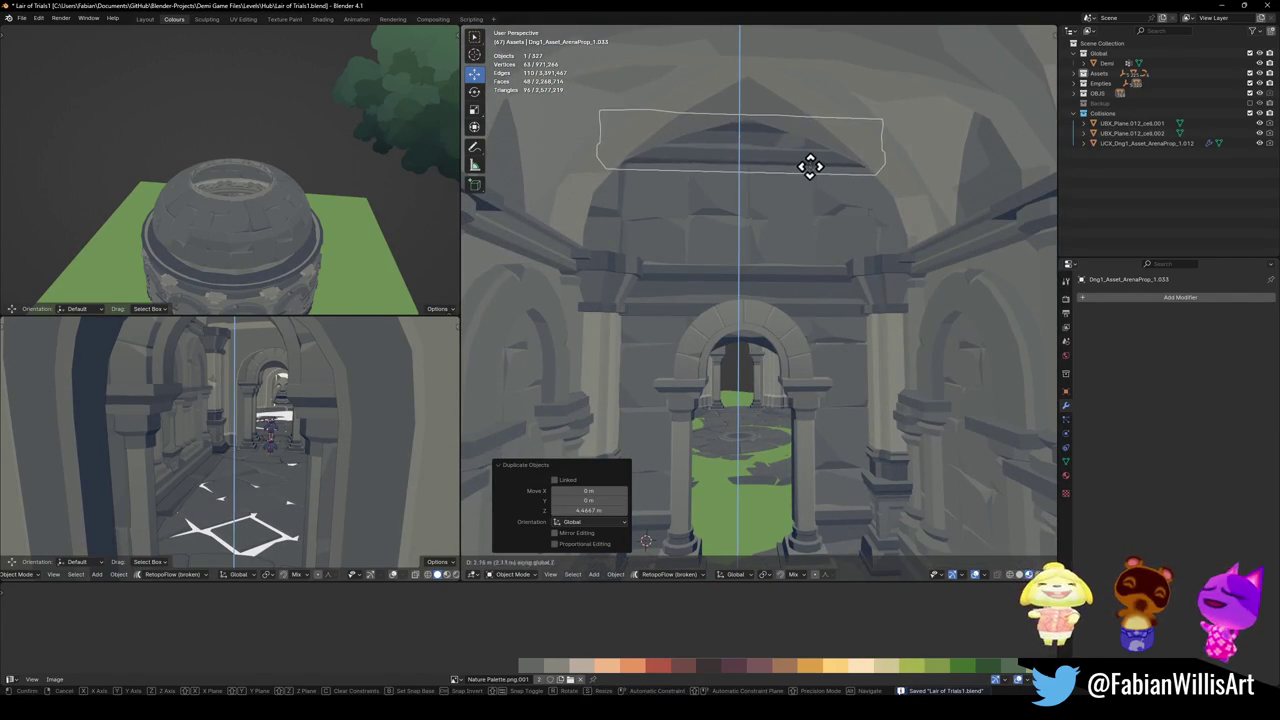
{"action": "left_click", "coordinate": [847, 156]}
{"action": "key", "text": "Tab"}
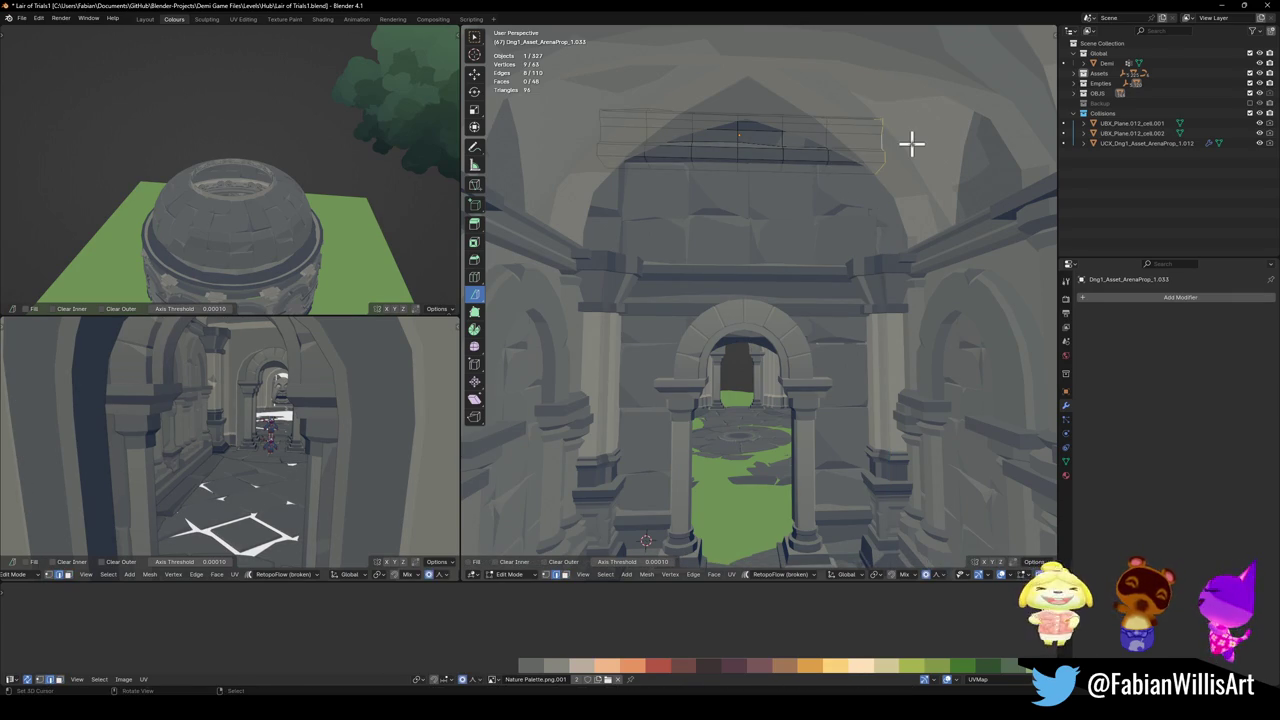
- Raise and widen the centre edge loops with proportional falloff to arch the ledge
{"action": "key", "text": "g"}
{"action": "key", "text": "z"}
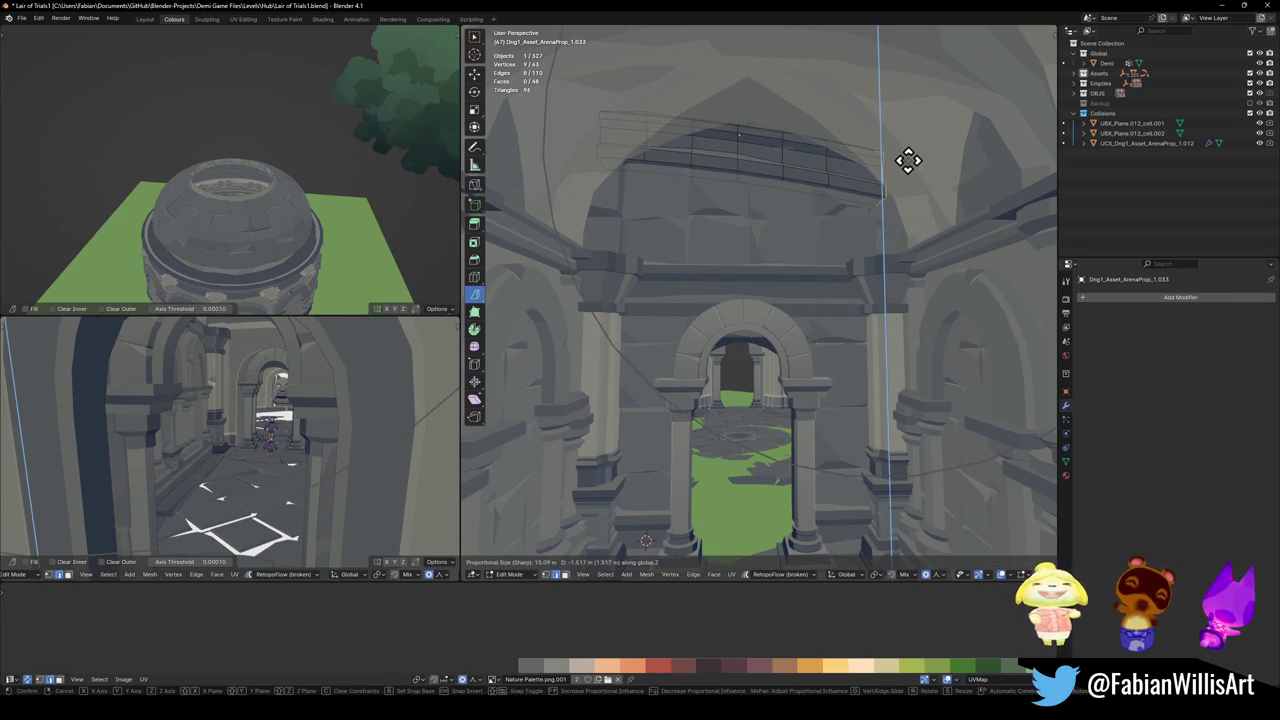
{"action": "key", "text": "Escape"}
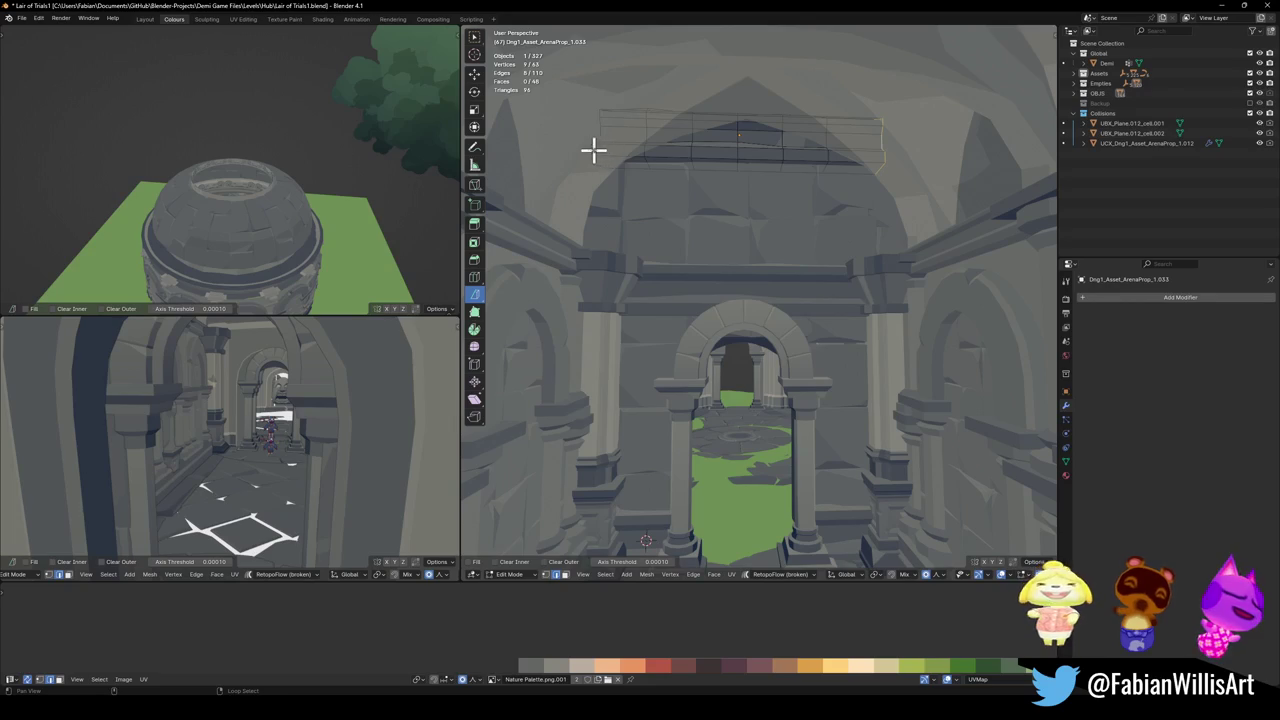
{"action": "left_click", "coordinate": [594, 150], "text": "alt+shift"}
{"action": "key", "text": "g"}
{"action": "key", "text": "z"}
{"action": "left_click", "coordinate": [639, 213]}
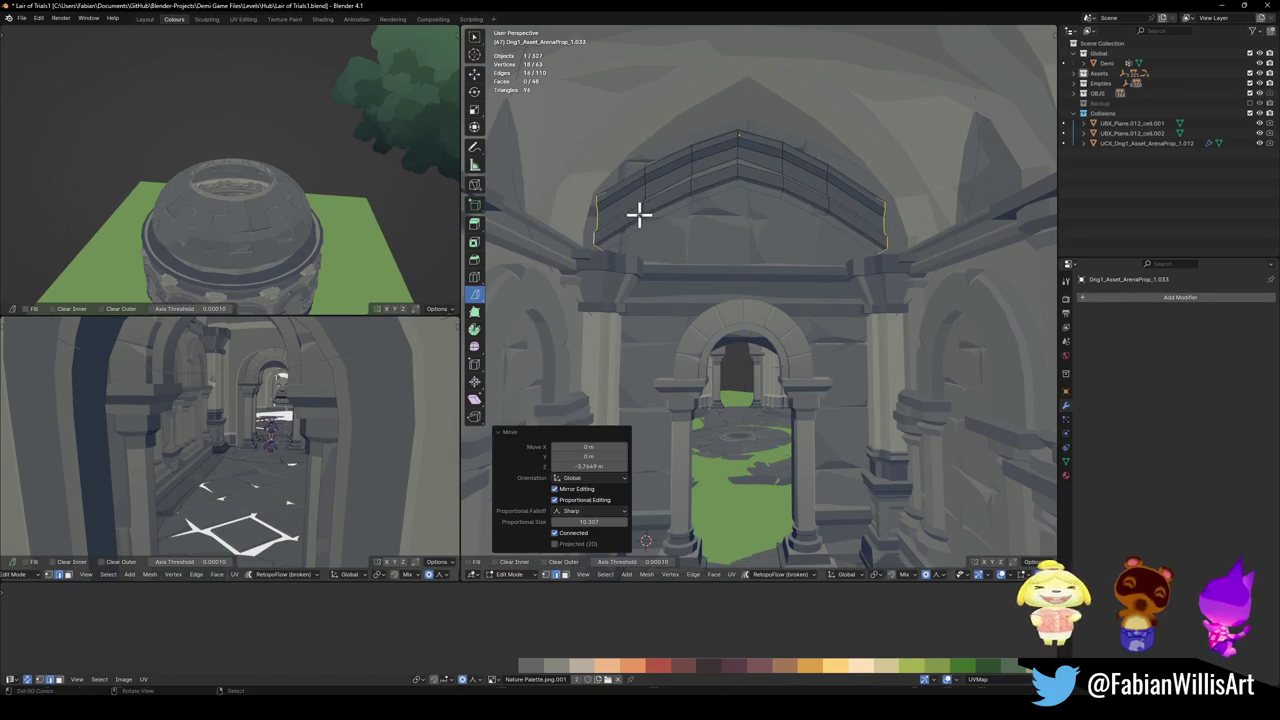
{"action": "key", "text": "s"}
{"action": "key", "text": "x"}
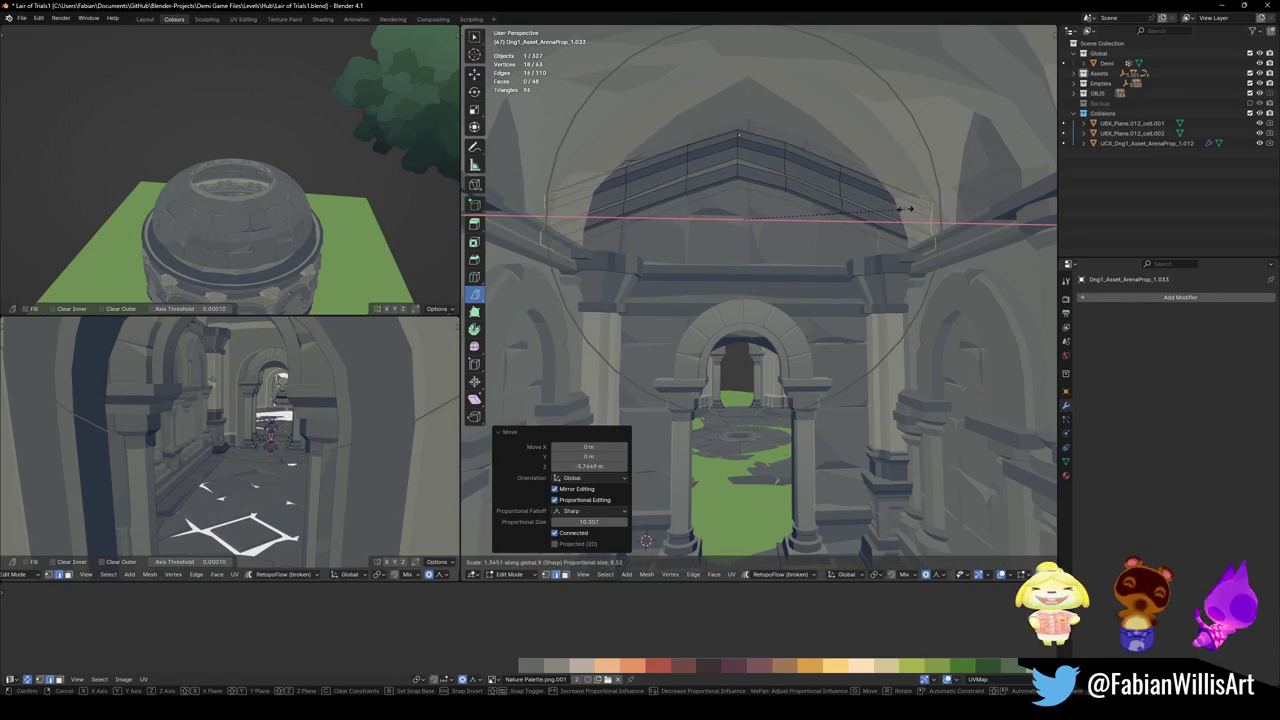
{"action": "left_click", "coordinate": [895, 209]}
{"action": "key", "text": "g"}
{"action": "key", "text": "z"}
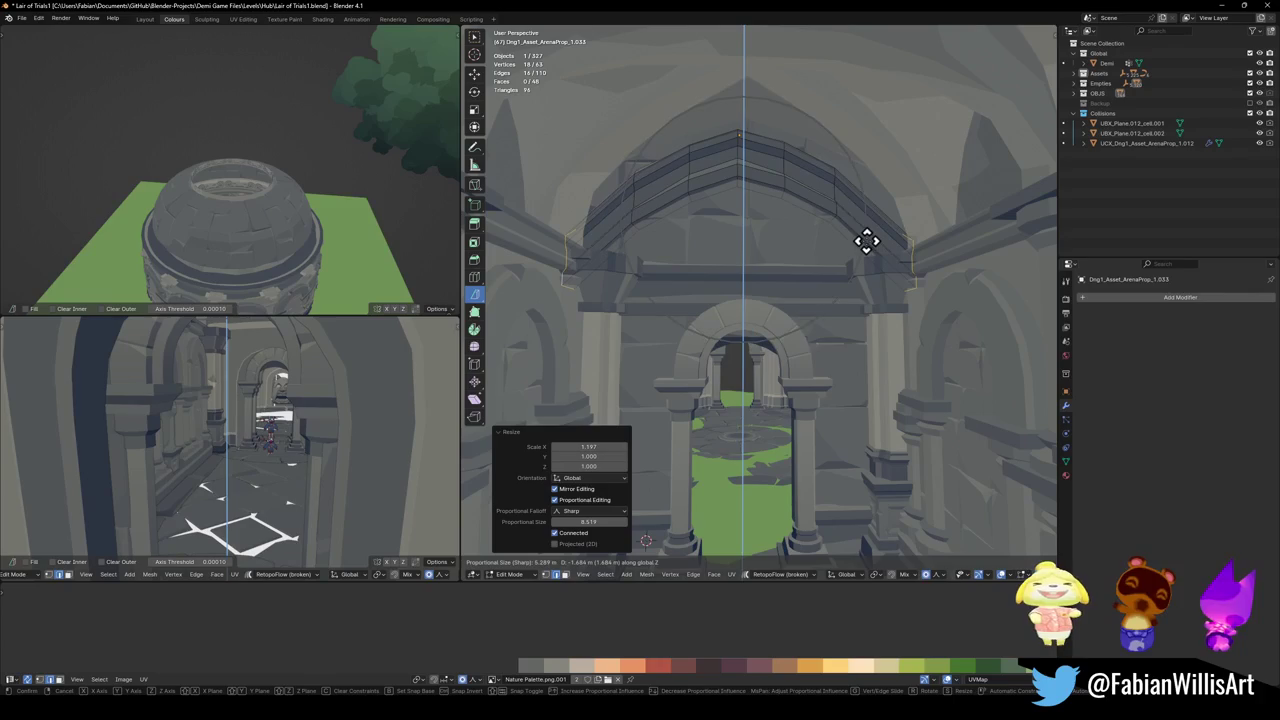
{"action": "left_click", "coordinate": [866, 240]}
- Adjust the whole curved ledge's height and push it back slightly along Y
{"action": "key", "text": "a"}
{"action": "key", "text": "g"}
{"action": "key", "text": "z"}
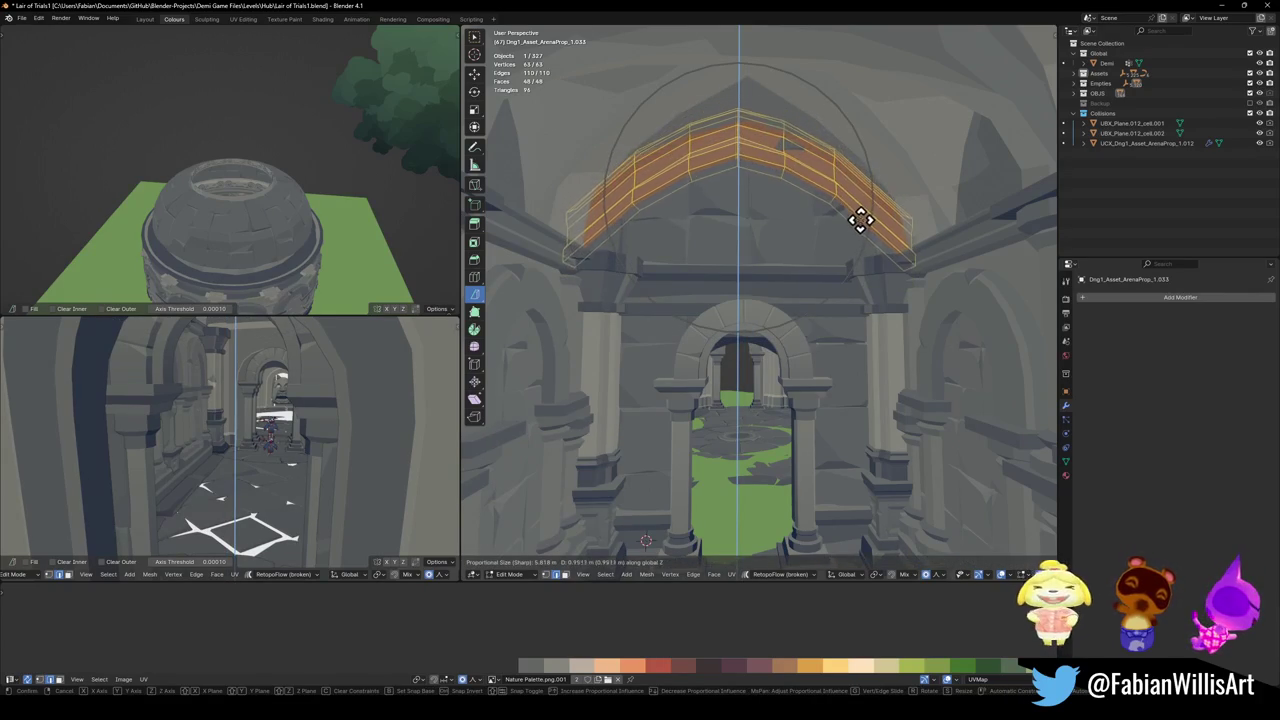
{"action": "left_click", "coordinate": [856, 224]}
{"action": "key", "text": "alt+a"}
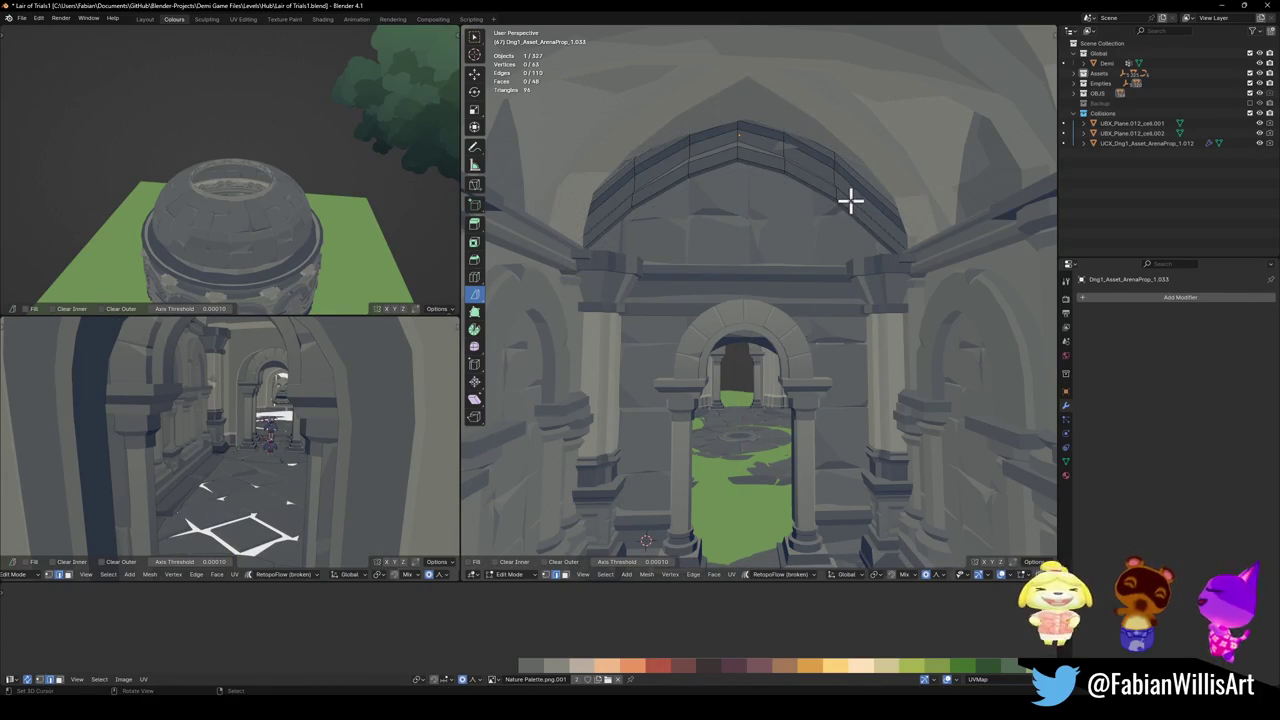
{"action": "key", "text": "a"}
{"action": "key", "text": "KP_Decimal"}
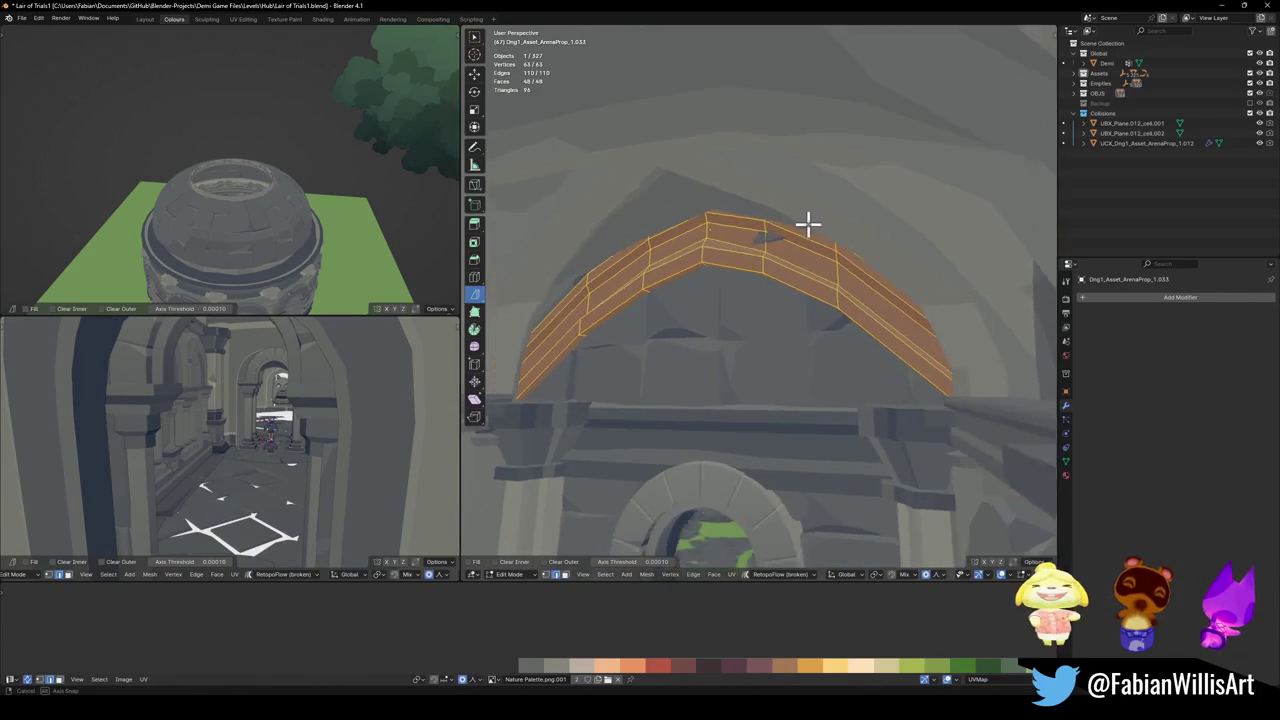
{"action": "key", "text": "g"}
{"action": "key", "text": "y"}
{"action": "left_click", "coordinate": [804, 218]}
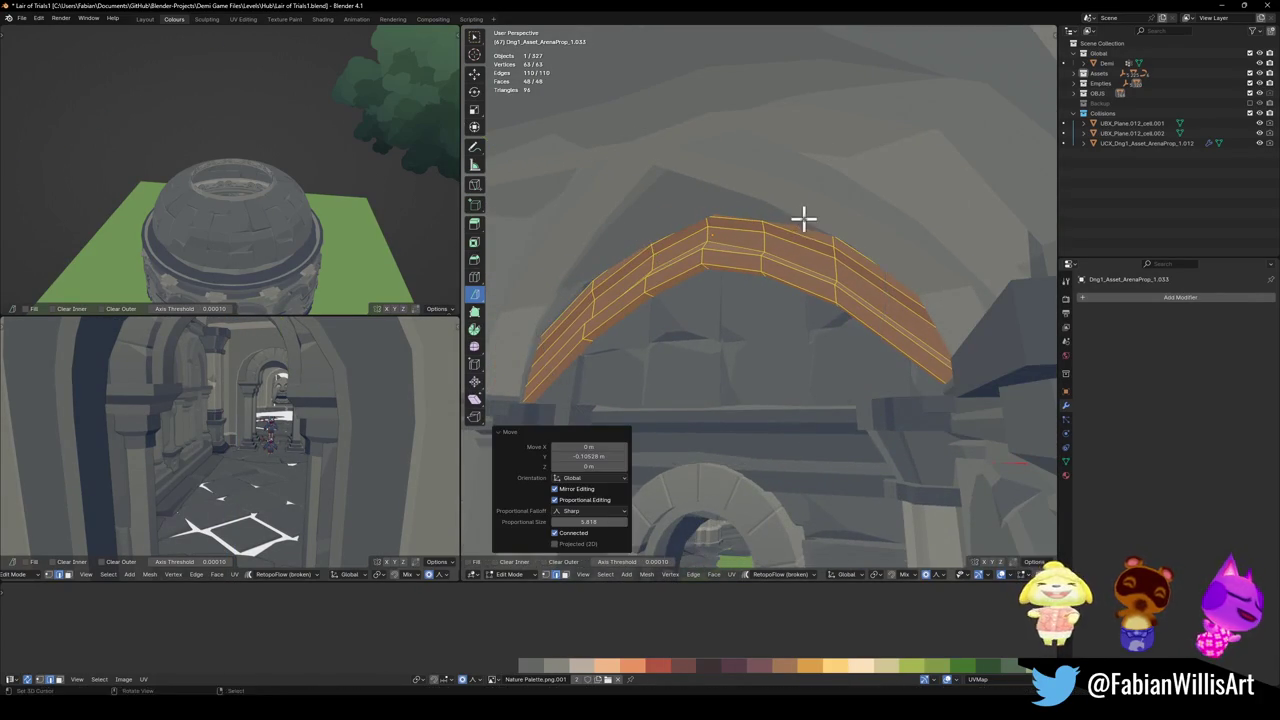
{"action": "key", "text": "g"}
{"action": "key", "text": "Escape"}
{"action": "key", "text": "alt+a"}
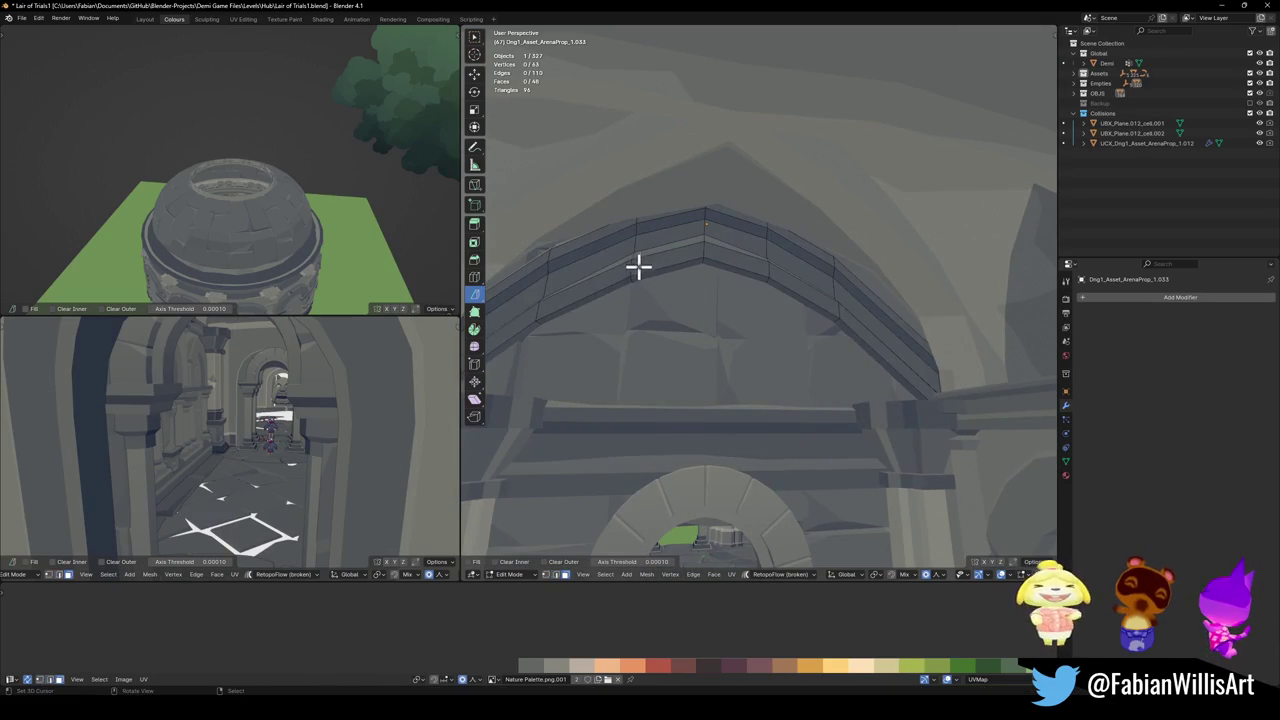
- Move the outer face strips of the arch vertically to shape the peak
{"action": "left_click", "coordinate": [632, 248], "text": "alt"}
{"action": "key", "text": "a"}
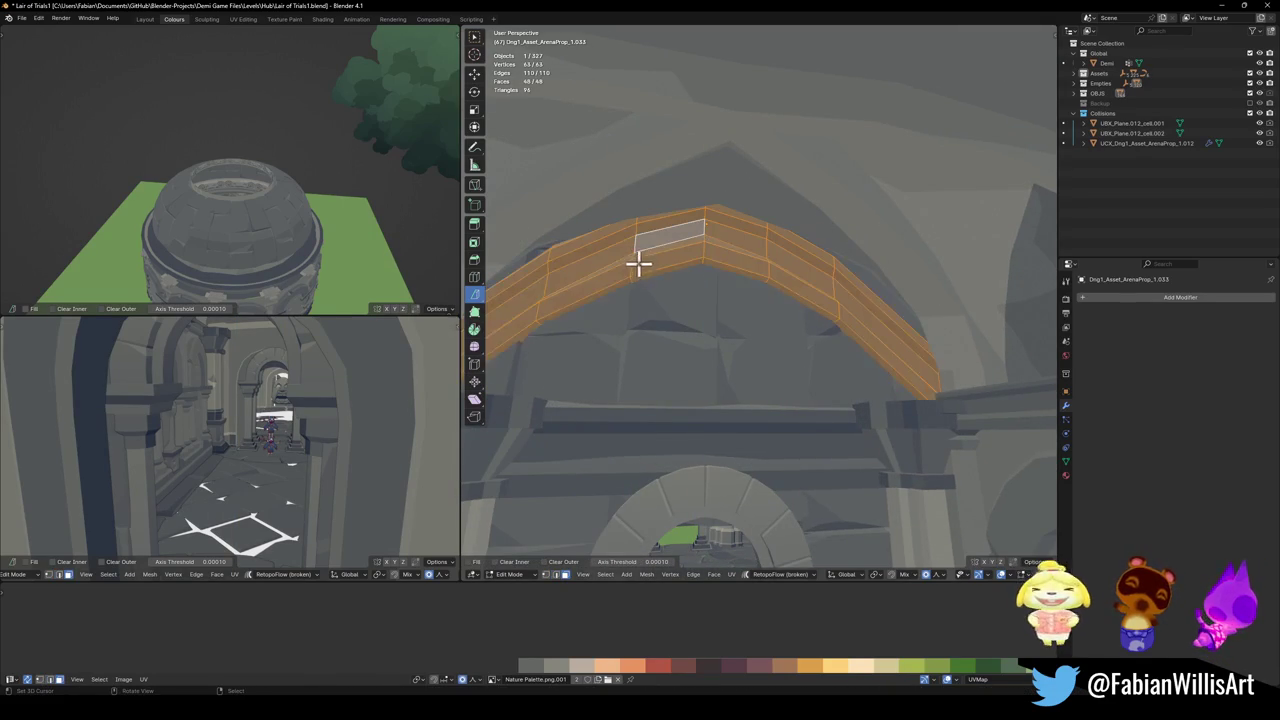
{"action": "left_click", "coordinate": [634, 241], "text": "alt+shift"}
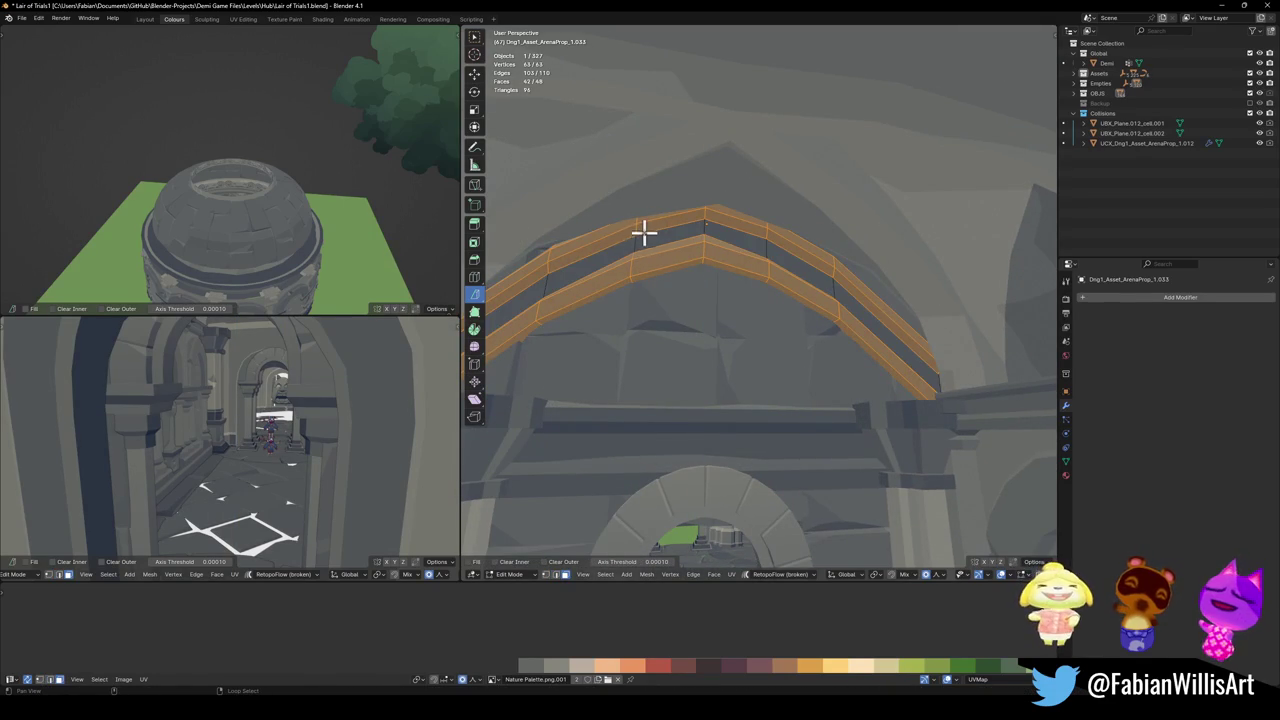
{"action": "left_click", "coordinate": [634, 229], "text": "alt+shift"}
{"action": "key", "text": "g"}
{"action": "key", "text": "z"}
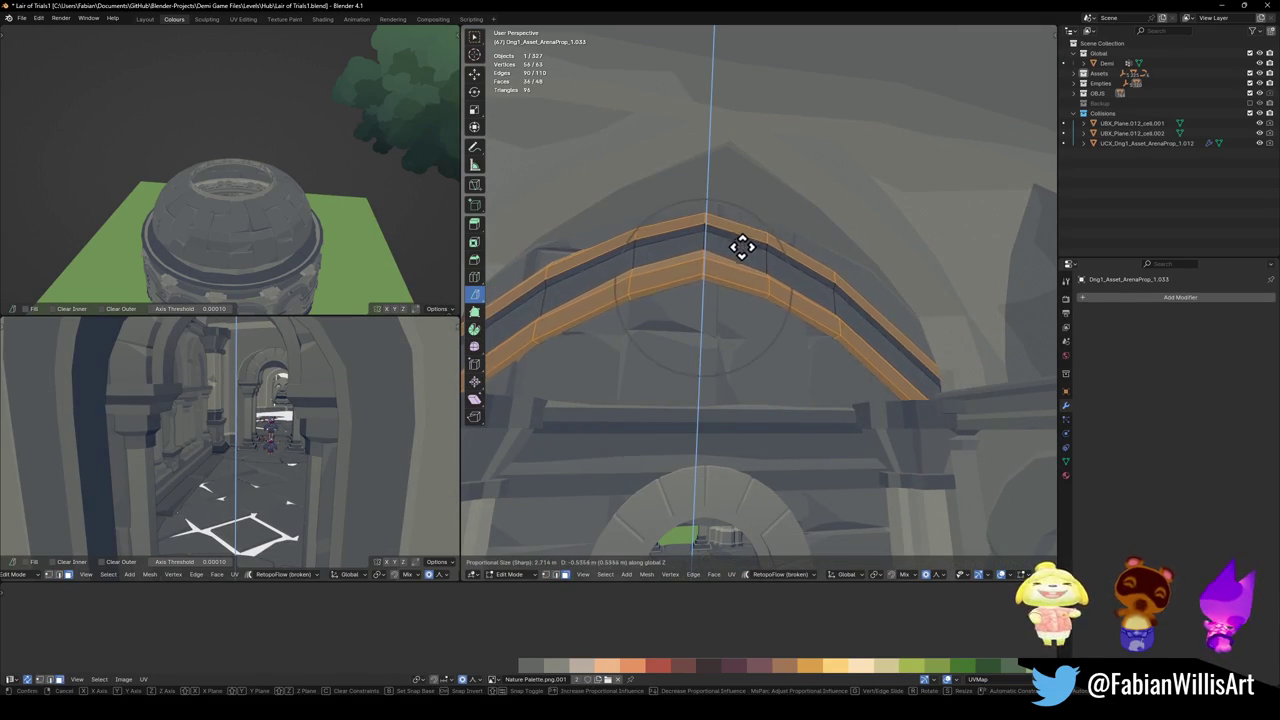
{"action": "left_click", "coordinate": [749, 238]}
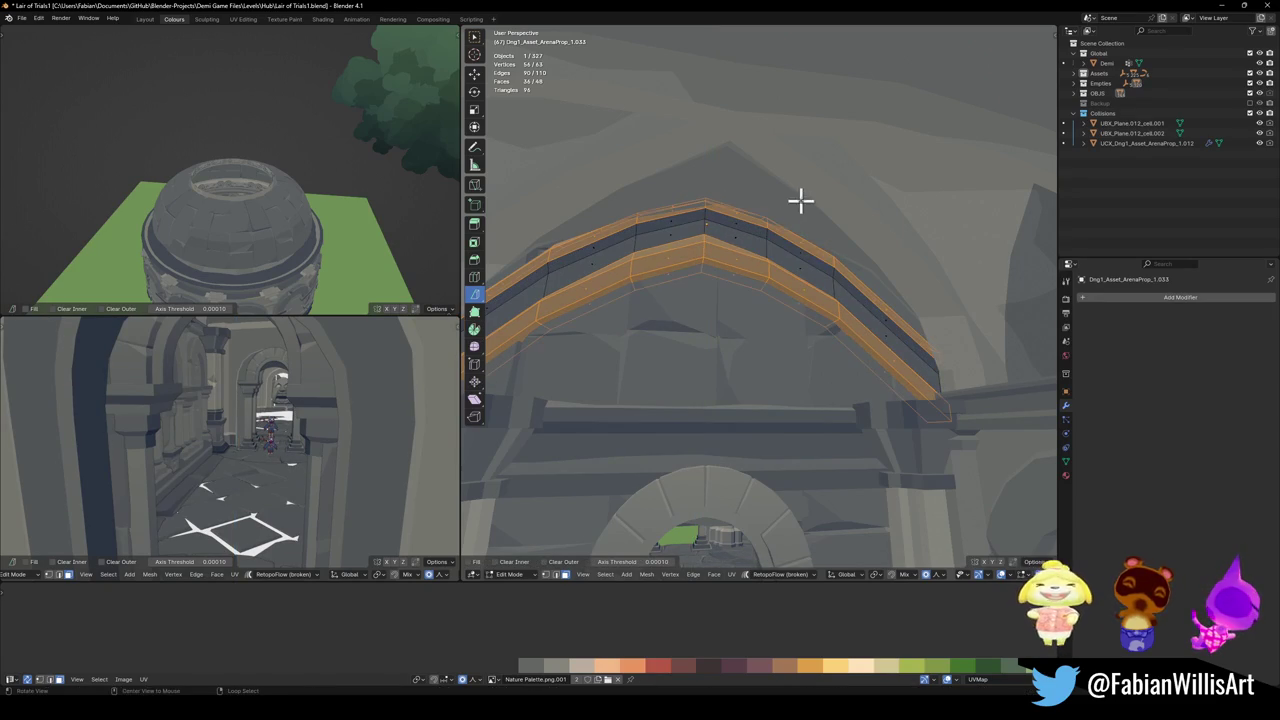
- Lower the inner band of arch faces to follow the vaulted ceiling
{"action": "key", "text": "c"}
{"action": "mouse_move", "coordinate": [983, 306]}
{"action": "middle_mouse_down"}
{"action": "mouse_move", "coordinate": [788, 177]}
{"action": "mouse_move", "coordinate": [622, 167]}
{"action": "mouse_move", "coordinate": [551, 189]}
{"action": "mouse_move", "coordinate": [737, 223]}
{"action": "middle_mouse_up"}
{"action": "right_click", "coordinate": [622, 167]}
{"action": "key", "text": "c"}
{"action": "middle_click_drag", "start_coordinate": [629, 177], "coordinate": [552, 226]}
{"action": "key", "text": "g"}
{"action": "key", "text": "z"}
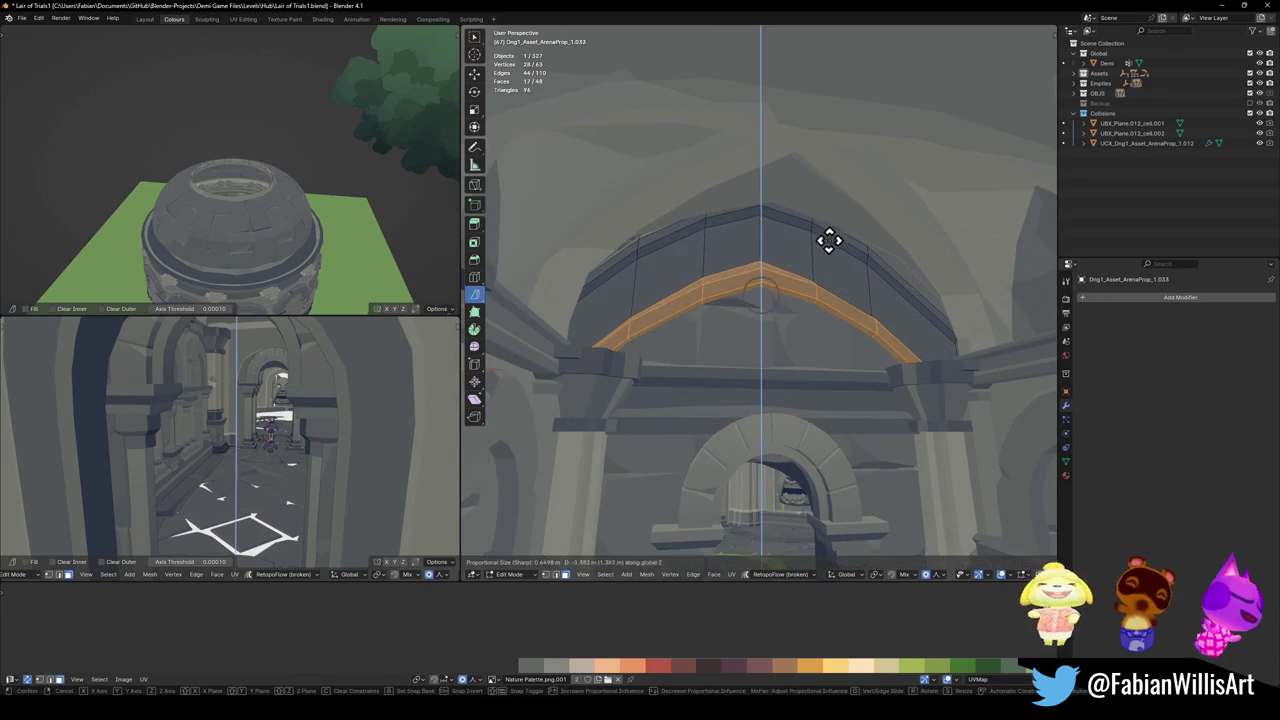
{"action": "left_click", "coordinate": [817, 225]}
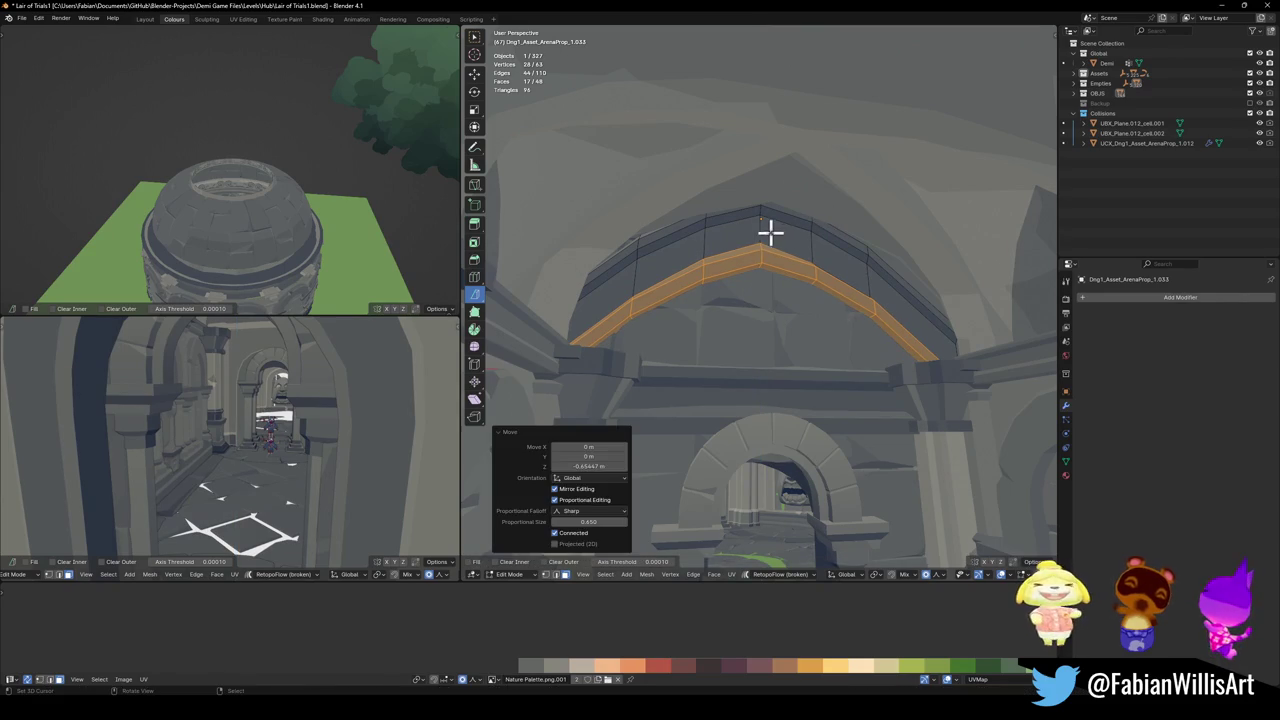
- Edge-slide a loop along the arch and return to Object Mode
{"action": "left_click", "coordinate": [786, 217], "text": "alt"}
{"action": "key", "text": "g"}
{"action": "key", "text": "g"}
{"action": "left_click", "coordinate": [800, 220]}
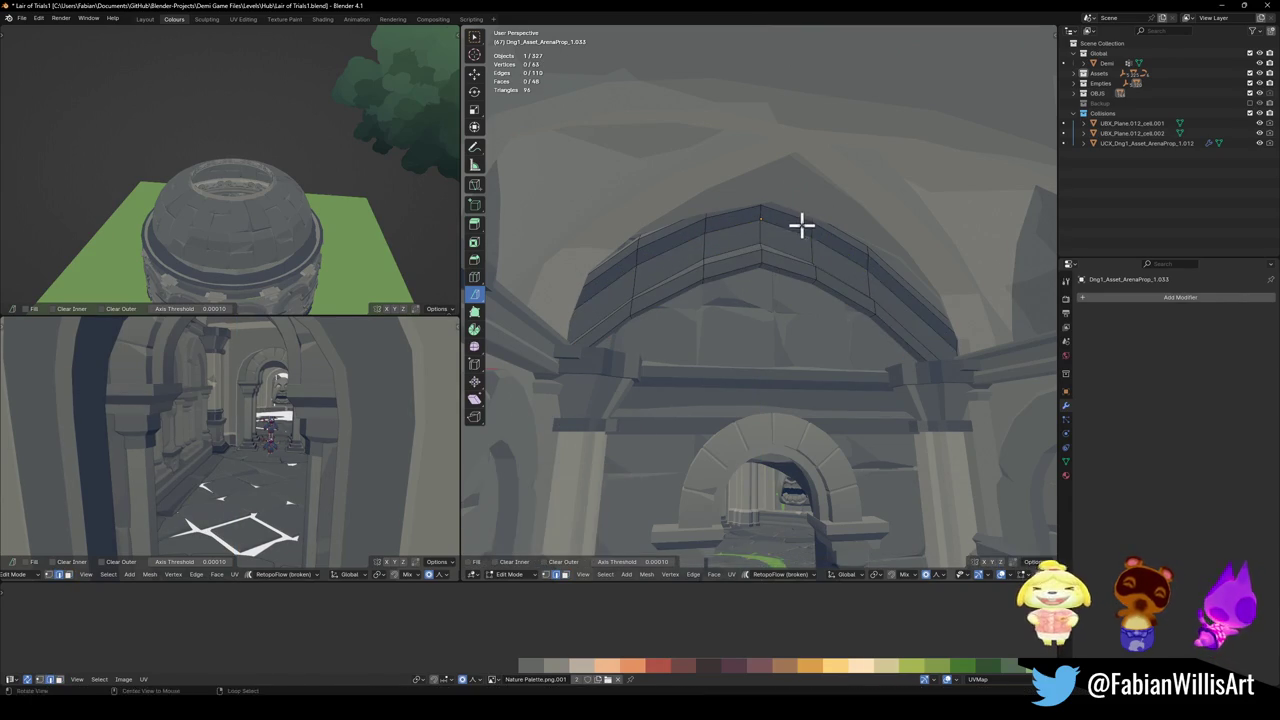
{"action": "key", "text": "Tab"}
{"action": "scroll", "coordinate": [800, 223], "scroll_direction": "down", "scroll_amount": 5}
{"action": "mouse_move", "coordinate": [794, 243]}
{"action": "middle_mouse_down"}
{"action": "mouse_move", "coordinate": [837, 260]}
{"action": "mouse_move", "coordinate": [811, 246]}
{"action": "mouse_move", "coordinate": [851, 283]}
{"action": "mouse_move", "coordinate": [785, 193]}
{"action": "middle_mouse_up"}
{"action": "scroll", "coordinate": [822, 197], "scroll_direction": "up", "scroll_amount": 2}
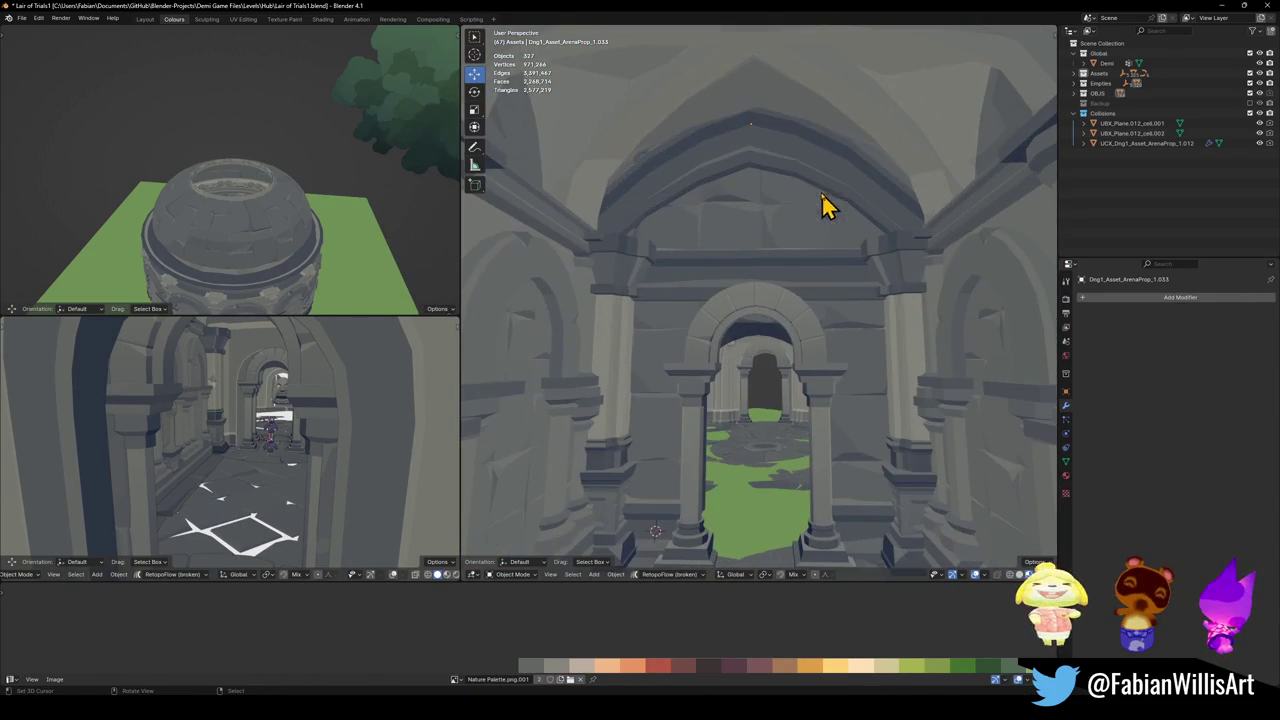
- Select the wall piece and curved ledge, hide and unhide them, and shift the arch piece vertically
{"action": "key", "text": "Tab"}
{"action": "key", "text": "Tab"}
{"action": "key", "text": "a"}
{"action": "left_click", "coordinate": [785, 115]}
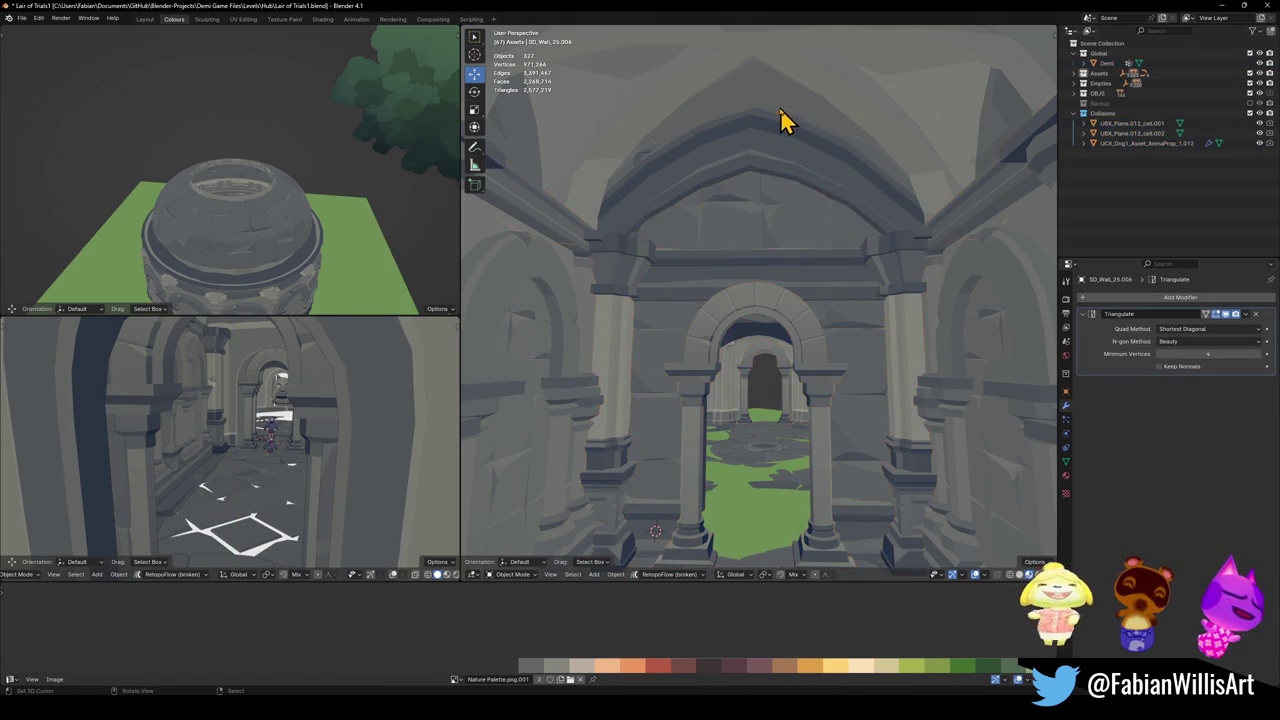
{"action": "left_click", "coordinate": [788, 180]}
{"action": "key", "text": "h"}
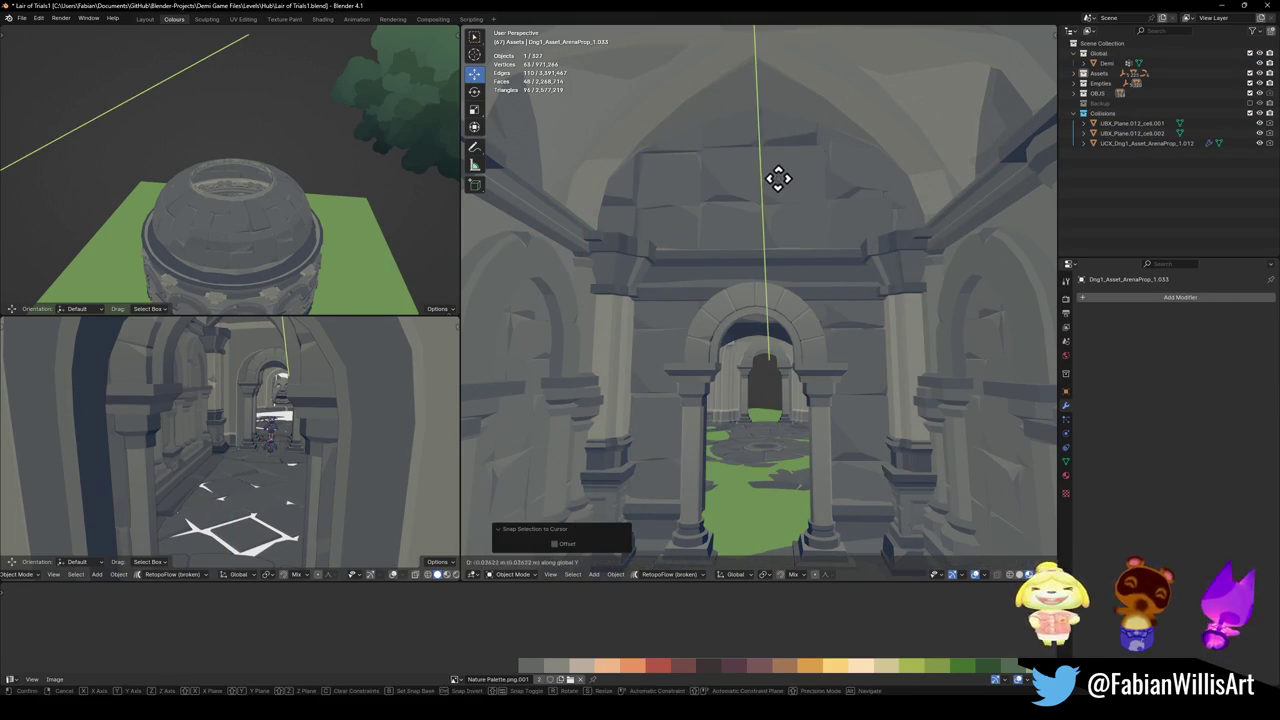
{"action": "key", "text": "alt+h"}
{"action": "key", "text": "g"}
{"action": "key", "text": "z"}
{"action": "left_click", "coordinate": [795, 178]}
{"action": "key", "text": "alt+a"}
{"action": "middle_click_drag", "start_coordinate": [795, 178], "coordinate": [795, 178]}
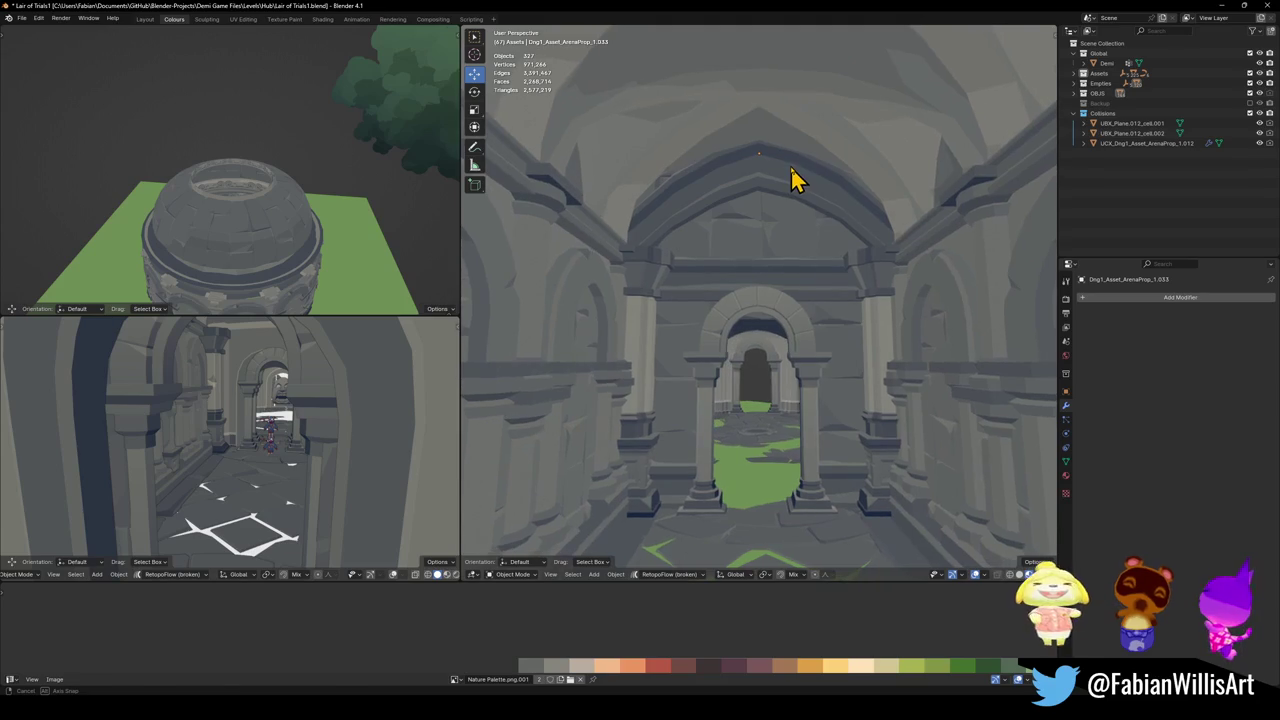
{"action": "scroll", "coordinate": [812, 178], "scroll_direction": "up", "scroll_amount": 3}
- Circle-select the ledge's top vertices and proportionally raise its centre about 0.45 m, then pick a falloff
{"action": "key", "text": "Tab"}
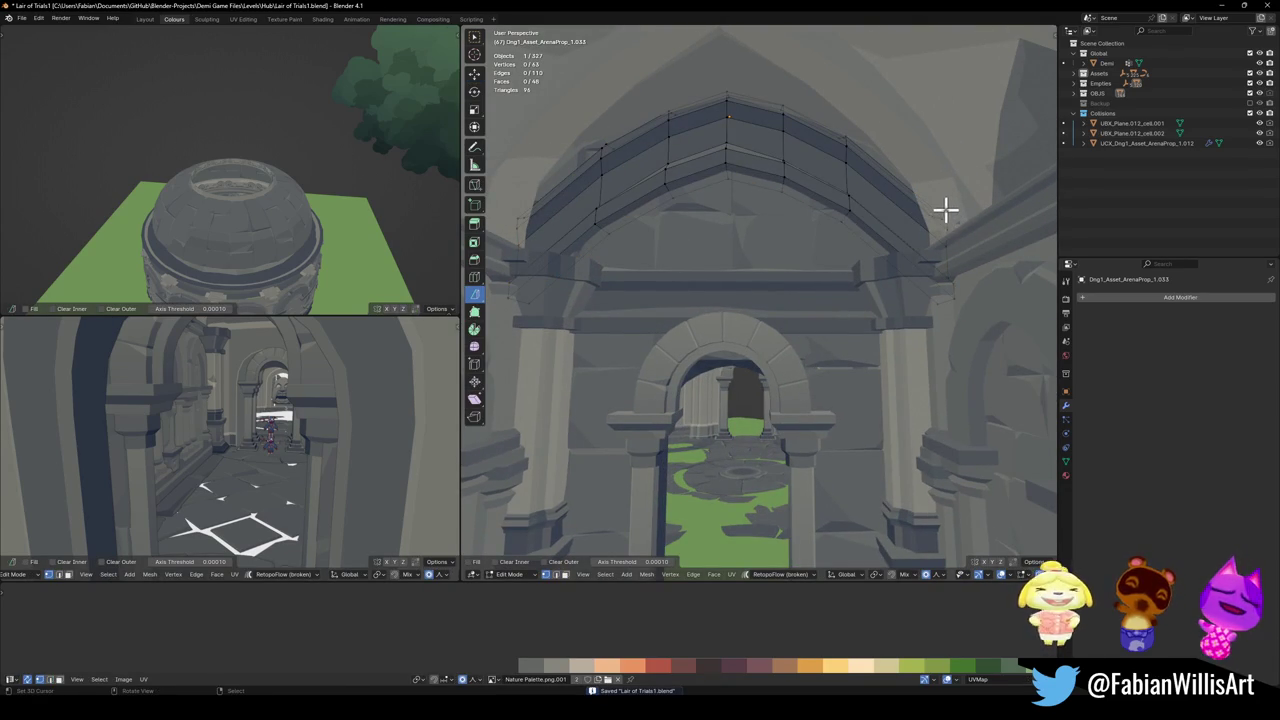
{"action": "key", "text": "c"}
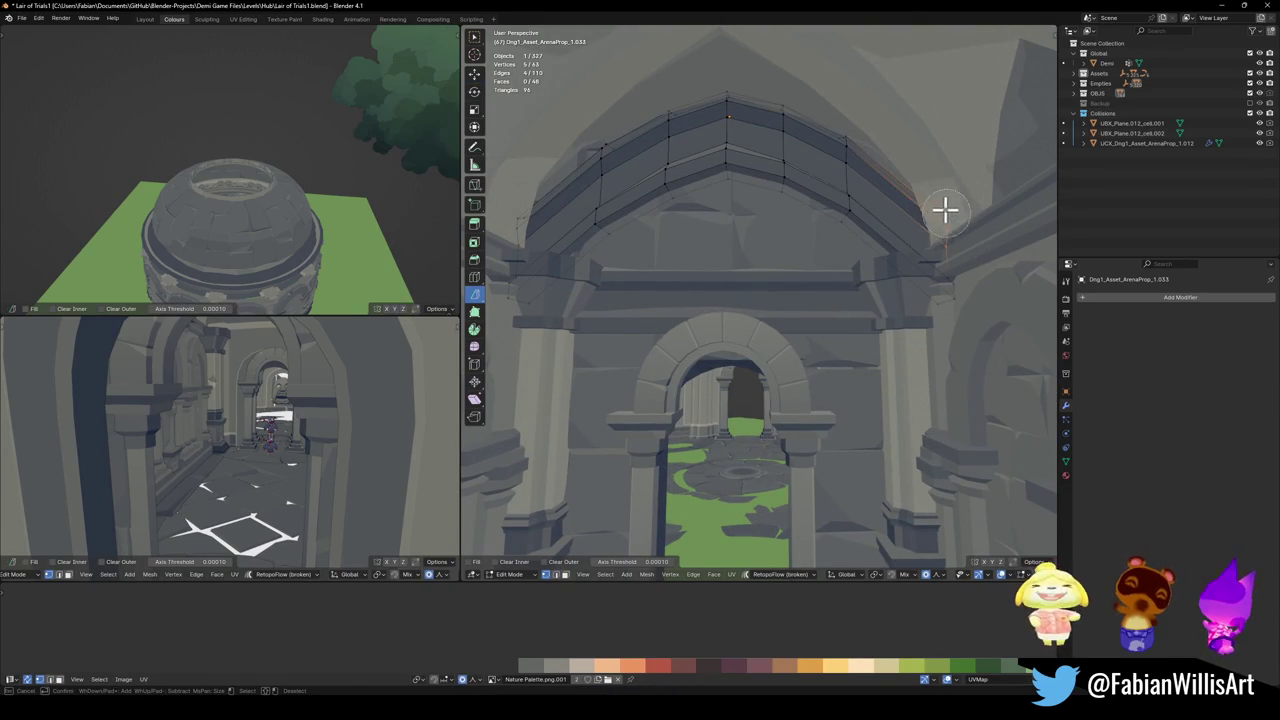
{"action": "middle_click_drag", "start_coordinate": [908, 197], "coordinate": [680, 177]}
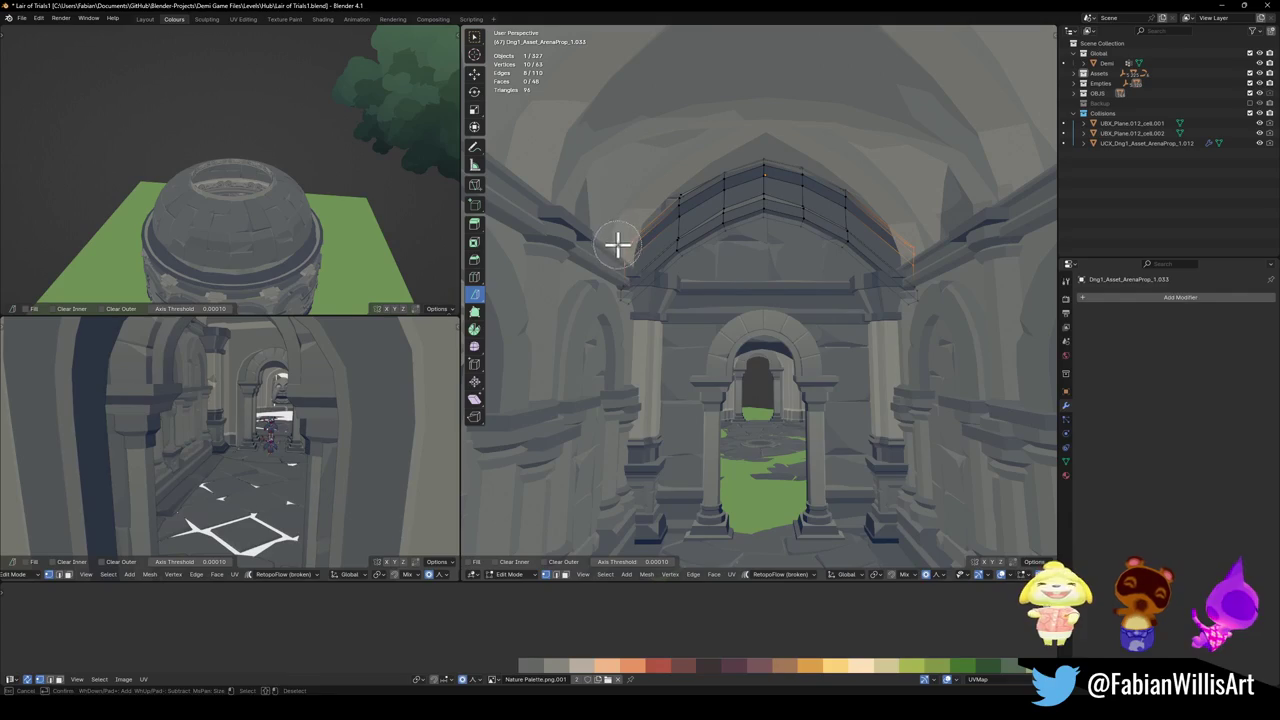
{"action": "key", "text": "g"}
{"action": "key", "text": "z"}
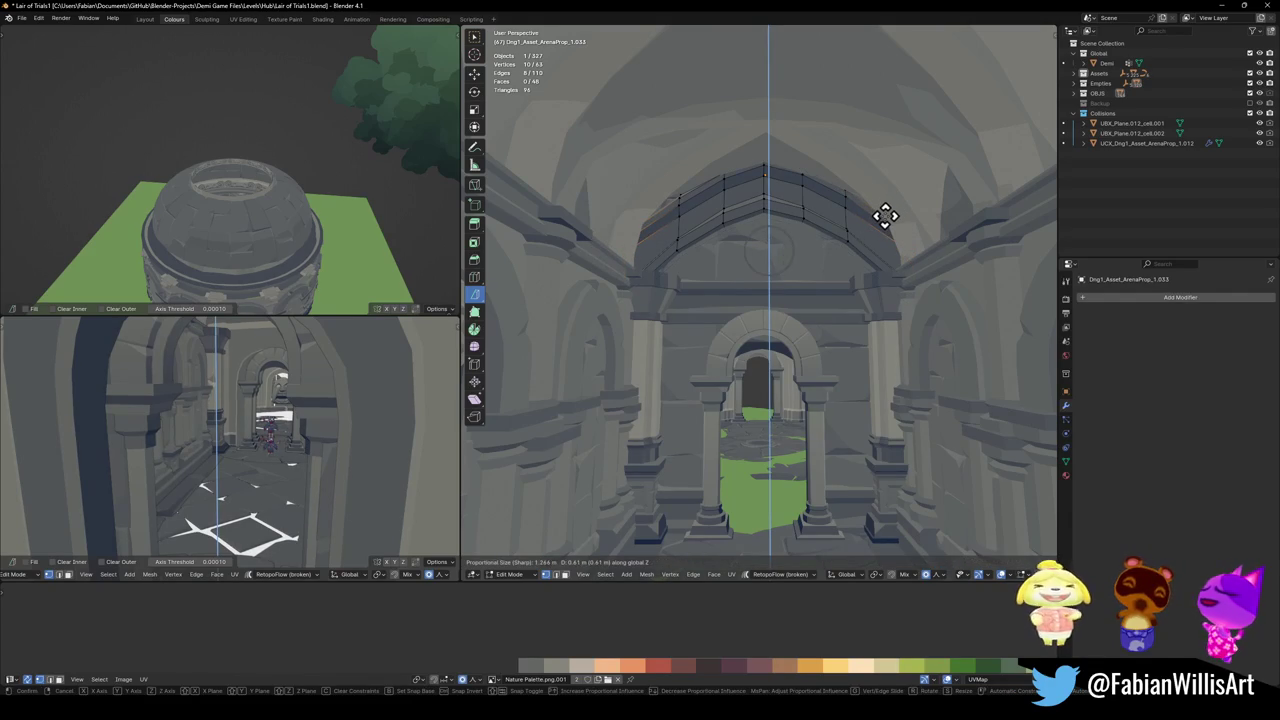
{"action": "scroll", "coordinate": [887, 205], "scroll_direction": "down", "scroll_amount": 1}
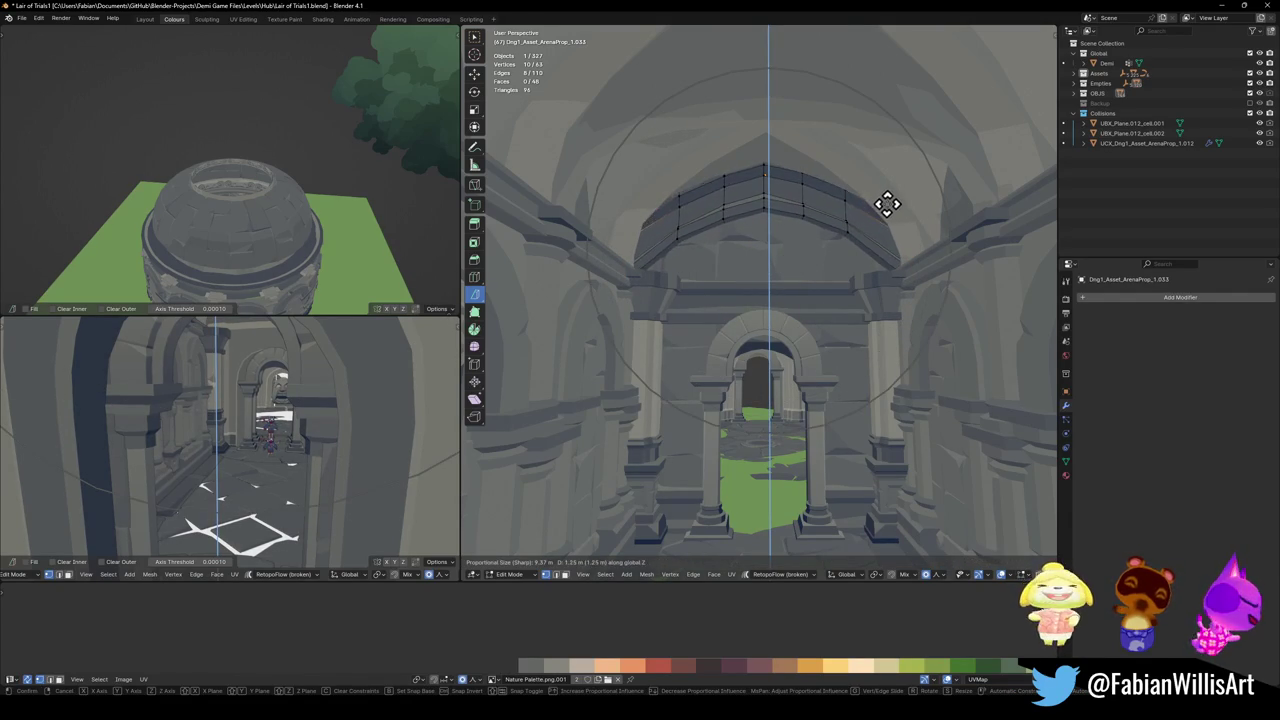
{"action": "left_click", "coordinate": [887, 205]}
{"action": "left_click", "coordinate": [940, 577]}
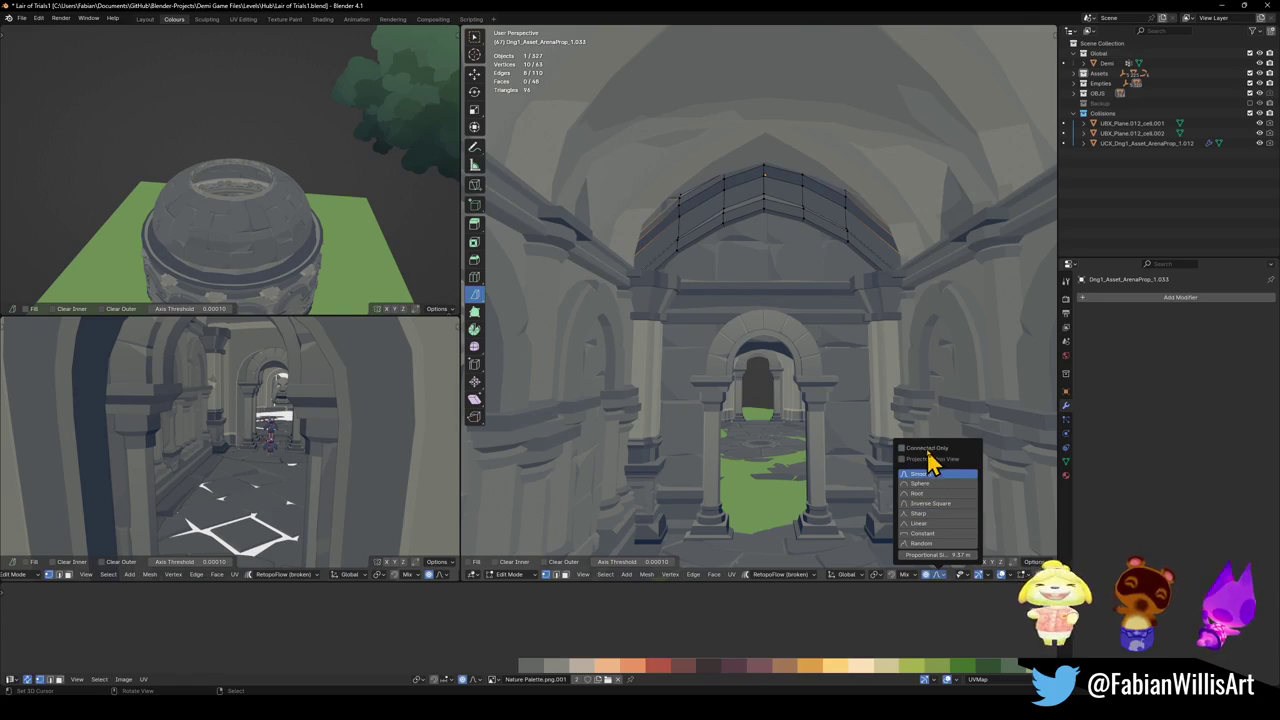
- Re-bend the ledge vertically with Smooth proportional falloff and a wider influence, then clear the selection
{"action": "key", "text": "g"}
{"action": "key", "text": "z"}
{"action": "scroll", "coordinate": [920, 260], "scroll_direction": "up", "scroll_amount": 4}
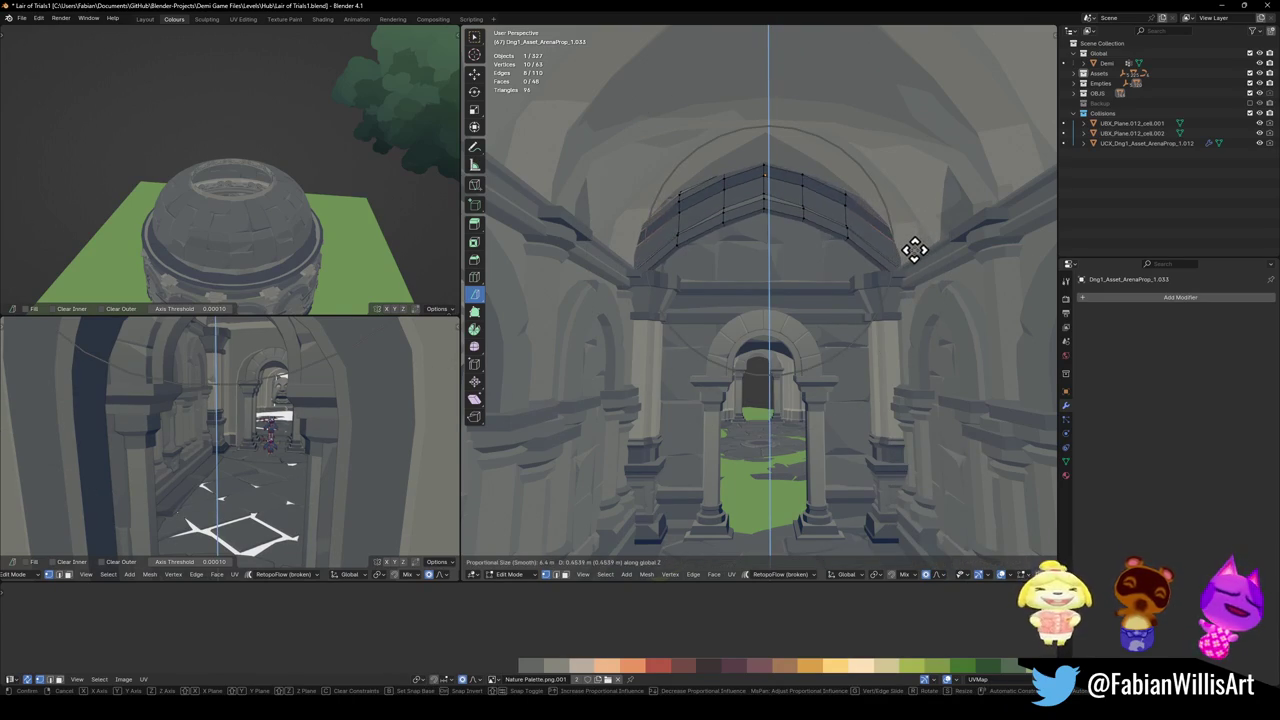
{"action": "left_click", "coordinate": [913, 250]}
{"action": "scroll", "coordinate": [909, 251], "scroll_direction": "up", "scroll_amount": 2}
{"action": "scroll", "coordinate": [806, 297], "scroll_direction": "up", "scroll_amount": 2}
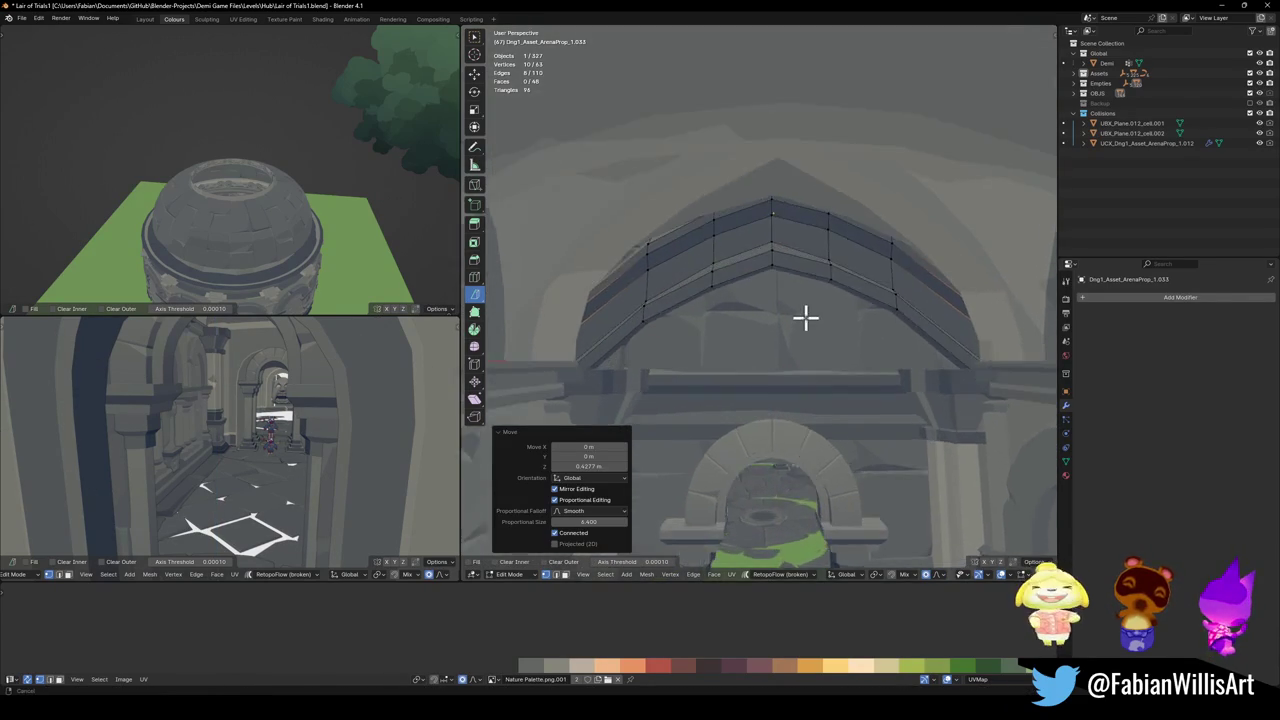
{"action": "scroll", "coordinate": [792, 274], "scroll_direction": "up", "scroll_amount": 1}
{"action": "key", "text": "g"}
{"action": "key", "text": "z"}
{"action": "key", "text": "z"}
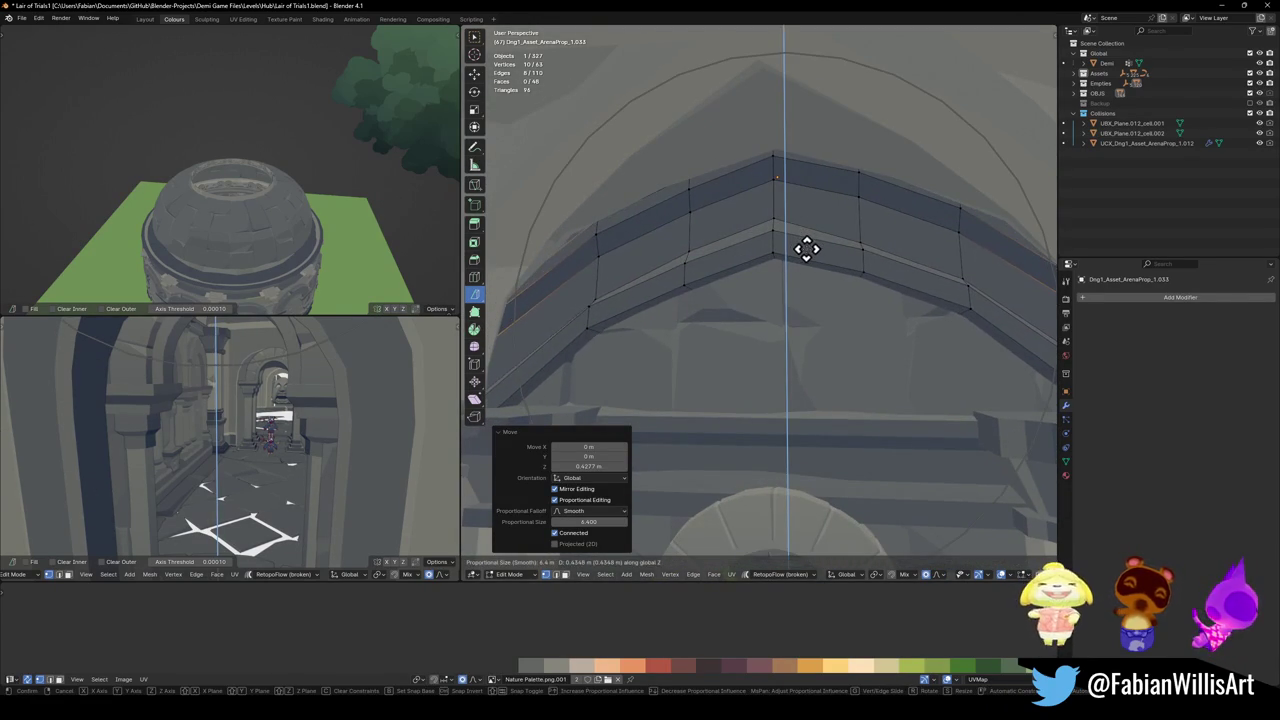
{"action": "left_click", "coordinate": [817, 250]}
{"action": "left_click", "coordinate": [817, 251]}
{"action": "scroll", "coordinate": [790, 272], "scroll_direction": "down", "scroll_amount": 3}
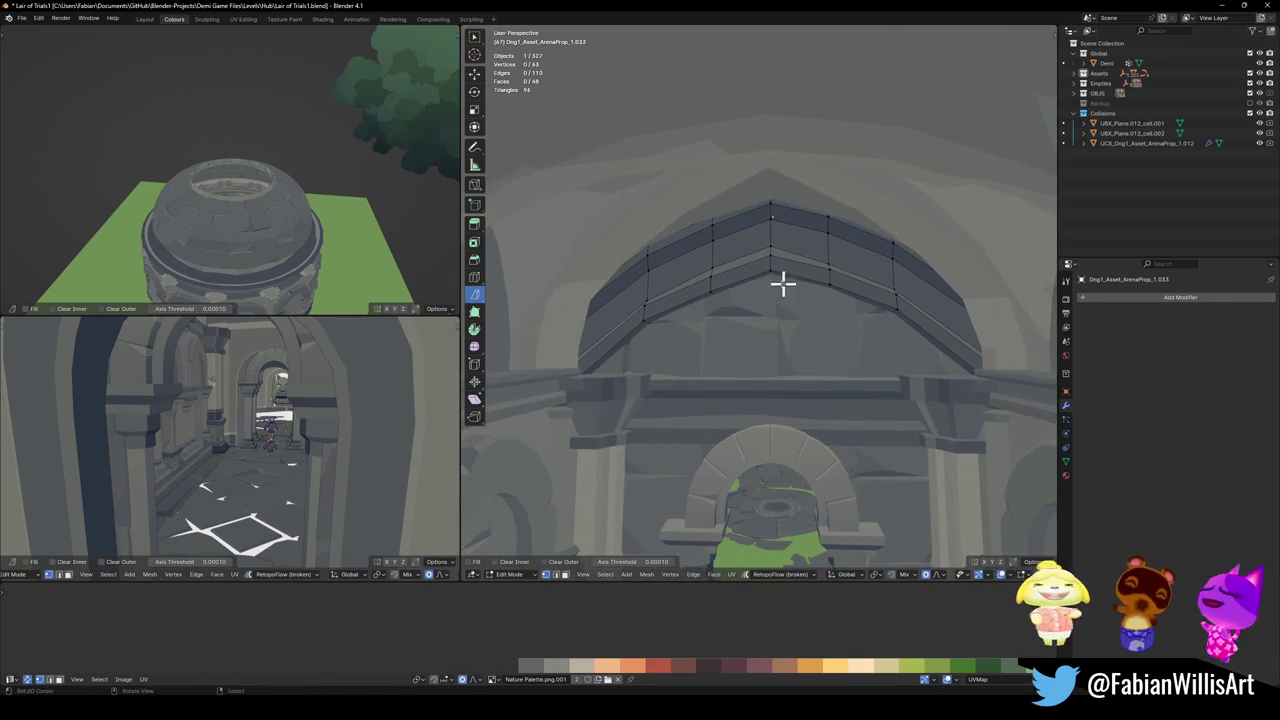
{"action": "scroll", "coordinate": [735, 290], "scroll_direction": "up", "scroll_amount": 2}
- Reshape the ledge's lower edge loop along Z and check the curve in Object Mode
{"action": "left_click", "coordinate": [710, 290], "text": "alt"}
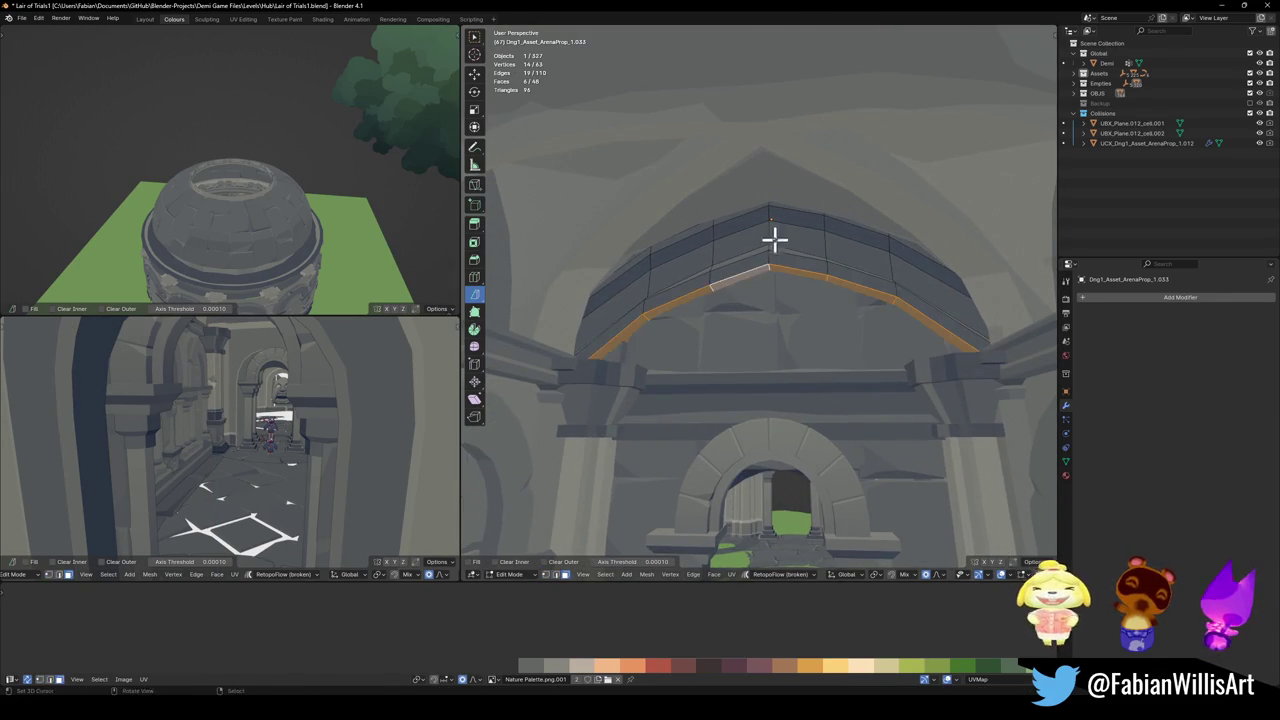
{"action": "key", "text": "g"}
{"action": "key", "text": "z"}
{"action": "scroll", "coordinate": [788, 271], "scroll_direction": "up", "scroll_amount": 8}
{"action": "scroll", "coordinate": [790, 268], "scroll_direction": "up", "scroll_amount": 5}
{"action": "scroll", "coordinate": [800, 263], "scroll_direction": "up", "scroll_amount": 4}
{"action": "left_click", "coordinate": [802, 263]}
{"action": "key", "text": "Tab"}
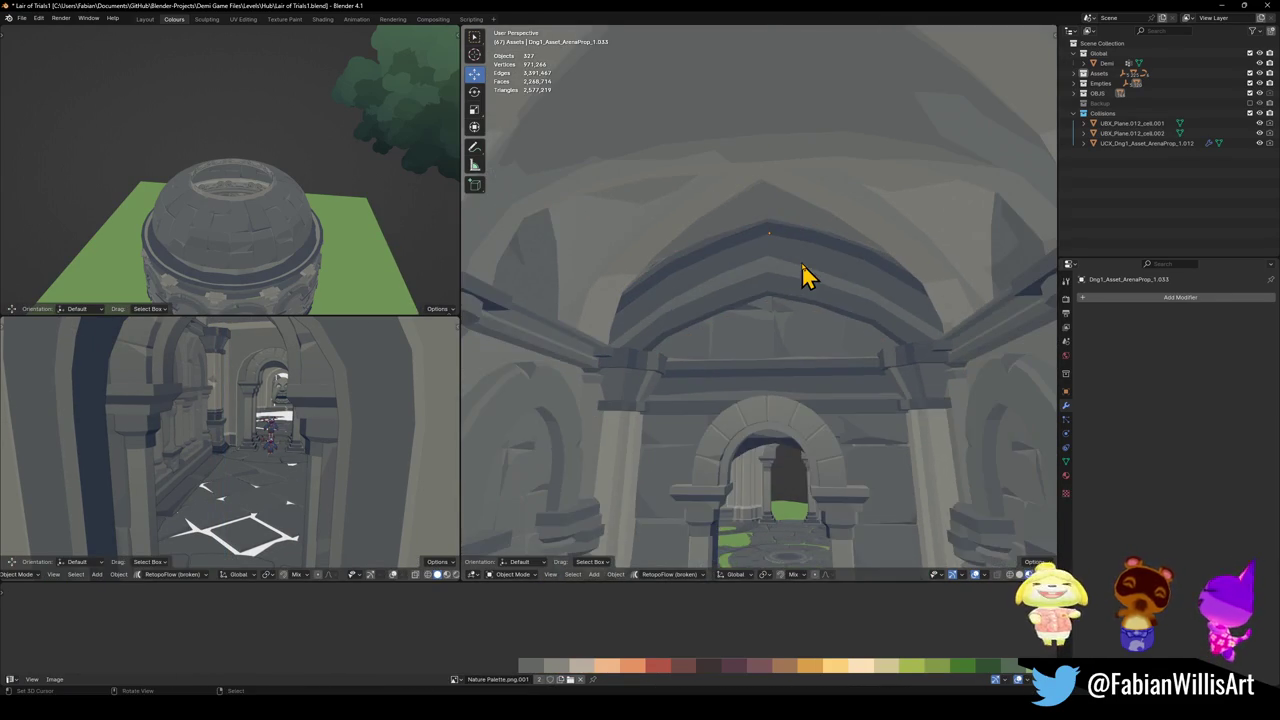
{"action": "scroll", "coordinate": [815, 262], "scroll_direction": "up", "scroll_amount": 2}
{"action": "key", "text": "Tab"}
{"action": "key", "text": "alt+a"}
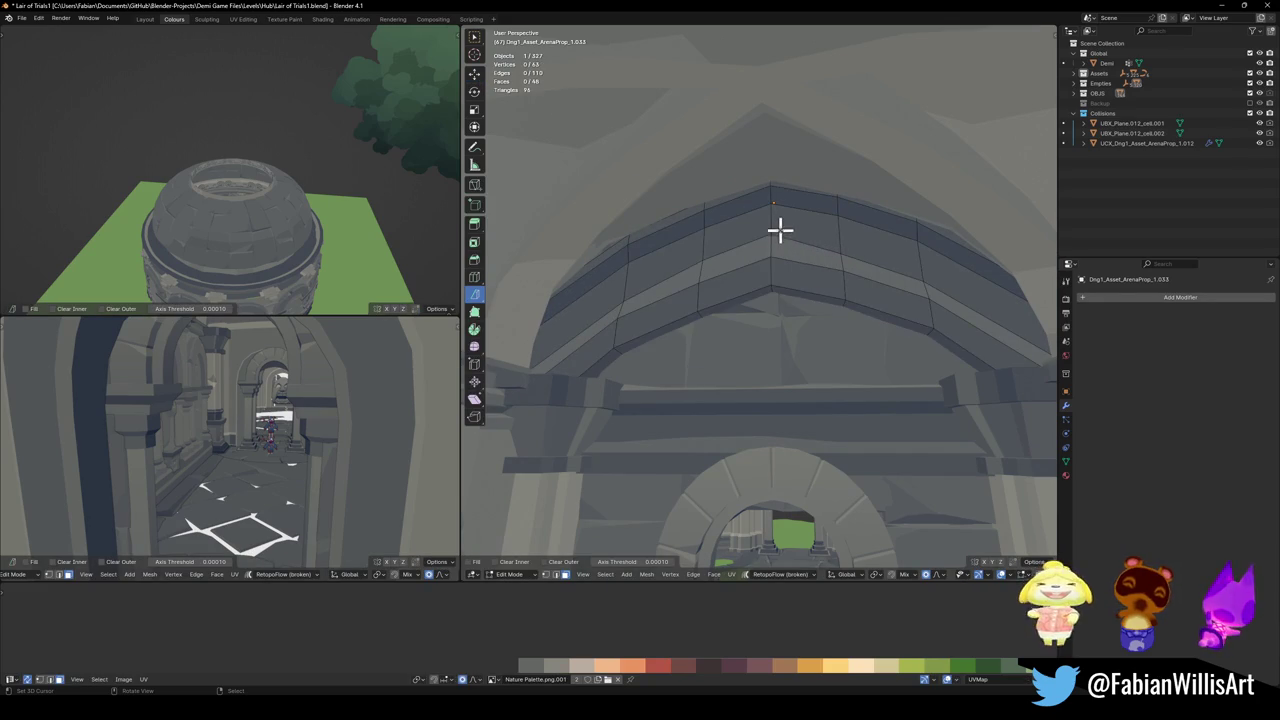
- Lower several horizontal face loops of the ledge so it follows the vault, then review the arch
{"action": "left_click", "coordinate": [805, 209], "text": "alt"}
{"action": "key", "text": "g"}
{"action": "key", "text": "z"}
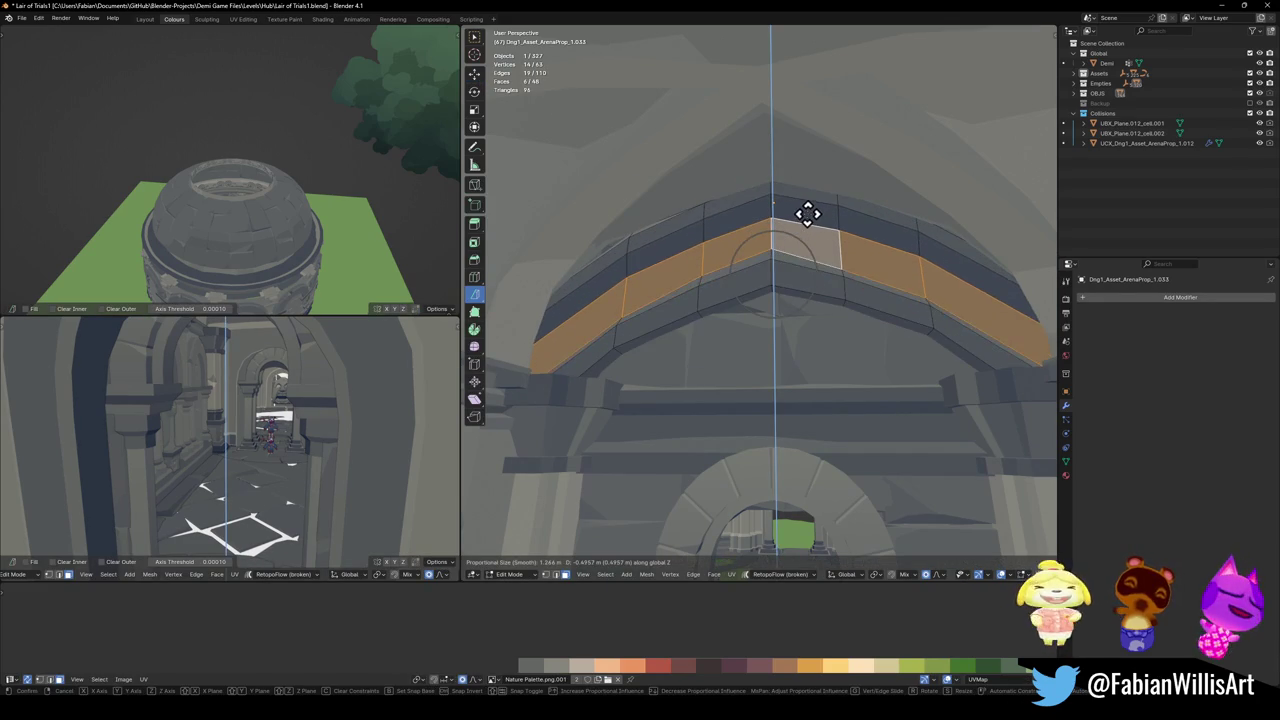
{"action": "left_click", "coordinate": [777, 260]}
{"action": "left_click", "coordinate": [766, 258], "text": "alt+shift"}
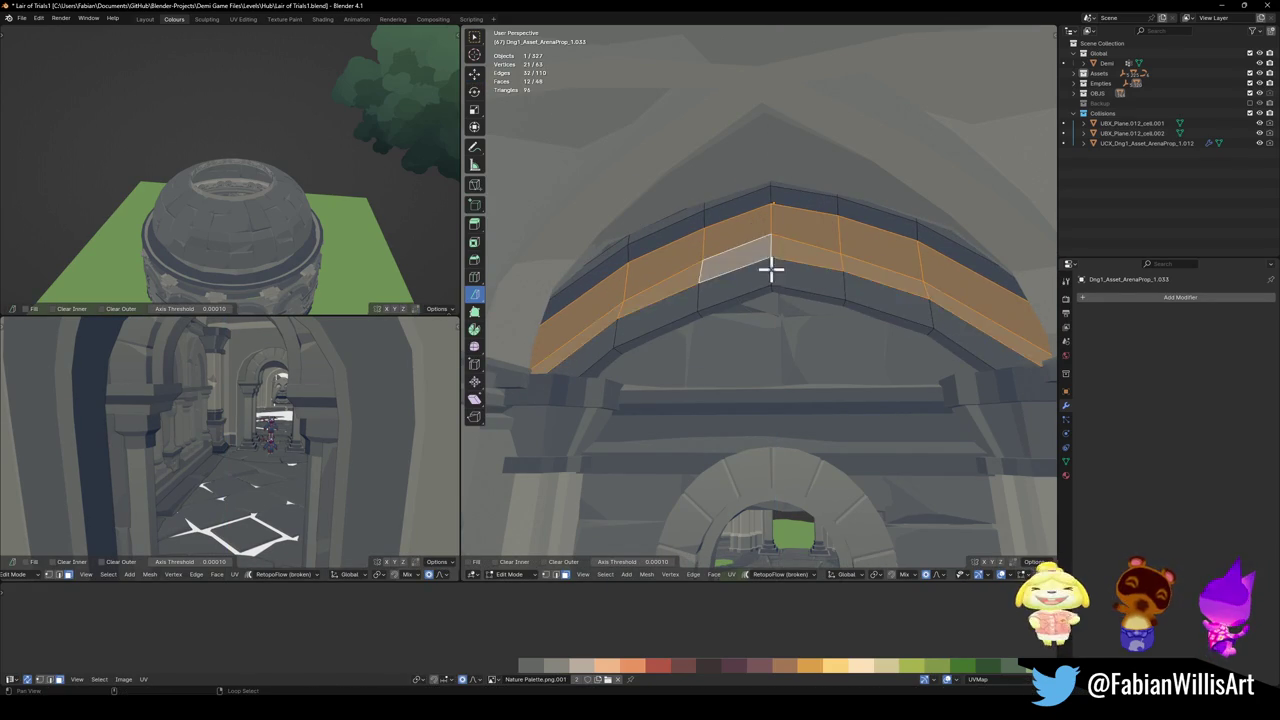
{"action": "left_click", "coordinate": [766, 285], "text": "alt+shift"}
{"action": "left_click", "coordinate": [766, 292], "text": "alt+shift"}
{"action": "key", "text": "g"}
{"action": "key", "text": "z"}
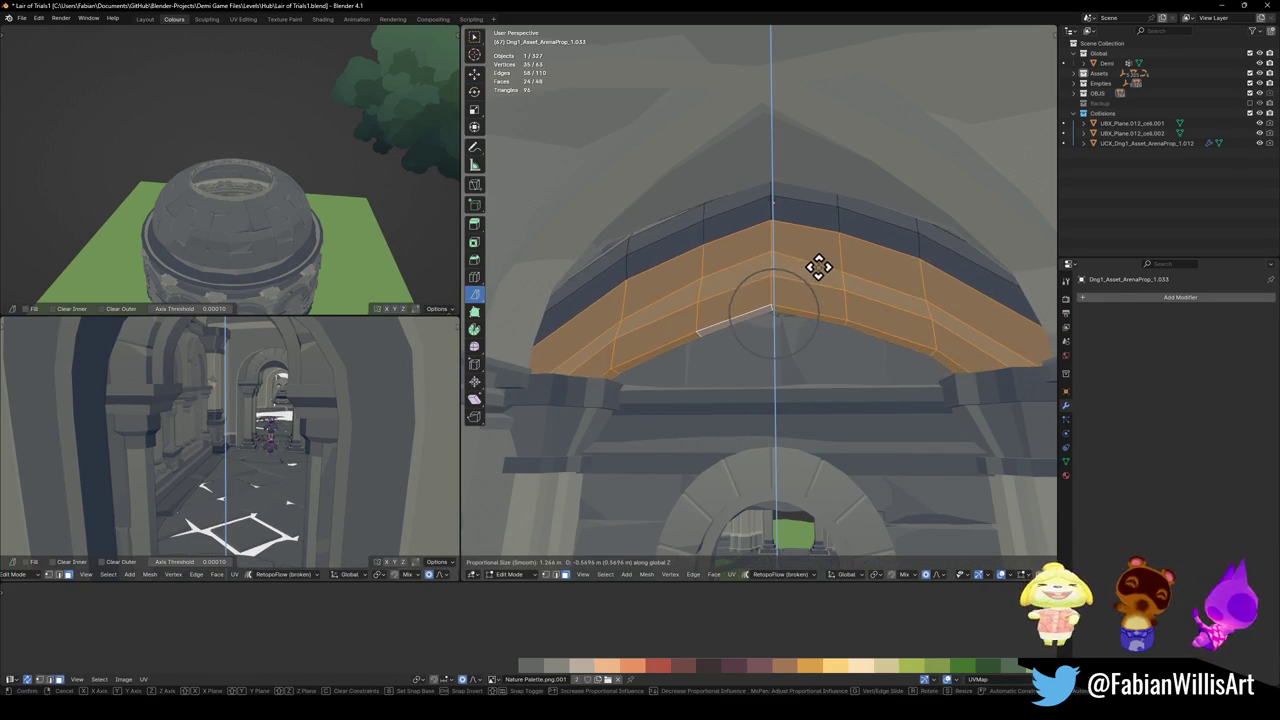
{"action": "left_click", "coordinate": [818, 270]}
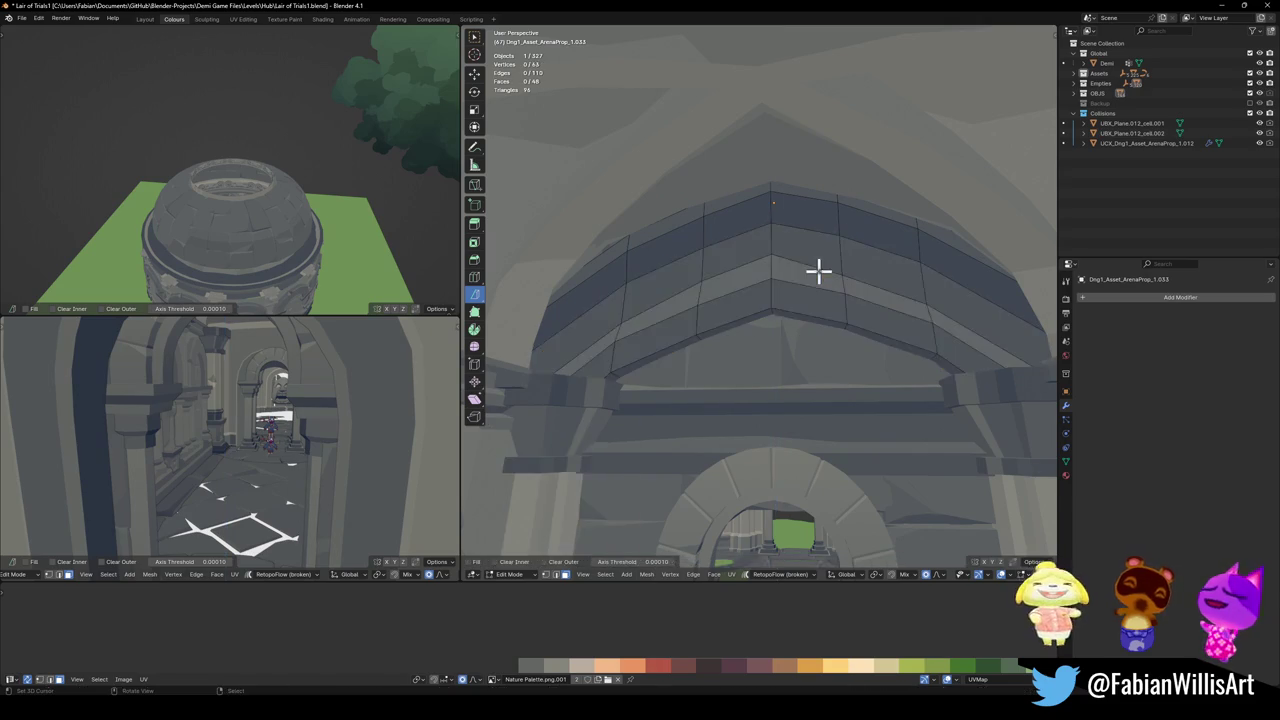
{"action": "key", "text": "Tab"}
{"action": "scroll", "coordinate": [820, 283], "scroll_direction": "down", "scroll_amount": 3}
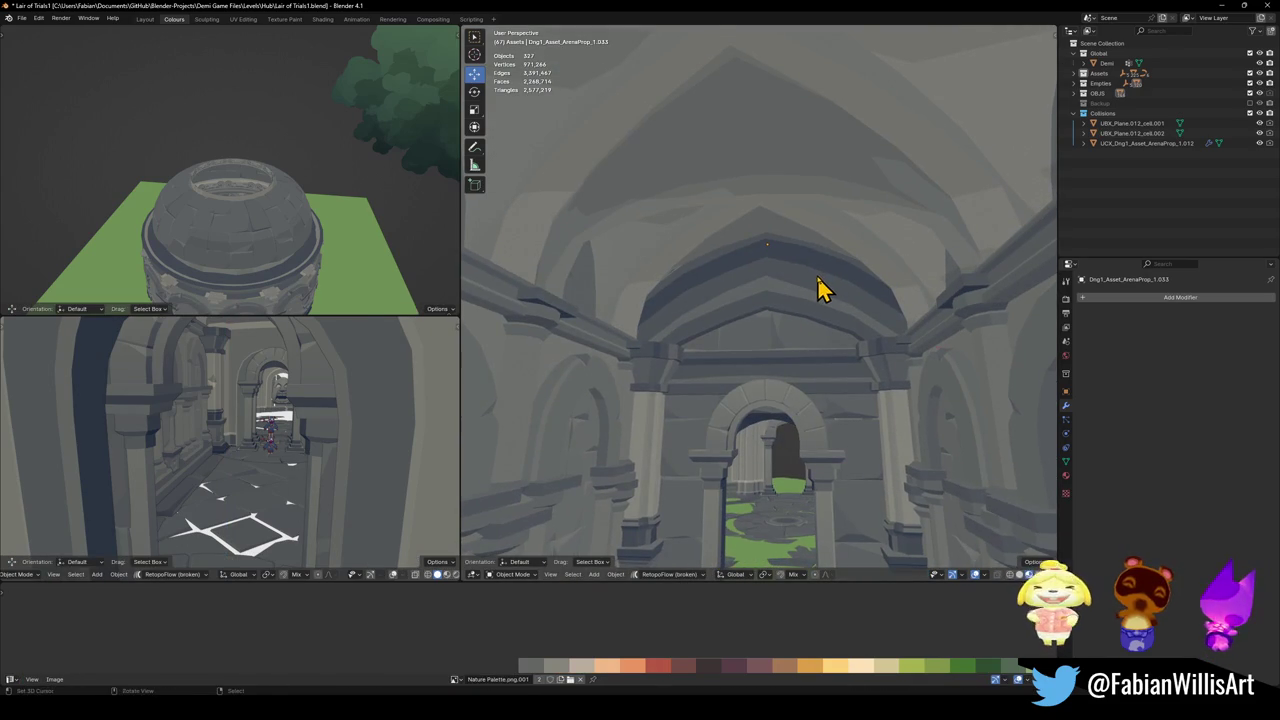
- Add a loop cut across the curved ledge, bringing it to 72 vertices
{"action": "key", "text": "Tab"}
{"action": "key", "text": "Tab"}
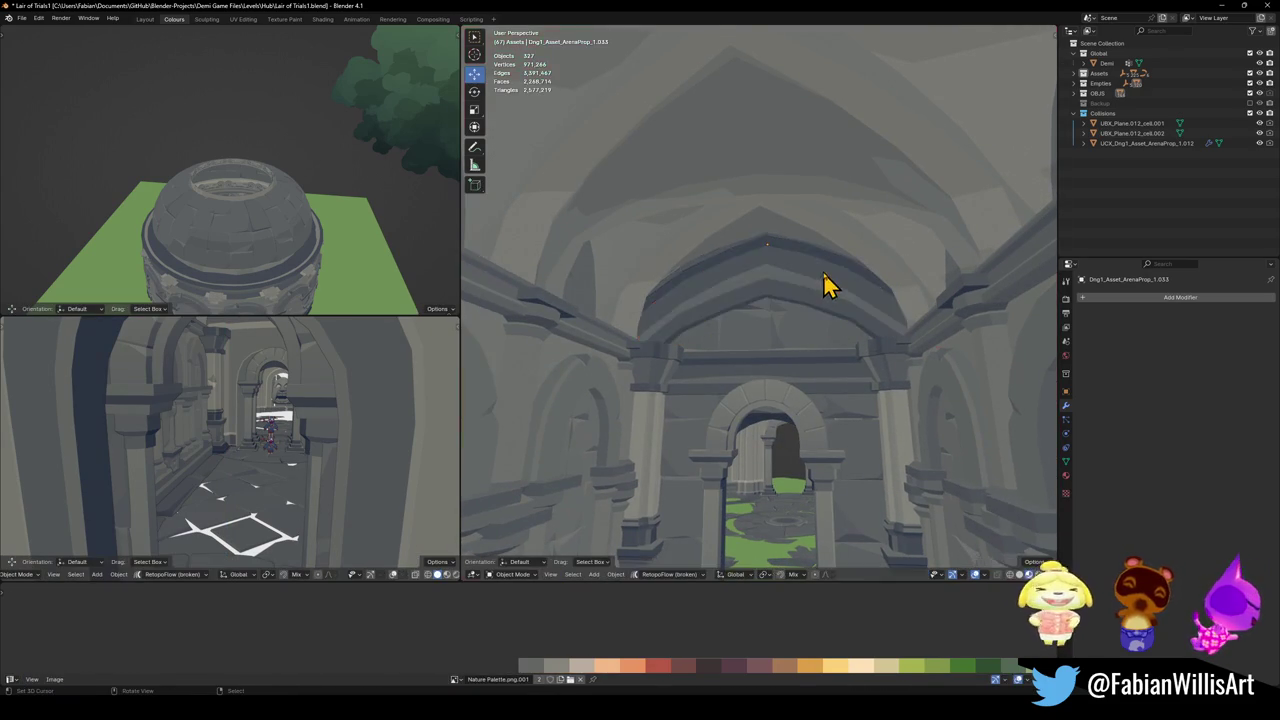
{"action": "mouse_move", "coordinate": [823, 271]}
{"action": "middle_mouse_down"}
{"action": "mouse_move", "coordinate": [836, 281]}
{"action": "mouse_move", "coordinate": [857, 254]}
{"action": "mouse_move", "coordinate": [851, 223]}
{"action": "middle_mouse_up"}
{"action": "left_click", "coordinate": [838, 226]}
{"action": "key", "text": "Tab"}
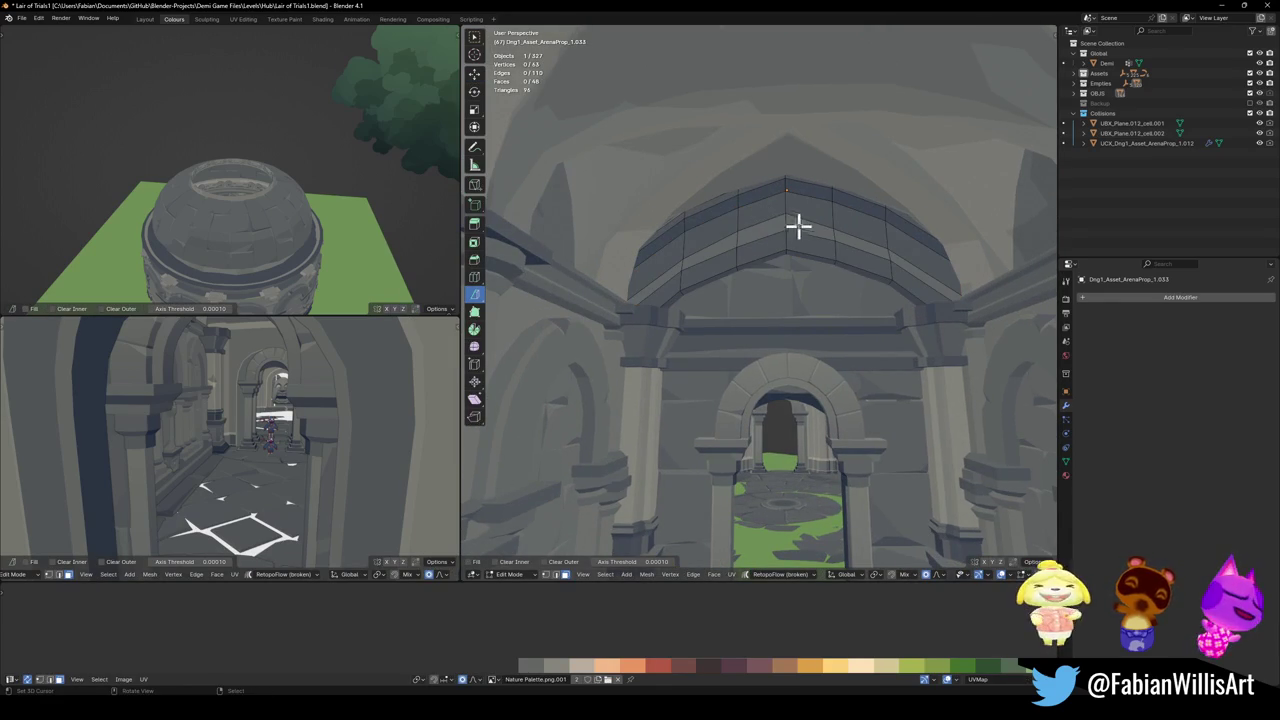
{"action": "left_click", "coordinate": [787, 197]}
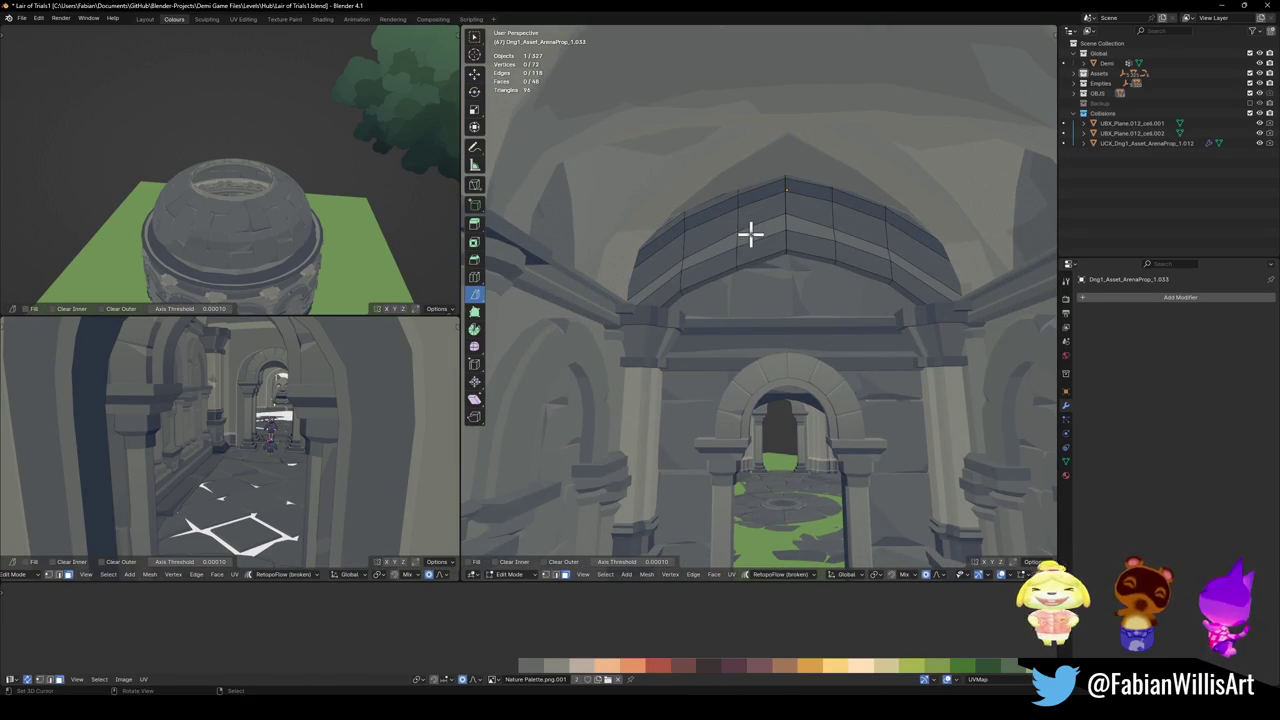